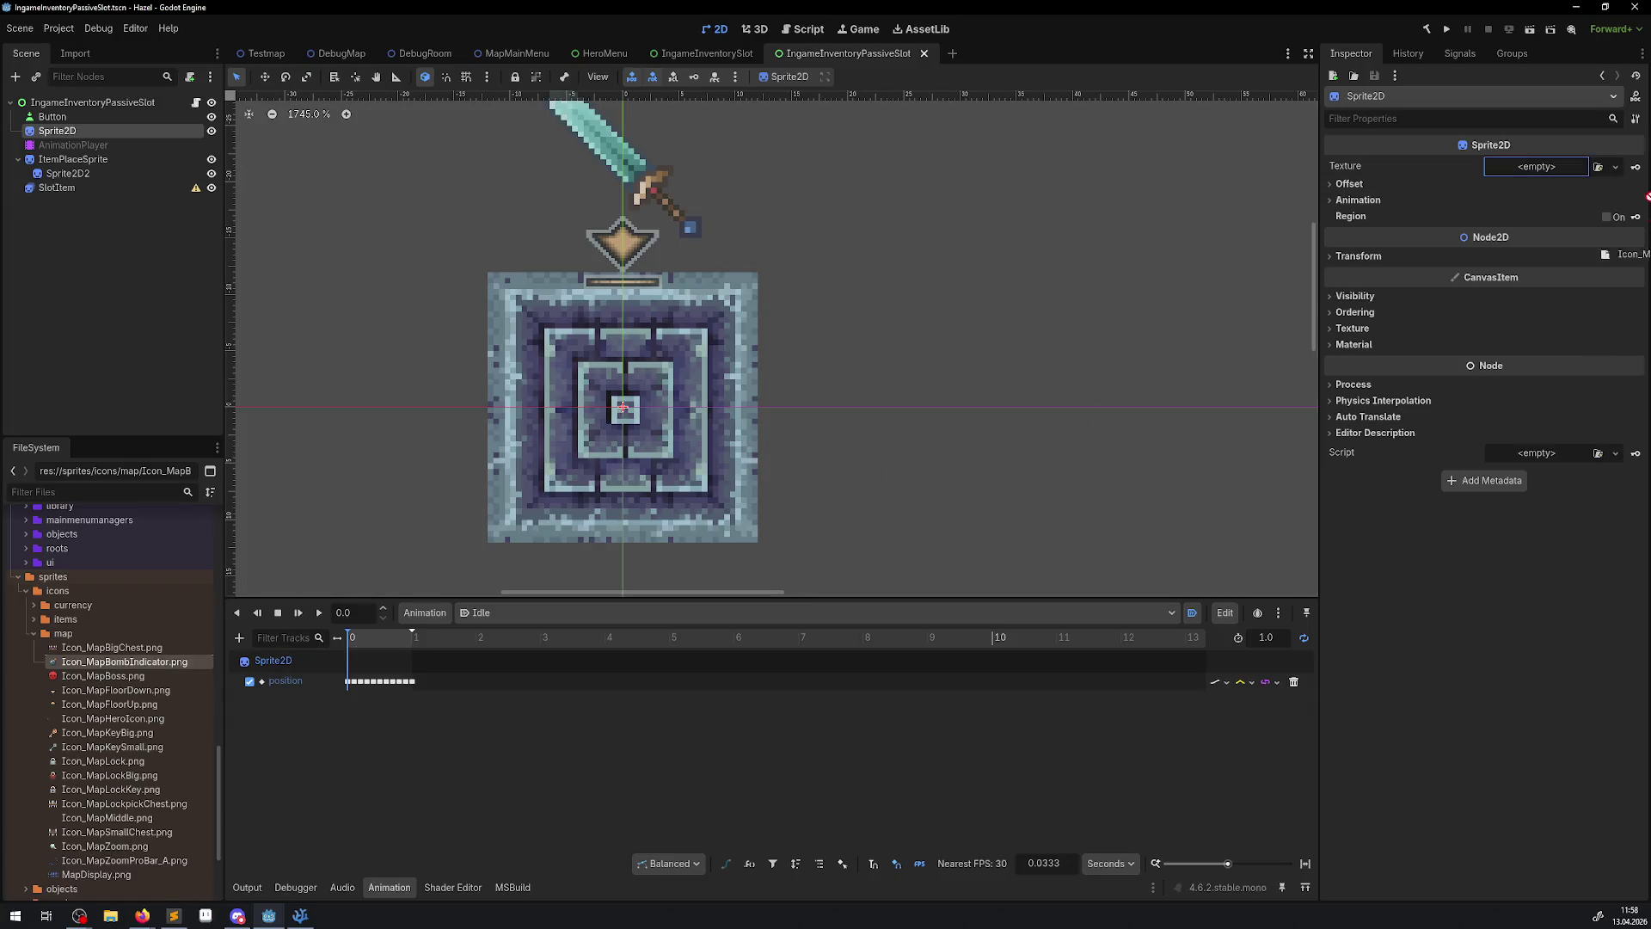
- Assign Icon_MapBombIndicator.png as the Sprite2D texture and preview the Idle animation
drag(1552, 178, 1546, 171)
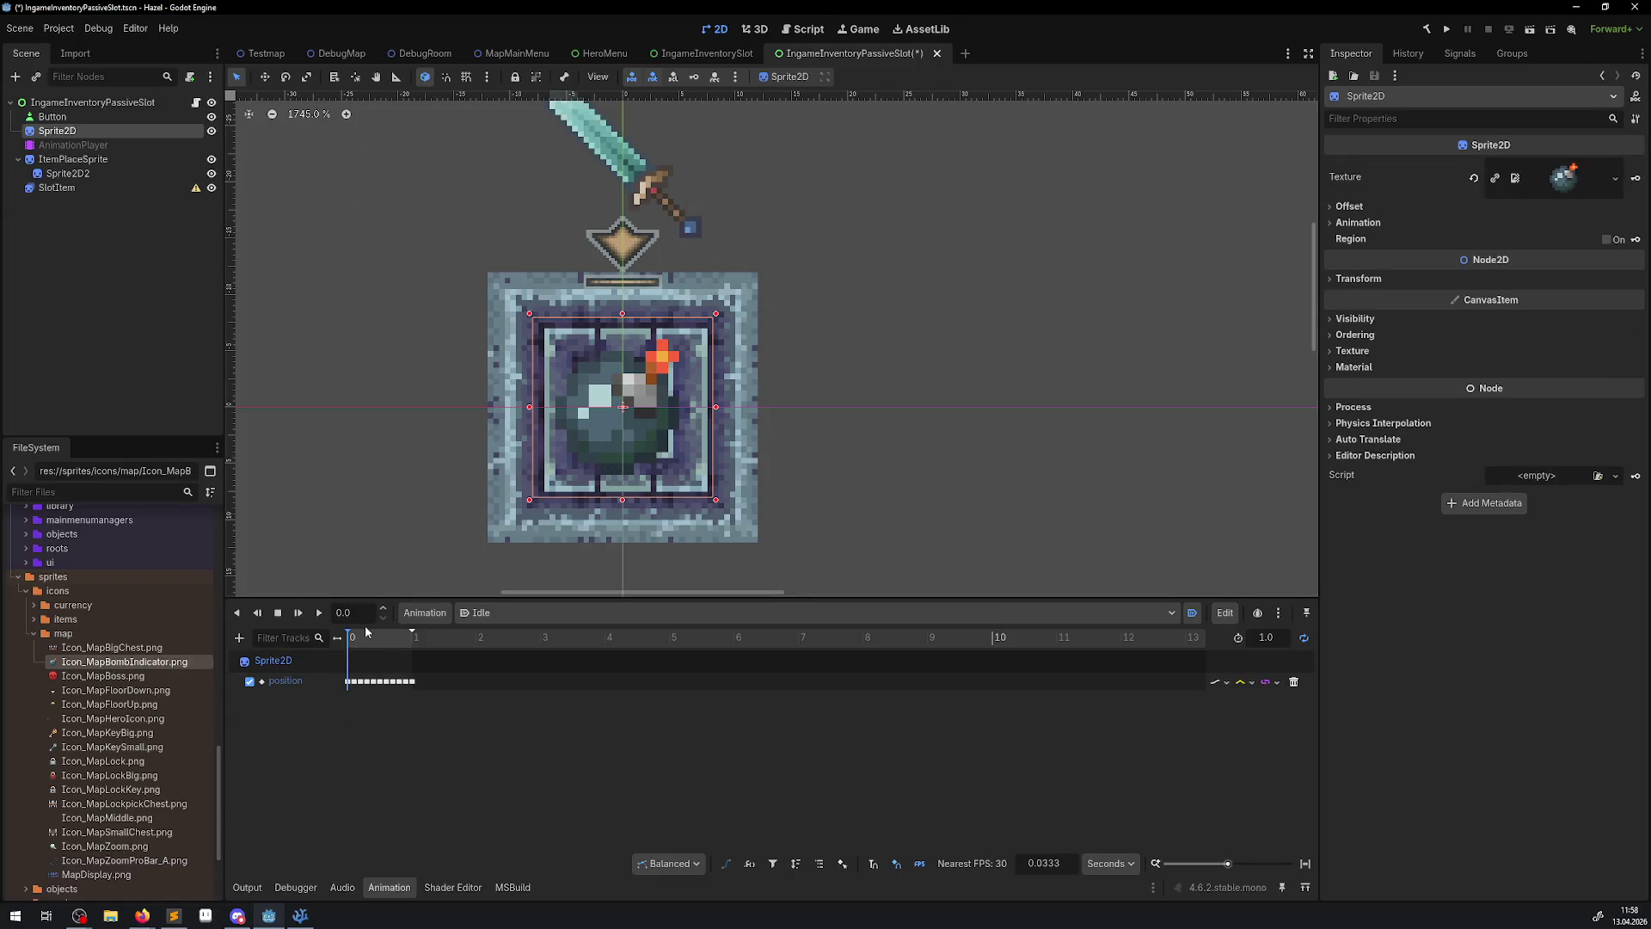
click(1356, 322)
click(318, 612)
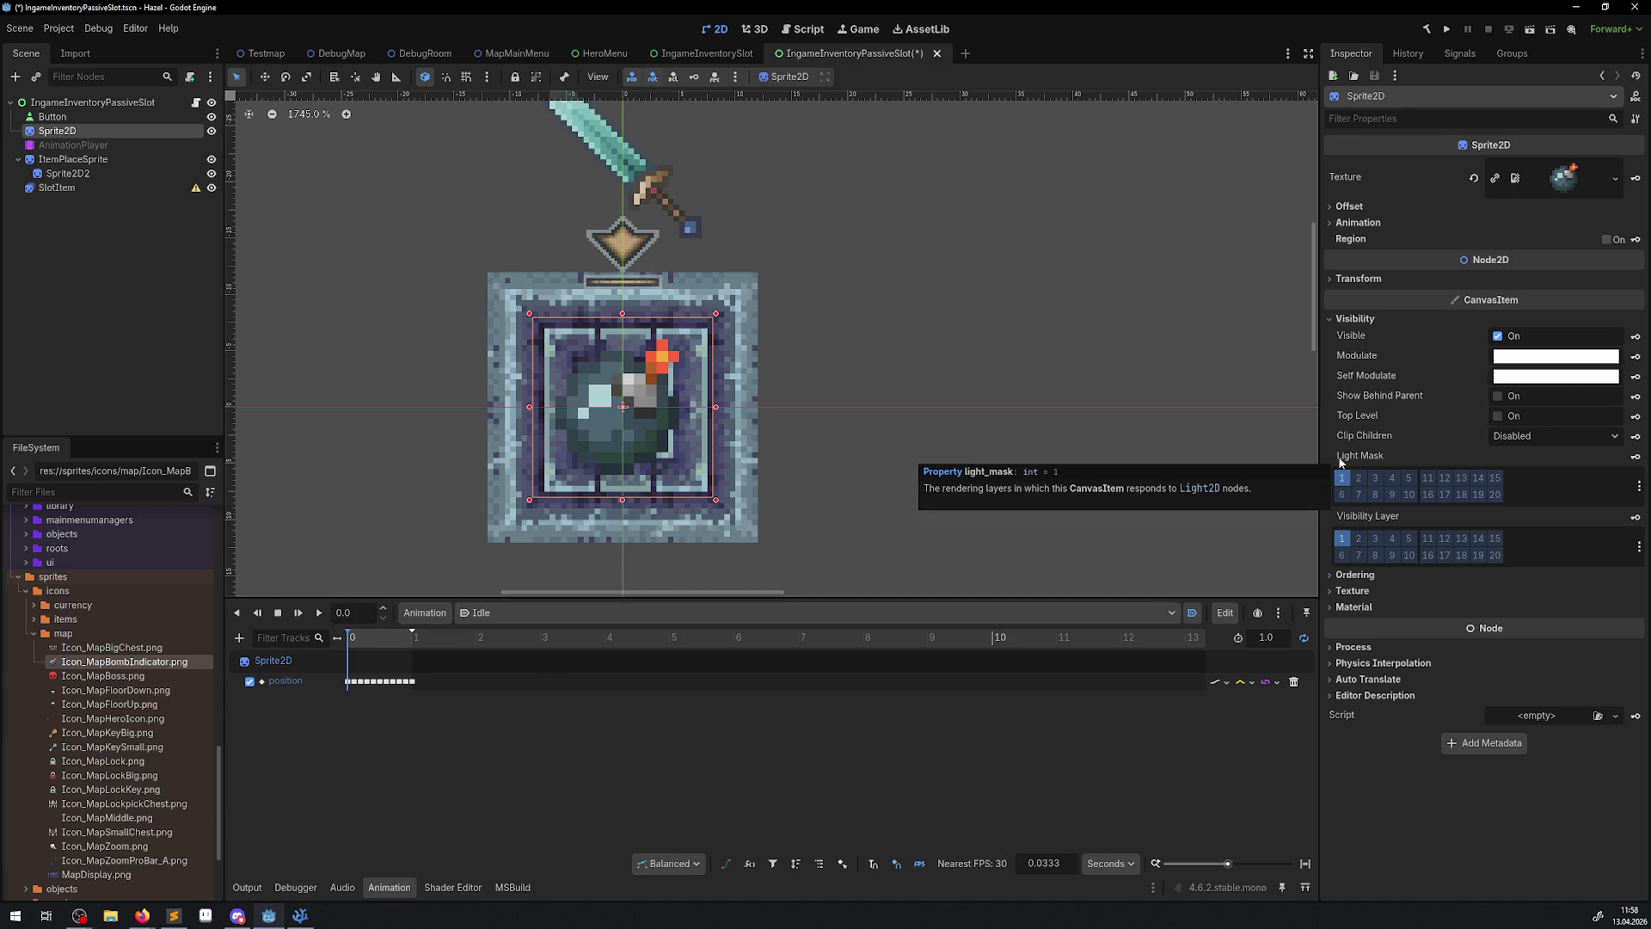
- Create a self_modulate track in Idle with keys at 0 and 1.0 s
click(1636, 376)
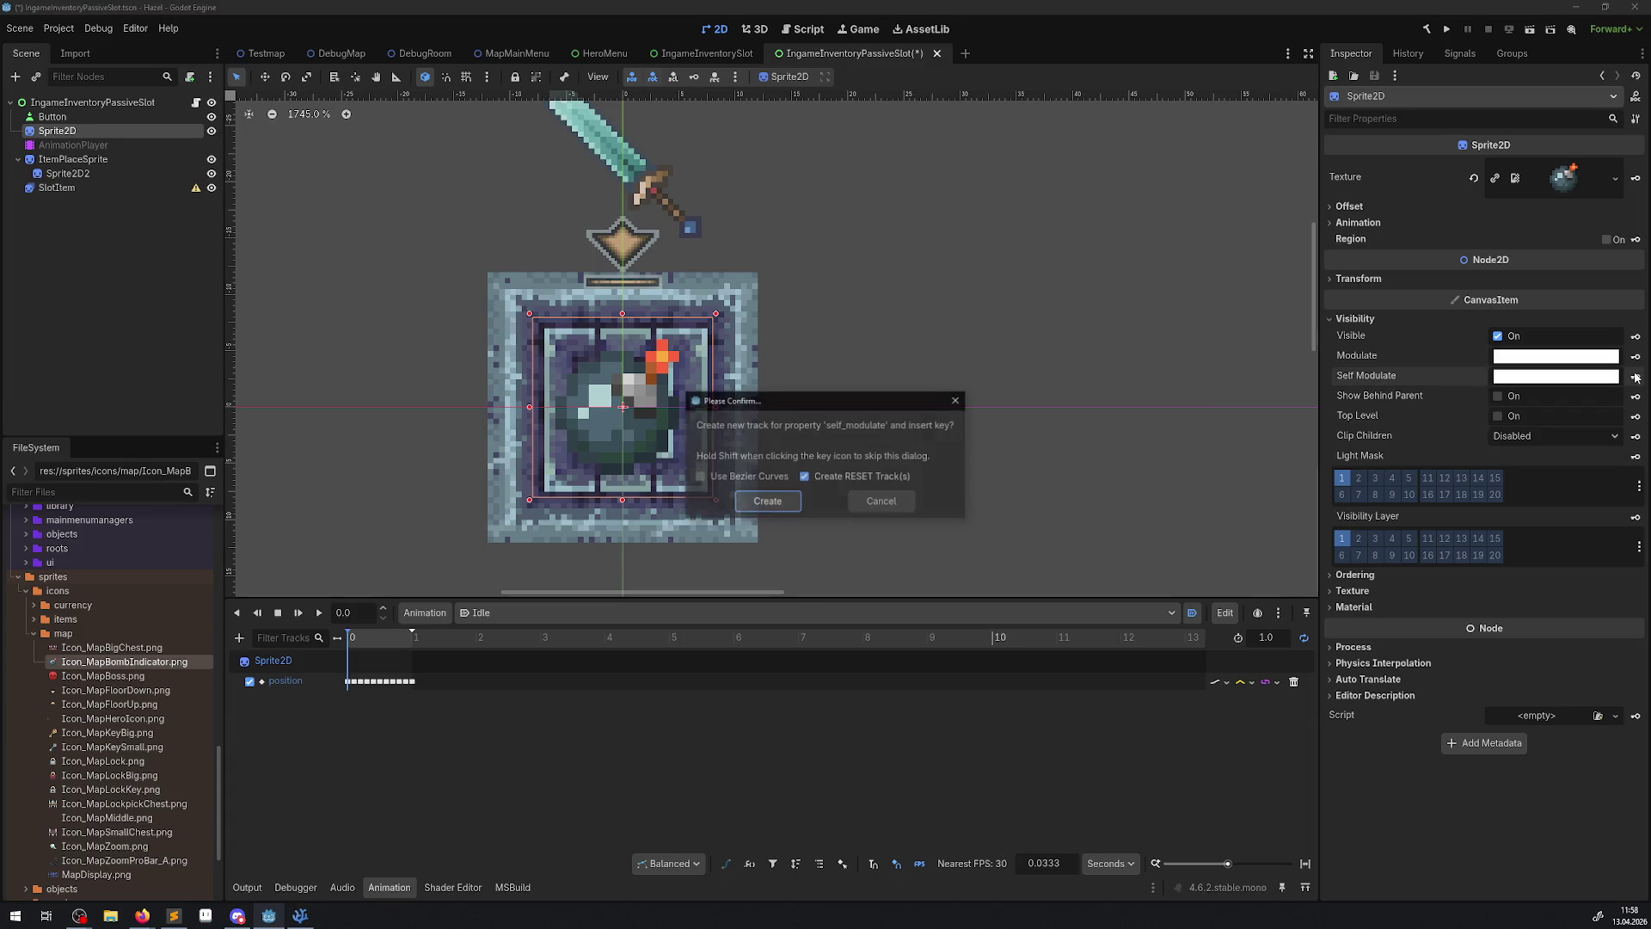
click(780, 509)
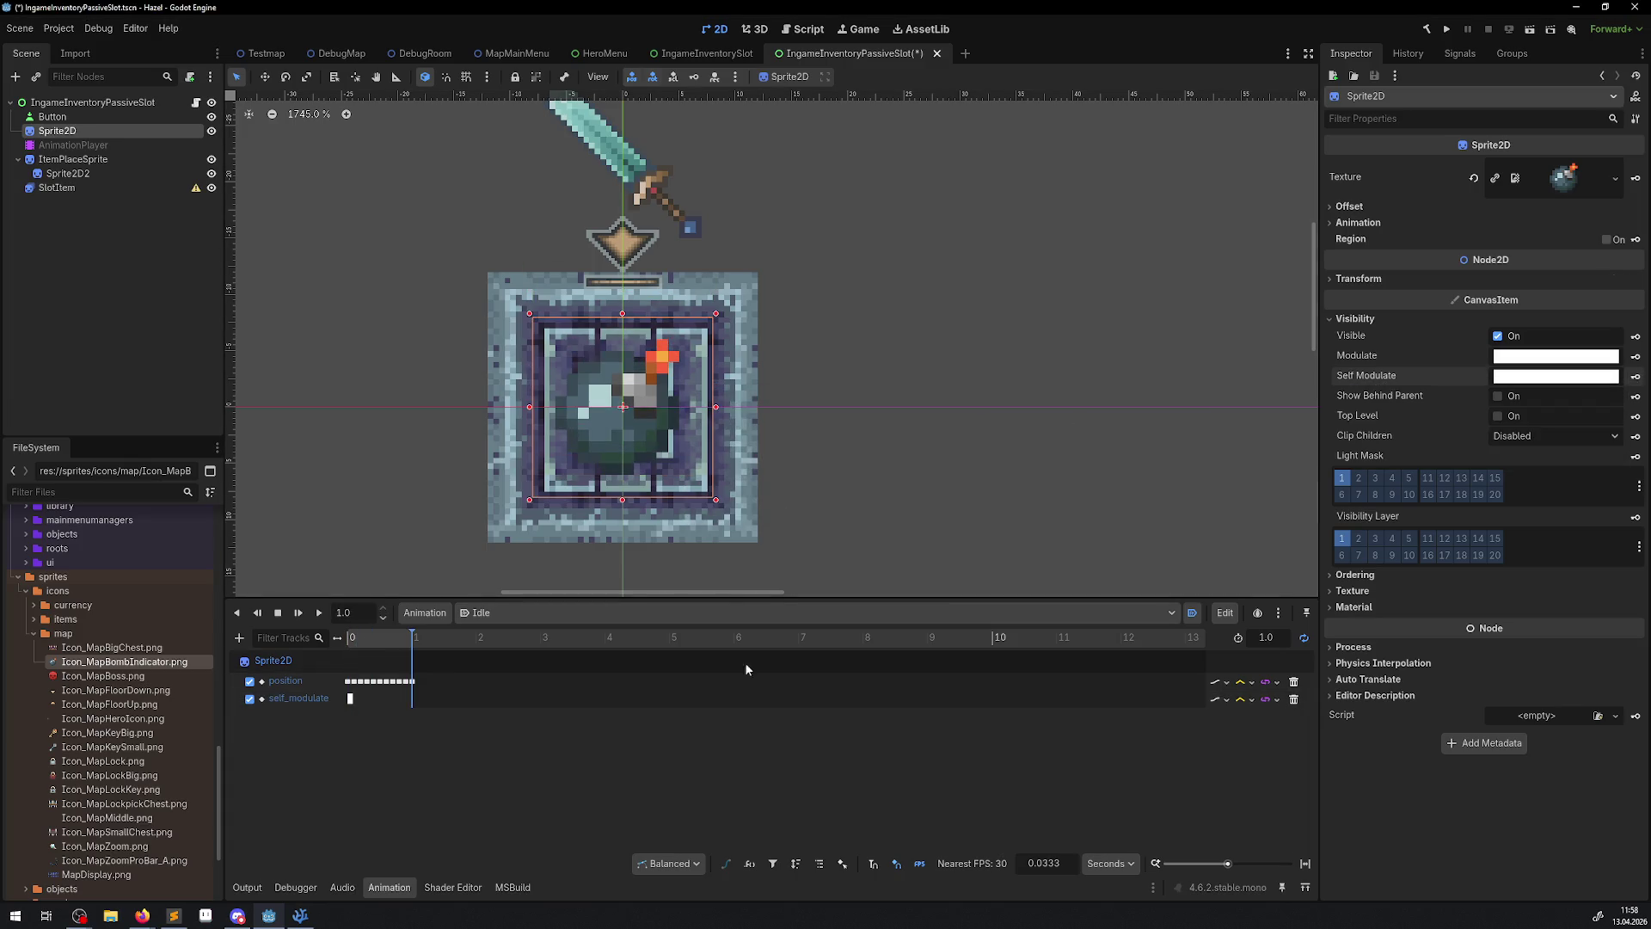
click(1636, 375)
- Switch the timeline to 30 FPS and move the playhead back to about 0.4 s
click(1111, 863)
click(1118, 886)
scroll(415, 714, up, 5)
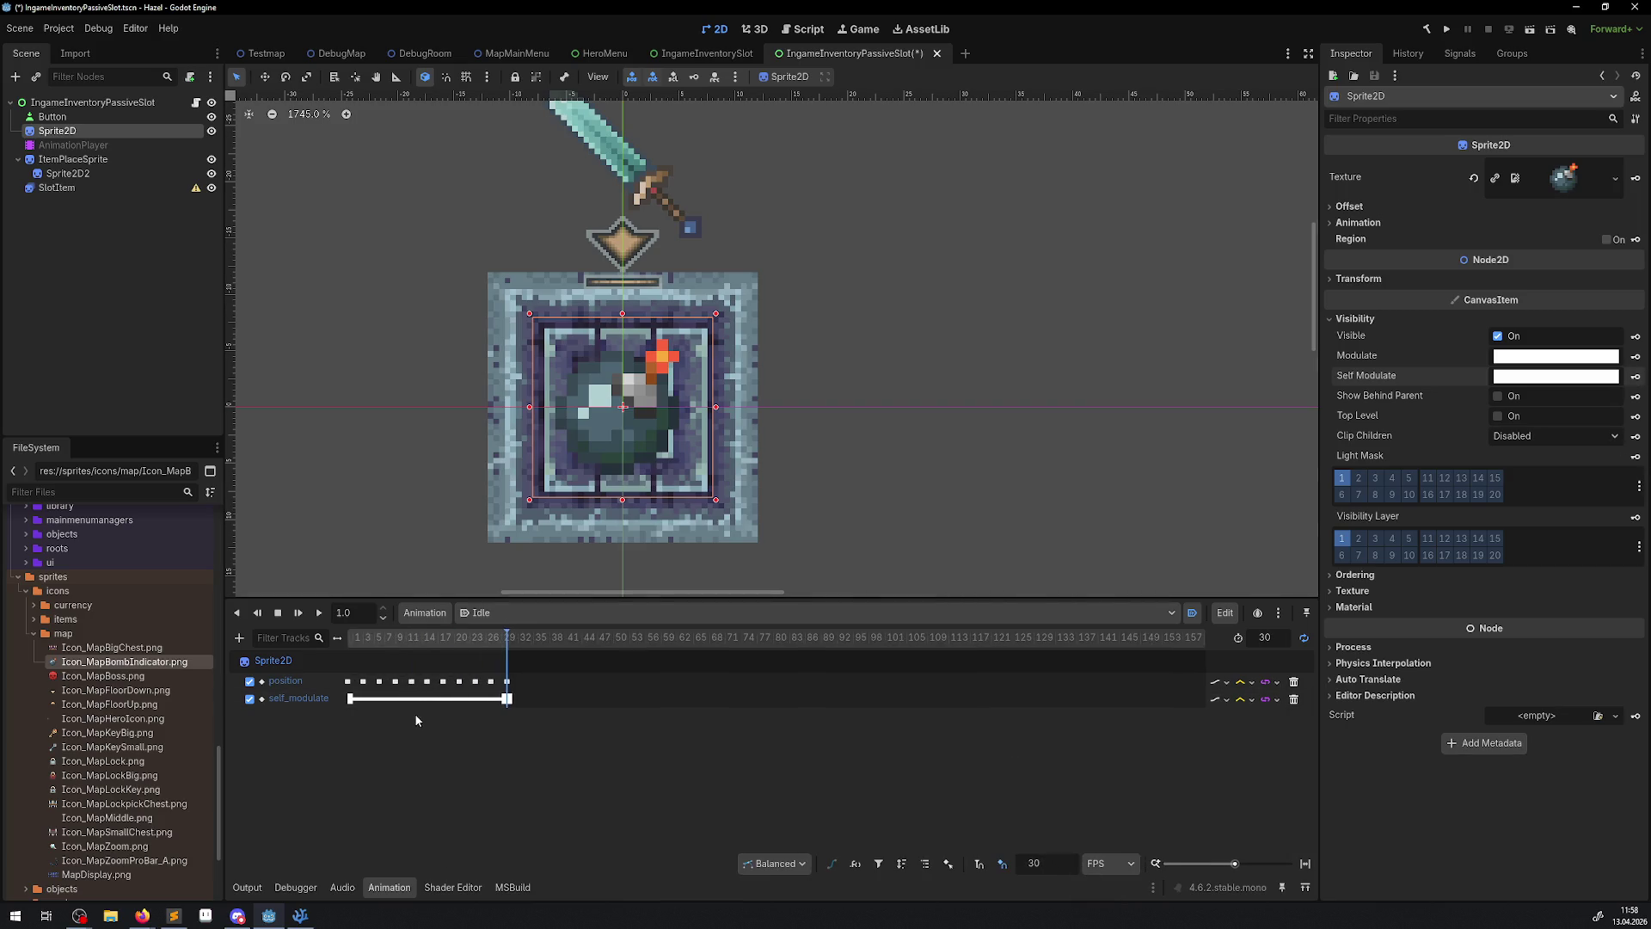
drag(594, 645, 447, 643)
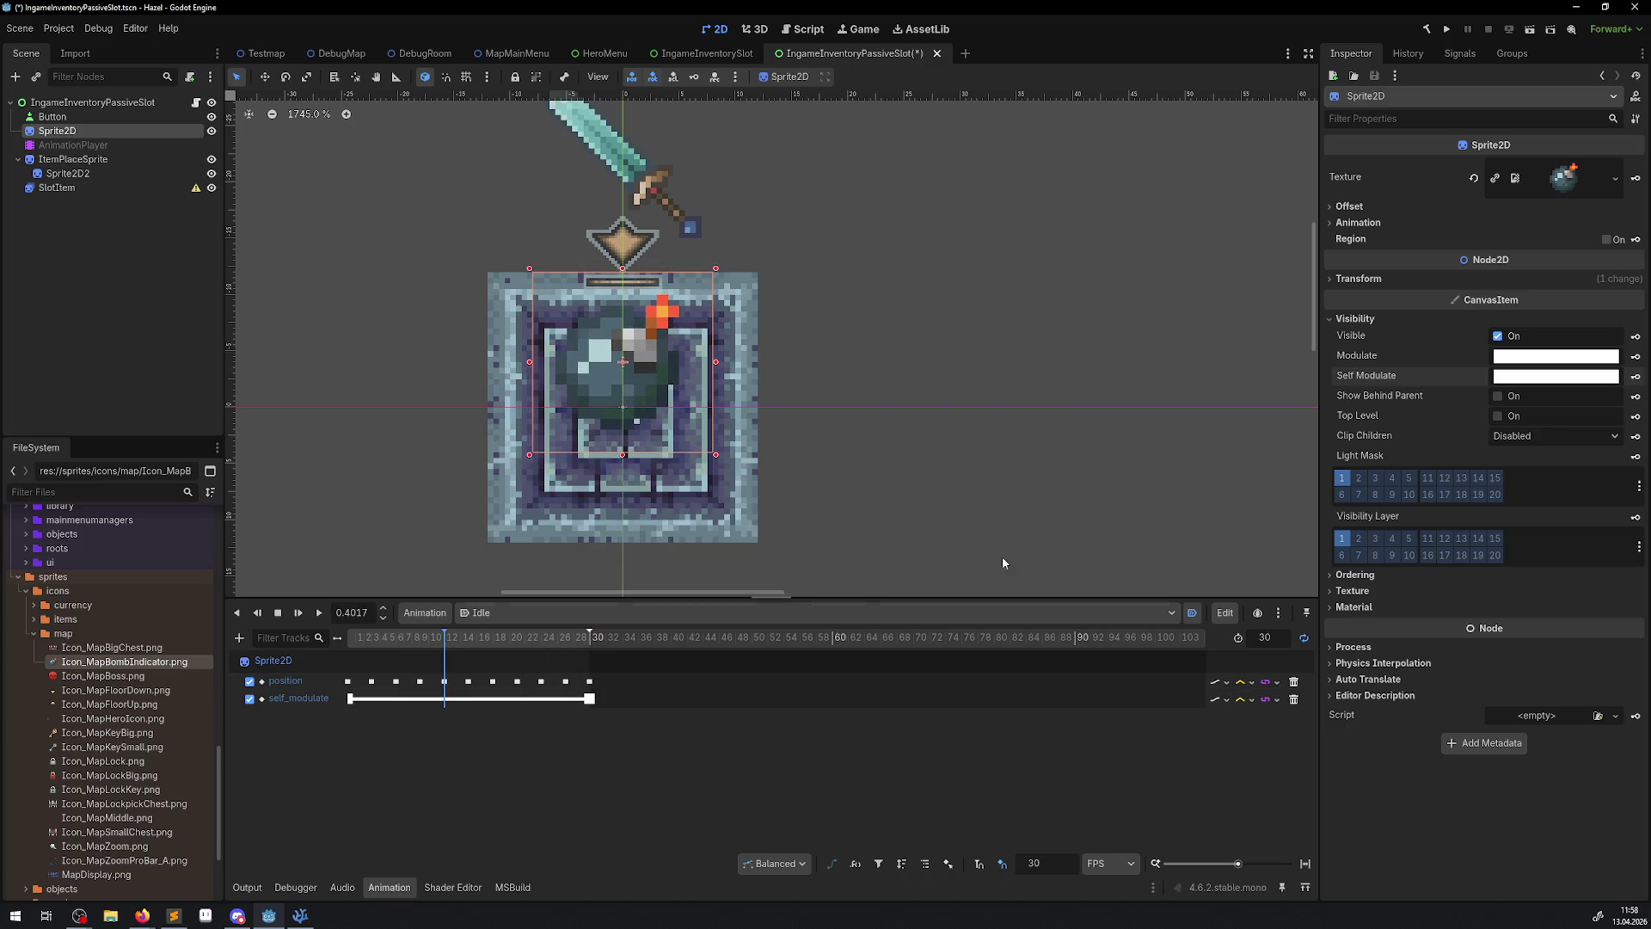
- Key a brightened white Color(1.825, 1.825, 1.825) self_modulate at about 0.4 s
click(1559, 376)
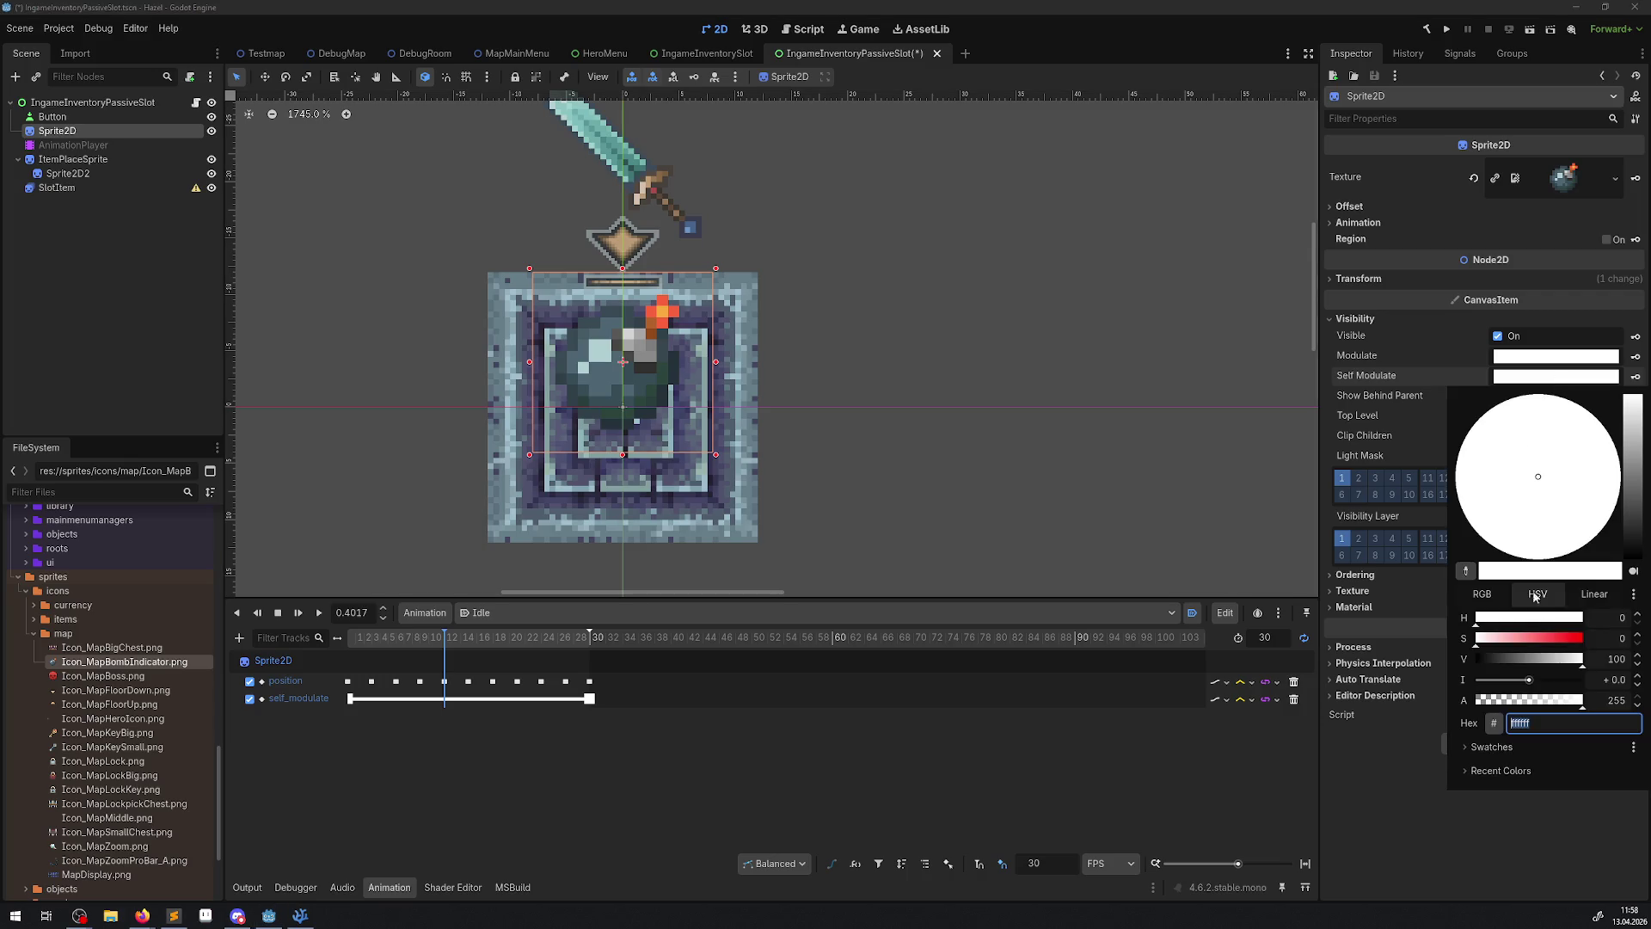
mouse_move(1482, 628)
mouse_down()
mouse_move(1565, 640)
mouse_move(1402, 640)
mouse_move(1647, 644)
mouse_up()
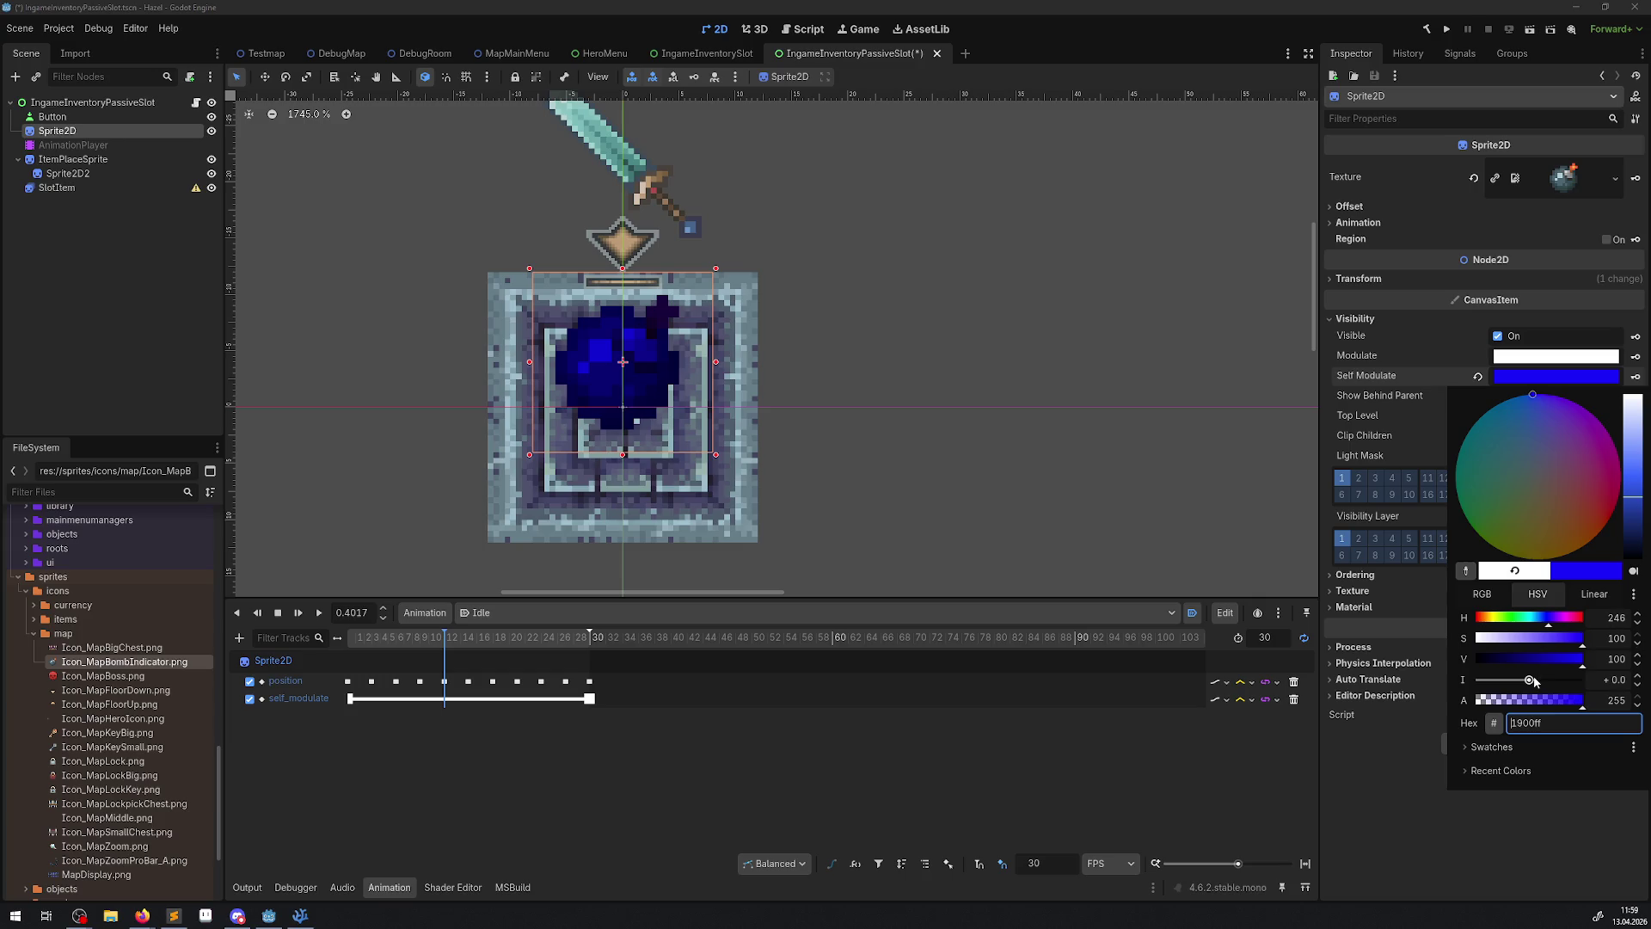
mouse_move(1533, 677)
mouse_down()
mouse_move(1628, 682)
mouse_move(1366, 644)
mouse_up()
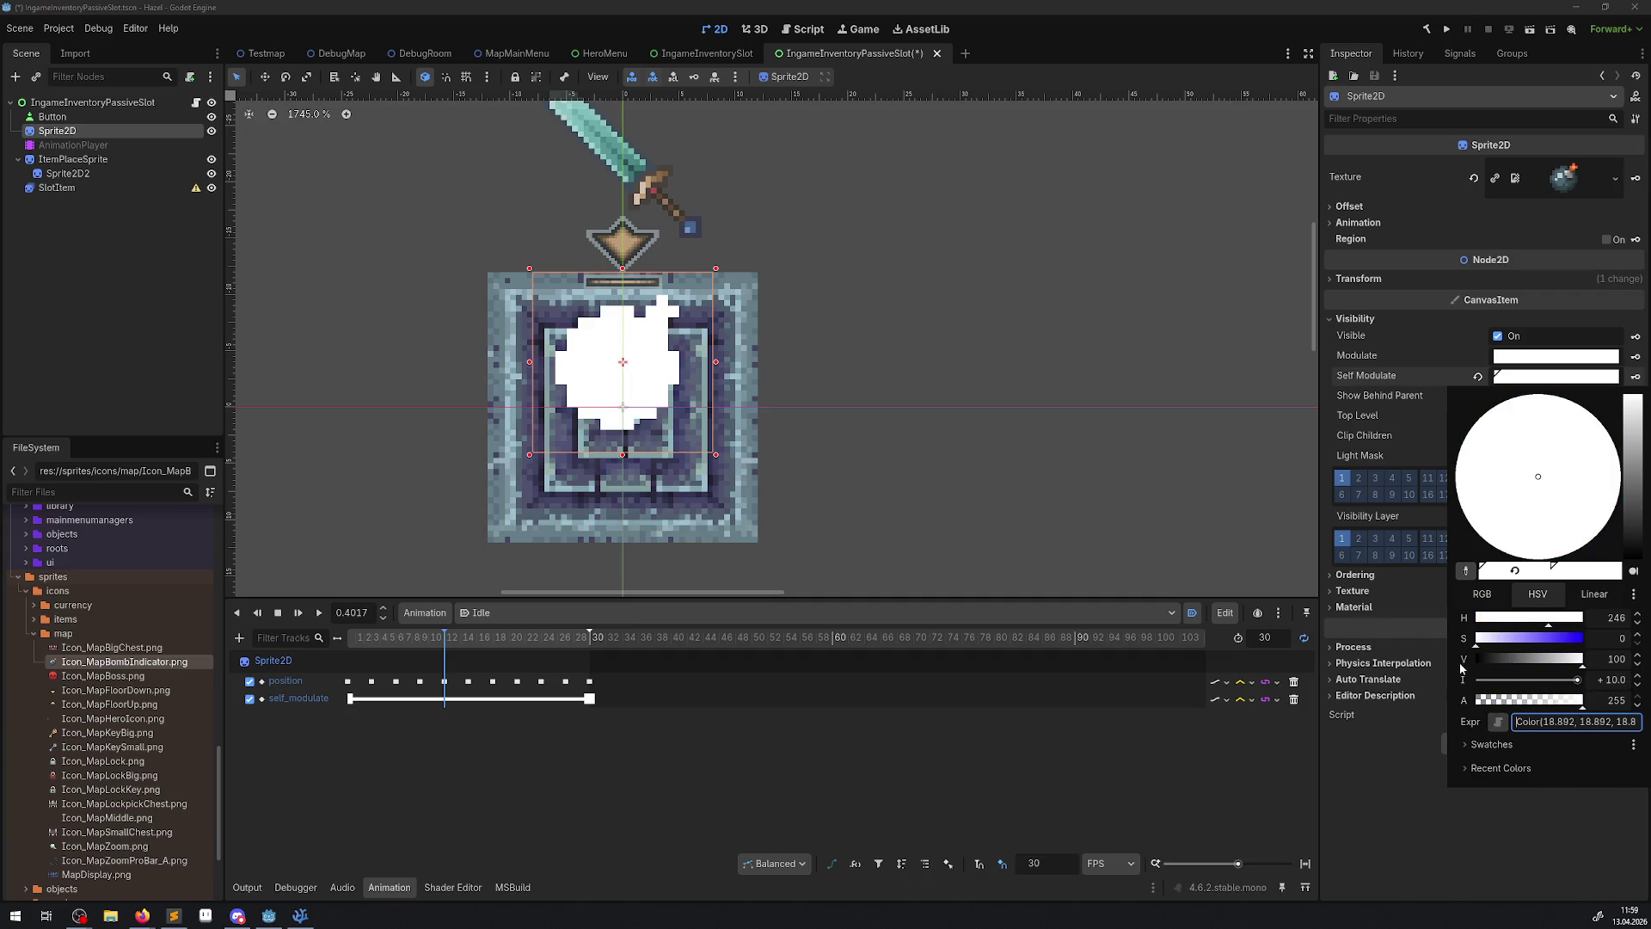
click(1548, 701)
mouse_move(1548, 701)
mouse_down()
mouse_move(1584, 701)
mouse_move(1540, 680)
mouse_up()
click(1526, 679)
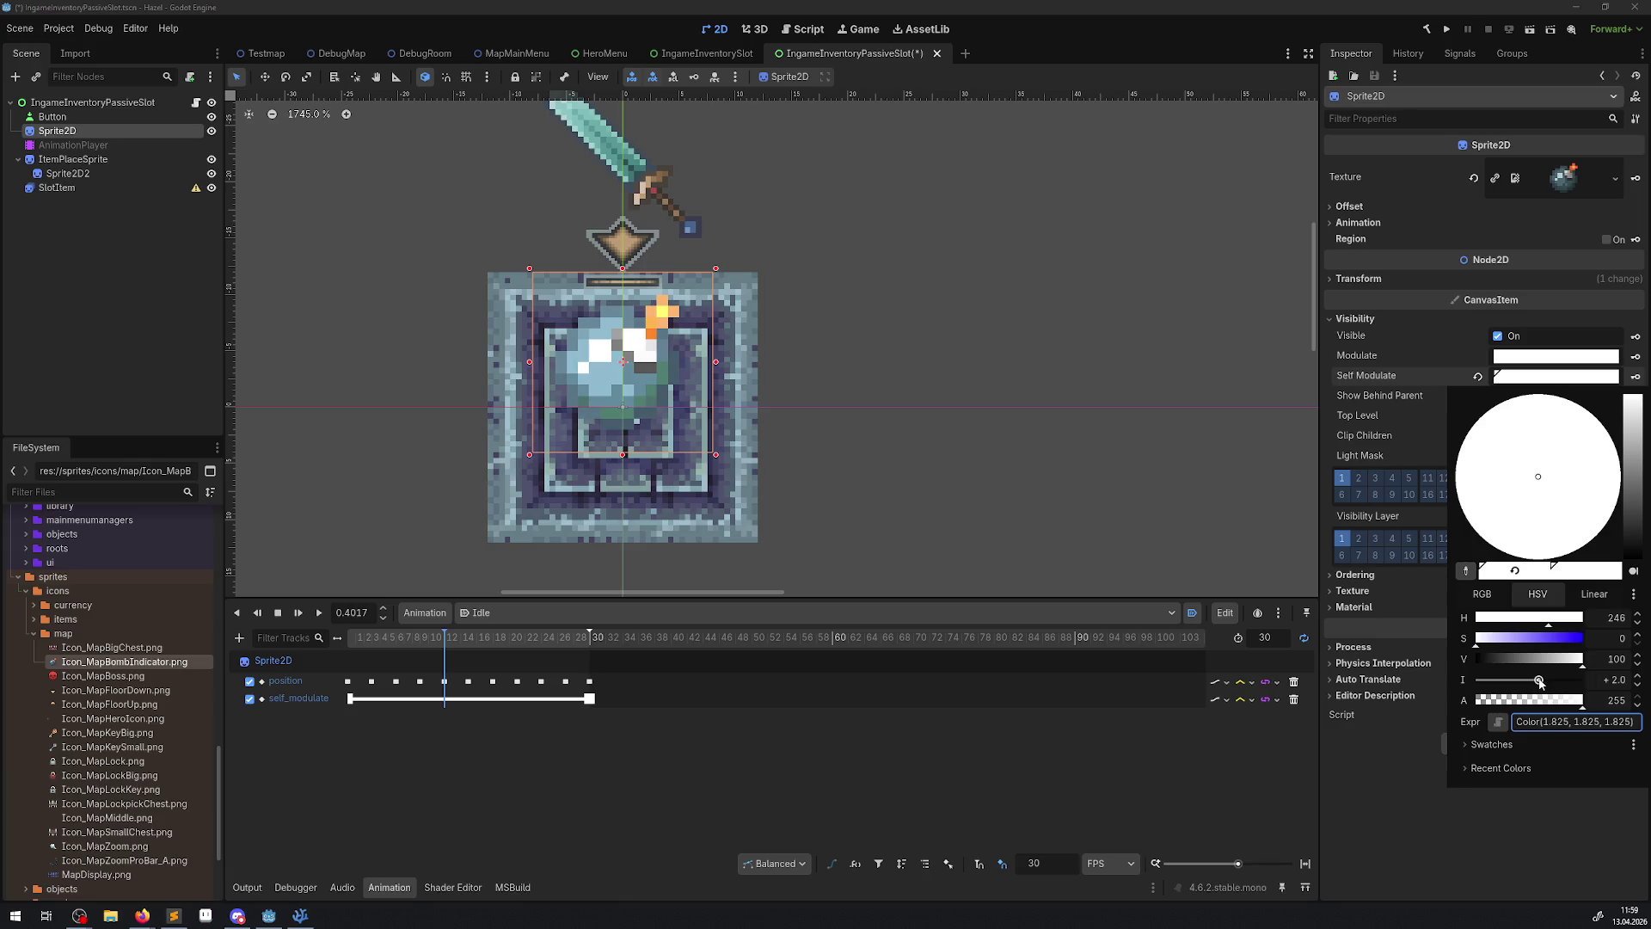
click(1246, 751)
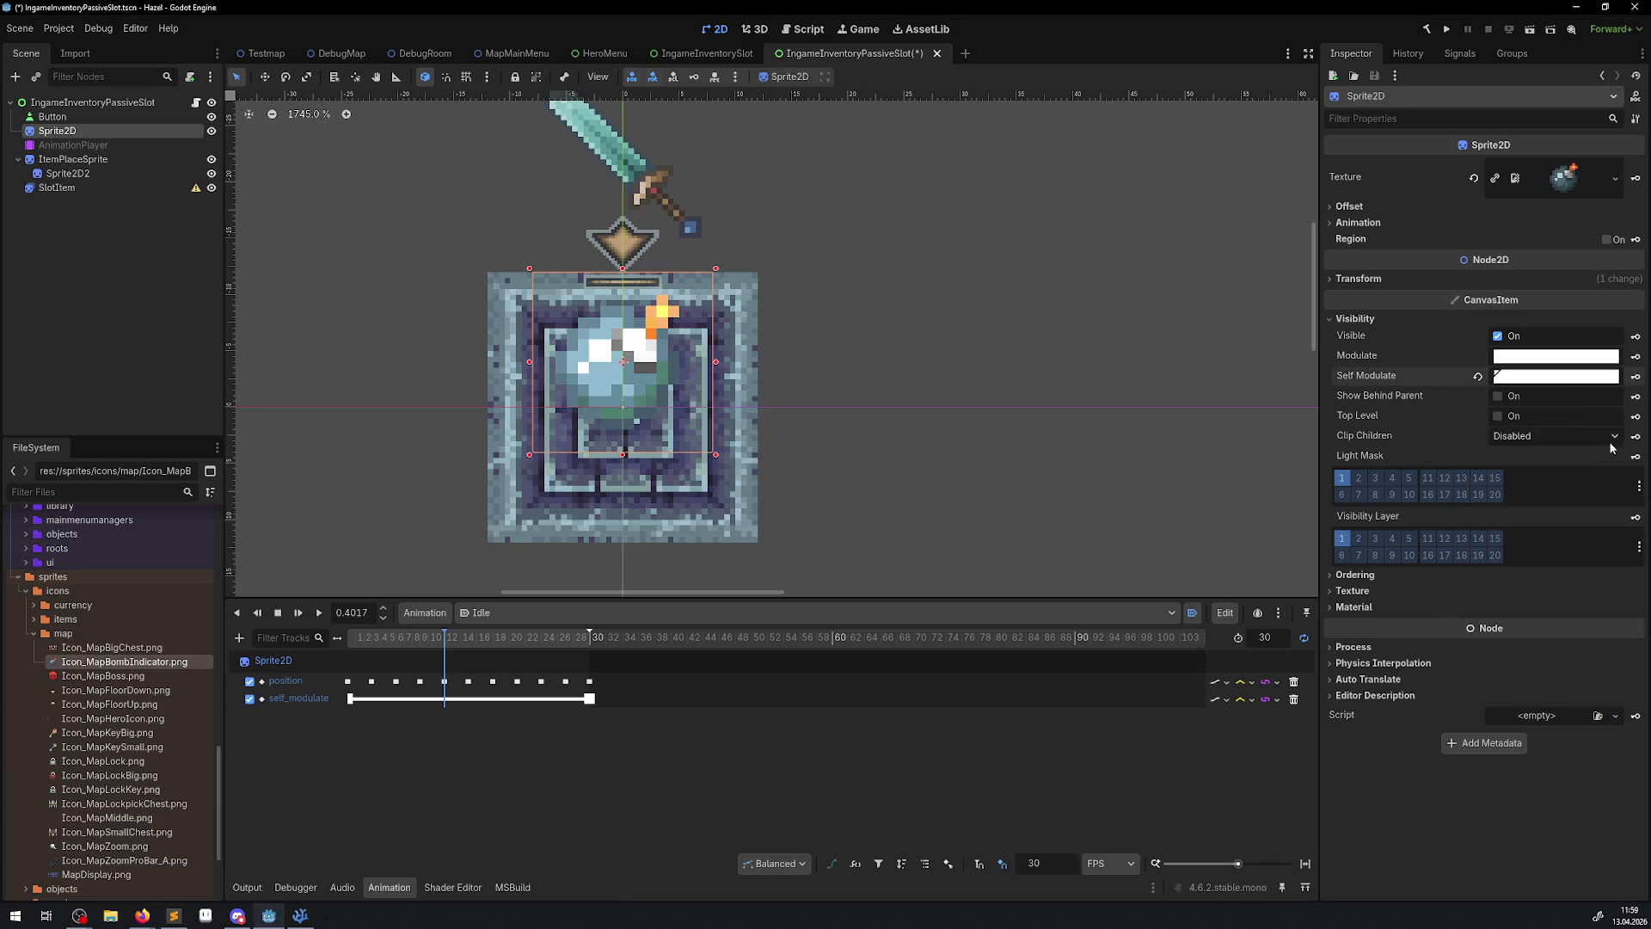
click(1636, 383)
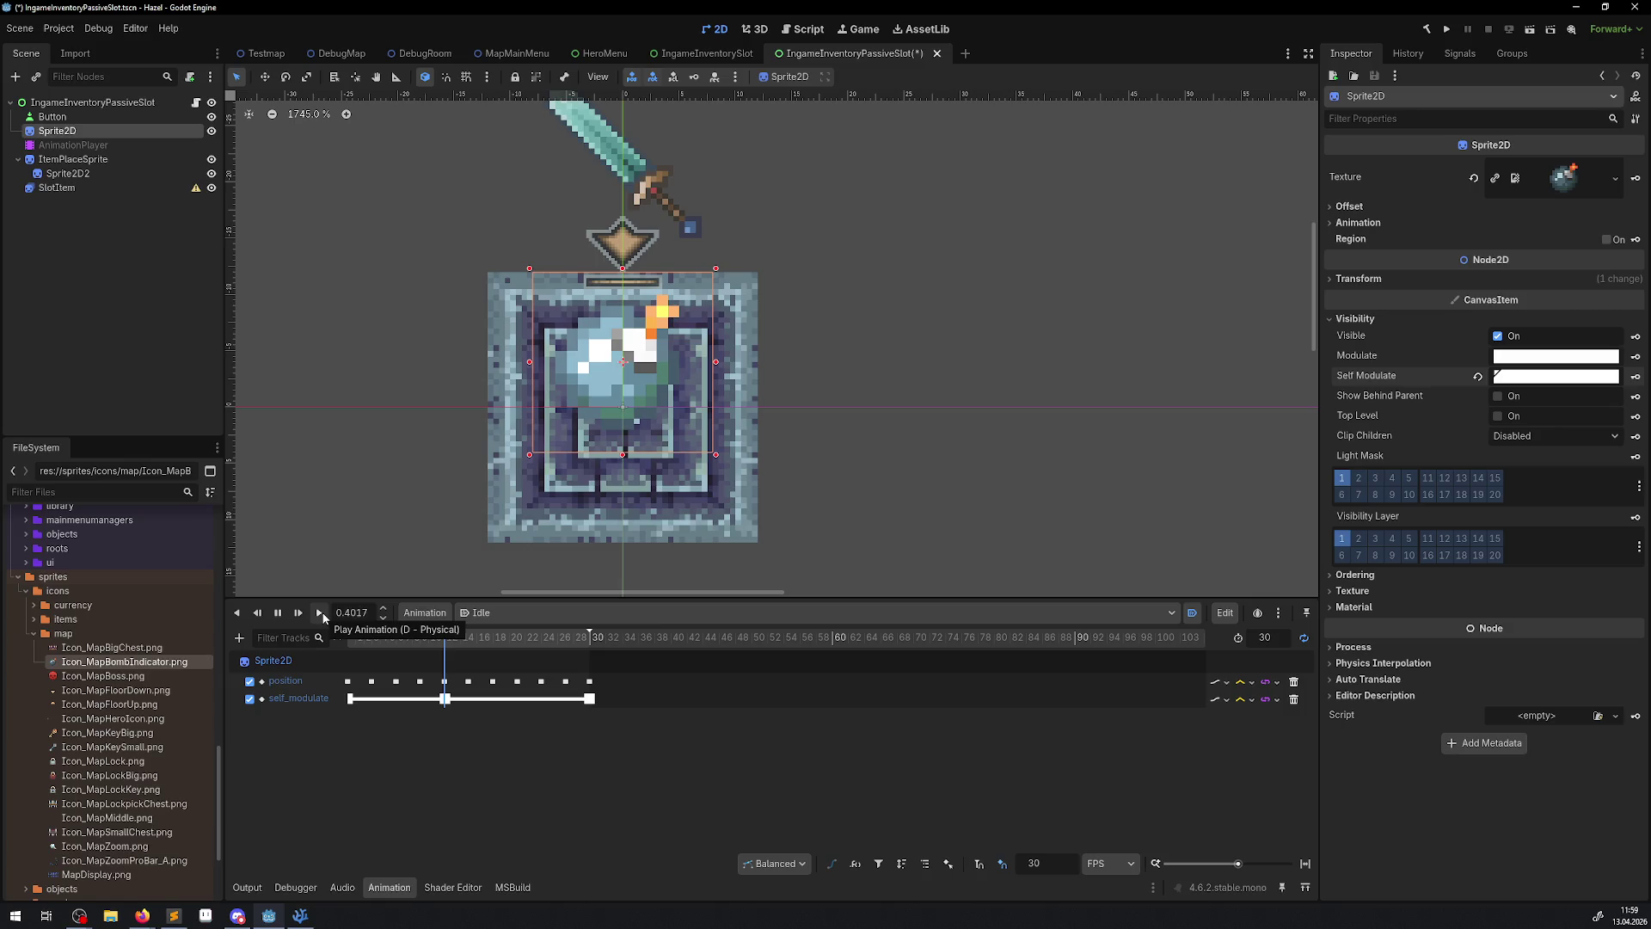
- Inspect the sprite's and root node's Process and physics interpolation settings, leaving them unchanged
click(1346, 647)
click(1522, 668)
click(1522, 668)
click(105, 103)
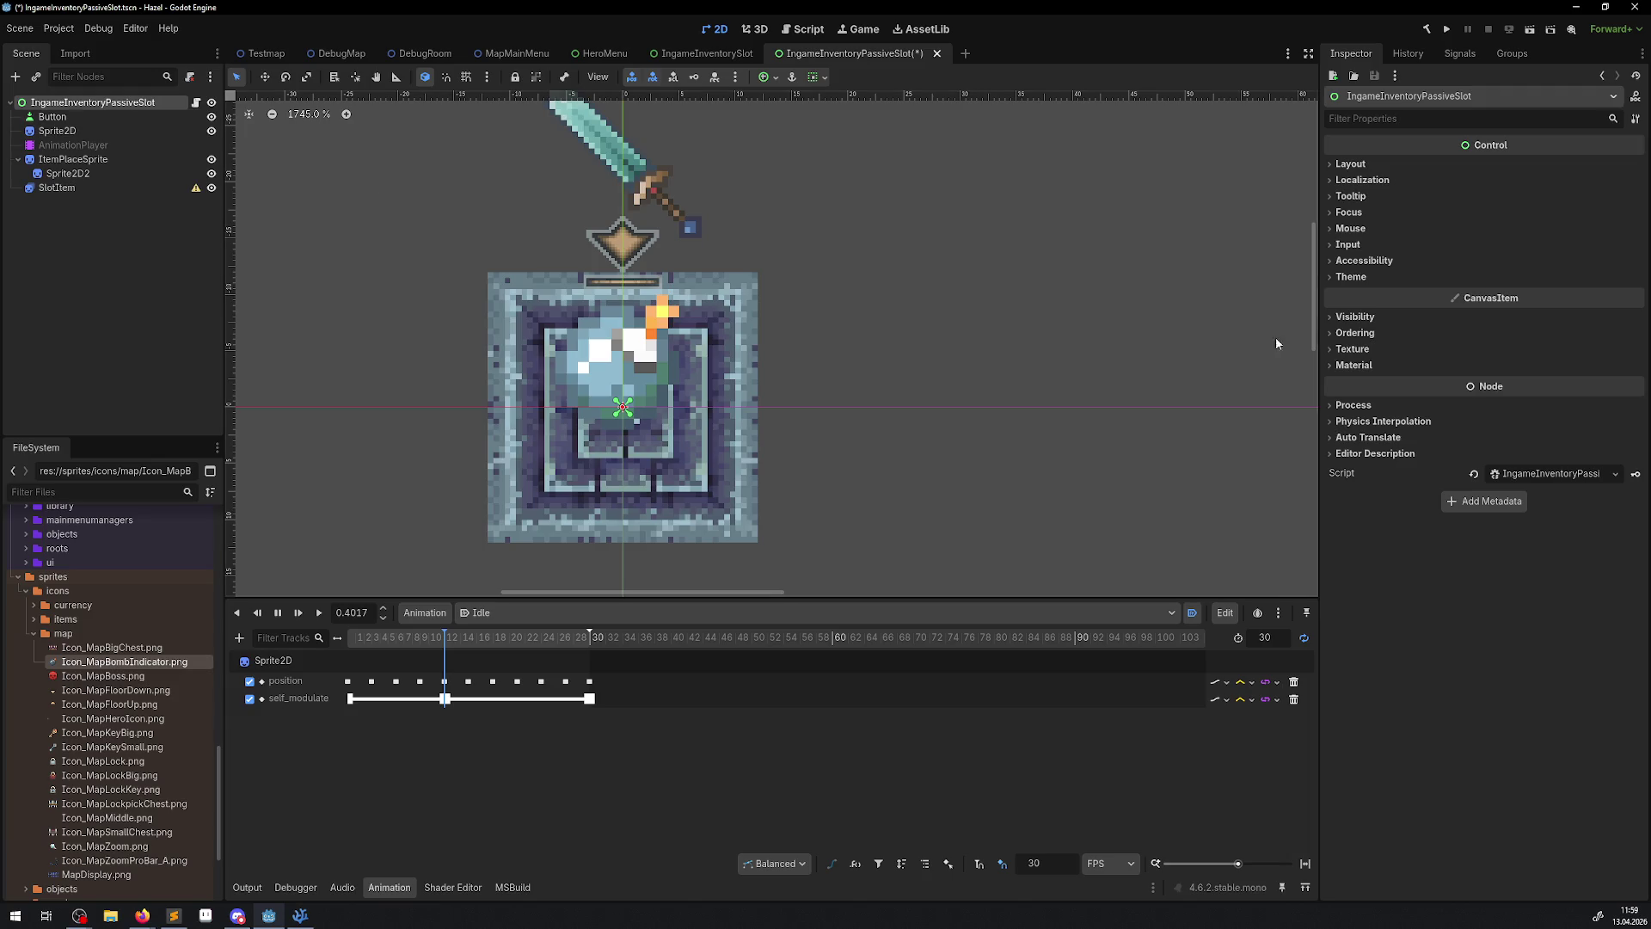
click(1350, 418)
click(1350, 418)
- Set the AnimationPlayer's Process Mode to Always and play the Idle animation
click(58, 146)
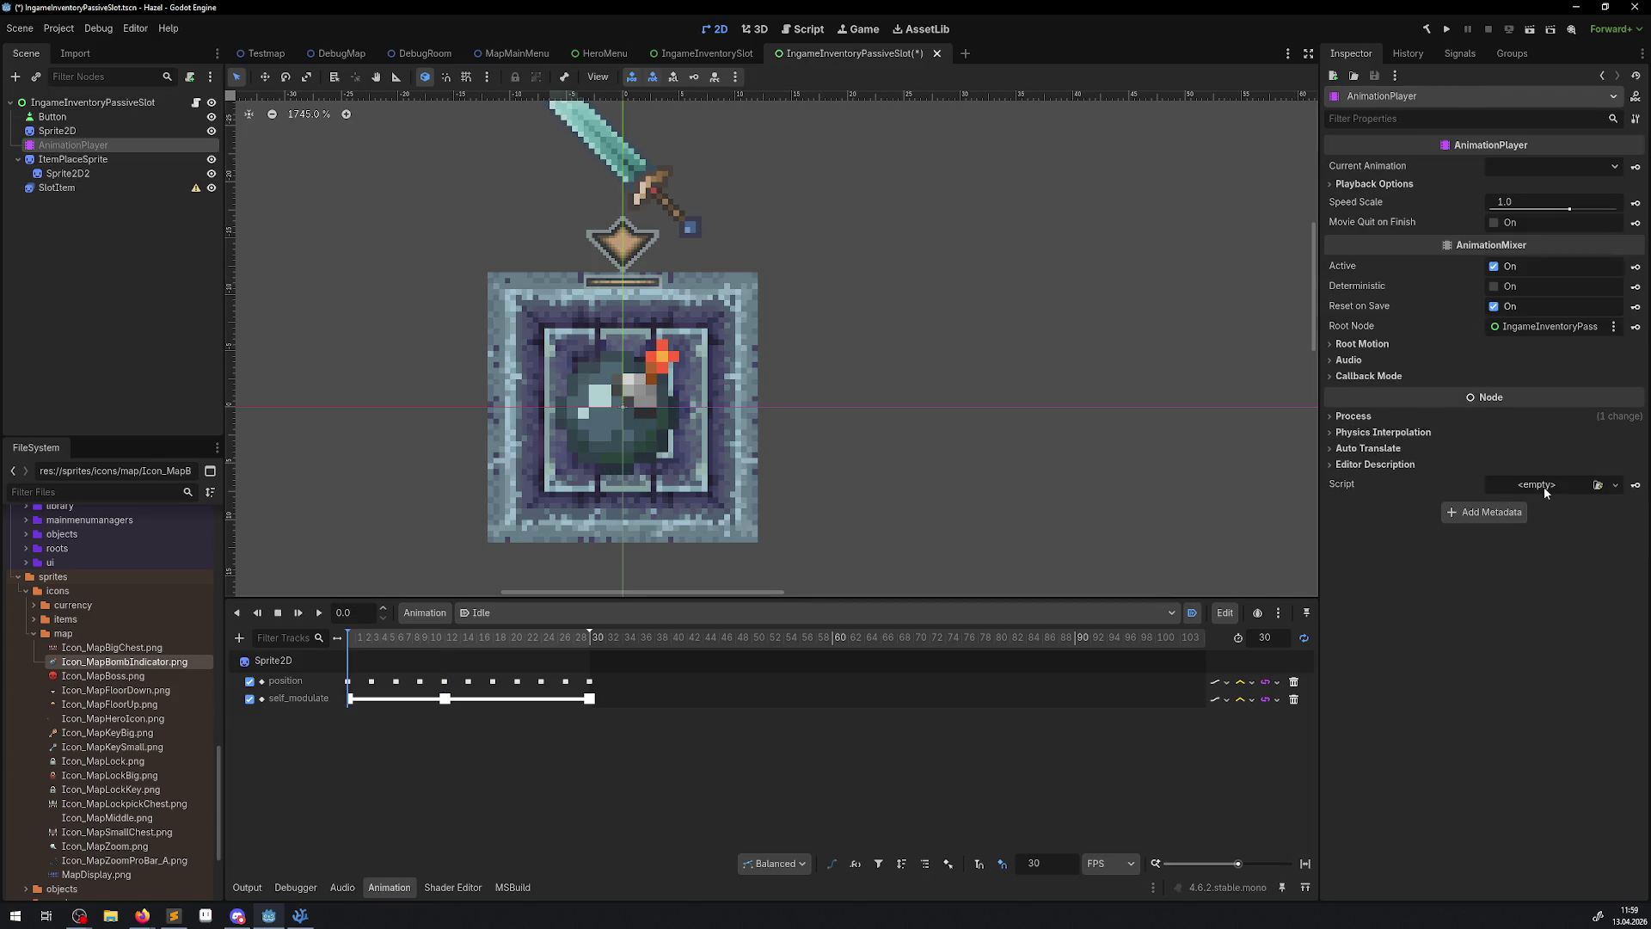
click(1349, 417)
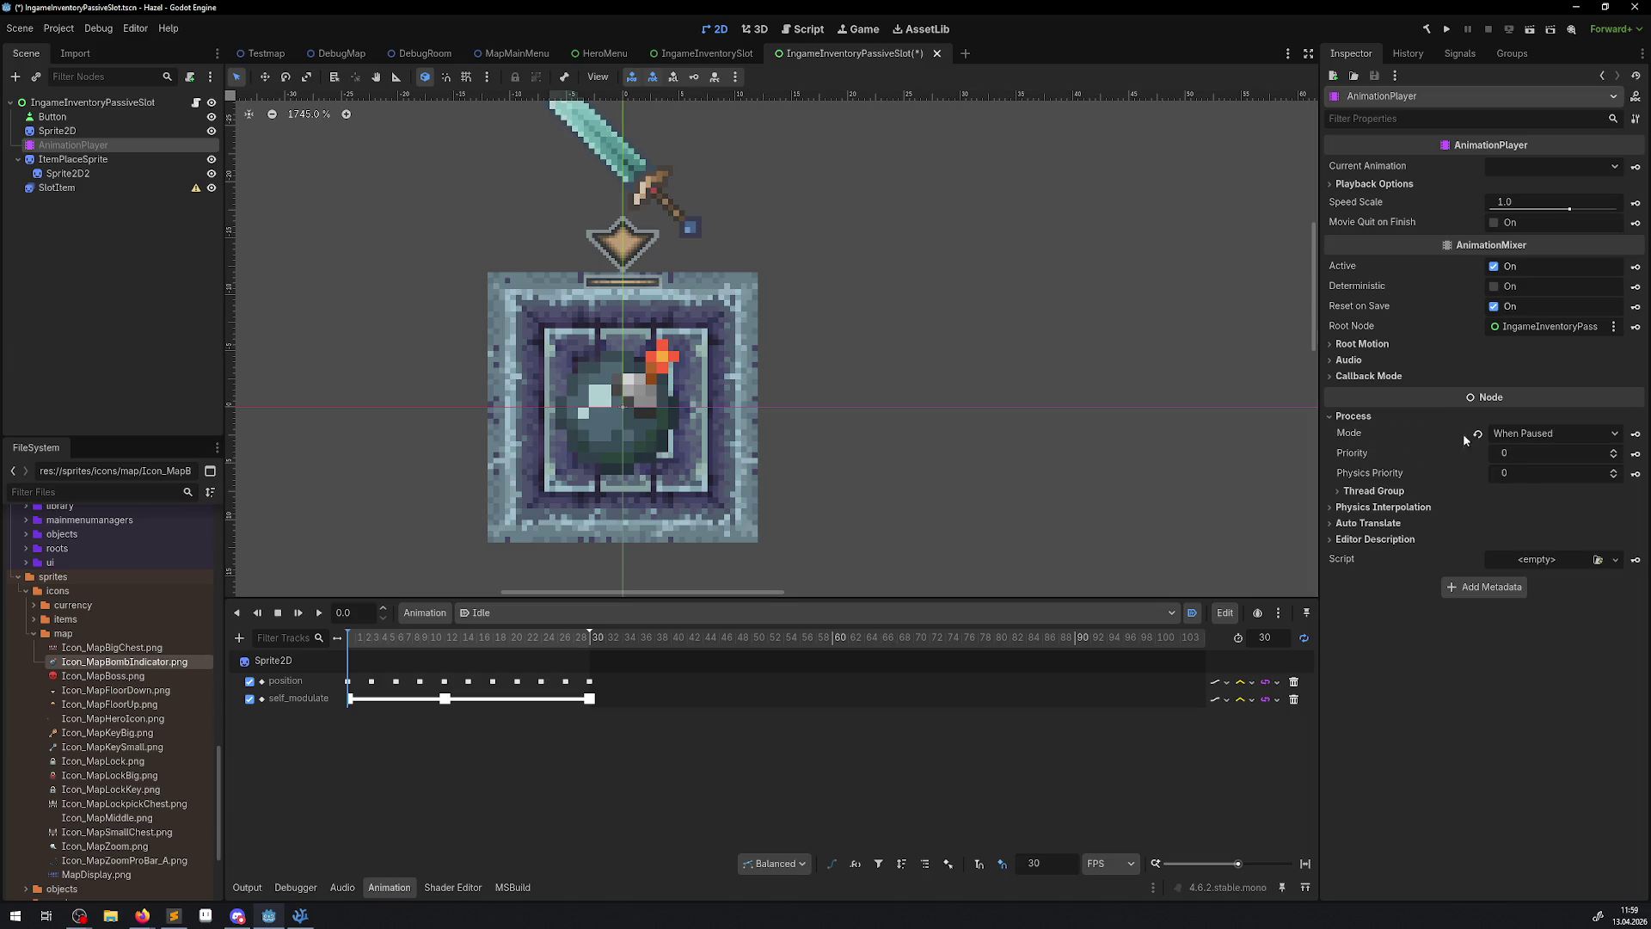
click(1551, 440)
click(1518, 508)
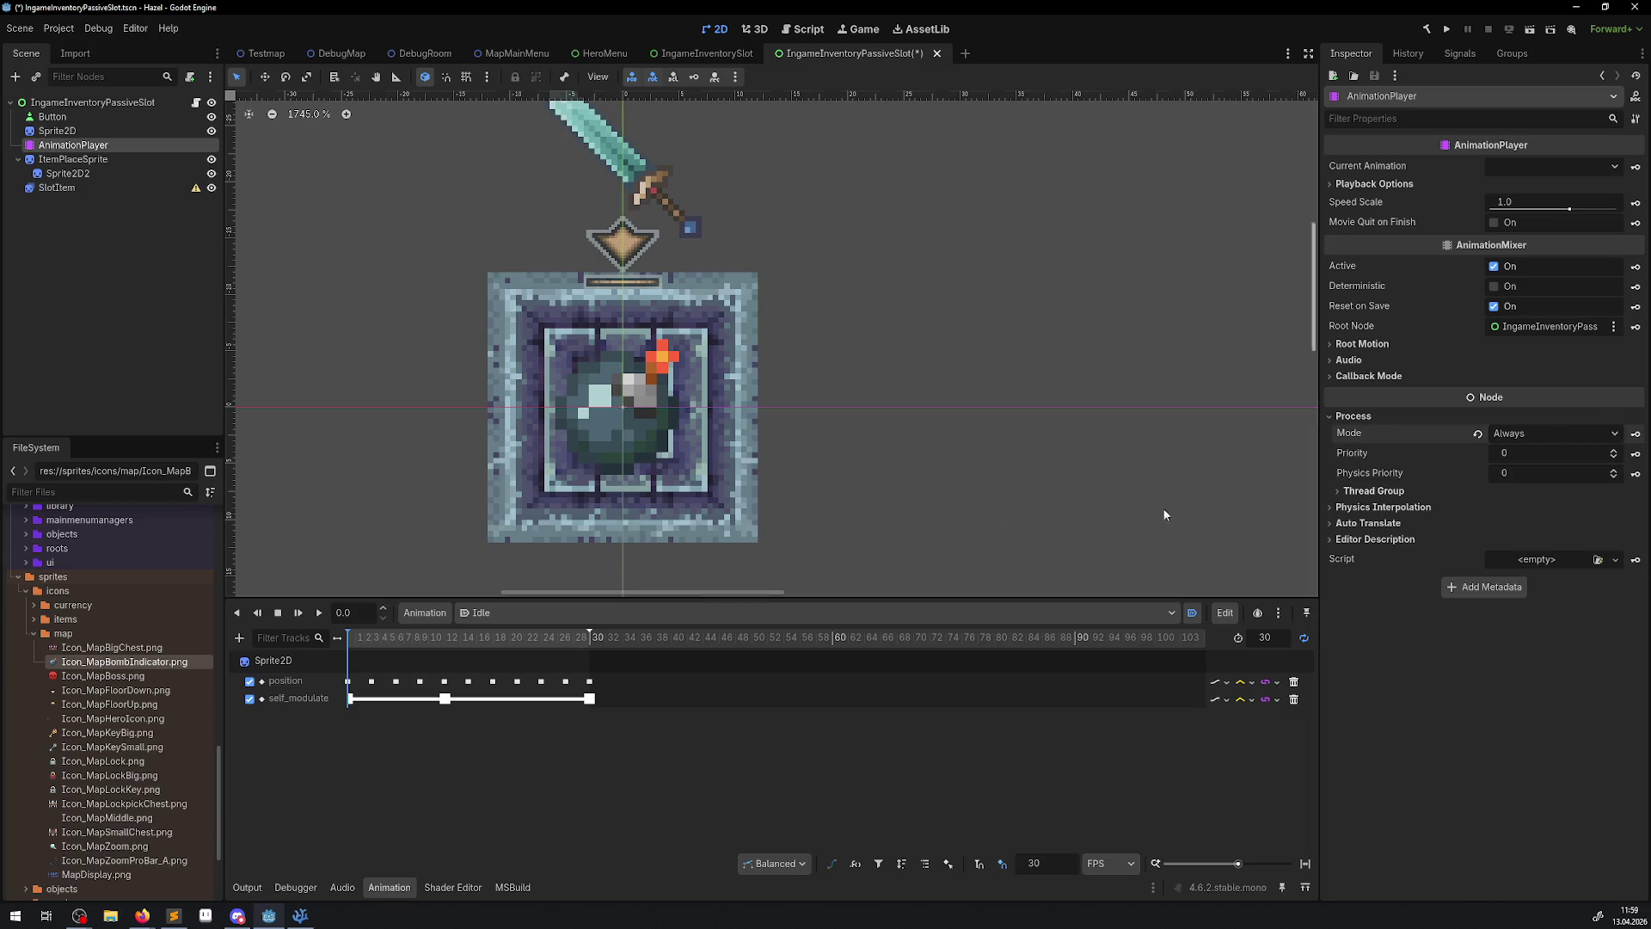
click(318, 615)
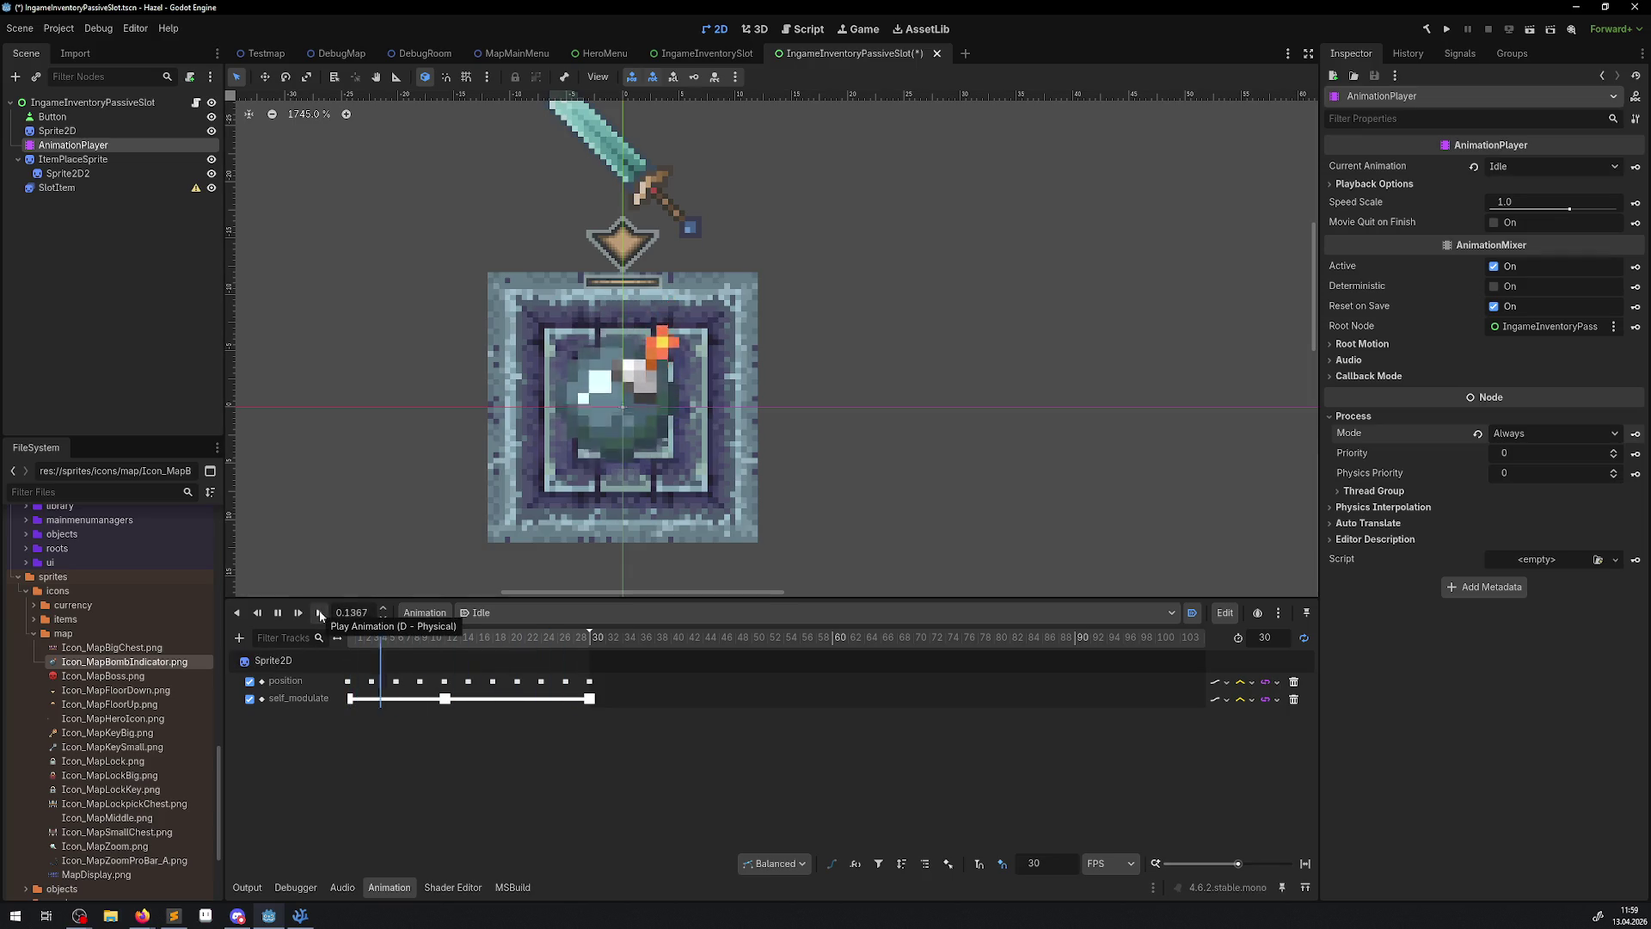
scroll(787, 488, down, 10)
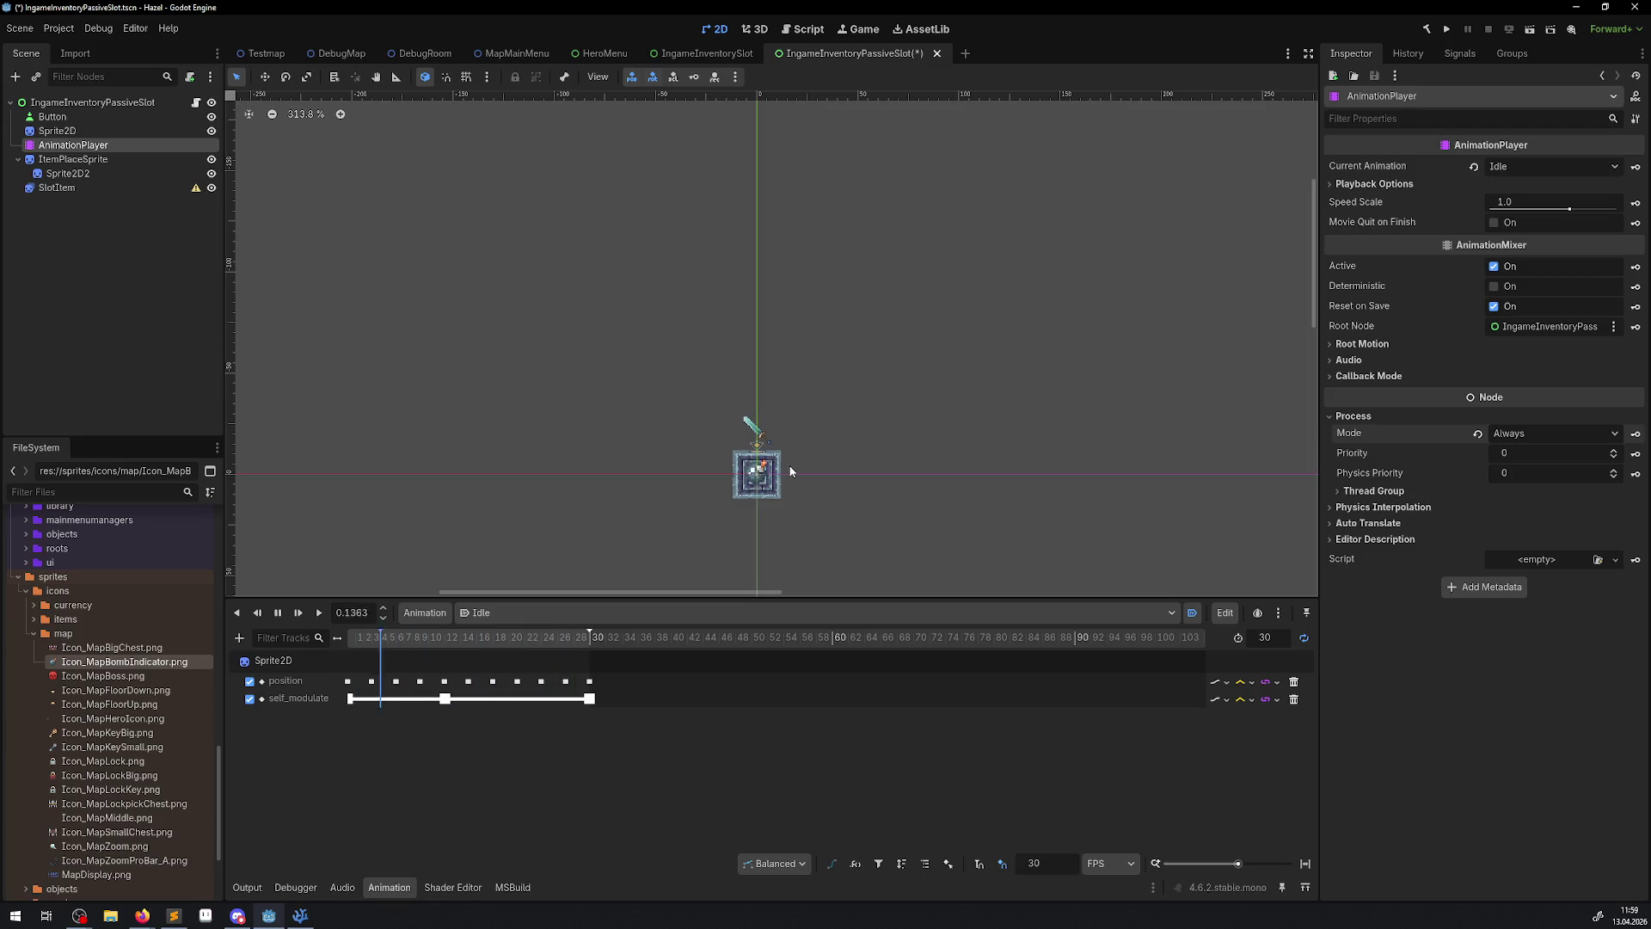
scroll(790, 465, up, 6)
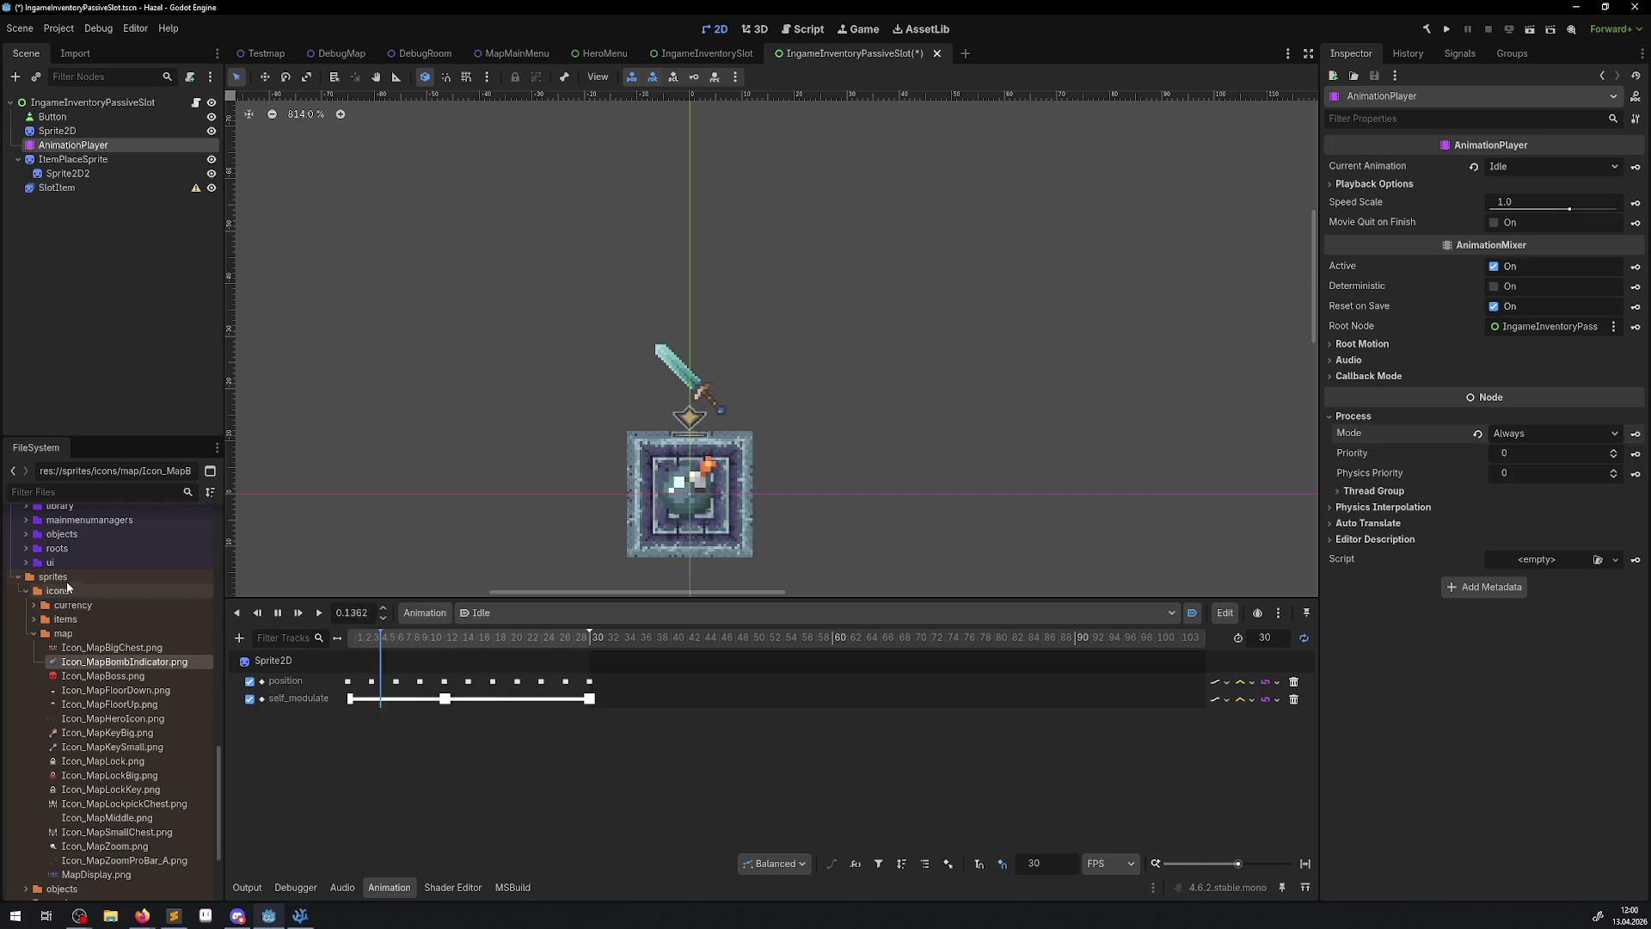
- Expand items > swords in FileSystem and drag Sword01.png onto Sprite2D's Texture slot
scroll(66, 581, up, 5)
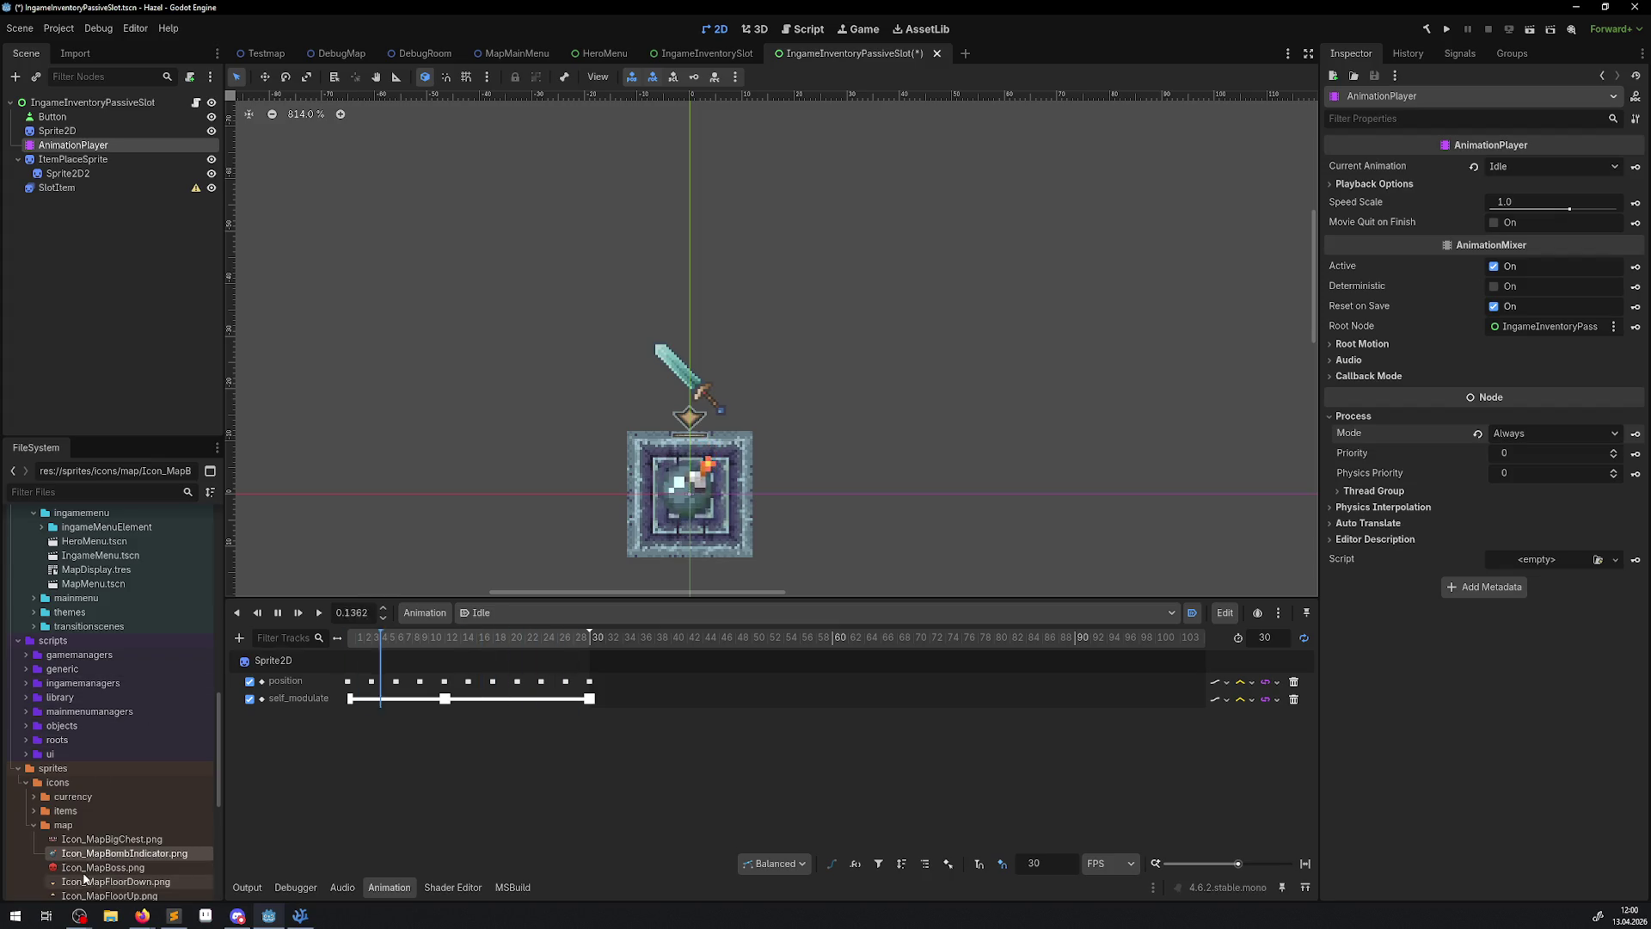
click(33, 810)
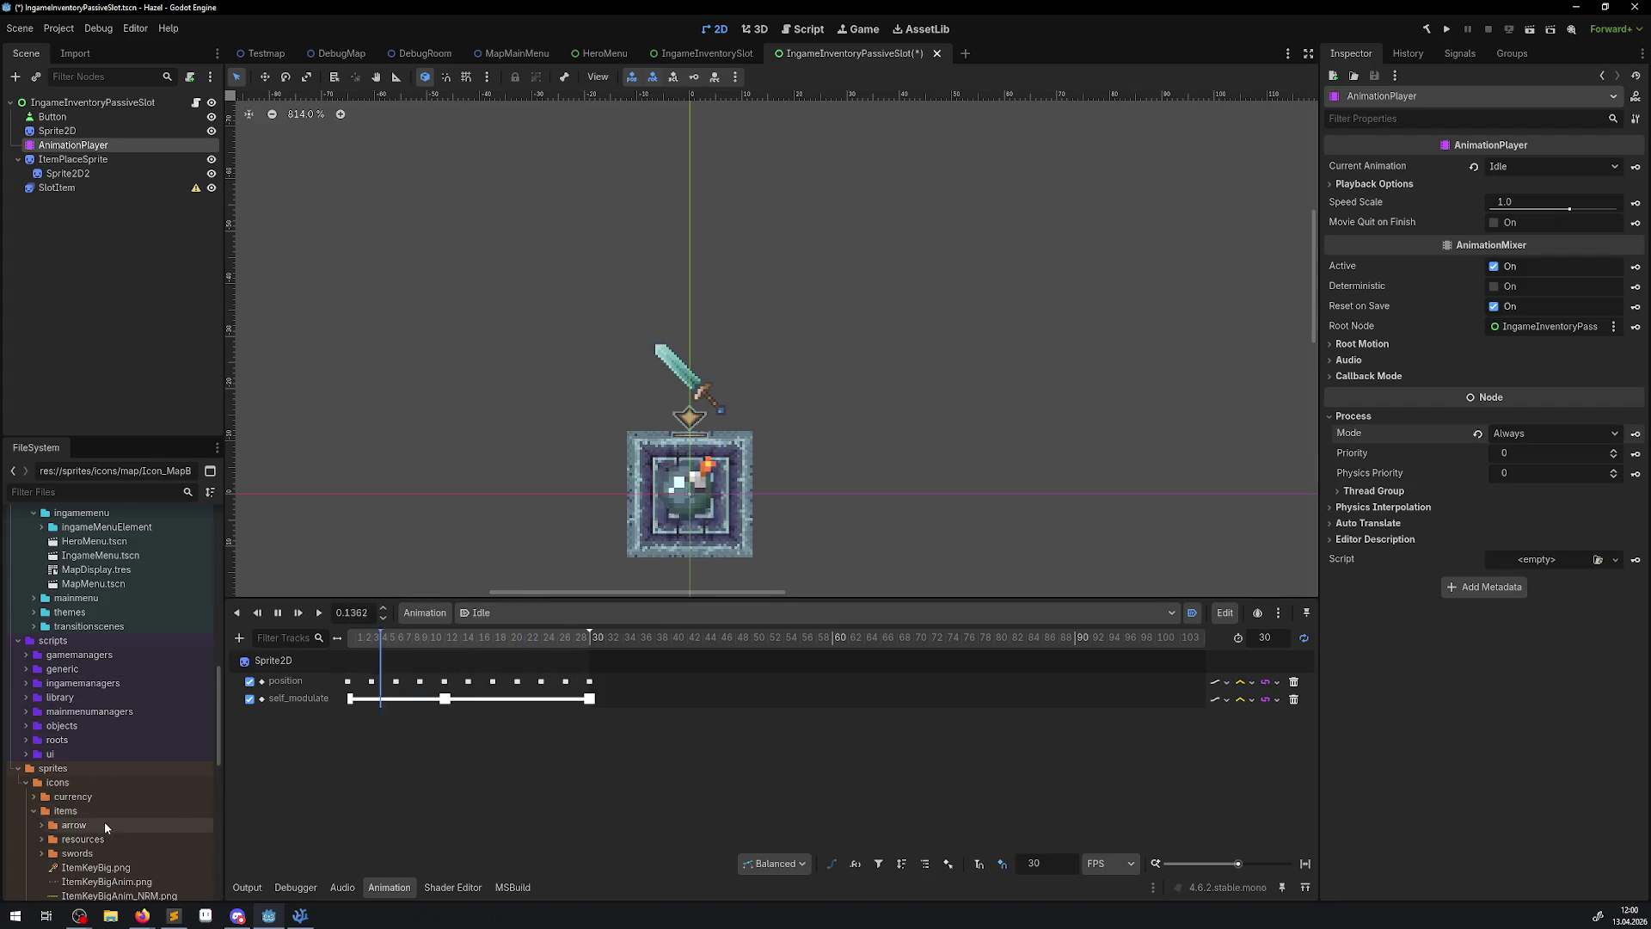
scroll(86, 809, down, 2)
click(38, 751)
scroll(144, 761, down, 4)
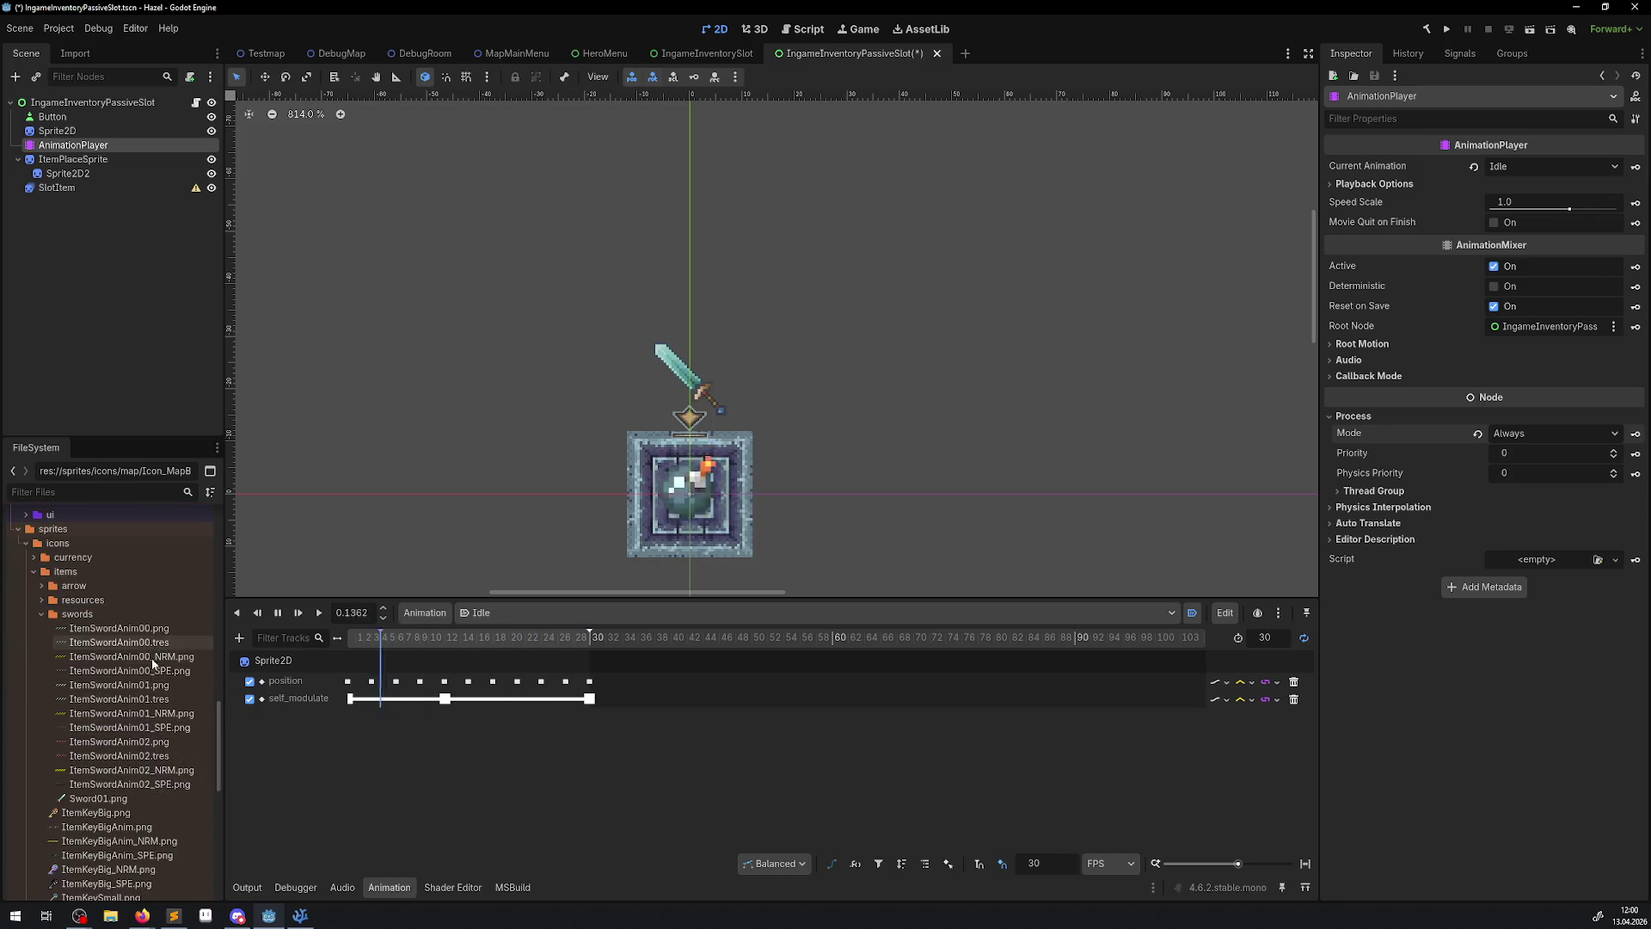
mouse_move(86, 756)
mouse_down()
mouse_move(1444, 473)
mouse_move(1036, 516)
mouse_move(1342, 224)
mouse_move(1393, 215)
mouse_move(361, 507)
mouse_move(103, 757)
mouse_move(1562, 185)
mouse_up()
click(74, 134)
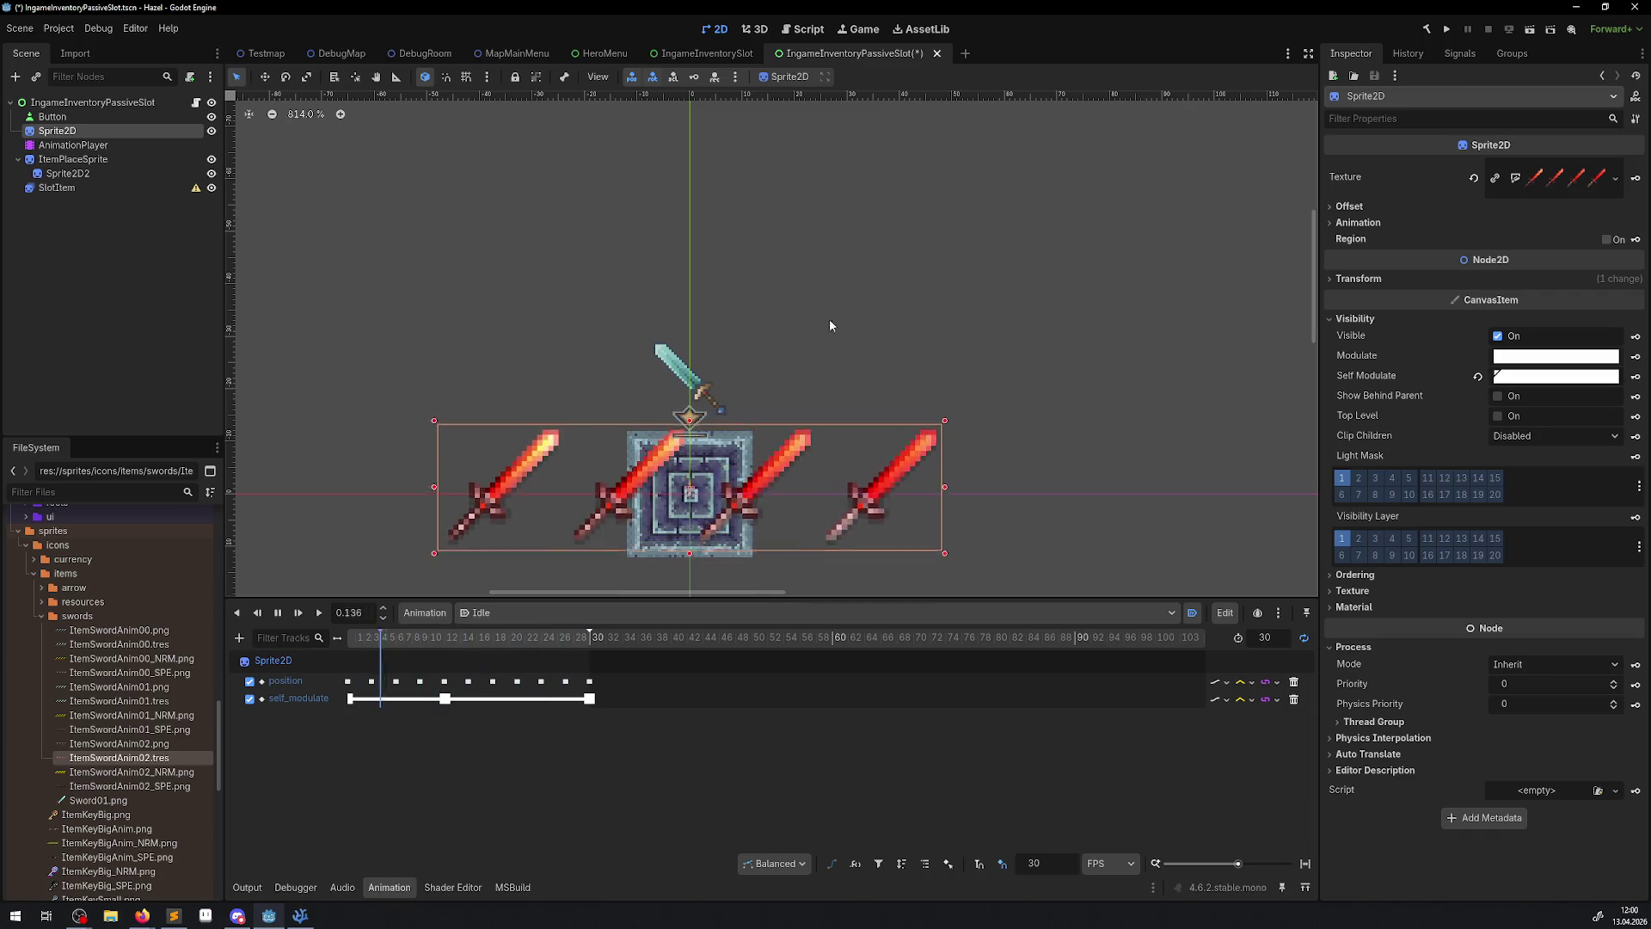
drag(98, 800, 1529, 188)
scroll(843, 464, down, 5)
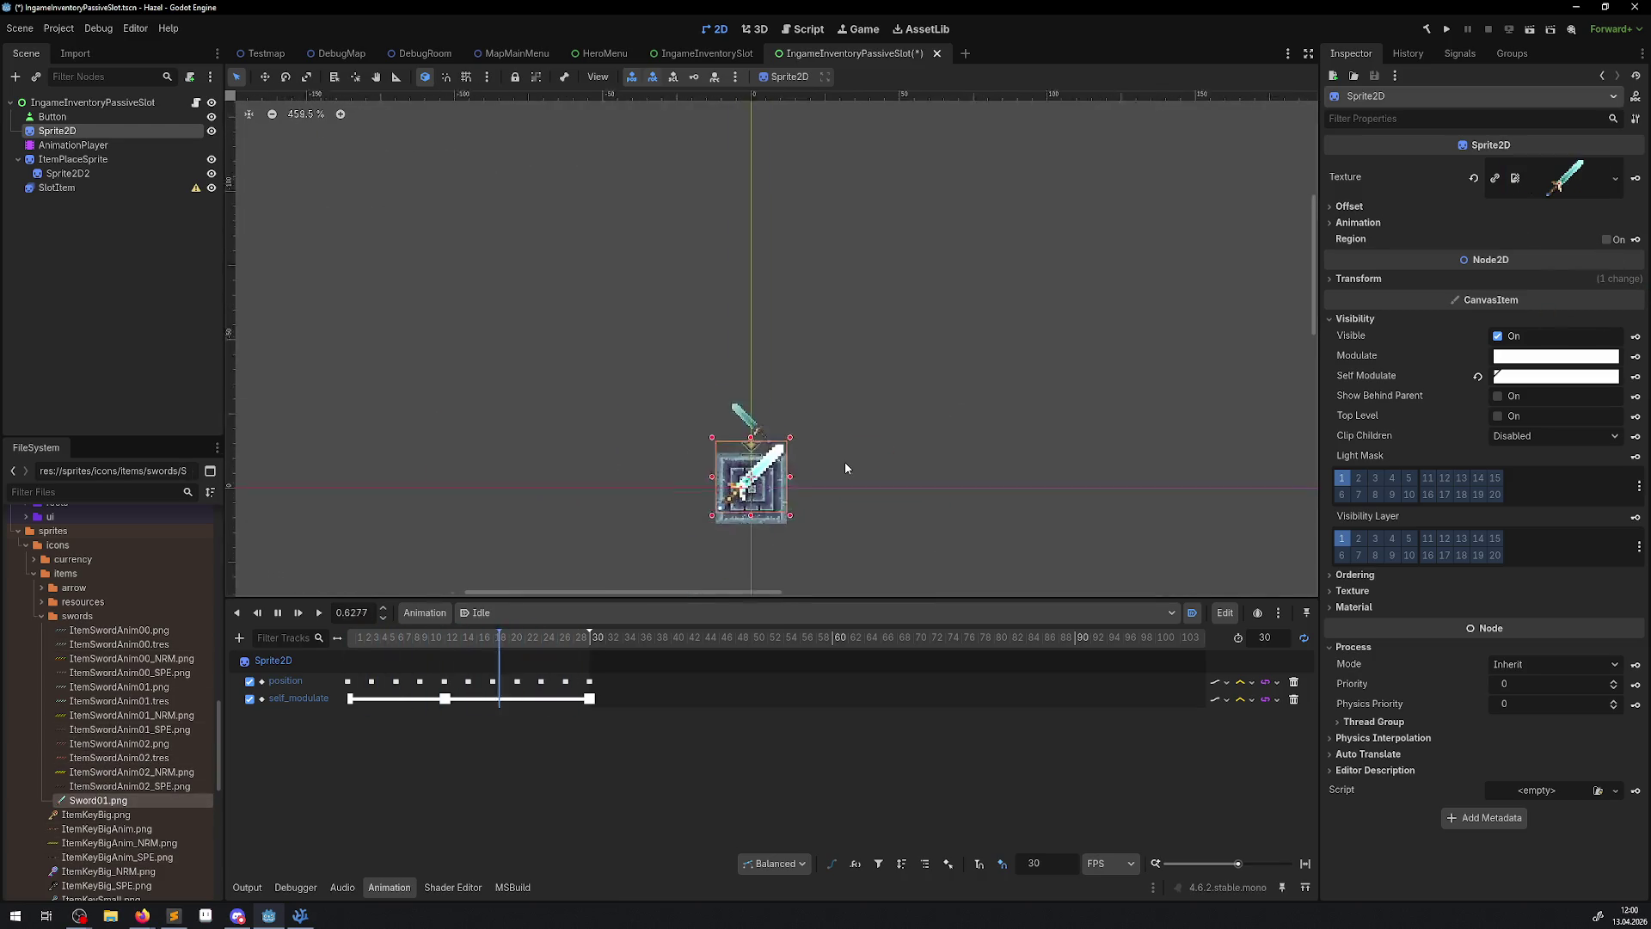
click(891, 551)
scroll(879, 508, up, 6)
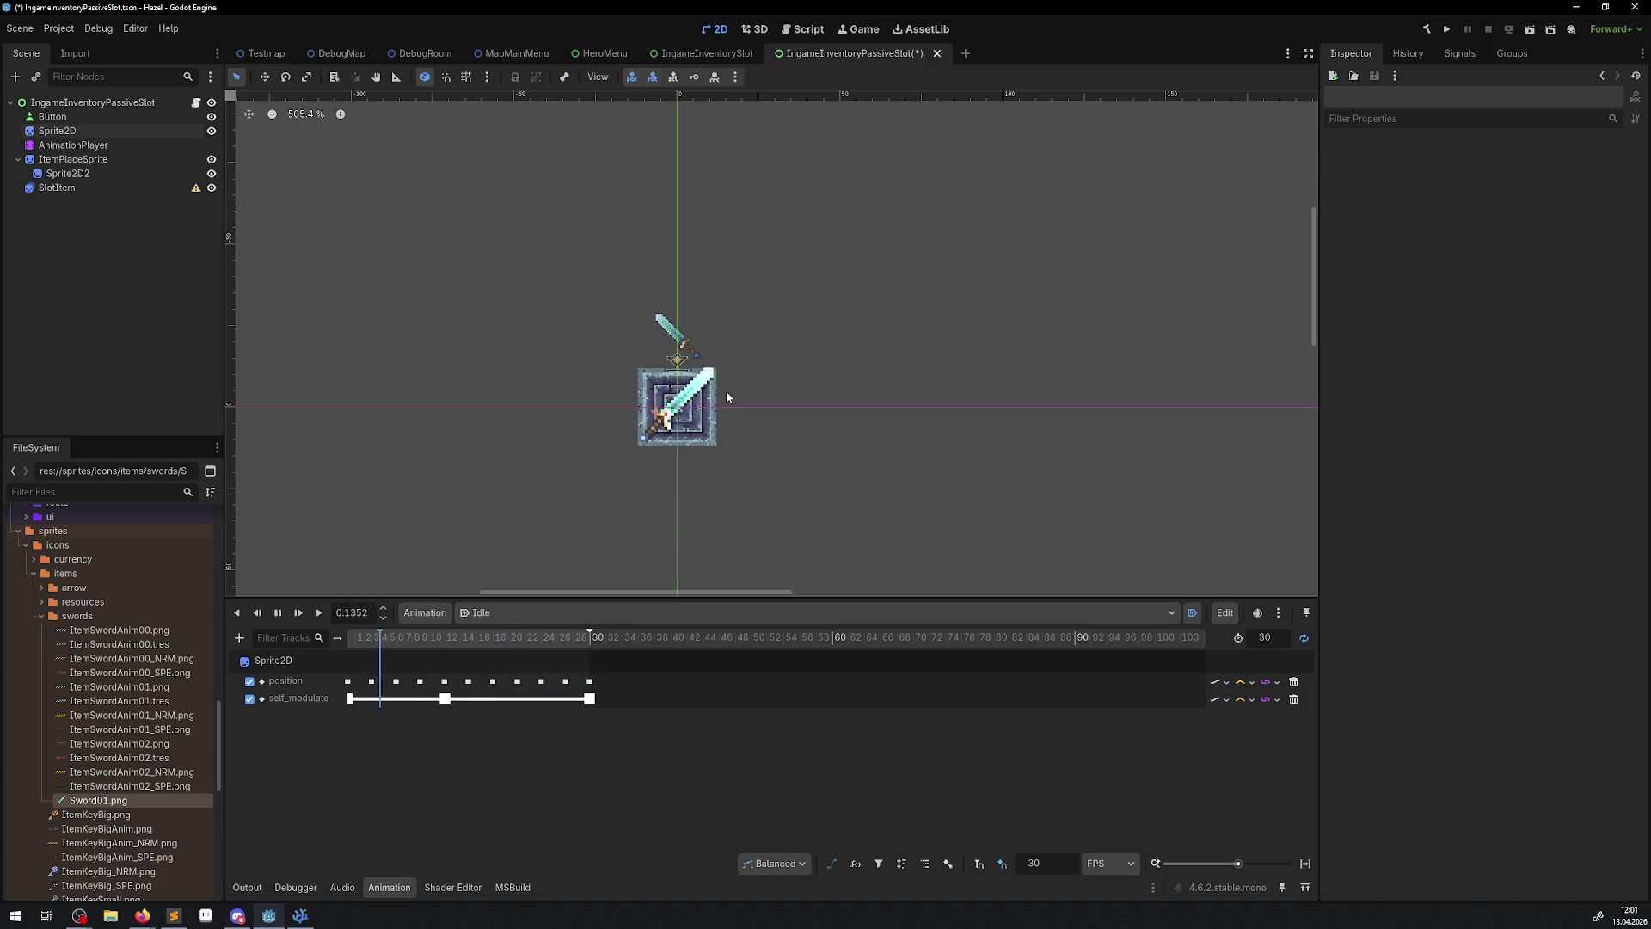
click(446, 698)
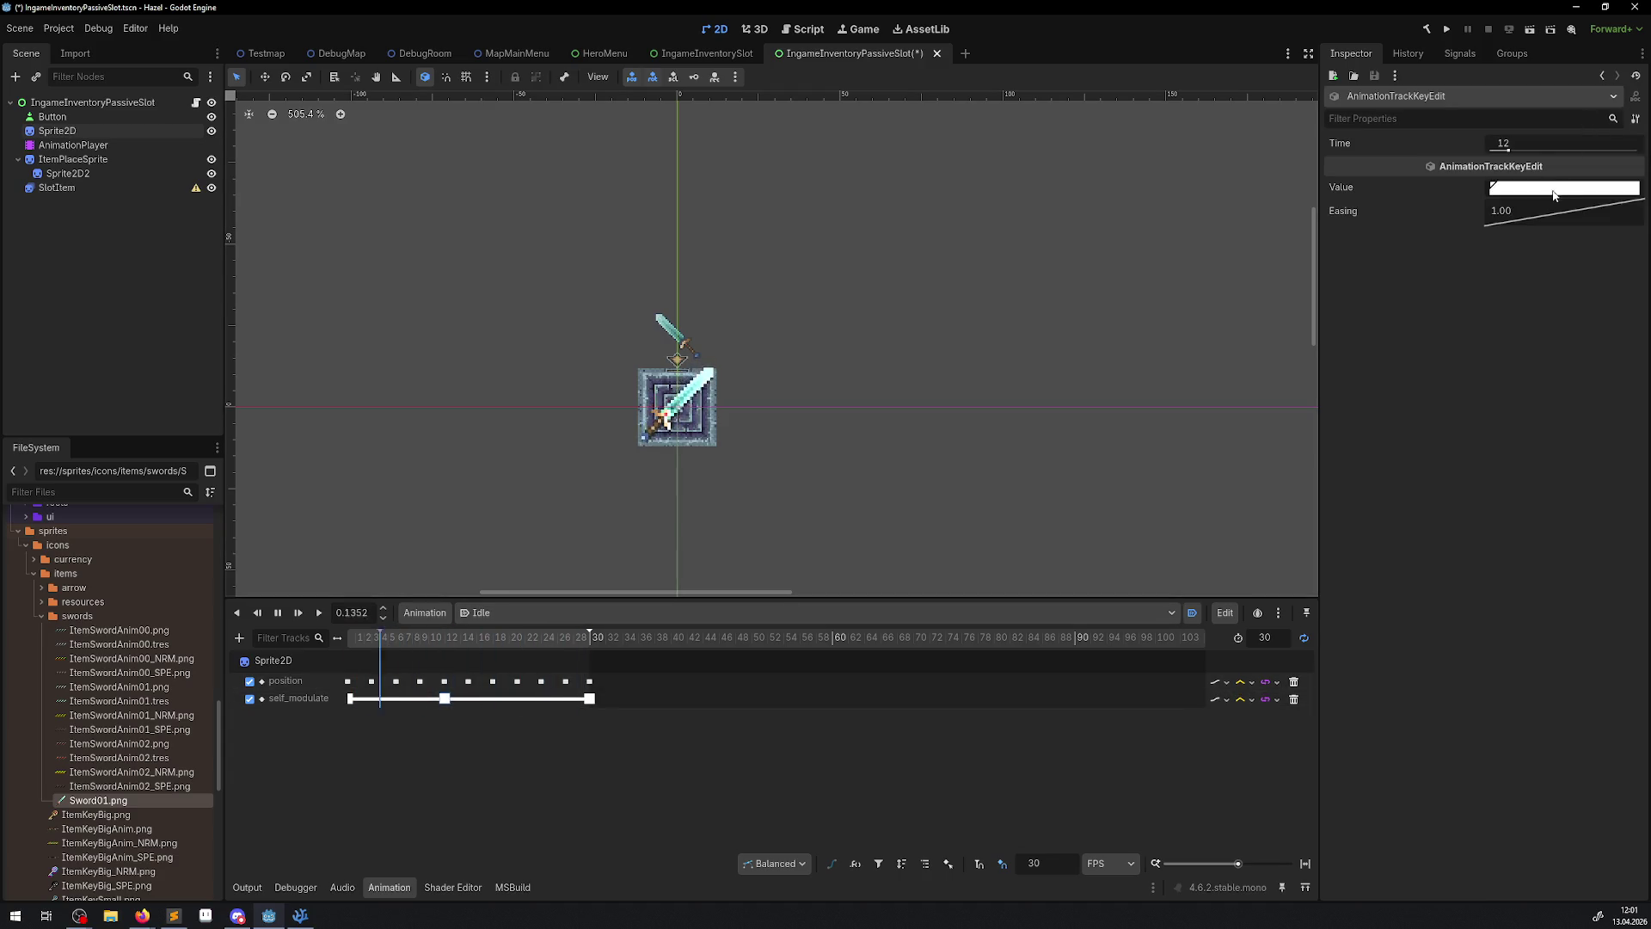
- Soften the frame-12 self_modulate key's easing curve and adjust its colour intensity
drag(1574, 215, 1517, 196)
click(1548, 188)
click(1619, 492)
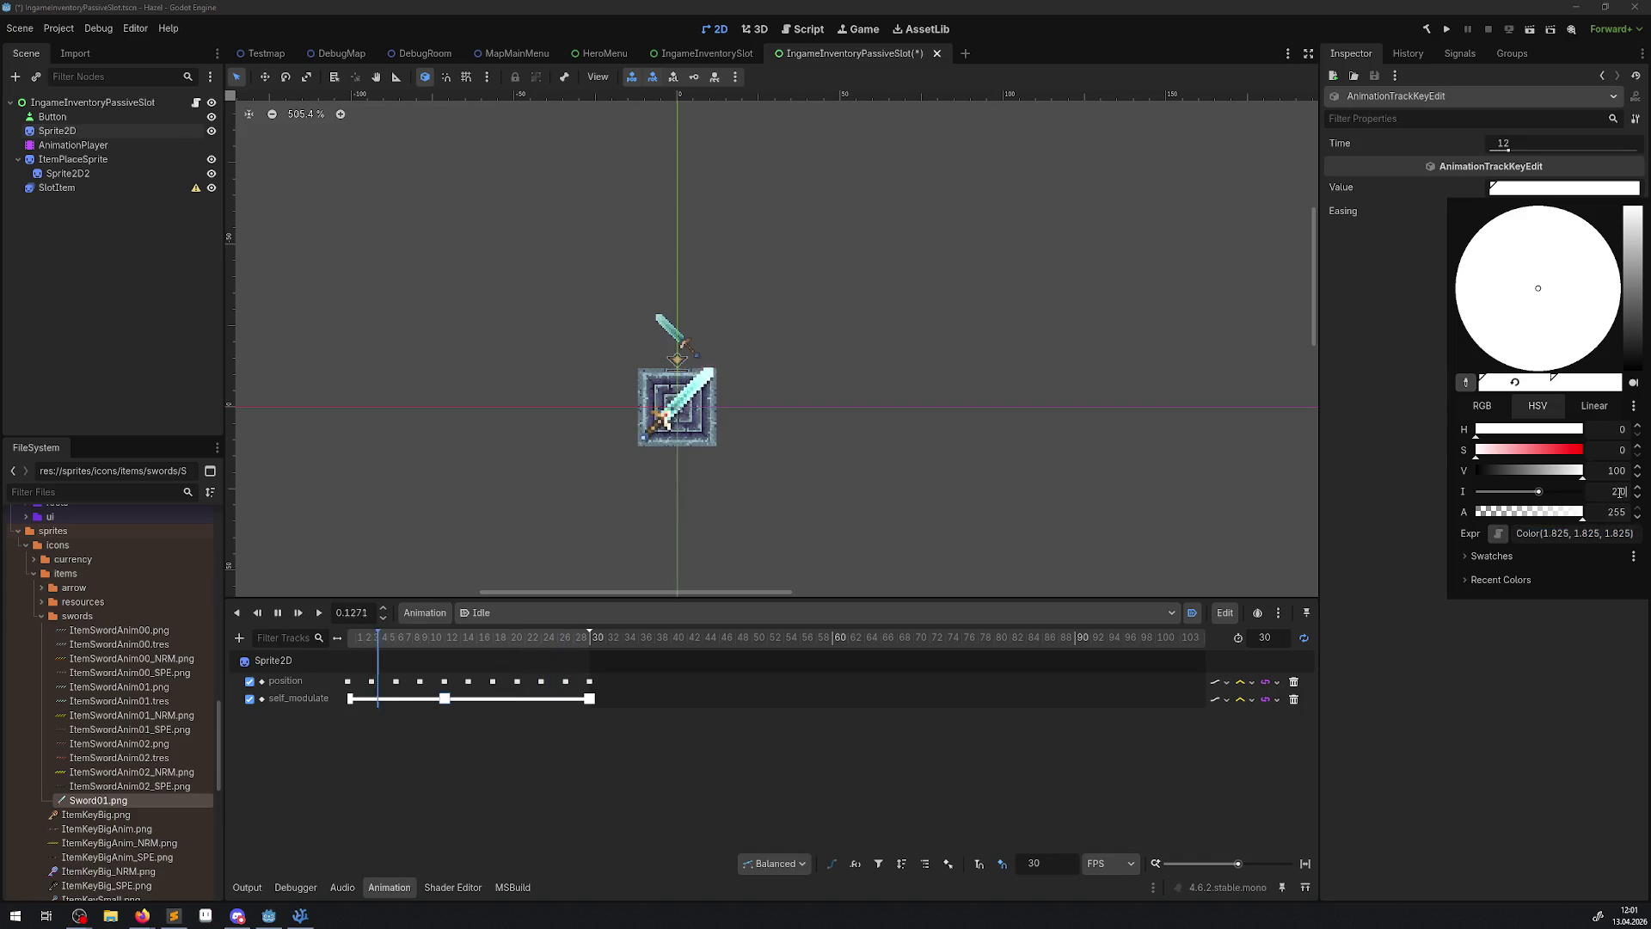
key(Escape)
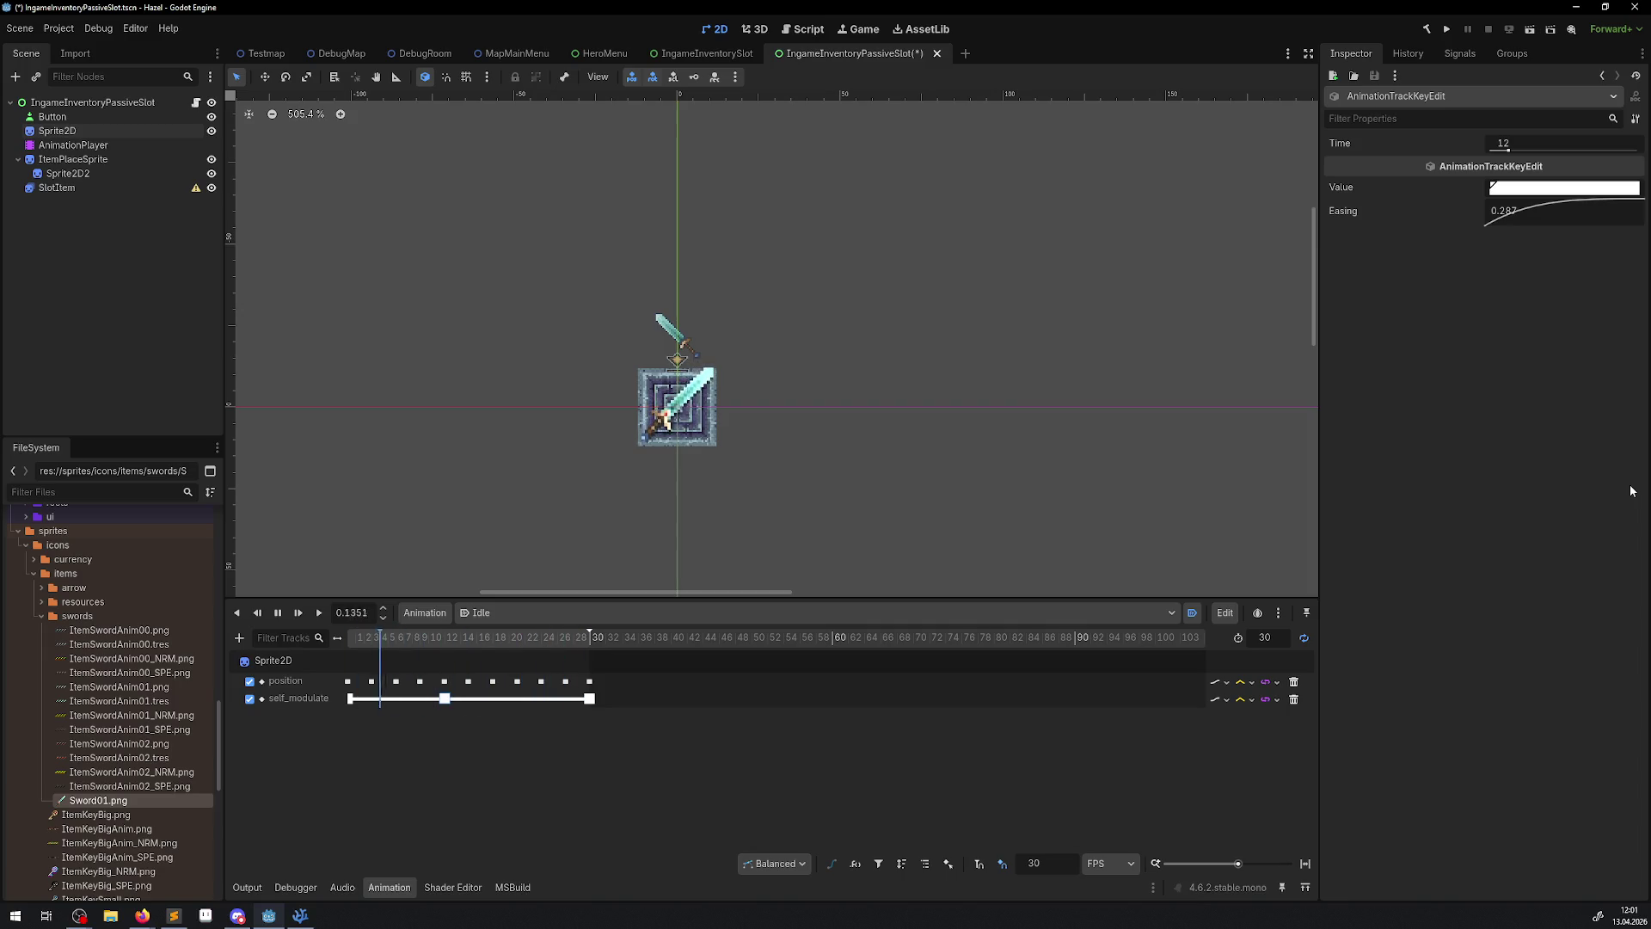
- Set the AnimationPlayer's Speed Scale to 0.5
click(78, 146)
click(1506, 205)
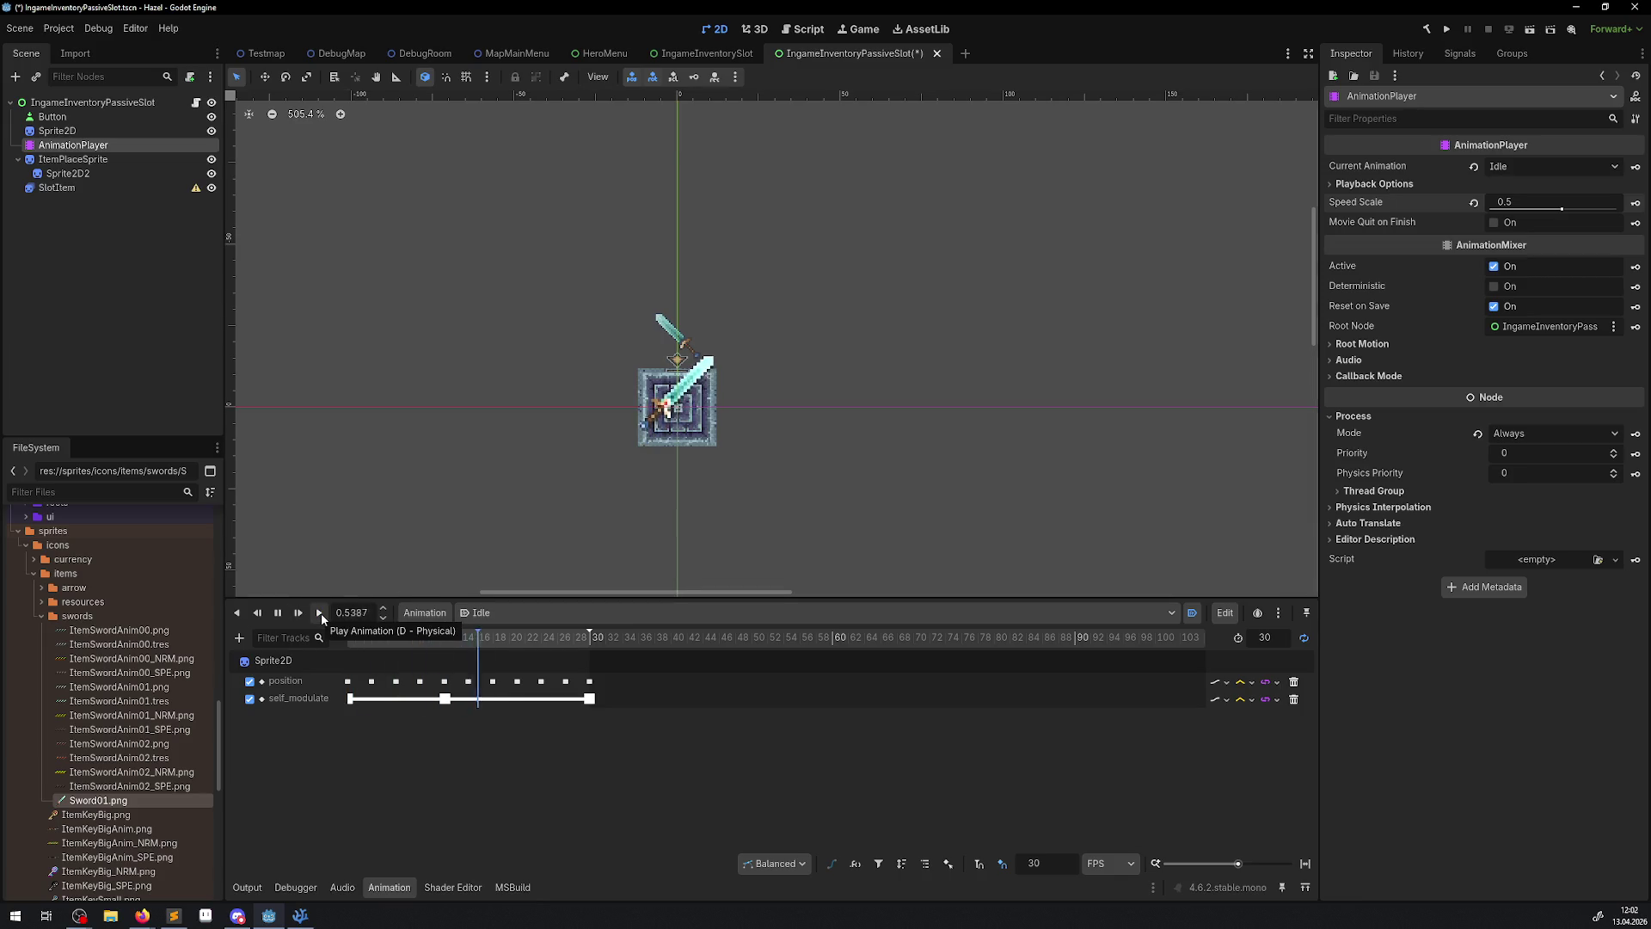
click(763, 539)
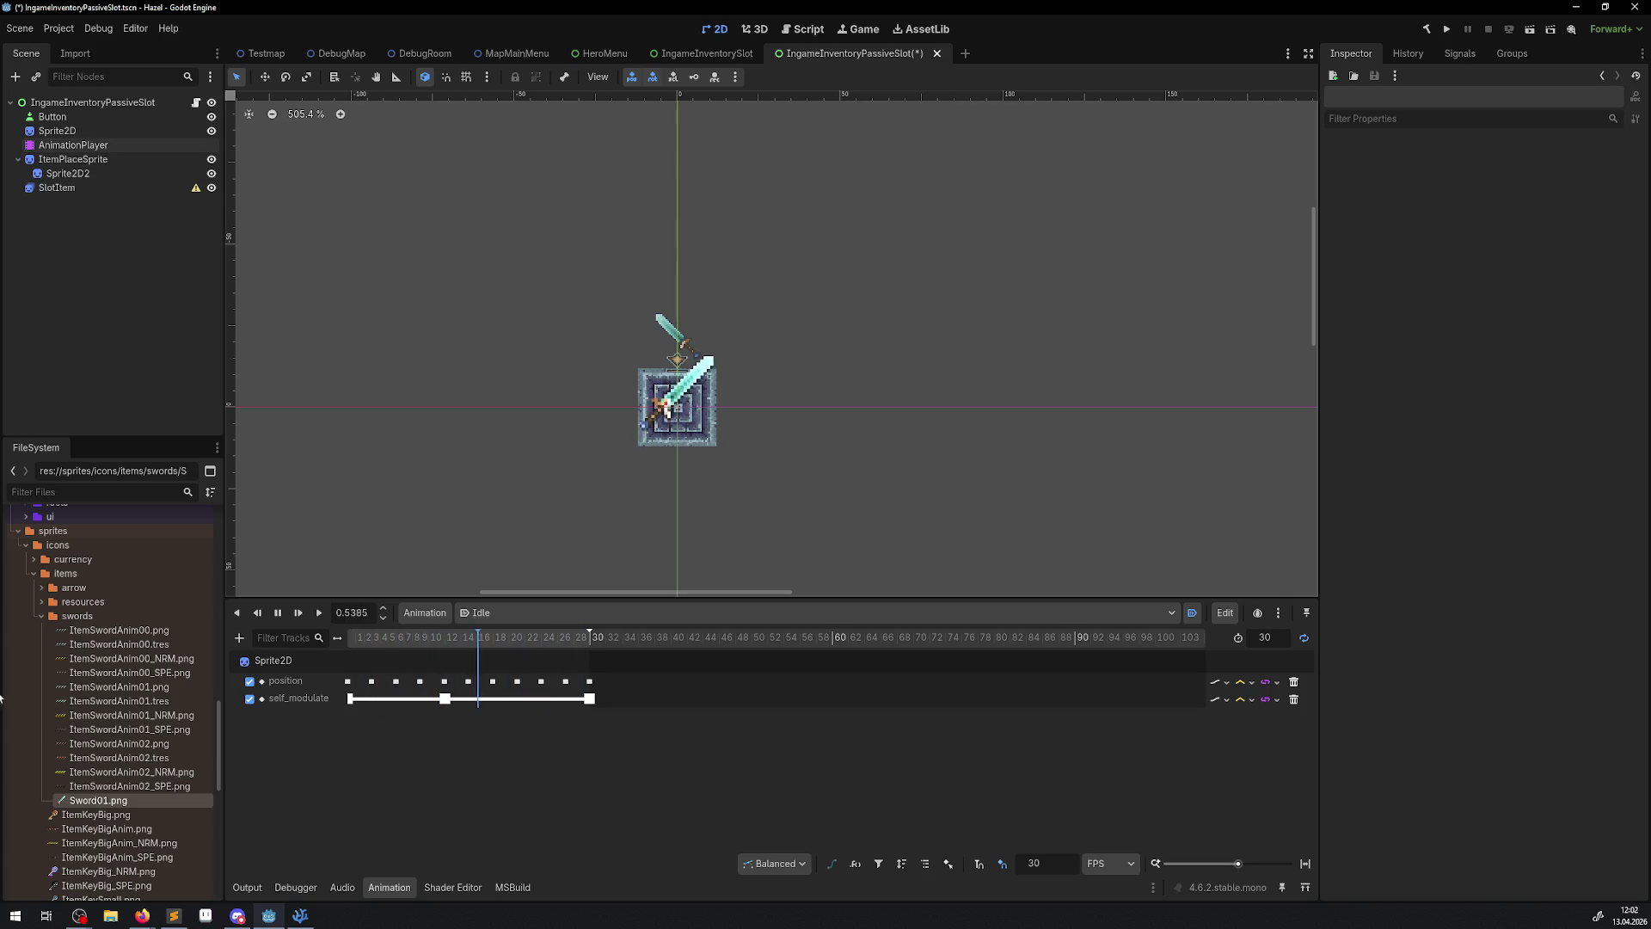
- In Aseprite, browse from the Map folder to Icons > Items > swords and open ItemSwordAnim02.png
click(210, 920)
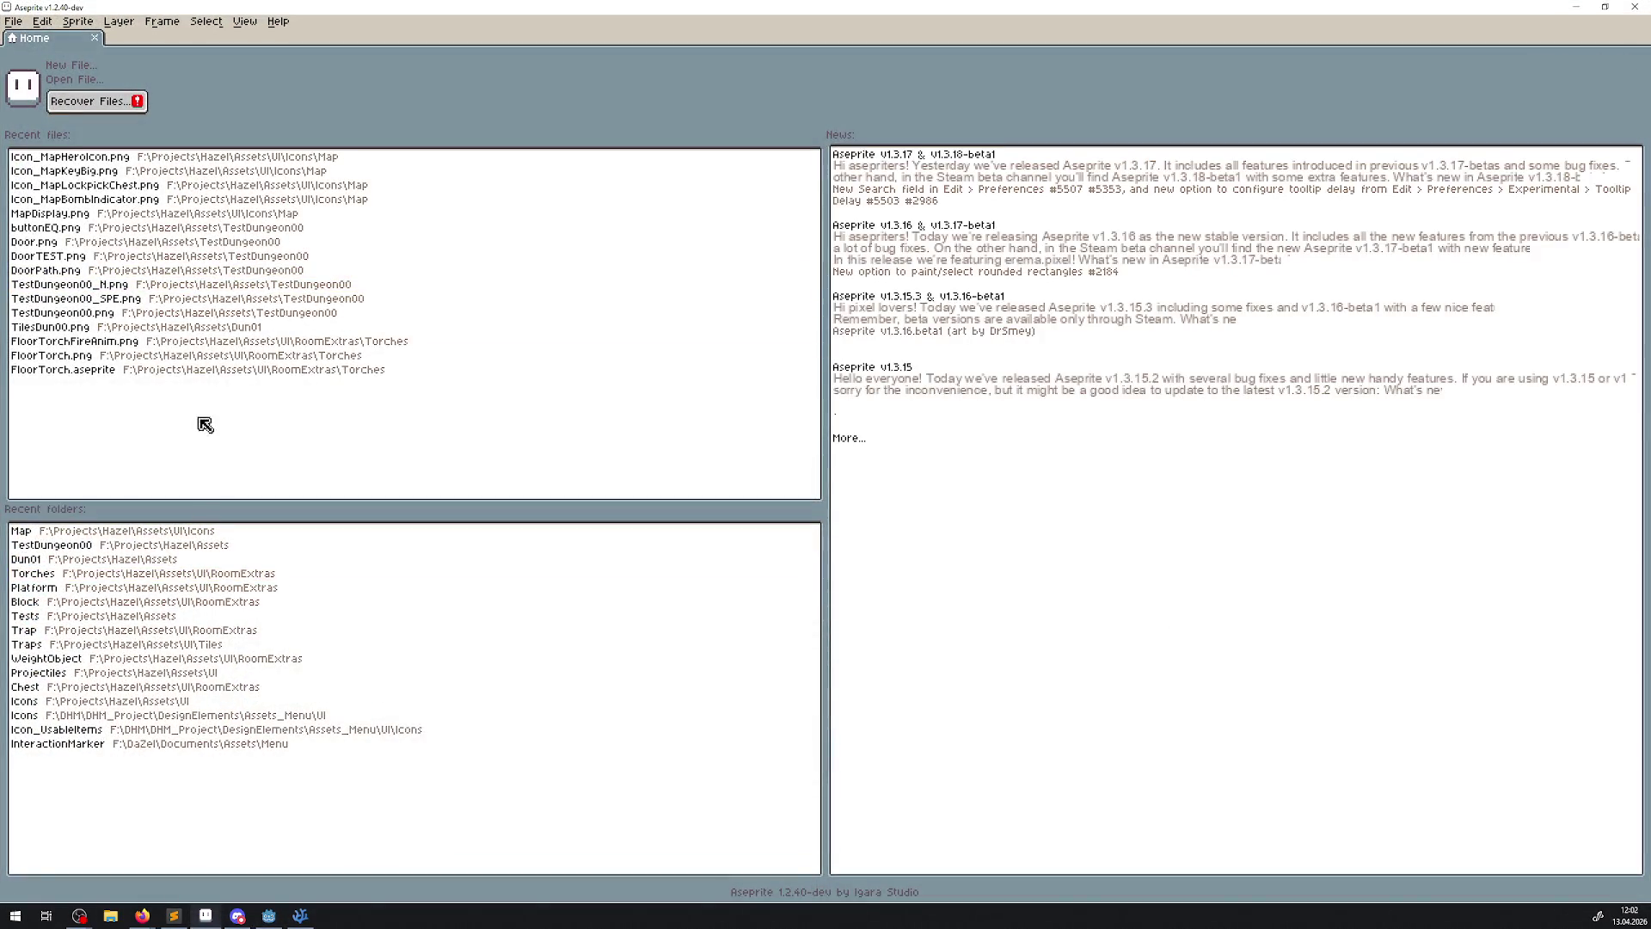
click(105, 535)
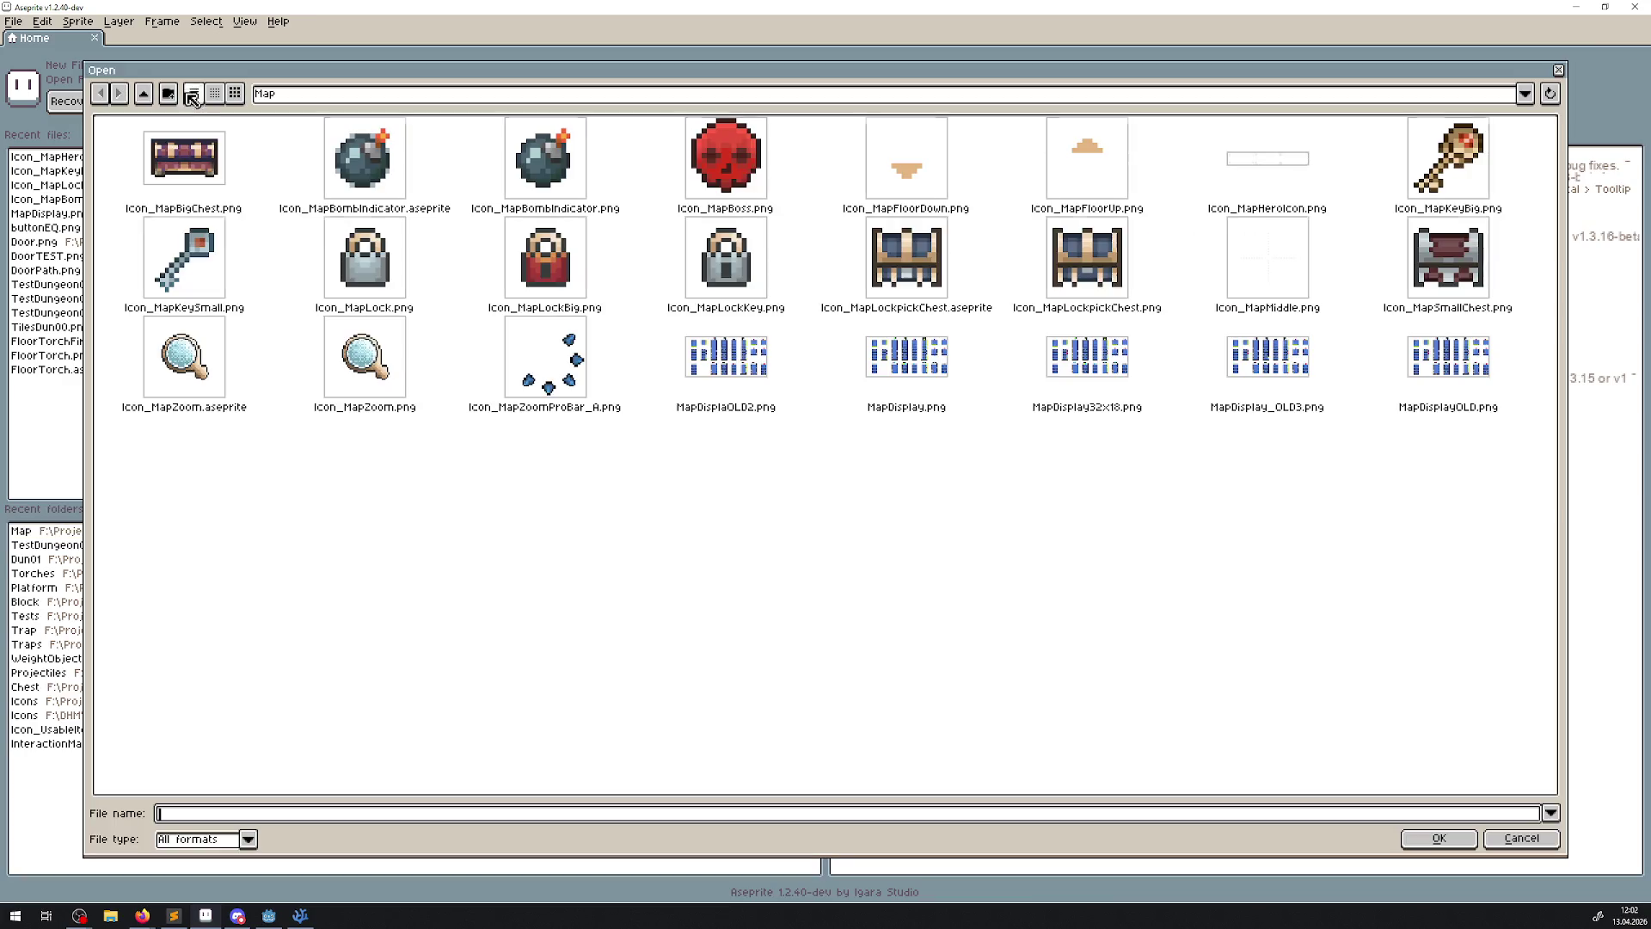
click(155, 98)
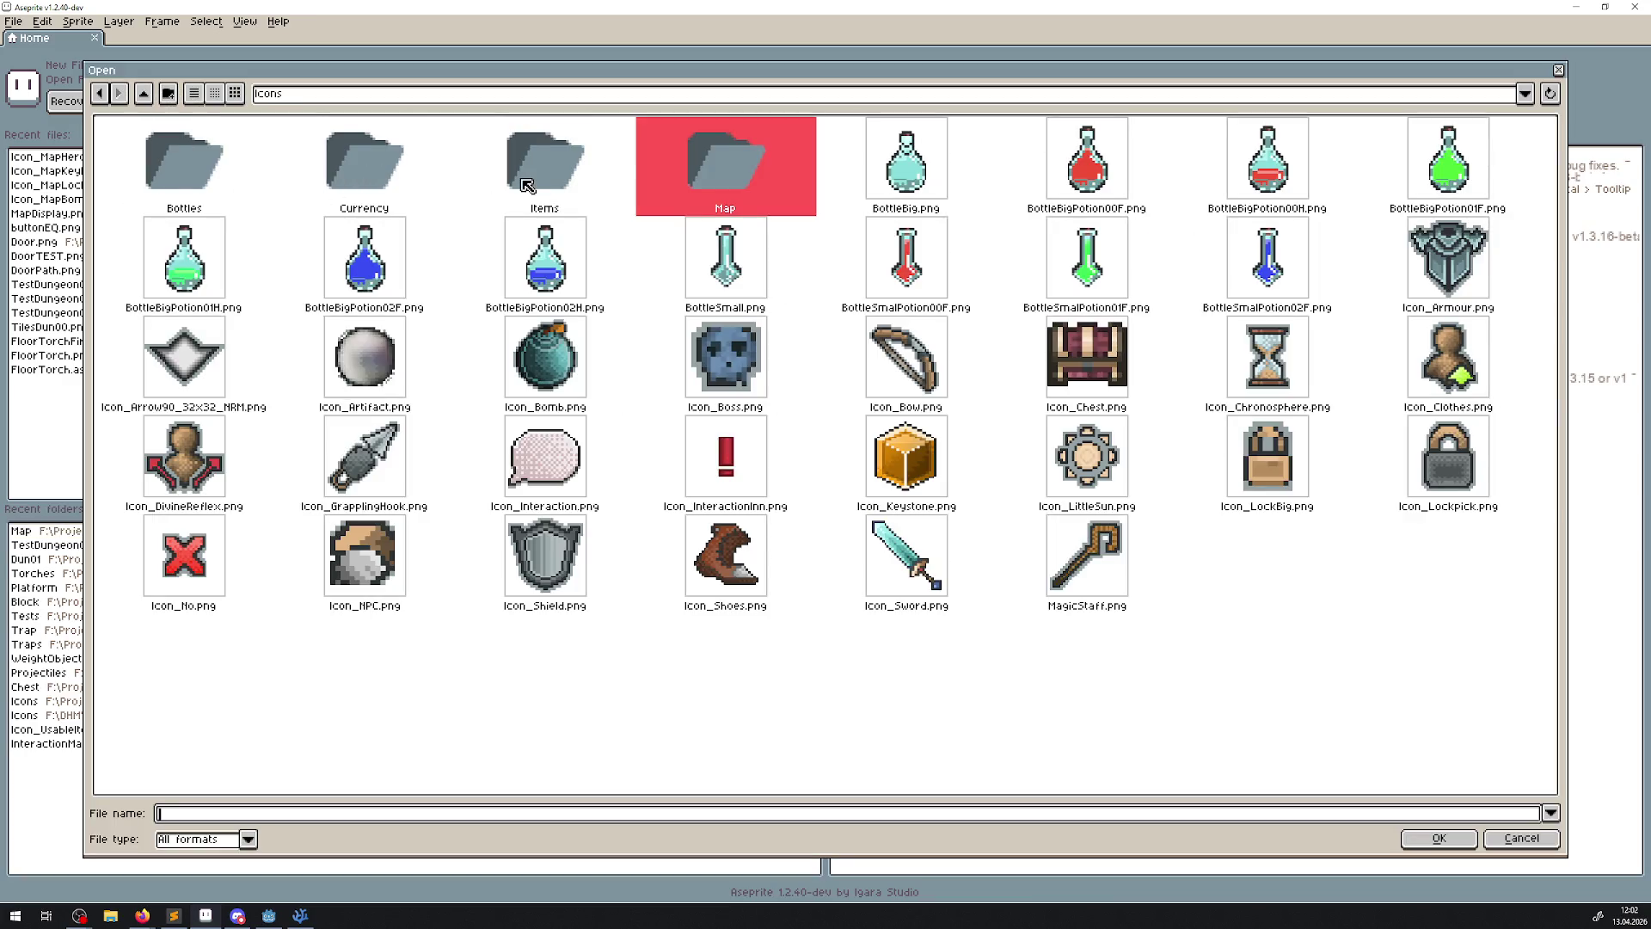
double_click(527, 186)
double_click(322, 187)
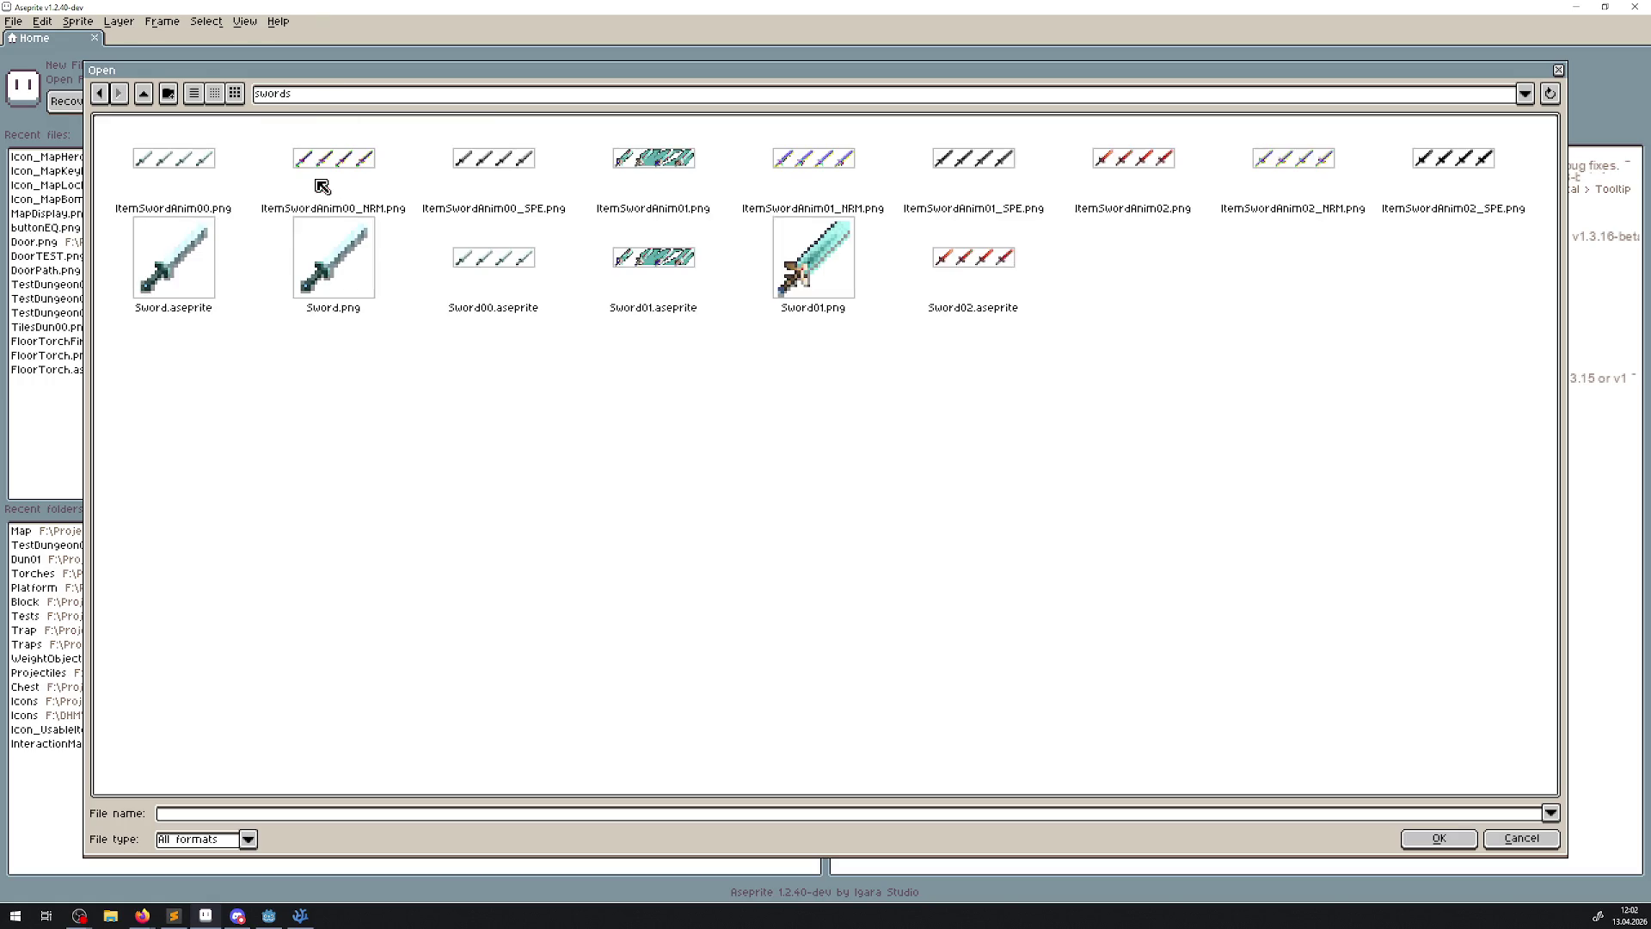
click(995, 273)
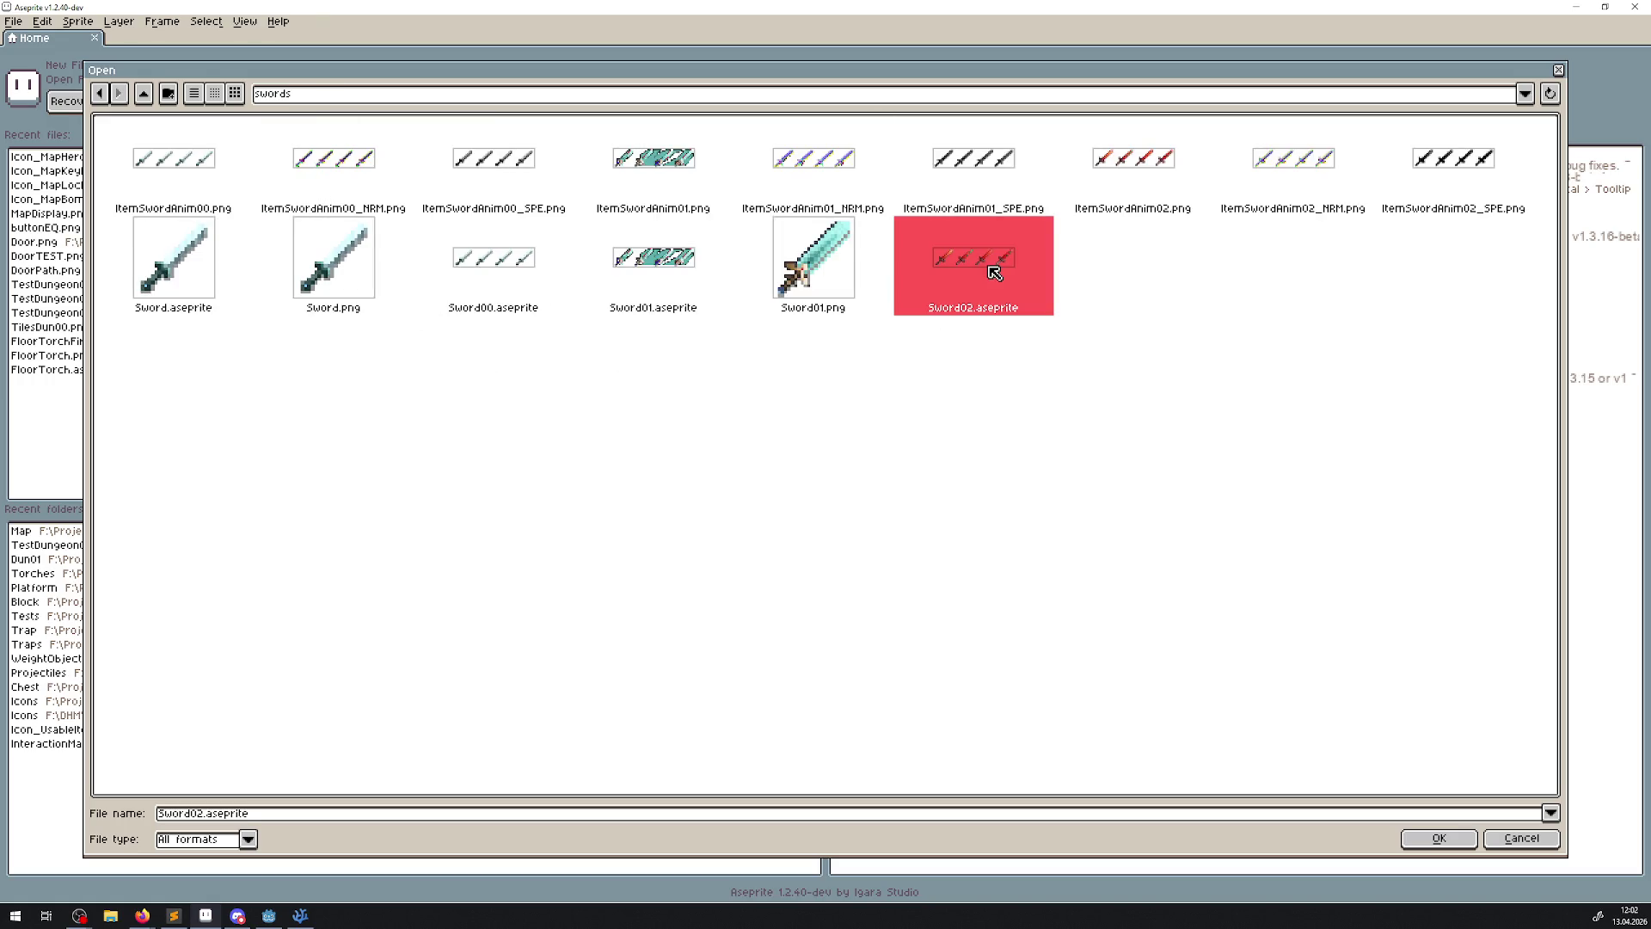
click(1155, 162)
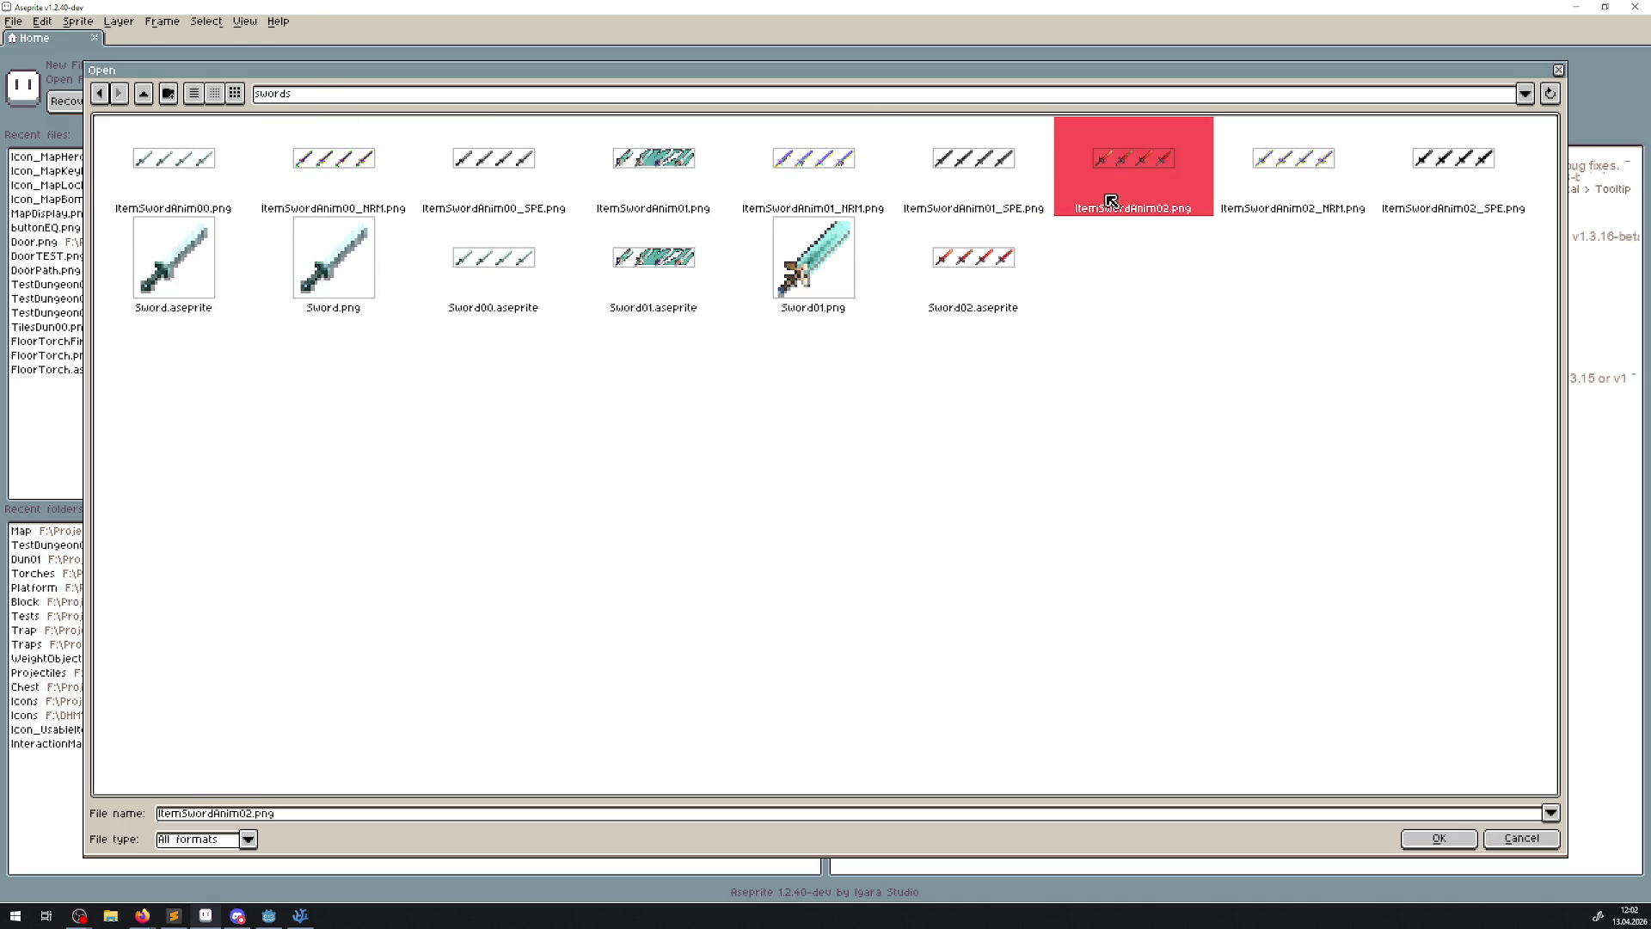
double_click(1110, 201)
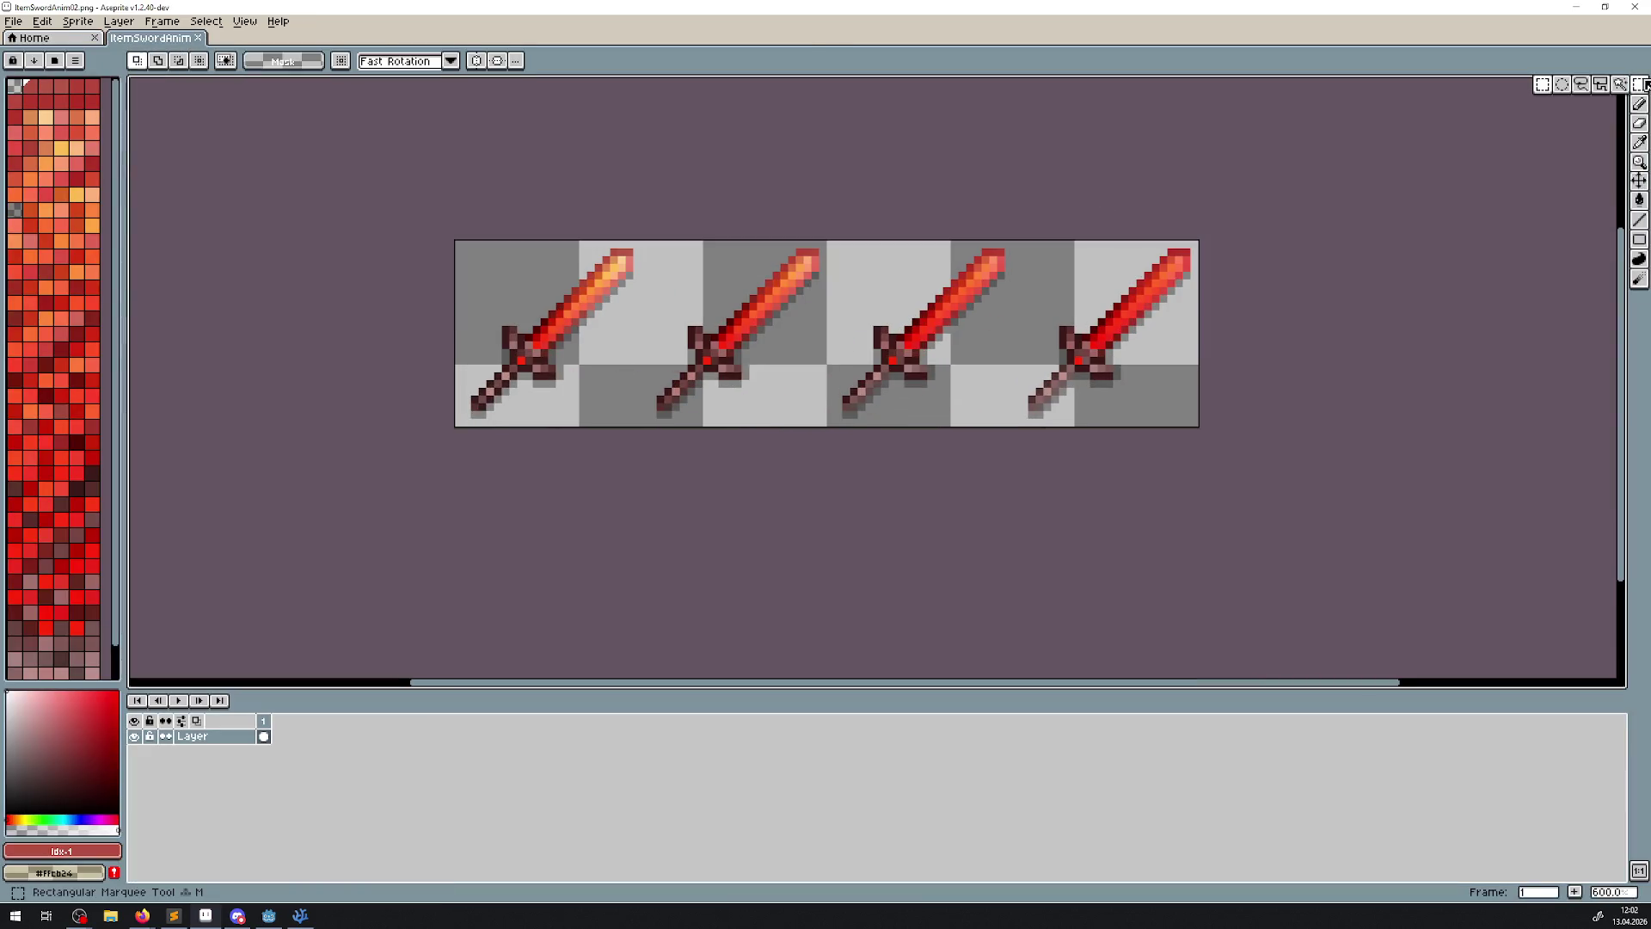
- Copy the first red sword frame and paste it into a new 24×24 sprite
scroll(504, 242, up, 1)
mouse_move(441, 245)
mouse_down()
mouse_move(679, 415)
mouse_move(688, 487)
mouse_up()
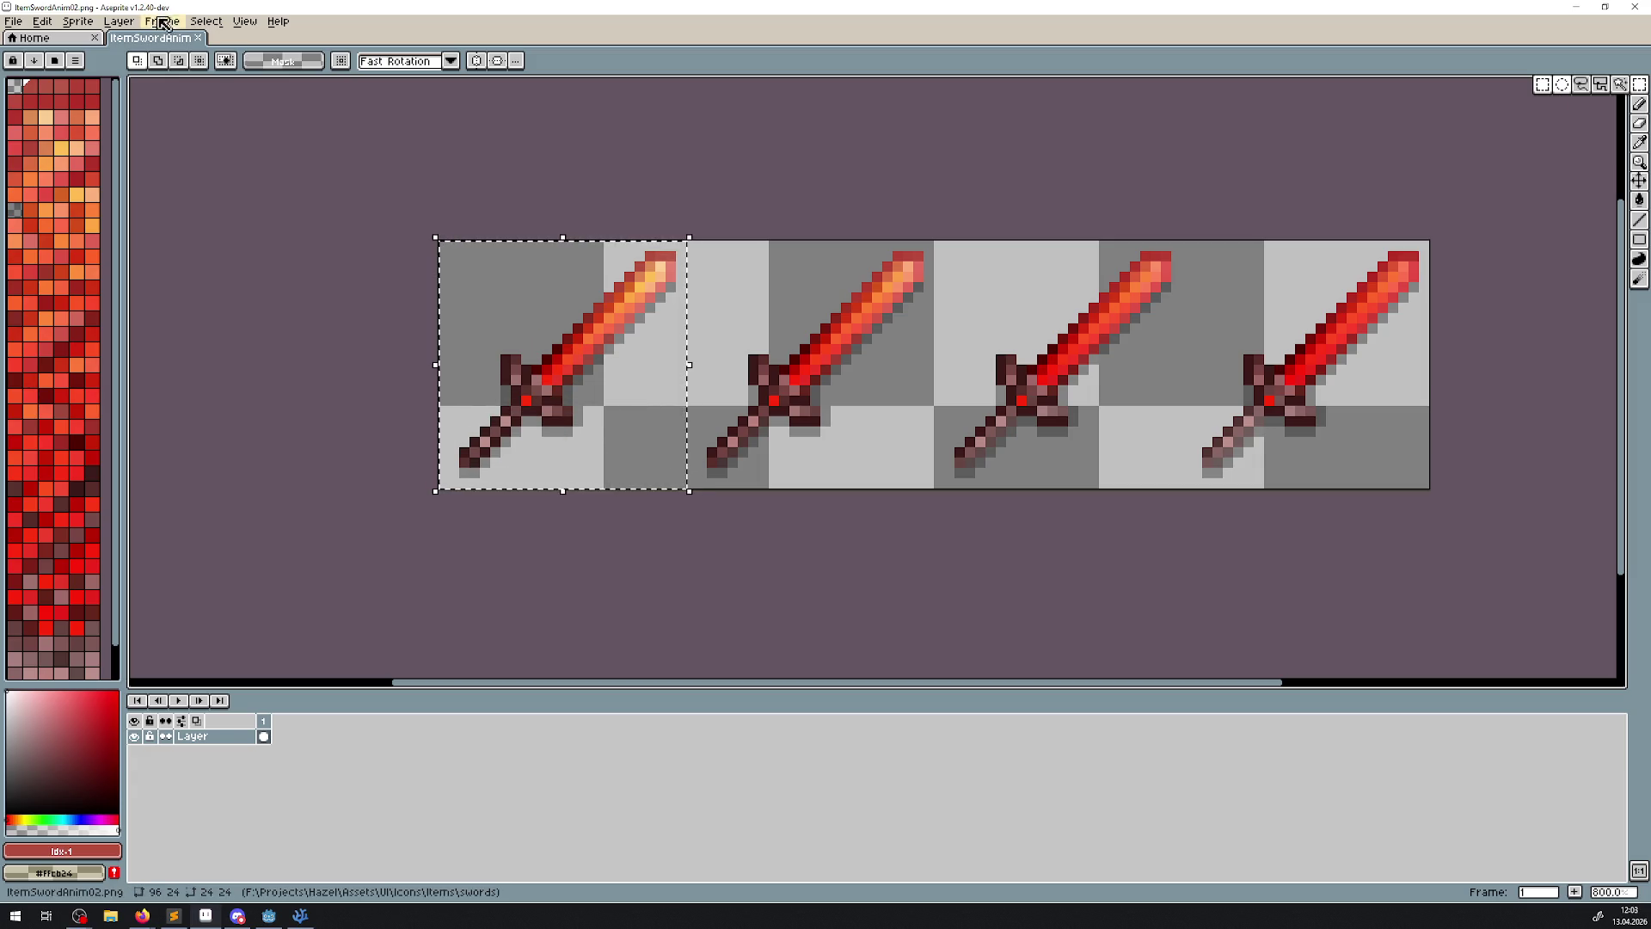
click(13, 21)
click(26, 37)
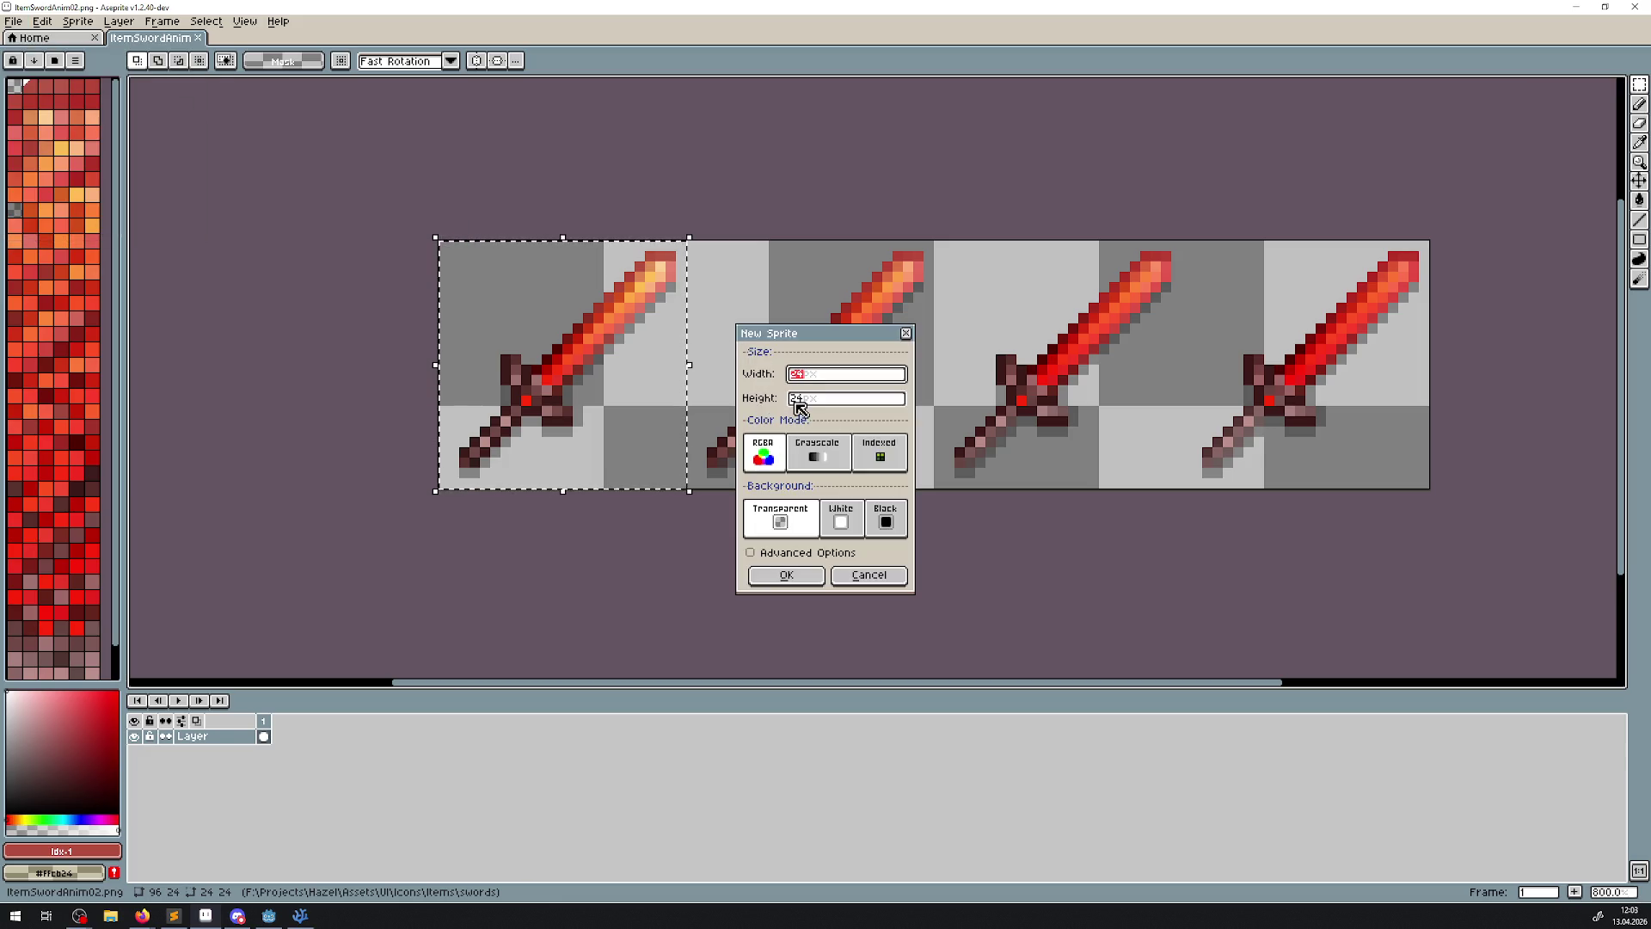
click(786, 575)
key(ctrl+v)
- Bring up File > Save As for the new sword sprite
scroll(963, 378, up, 5)
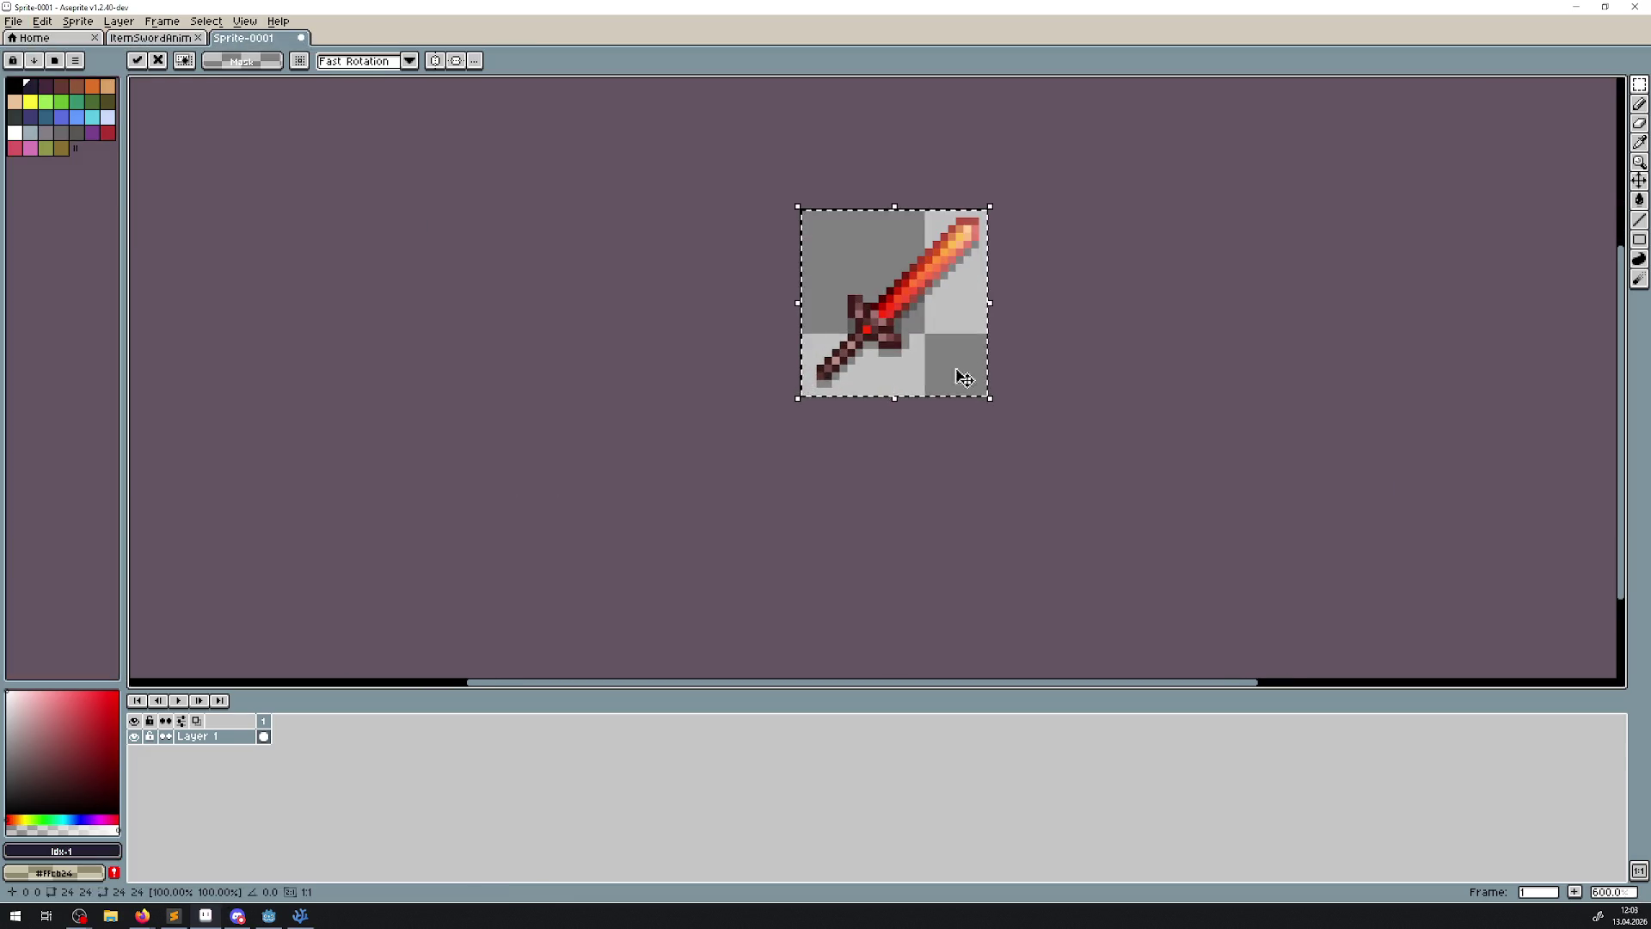
click(10, 23)
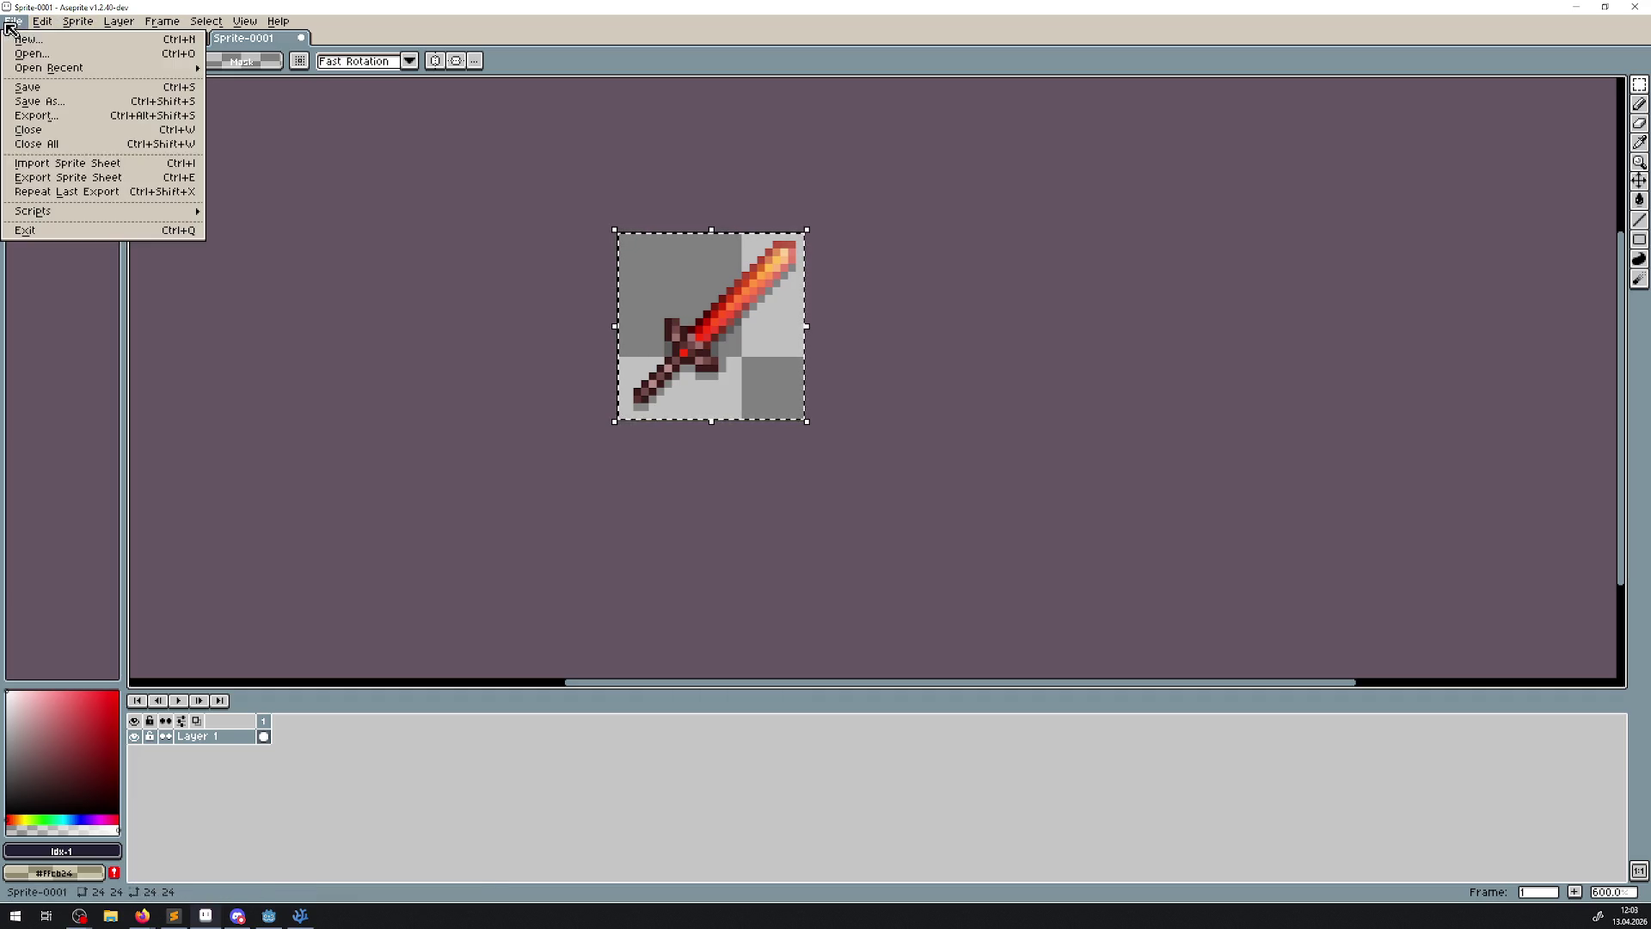
click(52, 102)
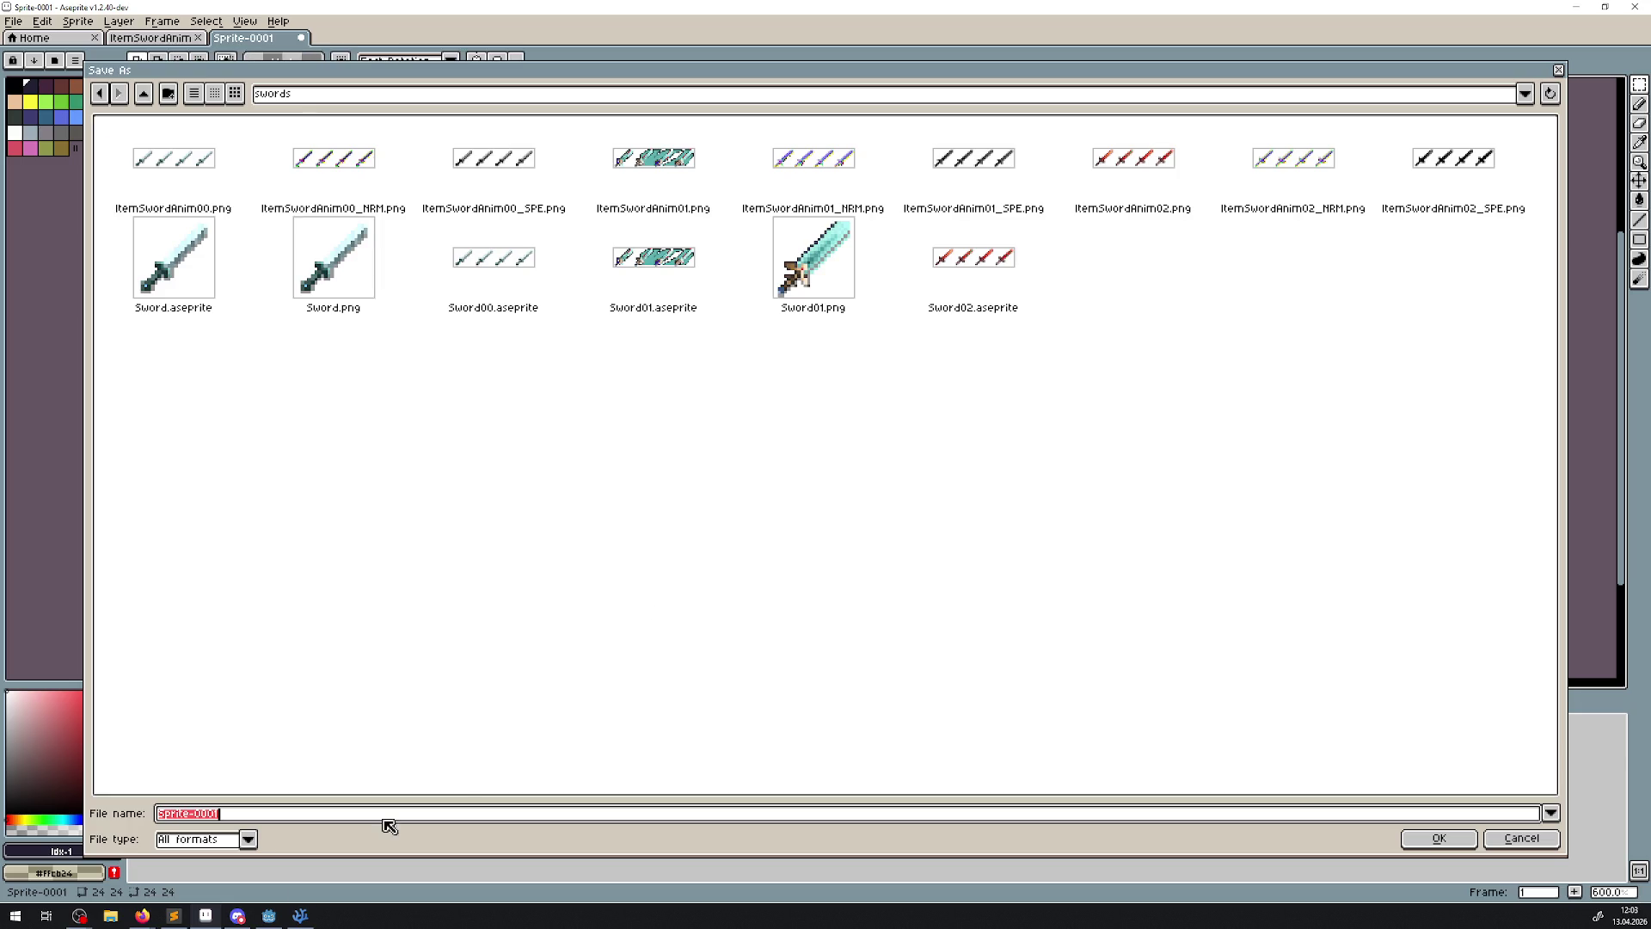
- Save the sprite as a png over Sword.png in the swords folder, confirming the overwrite
click(248, 841)
click(190, 773)
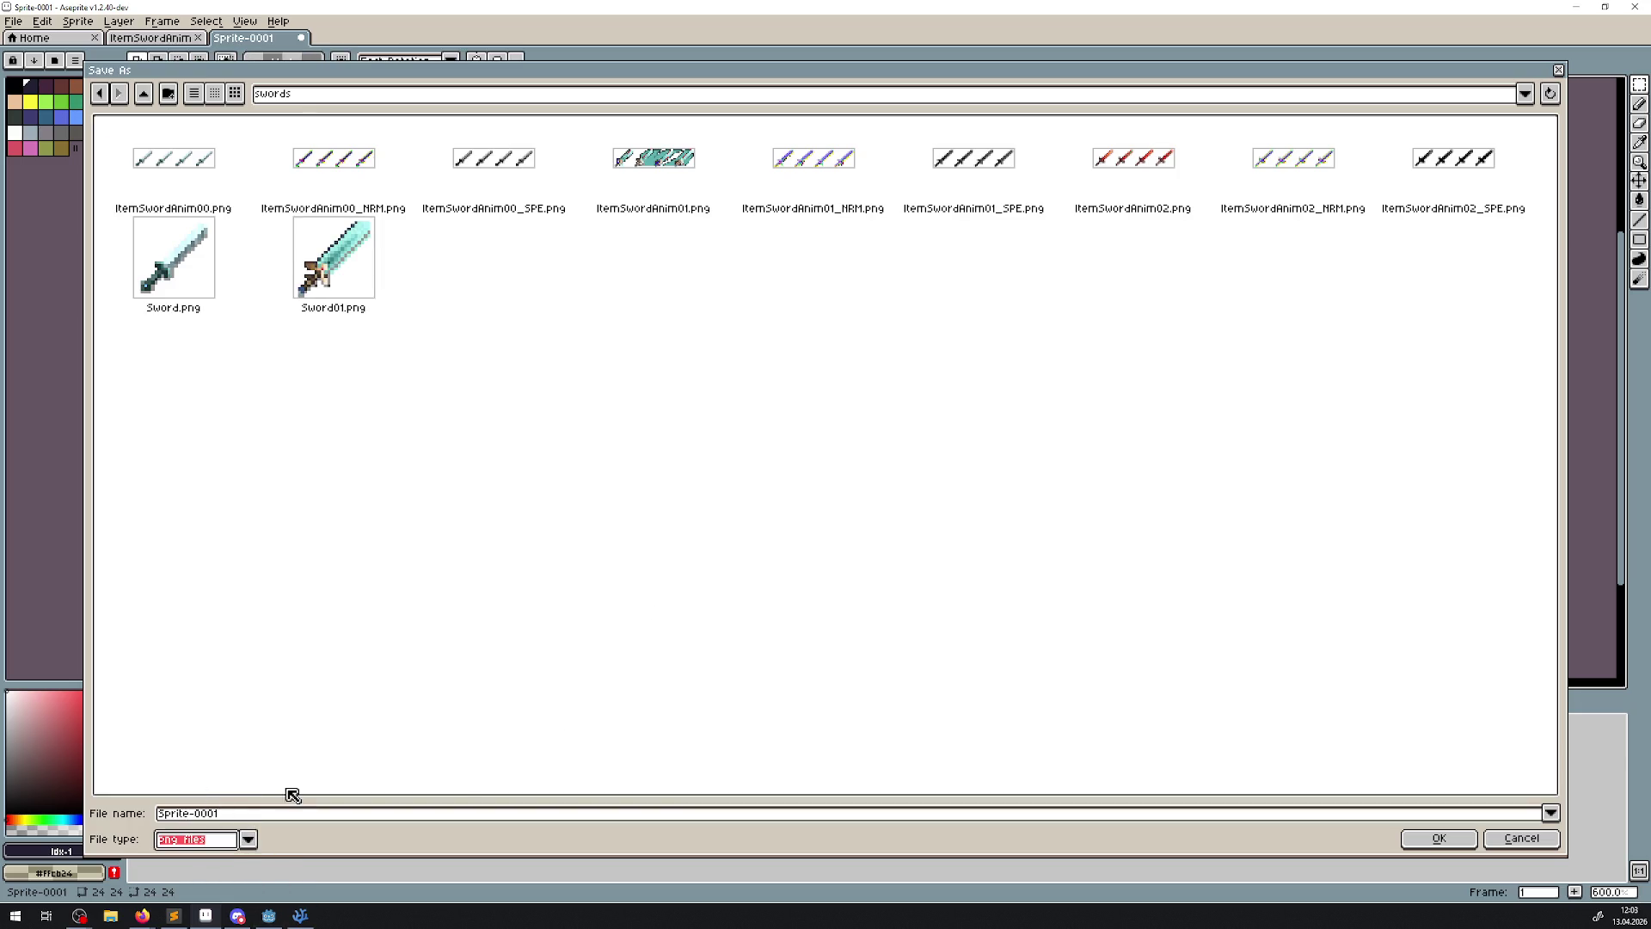
click(344, 293)
click(203, 814)
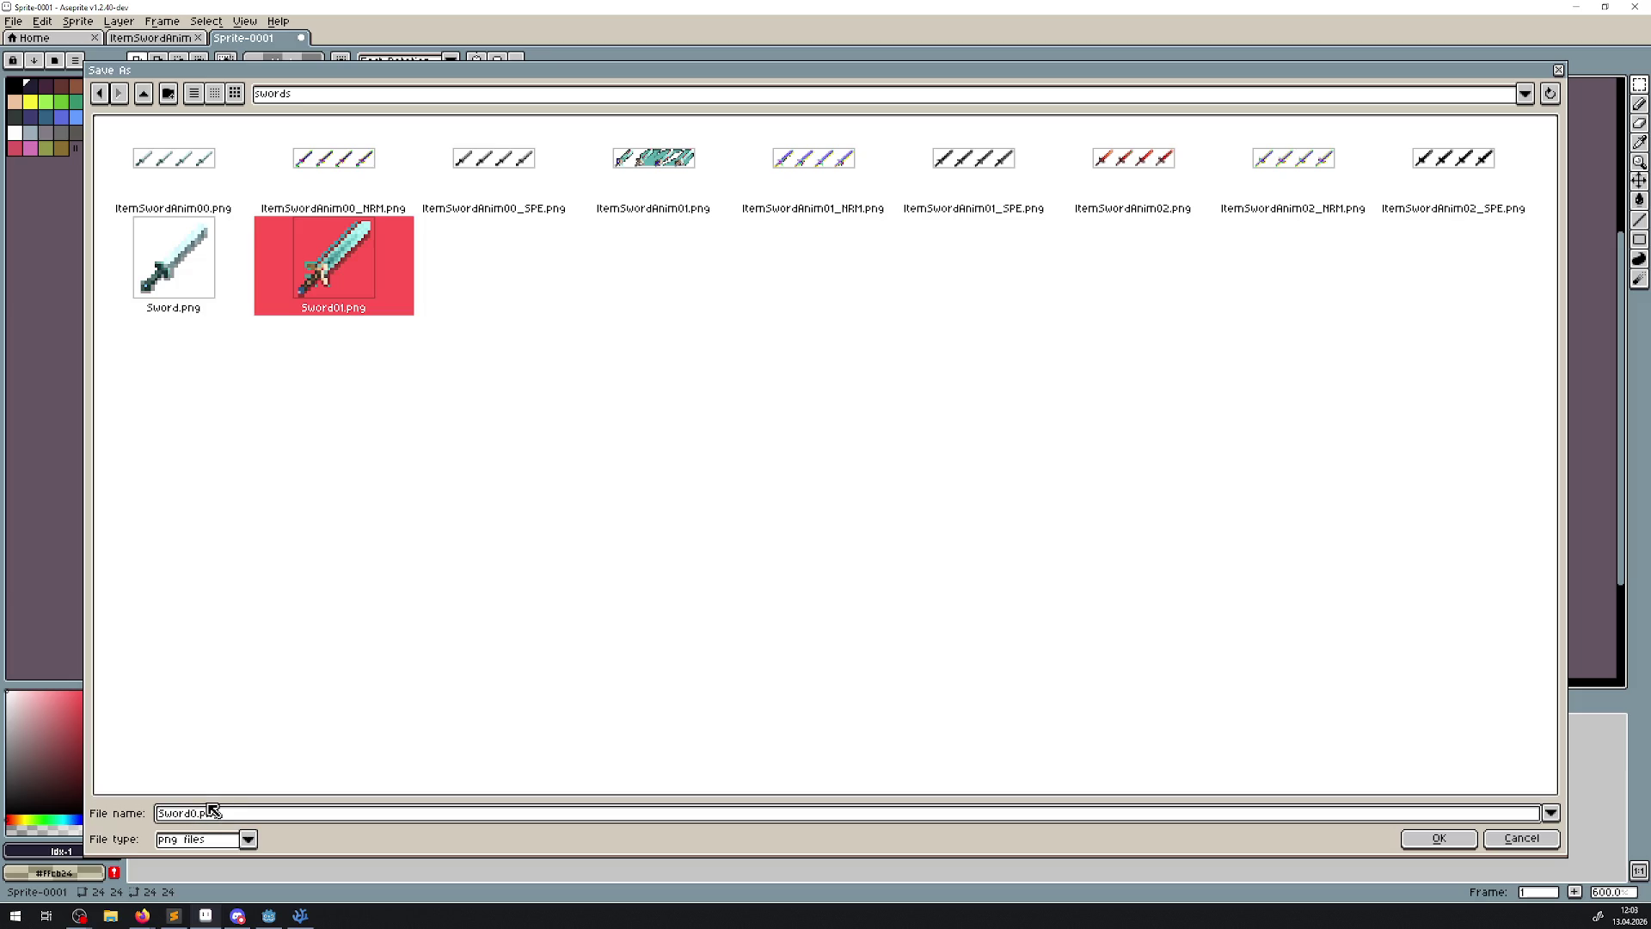
click(190, 286)
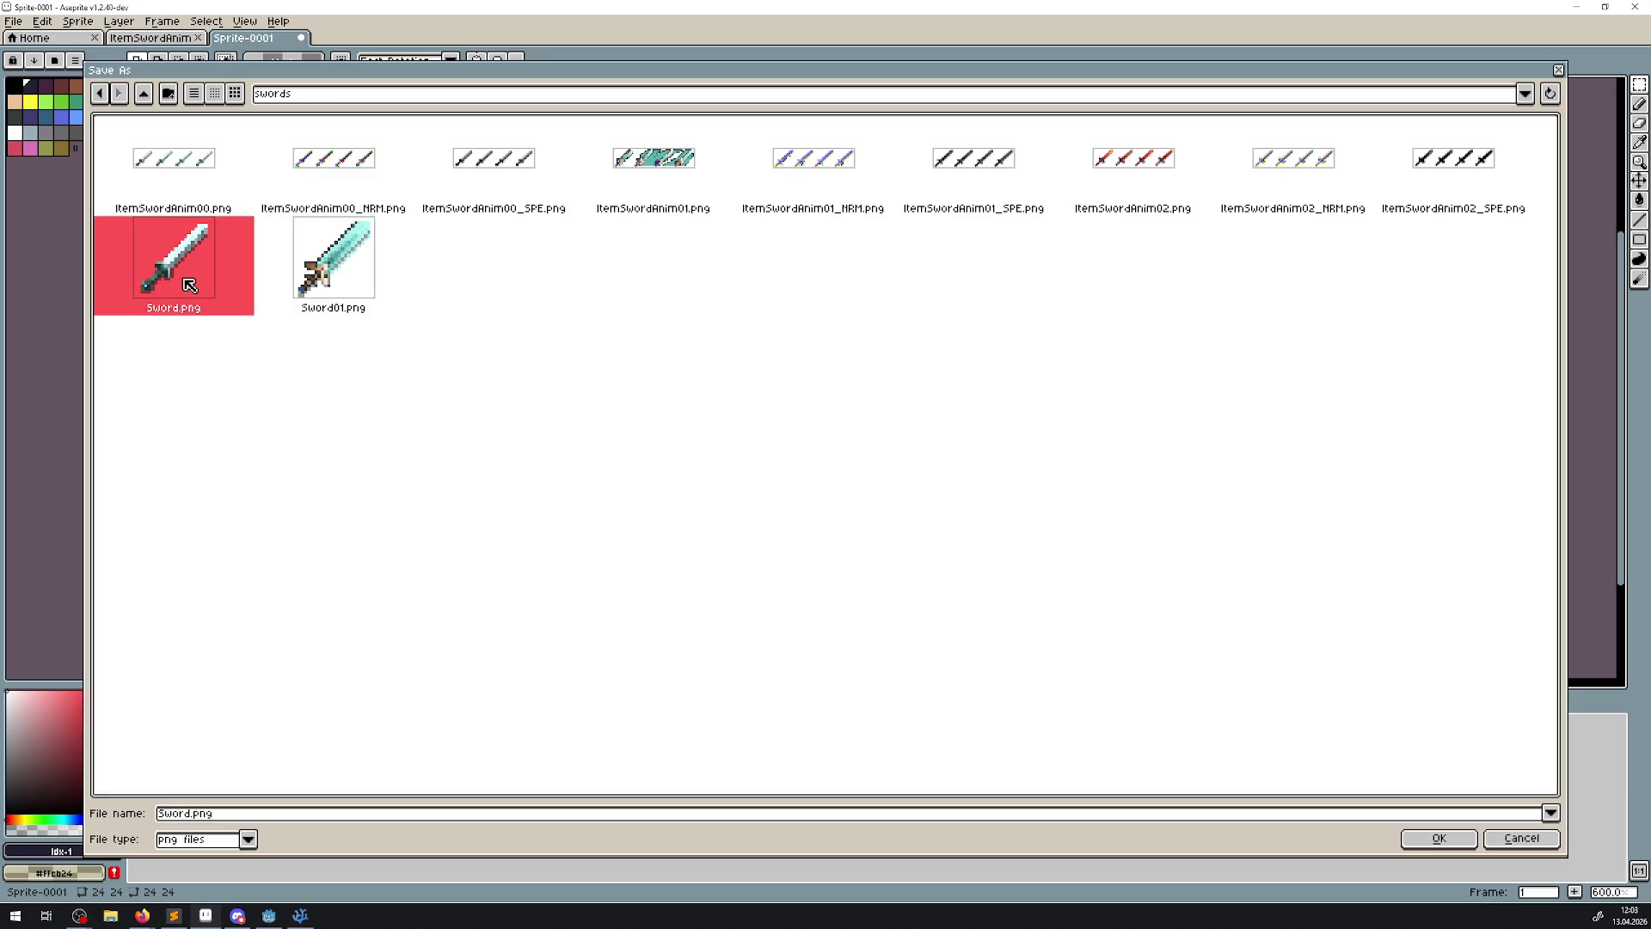
double_click(190, 273)
click(742, 488)
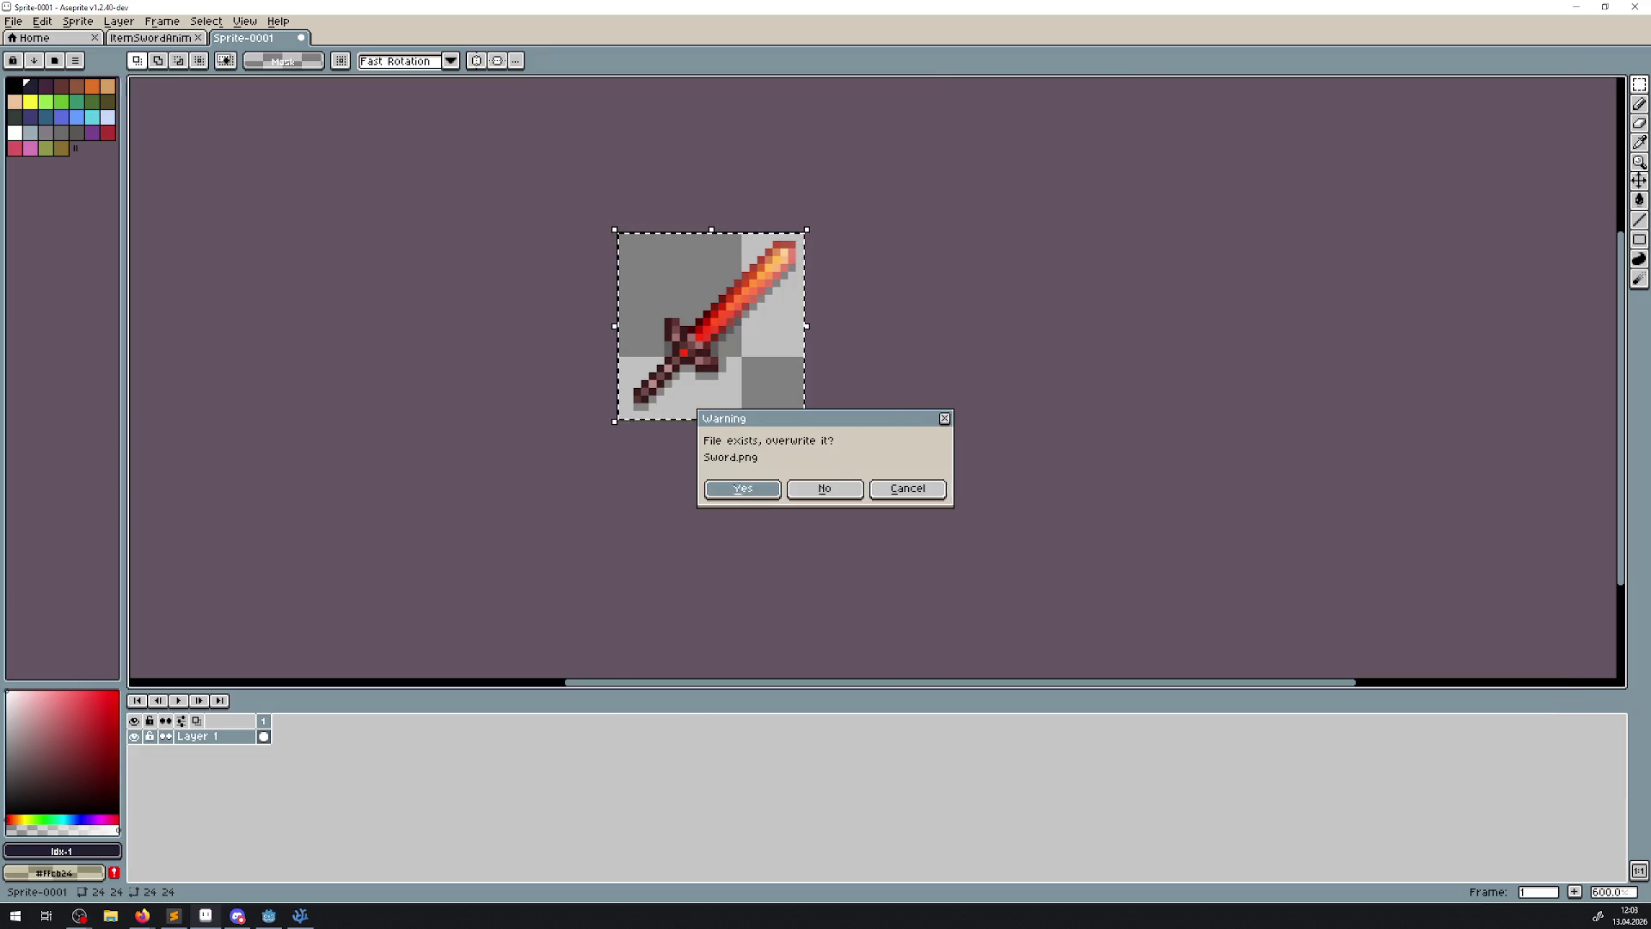
click(269, 915)
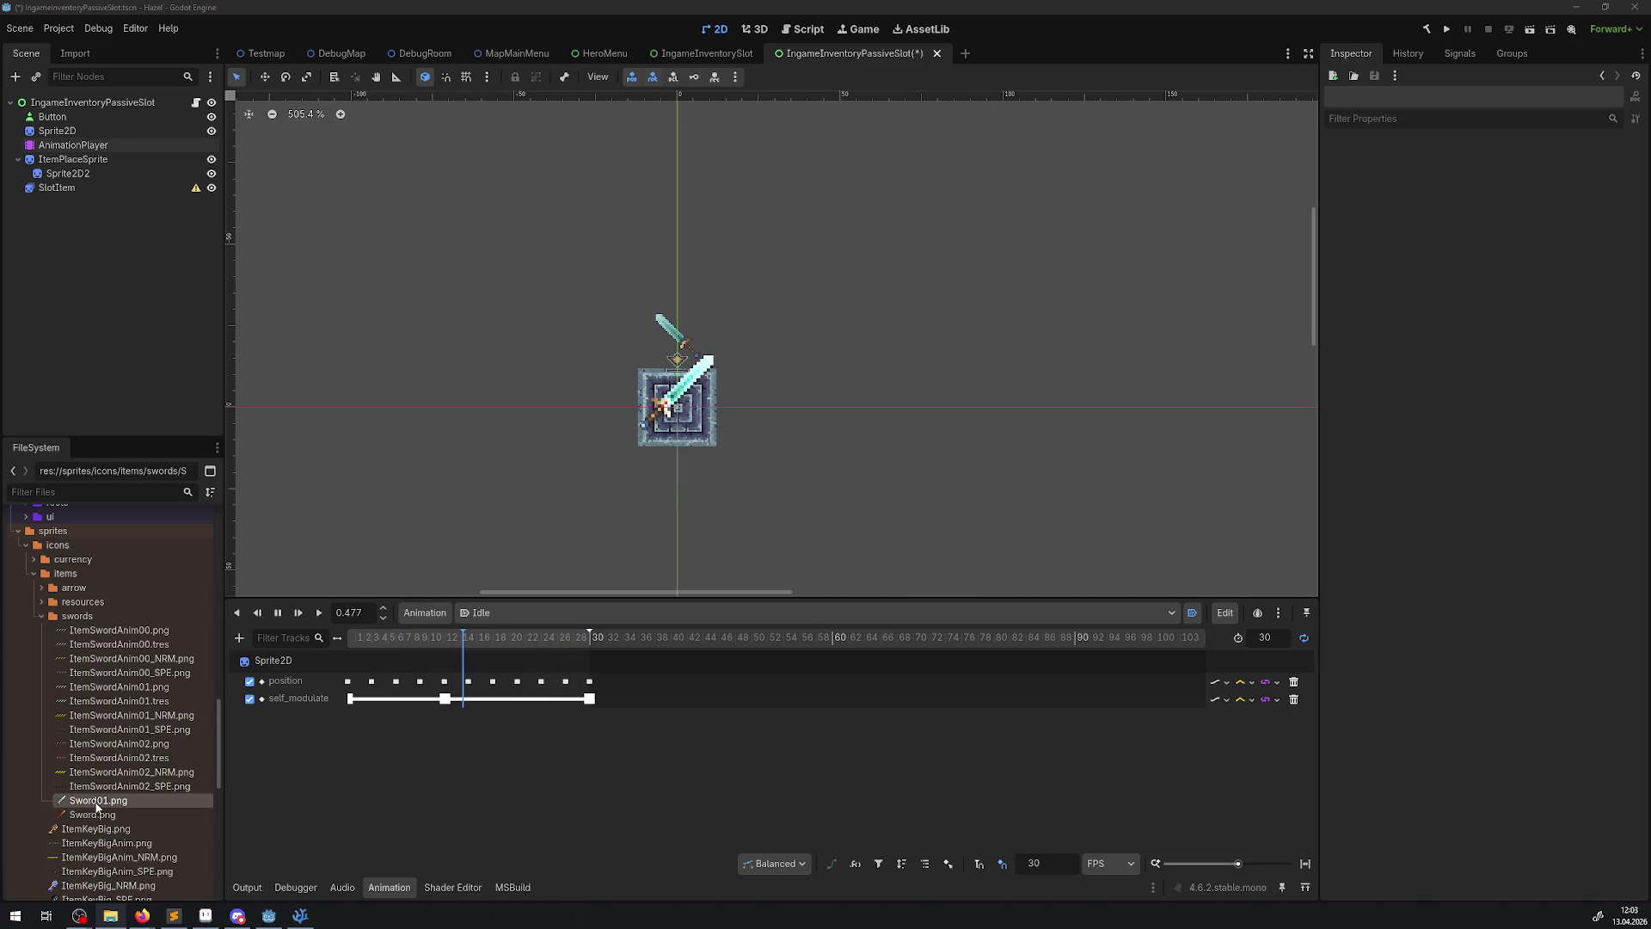
- Drag the new Sword.png onto Sprite2D's Texture slot in the Inspector
click(56, 188)
click(54, 131)
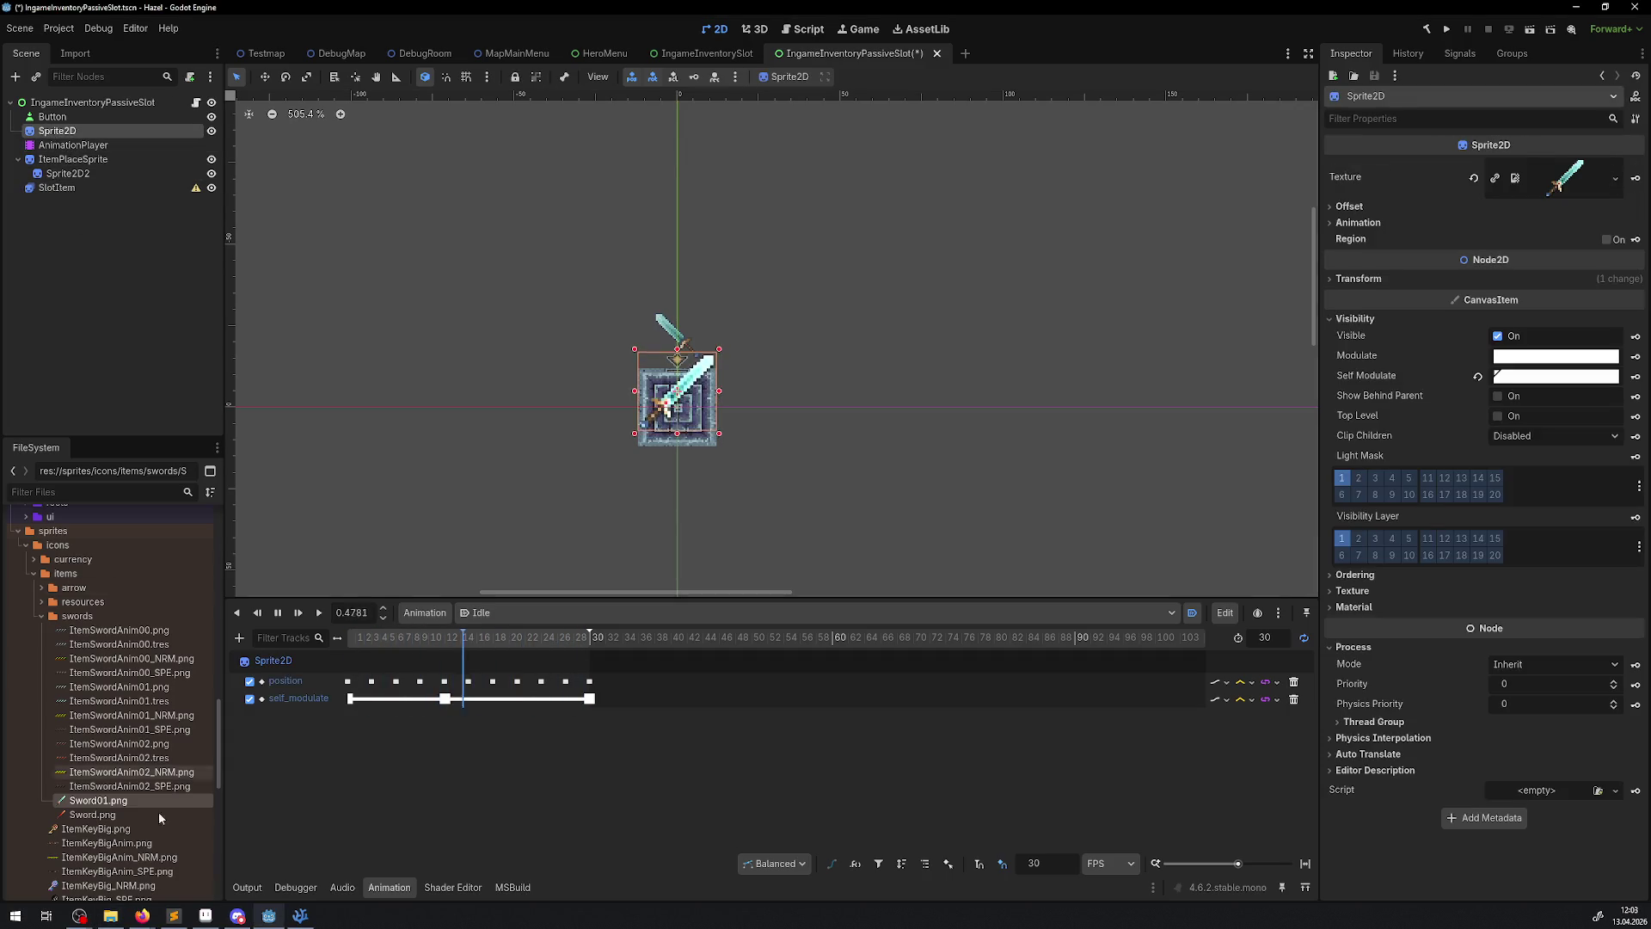
mouse_move(92, 815)
mouse_down()
mouse_move(1603, 213)
mouse_move(1558, 179)
mouse_up()
click(745, 440)
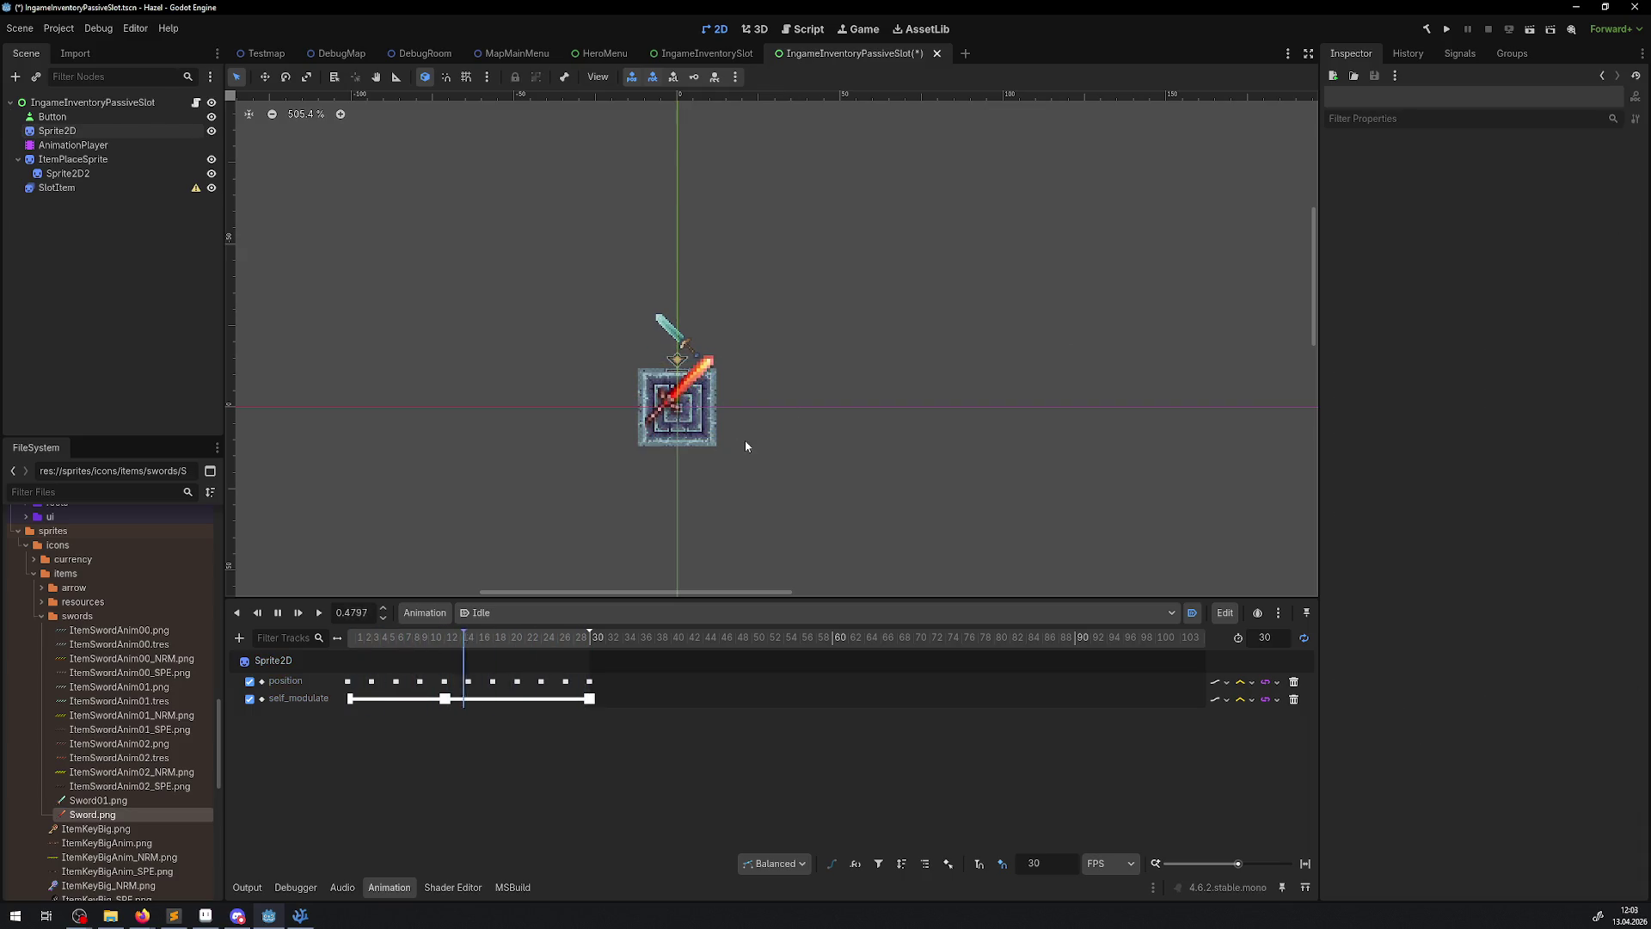
- Stop the Idle preview and select the self_modulate key at frame 12
scroll(744, 440, up, 2)
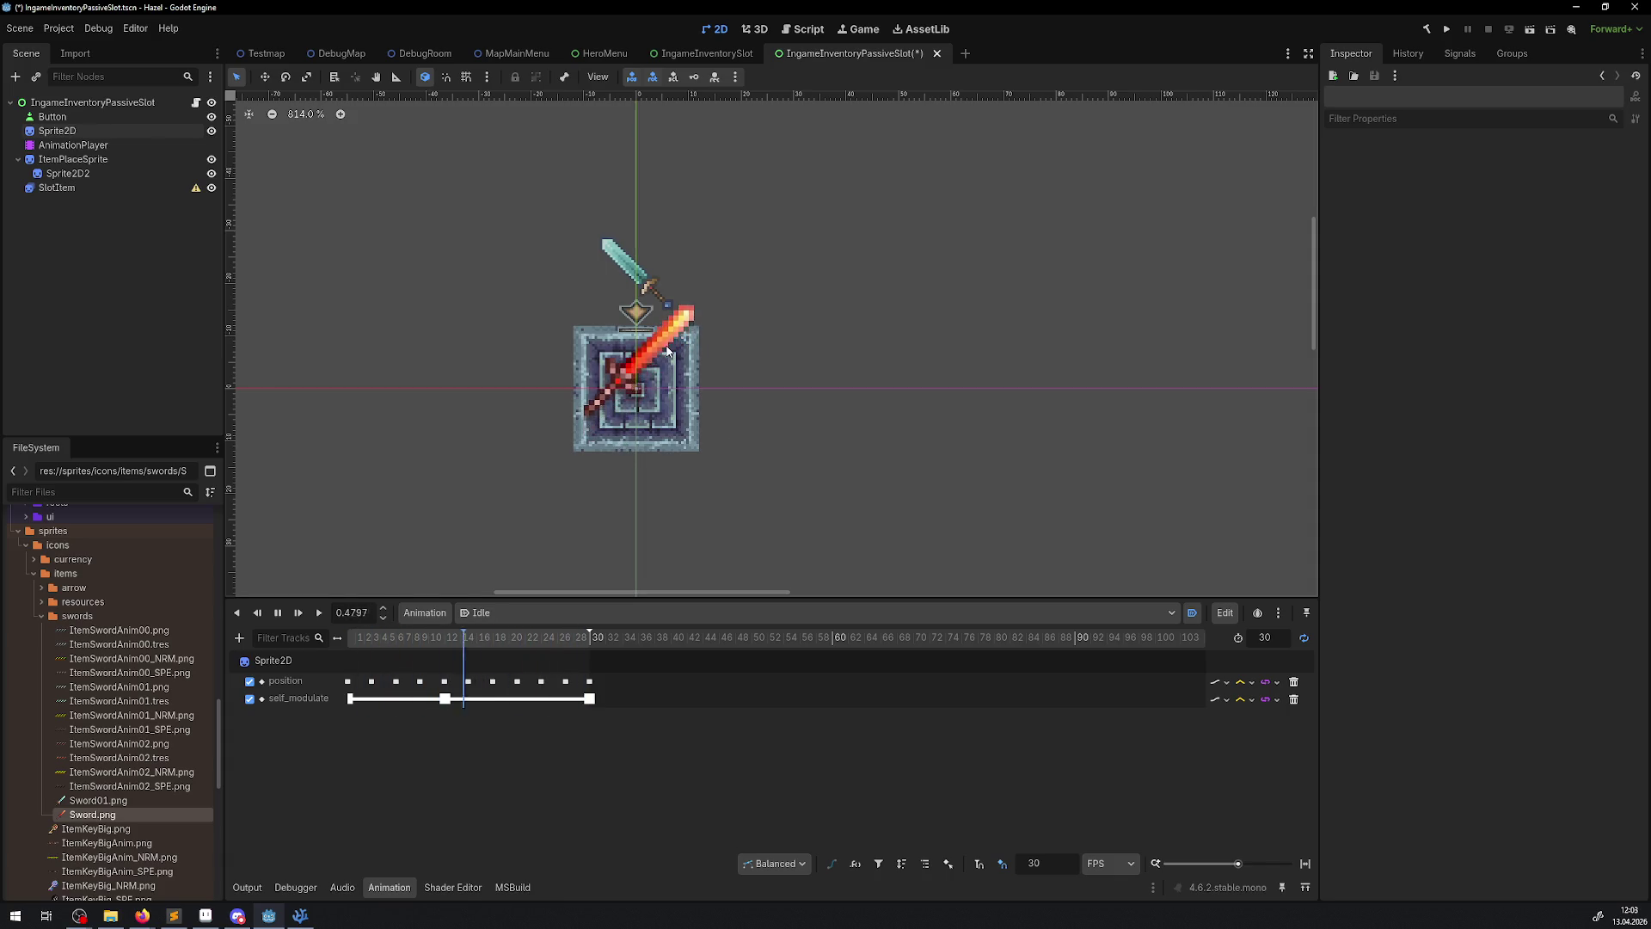
click(56, 131)
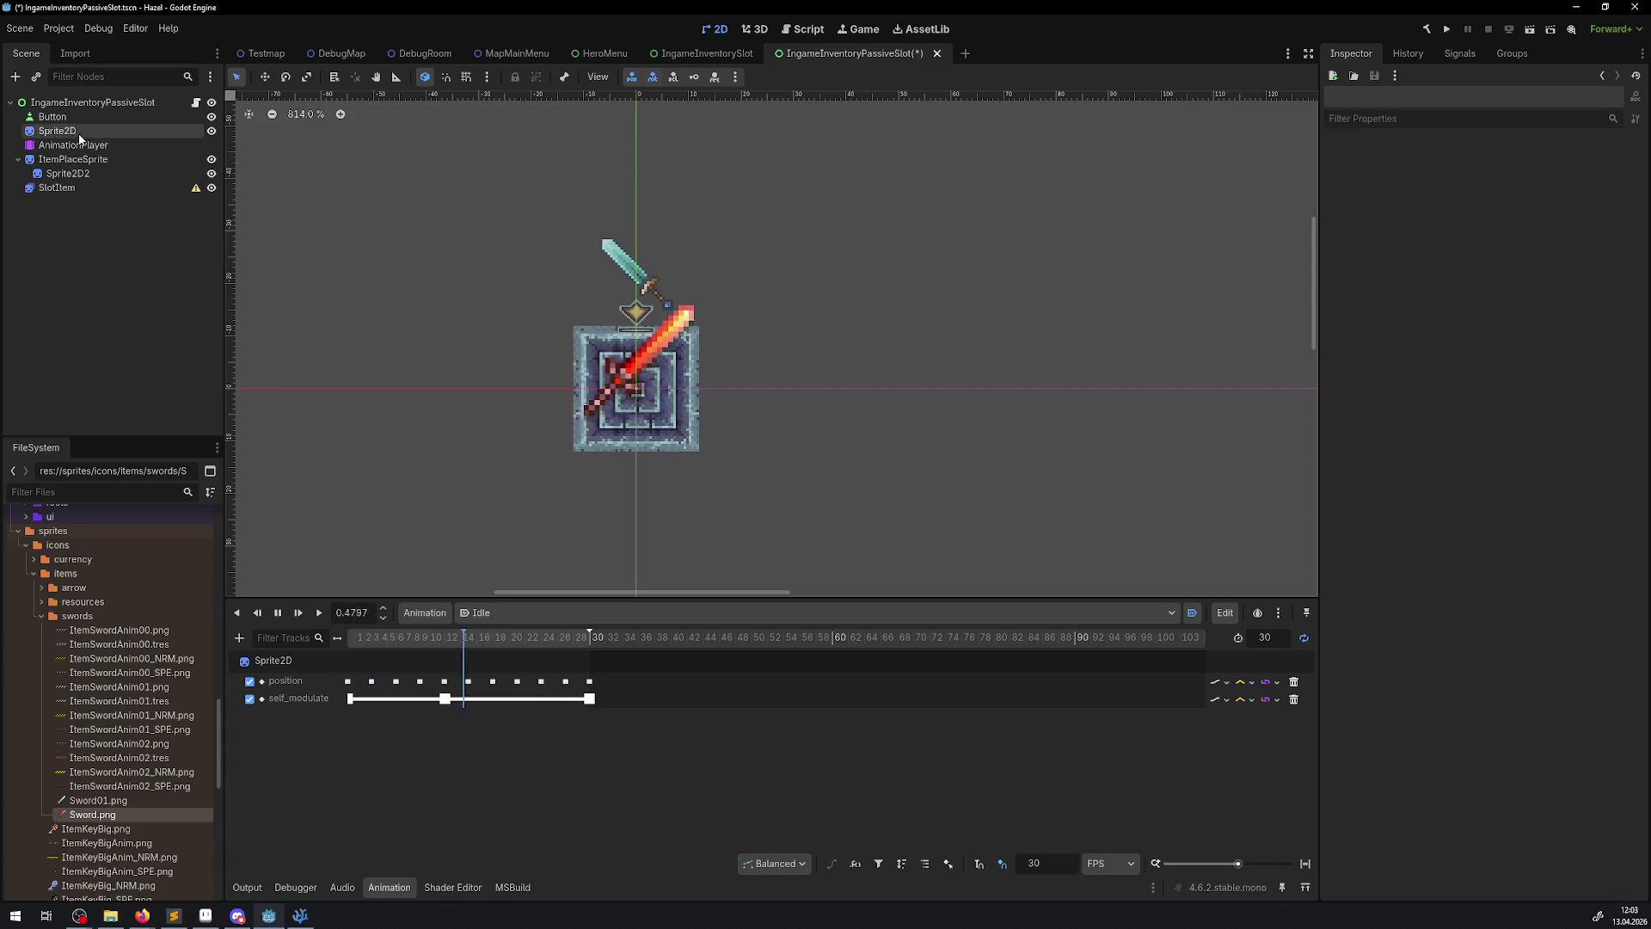
click(277, 613)
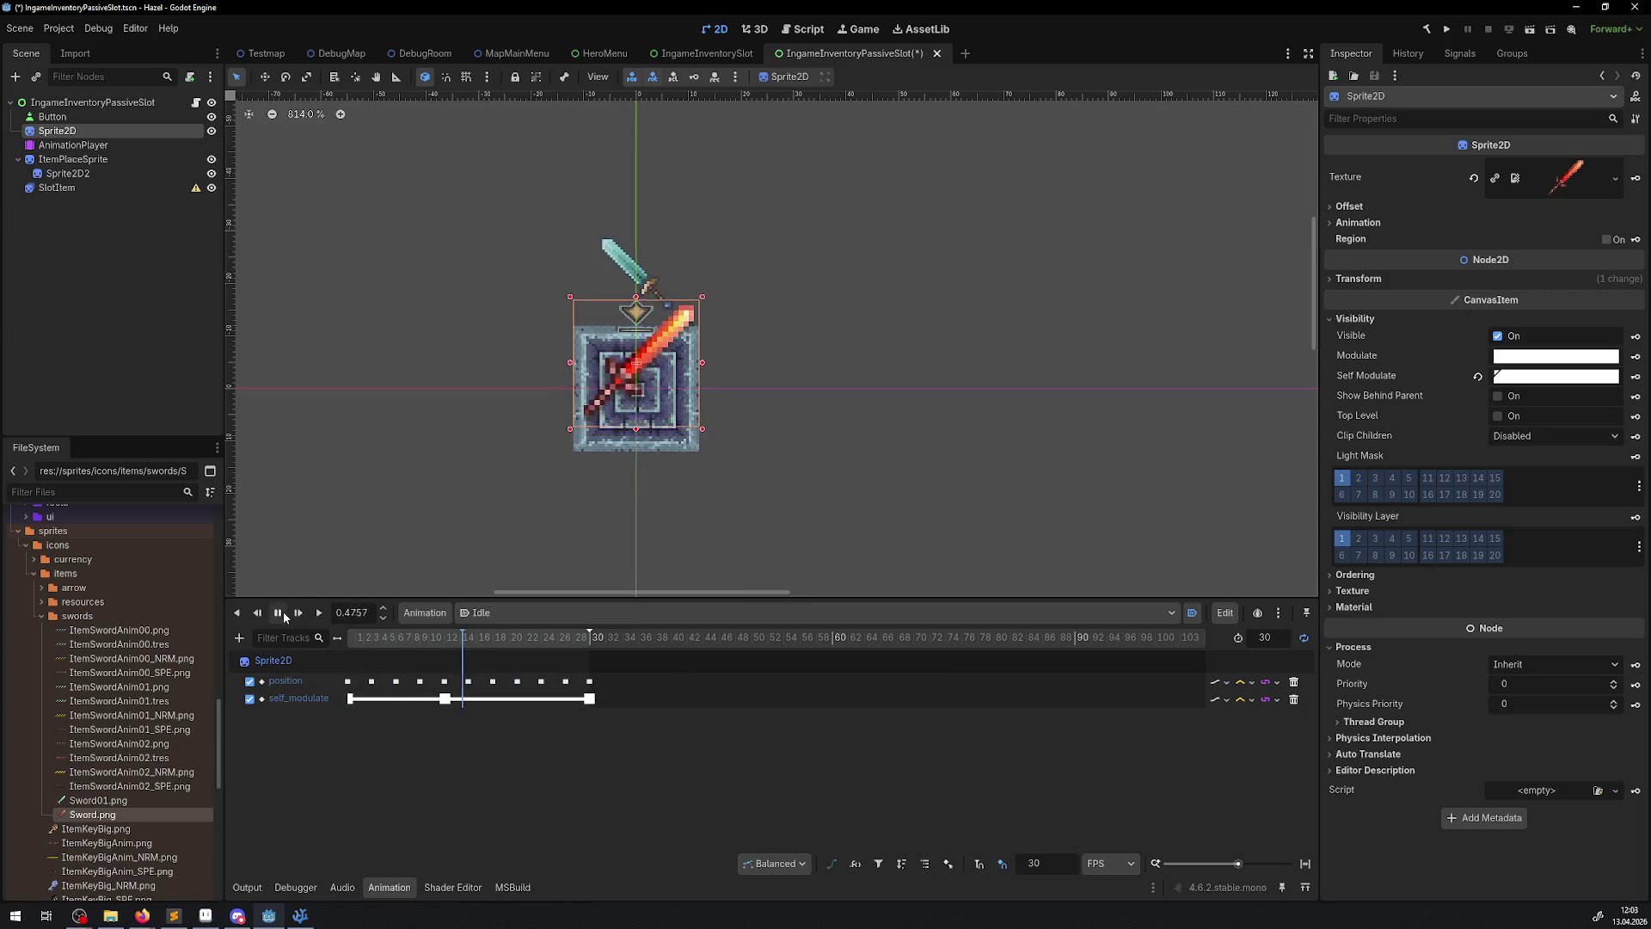
click(468, 681)
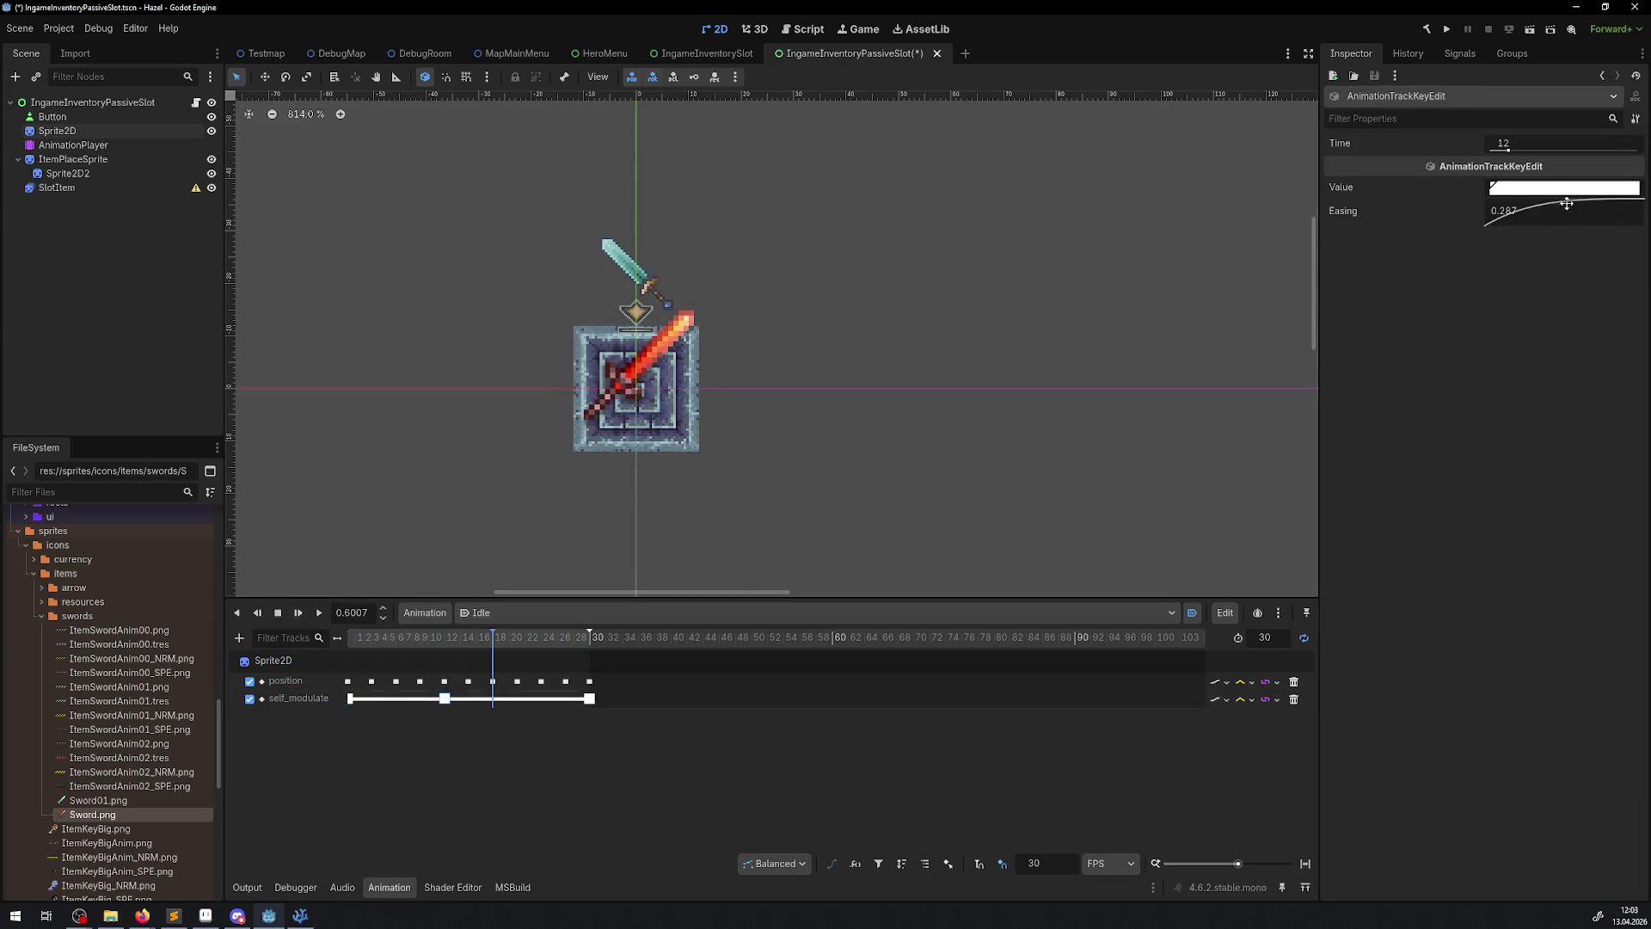
- Set the frame-12 key's Easing to 0.3 and its colour to Color(1.898, 1.898, 1.898)
double_click(1499, 210)
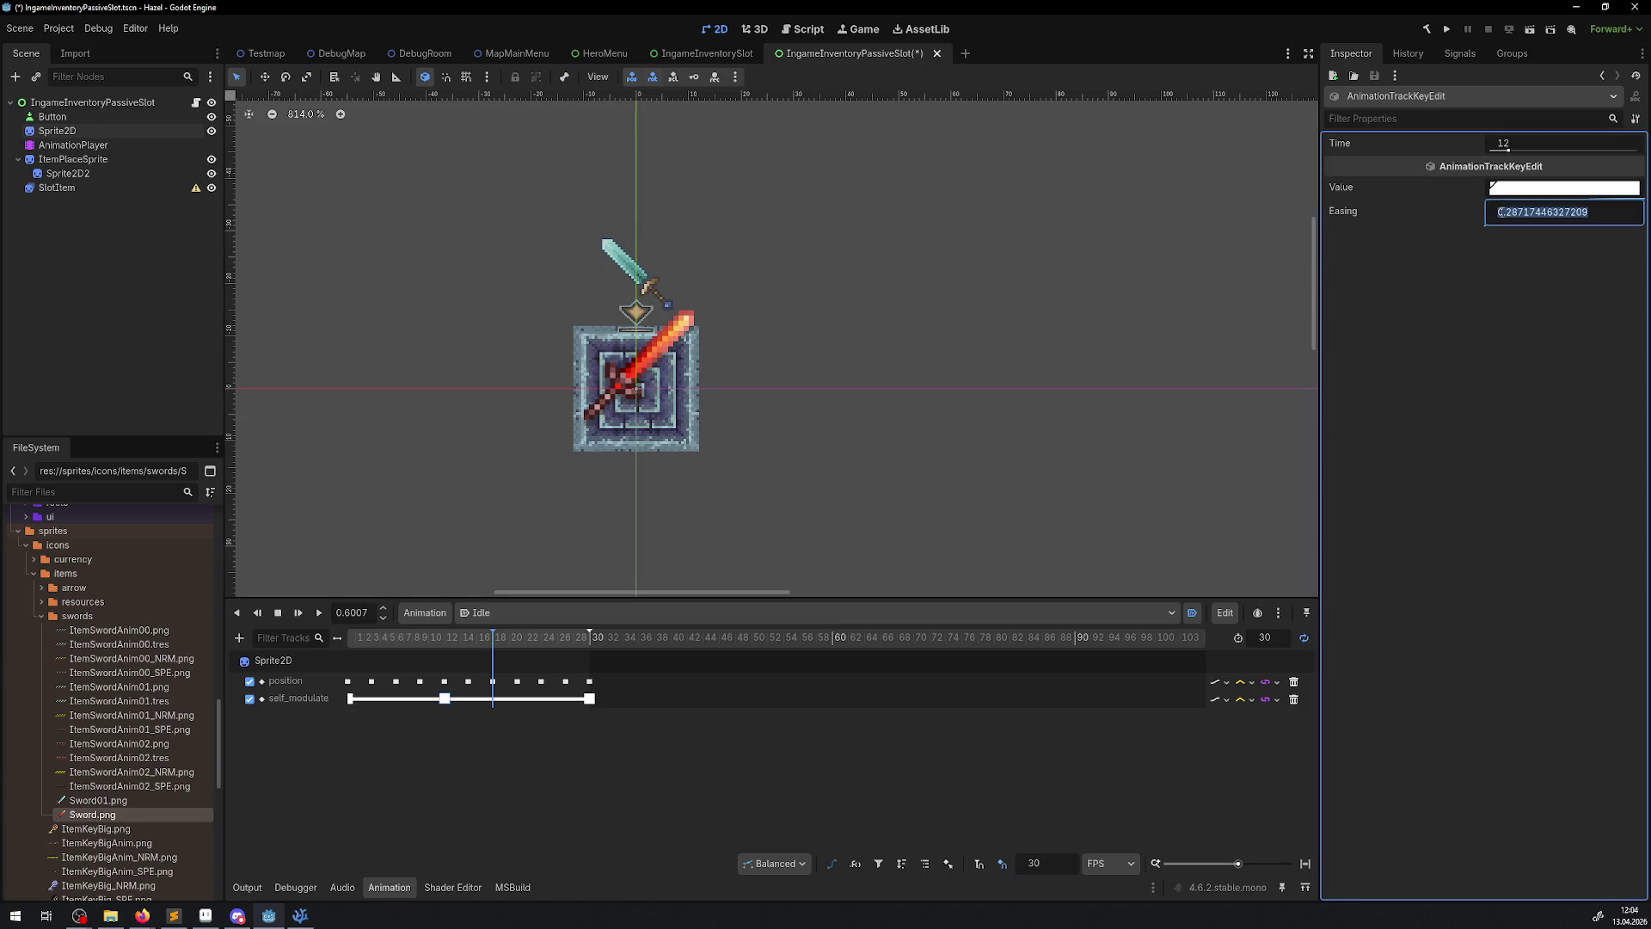
click(1520, 191)
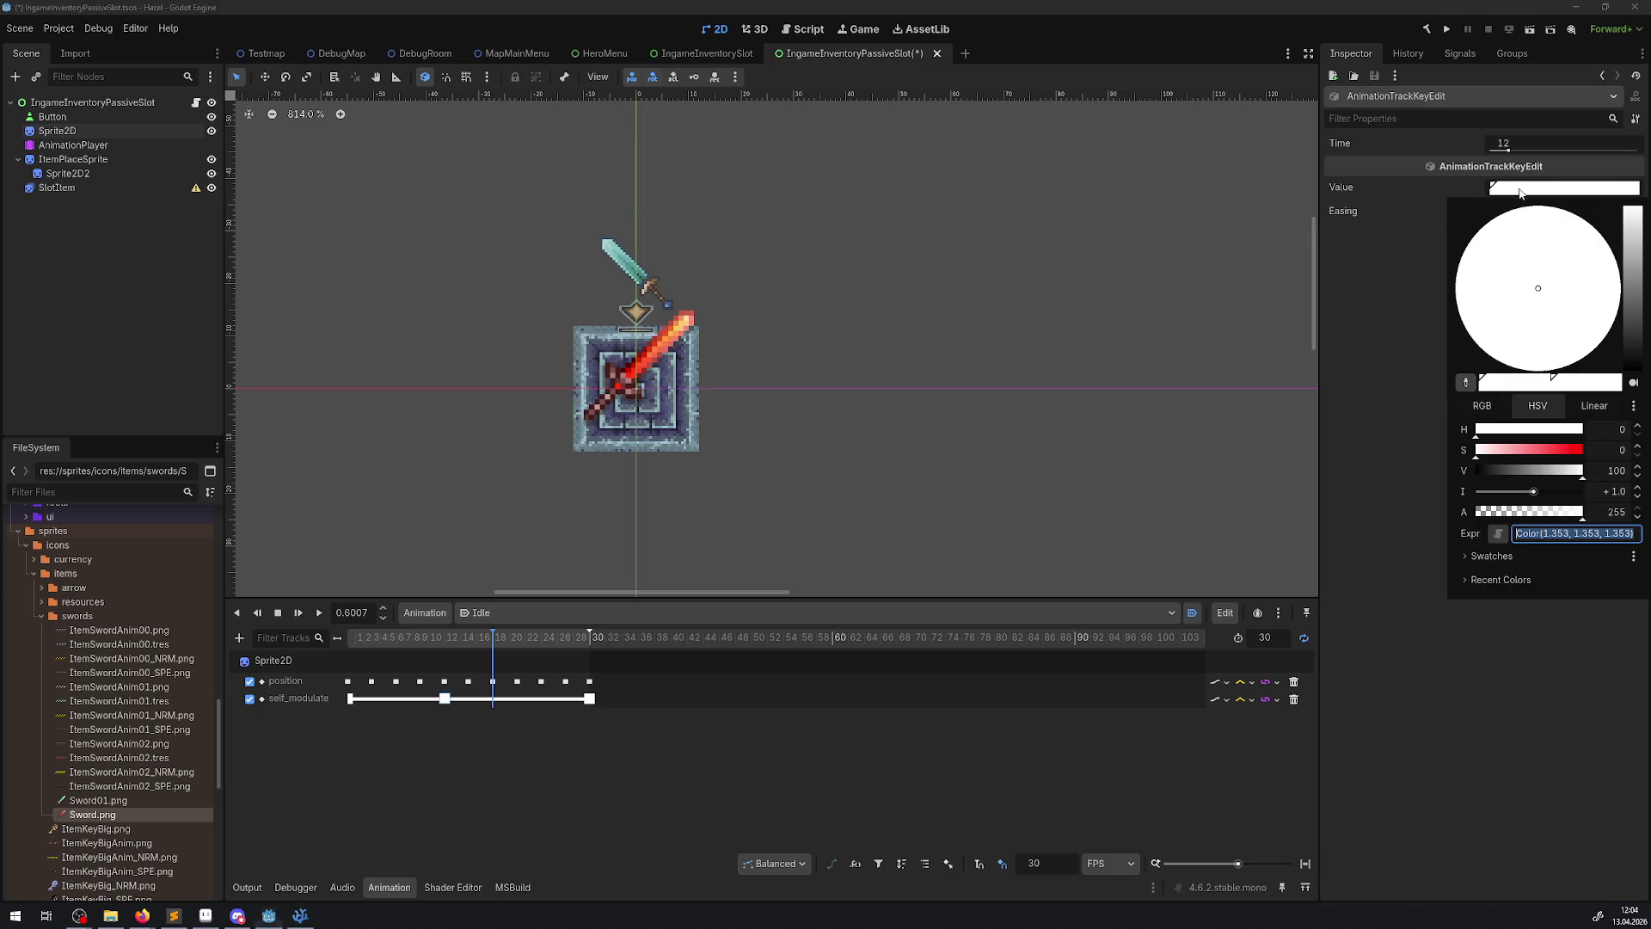
click(1627, 492)
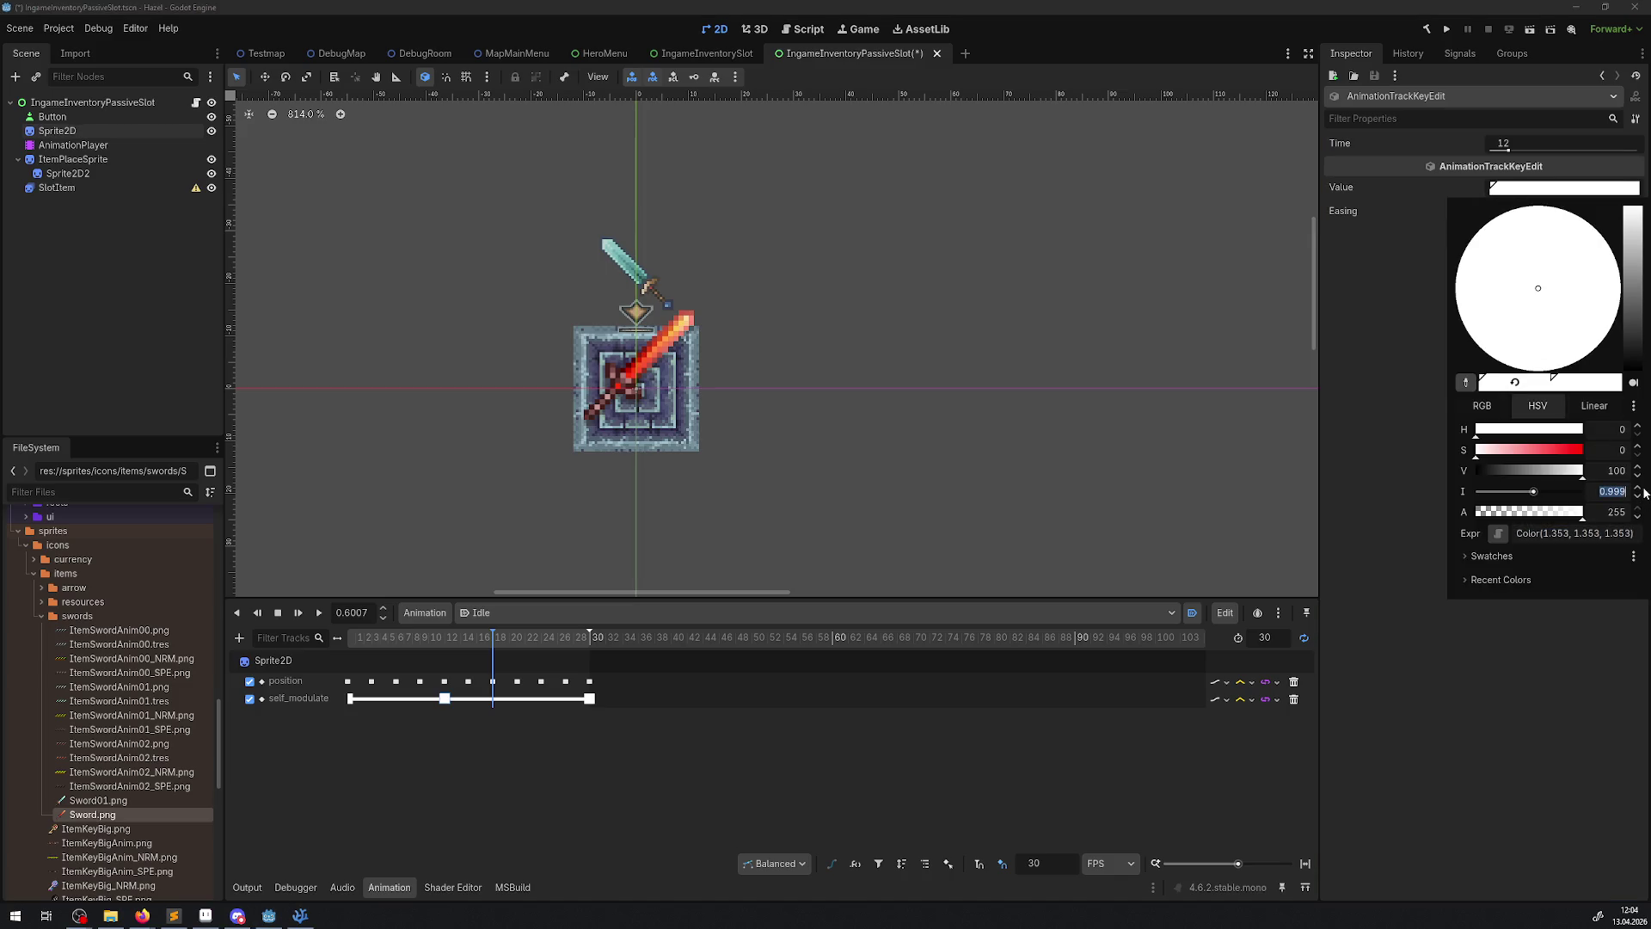
key(Escape)
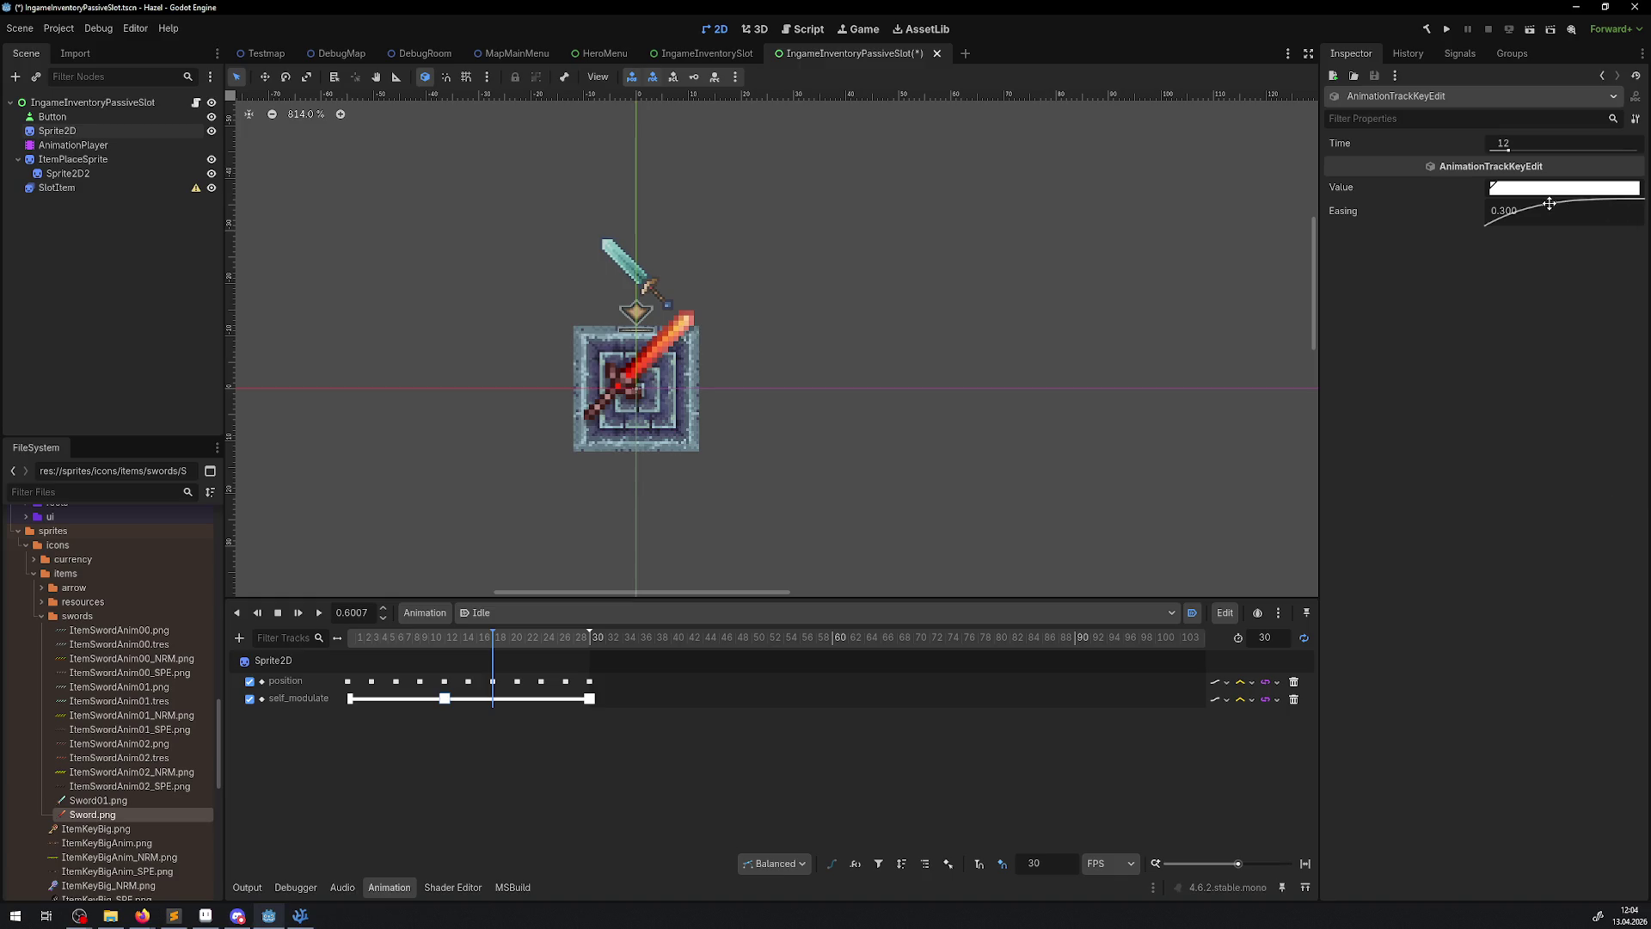
click(1545, 191)
click(1606, 494)
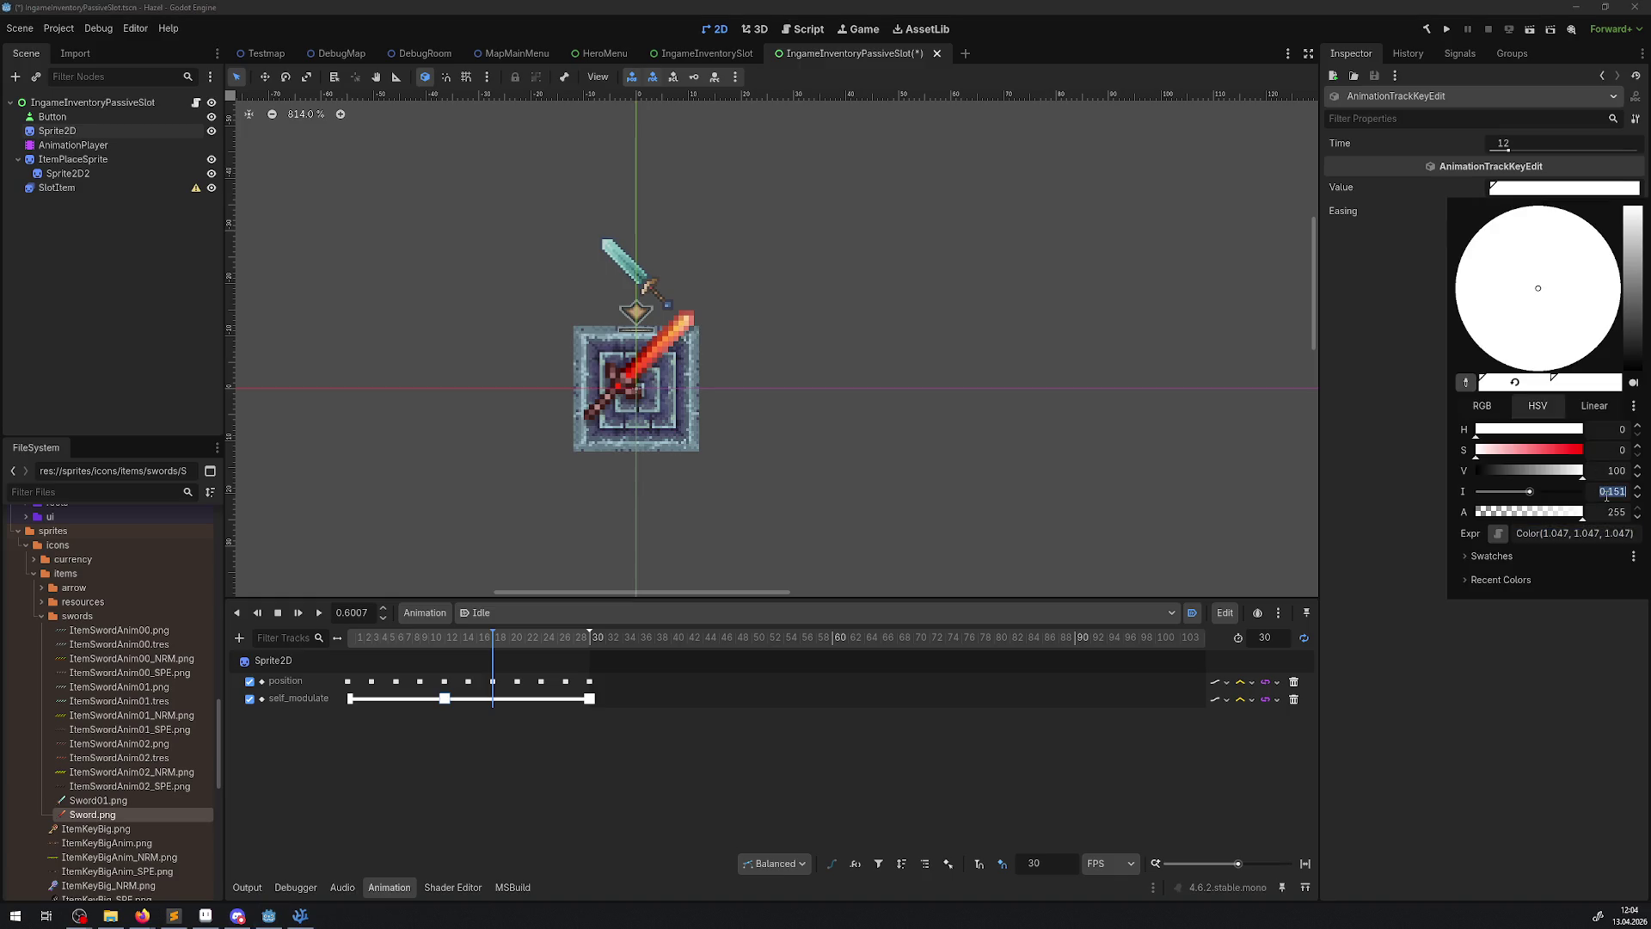
text(1)
key(Escape)
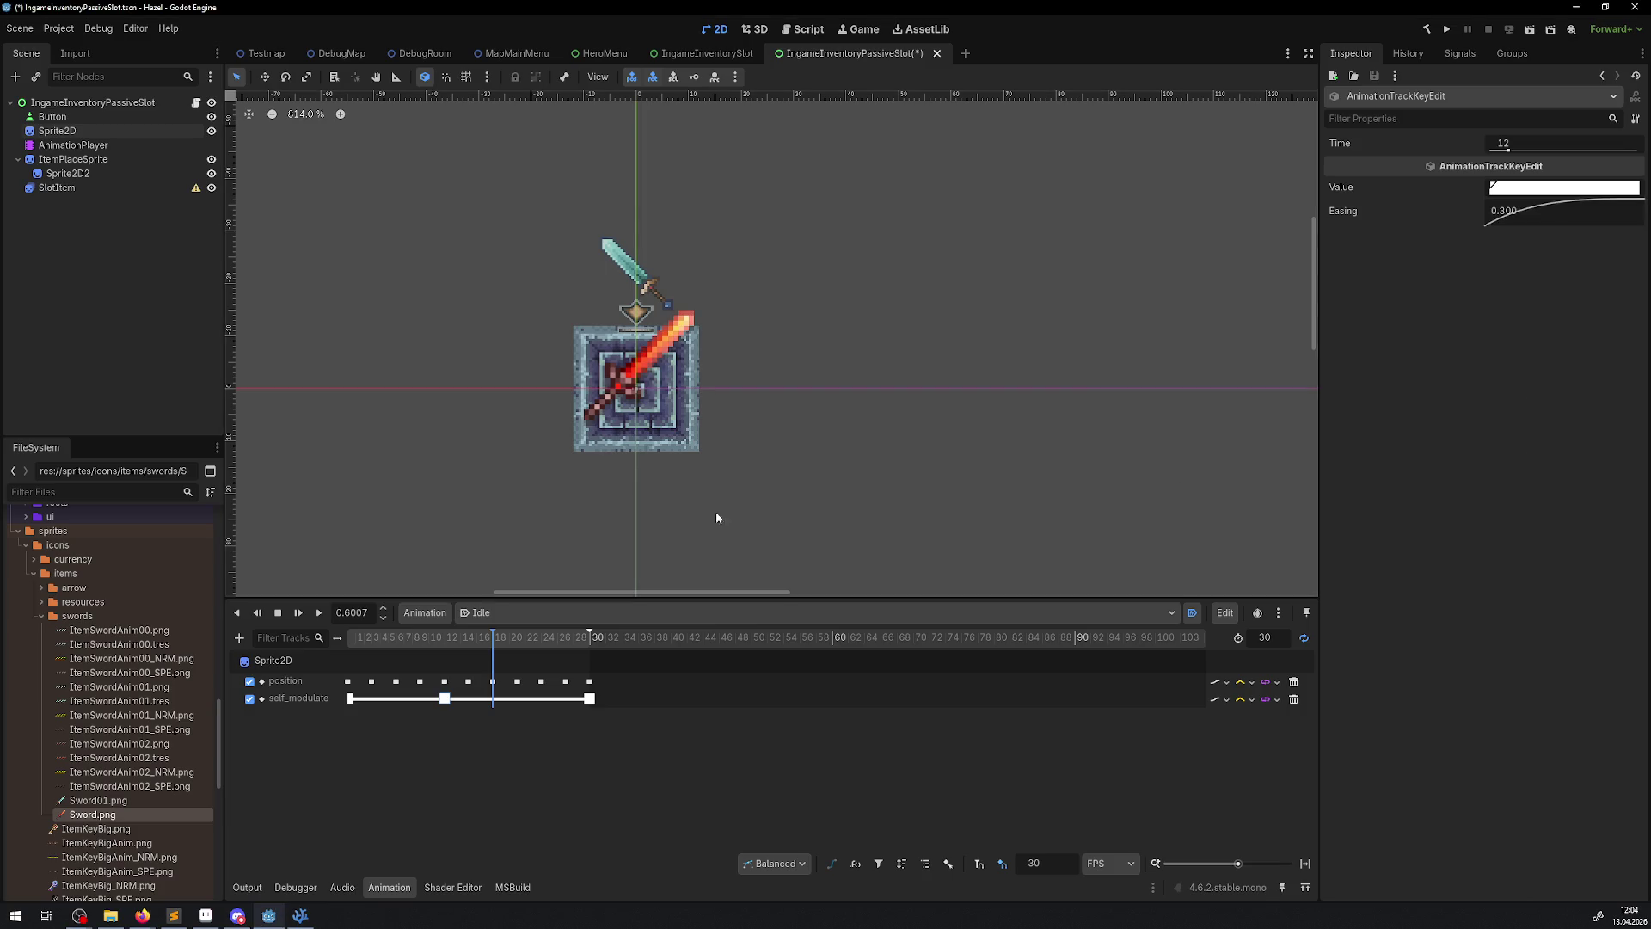
- Play the Idle animation to preview the brighter red sword flash, rechecking the key colour
click(318, 612)
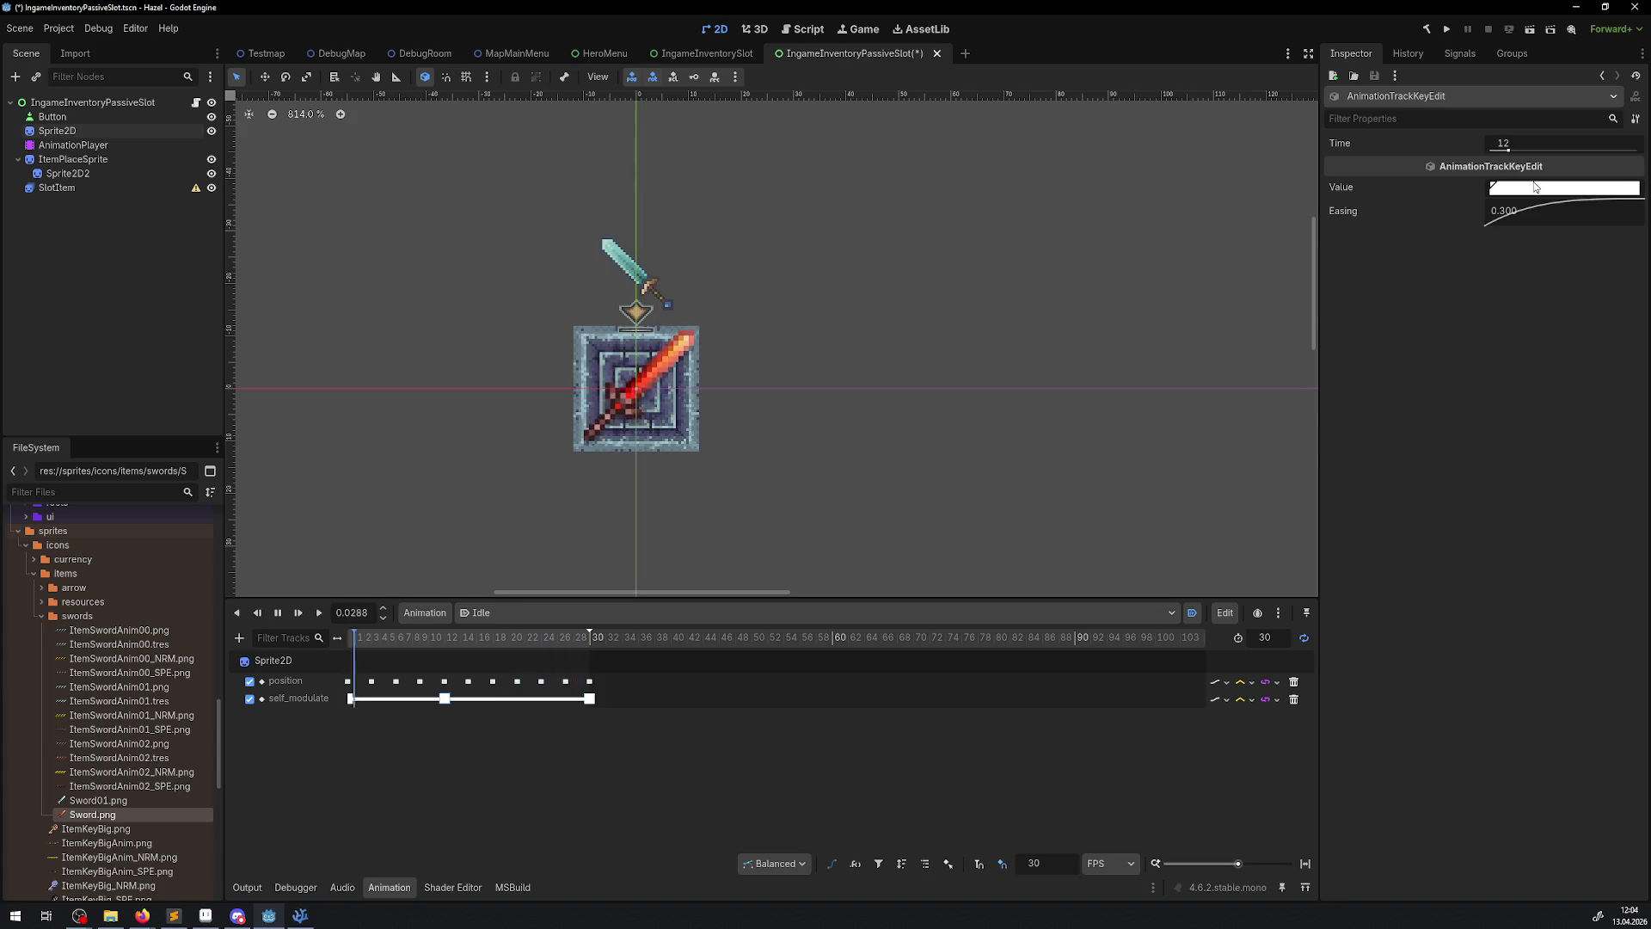
click(1565, 188)
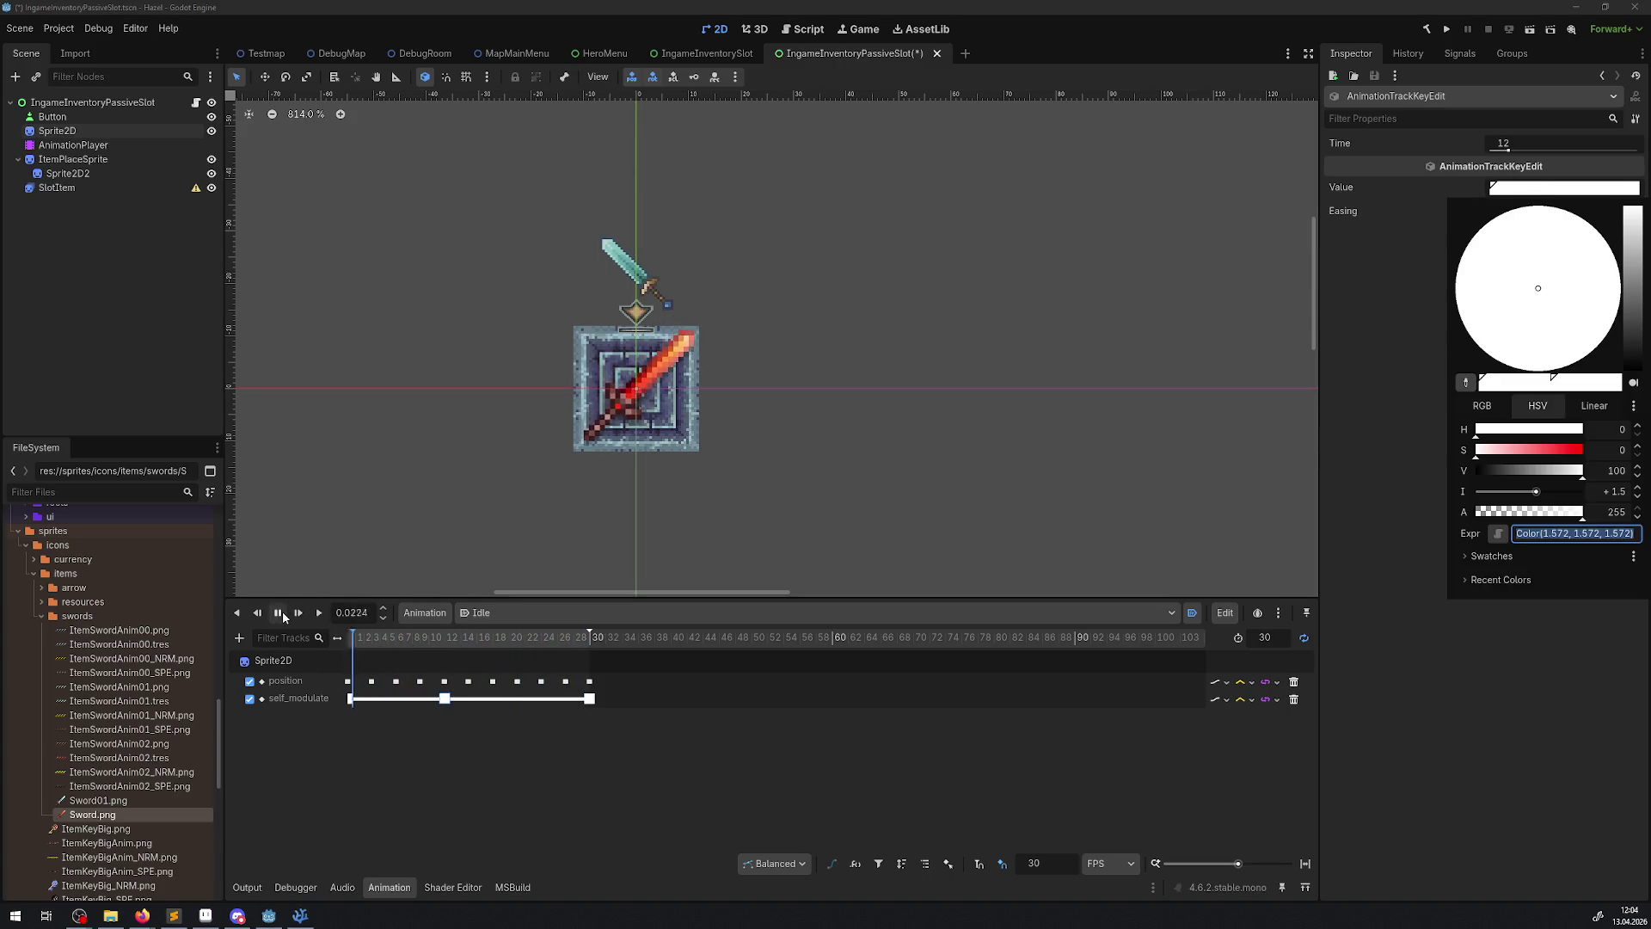
click(441, 702)
key(s)
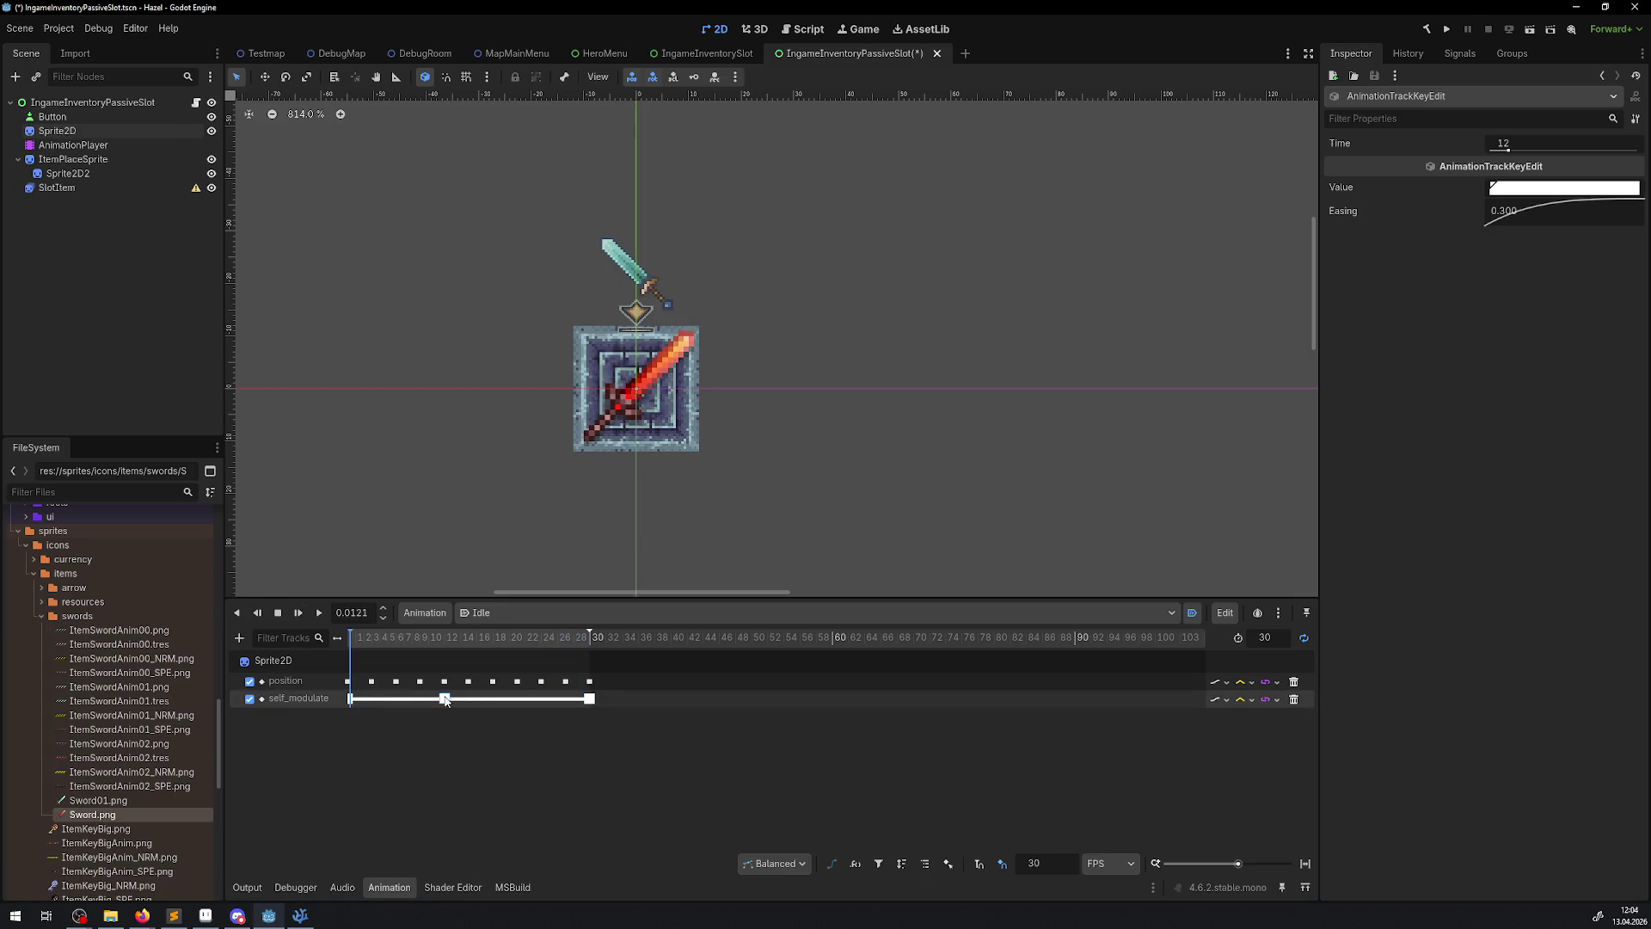
click(1550, 190)
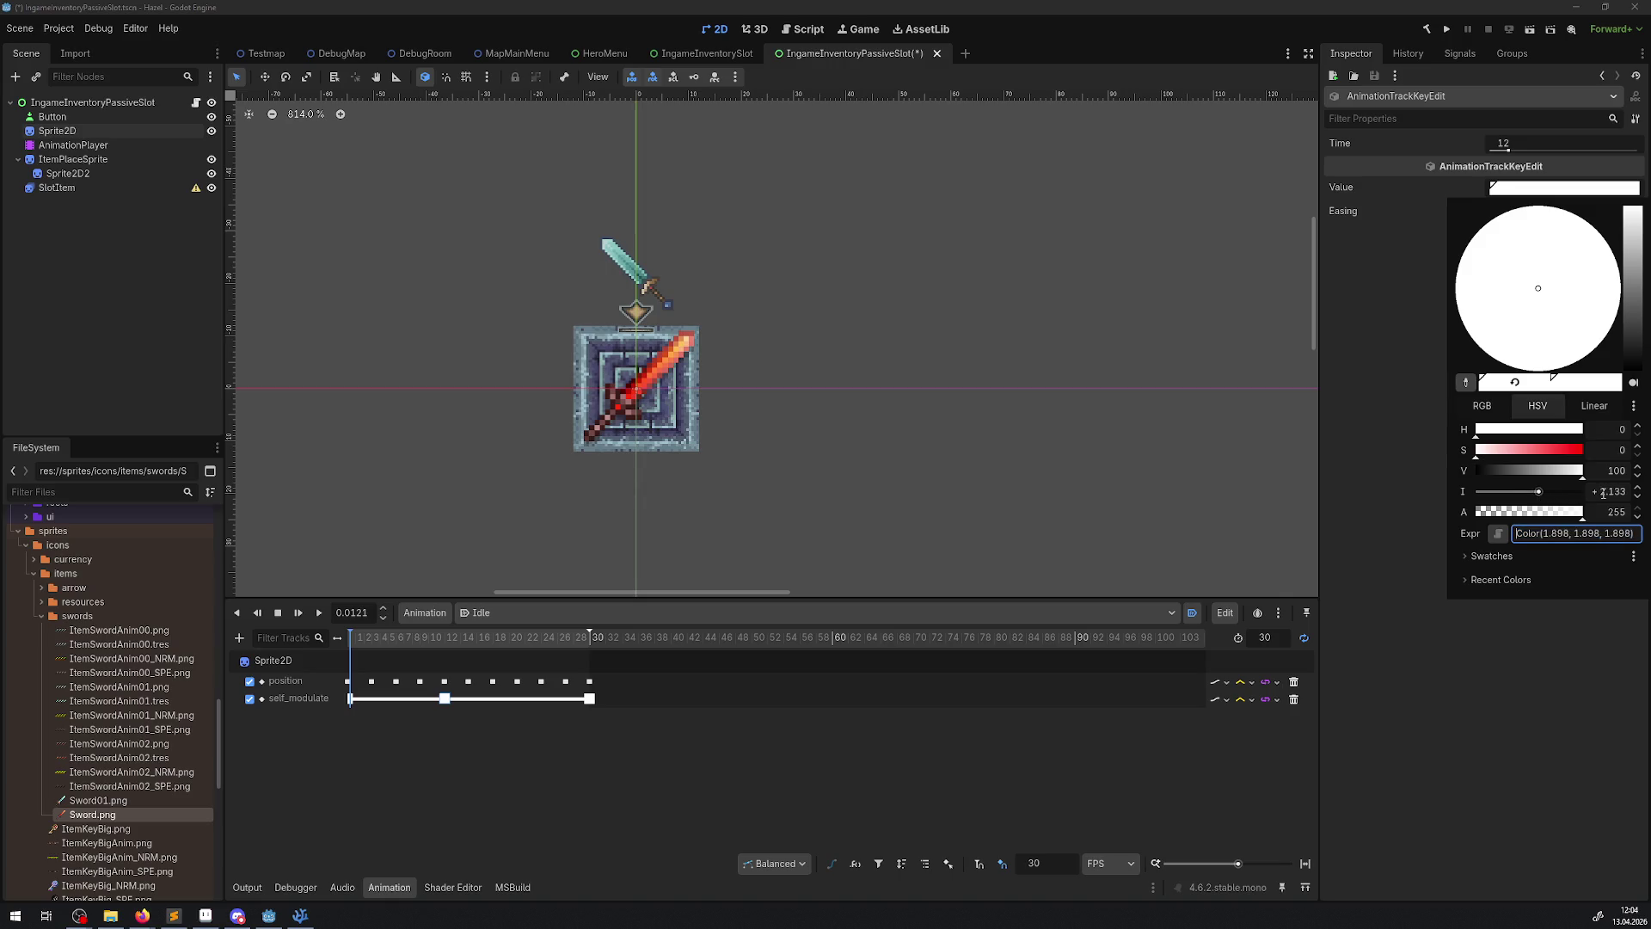
click(320, 612)
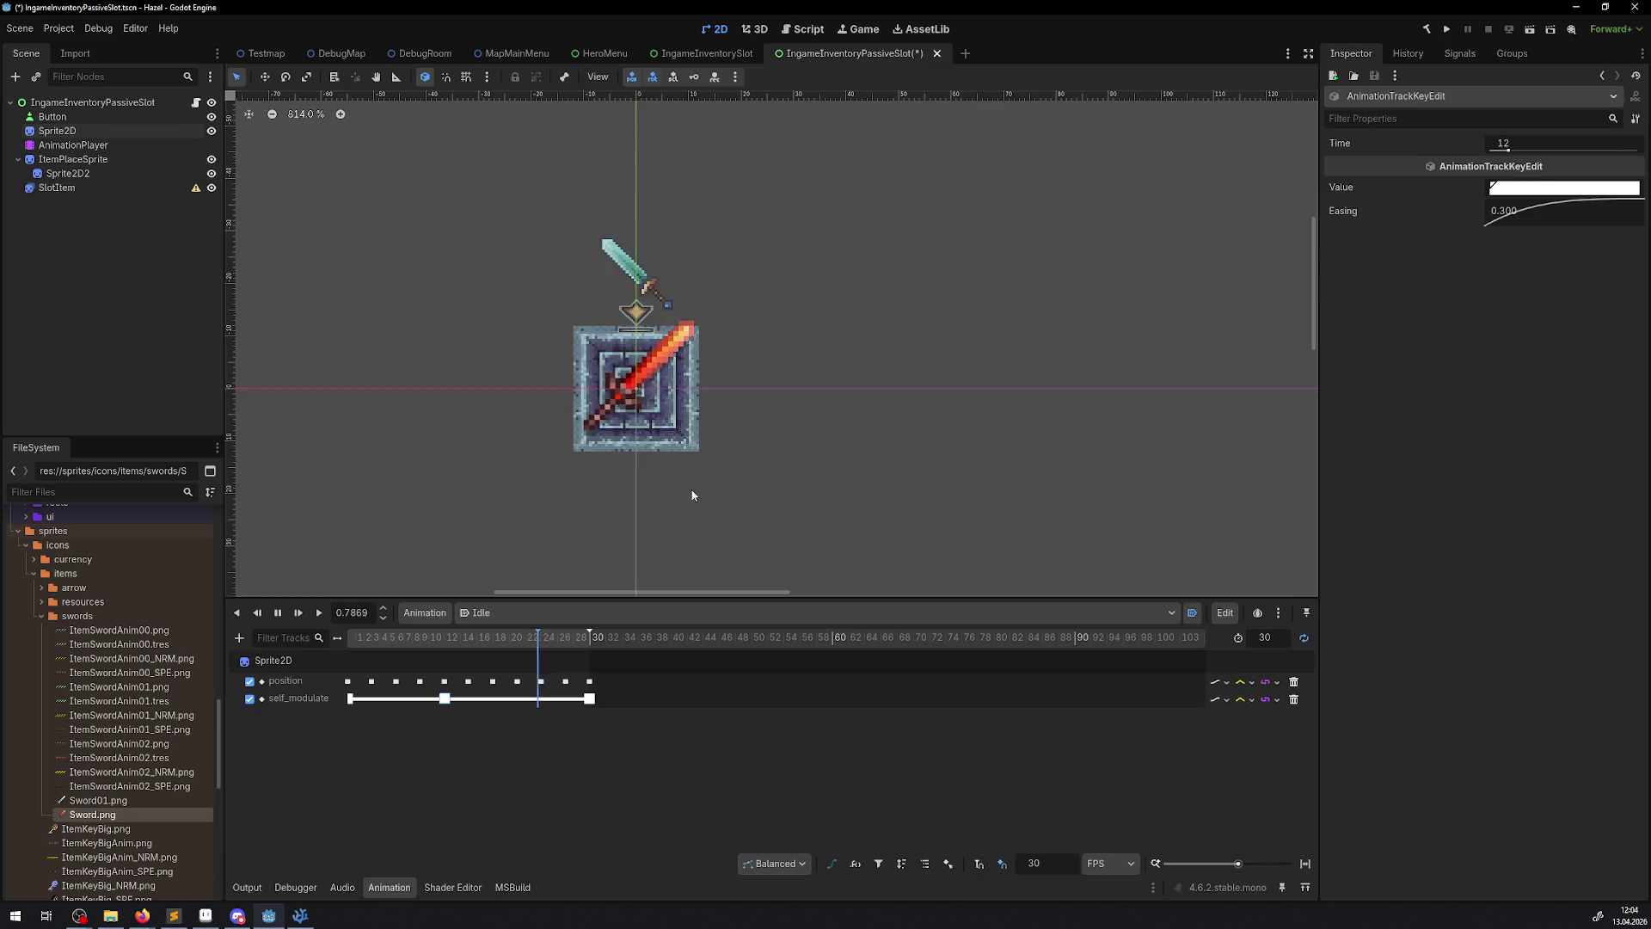
scroll(714, 497, down, 3)
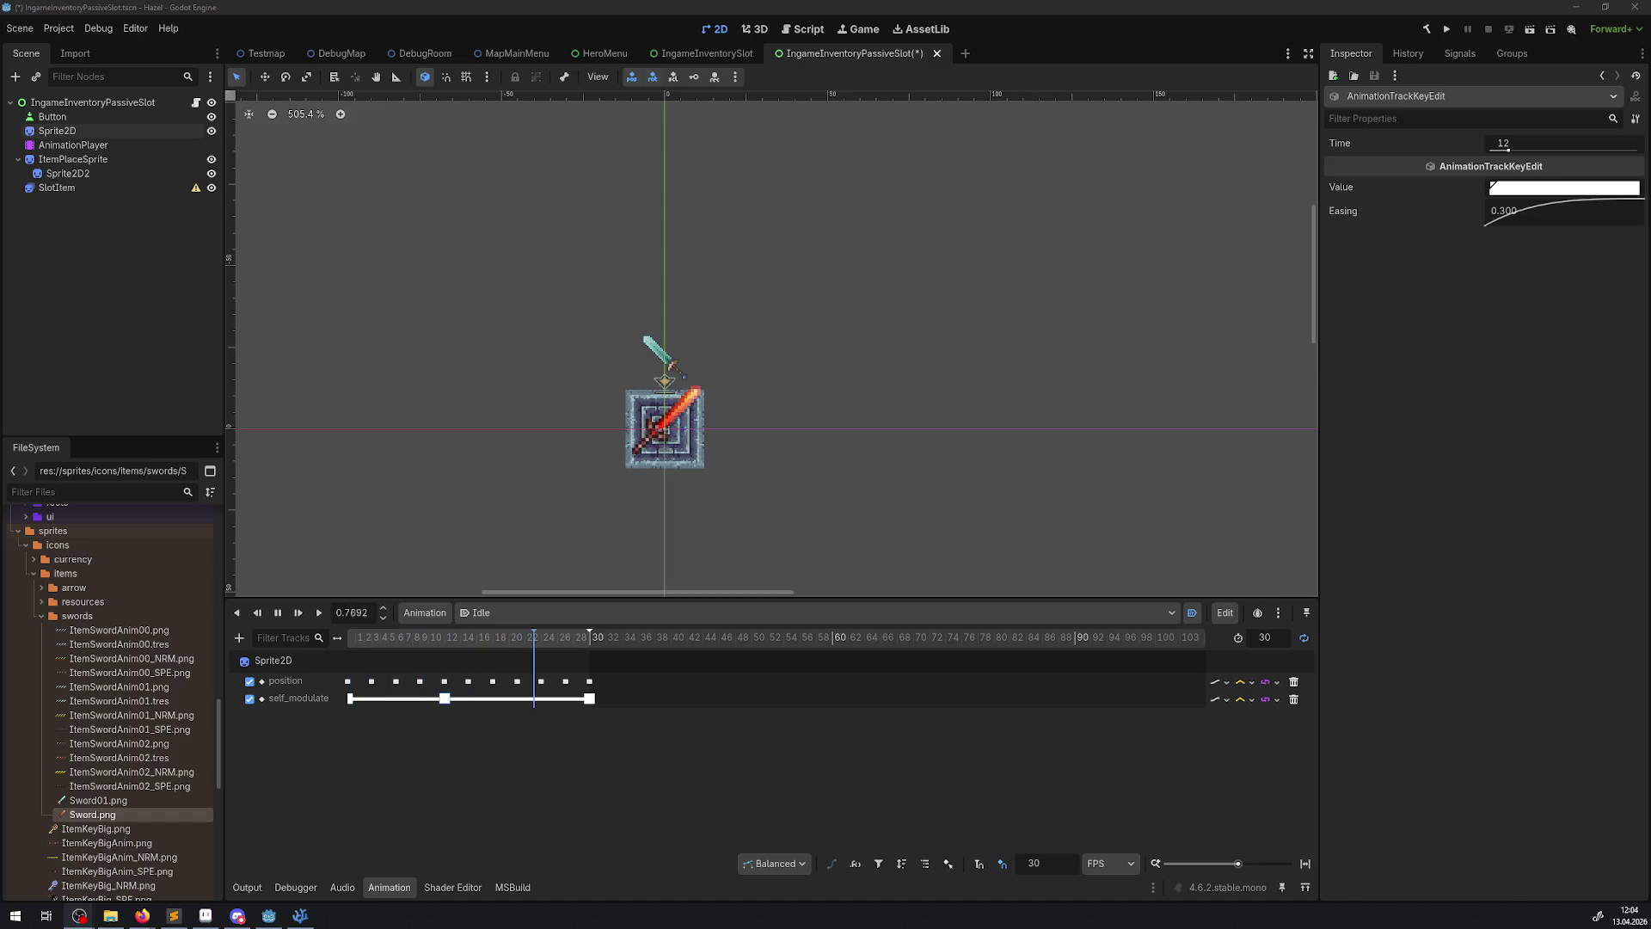
- Select the AnimationPlayer, then play the Idle animation preview and stop it
click(75, 131)
click(74, 144)
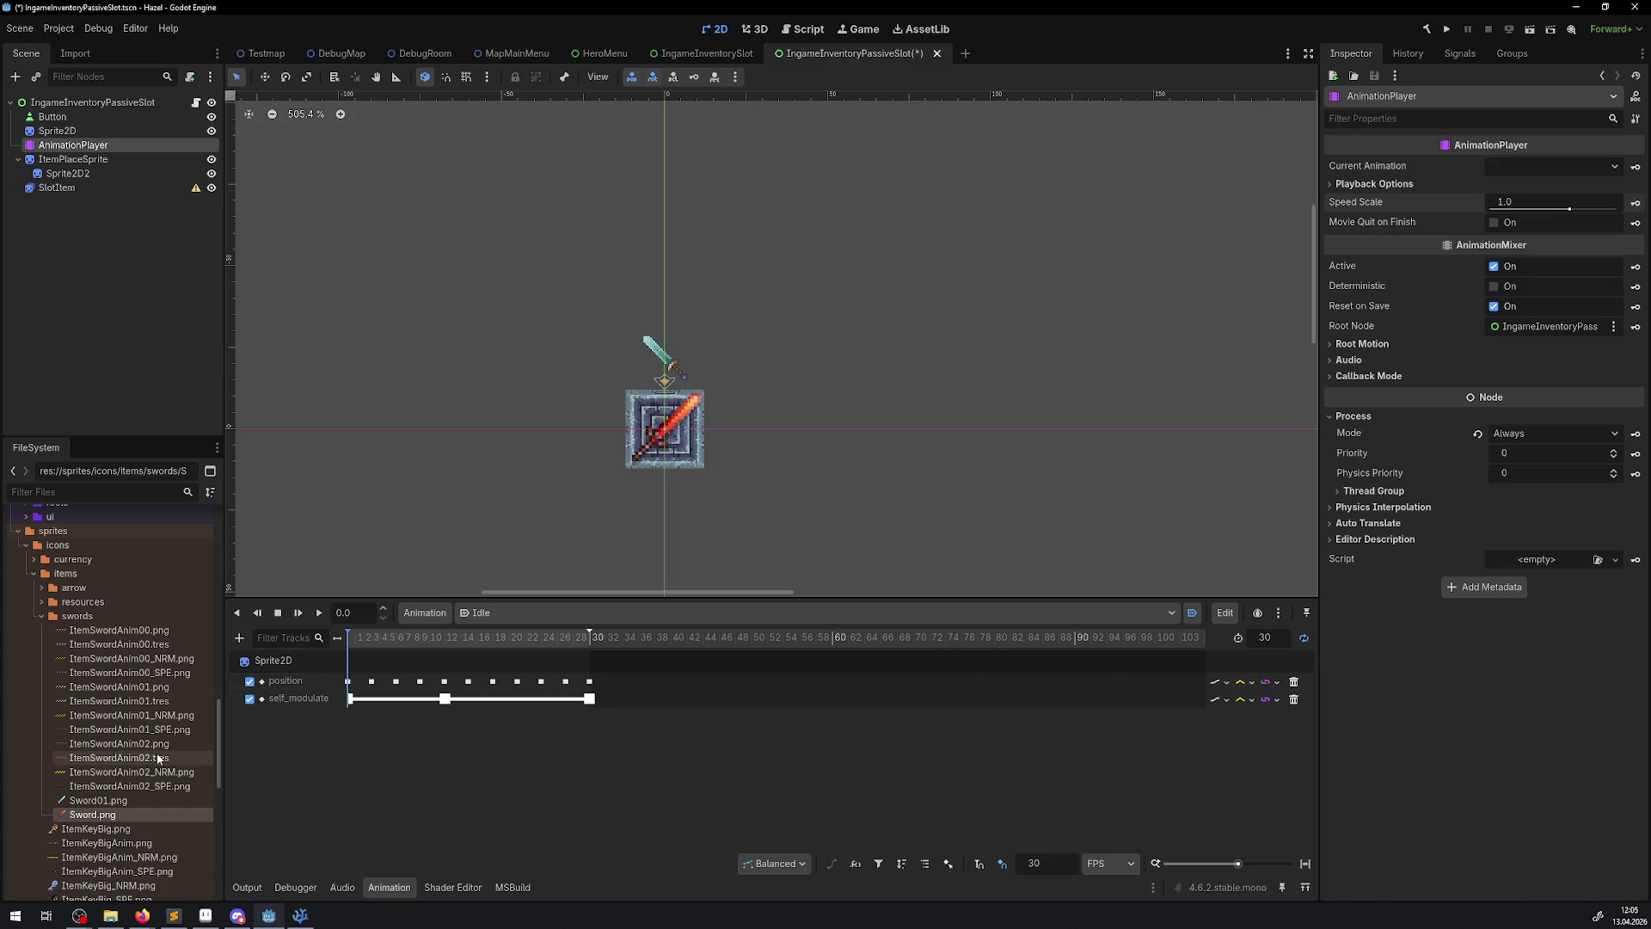
scroll(146, 765, down, 5)
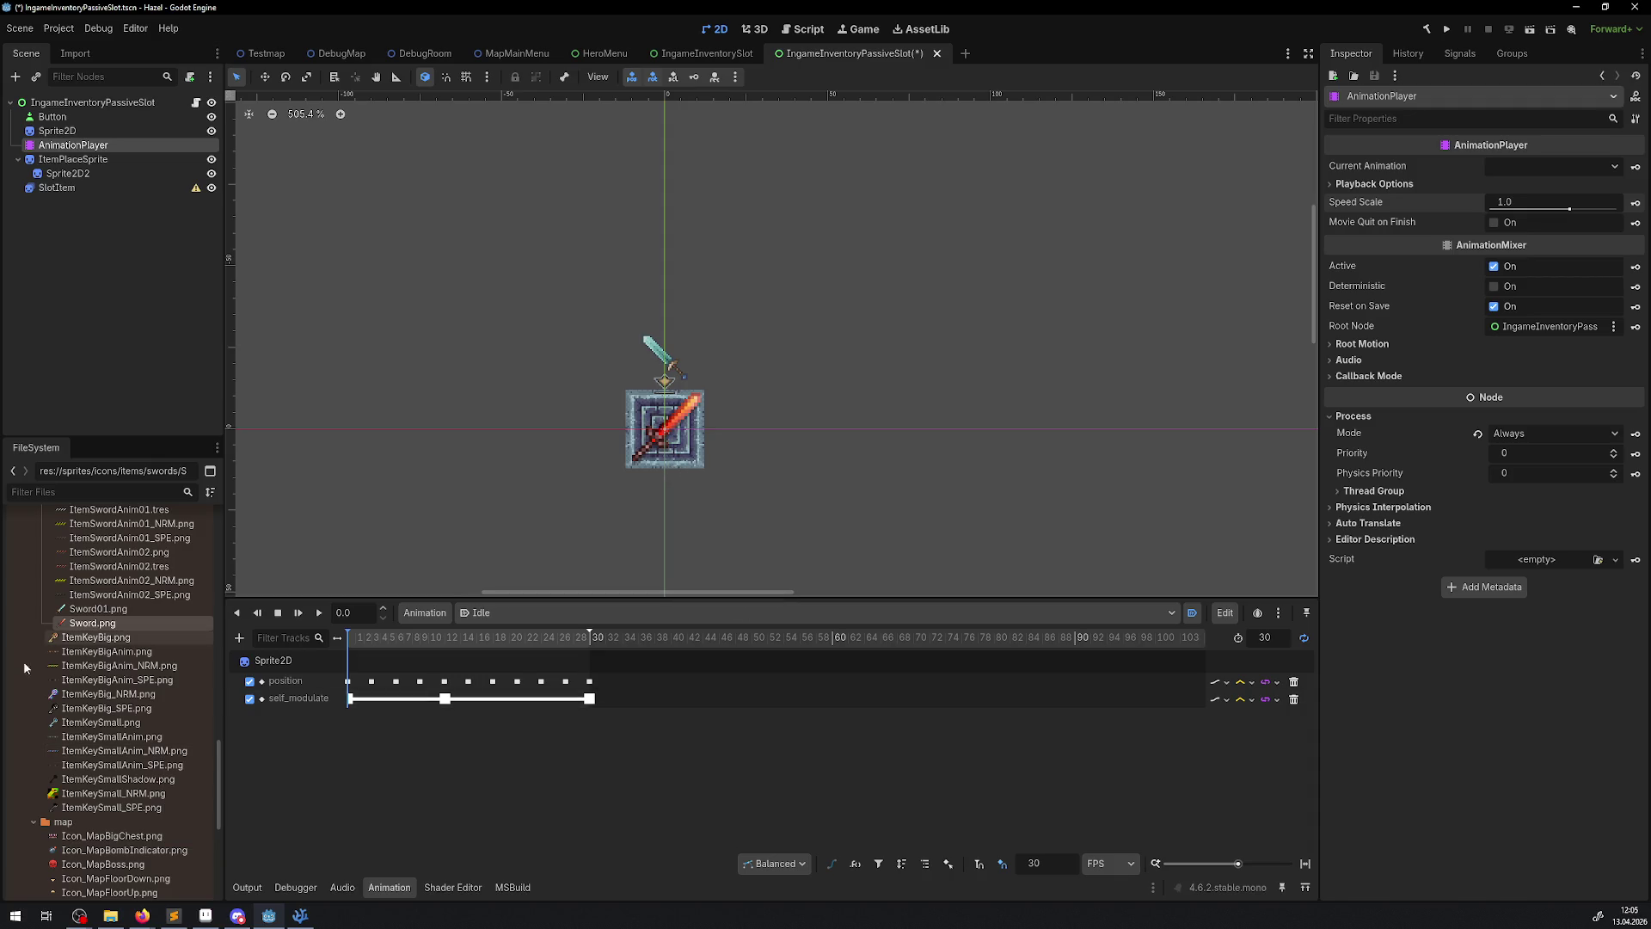
scroll(143, 737, down, 4)
scroll(143, 736, down, 3)
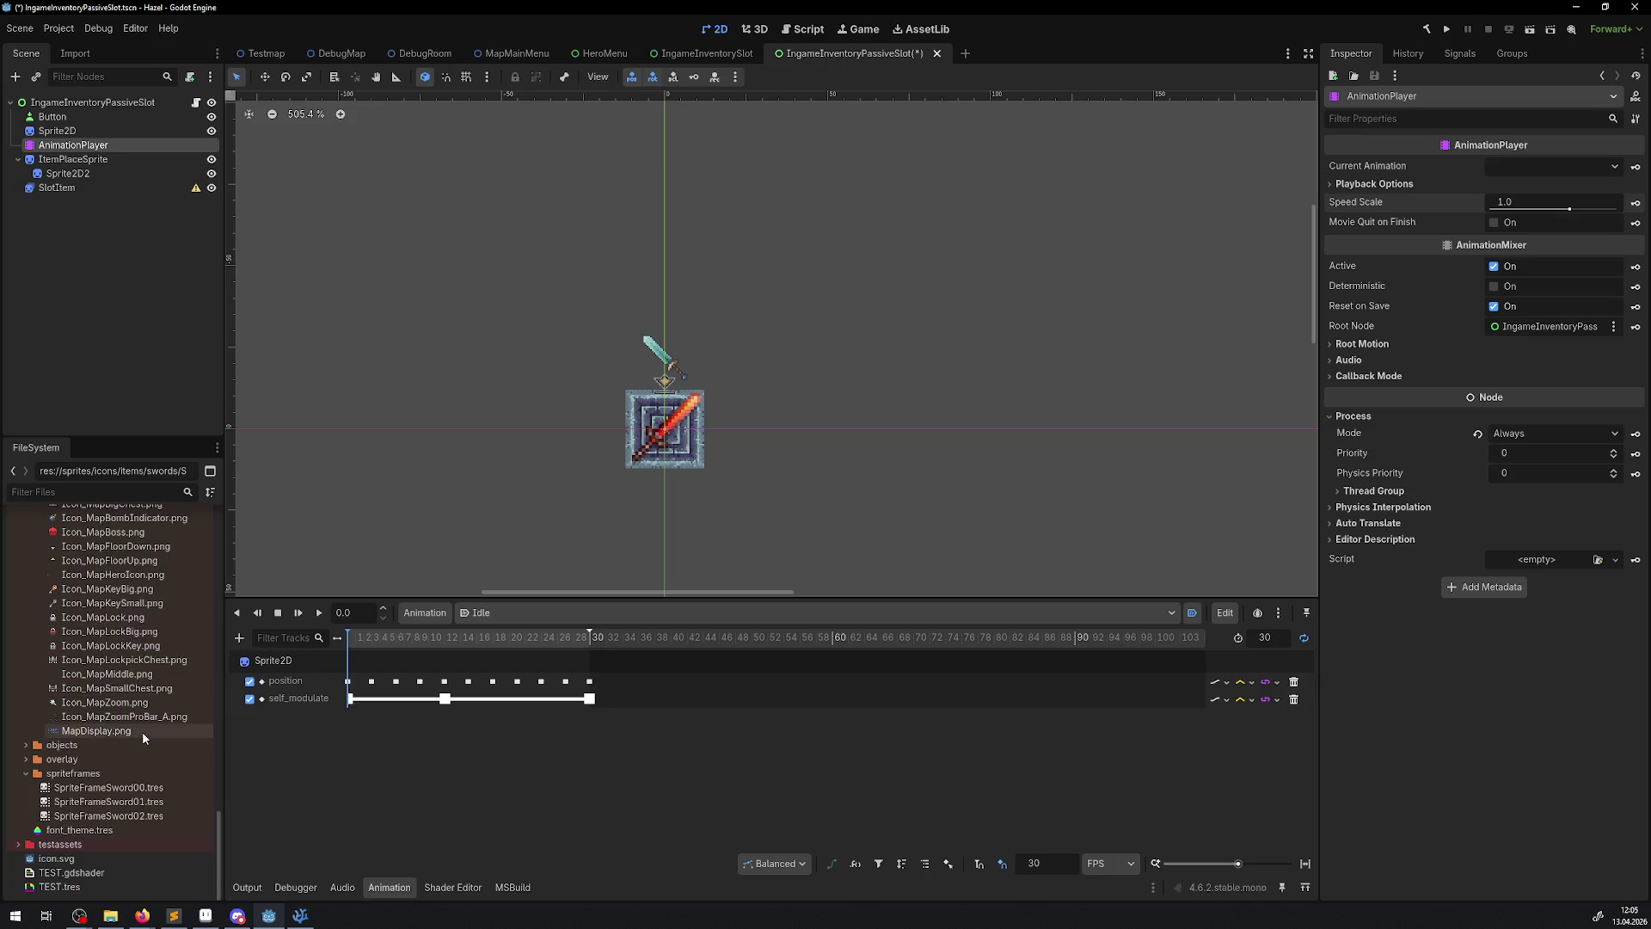
scroll(731, 456, up, 8)
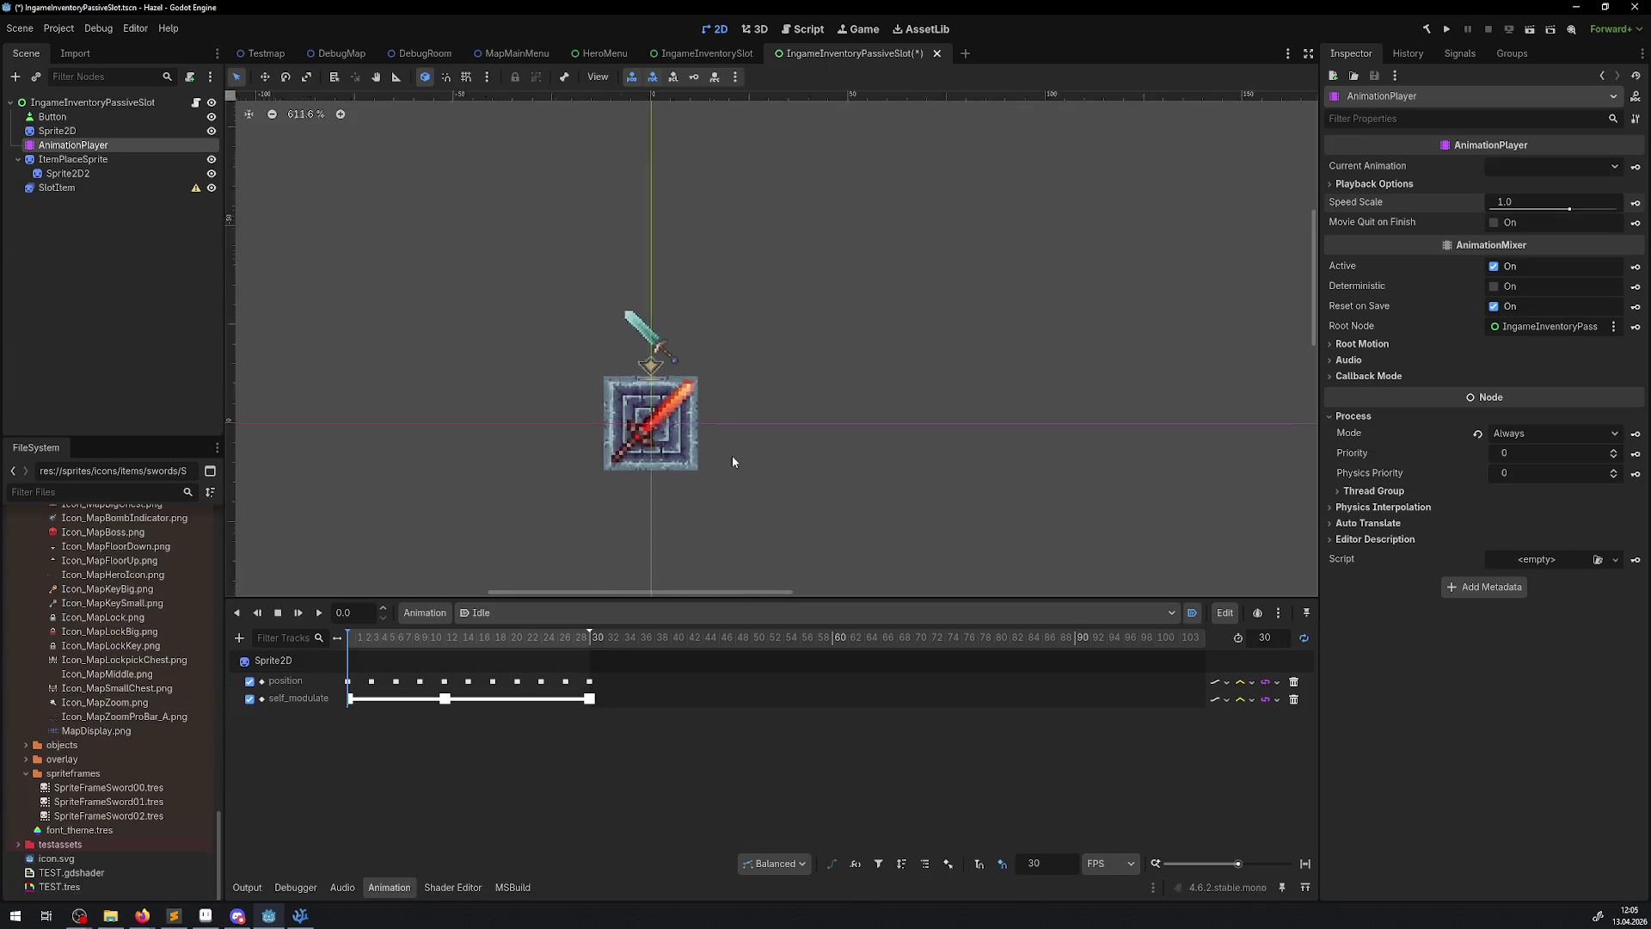
click(318, 614)
scroll(747, 468, down, 2)
scroll(746, 467, down, 2)
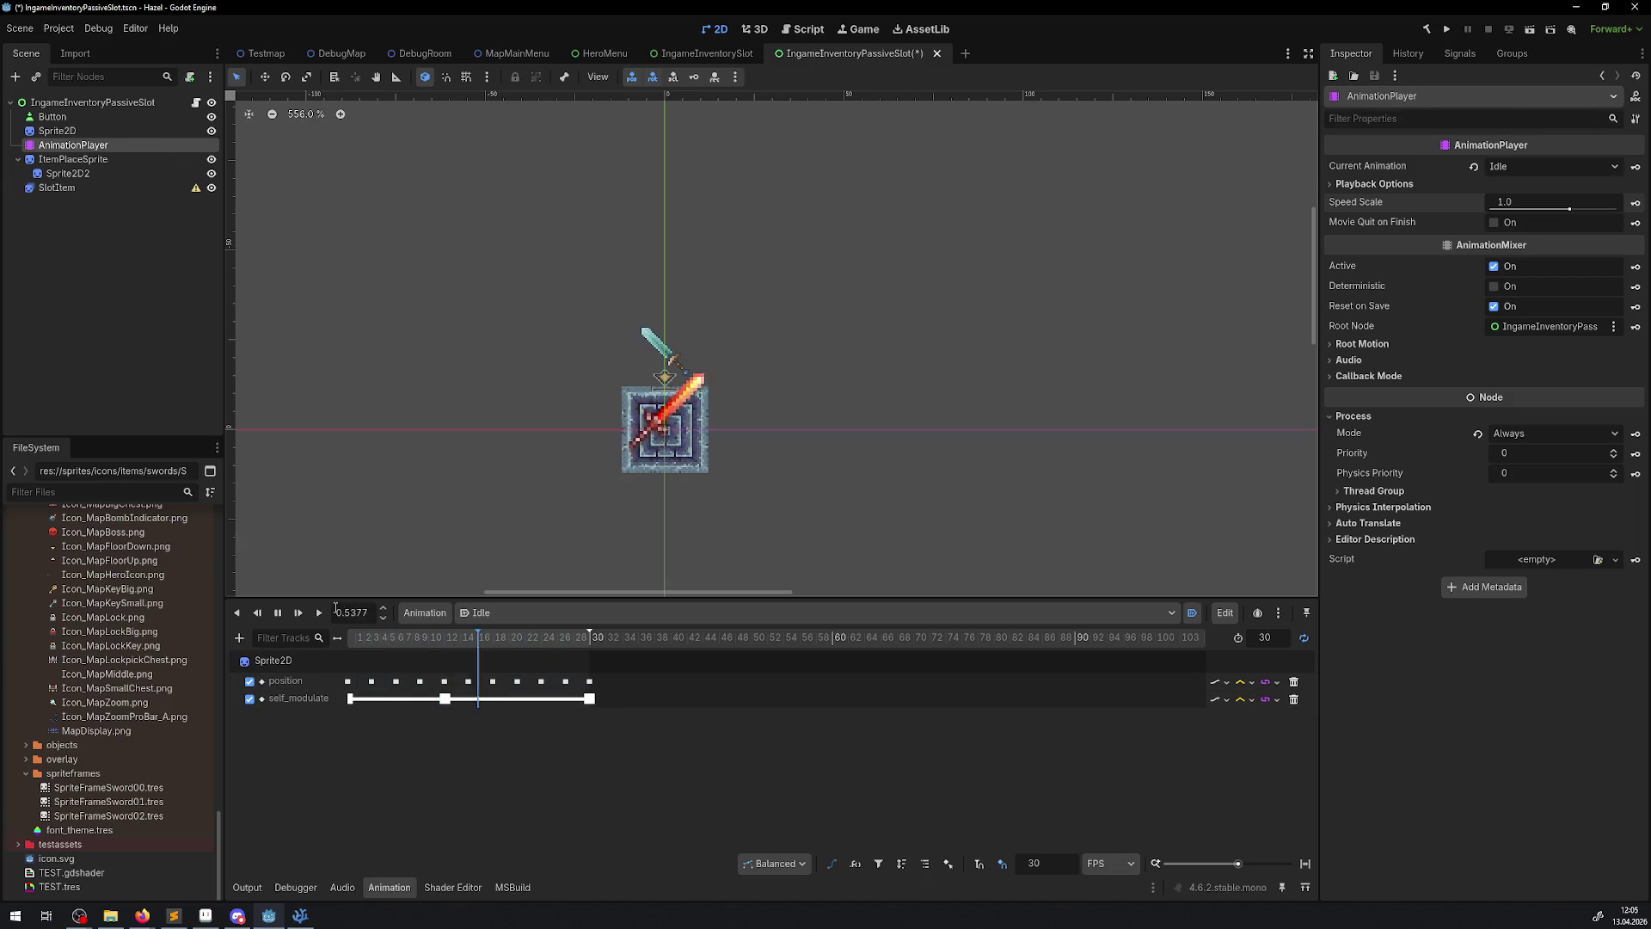
click(277, 613)
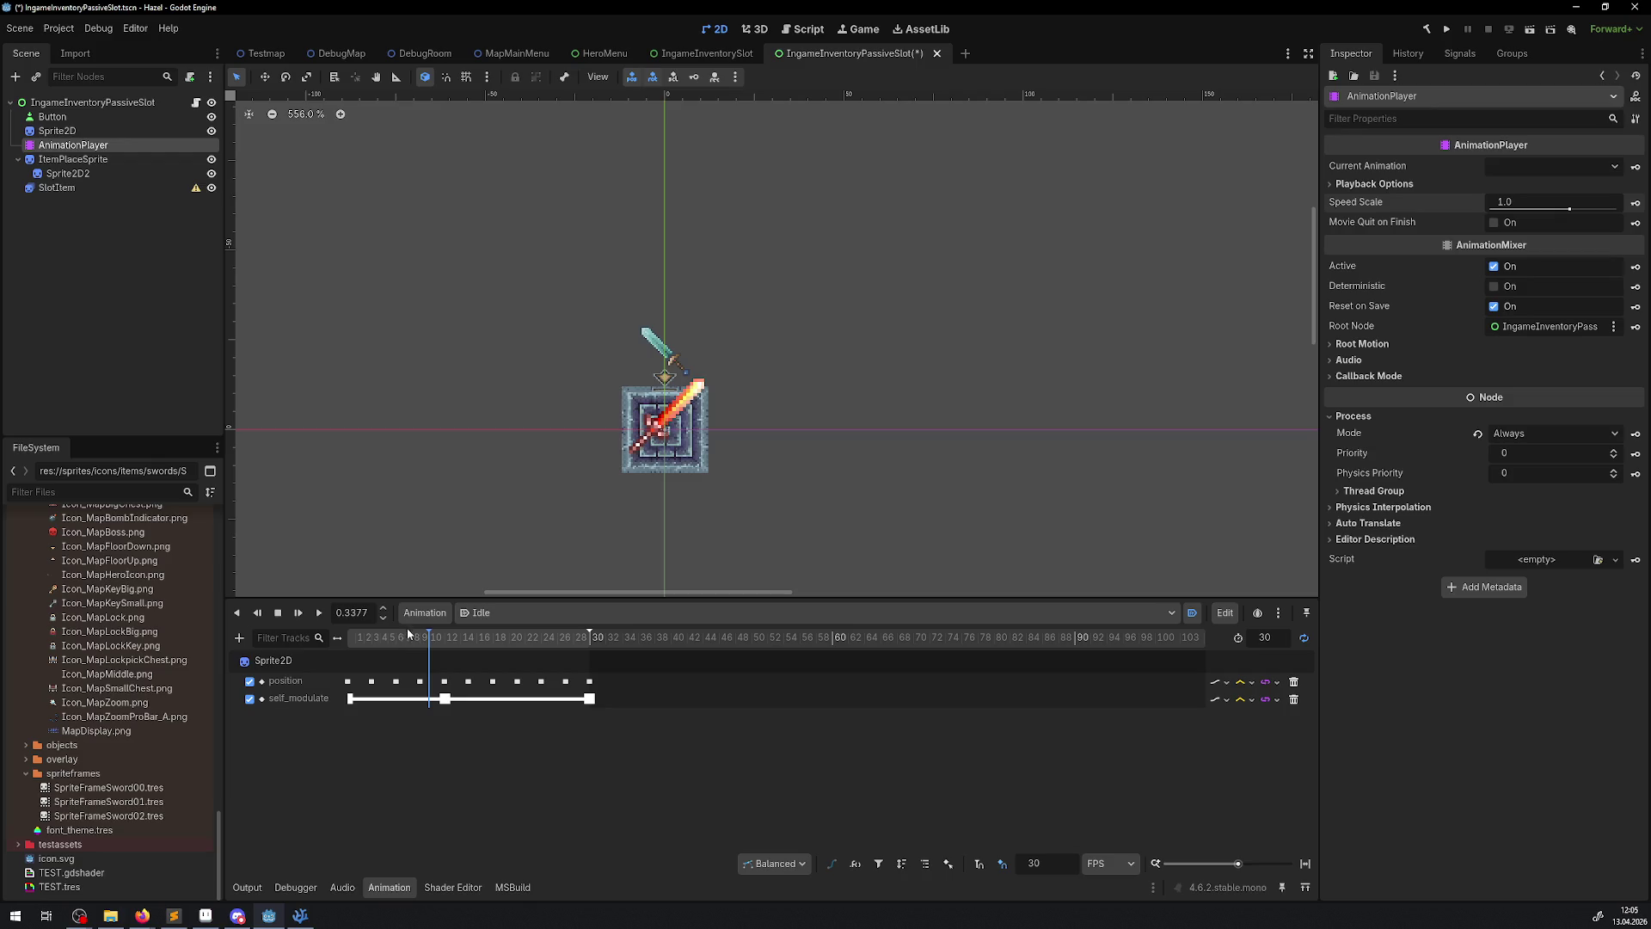
- Delete the SlotItem node, confirm the removal, and save the scene
click(66, 190)
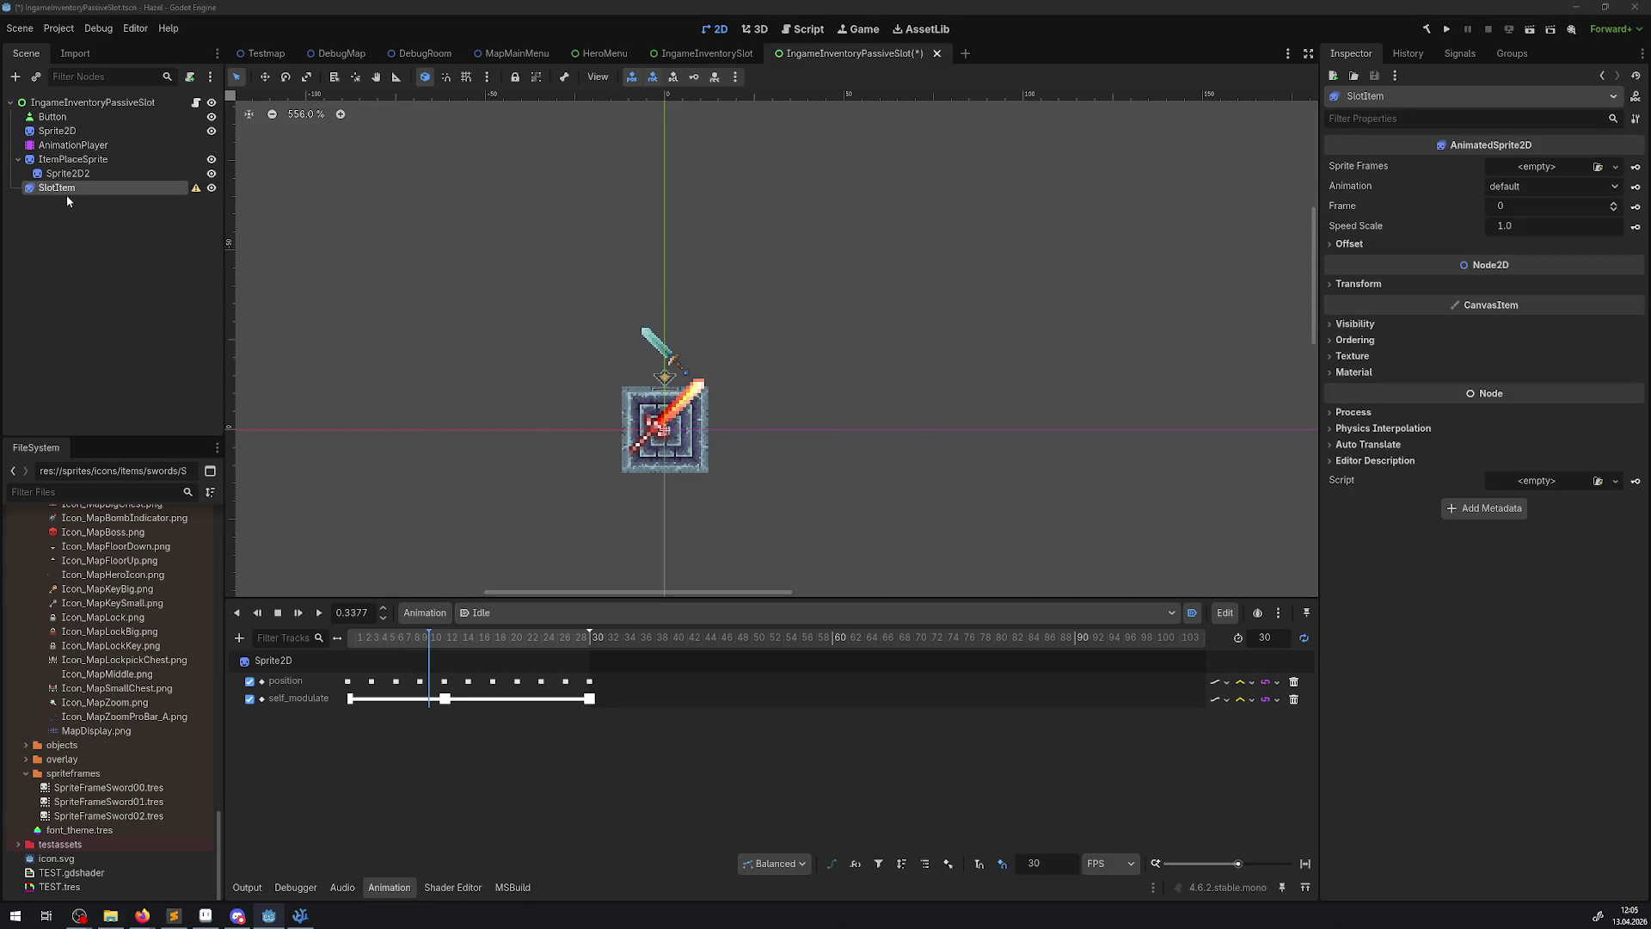
key(Delete)
click(812, 476)
key(ctrl+s)
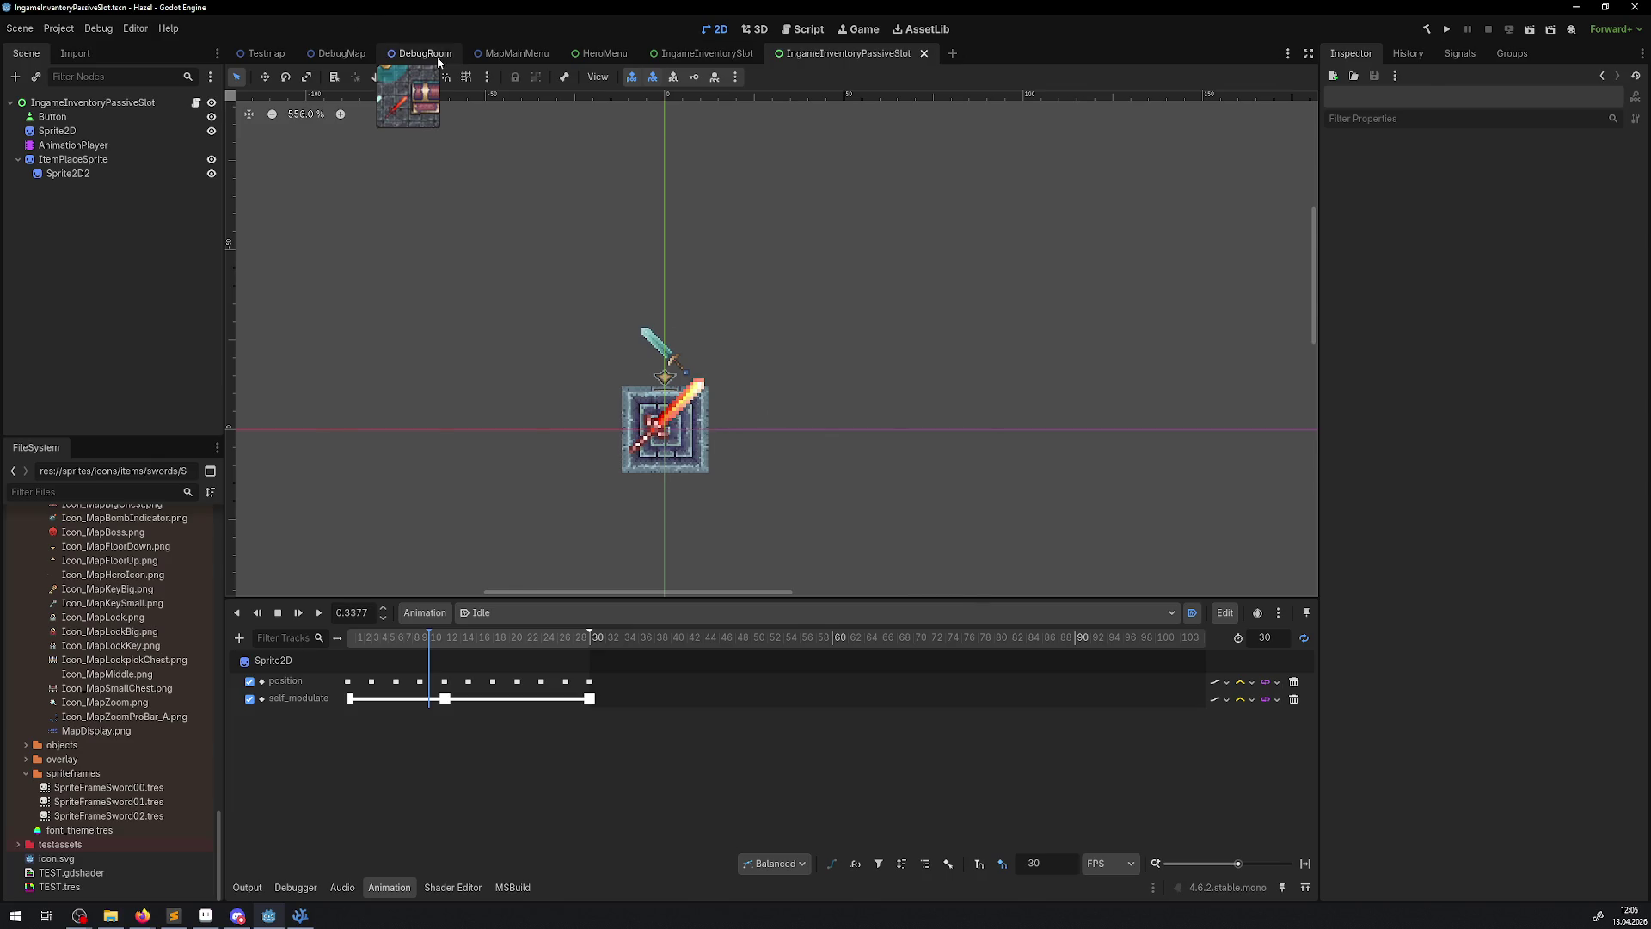
- Inspect the red sword sprite in DebugRoom, then return to IngameInventoryPassiveSlot
click(404, 53)
click(757, 374)
click(798, 421)
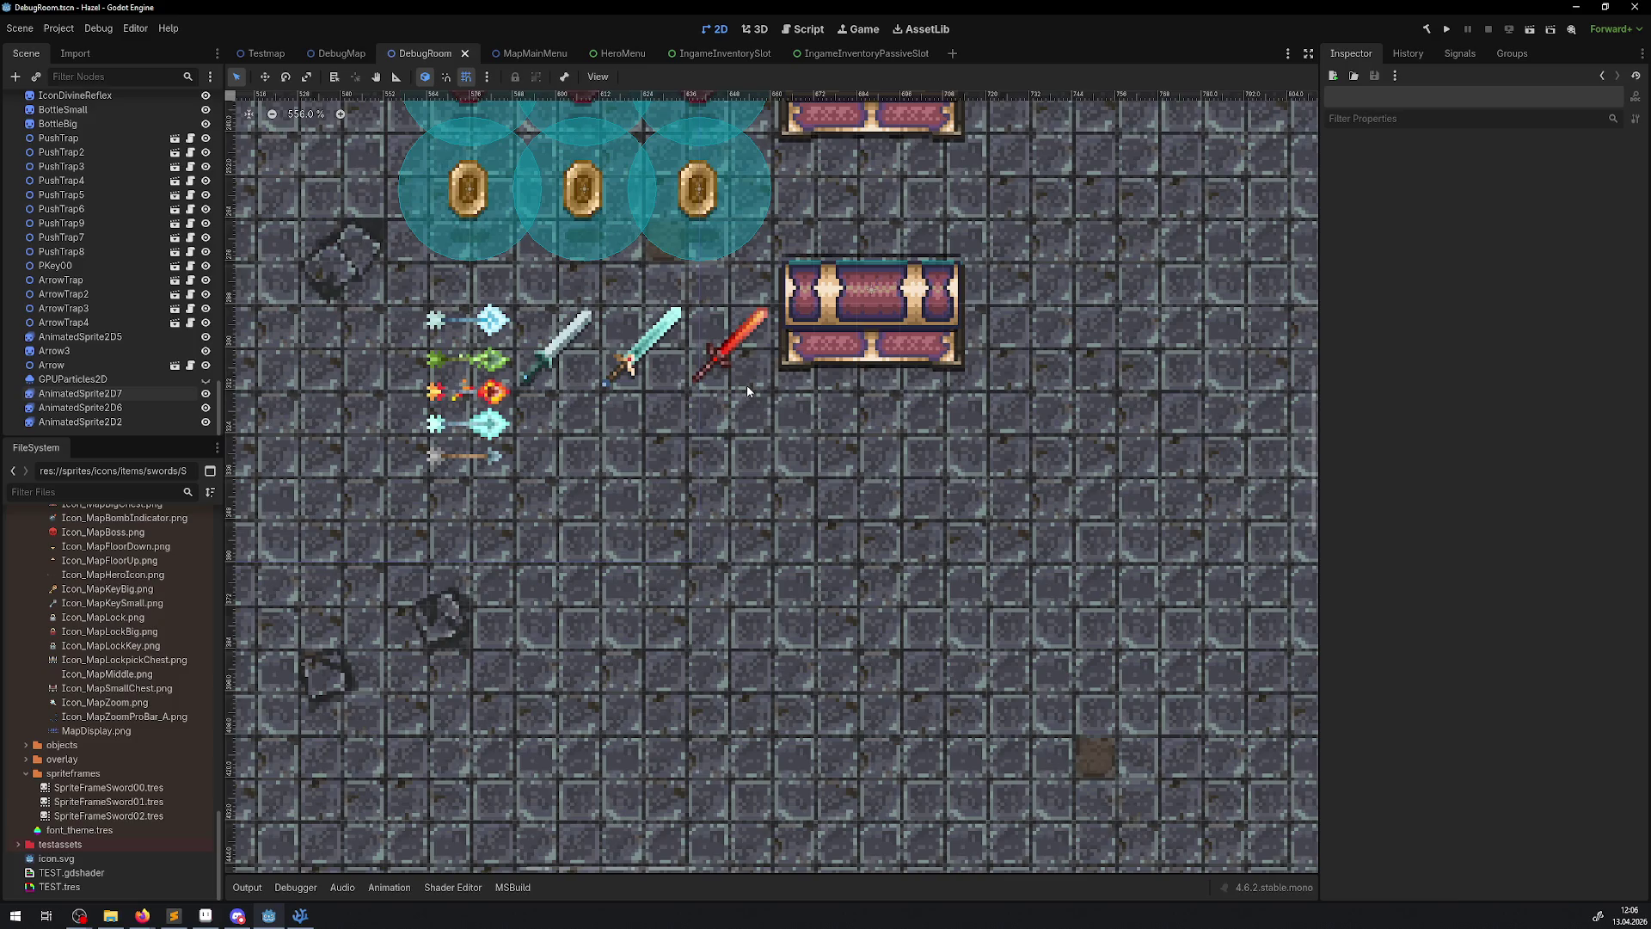
click(841, 55)
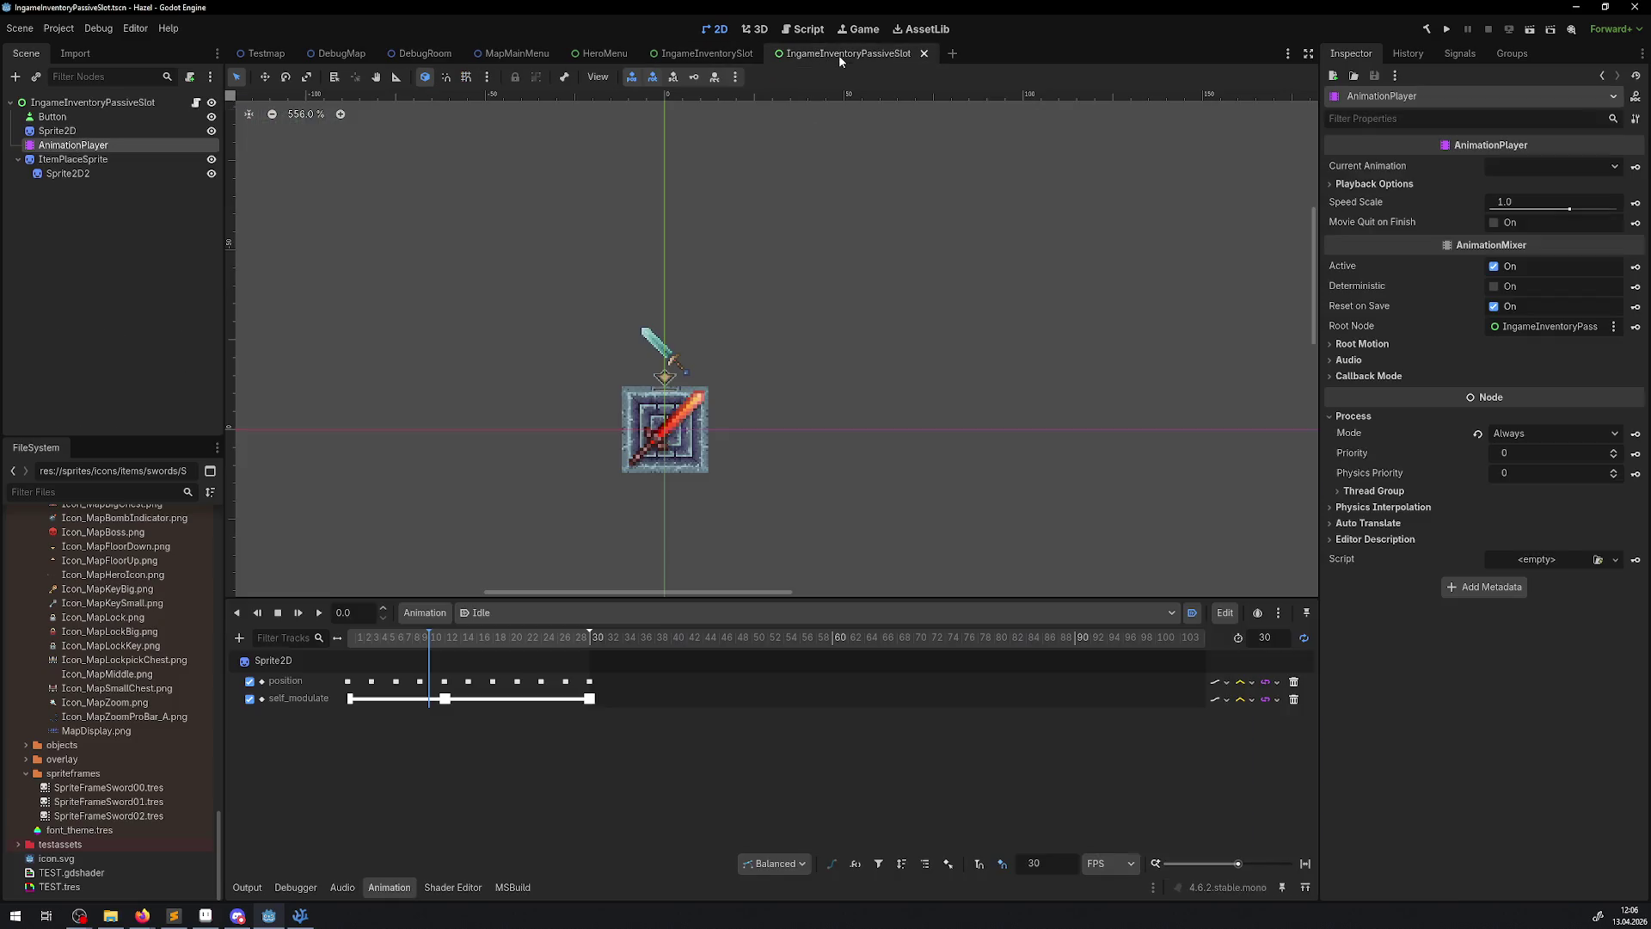
- Preview Idle, delete SlotItem from IngameInventorySlot, then select line 87's SpriteFrames parameter in VS Code
click(319, 613)
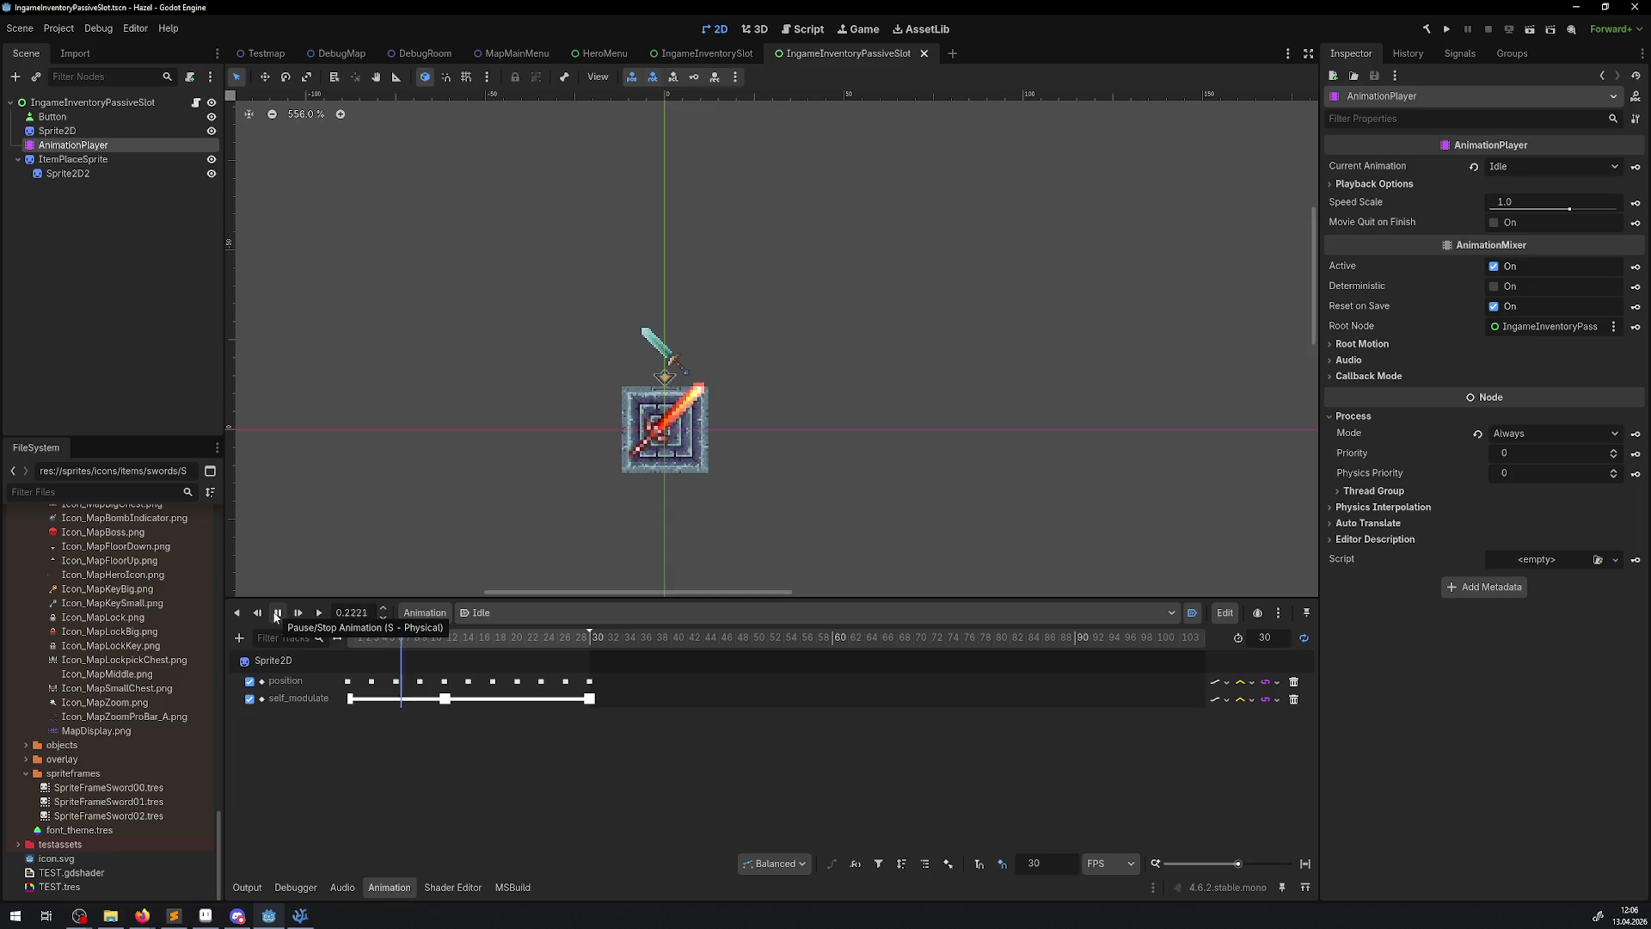
click(276, 614)
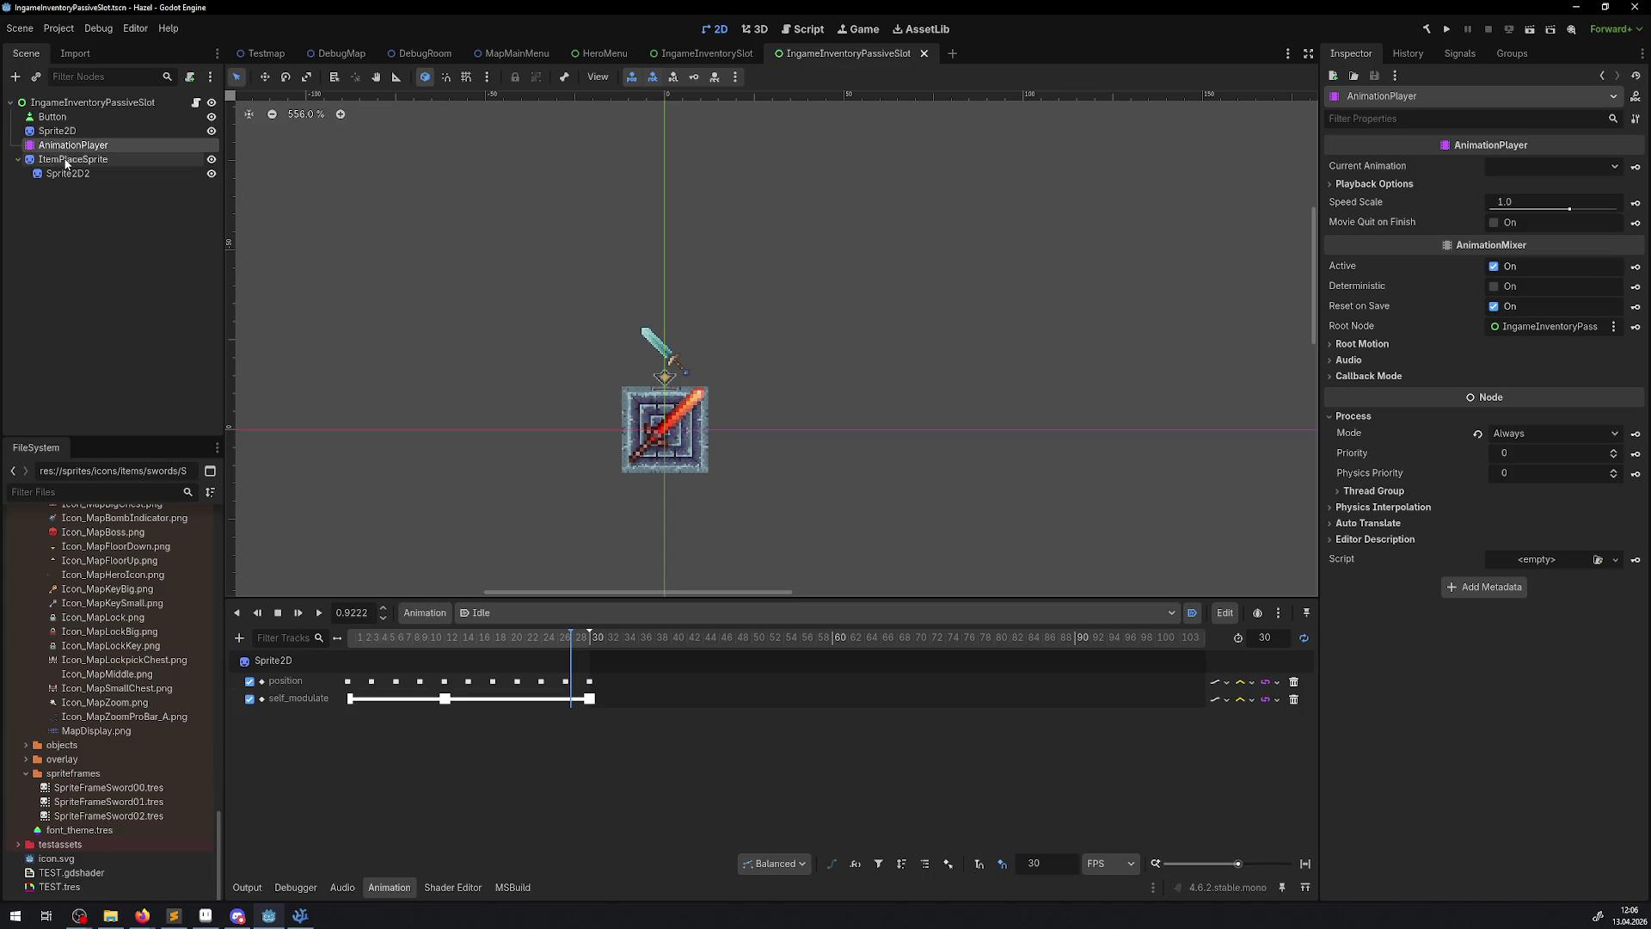
click(679, 53)
click(57, 231)
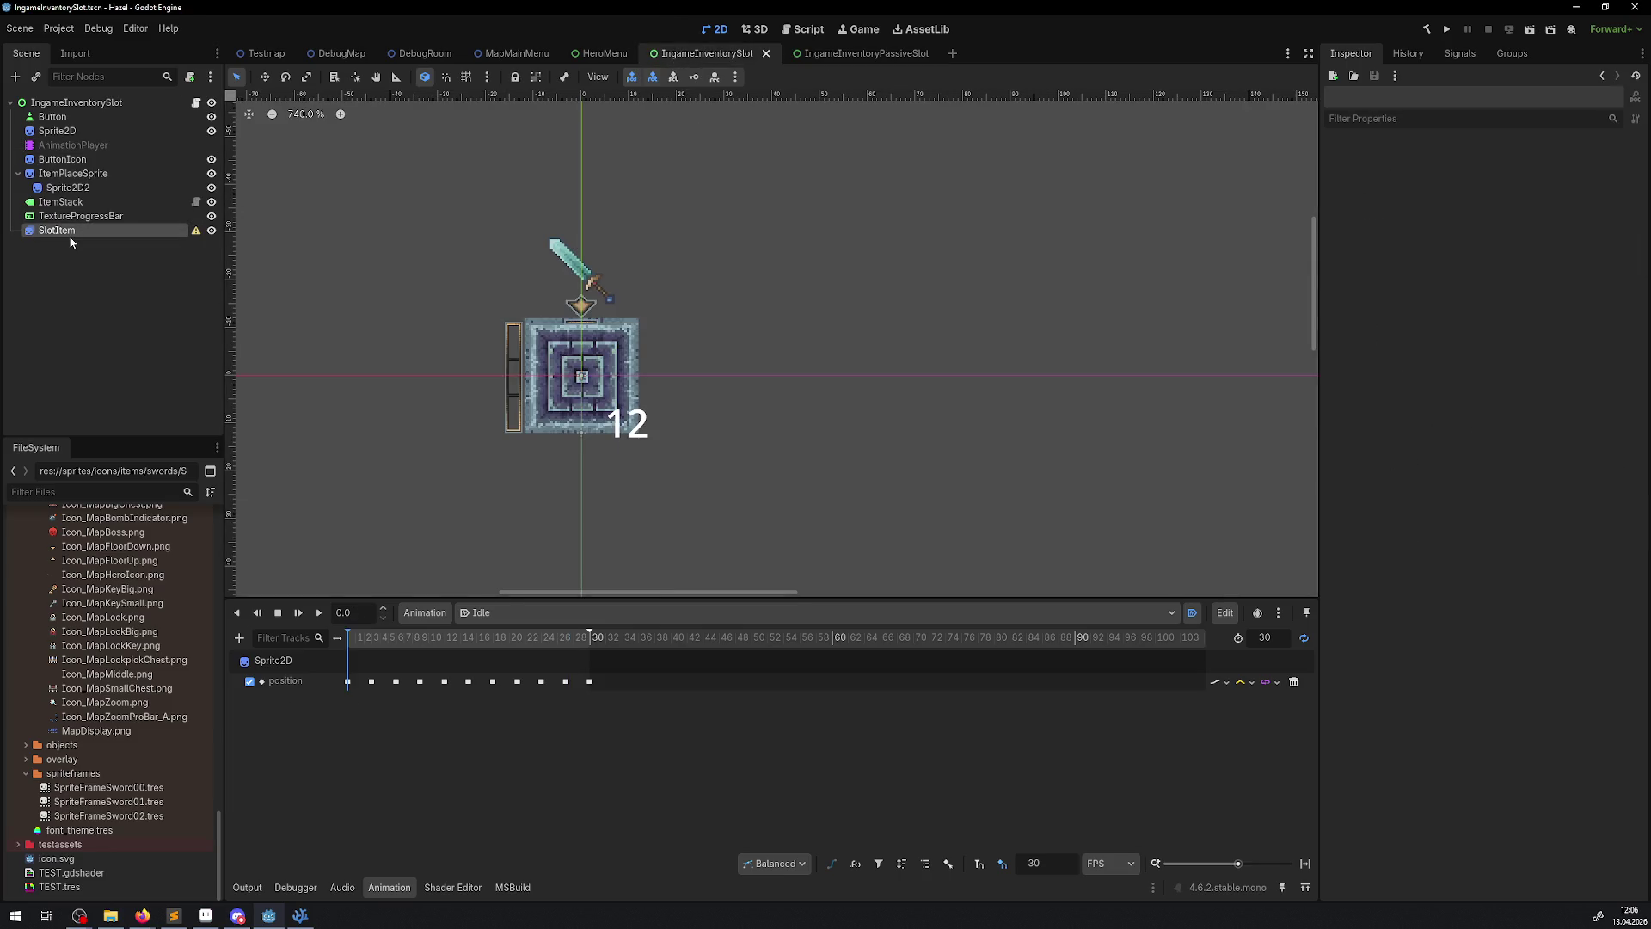
key(Delete)
click(770, 475)
click(300, 915)
drag(621, 440, 727, 440)
- Undo the SlotItem edits in IngameInventorySlot.cs and IngameInventoryPassiveSlot.cs
key(BackSpace)
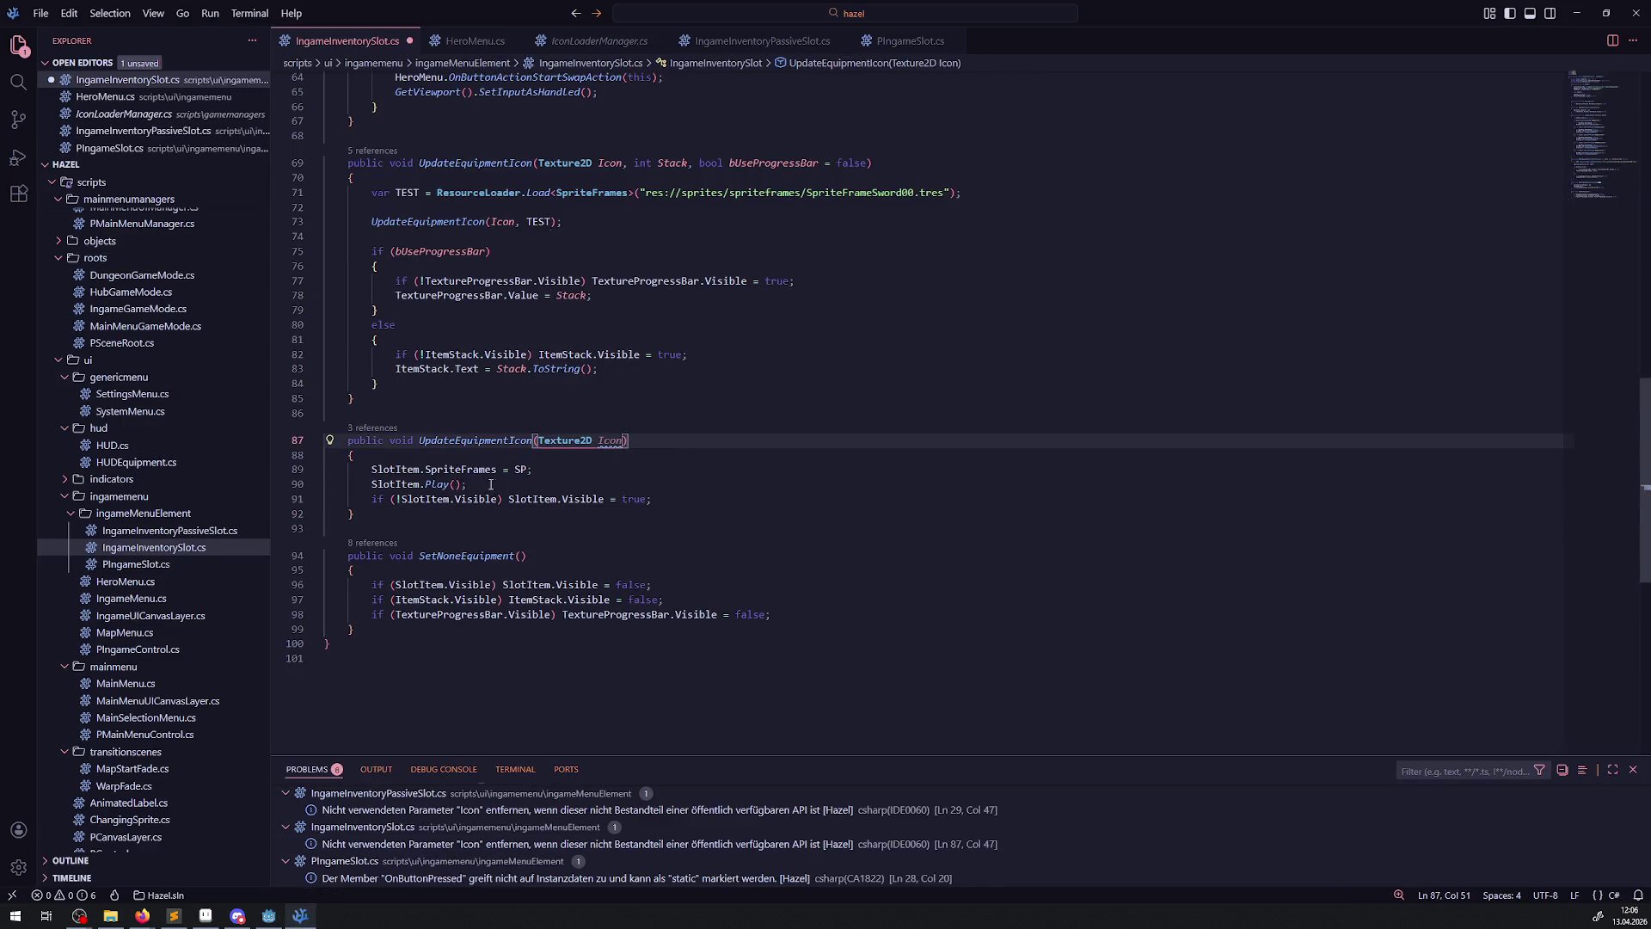
key(ctrl+z)
key(ctrl+z)
key(ctrl+z)
key(ctrl+z)
key(ctrl+z)
key(ctrl+z)
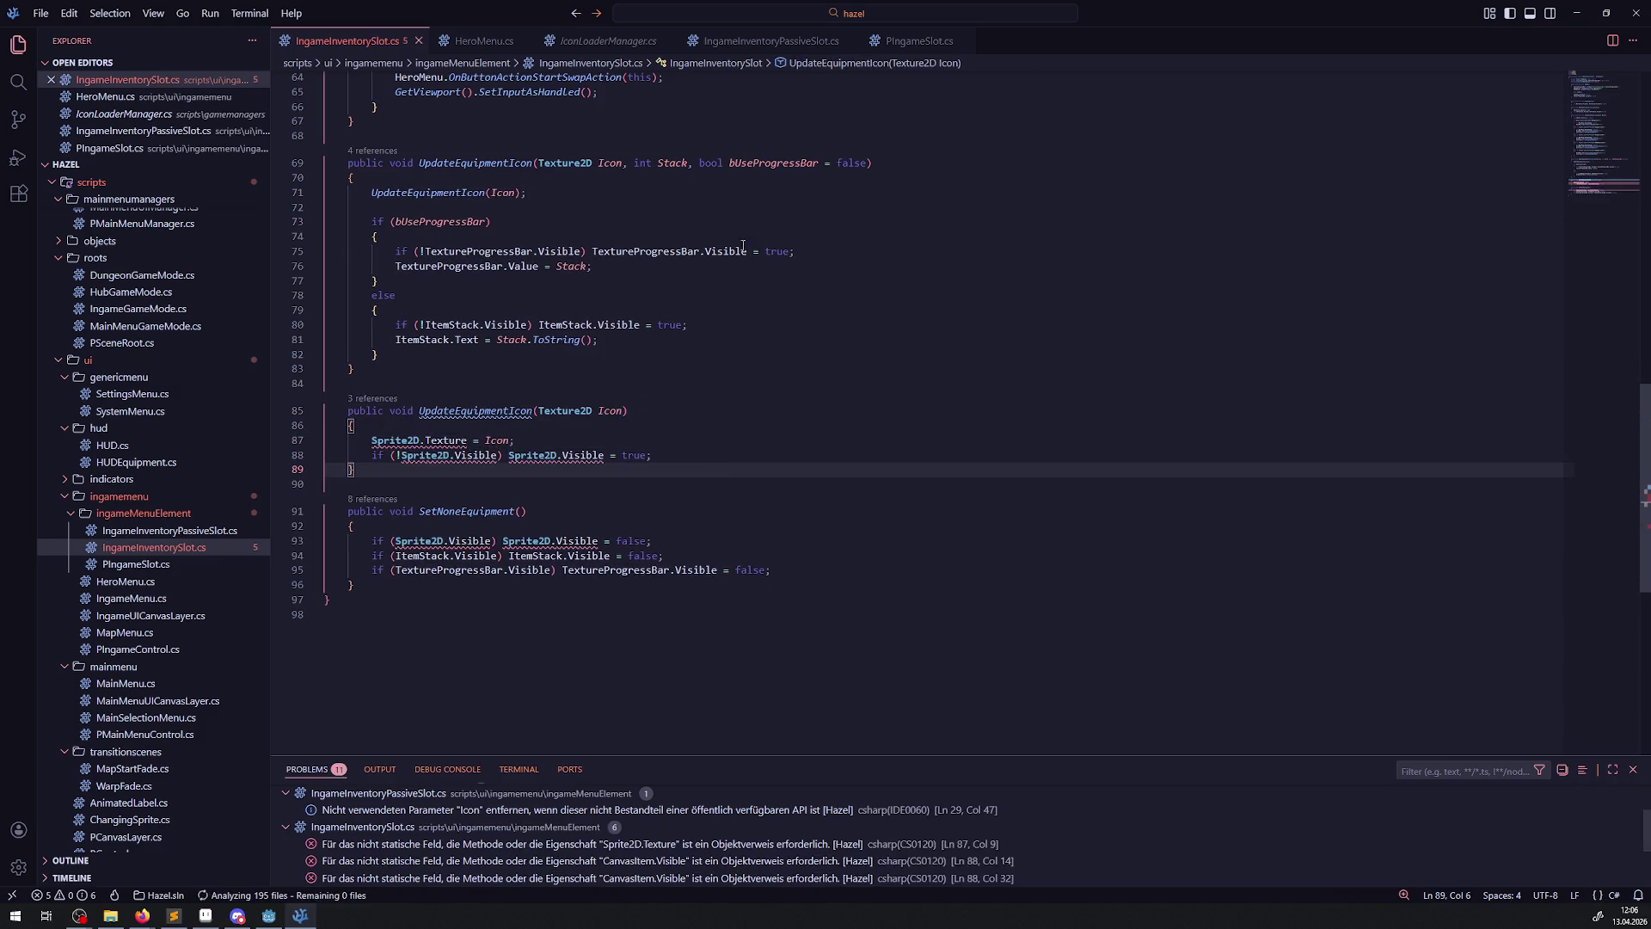
click(215, 531)
click(798, 434)
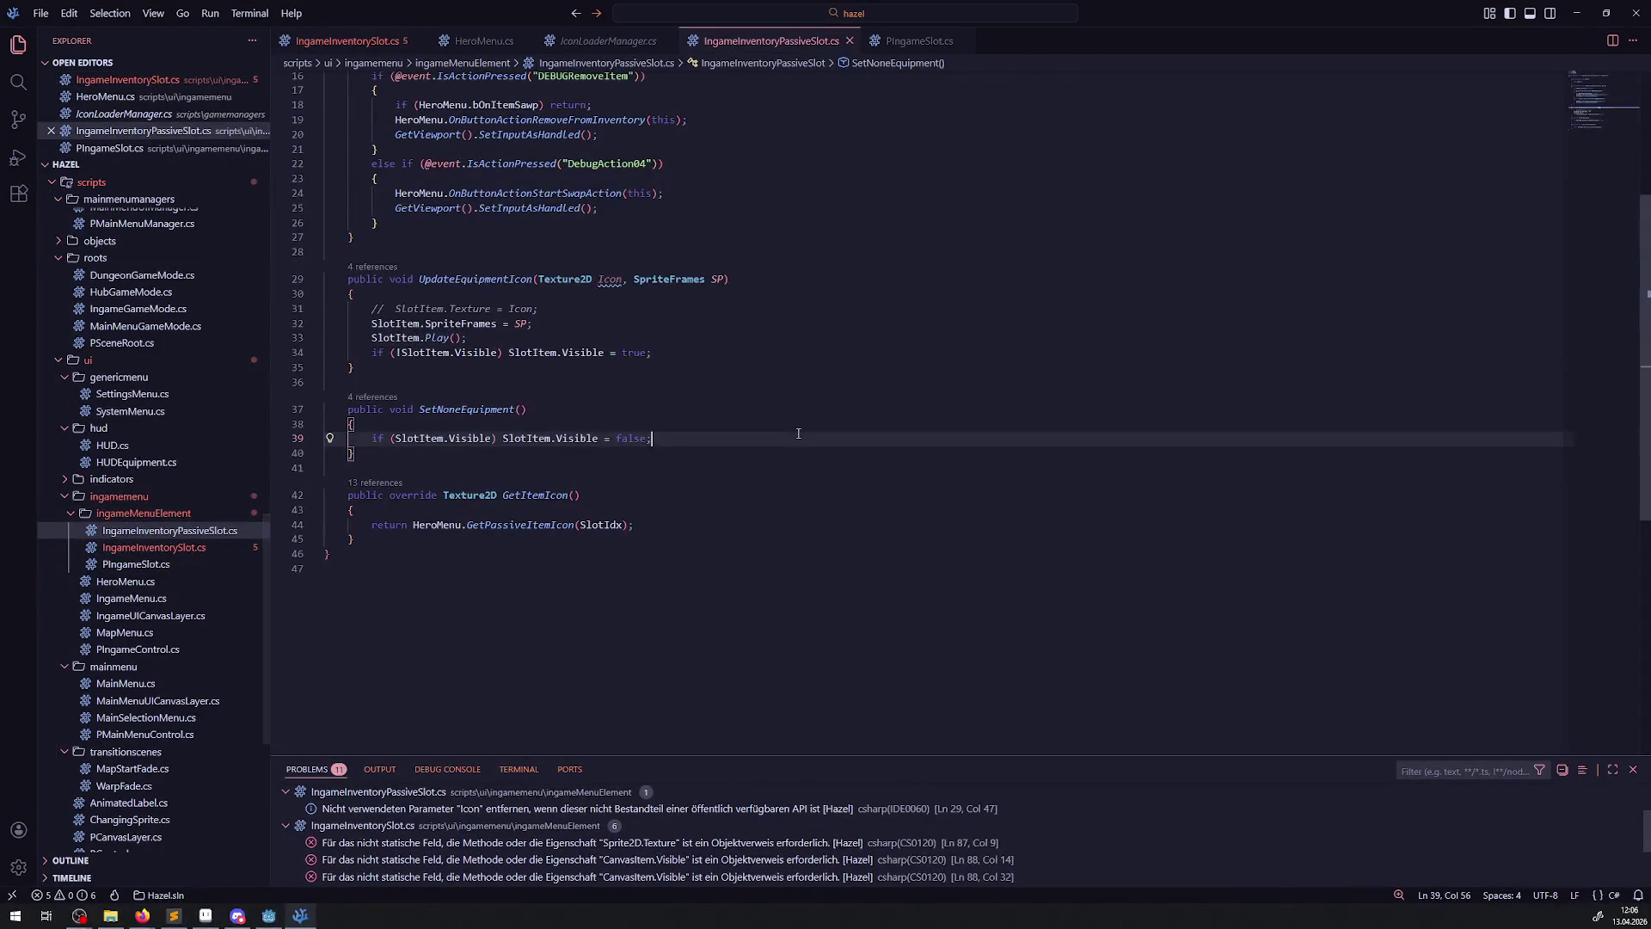
key(ctrl+z)
key(ctrl+z)
key(ctrl+z)
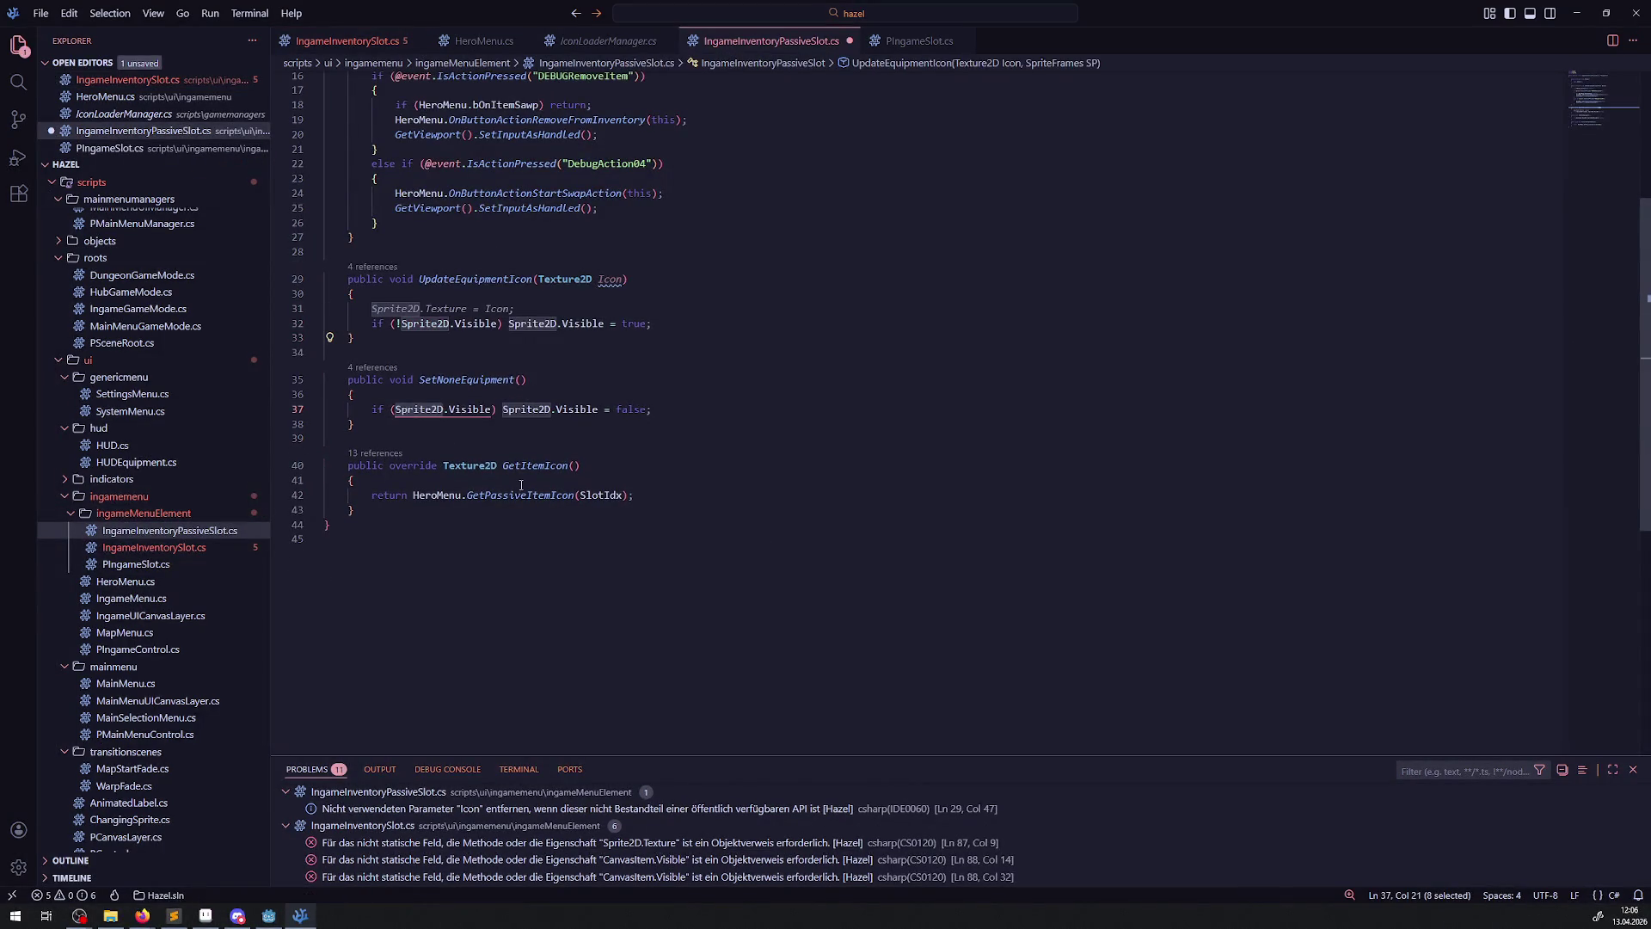
- Undo the SlotItem changes in PIngameSlot.cs and save it
click(129, 547)
click(121, 564)
click(814, 460)
key(ctrl+z)
key(ctrl+z)
key(ctrl+z)
key(ctrl+s)
- Save IngameInventoryPassiveSlot.cs and return to the Godot editor
click(148, 548)
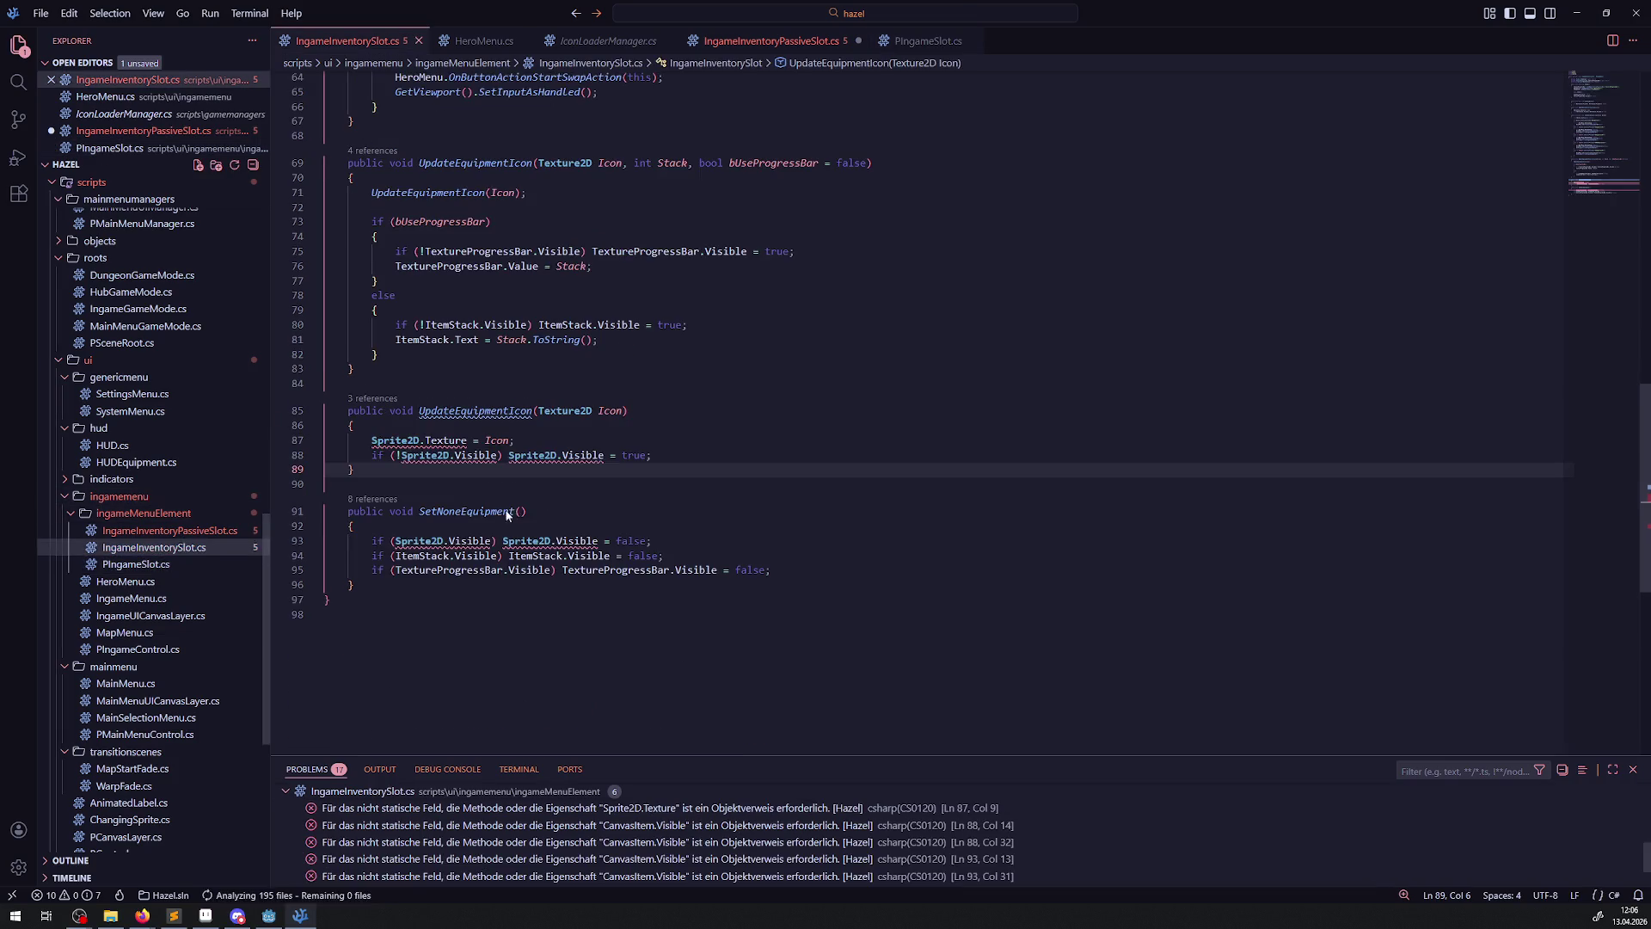
click(131, 531)
key(ctrl+s)
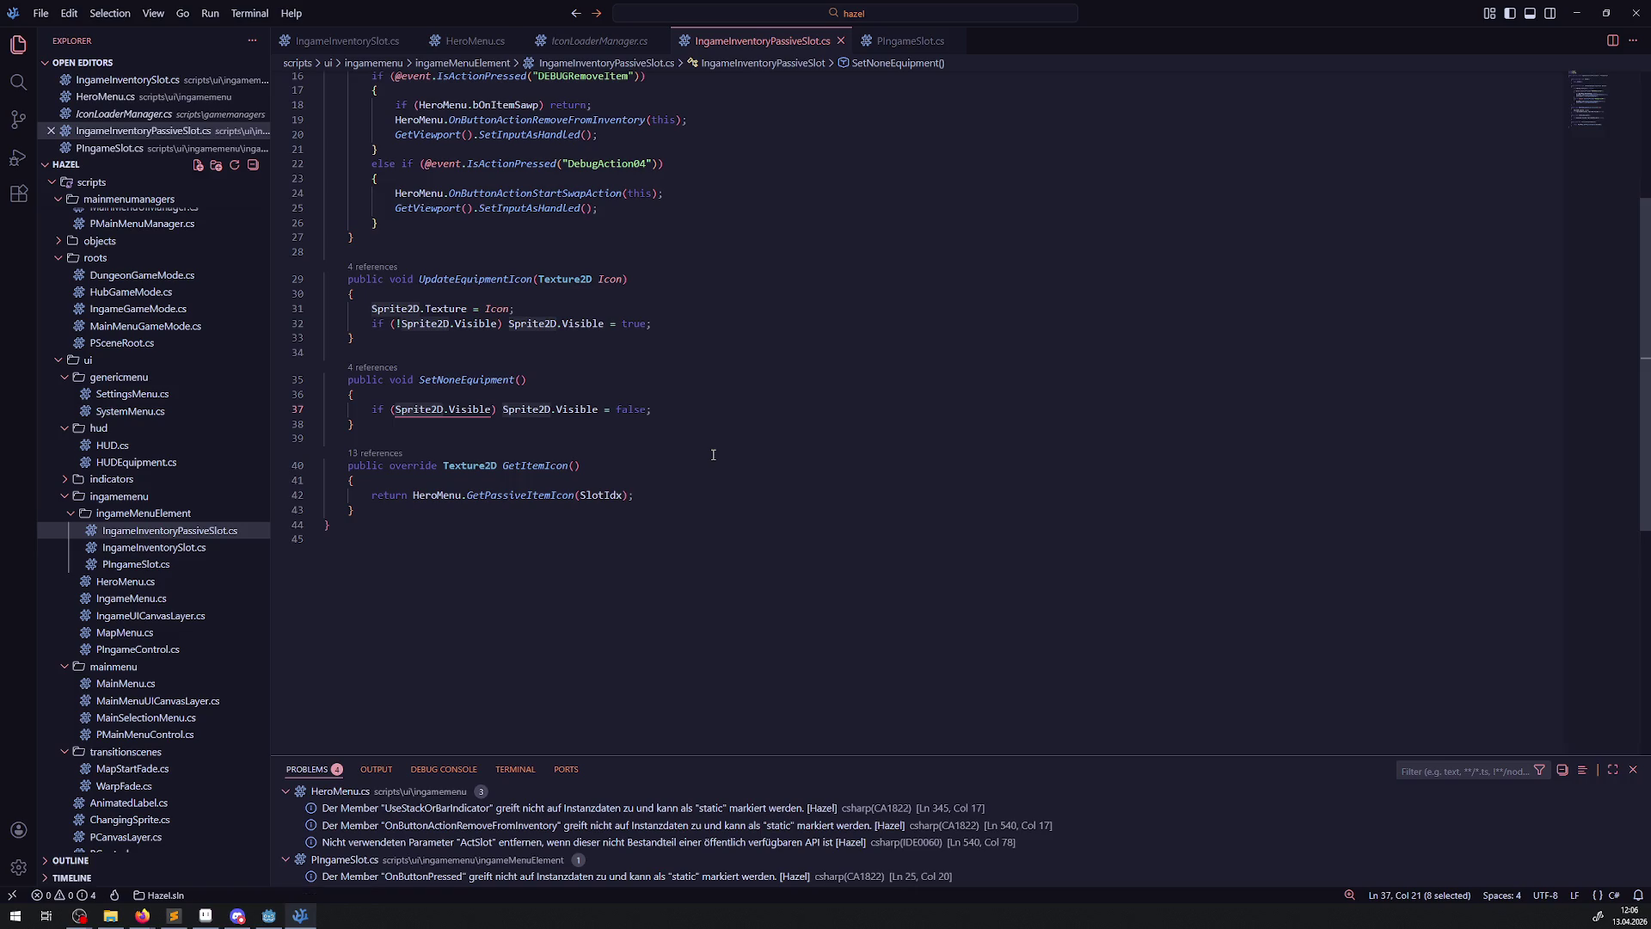
click(269, 915)
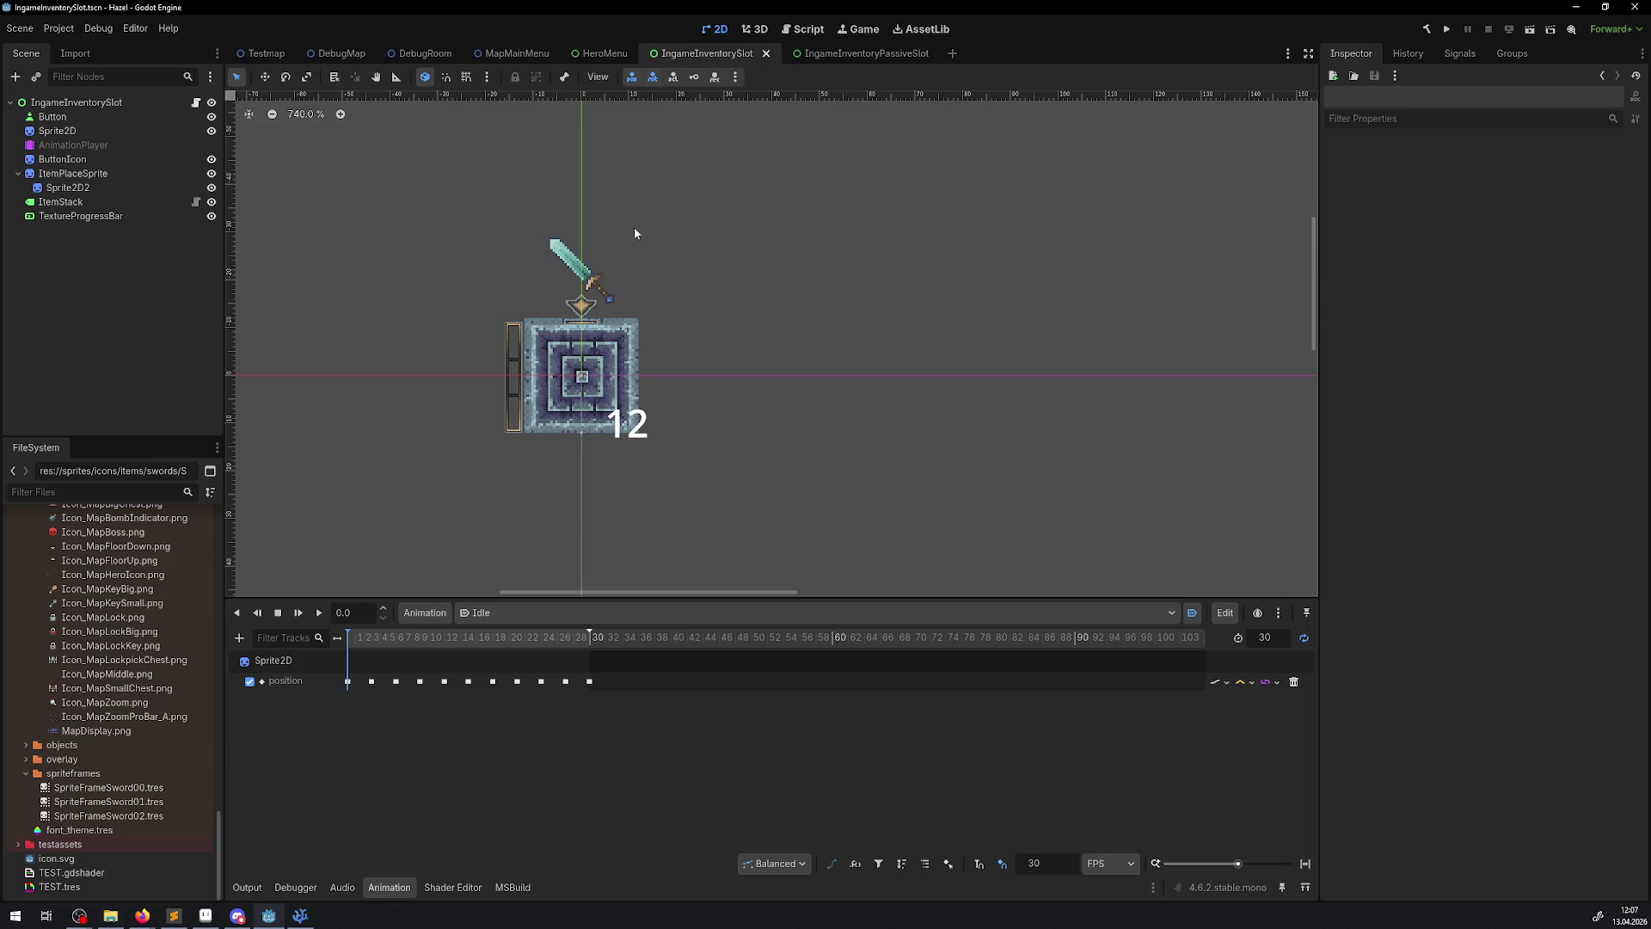
- Select the three SpriteFrameSword resource files for deletion, then cancel the removal
click(851, 55)
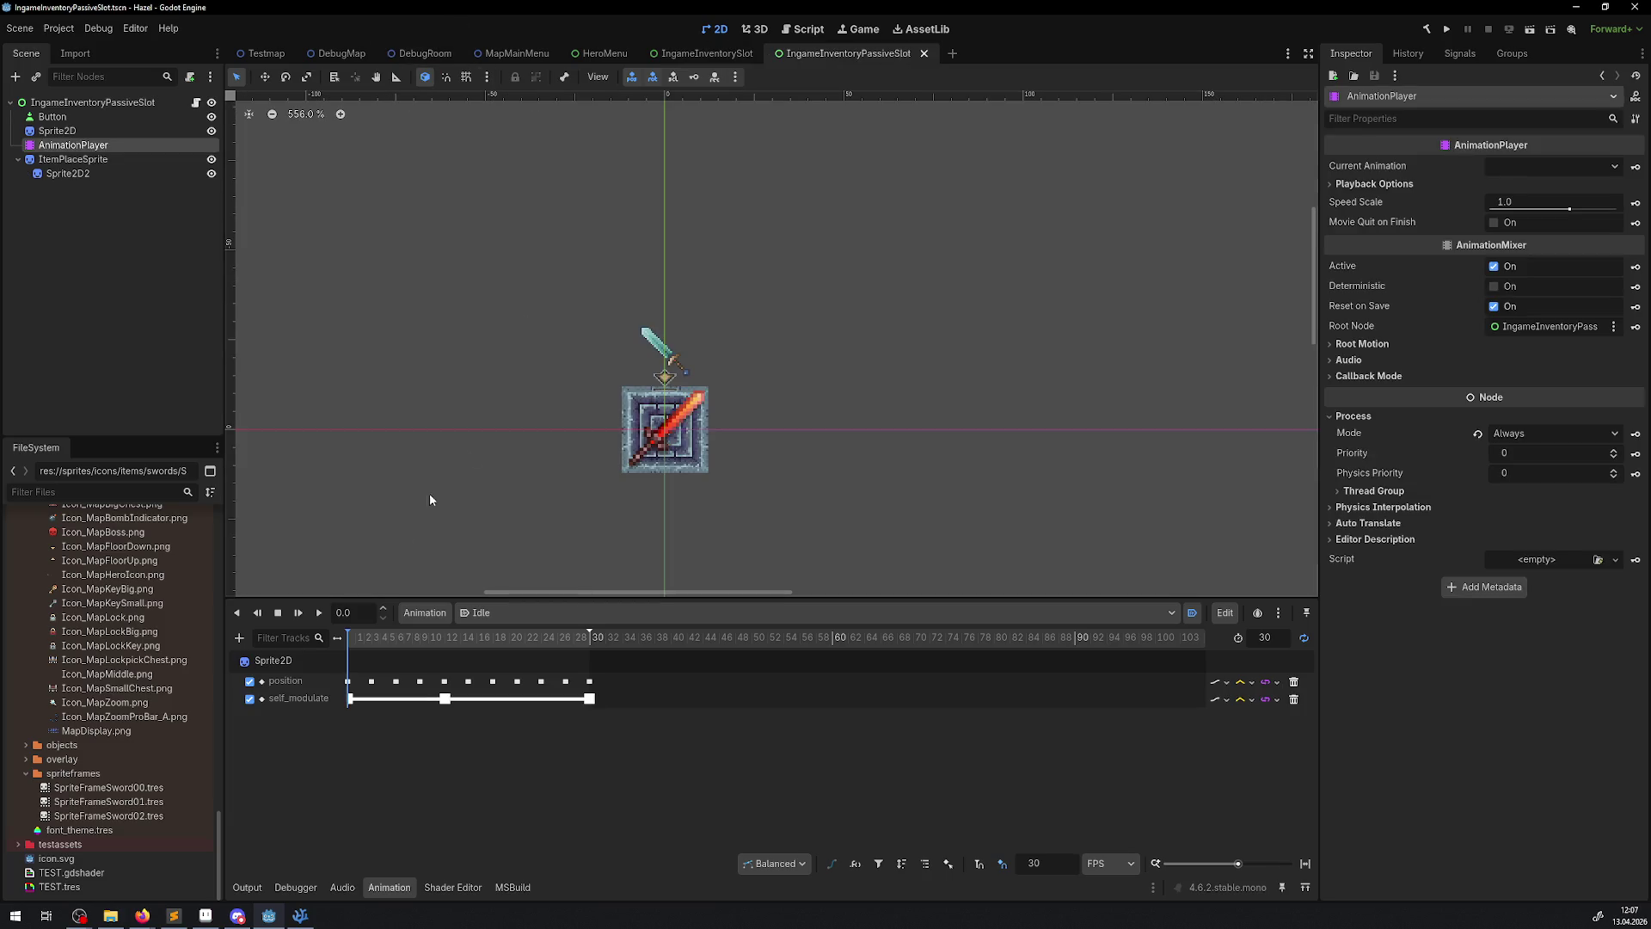
click(108, 816)
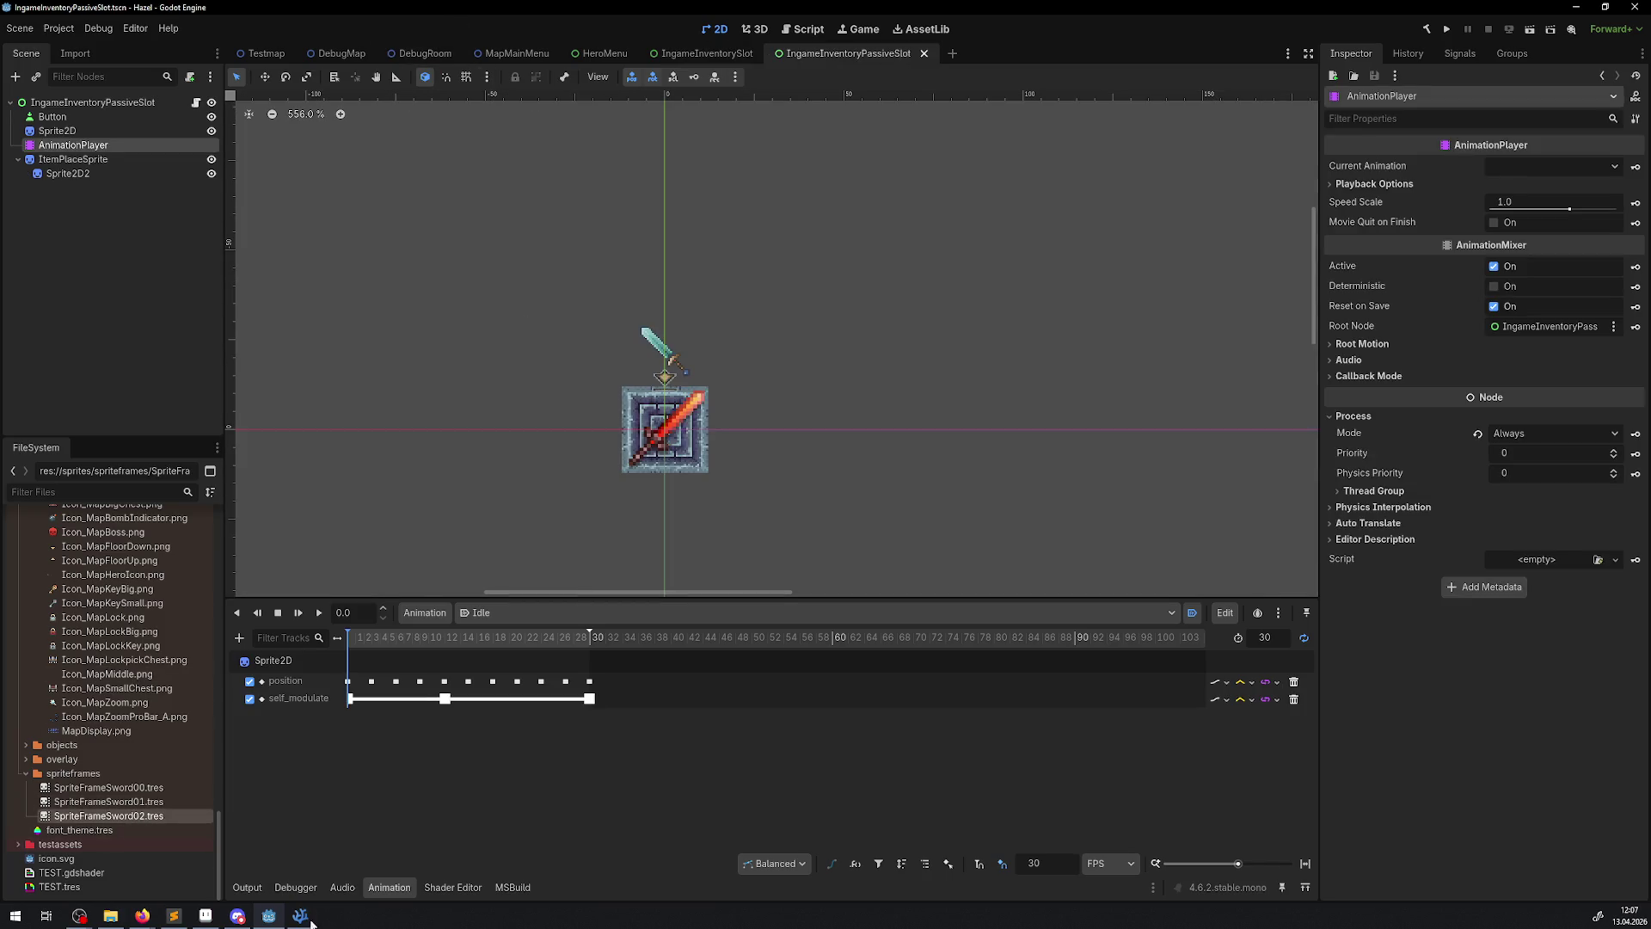
click(300, 916)
click(269, 916)
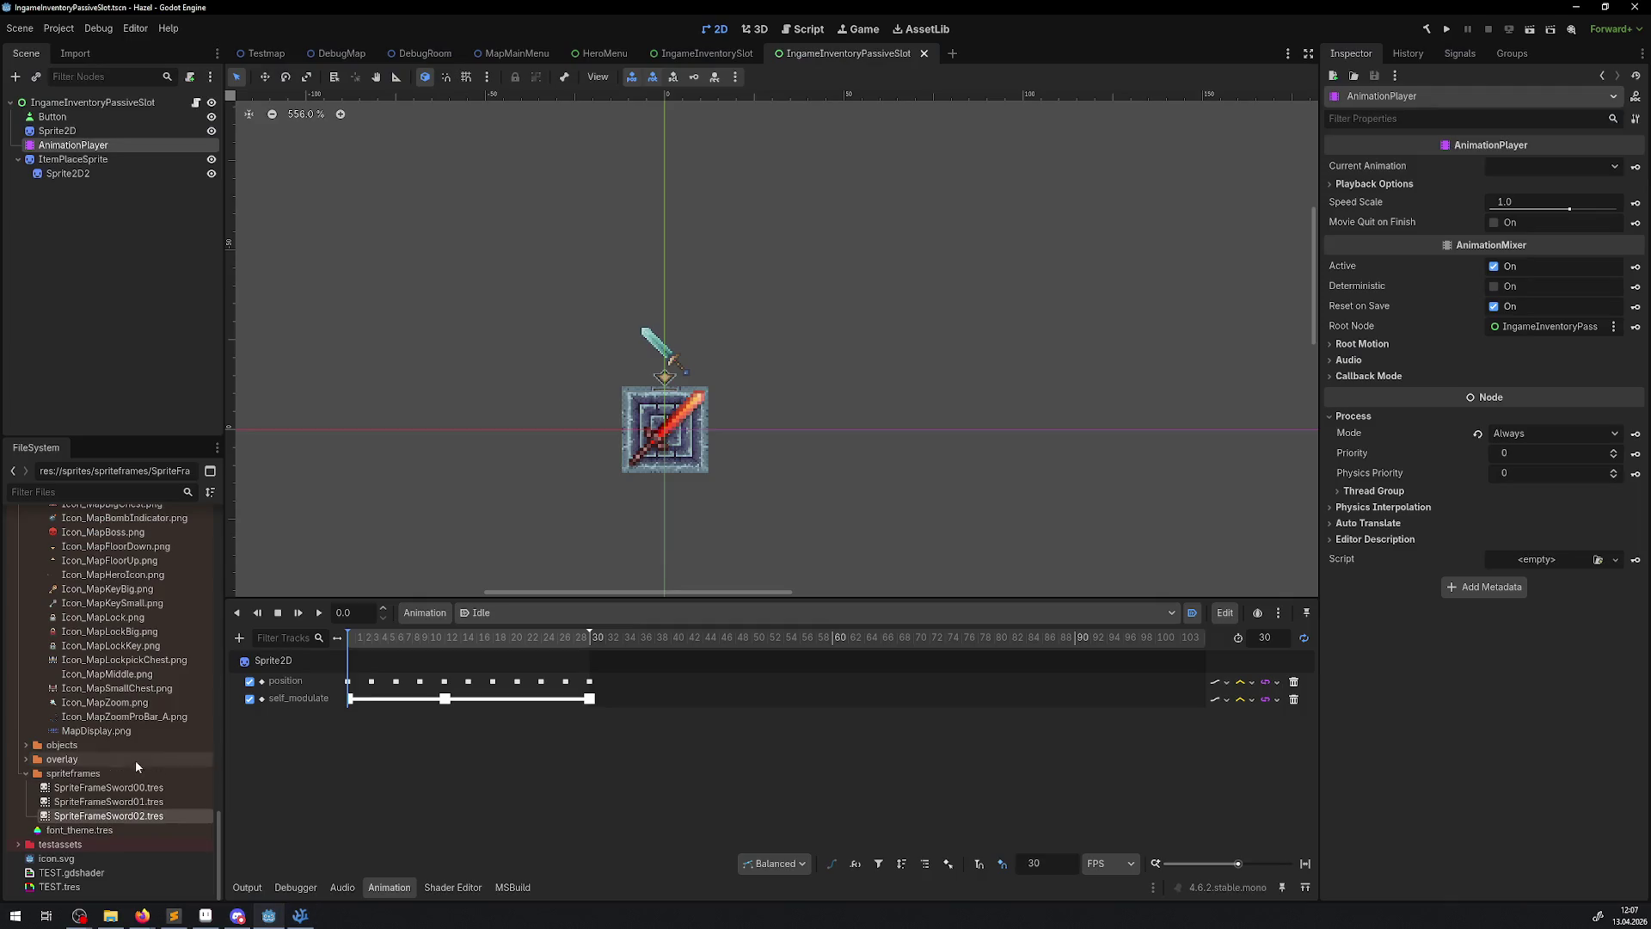
click(107, 787)
shift+click(111, 815)
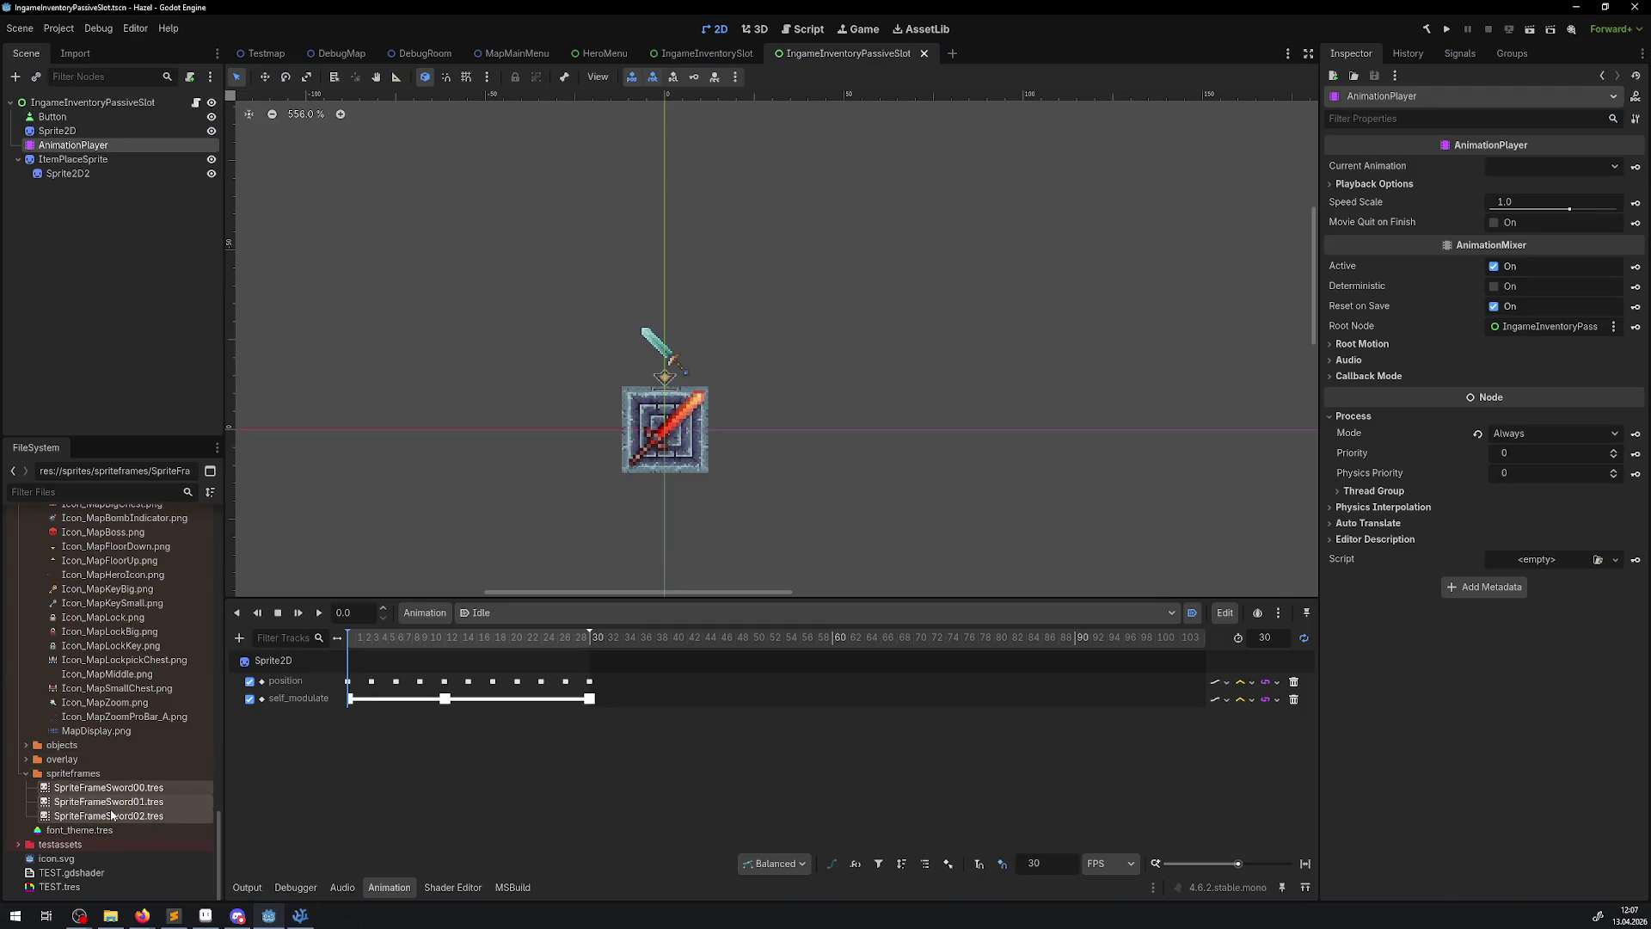
key(Delete)
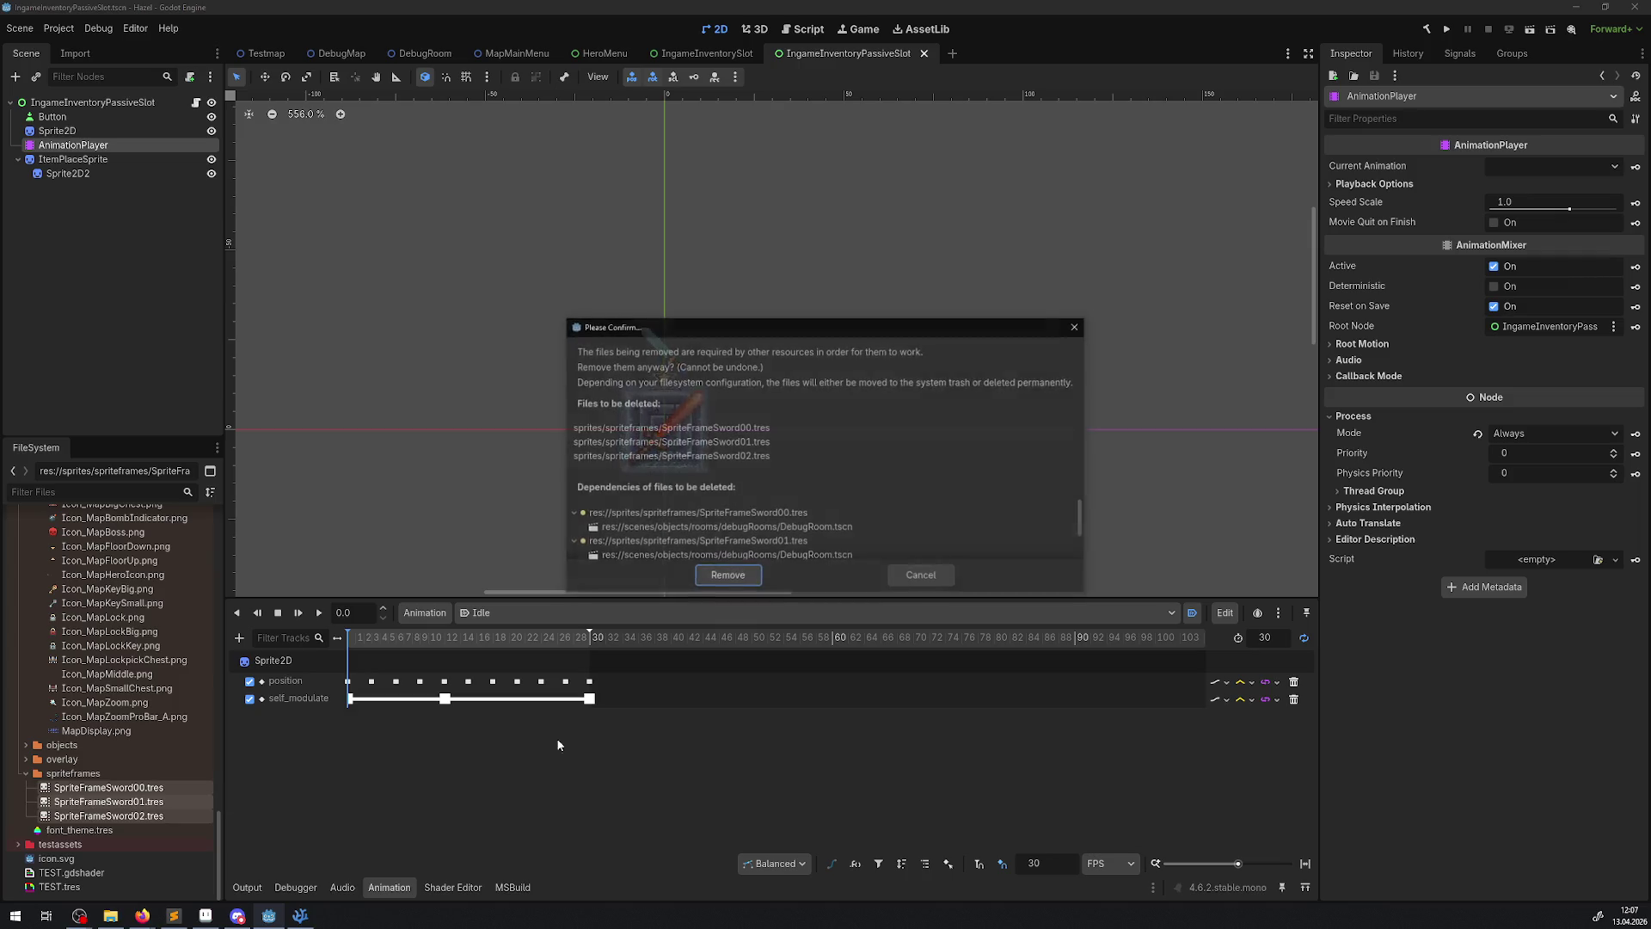
click(914, 576)
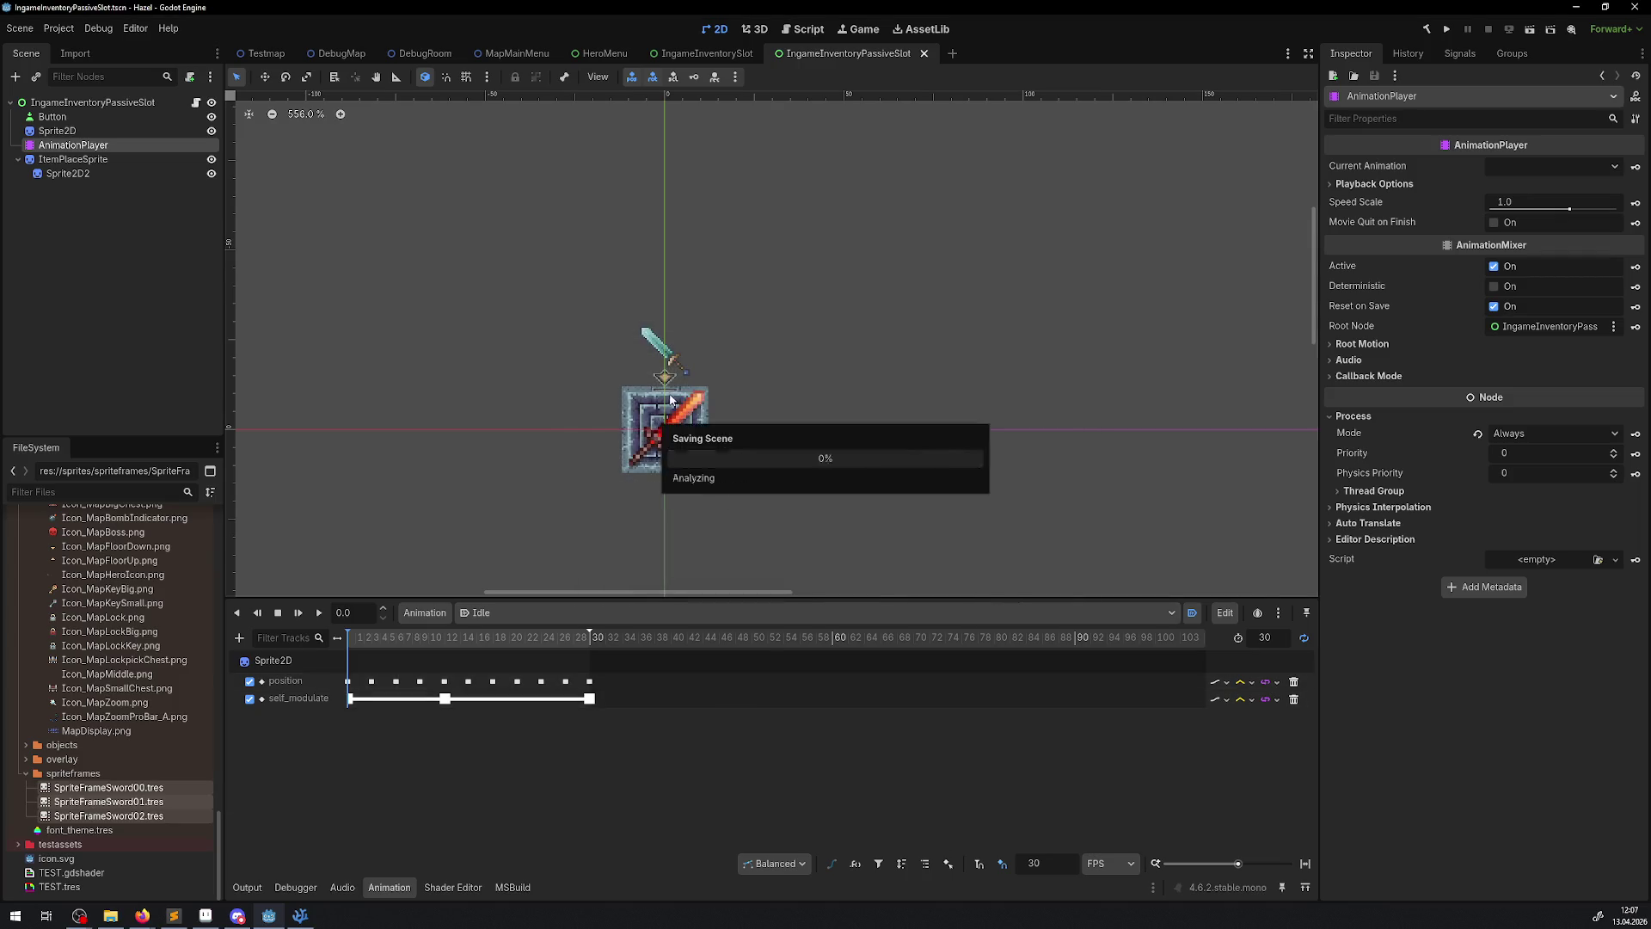
click(109, 802)
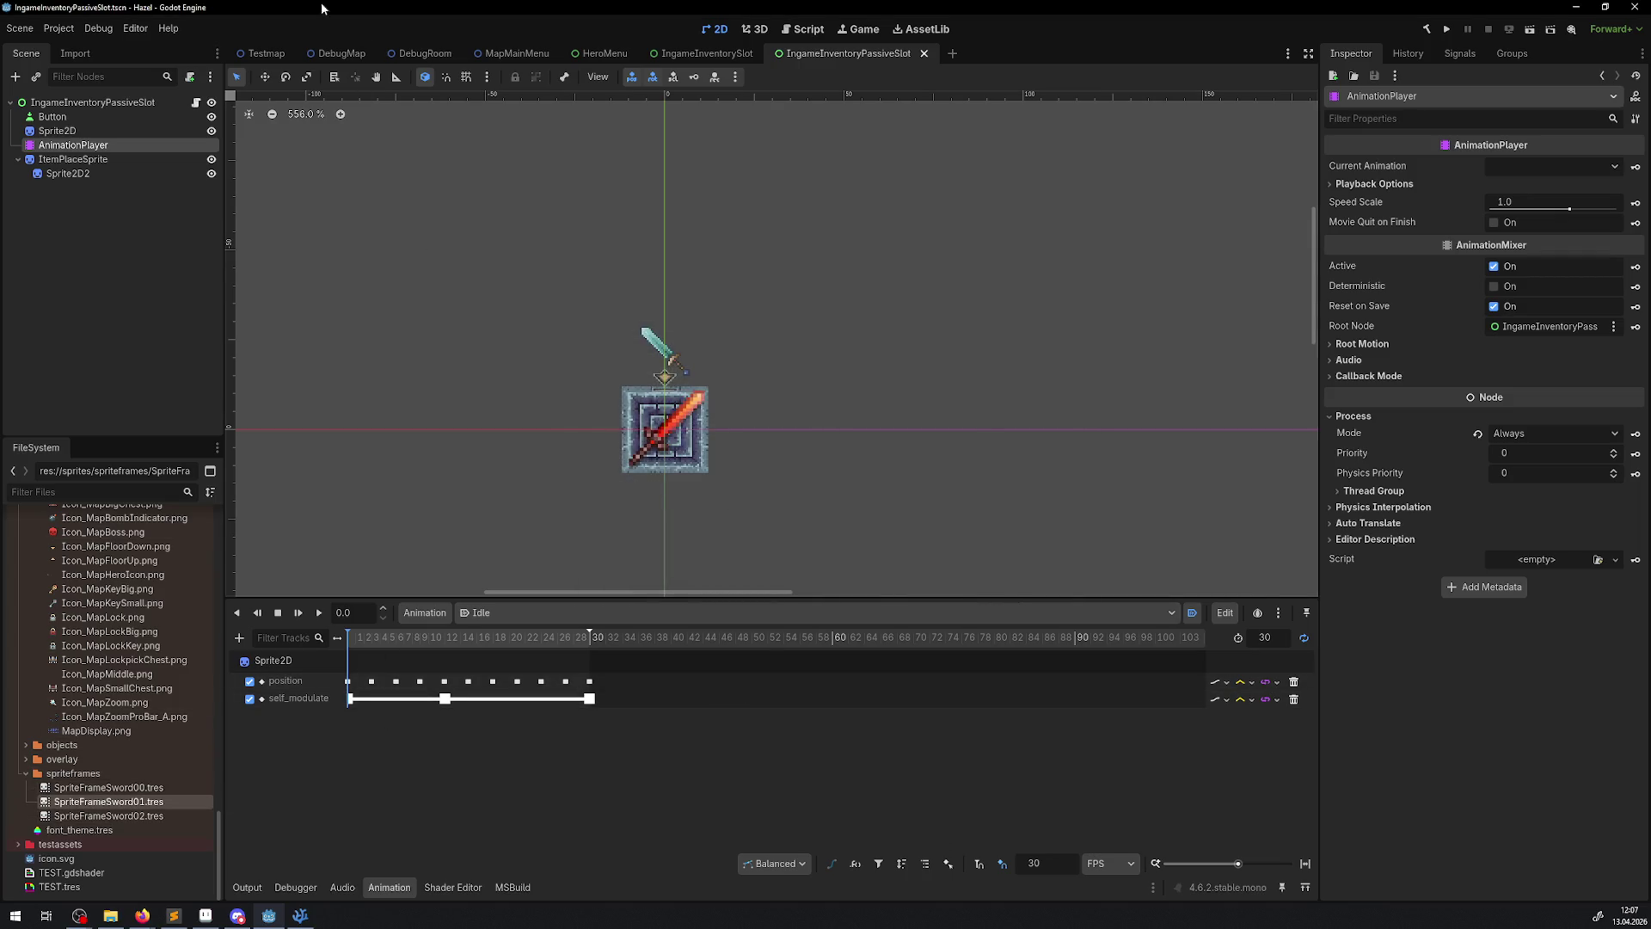
- Delete the red sword and both blue sword sprites from the DebugRoom scene
click(425, 53)
click(635, 361)
shift+click(575, 346)
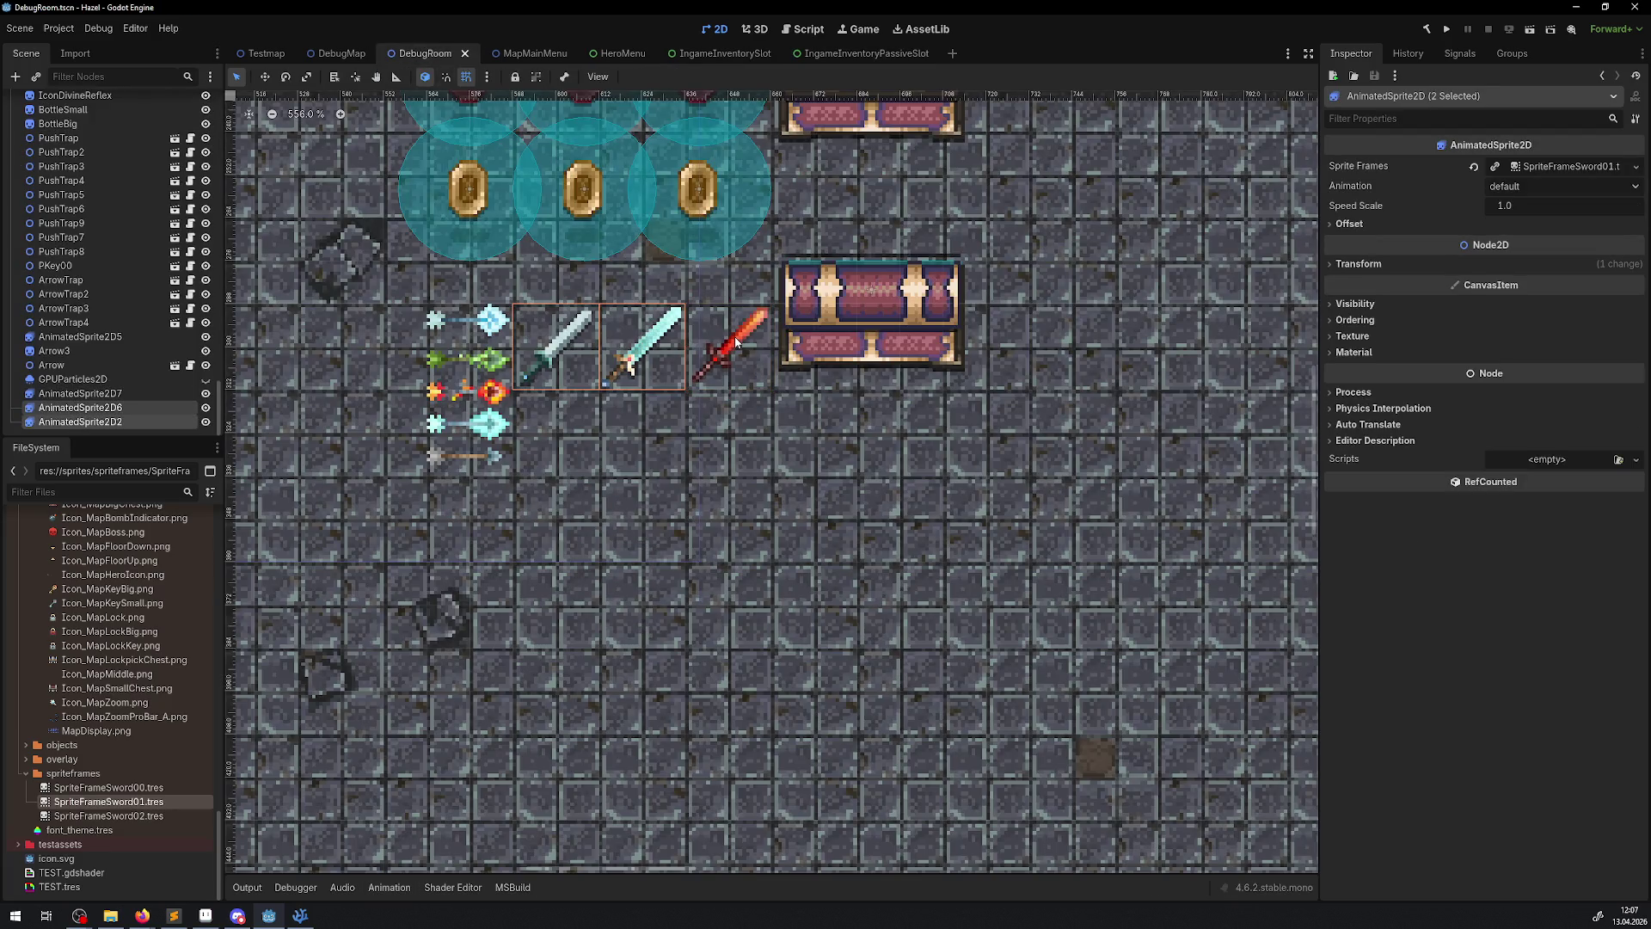
click(748, 344)
shift+click(642, 344)
shift+click(563, 346)
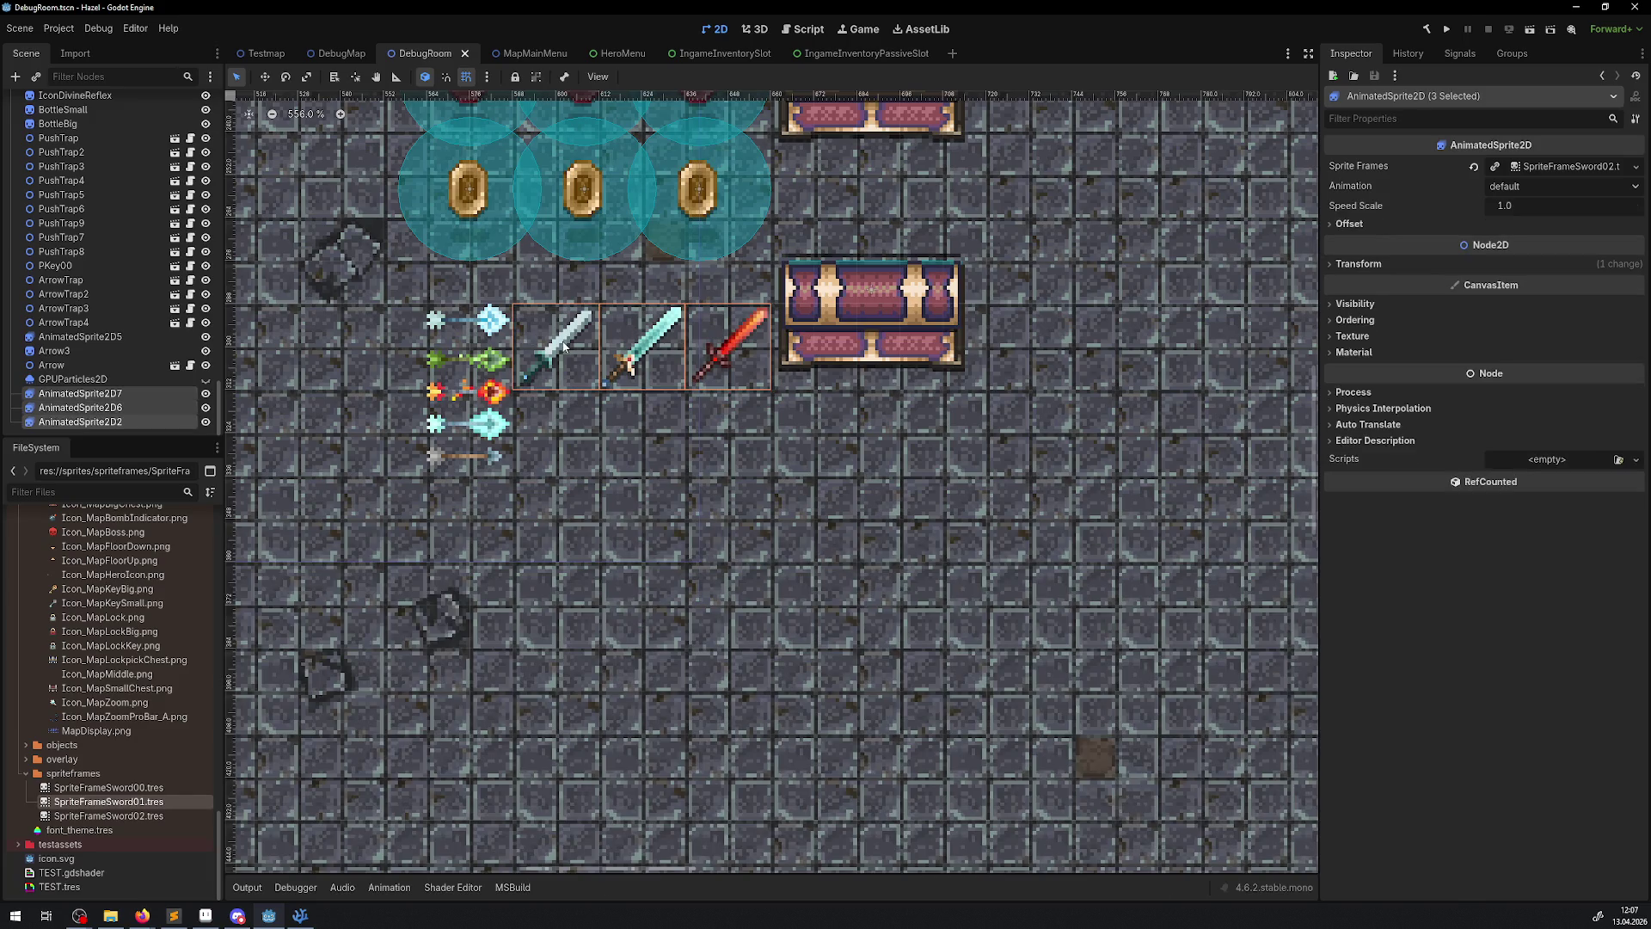
key(Delete)
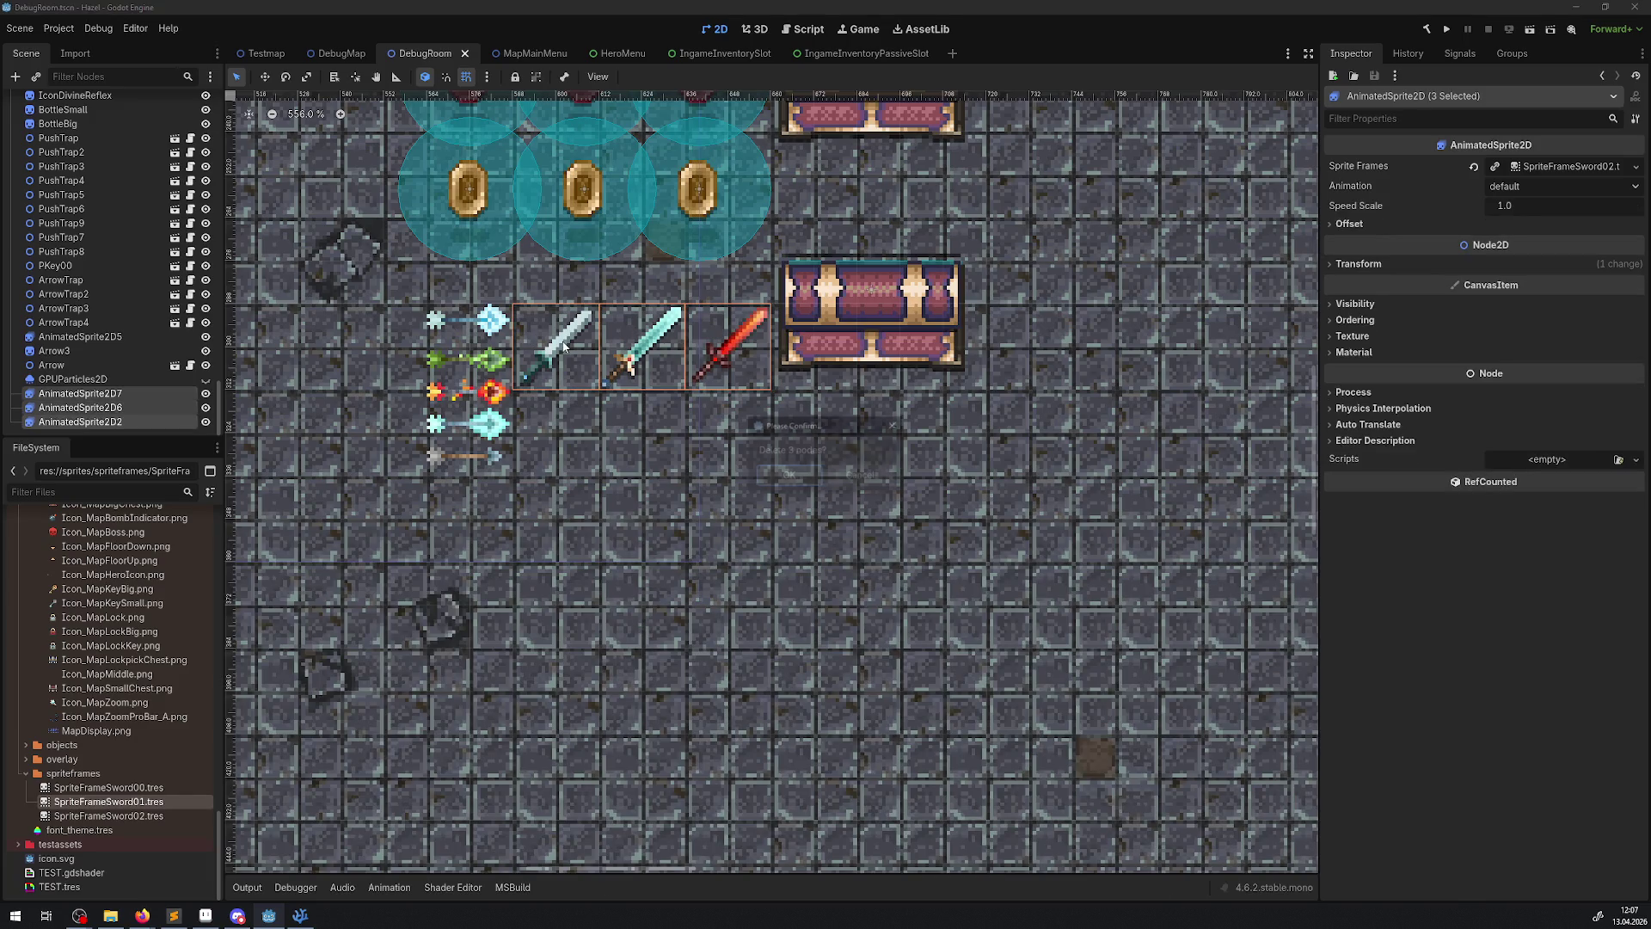
click(789, 476)
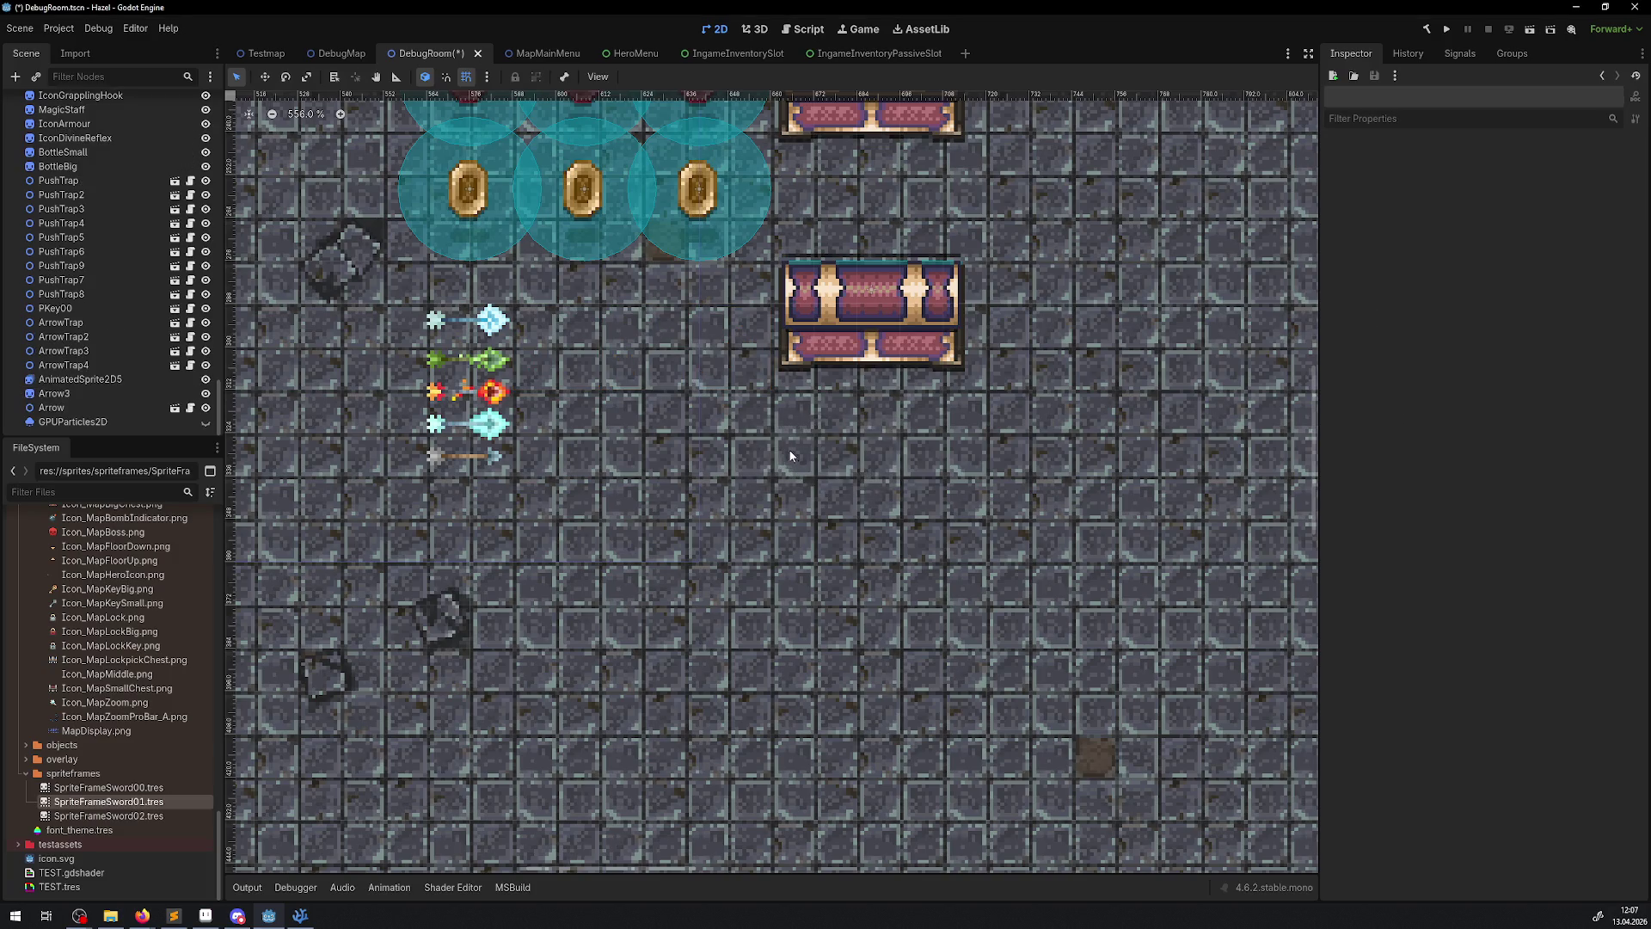
click(872, 54)
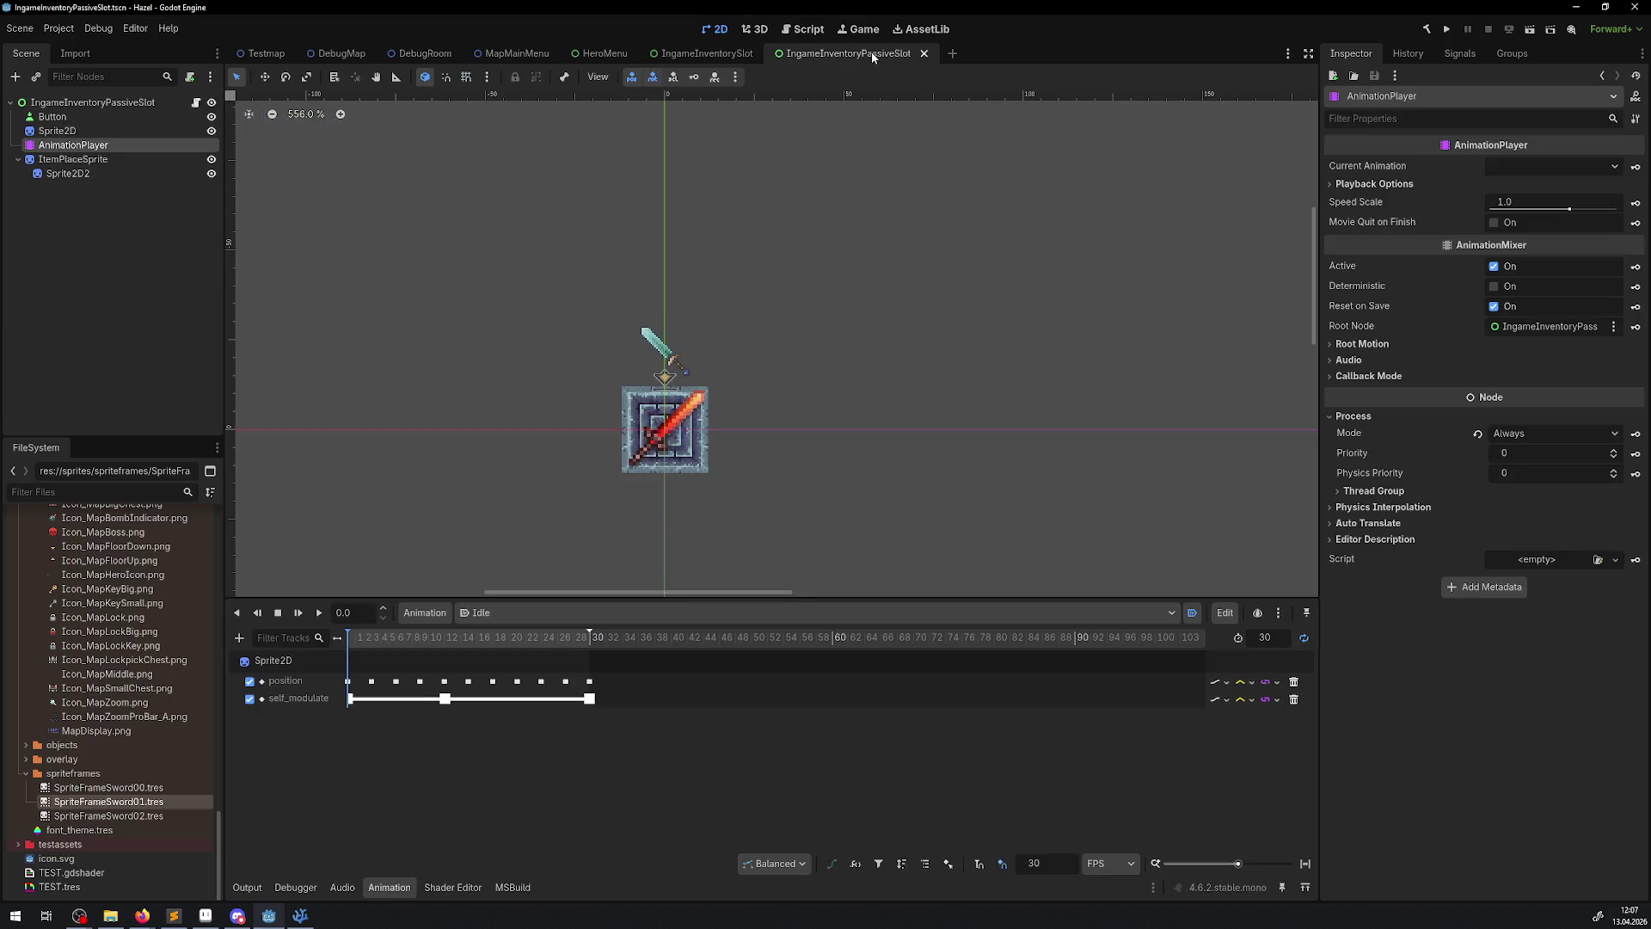
- Set the Idle animation length to 60 frames and switch the timeline units to Seconds
scroll(602, 466, up, 4)
mouse_move(353, 638)
mouse_down()
mouse_move(465, 637)
mouse_move(348, 637)
mouse_up()
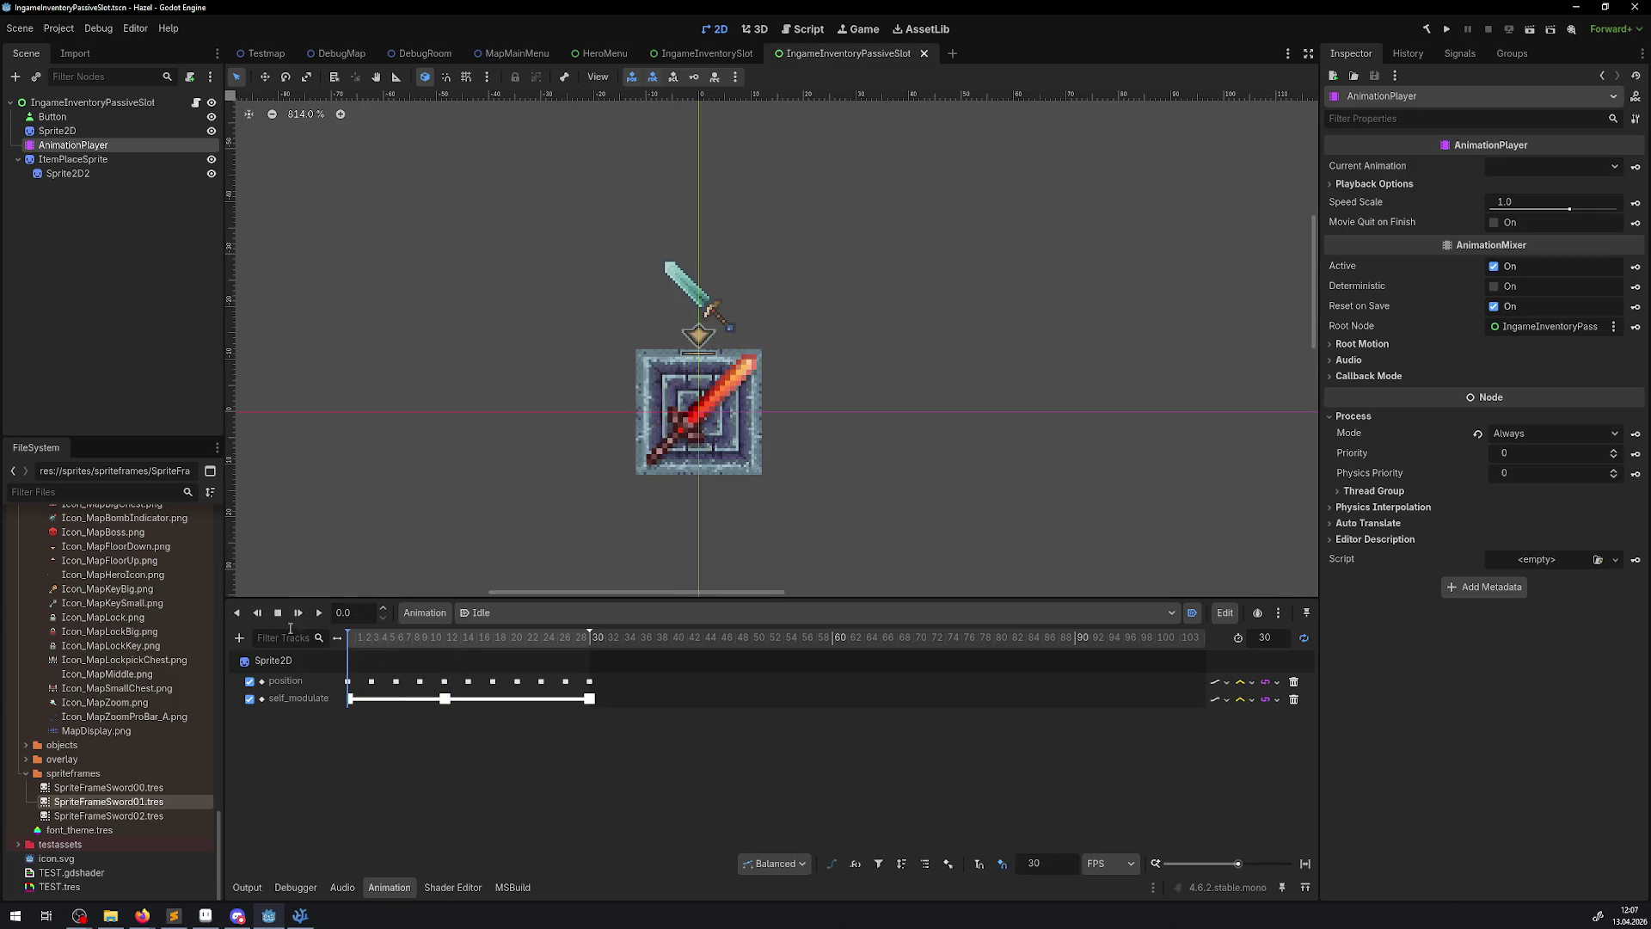
scroll(675, 469, up, 4)
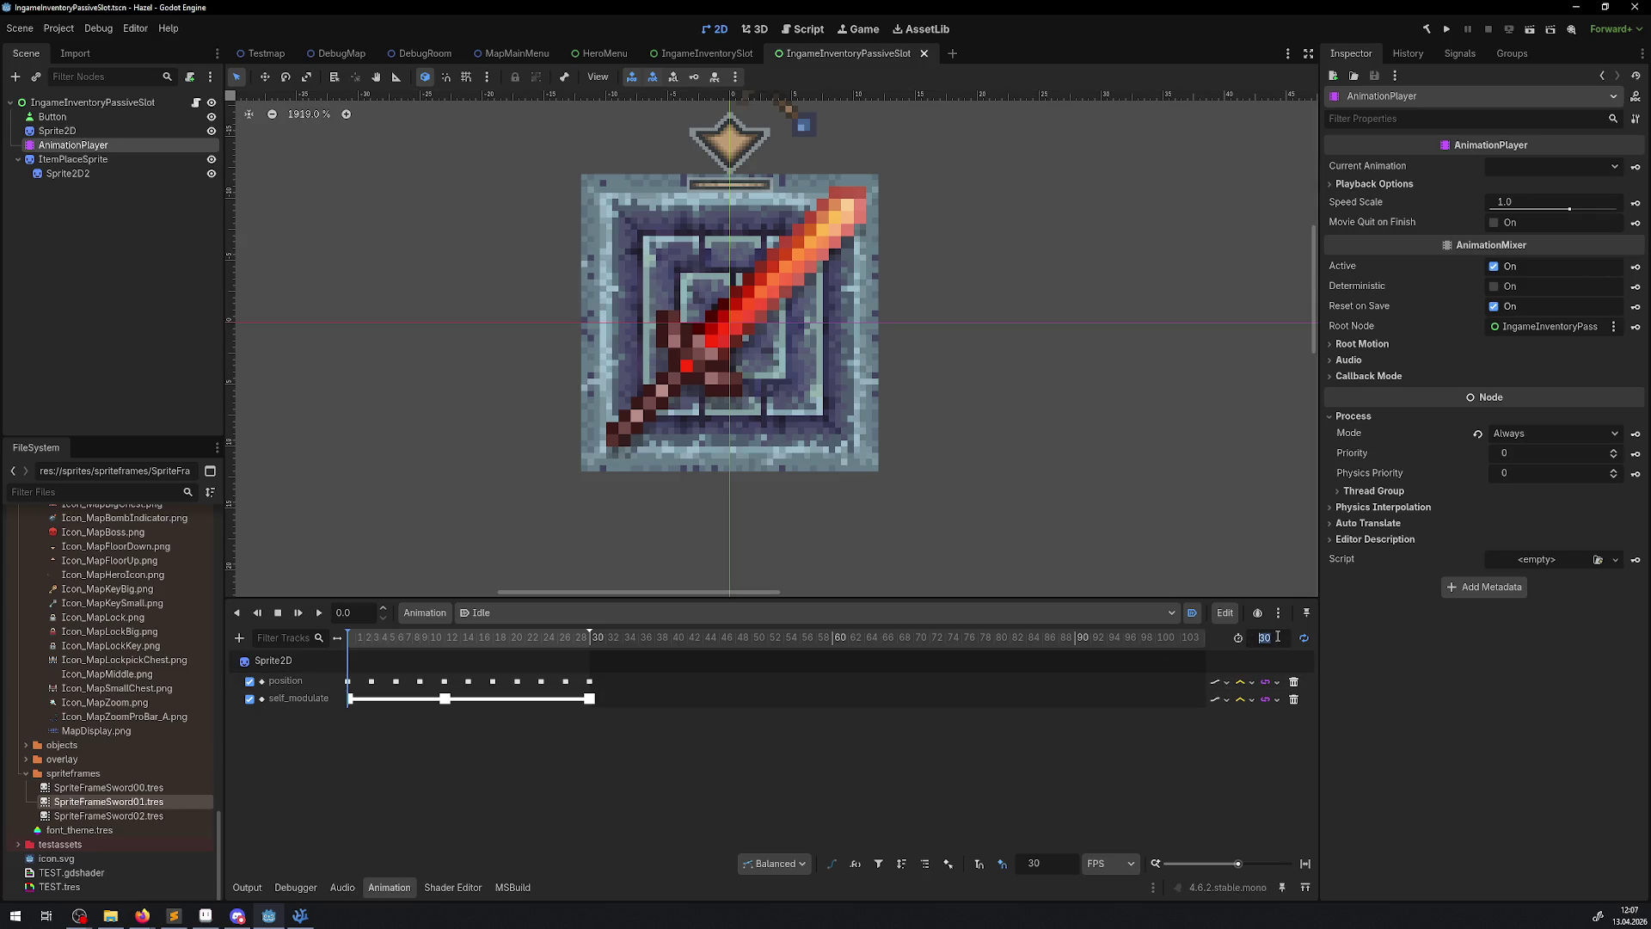
text(0)
key(Return)
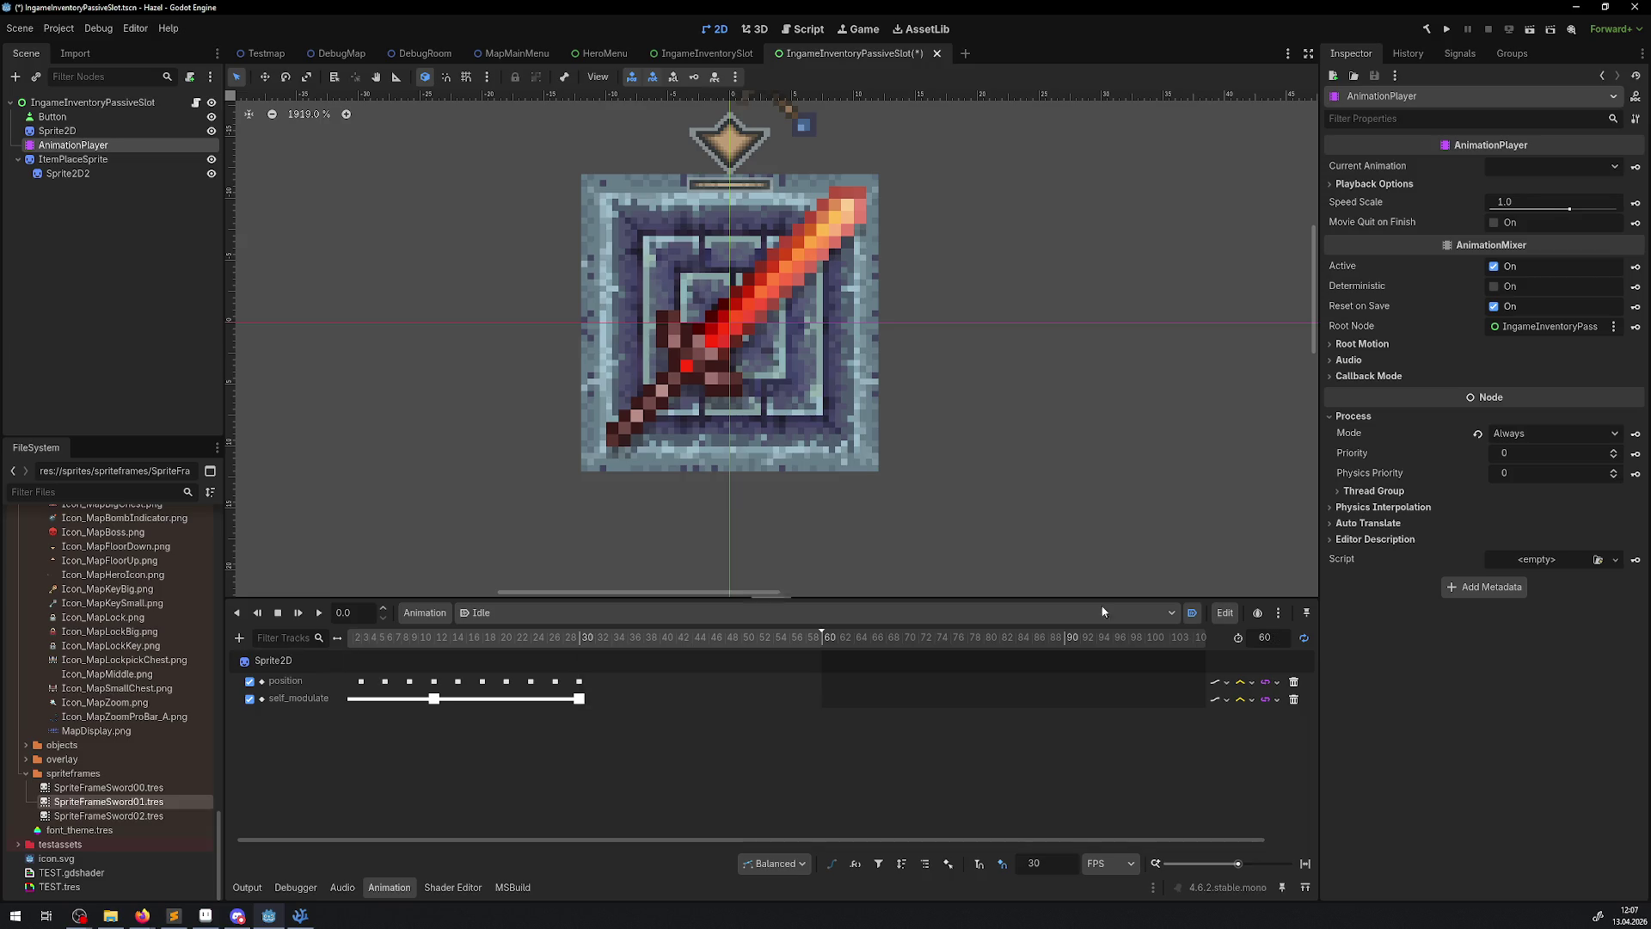
drag(797, 840, 559, 822)
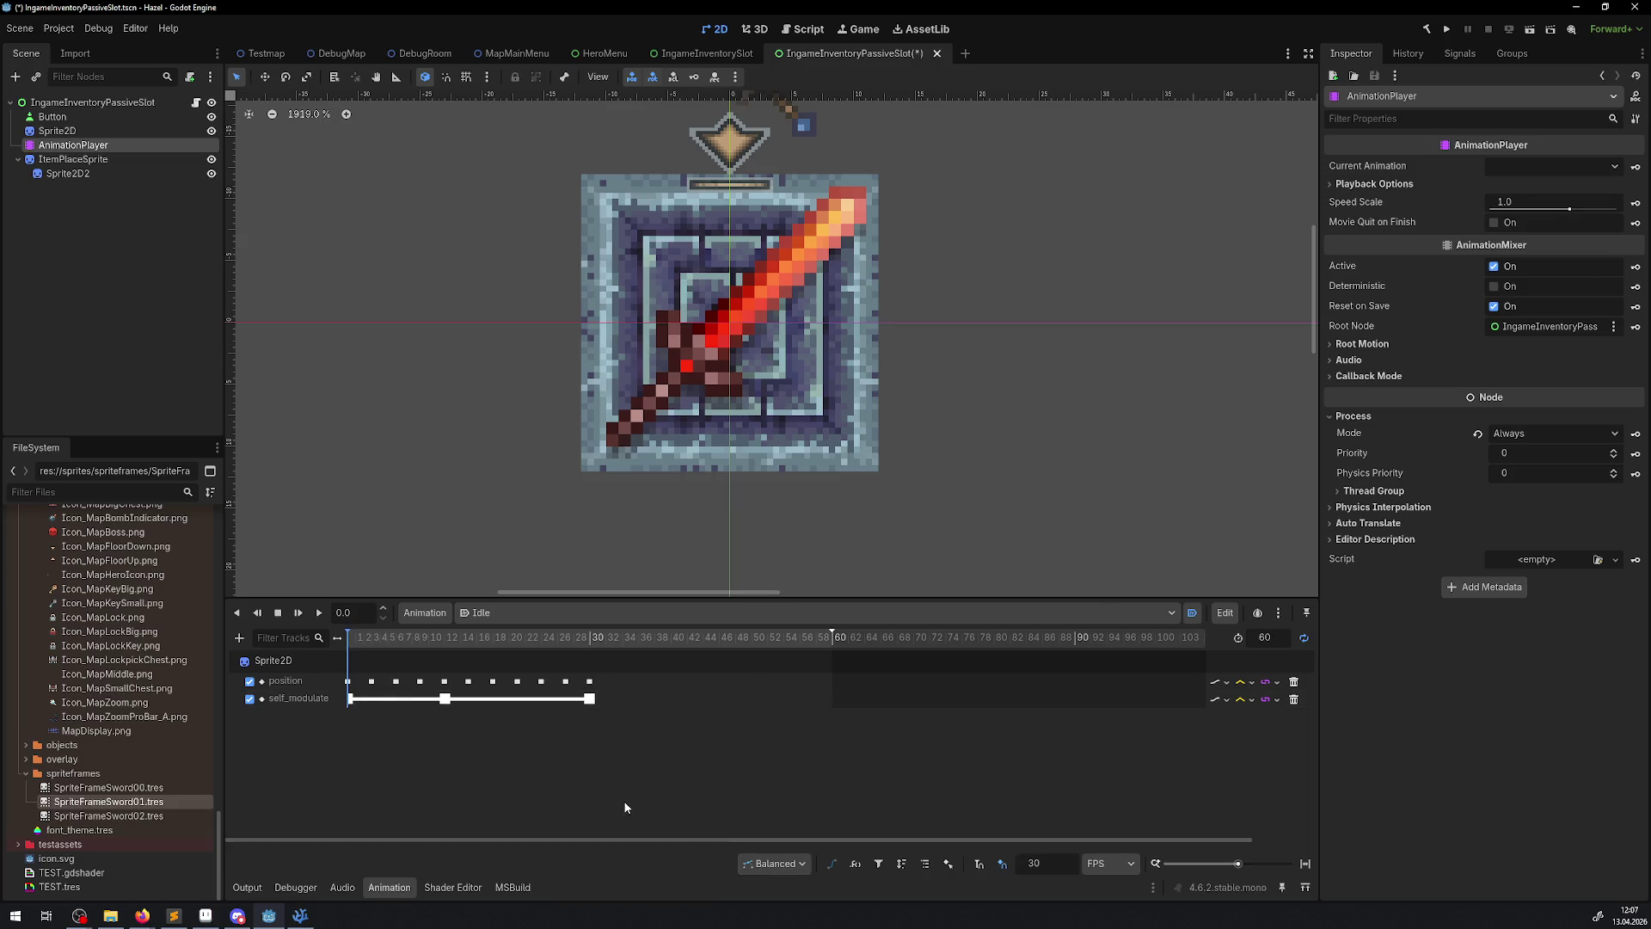
click(1122, 865)
click(1123, 879)
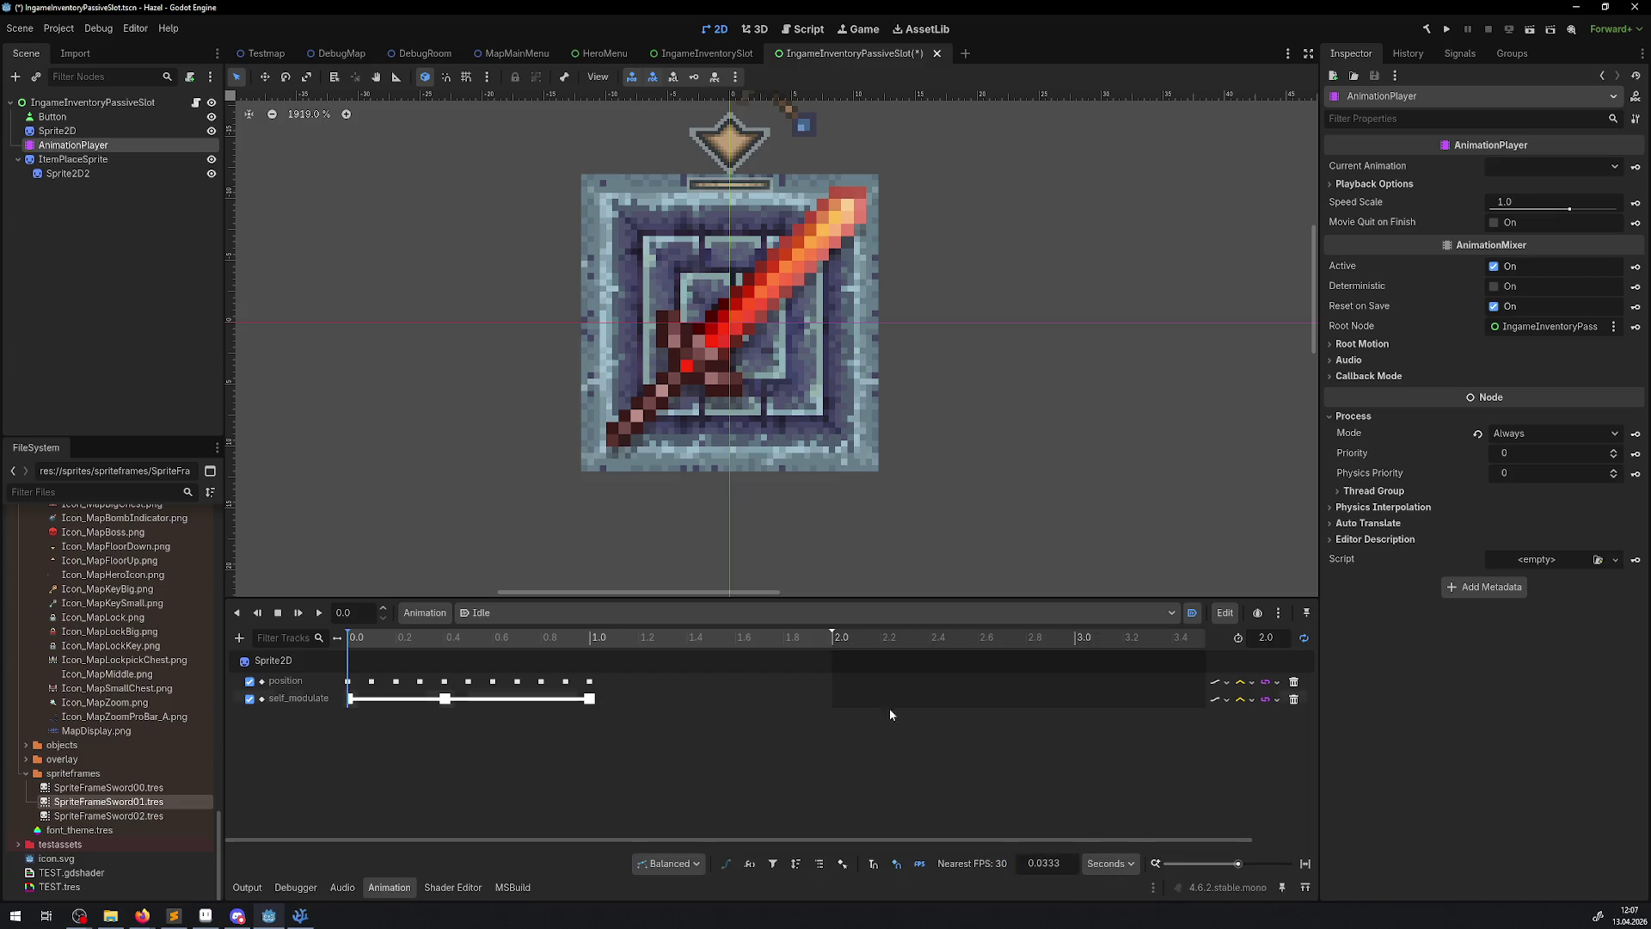
- Move the last position key to 2.0 and delete the in-between position keys 0.1–0.9
click(1109, 864)
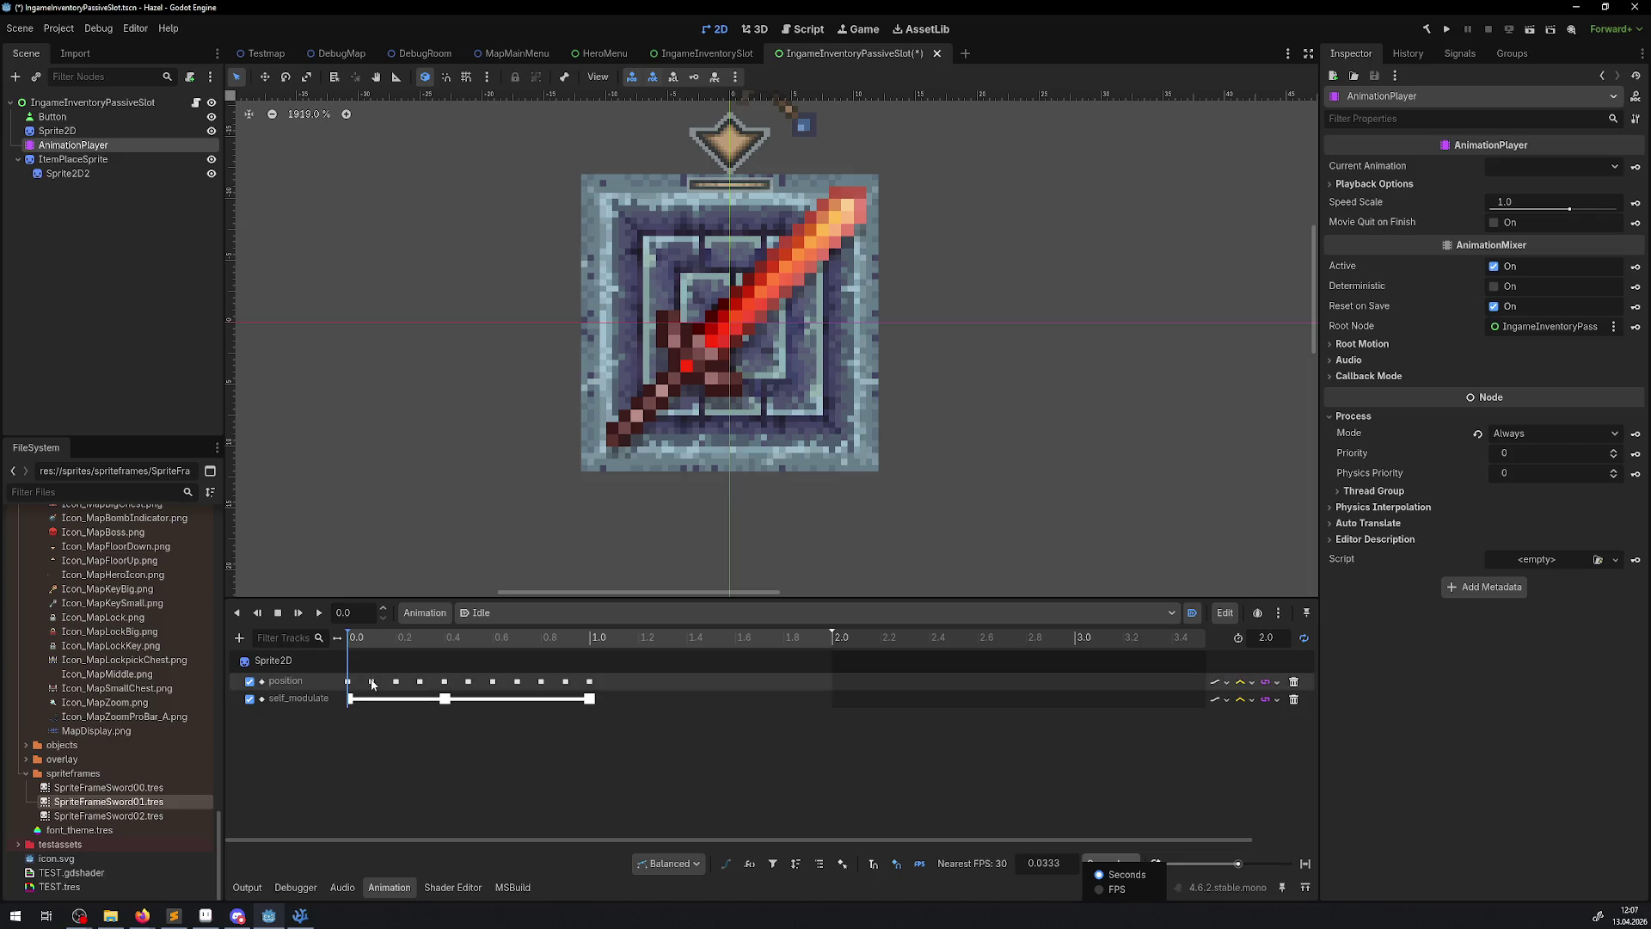
click(363, 636)
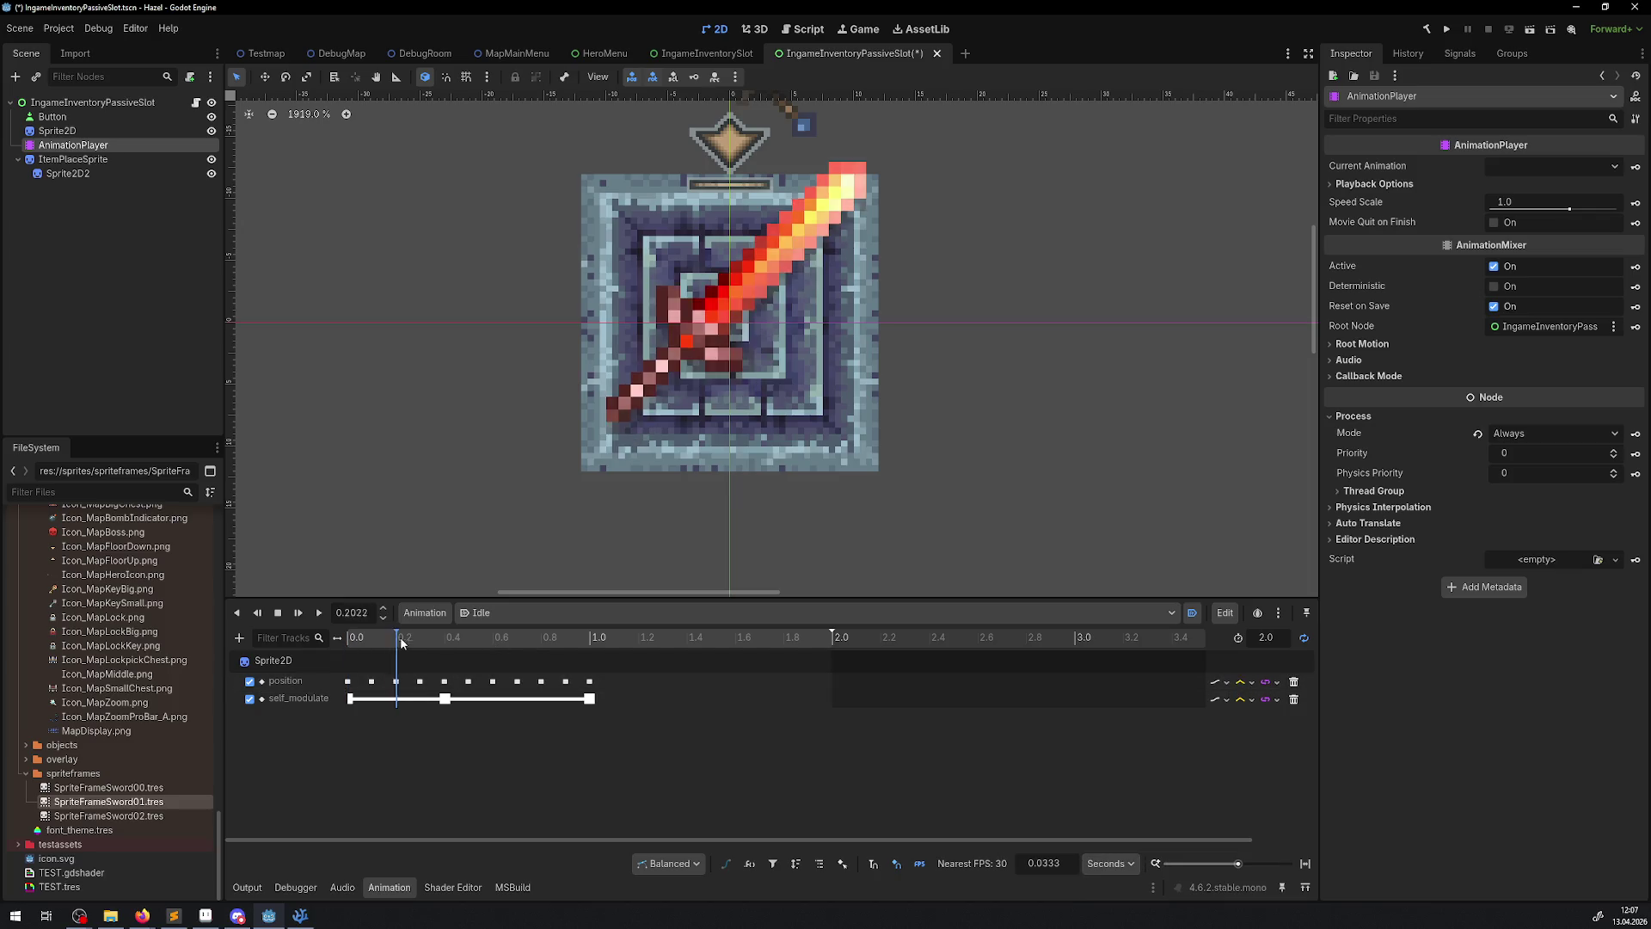
click(541, 681)
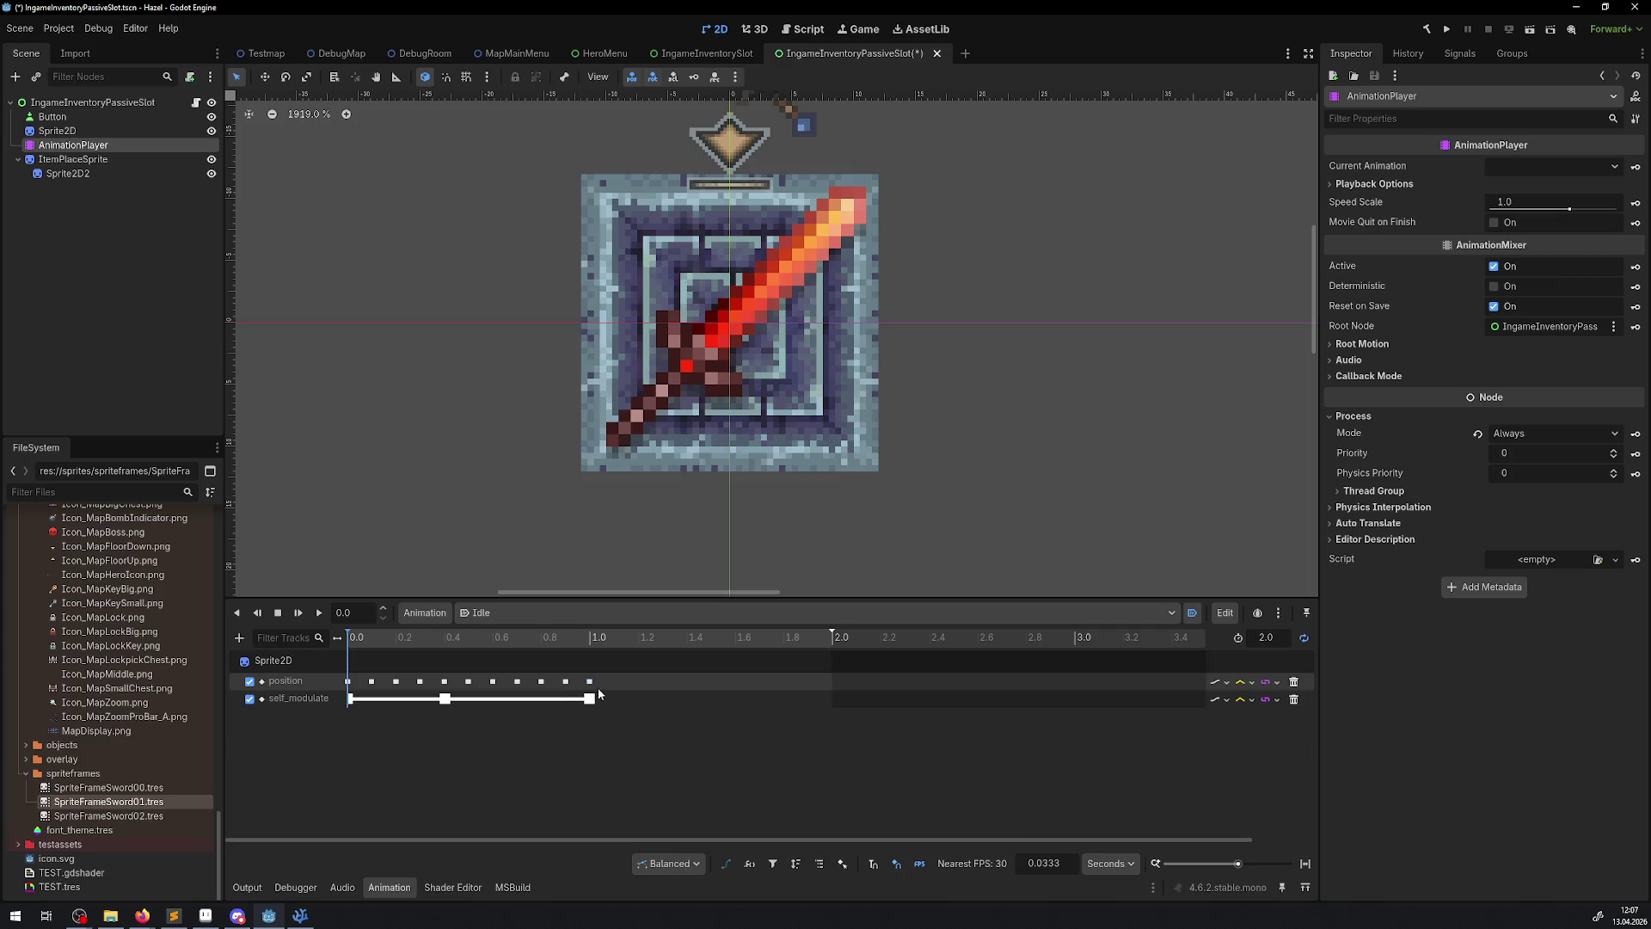
drag(589, 681, 831, 685)
click(565, 681)
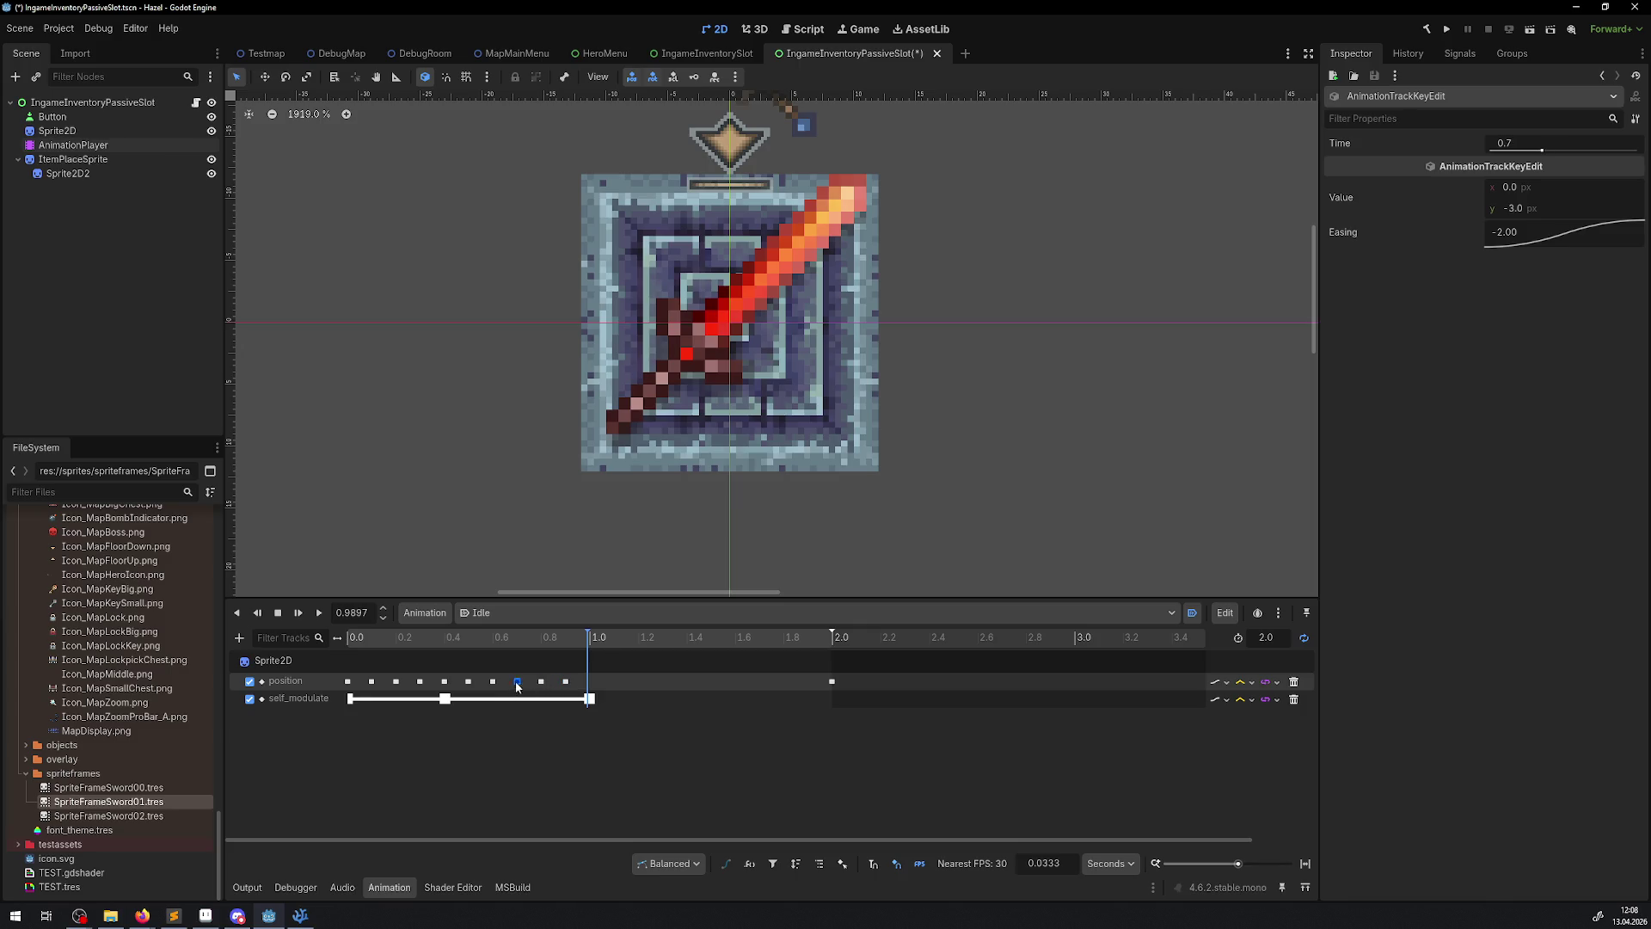
drag(586, 685, 378, 678)
key(Delete)
- Move the self_modulate keys to 2.0 and 1.0
drag(590, 699, 834, 701)
click(445, 699)
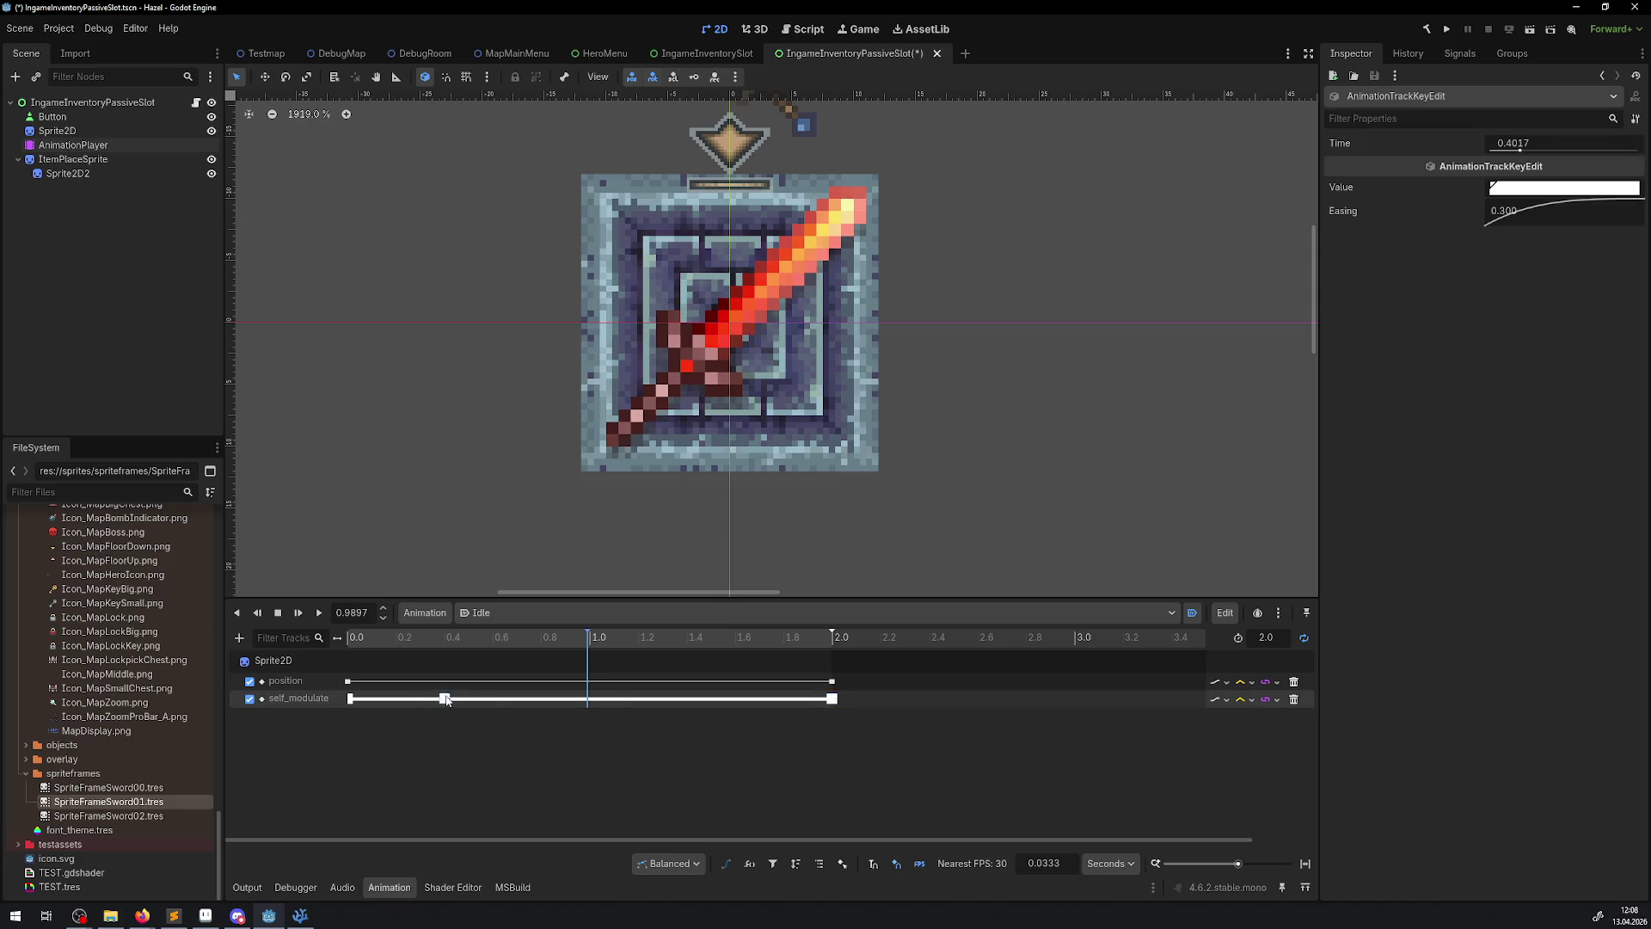
drag(574, 702, 589, 699)
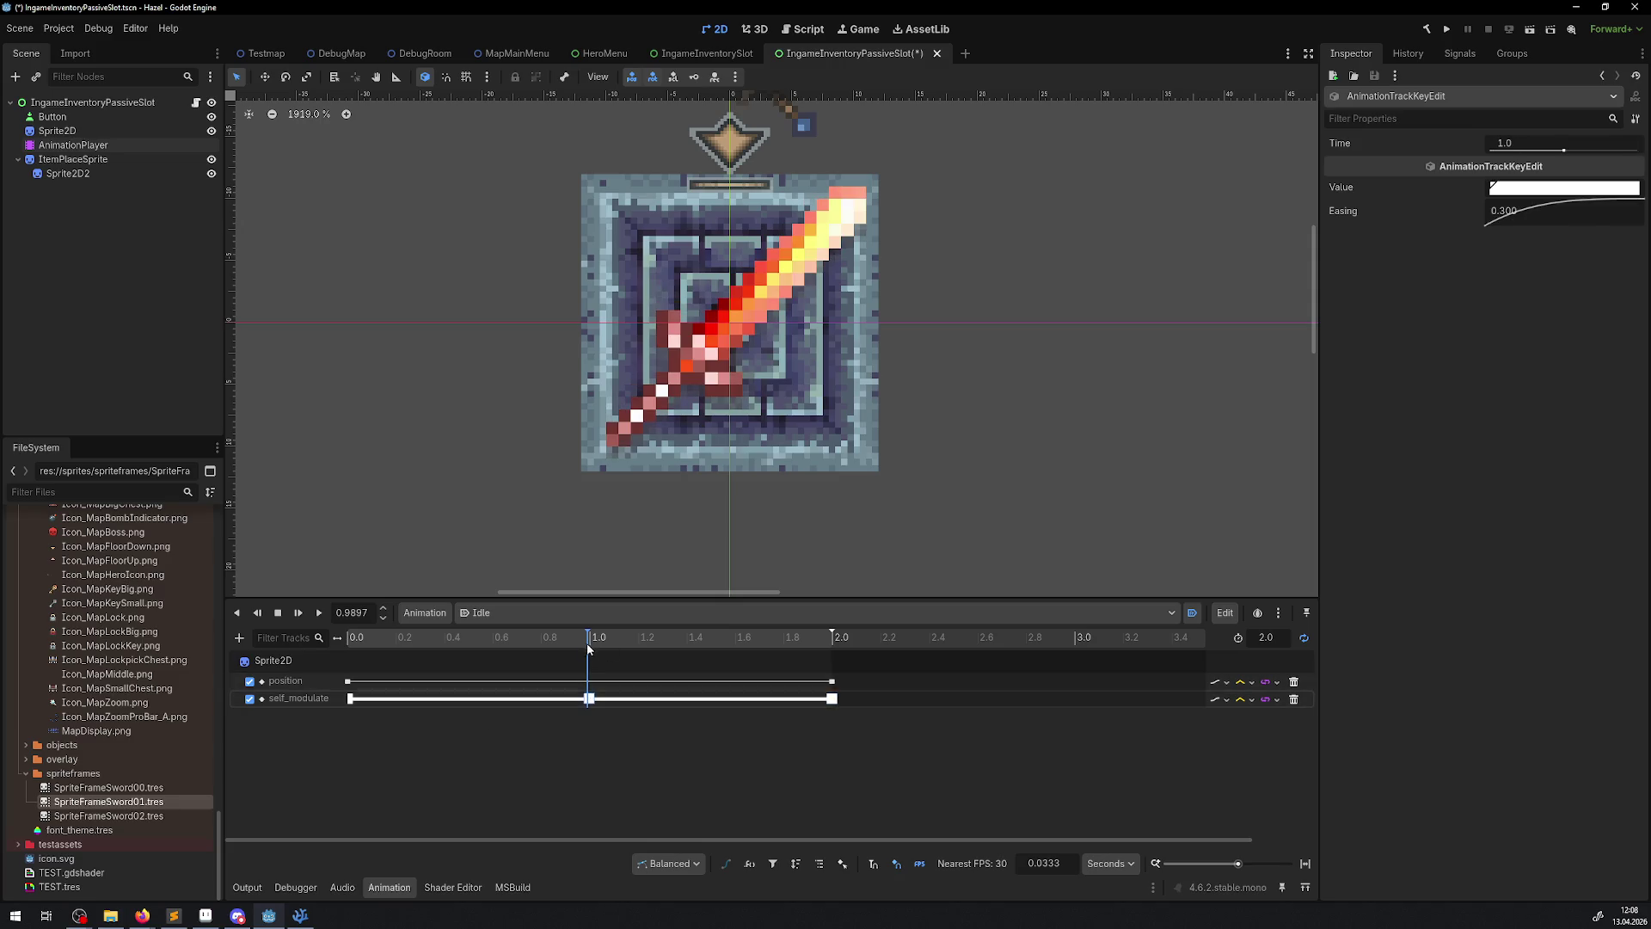
click(590, 643)
click(347, 682)
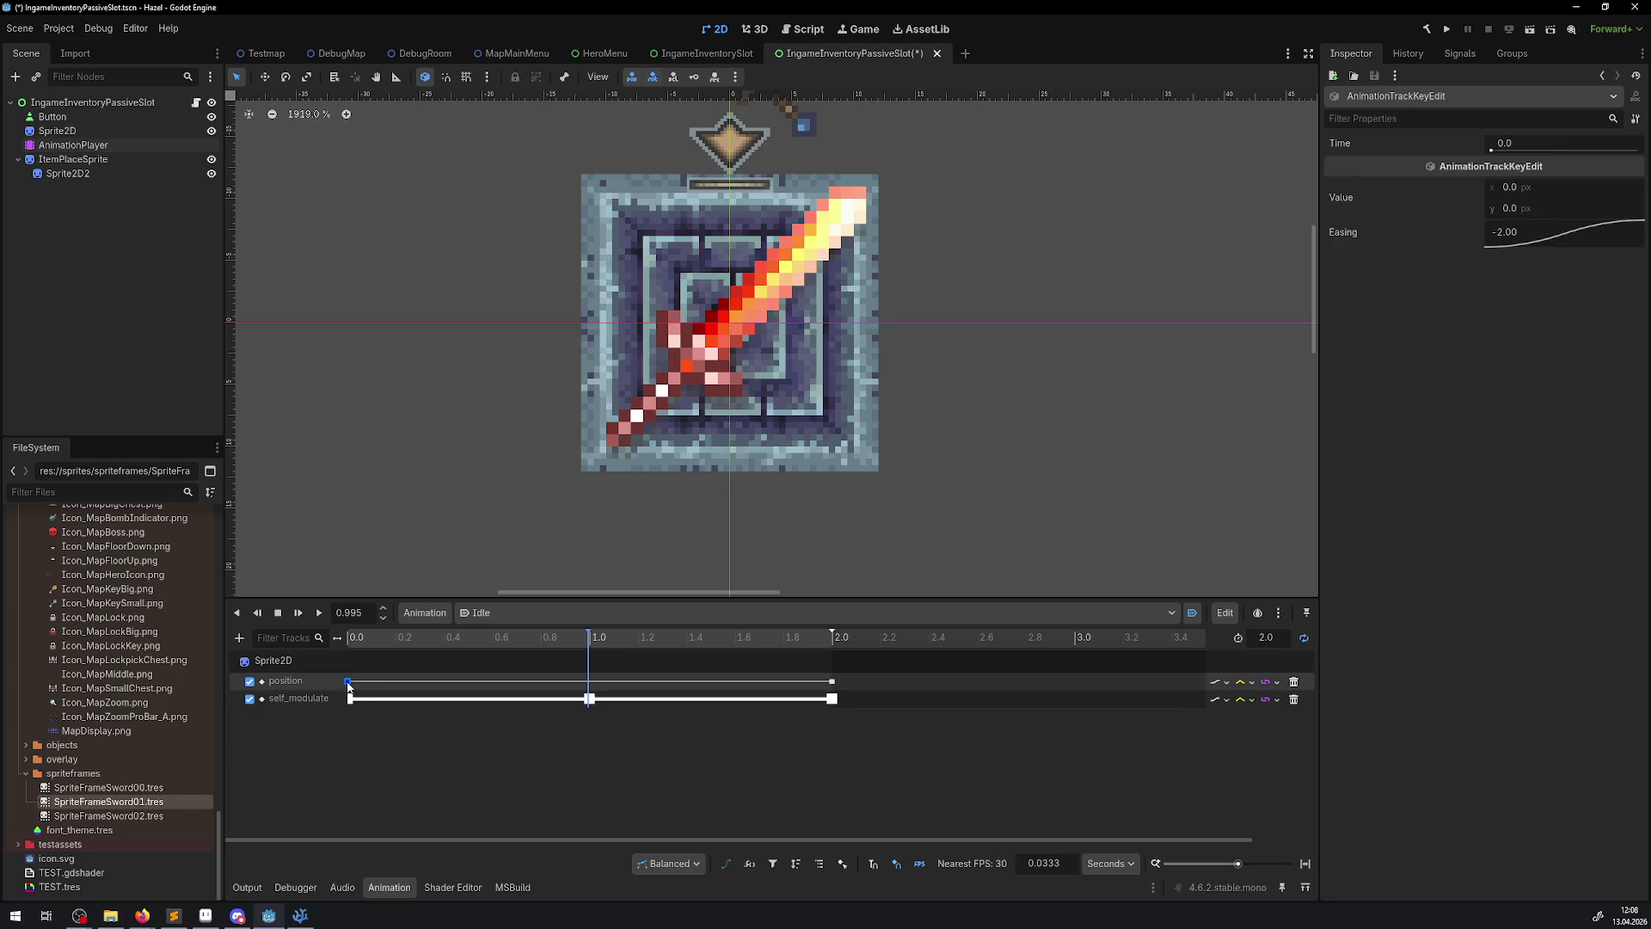
- Copy the 0.0 position key and paste it at 1.0 on the position track
right_click(349, 685)
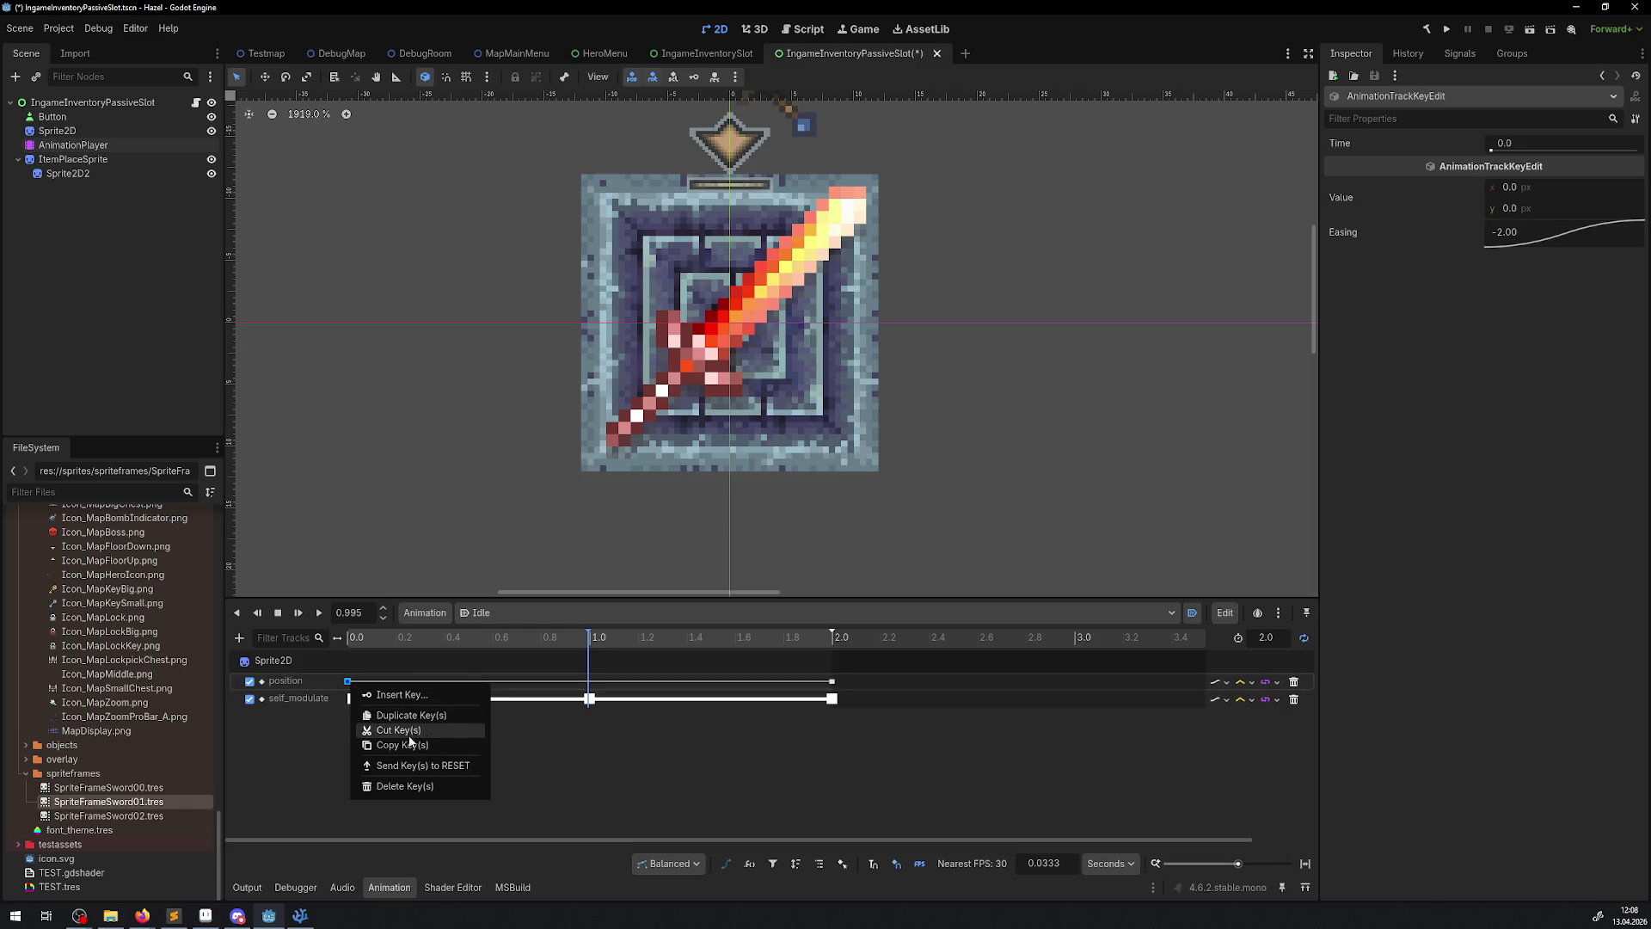
click(413, 745)
right_click(432, 682)
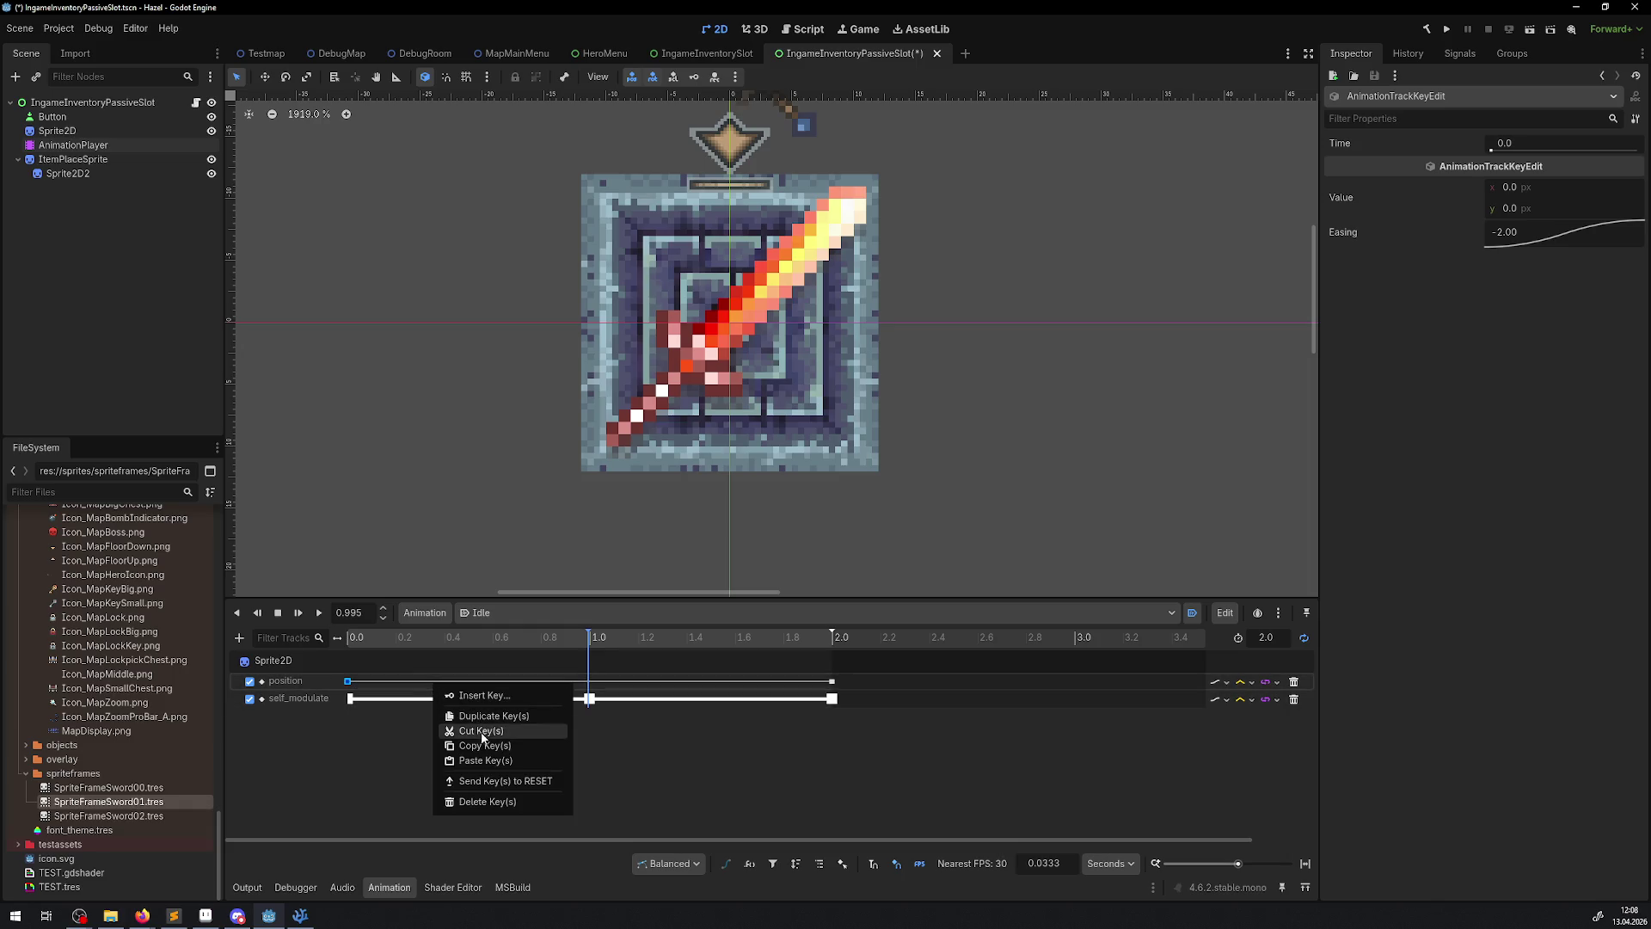
click(484, 760)
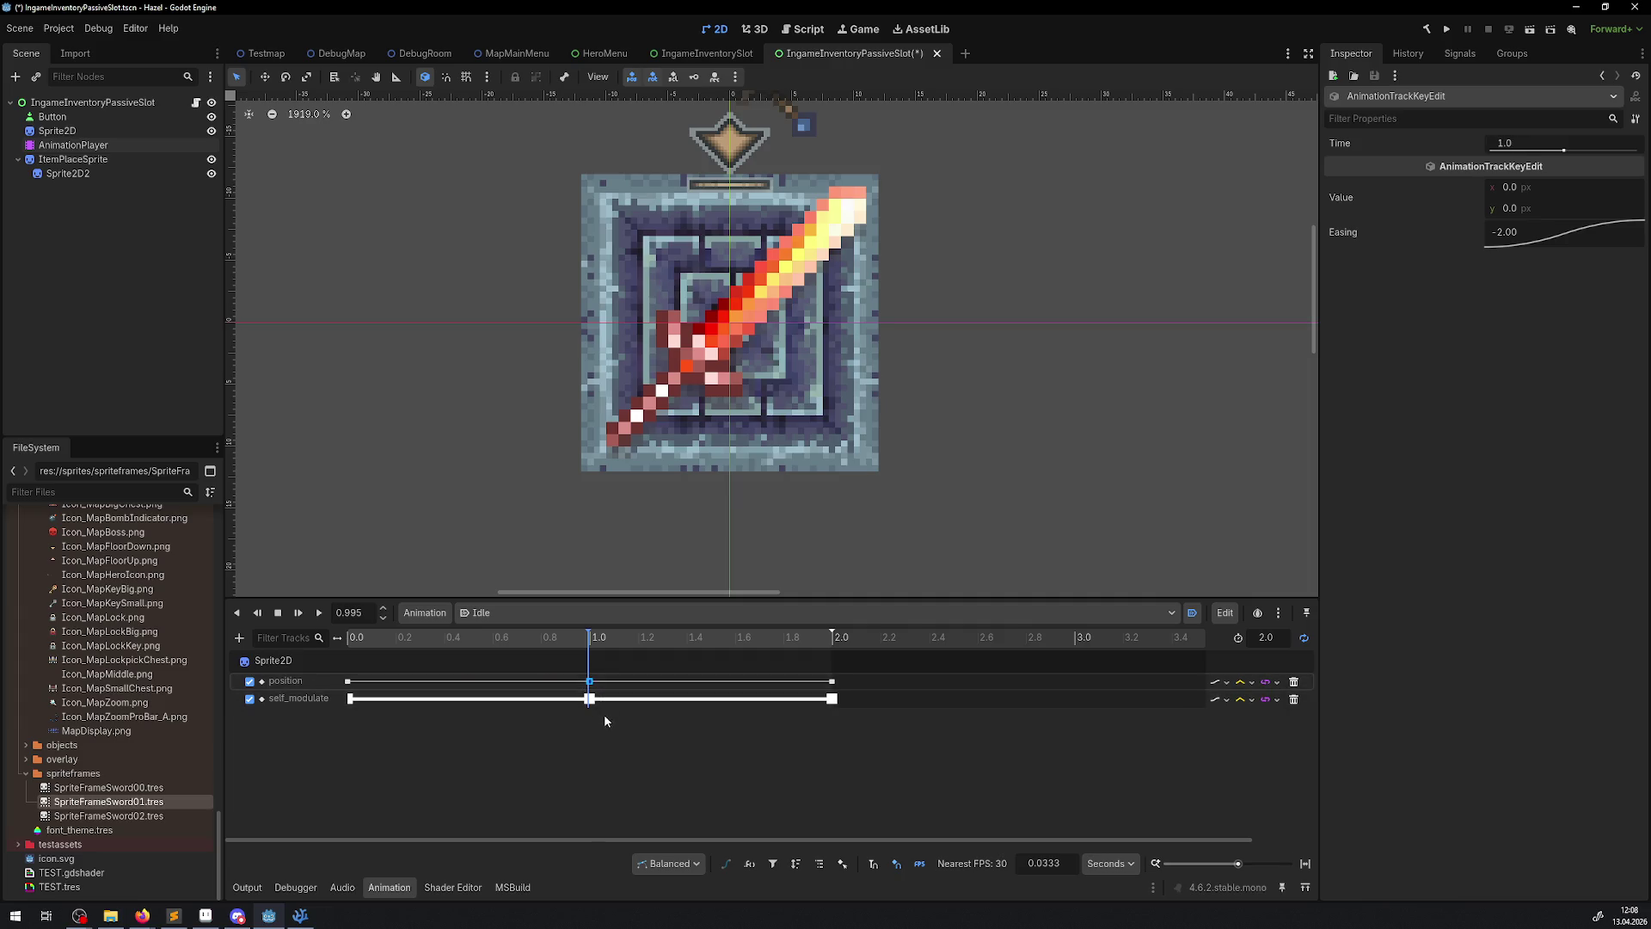
click(590, 698)
click(589, 681)
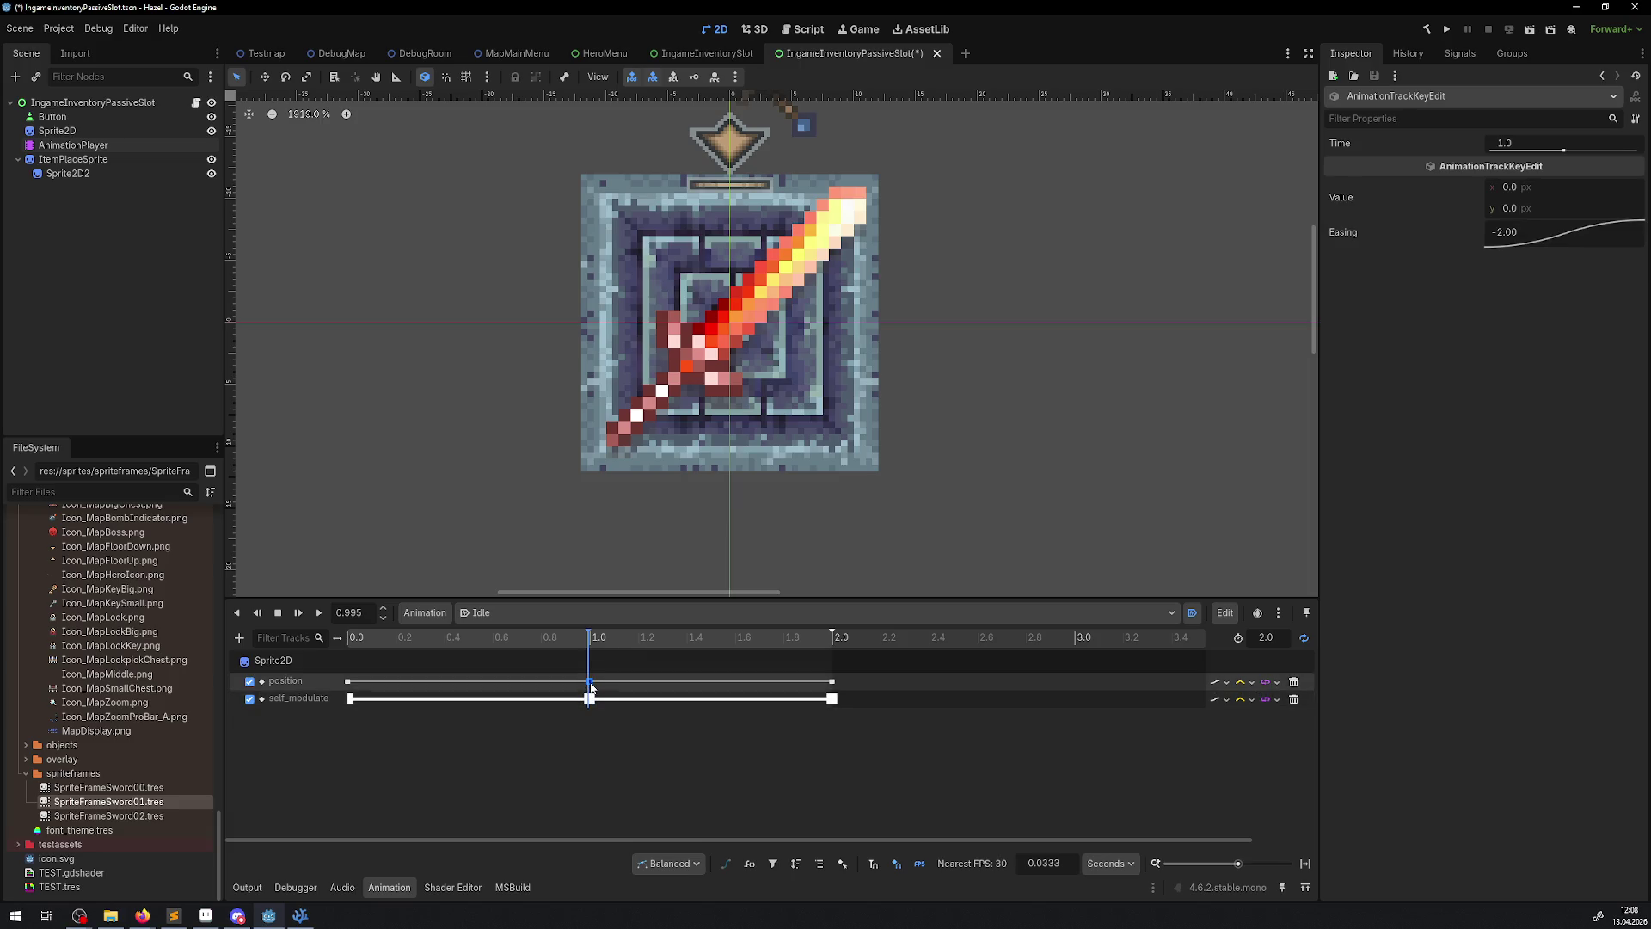
- Set the 1.0 position key's y value to -3, preview Idle, and save the scene
click(1529, 210)
text(-2)
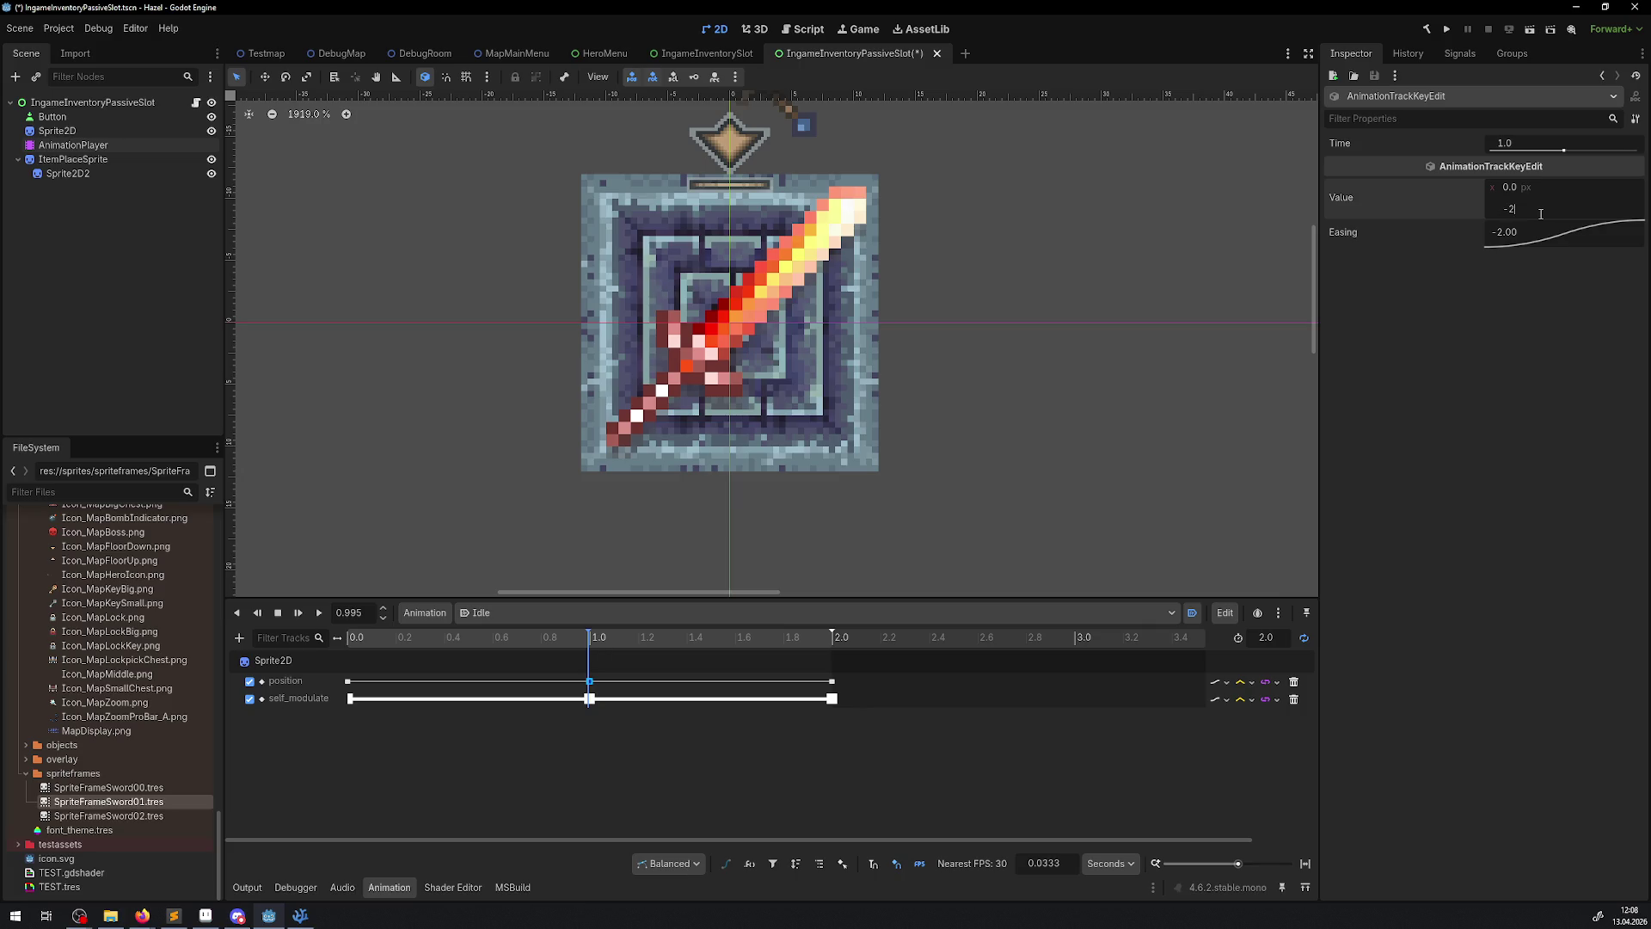
key(Return)
click(1540, 213)
text(-3)
key(Return)
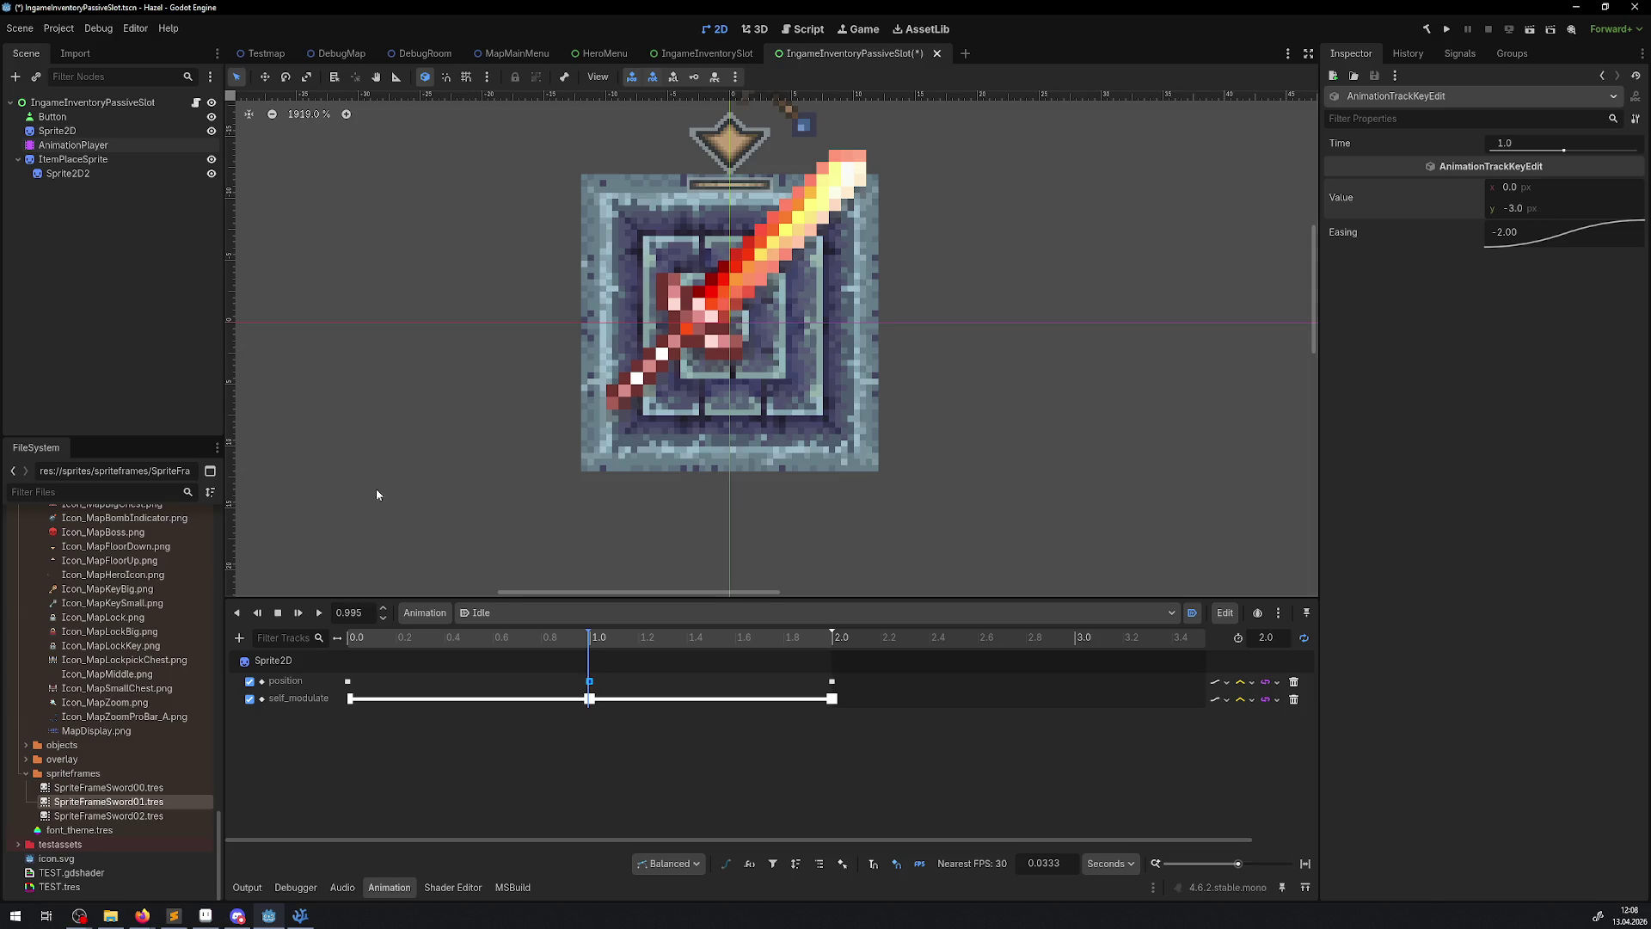
click(325, 612)
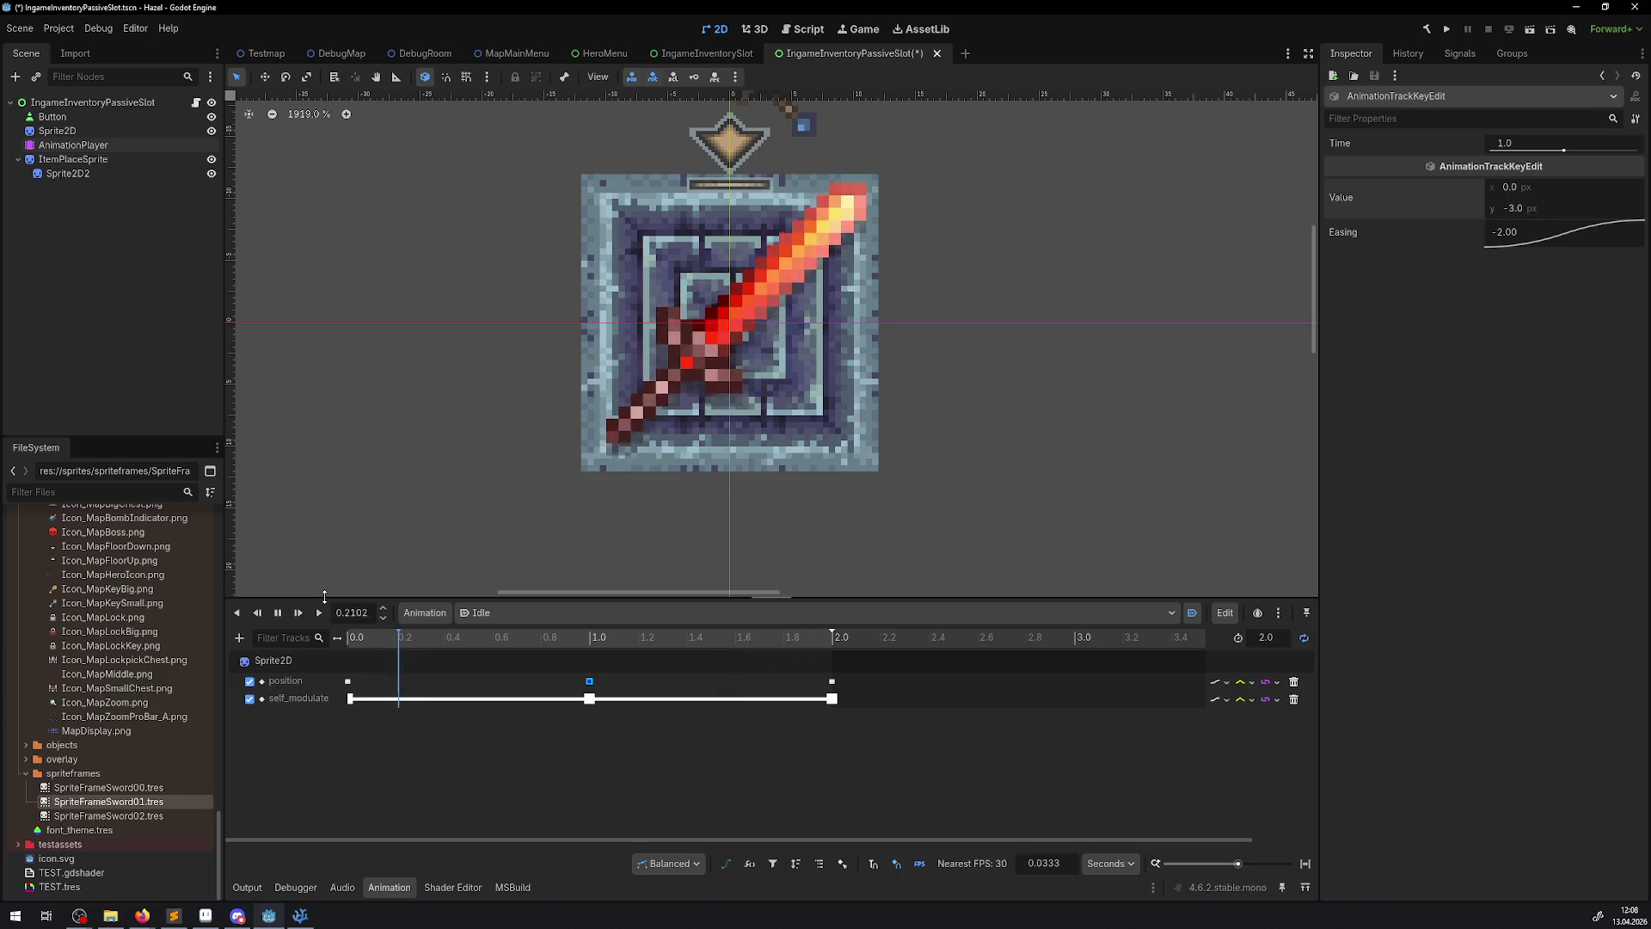
scroll(972, 344, down, 4)
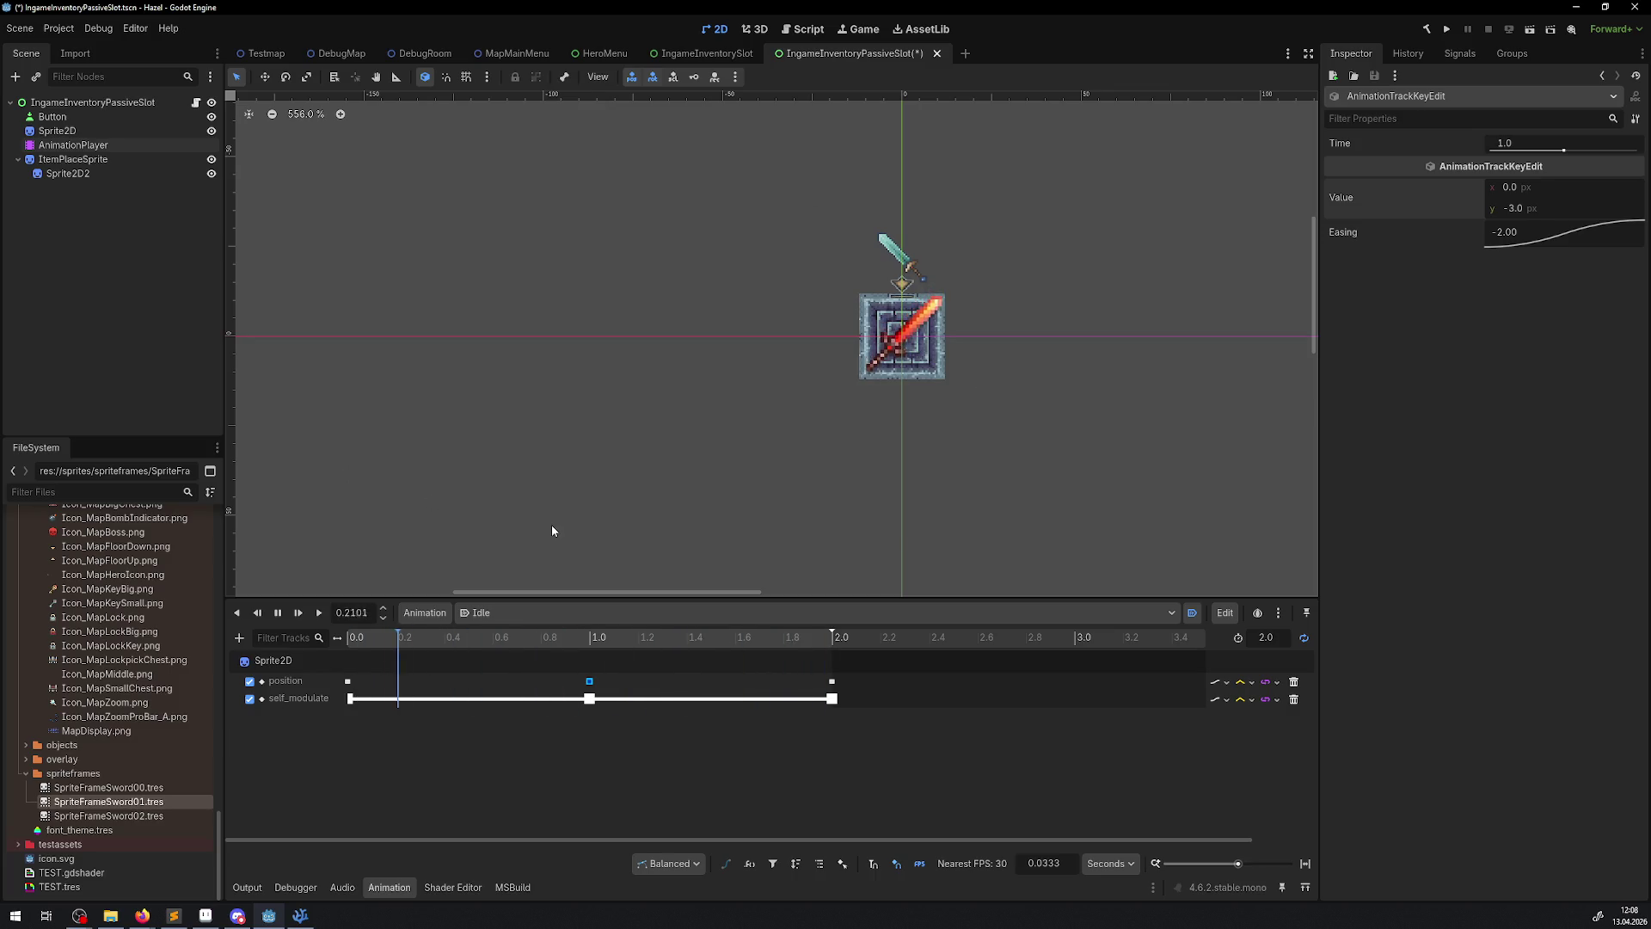
key(ctrl+s)
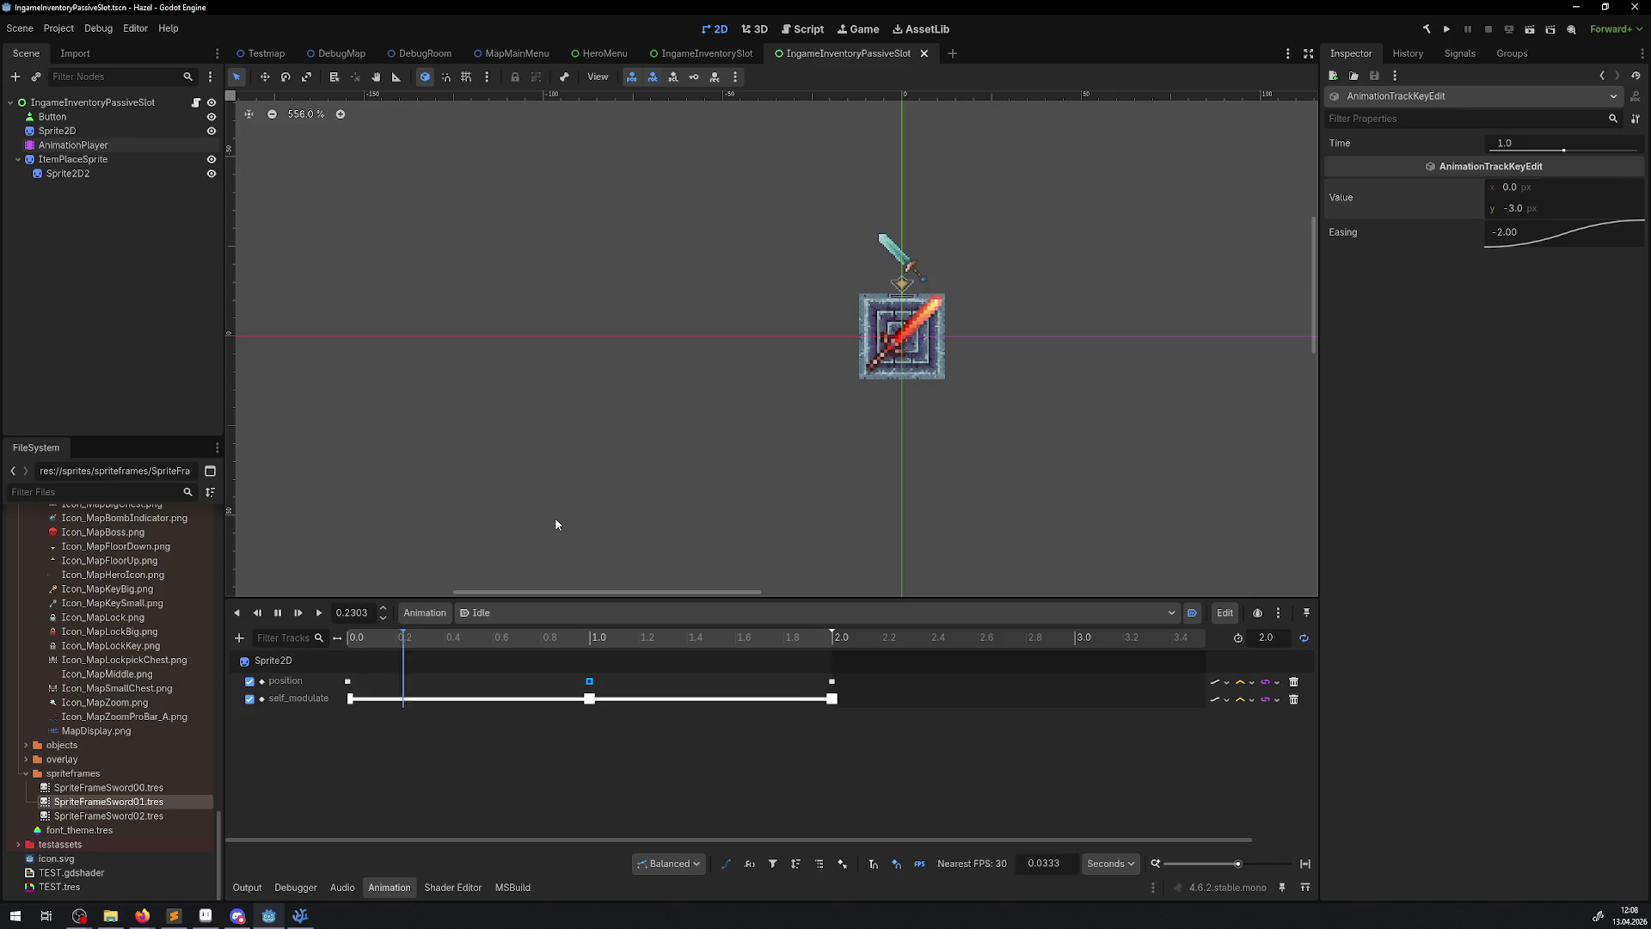
- Check IngameInventorySlot's AnimationPlayer, then copy self_modulate keys from the passive slot's Idle track
click(731, 53)
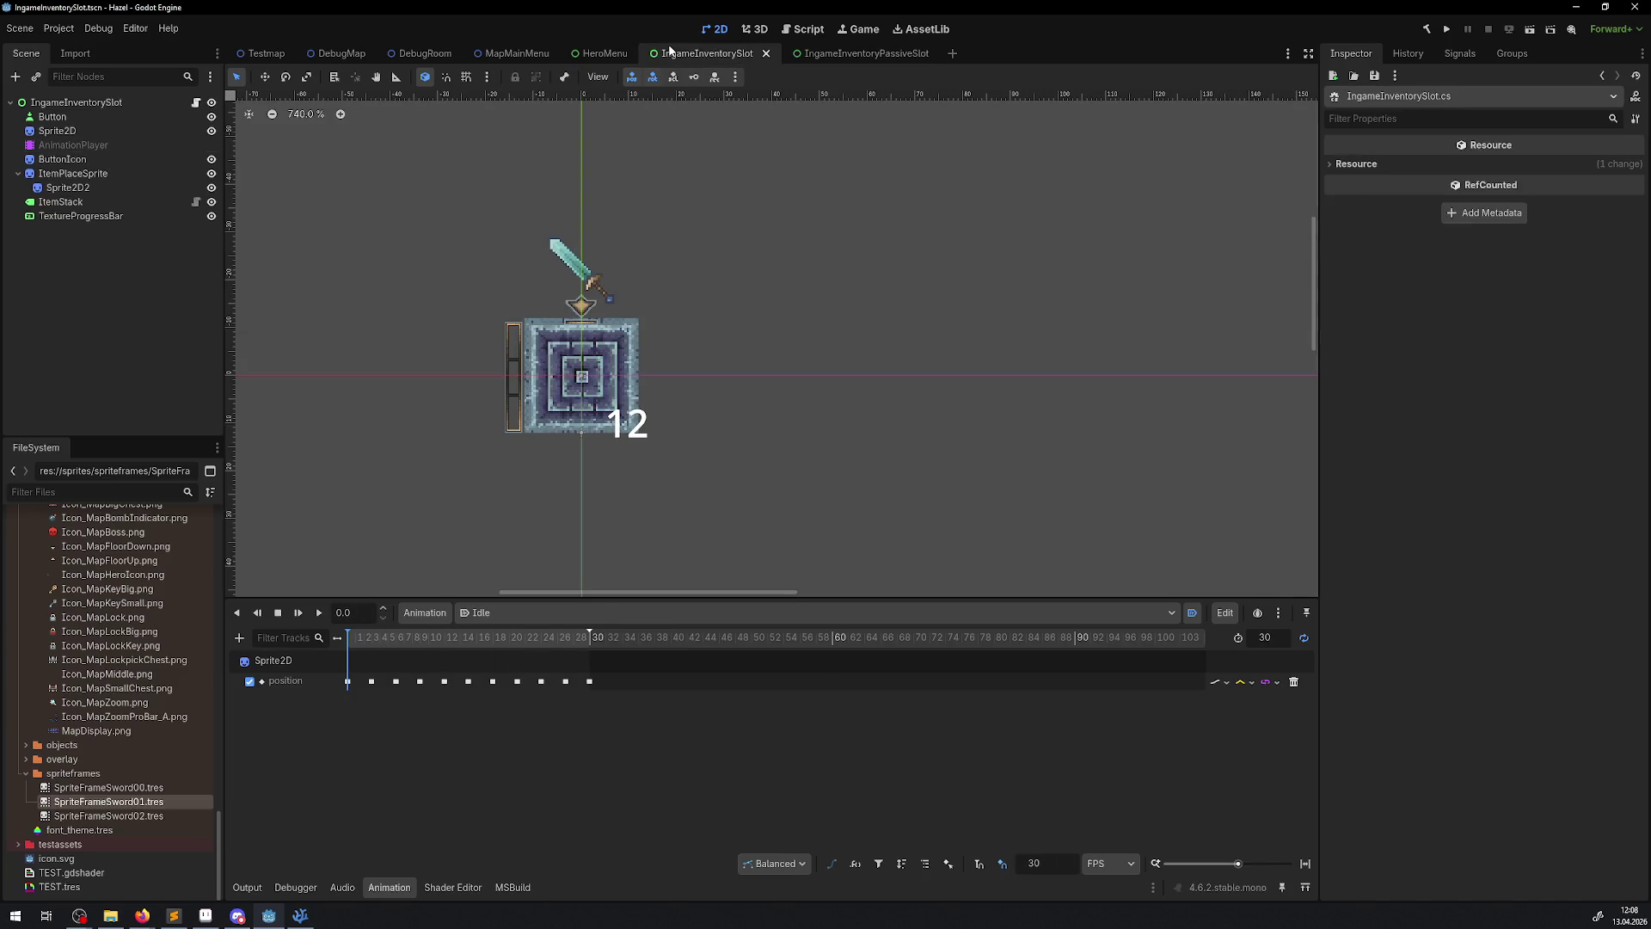
click(103, 145)
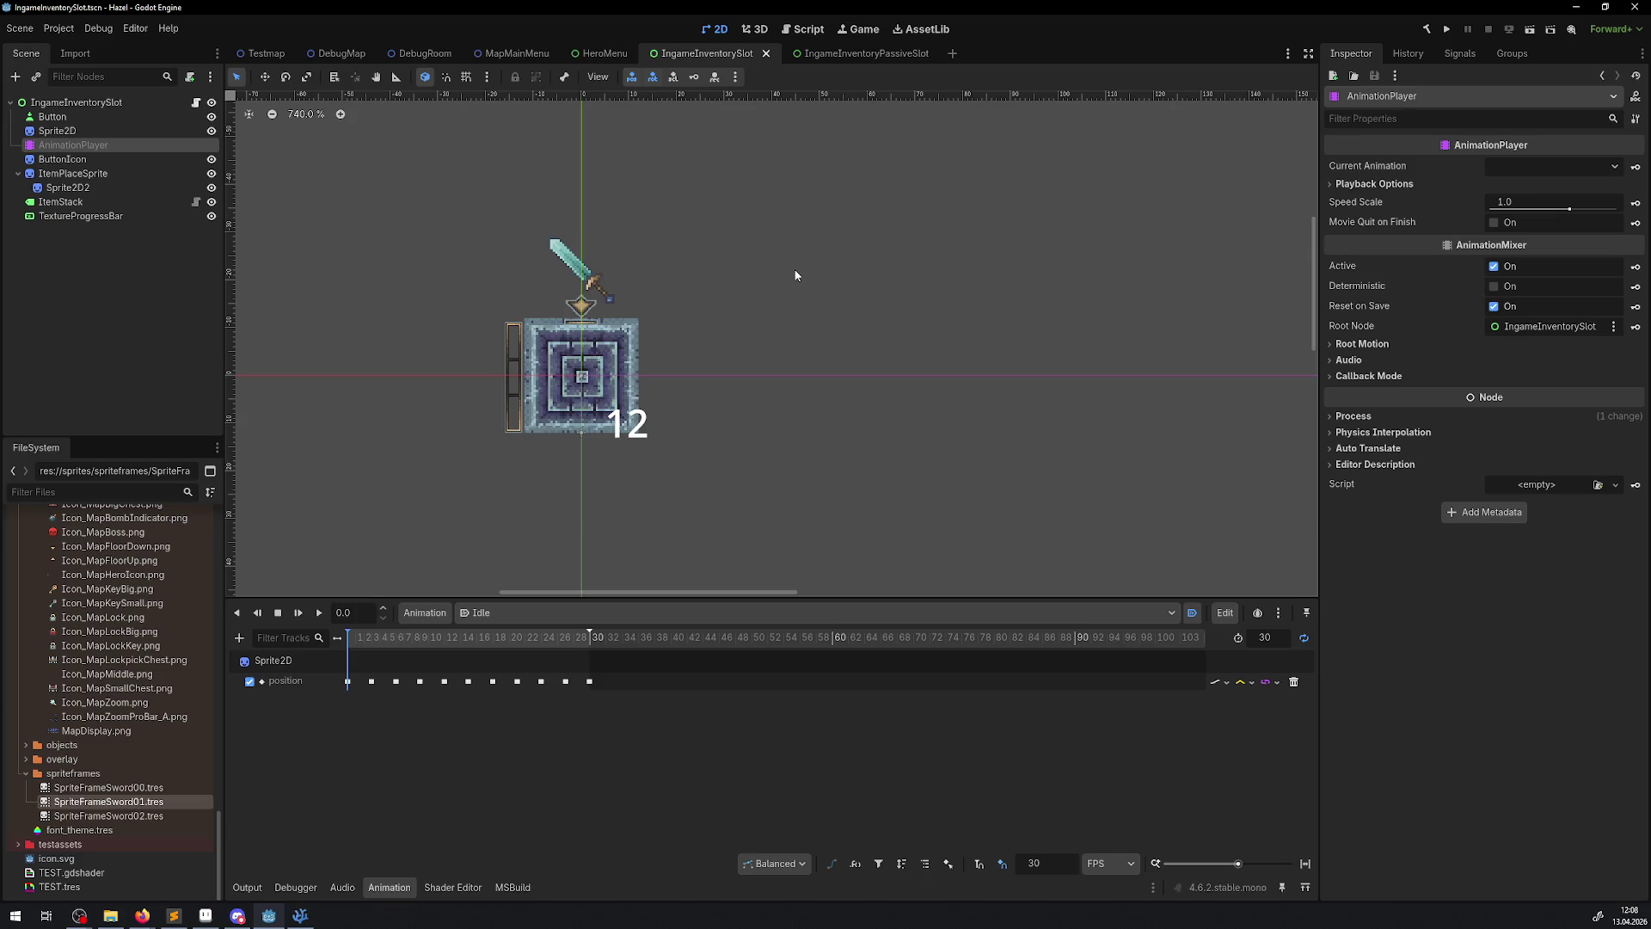
scroll(587, 492, up, 3)
click(830, 54)
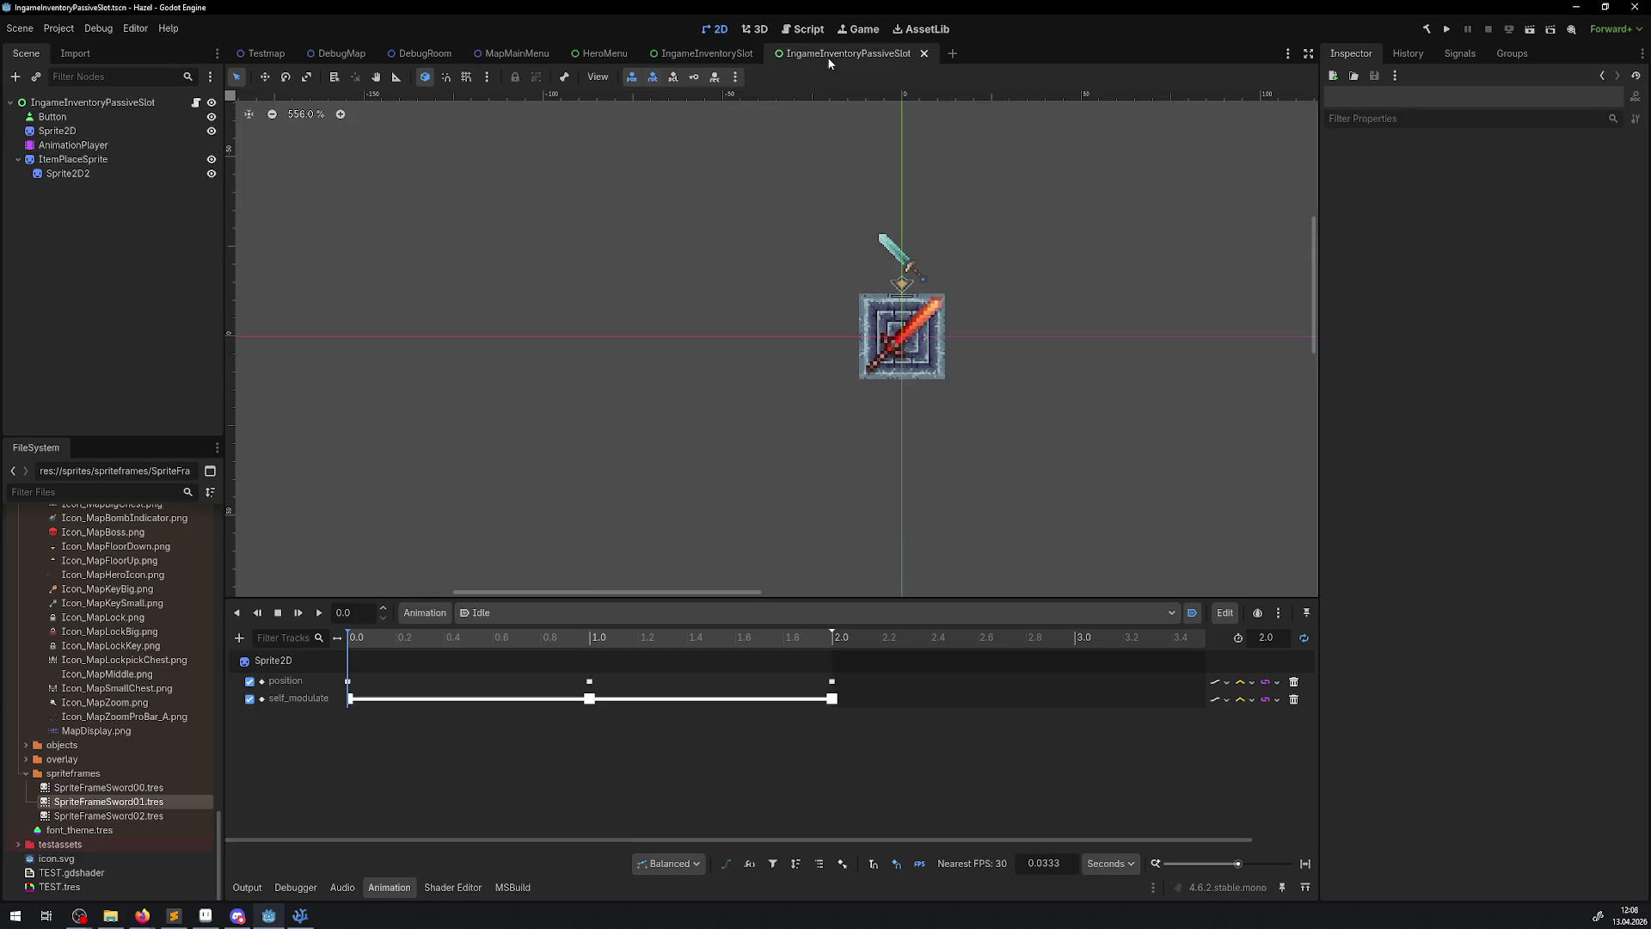
drag(909, 764, 326, 670)
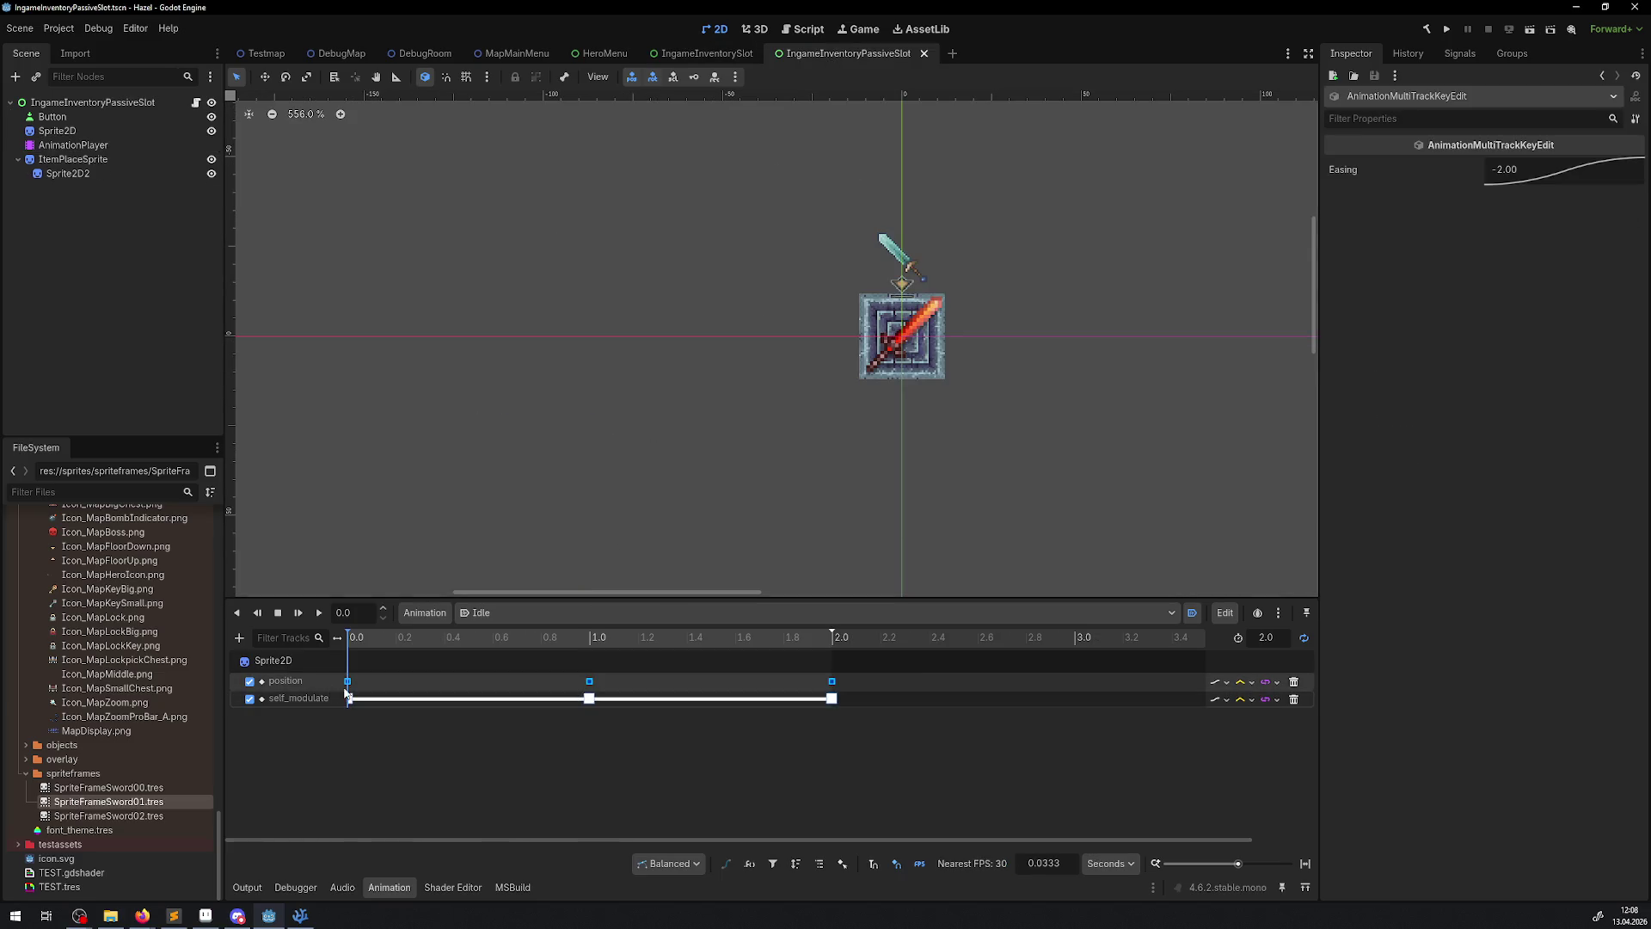
click(834, 738)
click(590, 698)
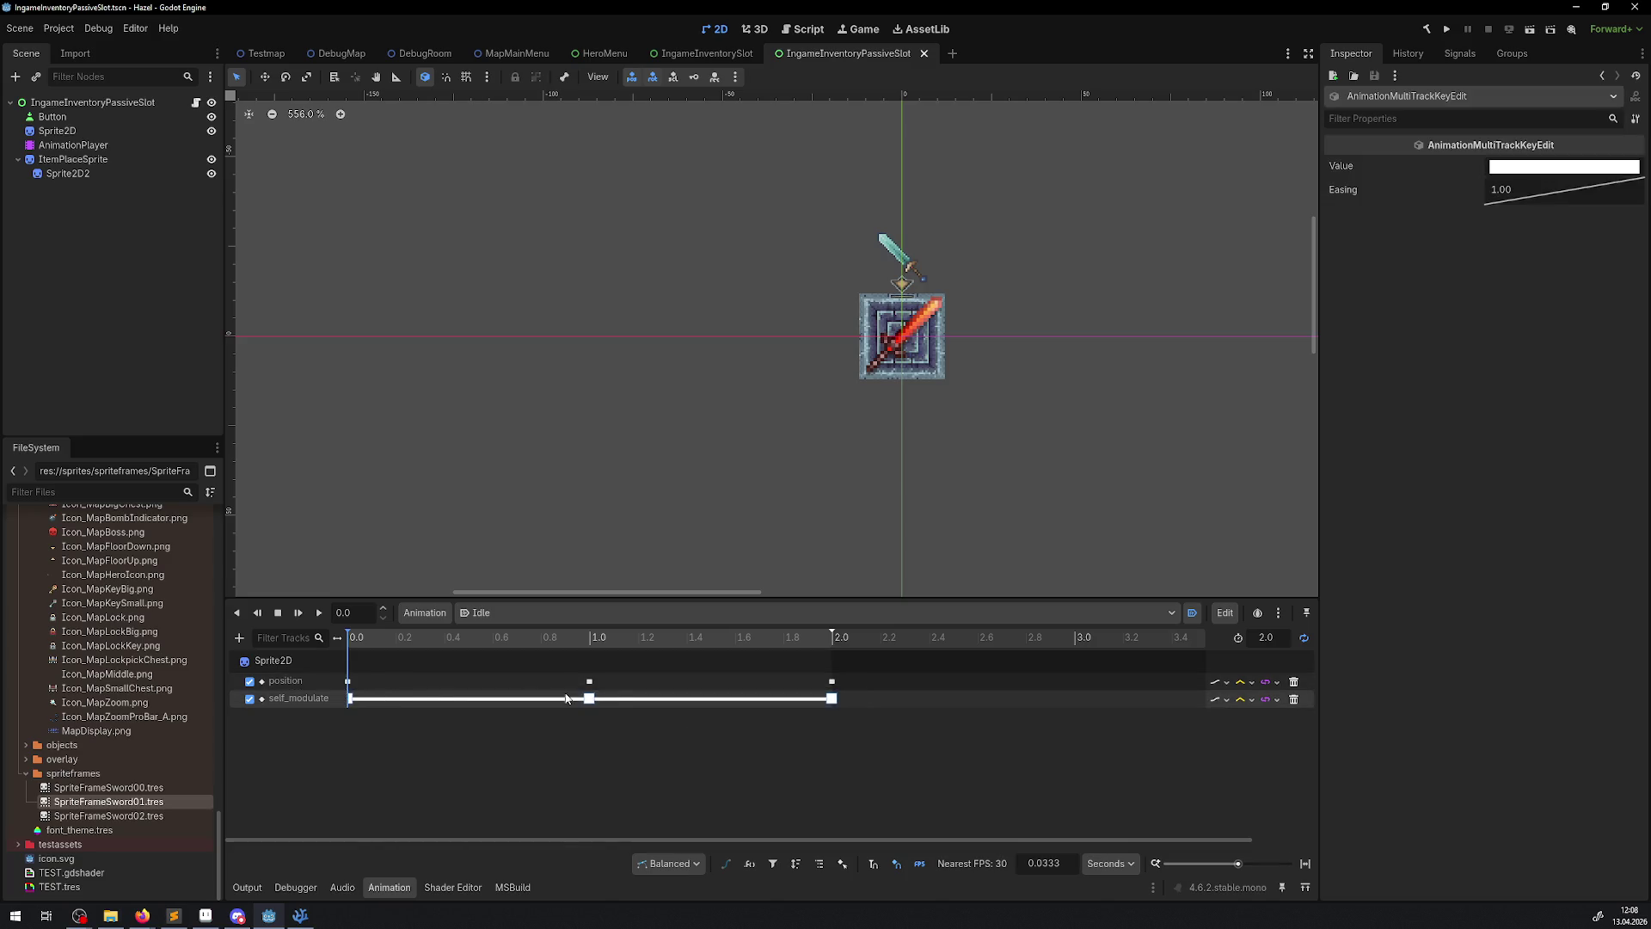
right_click(592, 700)
click(671, 756)
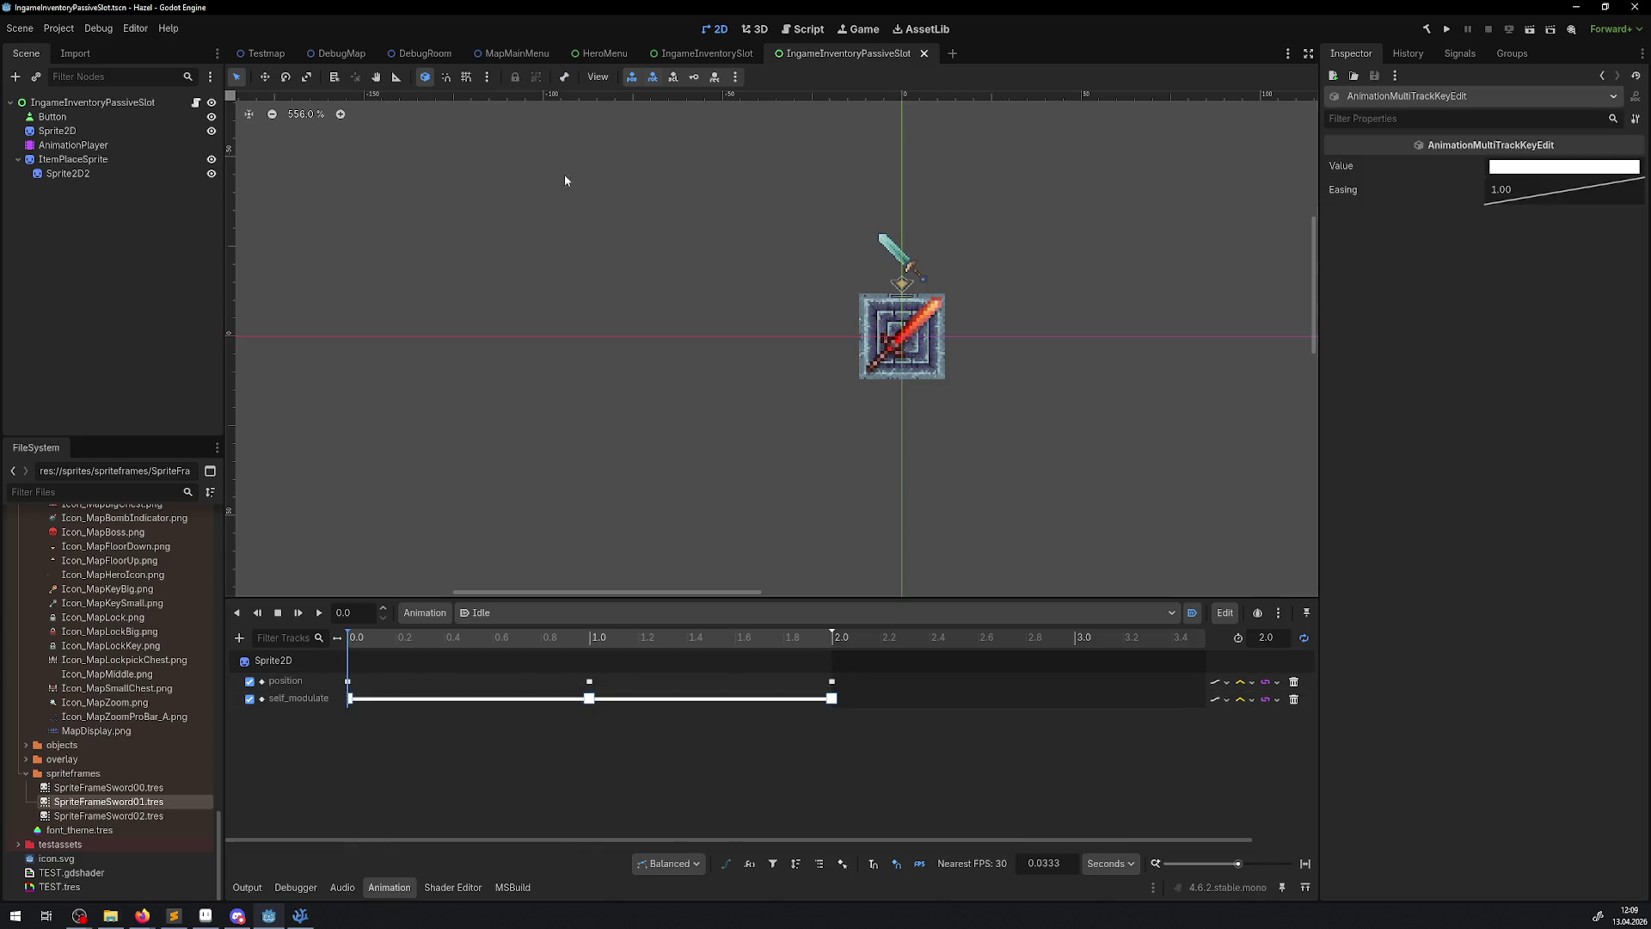
- Select Sprite2D in IngameInventorySlot and expand its Visibility properties
click(669, 55)
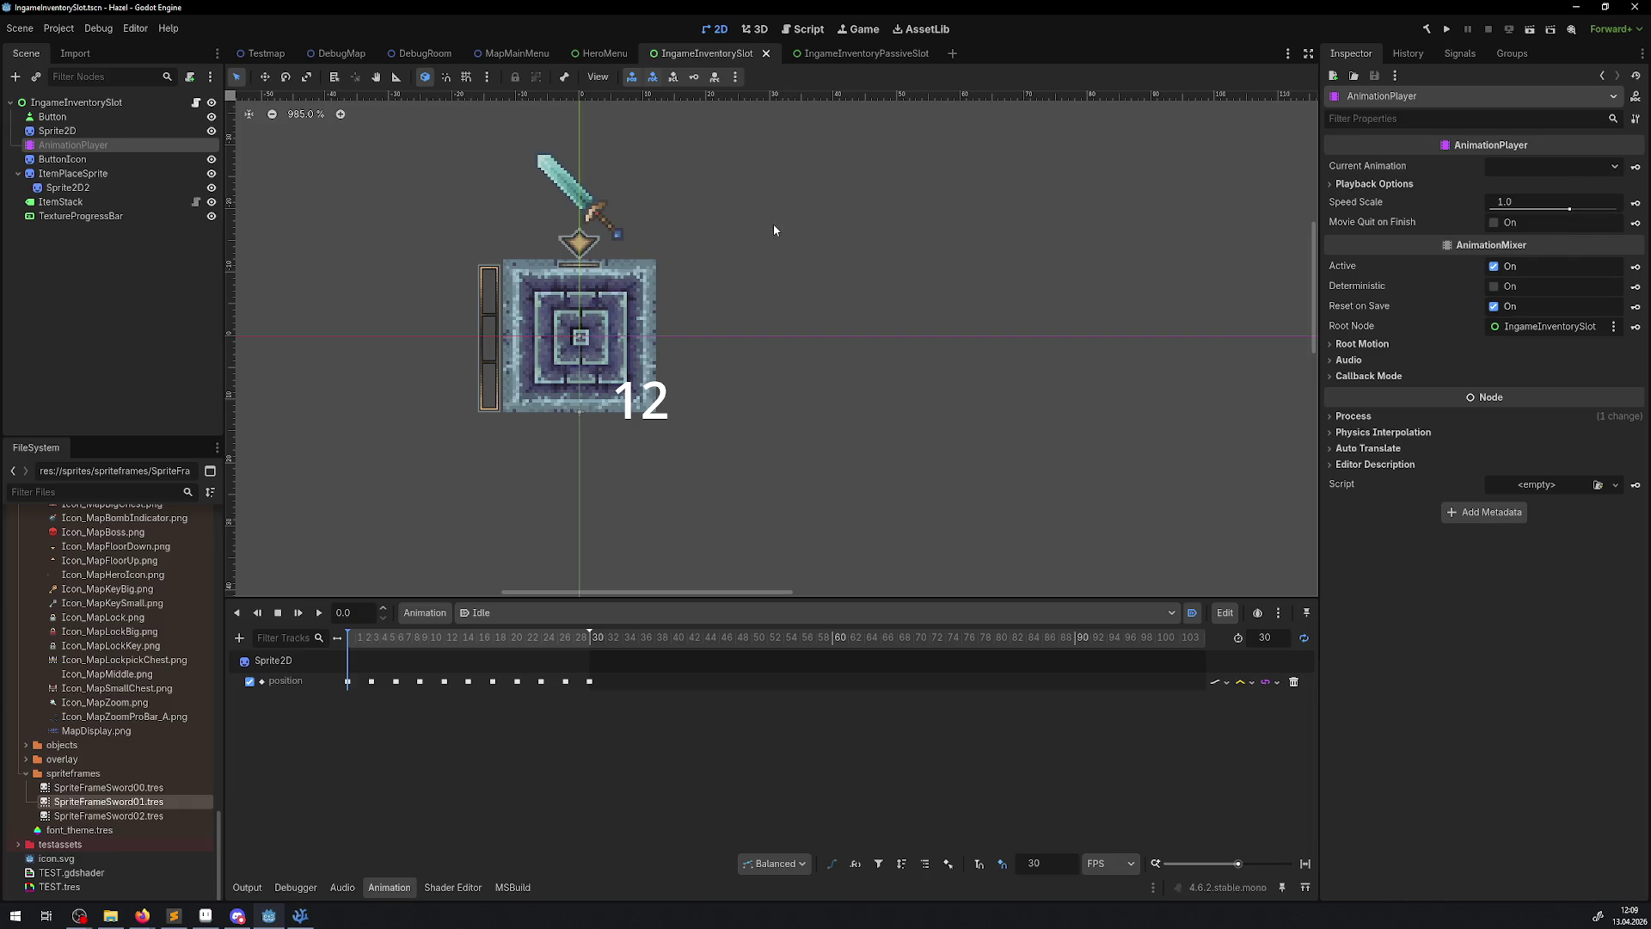
click(57, 130)
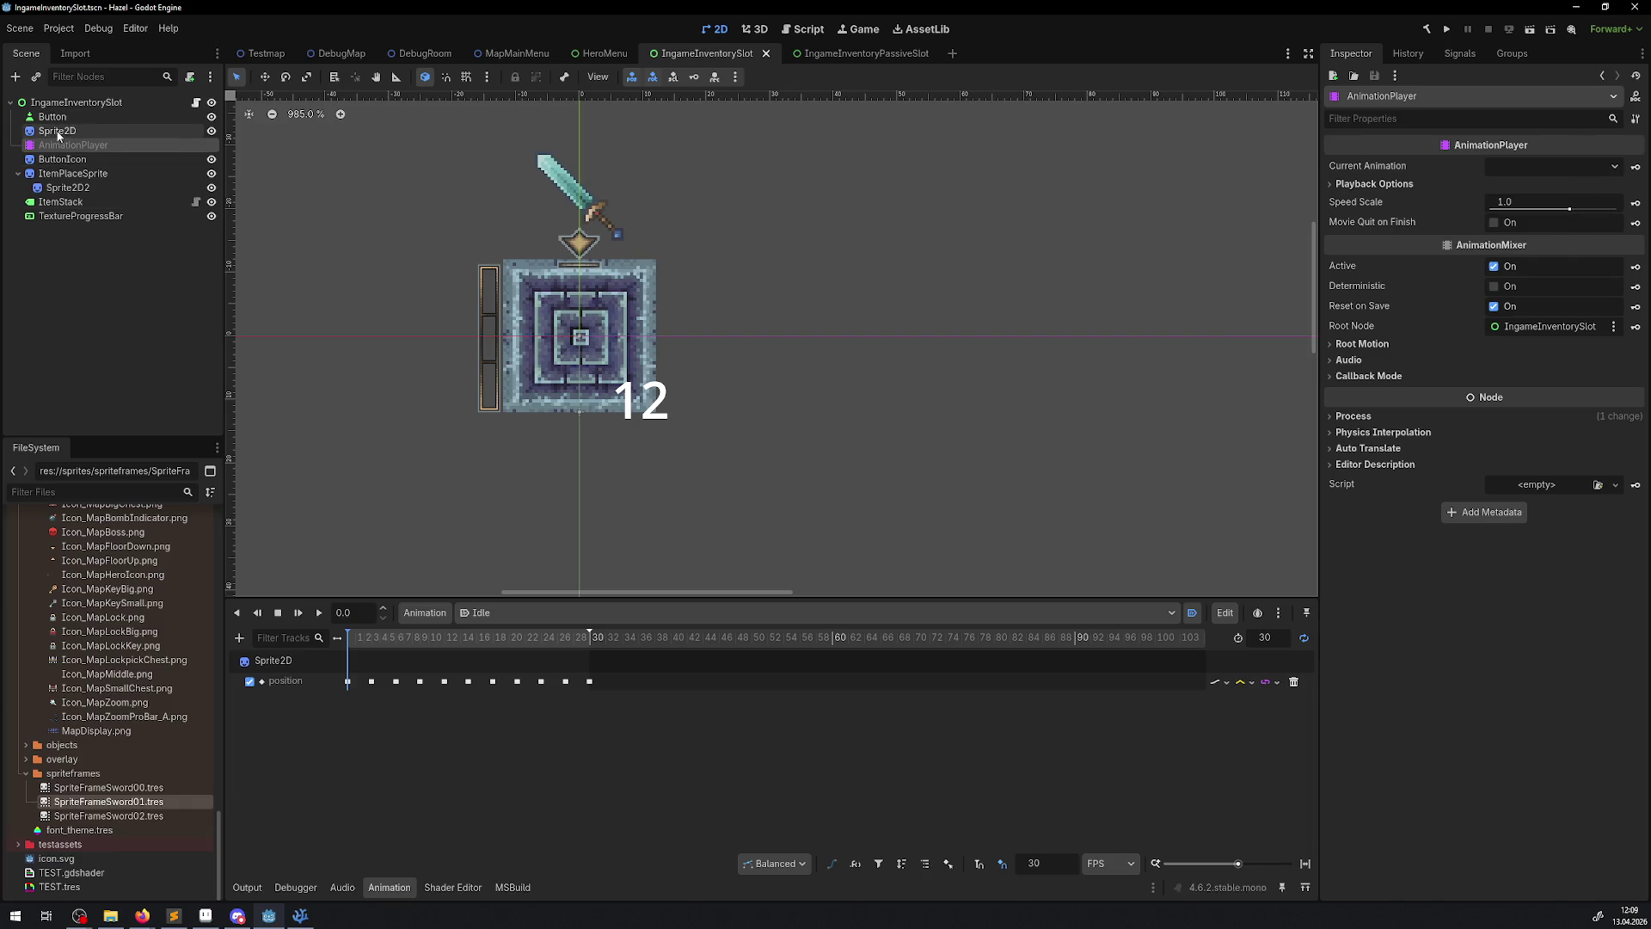
click(1355, 295)
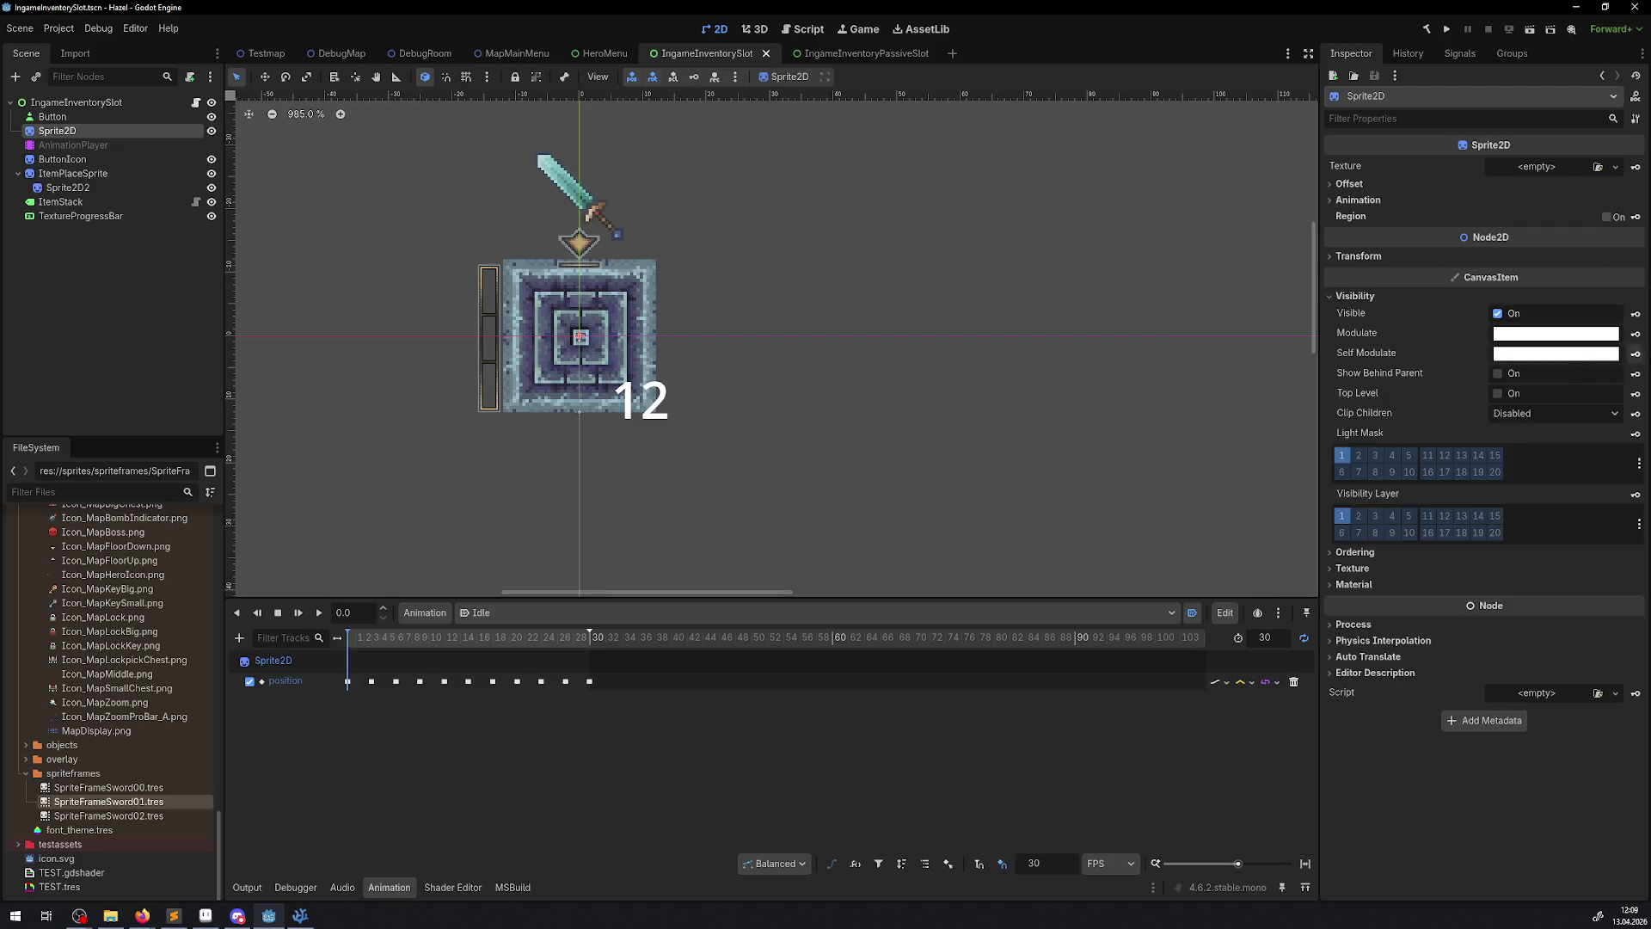
- Create a self_modulate track for Sprite2D and paste the copied keys onto it
click(1635, 353)
click(770, 504)
right_click(388, 702)
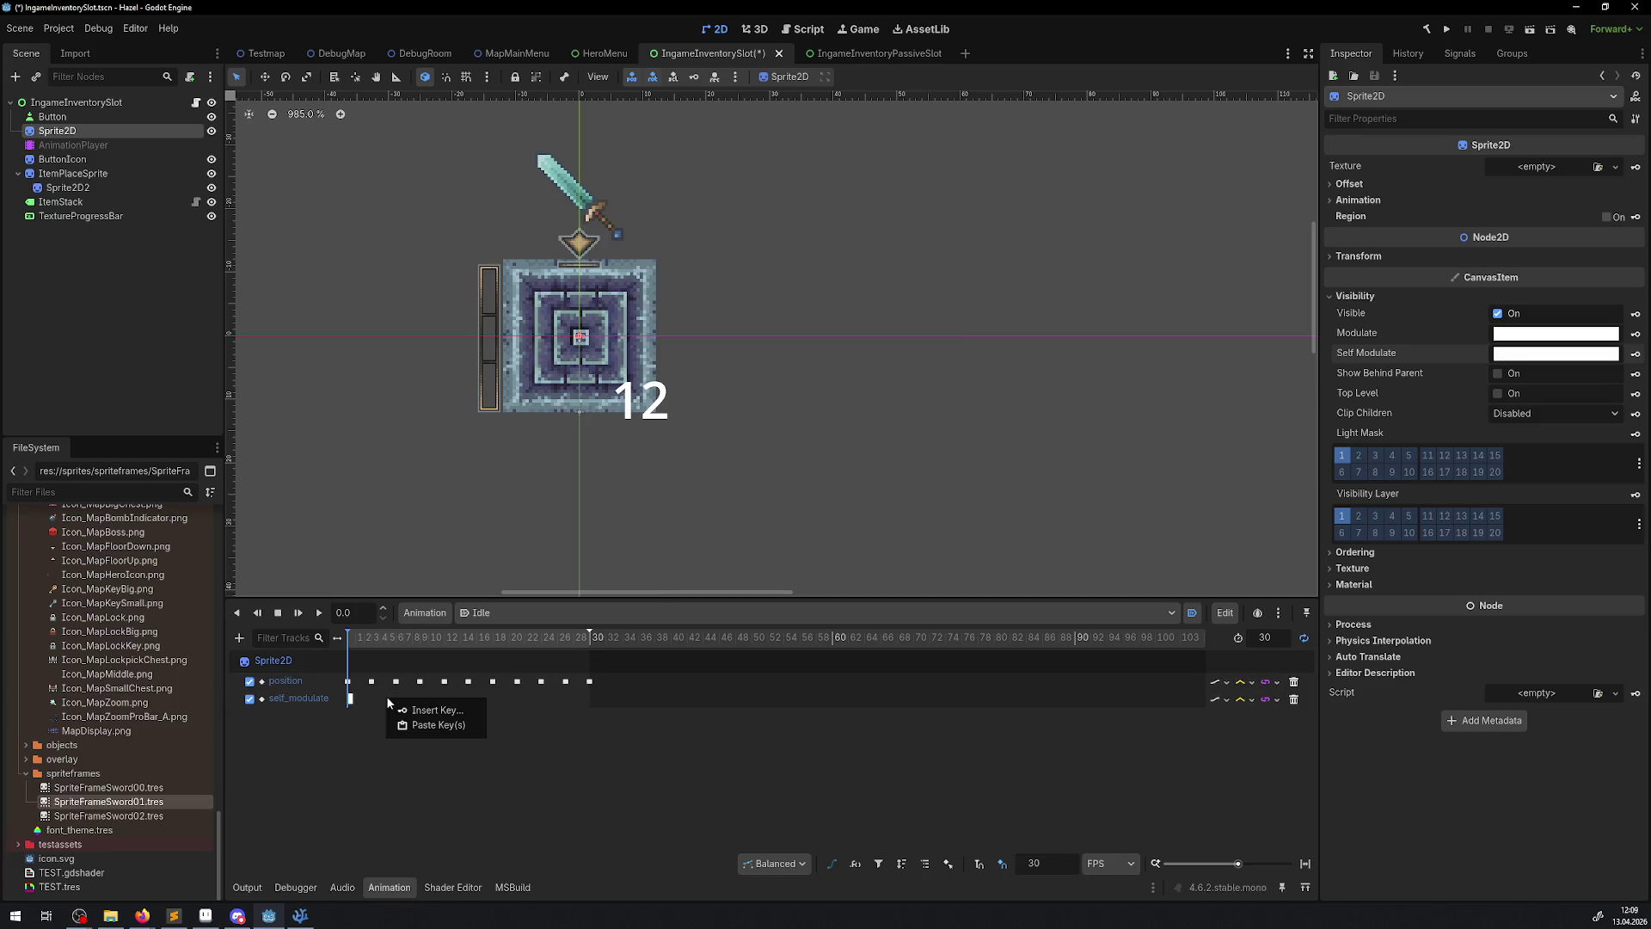
click(430, 710)
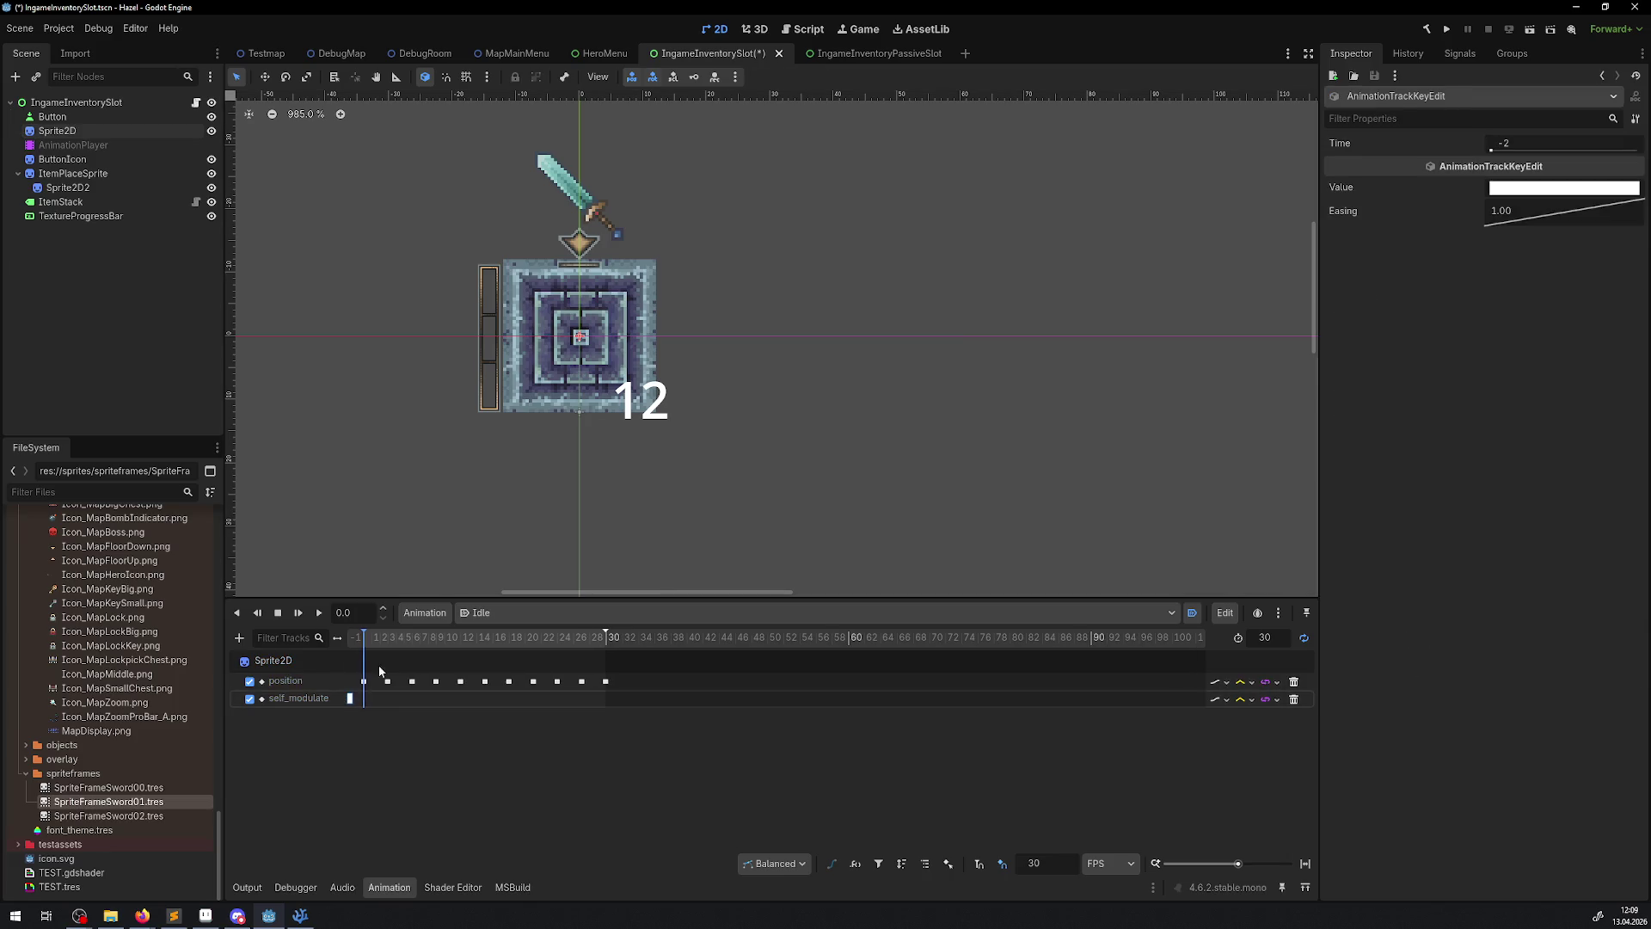
key(Delete)
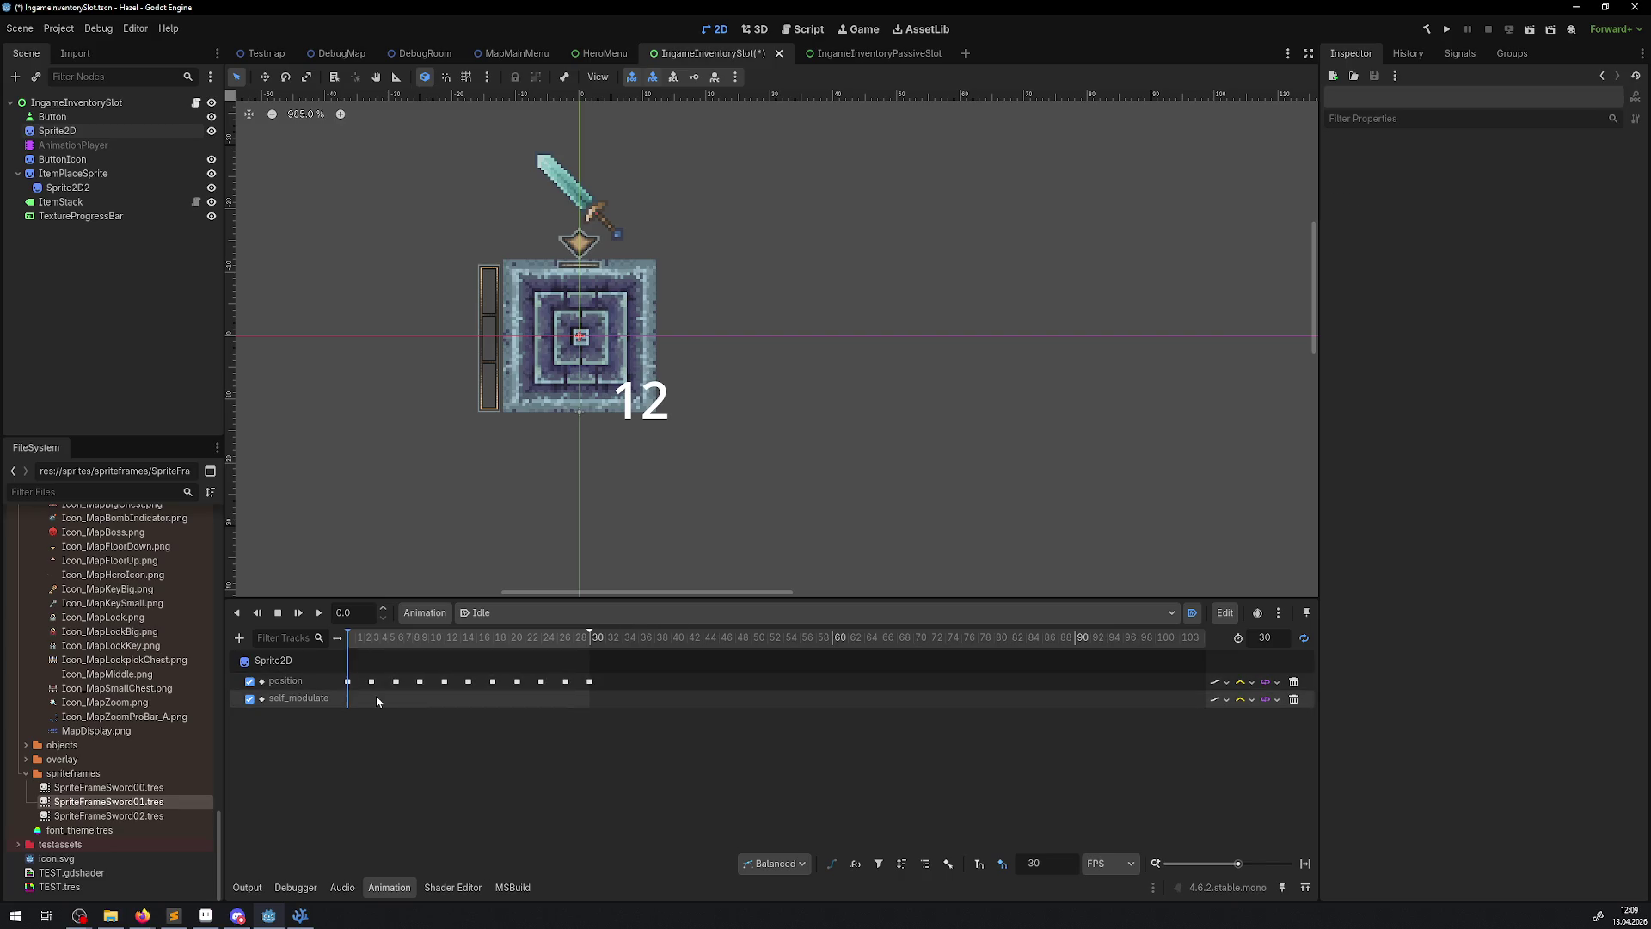
right_click(379, 700)
click(407, 723)
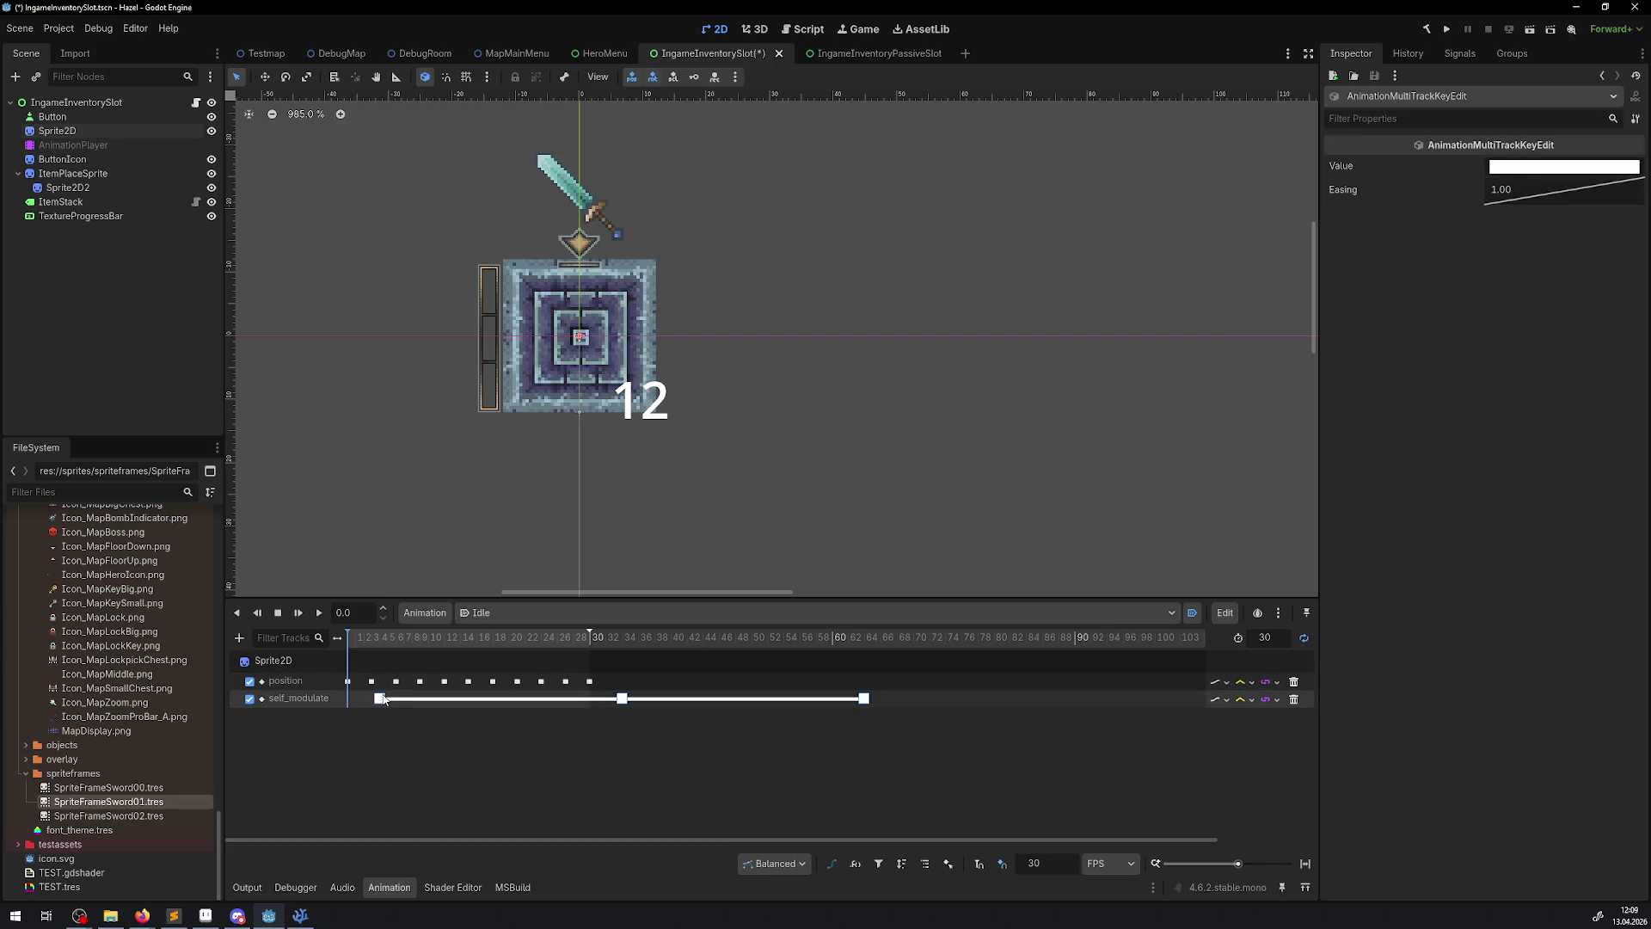
- Set the Idle length to 60 frames and shift the self_modulate keys to start at frame 0
drag(1241, 643, 1204, 644)
click(1276, 640)
text(60)
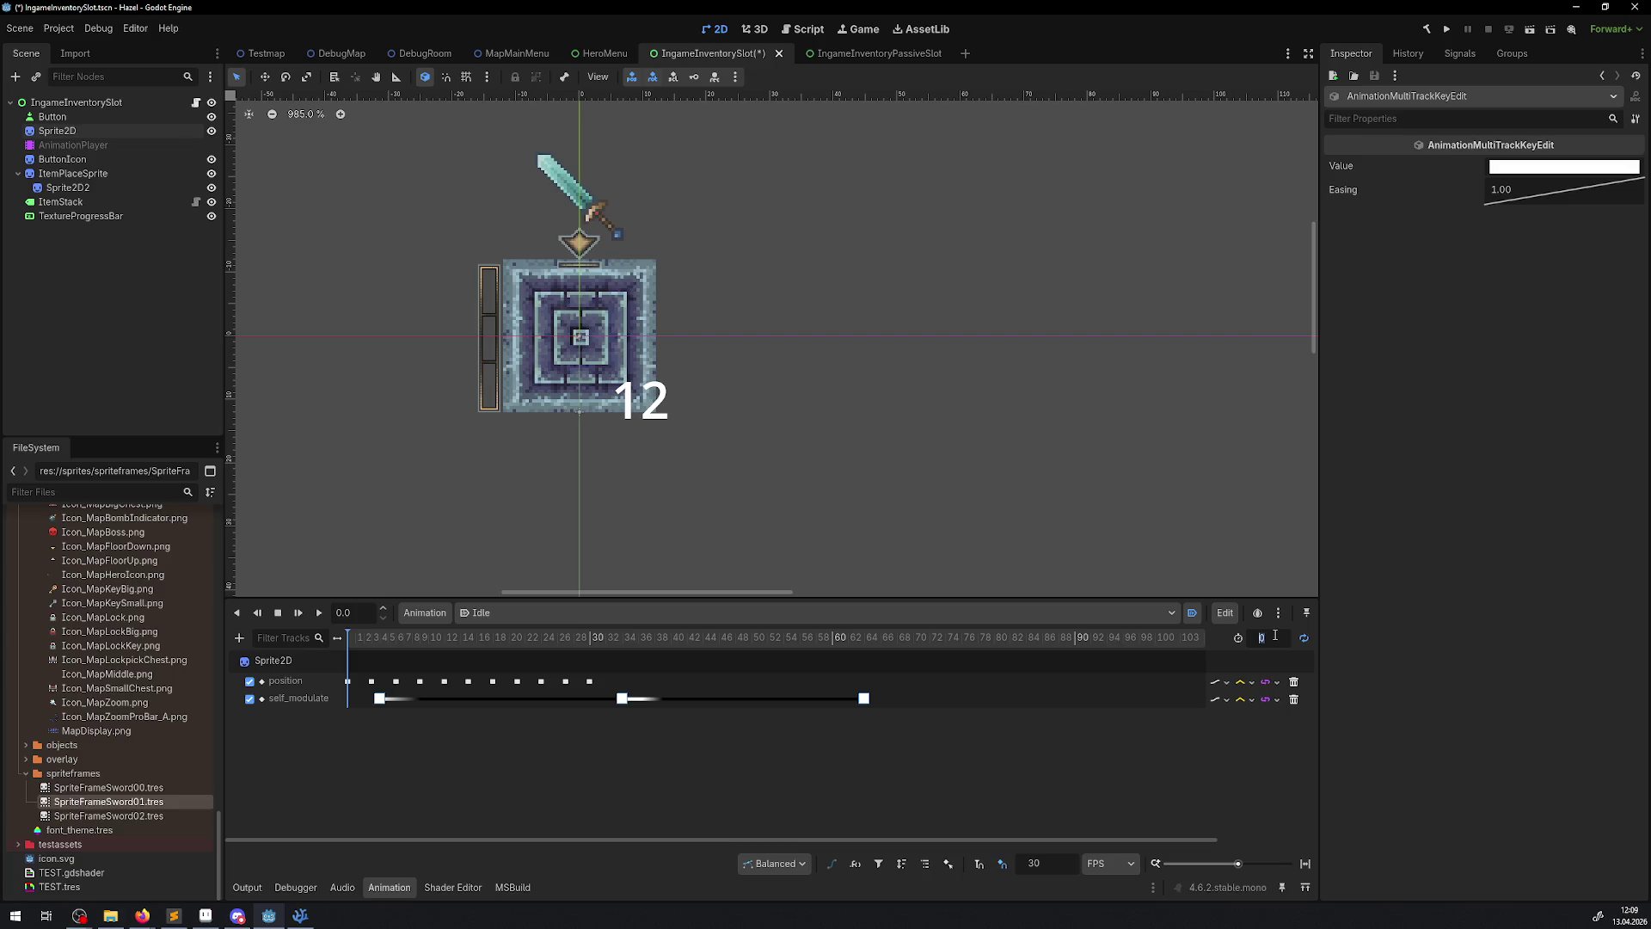
key(Return)
drag(379, 699, 351, 699)
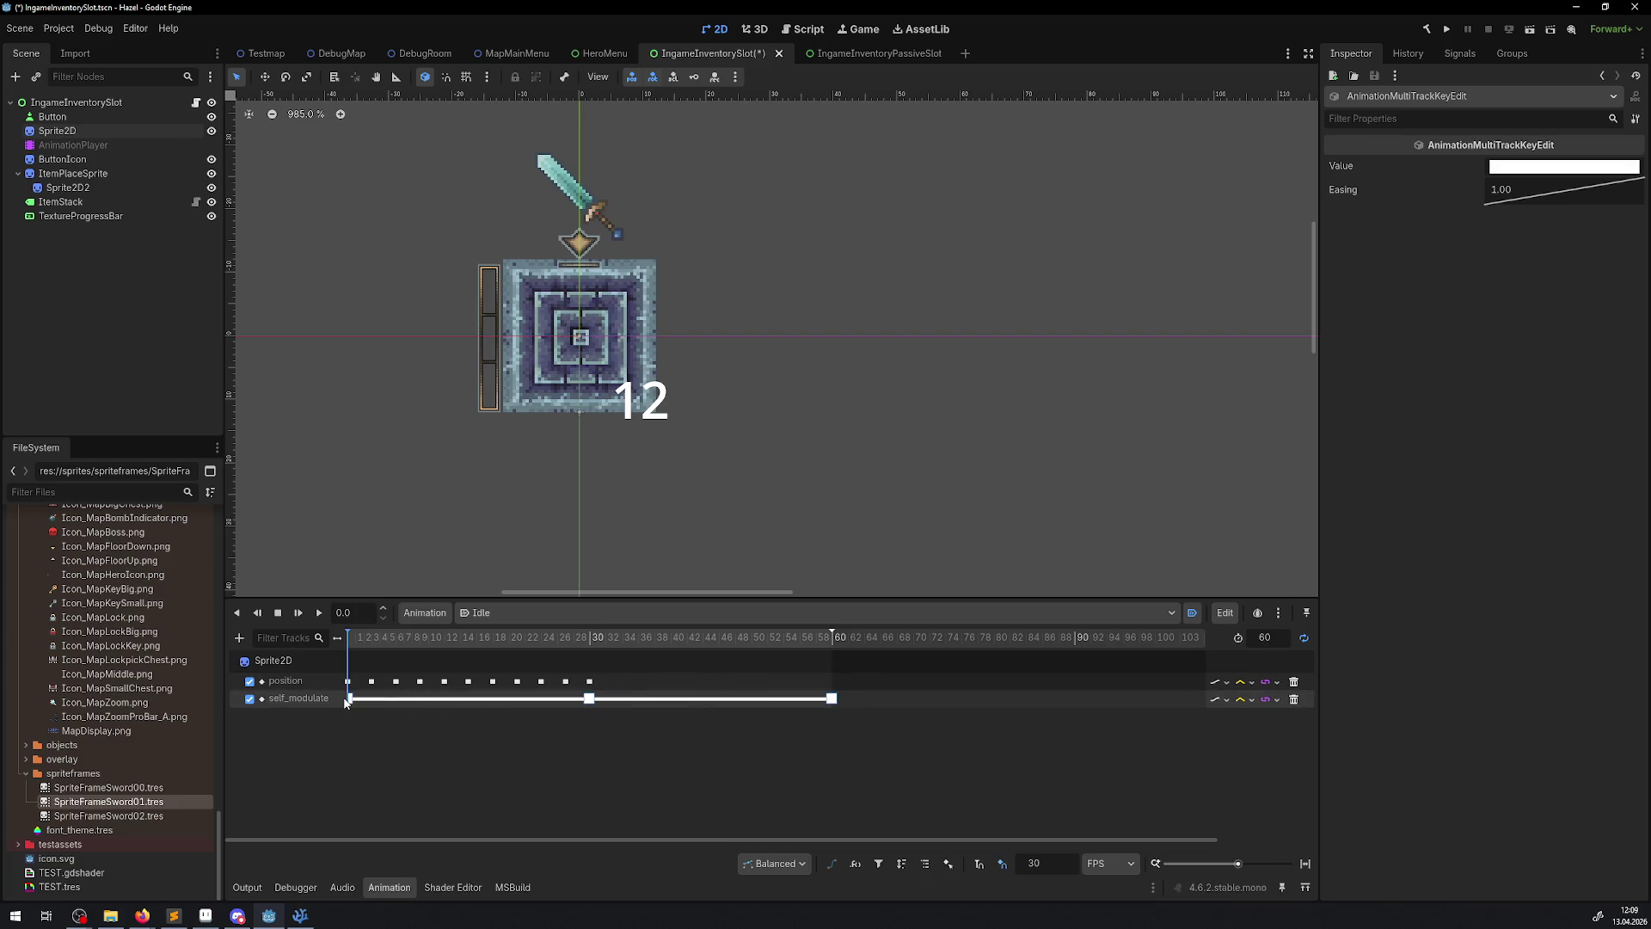
- Move position keys to frames 60 and 30, giving frame 30 a y offset of -3
drag(590, 681, 832, 686)
click(565, 681)
drag(565, 681, 589, 686)
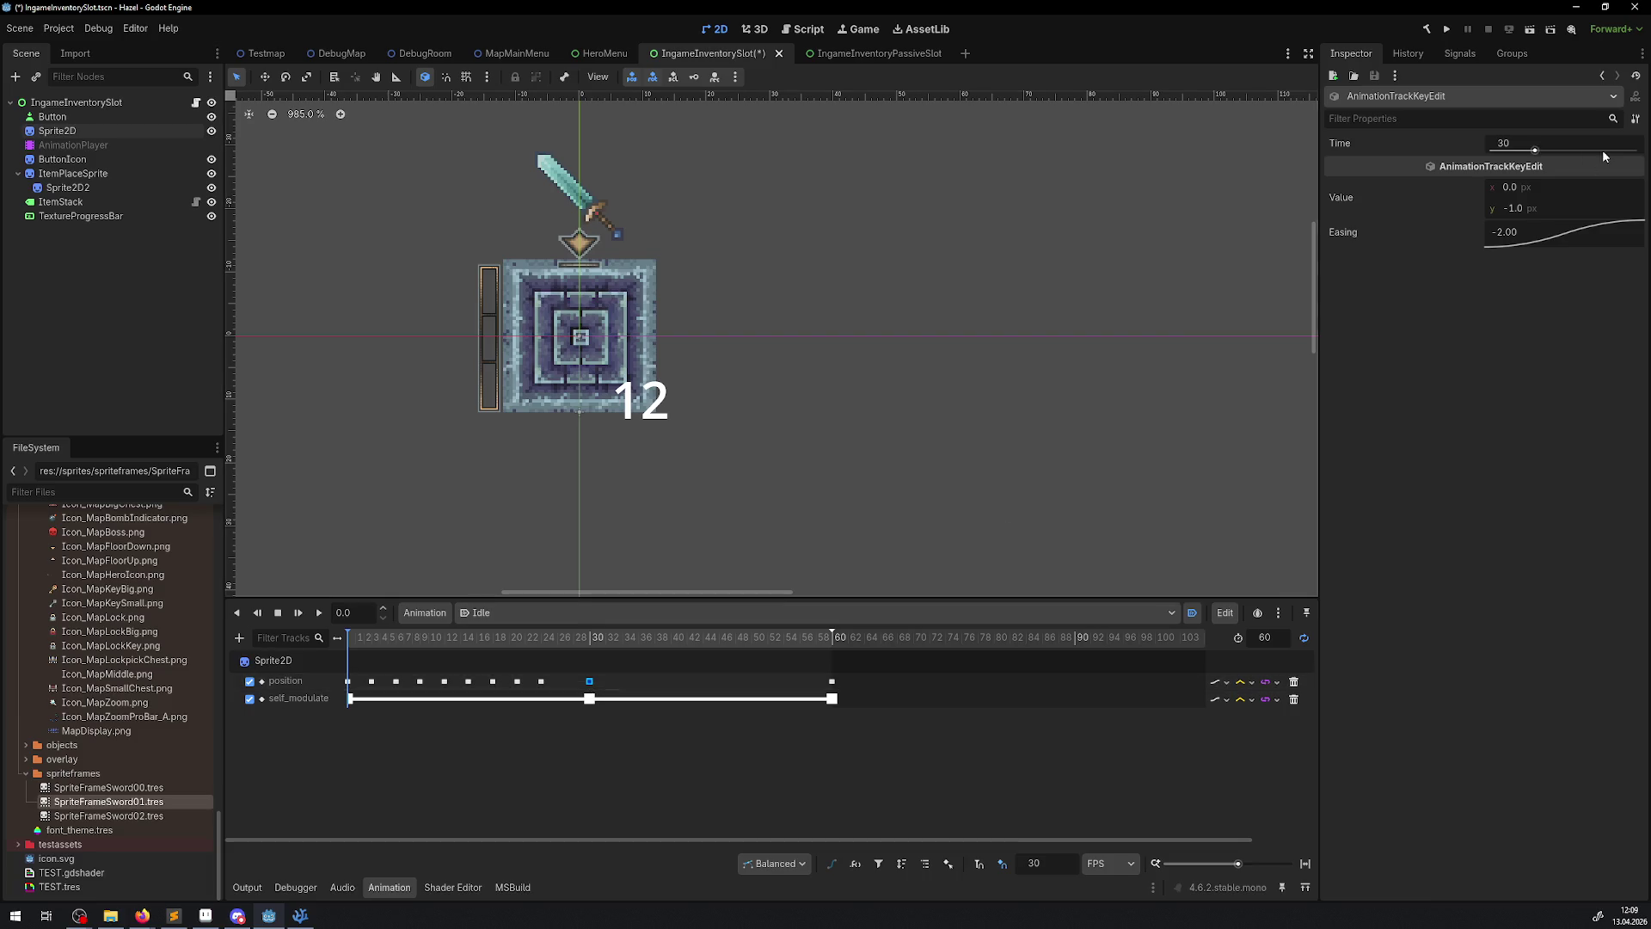
click(1525, 209)
text(-3)
key(Return)
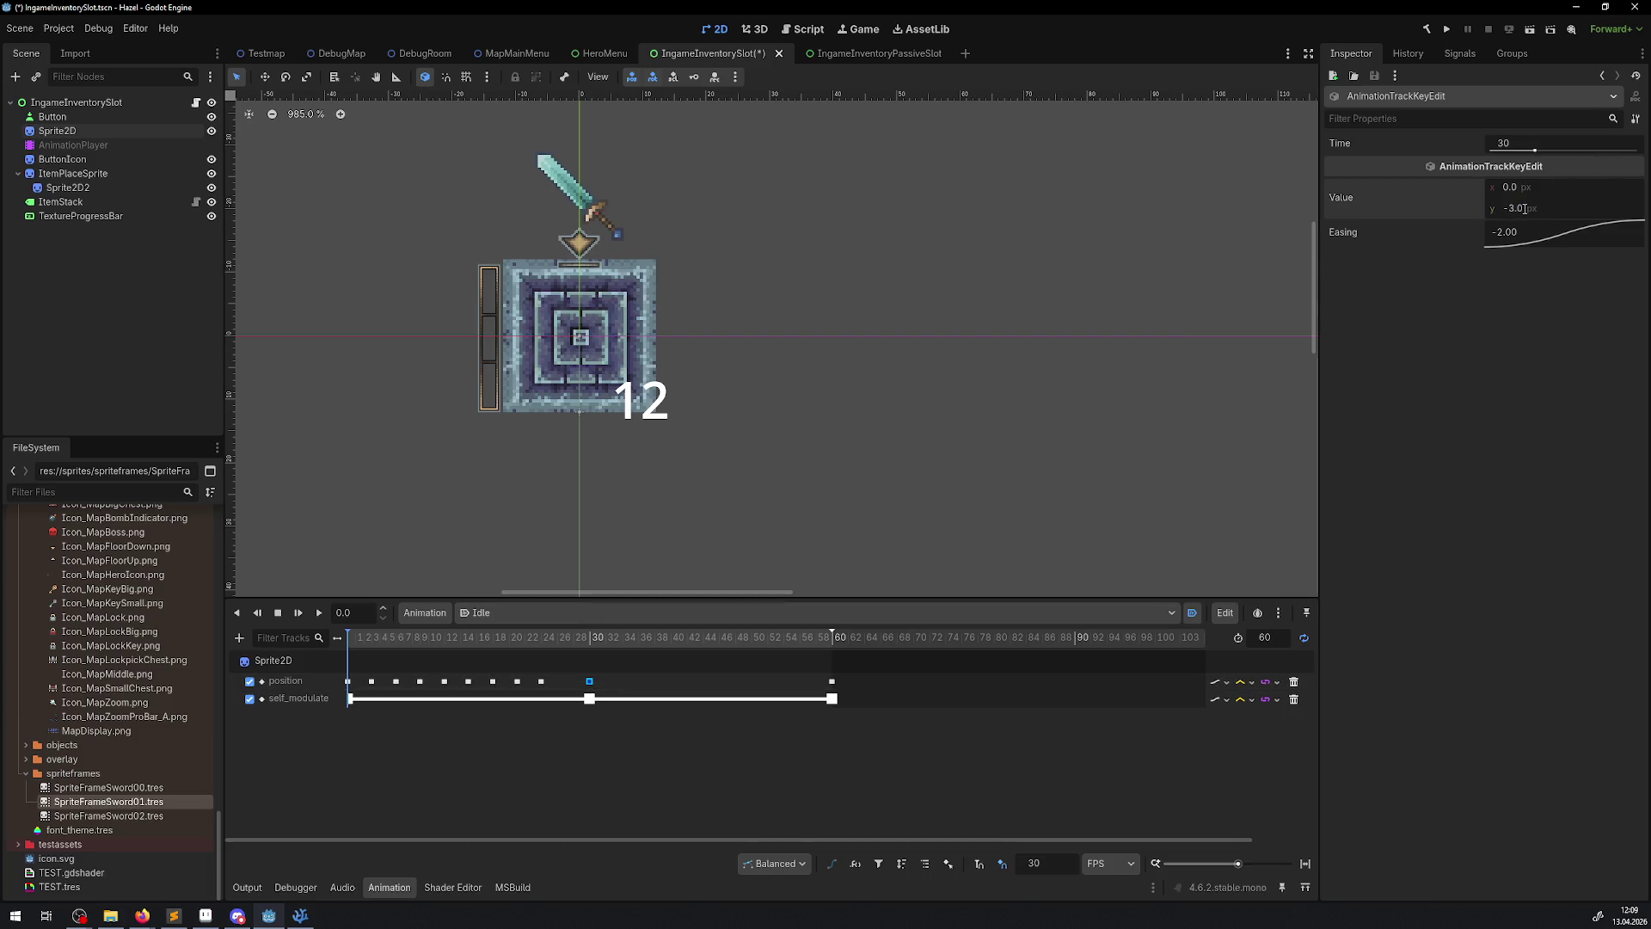
- Move a position key to frame 0 and delete the extra position keys between frames 0 and 30
mouse_move(541, 681)
mouse_down()
mouse_move(352, 684)
mouse_move(514, 681)
mouse_up()
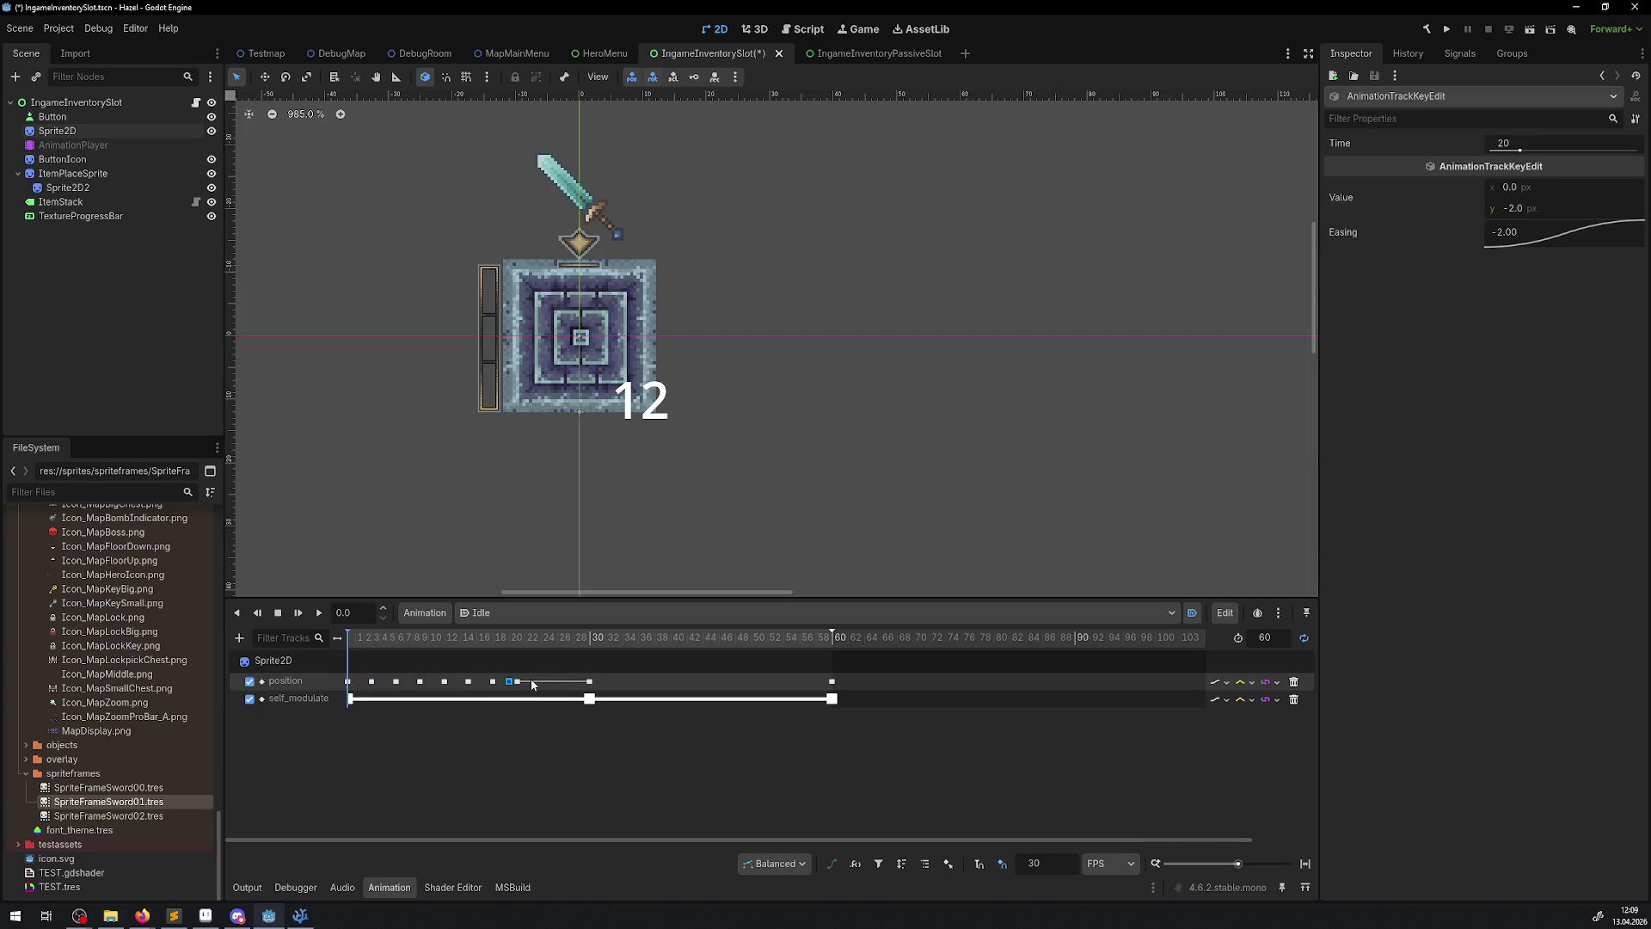
drag(369, 662, 553, 689)
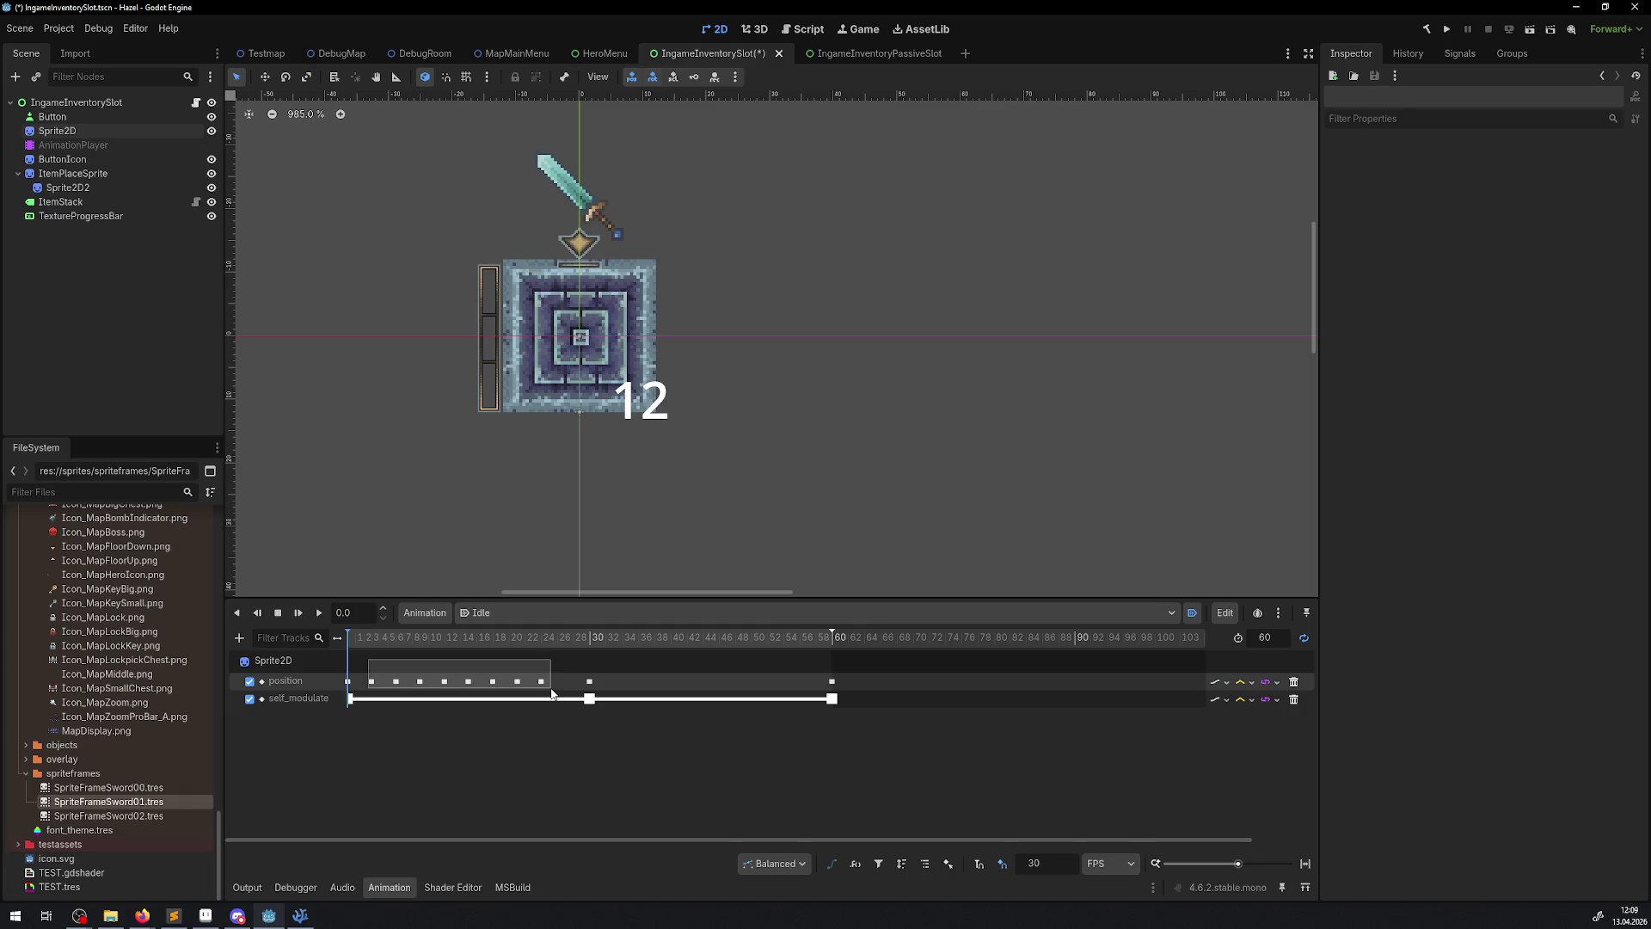
key(Delete)
click(589, 681)
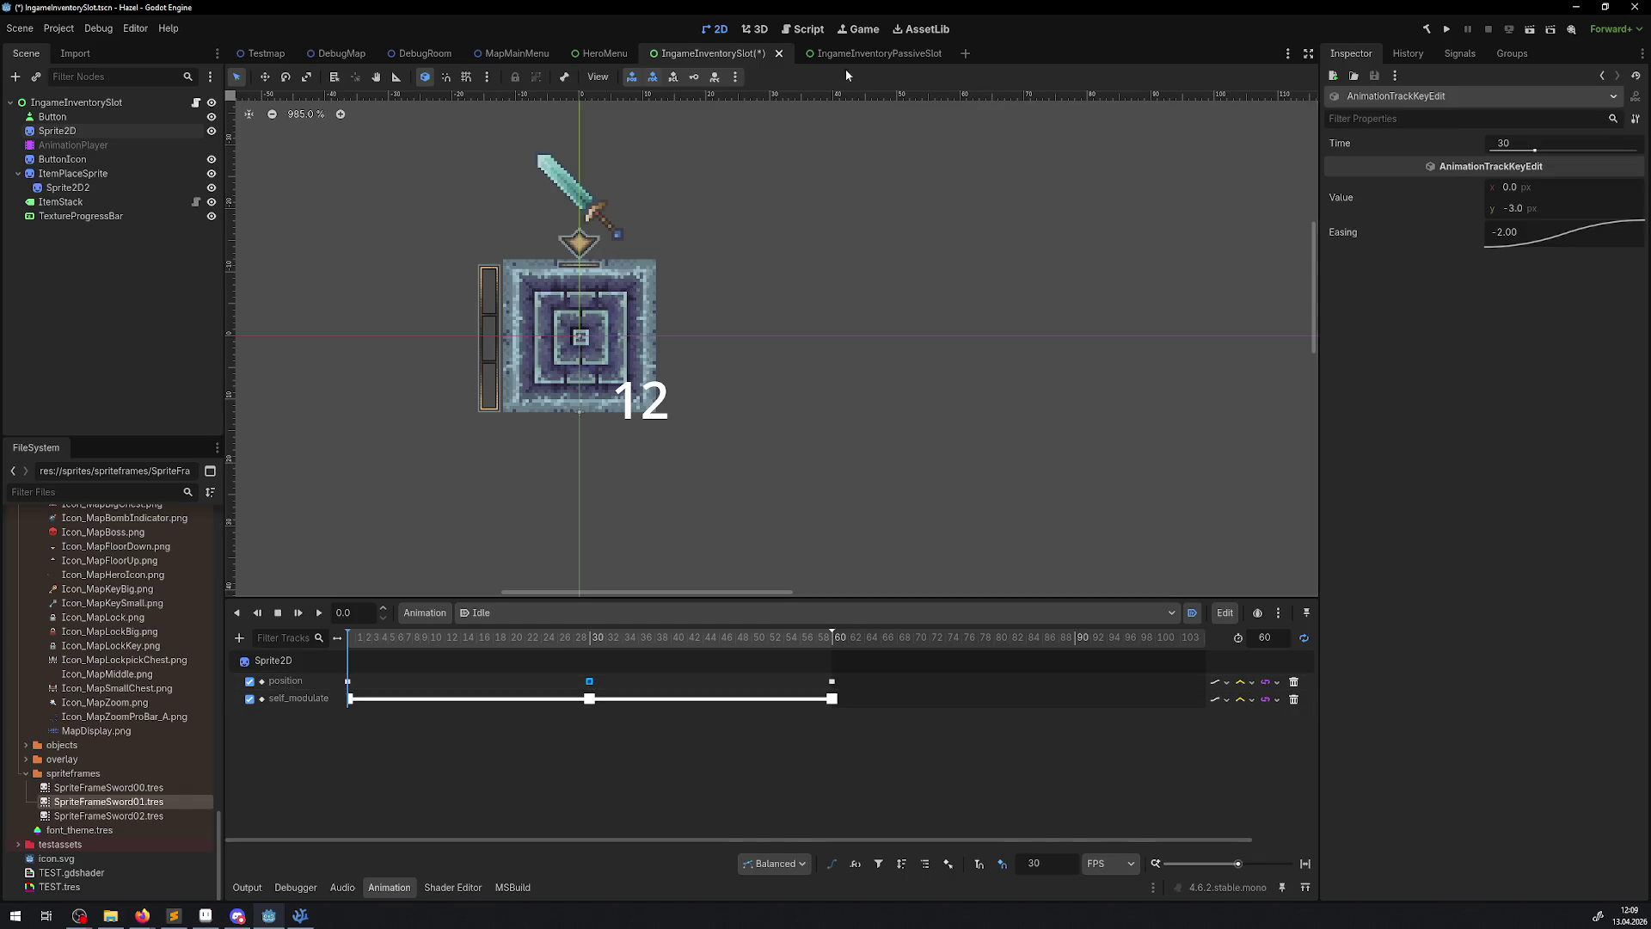
click(871, 54)
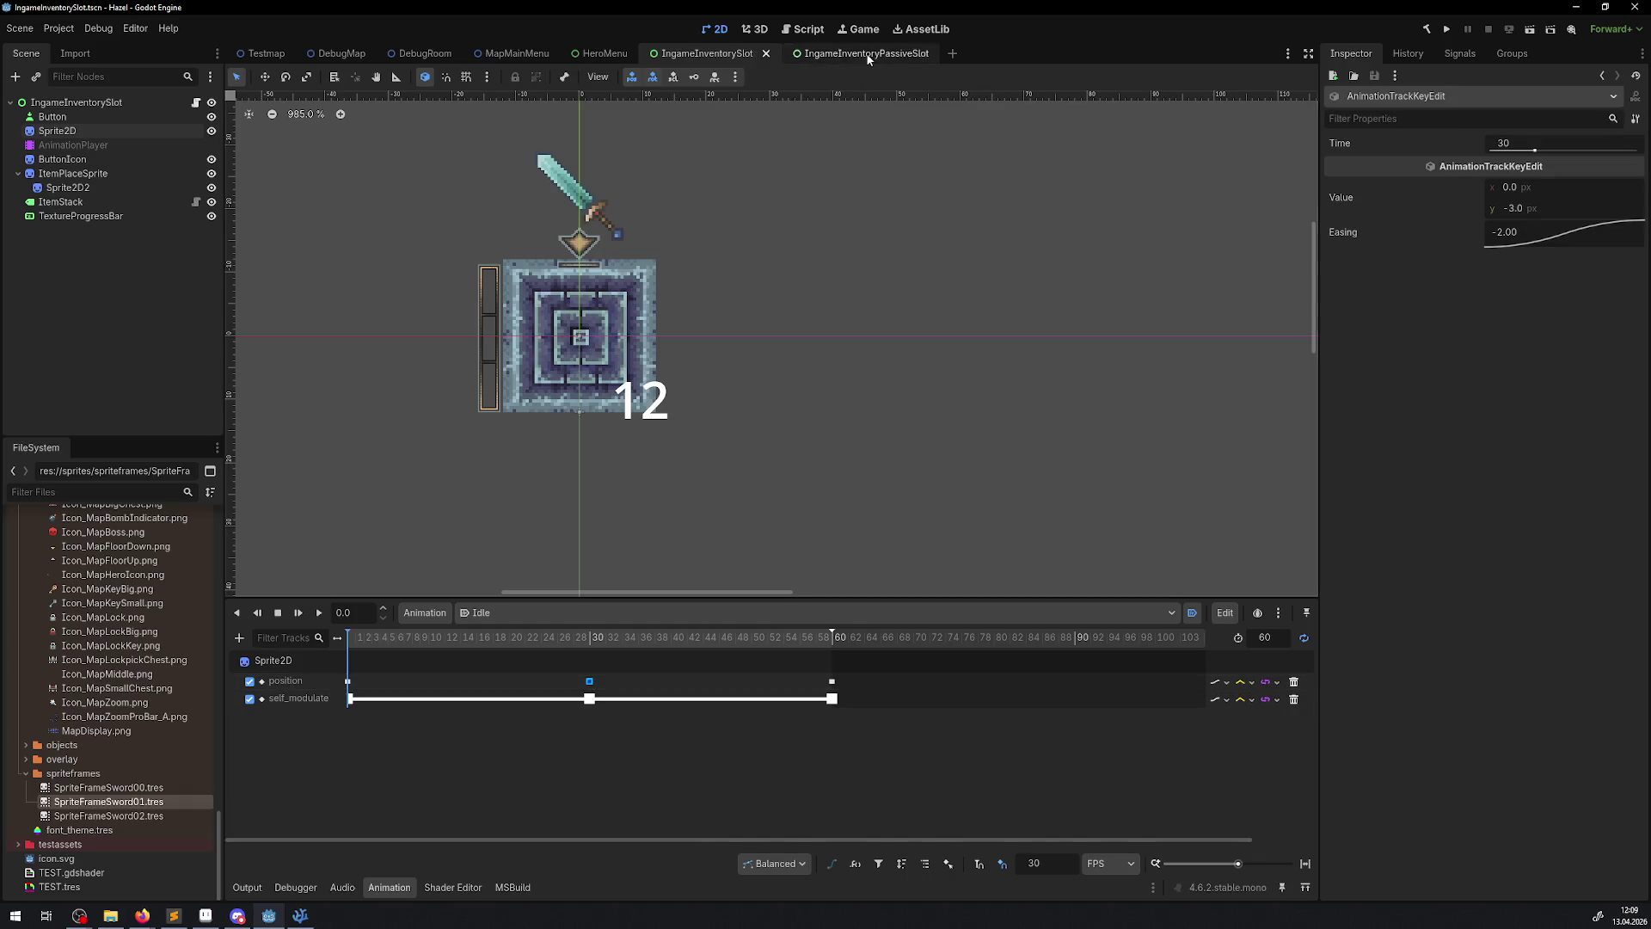
- Review the frame-0 position and self_modulate keys and save the IngameInventorySlot scene
click(590, 682)
click(707, 53)
key(ctrl+s)
click(350, 699)
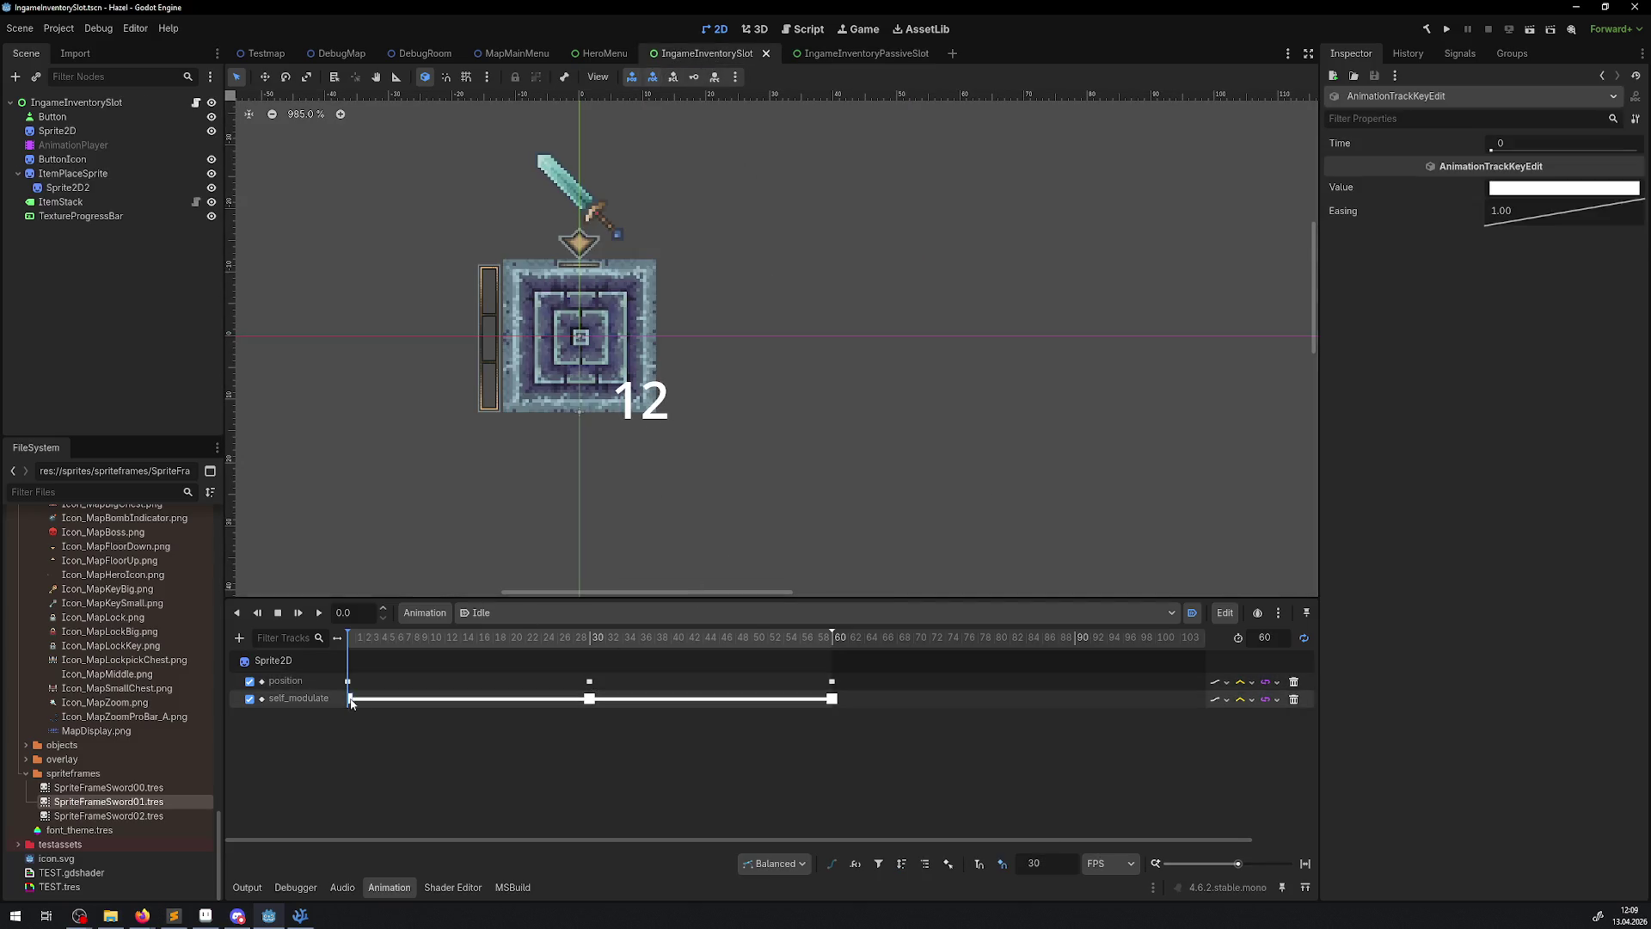
click(348, 681)
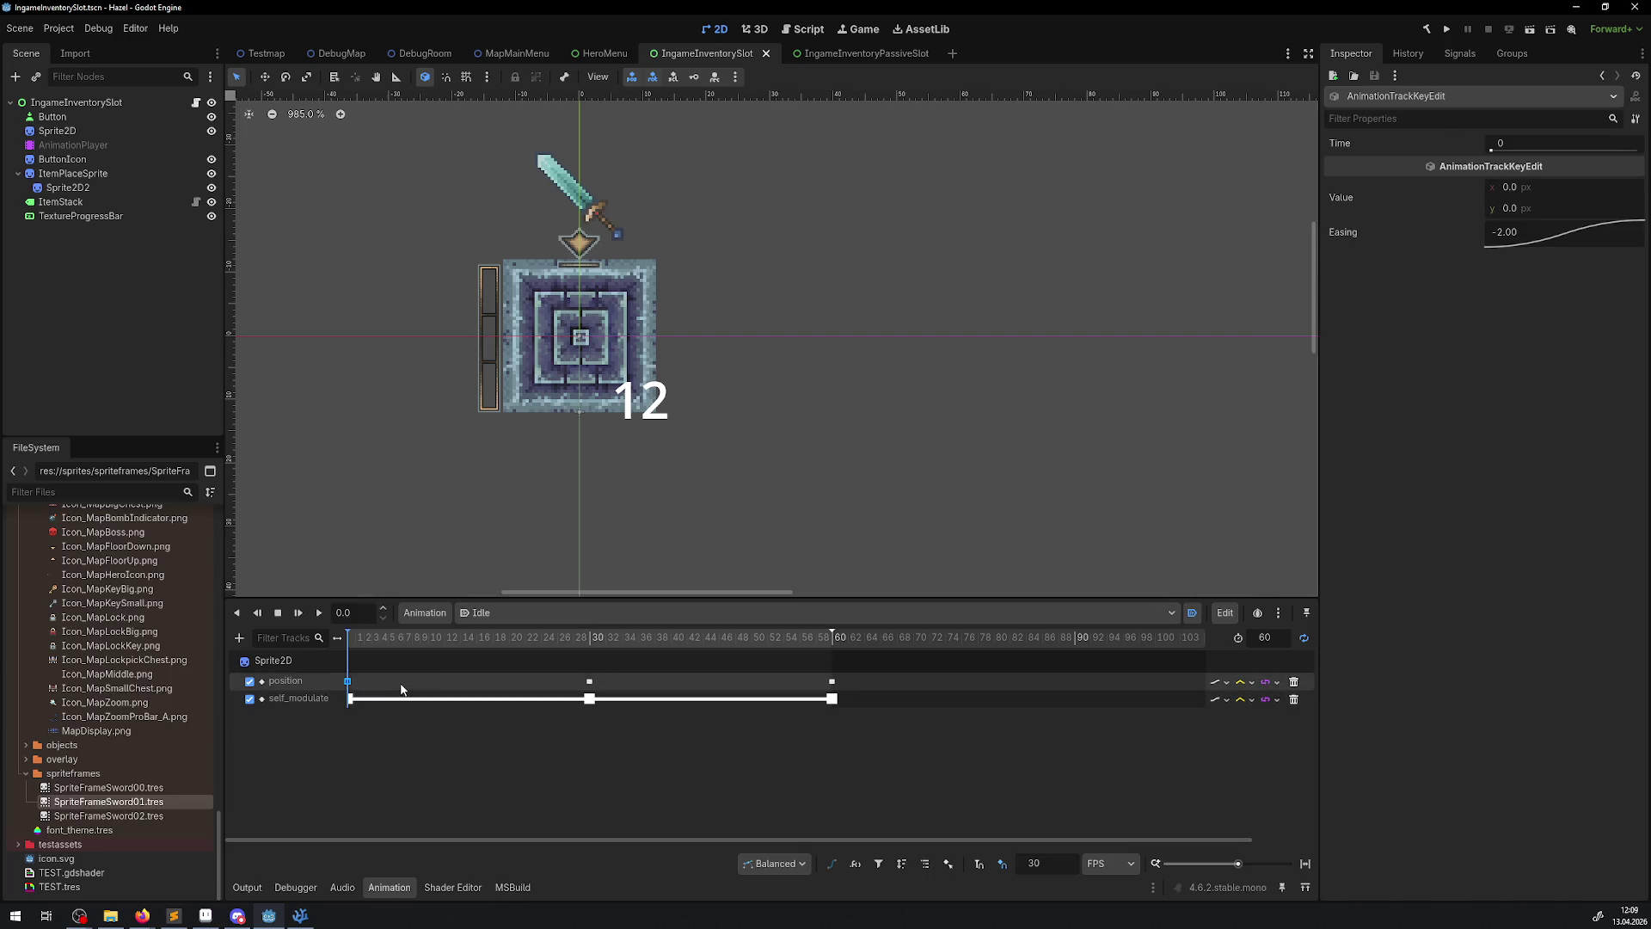
key(ctrl+s)
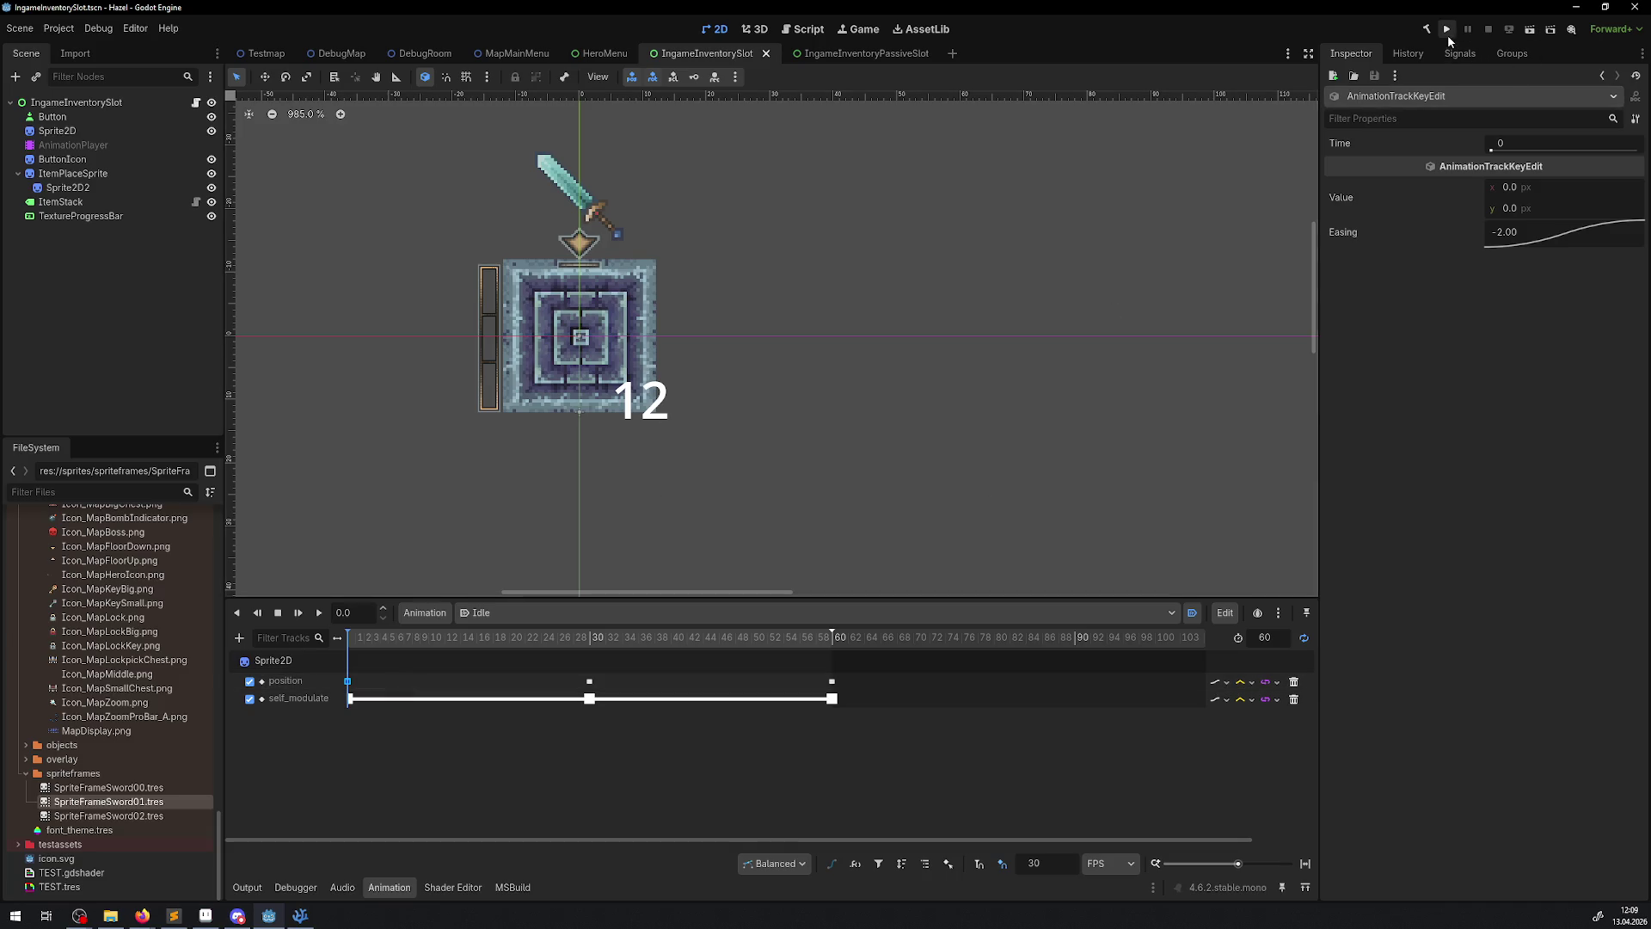
- Run the project, dismiss the build error, and jump to the first HeroMenu.cs error
click(1424, 31)
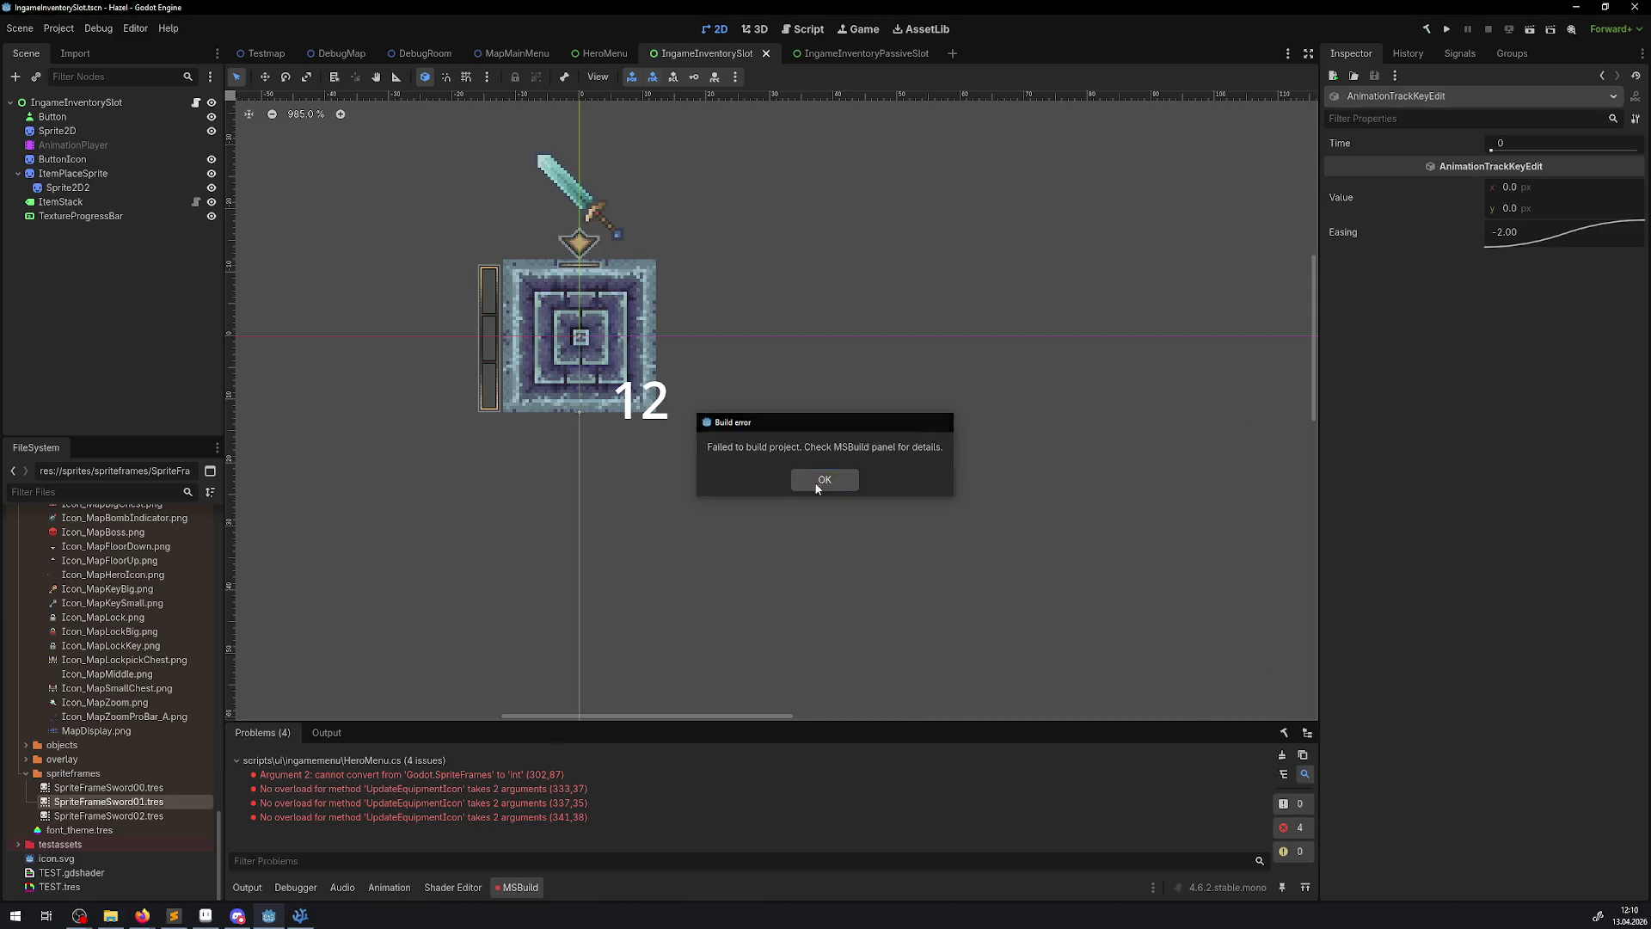
click(814, 482)
double_click(374, 775)
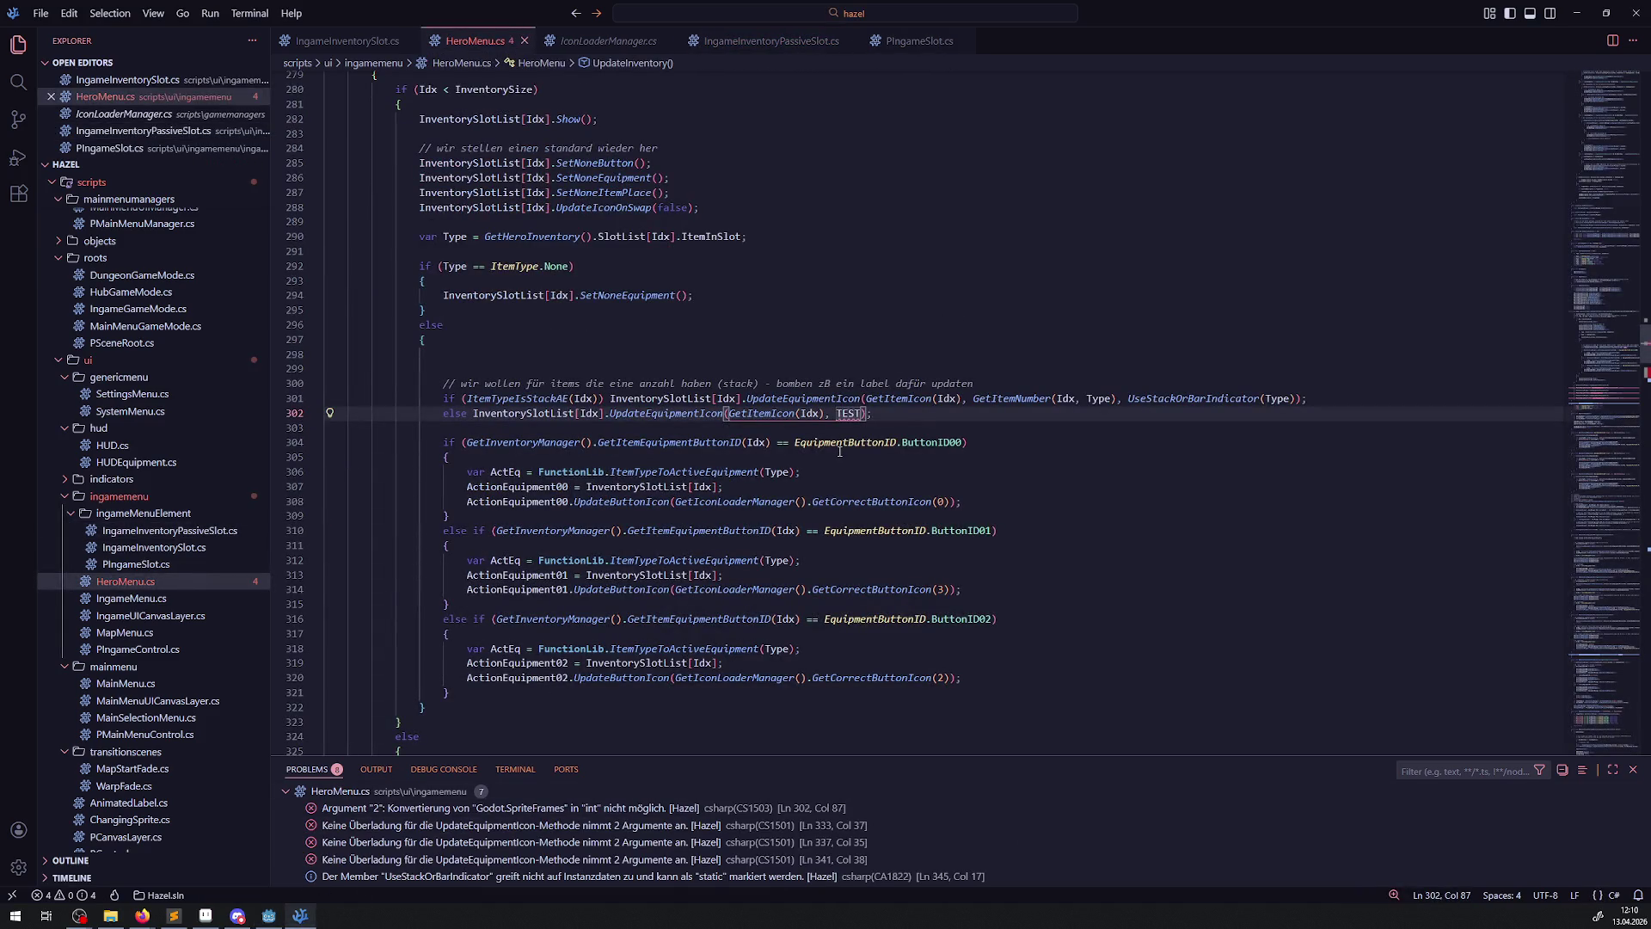
- Remove the stray TEST argument in HeroMenu.cs, save it, and rerun the game from Godot
key(ctrl+z)
key(ctrl+z)
key(ctrl+z)
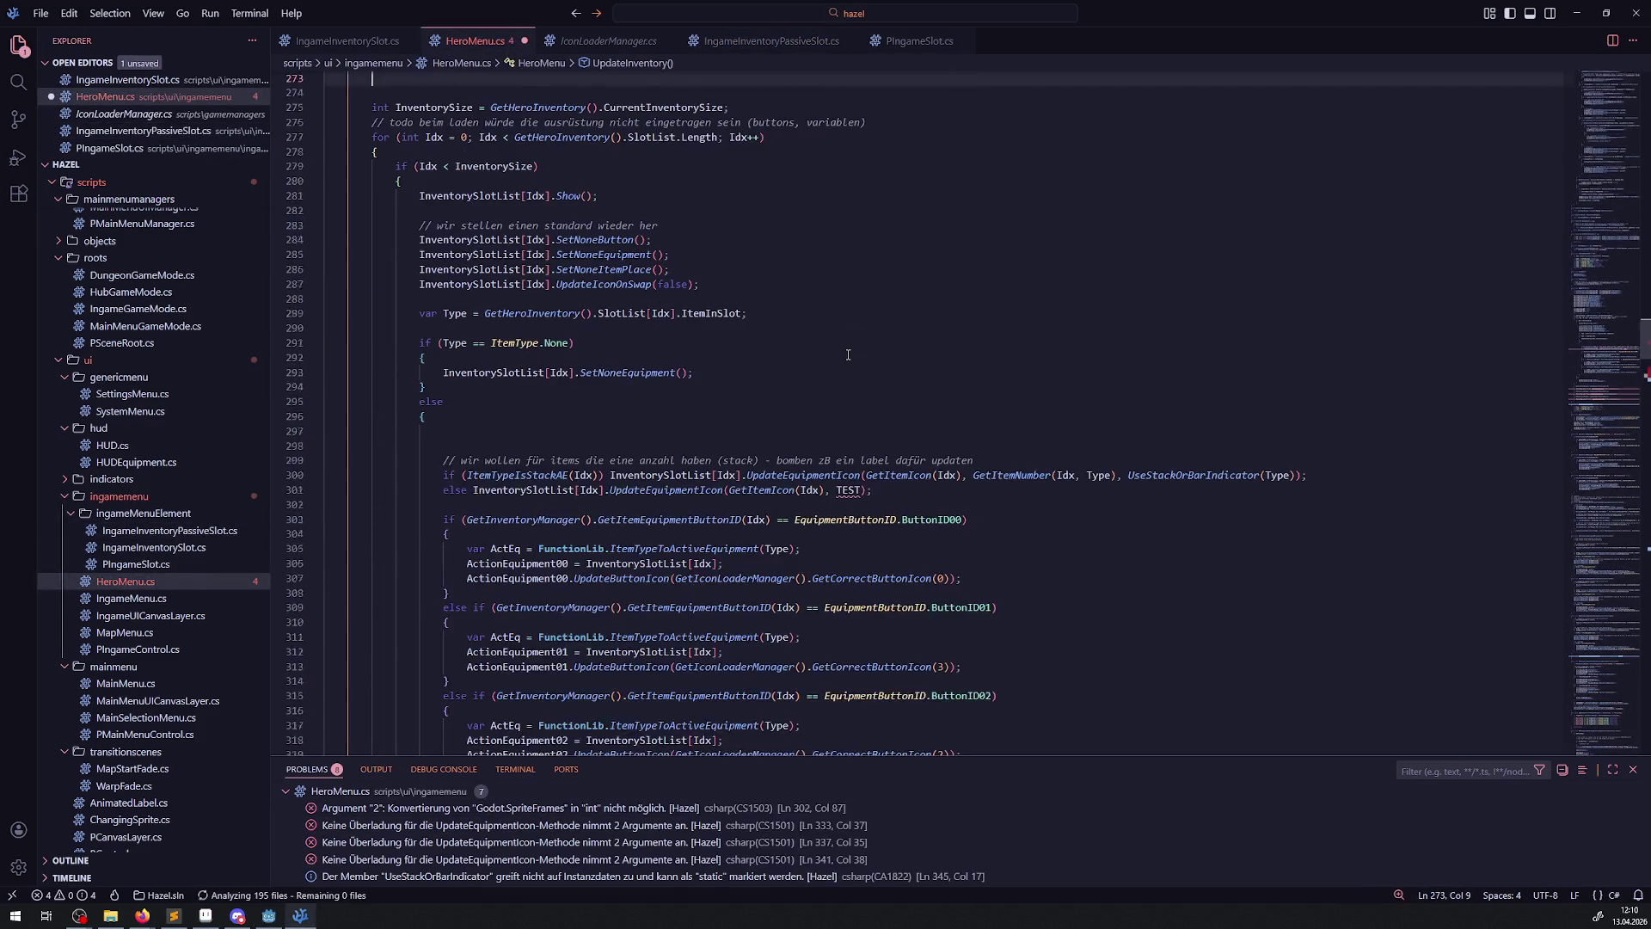
key(ctrl+s)
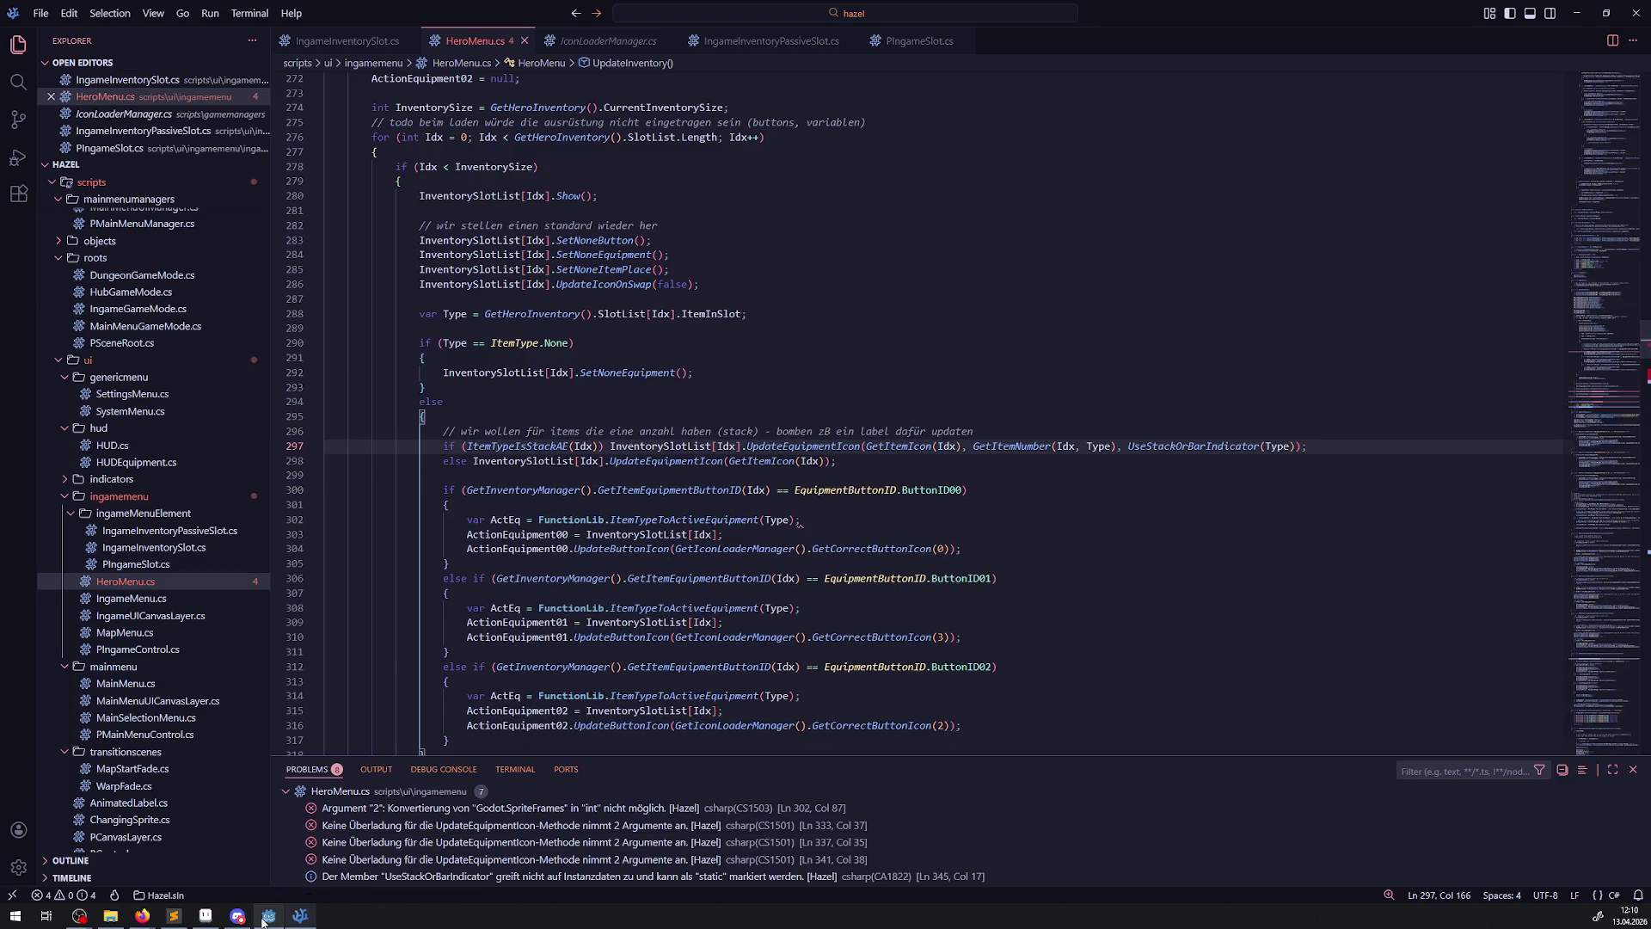
key(alt+Tab)
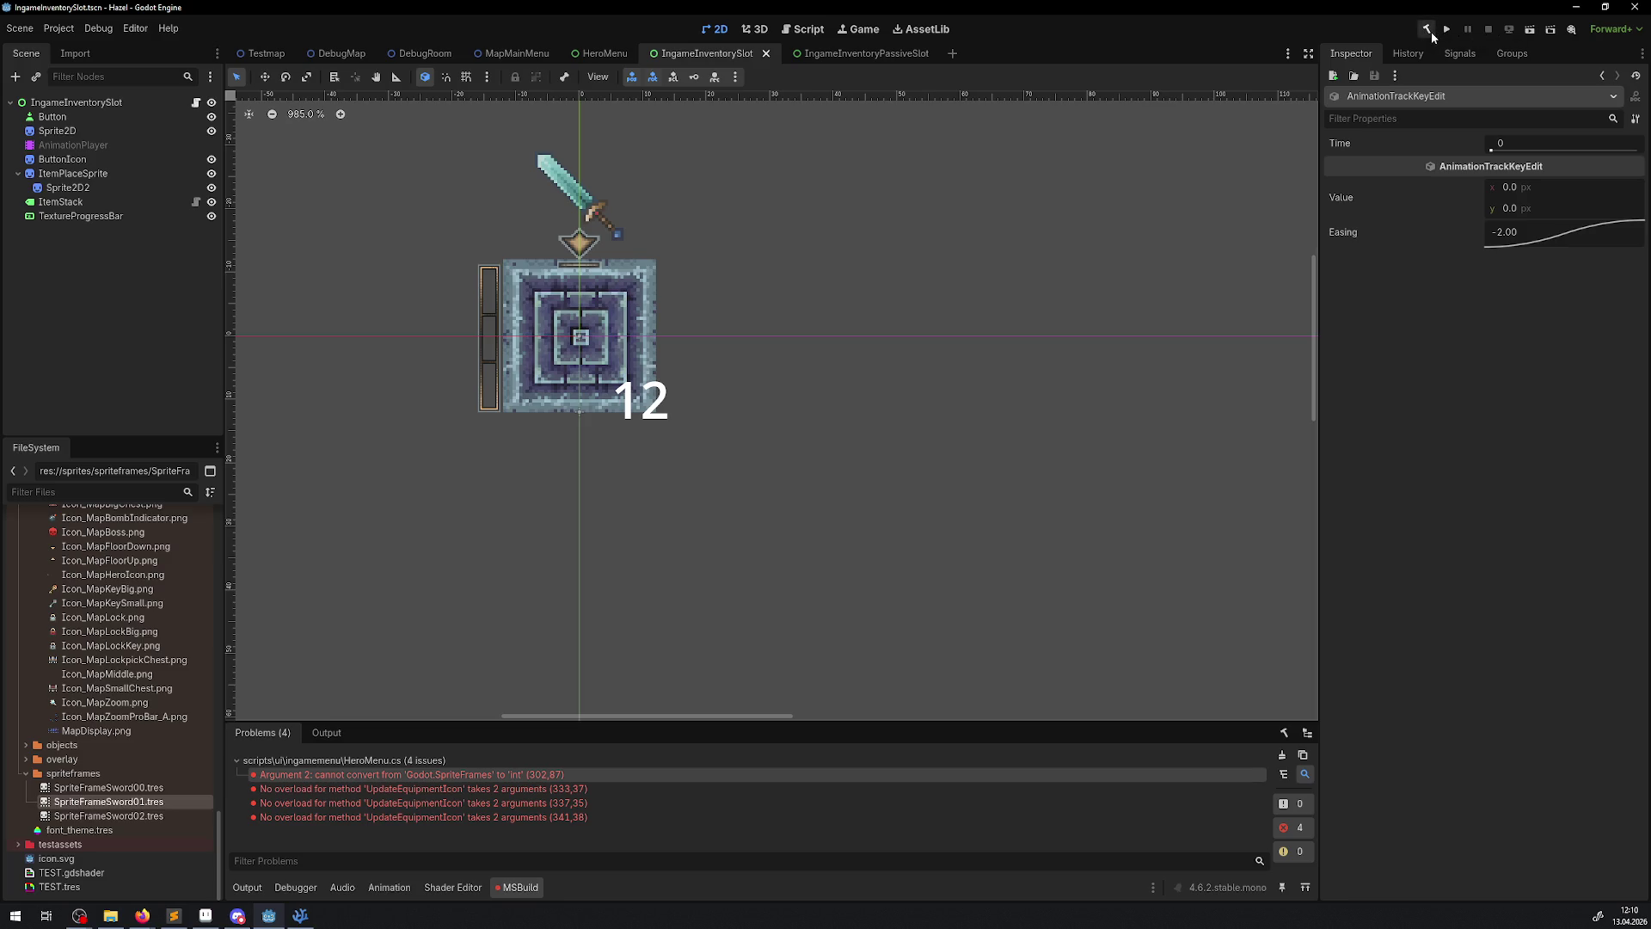
click(1428, 30)
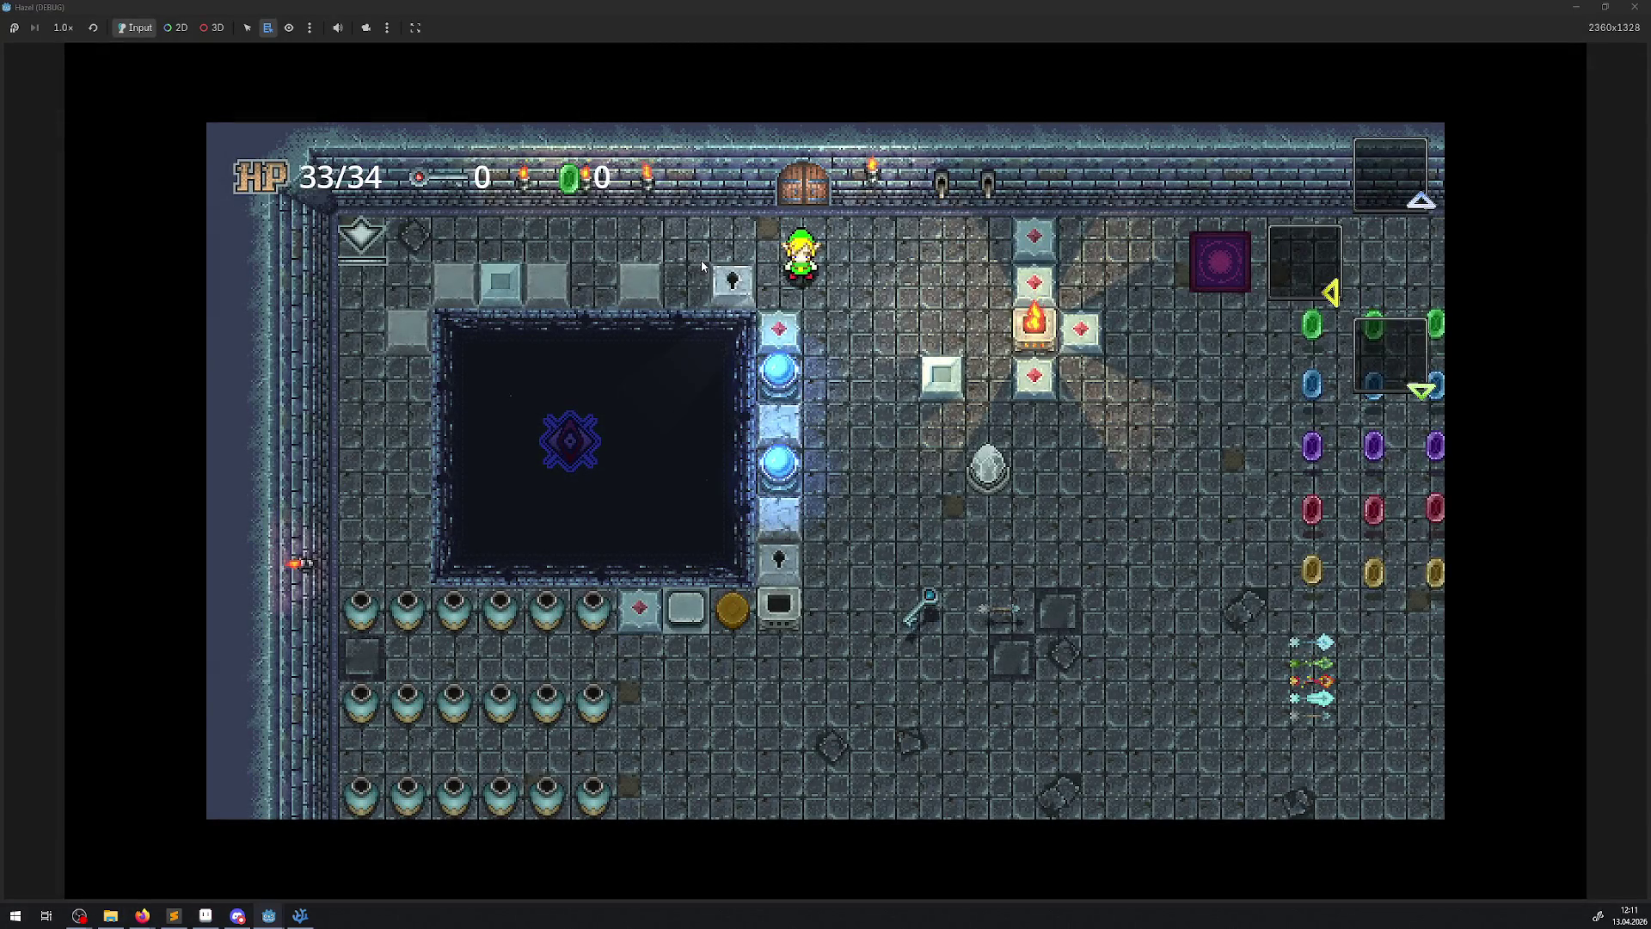
- Walk the hero down and right through the rupee rows to collect them
key(Down)
key(Right)
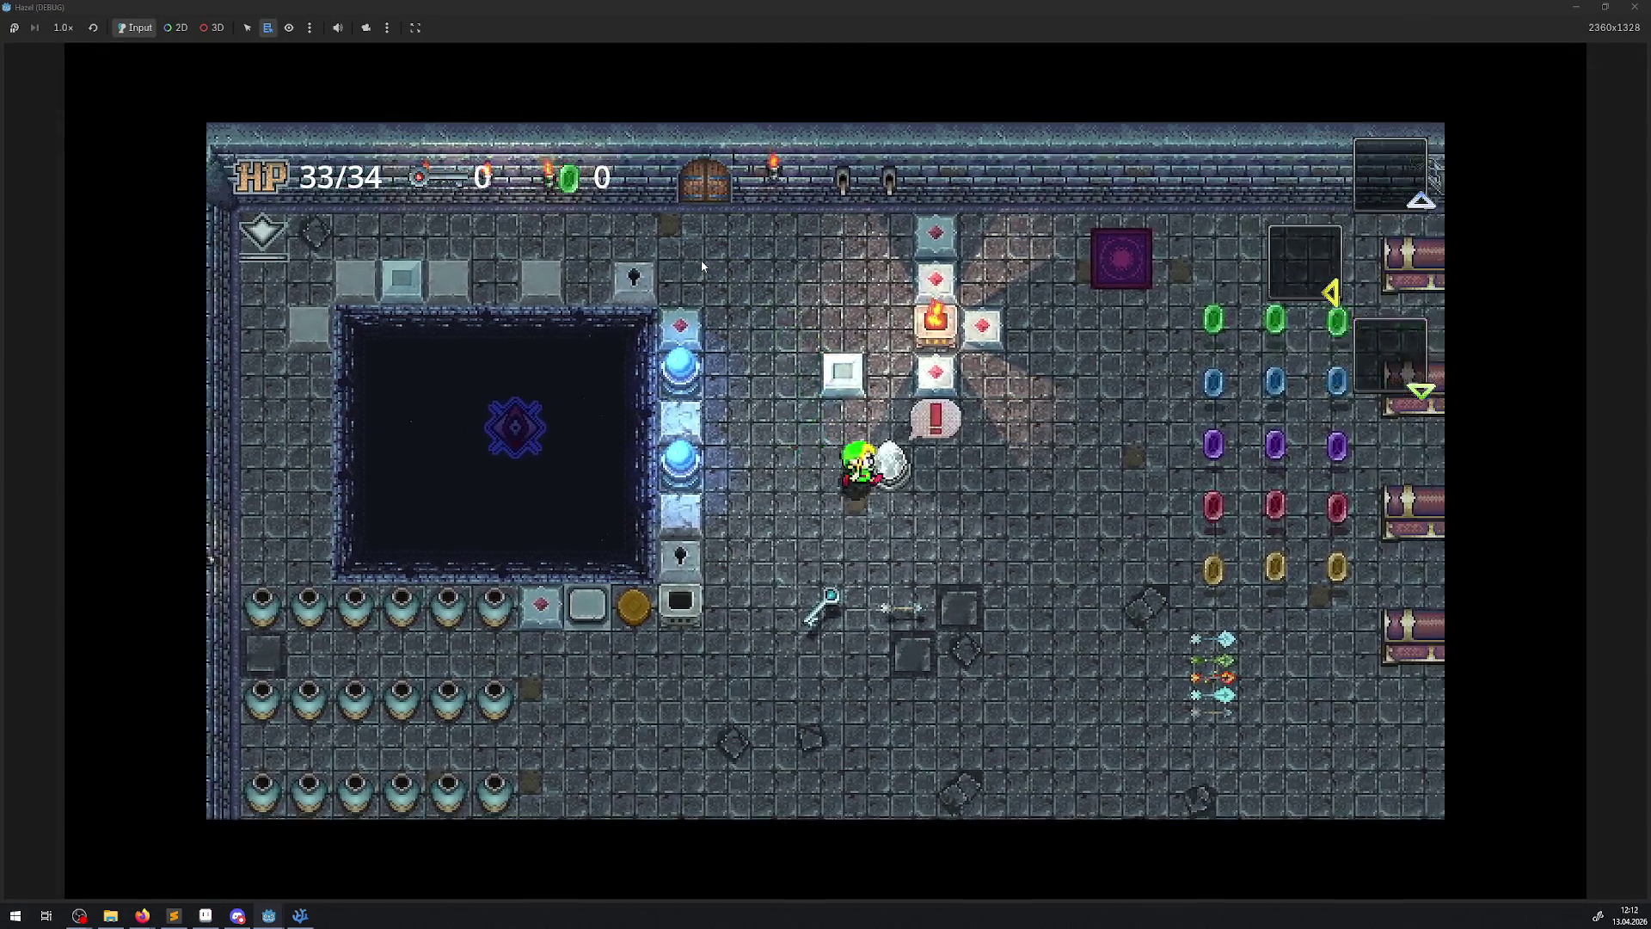
key(Right)
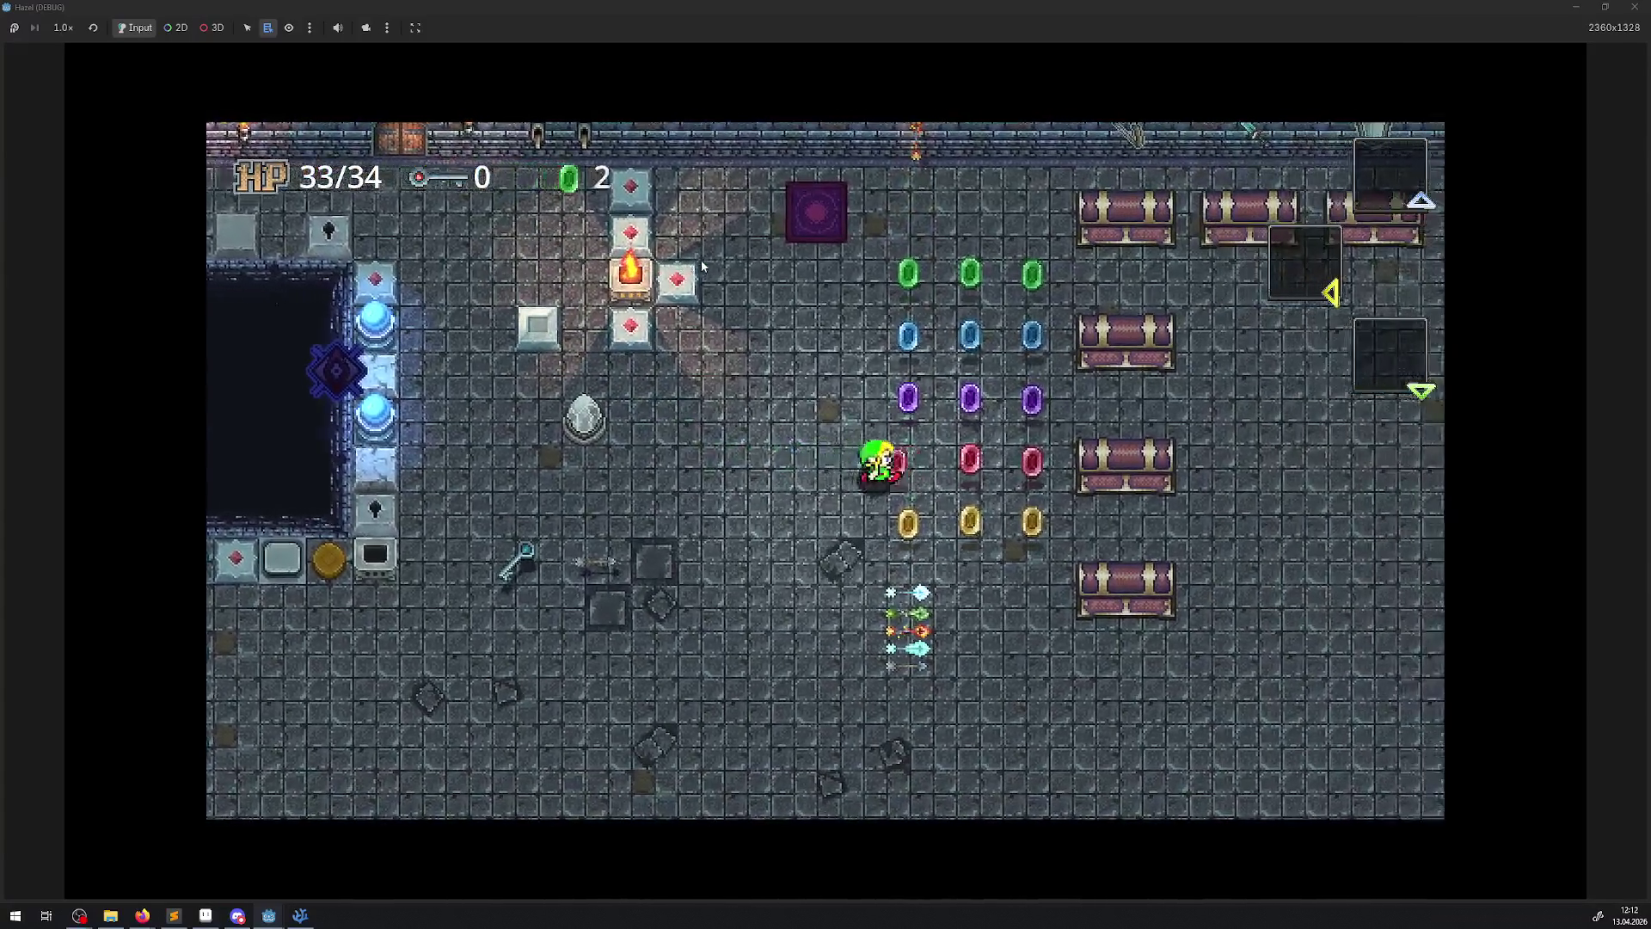
key(Right)
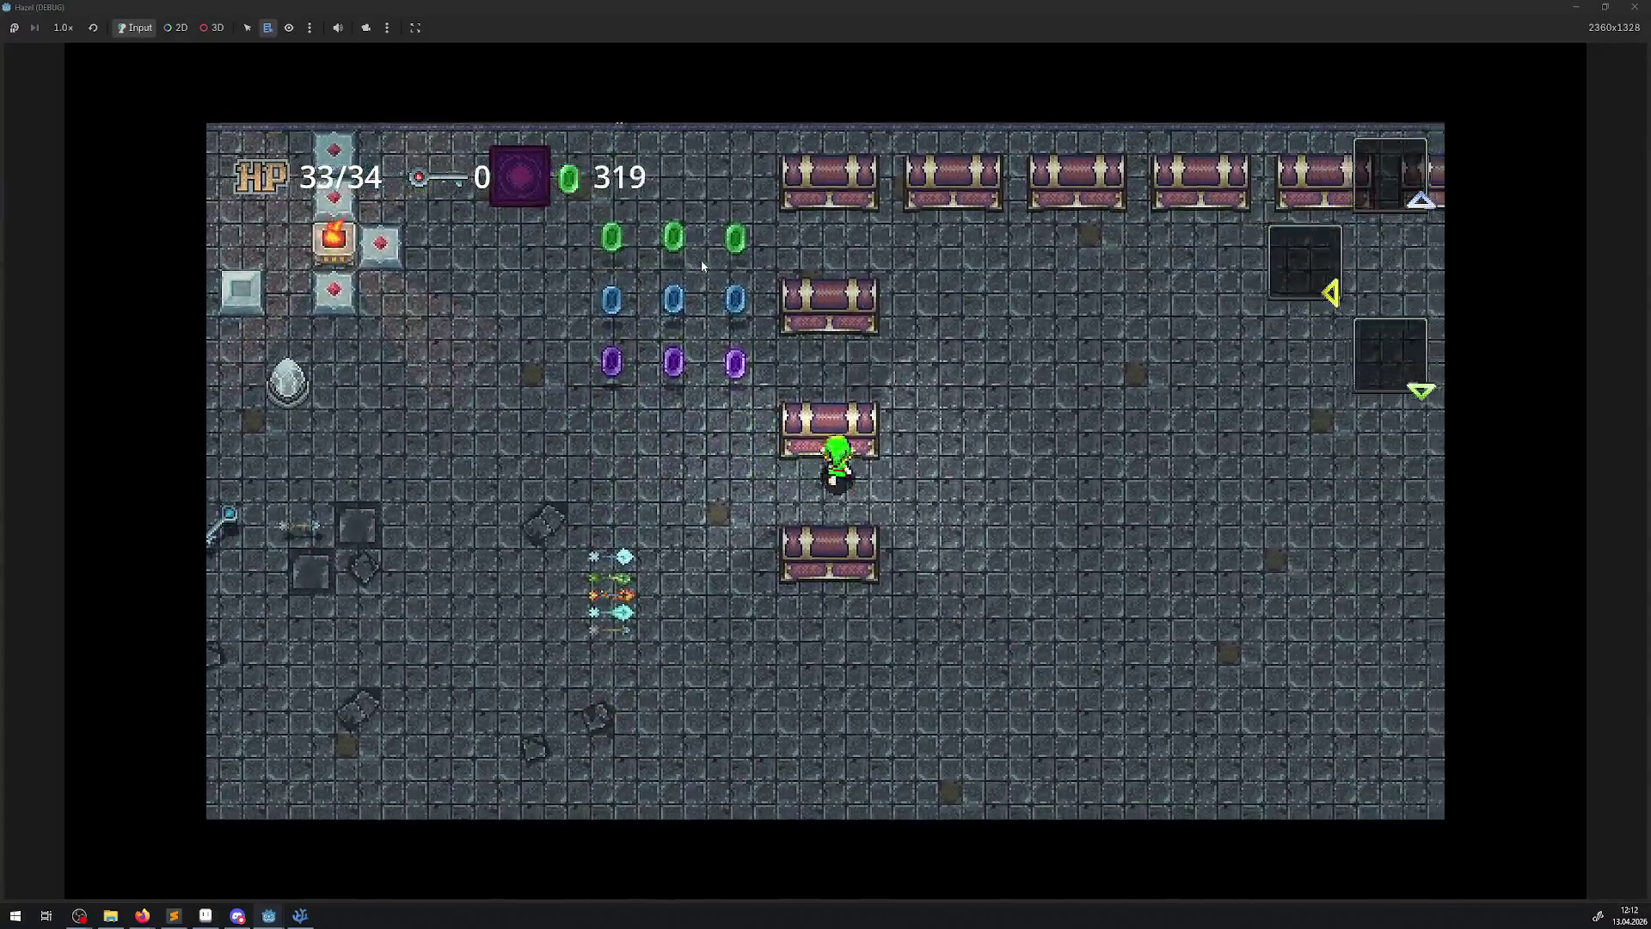
- Move along the top wall and open each treasure chest in the row
key(Right)
key(Up)
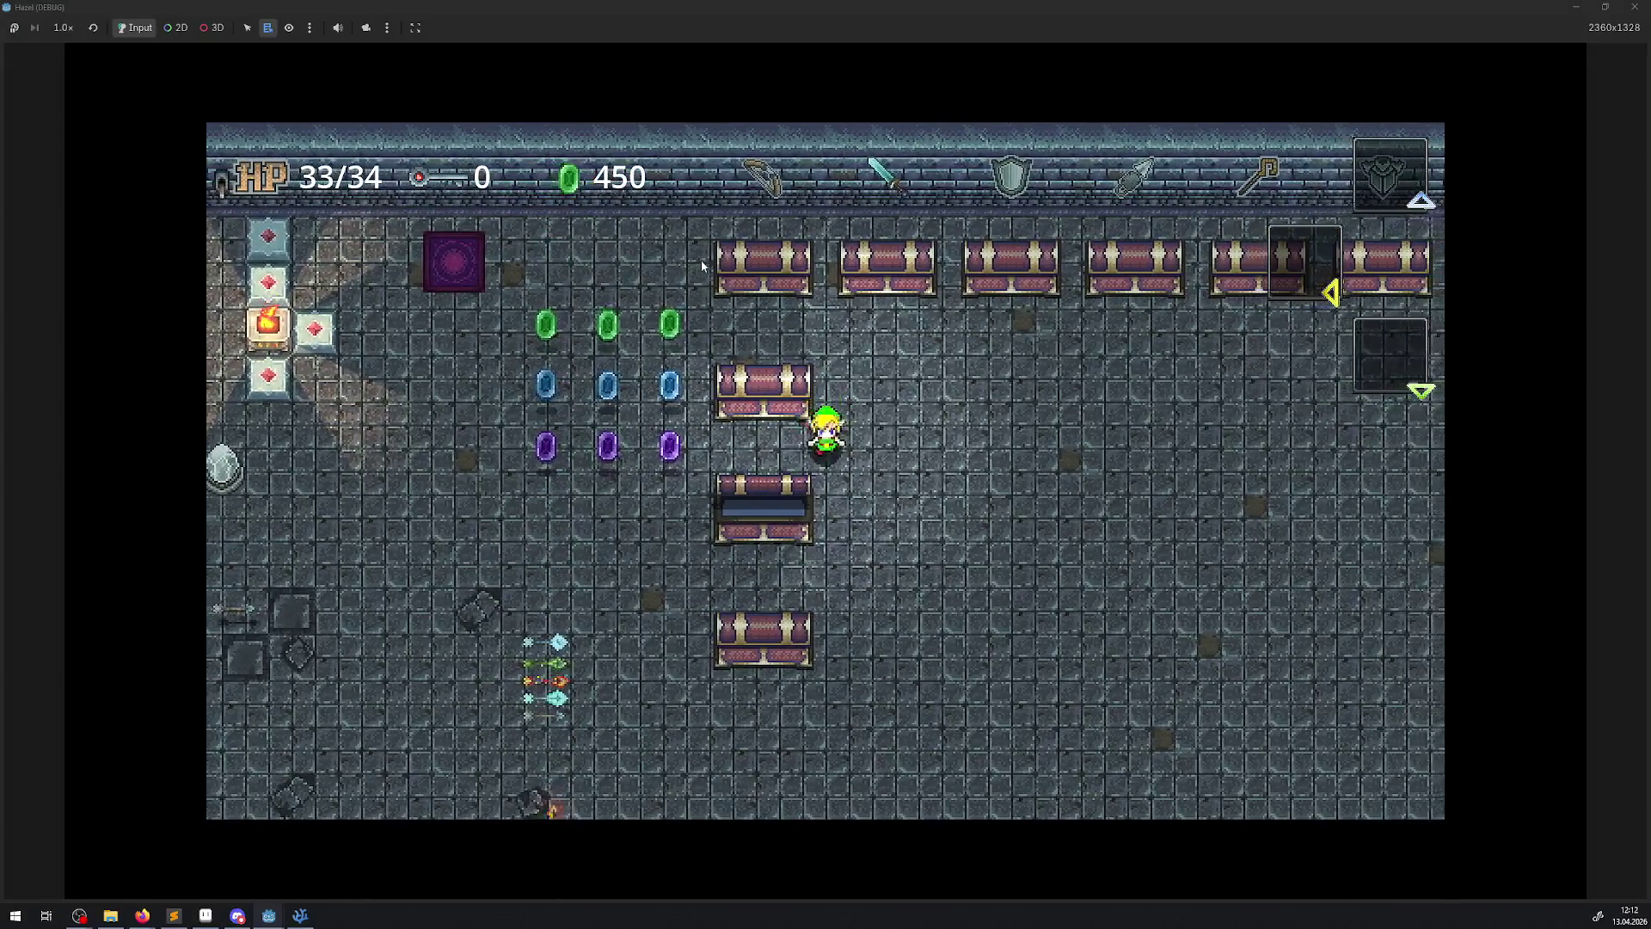
key(Left)
key(space)
key(Right)
key(Up)
key(space)
key(Right)
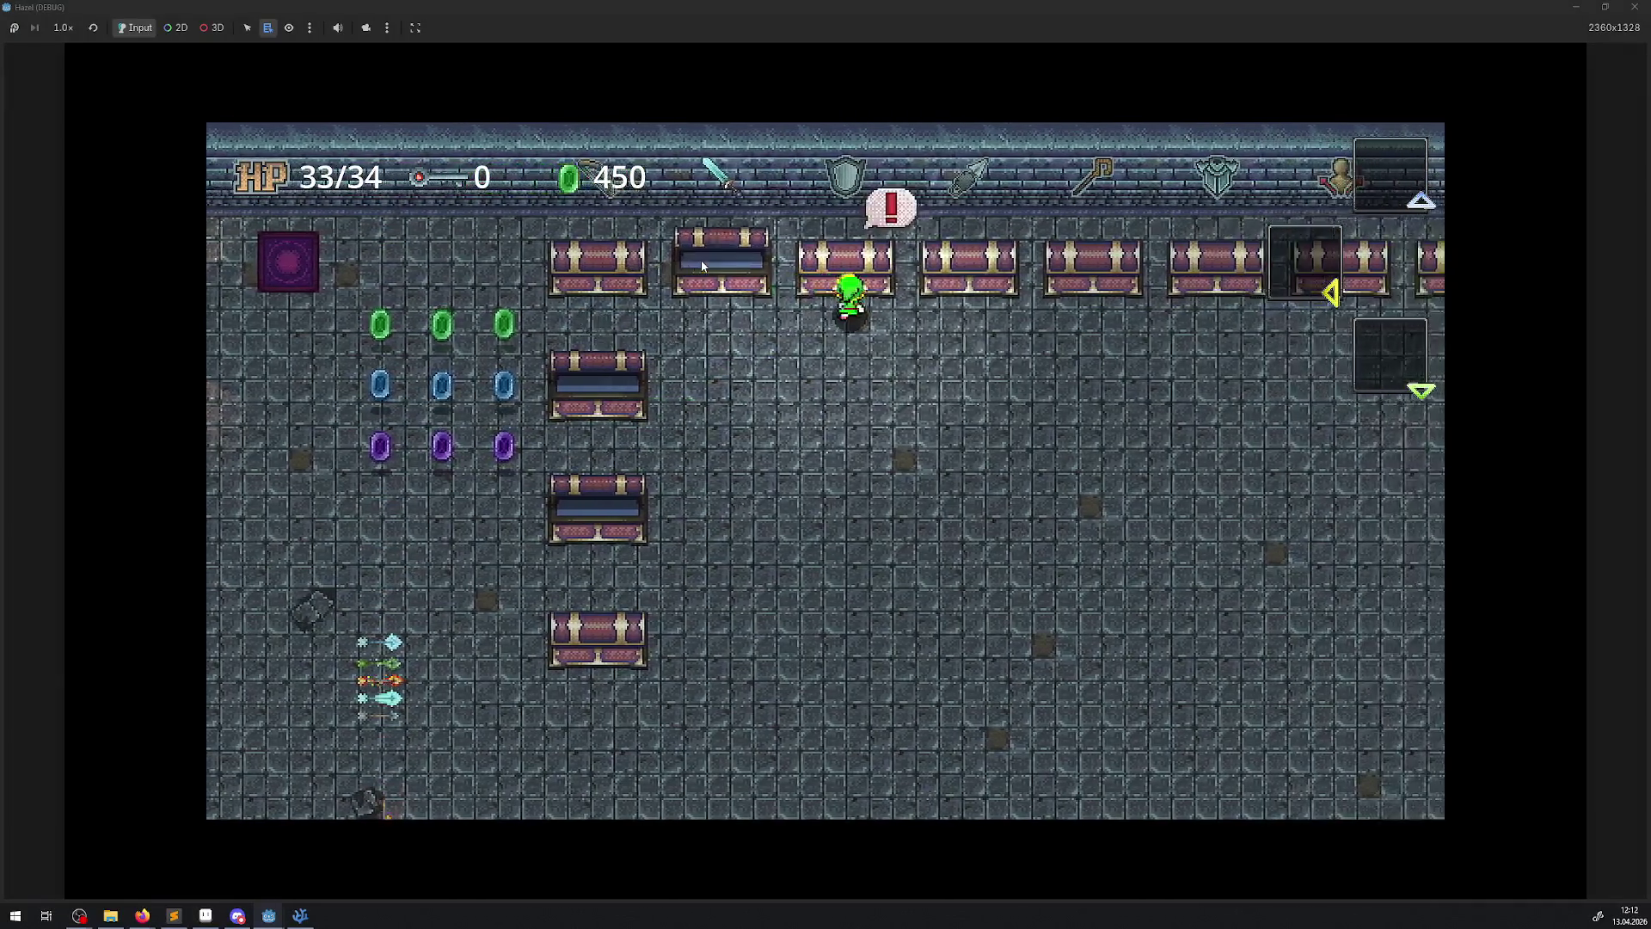
key(space)
key(Left)
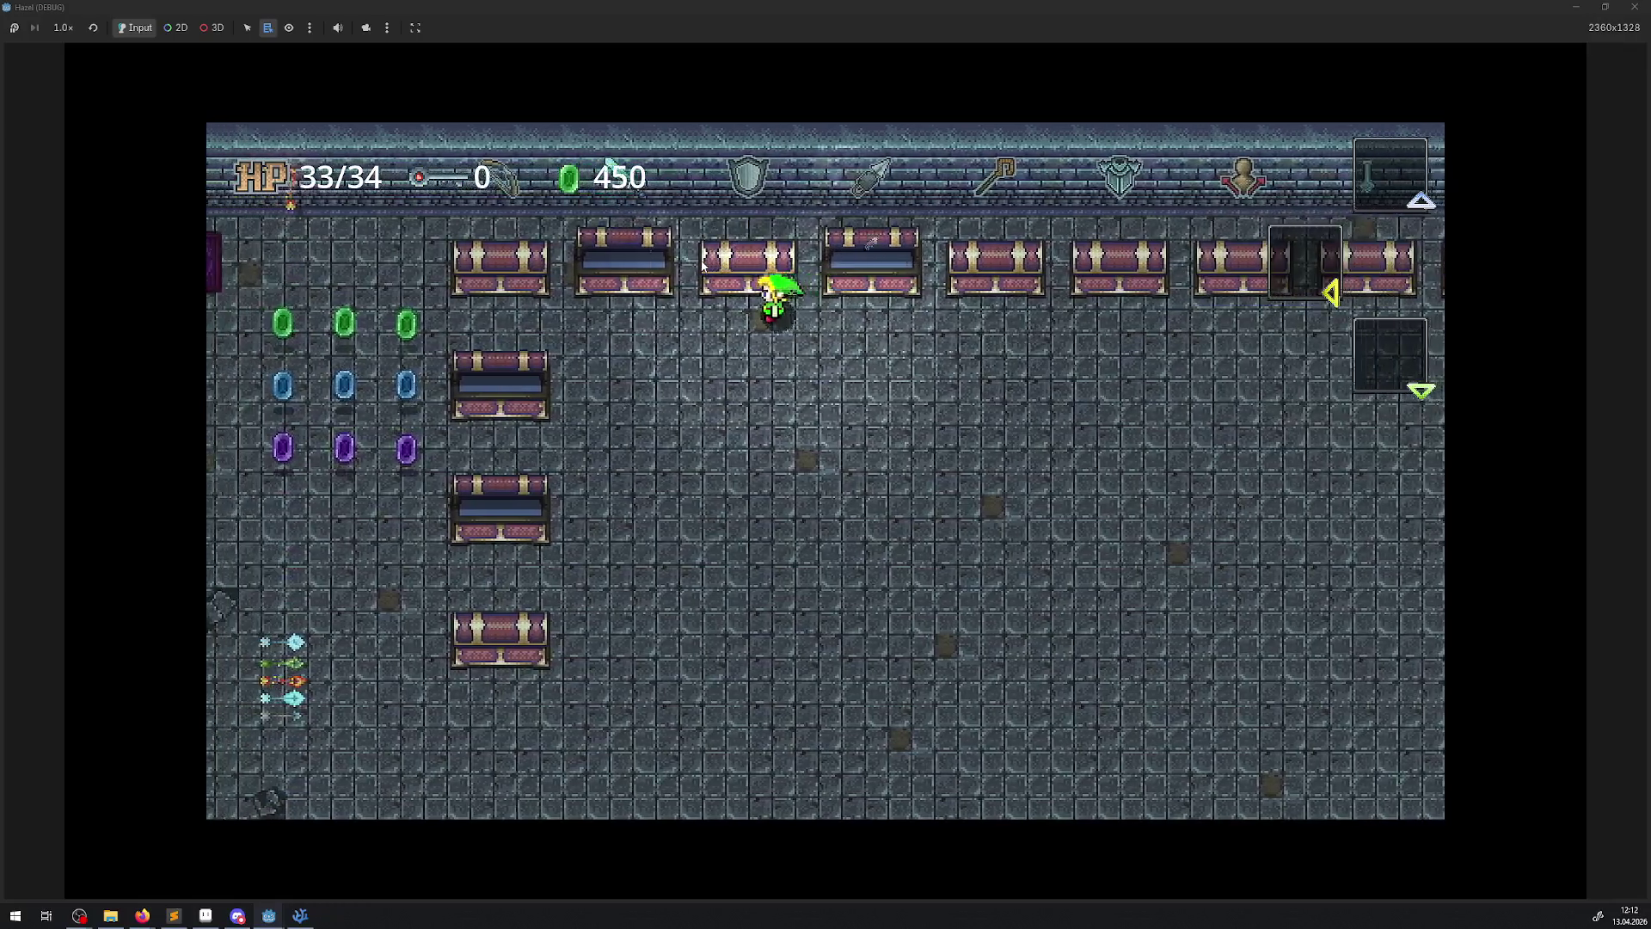
key(space)
key(Right)
key(space)
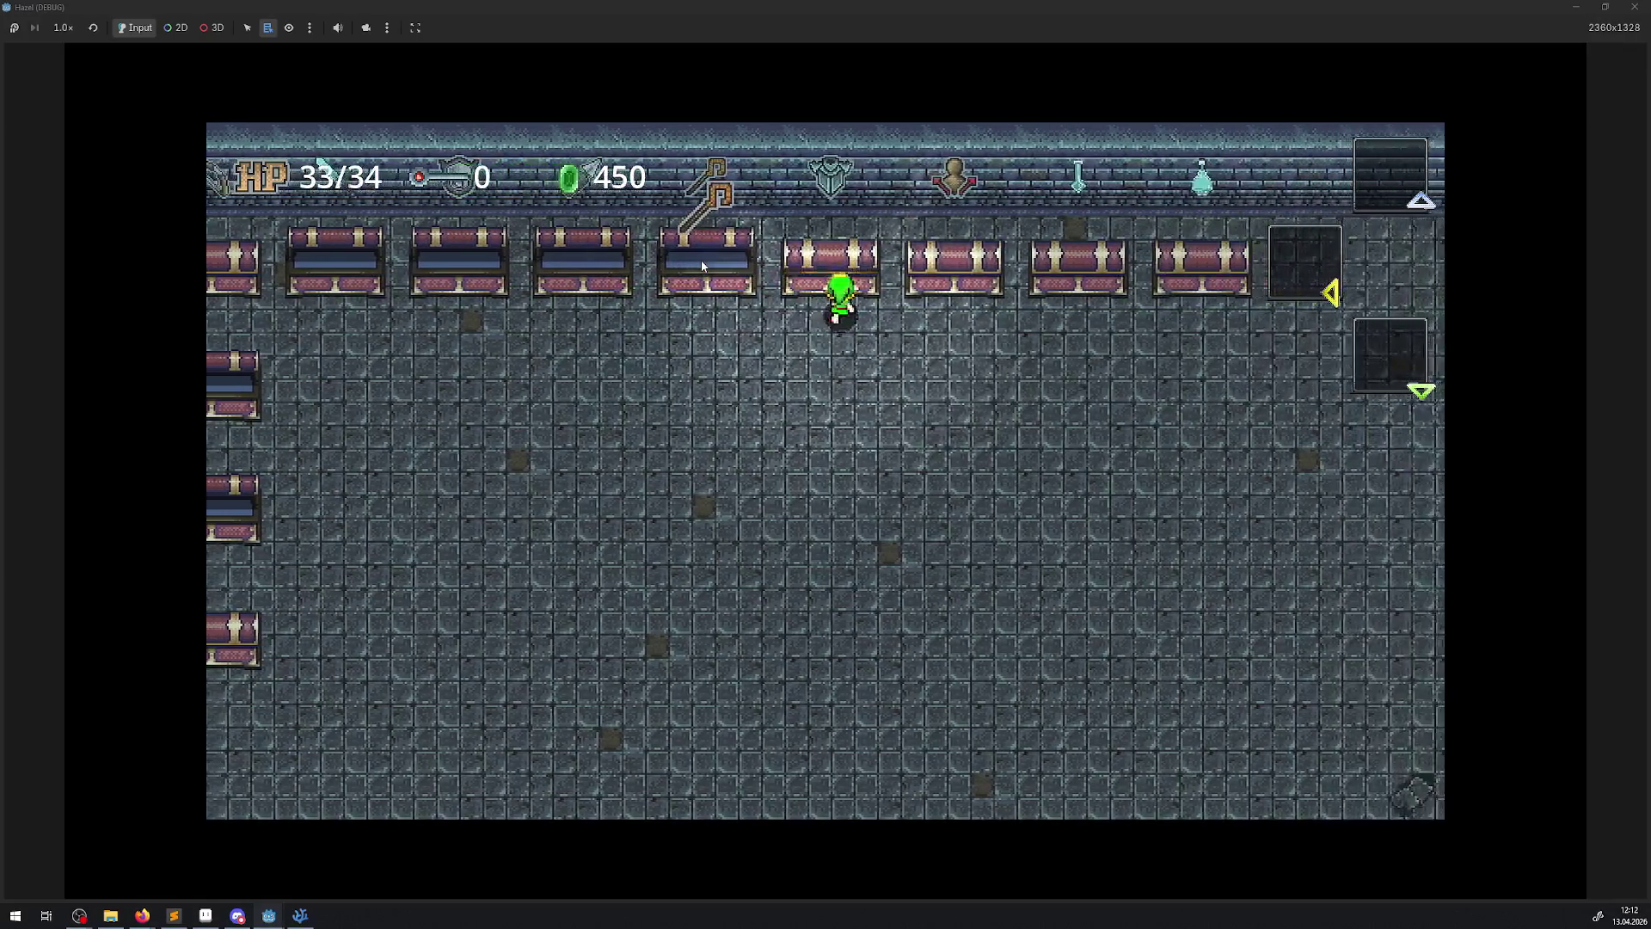
key(Right)
key(Down)
key(Right)
key(Up)
key(space)
key(Down)
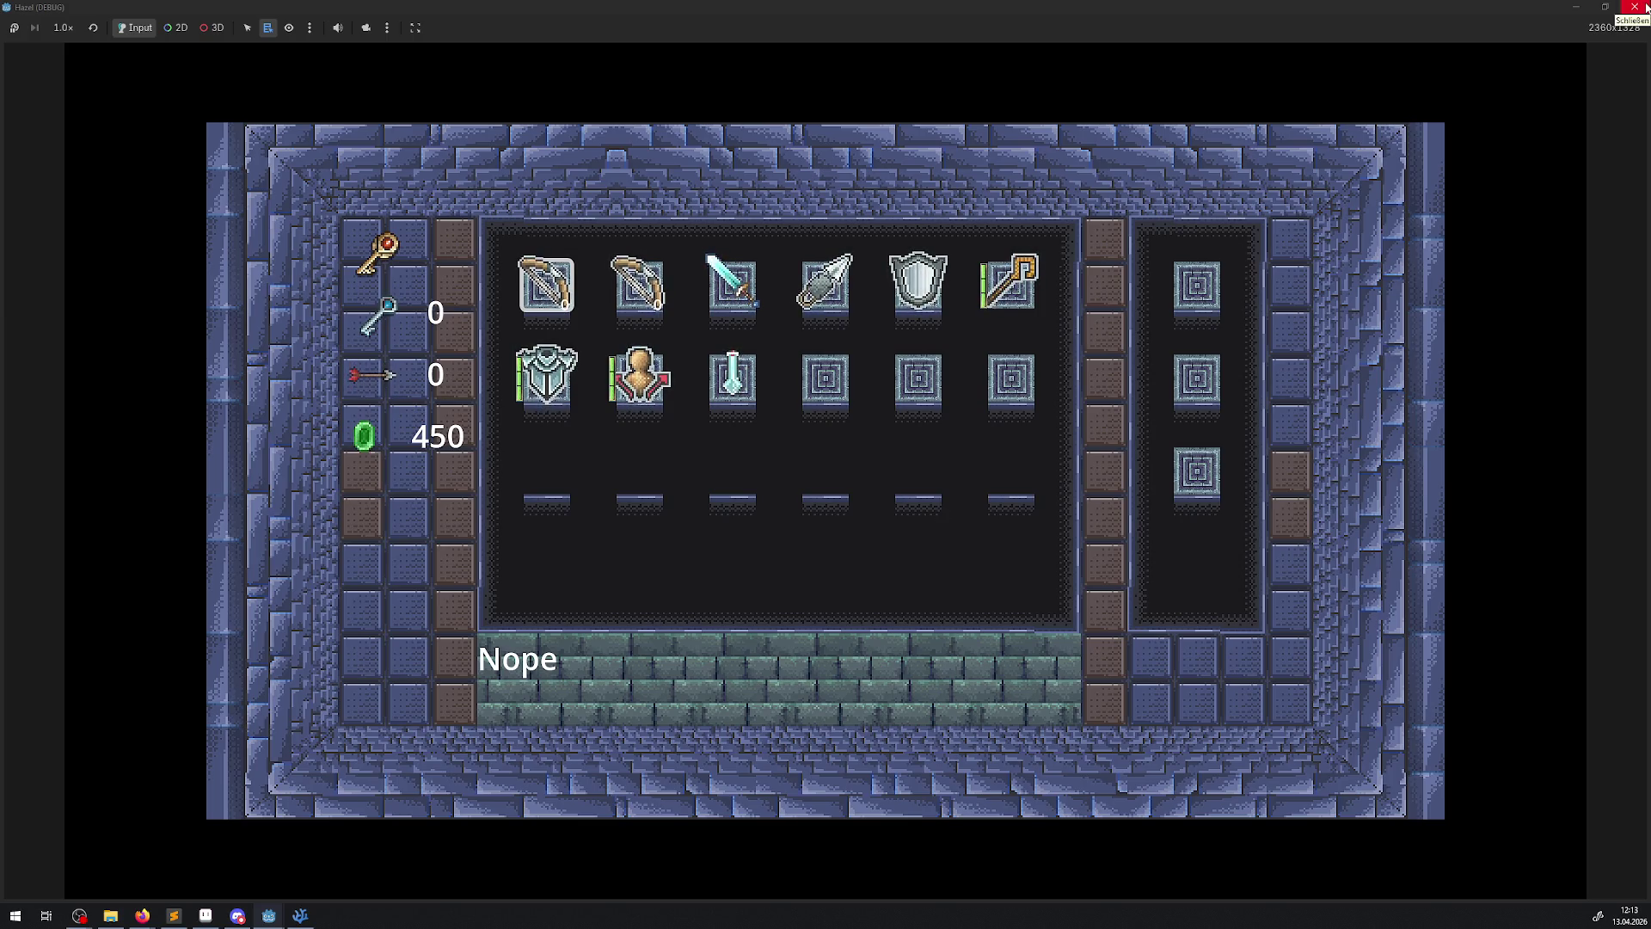
- Close the running game window to stop debugging
click(1645, 7)
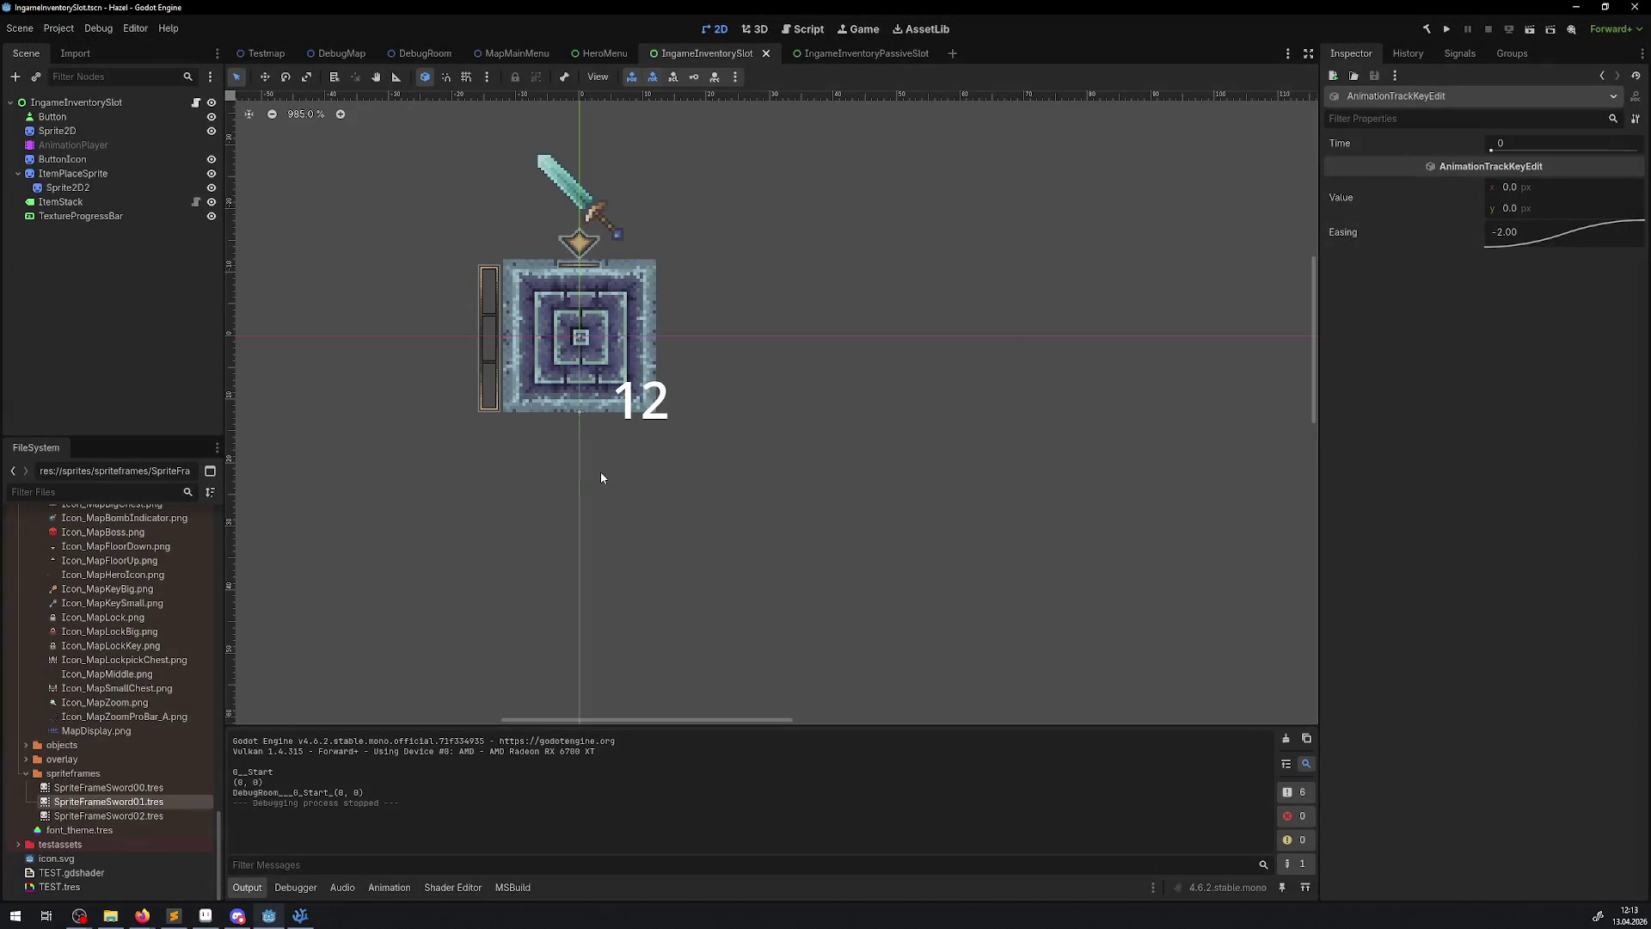
click(818, 55)
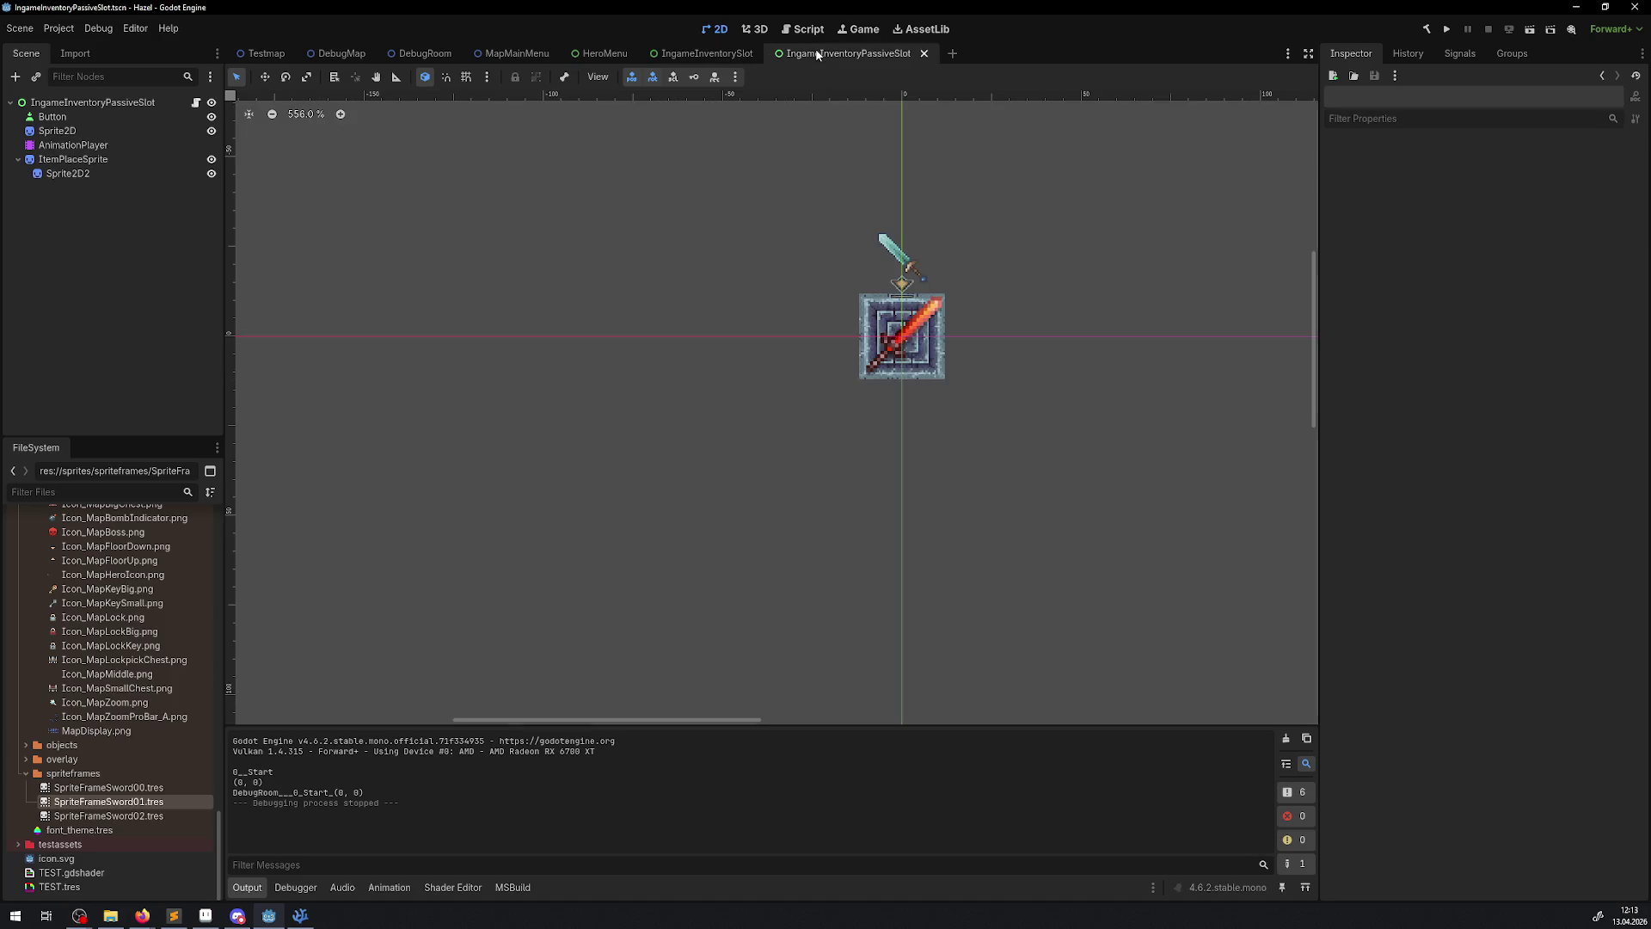
click(699, 56)
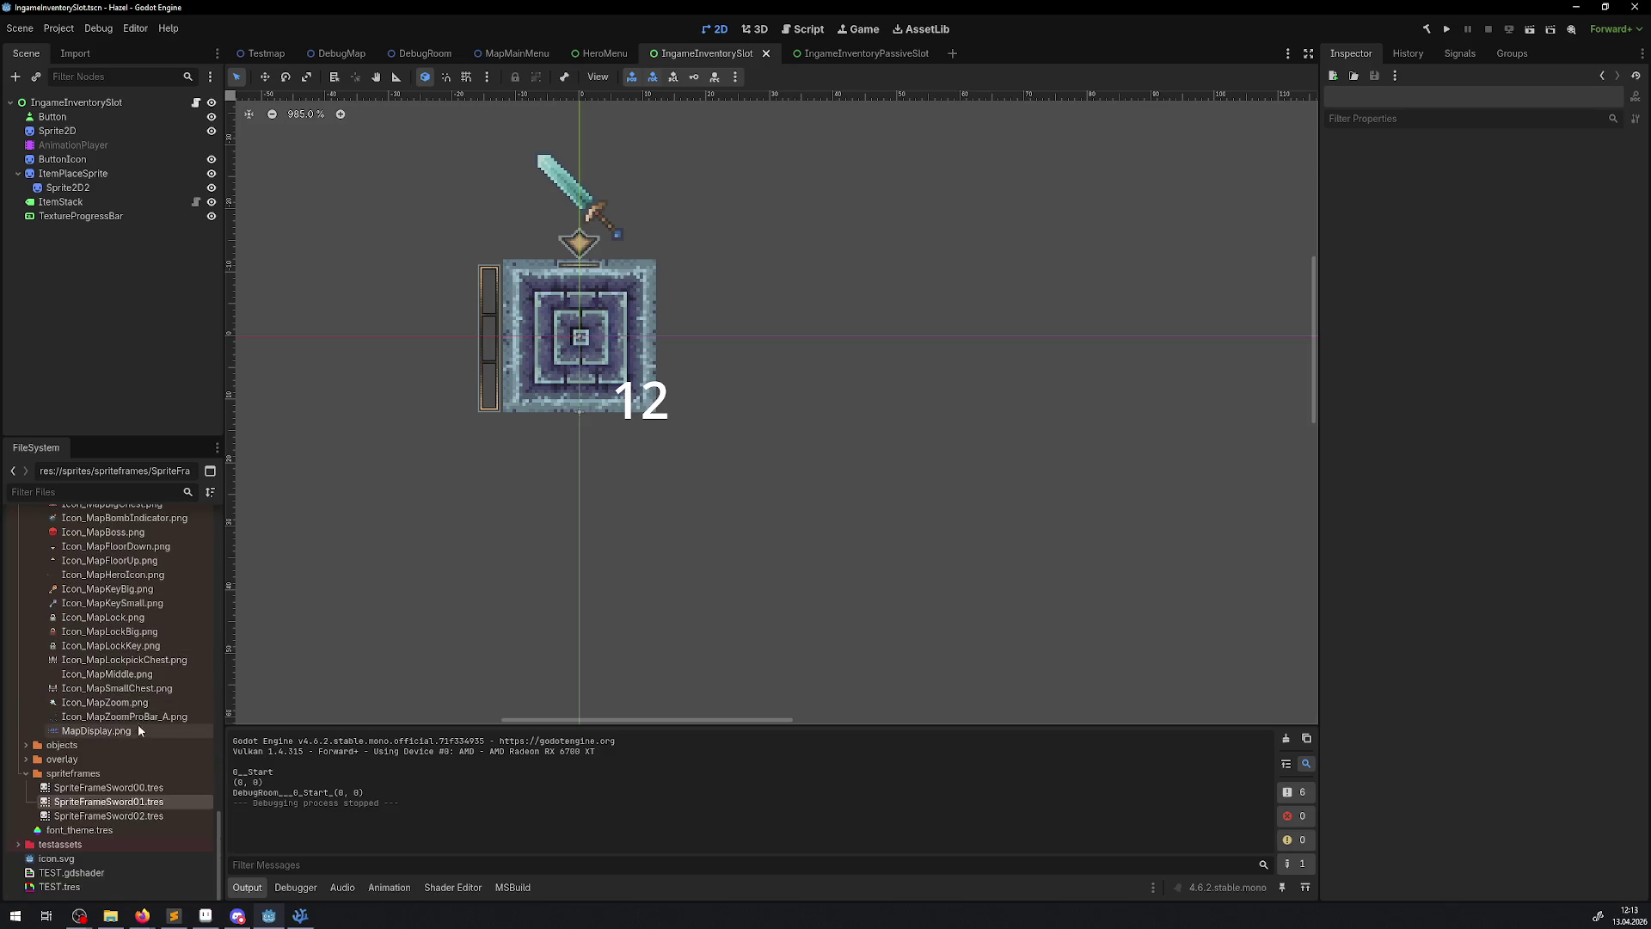
scroll(96, 802, up, 5)
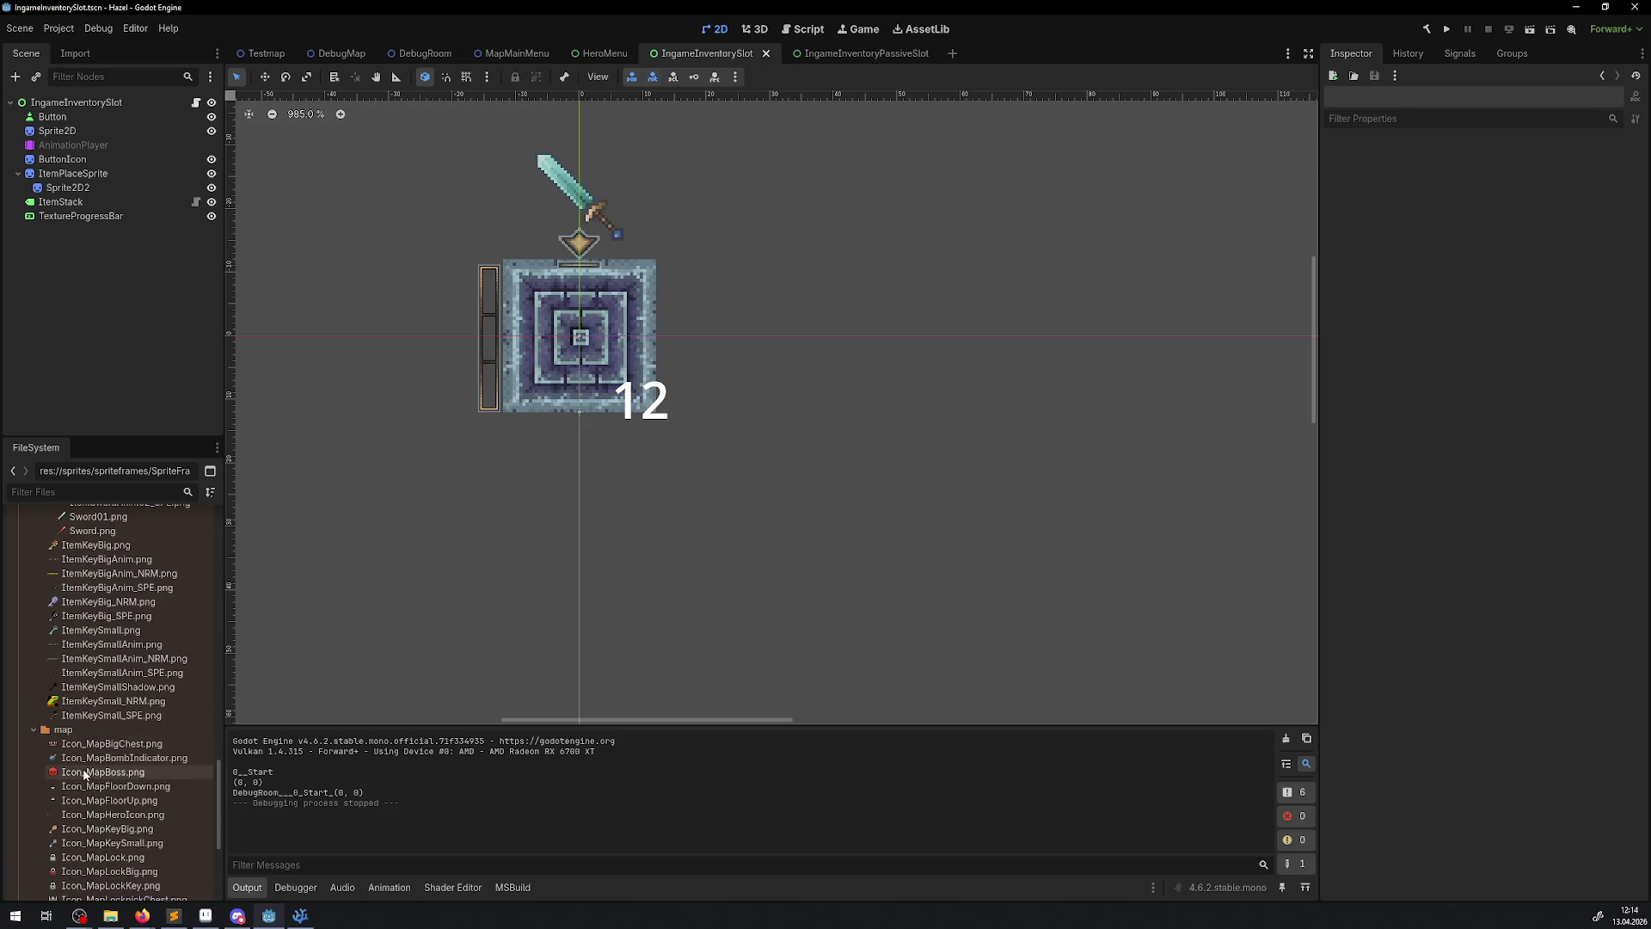
scroll(32, 736, up, 8)
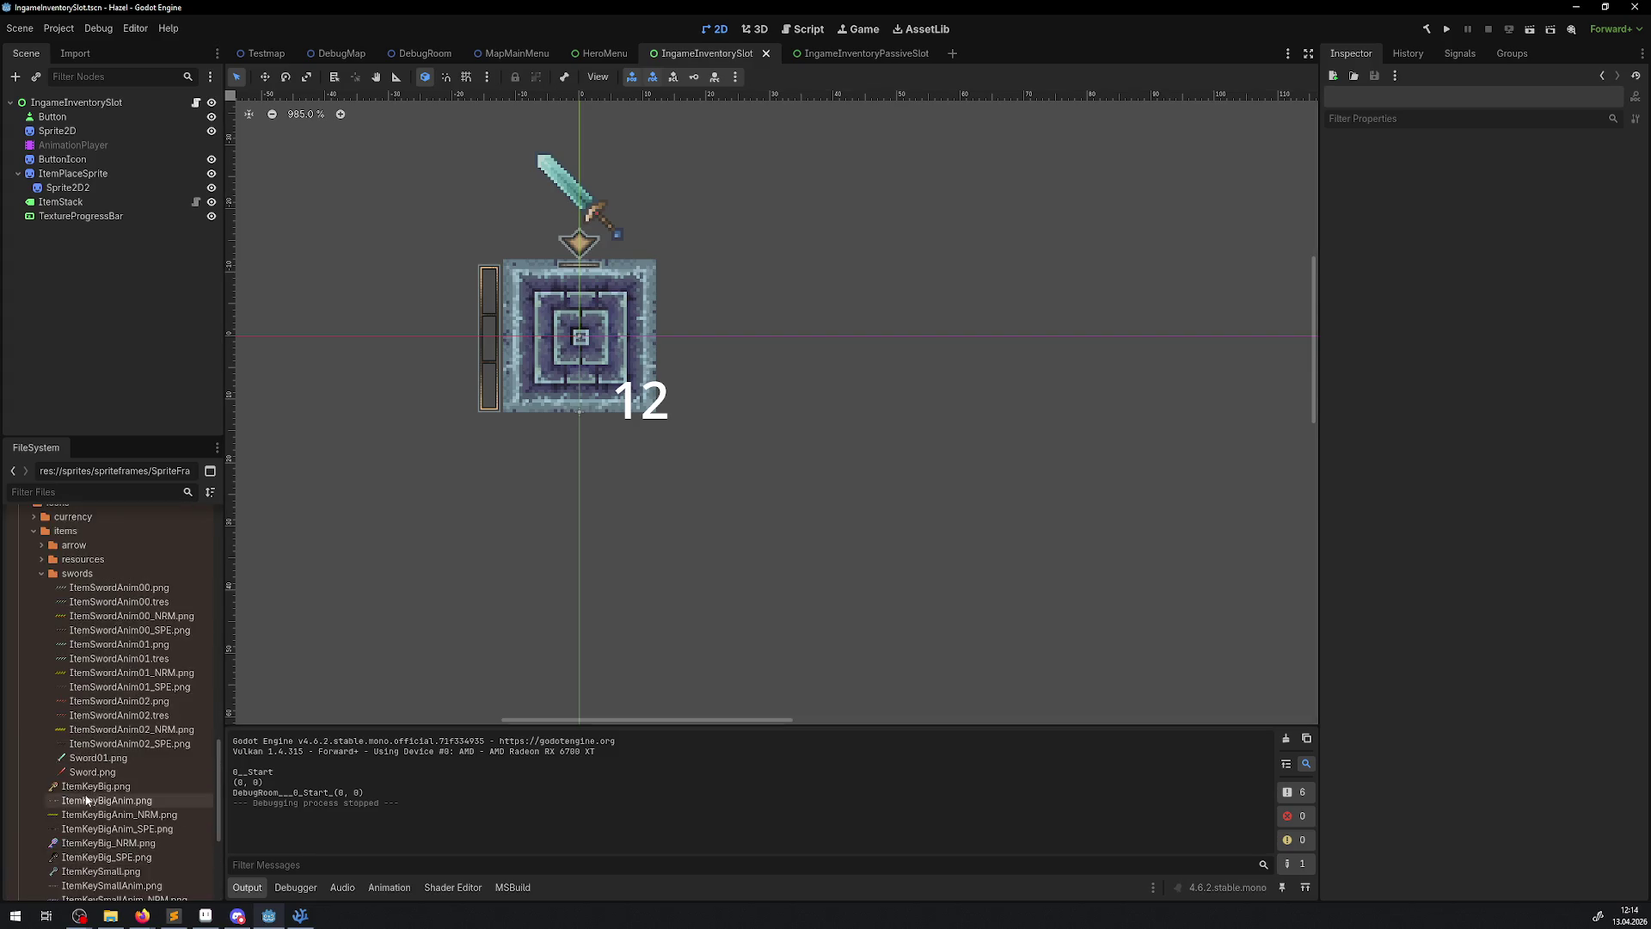
scroll(97, 830, down, 2)
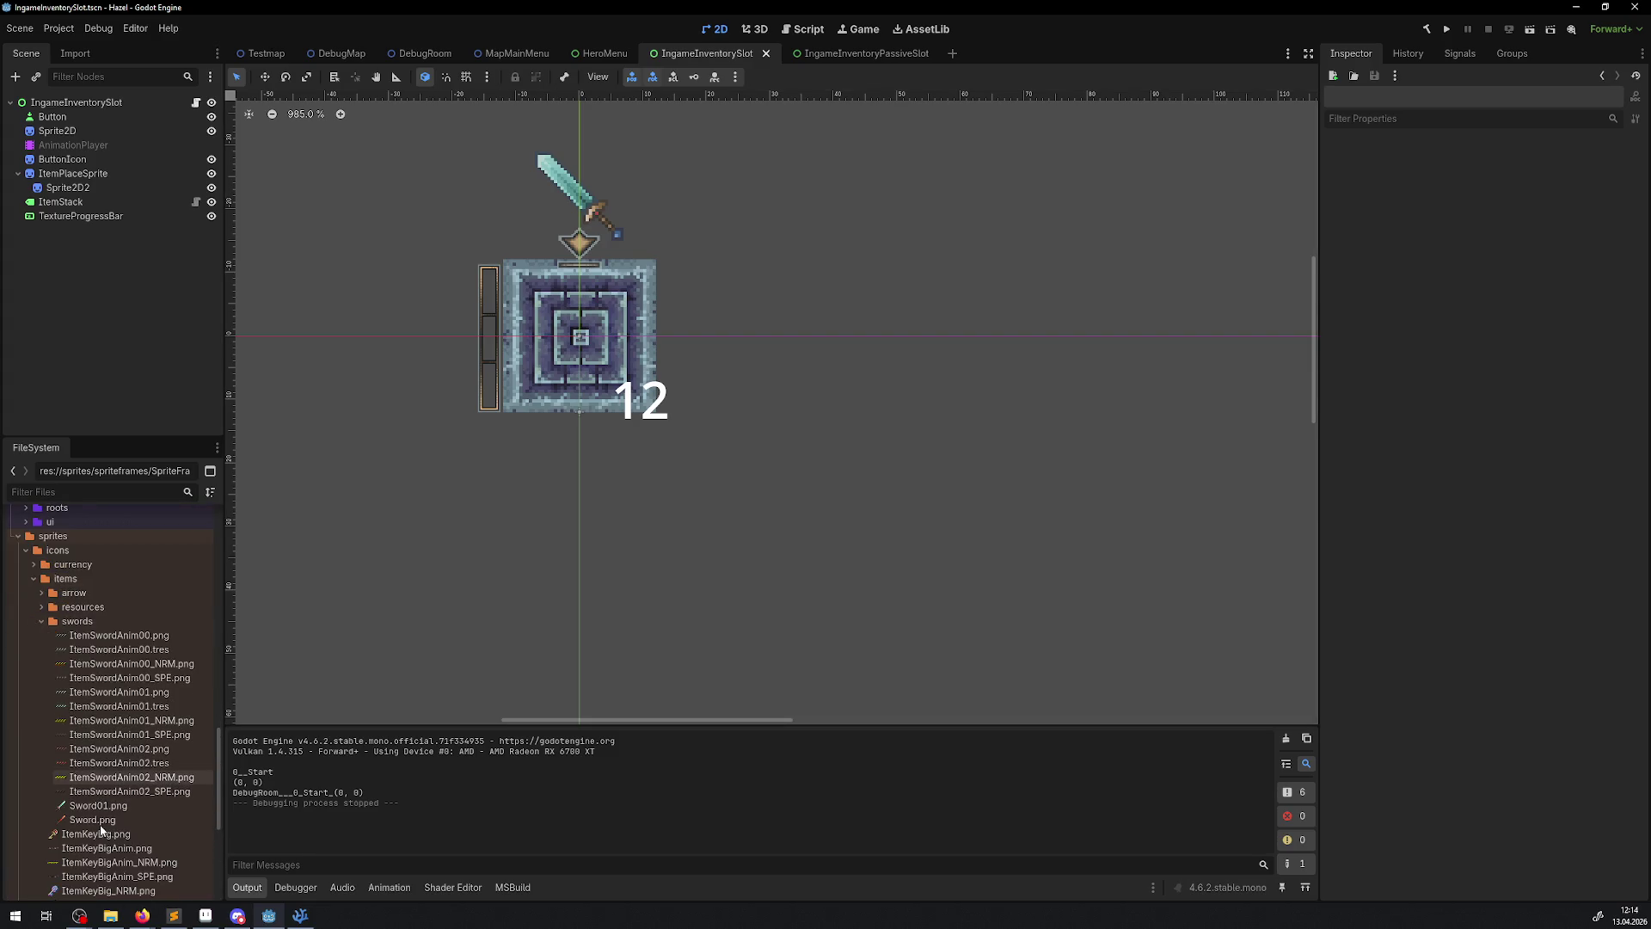
mouse_move(98, 781)
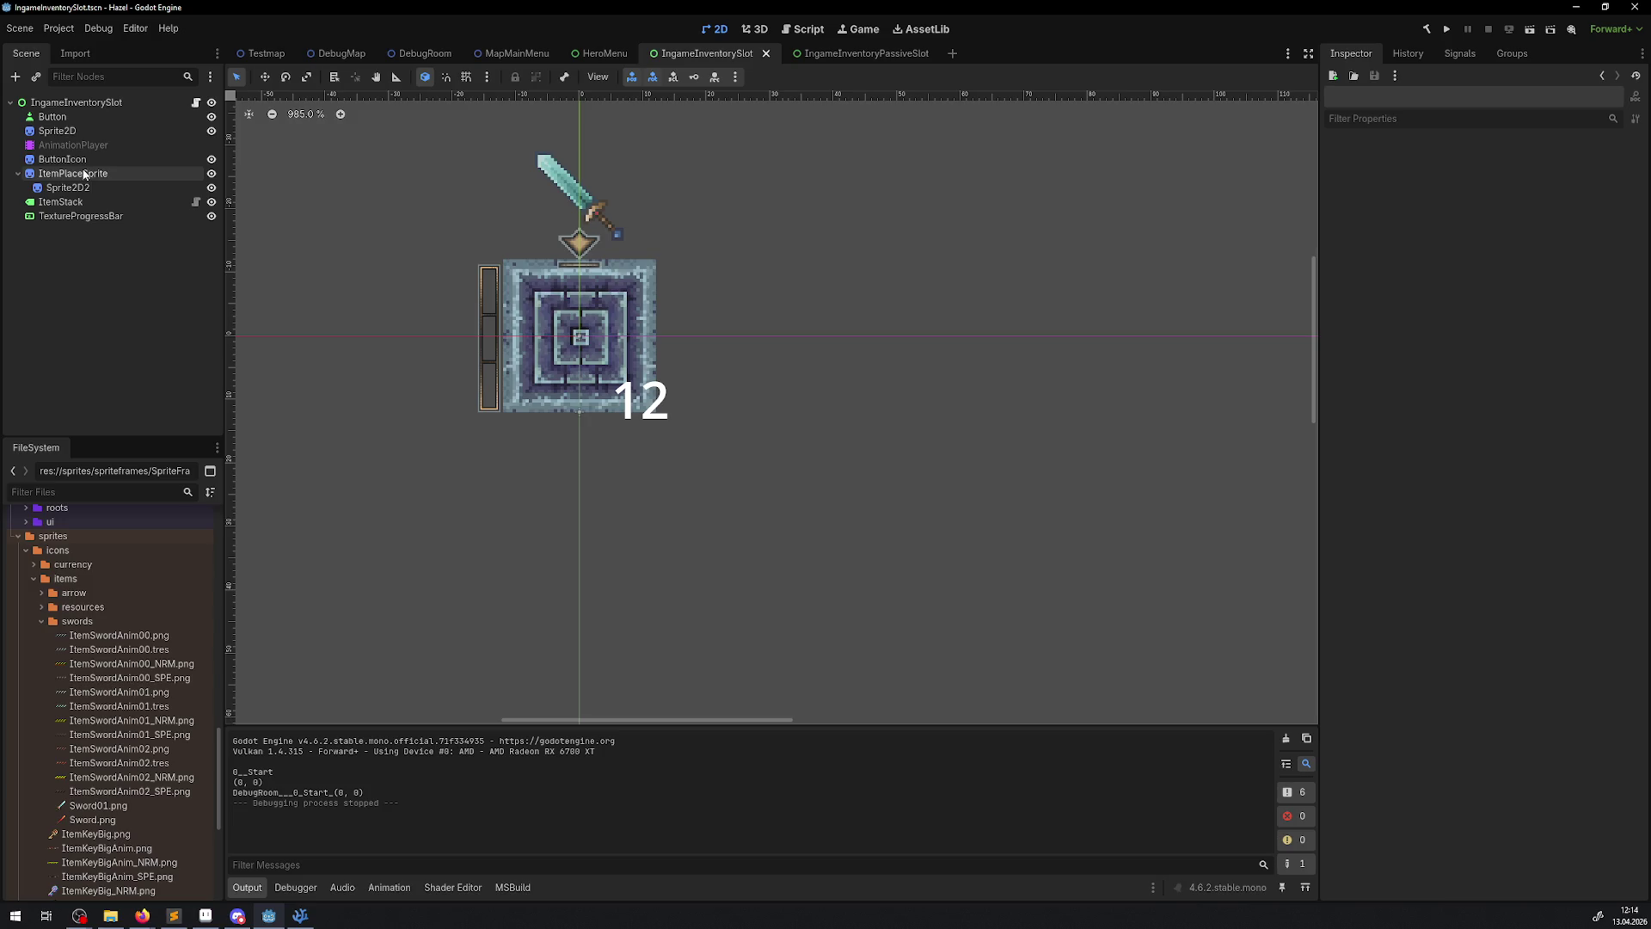
click(73, 145)
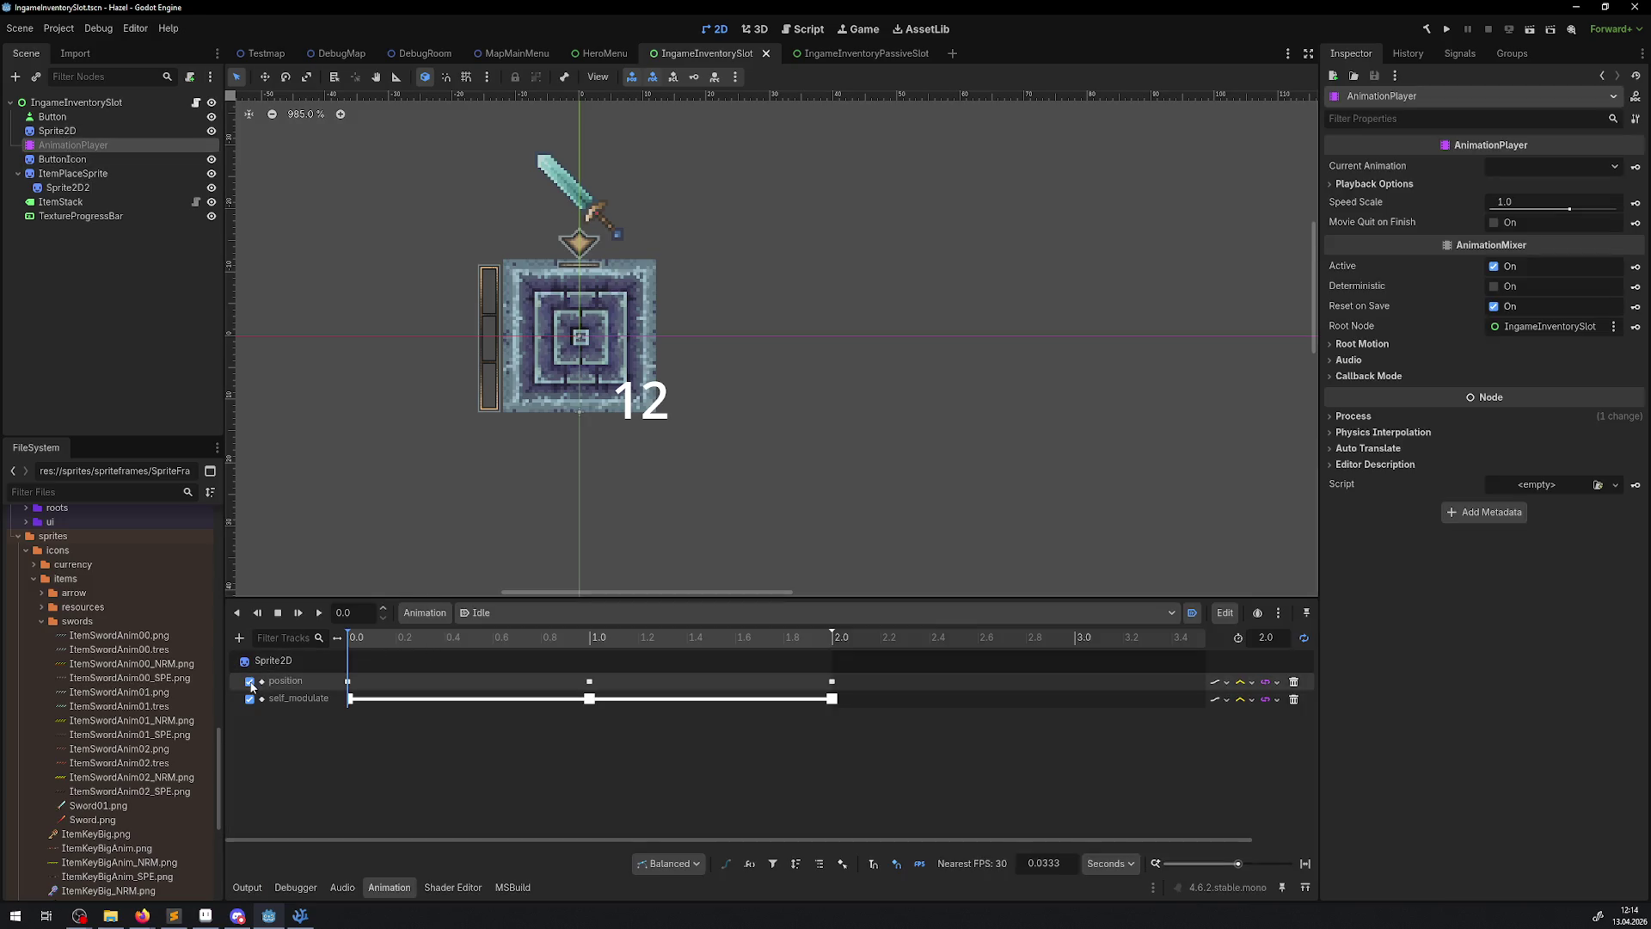
- Save the slot scene, expand the AnimationPlayer's Playback Options, then switch to DebugRoom
key(ctrl+s)
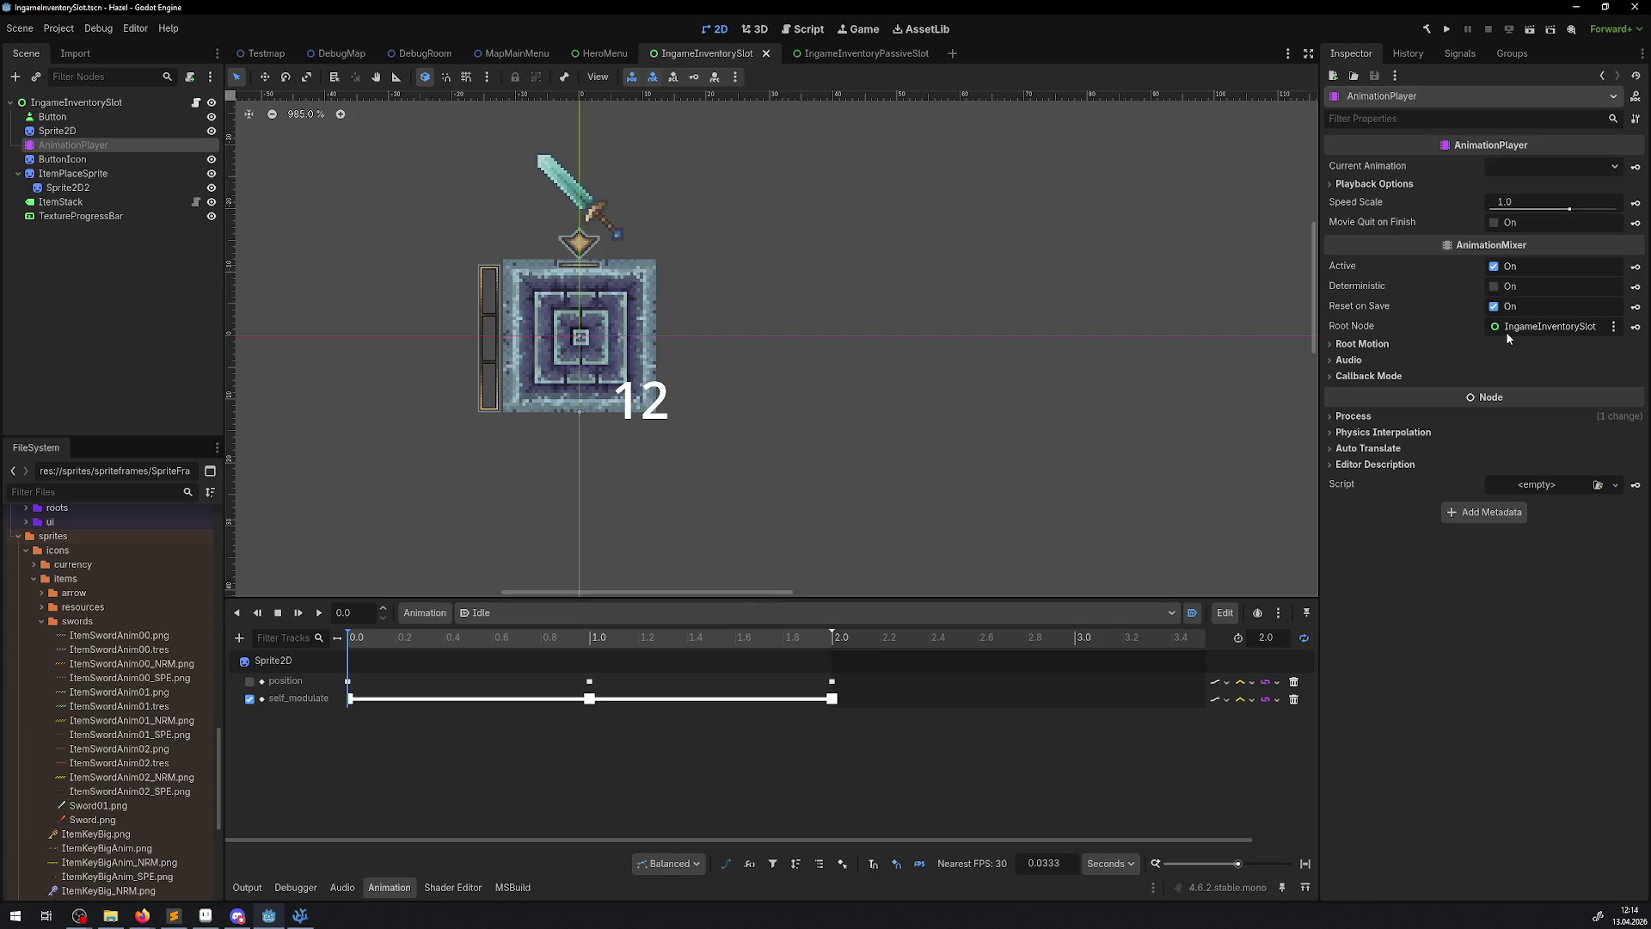
mouse_move(1376, 290)
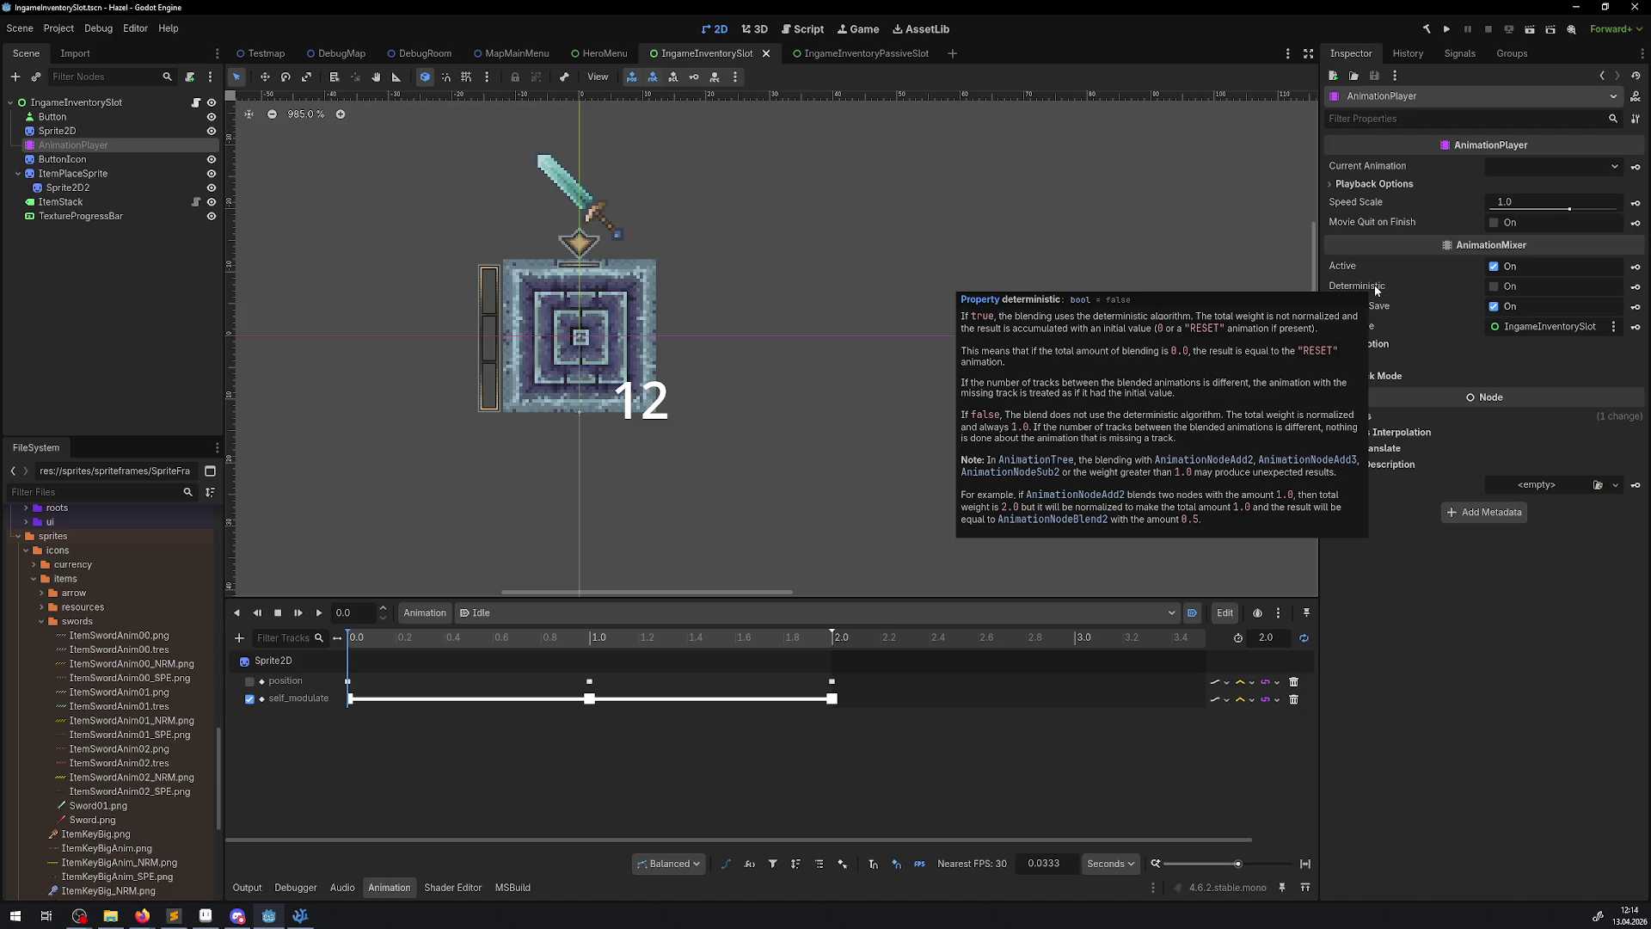
click(1376, 184)
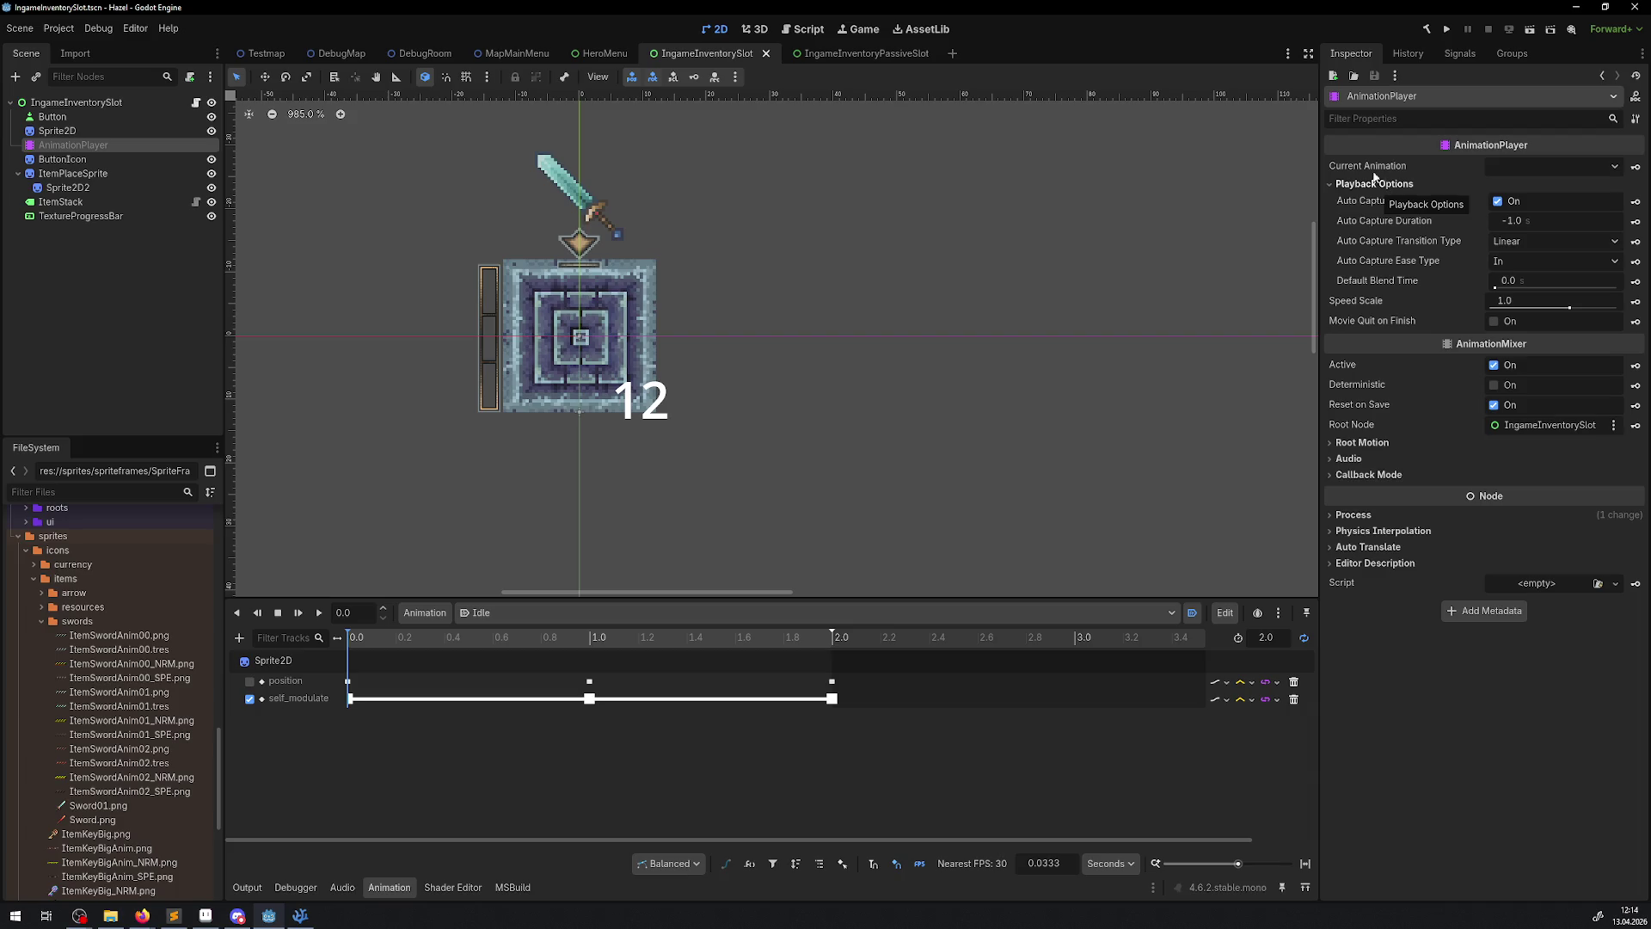
click(419, 54)
scroll(462, 355, up, 3)
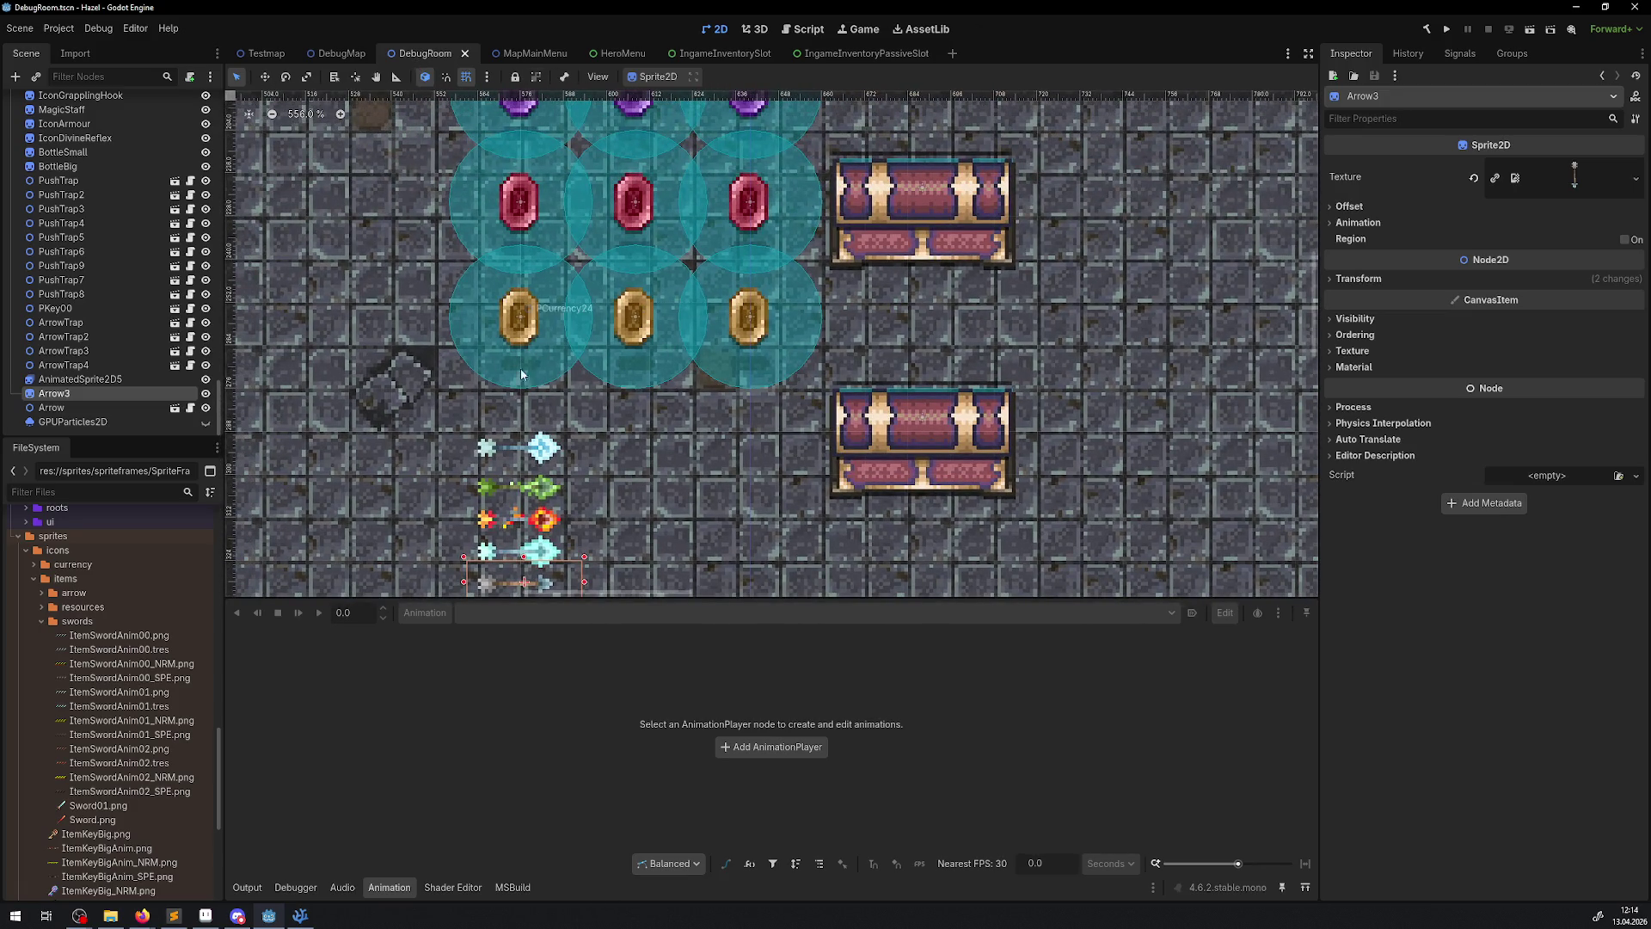
- Zoom out of the DebugRoom view and return to the IngameInventorySlot scene
scroll(686, 371, down, 2)
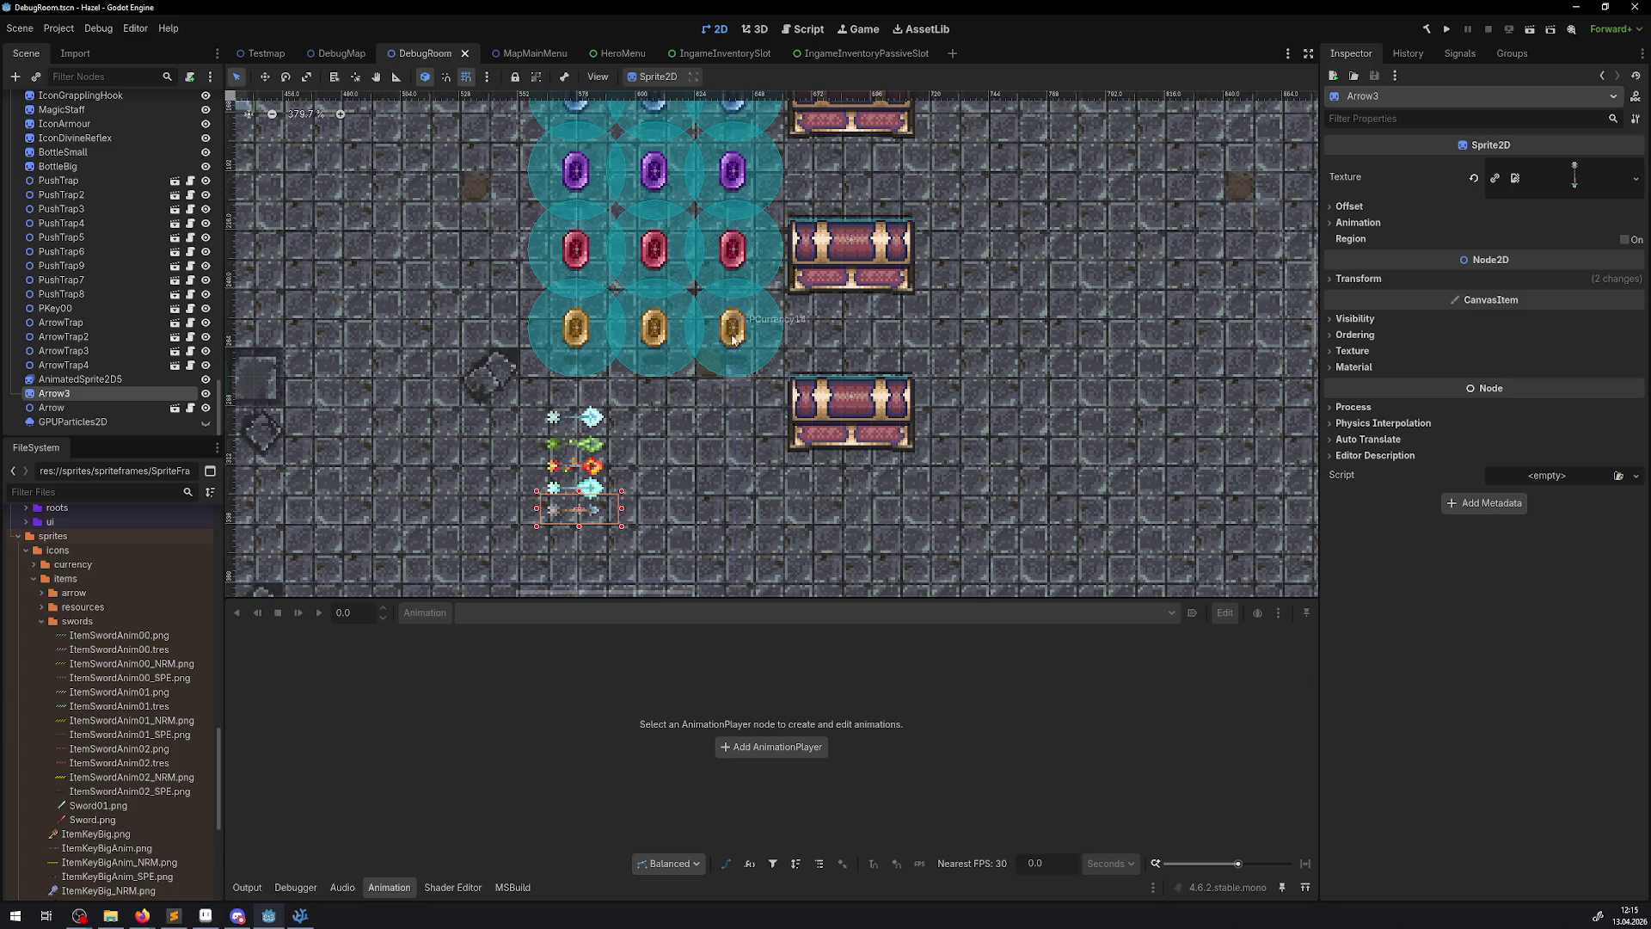
click(720, 53)
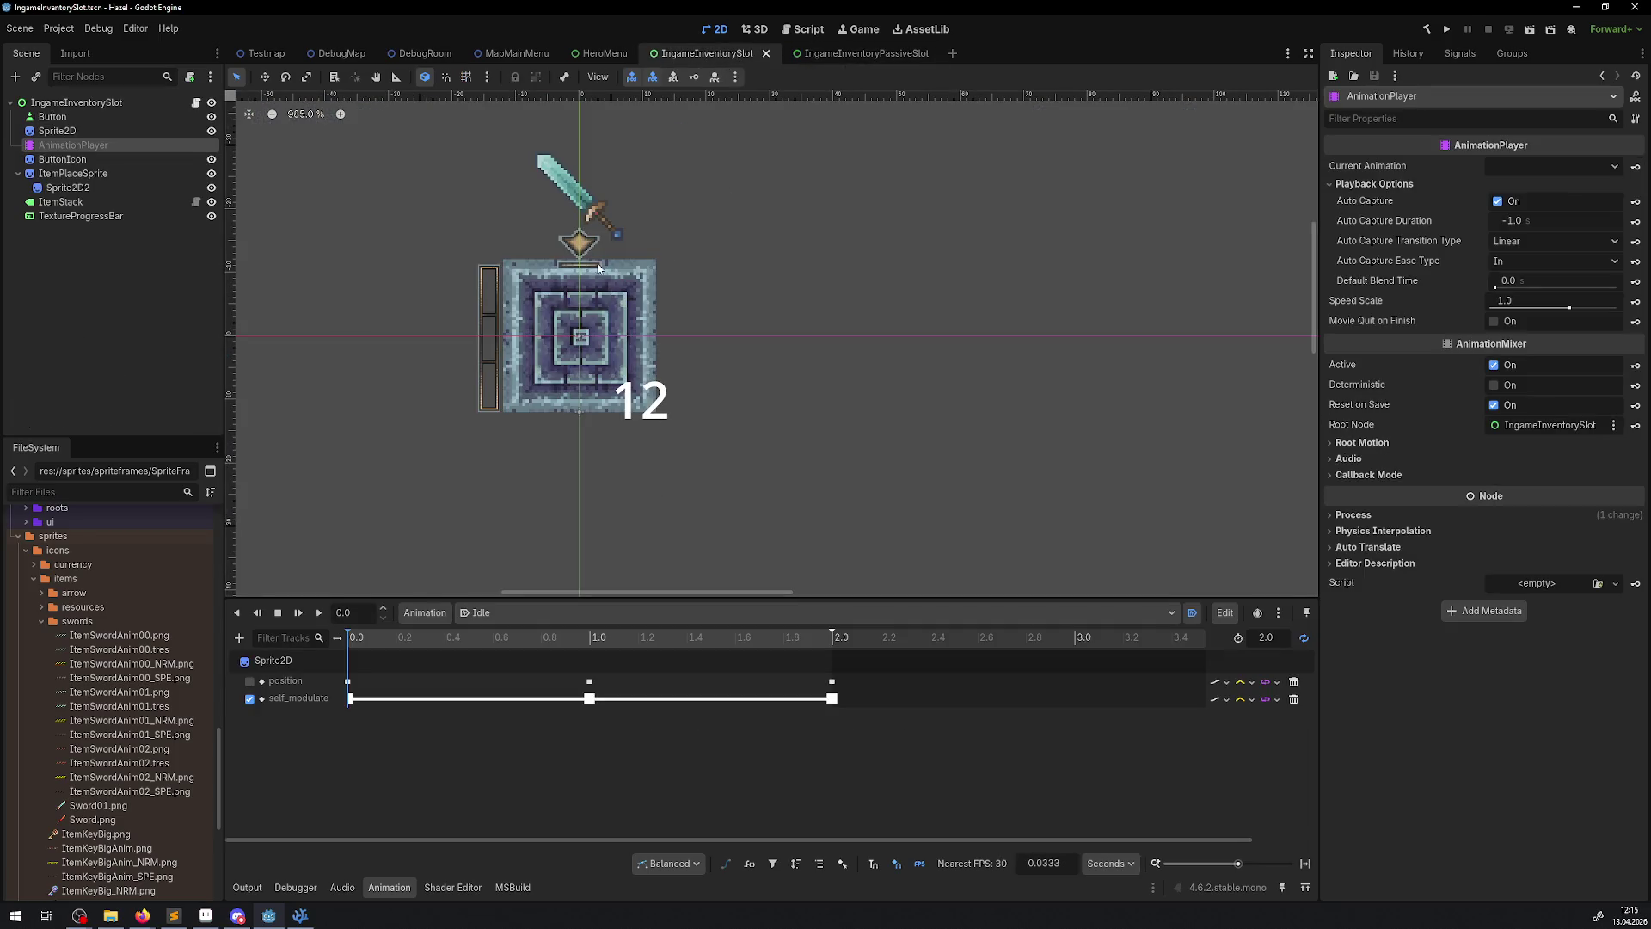
- Check the Root Motion, Callback Mode and Audio sections, then bring up PIngameSlot.cs in VS Code
click(1367, 444)
click(1367, 444)
click(1359, 475)
click(1359, 478)
click(1355, 462)
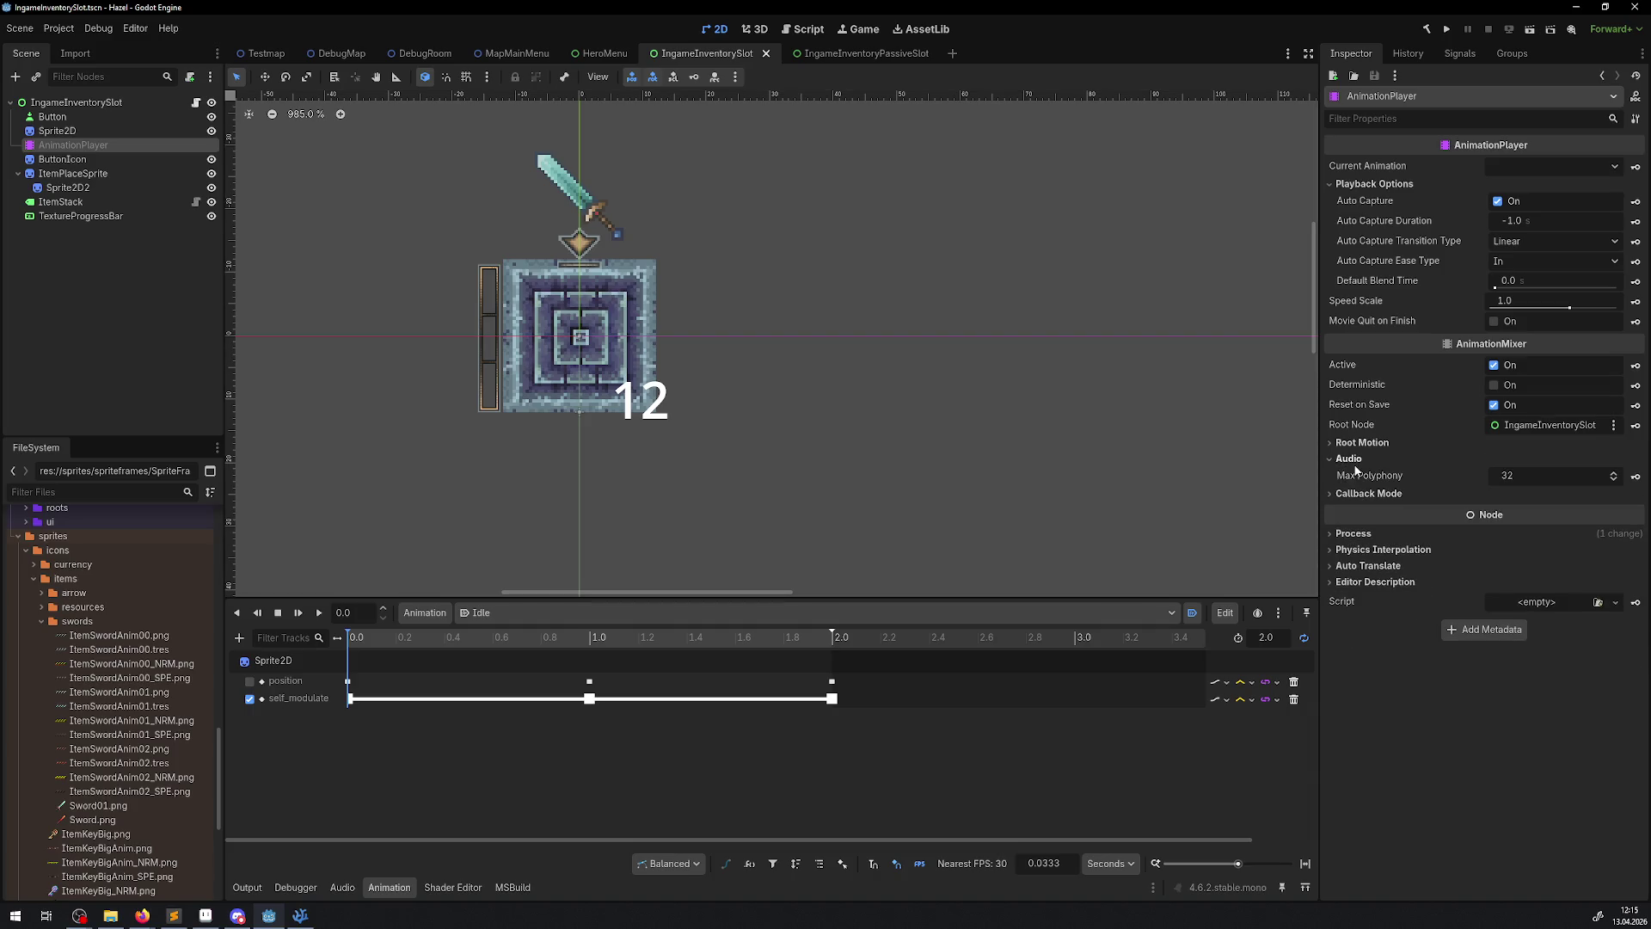
click(1354, 461)
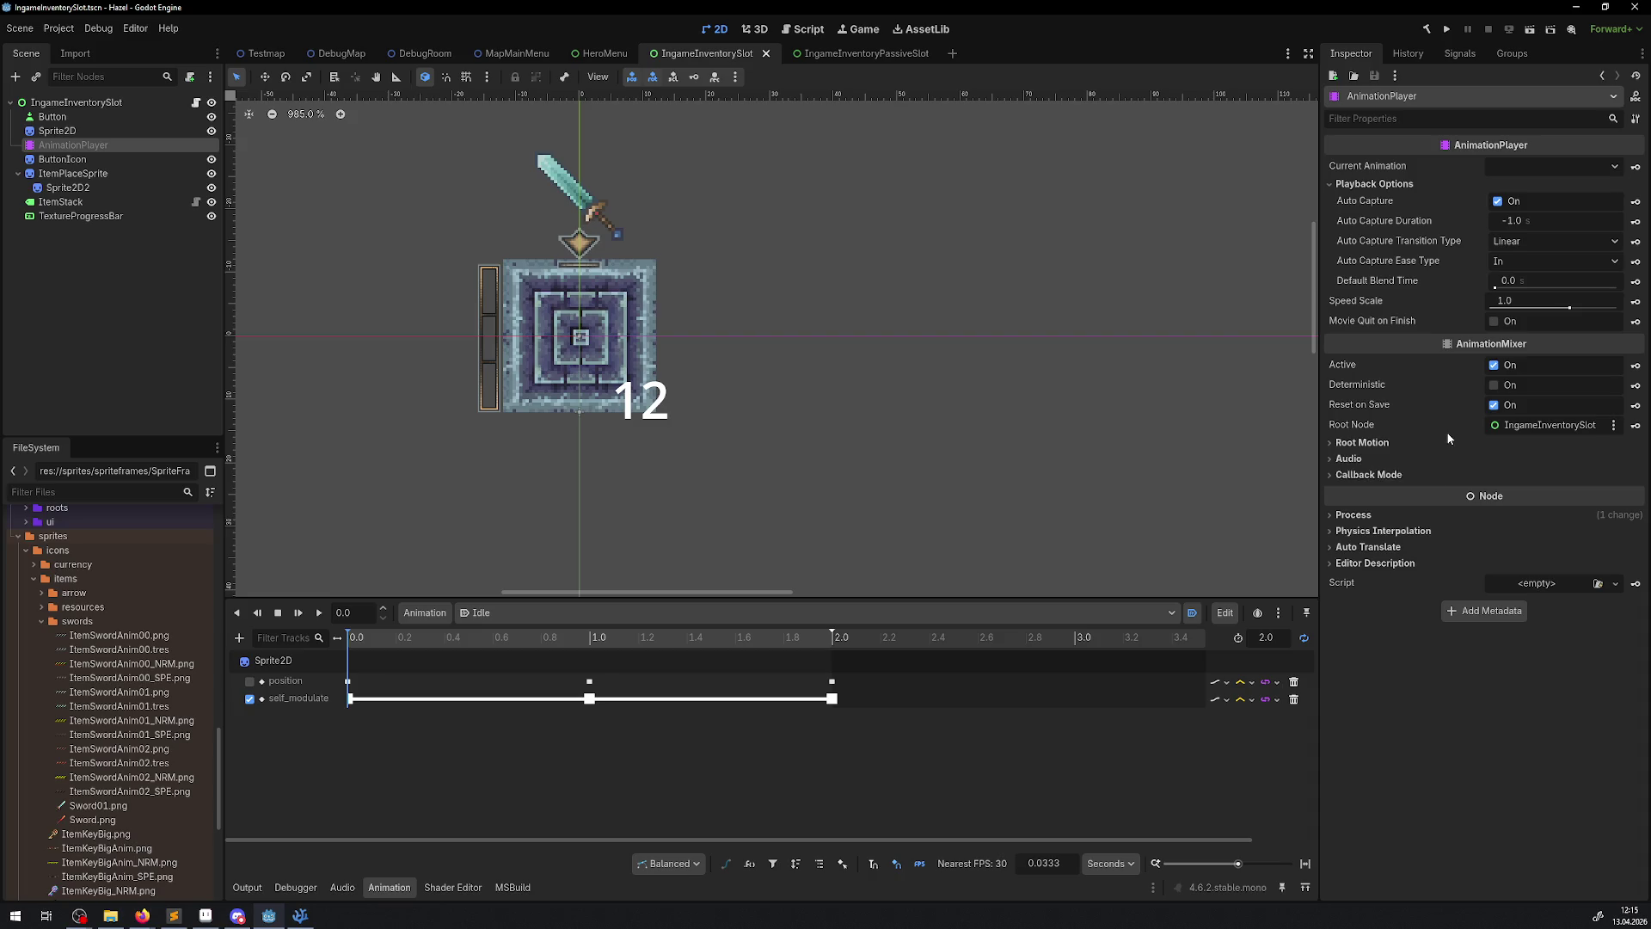
click(300, 915)
click(916, 43)
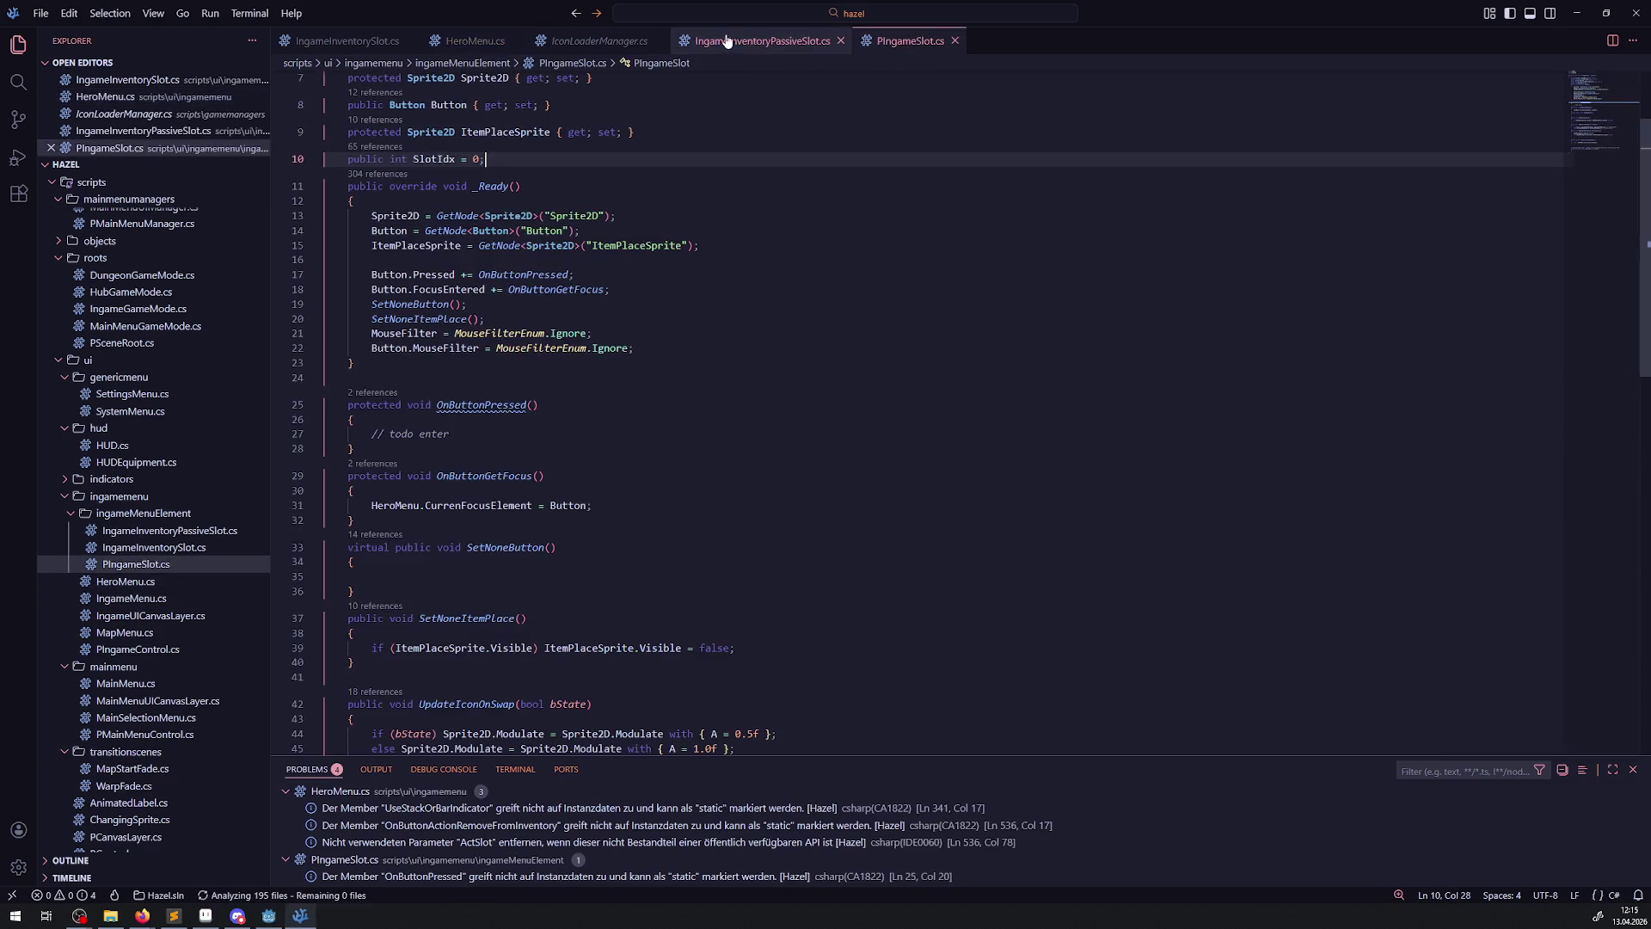
- Check Sprite2D usage in IngameInventorySlot.cs and copy the AnimationPlayer node name from Godot
click(332, 43)
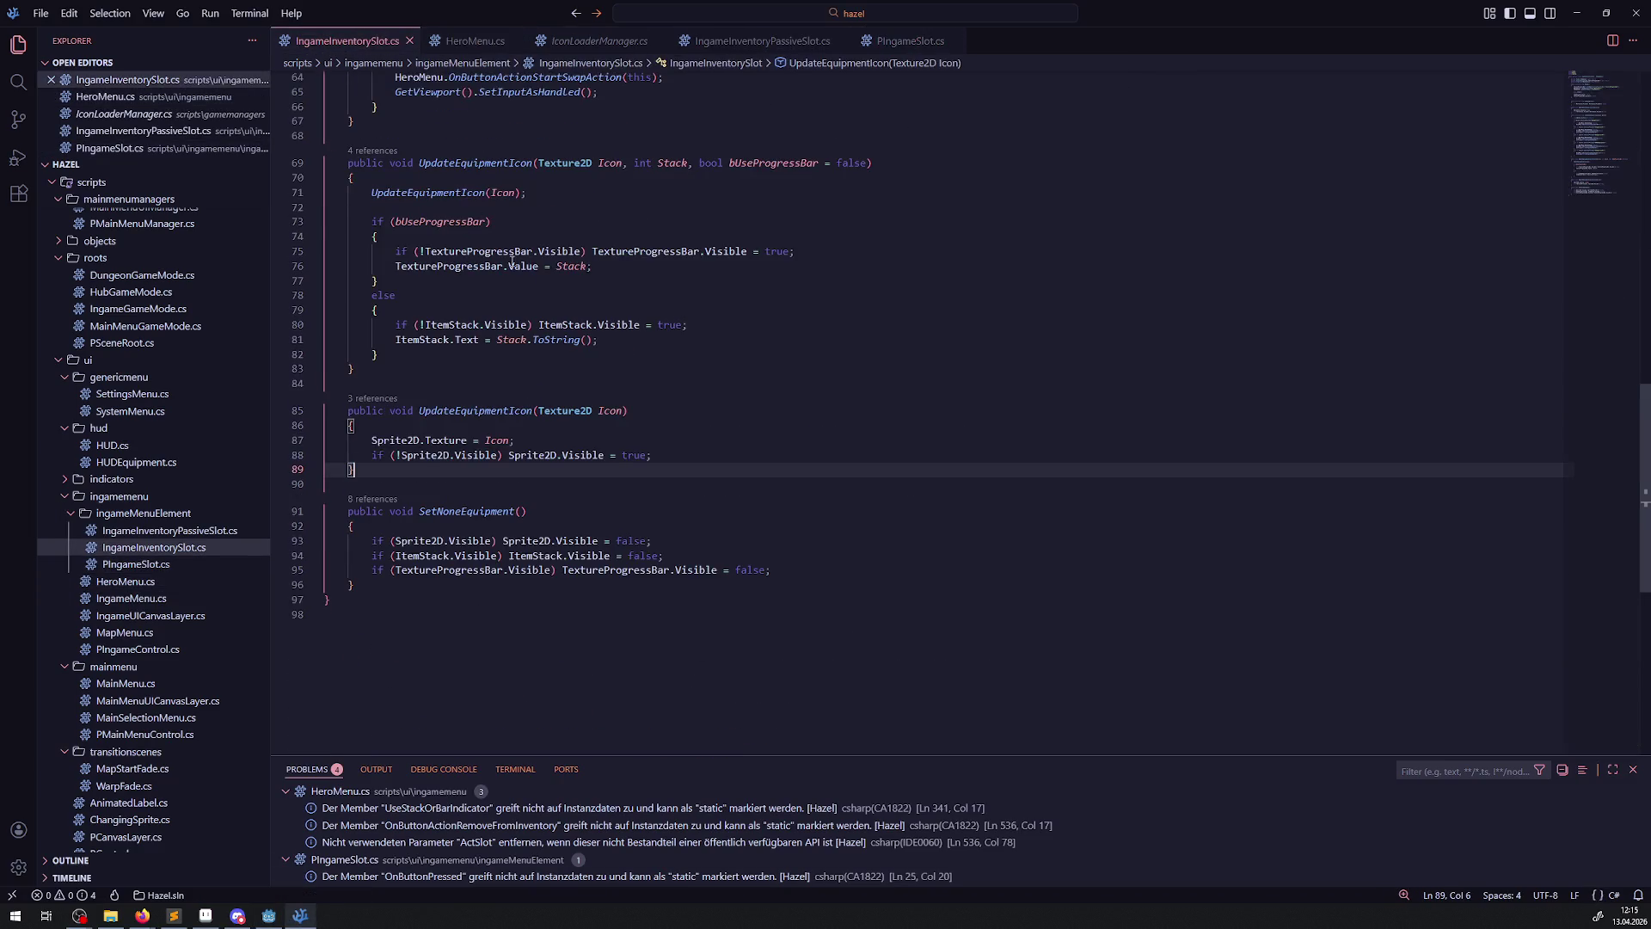
double_click(417, 441)
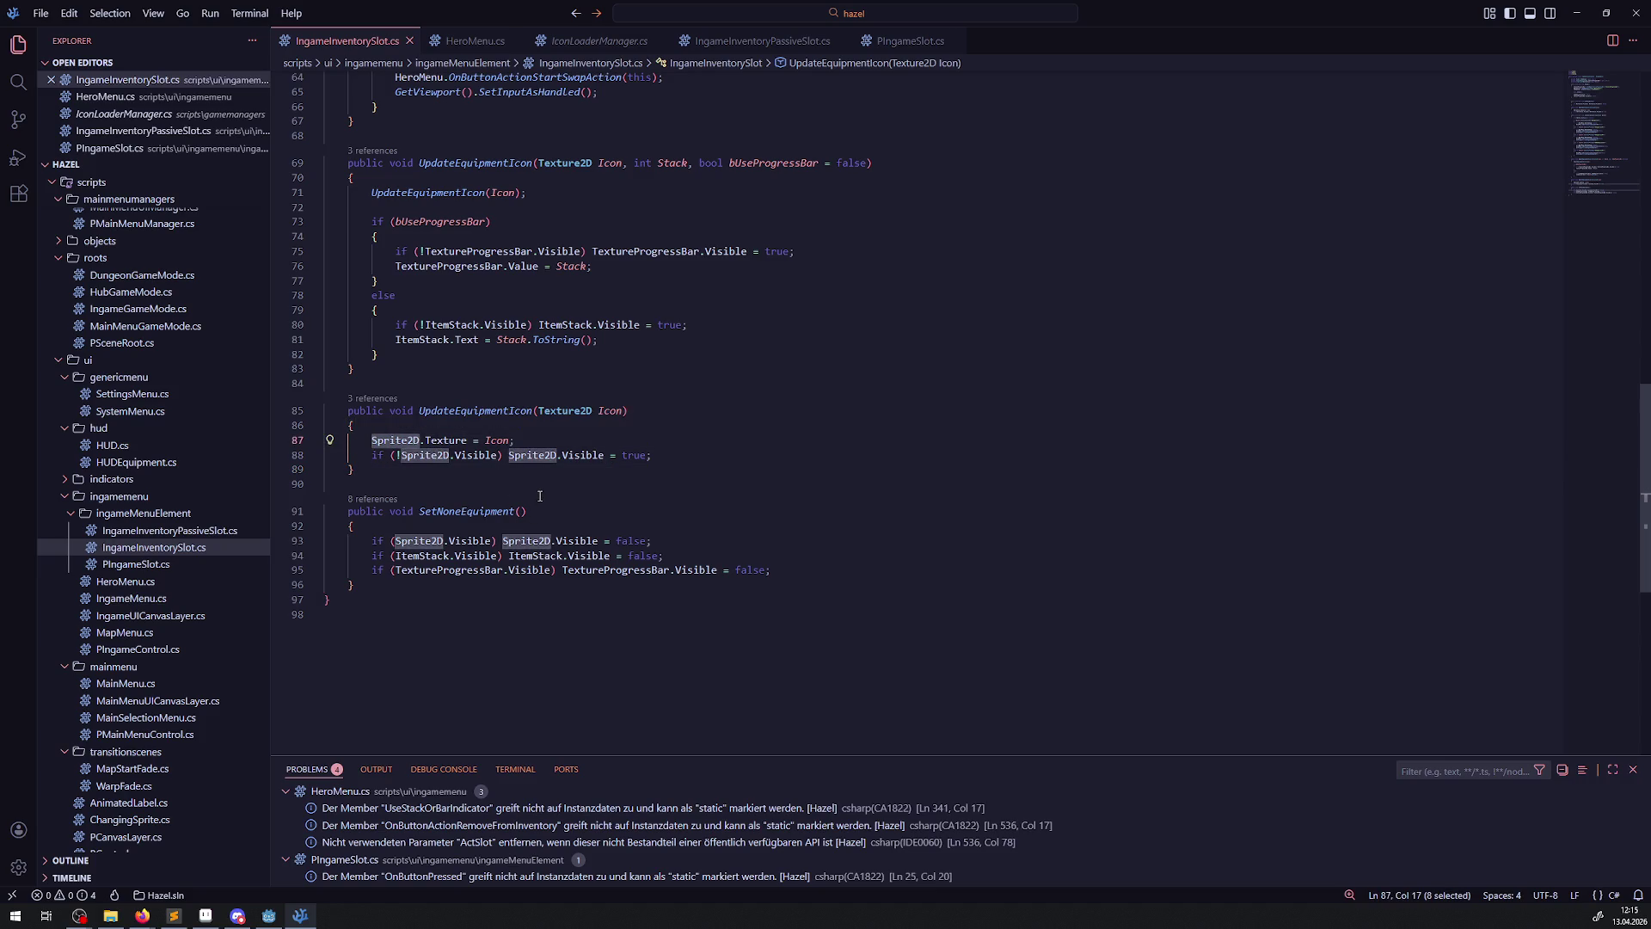
scroll(542, 486, up, 15)
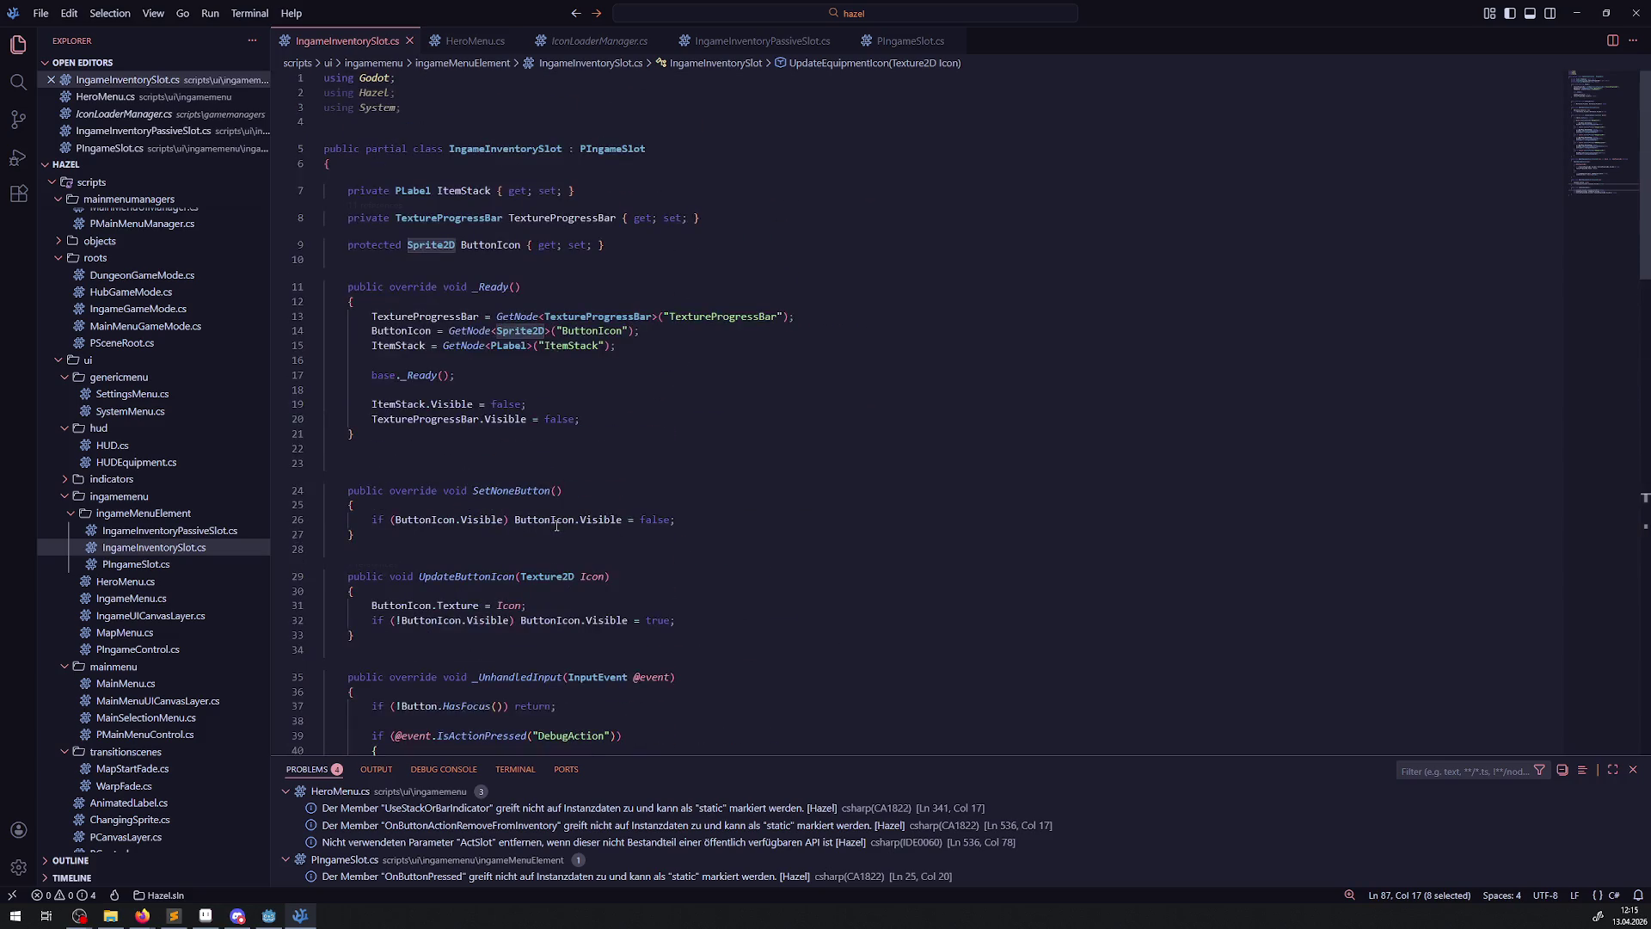
click(910, 40)
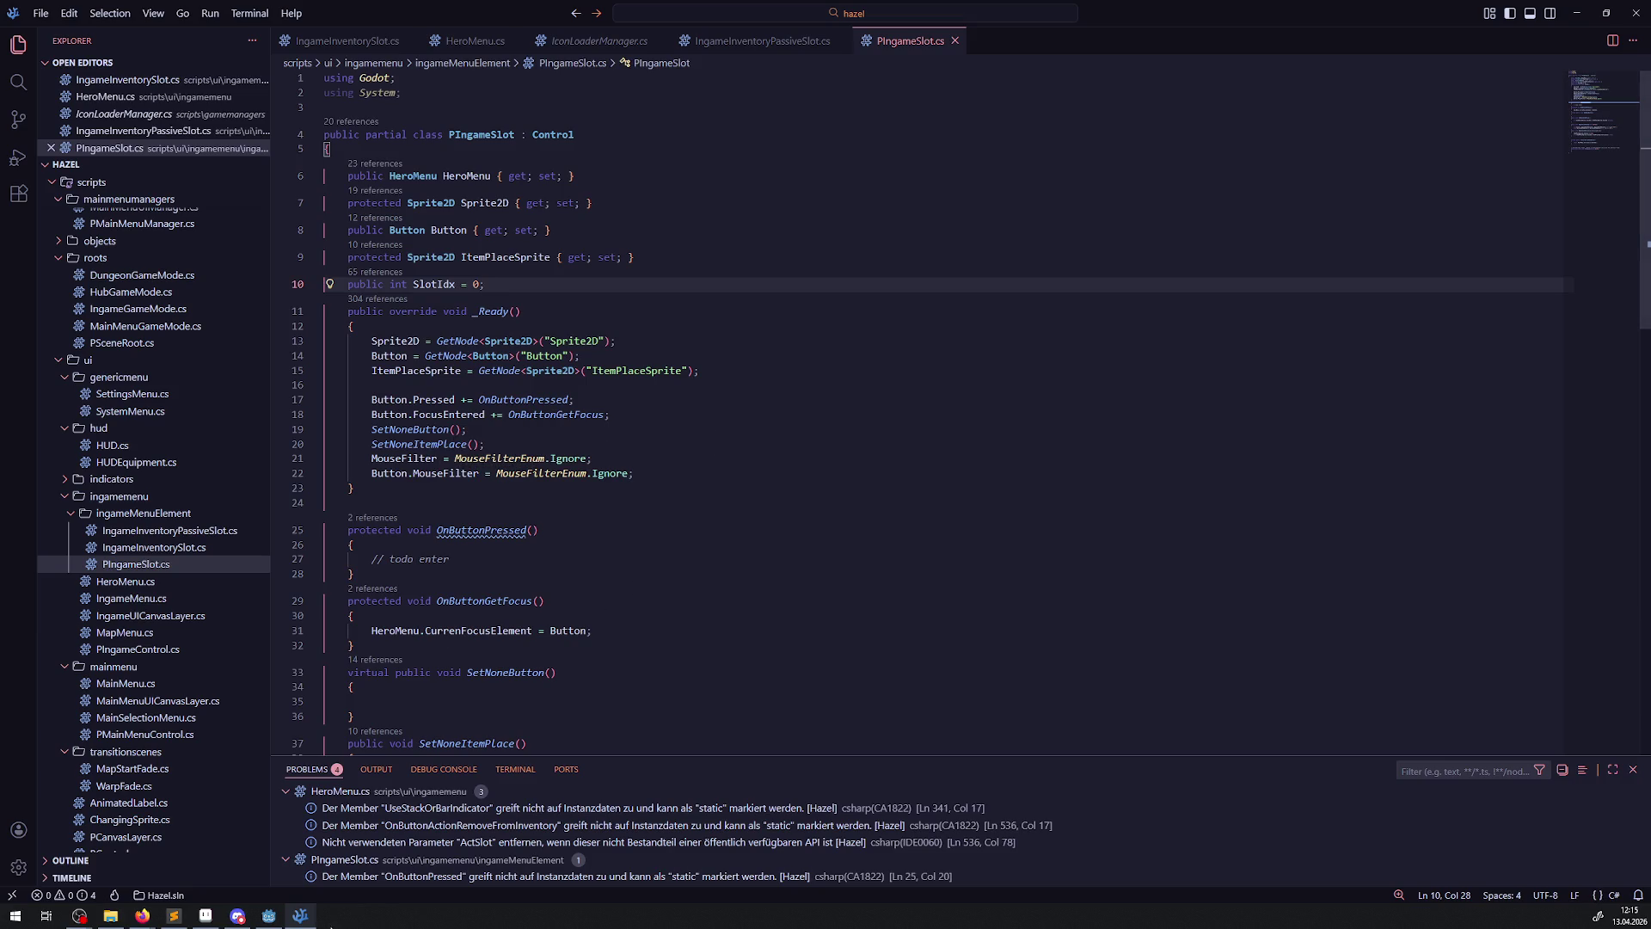
click(269, 915)
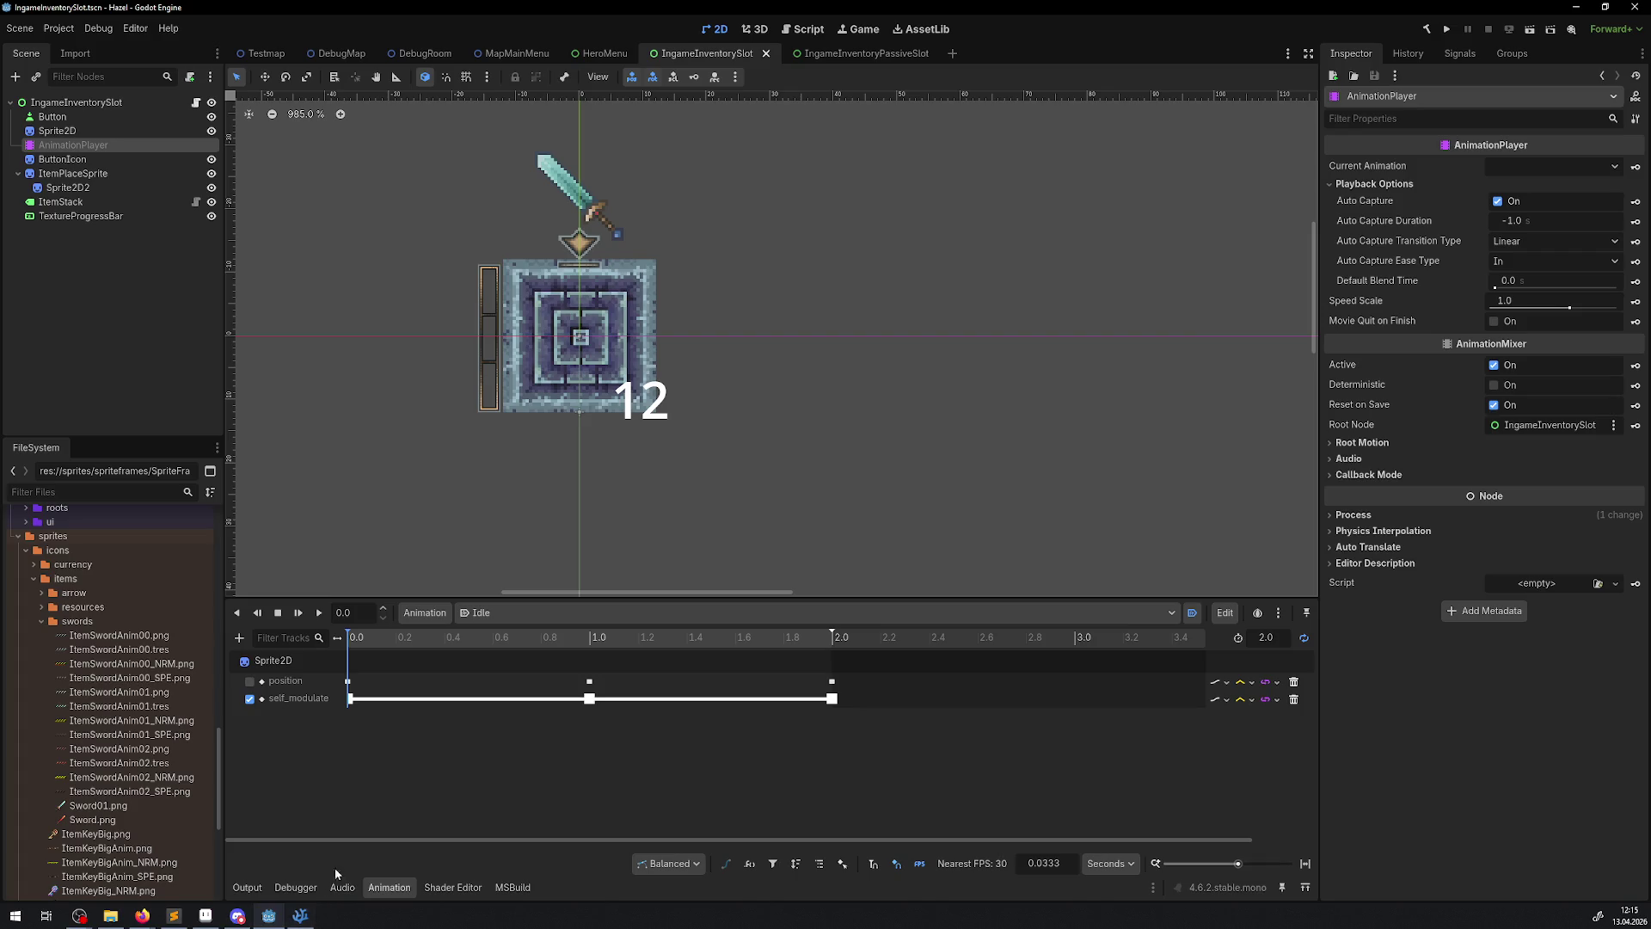
double_click(84, 147)
key(ctrl+c)
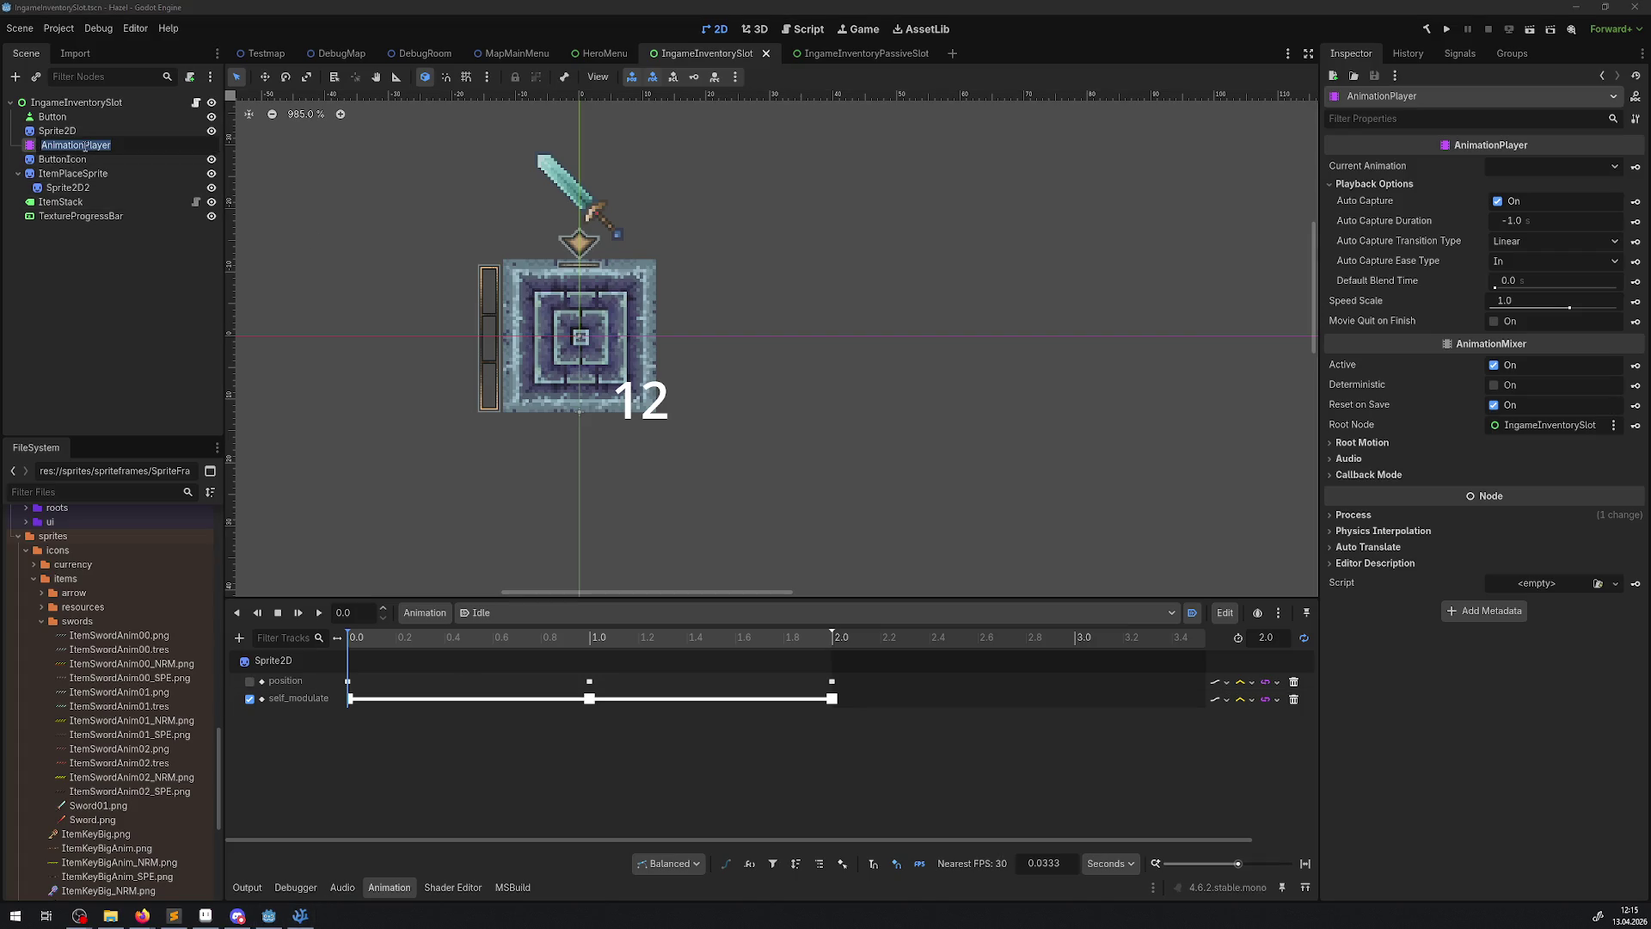
click(300, 915)
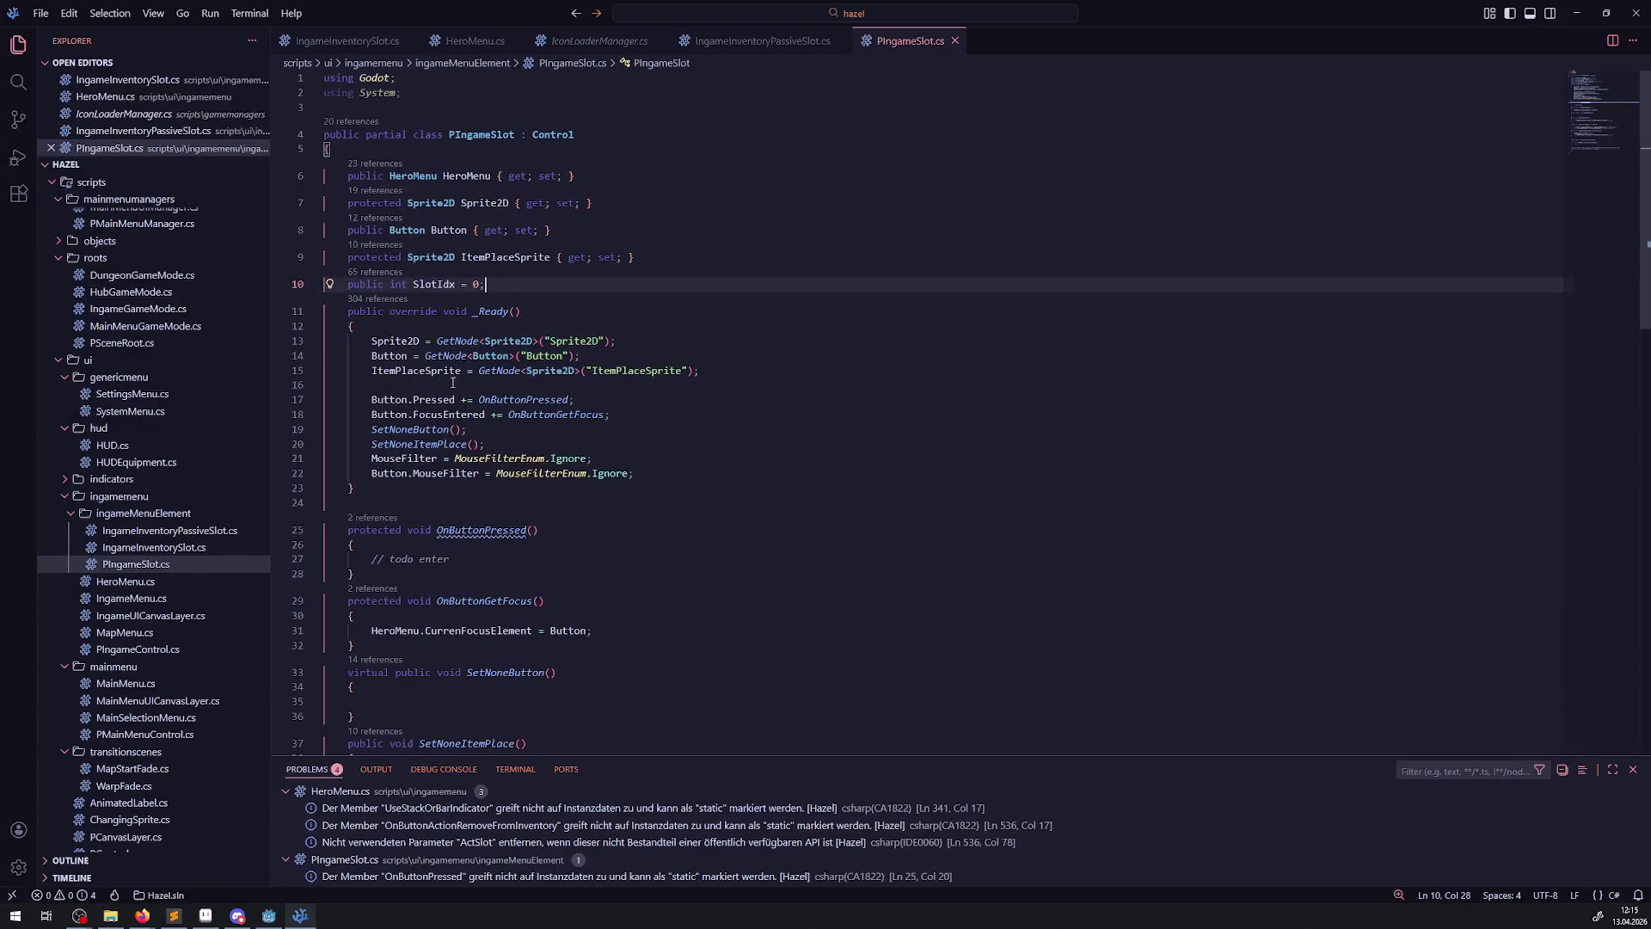
- Duplicate the Sprite2D property as an AnimationPlayer property named AnimationPlayer
click(472, 201)
key(shift+alt+Down)
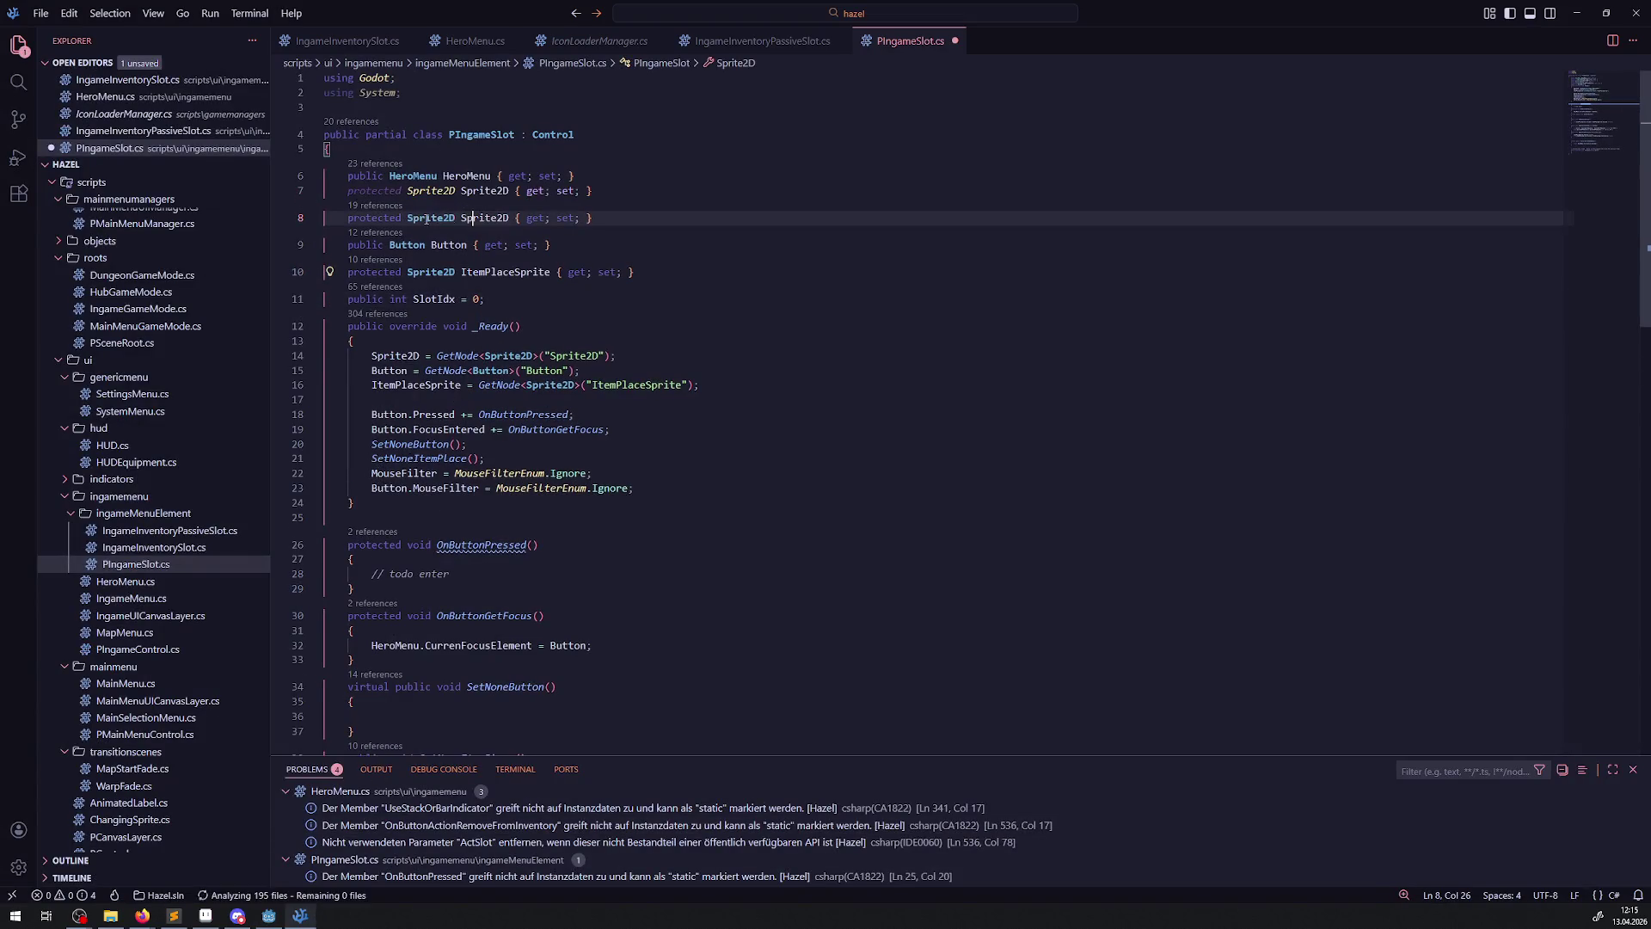
double_click(430, 229)
key(ctrl+v)
double_click(514, 230)
key(ctrl+v)
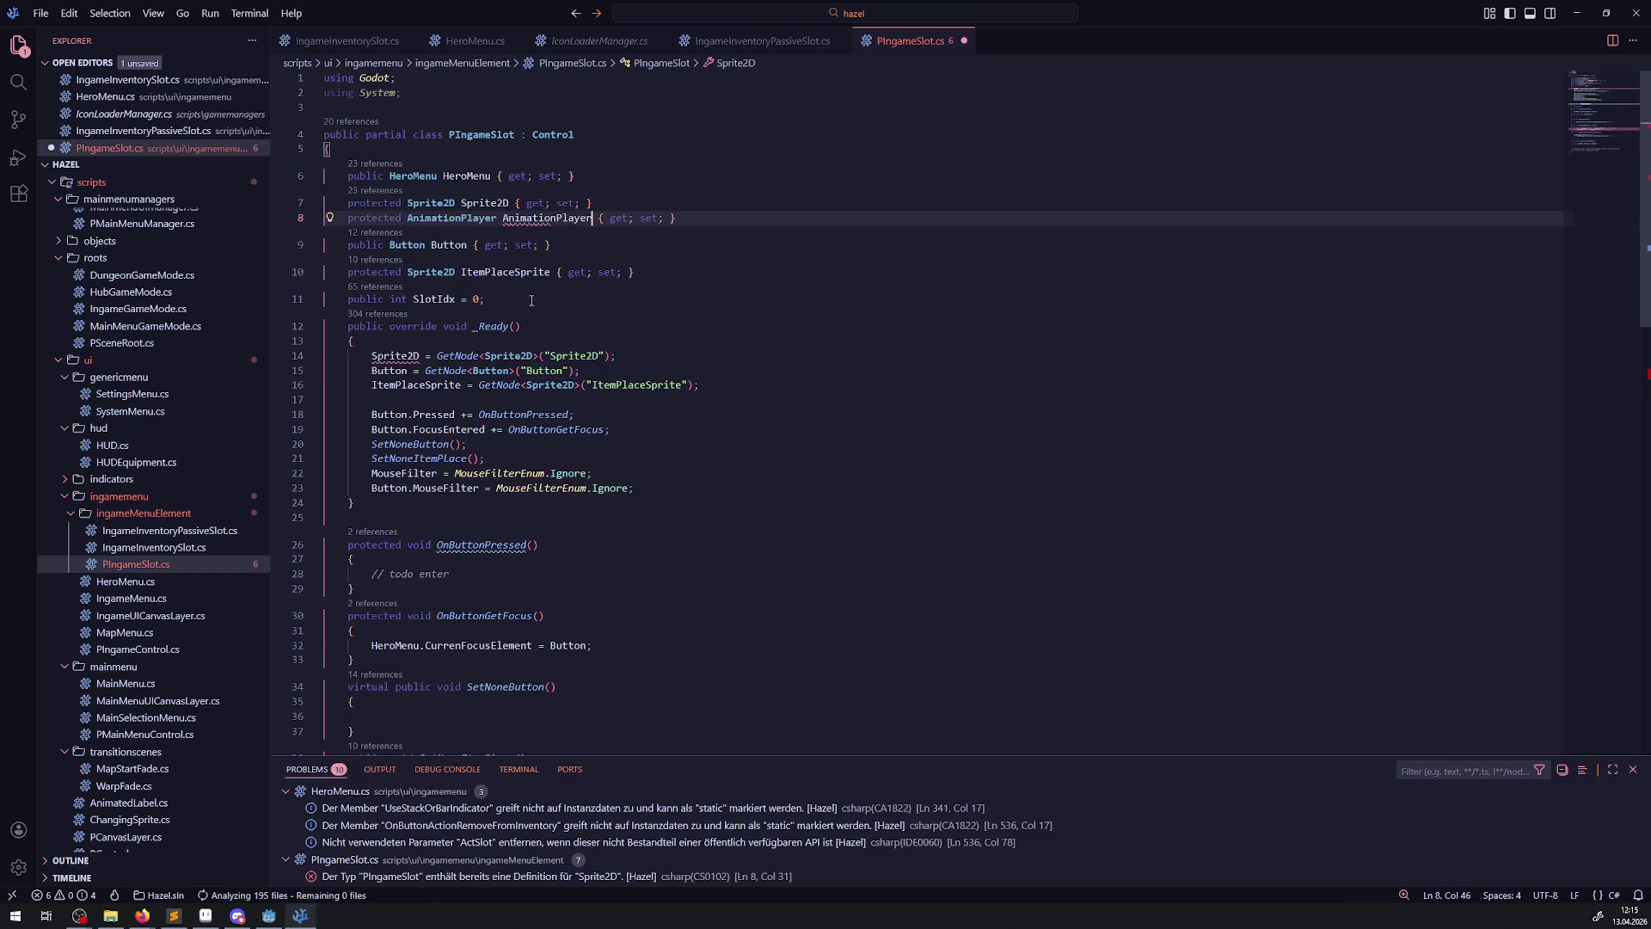
- Add AnimationPlayer = GetNode<AnimationPlayer>("AnimationPlayer") to _Ready by duplicating the Sprite2D line
click(468, 368)
key(shift+alt+Down)
double_click(398, 384)
key(ctrl+v)
double_click(550, 384)
key(ctrl+v)
double_click(659, 383)
key(ctrl+v)
click(666, 514)
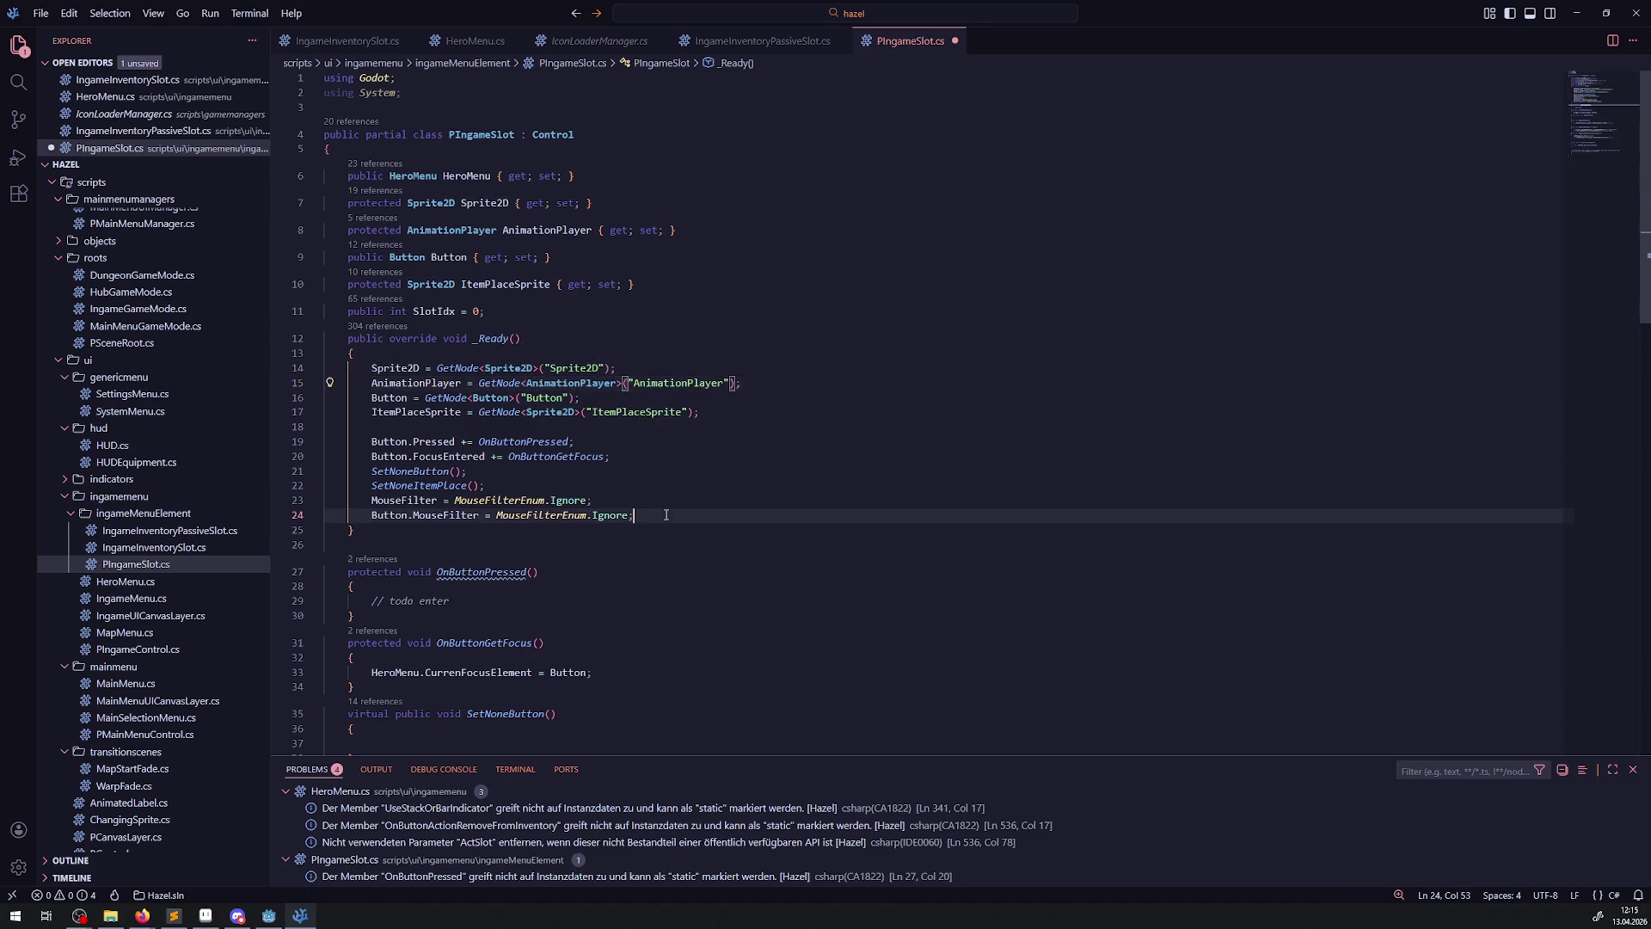
- Search the scripts for AnimationPlayer and copy the random offset and Seek lines from PPickup.cs
click(18, 82)
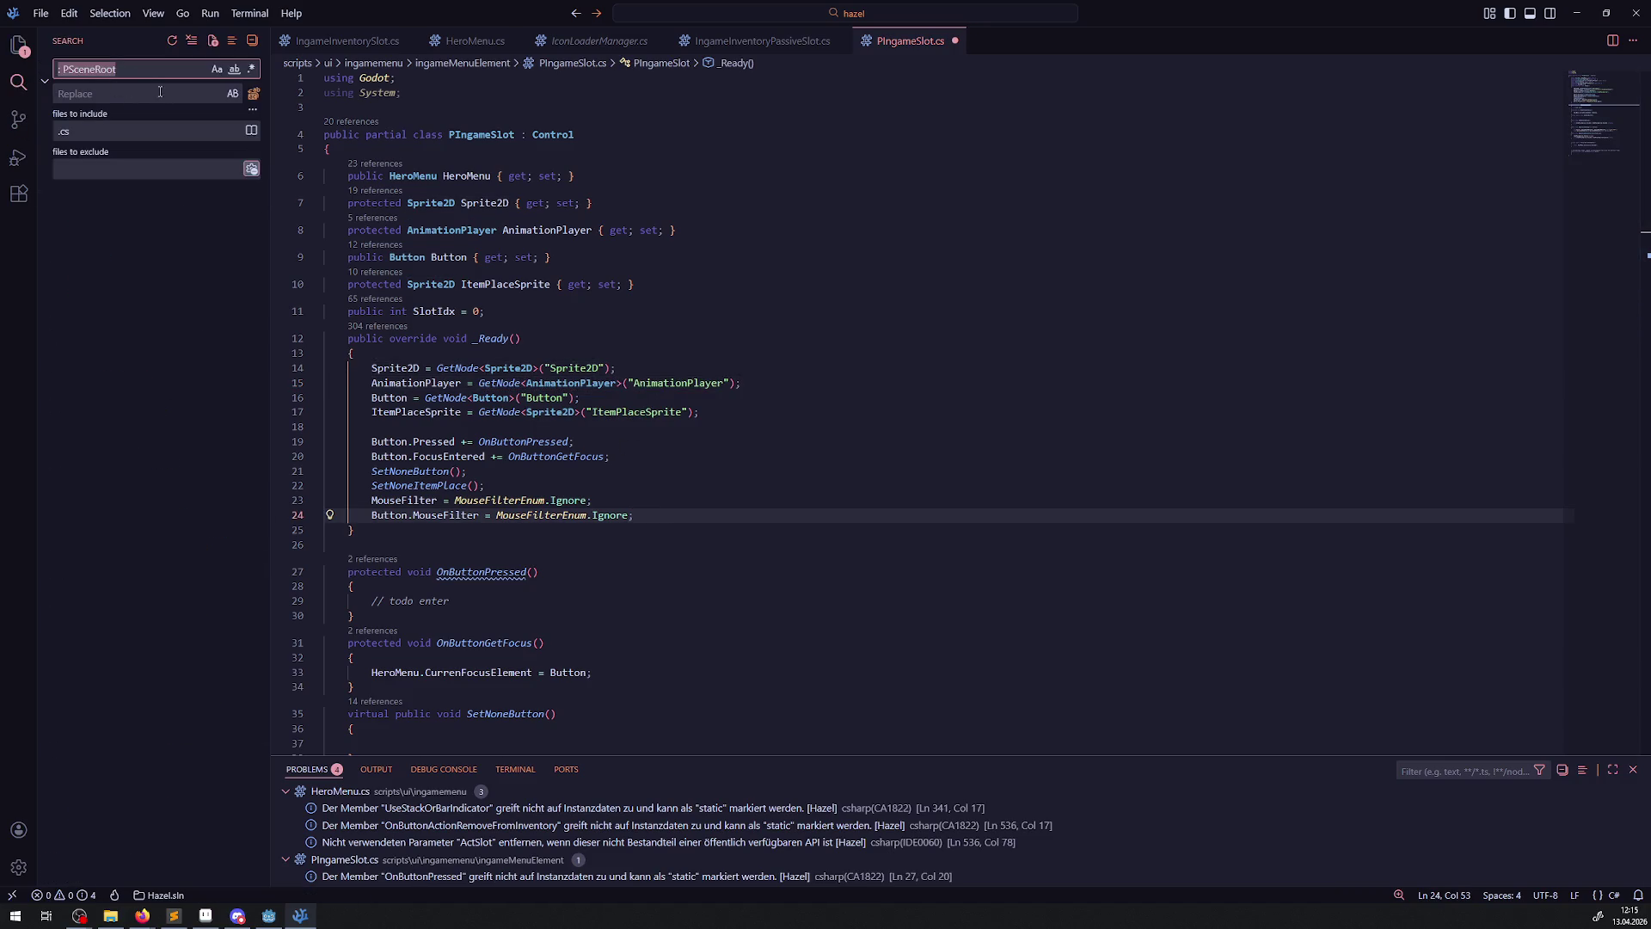
click(135, 70)
text(AnimationPlayer)
key(Return)
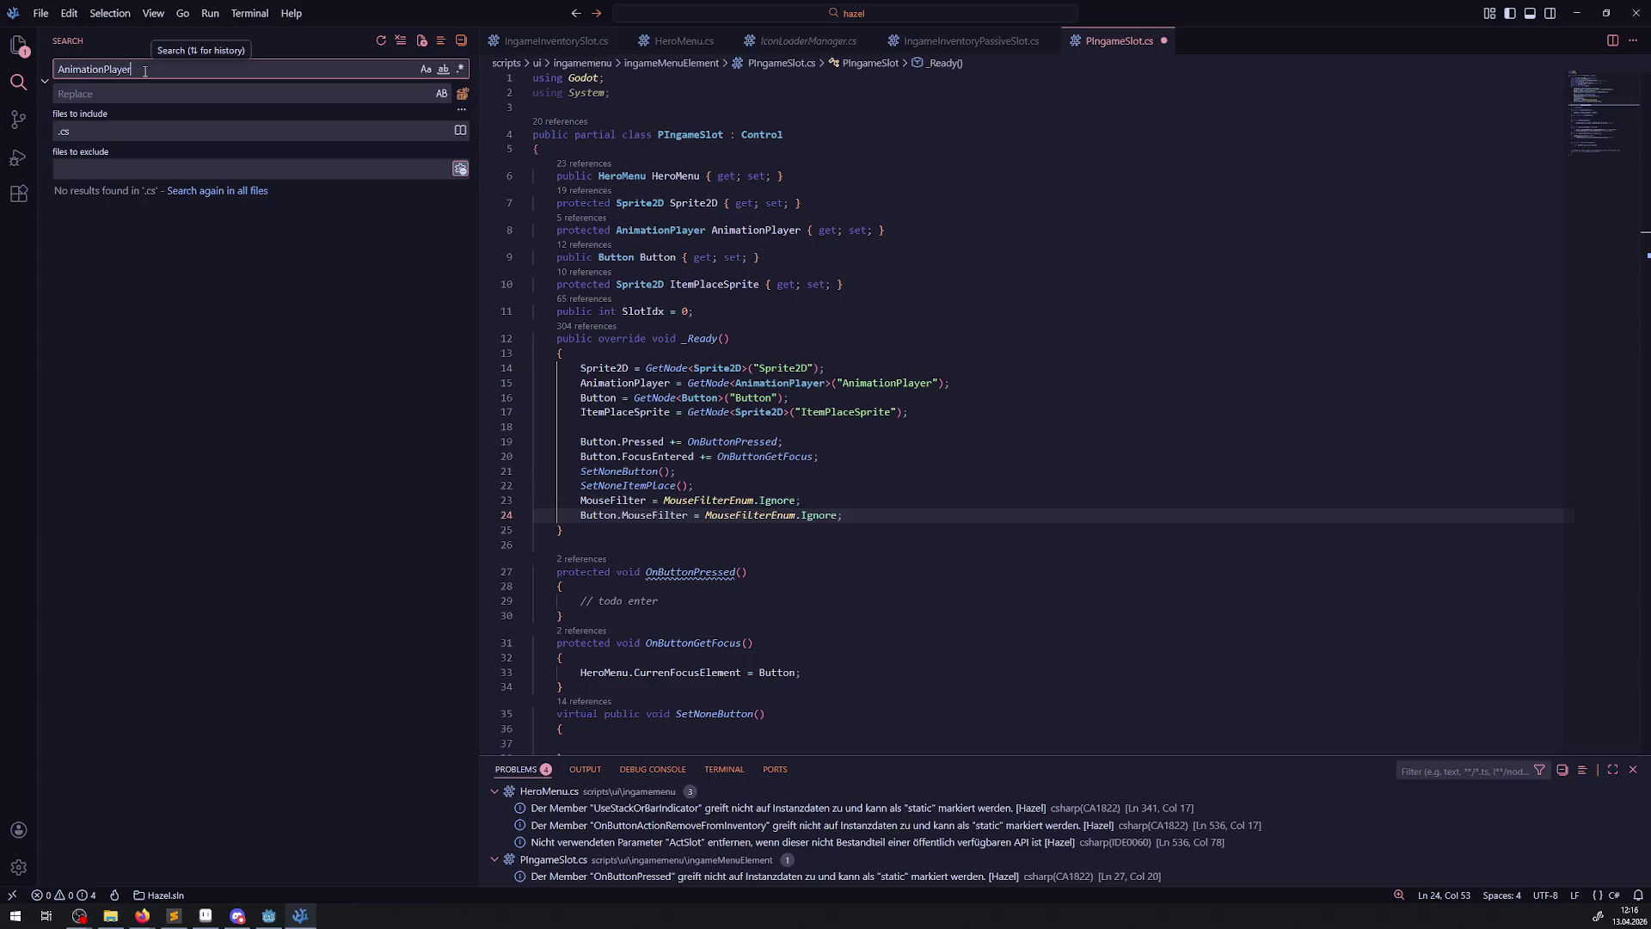
text(.)
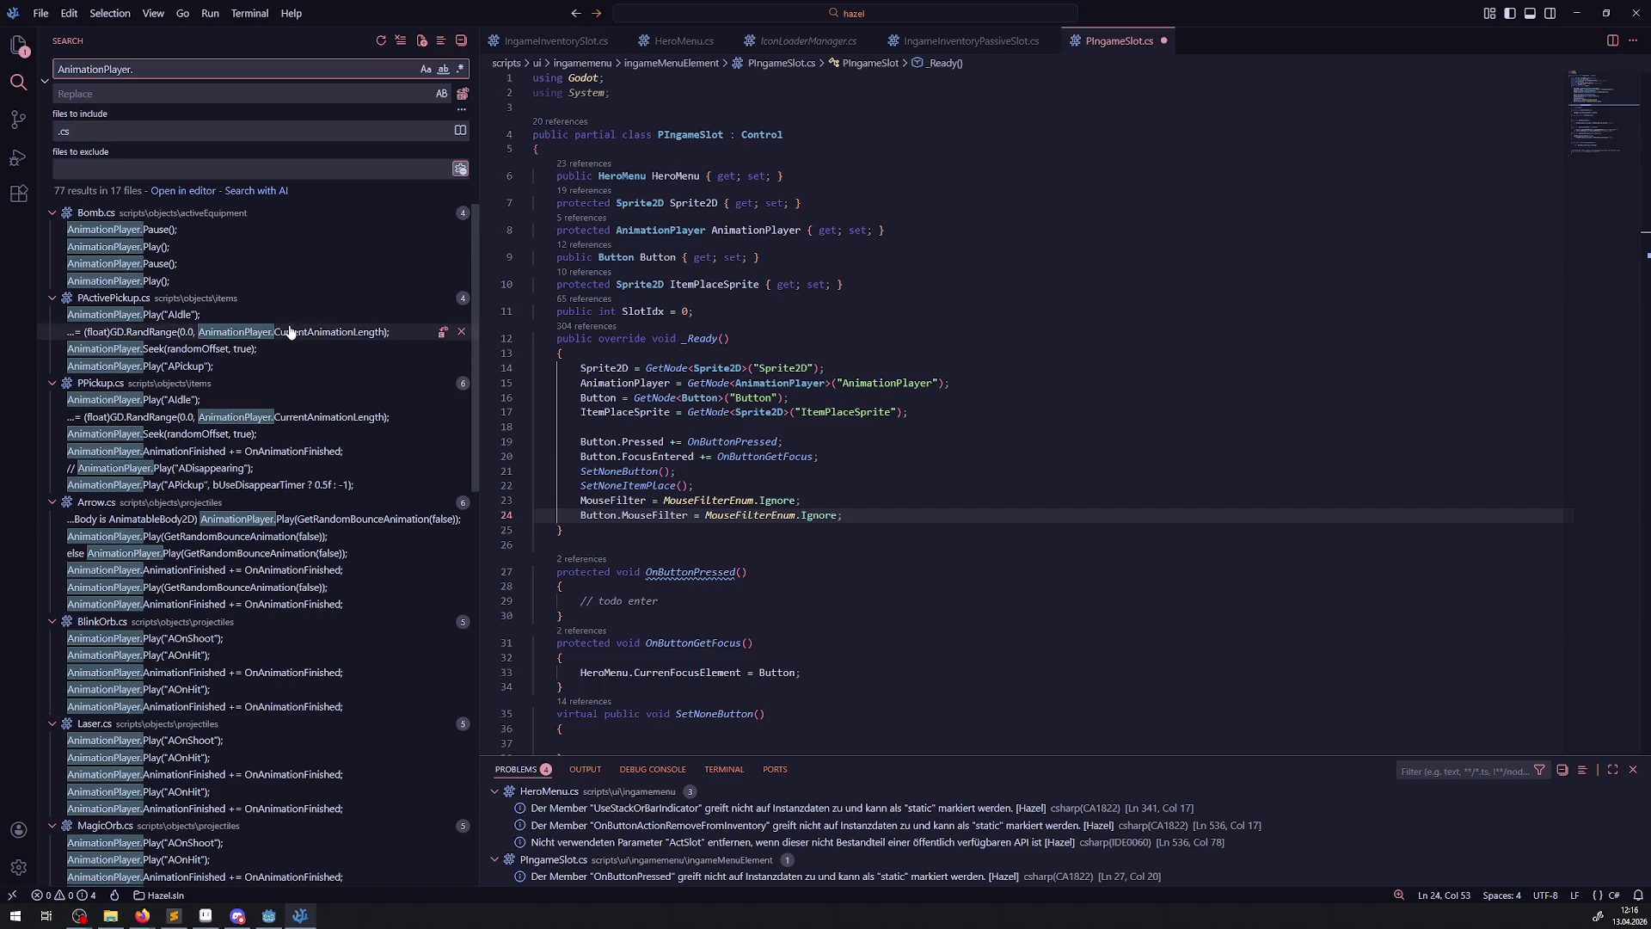
click(253, 417)
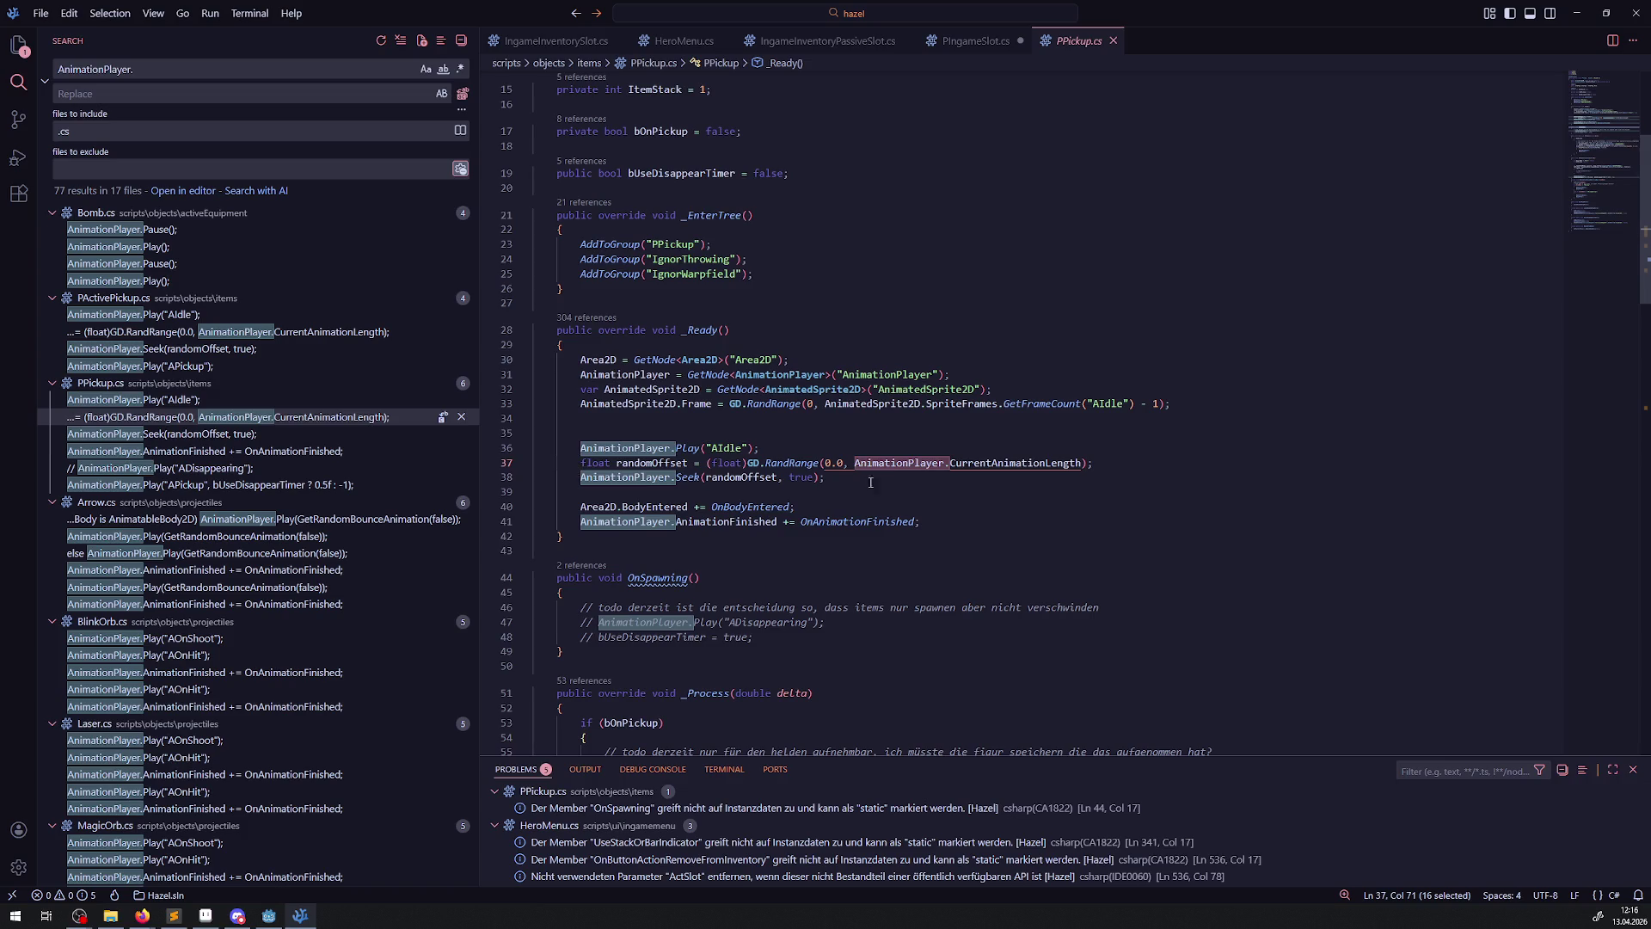
drag(866, 475, 556, 464)
key(ctrl+c)
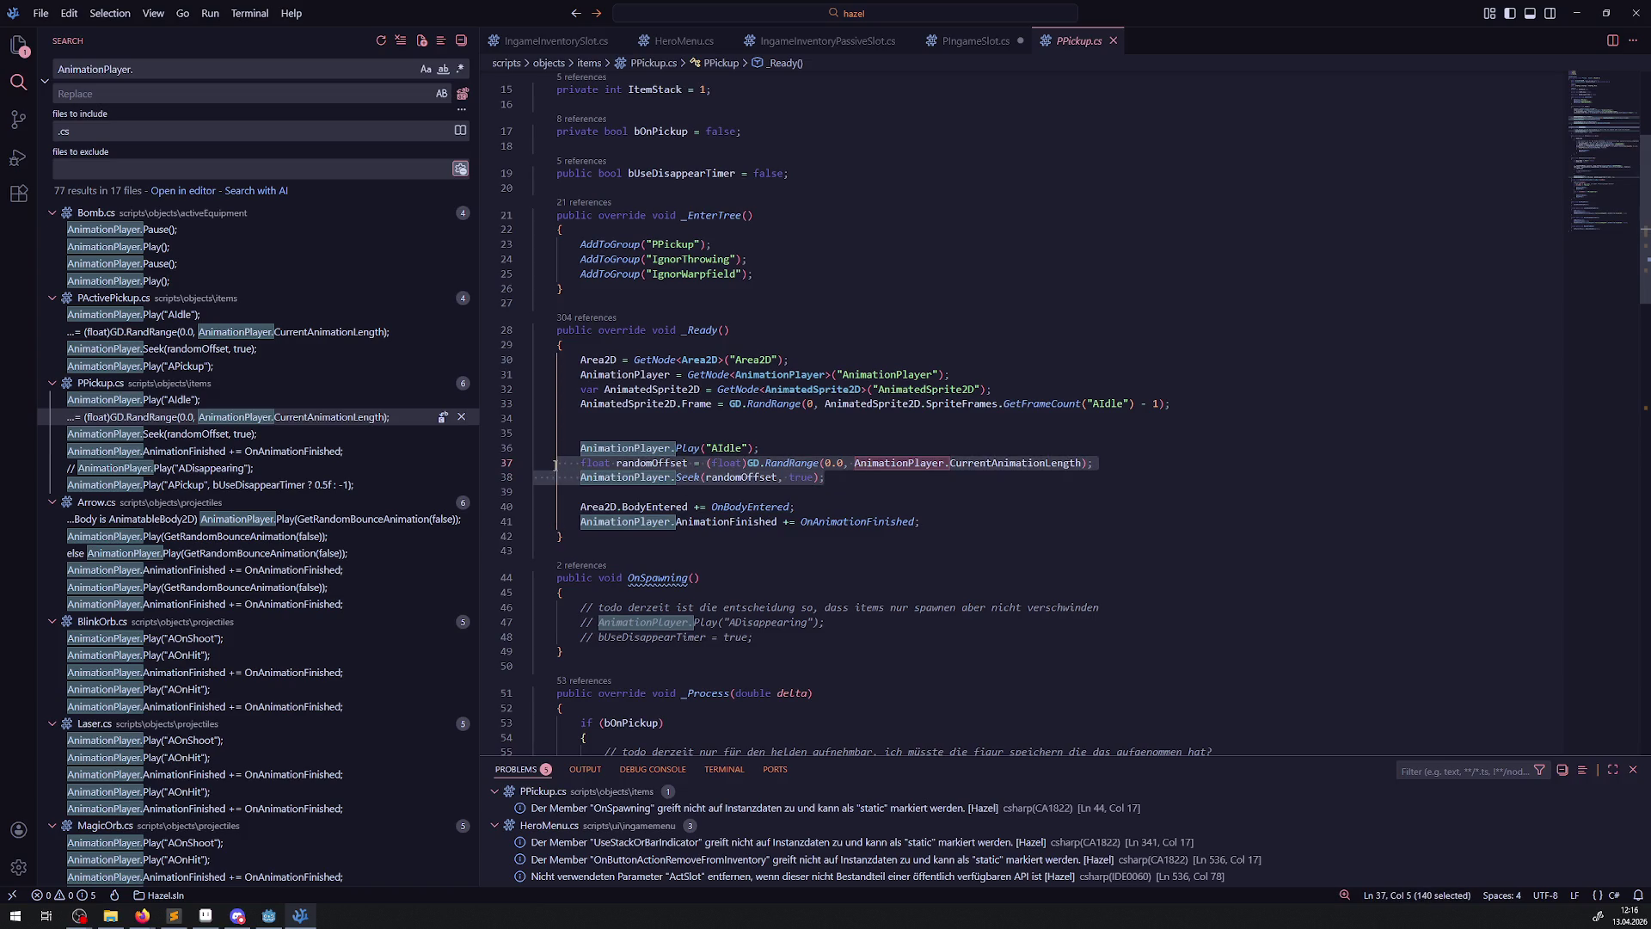
- Paste the random offset and Seek lines into PIngameSlot.cs and save
click(970, 41)
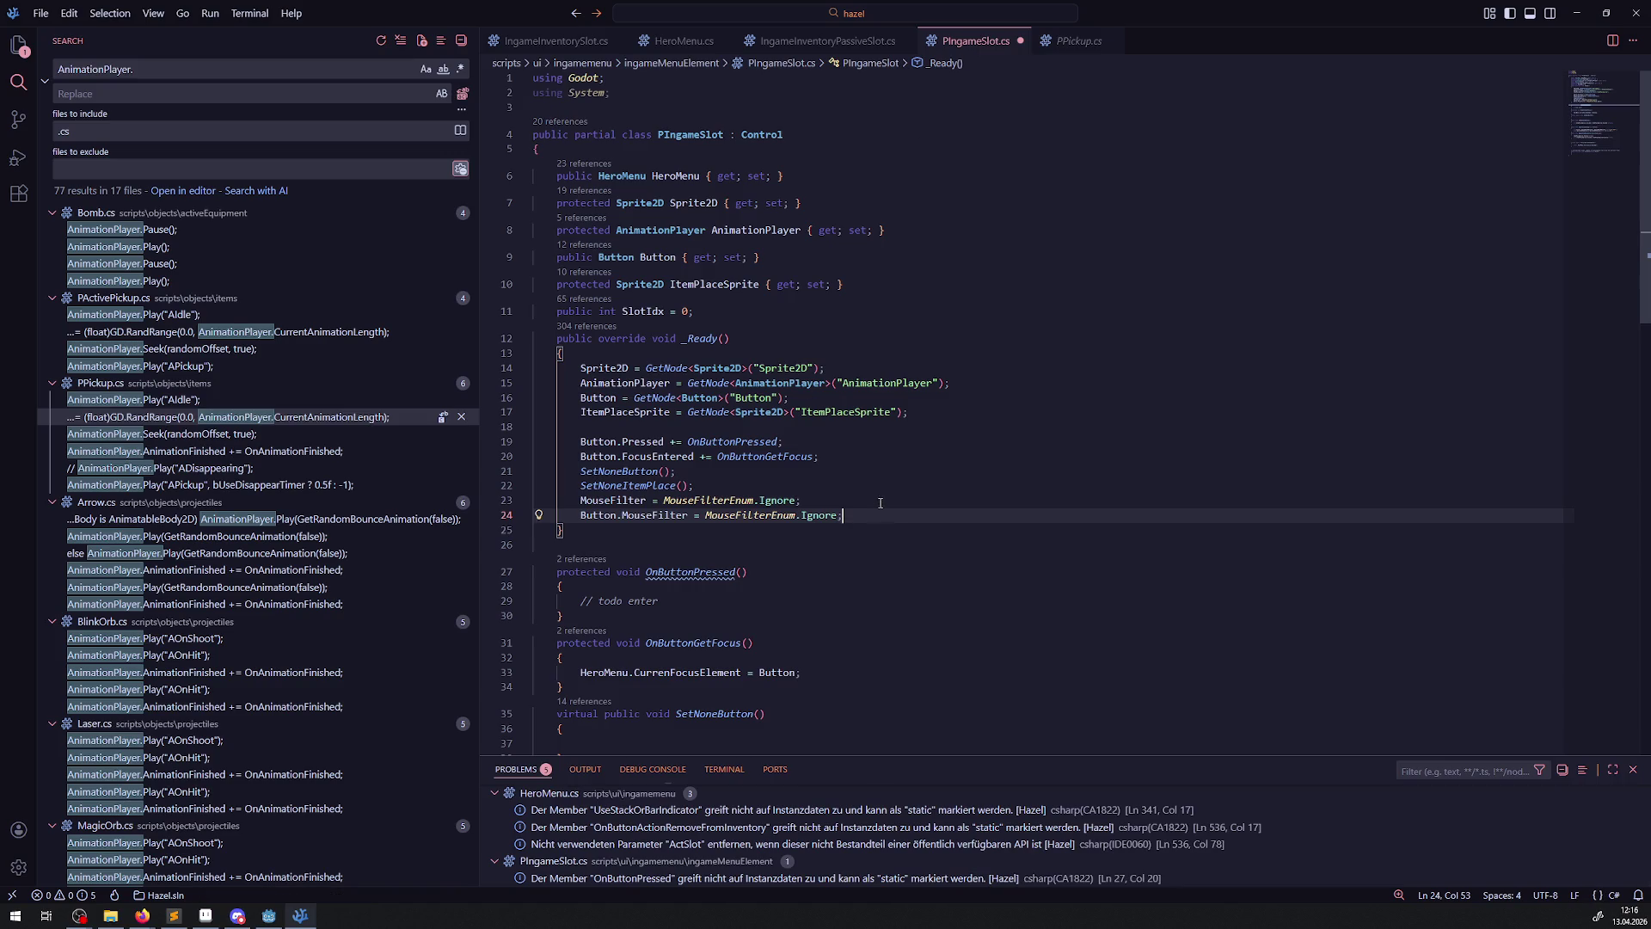
key(Return)
key(Return)
key(ctrl+v)
key(ctrl+s)
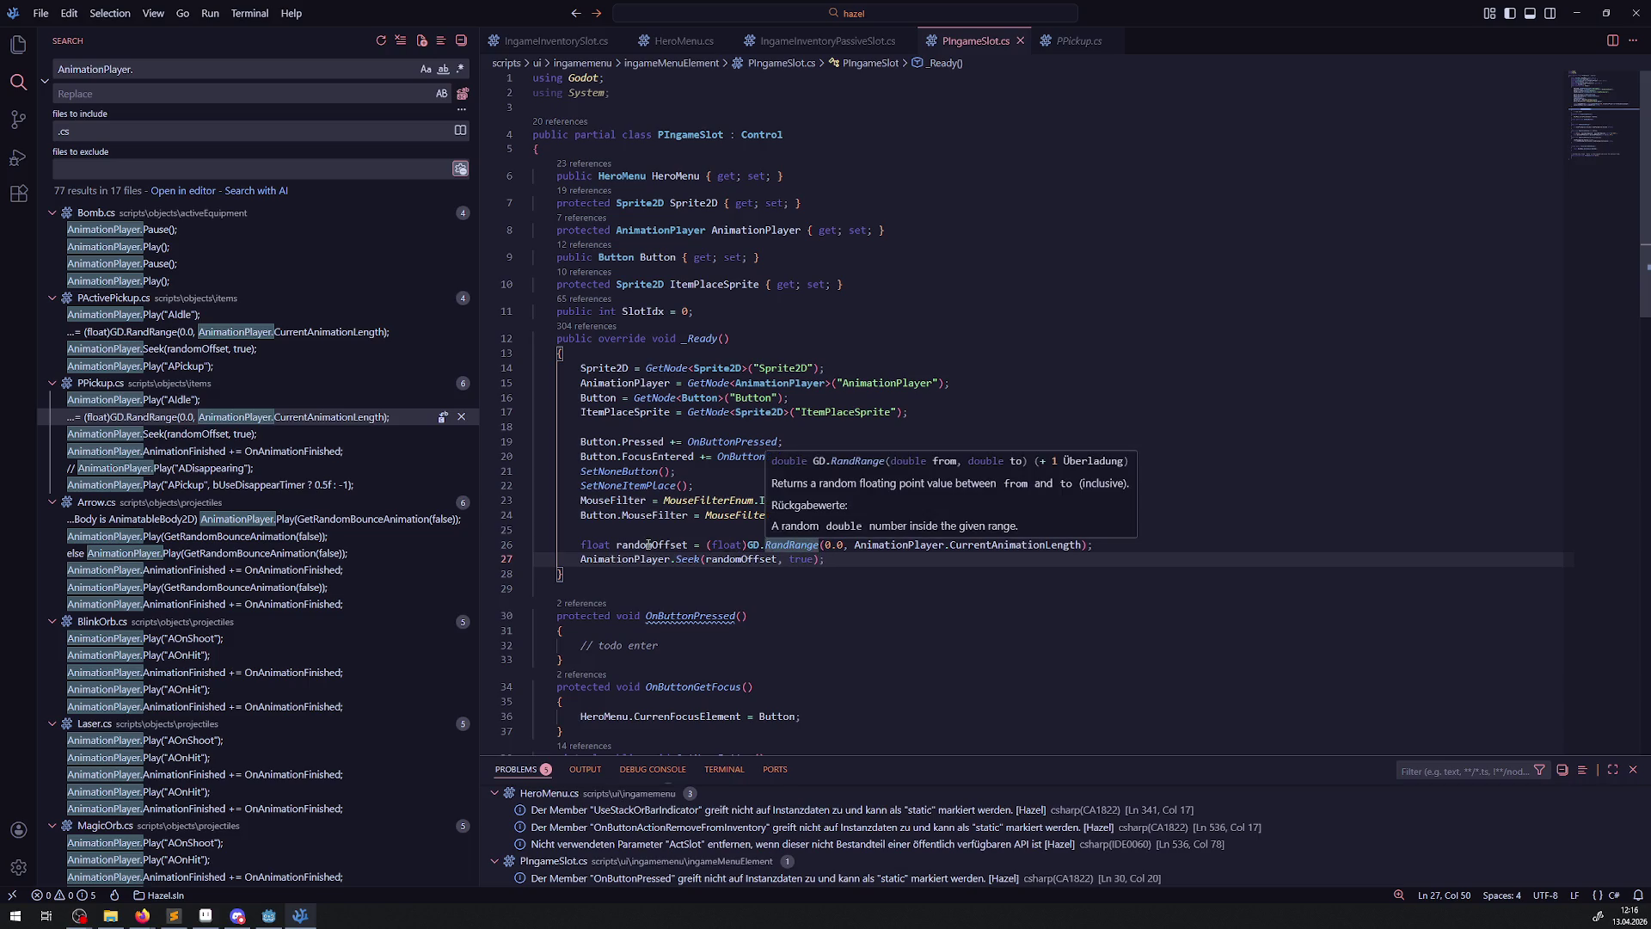
- Inline GD.RandRange(0.0f, AnimationPlayer.CurrentAnimationLength) as the Seek argument
click(808, 567)
drag(750, 547, 1087, 543)
key(ctrl+c)
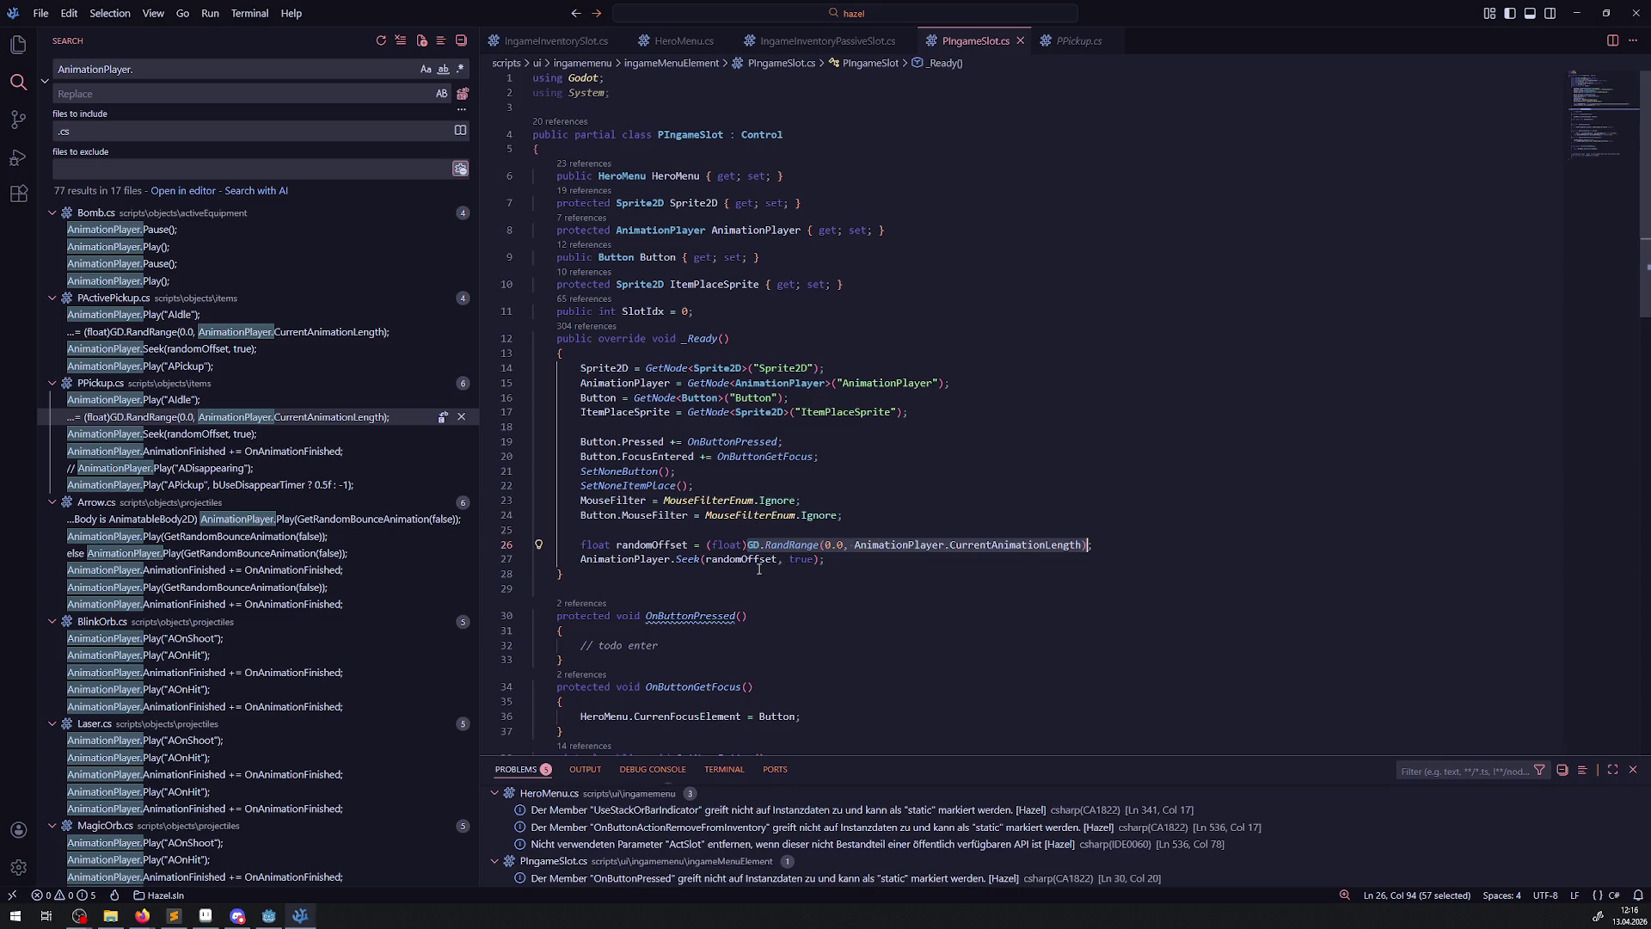
double_click(739, 559)
key(ctrl+v)
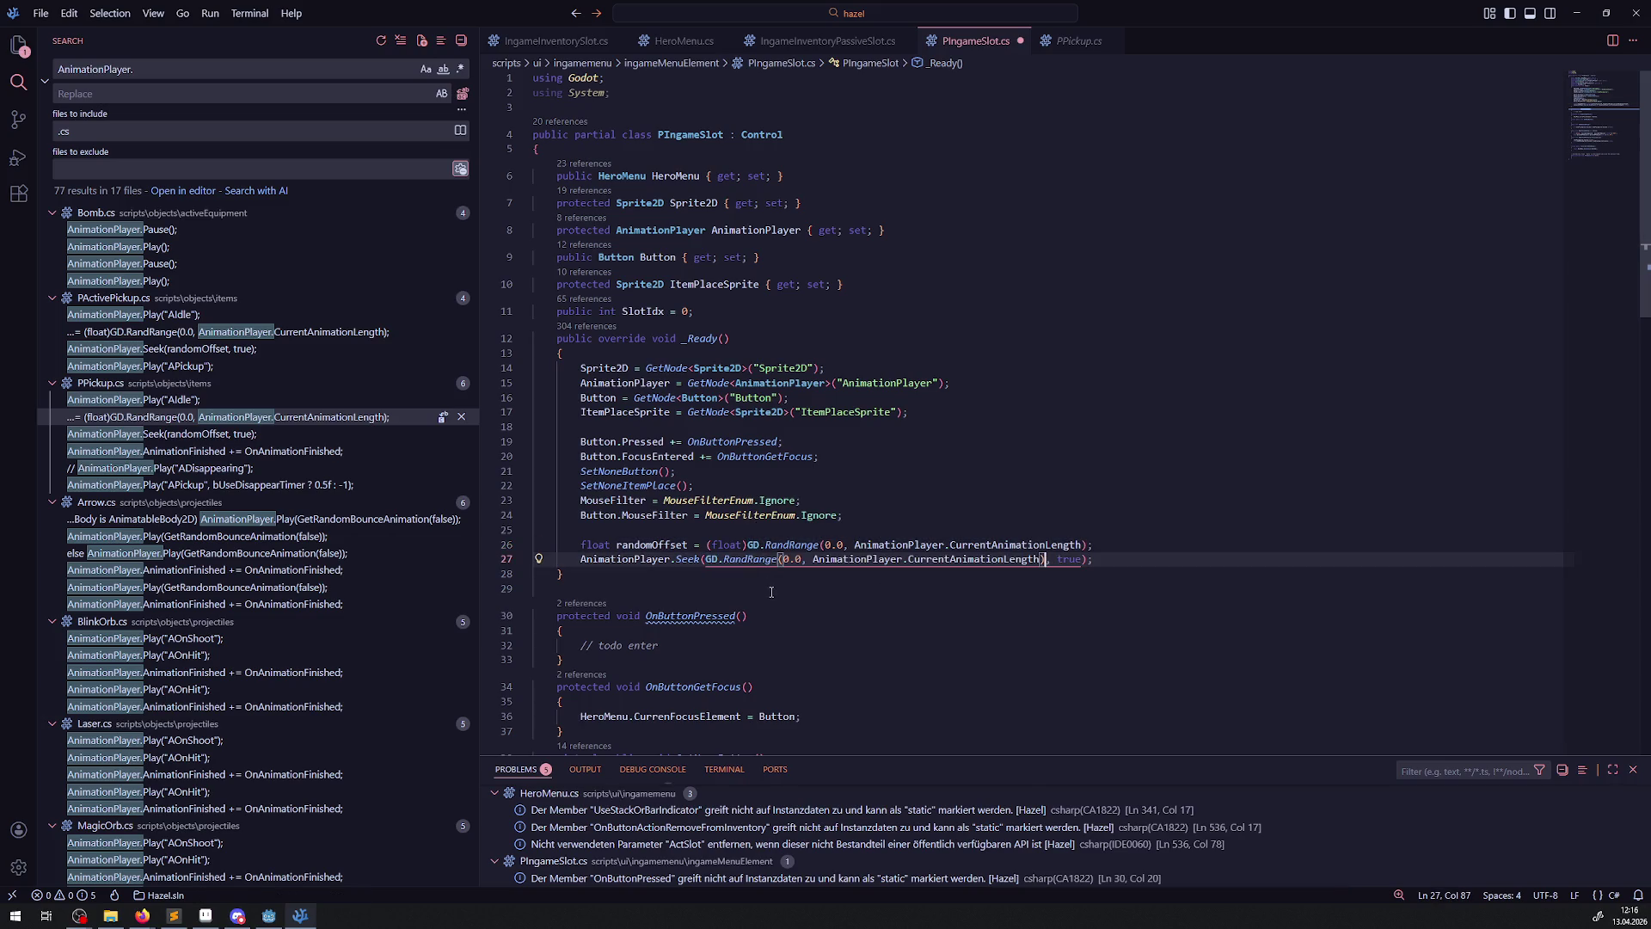
click(795, 560)
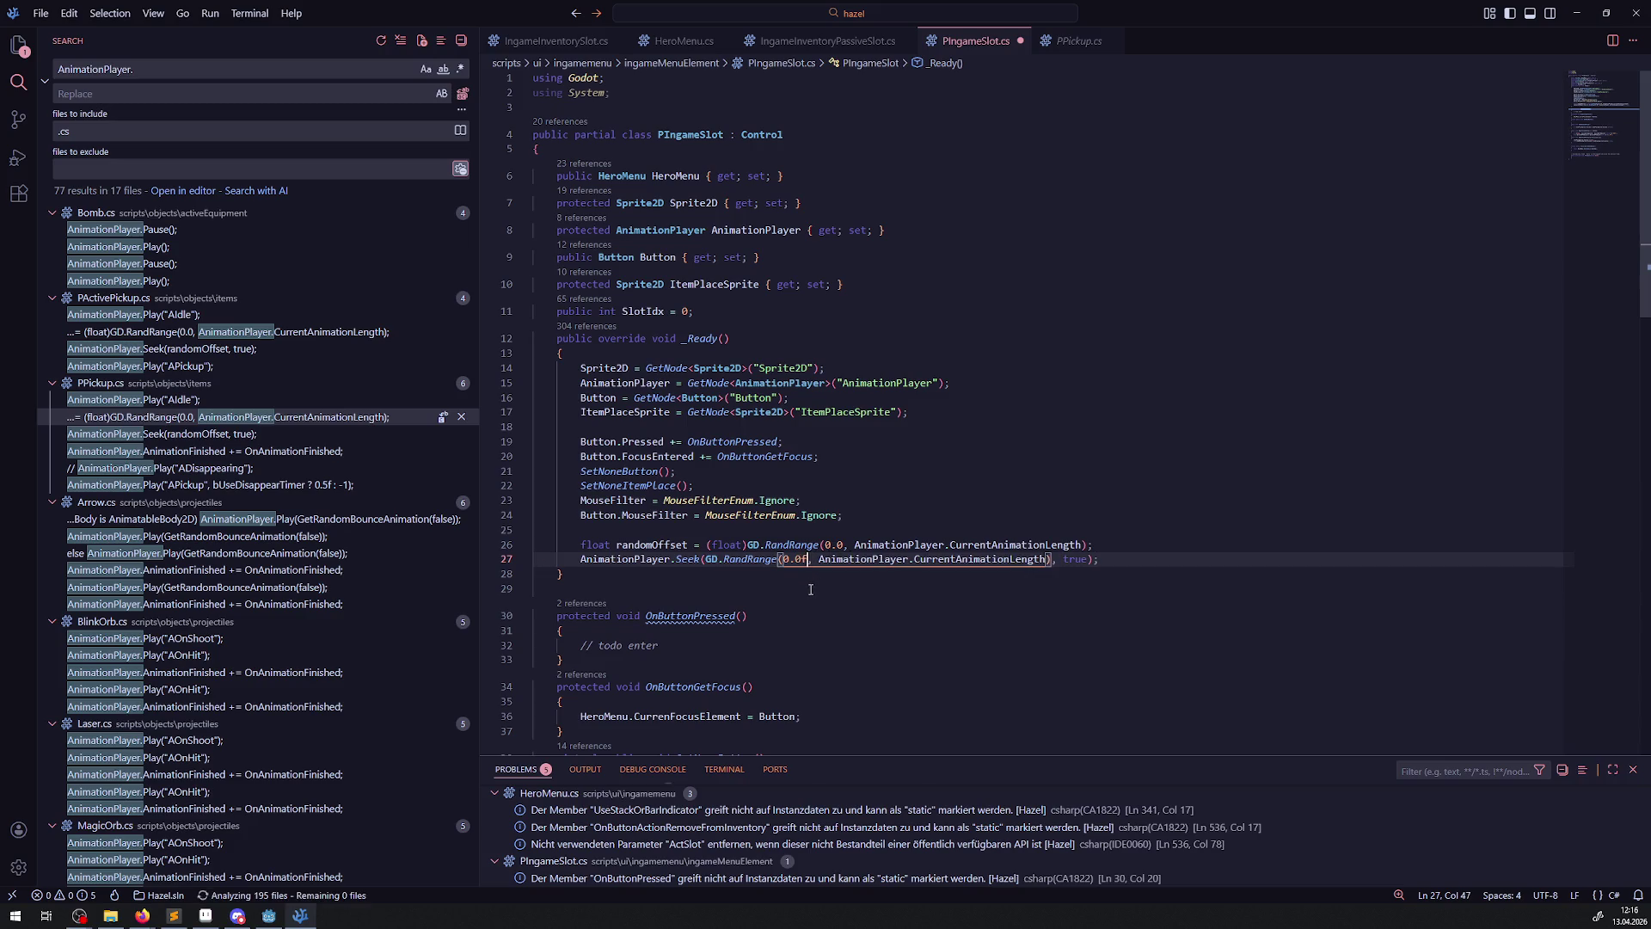
text(f)
- Delete the old randomOffset line and leftover blank line, then return to Godot
drag(1149, 545, 1149, 539)
key(BackSpace)
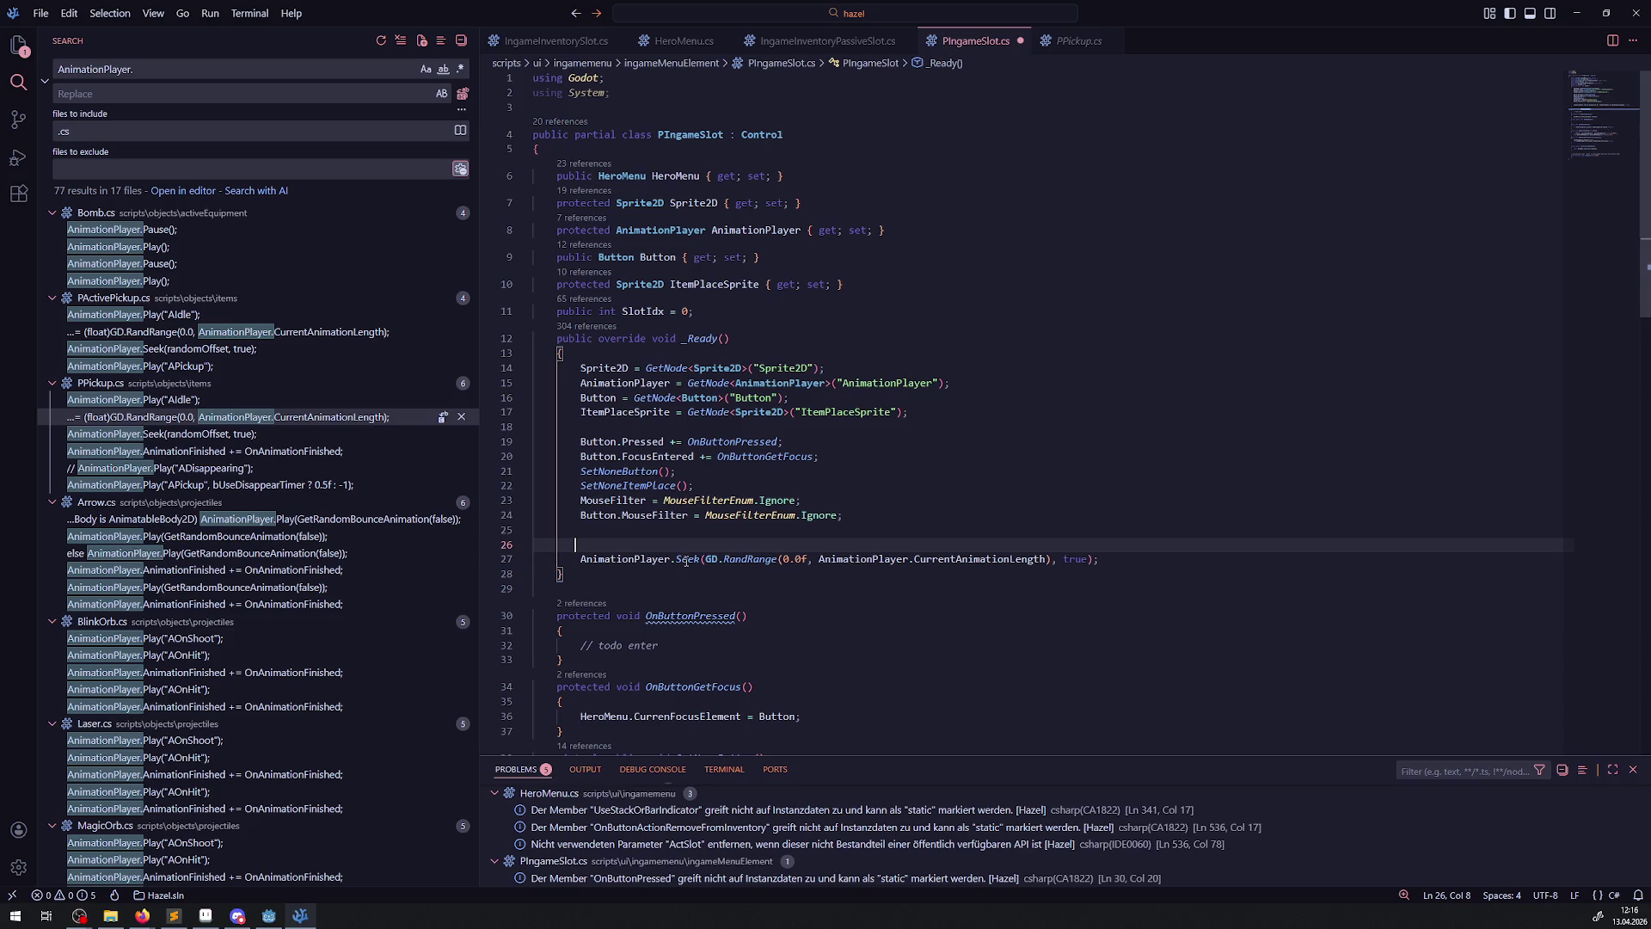
mouse_move(687, 561)
key(ctrl+shift+k)
click(1019, 476)
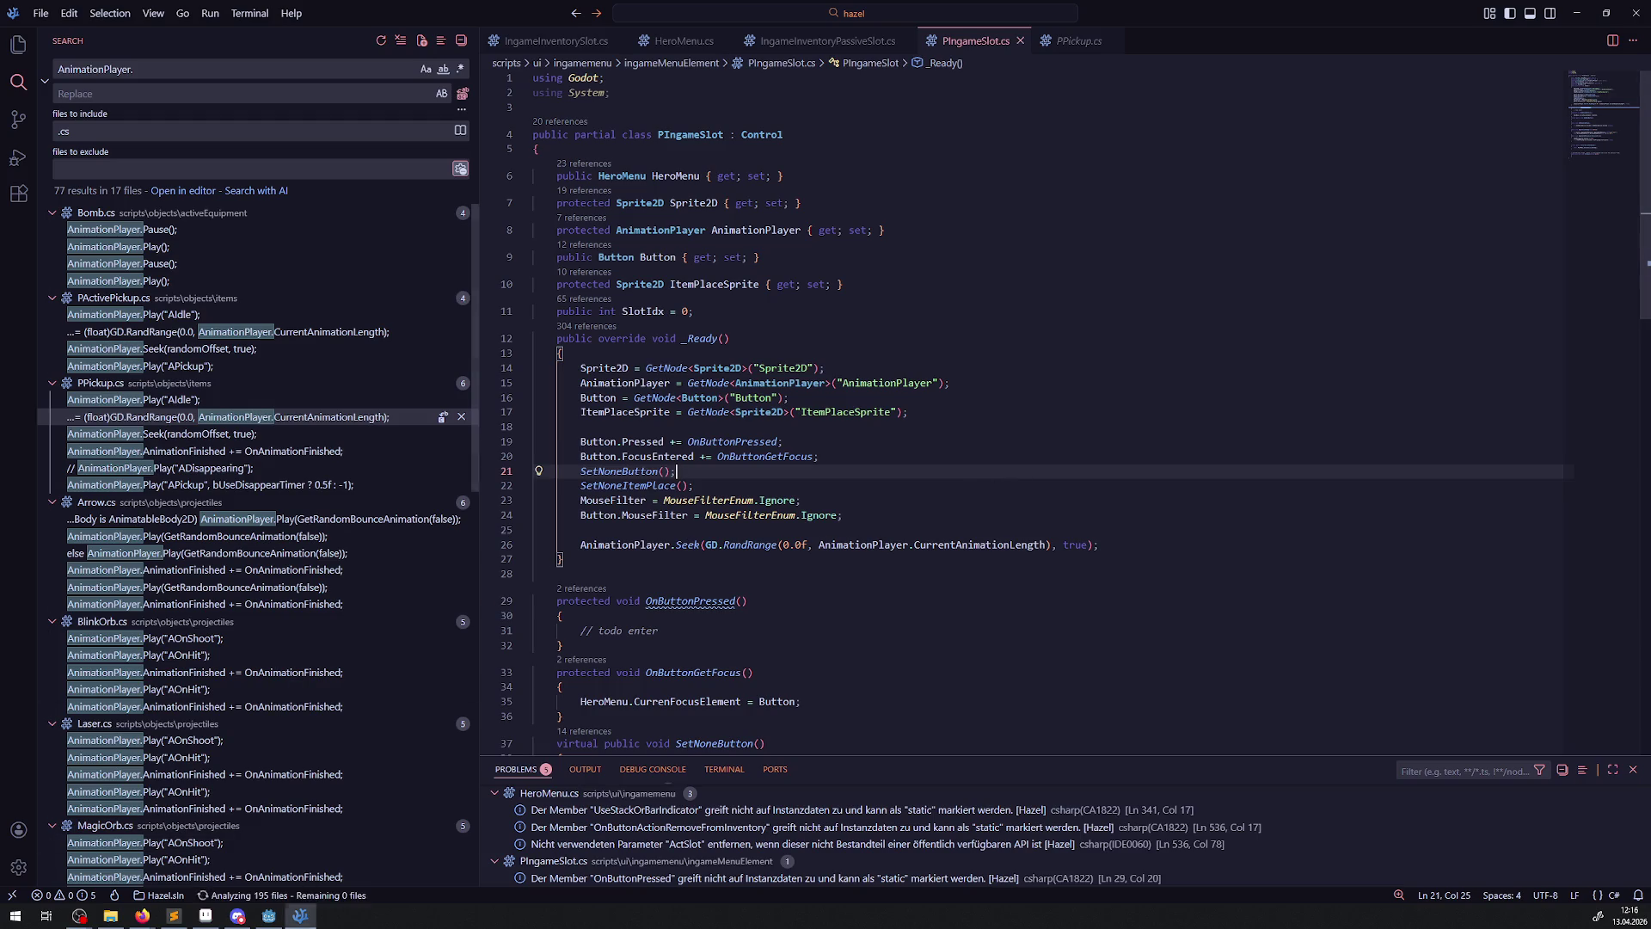
click(269, 915)
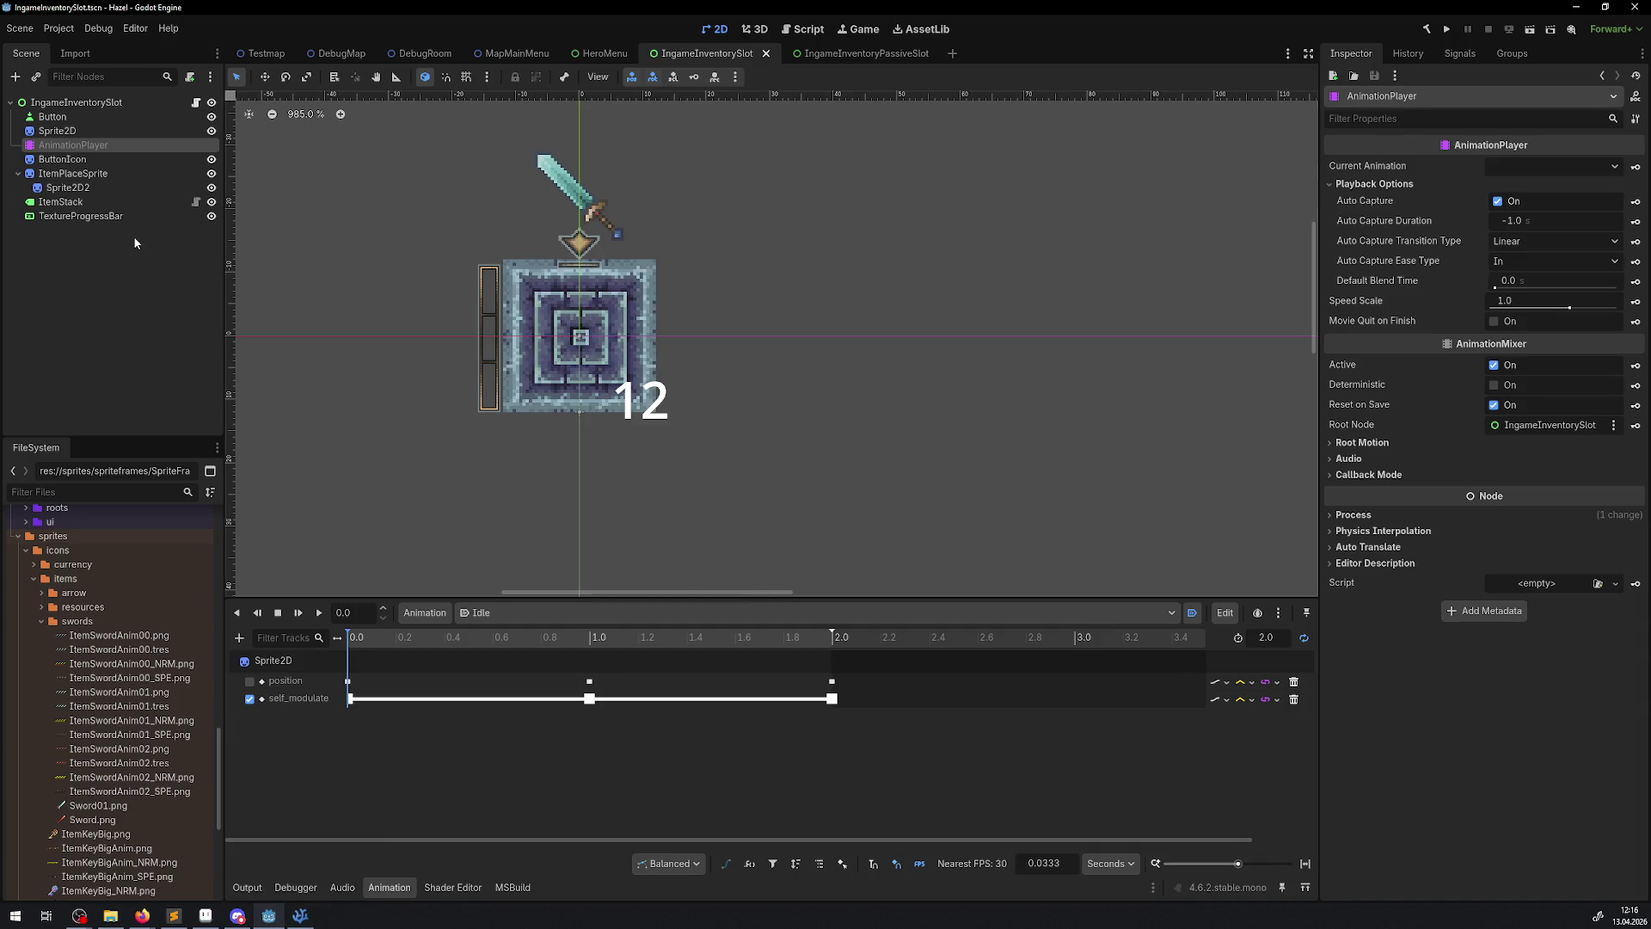
- Save, set IngameInventoryPassiveSlot's AnimationPlayer Process Mode to When Paused, and run the game
click(1350, 515)
key(ctrl+s)
click(849, 56)
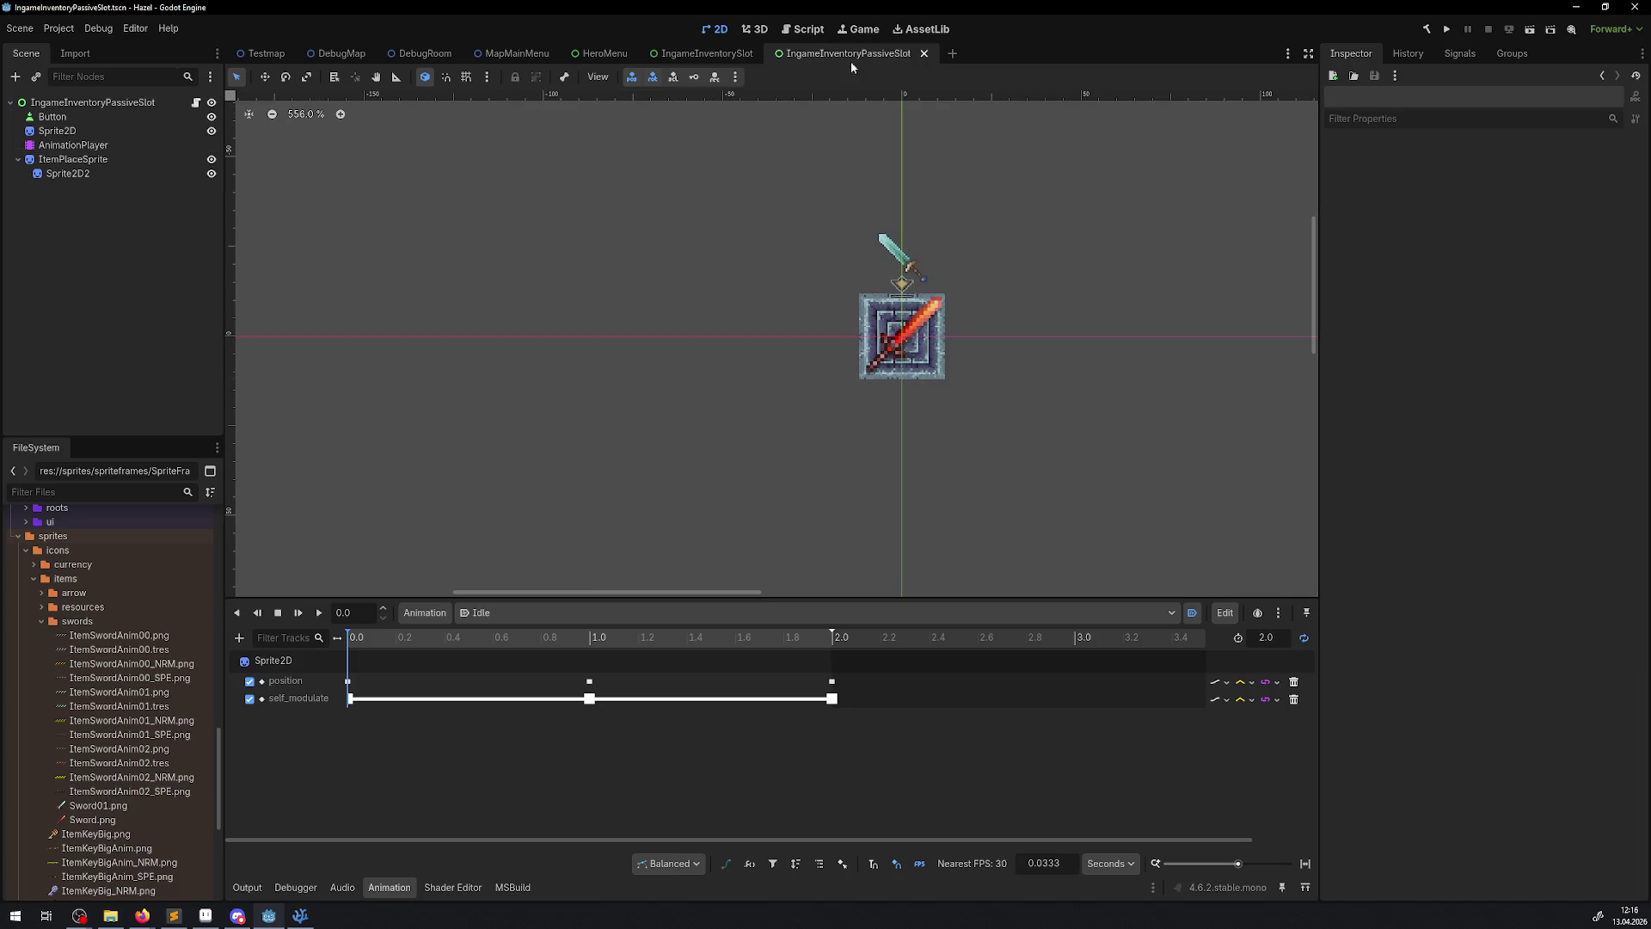
click(72, 148)
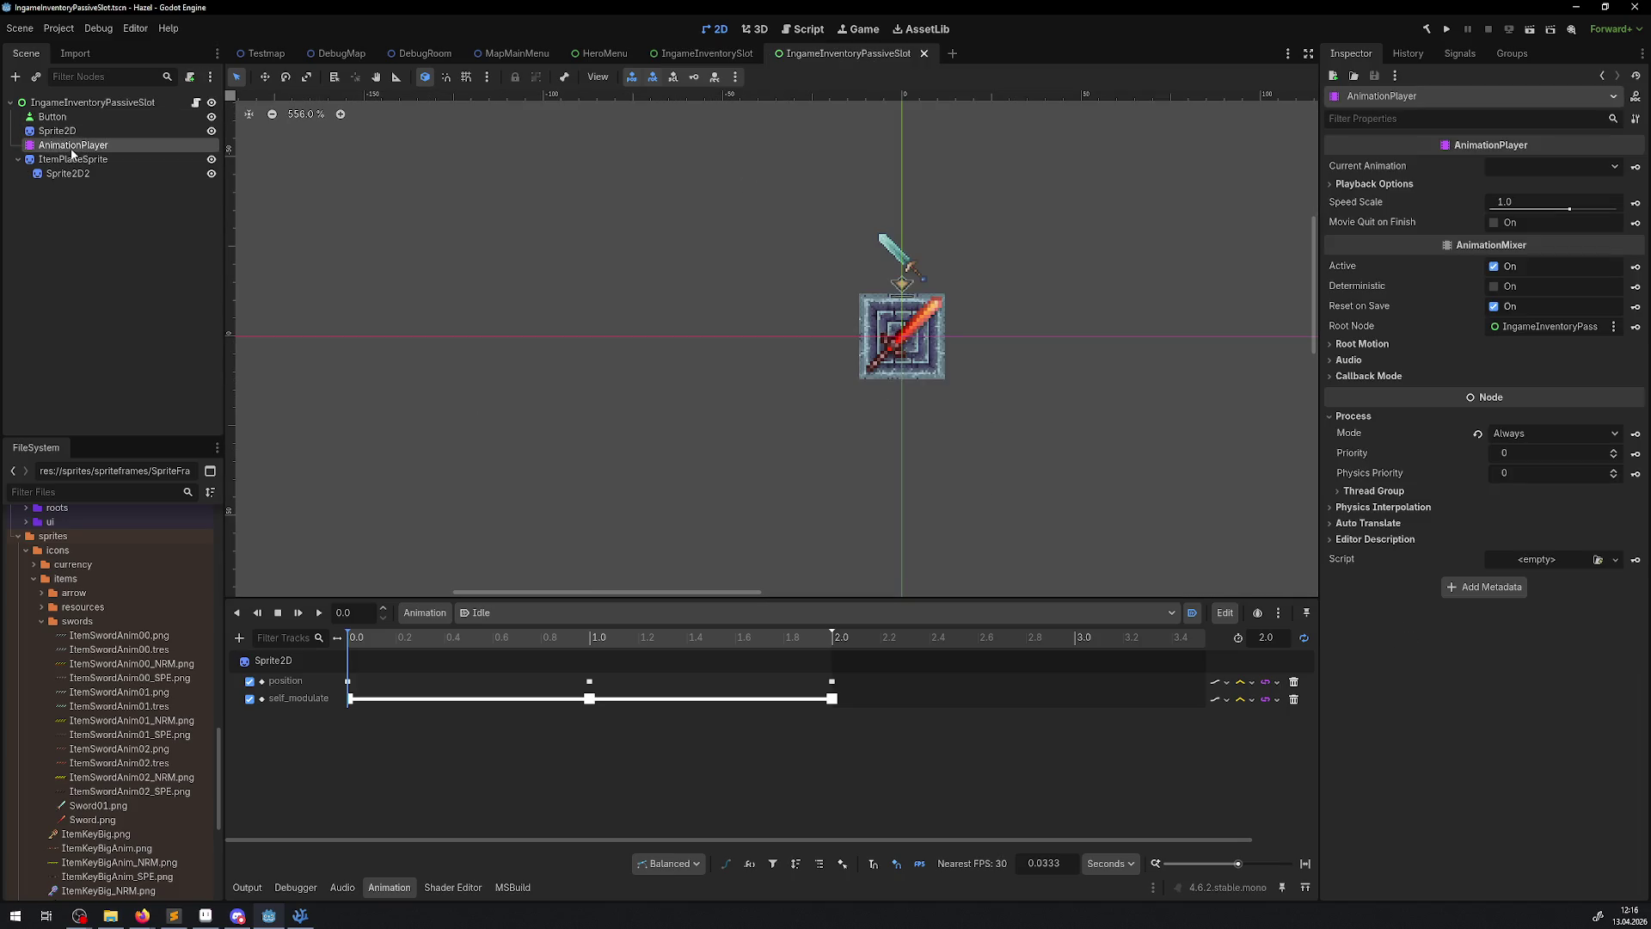
click(1536, 443)
click(1539, 487)
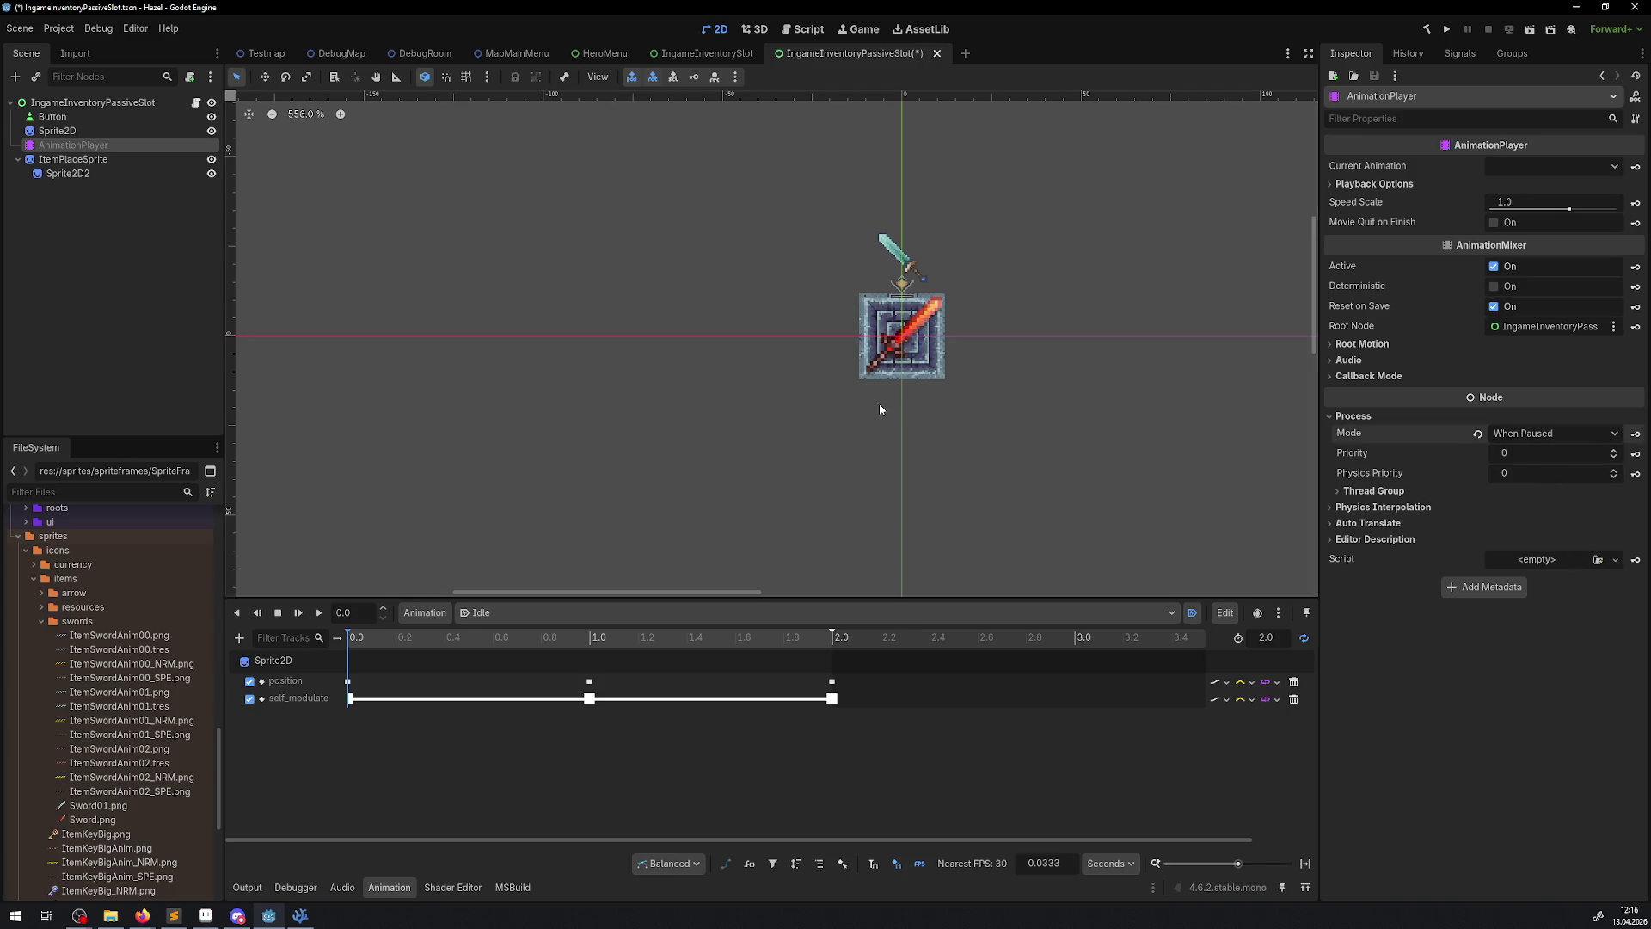
click(683, 54)
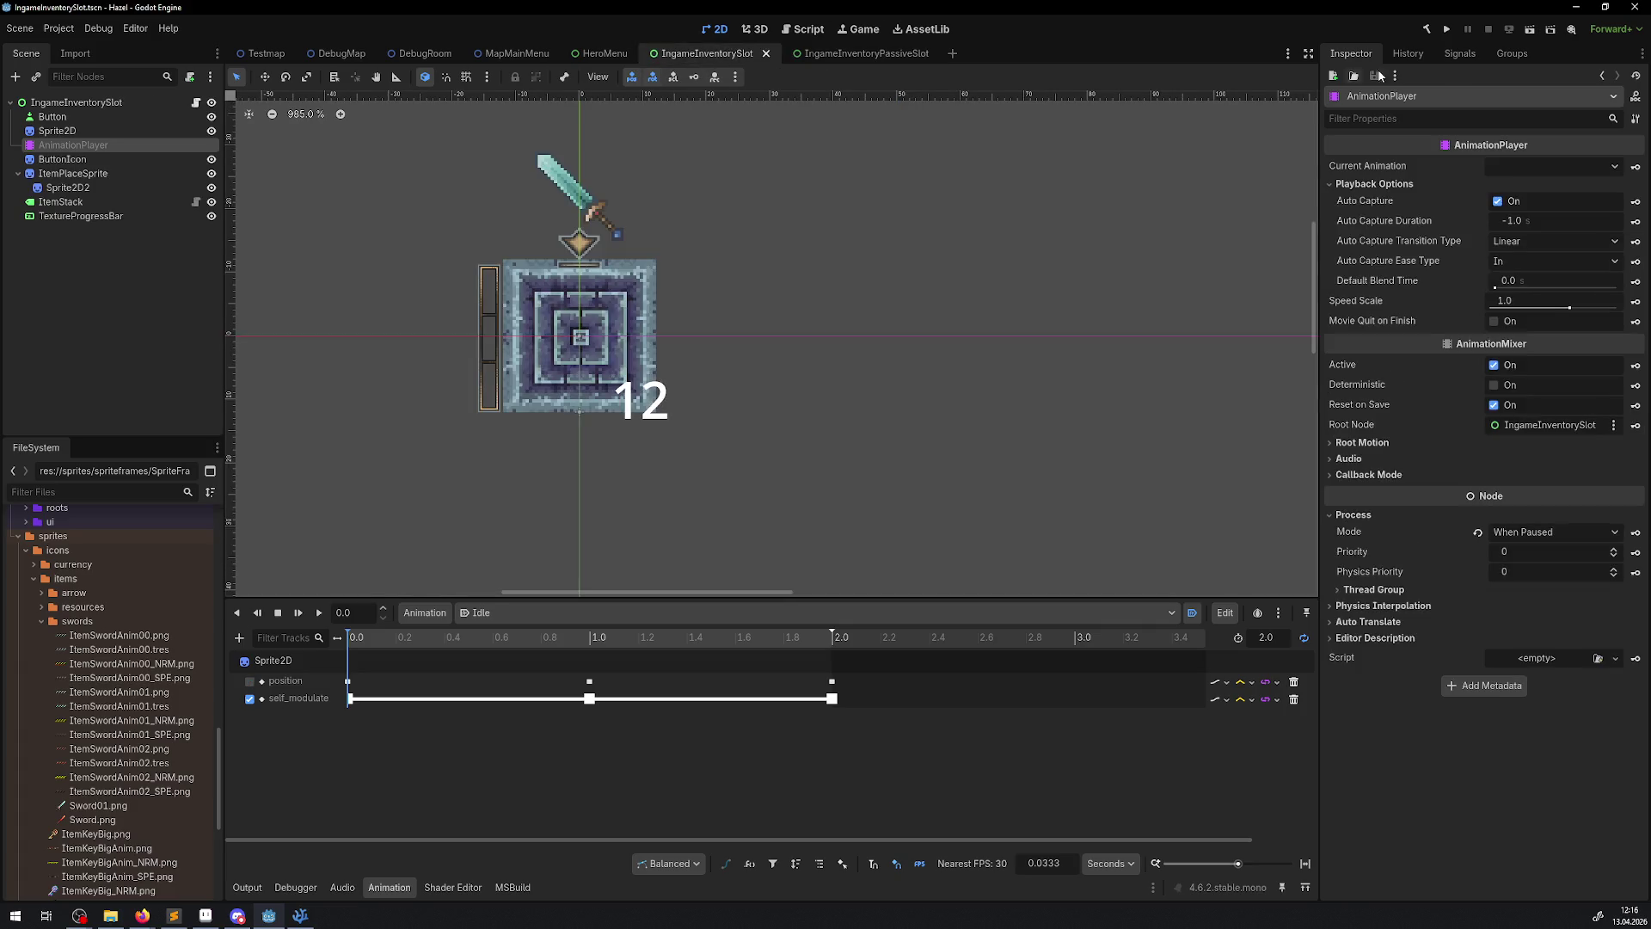
click(1447, 34)
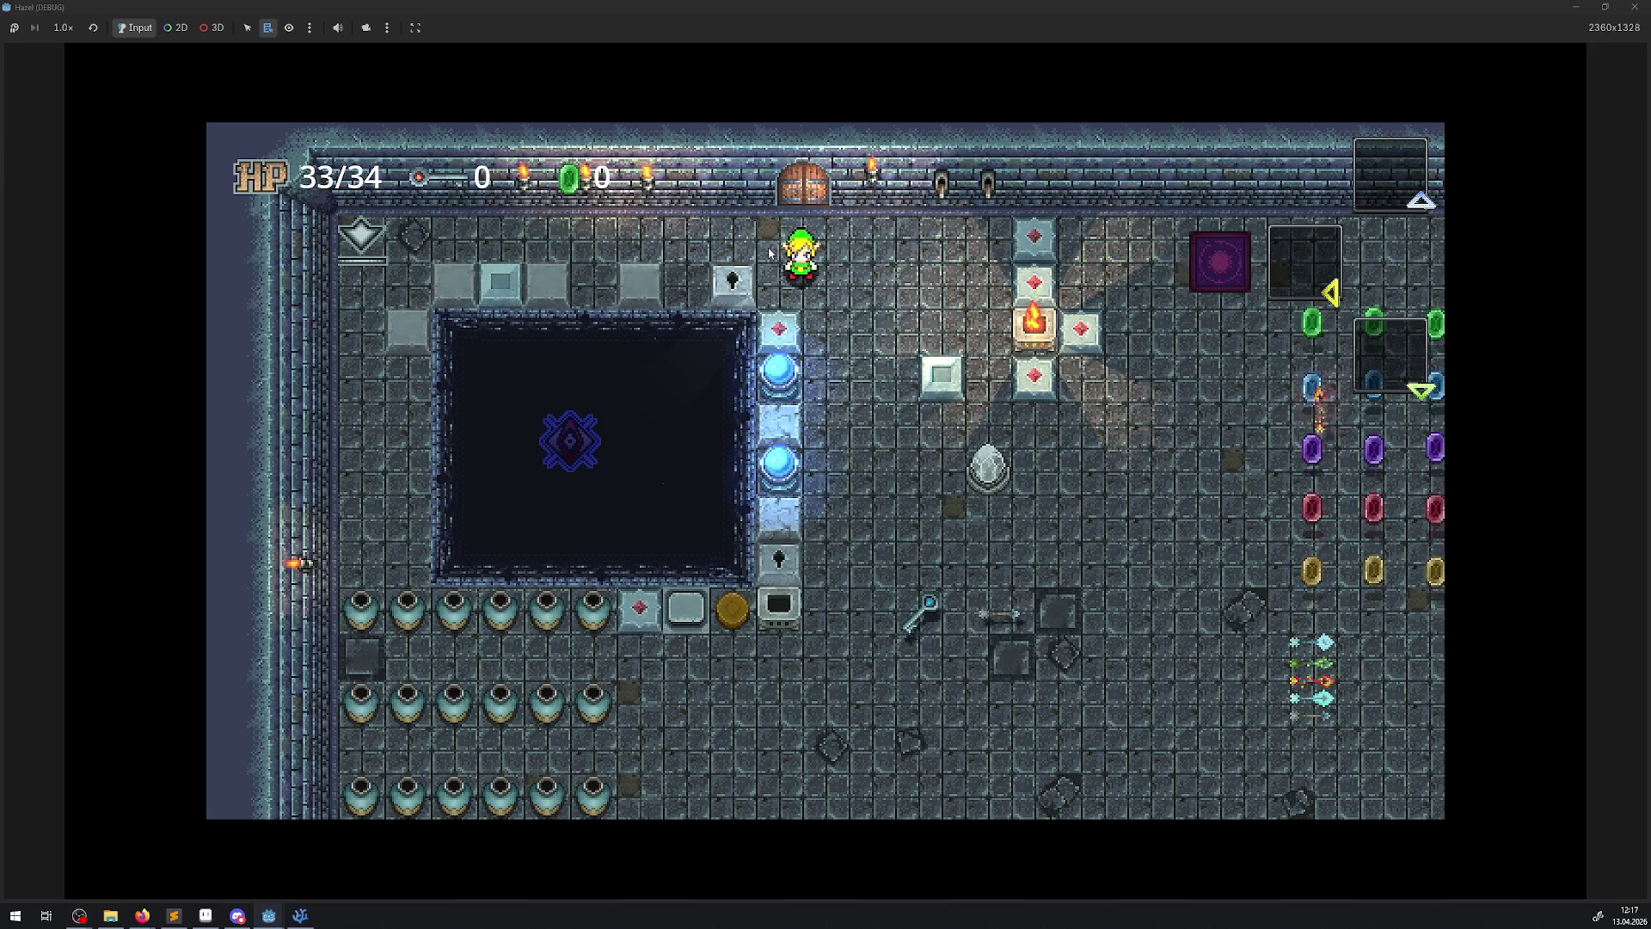
- Walk down-right across the room collecting the gems, heading toward the chests
key(Down)
key(Right)
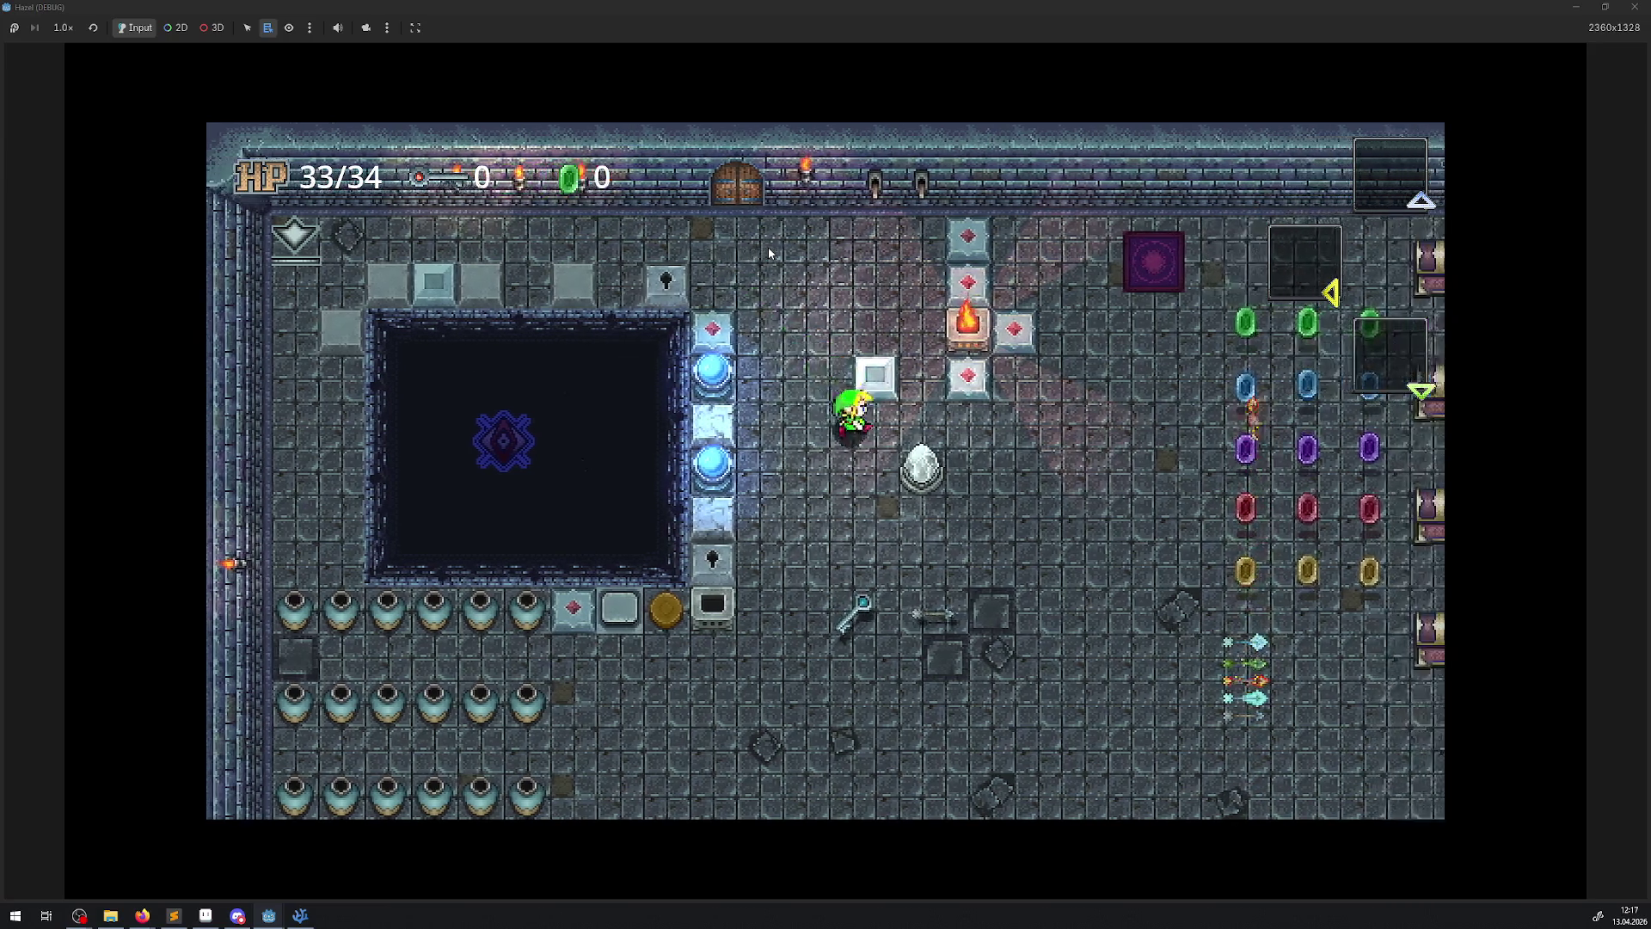
key(Right)
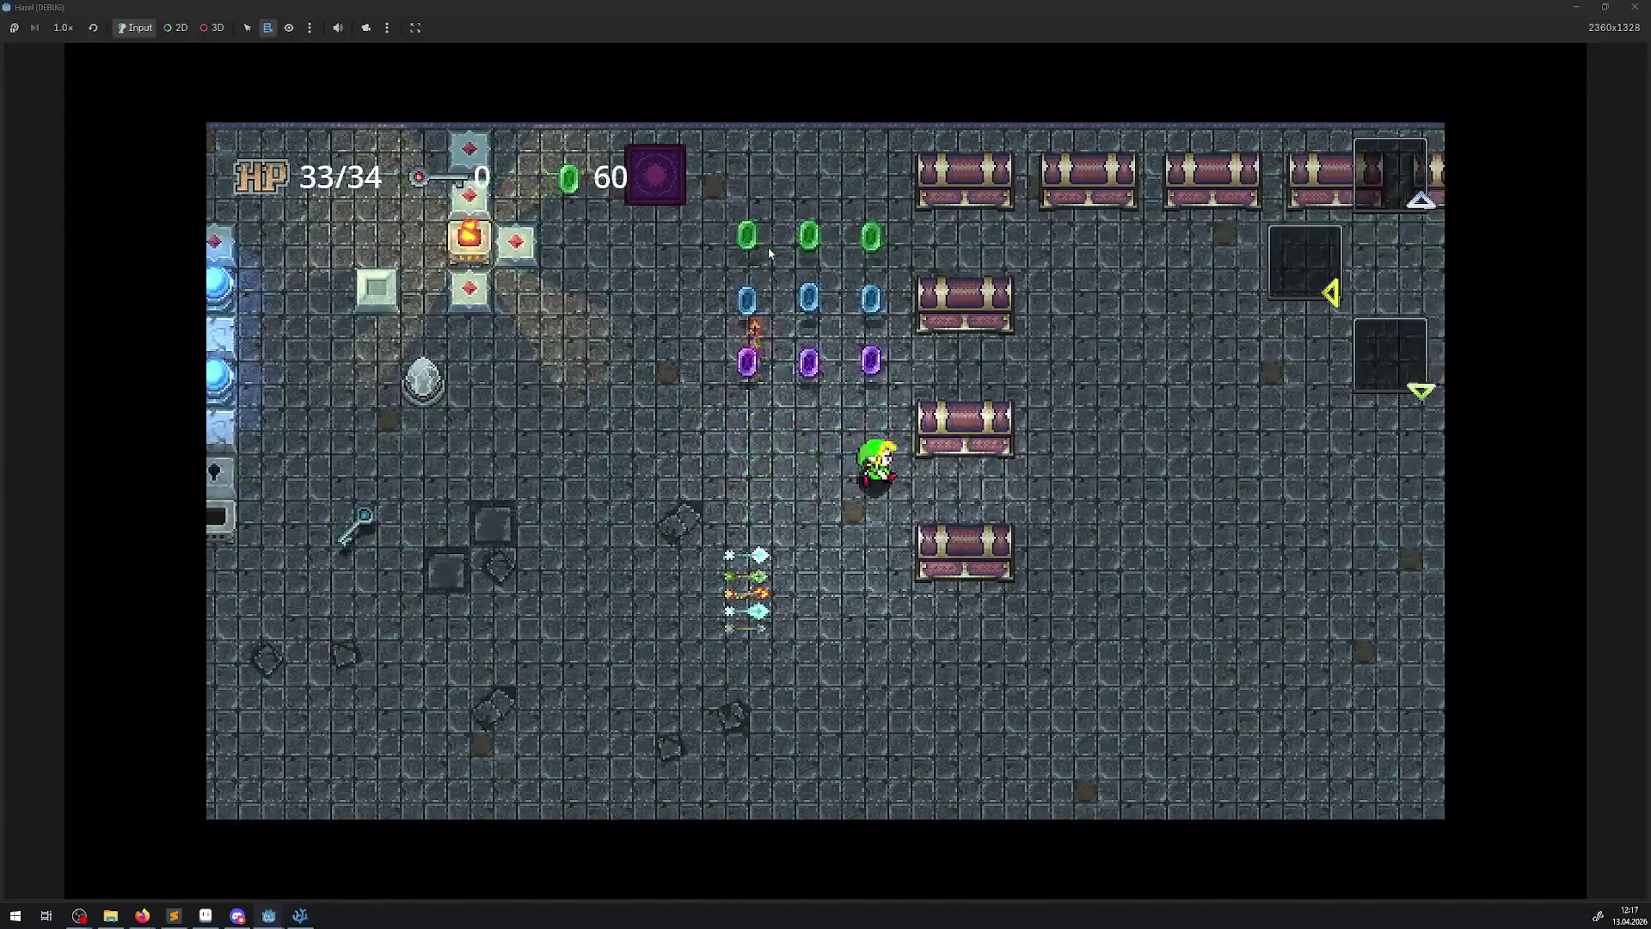
key(Up)
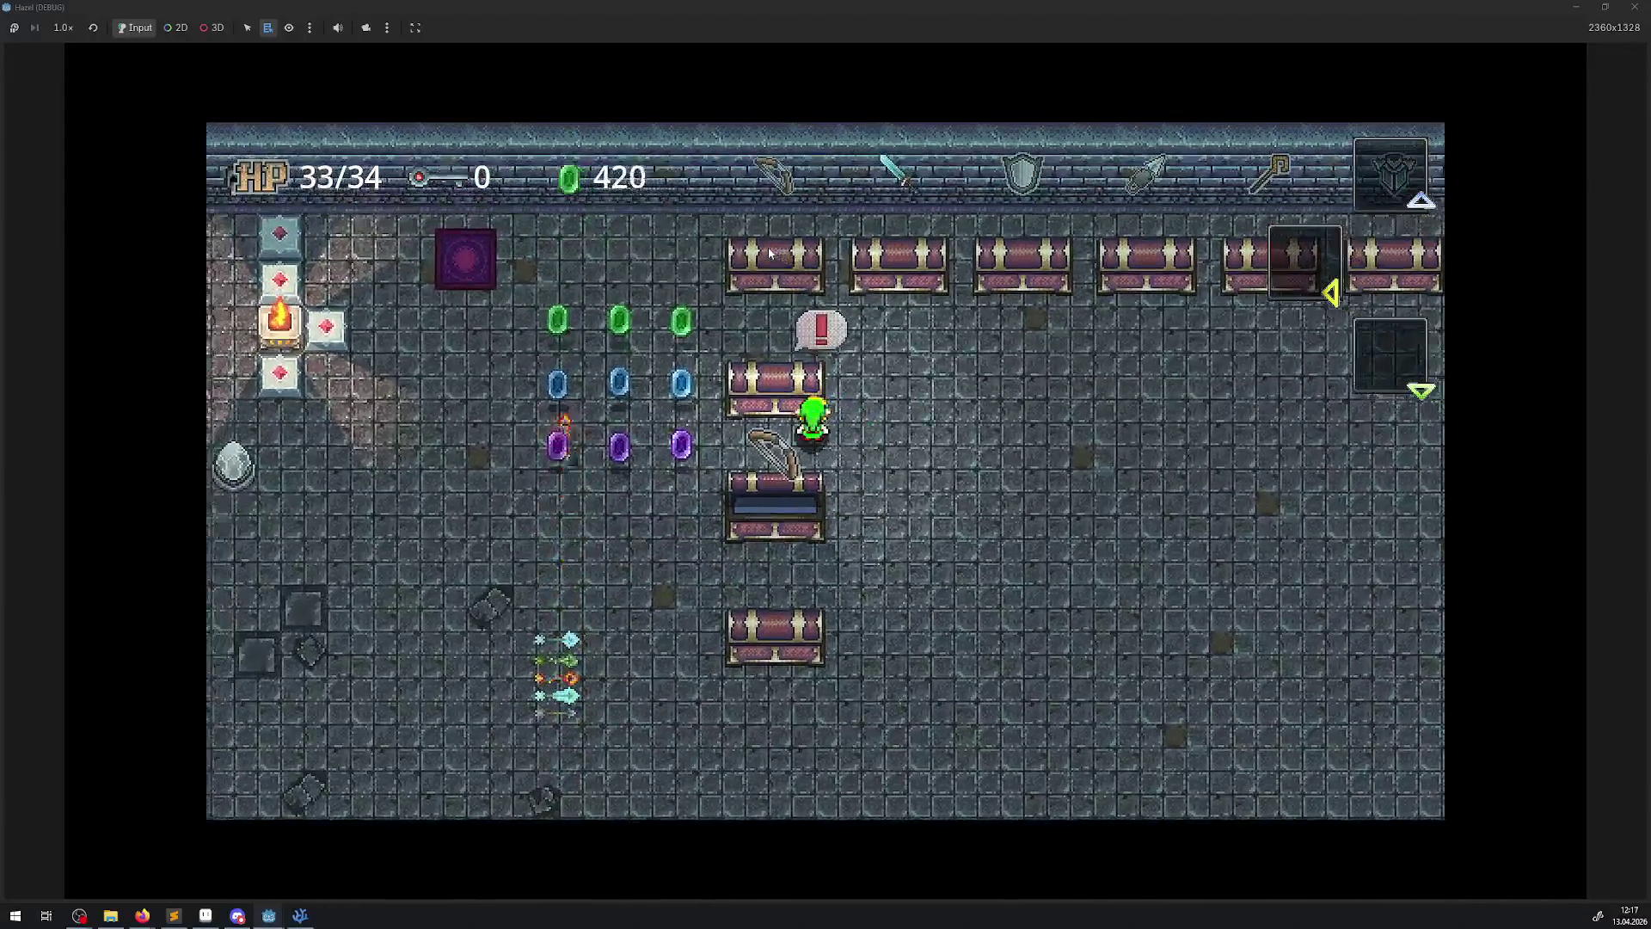
- Open the row of chests with the sword, view the inventory, then close the game
key(Up)
key(space)
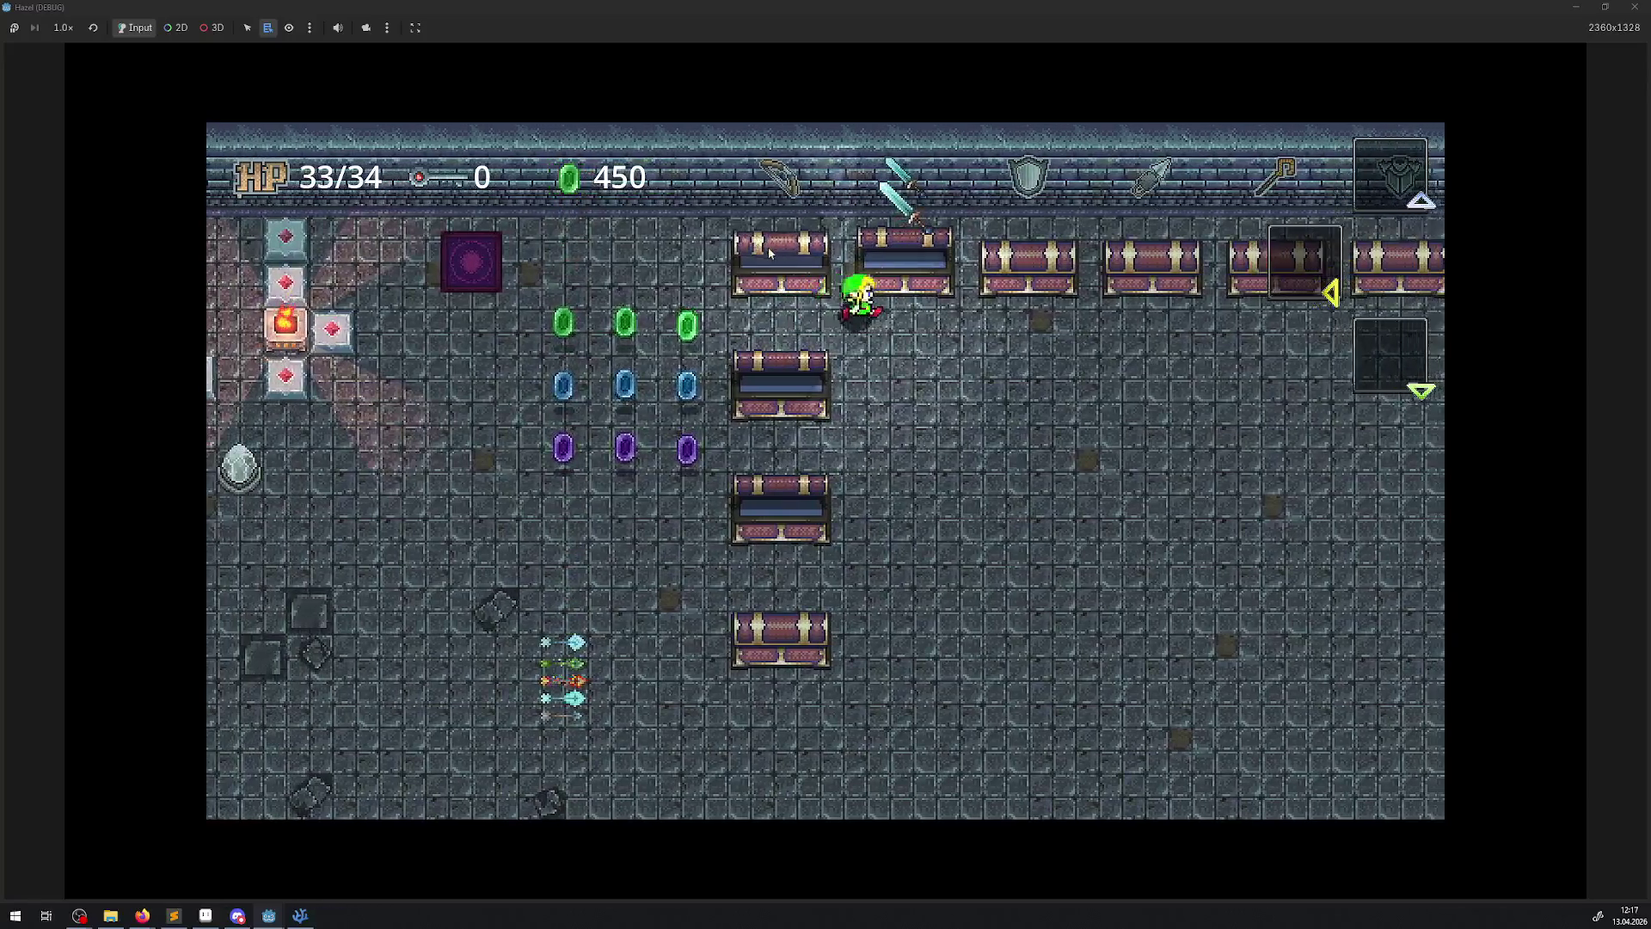
key(Right)
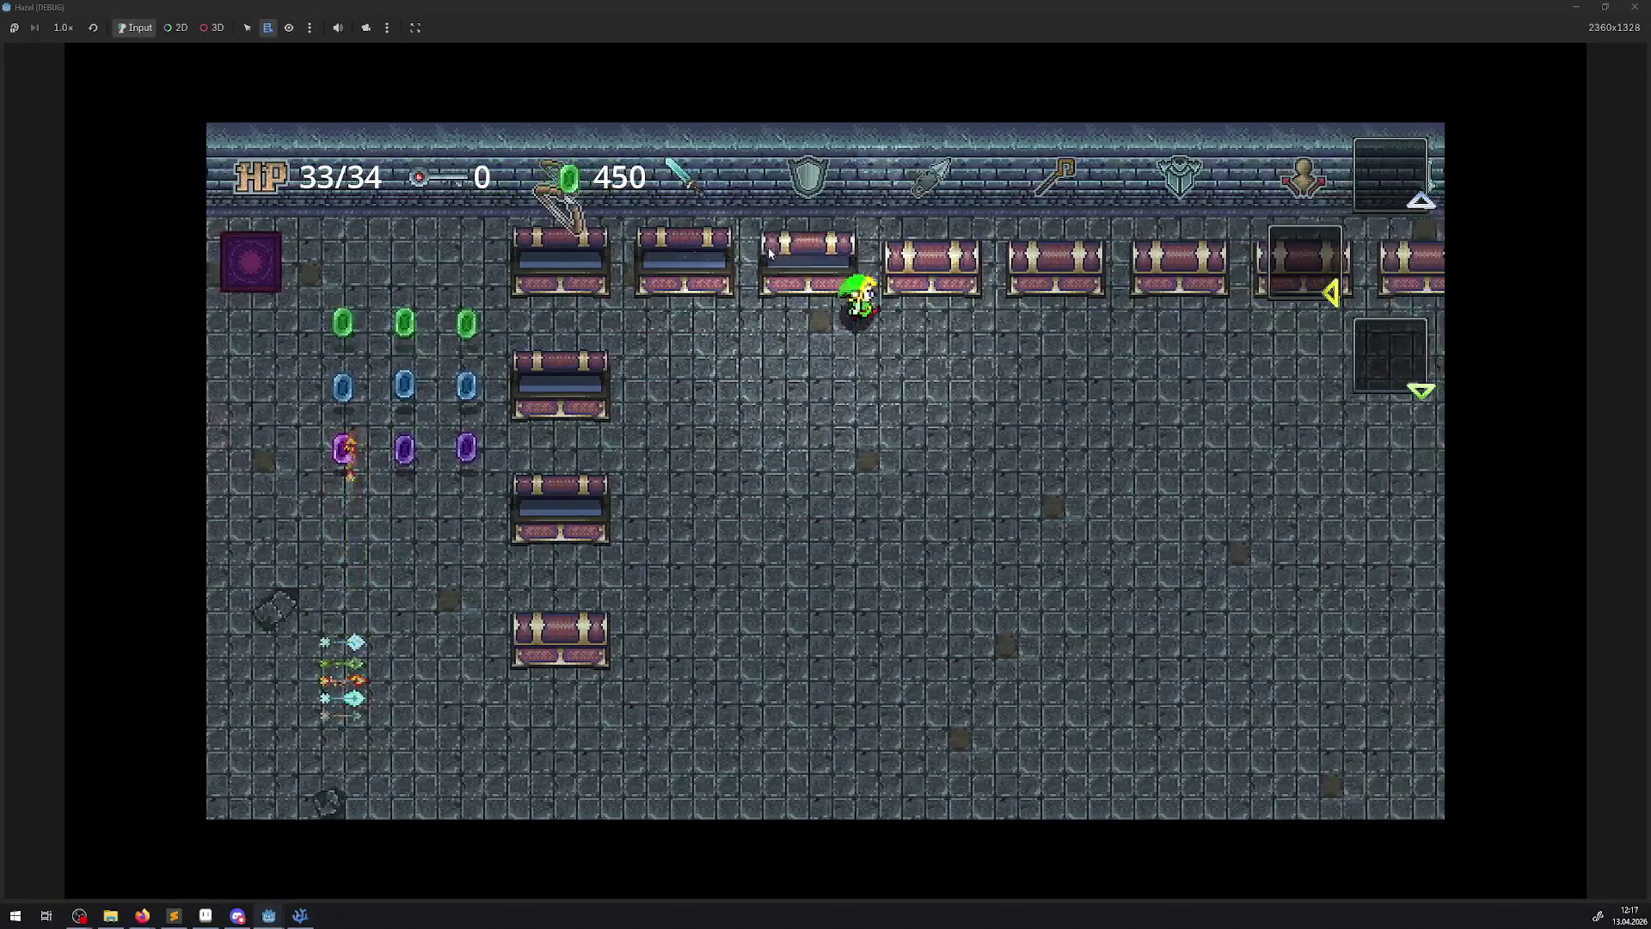
key(Up)
key(space)
key(Down)
key(Right)
key(Down)
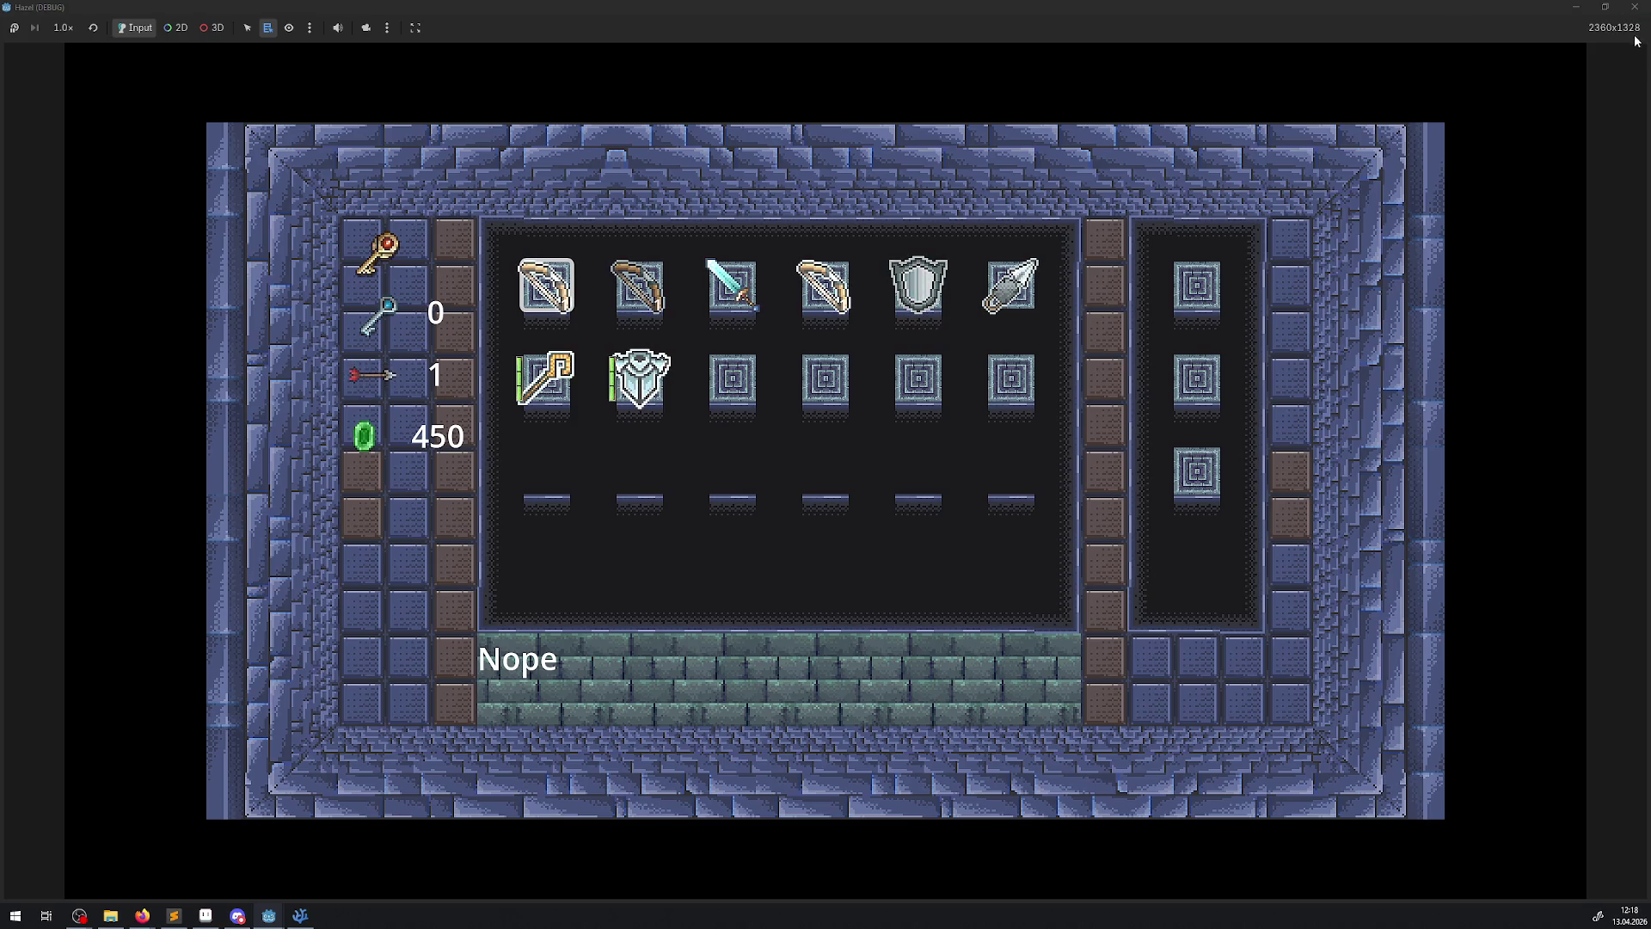
click(1634, 7)
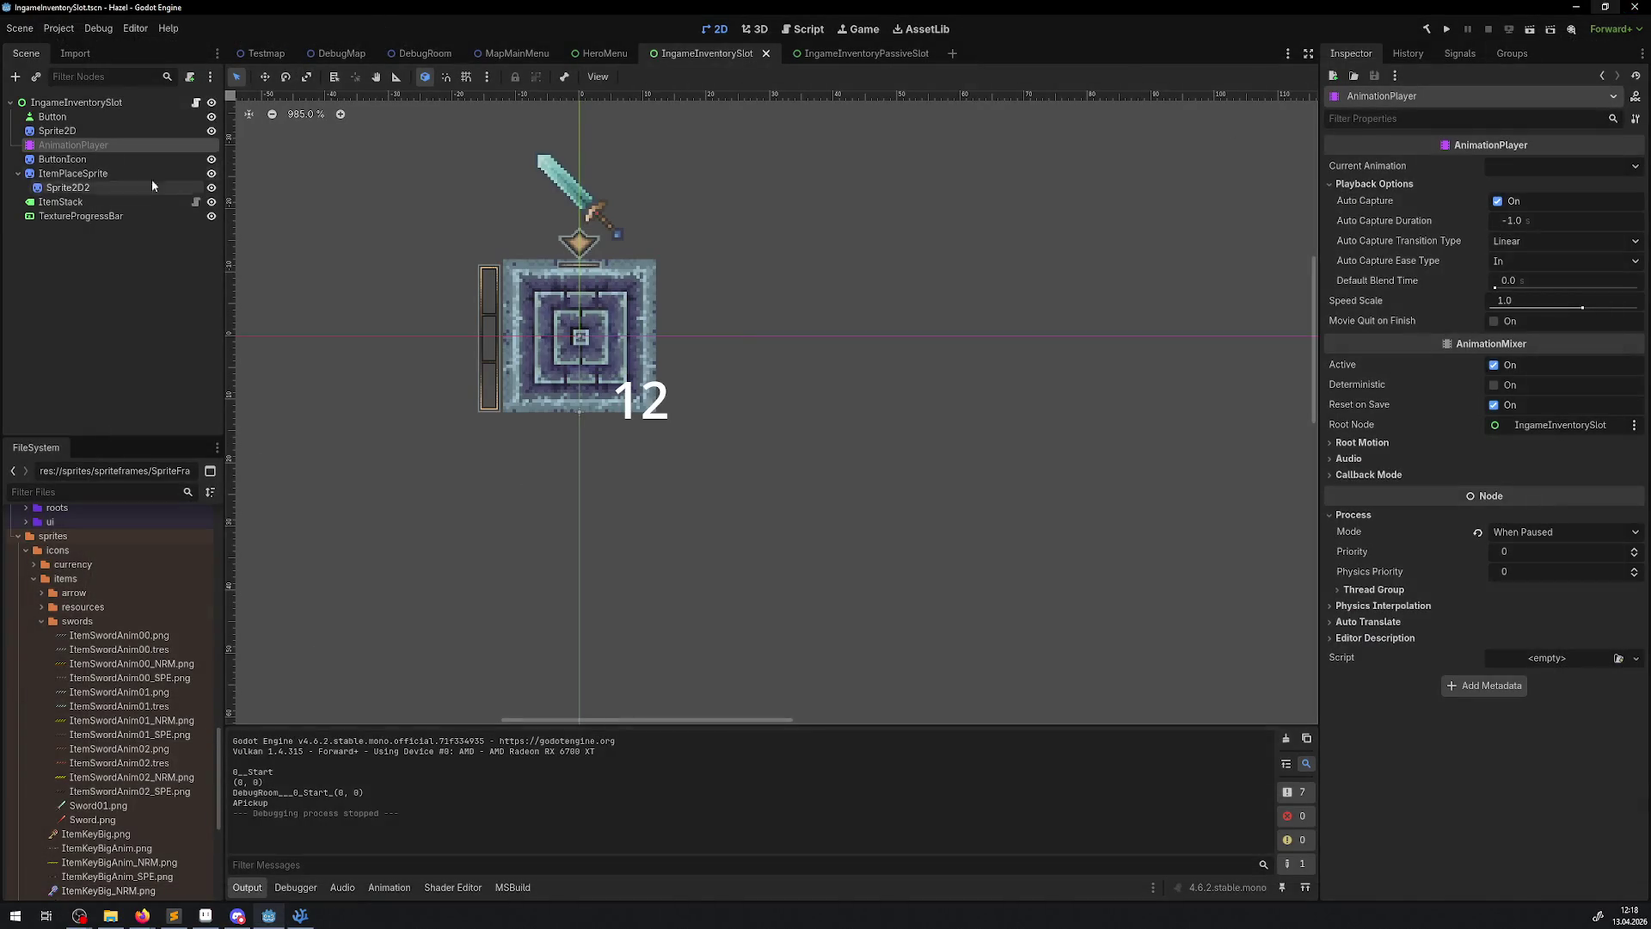
- In IngameInventorySlot's Idle animation, tweak the middle colour key and set position y to -1.0, then save
click(65, 160)
click(73, 145)
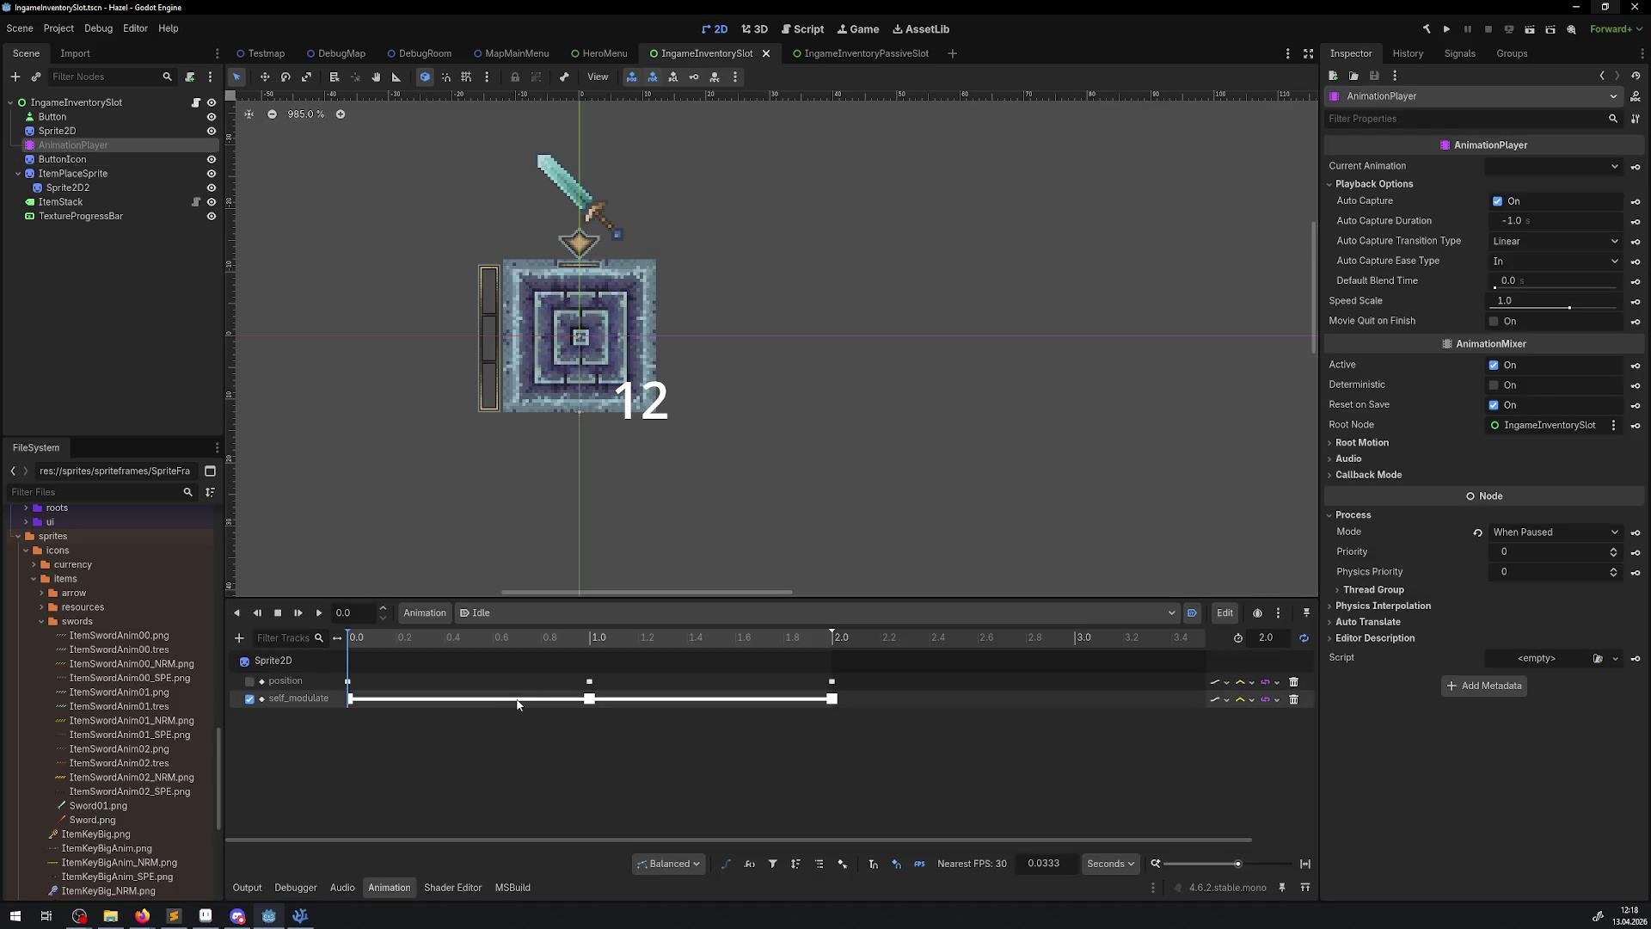
click(590, 698)
click(1548, 188)
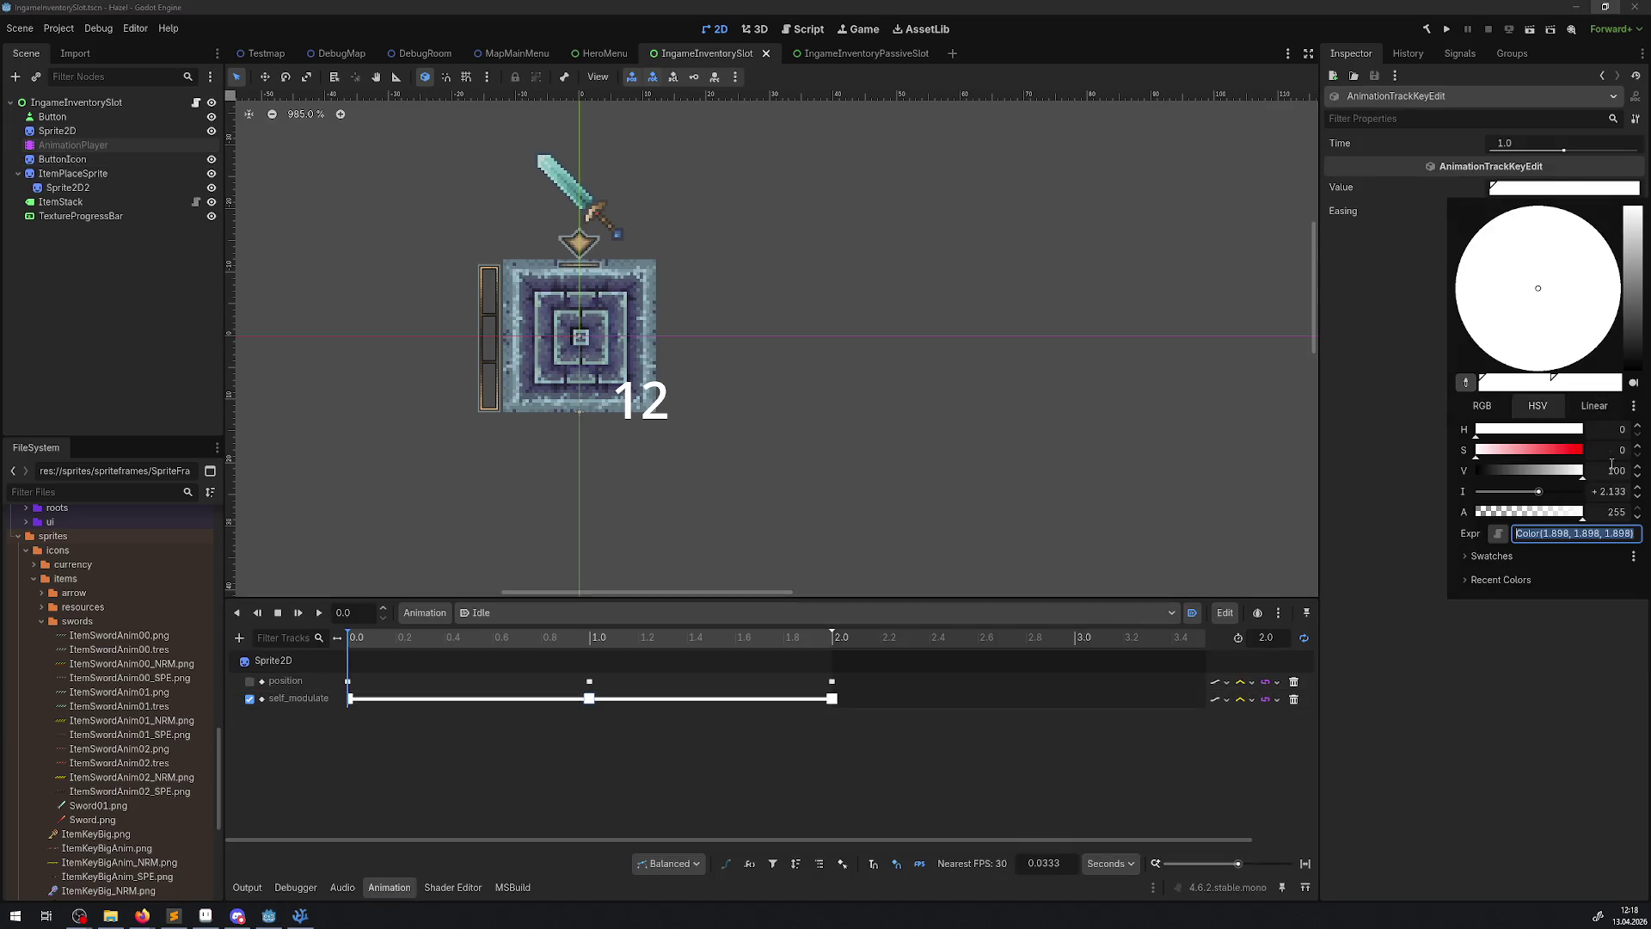
click(1627, 497)
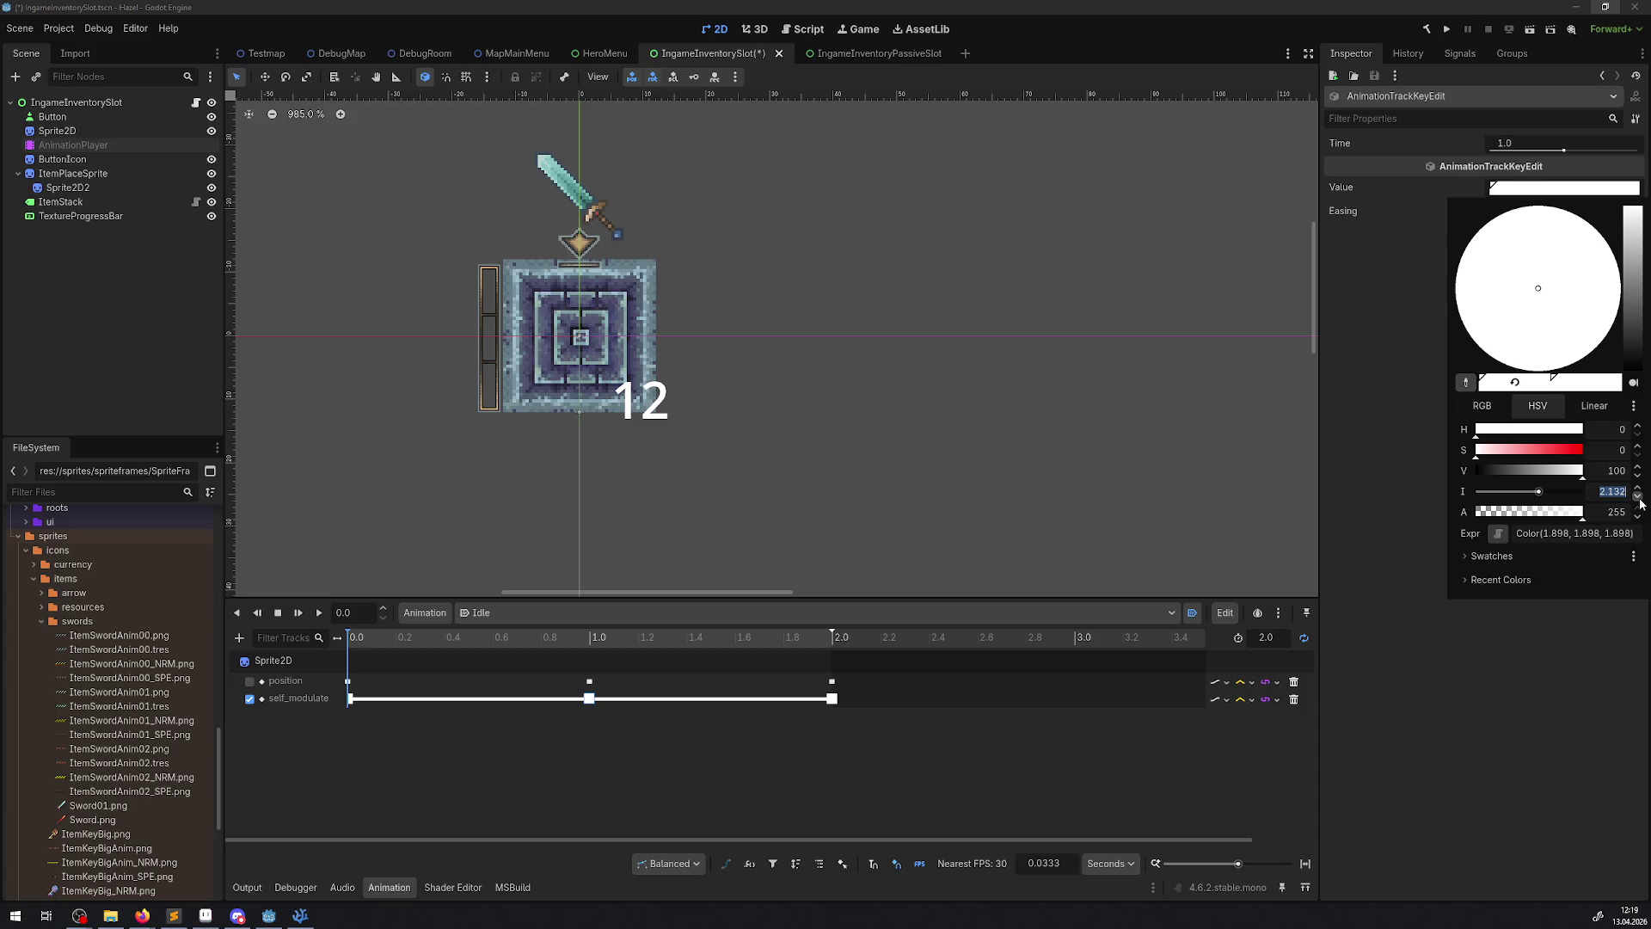
text(1)
key(Return)
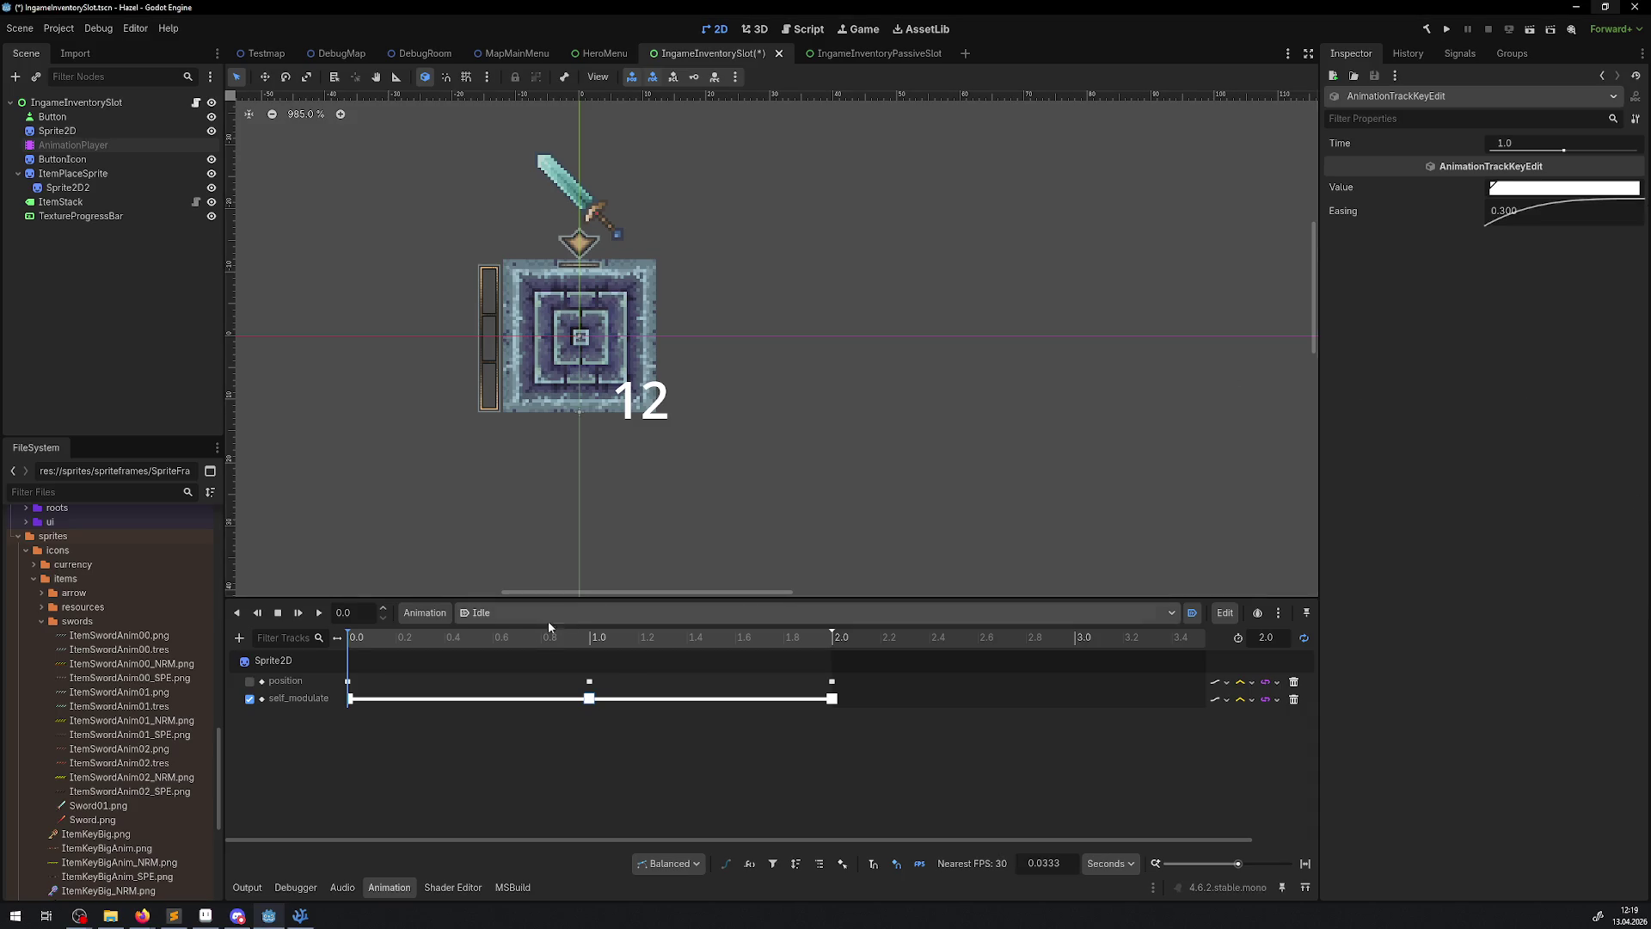
click(590, 681)
click(1564, 207)
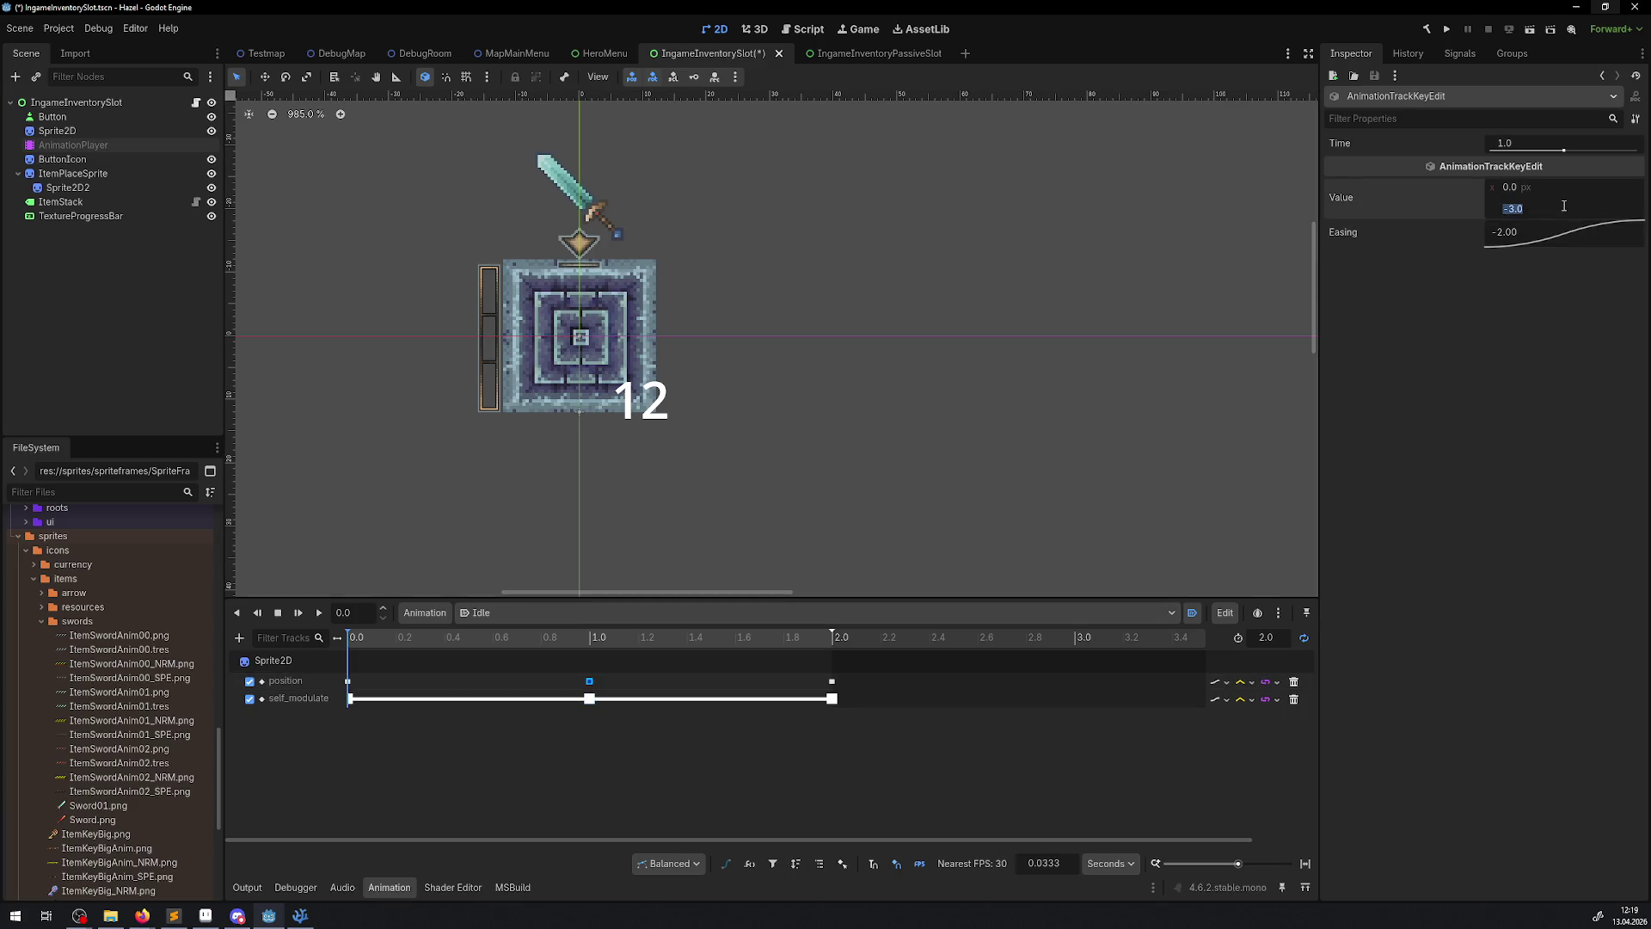
key(ctrl+s)
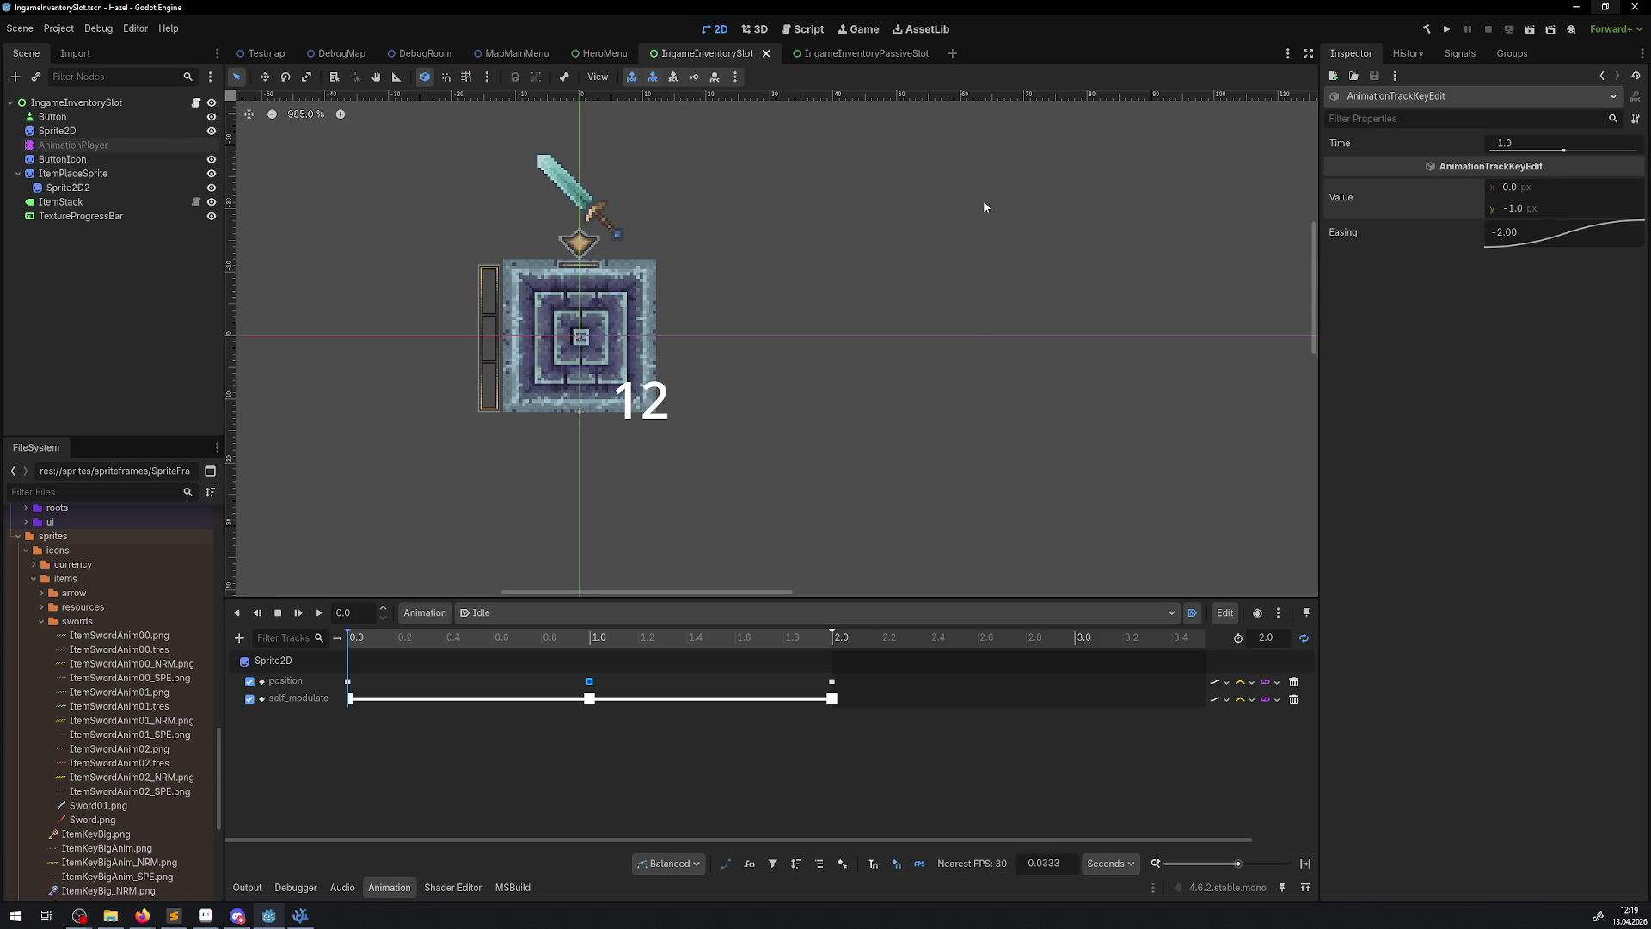
- Give the middle self_modulate key Ease In-Out easing and save IngameInventorySlot
click(590, 698)
right_click(1585, 219)
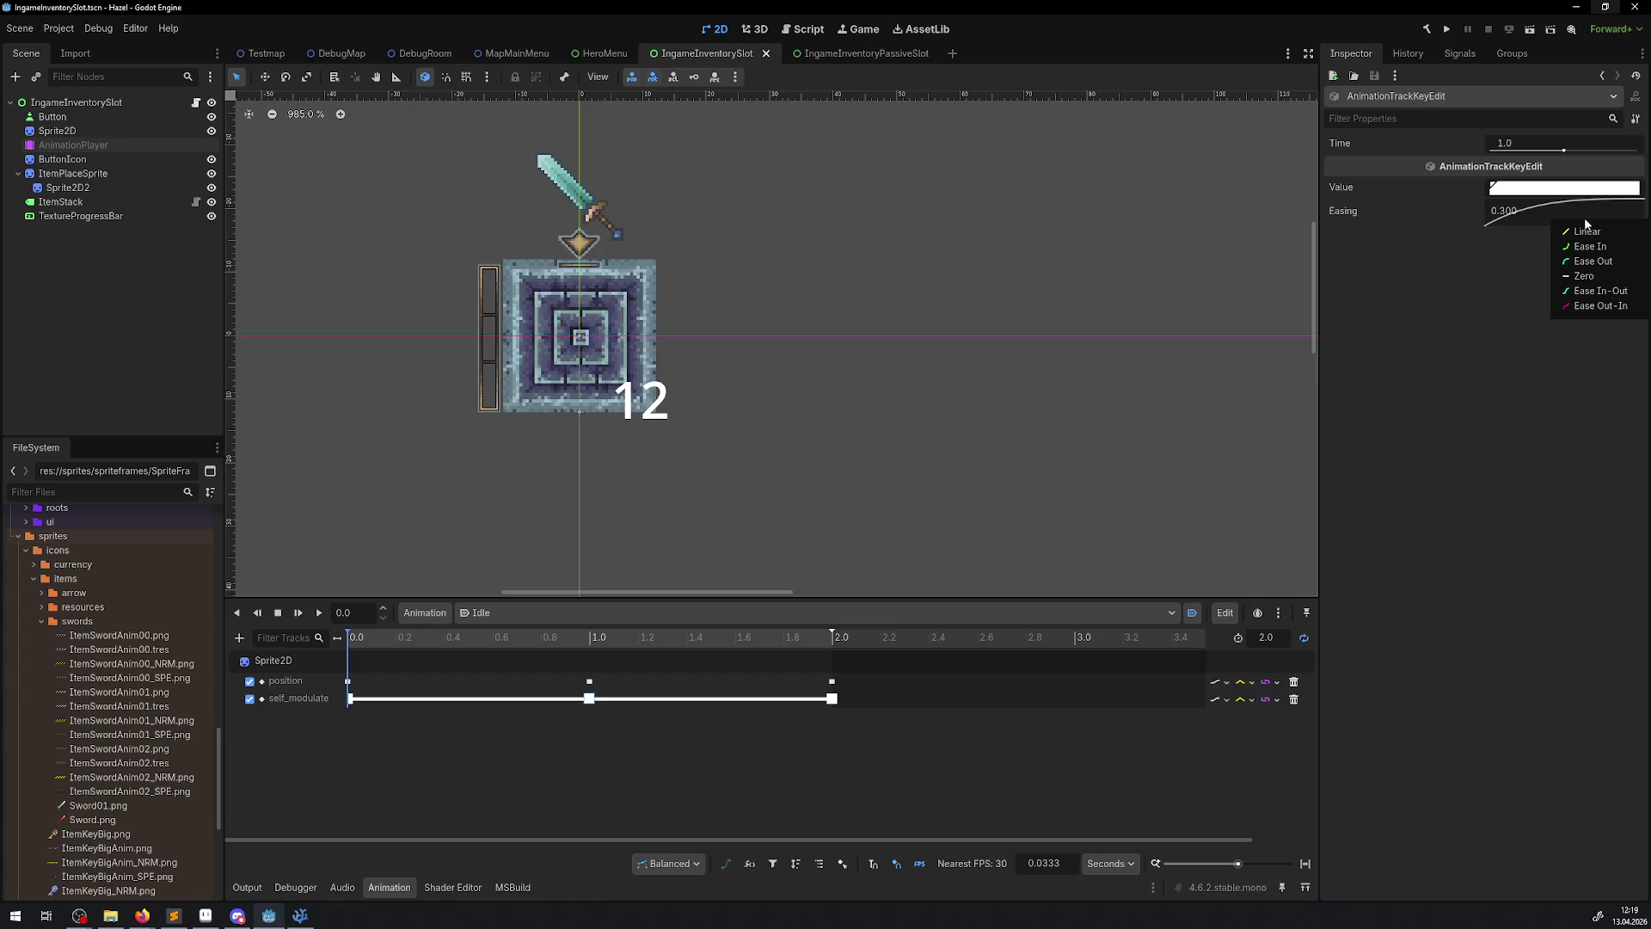
click(1622, 295)
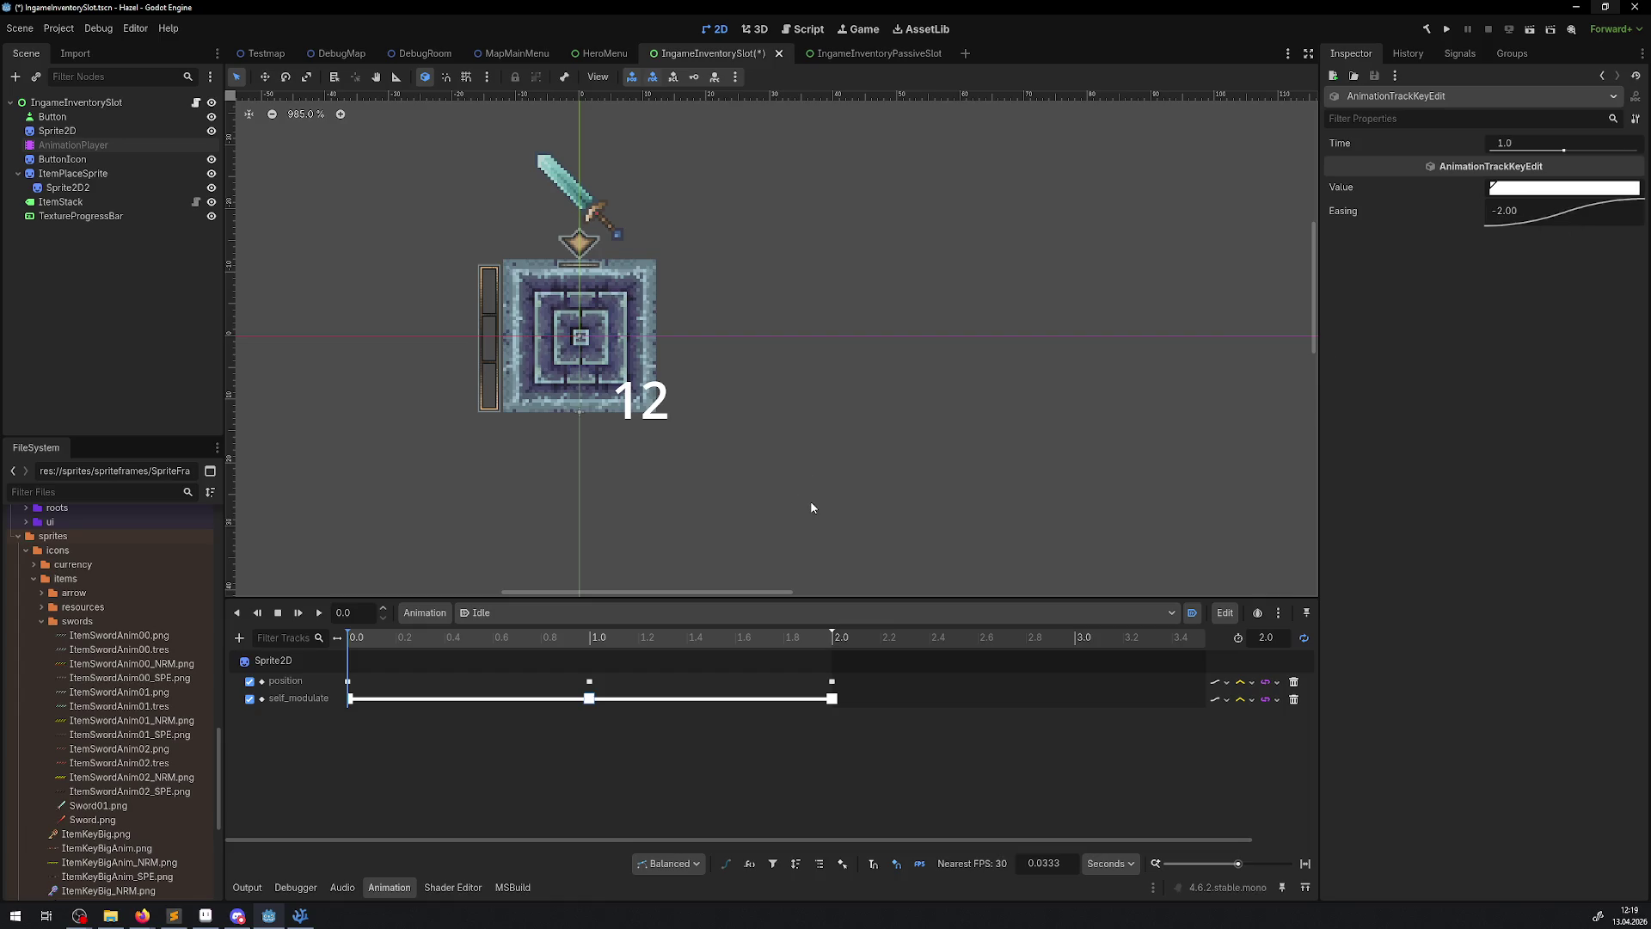
key(ctrl+s)
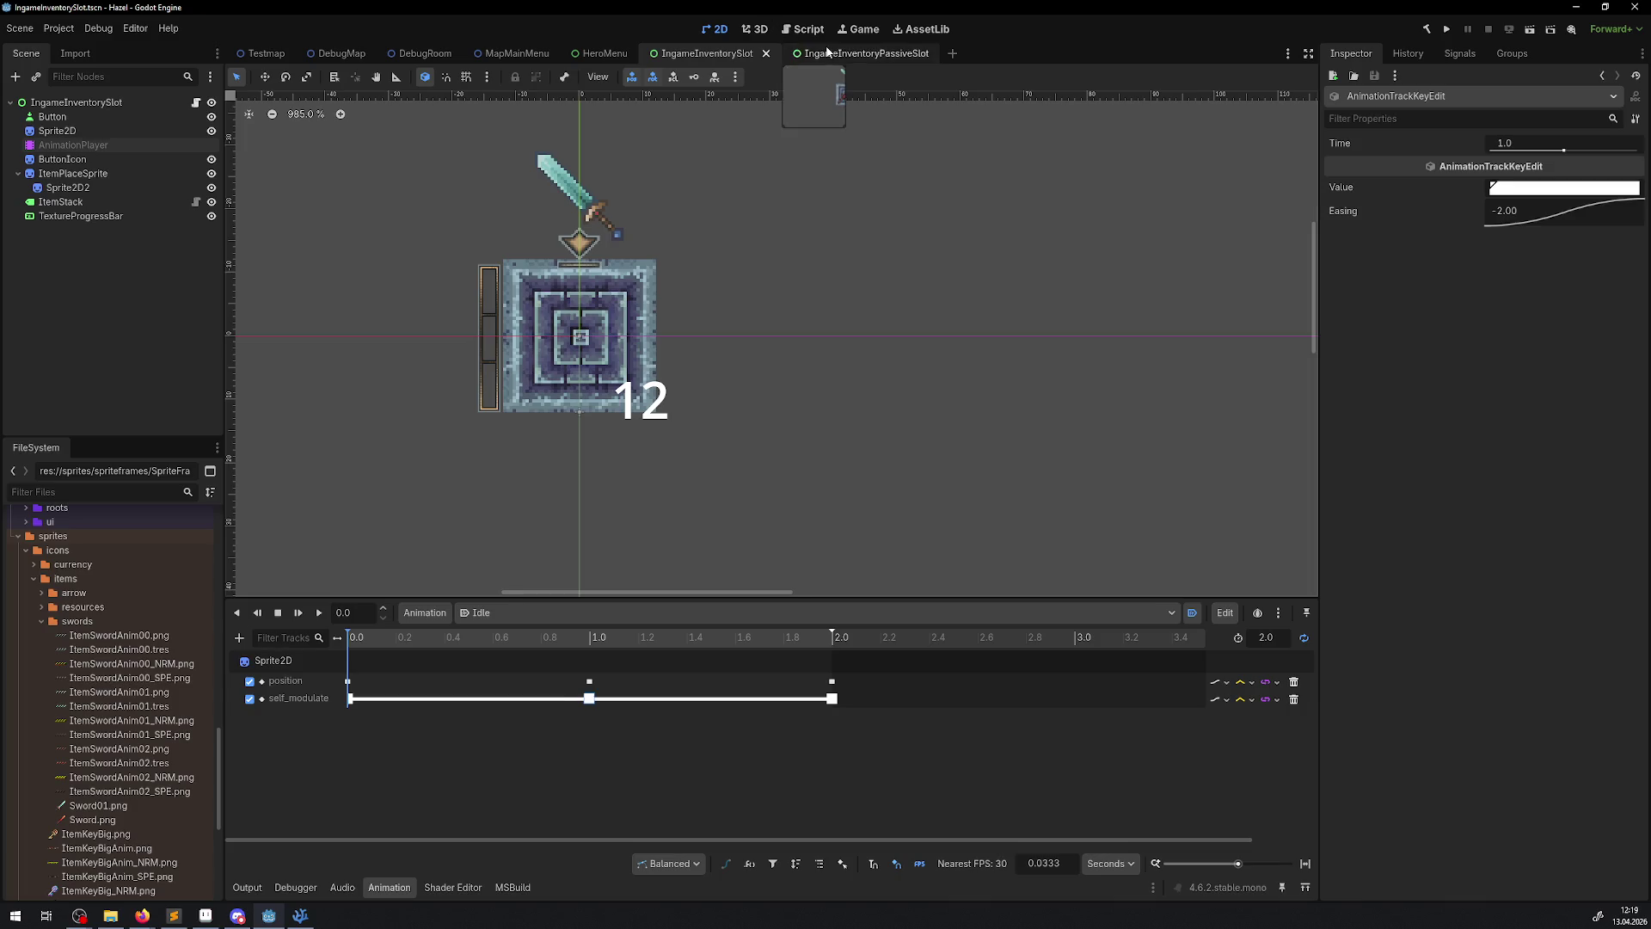
- In IngameInventoryPassiveSlot, ease the middle self_modulate key in-out, set position y -1.0, save and run
click(860, 53)
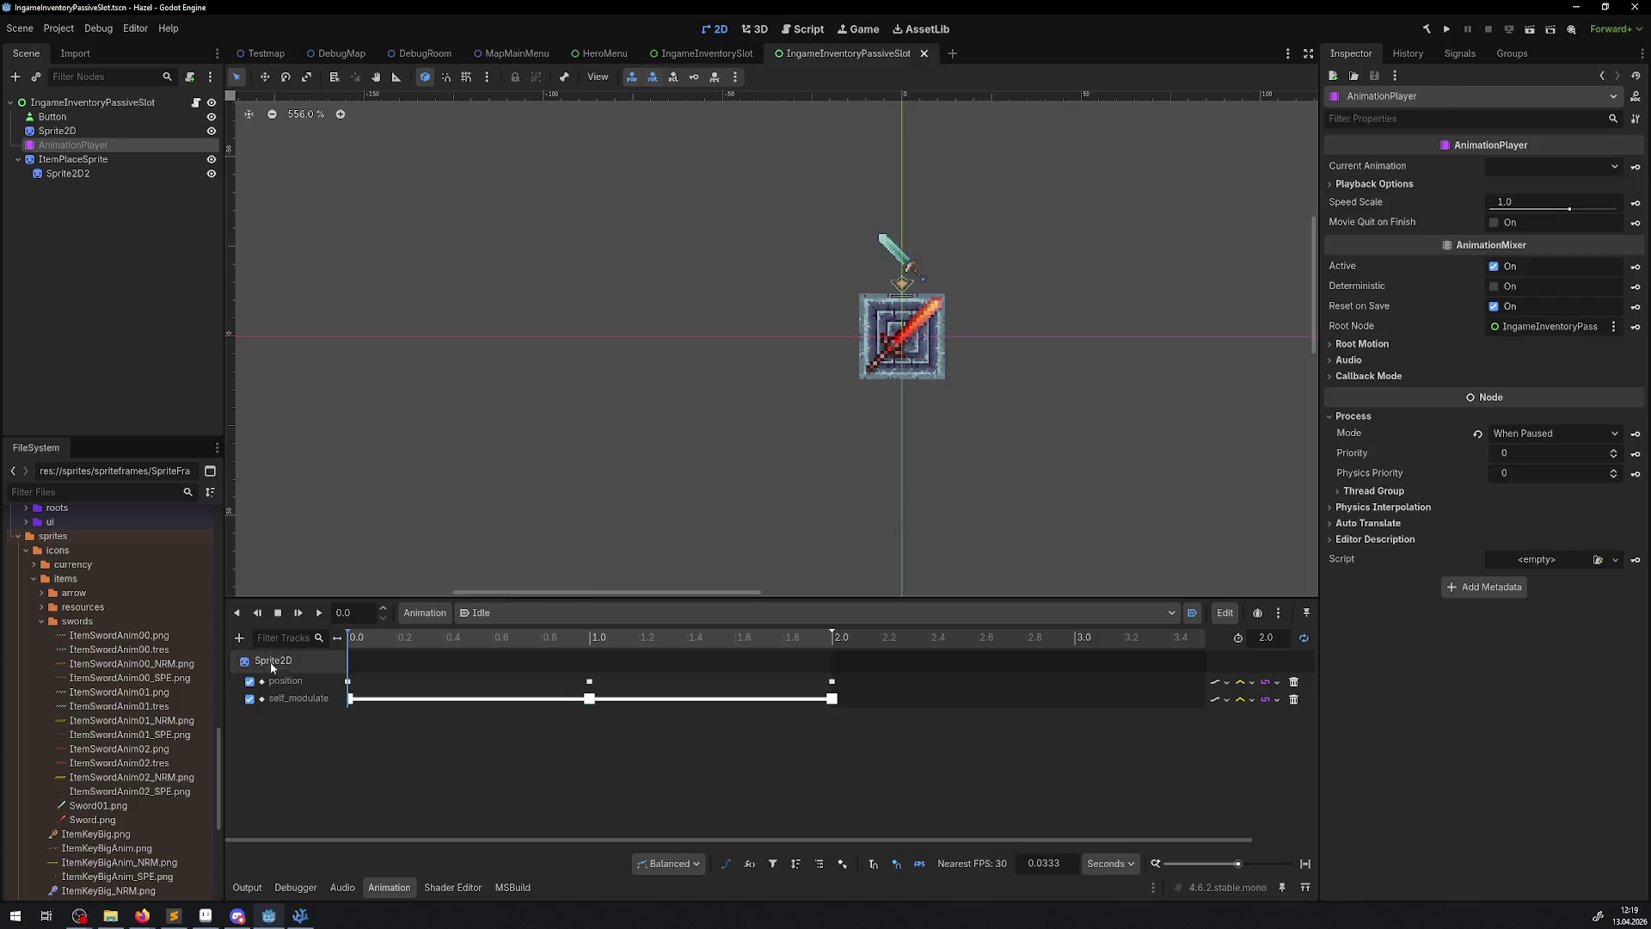
click(589, 697)
right_click(1488, 211)
click(1574, 286)
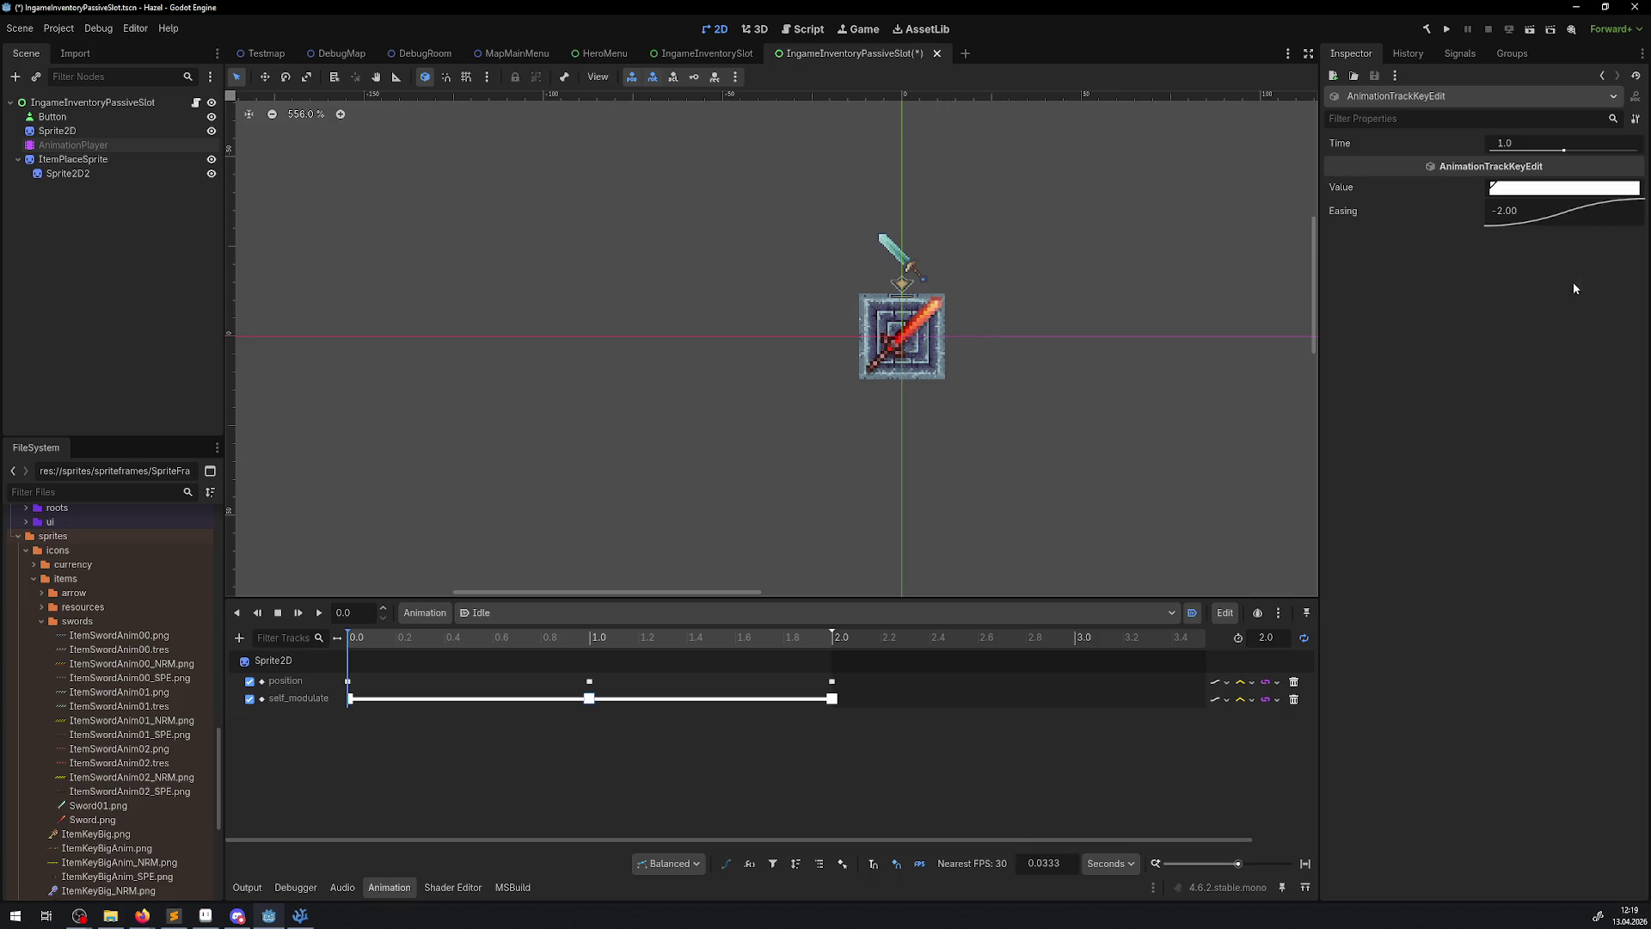
click(590, 681)
click(1540, 211)
key(ctrl+s)
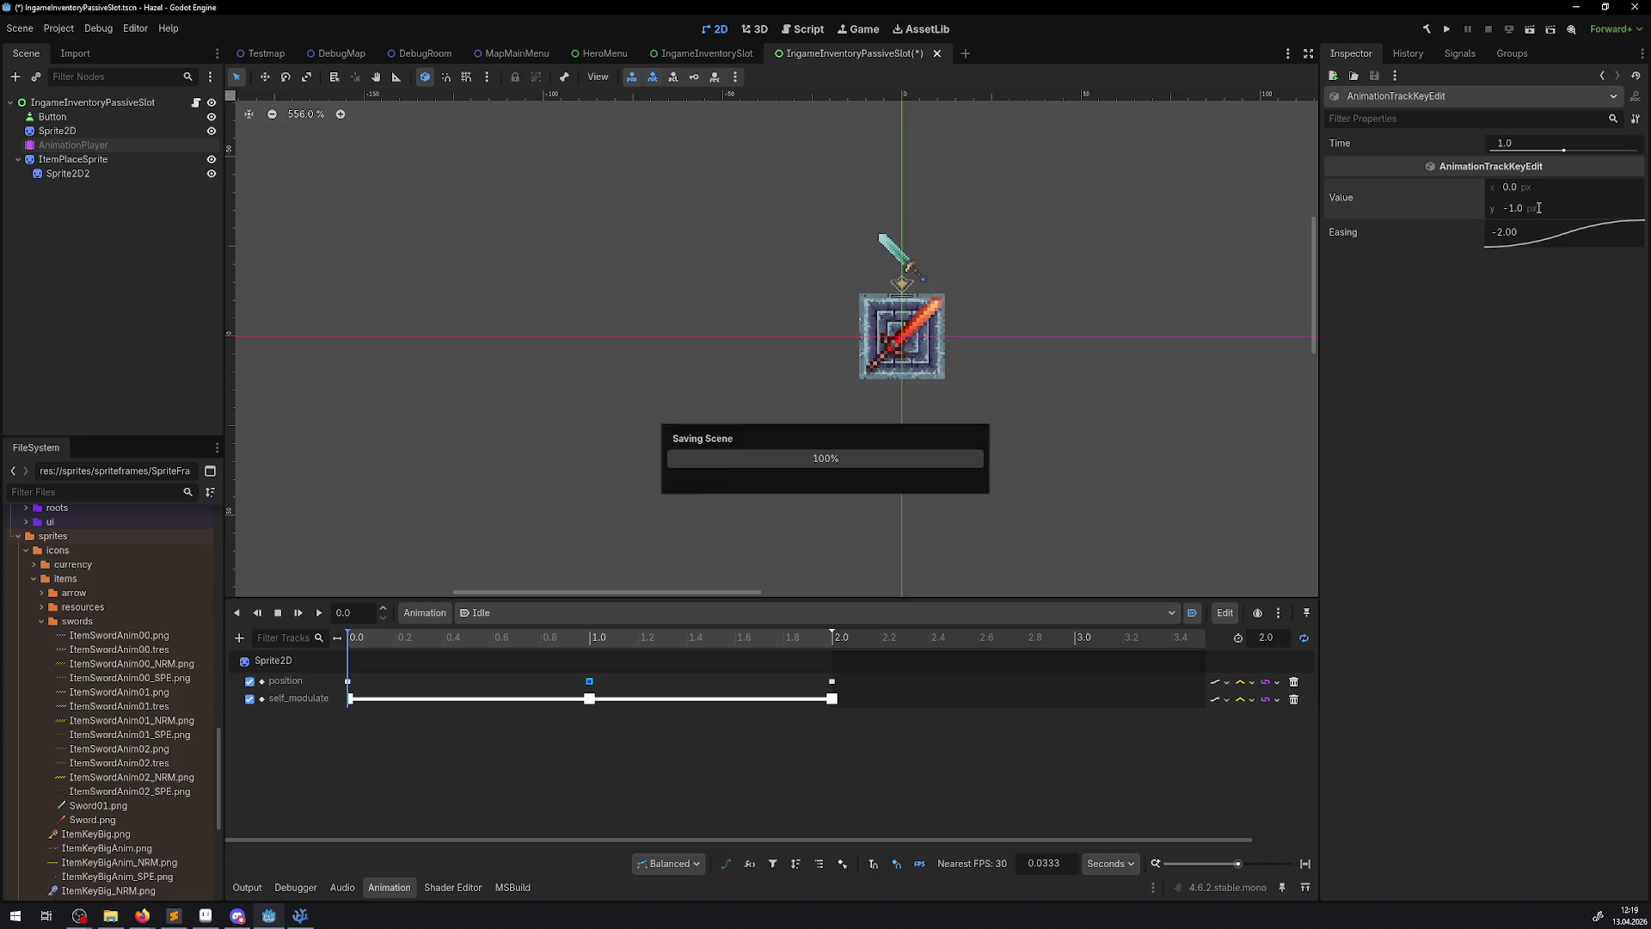
click(1438, 34)
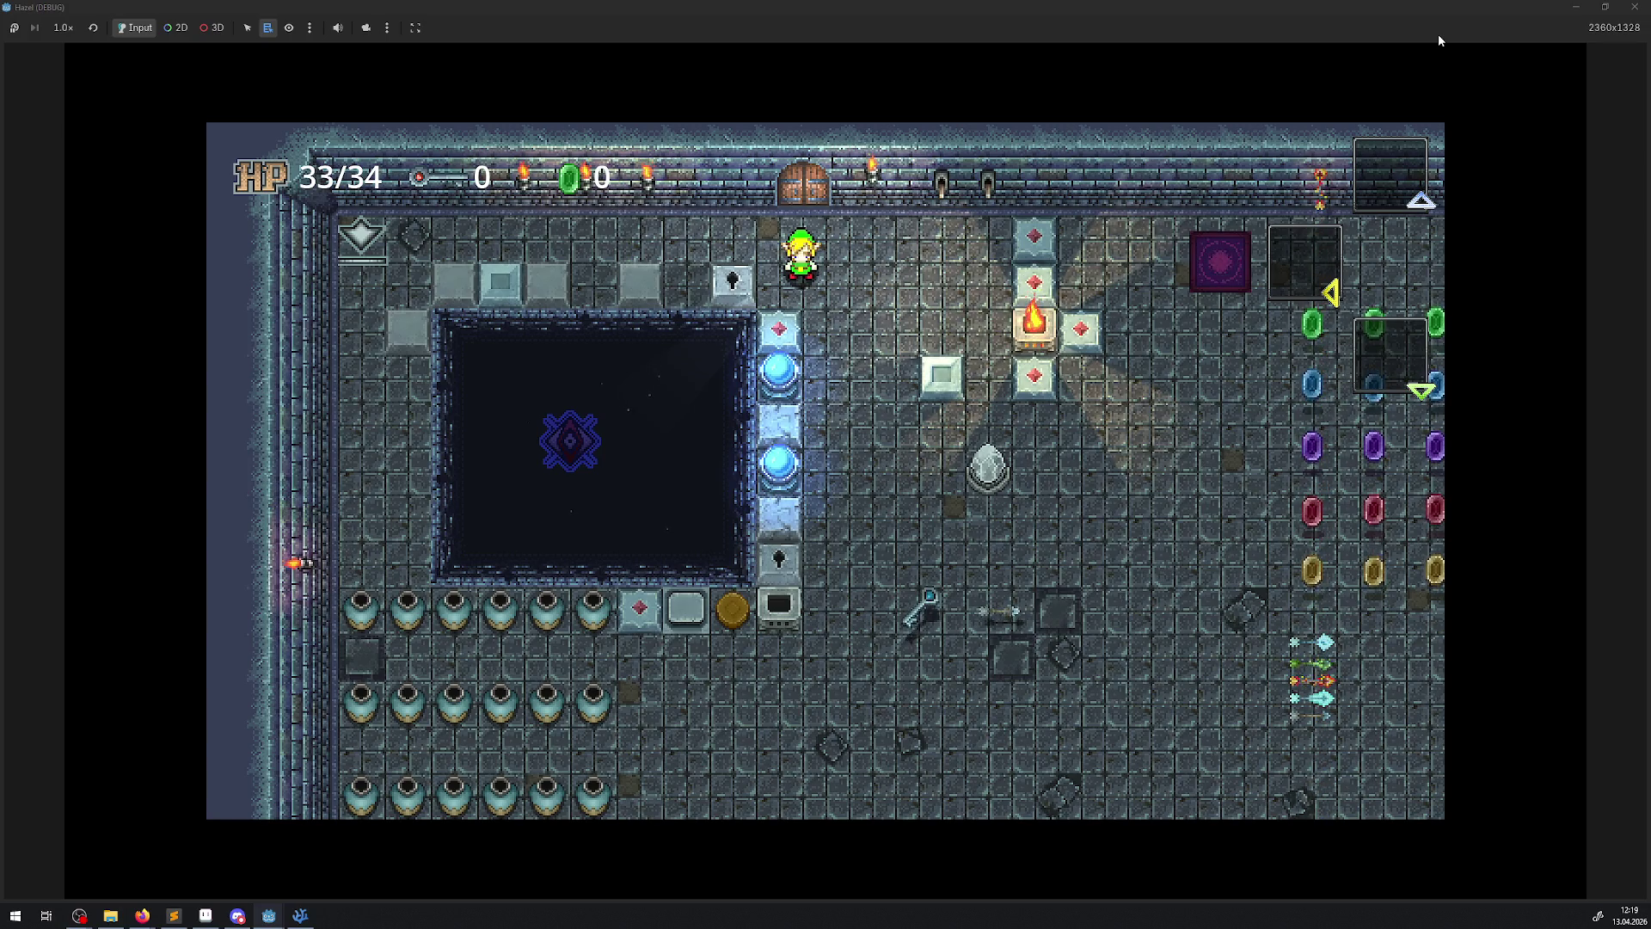
- Walk through the gem grid collecting gems and open the chest holding the bow
key(Right)
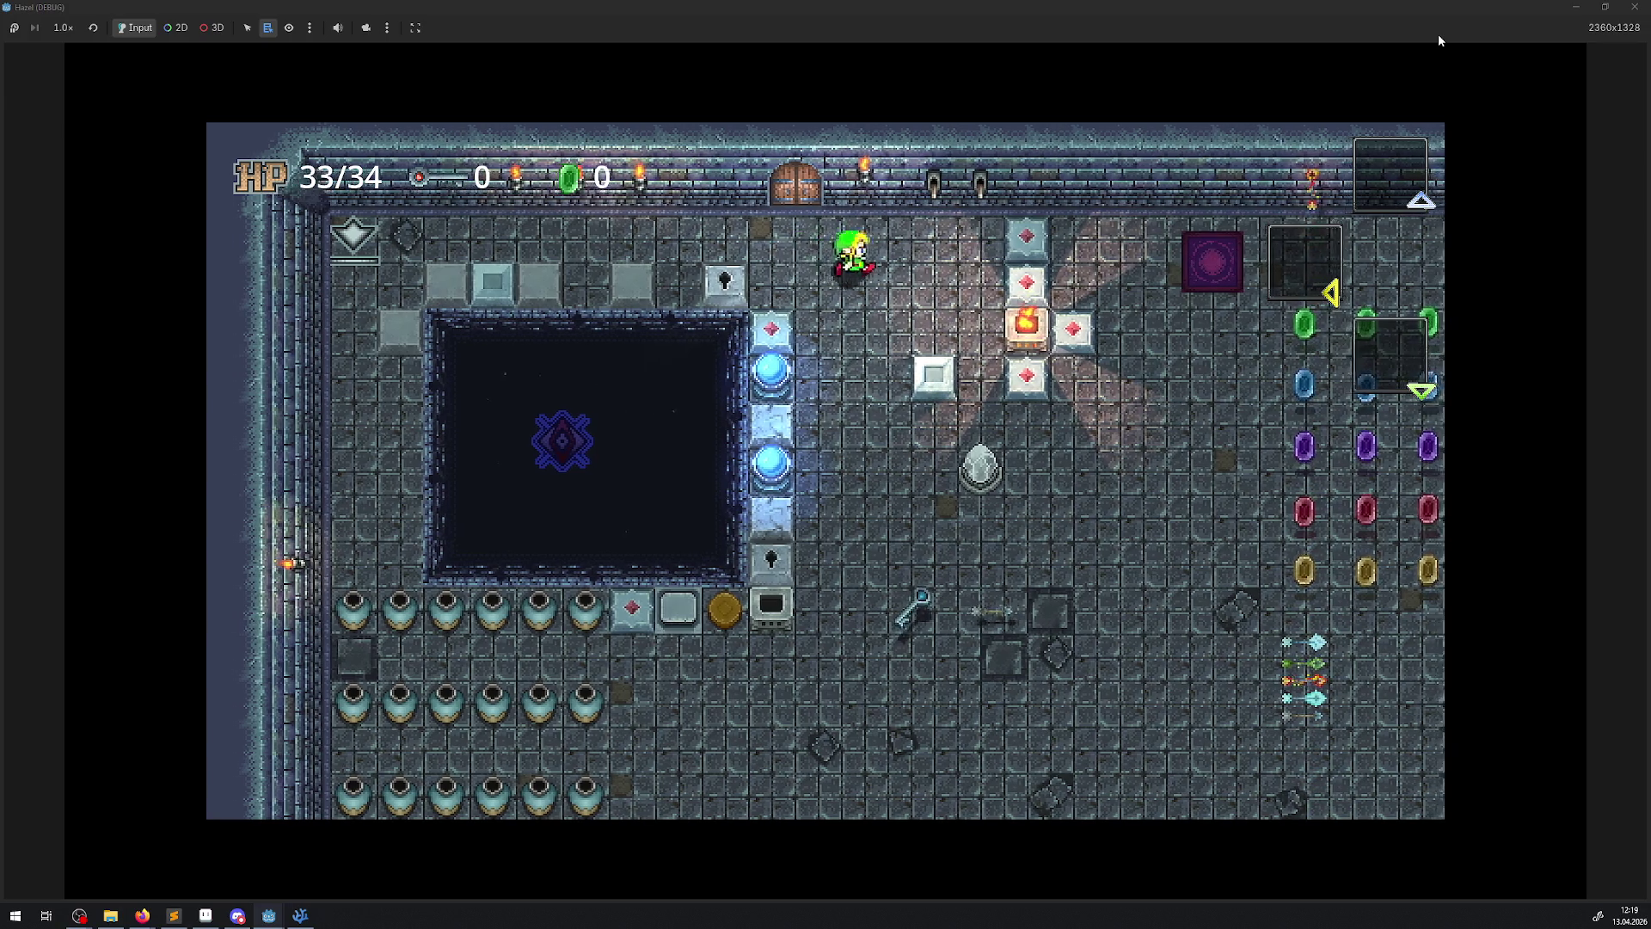
key(Down)
key(Right)
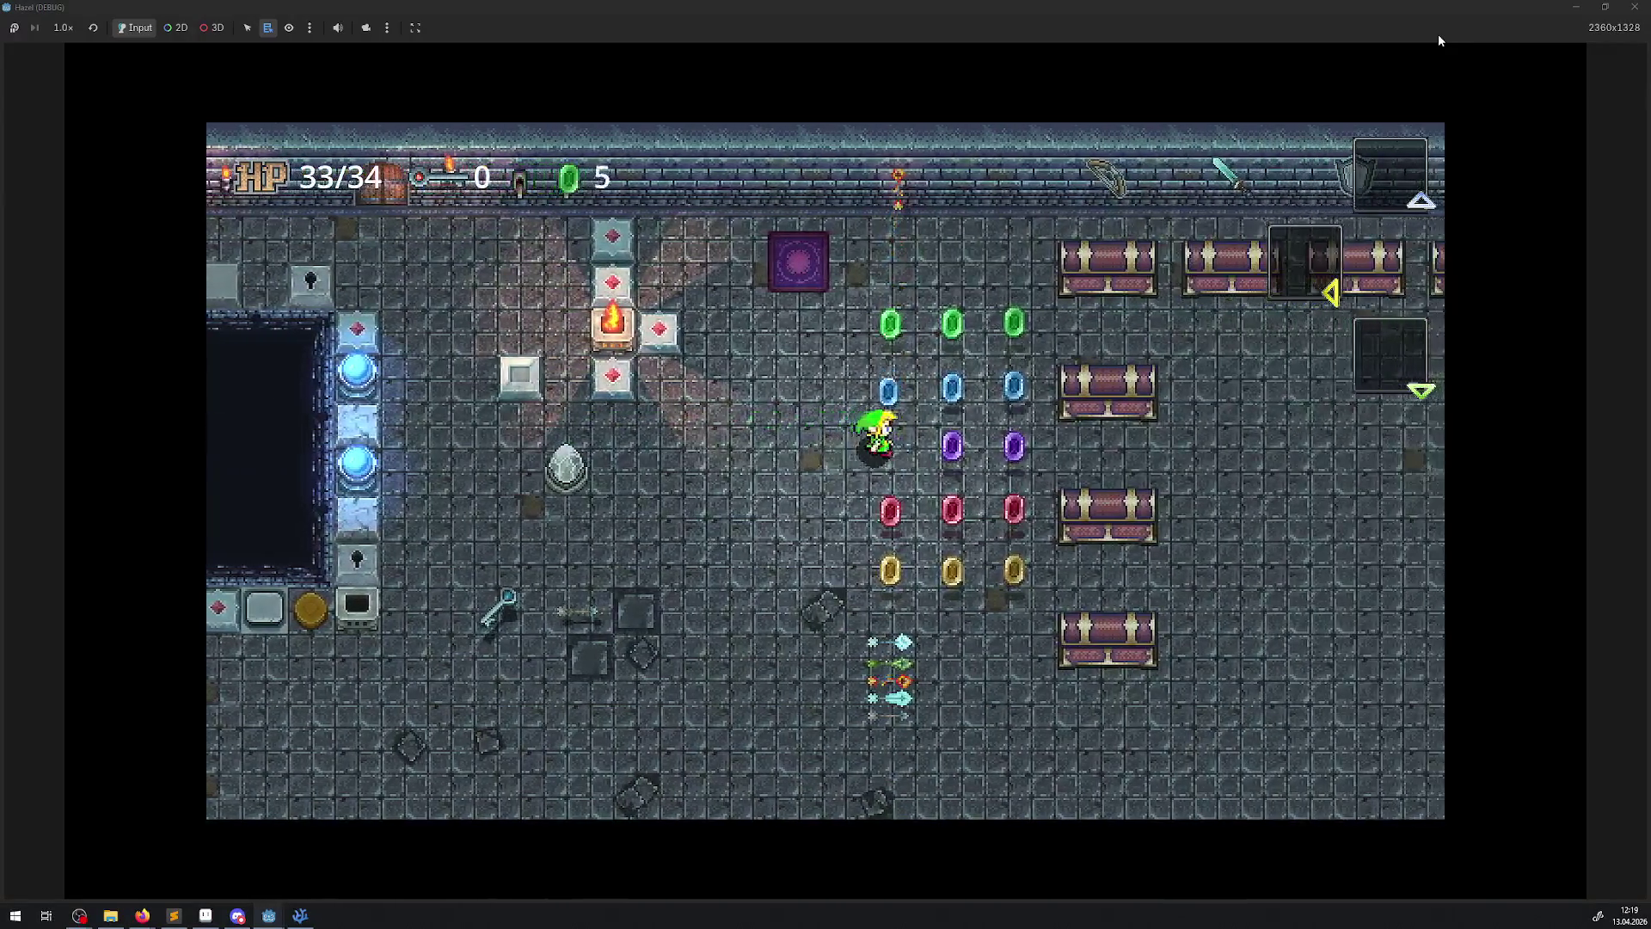
key(Right)
key(Up)
key(Right)
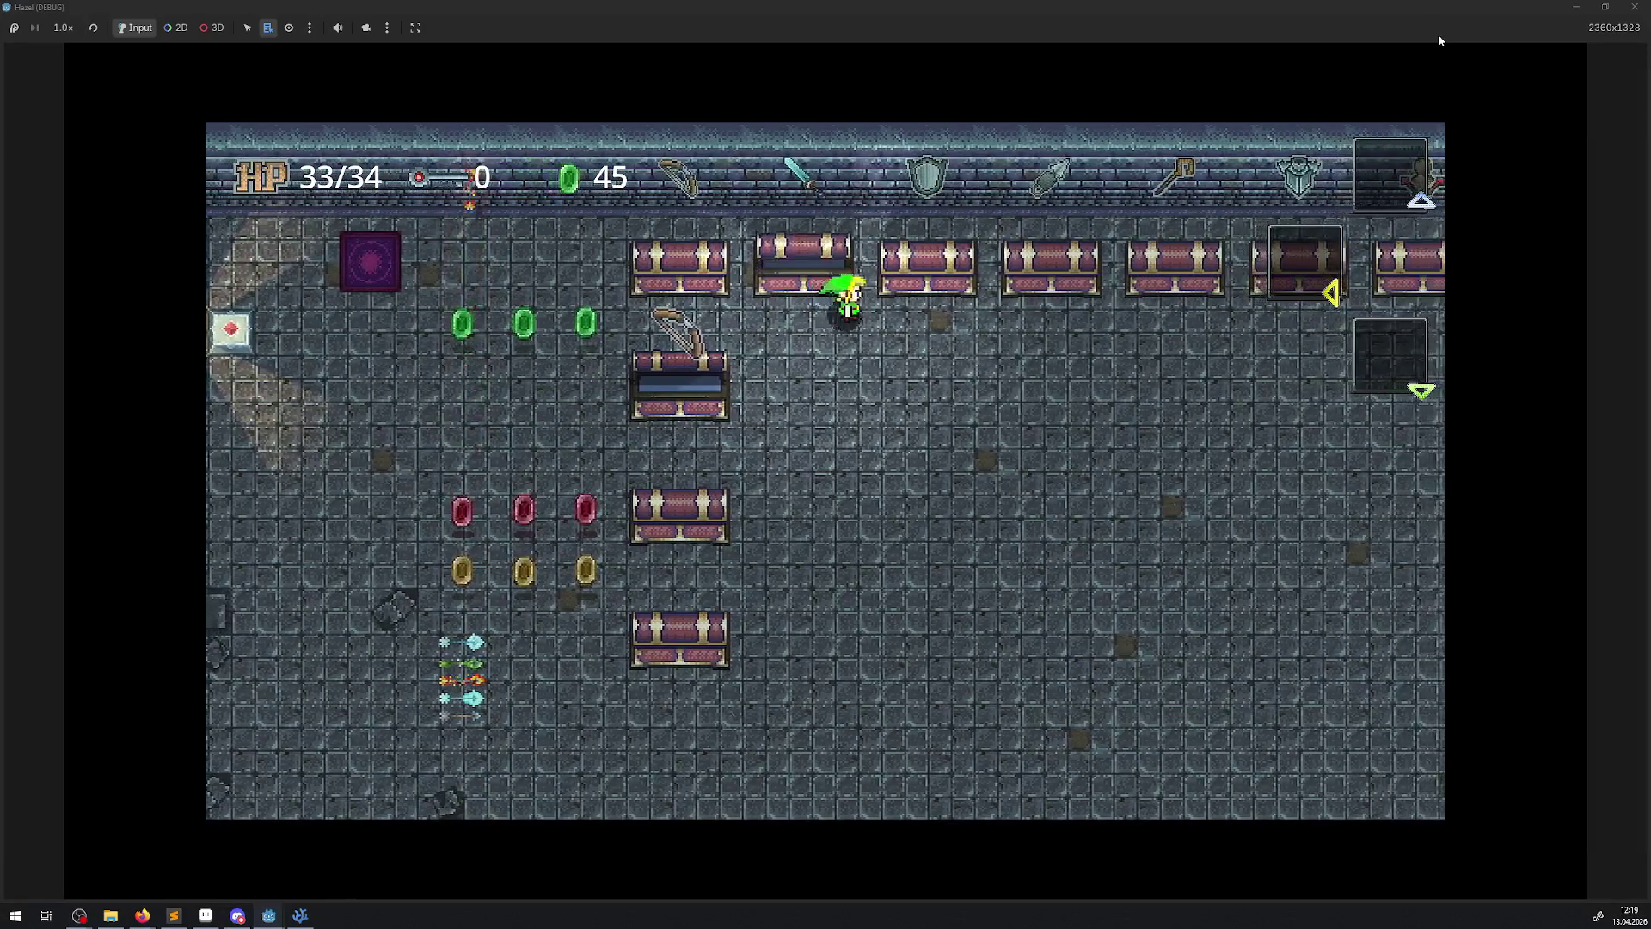
- Open more chests along the row, check the inventory, then stop the game
key(Left)
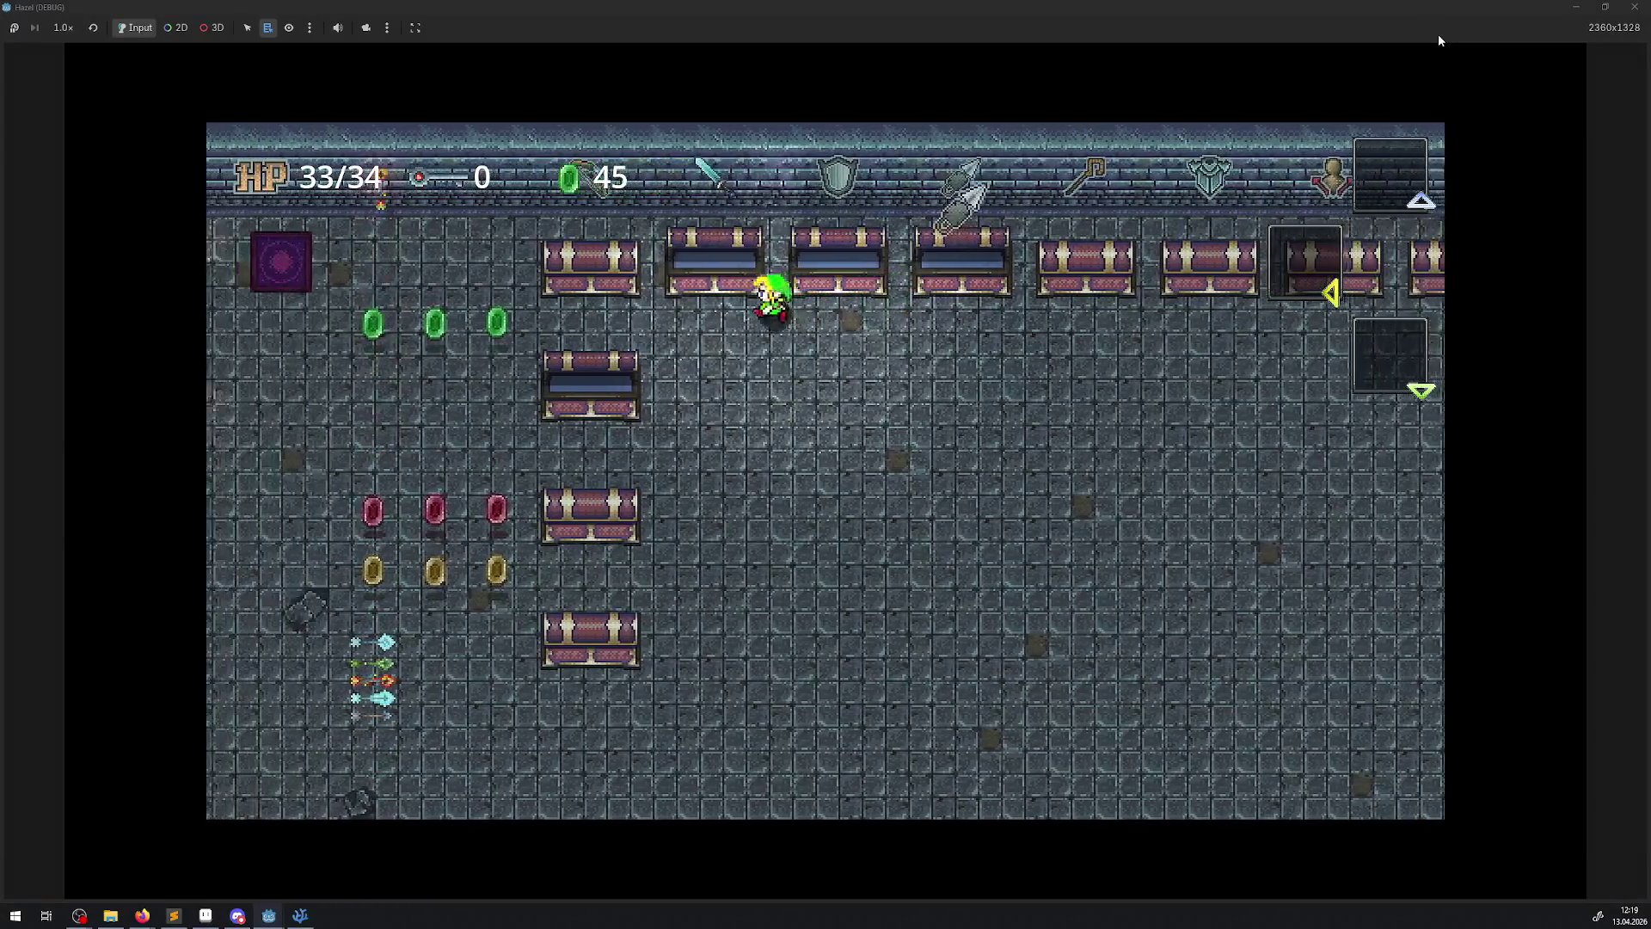
key(Right)
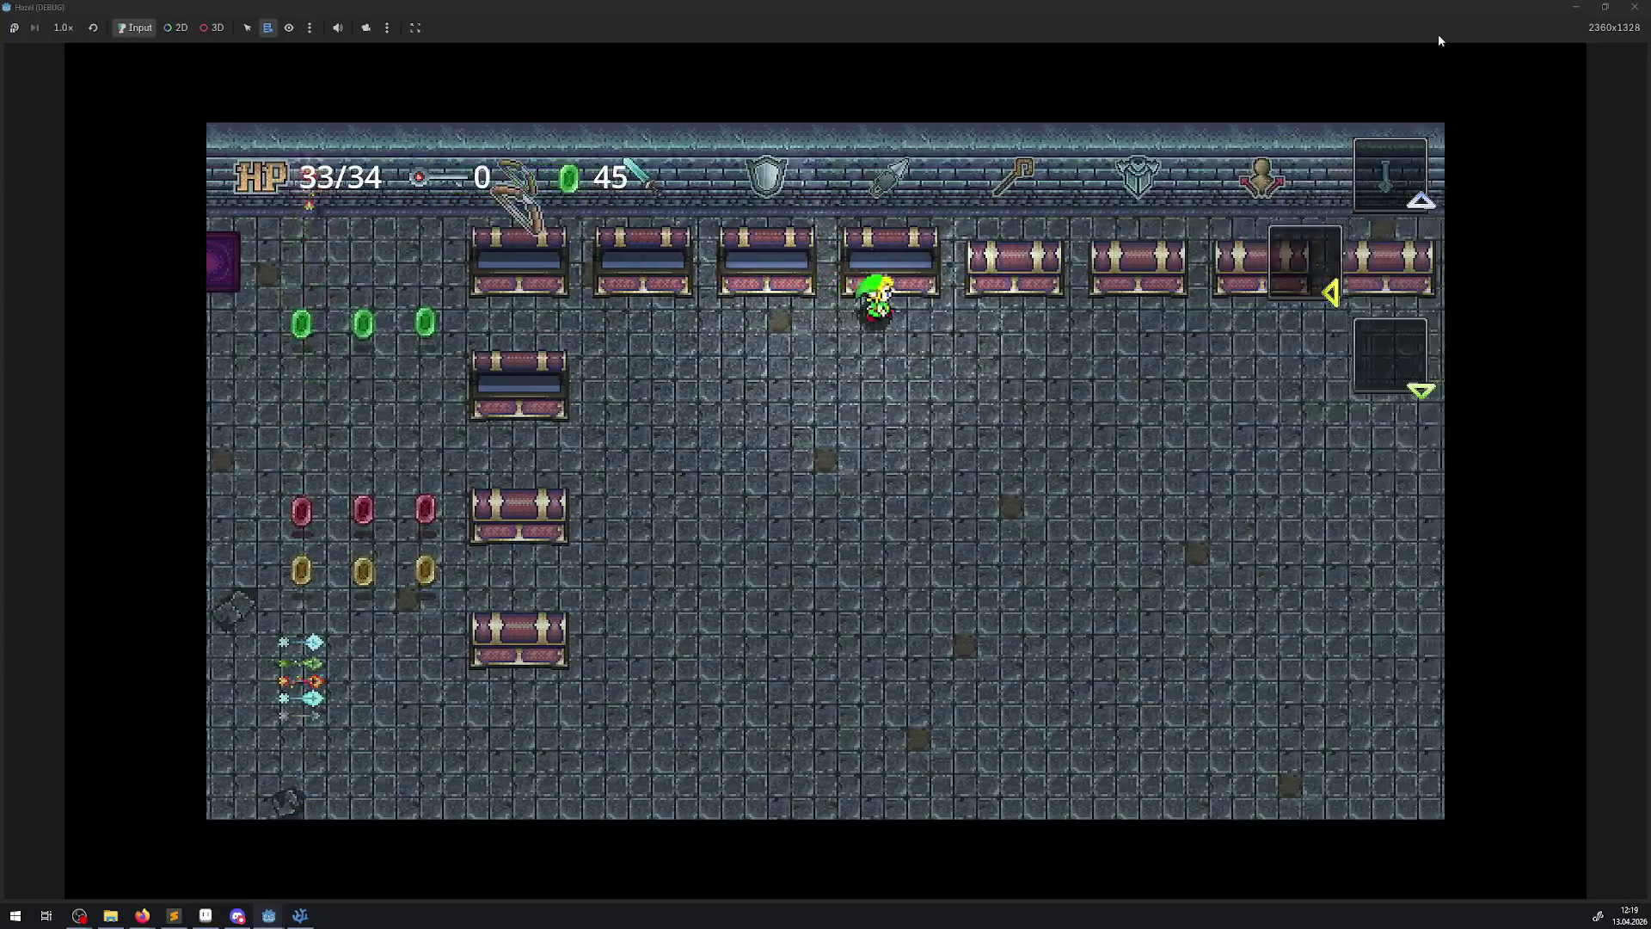
key(Right)
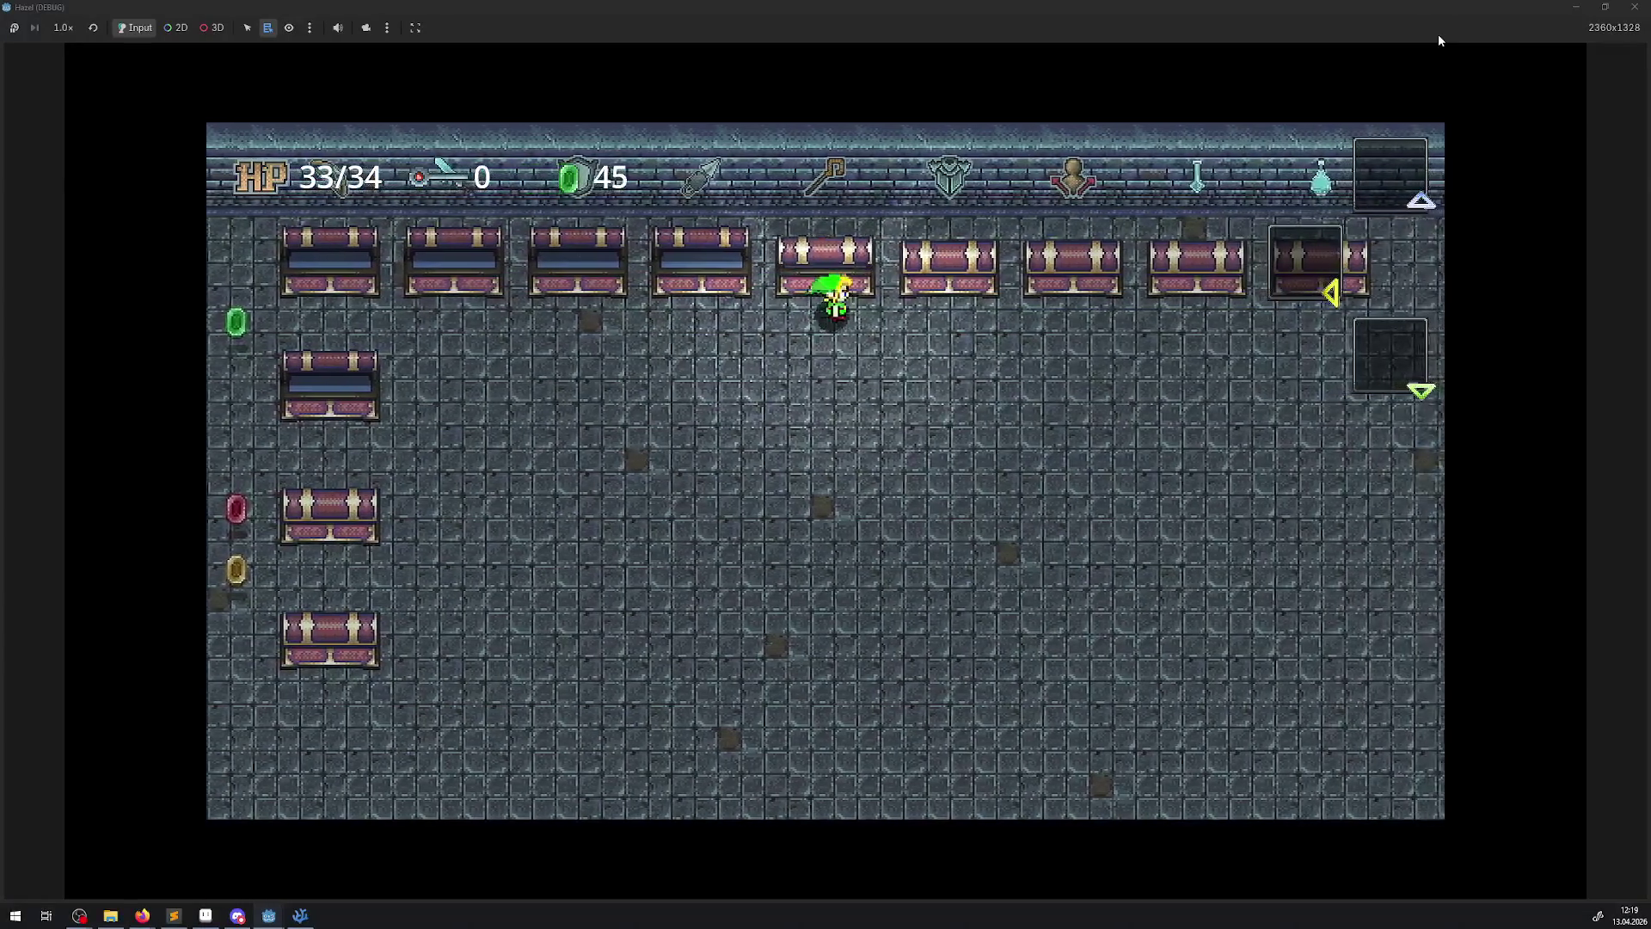
key(Down)
key(Return)
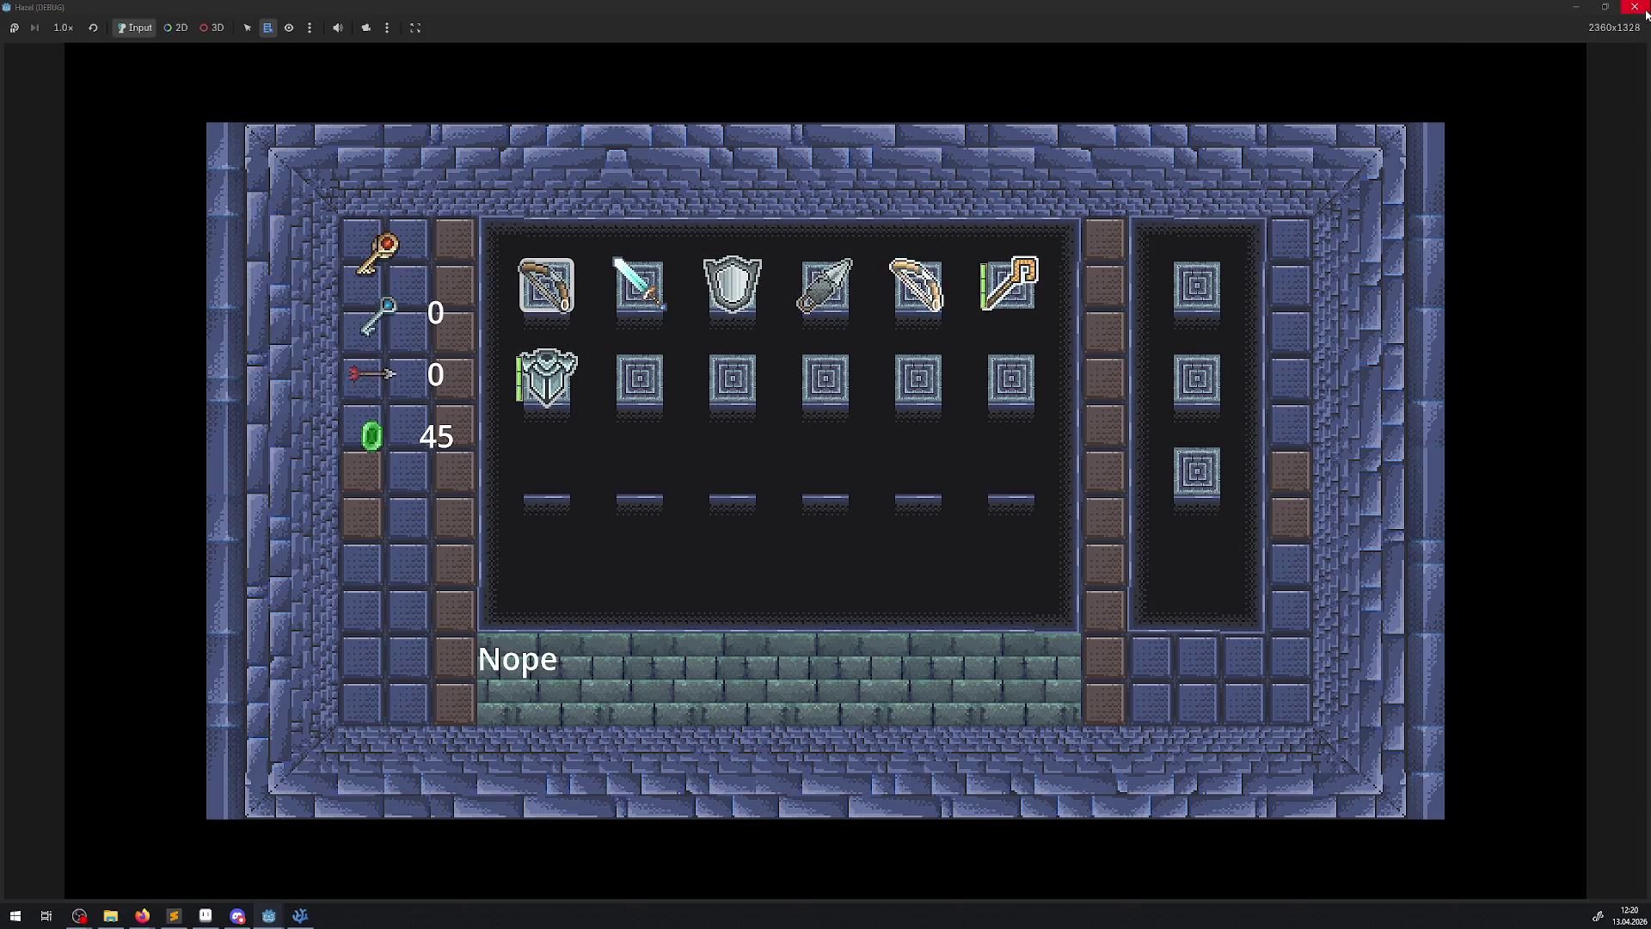
key(F8)
click(138, 146)
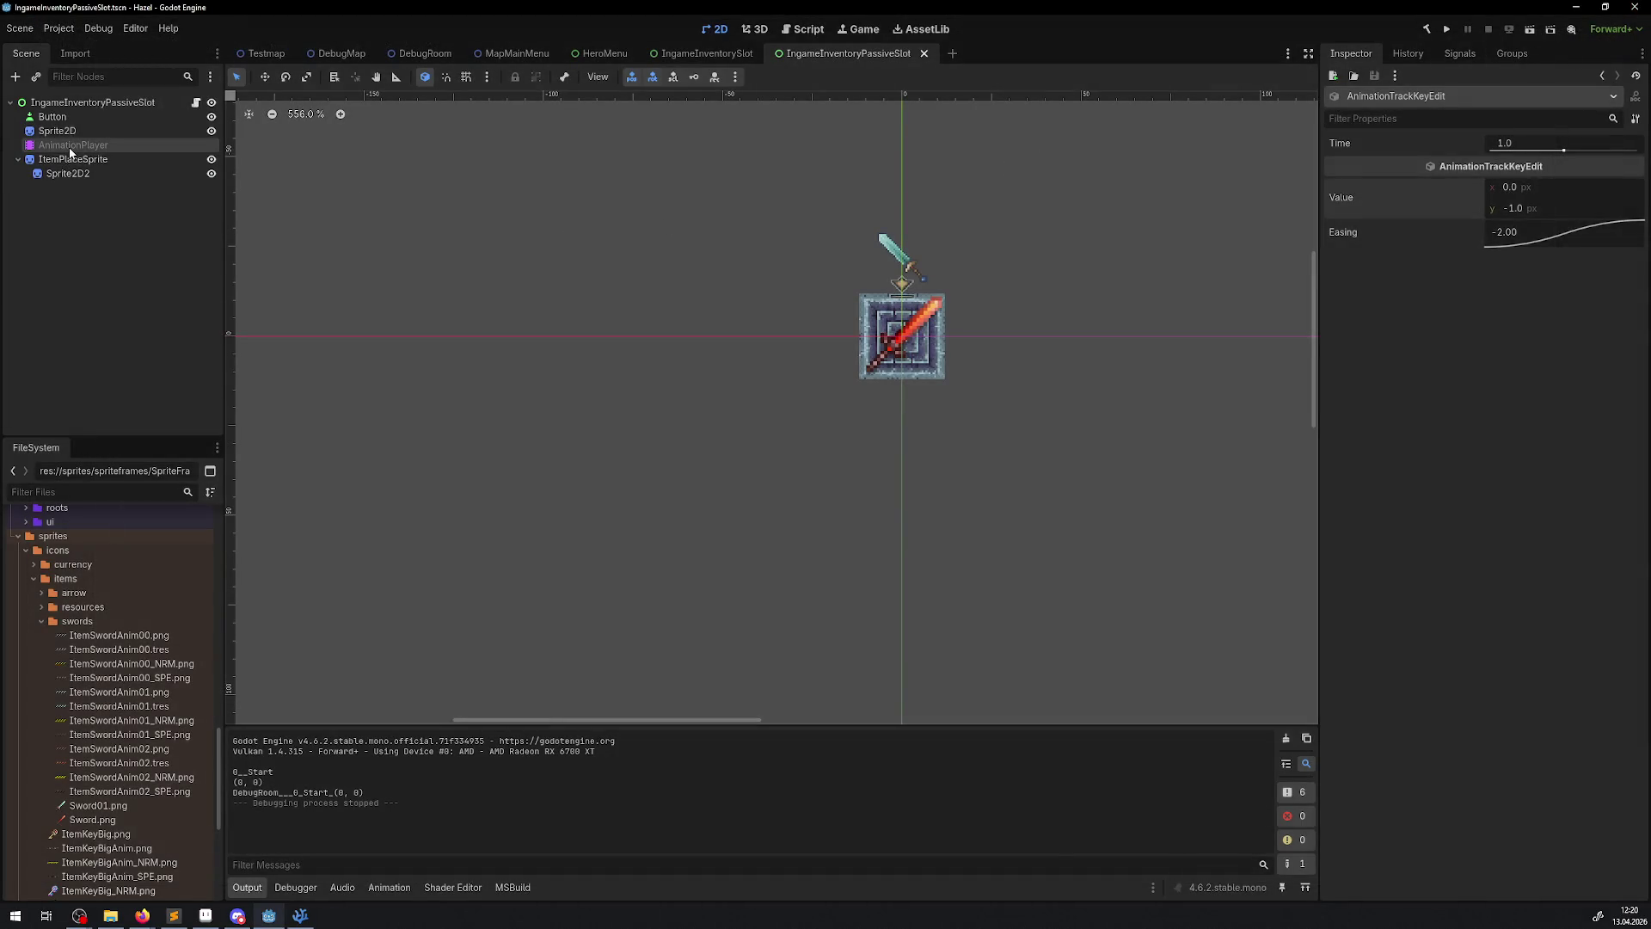
- Disable the Idle animation's position track in both the passive slot and IngameInventorySlot scenes
click(249, 681)
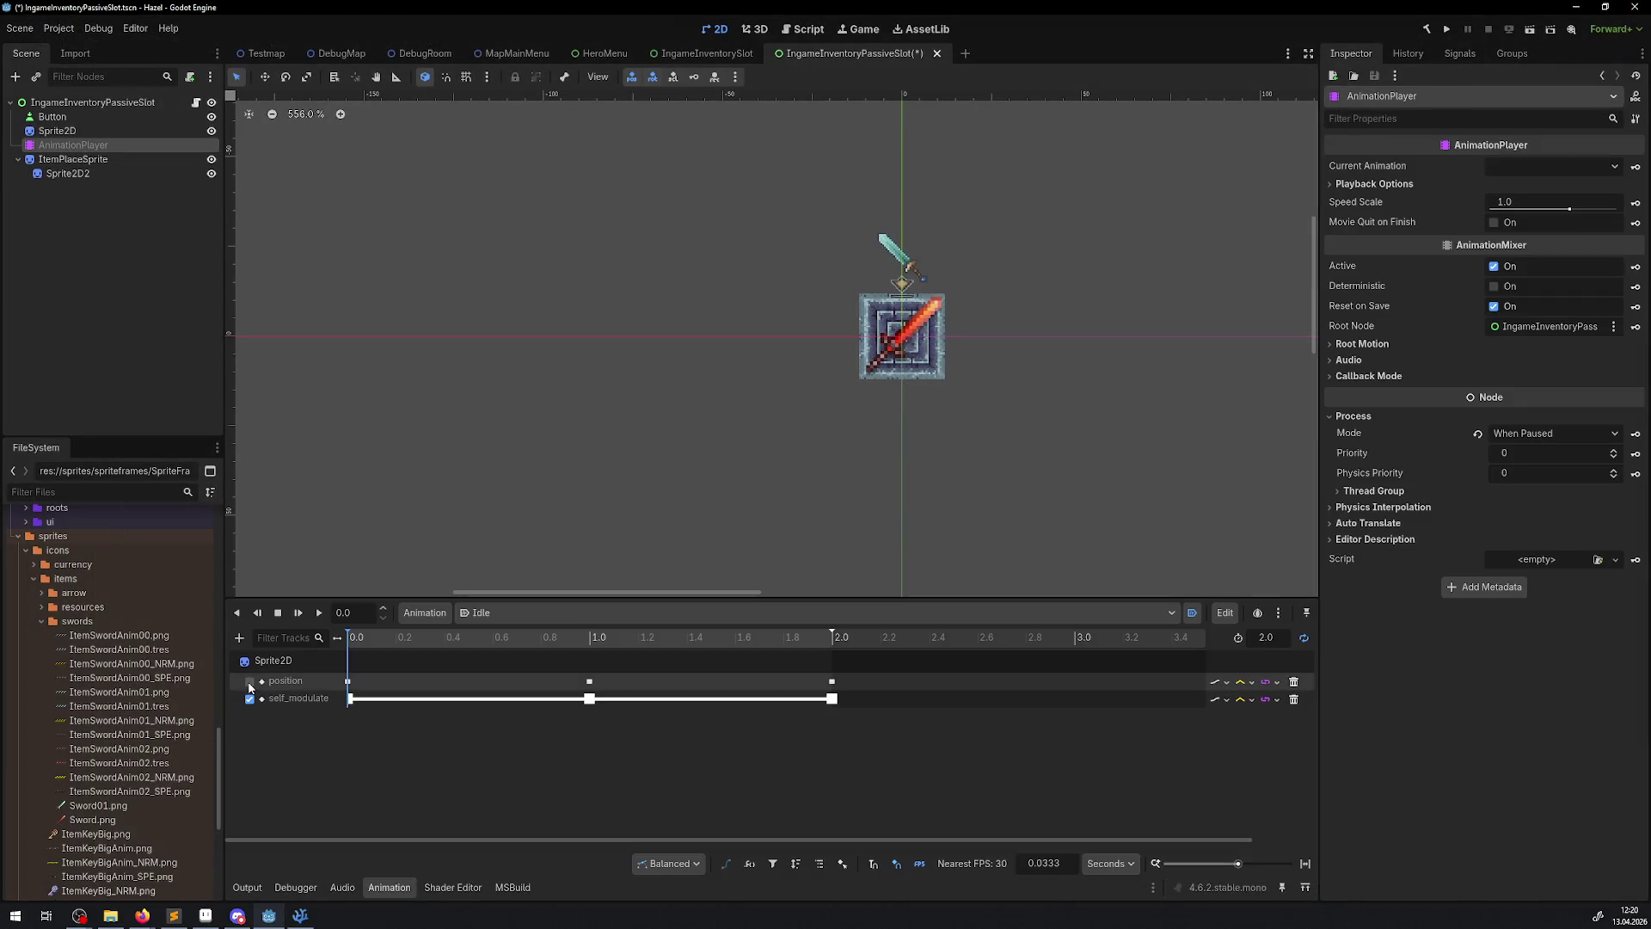
key(ctrl+s)
click(692, 53)
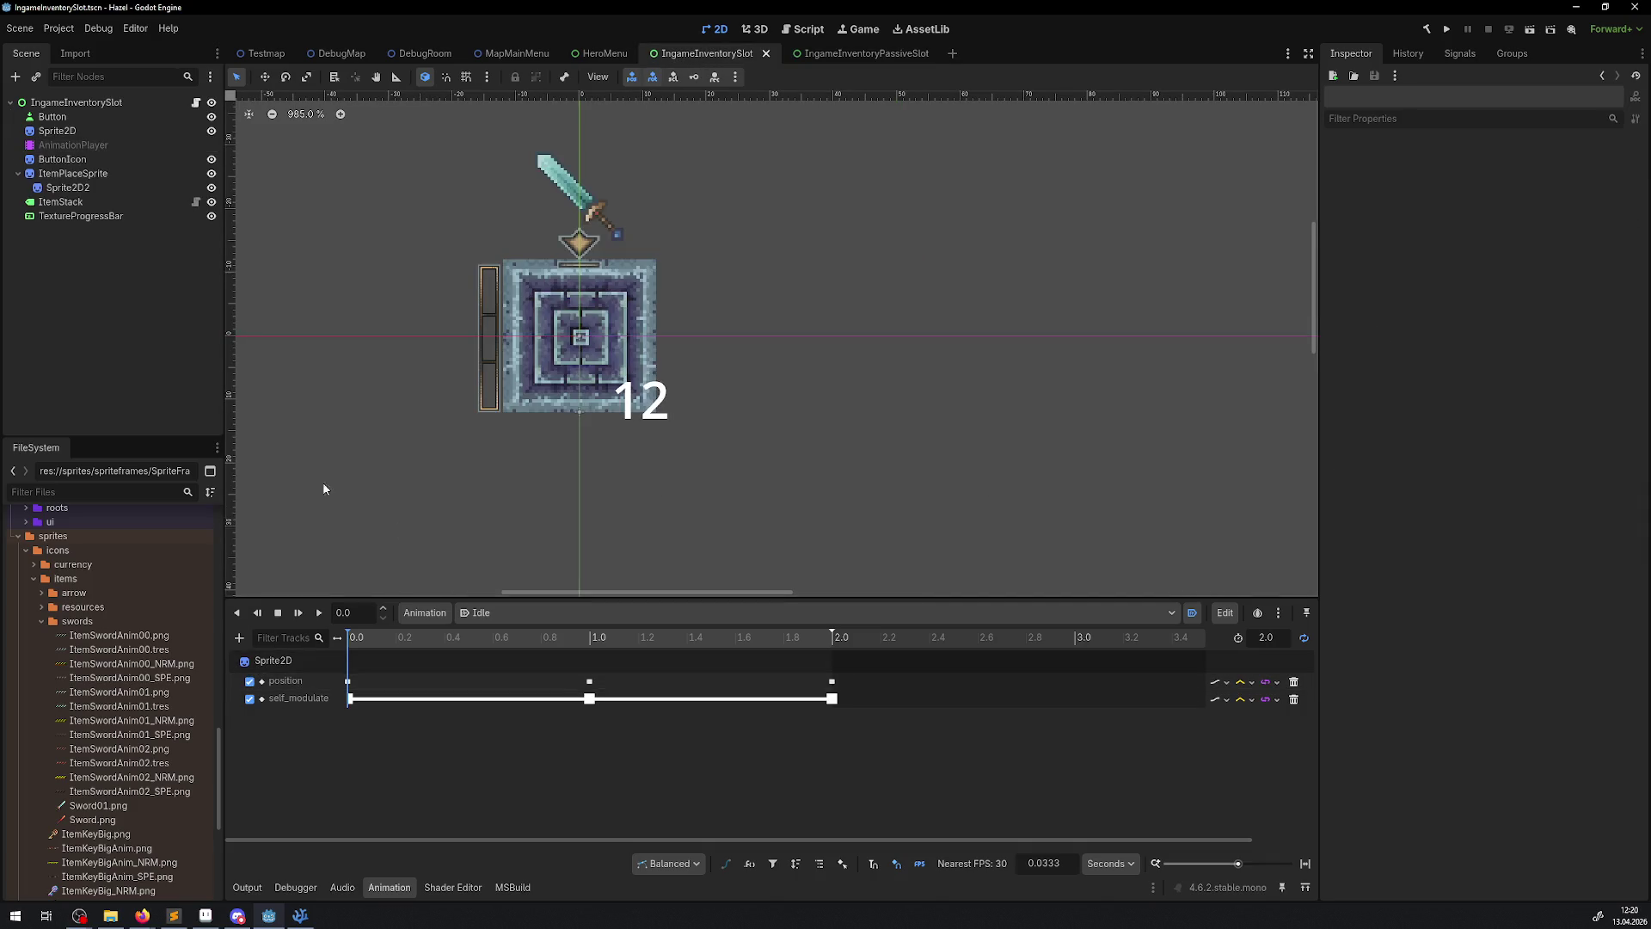
click(250, 681)
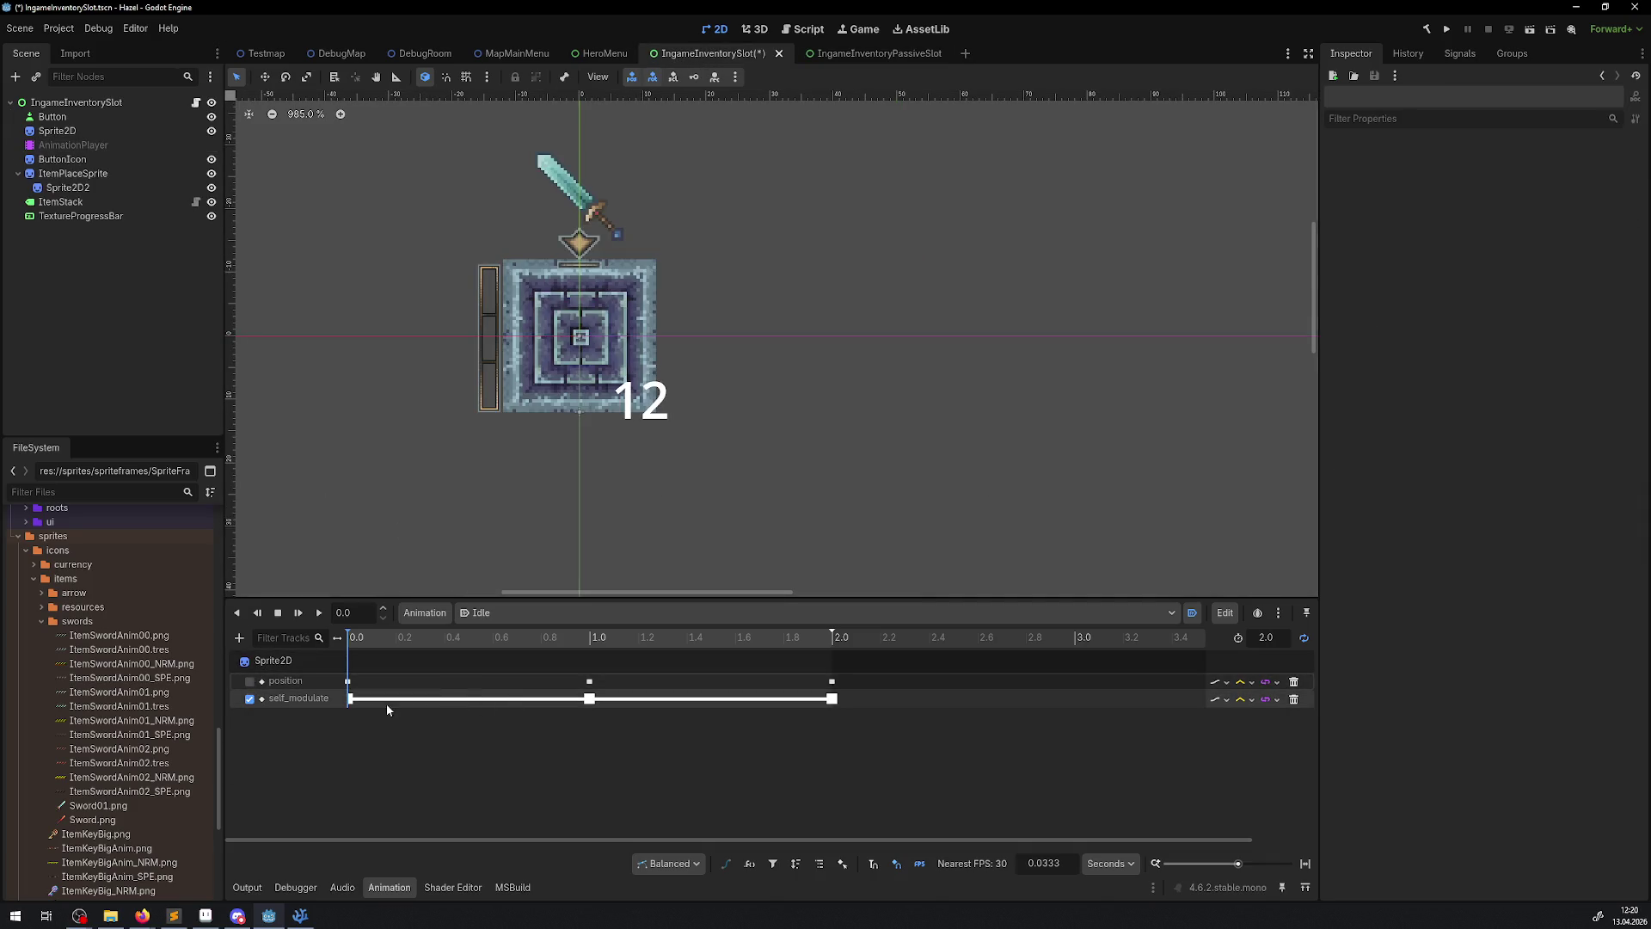
- Adjust the colour intensity of IngameInventorySlot's 1.0 s self_modulate key and save
click(590, 700)
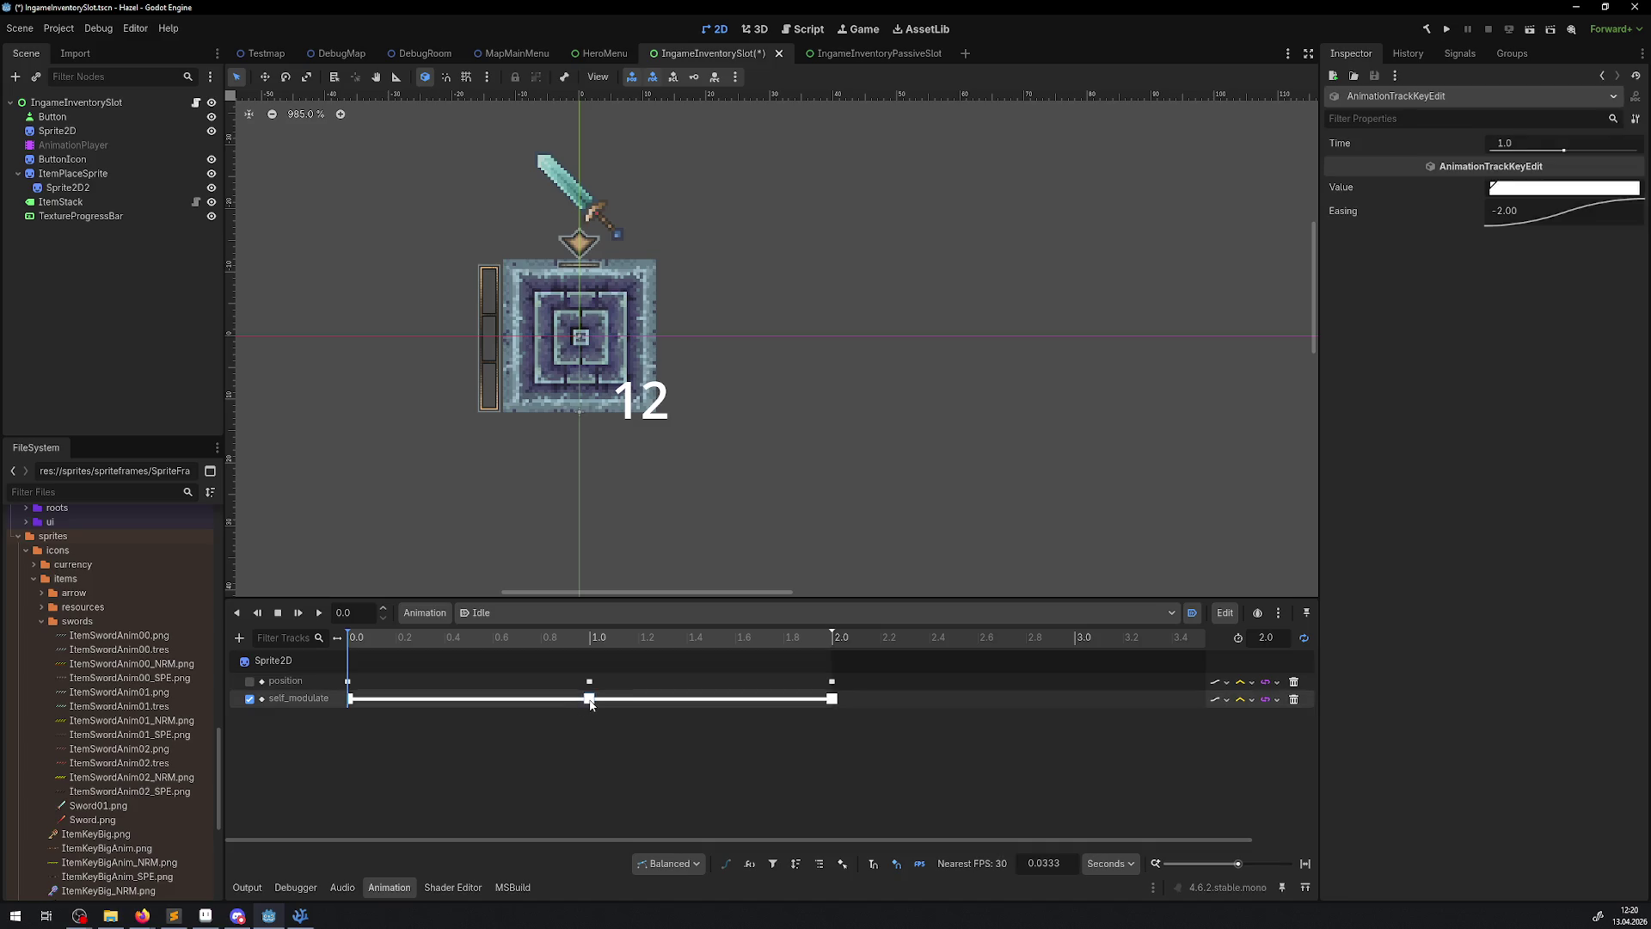
click(1573, 188)
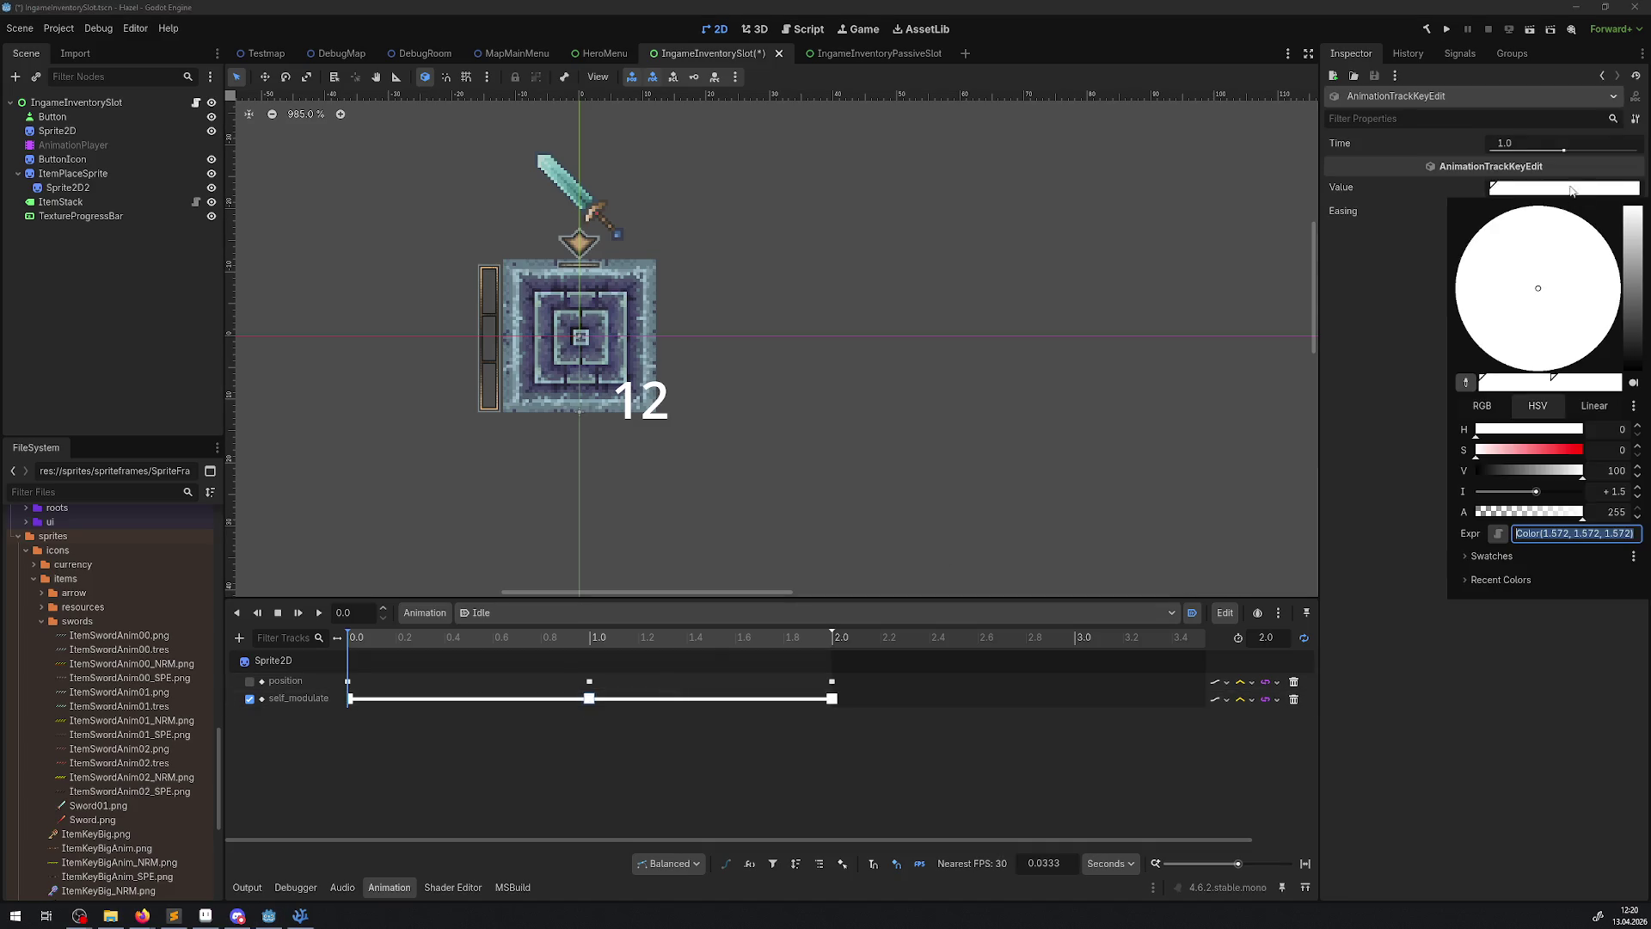
click(1621, 491)
key(Escape)
key(ctrl+s)
- Edit the passive slot's 1.0 s self_modulate key colour, then save and relaunch the game
click(843, 54)
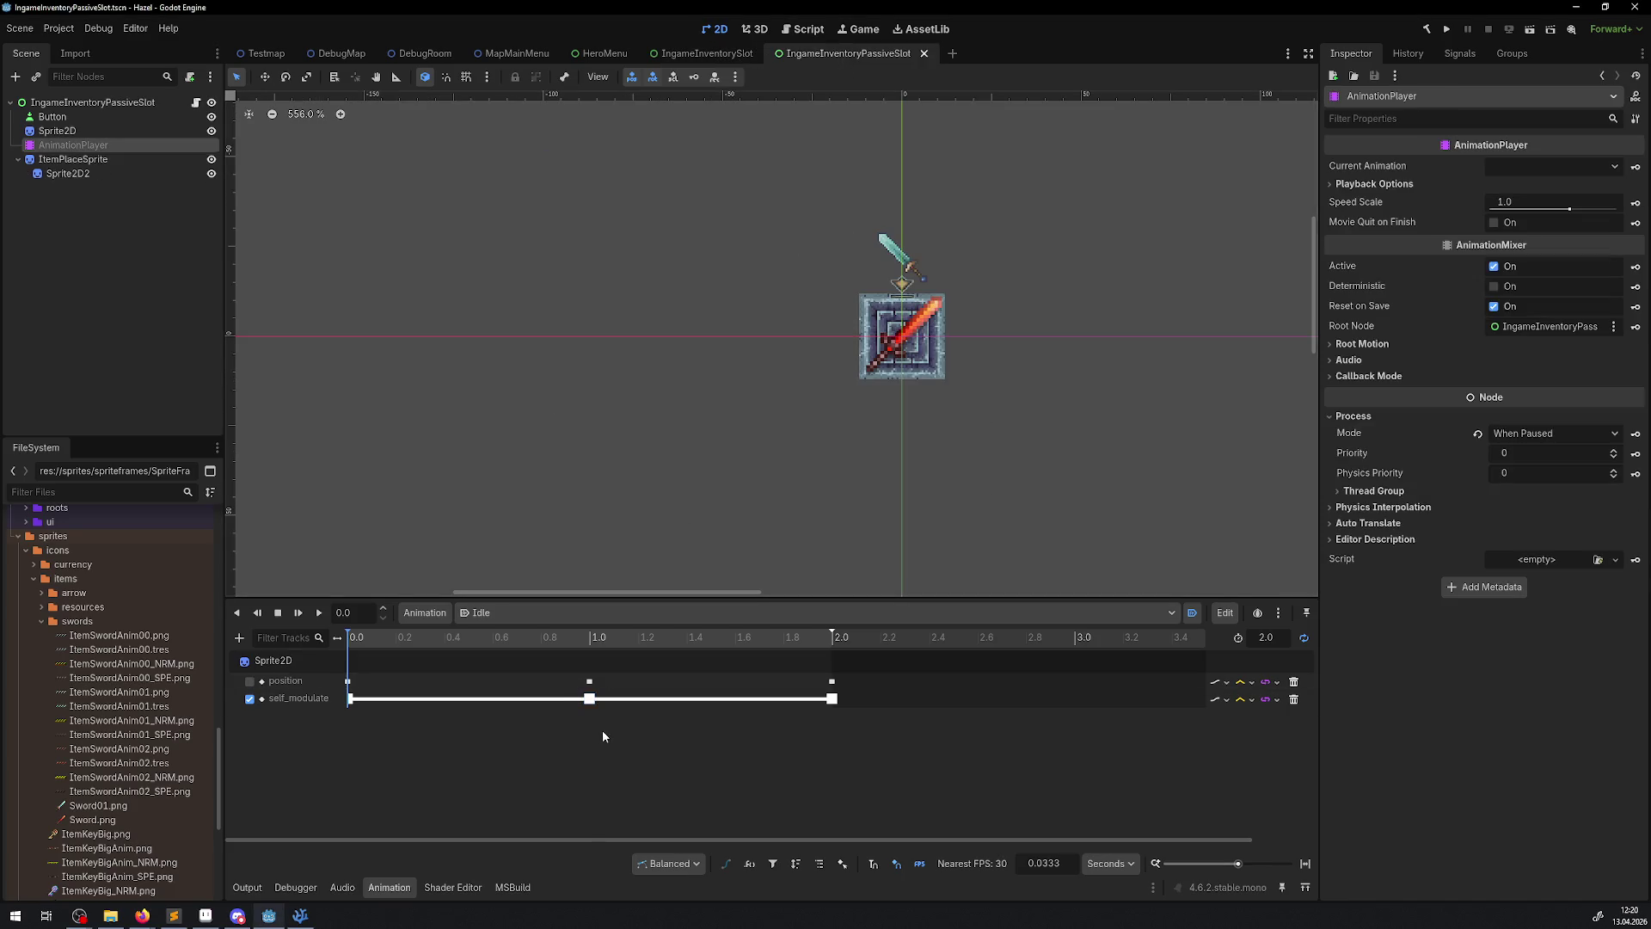
click(589, 699)
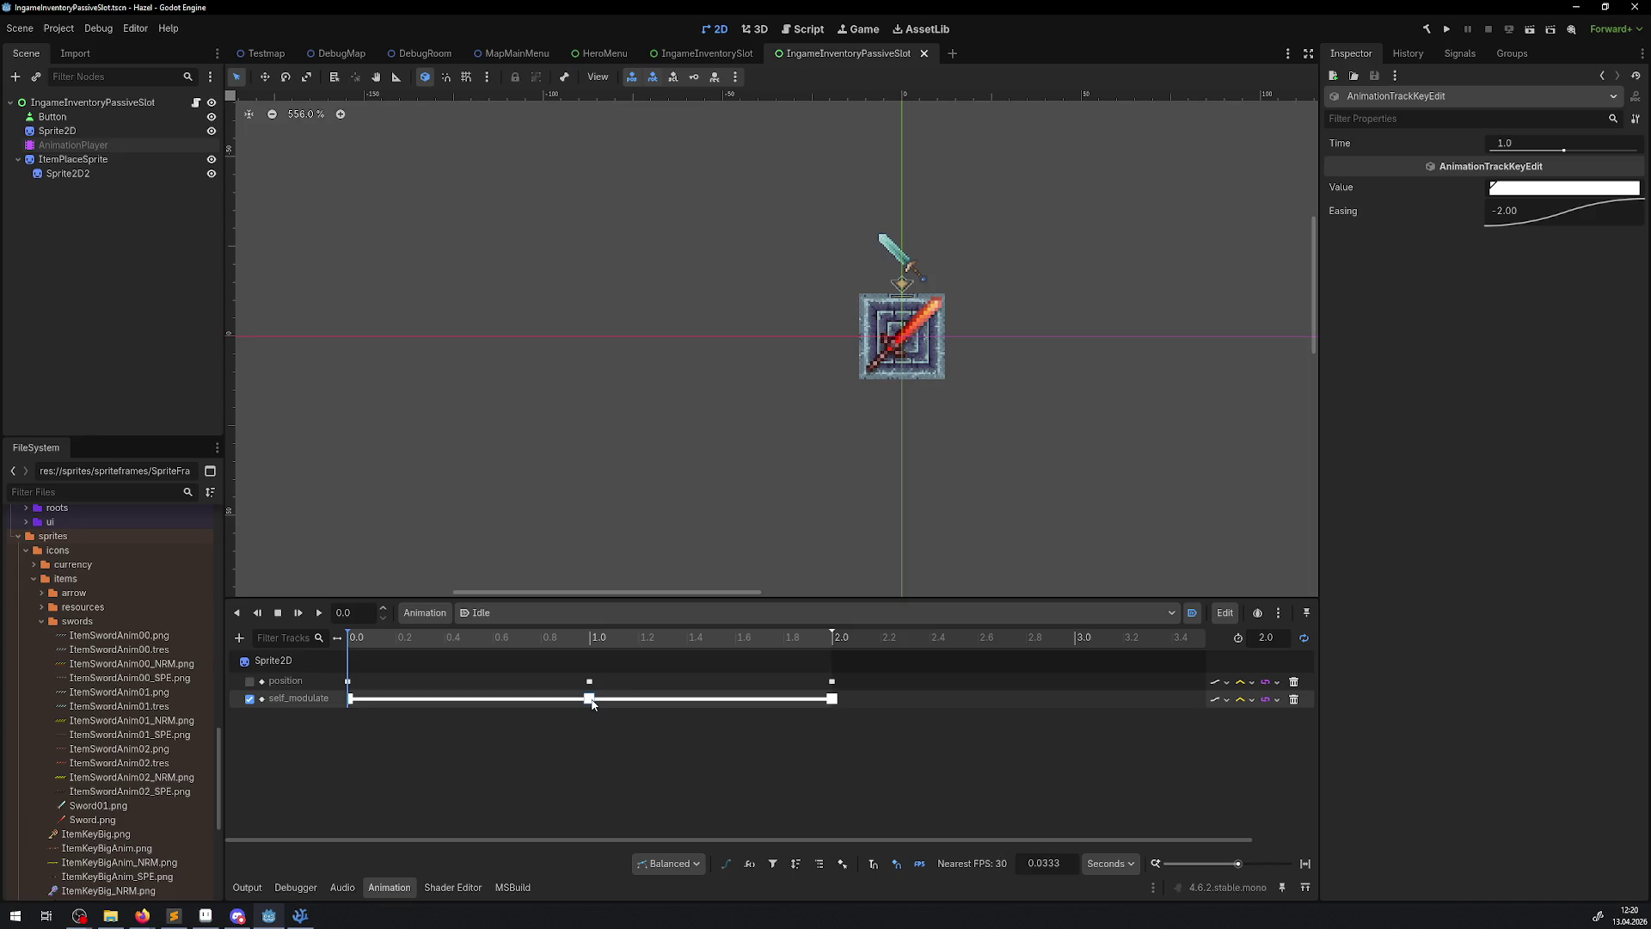
click(1564, 192)
click(1601, 497)
key(Escape)
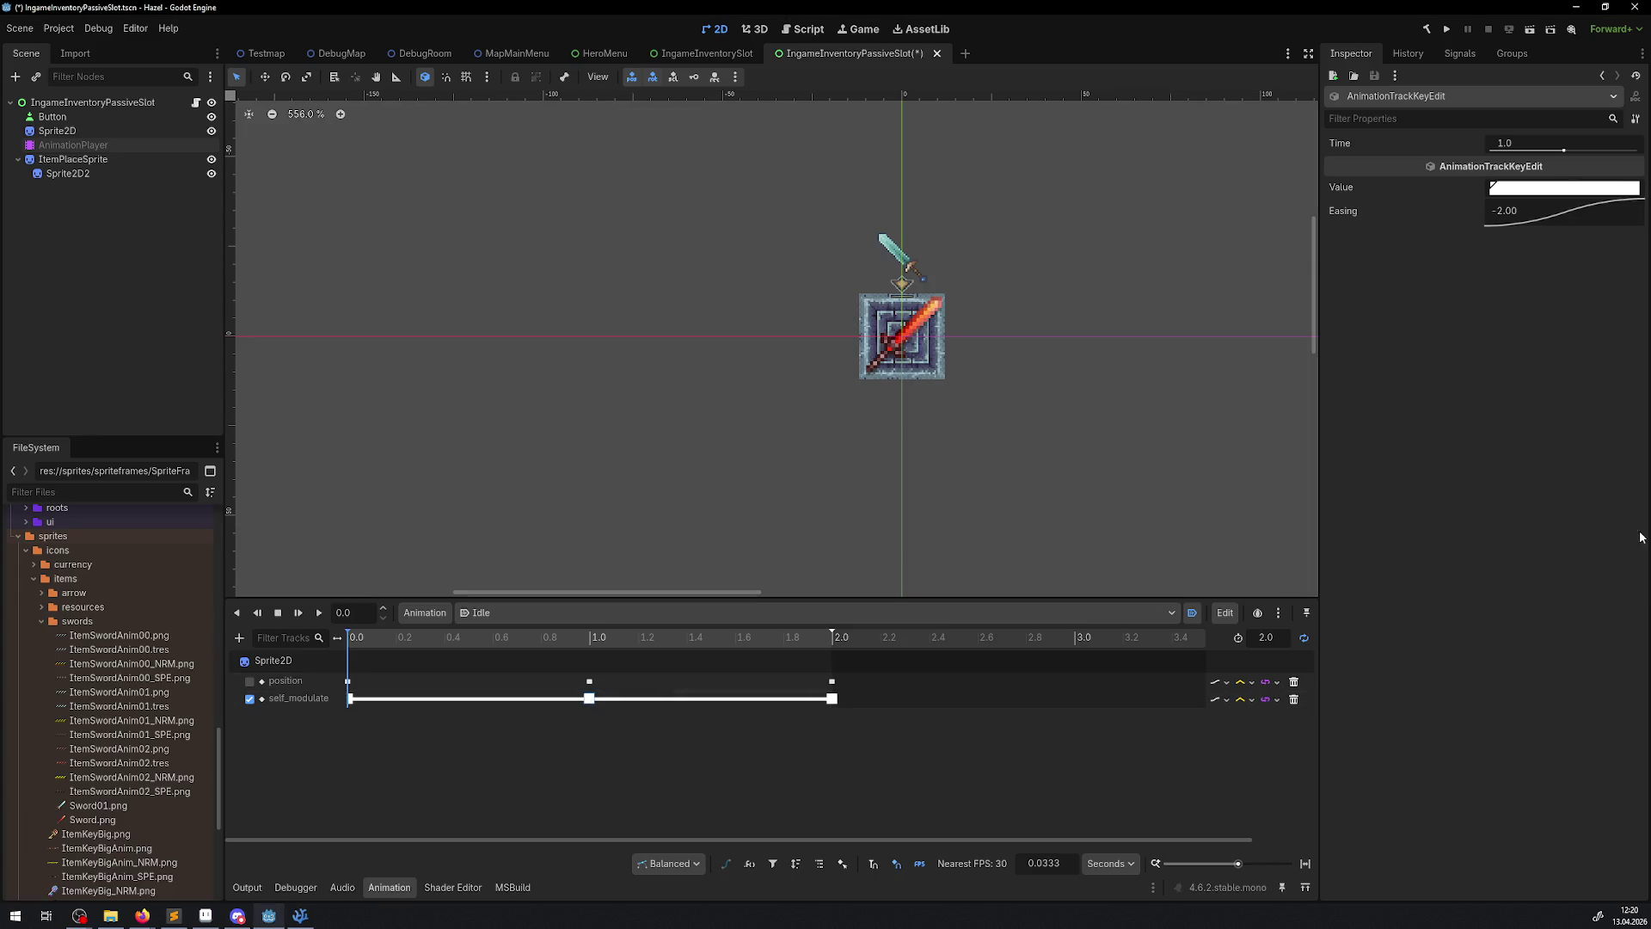
click(1448, 31)
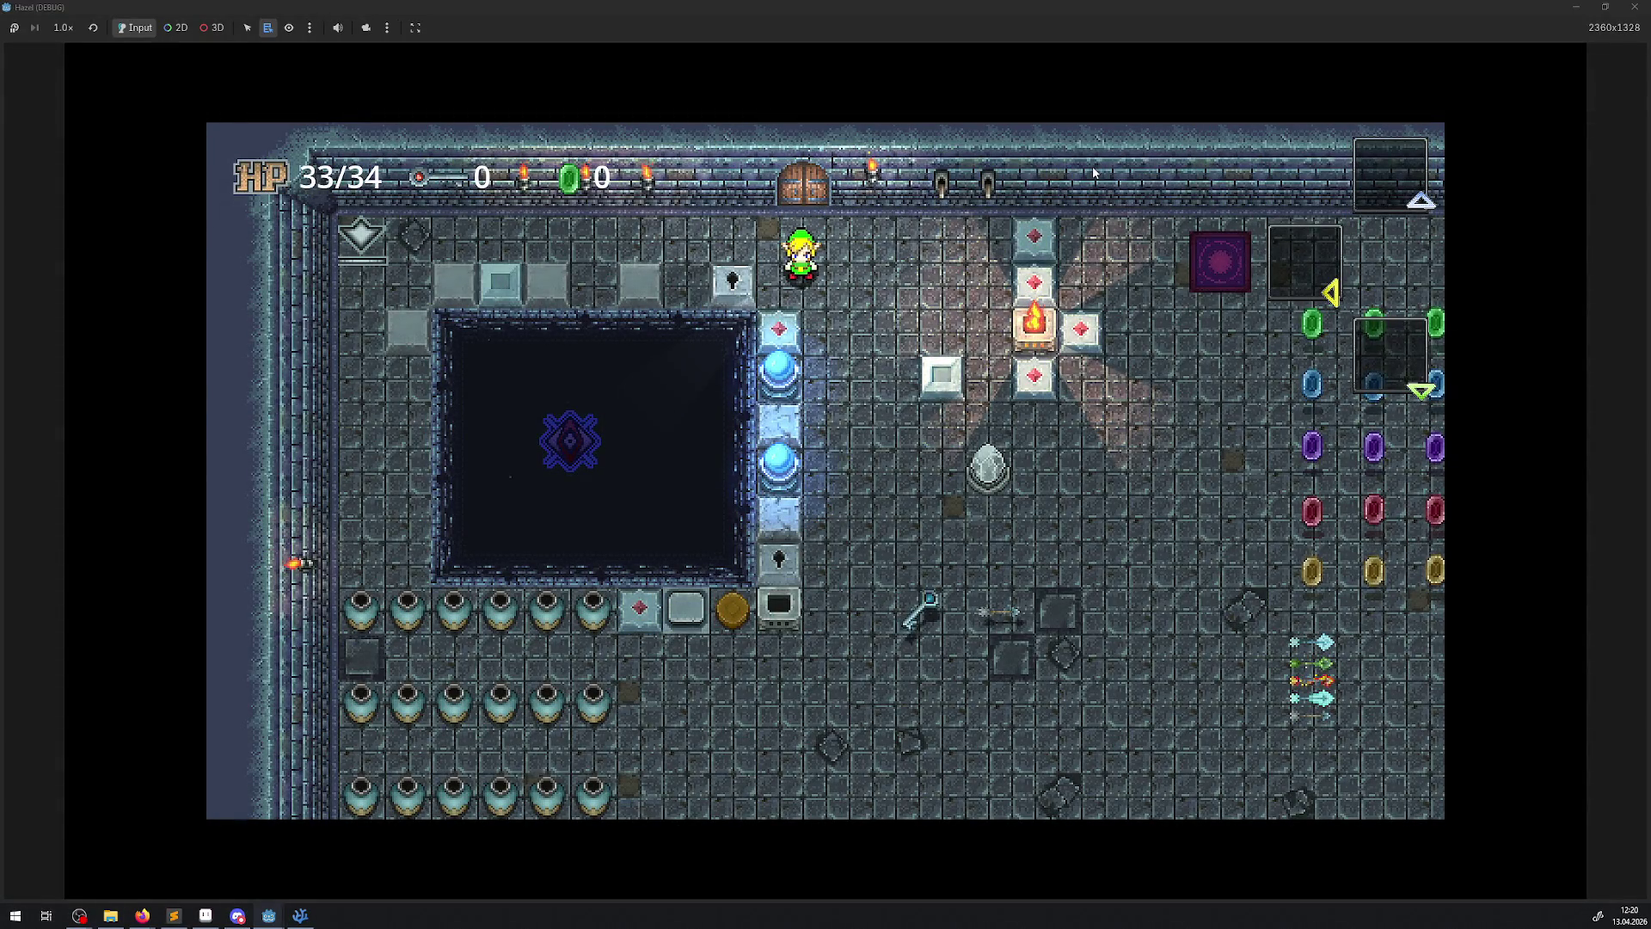
- Collect rupees, walk along the top chest row, and open the inventory screen
key(Down)
key(Right)
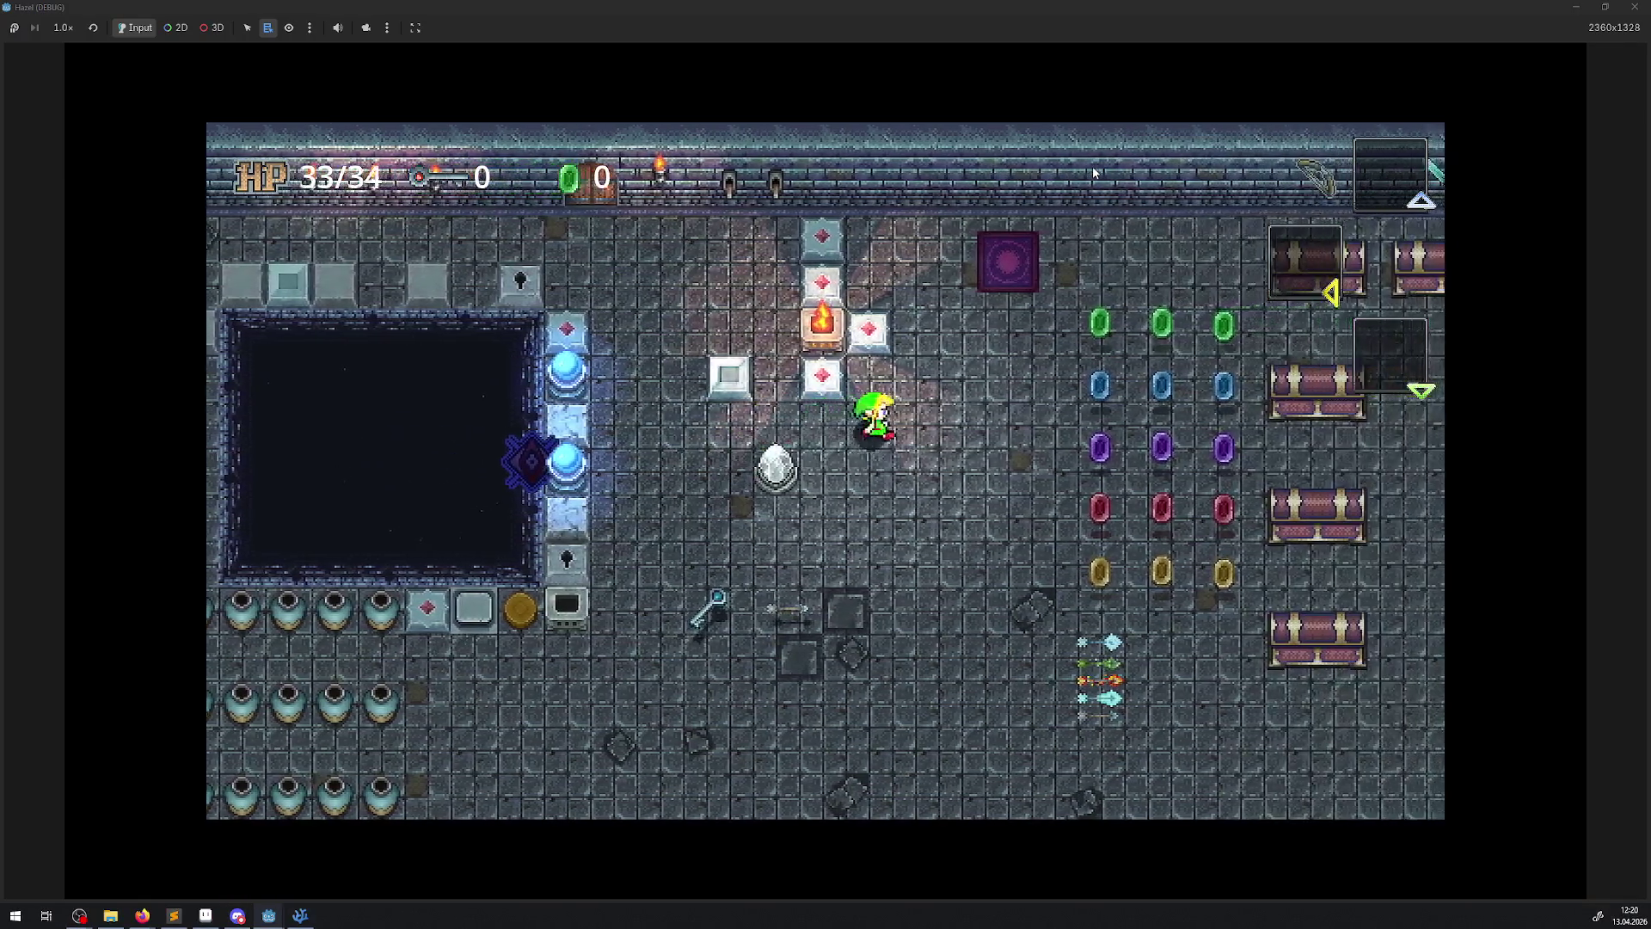
key(Right)
key(Up)
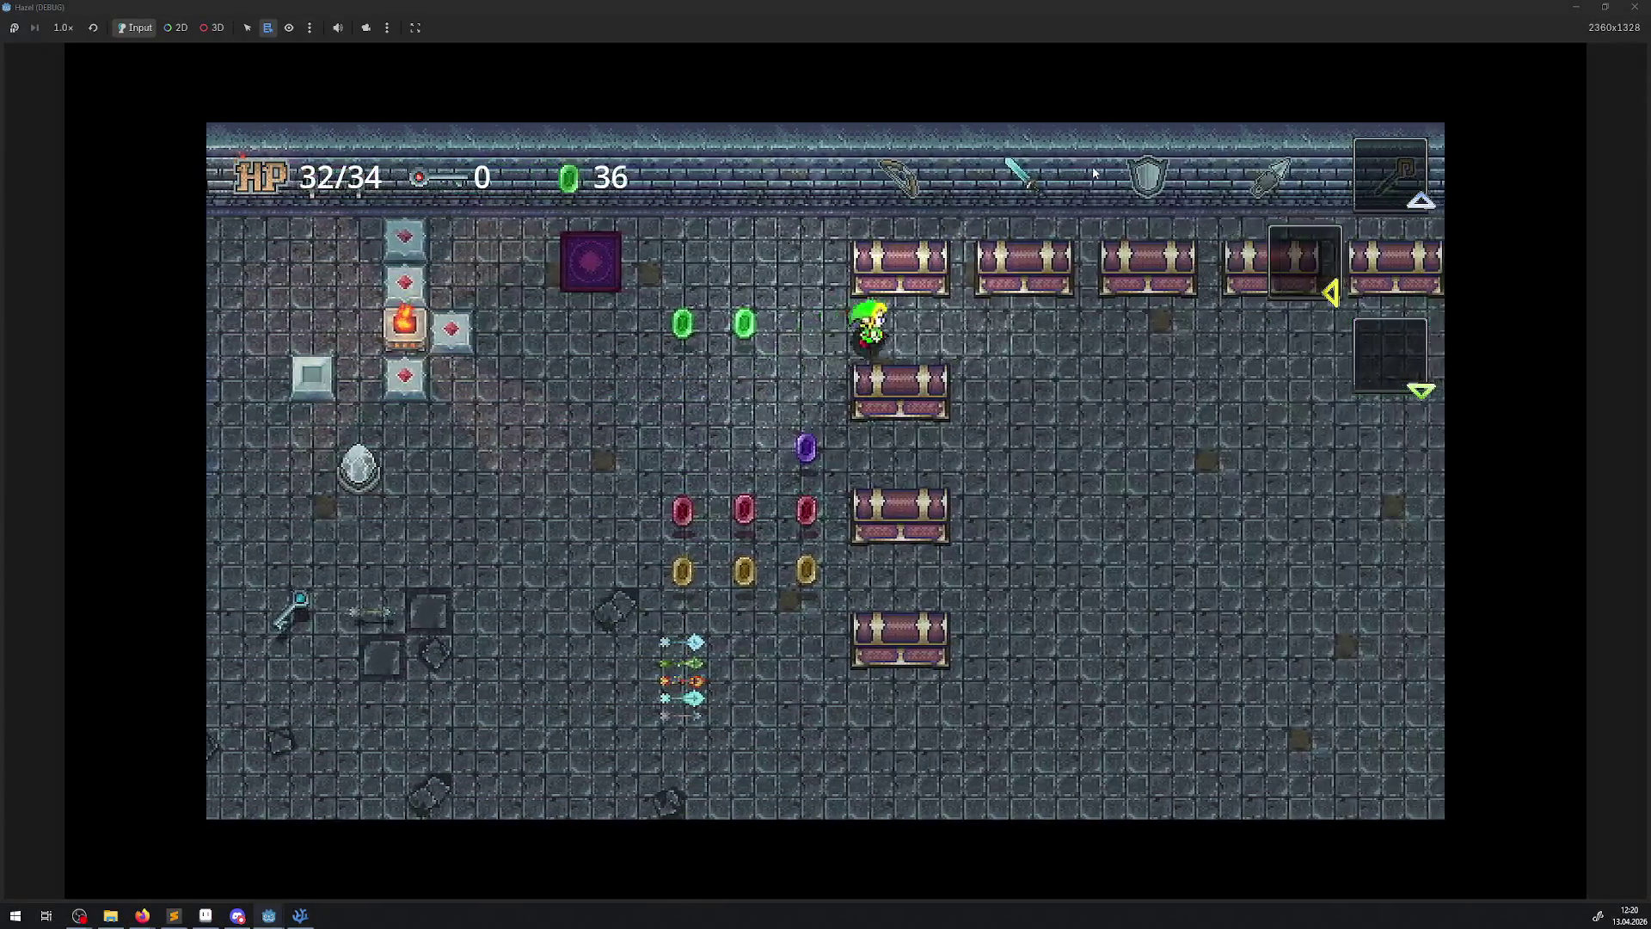
key(Right)
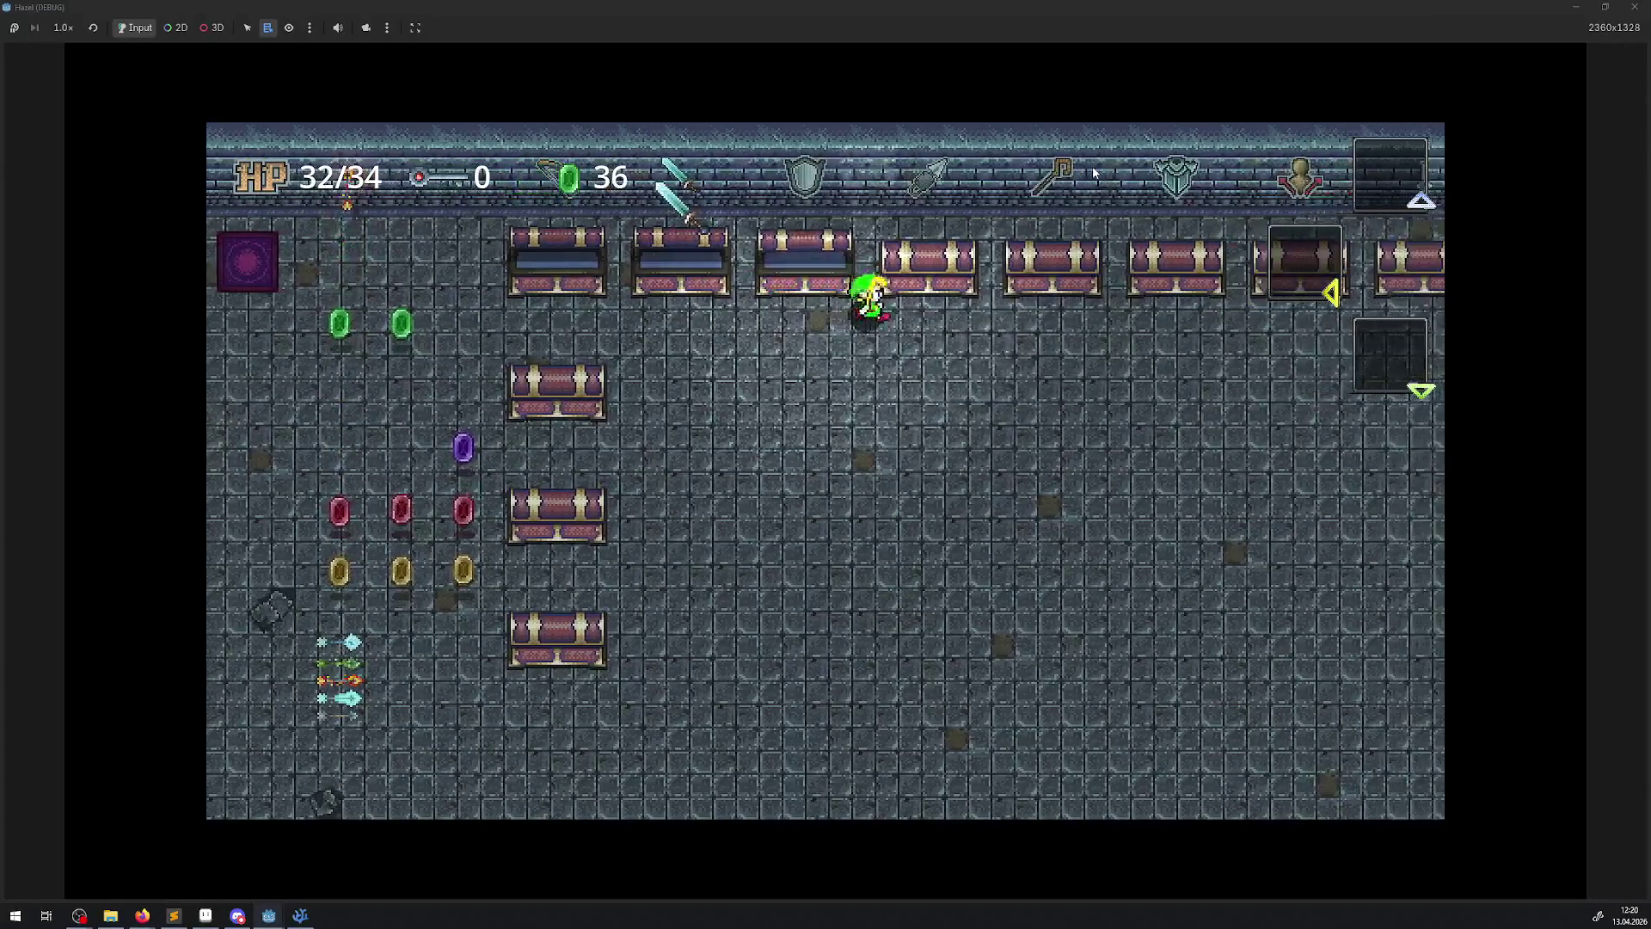
key(Right)
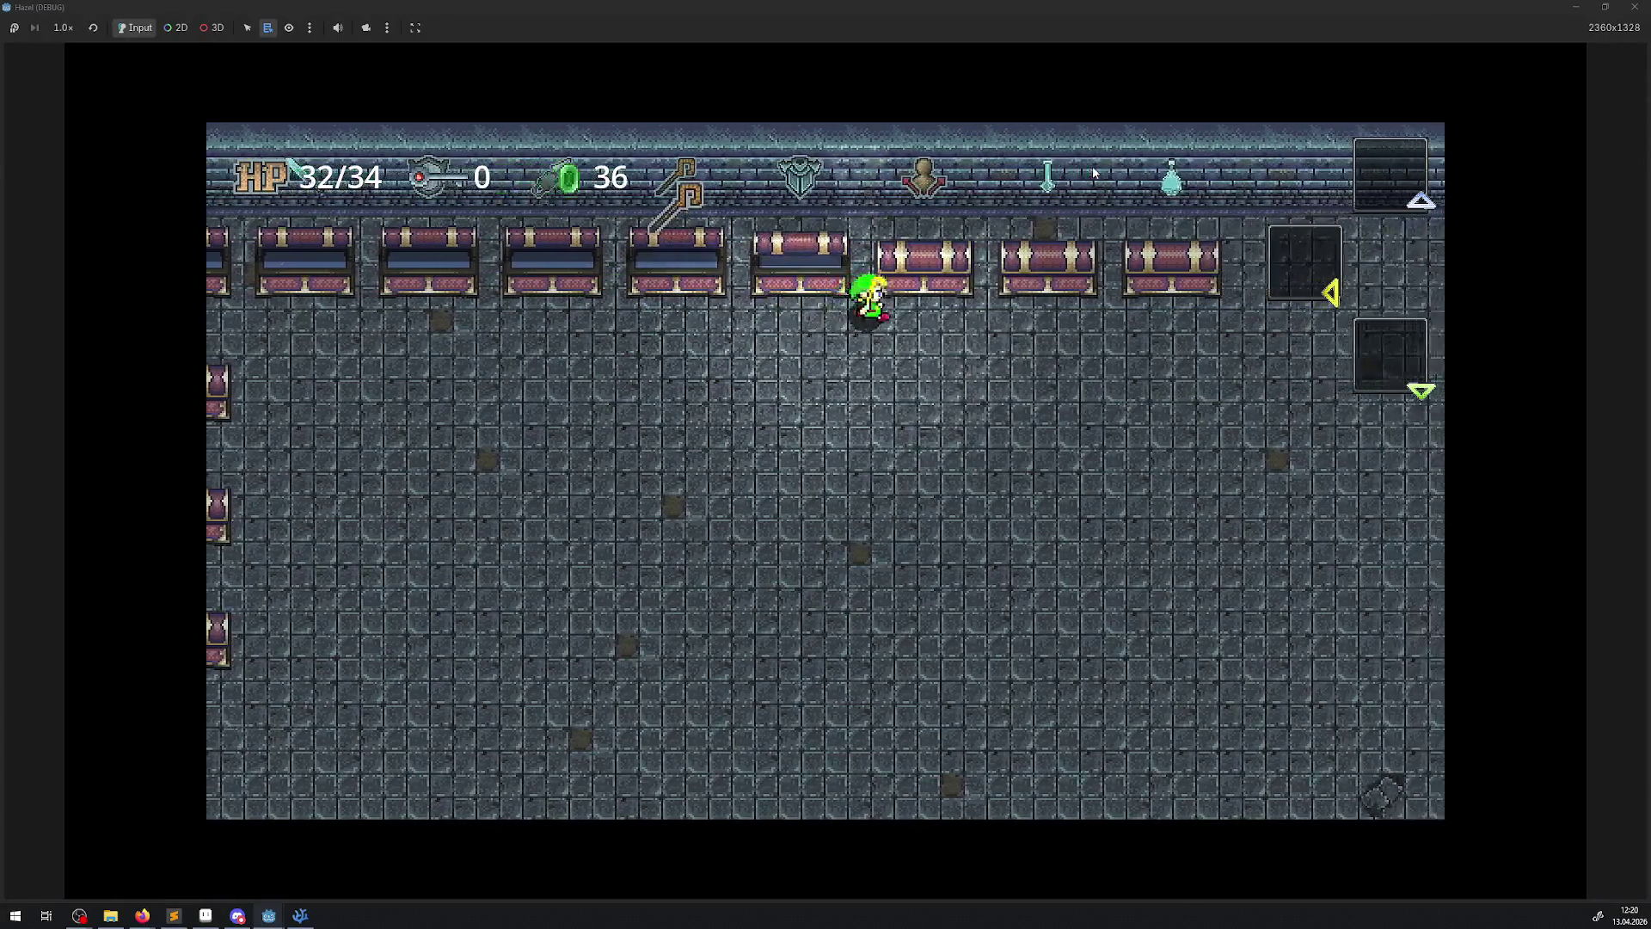
key(Return)
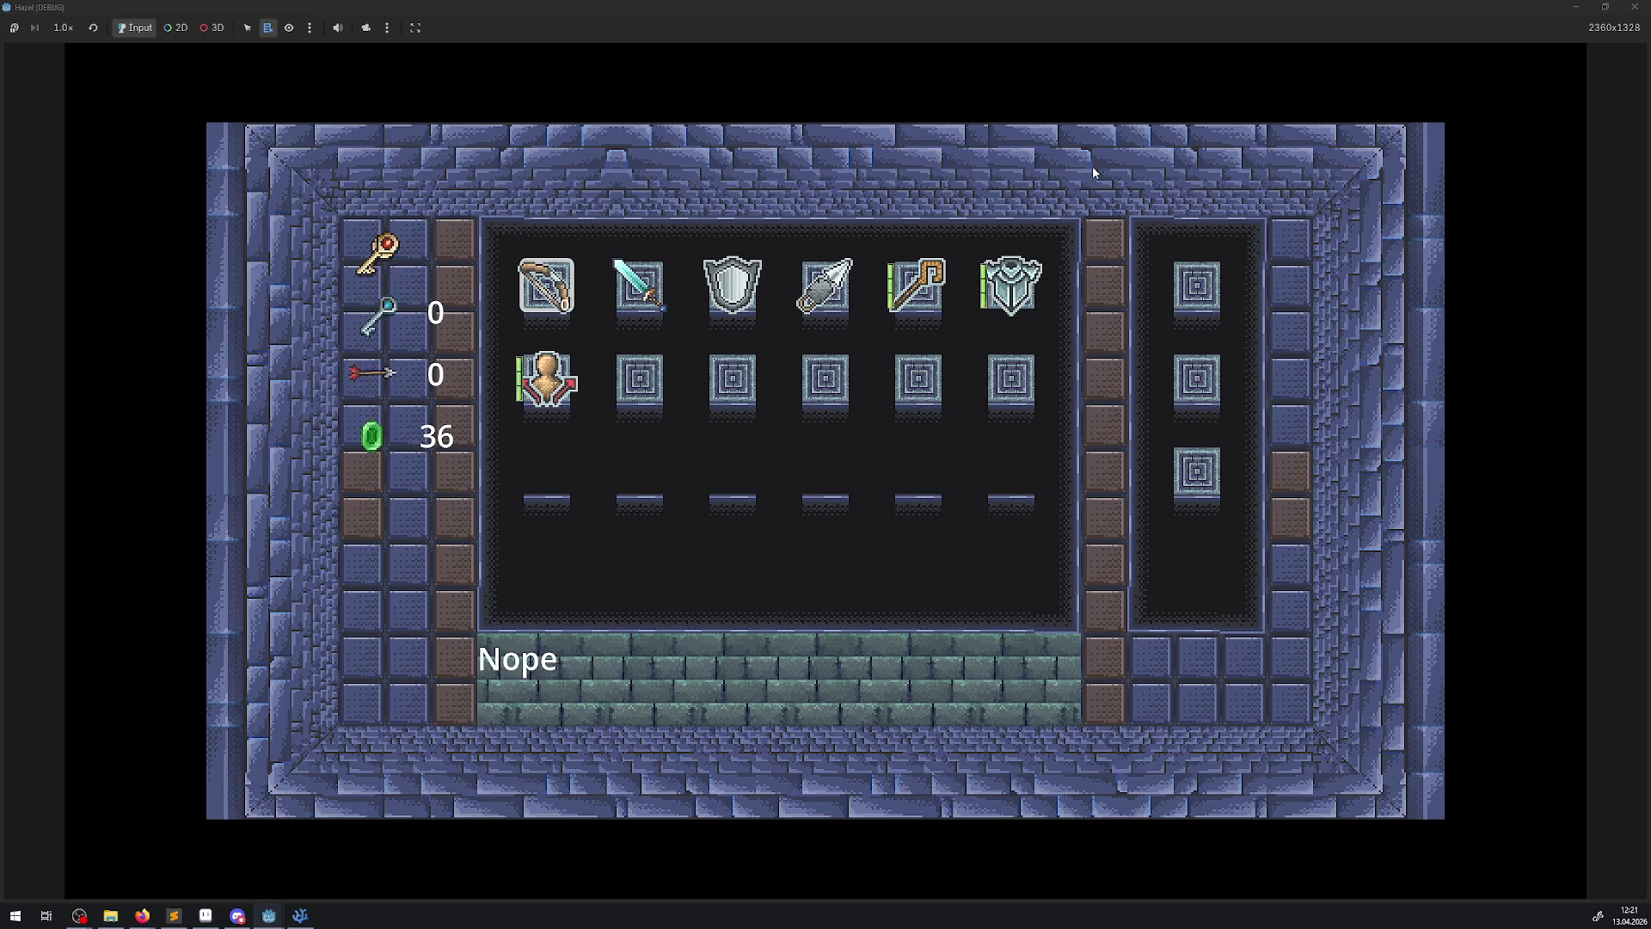
- Move the bow from its slot into row-2 slot 5 under the shield
key(Right)
key(Right)
key(Down)
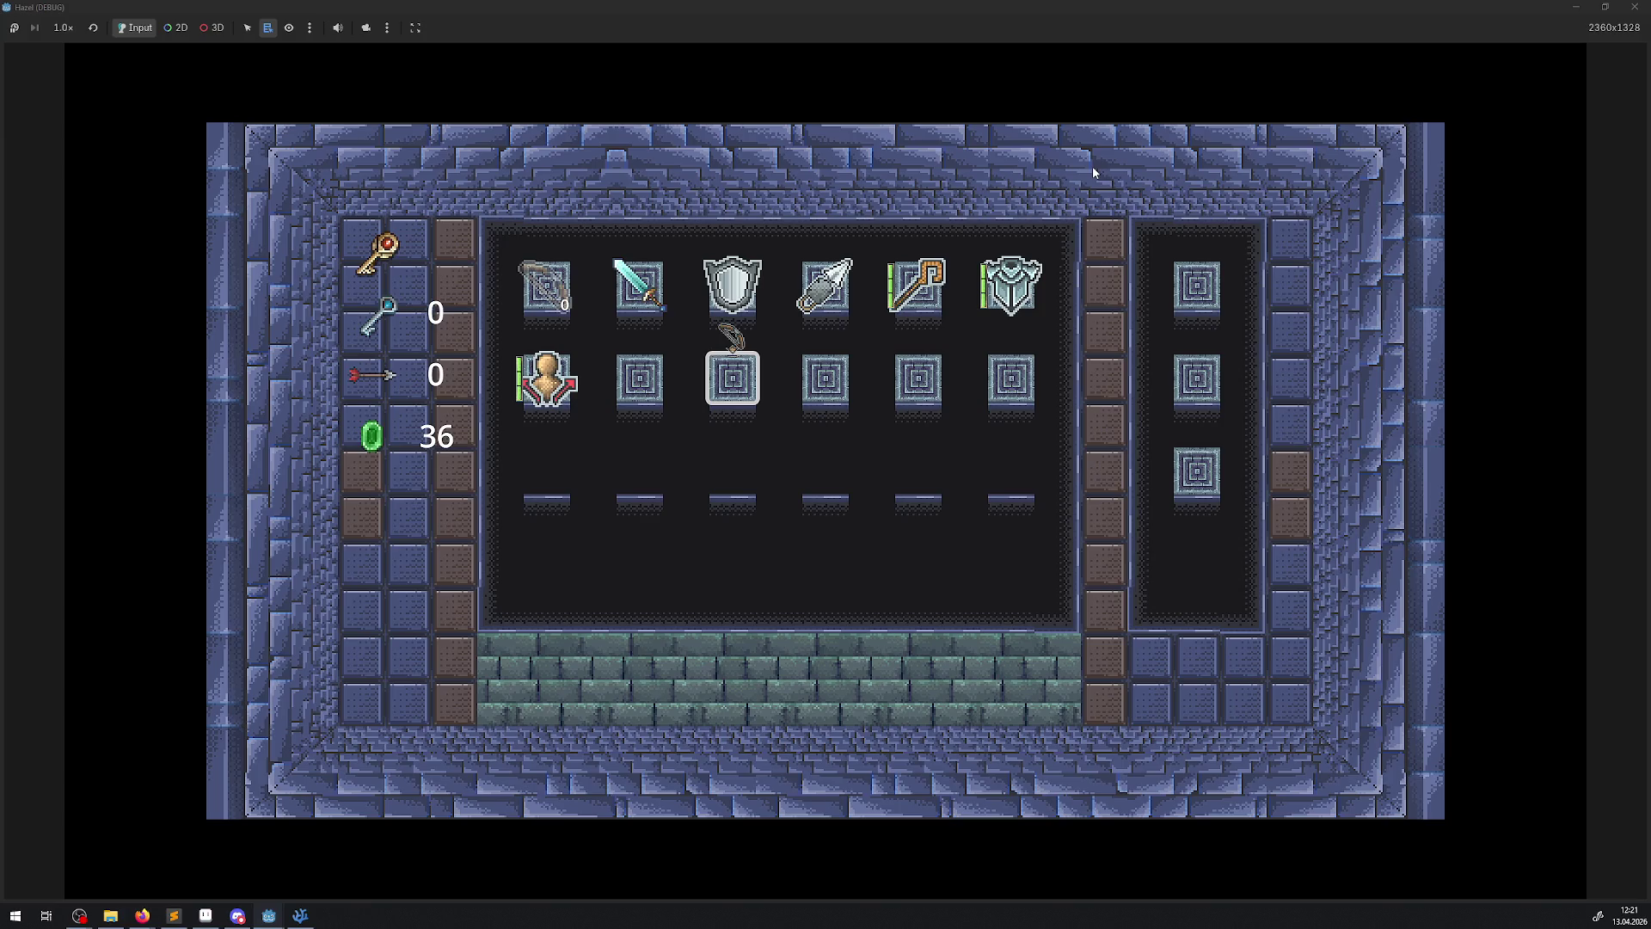
key(space)
key(Right)
key(Right)
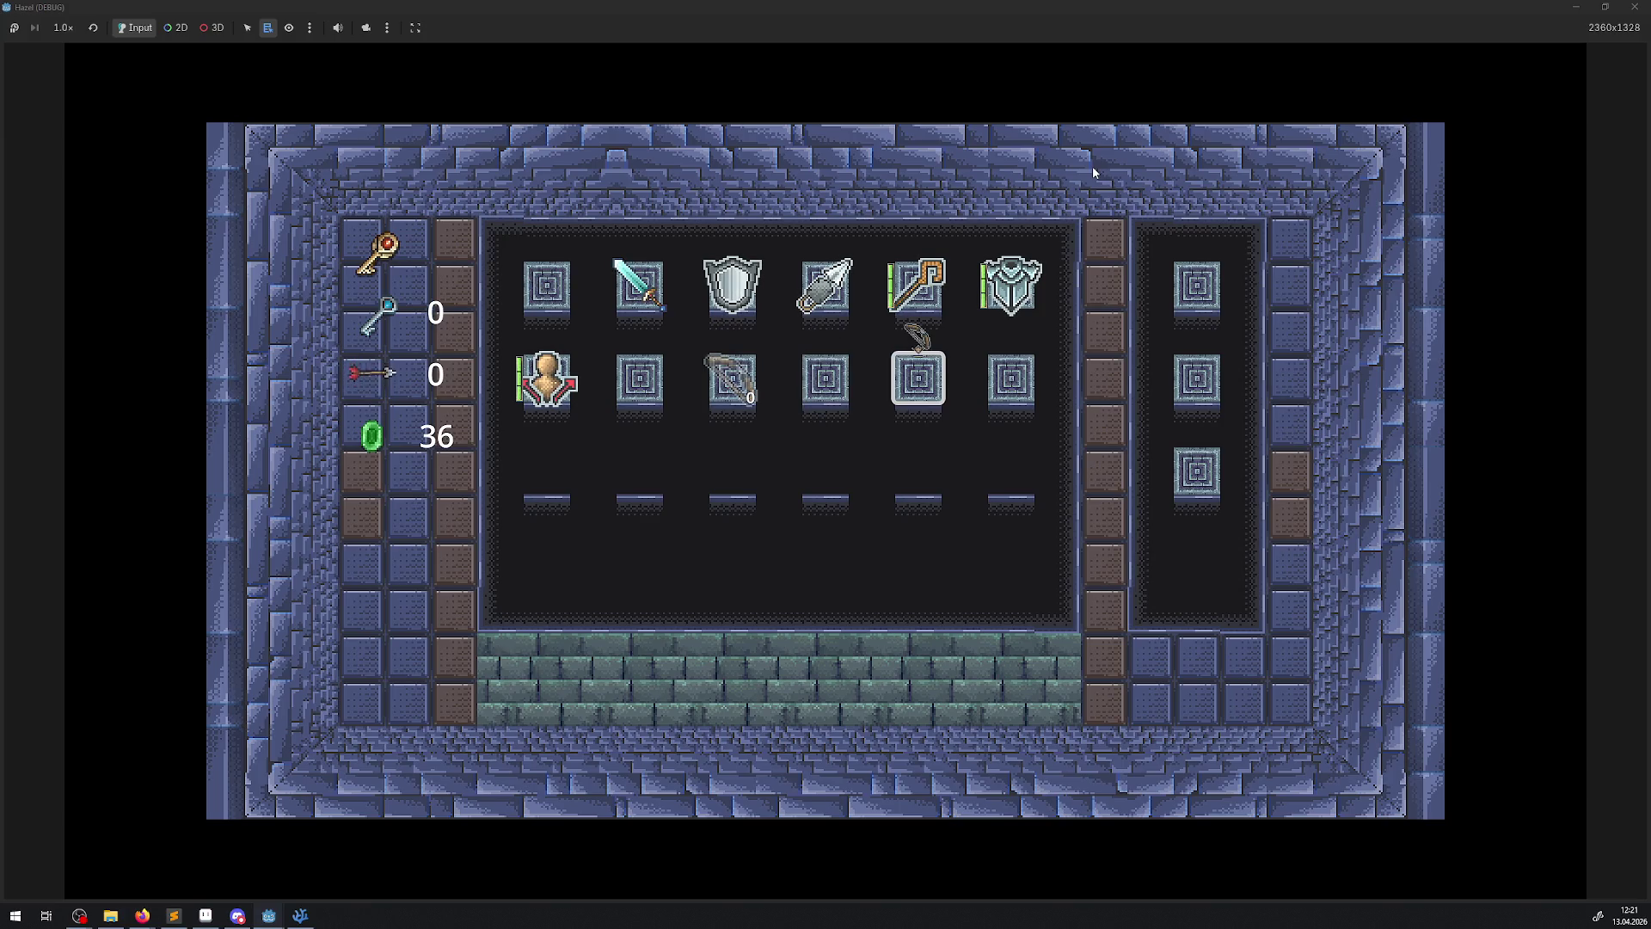
key(space)
key(Left)
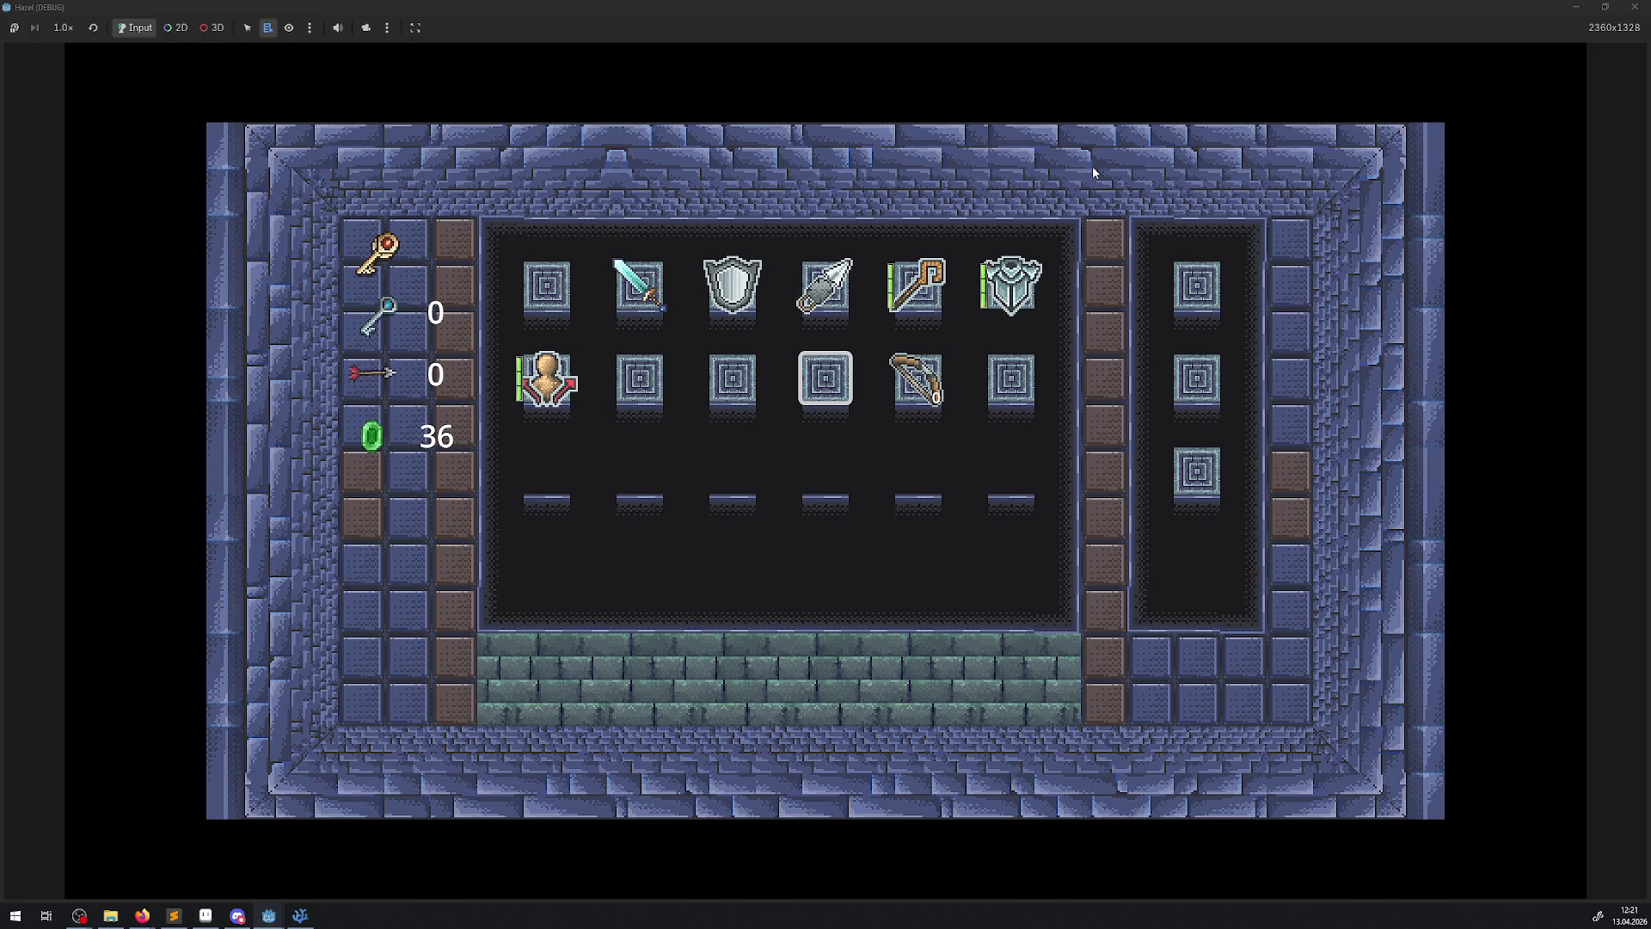
- Page over to the floor map and the settings page and back, then close the game
key(space)
key(e)
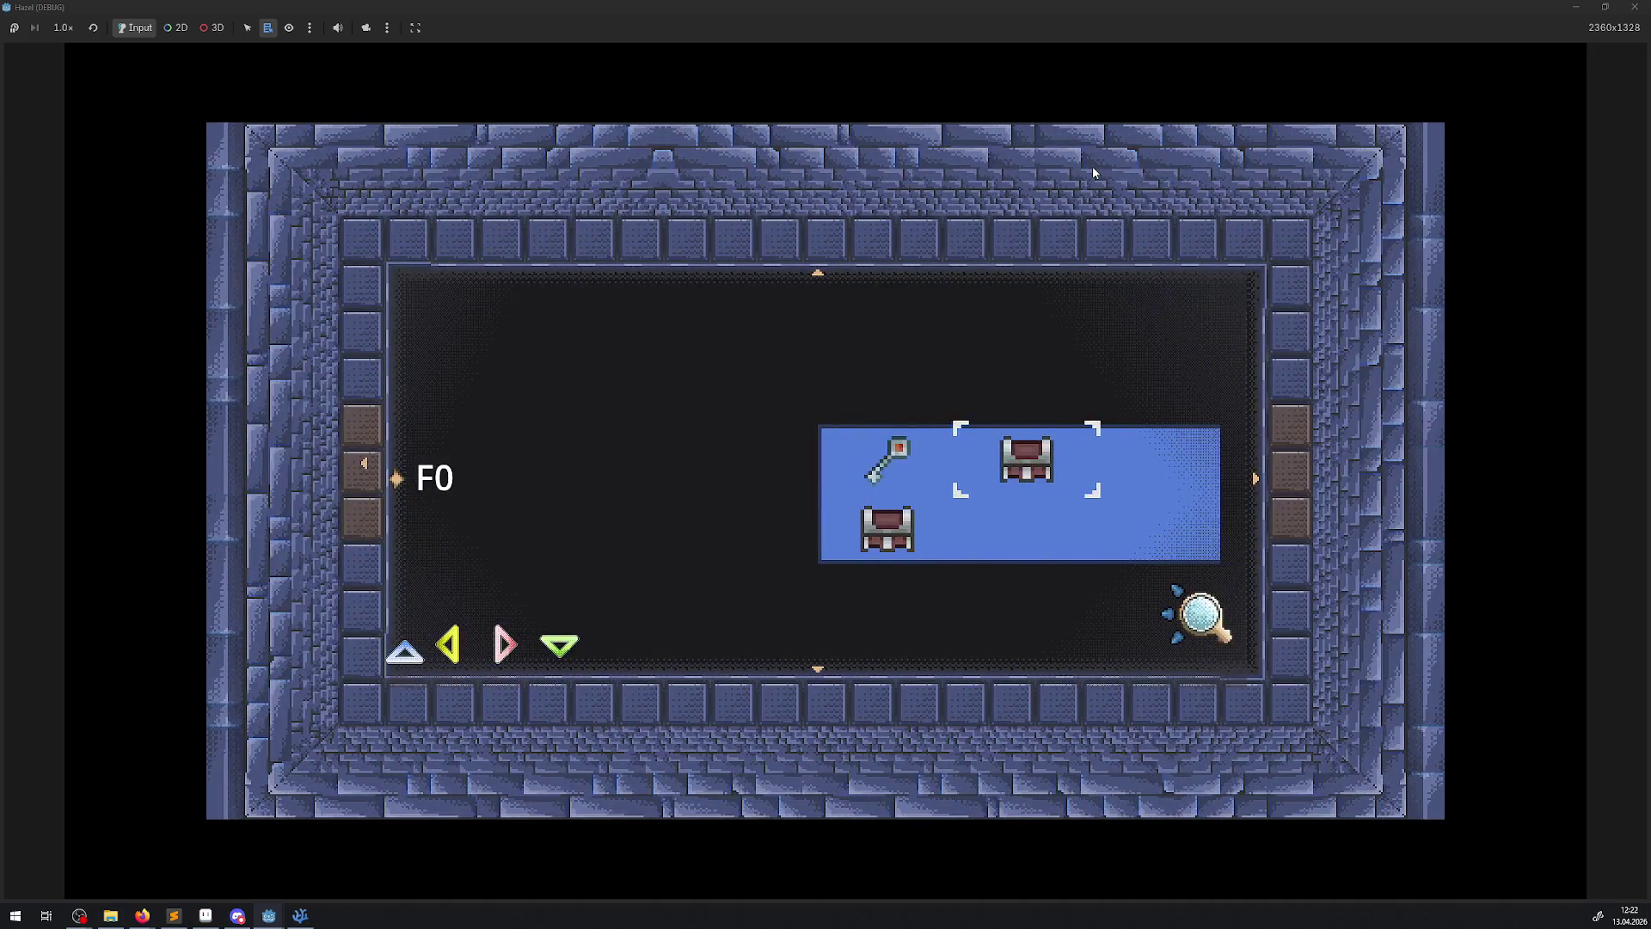
key(e)
key(q)
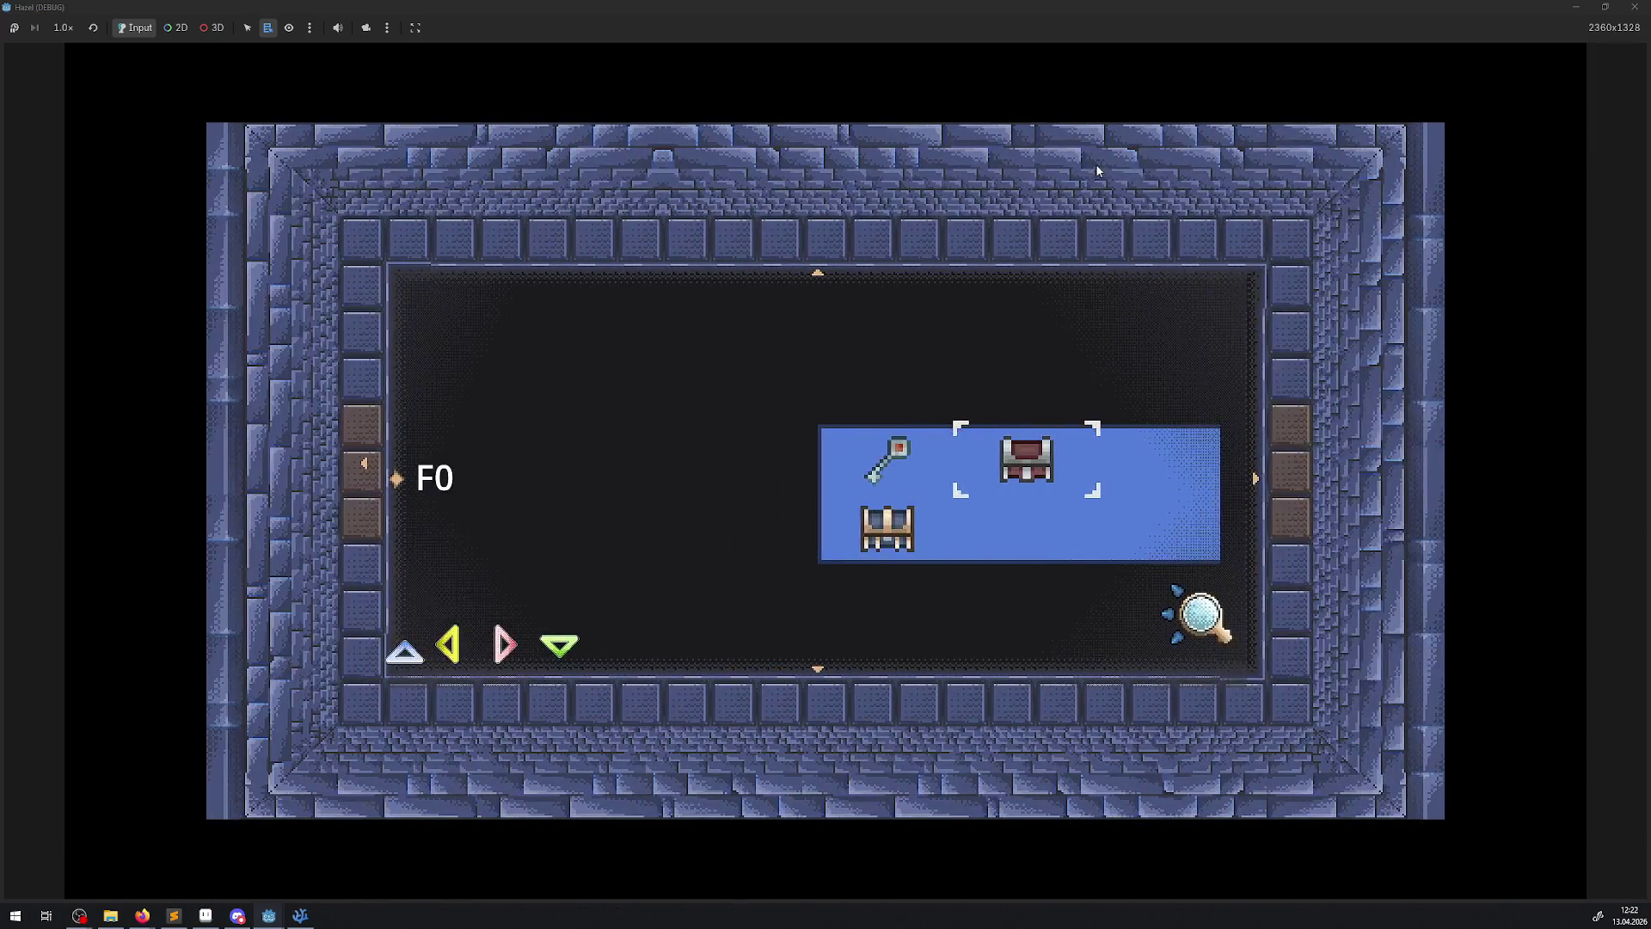
click(1630, 10)
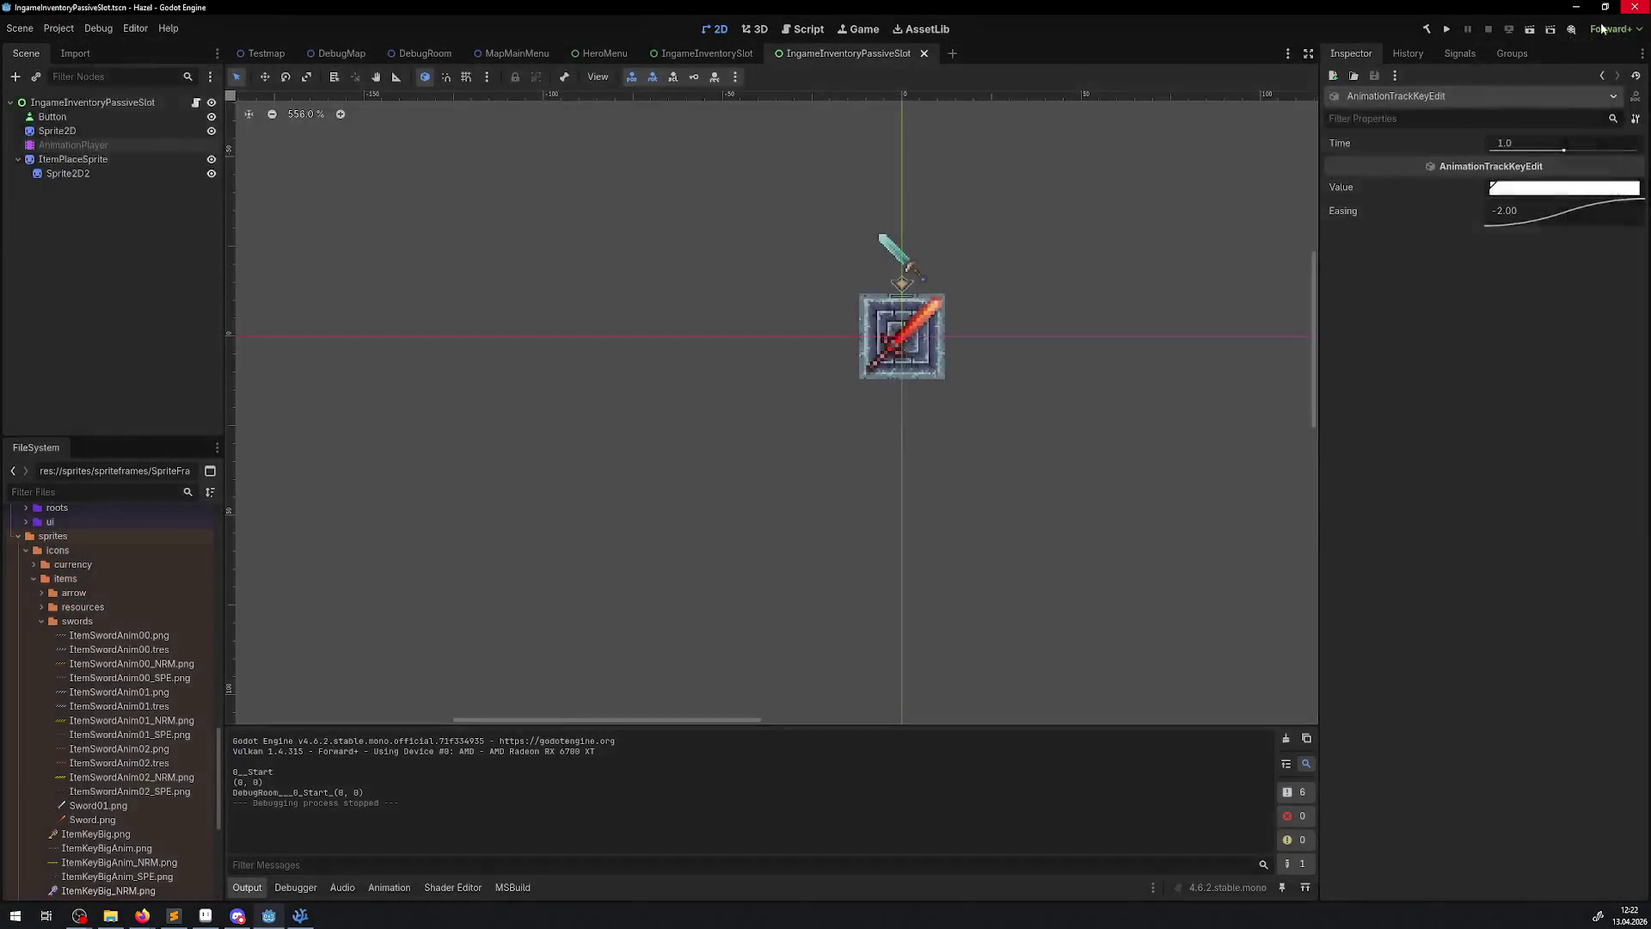
- Clear the Sprite2D texture in IngameInventoryPassiveSlot so the sword is gone, and save the scene
click(919, 334)
click(916, 325)
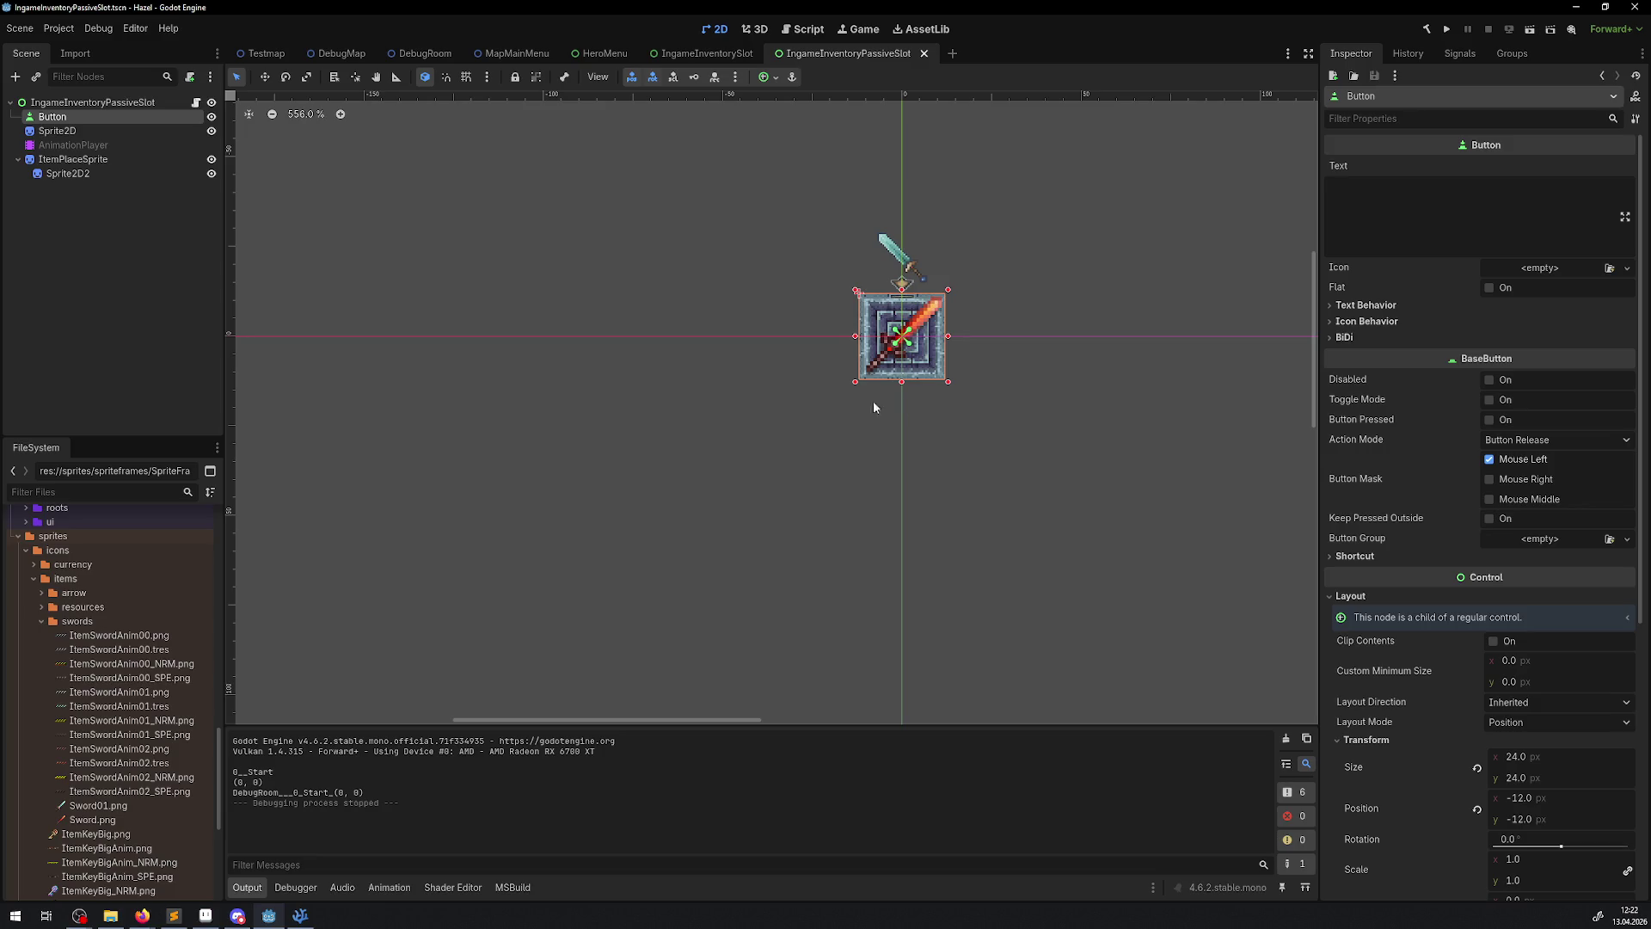
click(56, 131)
click(1468, 176)
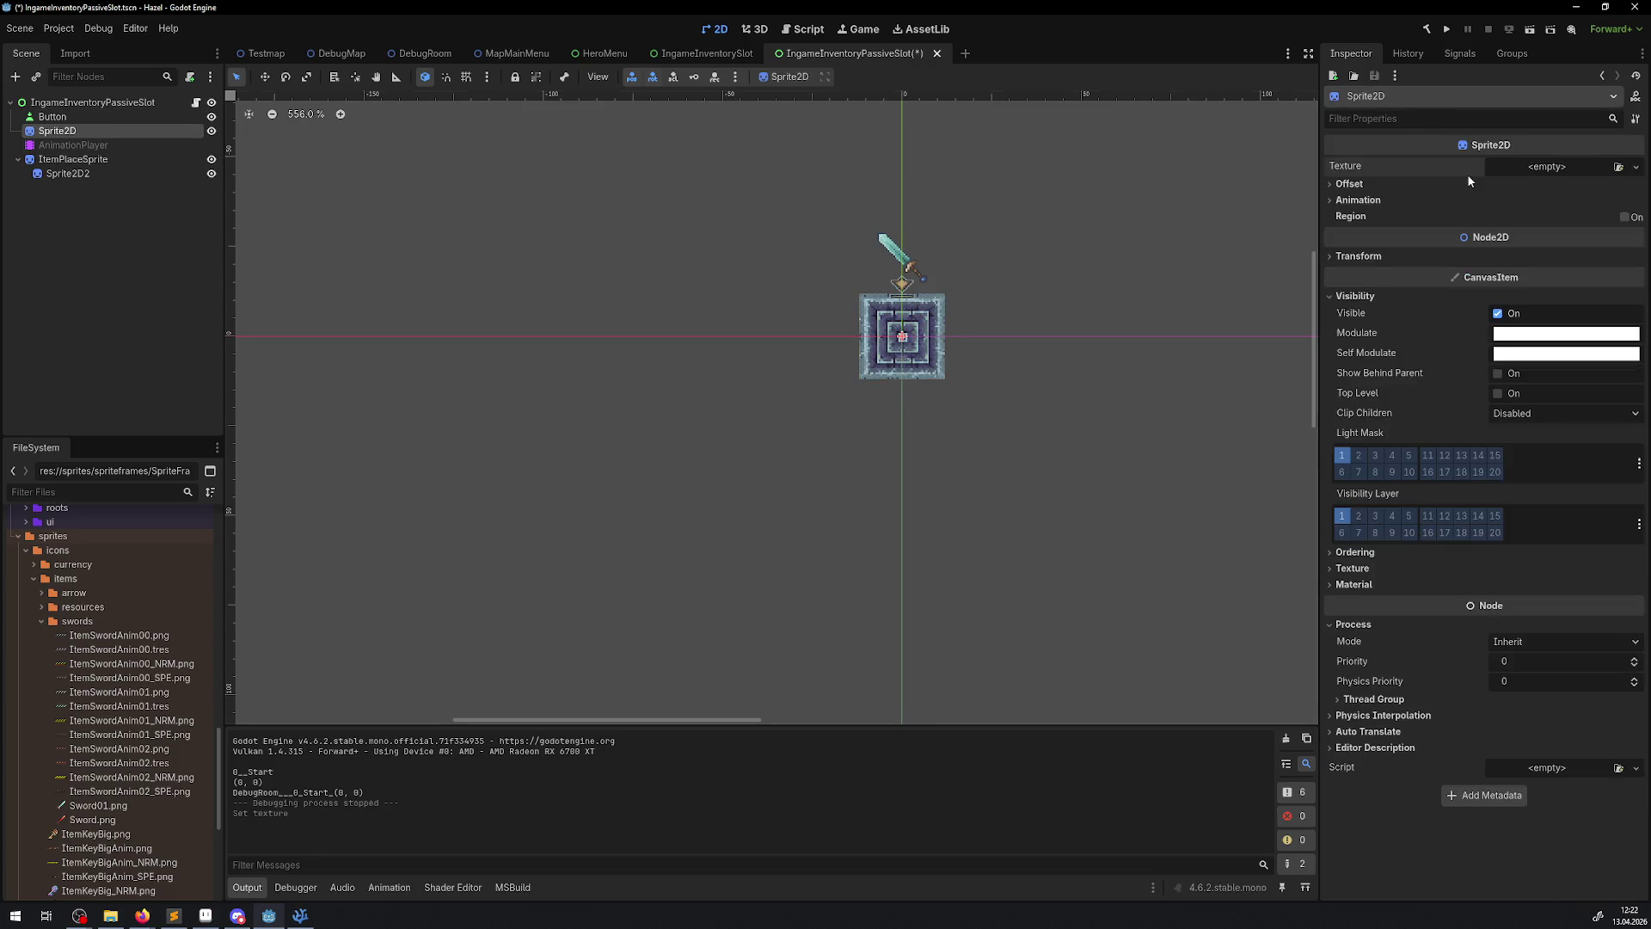
key(ctrl+s)
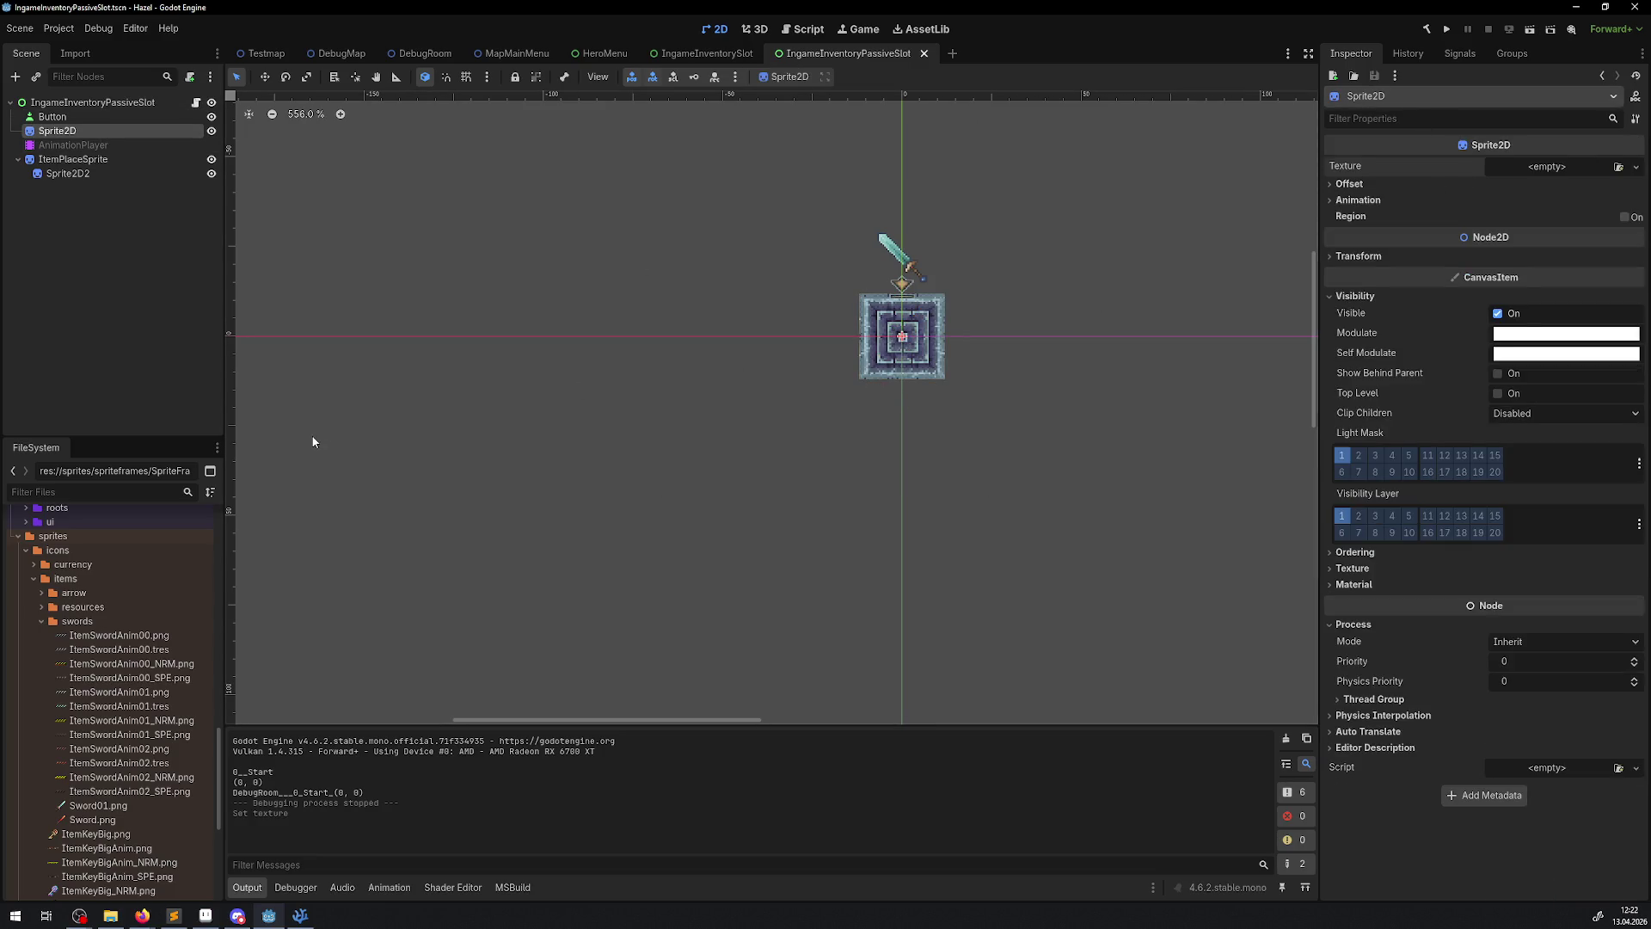
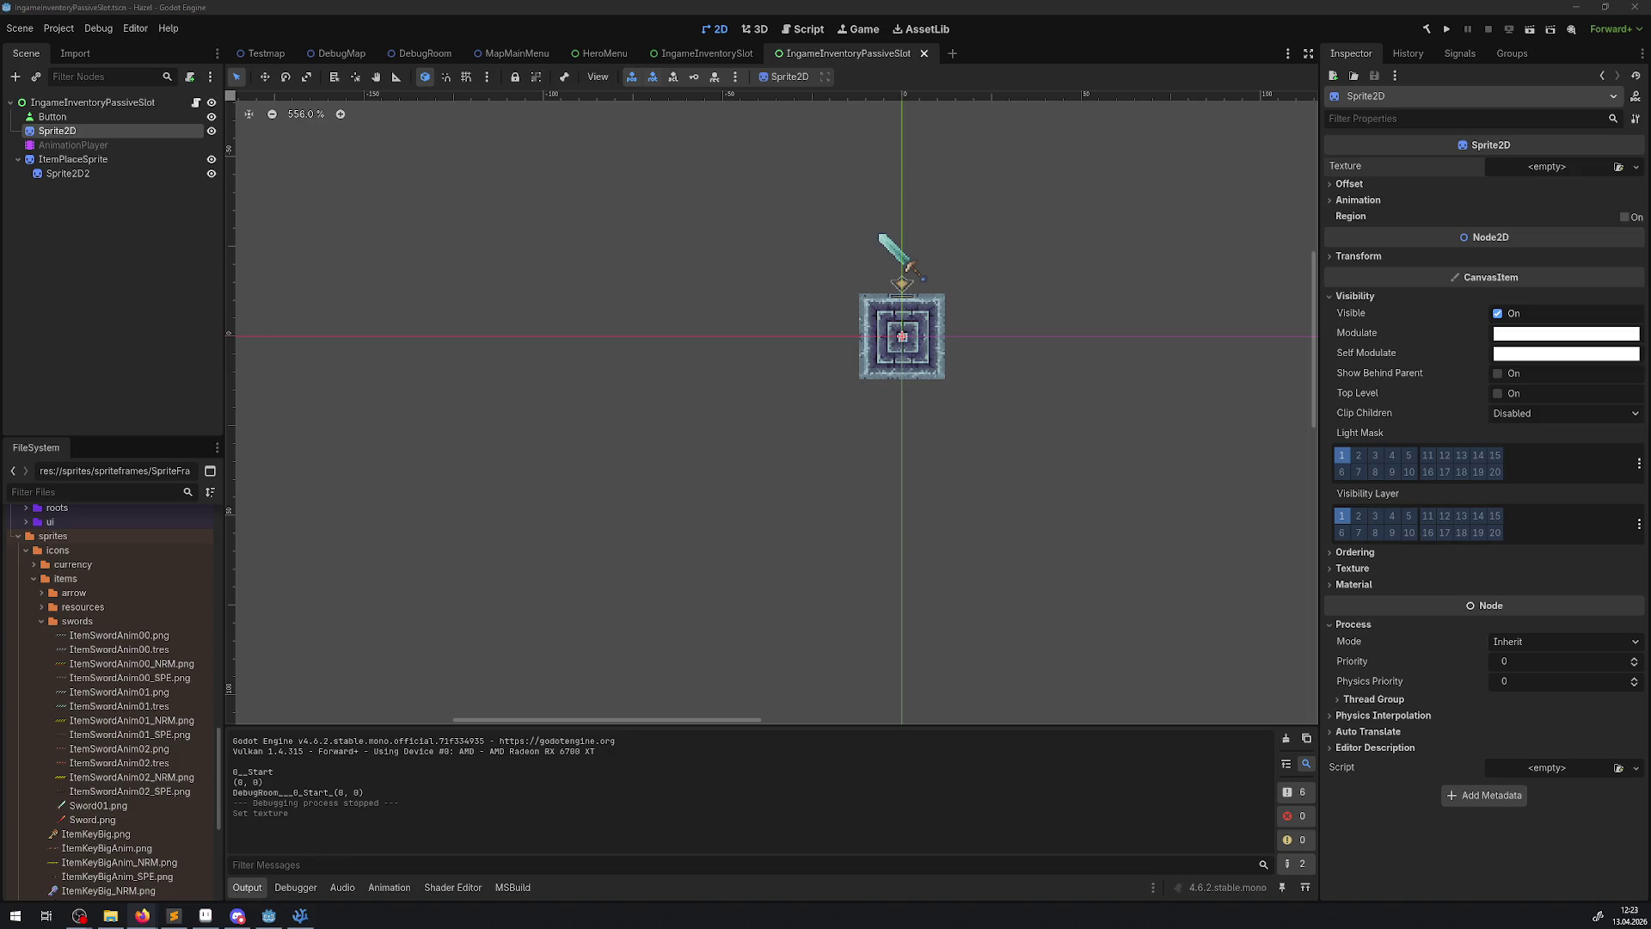
- Bring Firefox with the ALTERNATE RTX 5090 product page to the front and maximize it
key(alt+Tab)
key(super+Up)
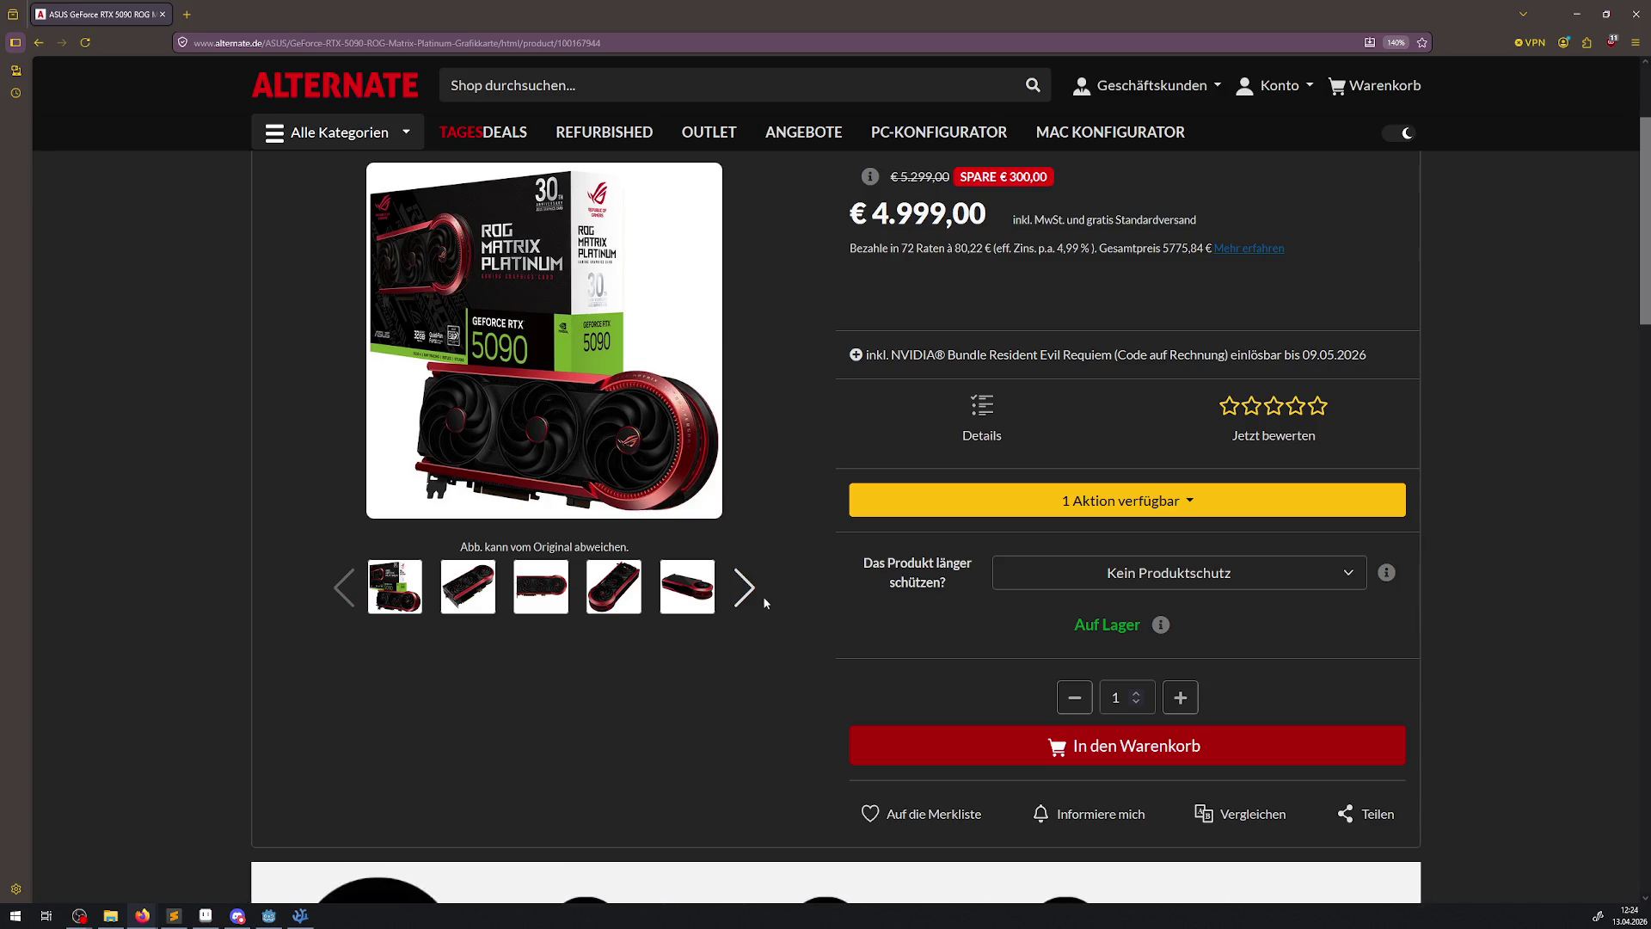
- Flip through the RTX 5090 product photos, ending on a side view of the card
click(706, 589)
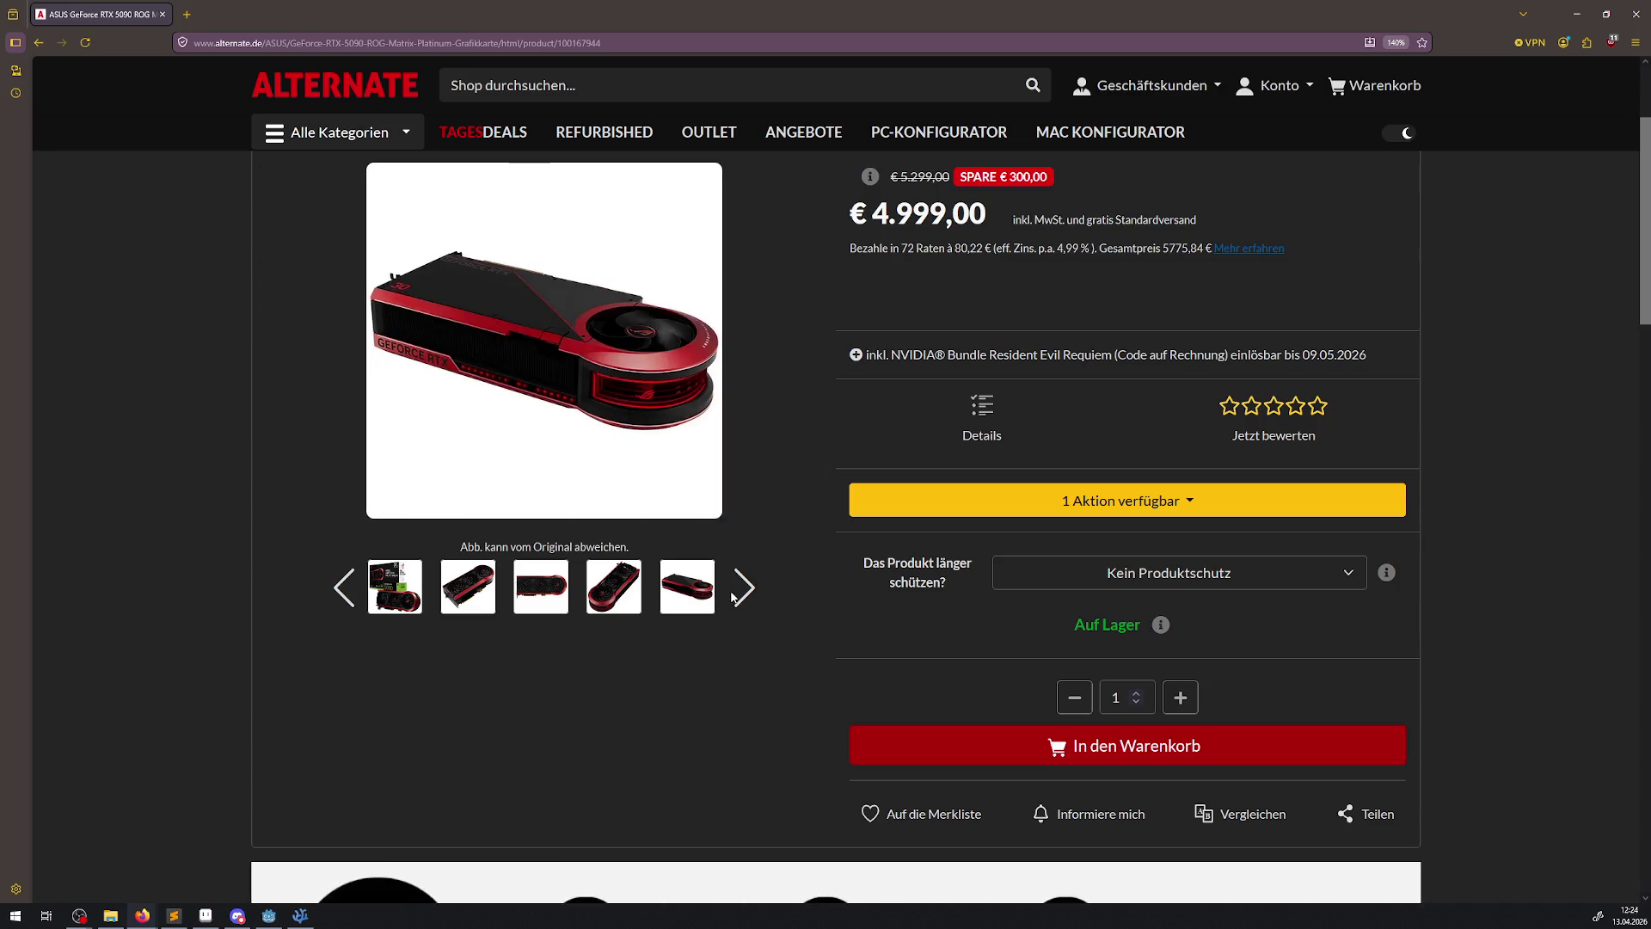
click(739, 595)
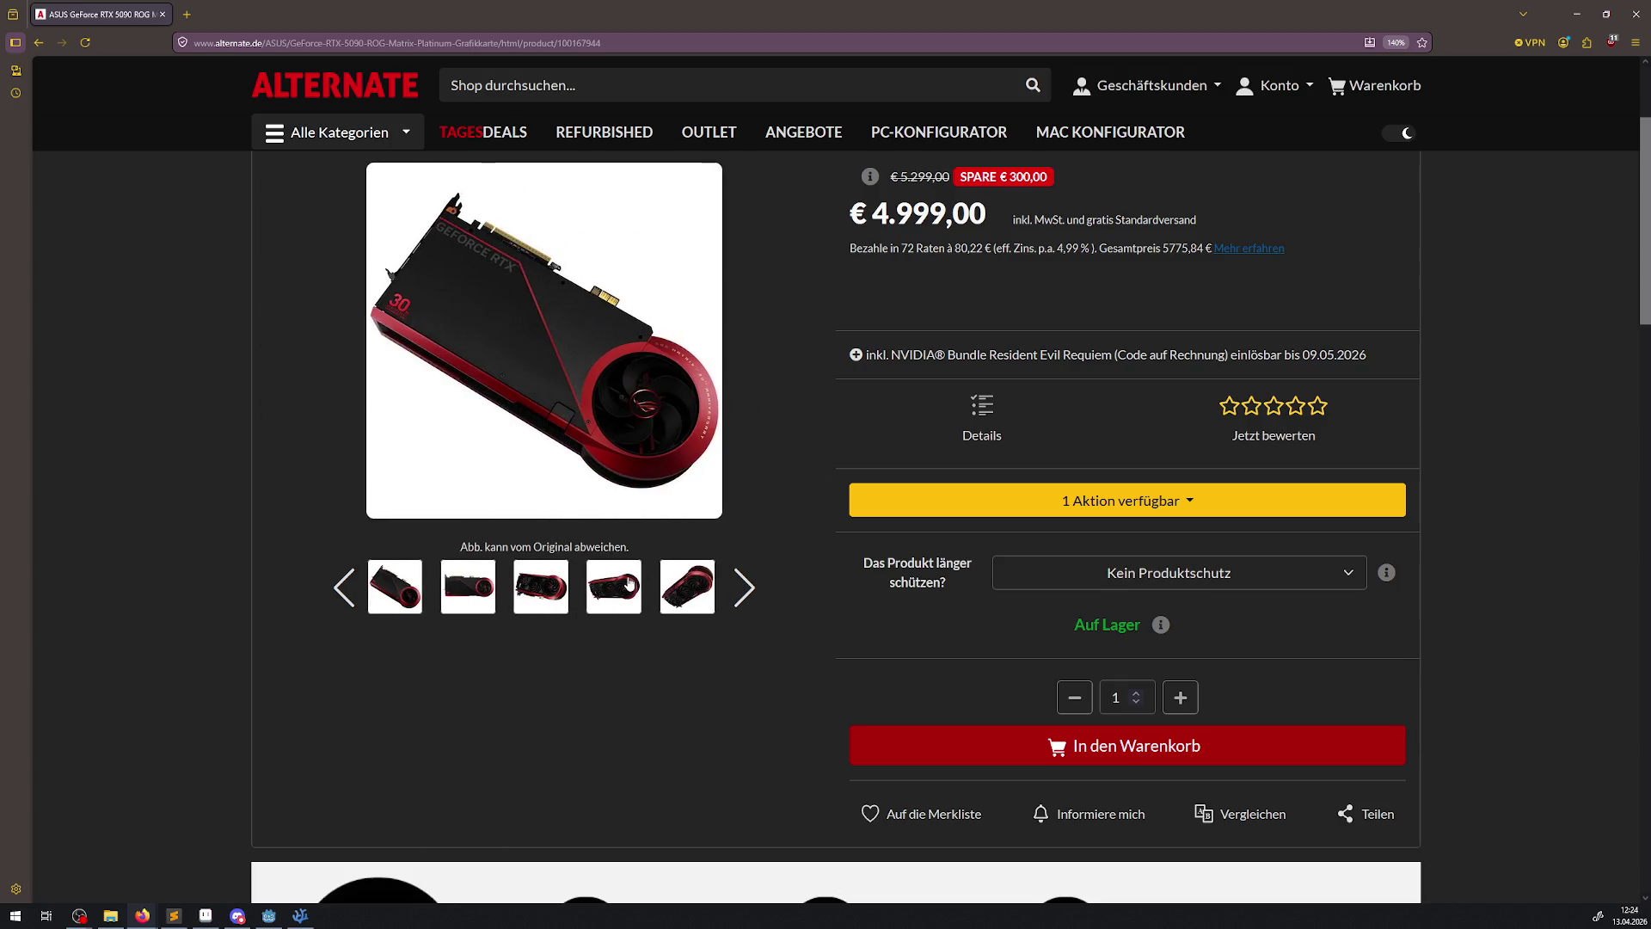
click(631, 584)
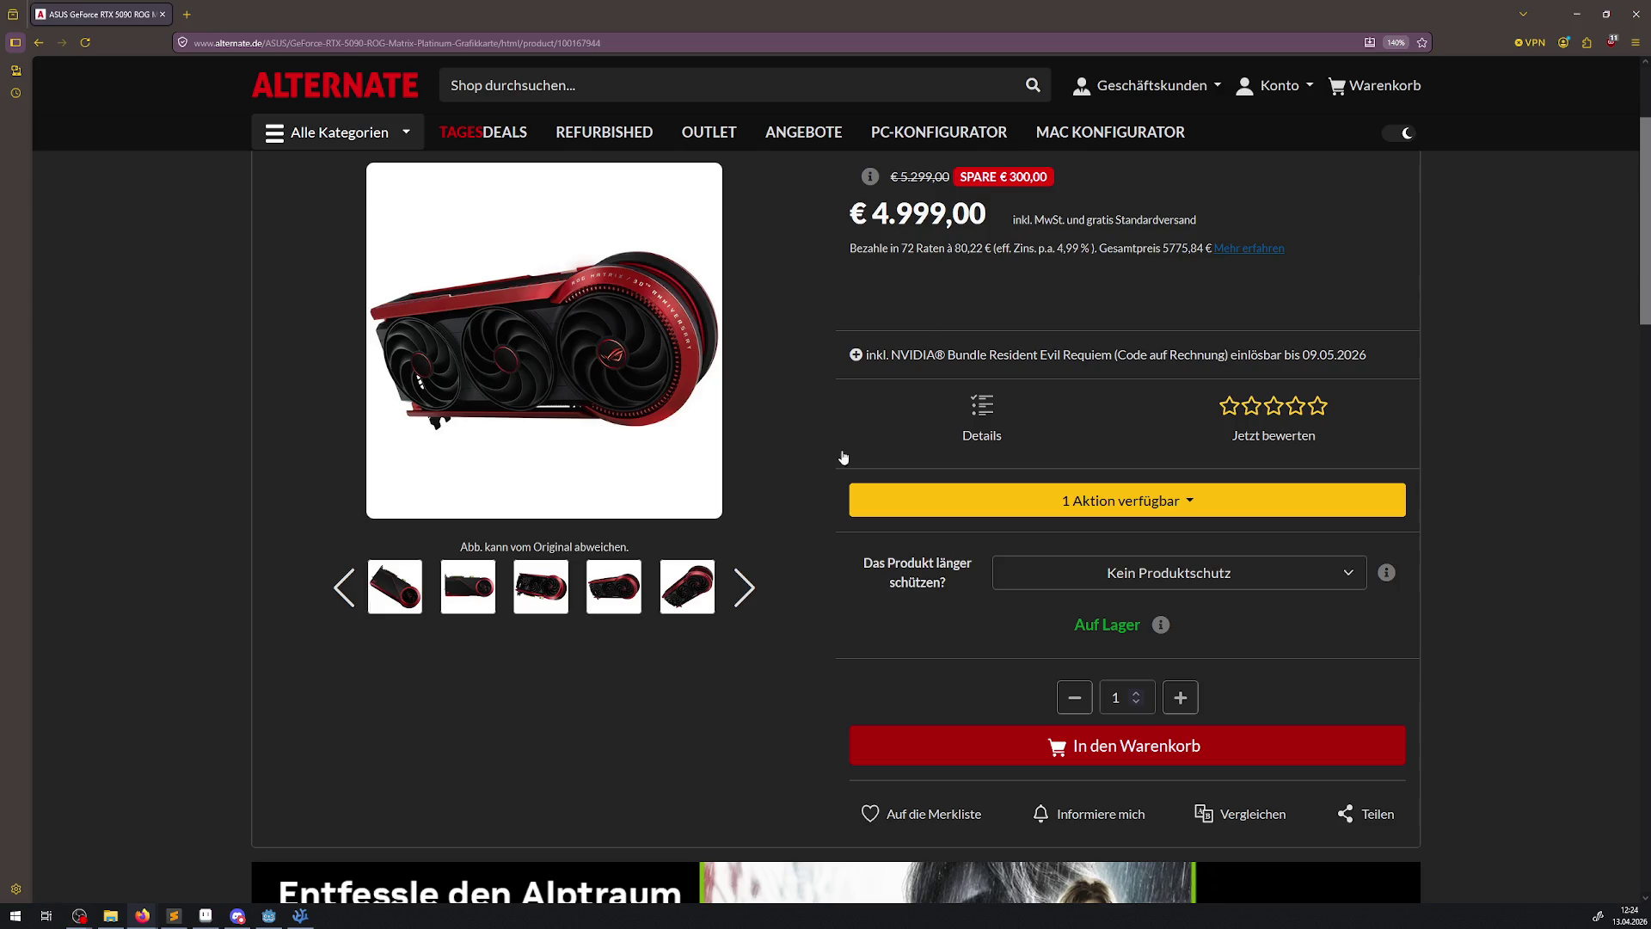
- Open Grafikkarten, then Intel Grafikkarten, and scroll through the listing
scroll(840, 458, up, 3)
click(514, 213)
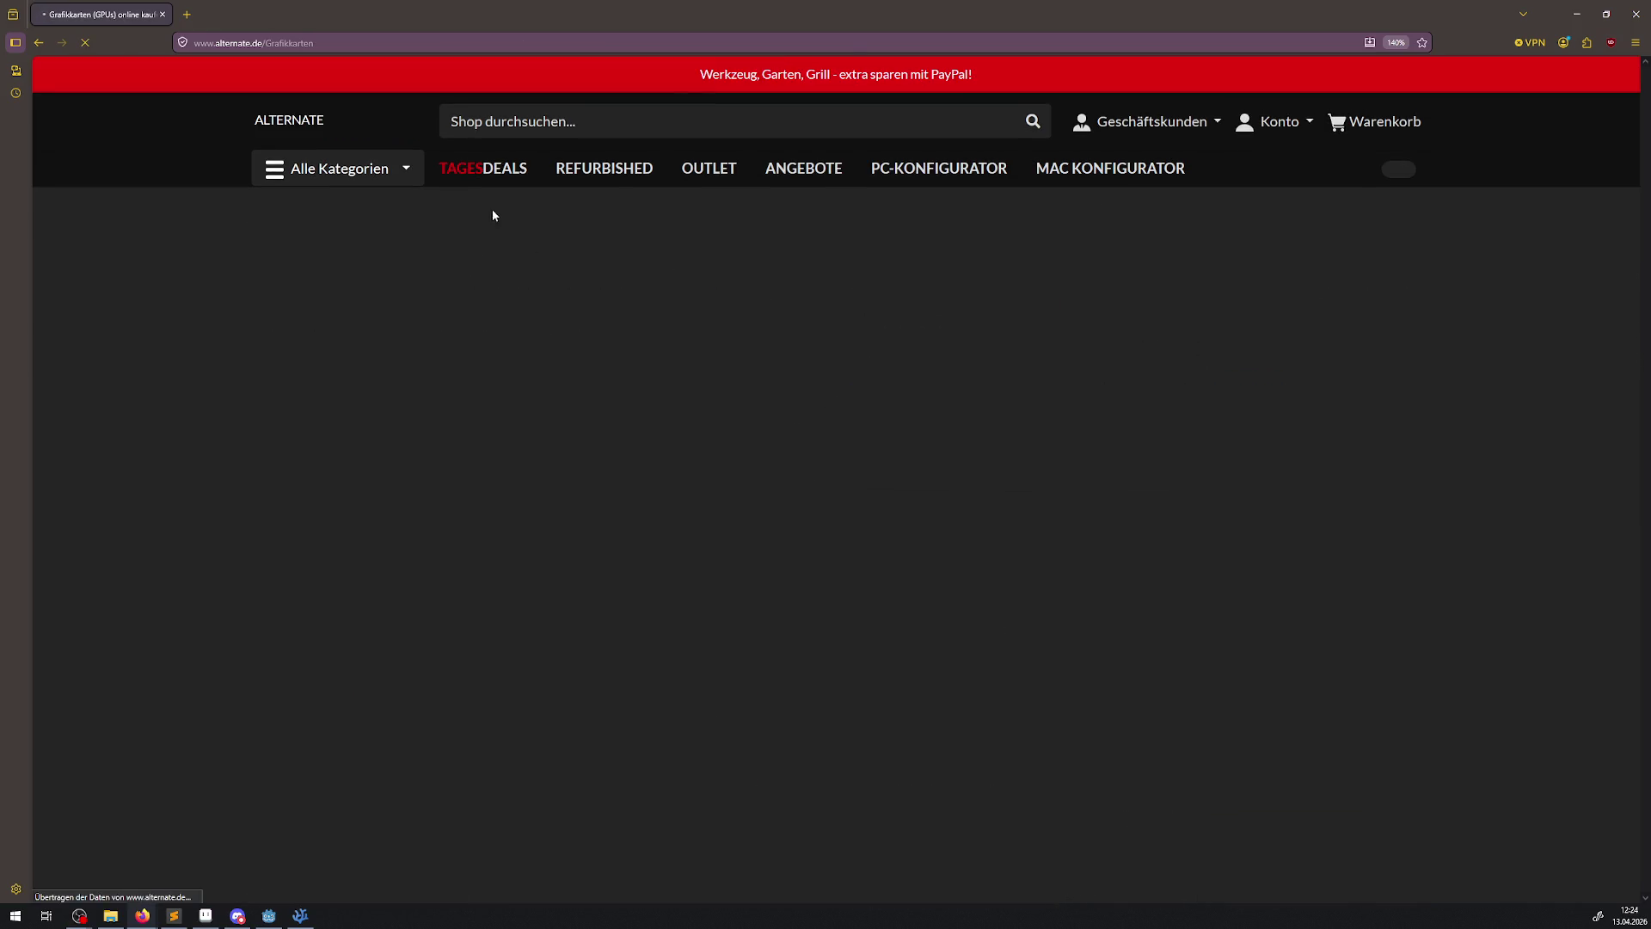
click(341, 352)
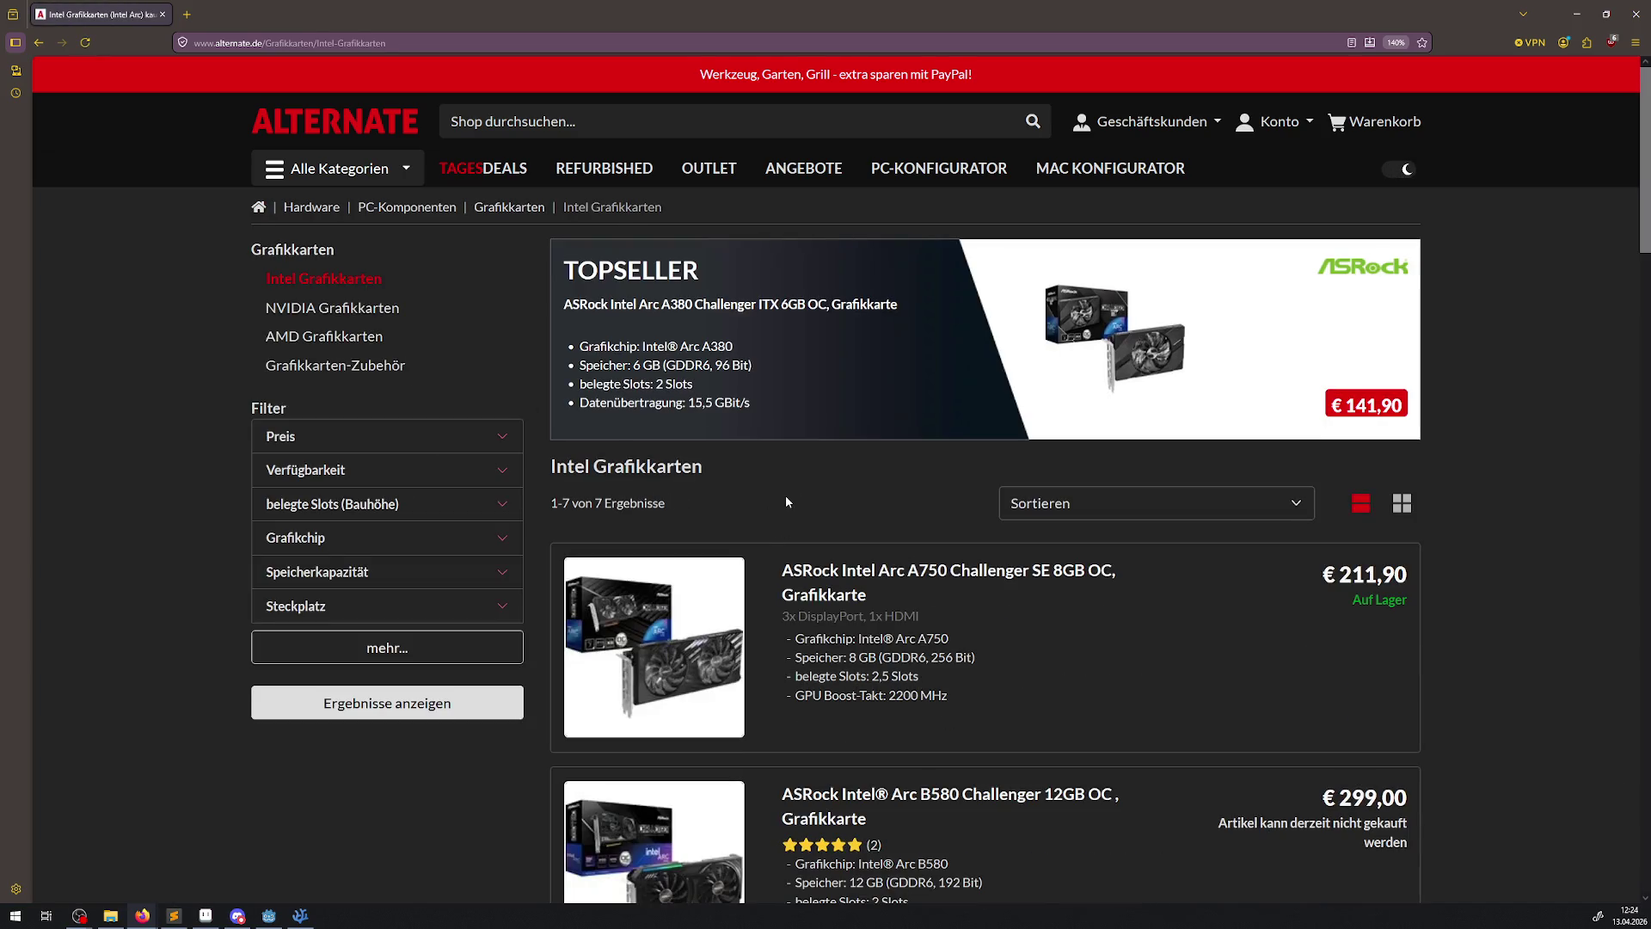
scroll(786, 502, down, 10)
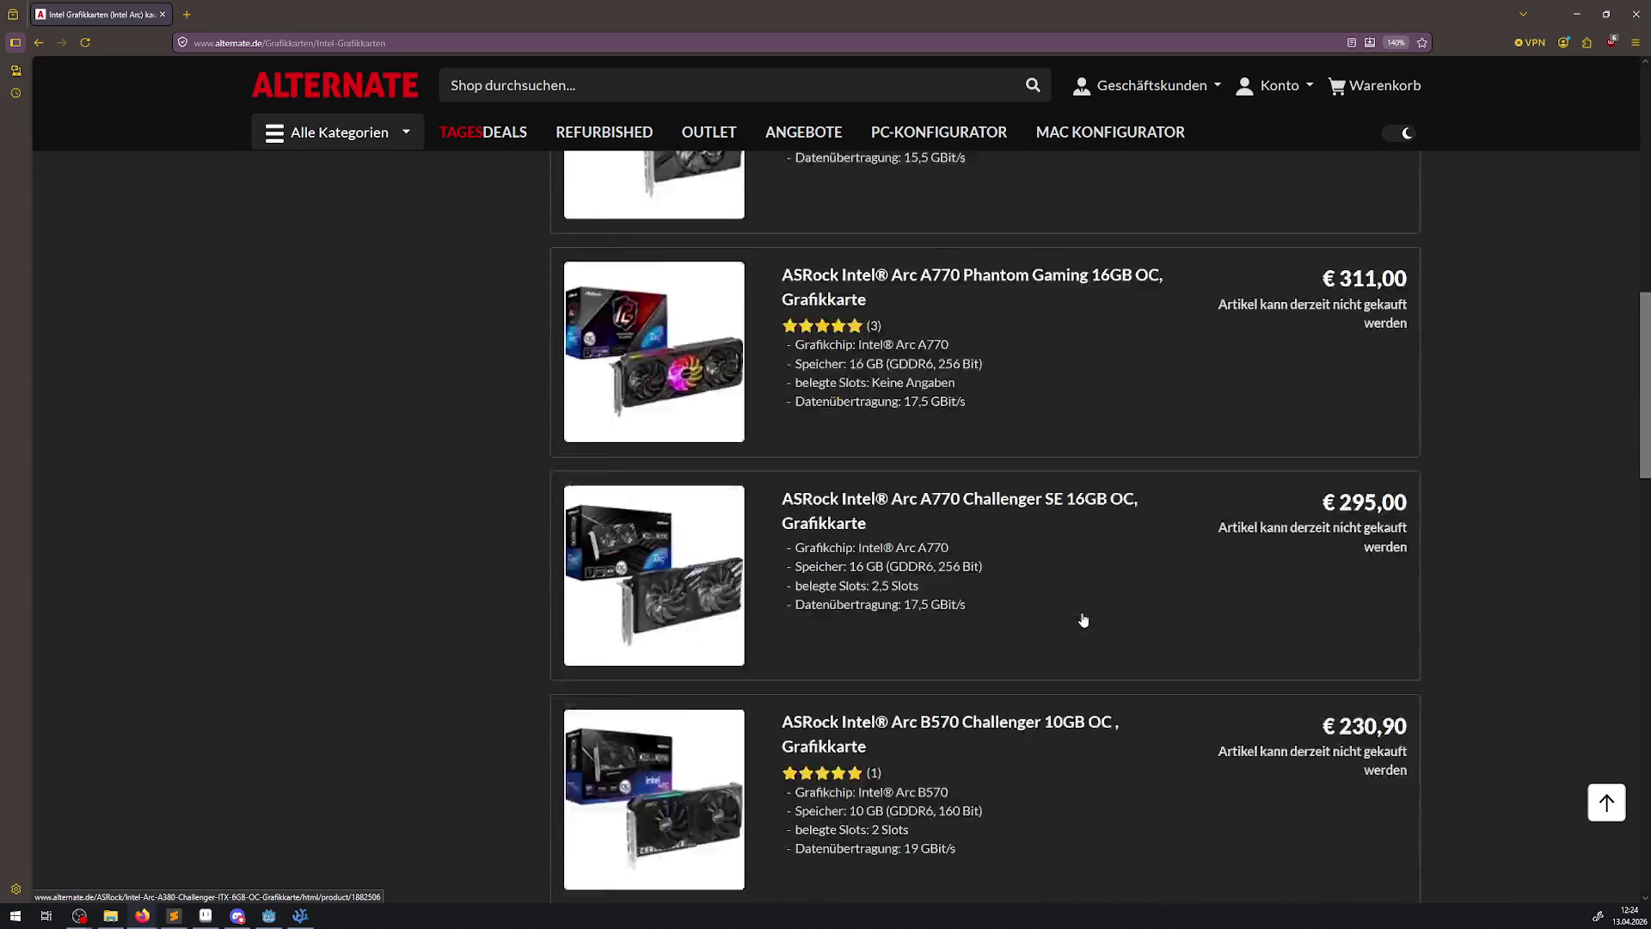
scroll(1083, 619, down, 1)
scroll(1083, 619, down, 4)
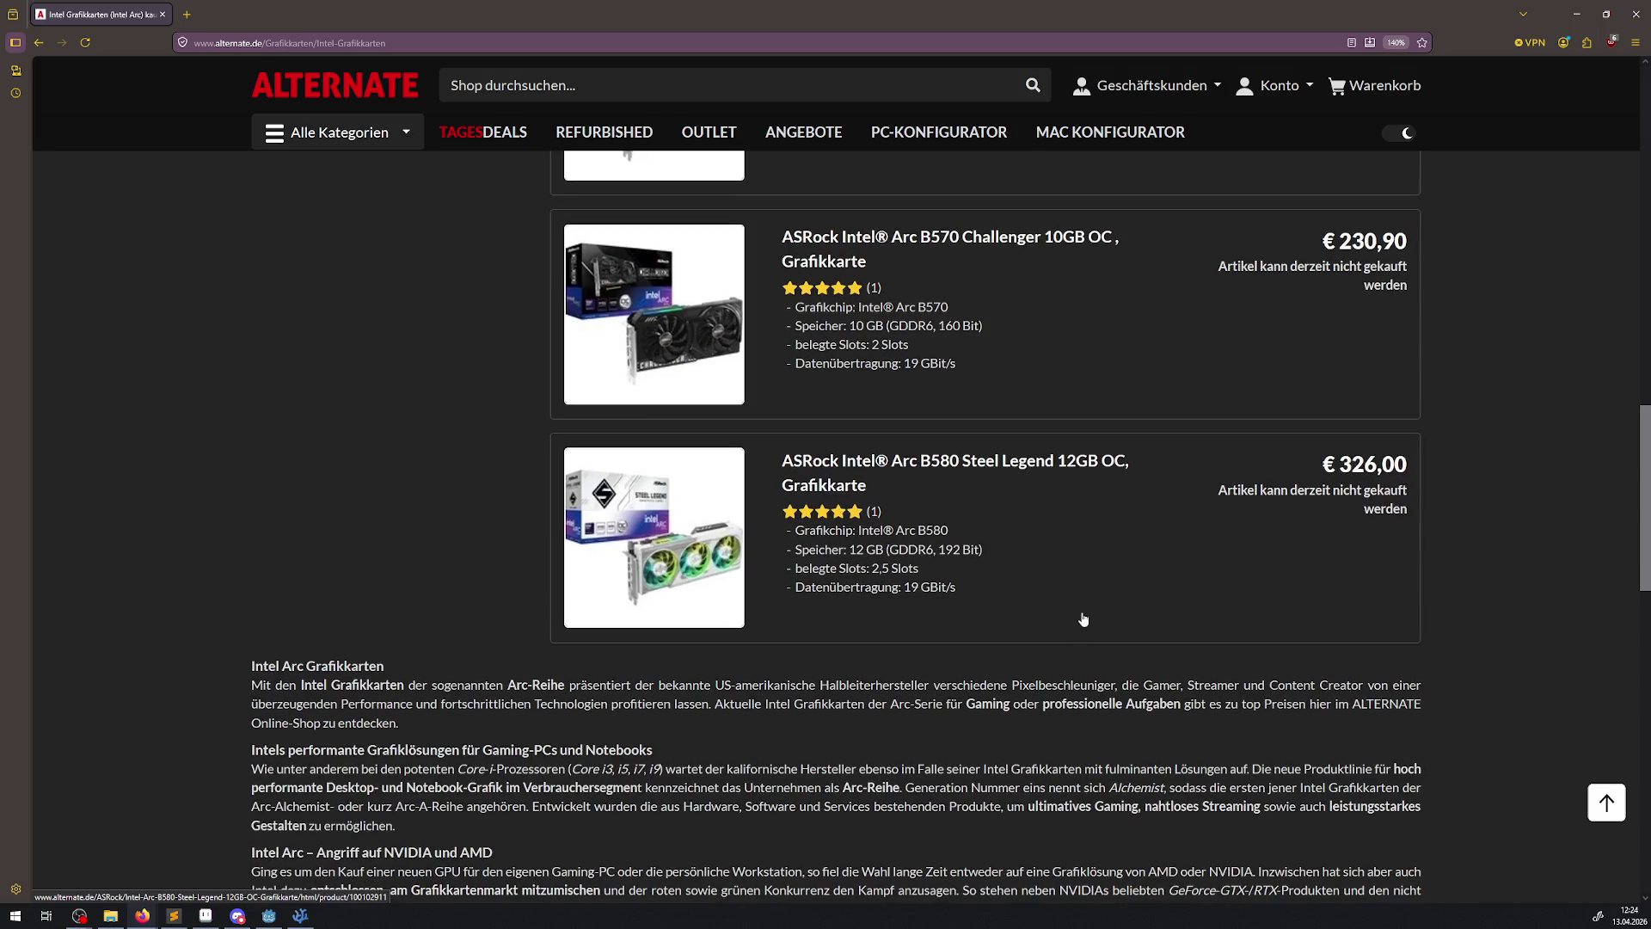
scroll(1084, 620, up, 6)
scroll(1081, 618, up, 4)
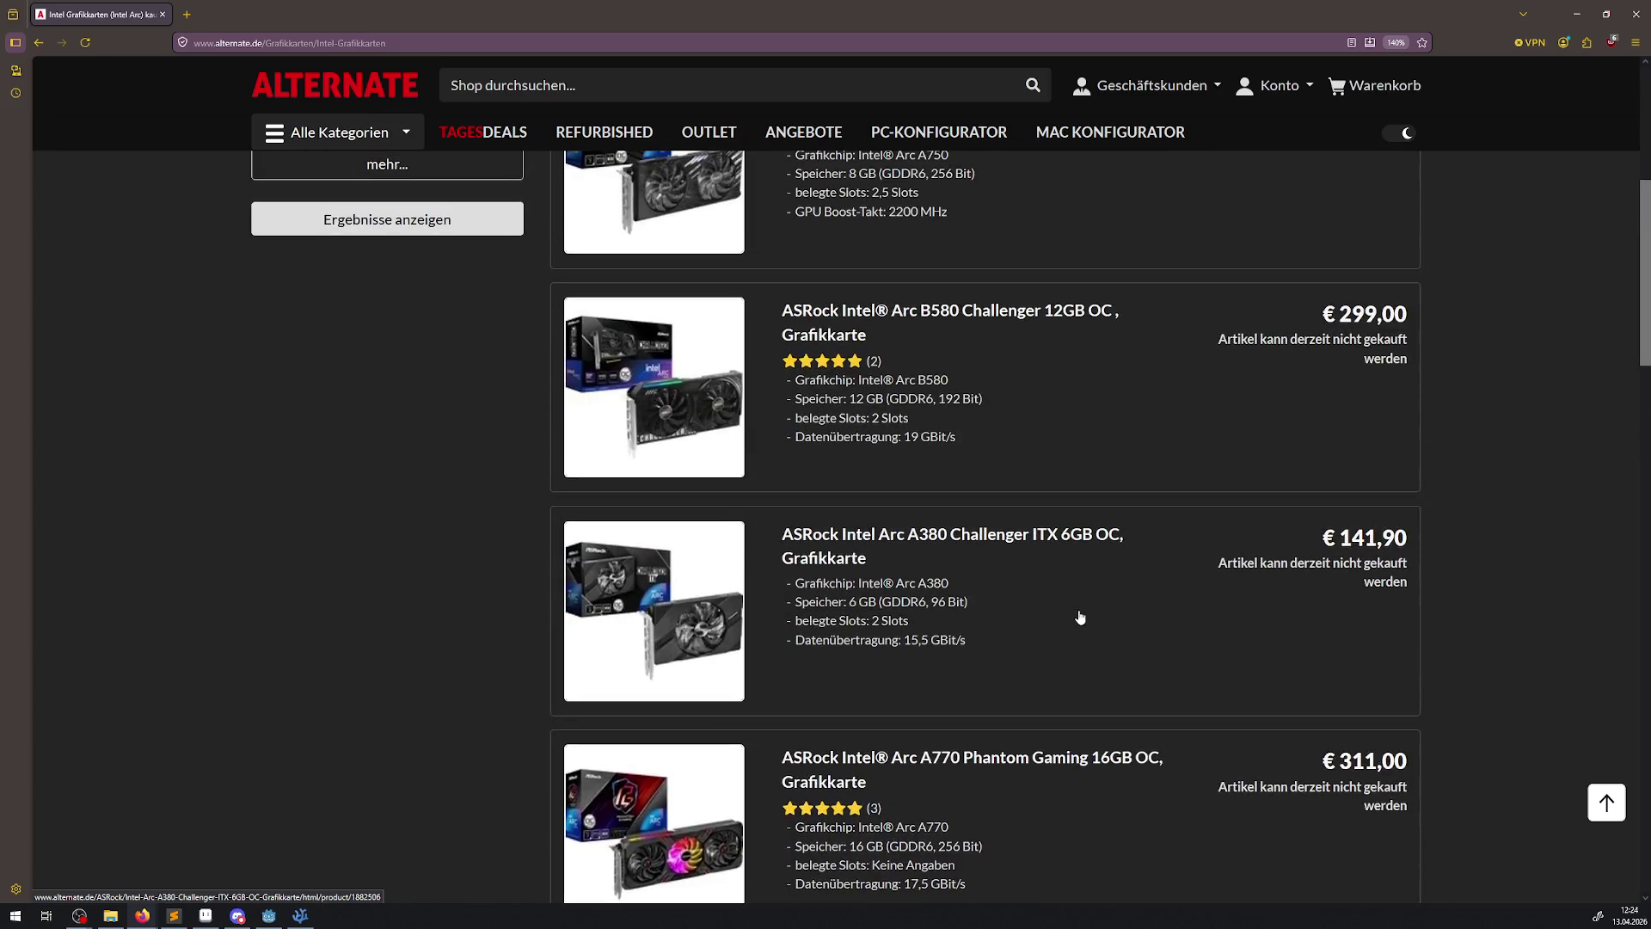
scroll(1081, 618, up, 2)
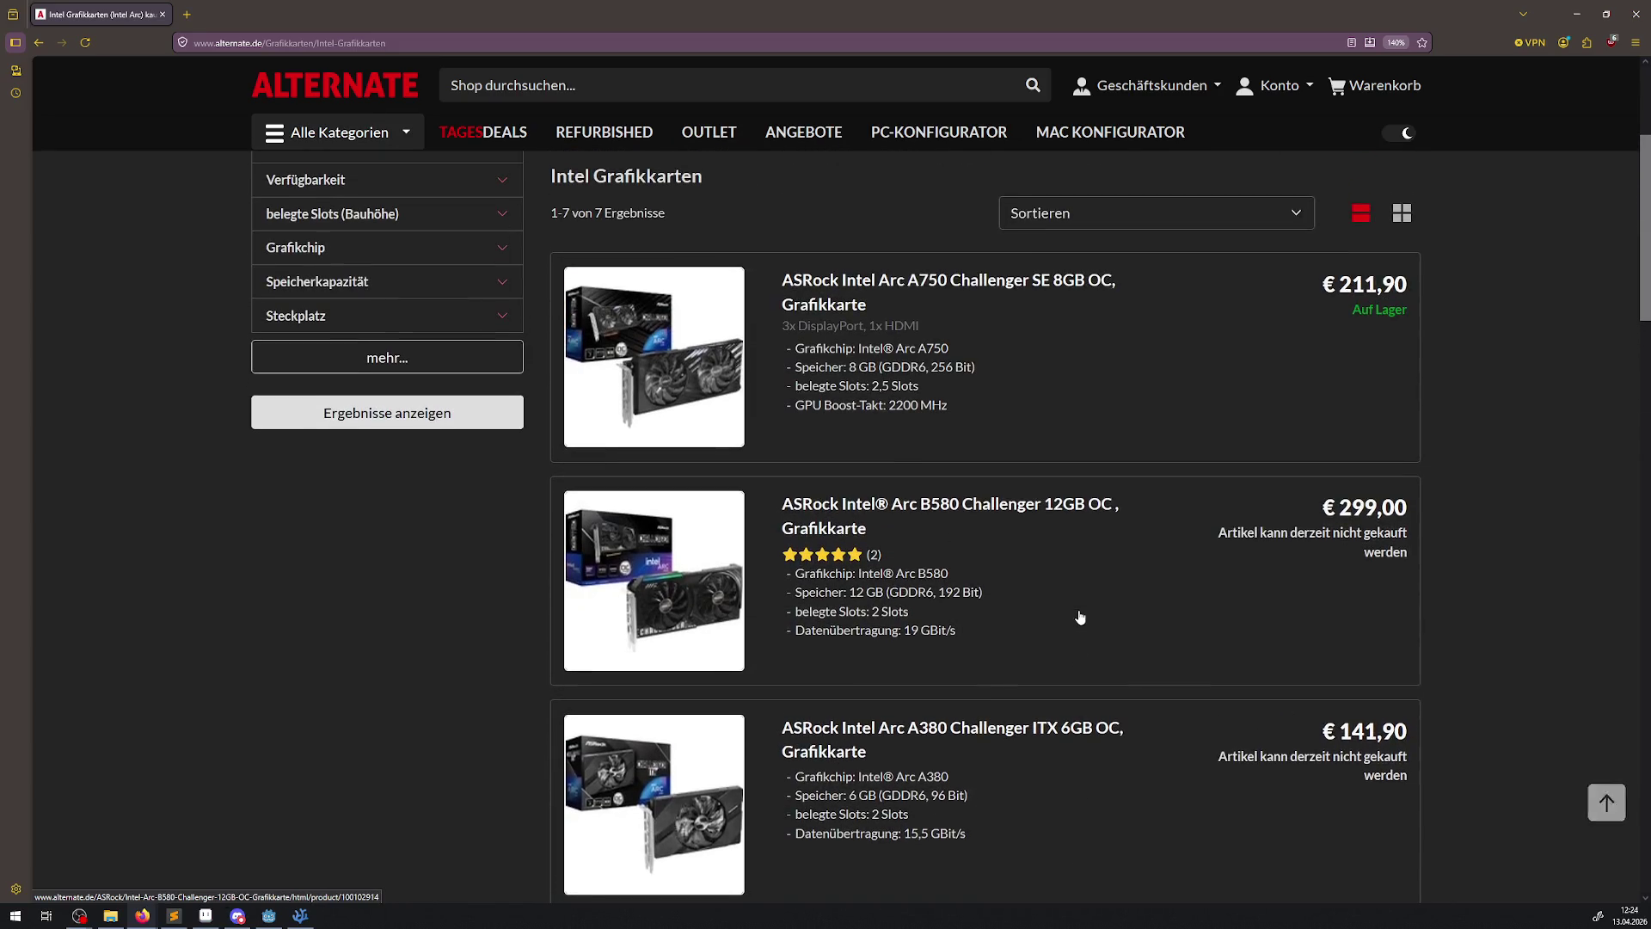
scroll(1081, 617, up, 2)
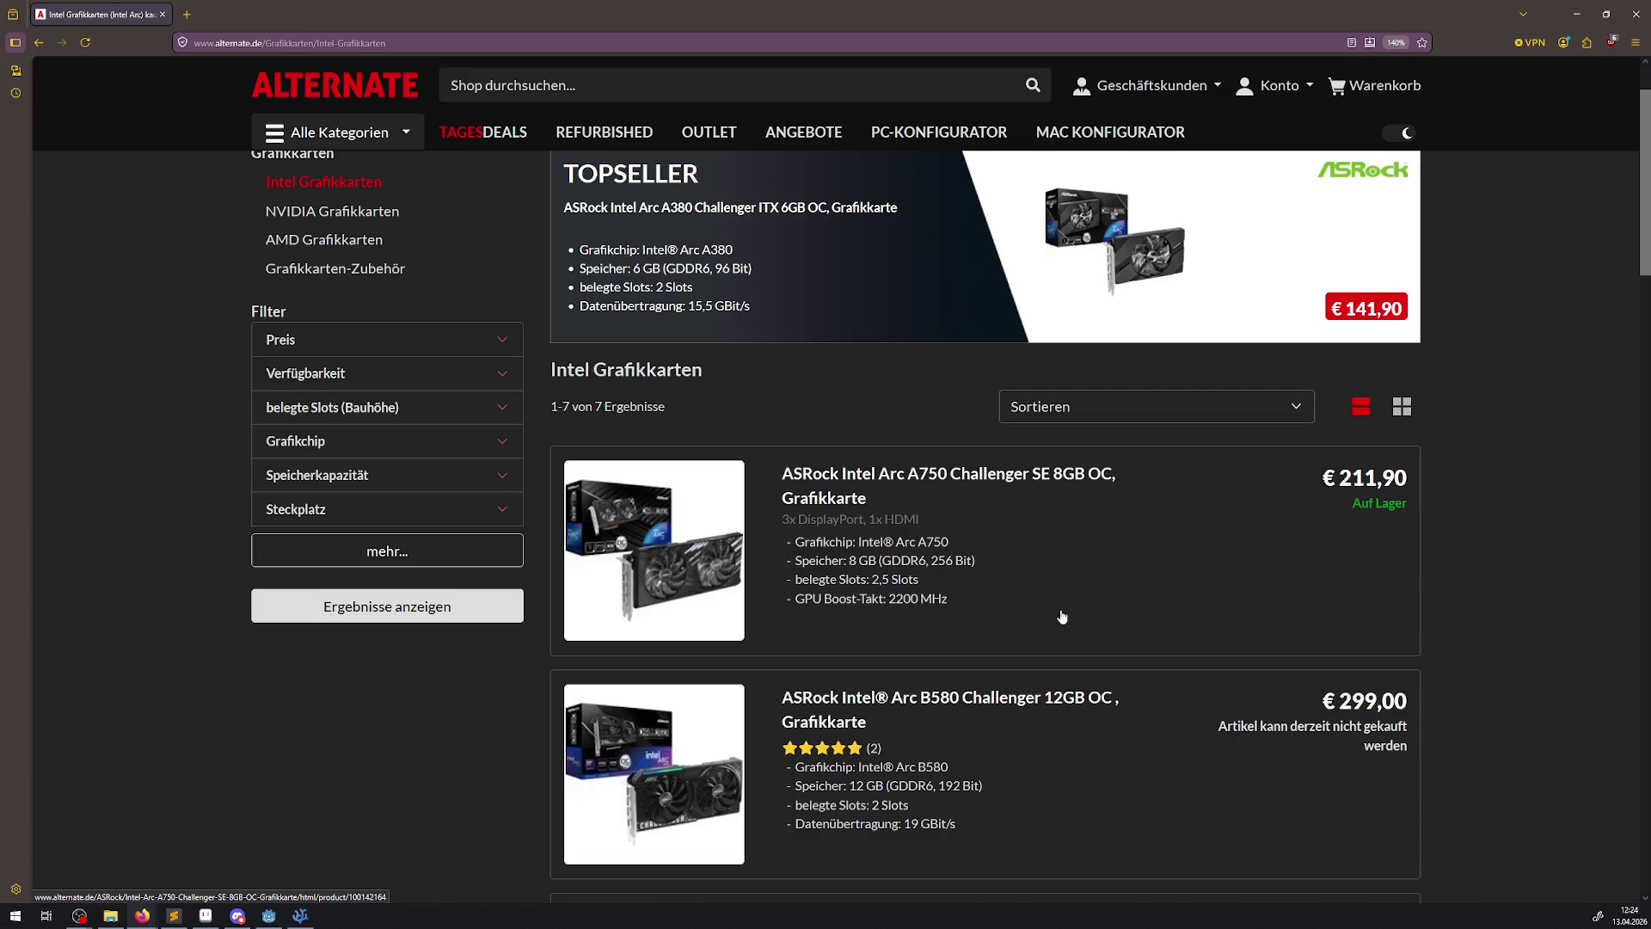
scroll(1028, 601, up, 1)
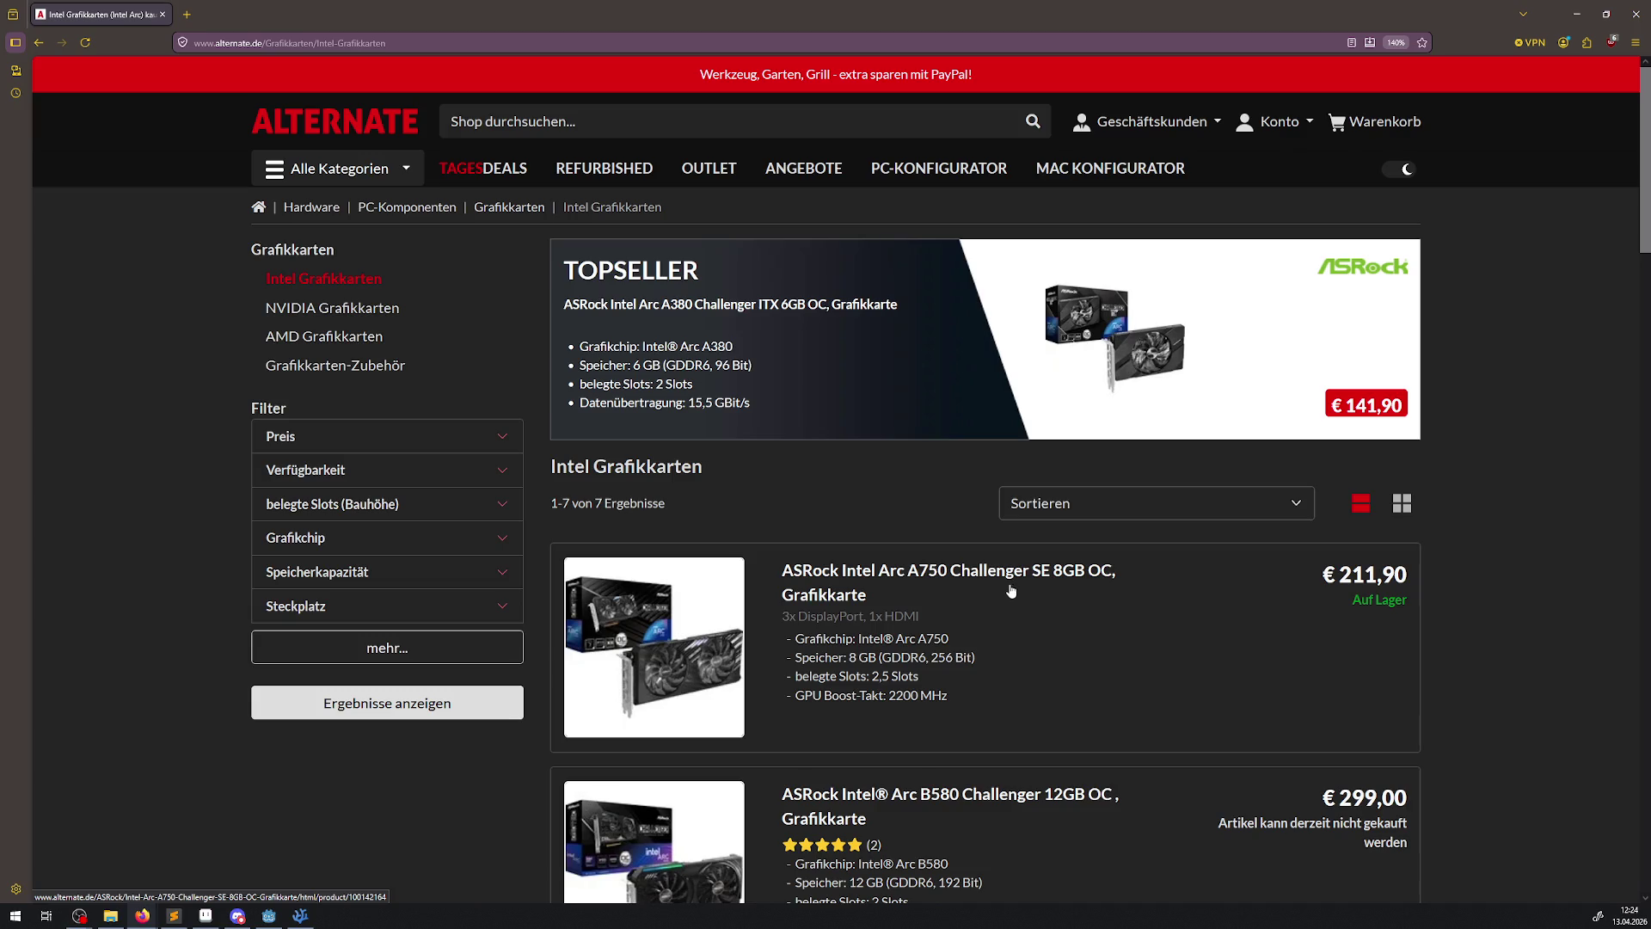
scroll(964, 614, down, 6)
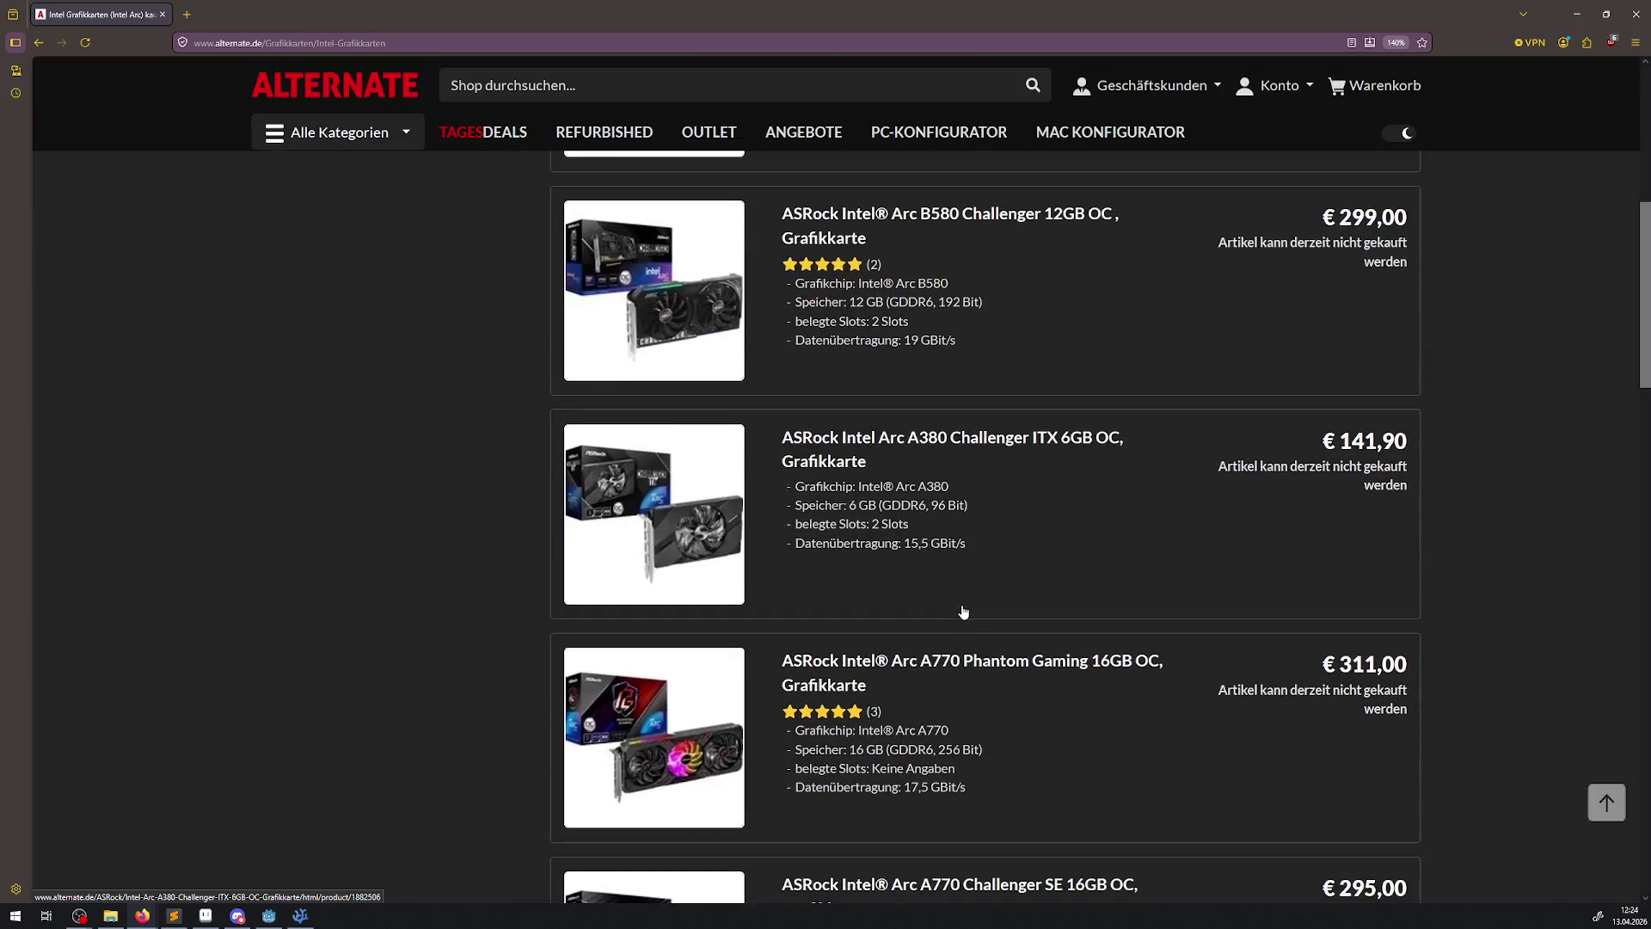
scroll(964, 614, down, 3)
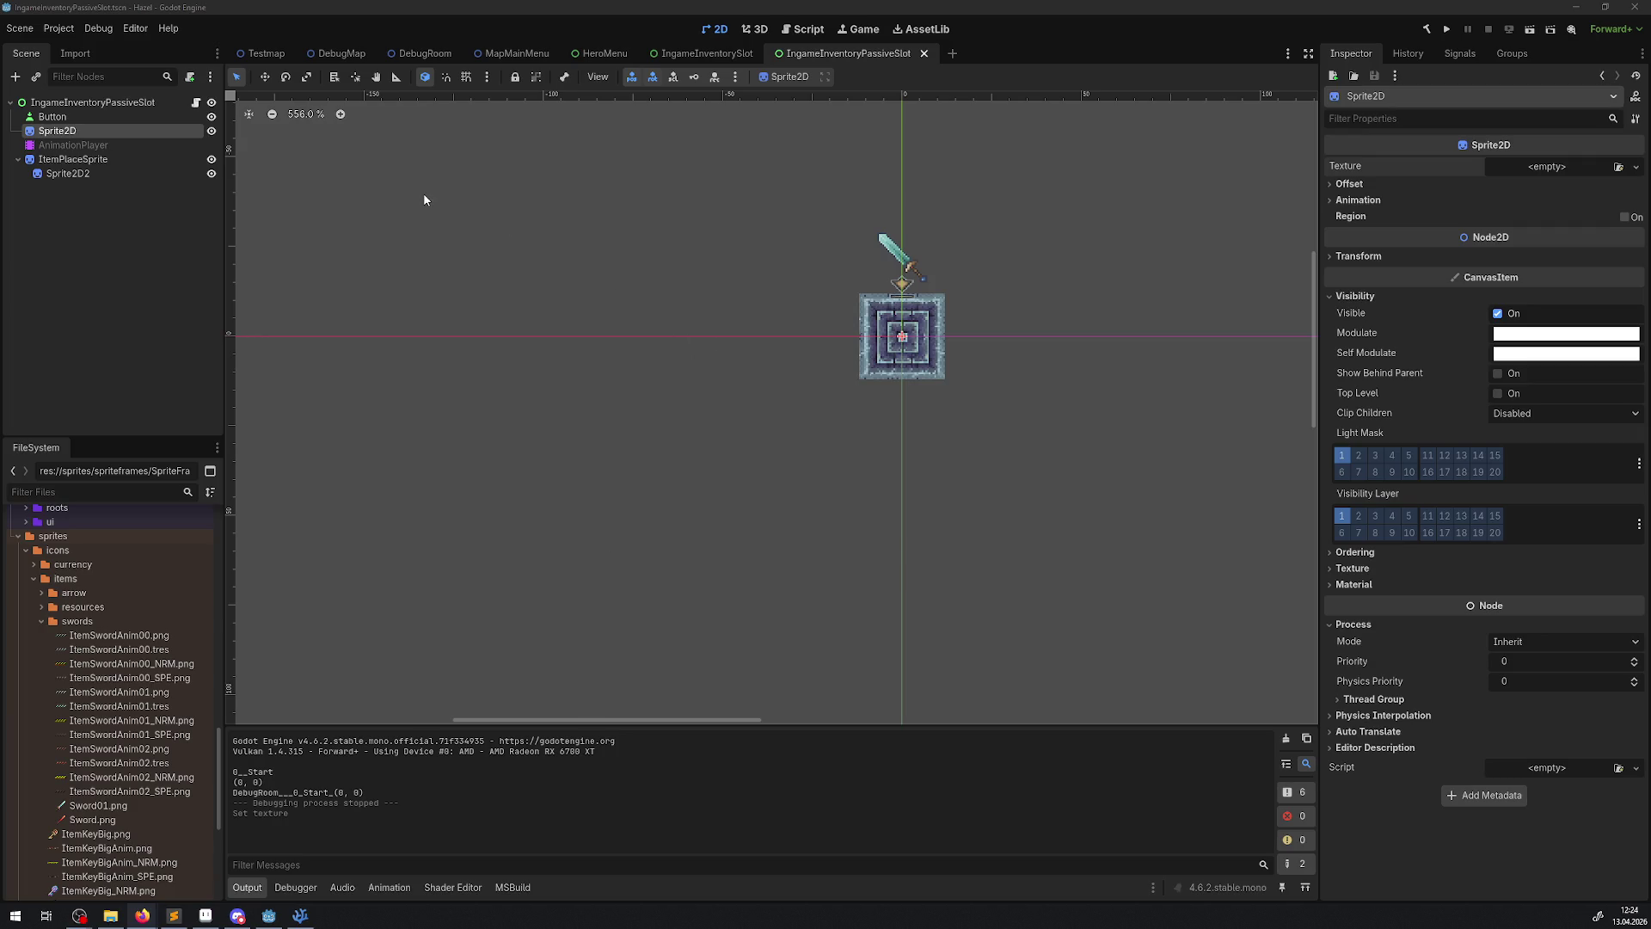
- In the DebugRoom scene, inspect the middle gold coin pickup and chest BigChest12
click(299, 915)
click(299, 915)
click(356, 55)
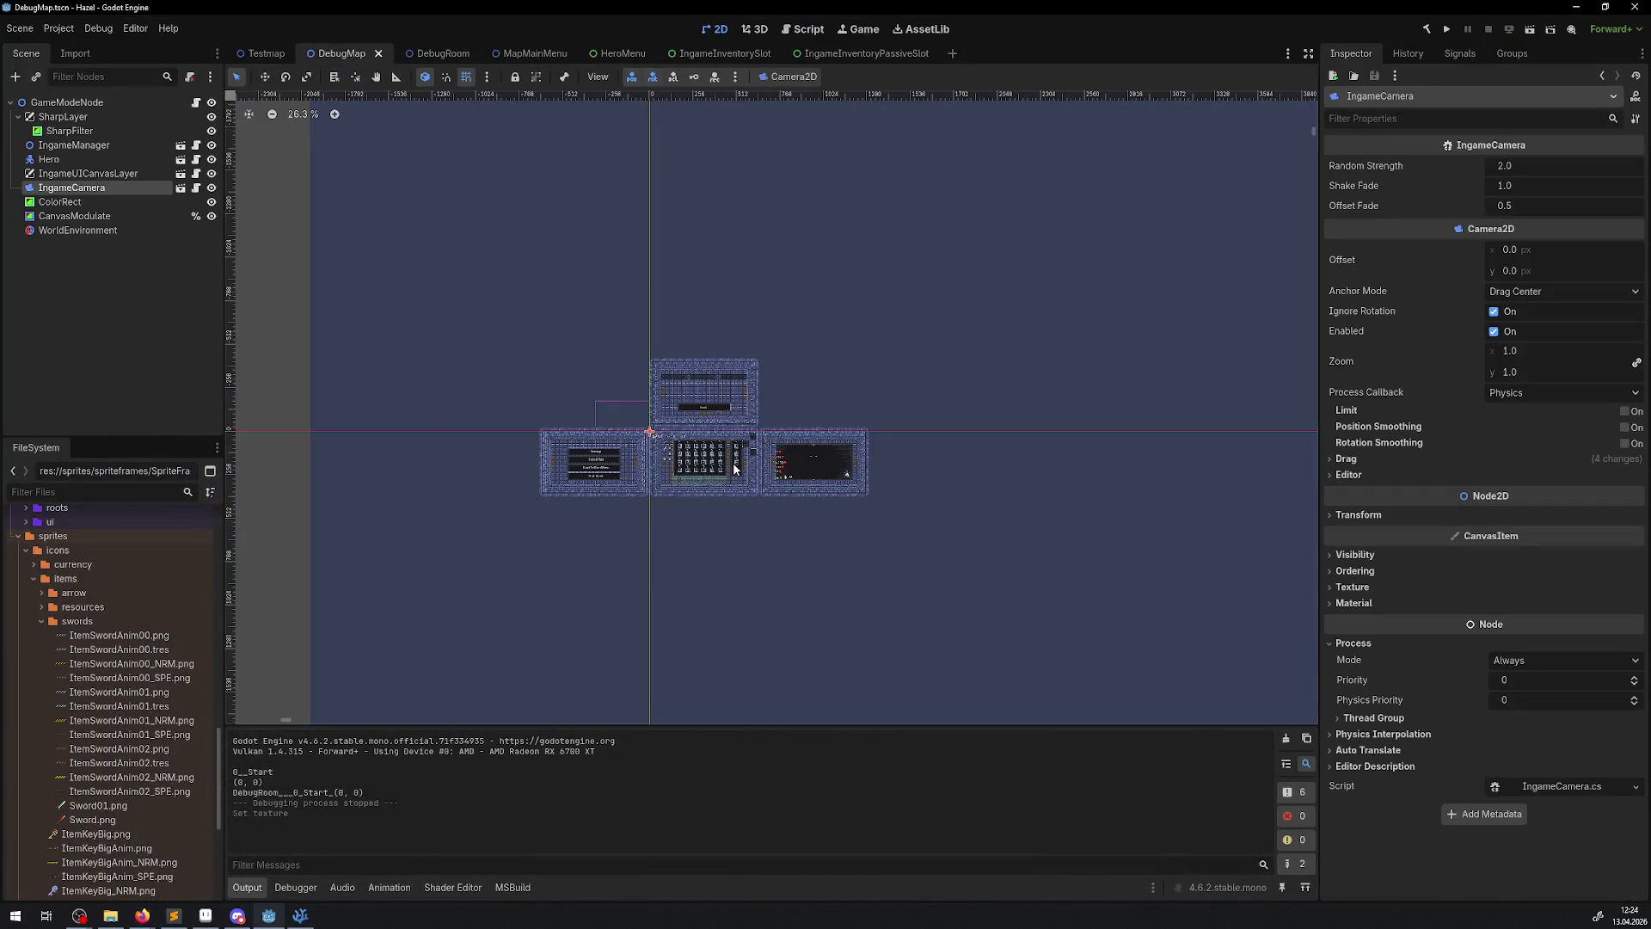
click(425, 53)
click(661, 322)
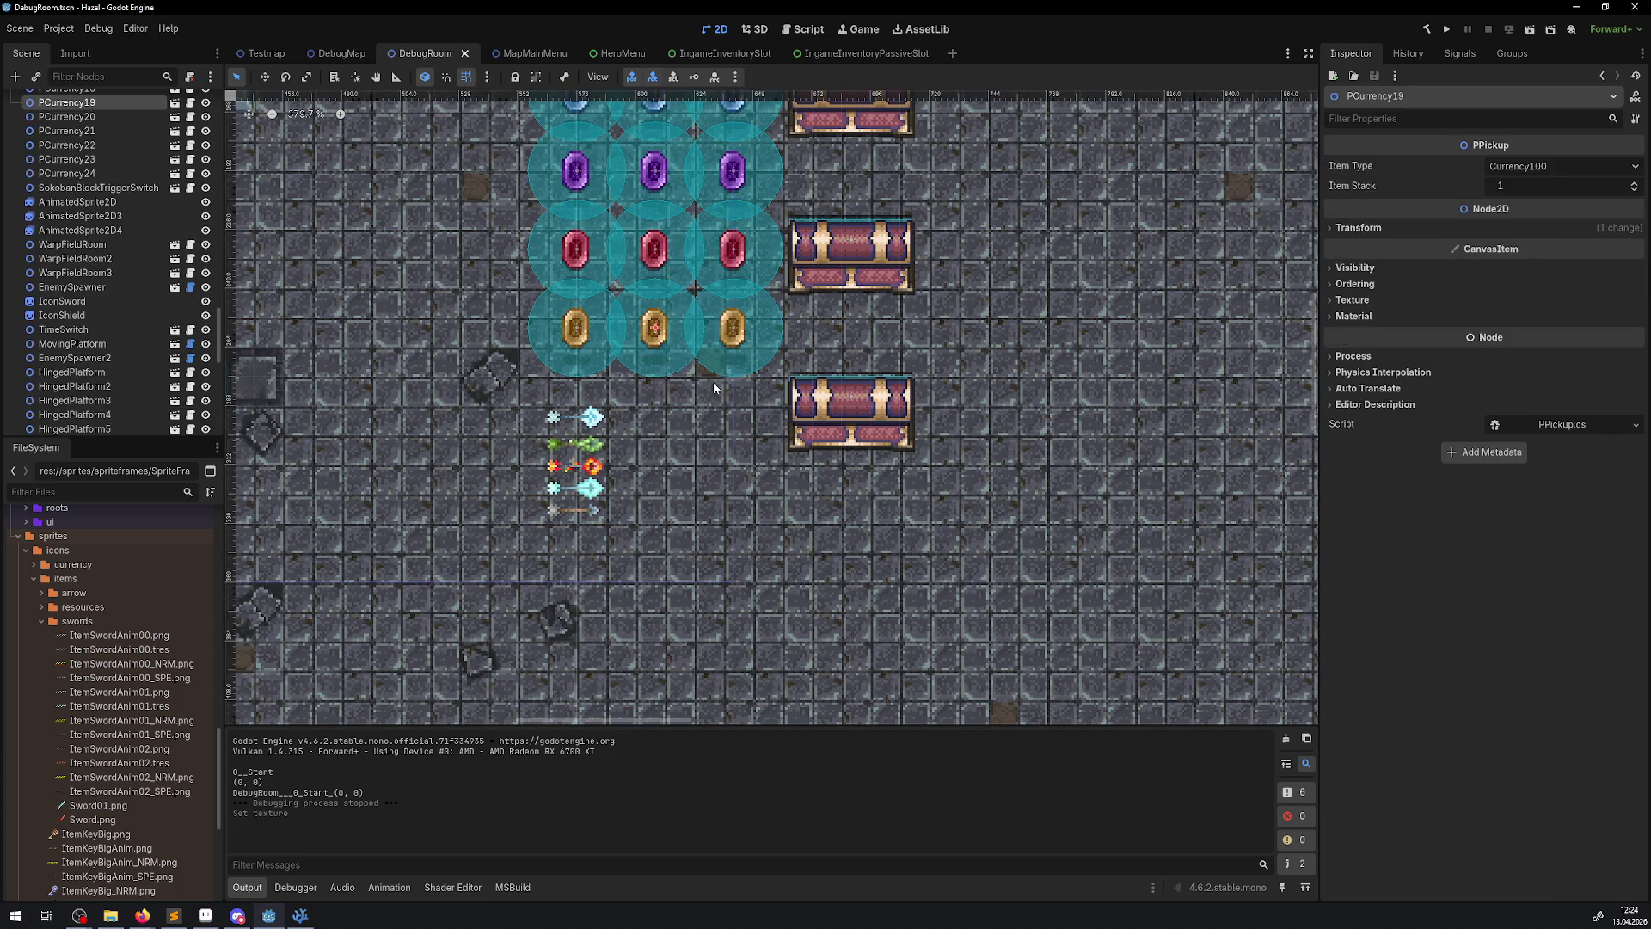
click(866, 412)
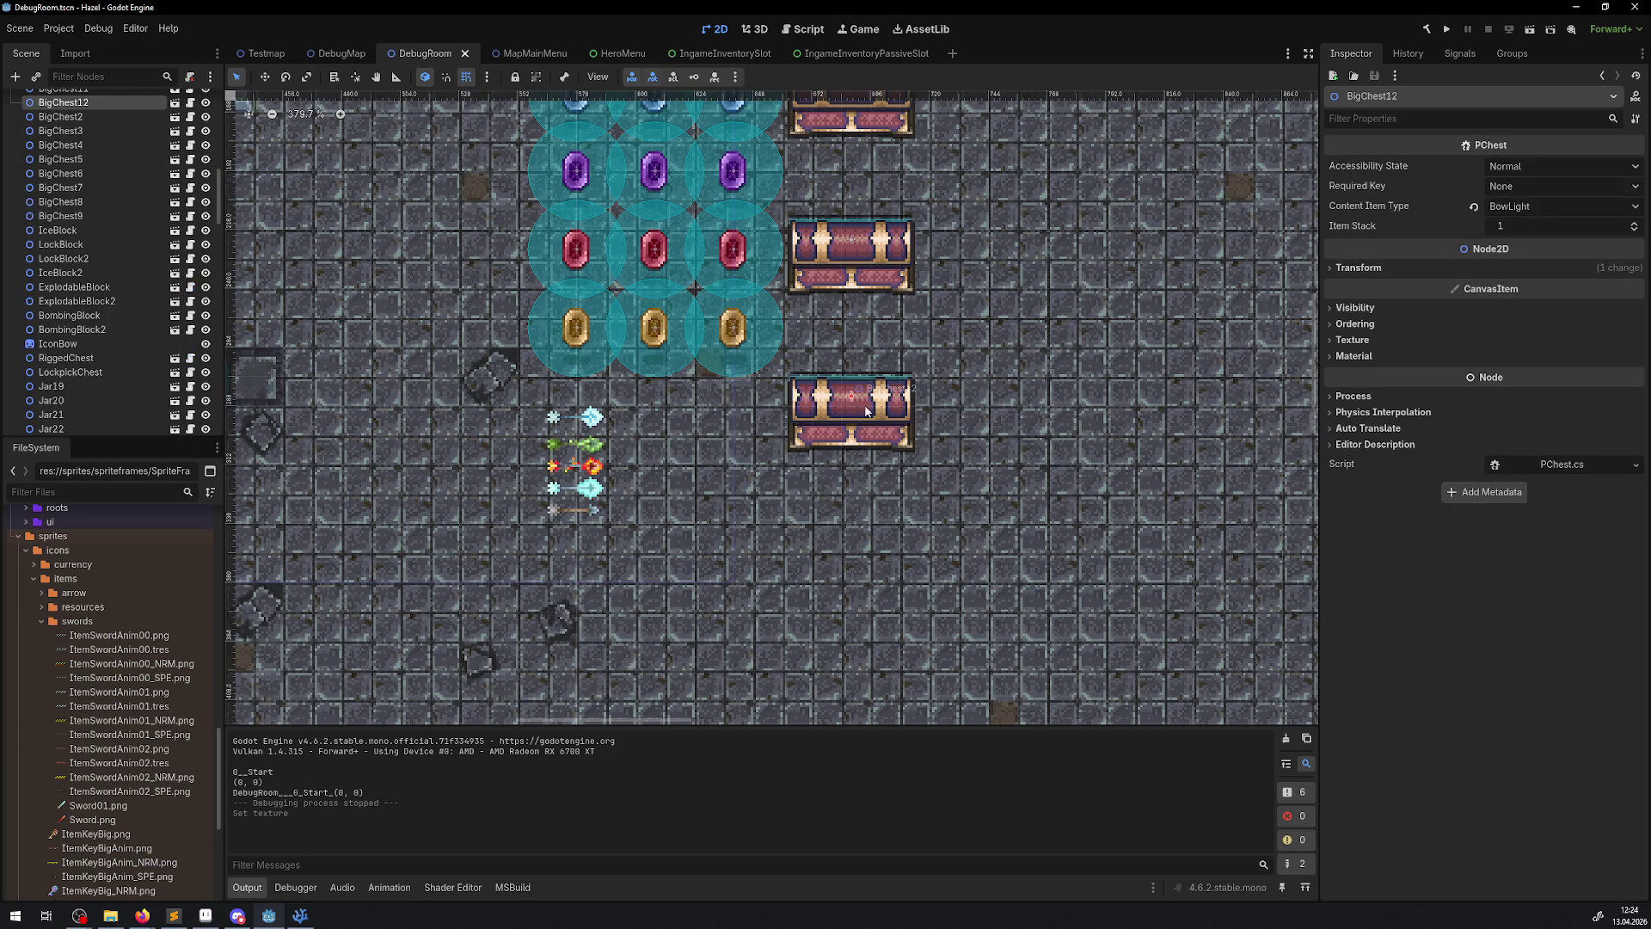
- Select all self_modulate keys in IngameInventorySlot's animation, then run the game from DebugRoom
click(813, 53)
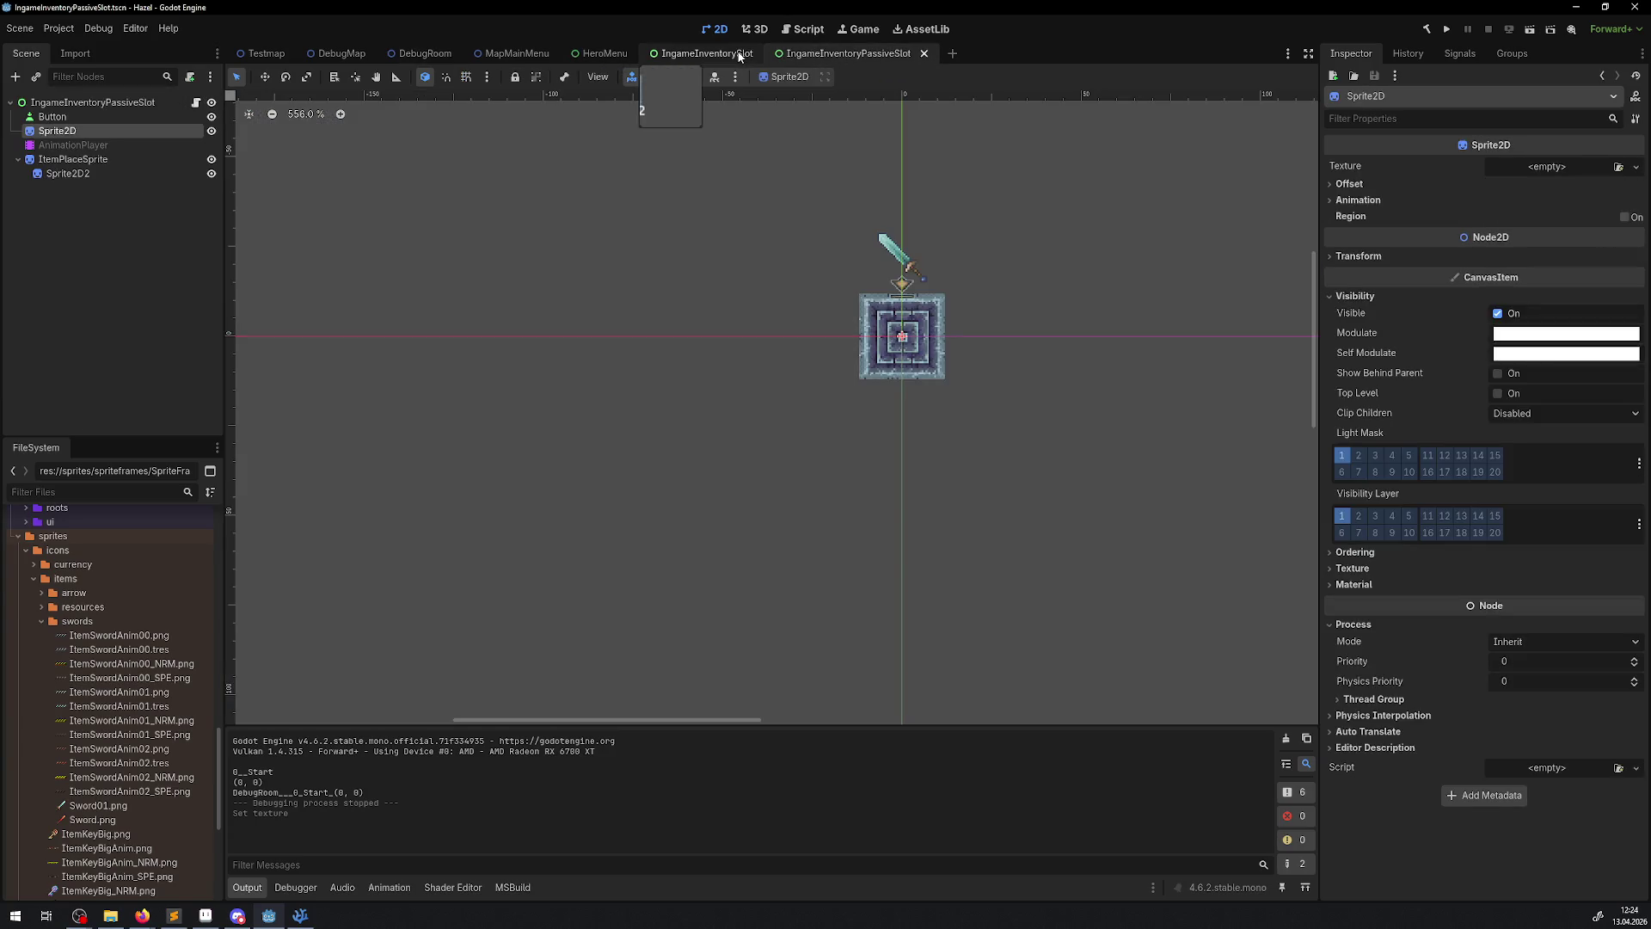
click(710, 58)
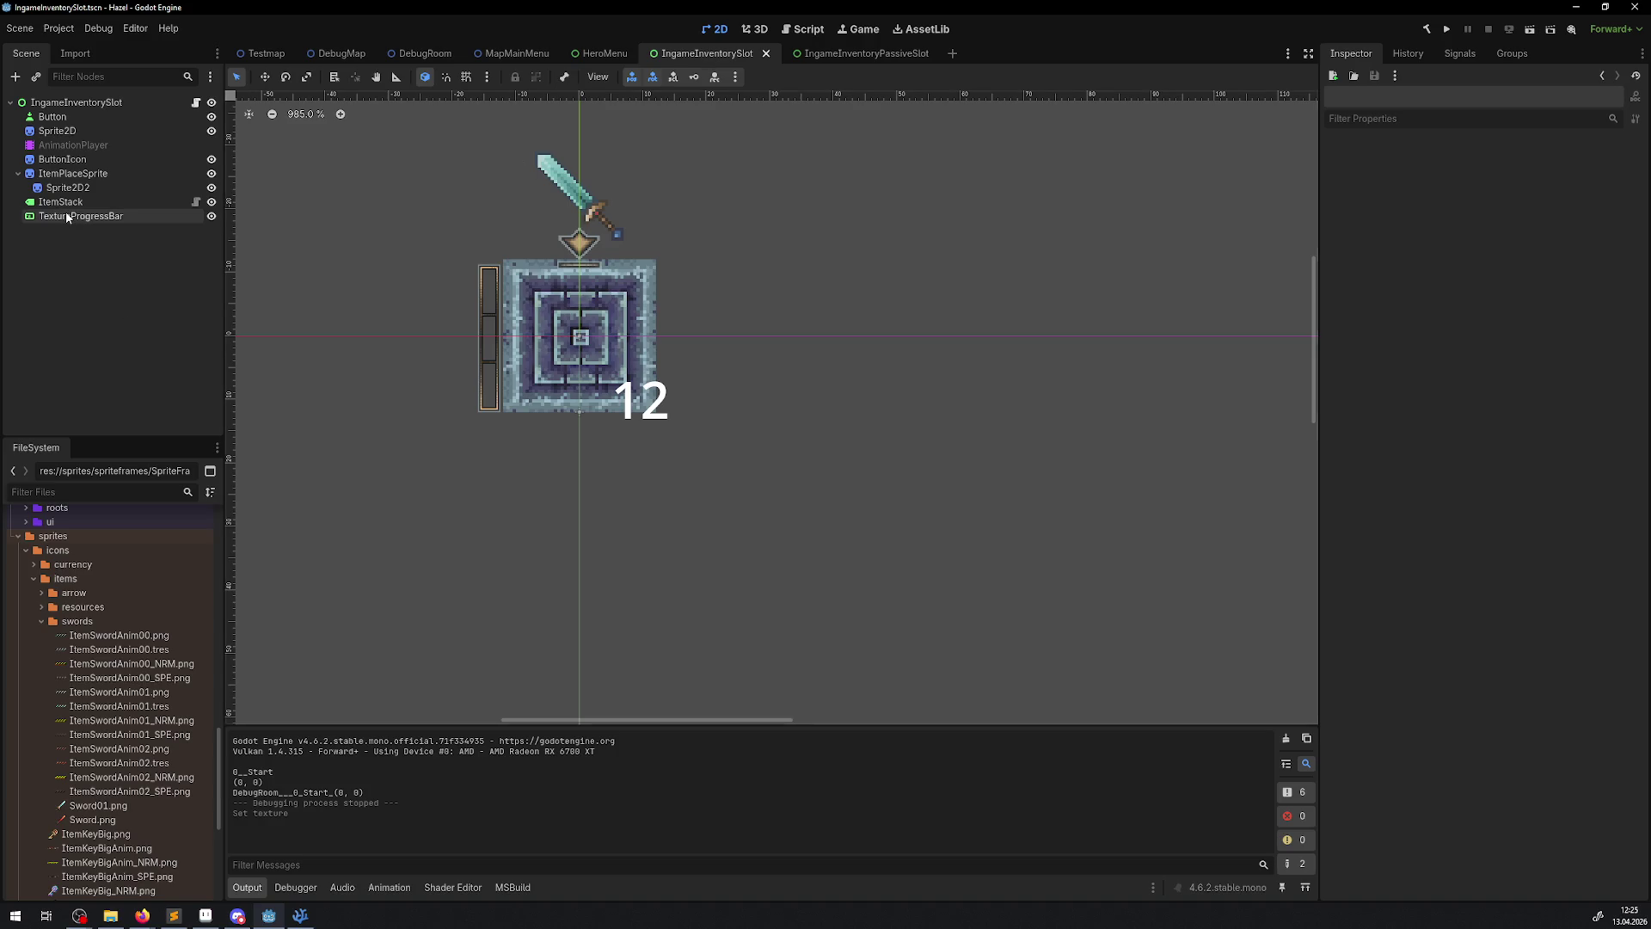
click(60, 146)
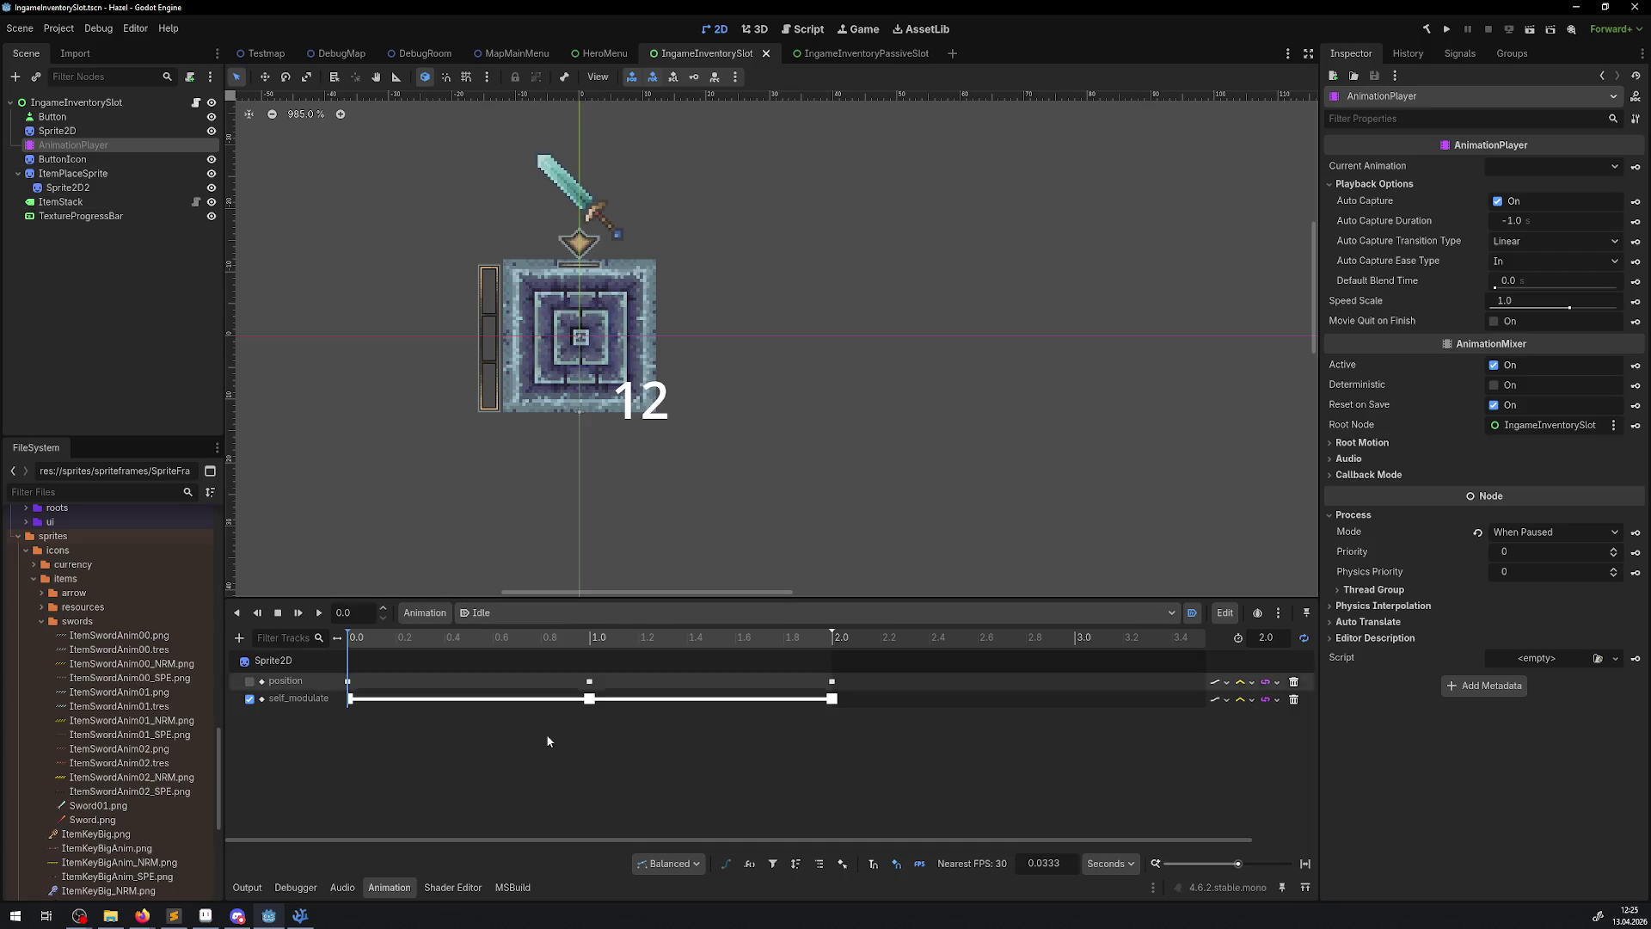
click(589, 699)
drag(959, 779, 194, 697)
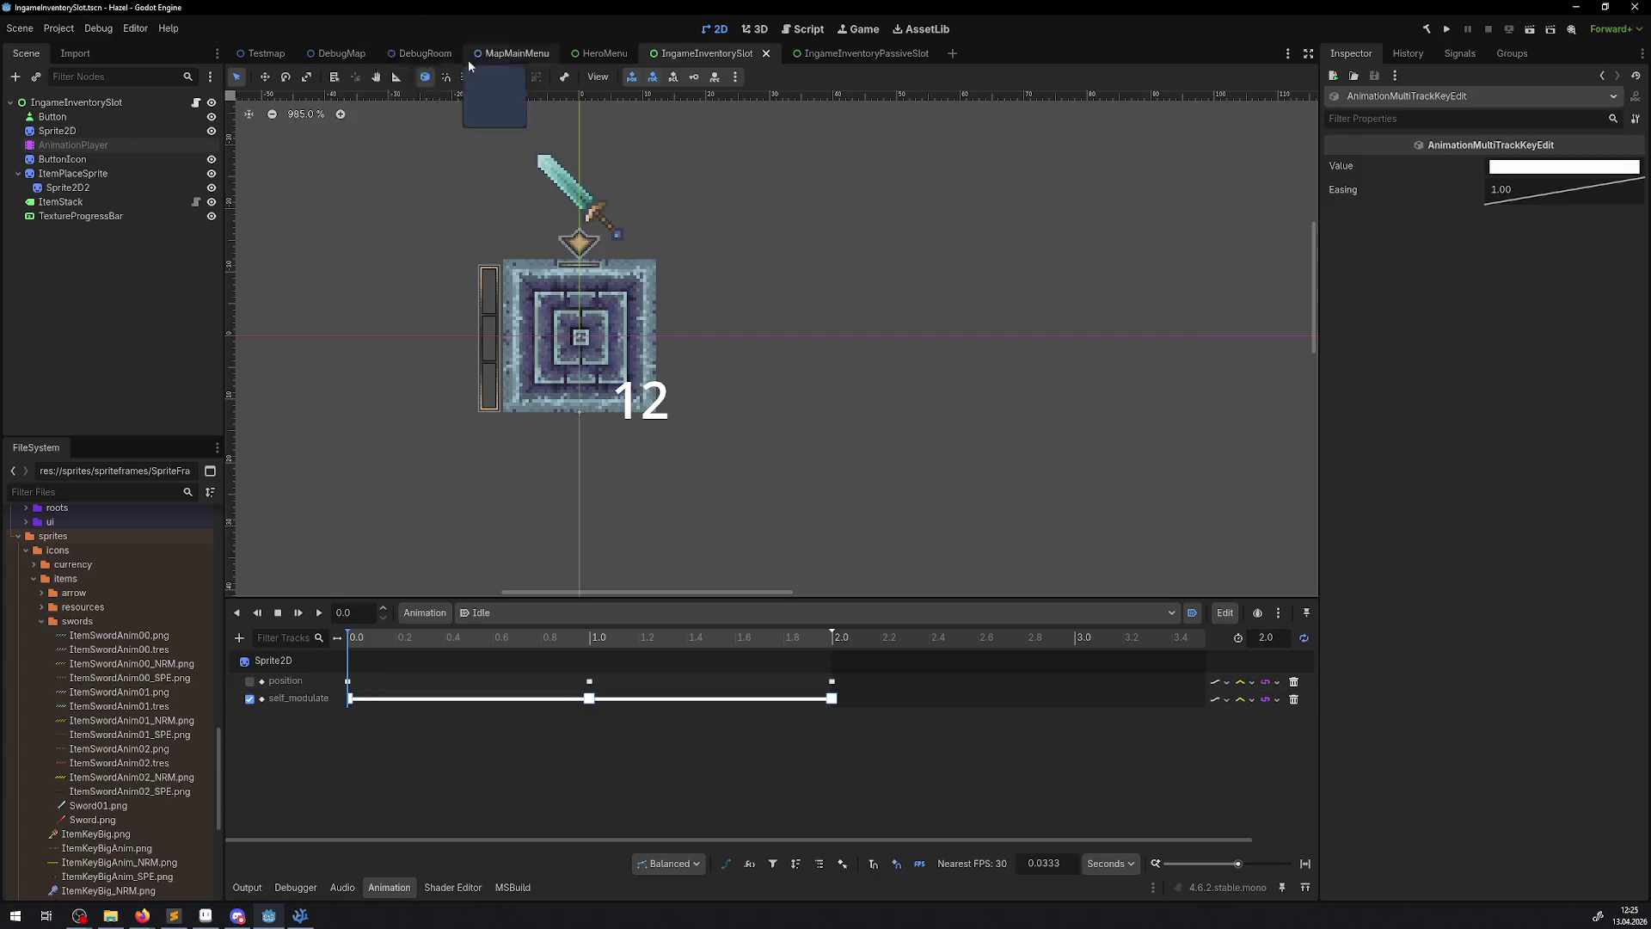
click(424, 53)
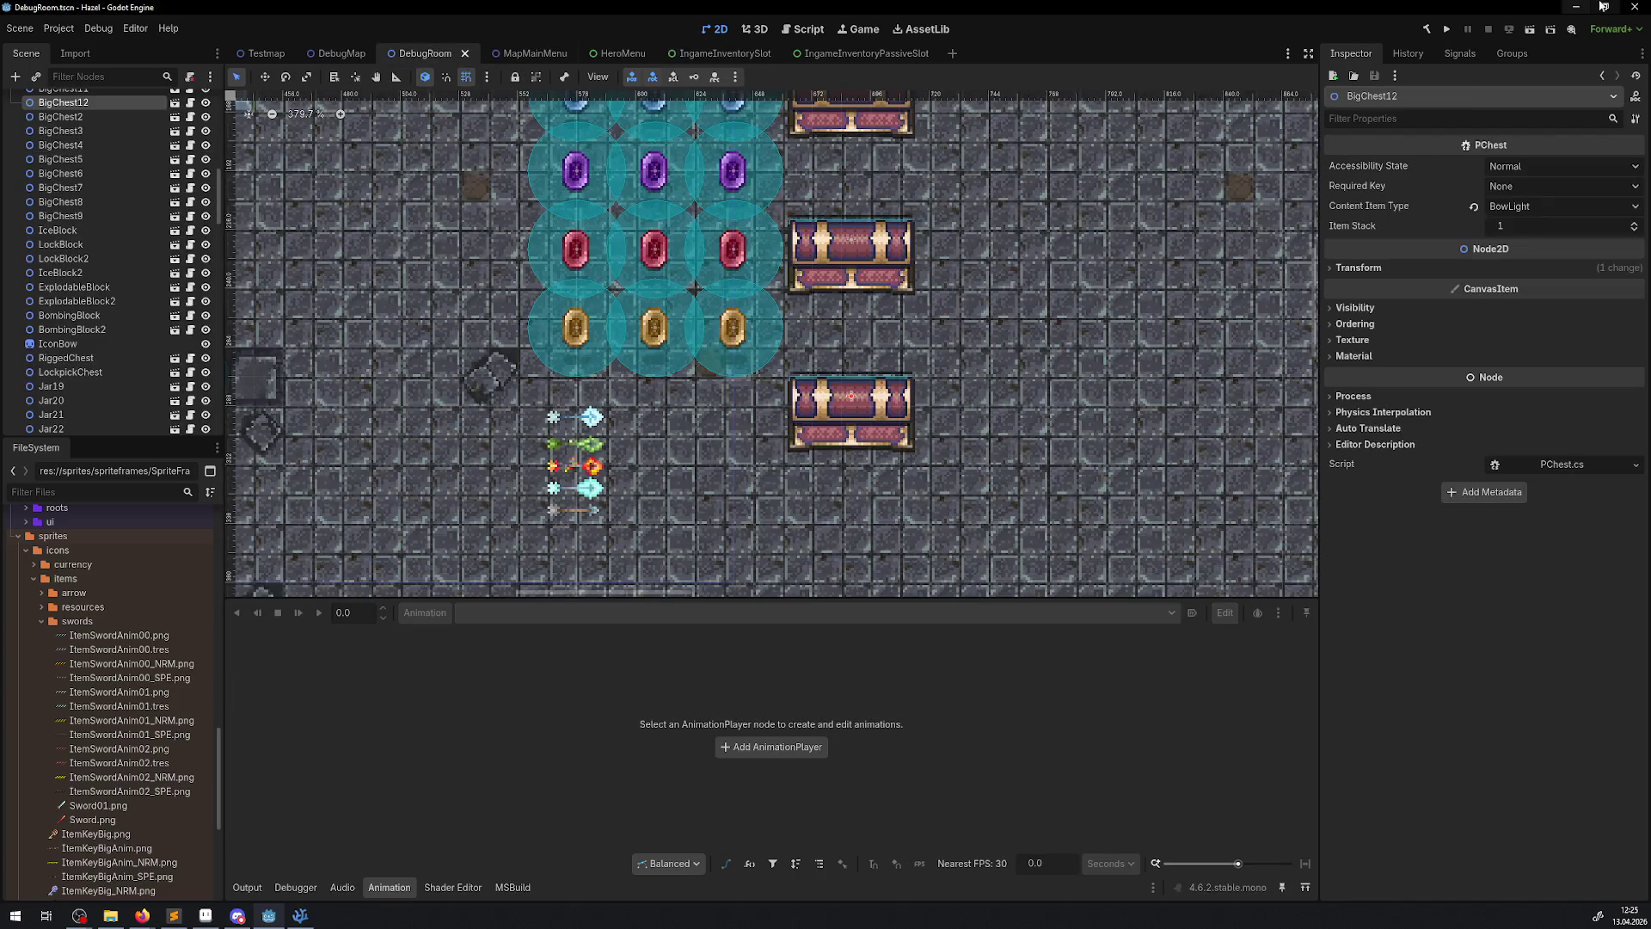
click(1447, 31)
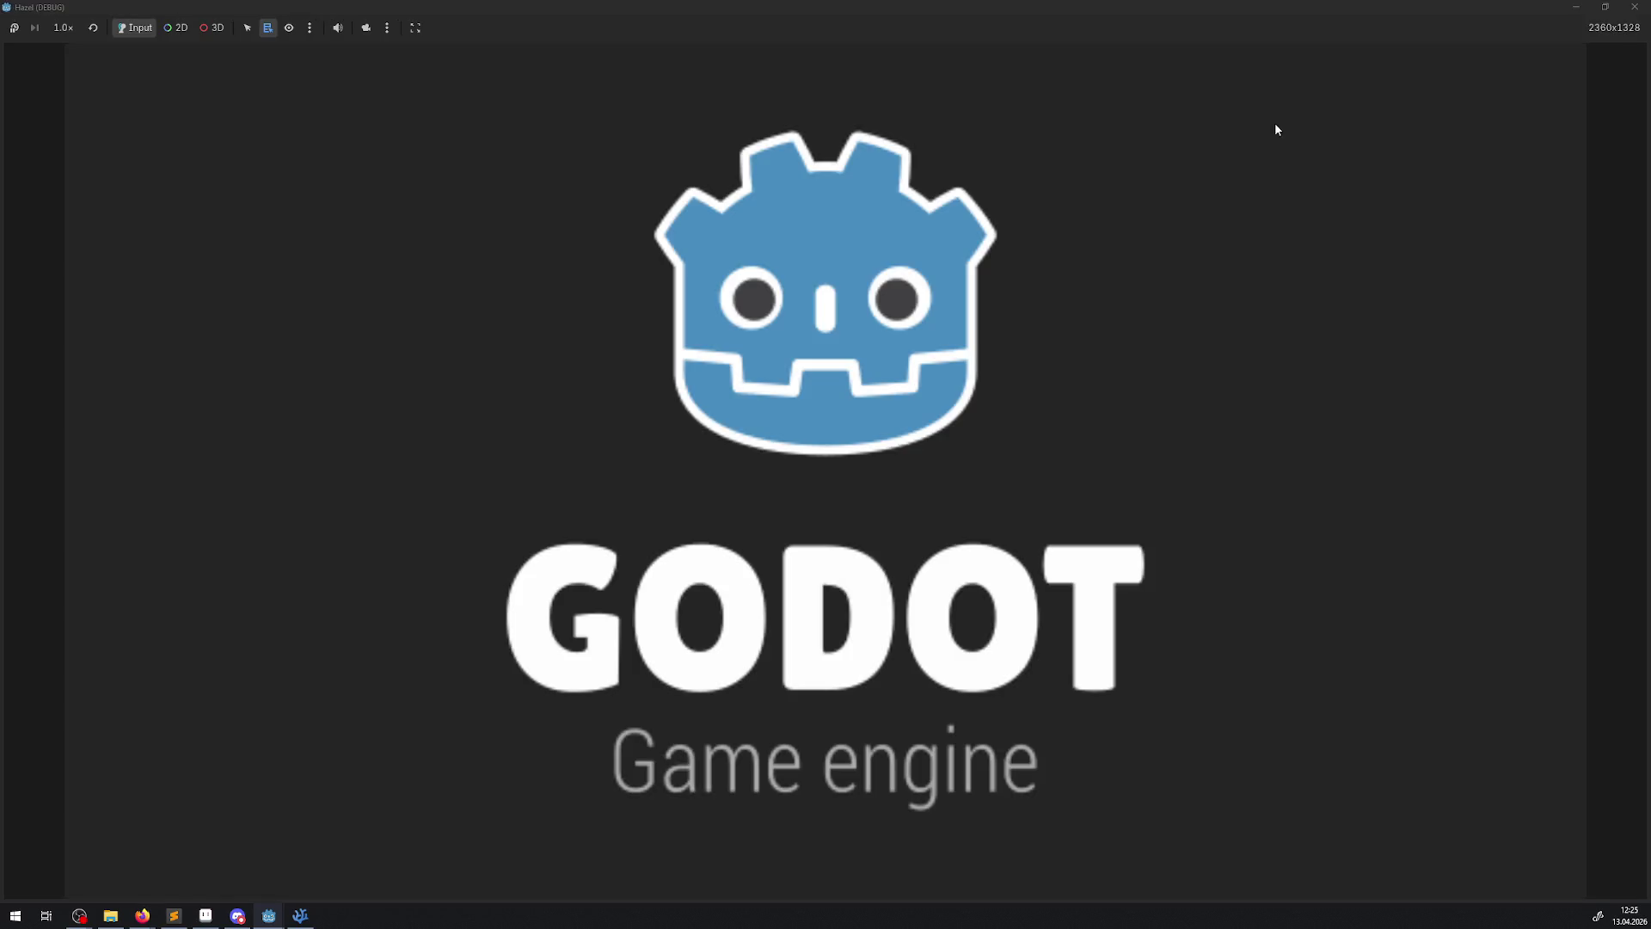
- Walk over the rupees, open the chest to reveal the sword, close the inventory, and stop the game
key(Right)
key(Down)
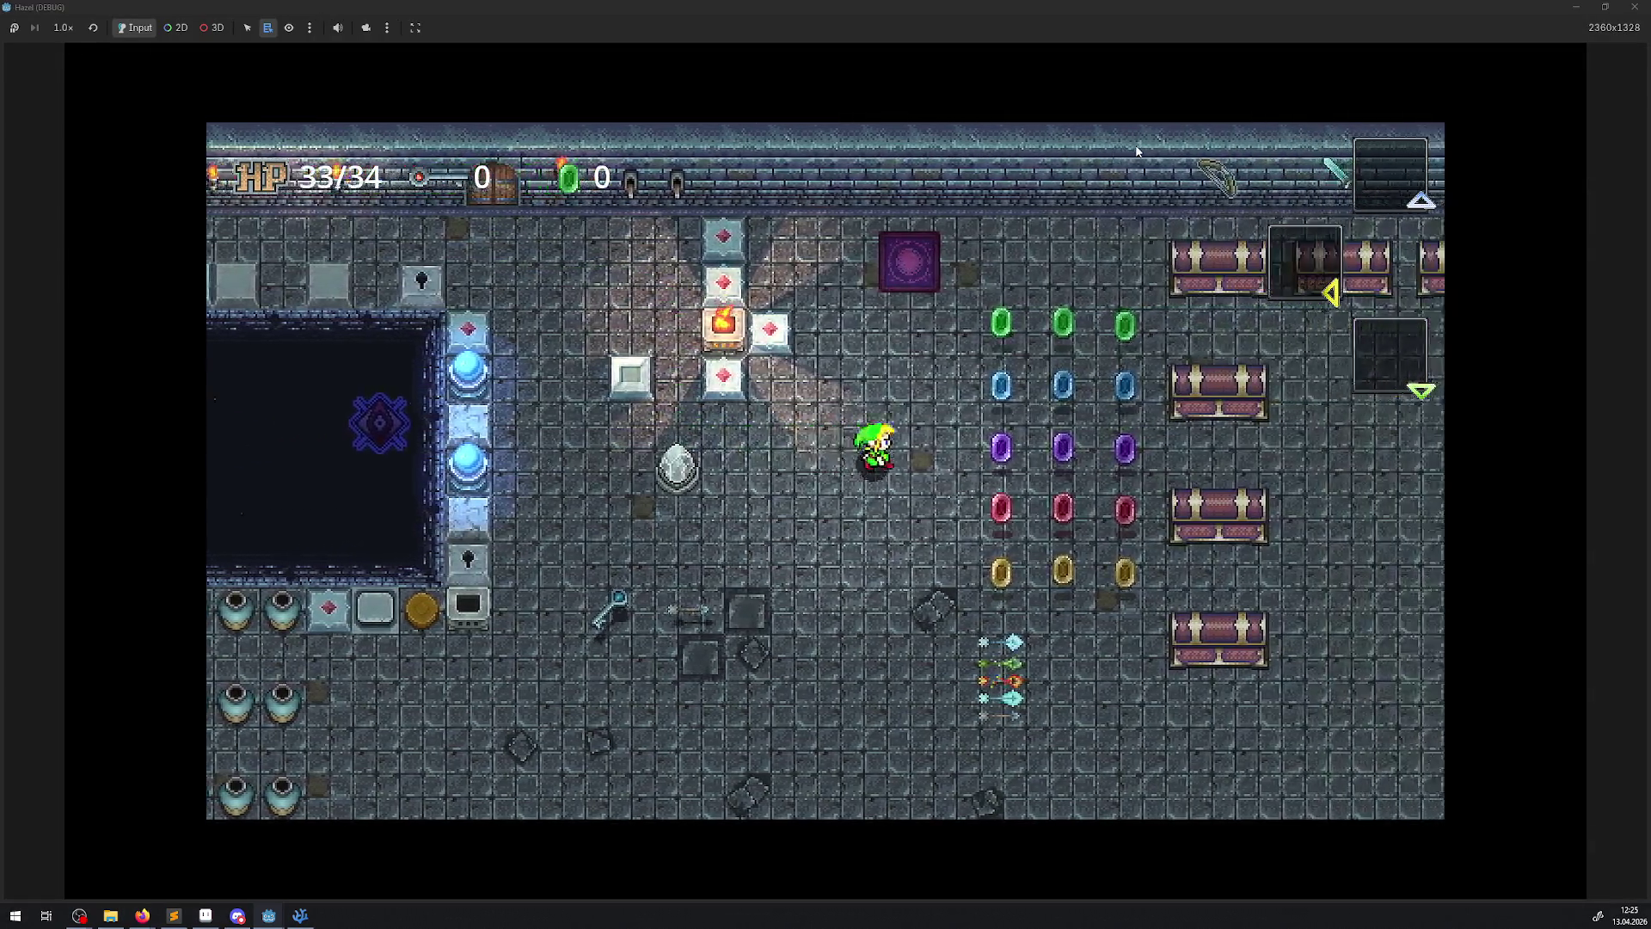
key(Right)
key(Up)
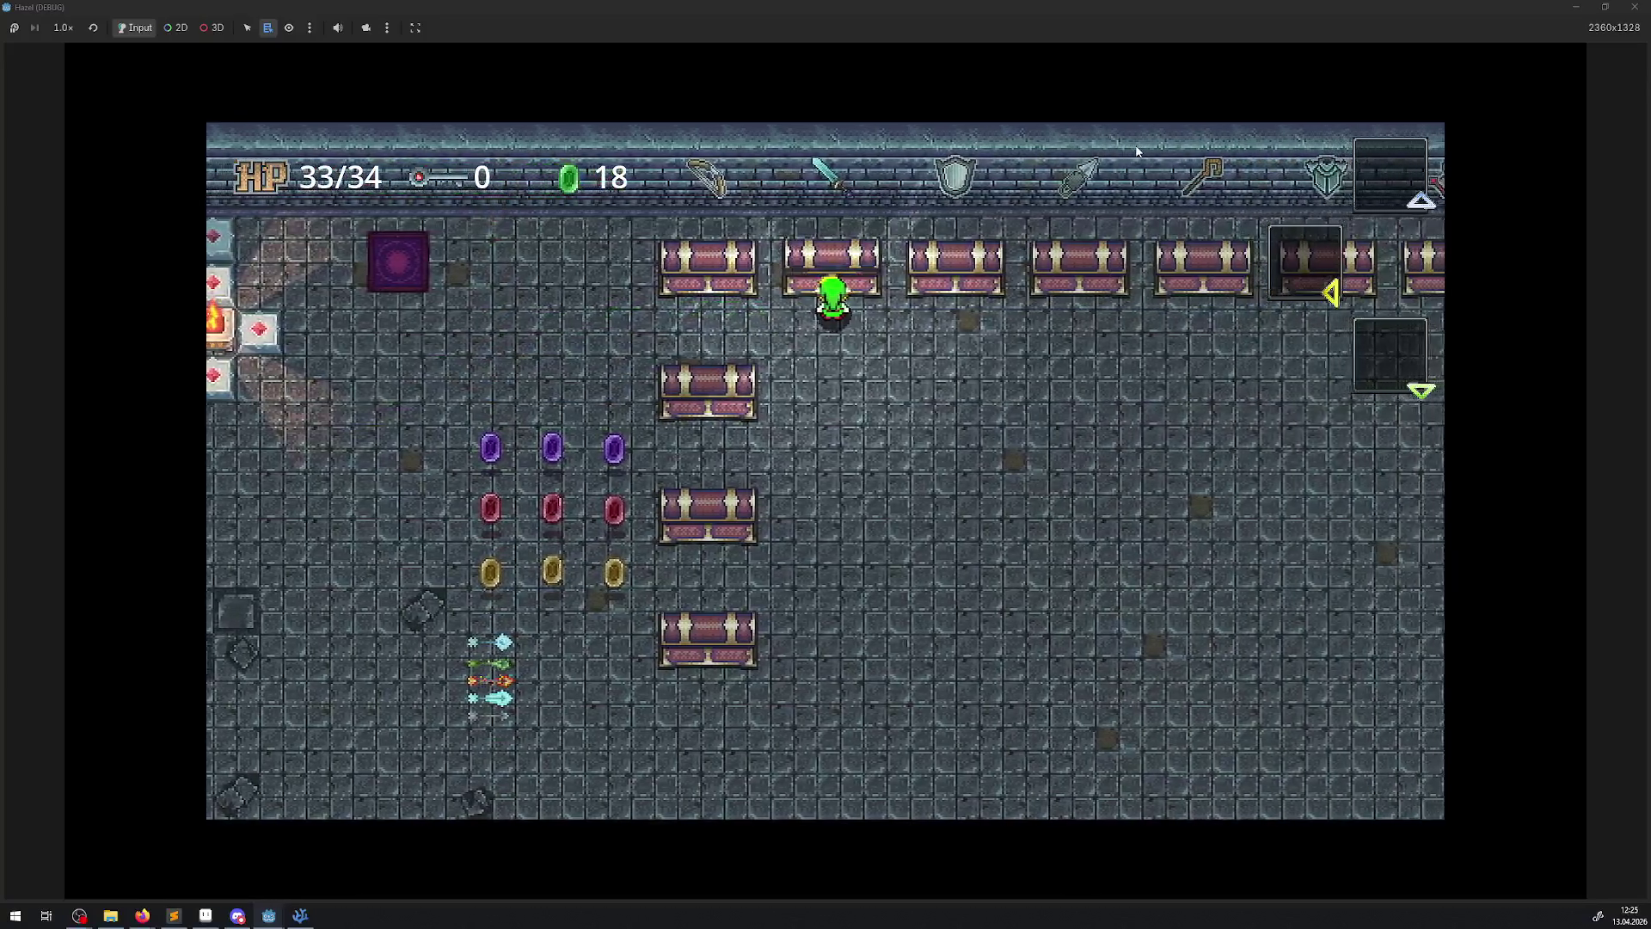
key(space)
key(Down)
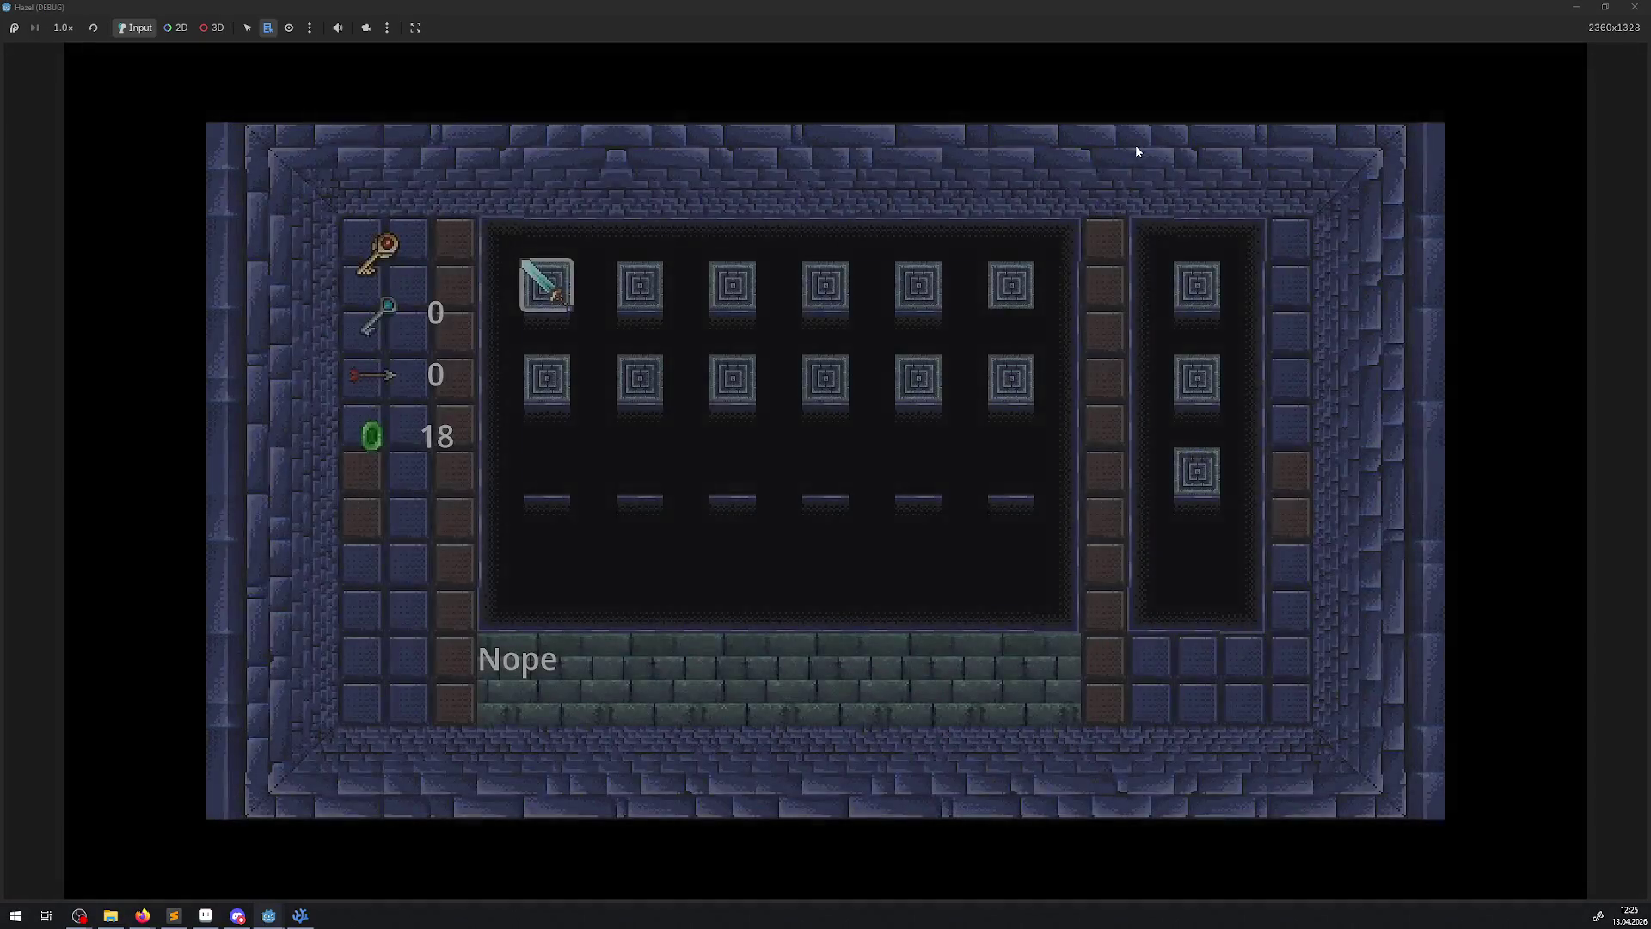
key(Escape)
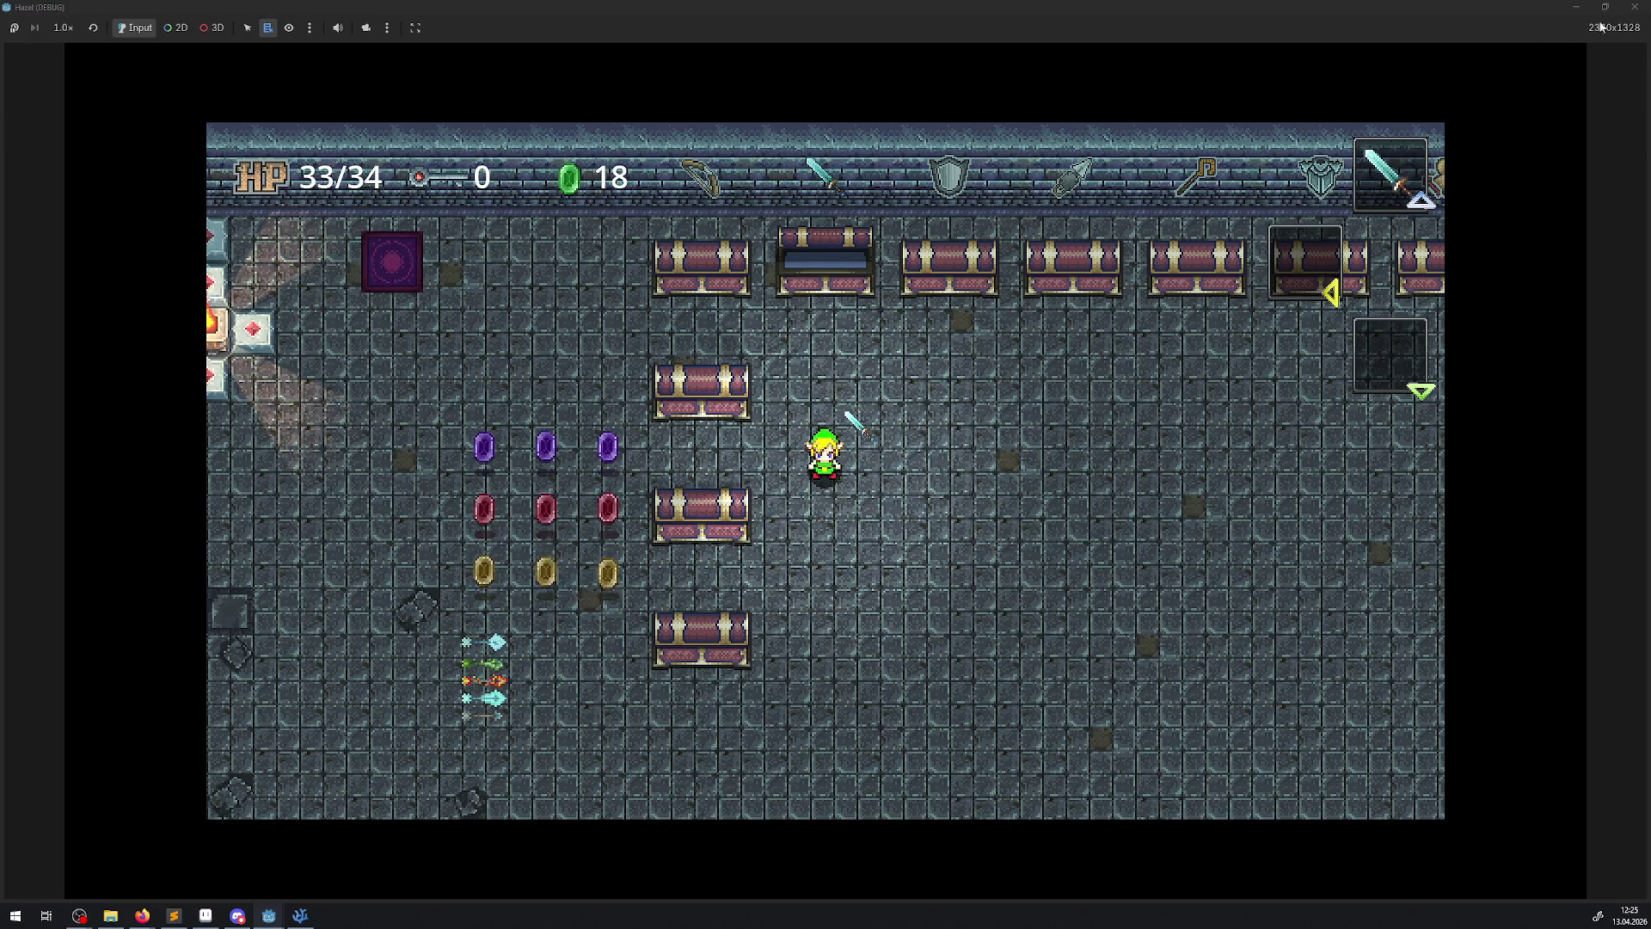
click(1643, 10)
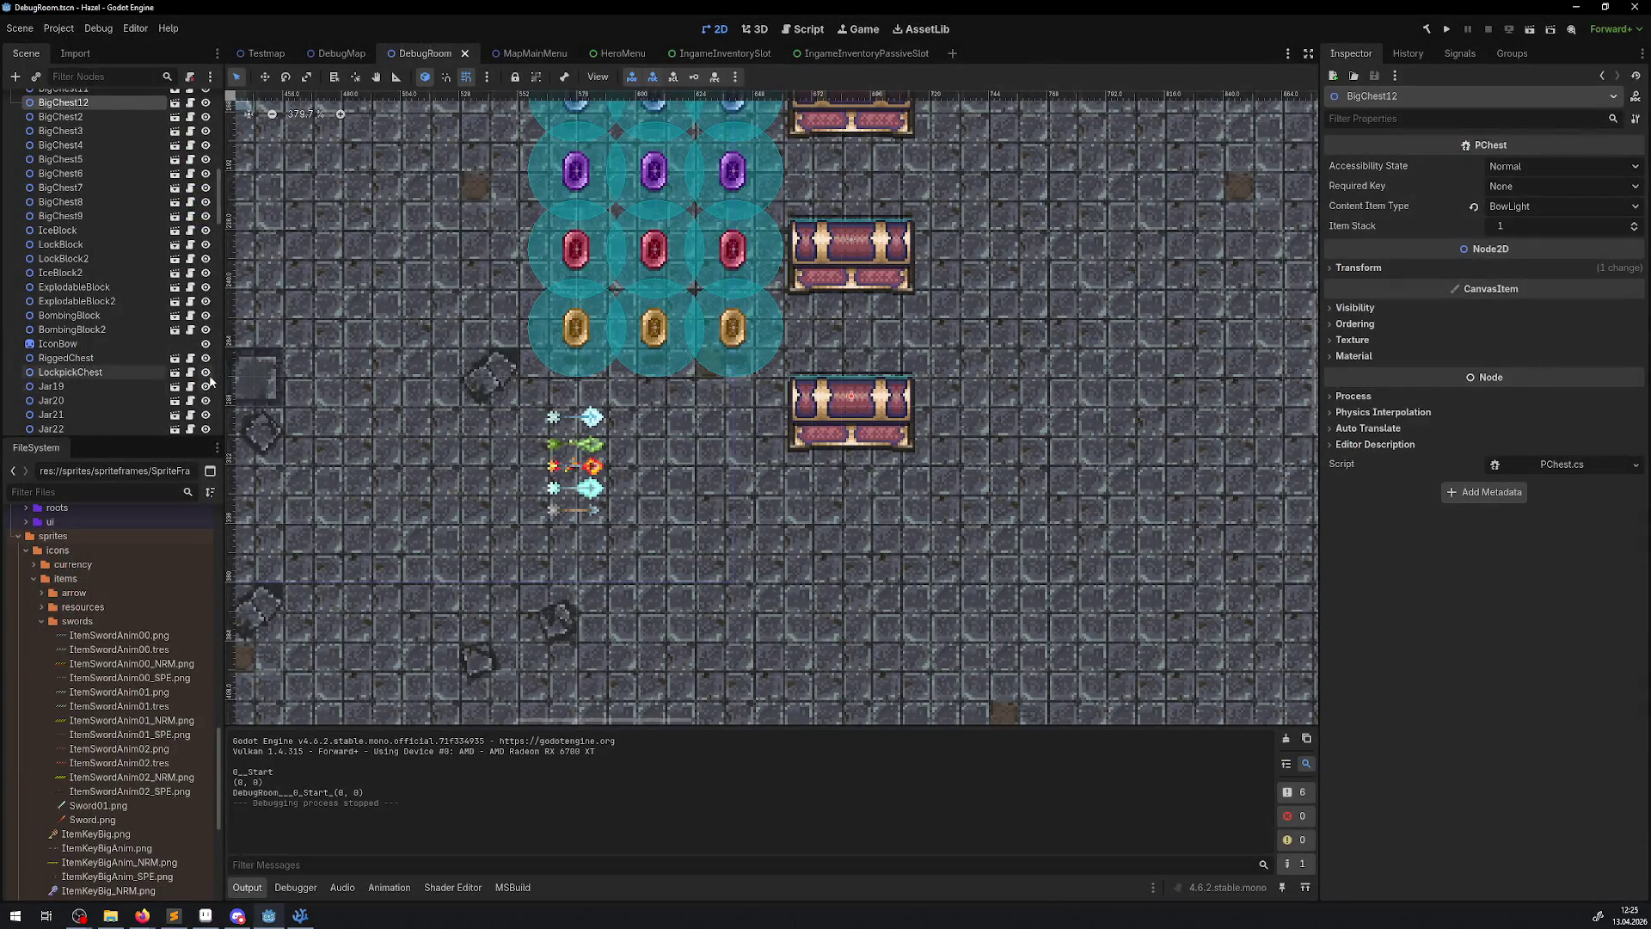
- Open HUD.tscn from the FileSystem dock, center it, and open HUDEquipment01's scene for editing
scroll(52, 653, up, 5)
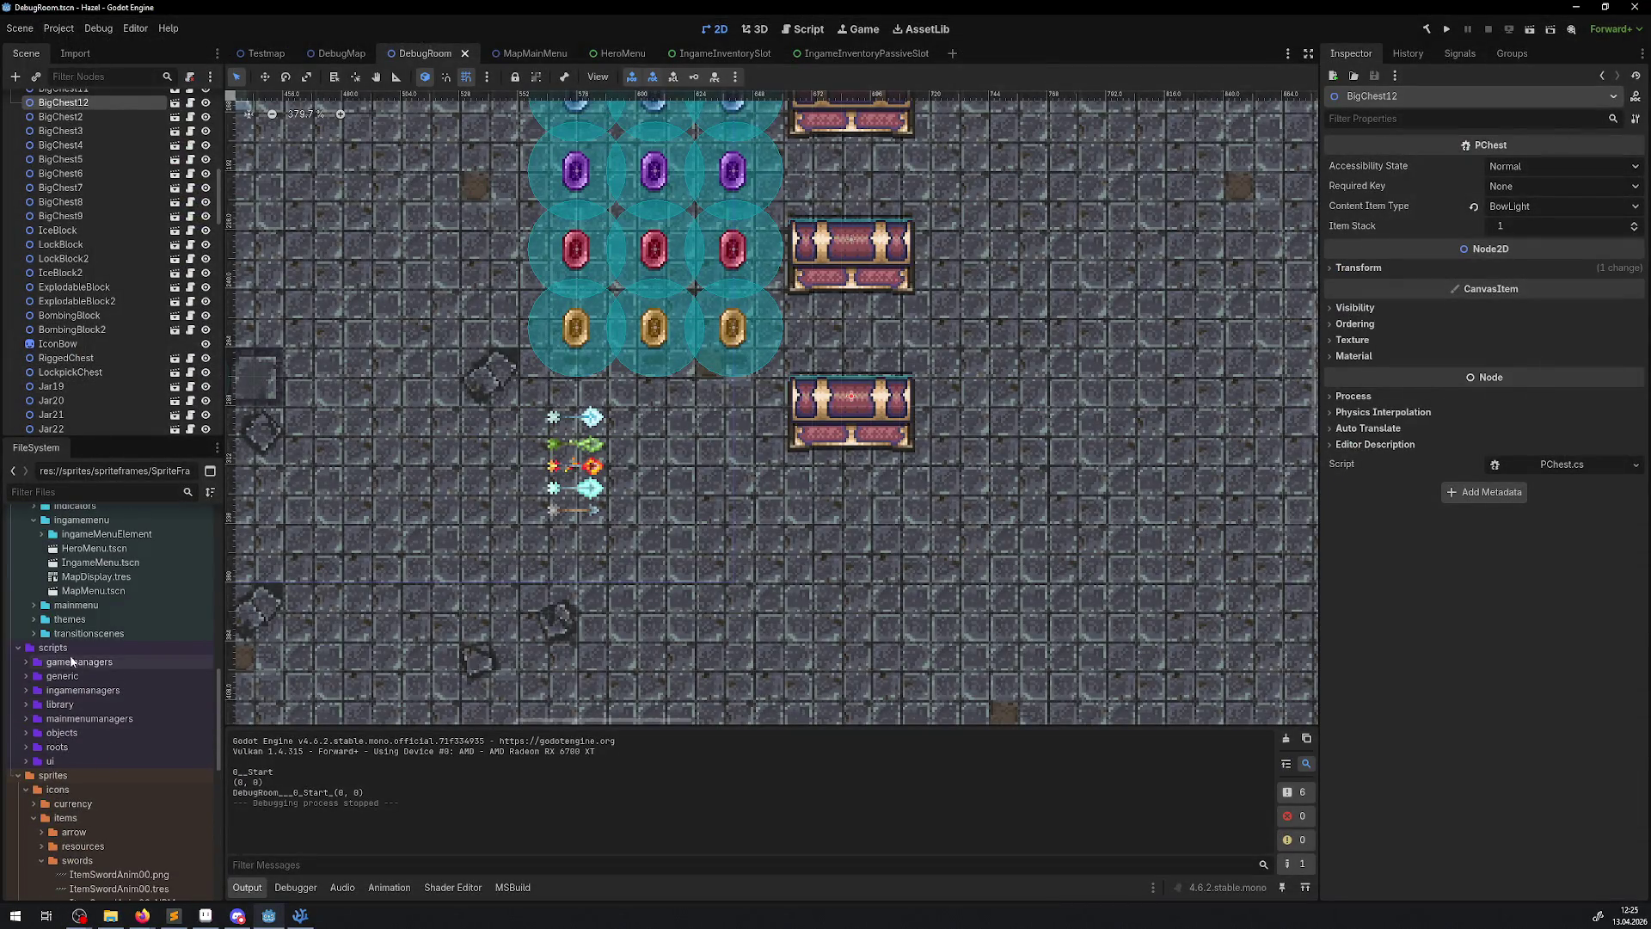
scroll(39, 607, up, 2)
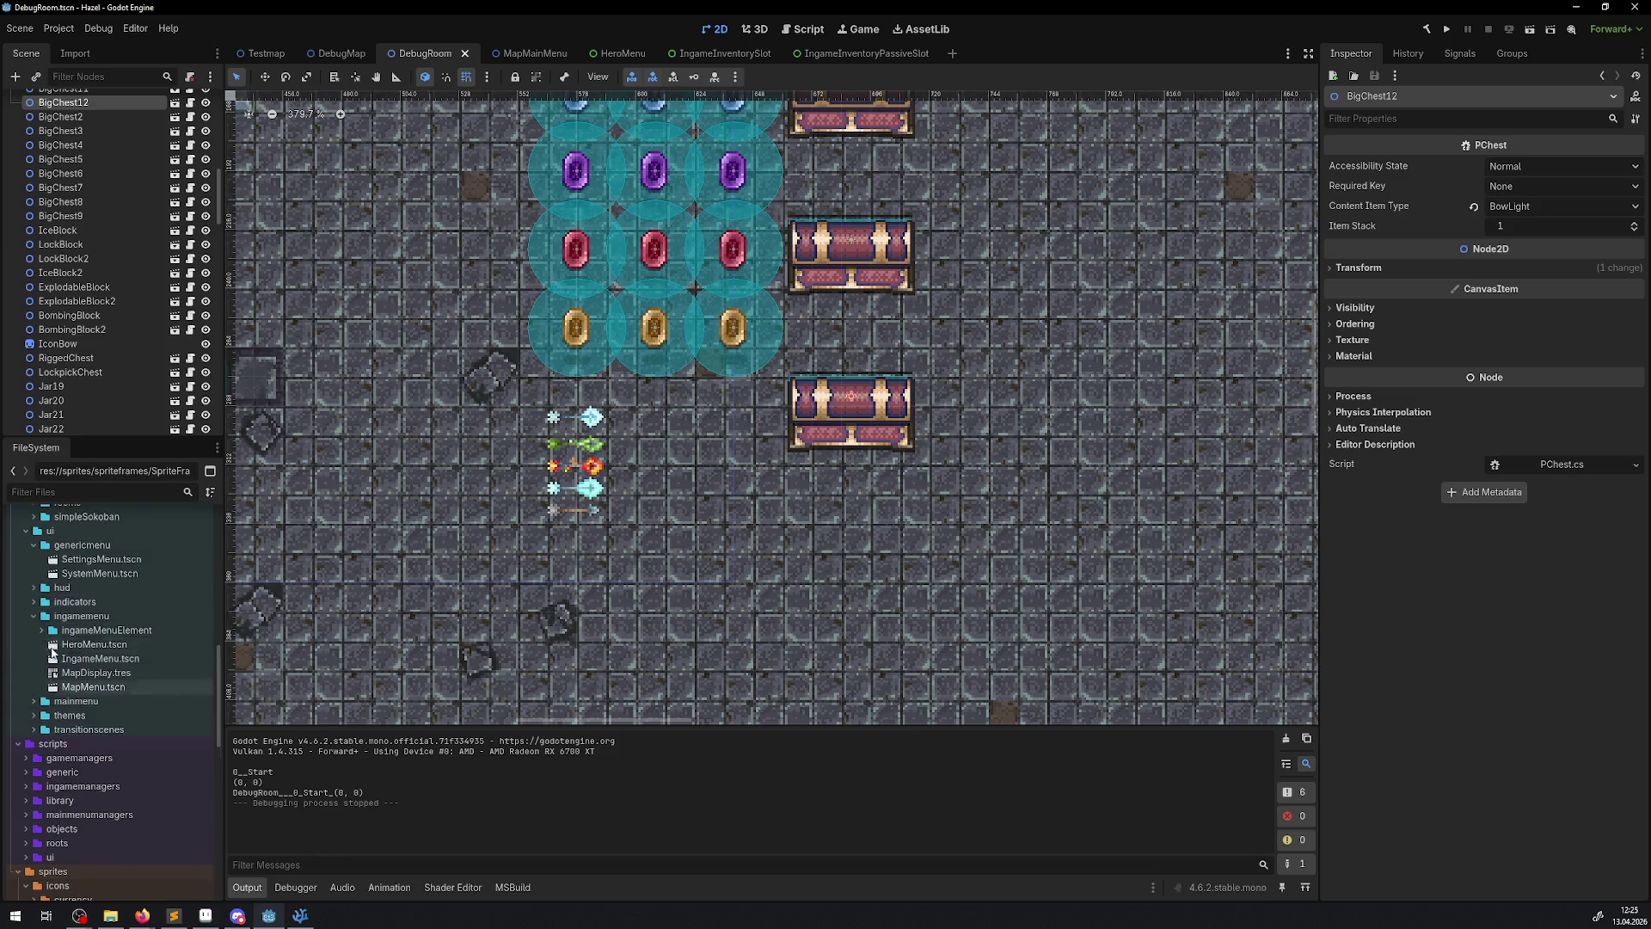
click(33, 588)
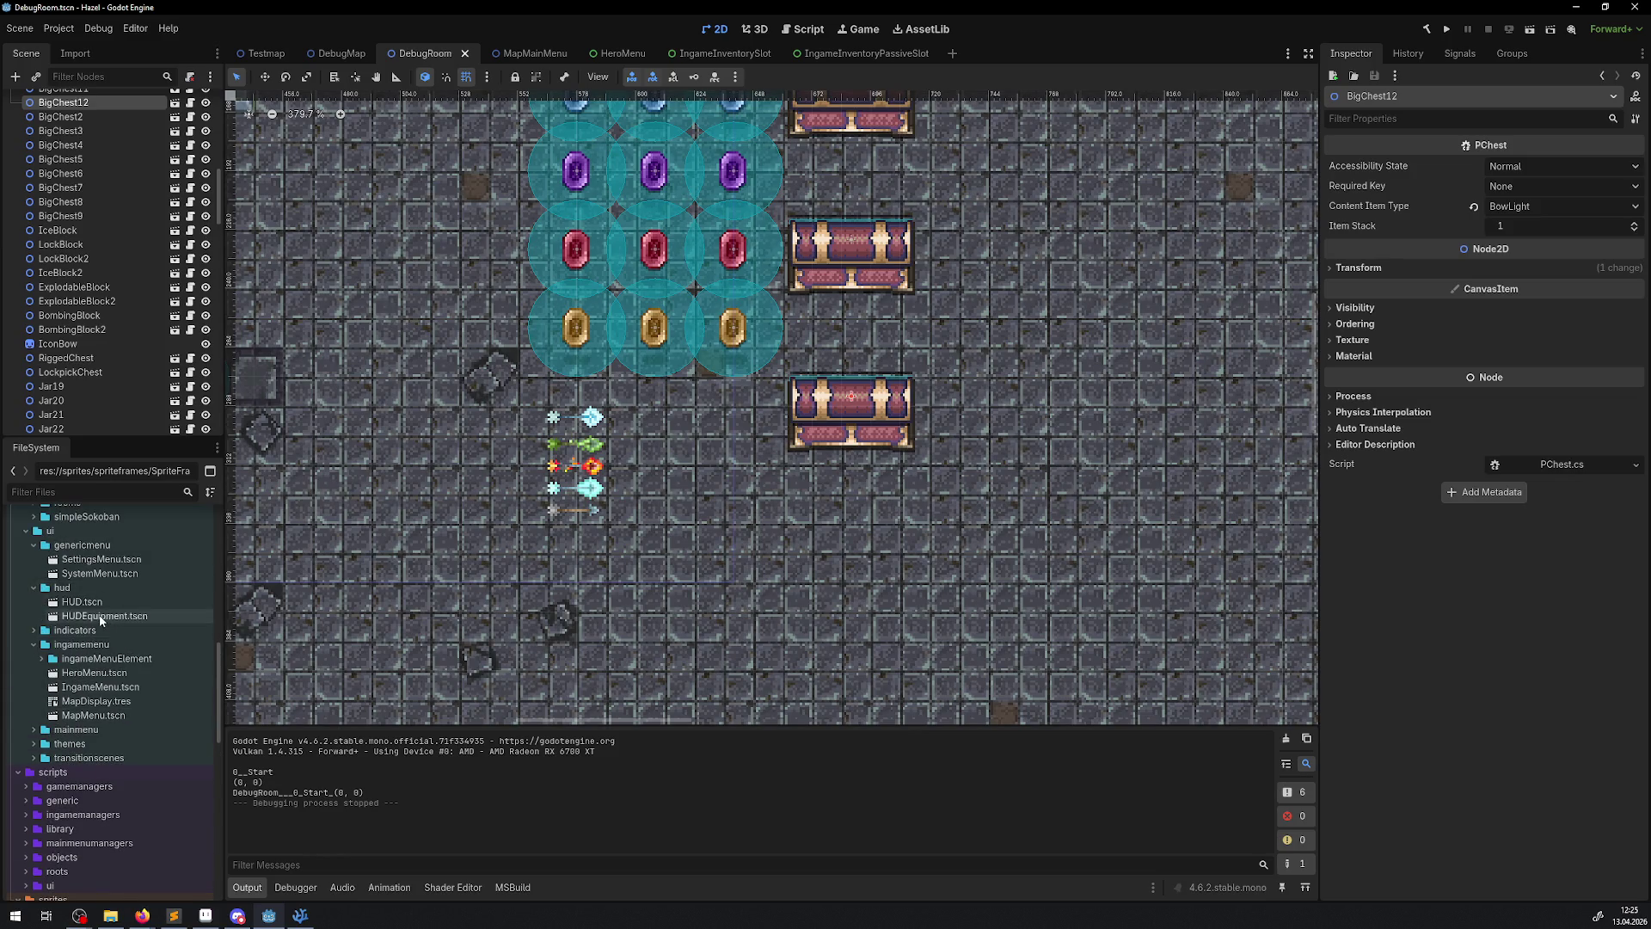
double_click(86, 602)
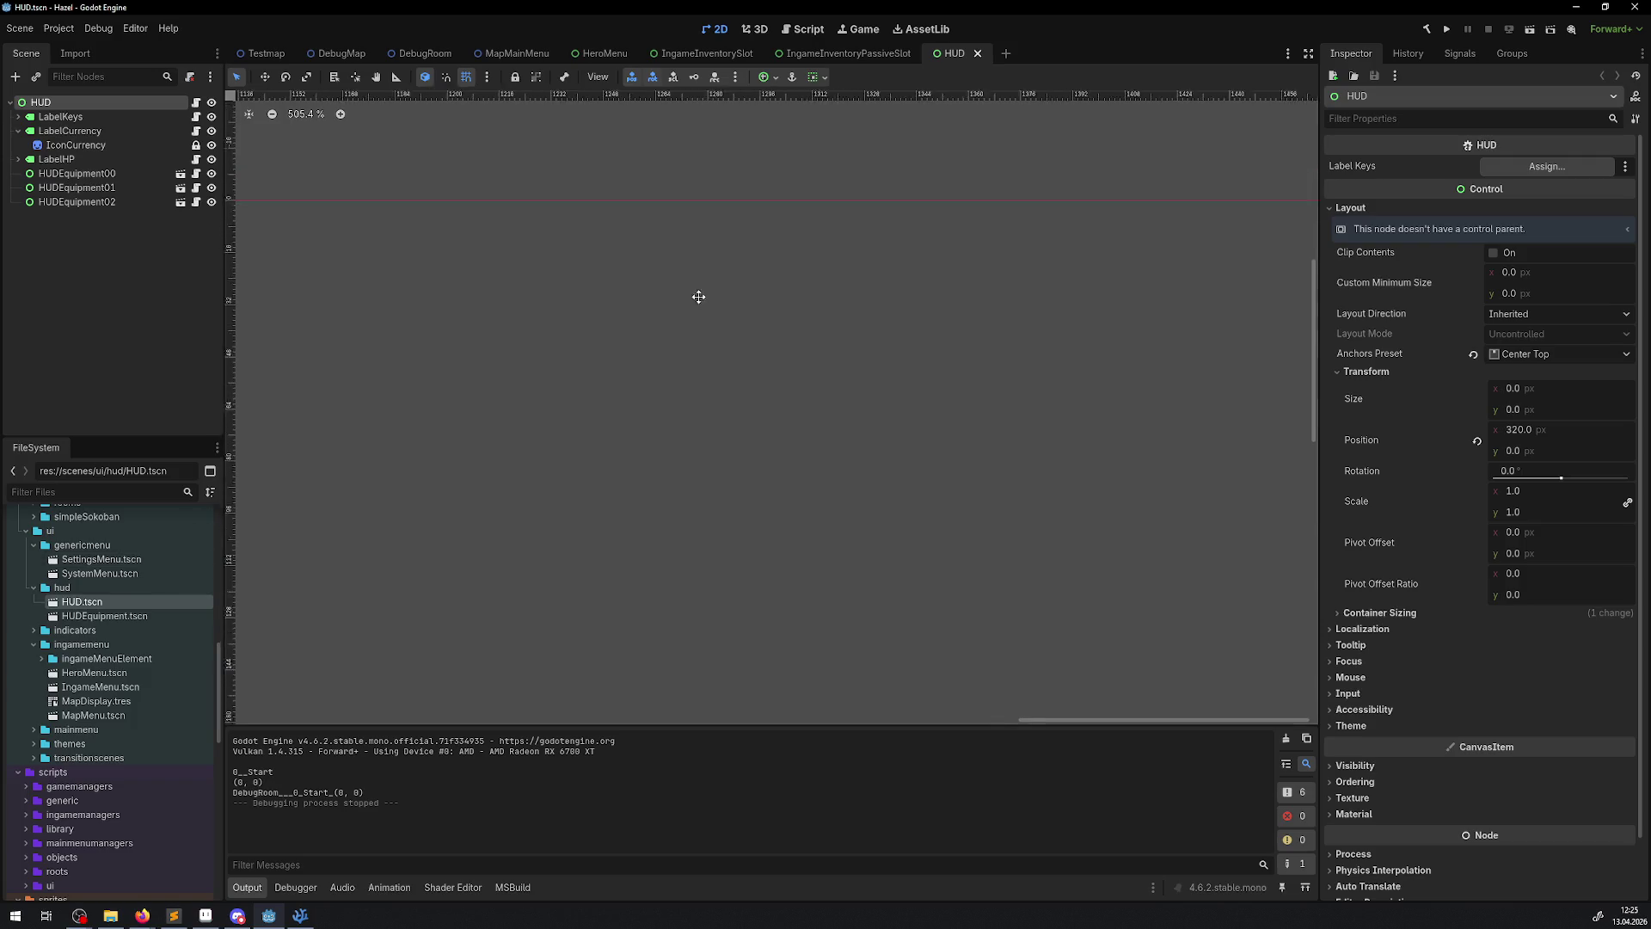
click(246, 115)
scroll(403, 559, up, 3)
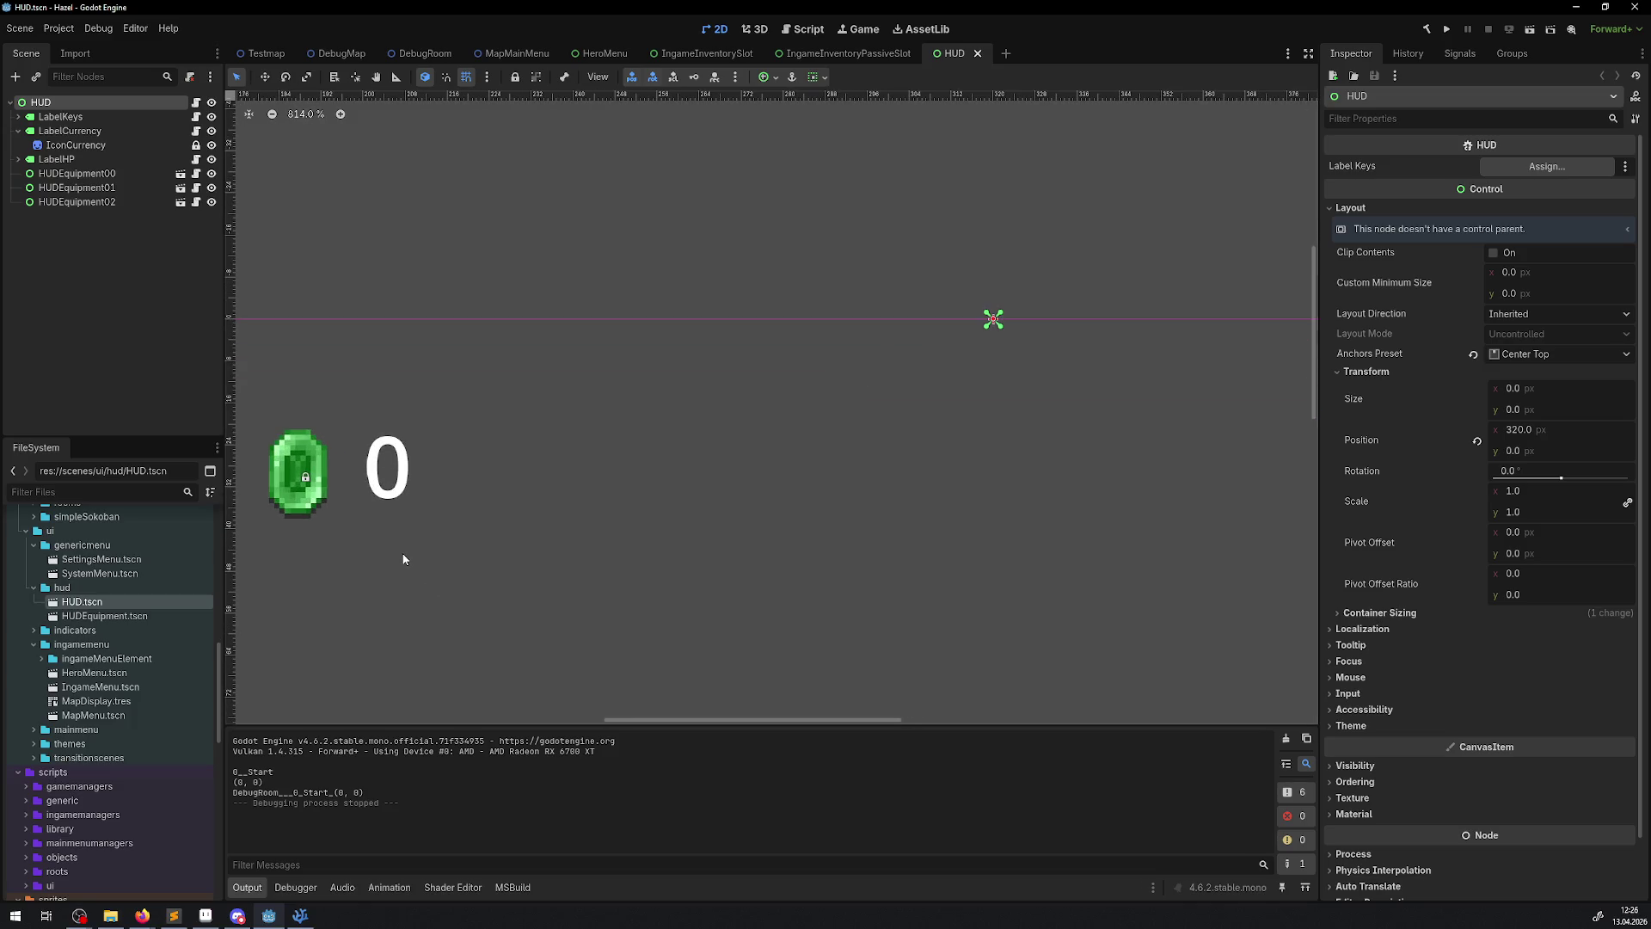
scroll(612, 430, down, 10)
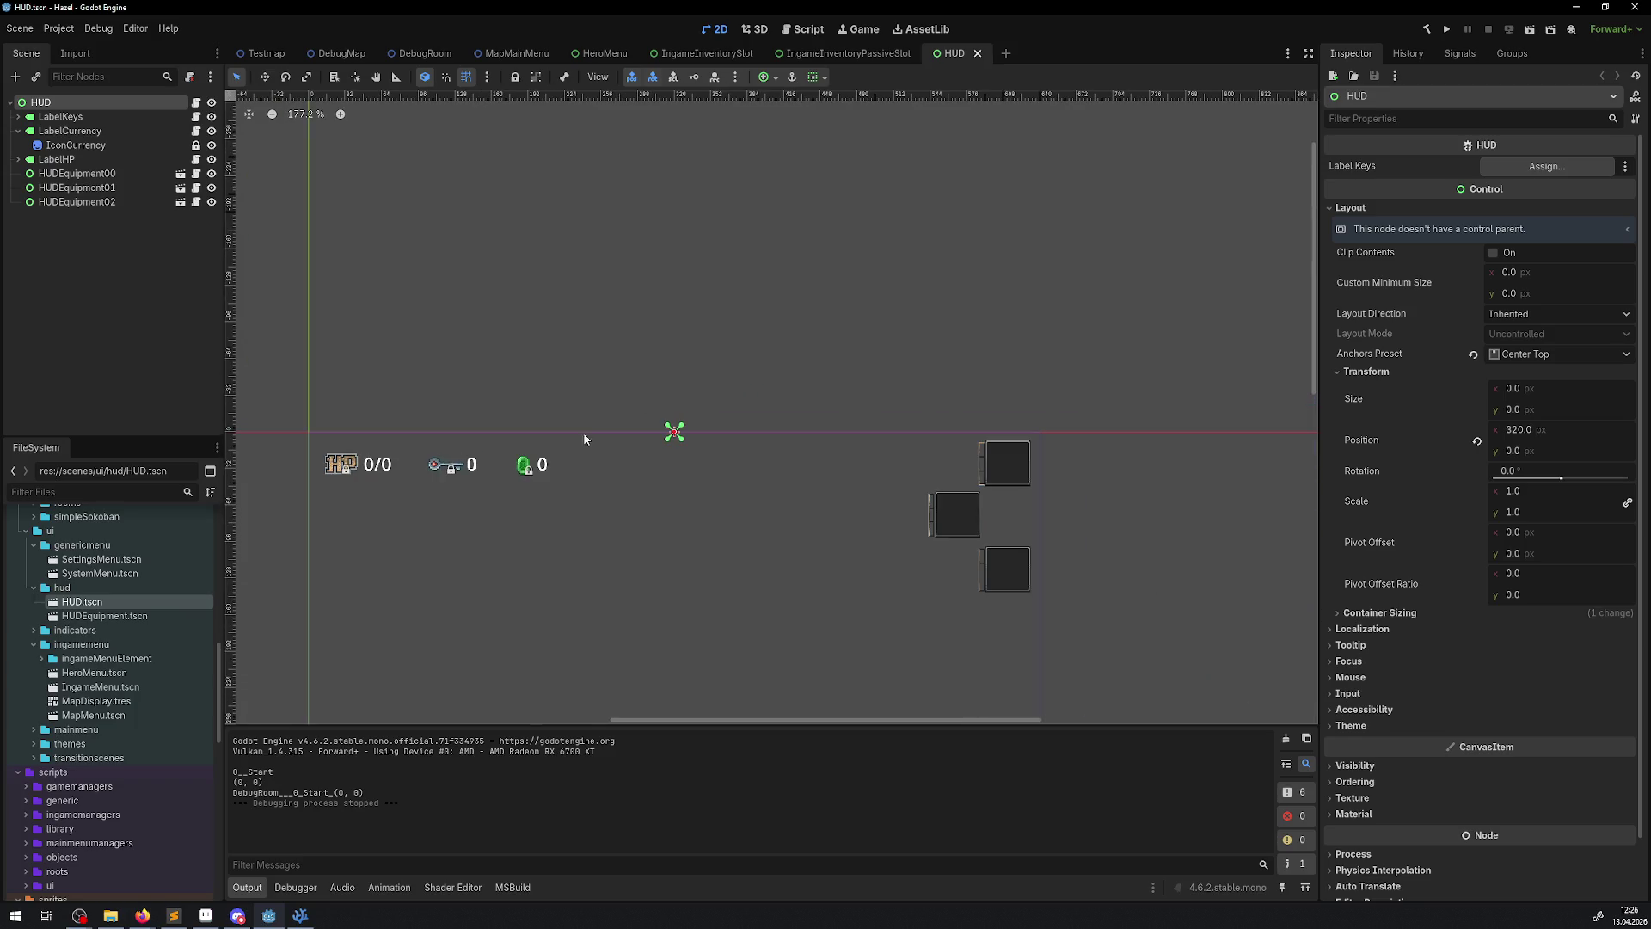
click(163, 187)
click(180, 187)
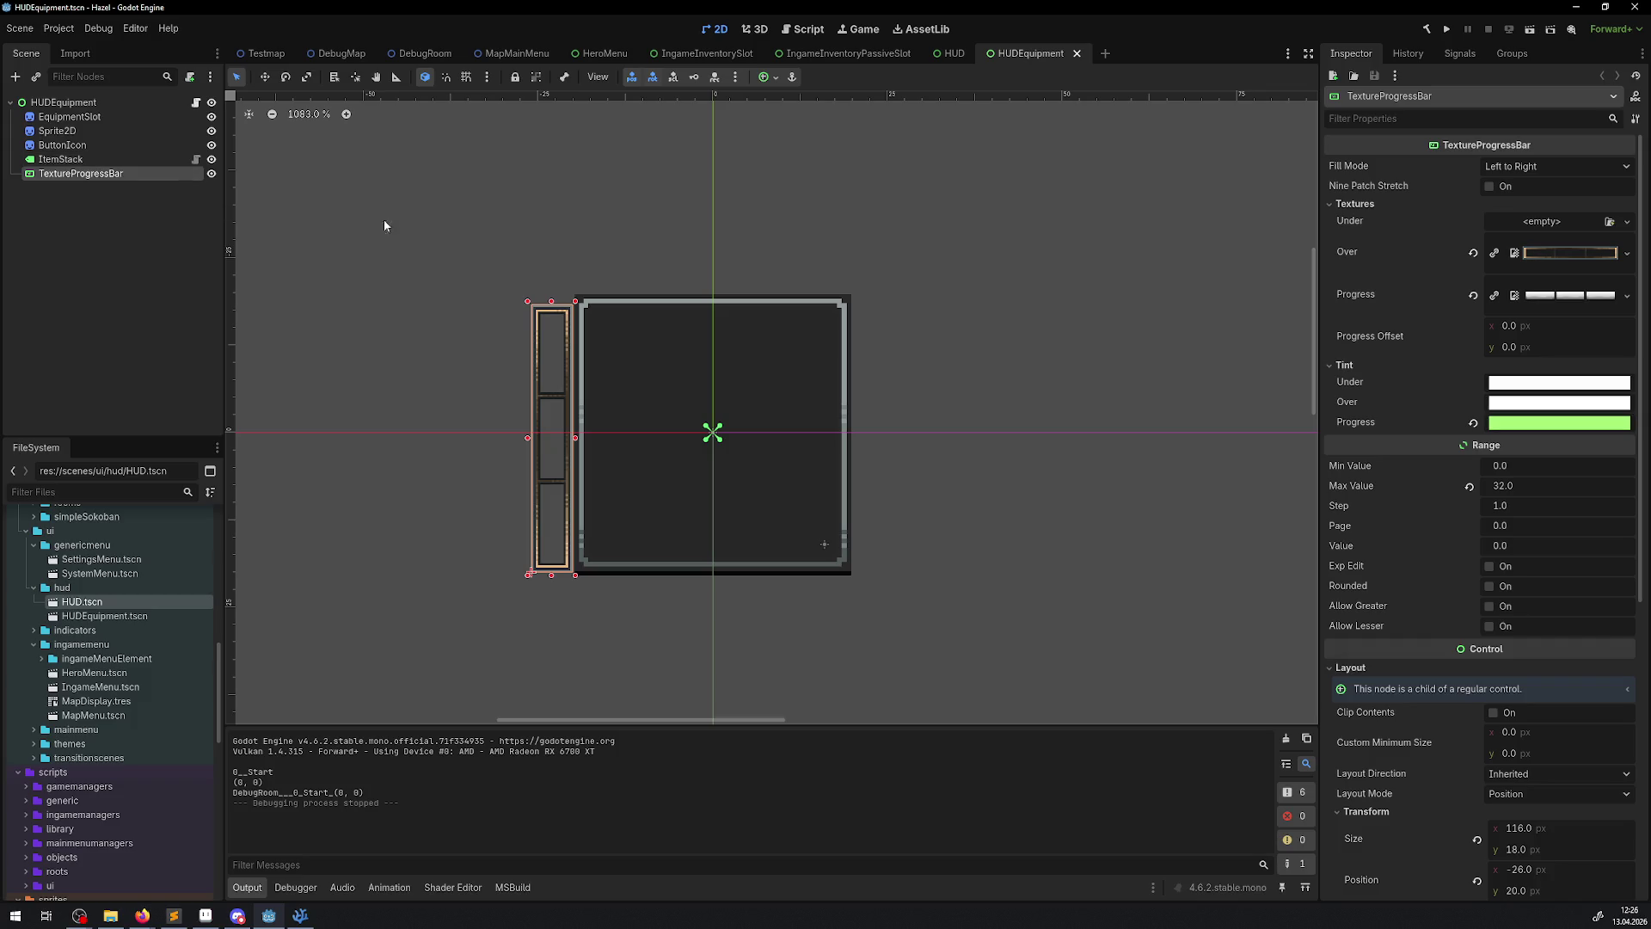
- Copy IngameInventorySlot's AnimationPlayer and paste it under the HUDEquipment root node
click(707, 53)
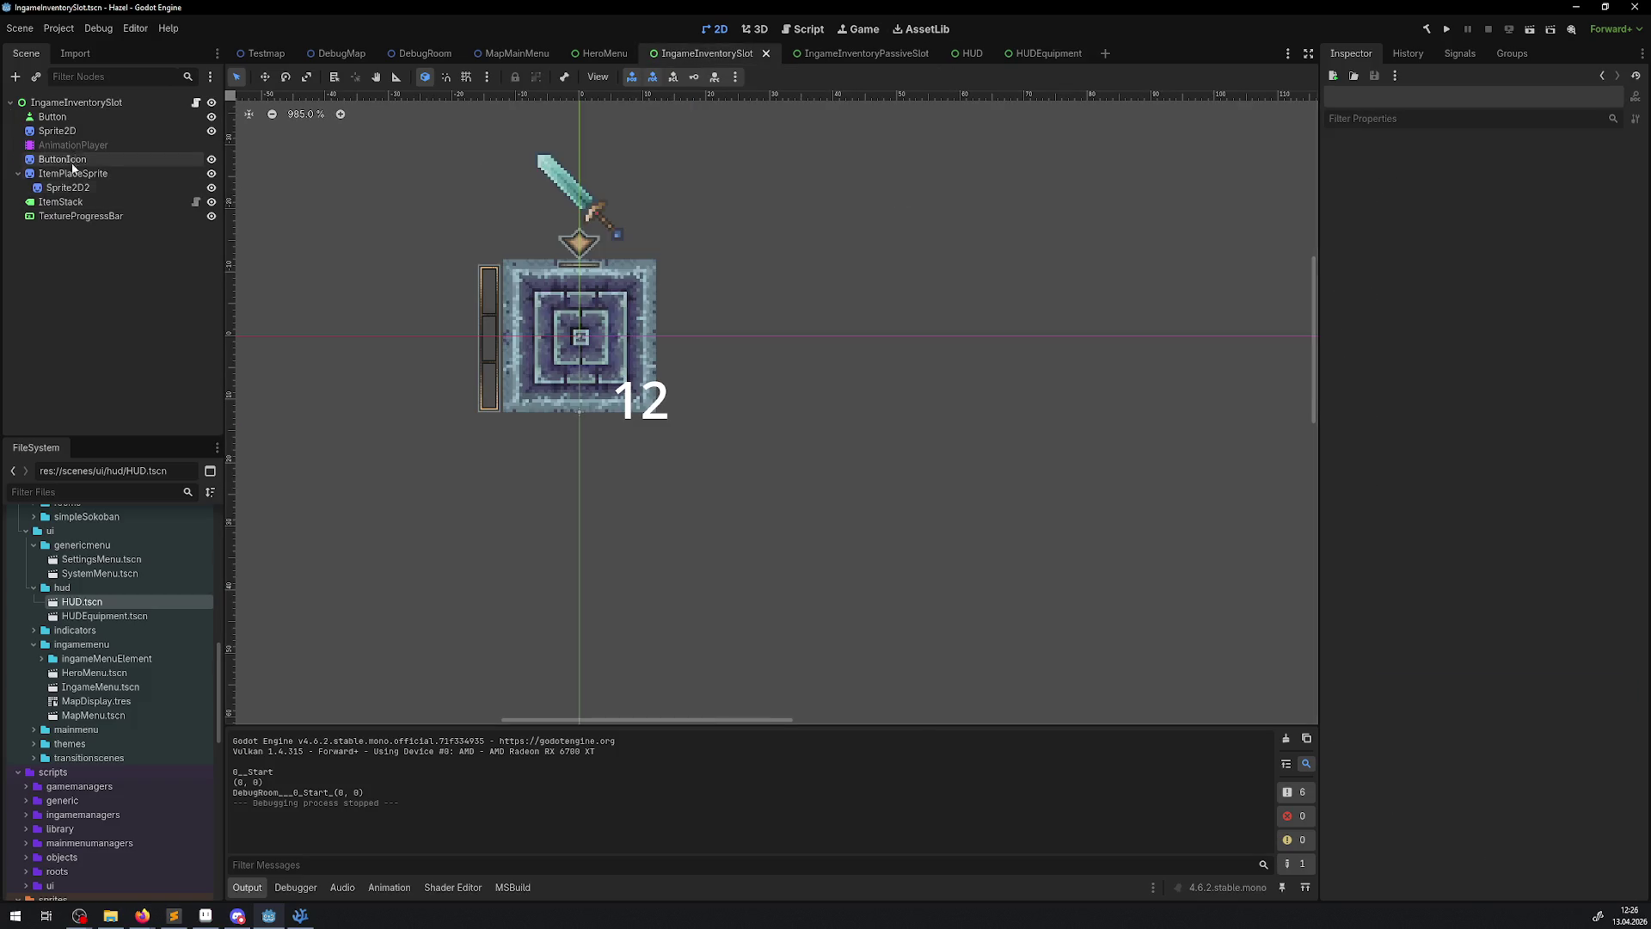
click(76, 146)
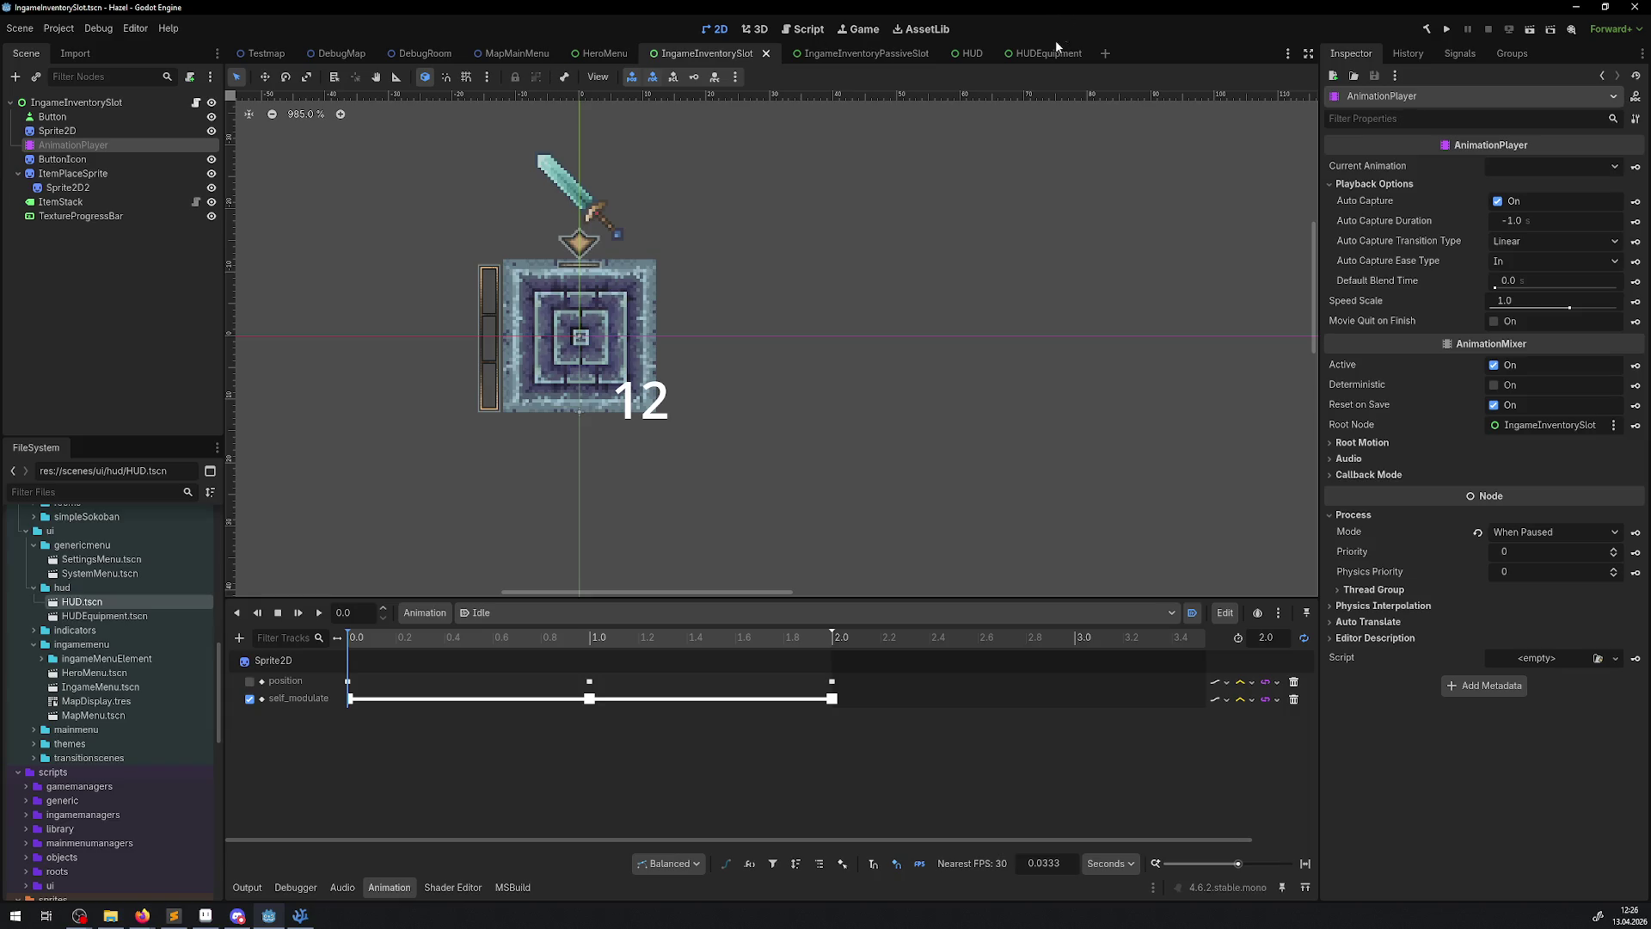
click(1031, 53)
click(70, 103)
key(ctrl+v)
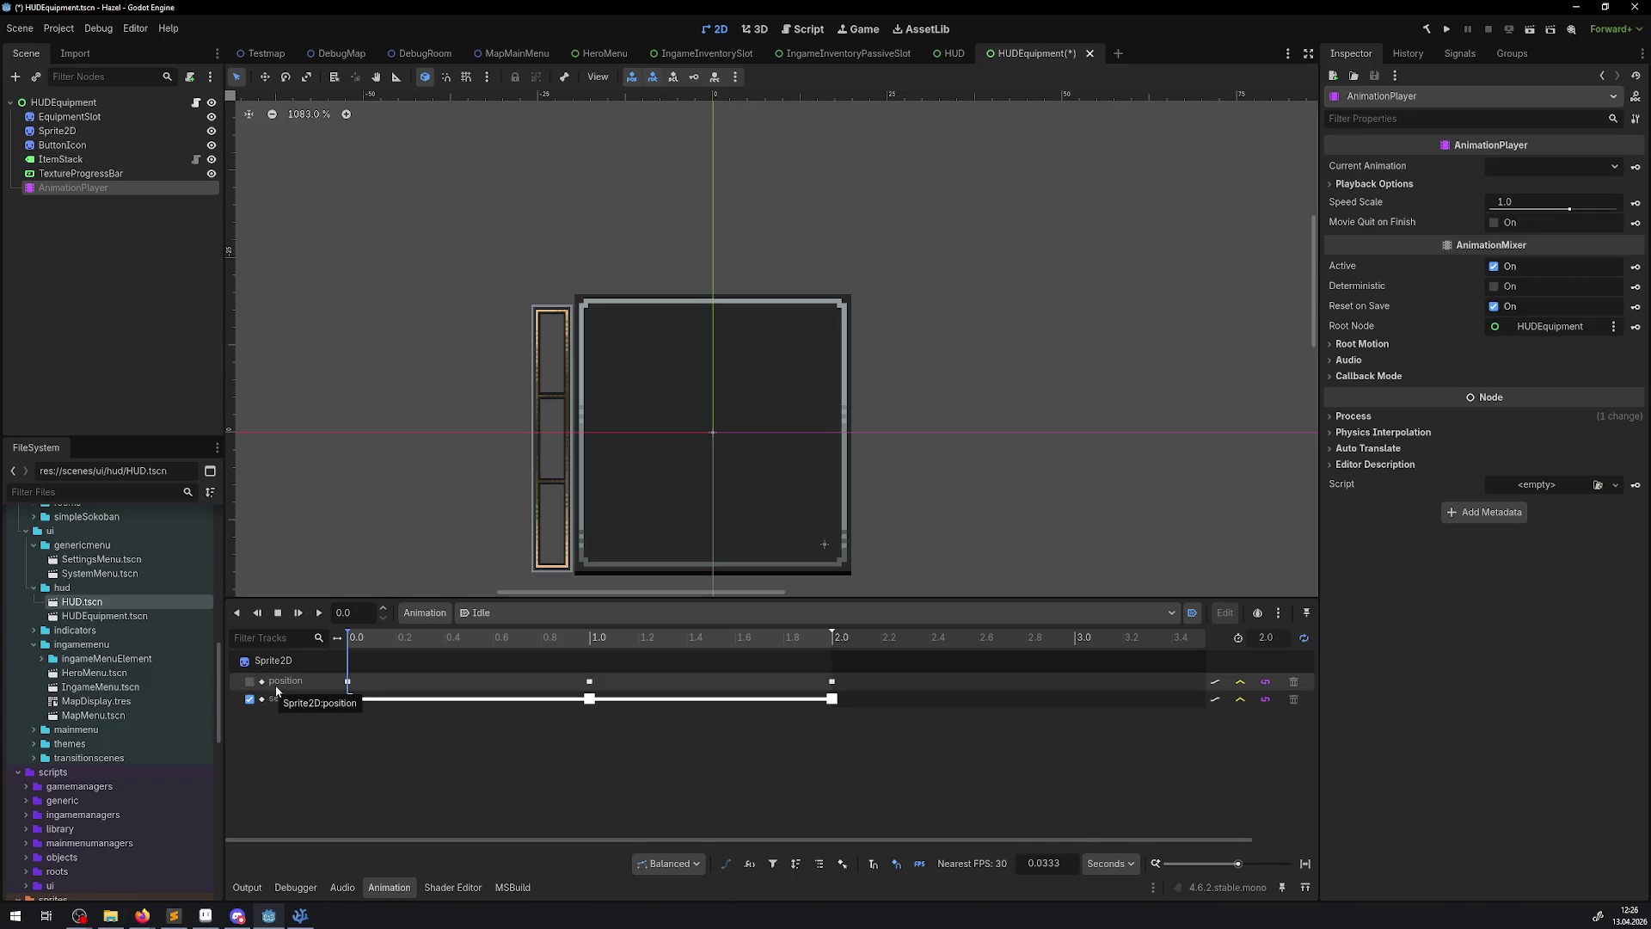
- Disable the Idle animation's position track and switch to the RESET animation
click(831, 681)
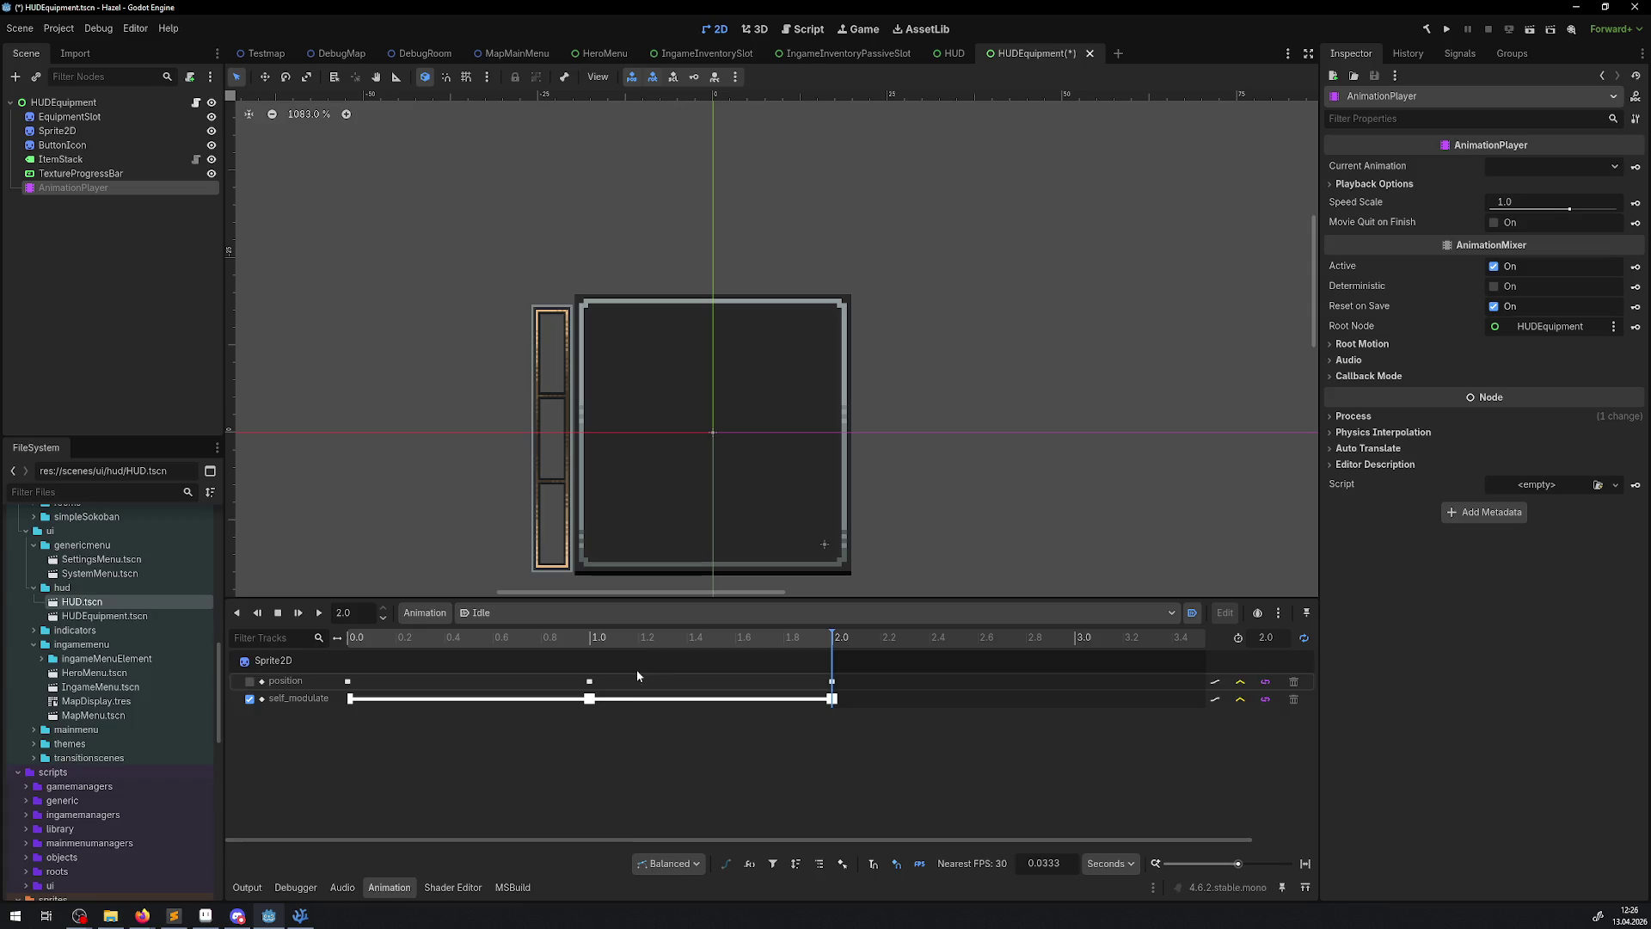
click(249, 681)
click(679, 620)
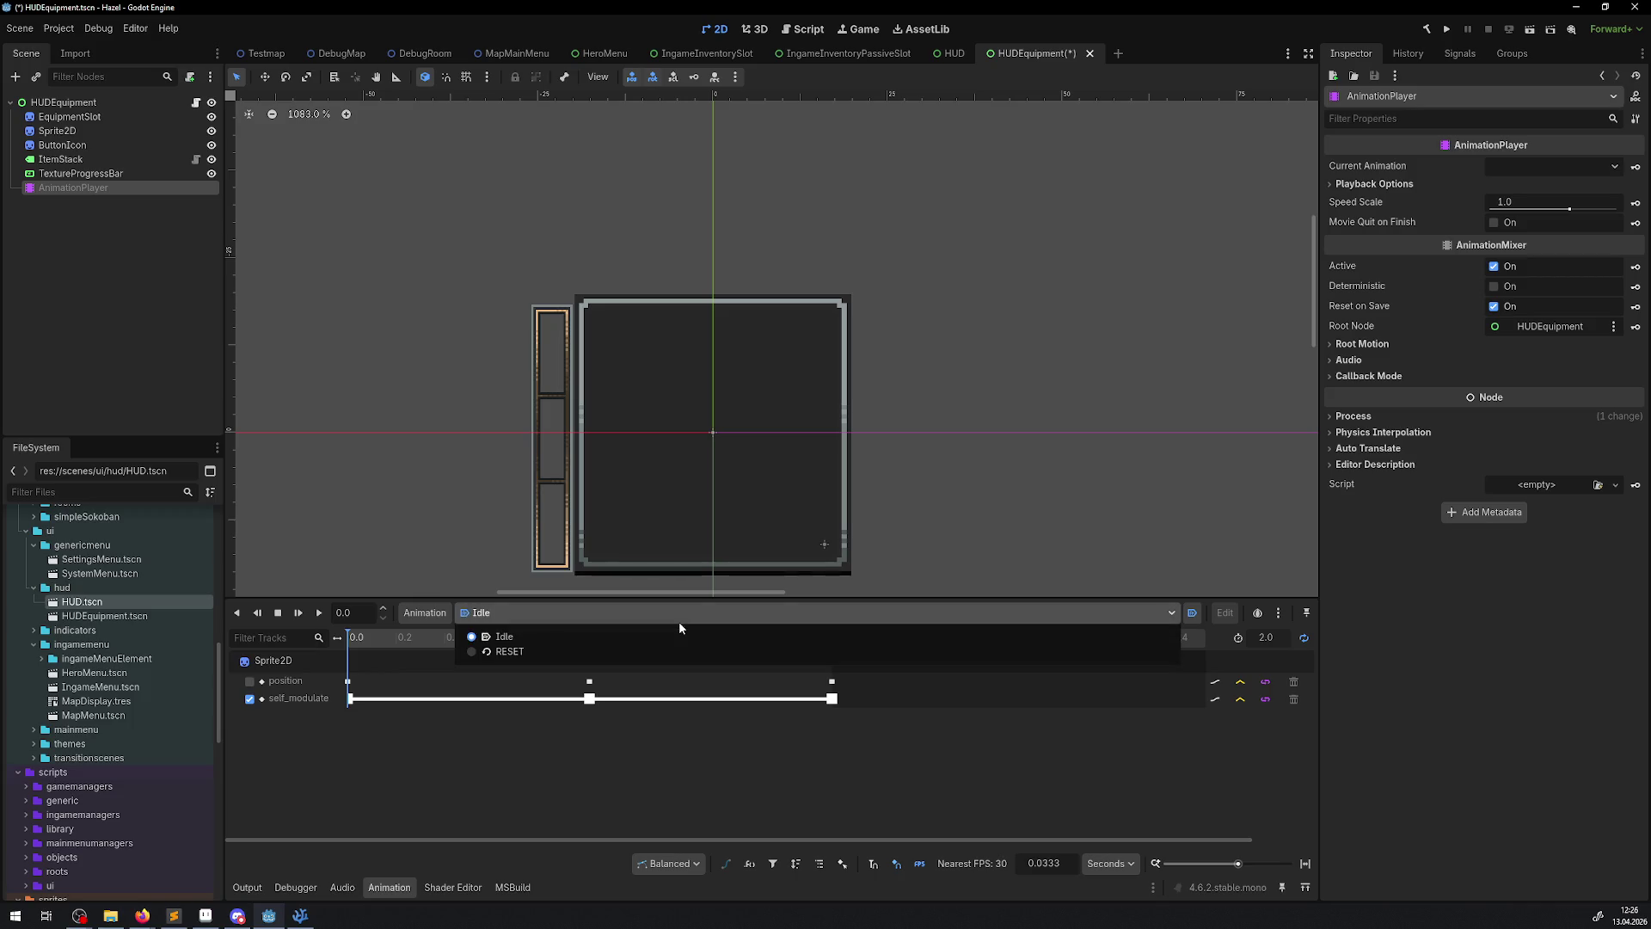
click(512, 648)
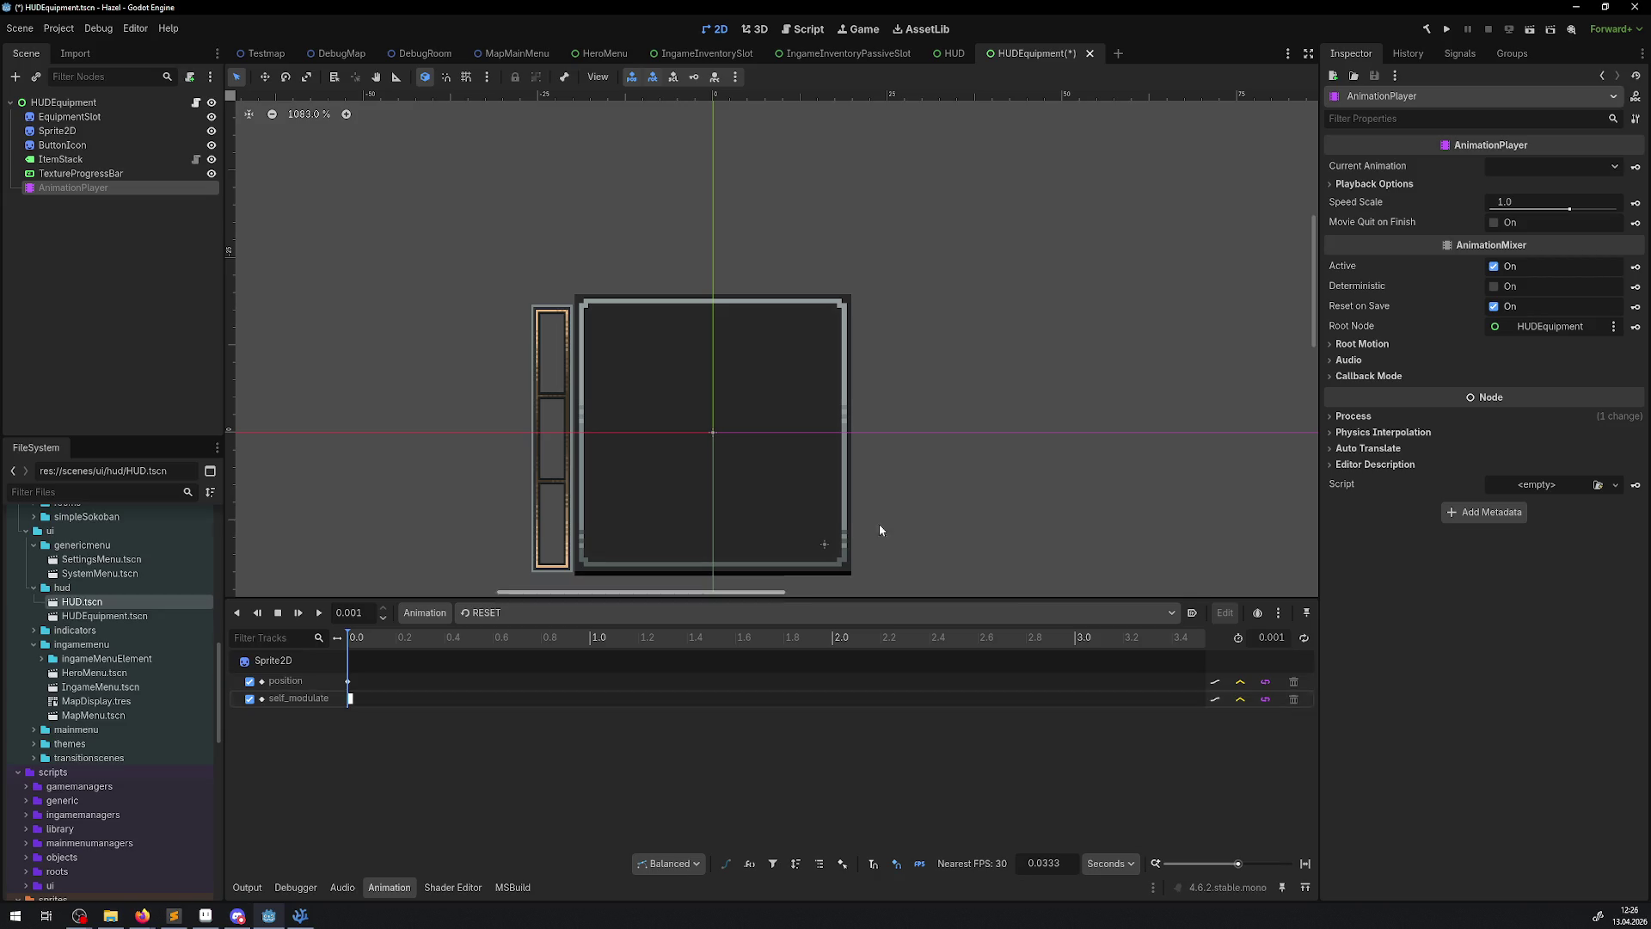
- Delete the pasted AnimationPlayer node from HUDEquipment
click(122, 200)
click(89, 185)
key(Delete)
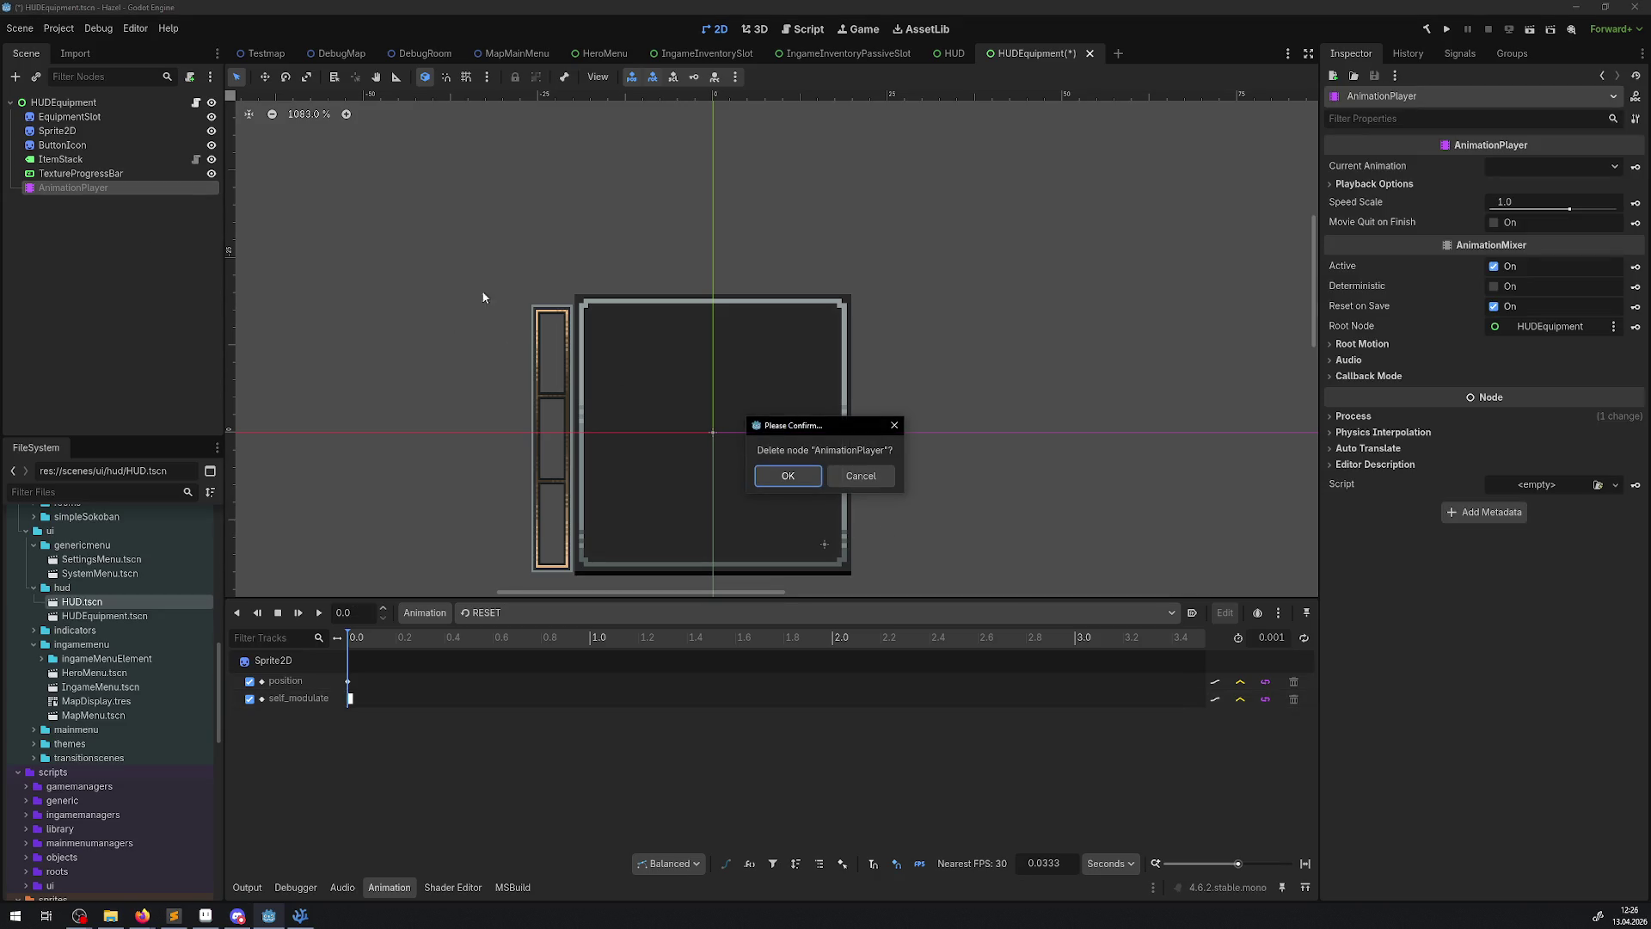
key(Return)
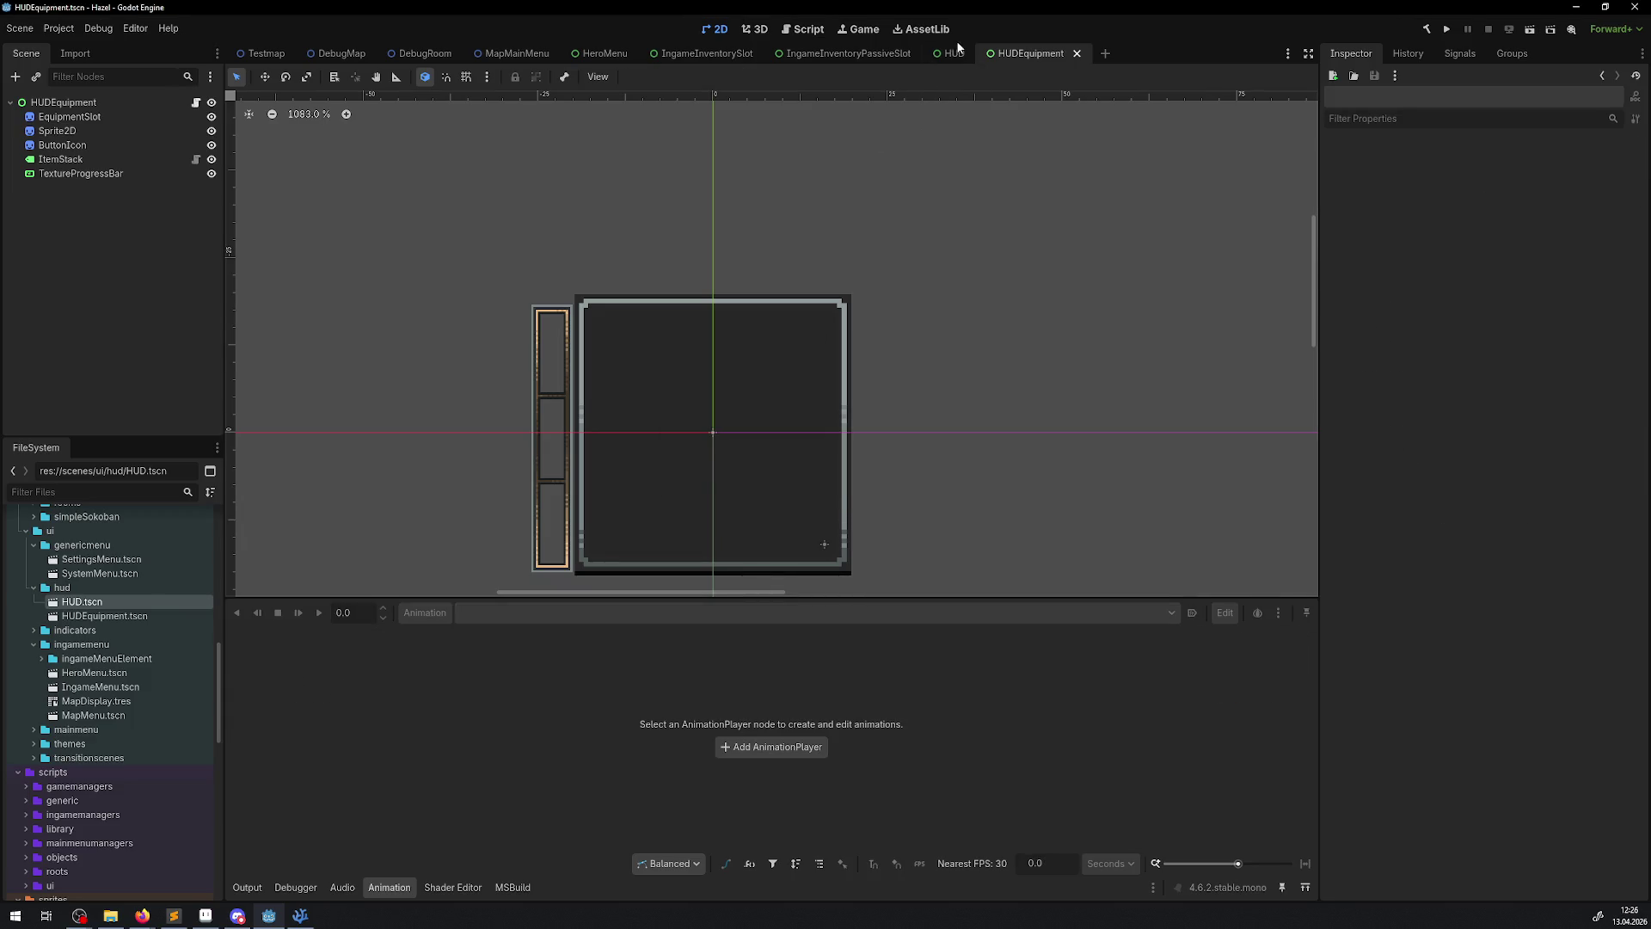
- Add a fresh AnimationPlayer child to HUDEquipment, then bring up HUDEquipment.cs in VS Code
click(847, 53)
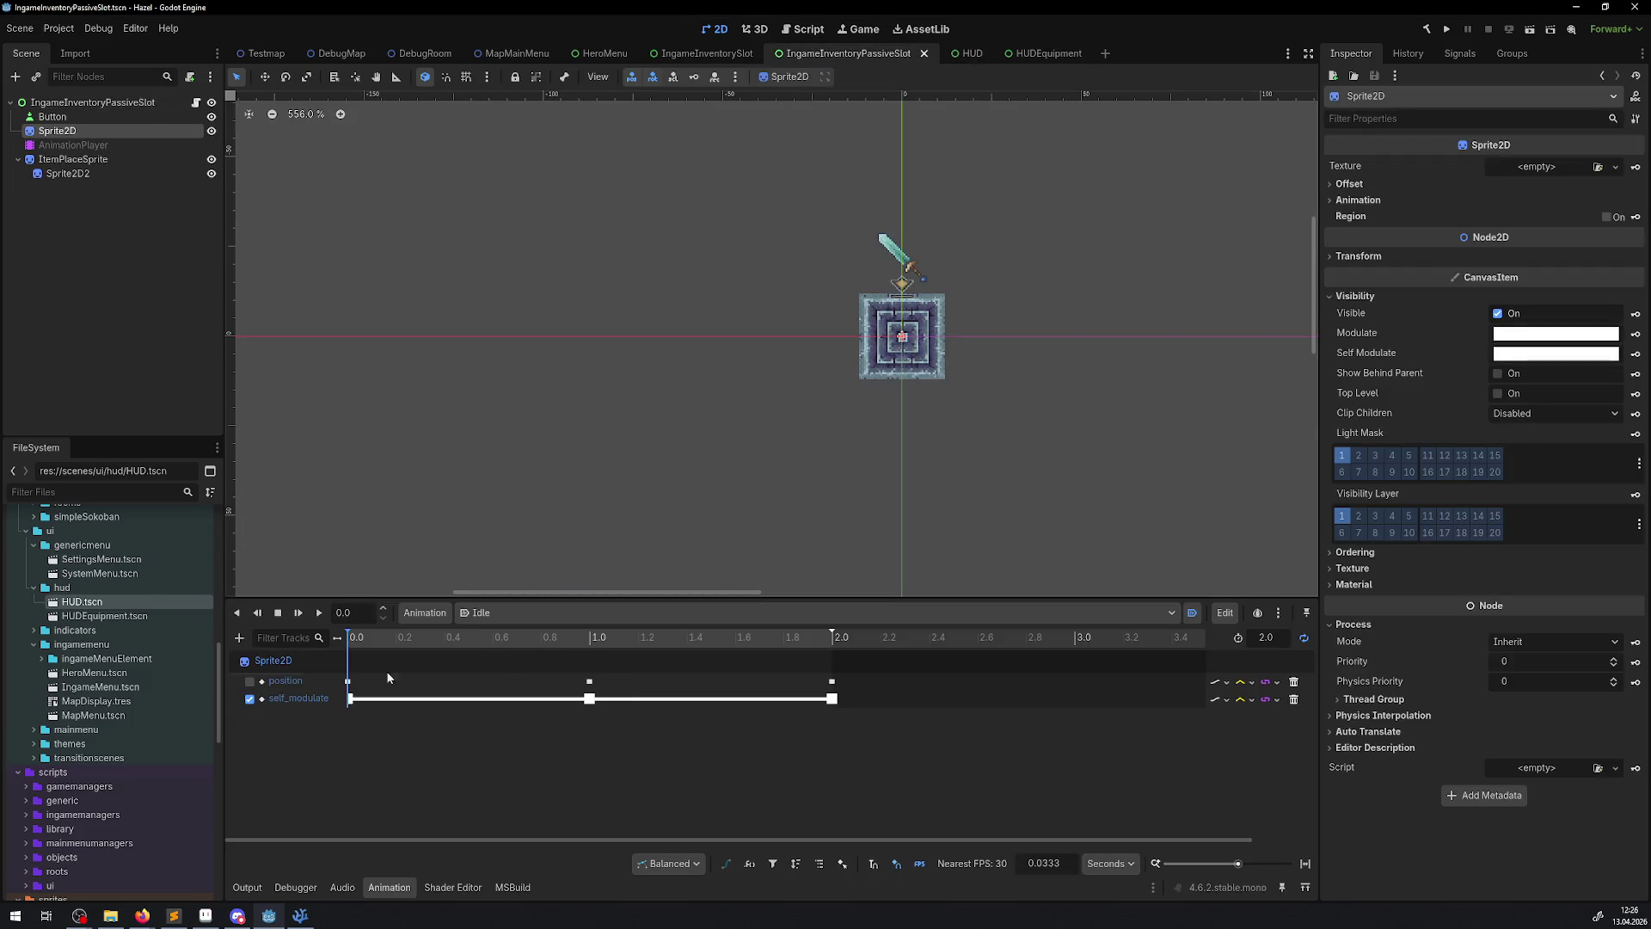
click(1027, 57)
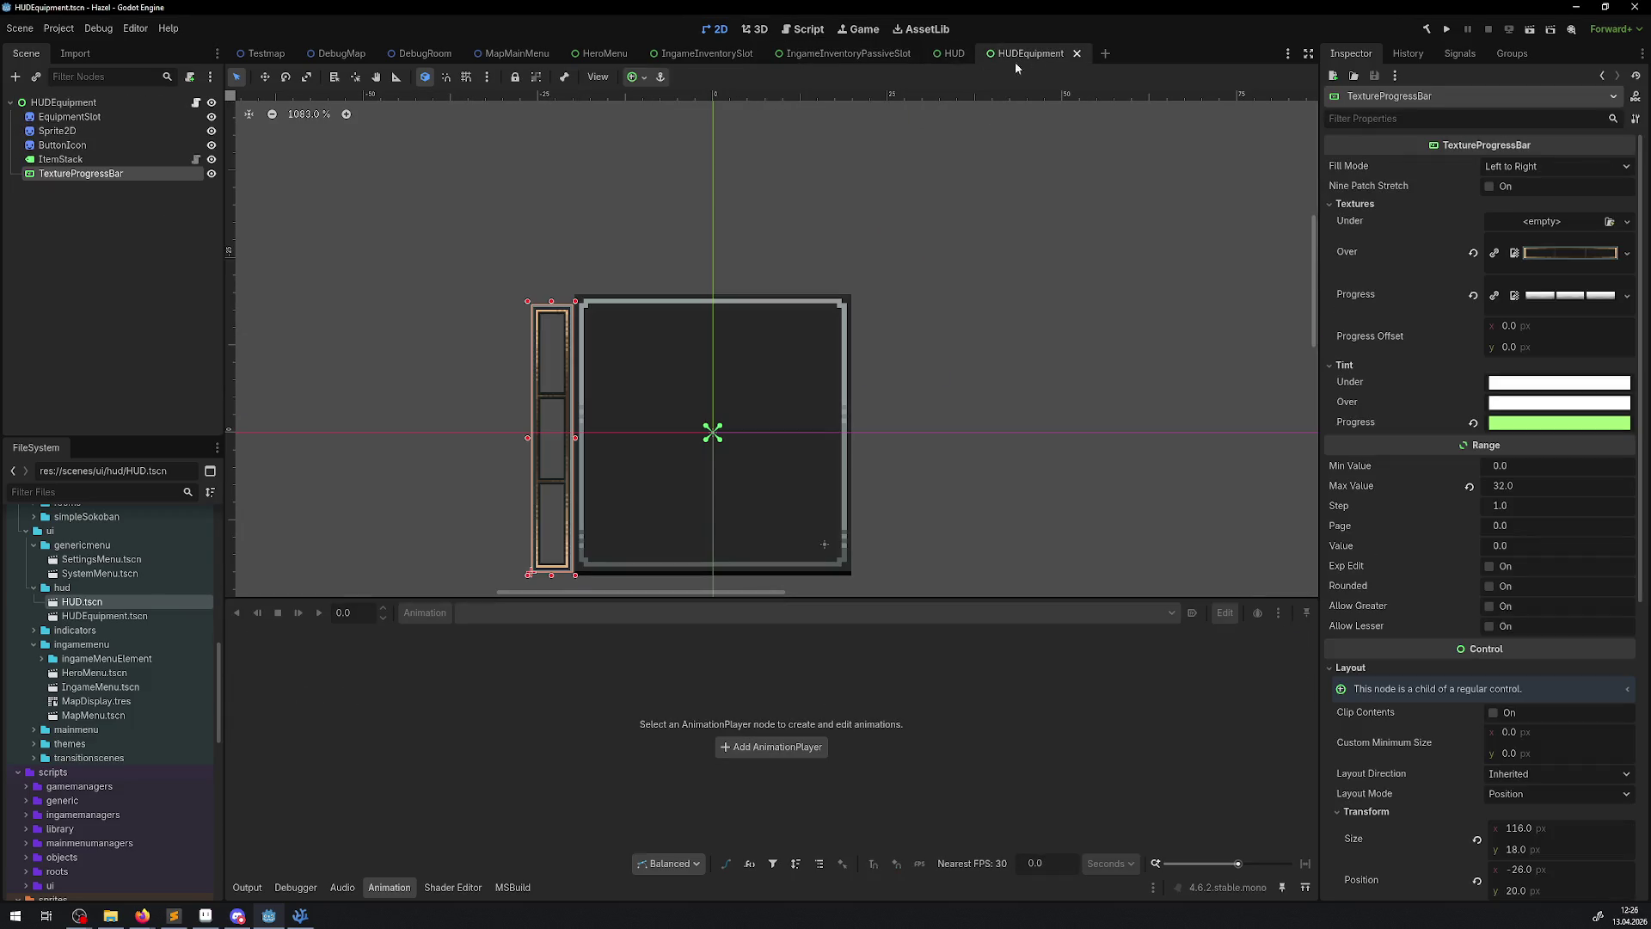
click(62, 102)
click(15, 77)
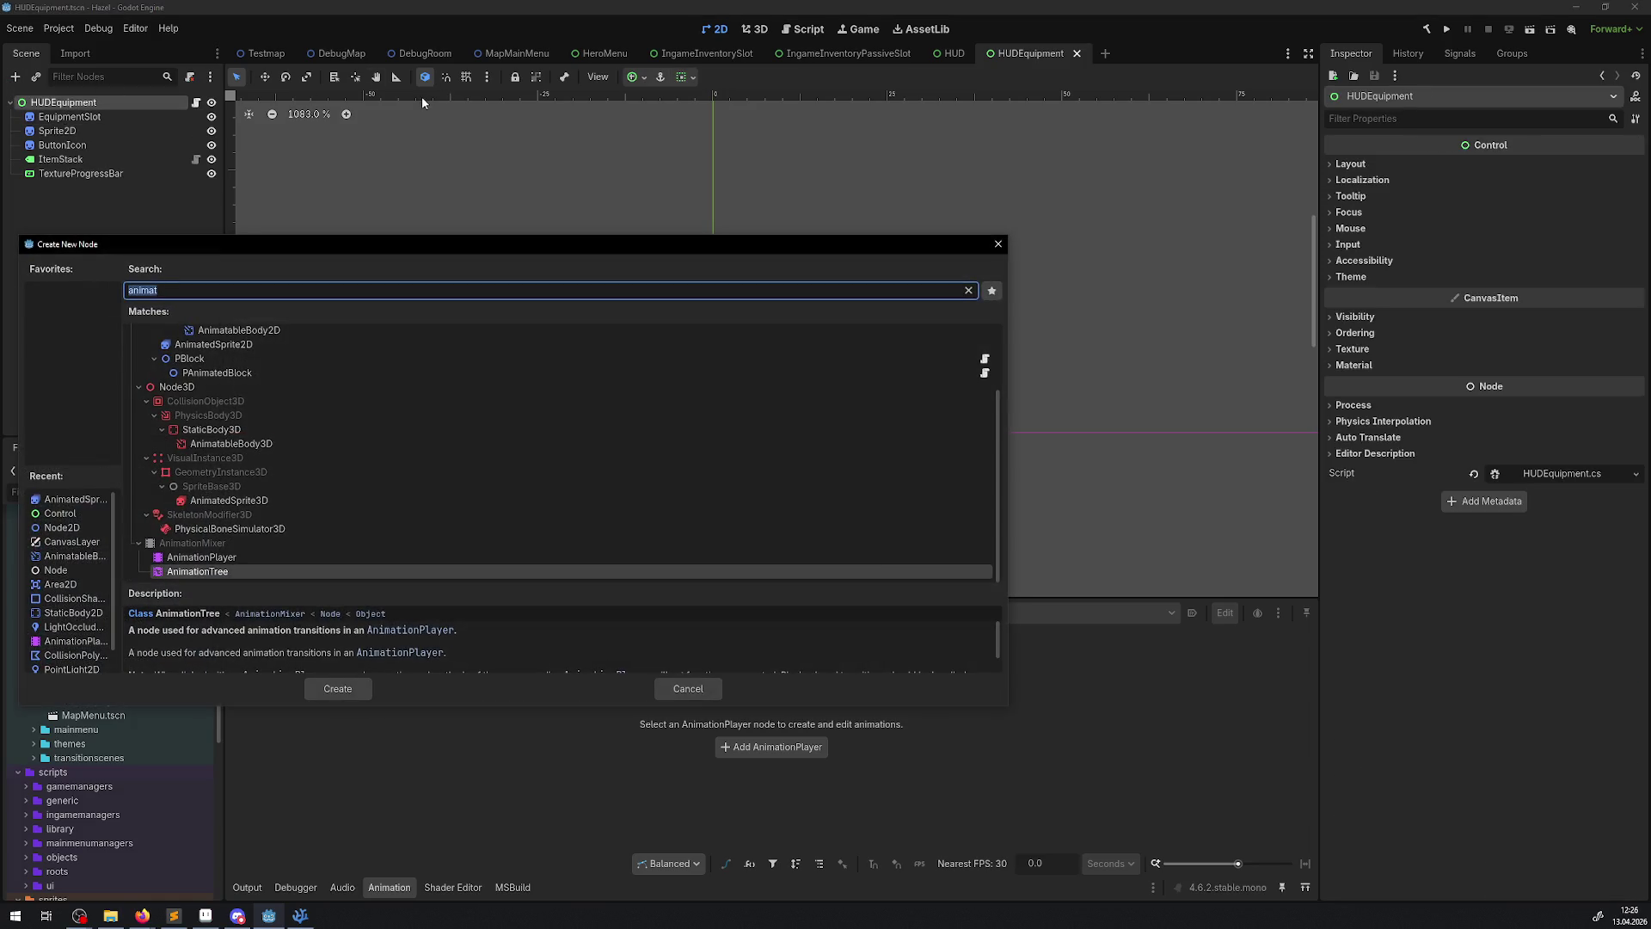
click(213, 557)
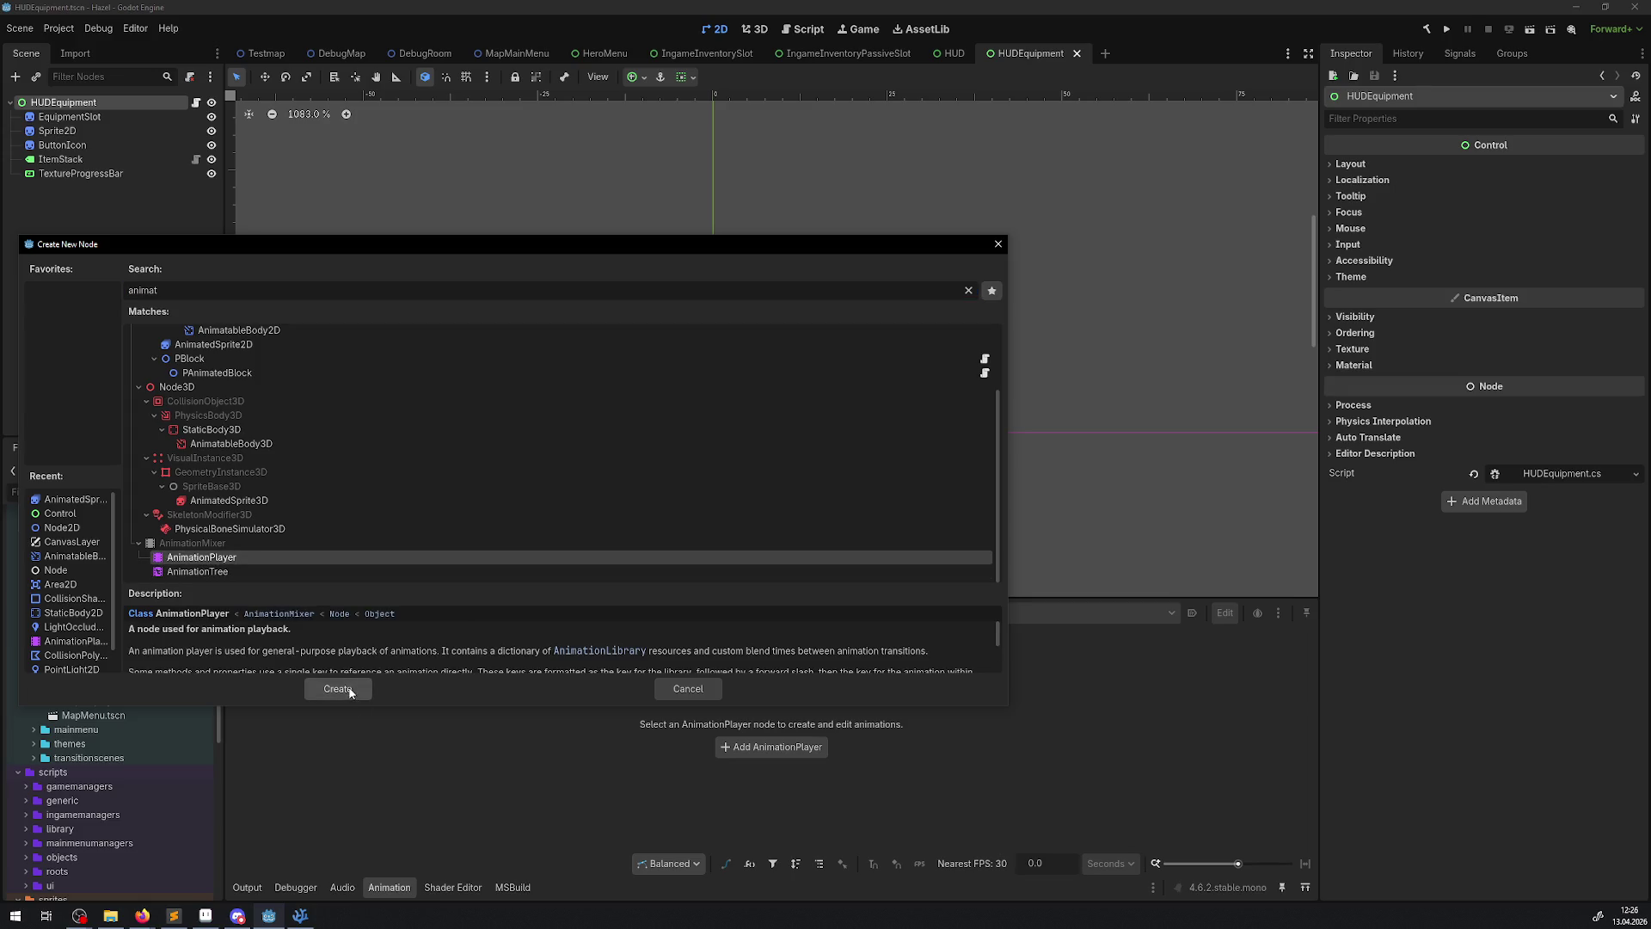
click(338, 689)
double_click(102, 187)
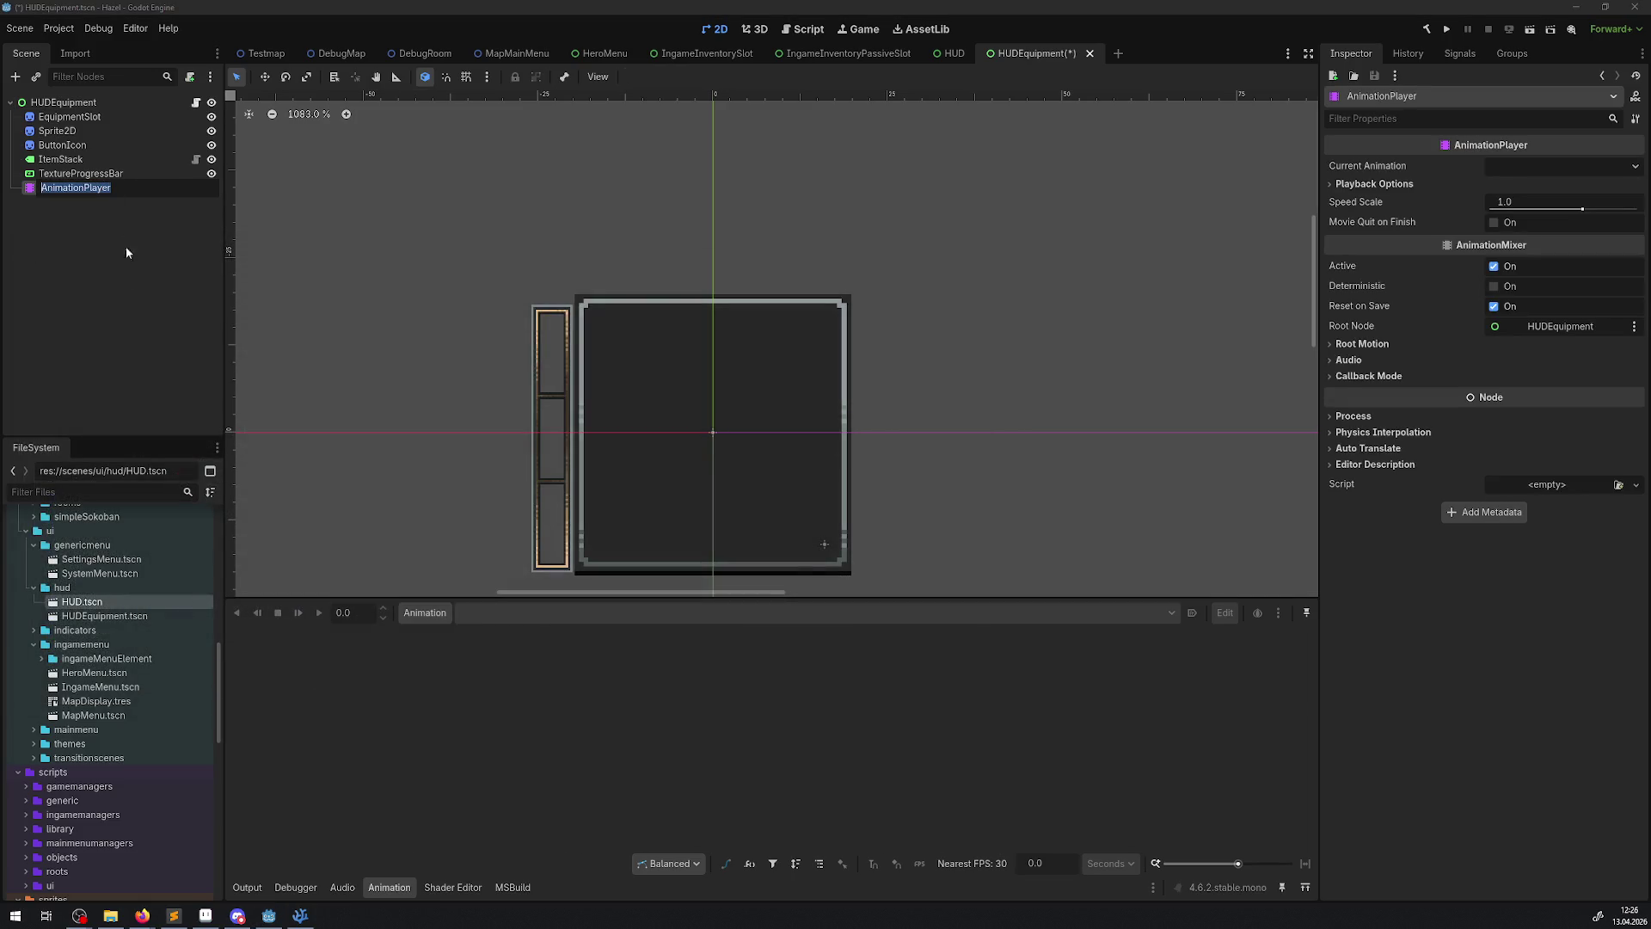
key(Escape)
key(alt+Tab)
drag(1114, 45, 1252, 40)
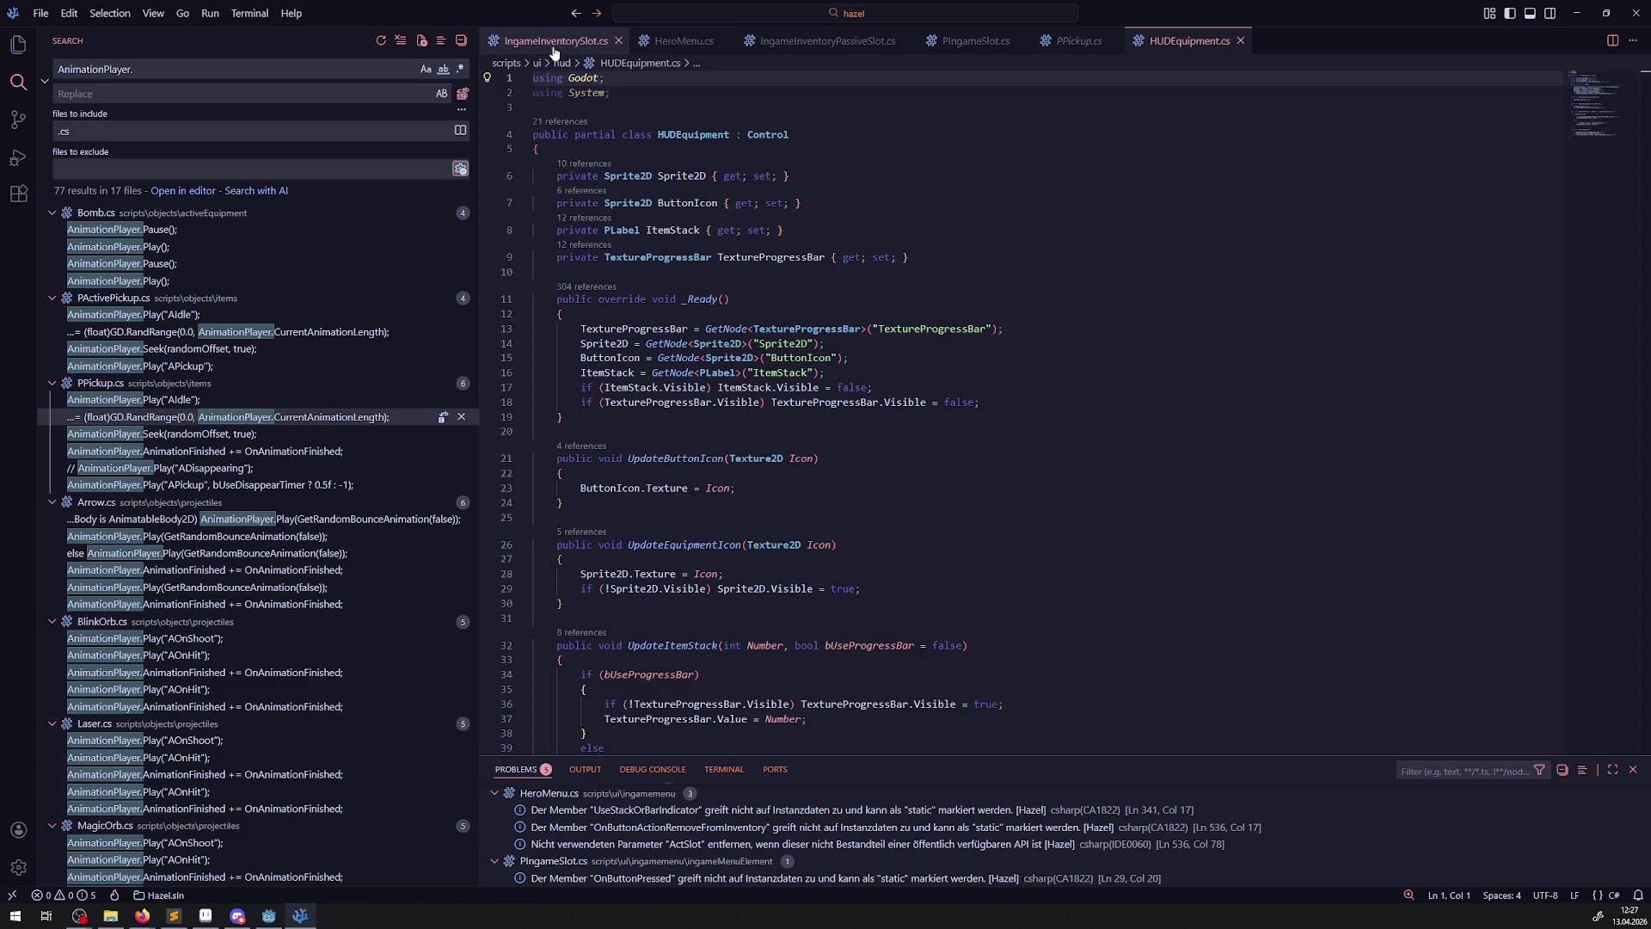
- Copy PIngameSlot.cs's AnimationPlayer property into HUDEquipment.cs below the TextureProgressBar property
click(989, 49)
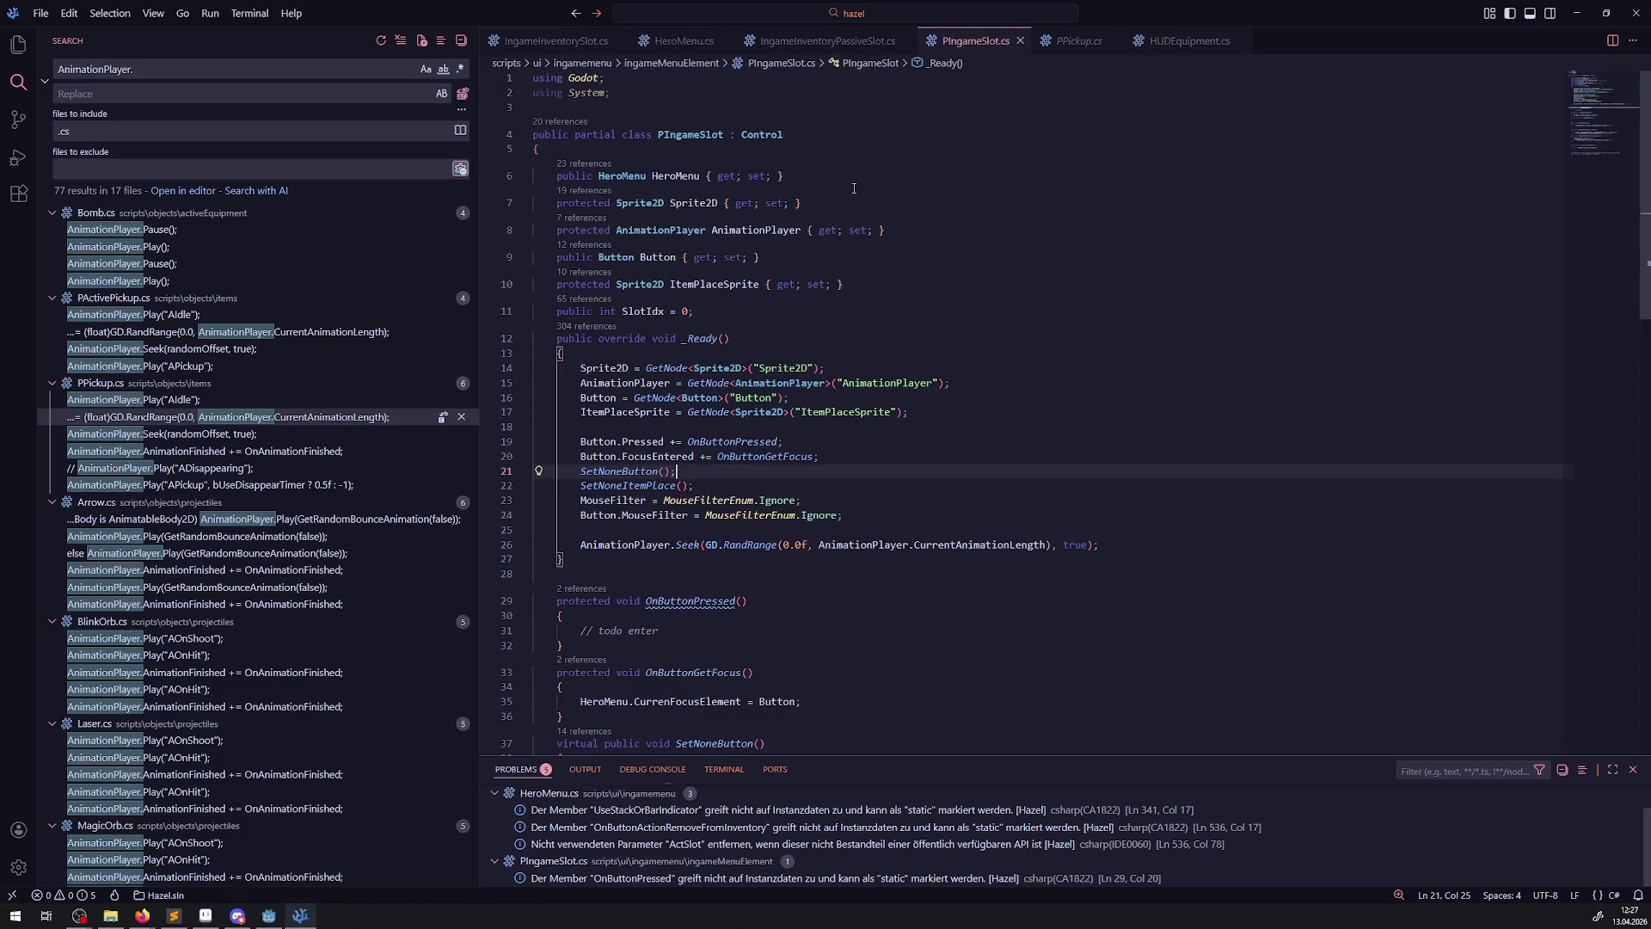
triple_click(903, 229)
key(ctrl+c)
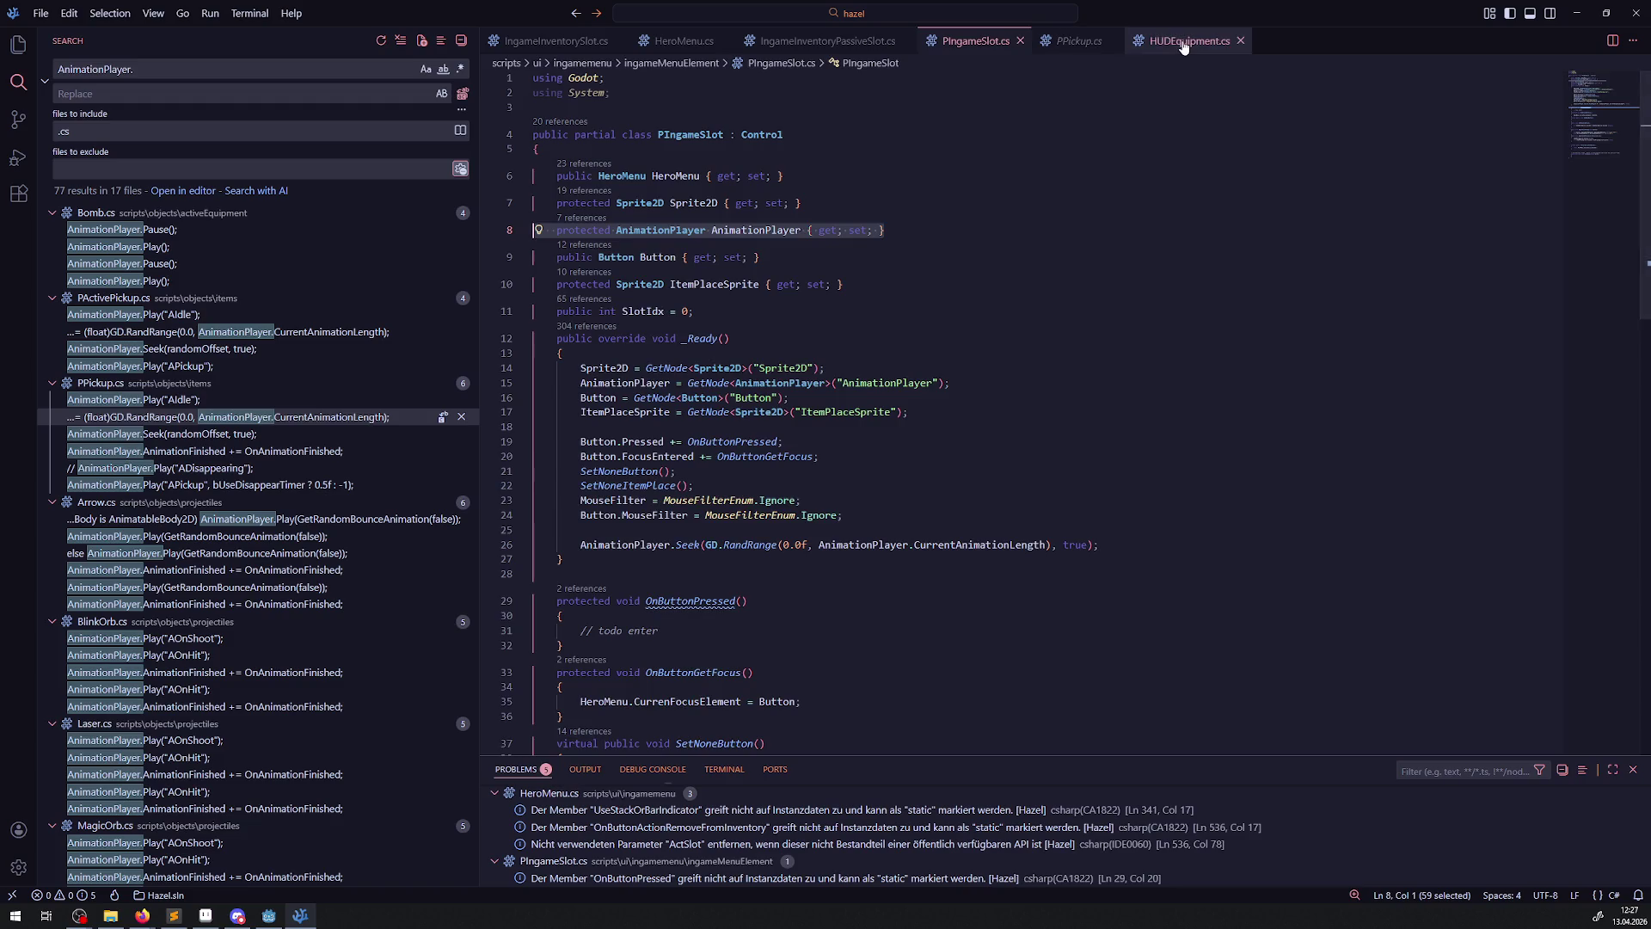
click(1187, 41)
click(955, 259)
key(Return)
key(ctrl+v)
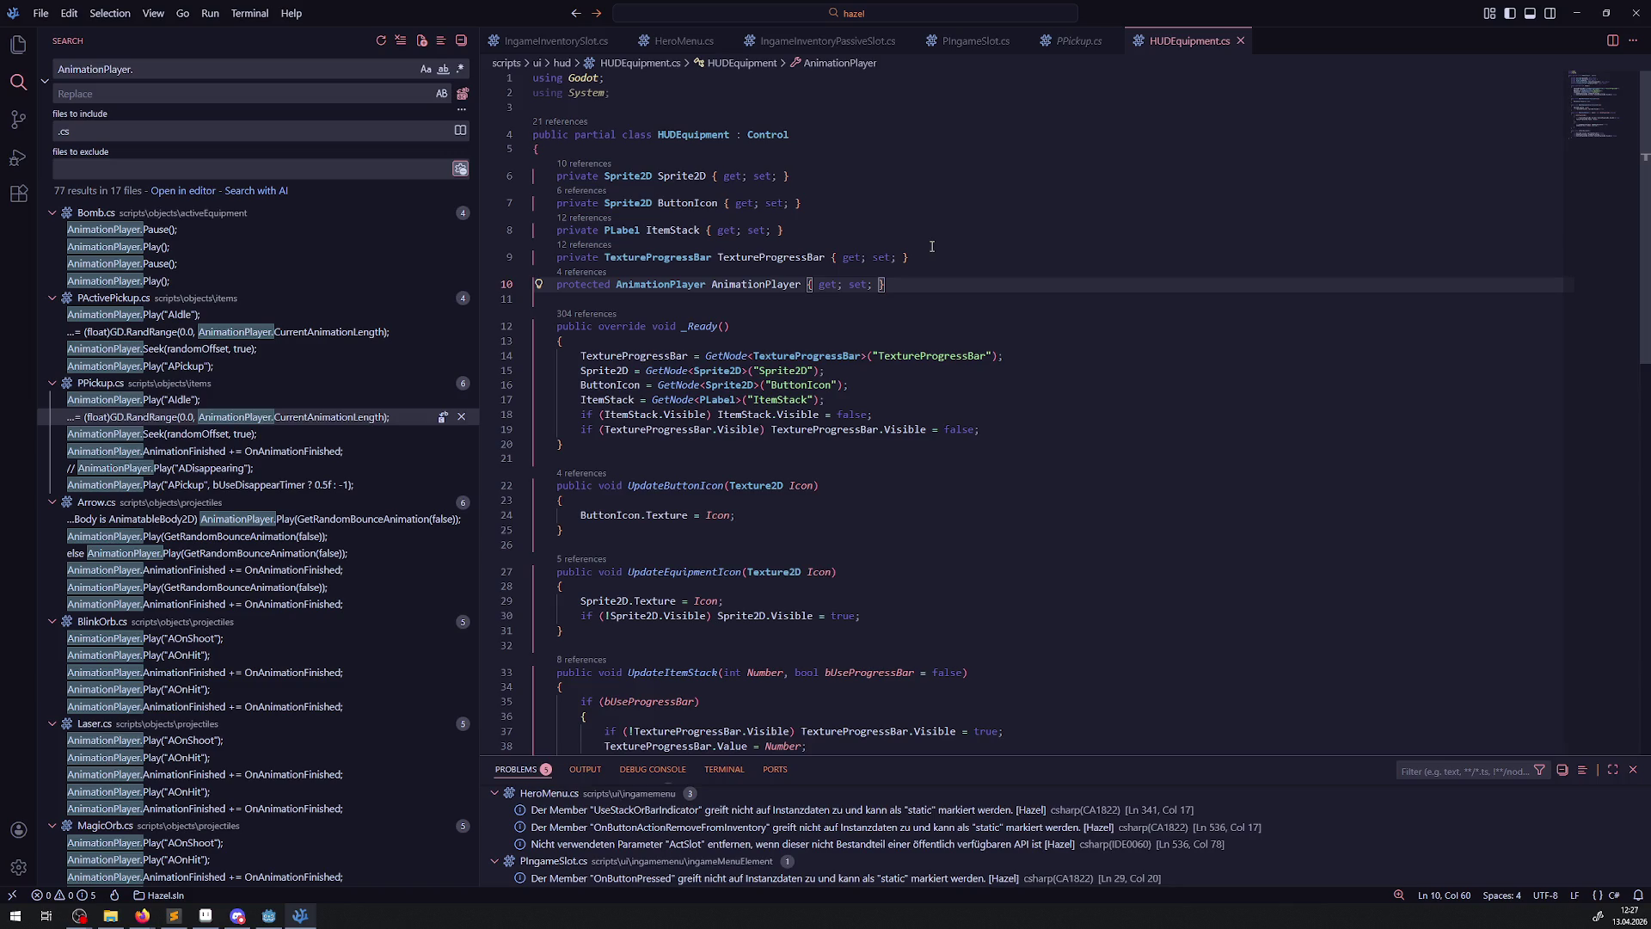
- Copy the AnimationPlayer GetNode line from PIngameSlot.cs into HUDEquipment's _Ready
click(976, 40)
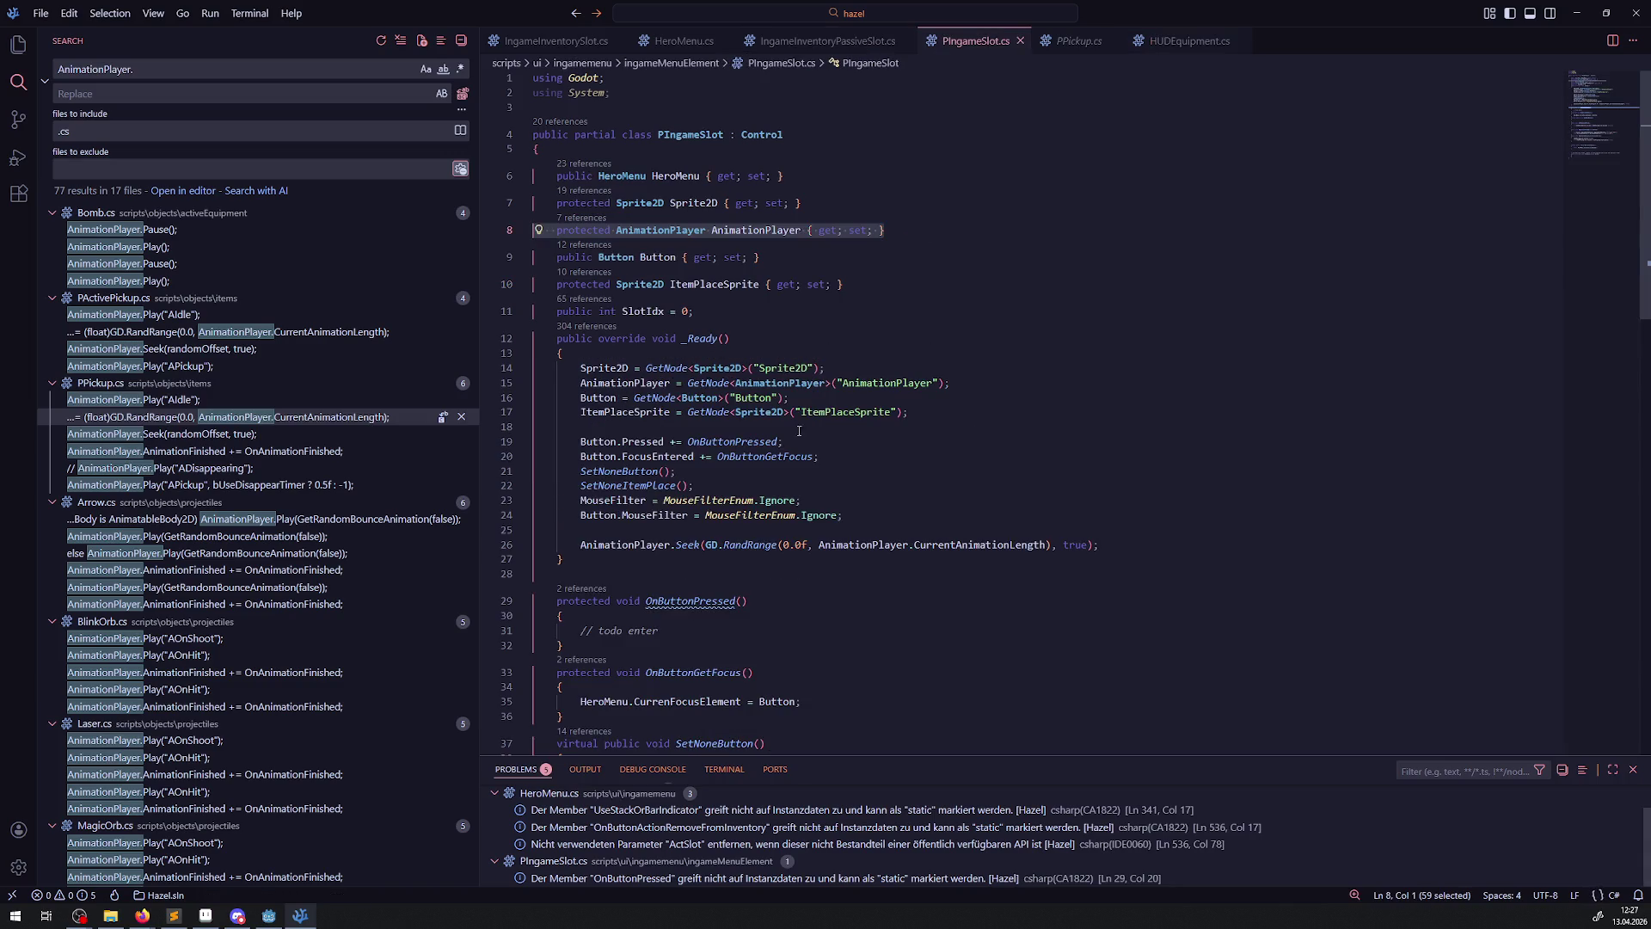
drag(961, 380, 528, 383)
key(ctrl+c)
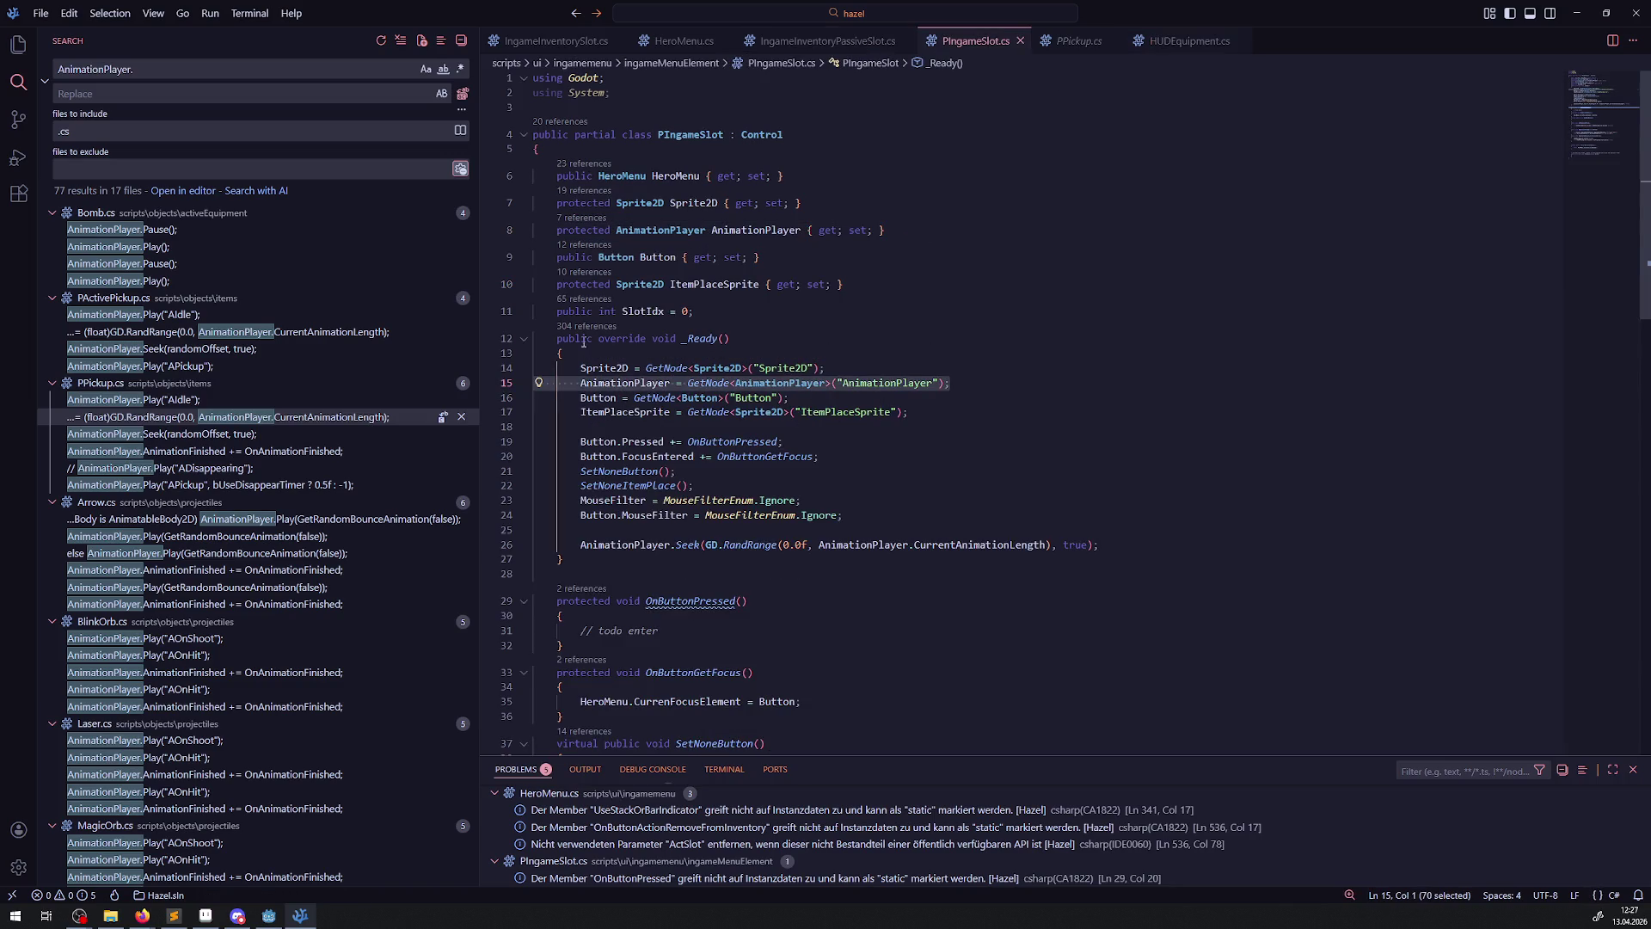
click(1177, 43)
click(1037, 356)
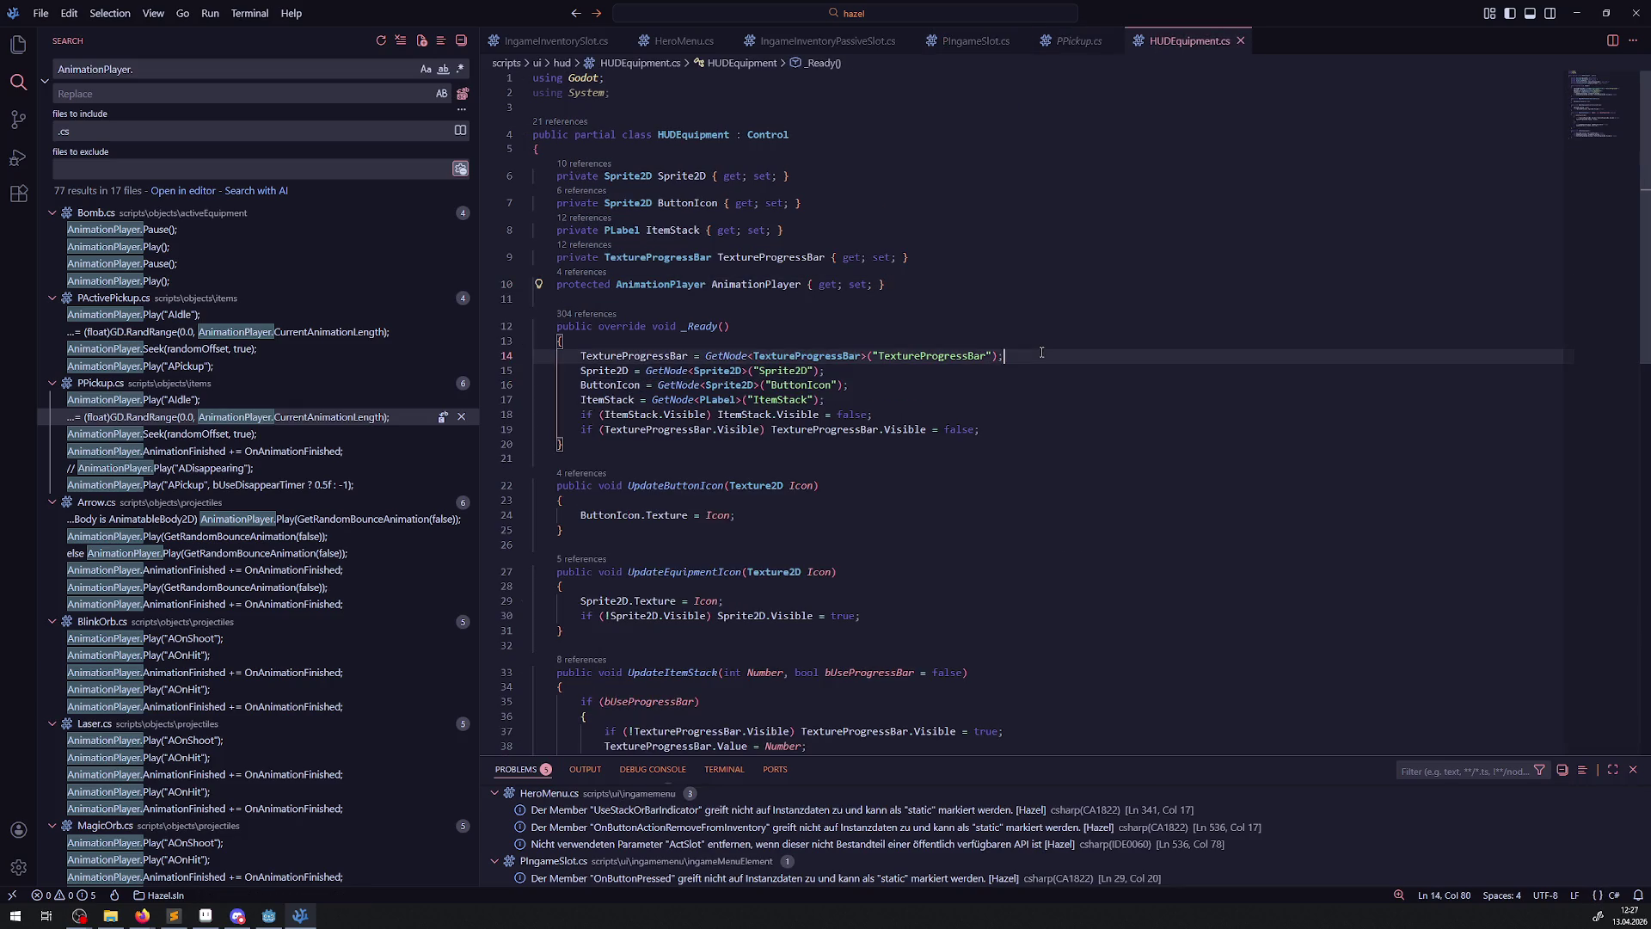
key(Return)
key(ctrl+v)
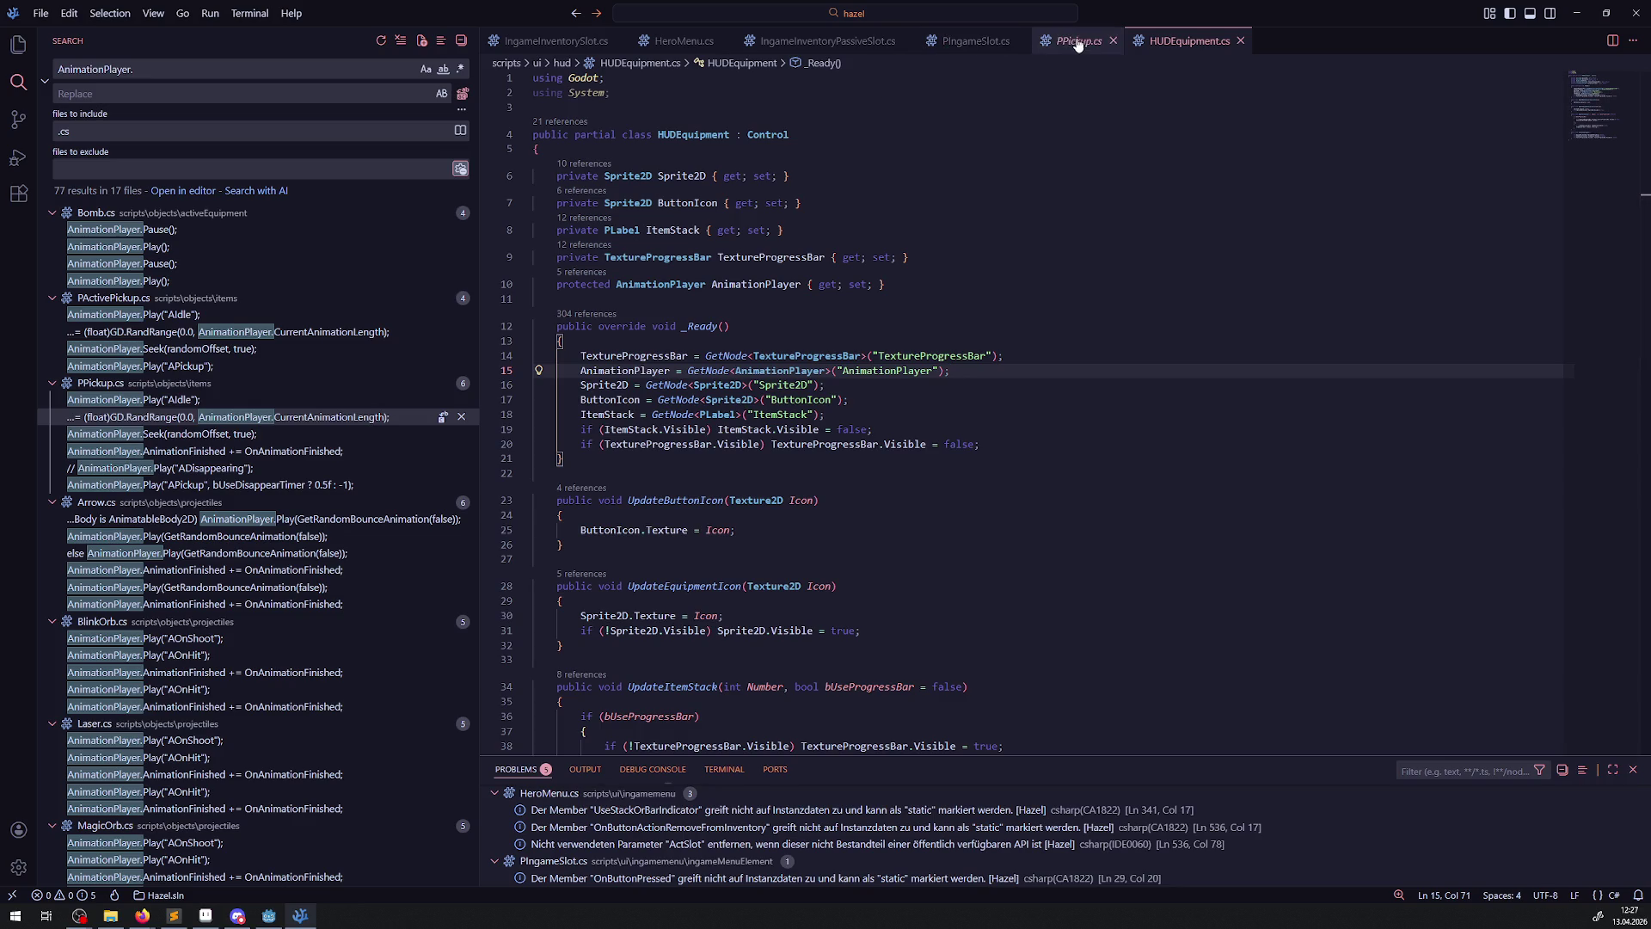
- Append PIngameSlot's random Seek call to the end of HUDEquipment's _Ready
click(967, 41)
drag(1101, 544, 499, 552)
key(ctrl+c)
click(1172, 41)
click(1017, 448)
key(Return)
key(Return)
key(ctrl+v)
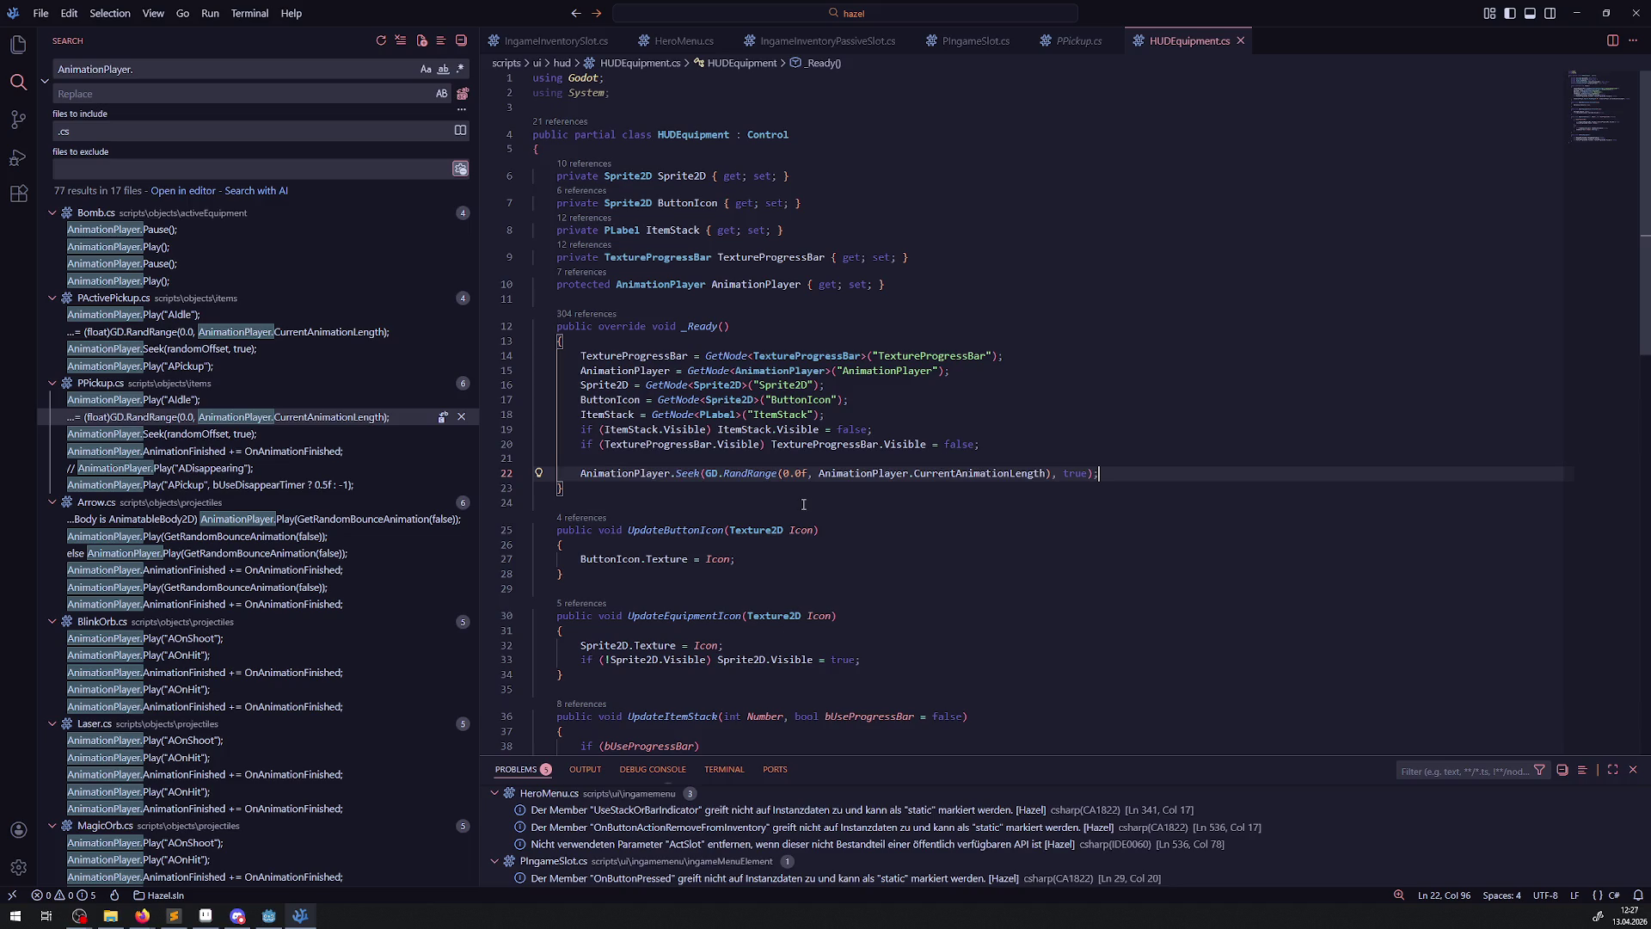
scroll(822, 526, down, 3)
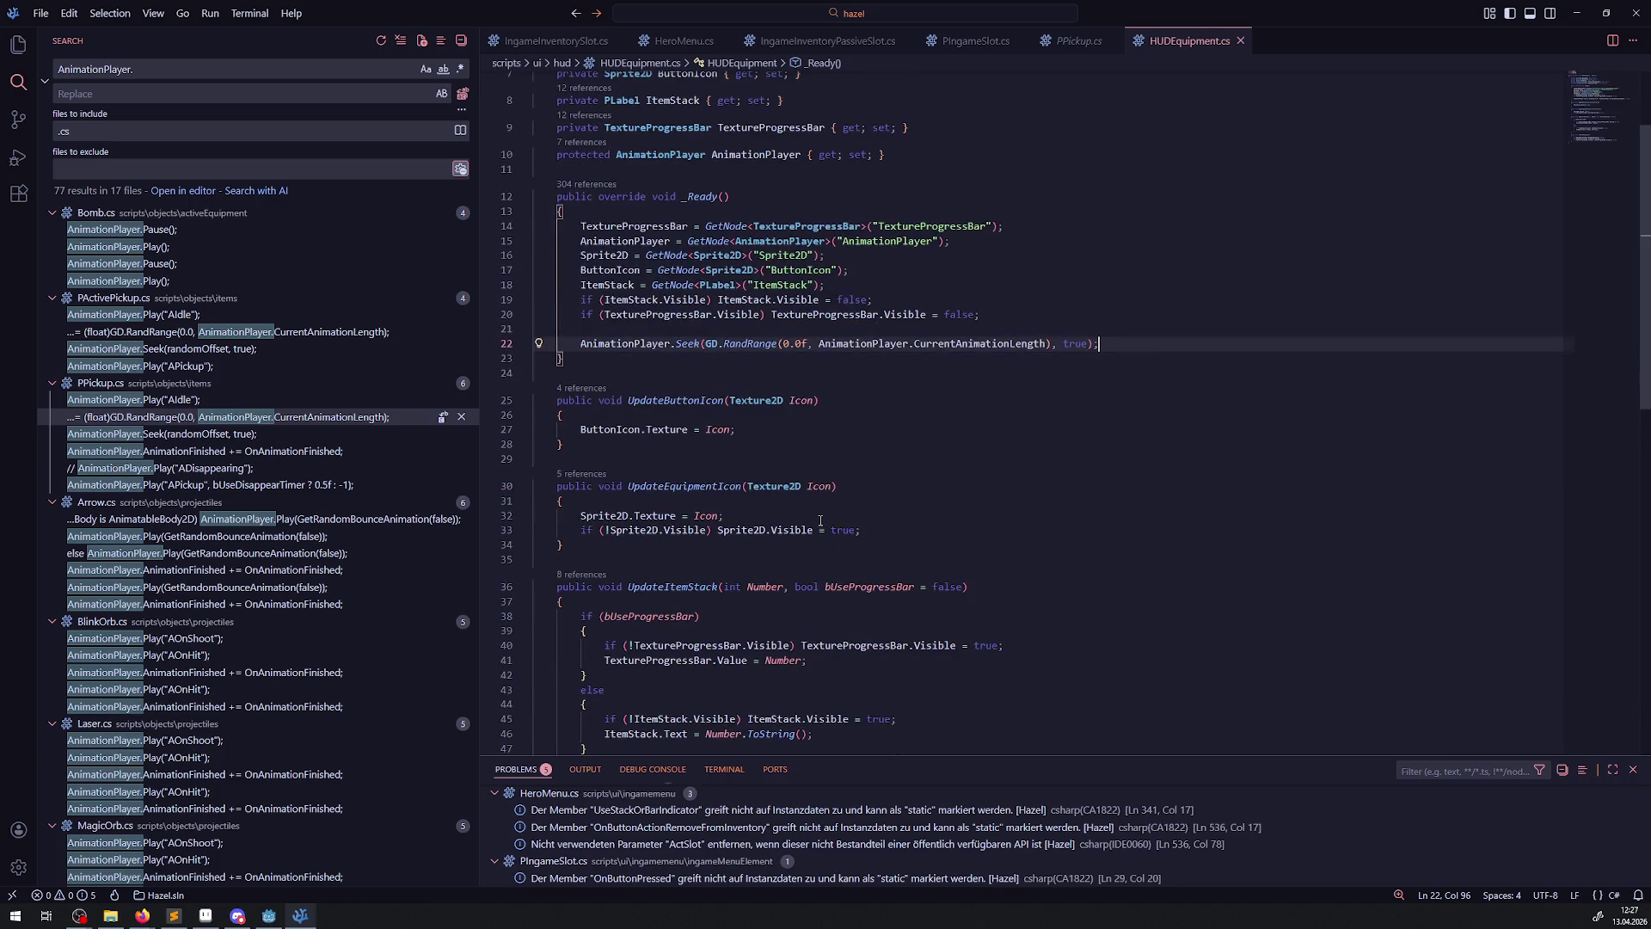
key(alt+Tab)
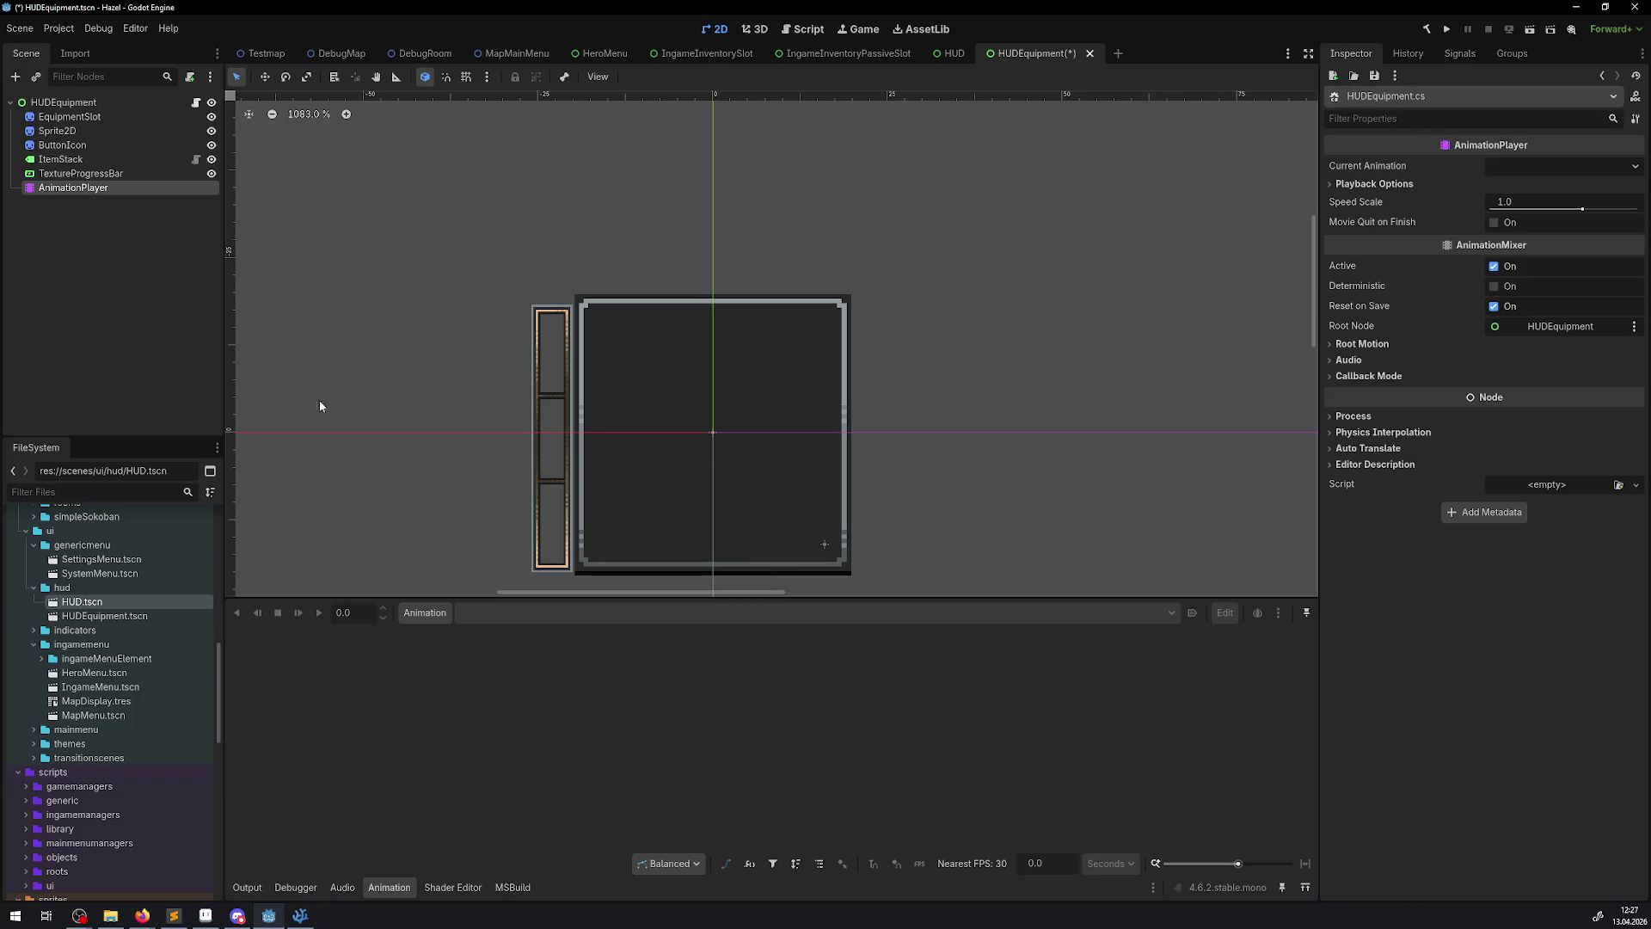
- Create a new animation named AIdle in HUDEquipment's AnimationPlayer
click(425, 613)
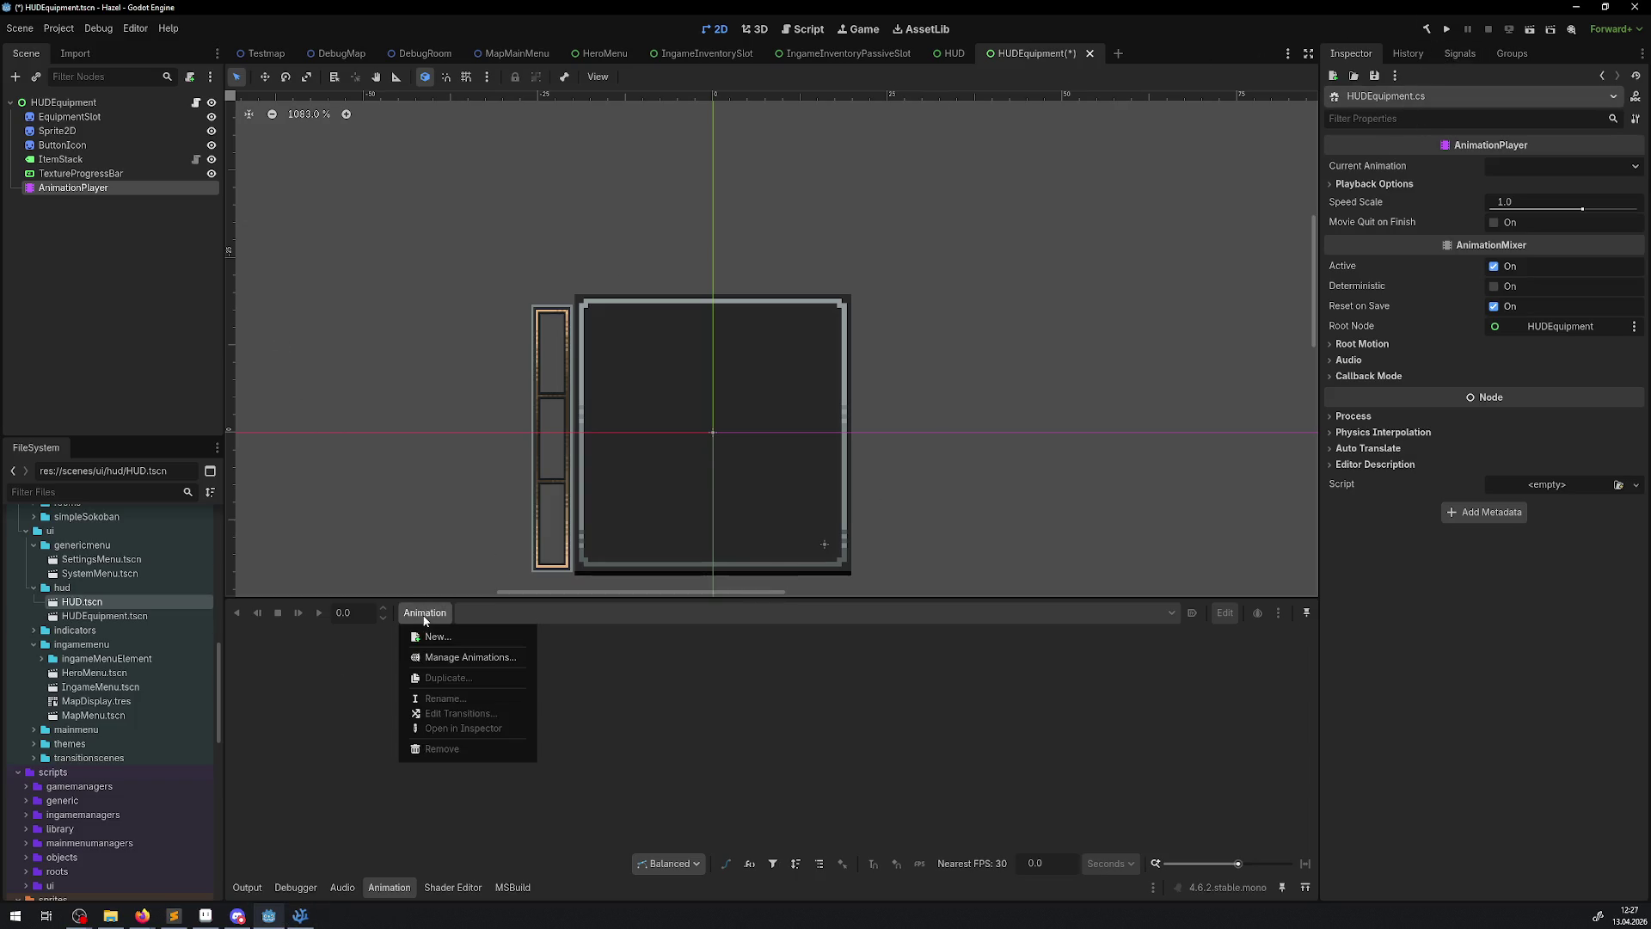
click(445, 632)
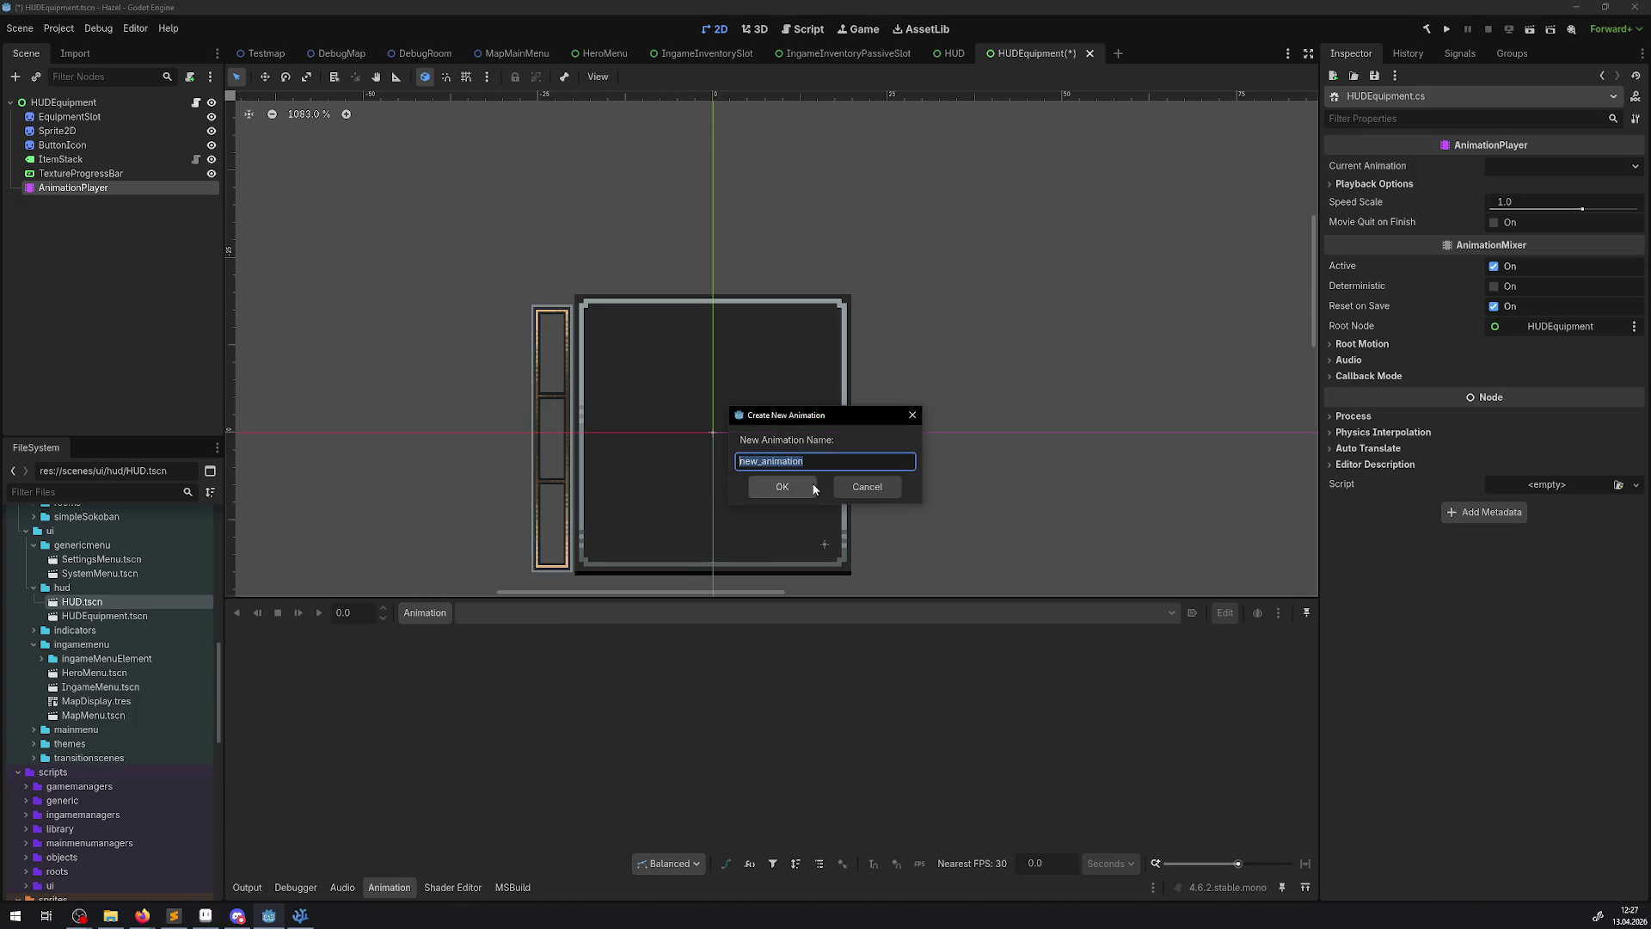
text(A)
click(813, 487)
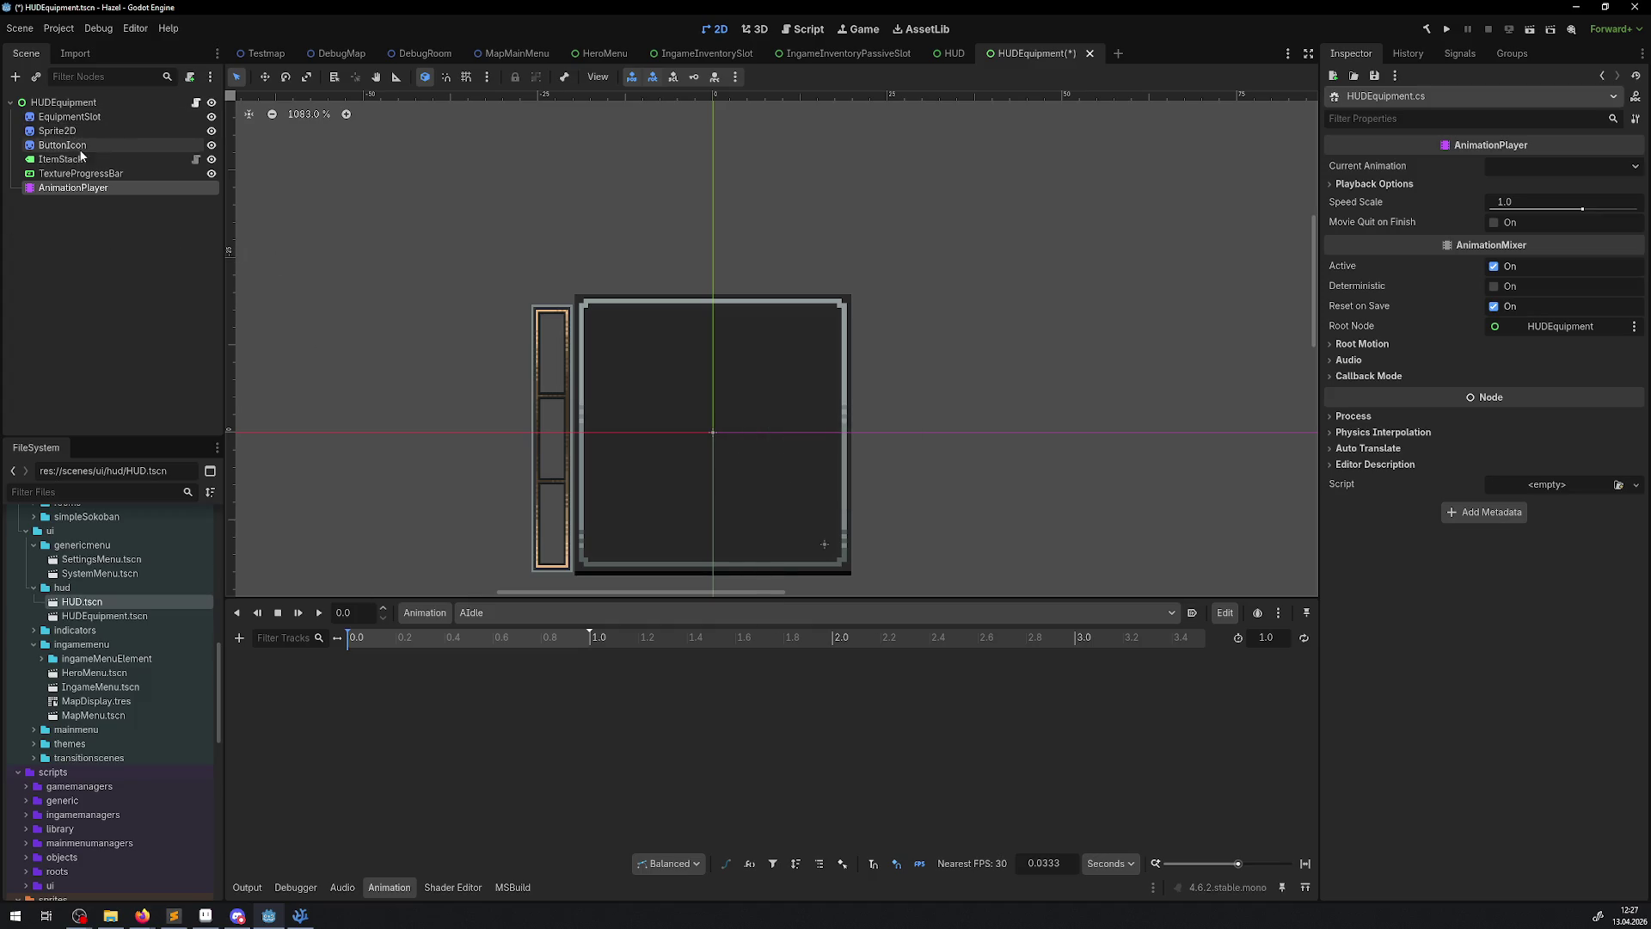
- Add a Sprite2D Self Modulate track and switch the timeline from seconds to frames
click(136, 116)
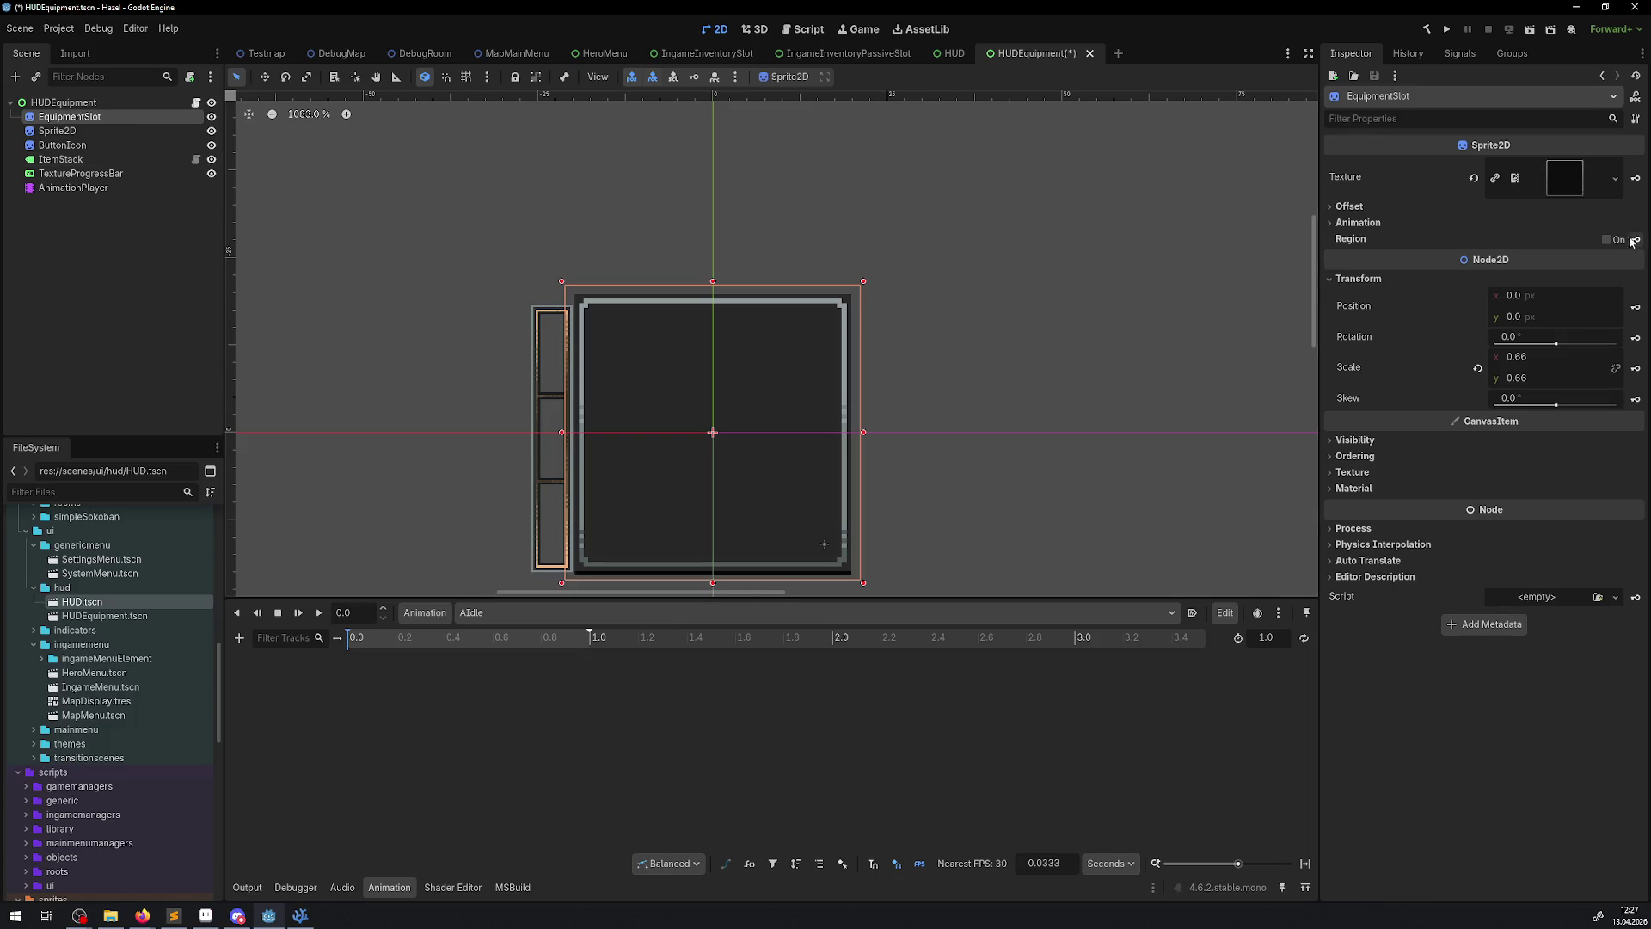
click(57, 130)
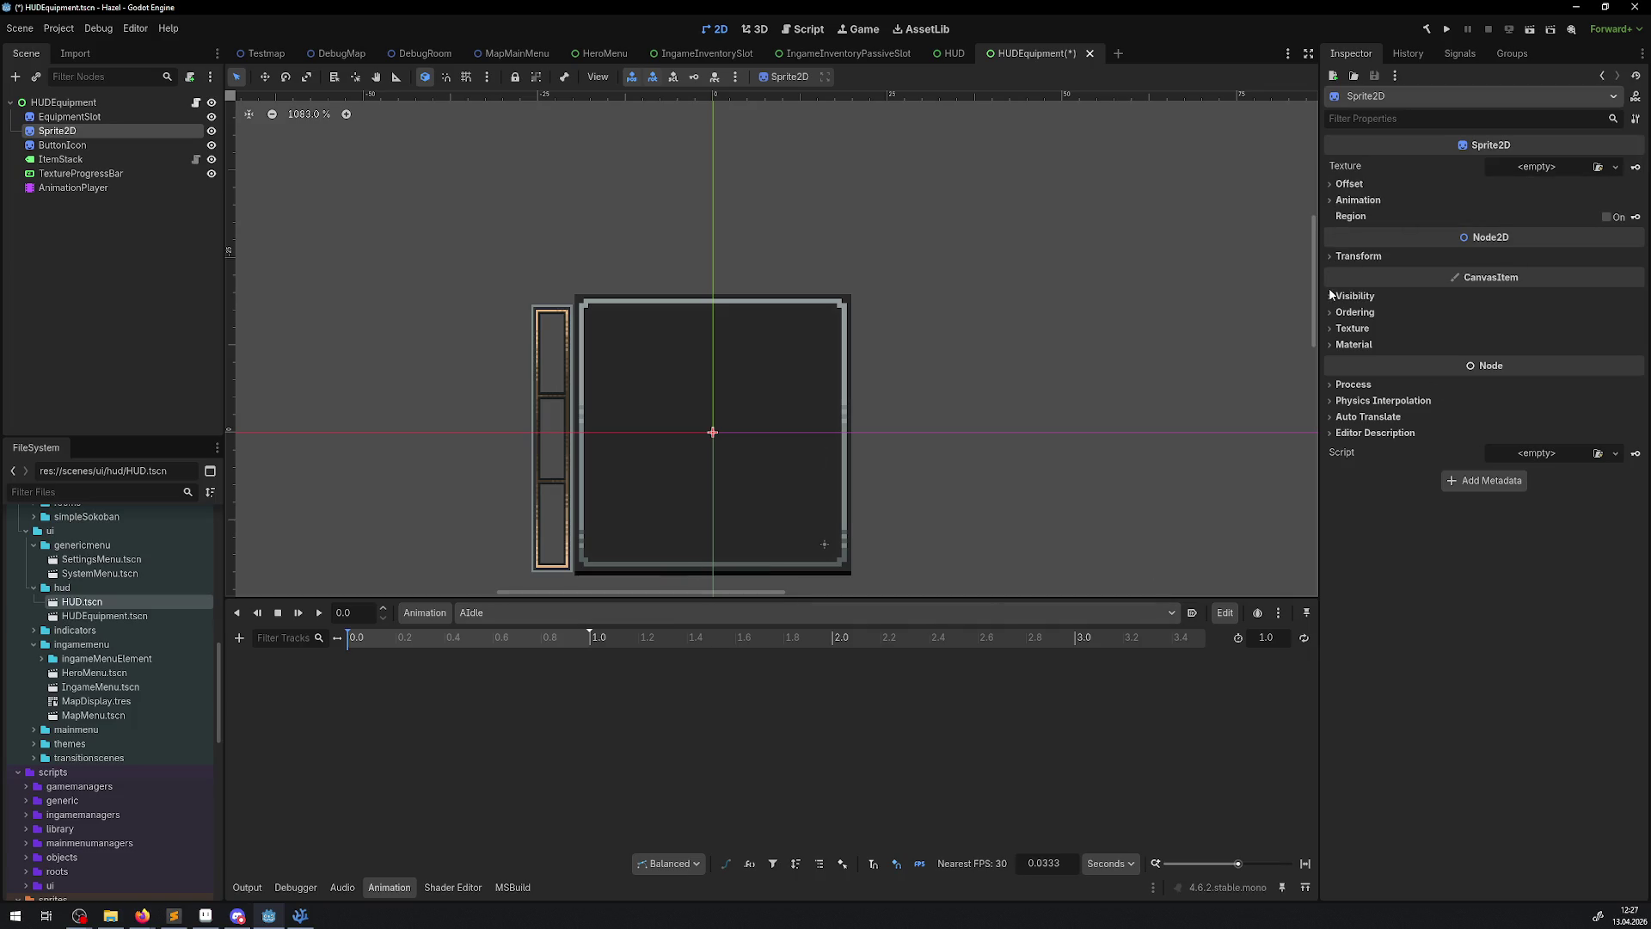
click(1354, 296)
click(1636, 353)
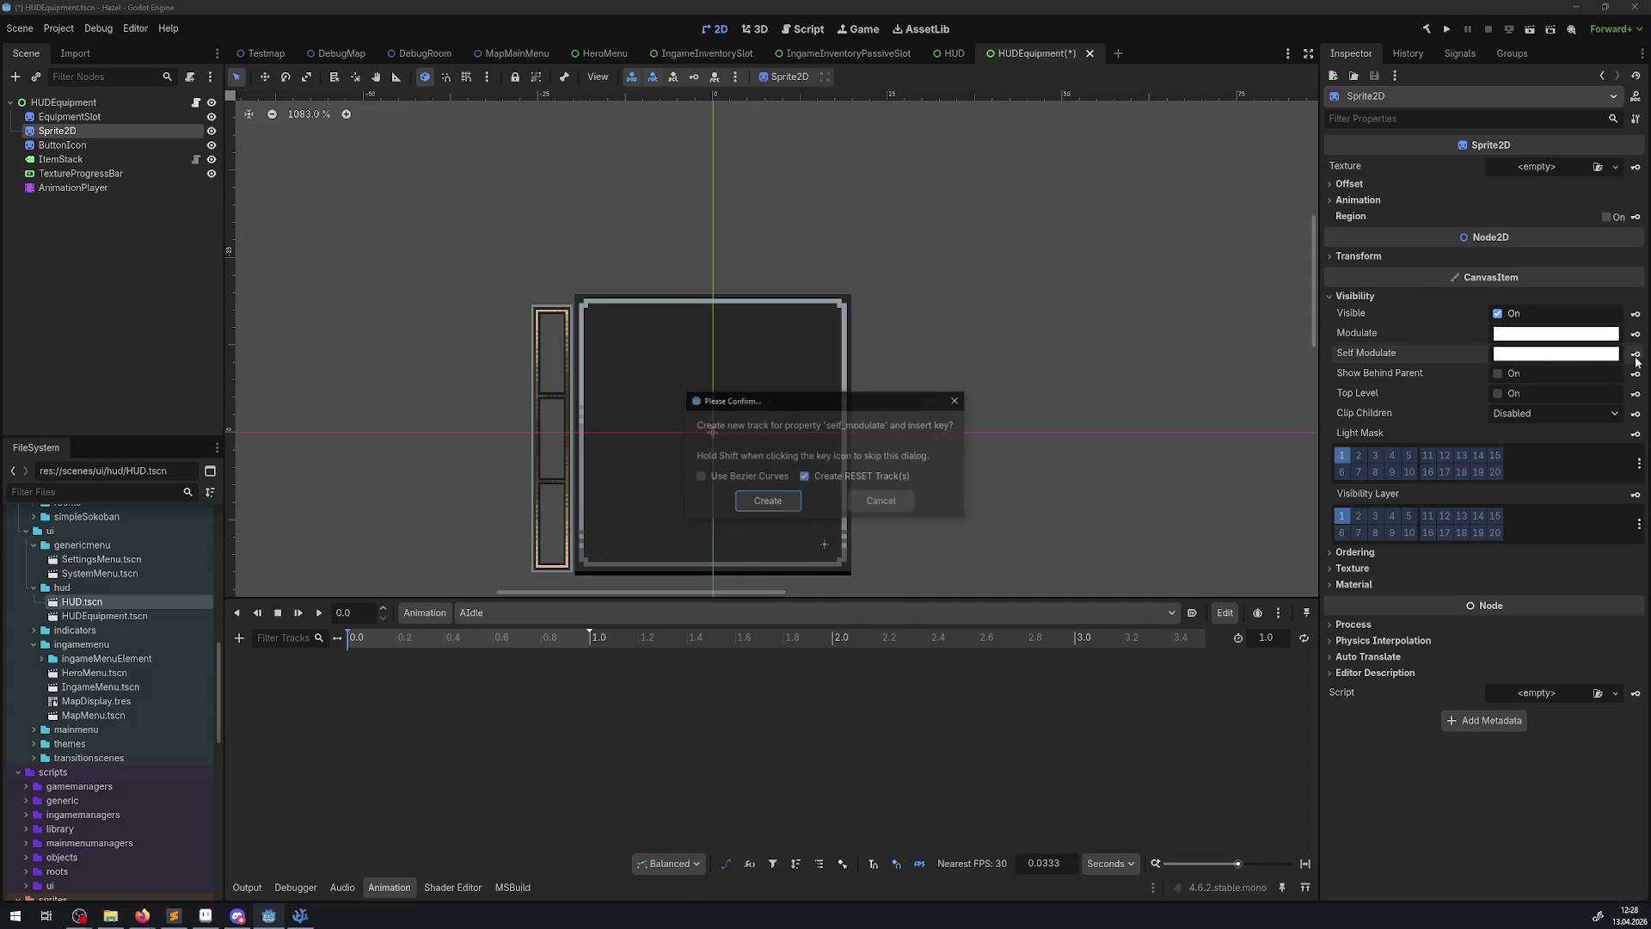
click(758, 508)
click(1097, 865)
click(1112, 892)
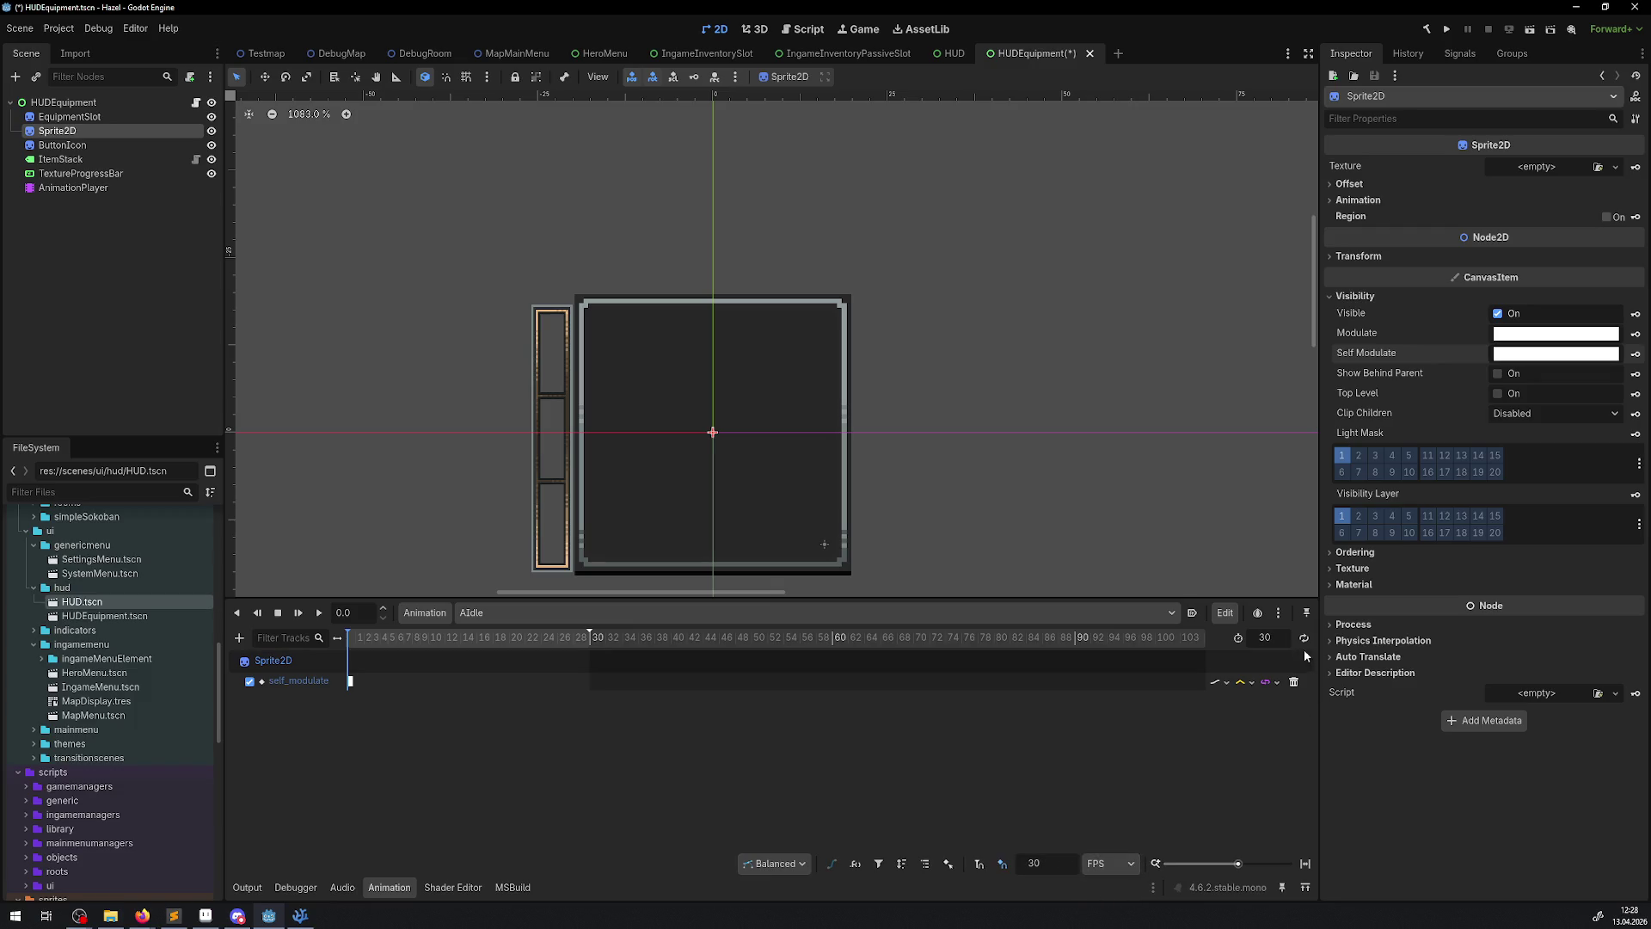
- Set AIdle's length to 60 frames and insert a self_modulate key at frame 0
click(1271, 637)
key(Return)
scroll(473, 705, up, 1)
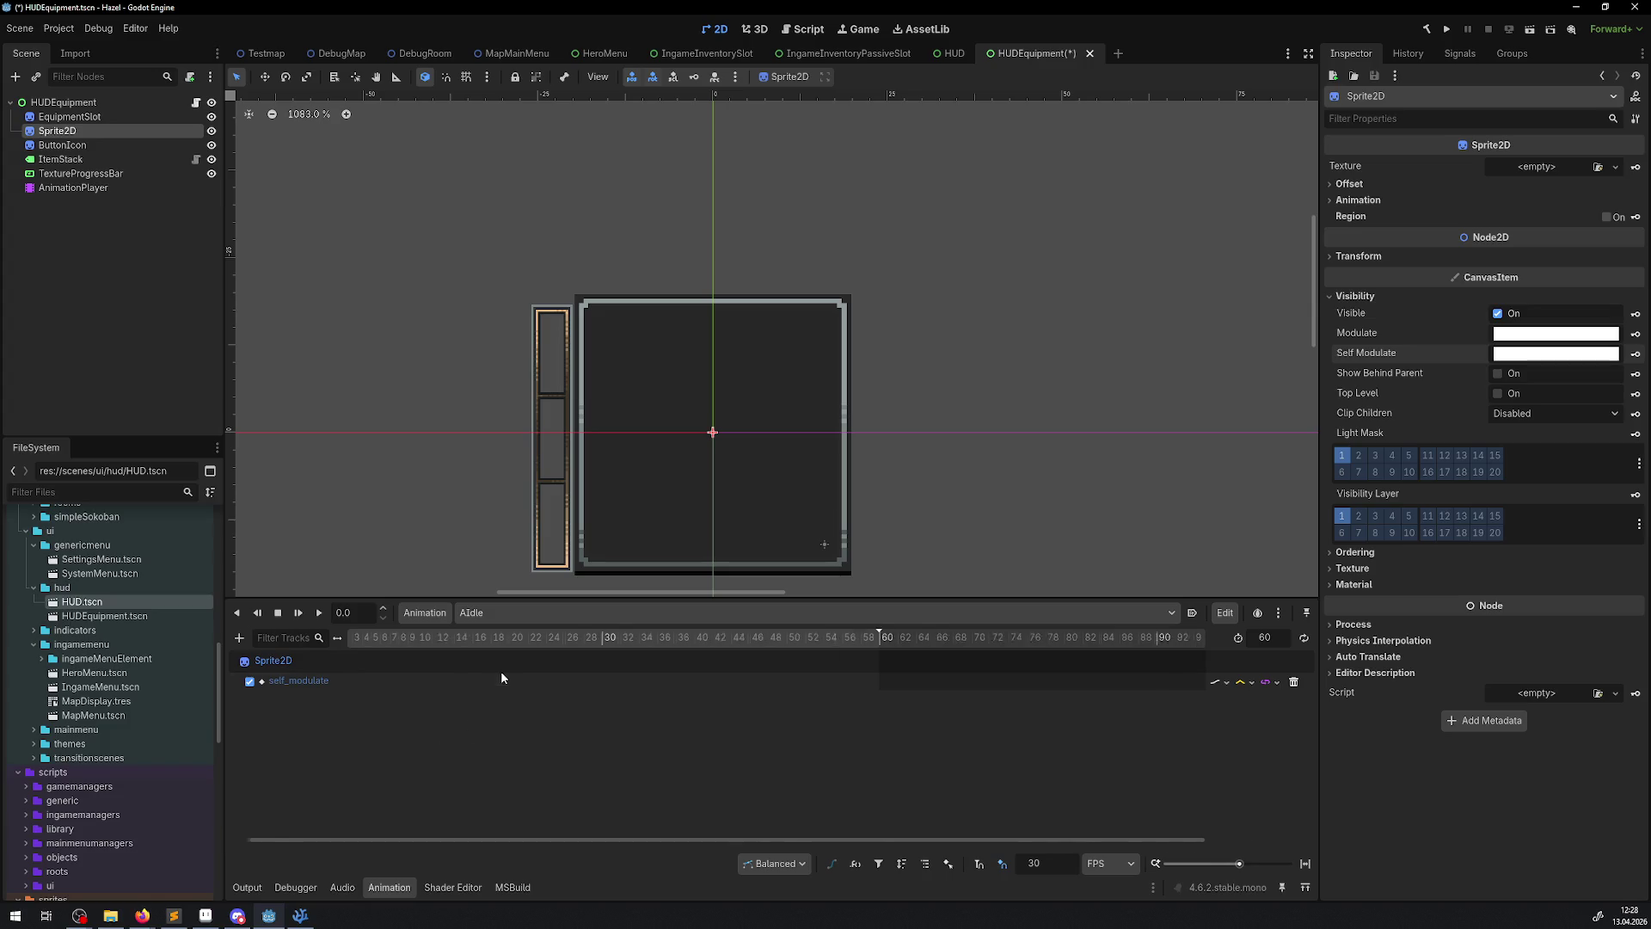
drag(610, 840, 420, 853)
right_click(353, 681)
click(371, 687)
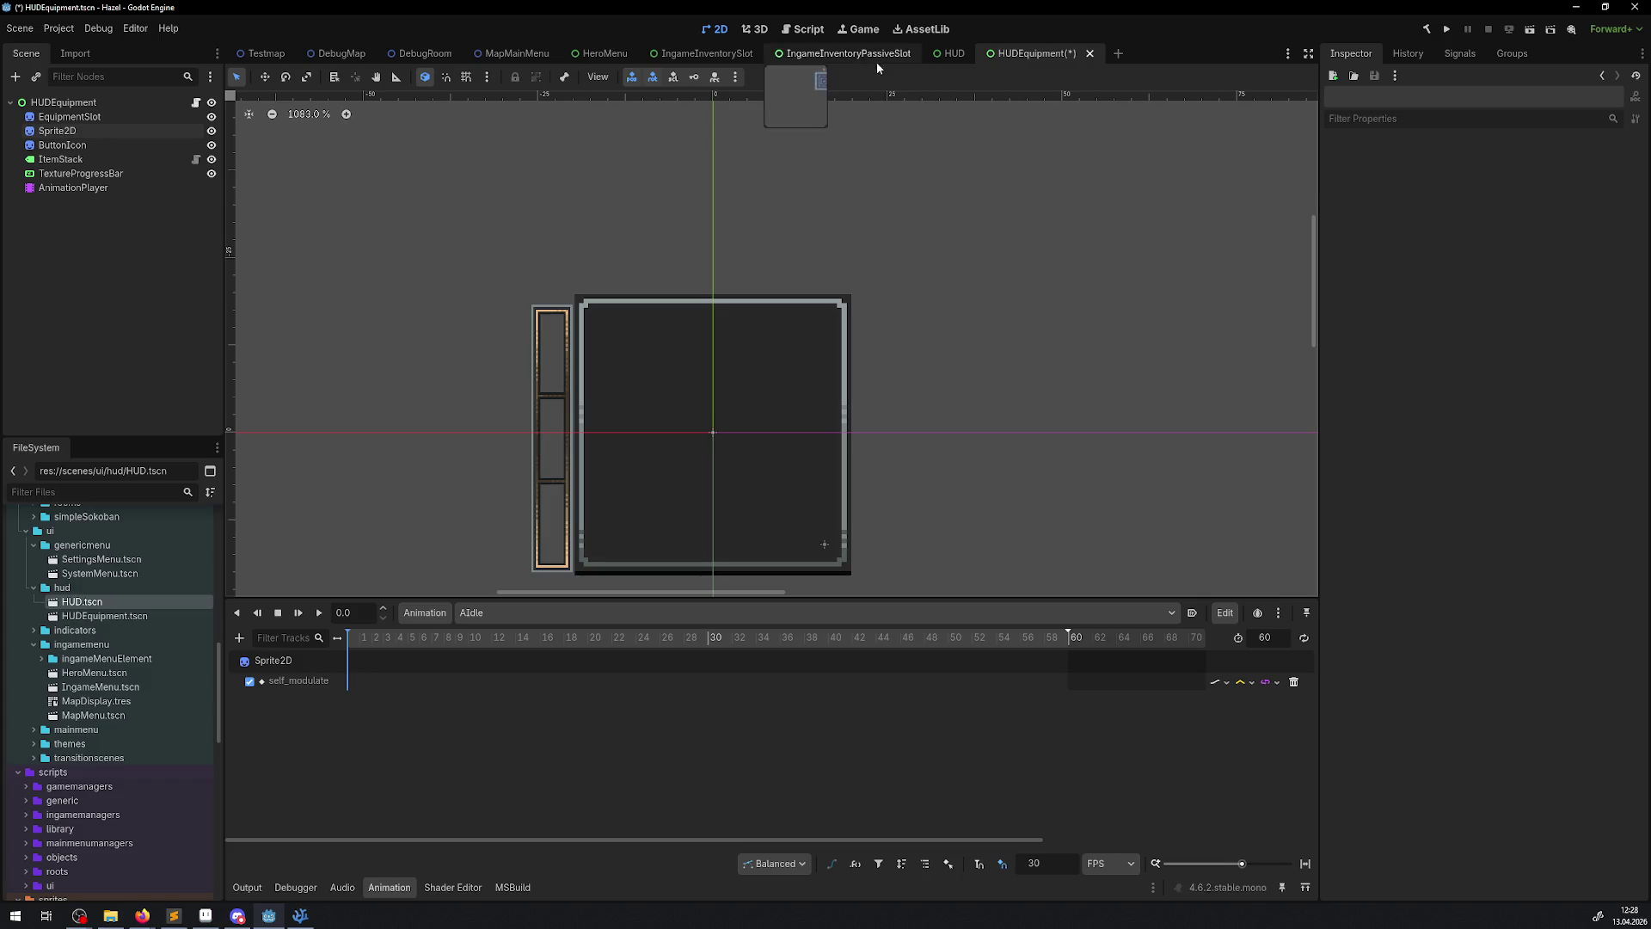
- Paste the passive slot's self_modulate fade keys at frames 0, 30, 60, save, and build
click(849, 54)
drag(828, 737, 340, 688)
right_click(393, 700)
click(448, 759)
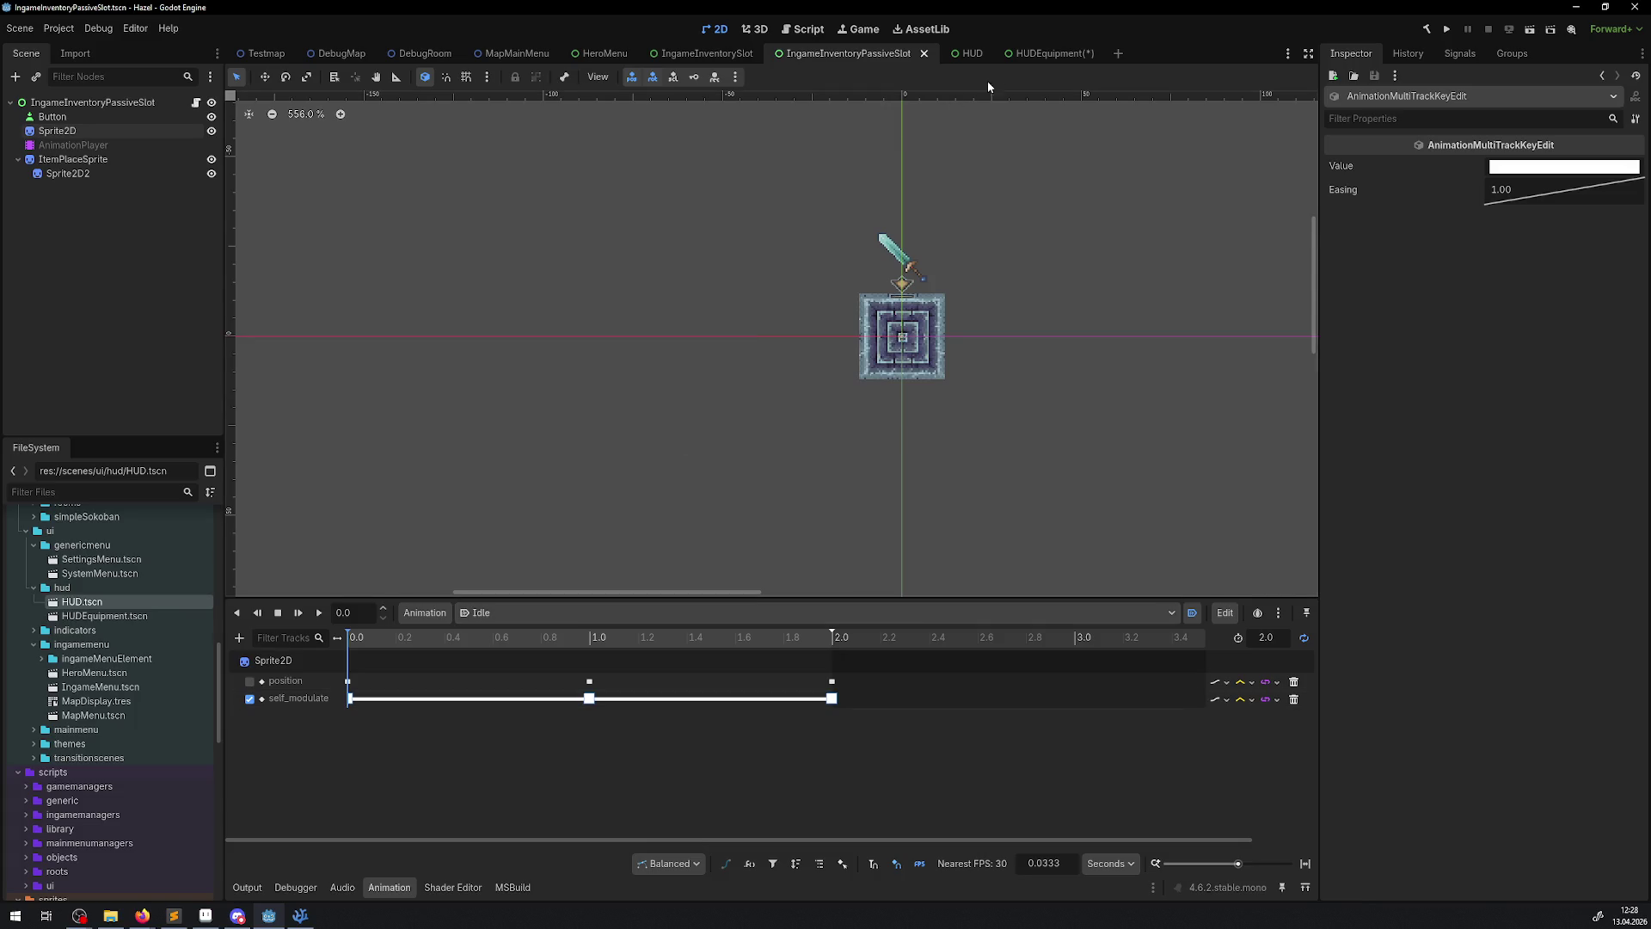
click(1044, 53)
right_click(414, 674)
click(456, 703)
drag(420, 681, 352, 681)
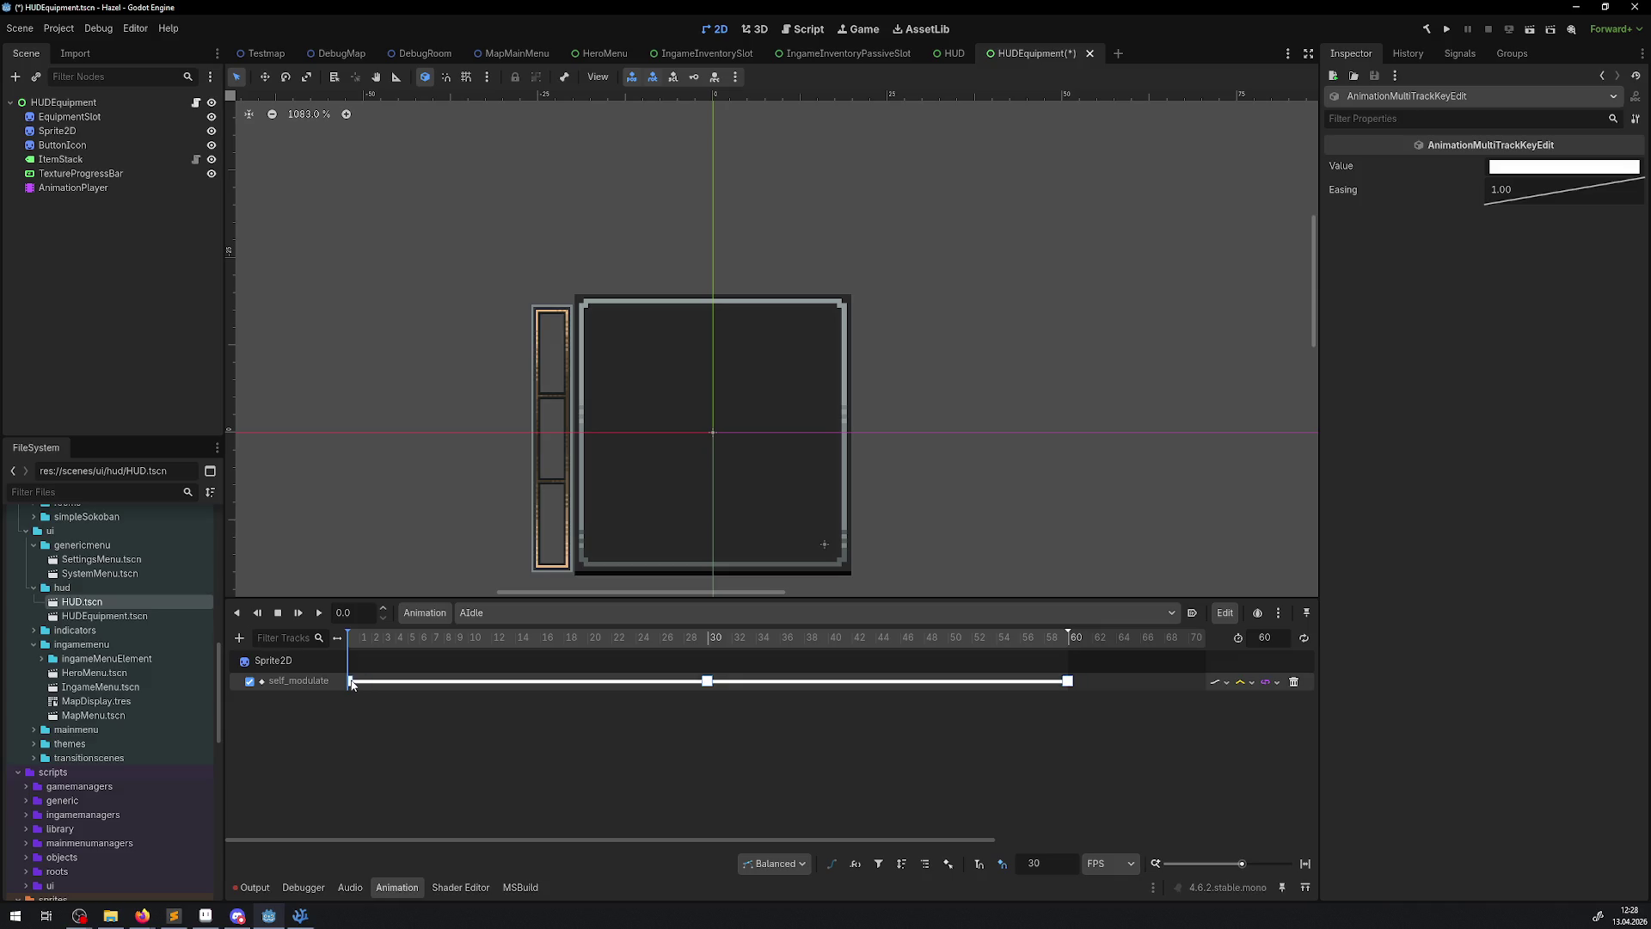
key(ctrl+s)
click(605, 699)
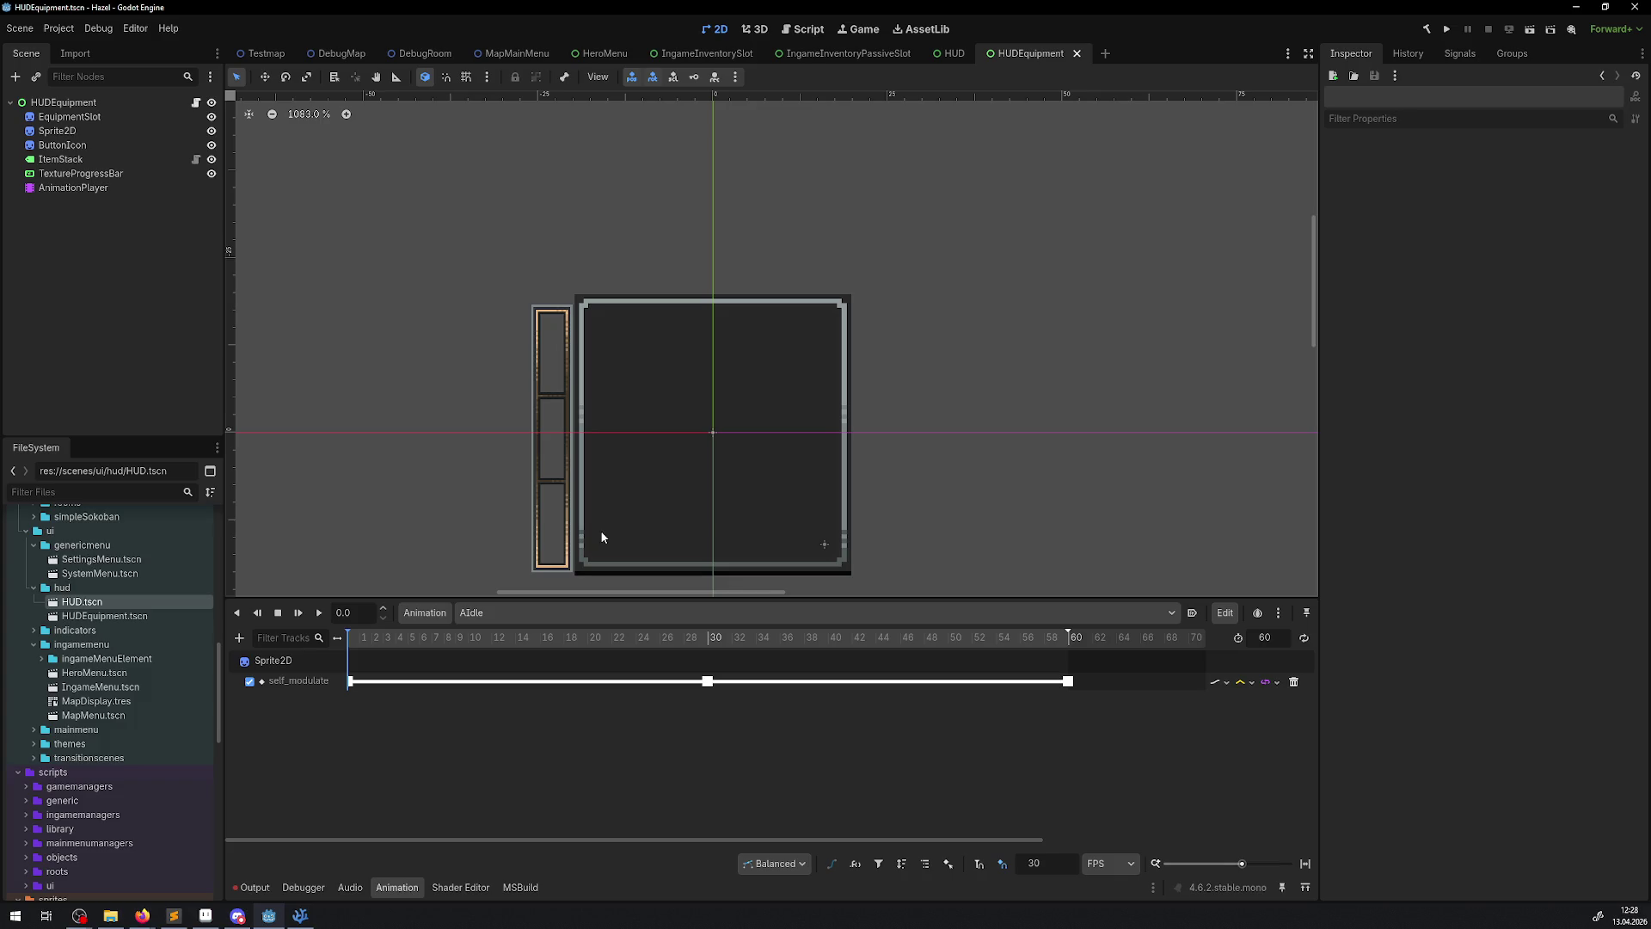
click(1421, 30)
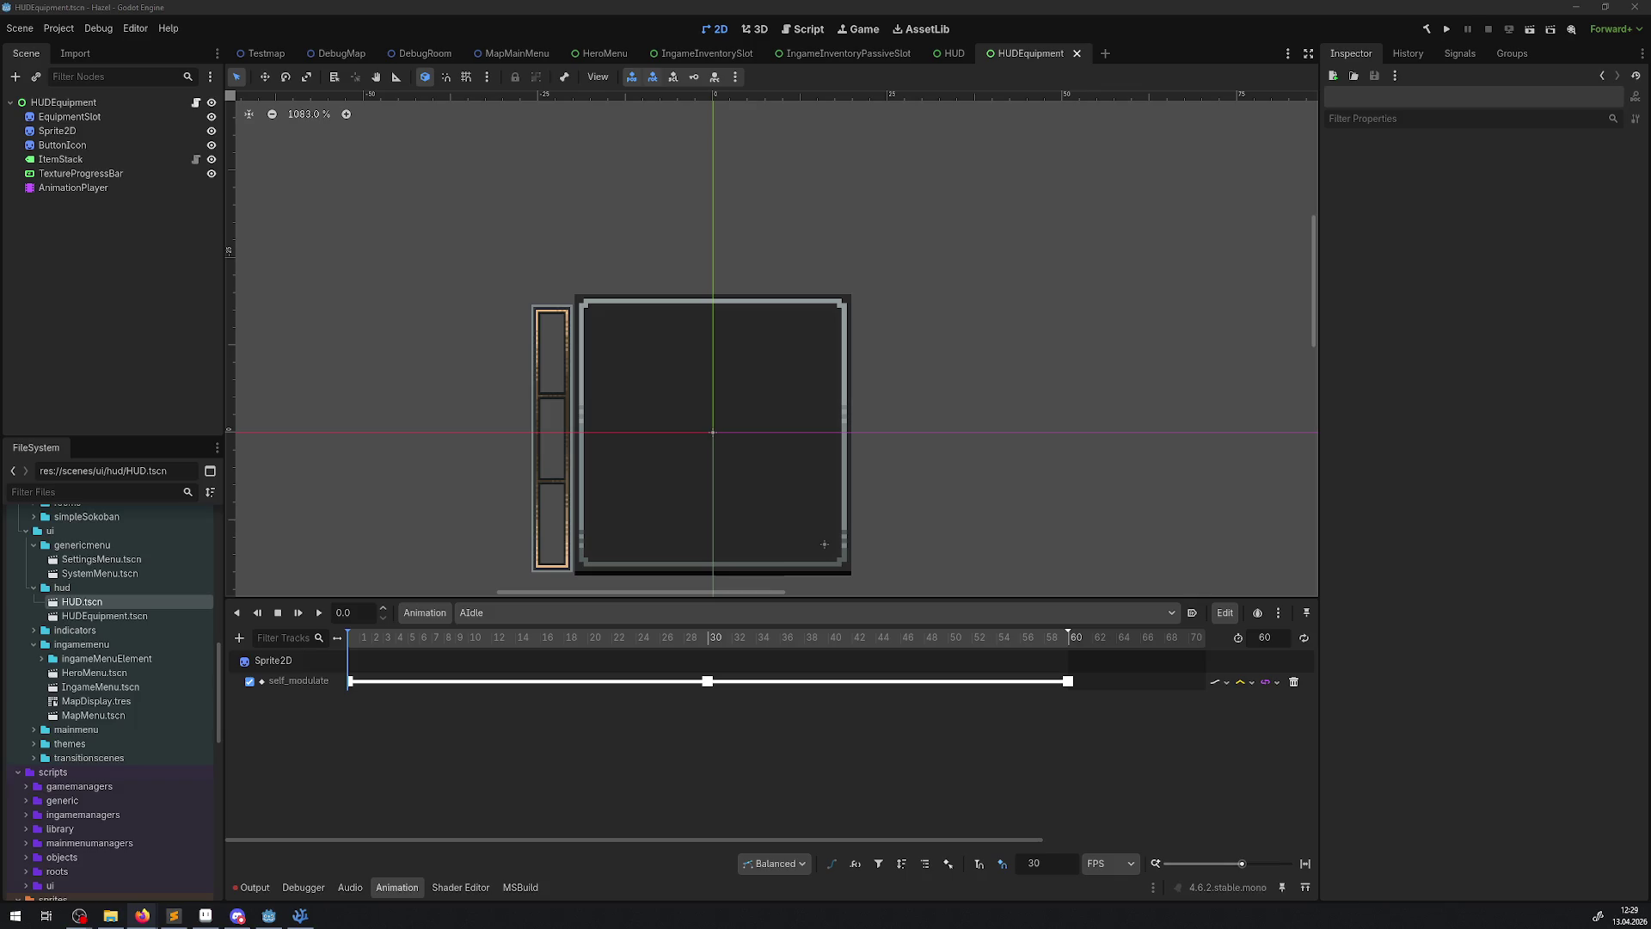
- Start a test run of the game project from the top-right toolbar
click(1446, 31)
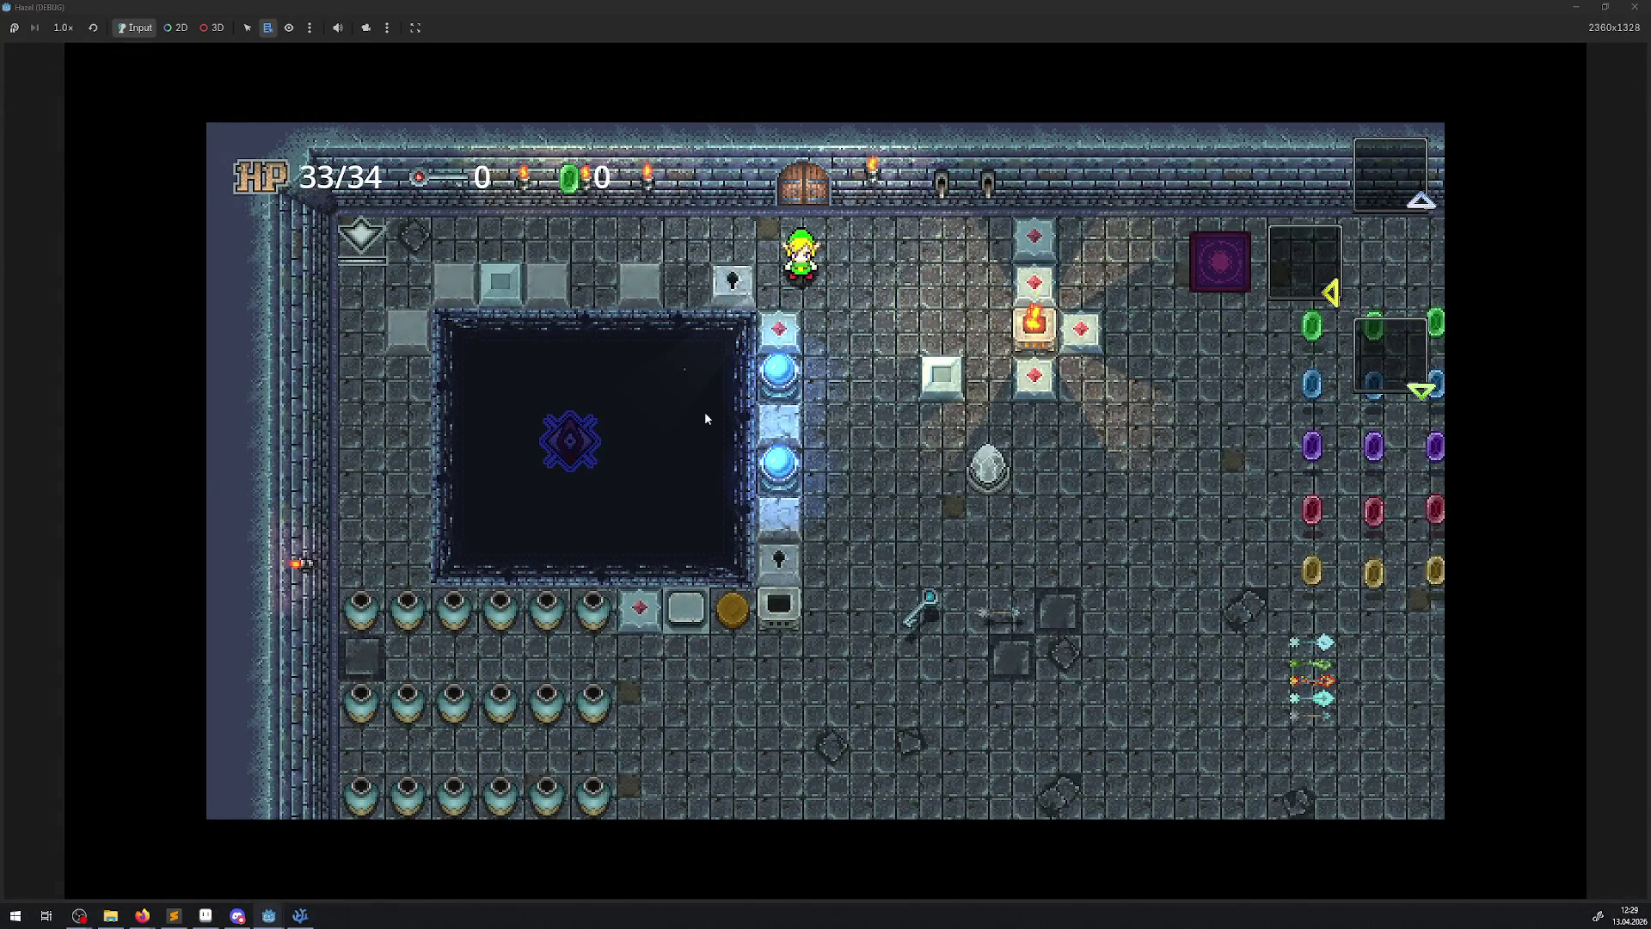
- Walk the hero right and down through the rupees, then up to open the top chest
key(Right)
key(Down)
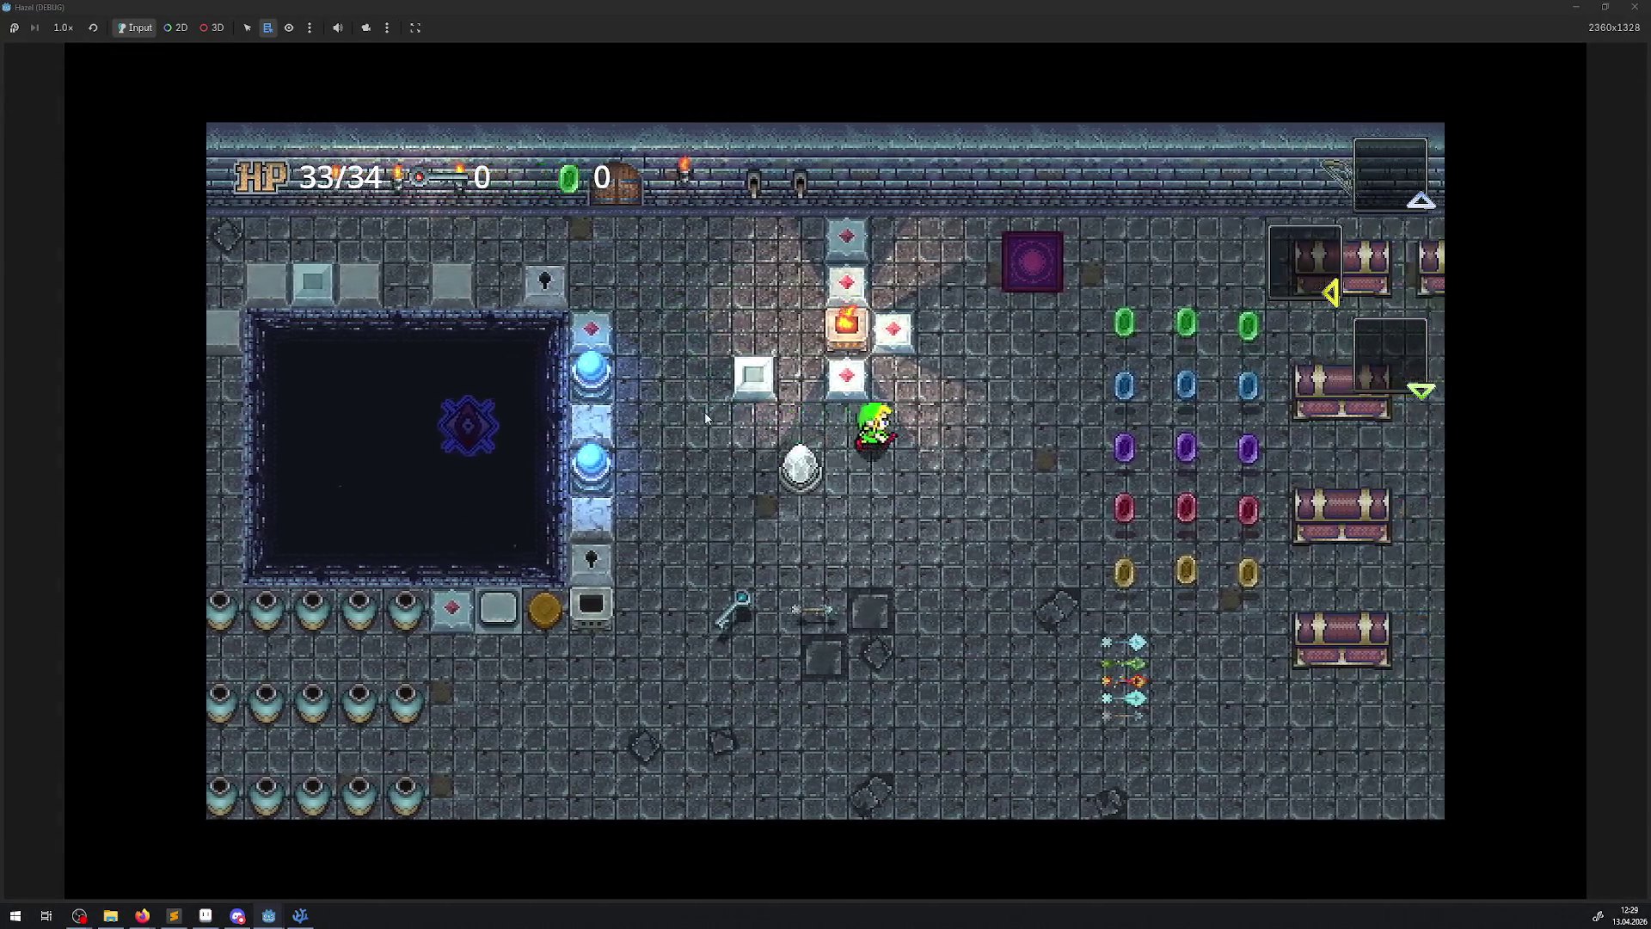
key(Right)
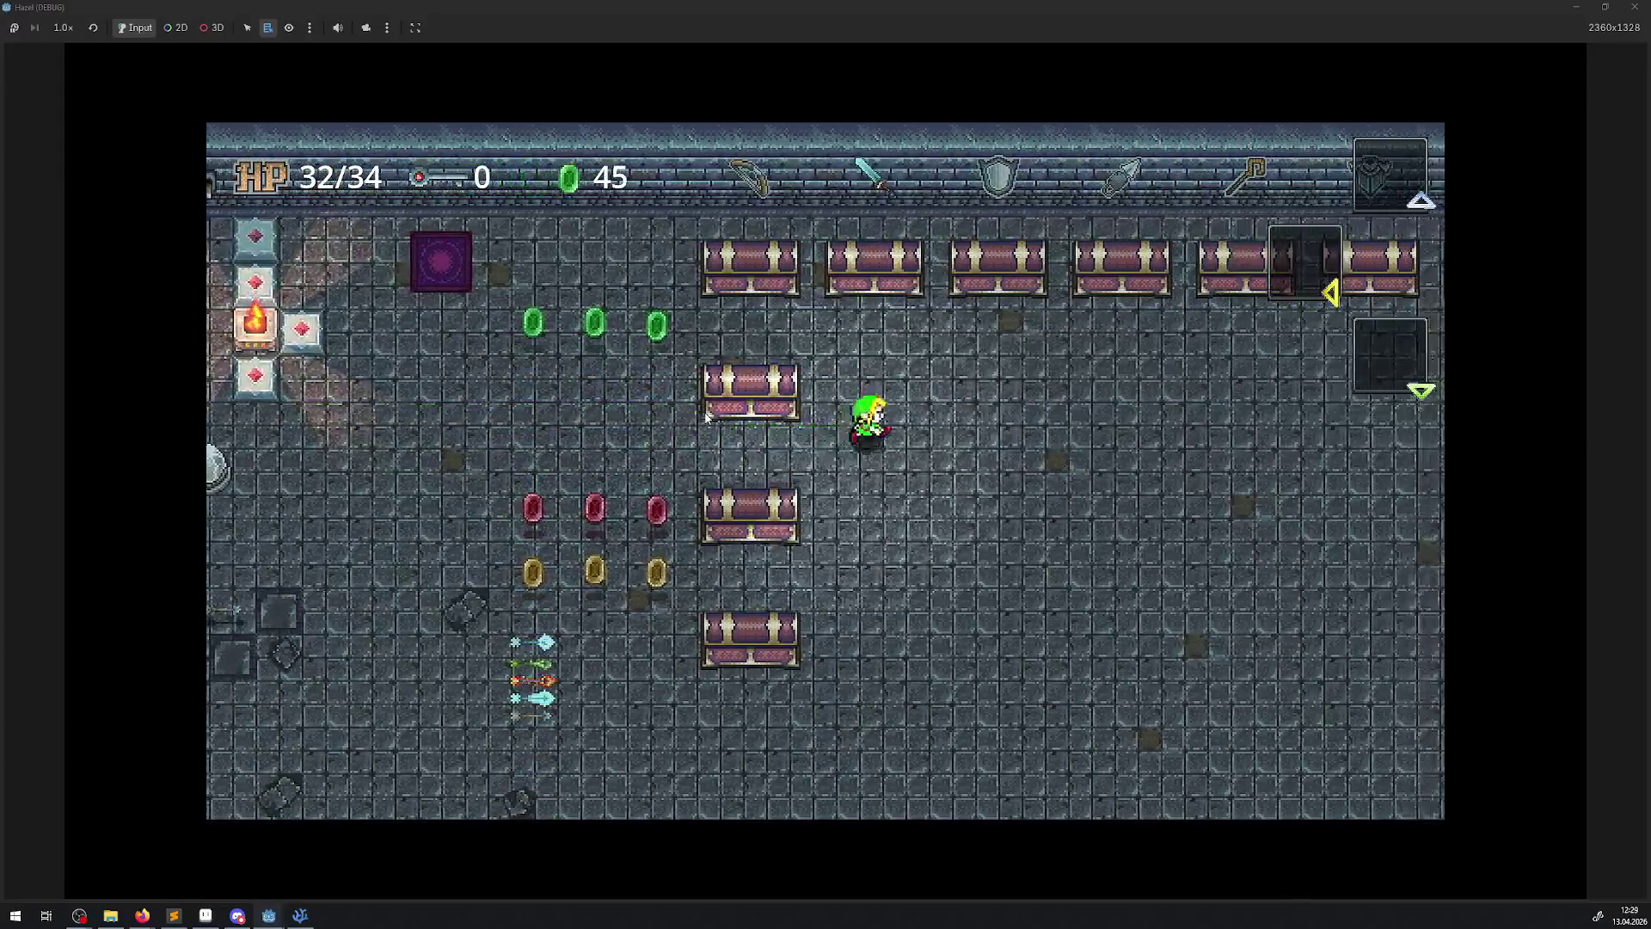
key(Up)
key(space)
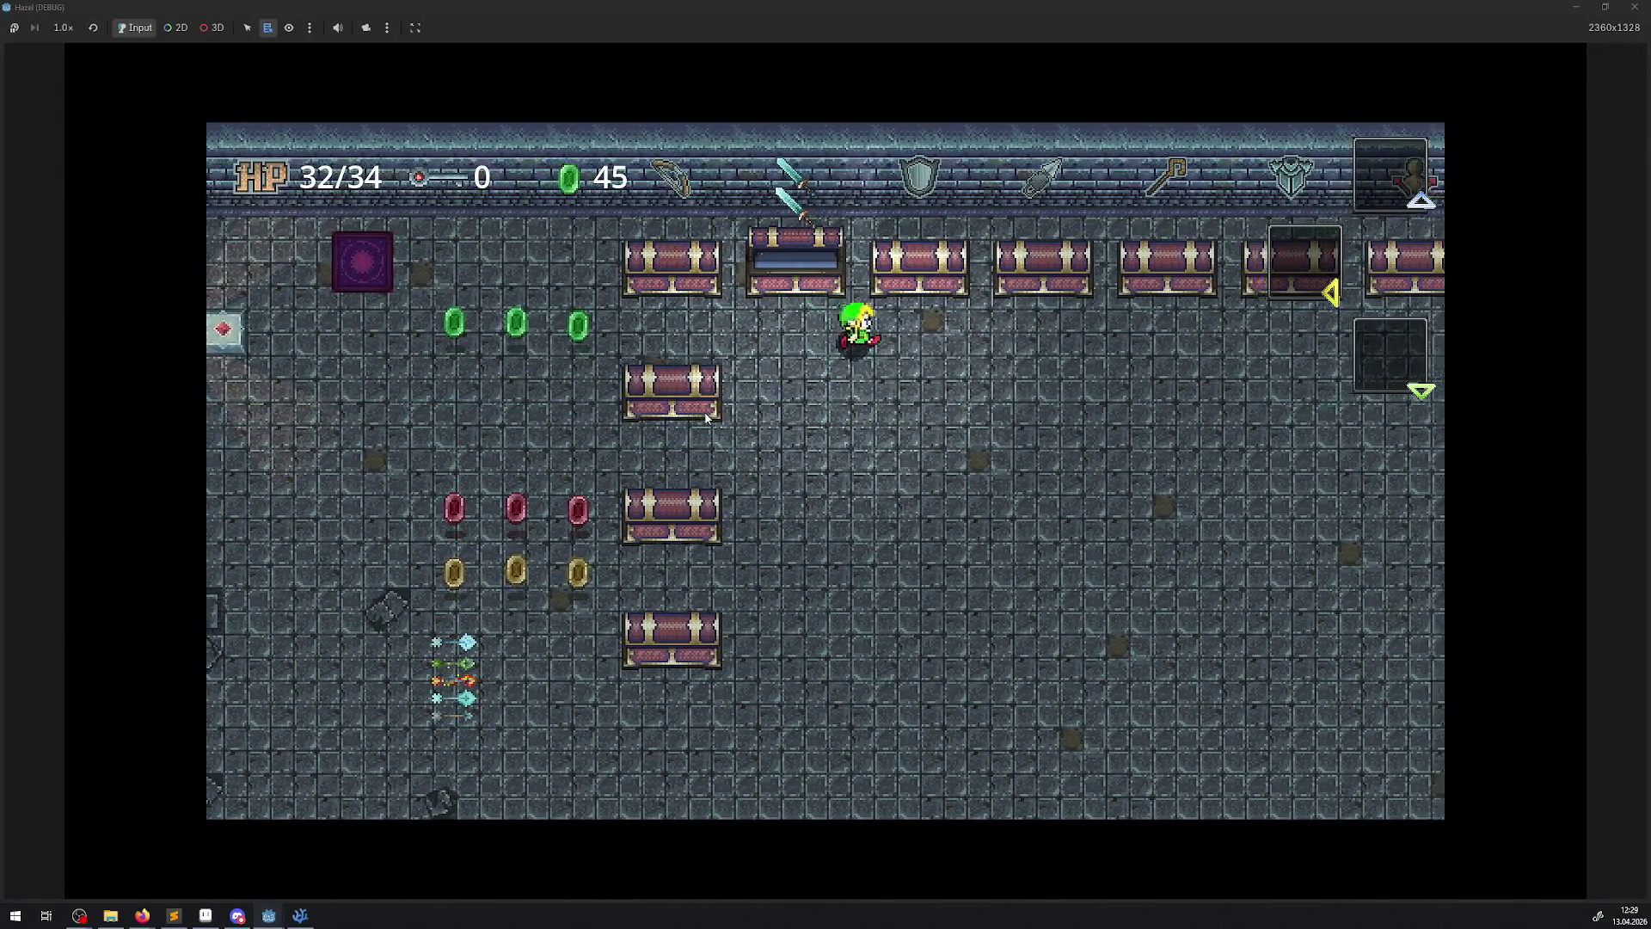
- Open and close the inventory, close the game window, and select the AnimationPlayer node
key(Return)
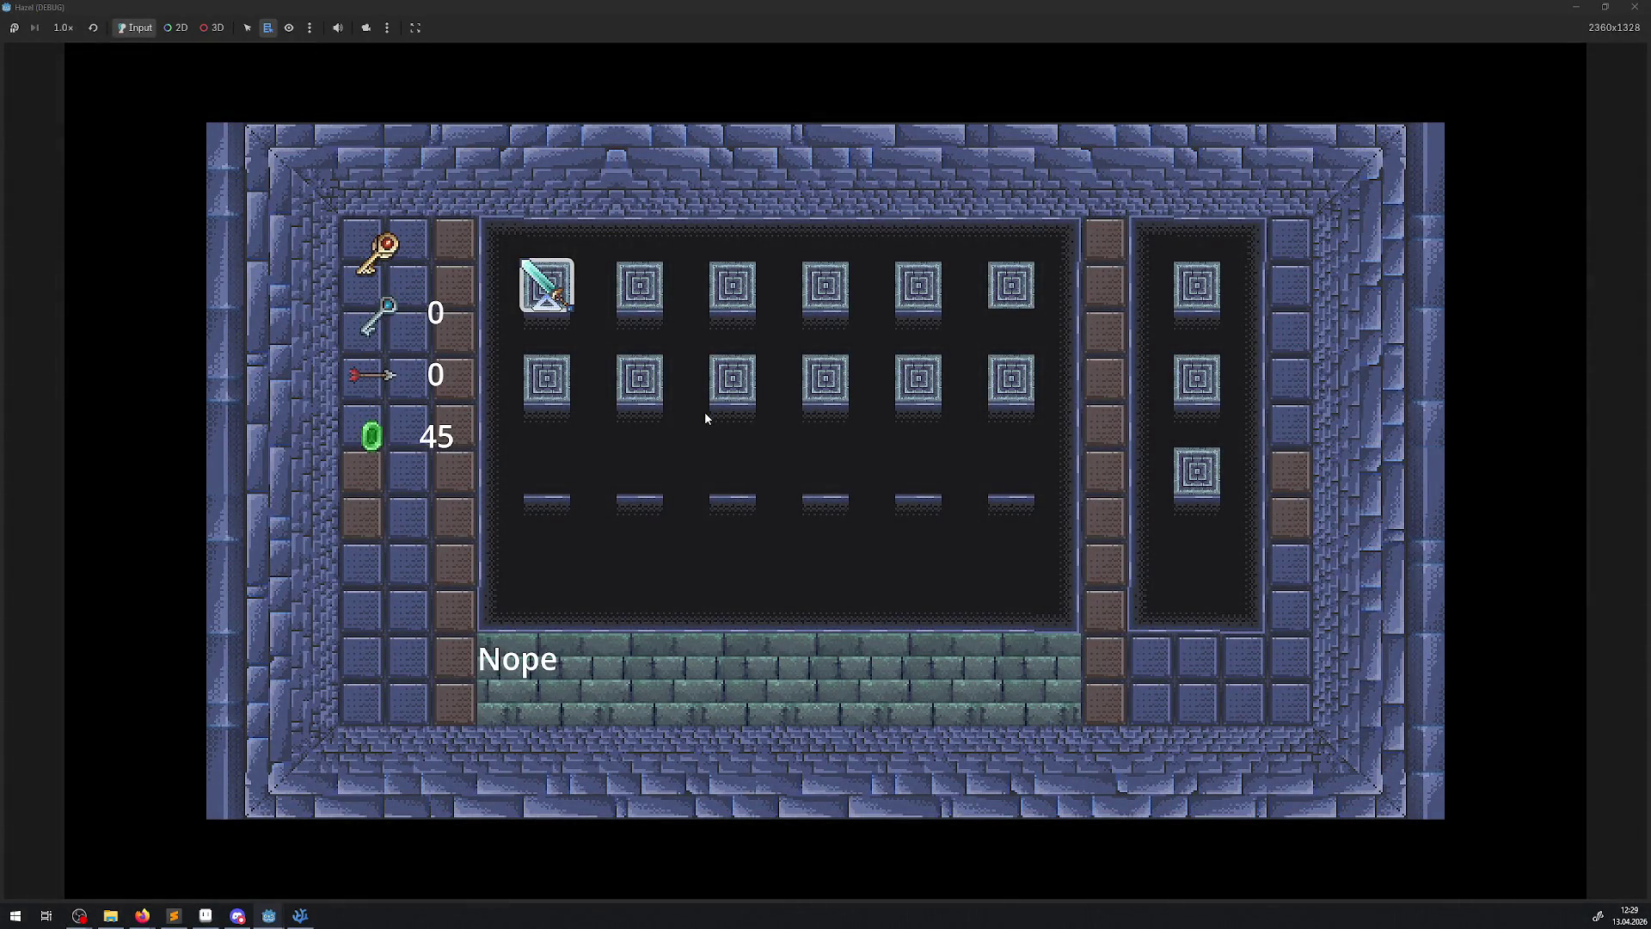
key(Return)
key(Down)
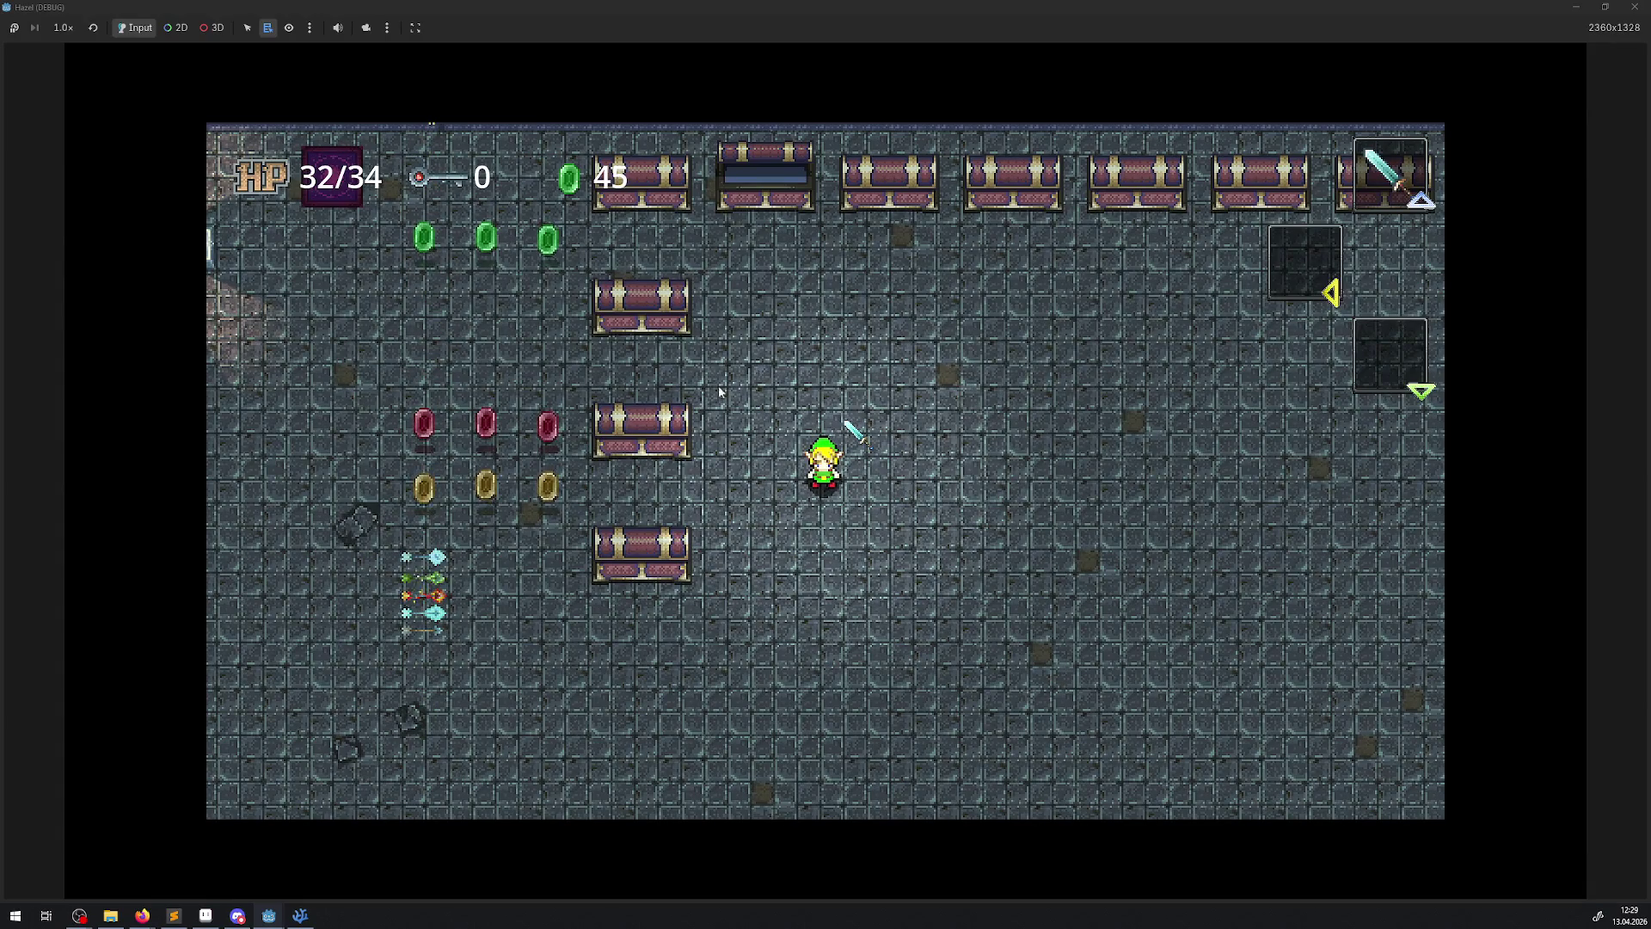
click(1646, 8)
click(73, 188)
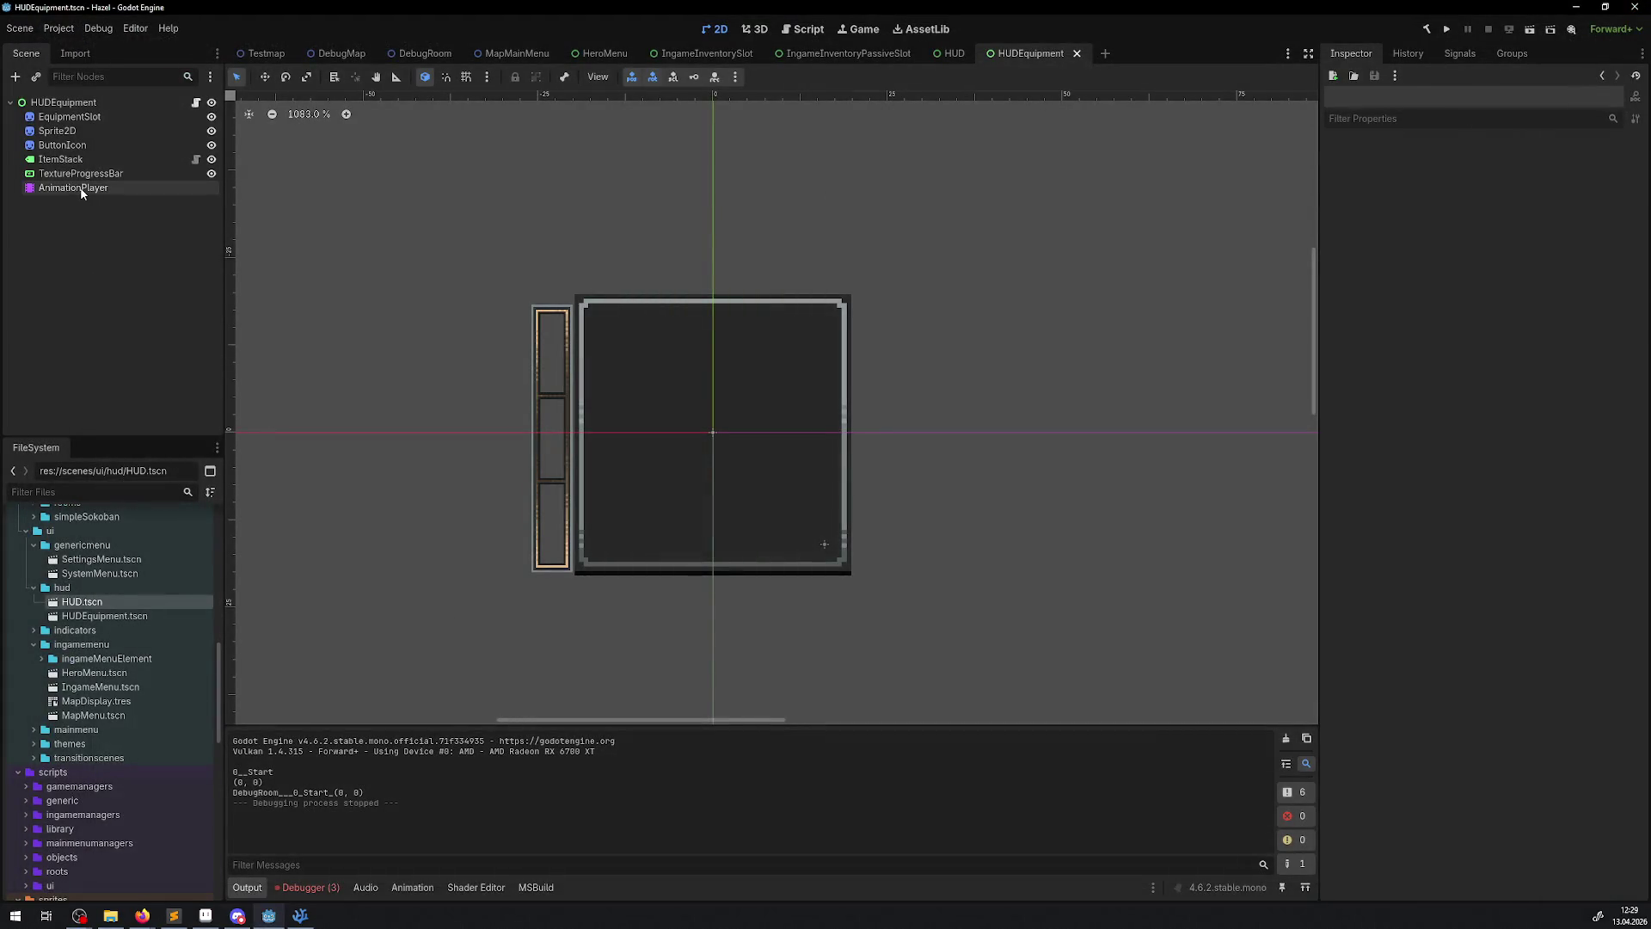
- Set AIdle to autoplay on load and clear the Debugger's error list
click(1192, 612)
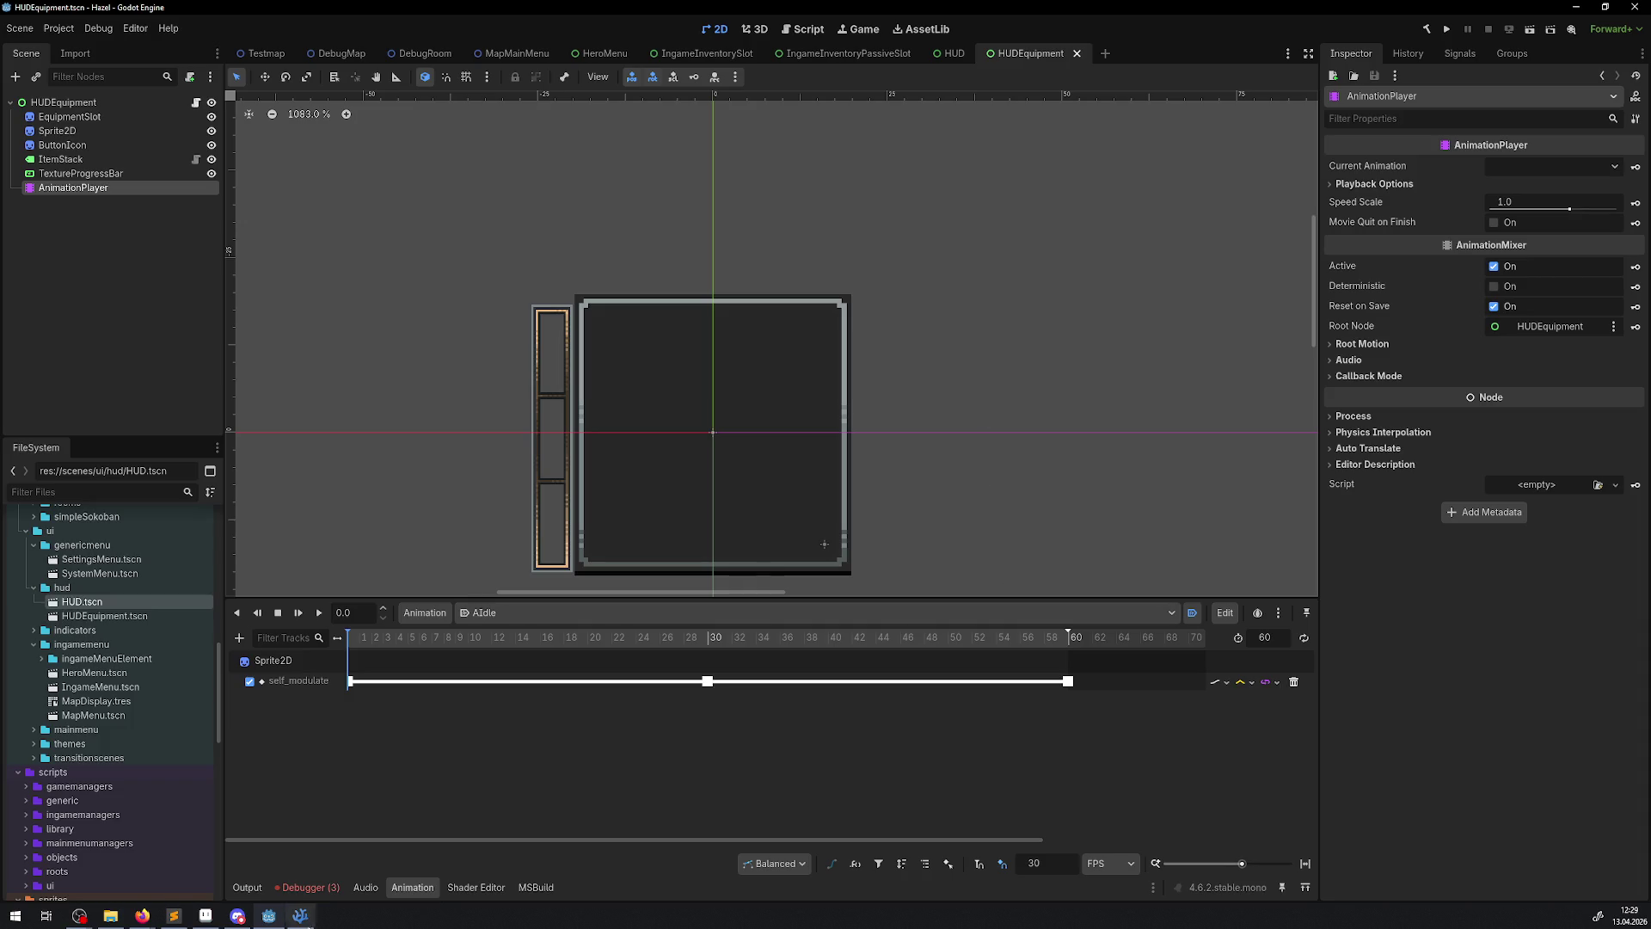
click(313, 888)
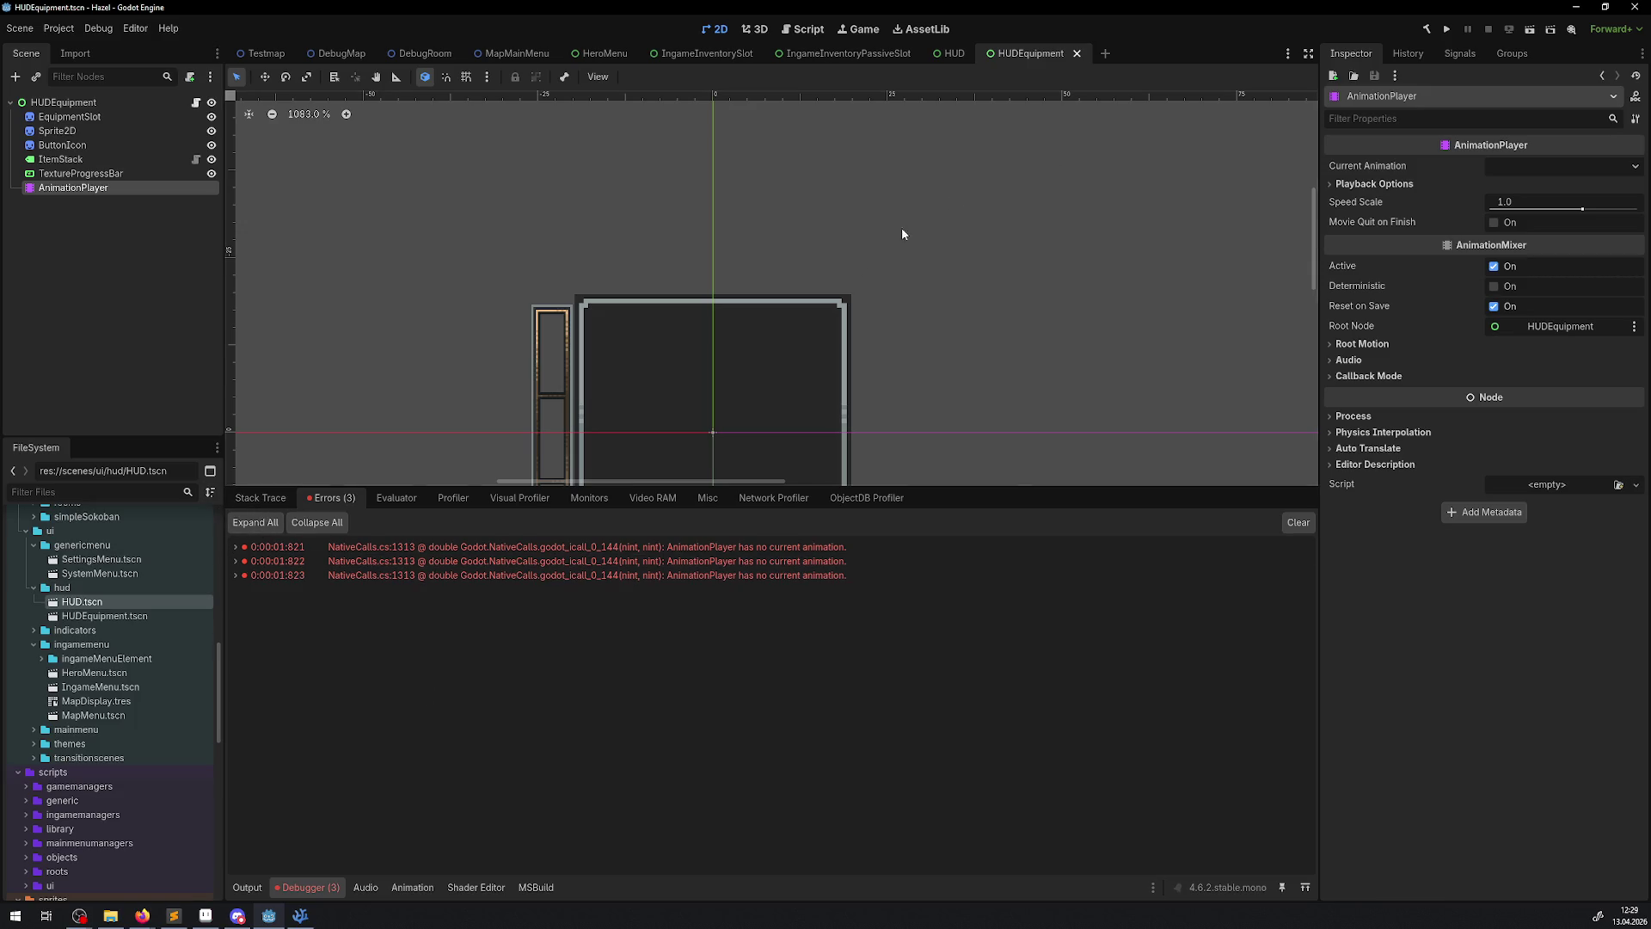
click(1299, 524)
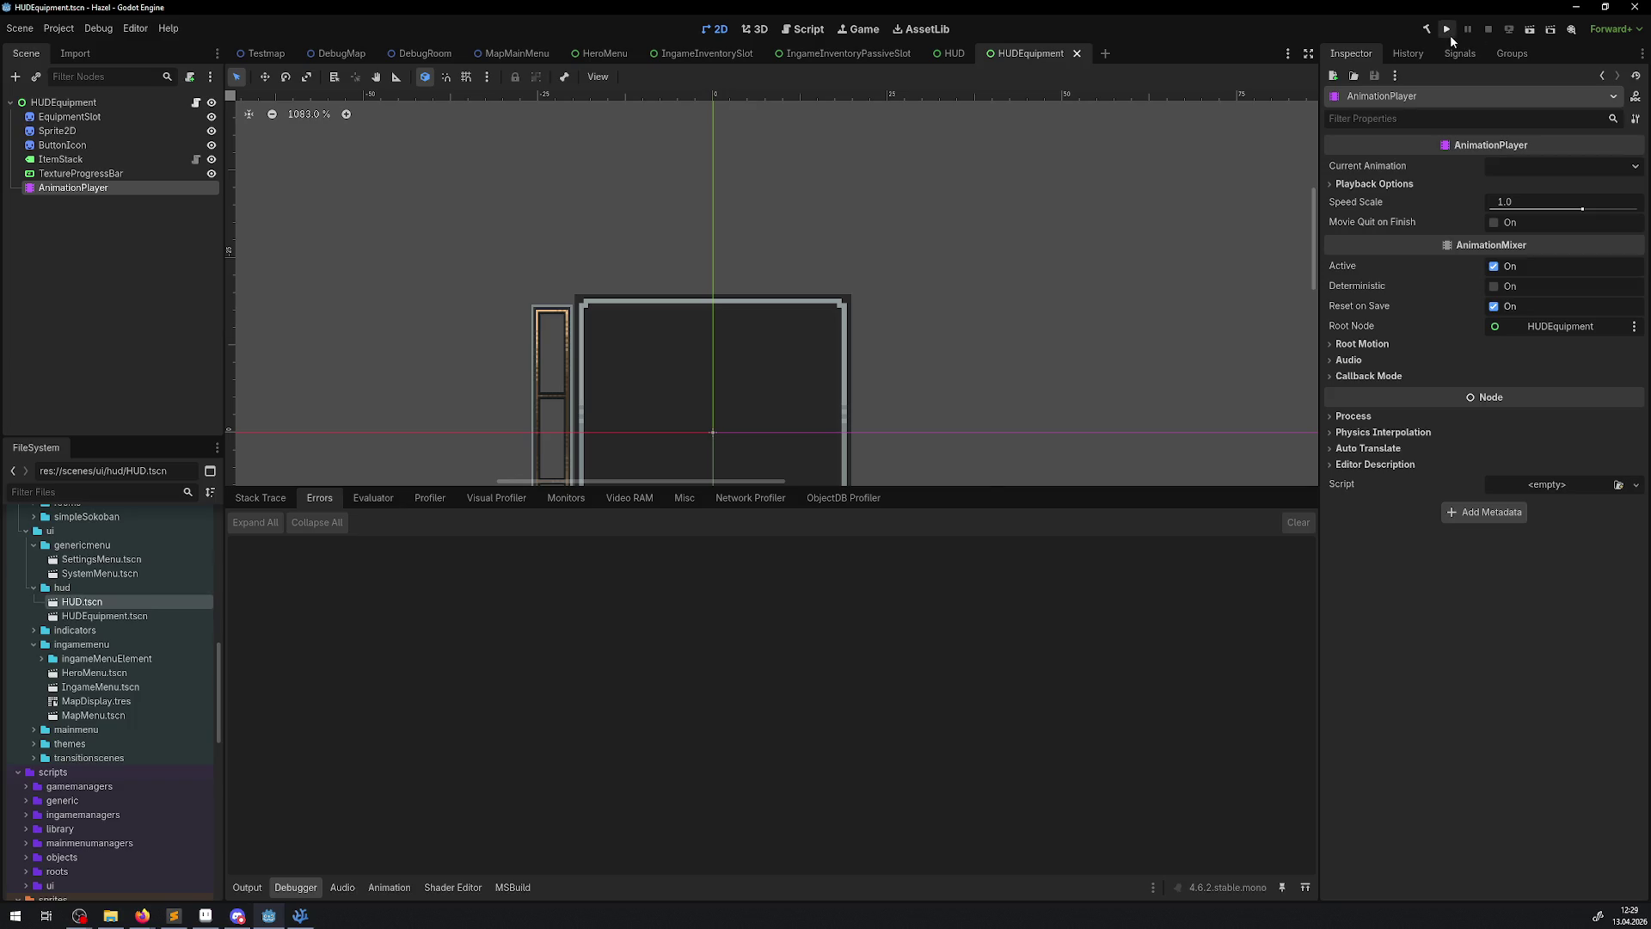
- Run the game again, walk through the rupee rows to the top chests, then close it
click(1450, 34)
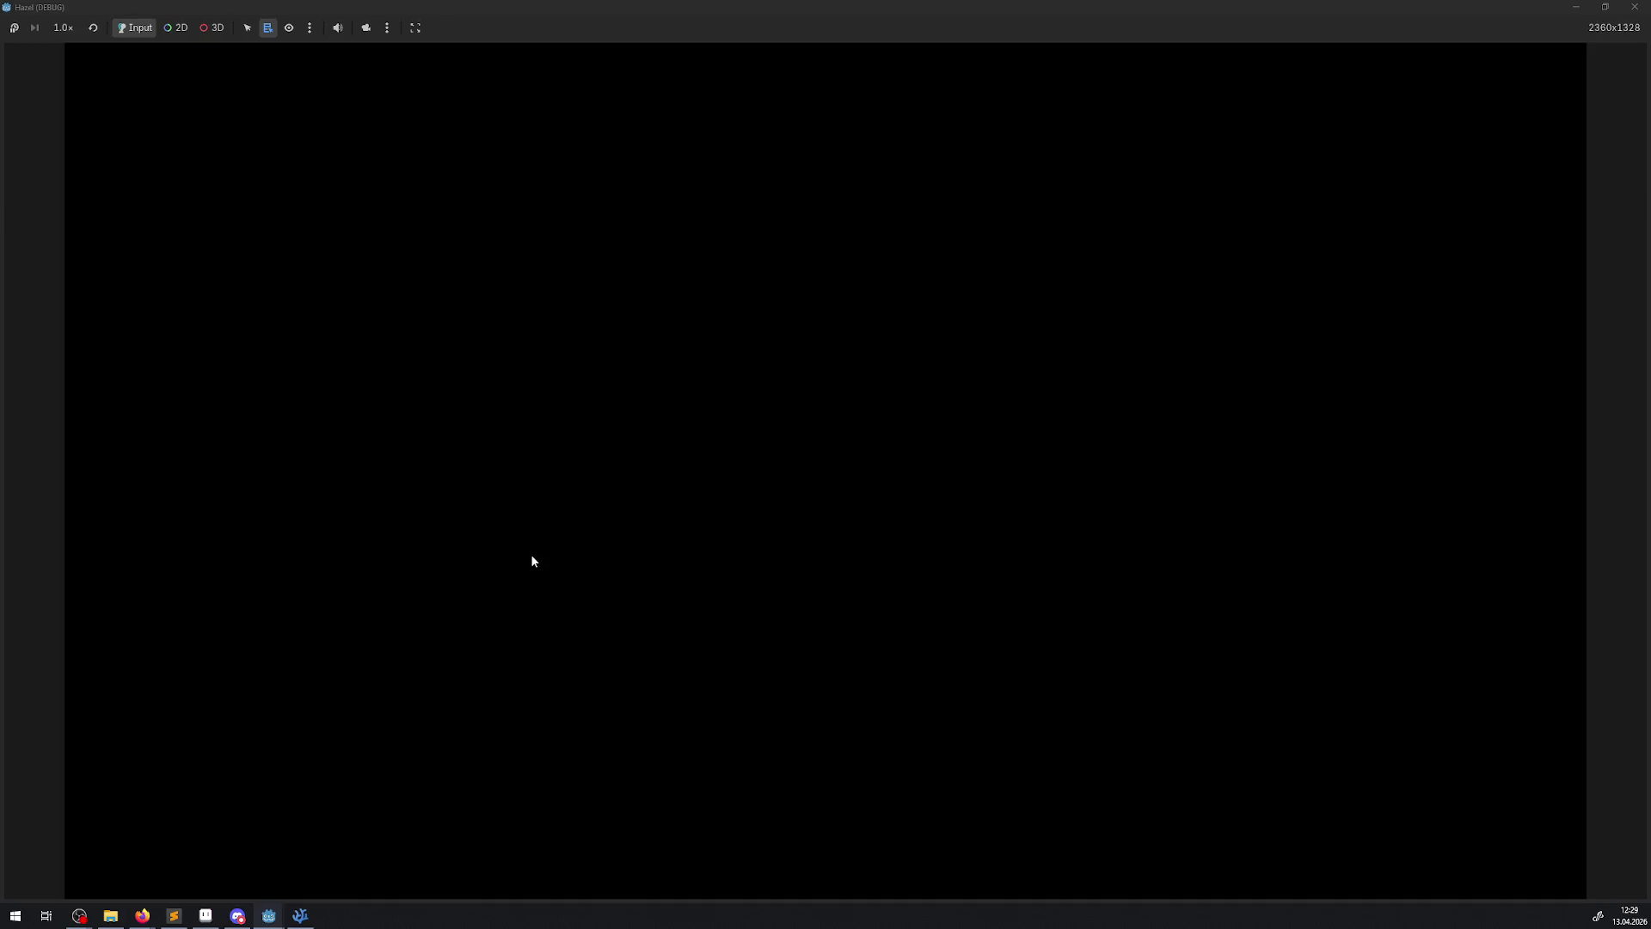
key(Down)
key(Right)
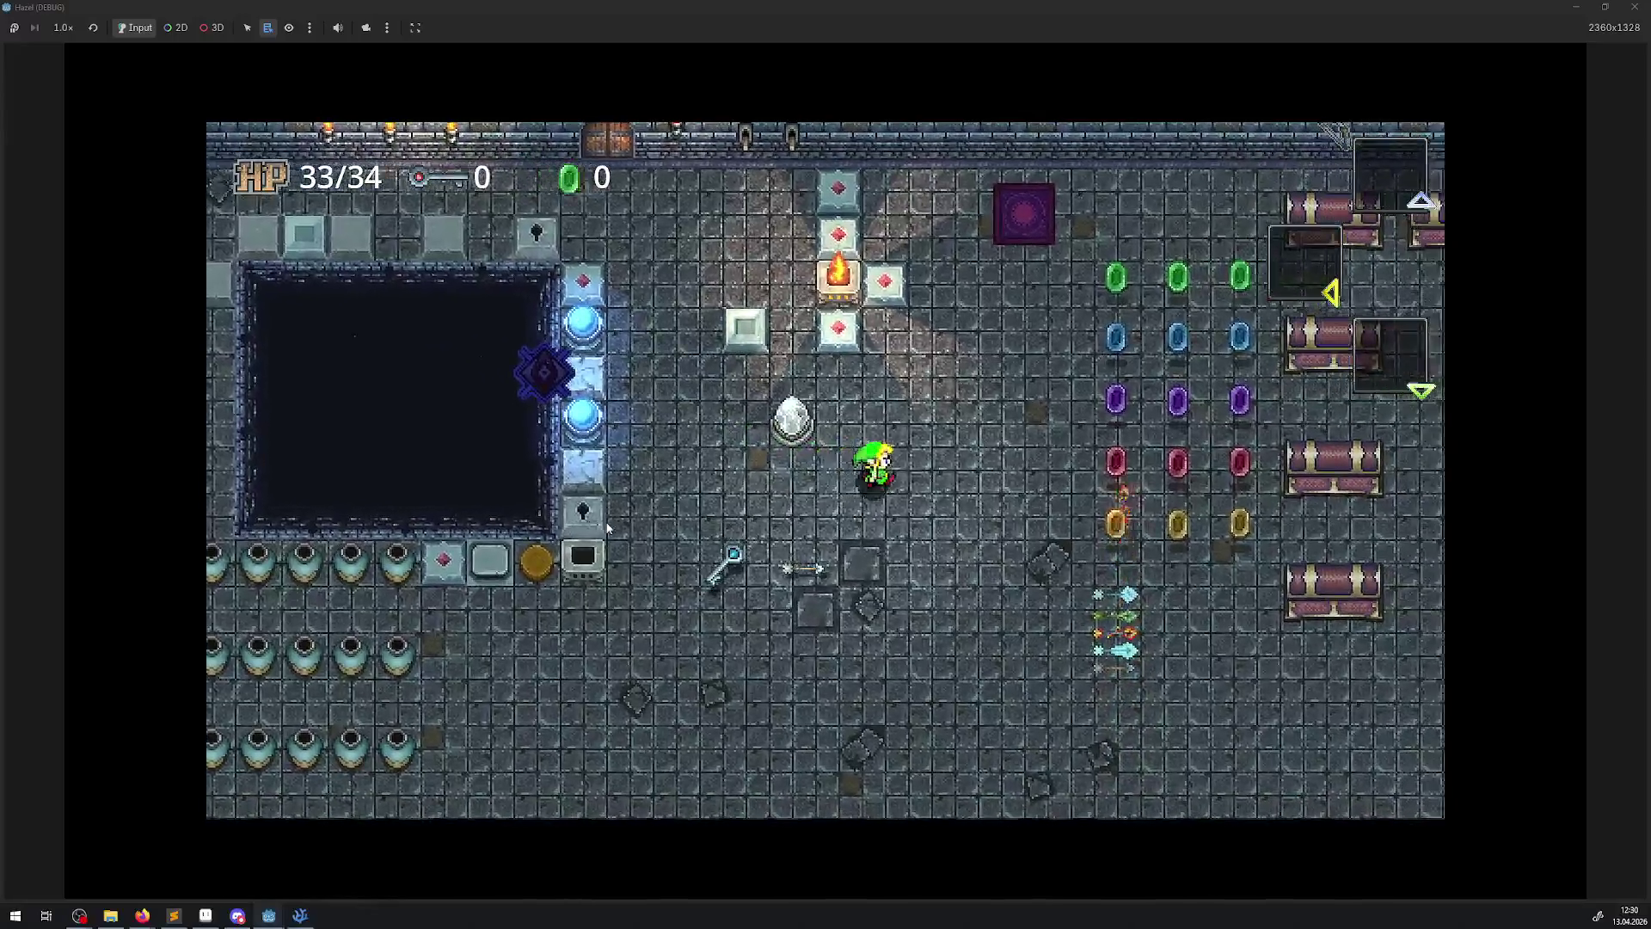
key(Up)
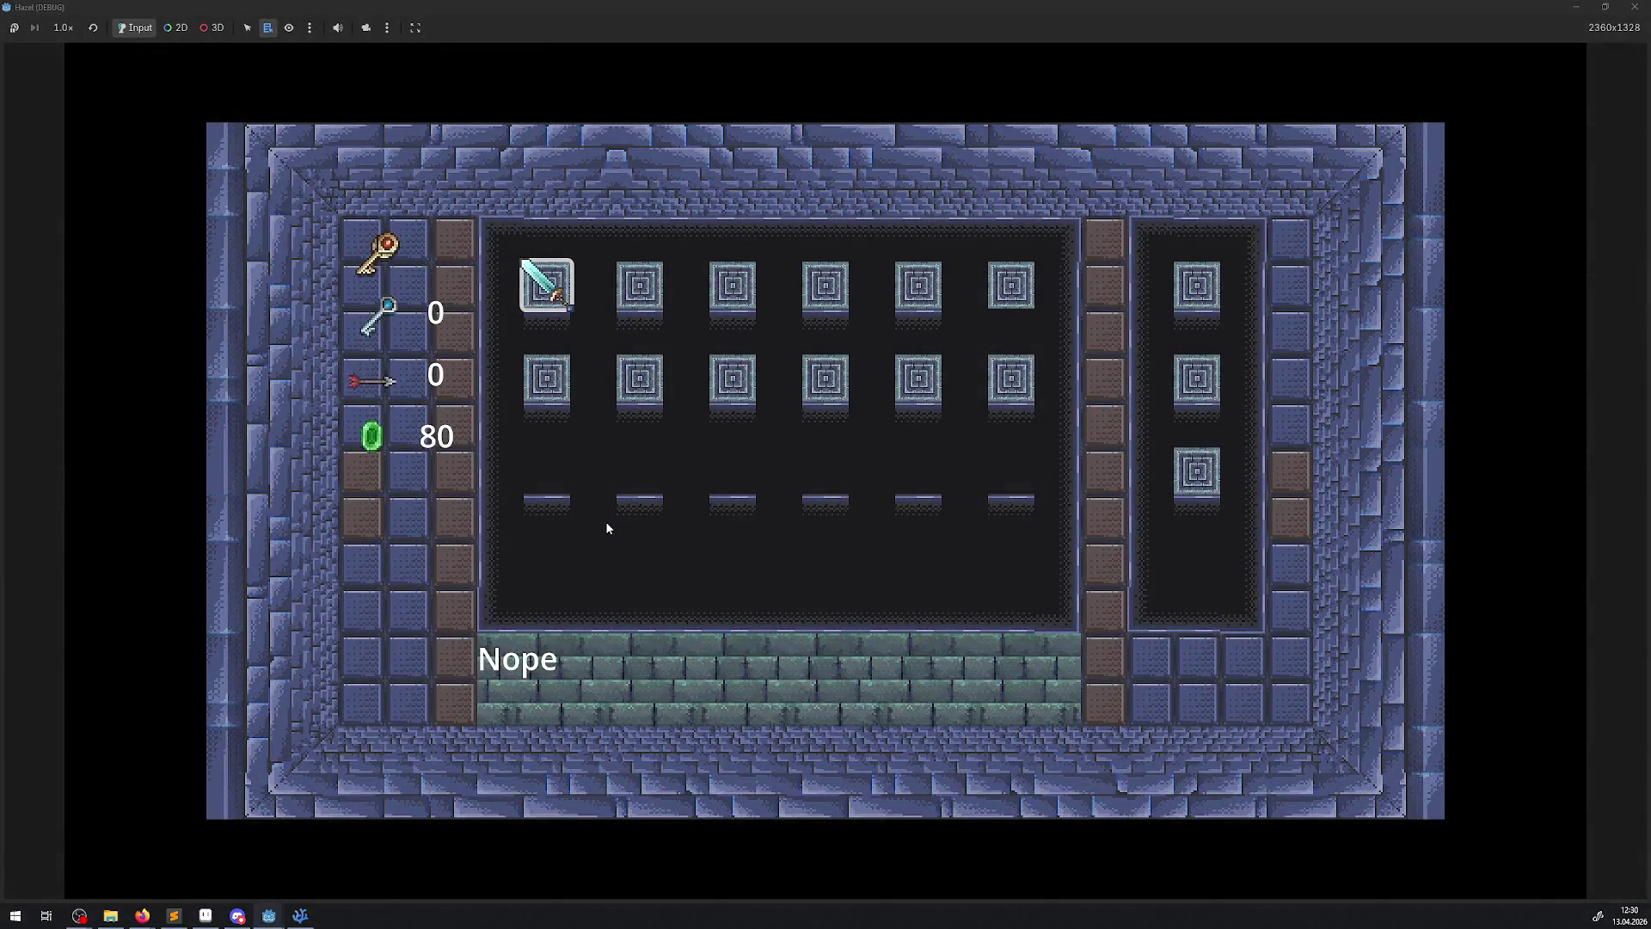
key(Escape)
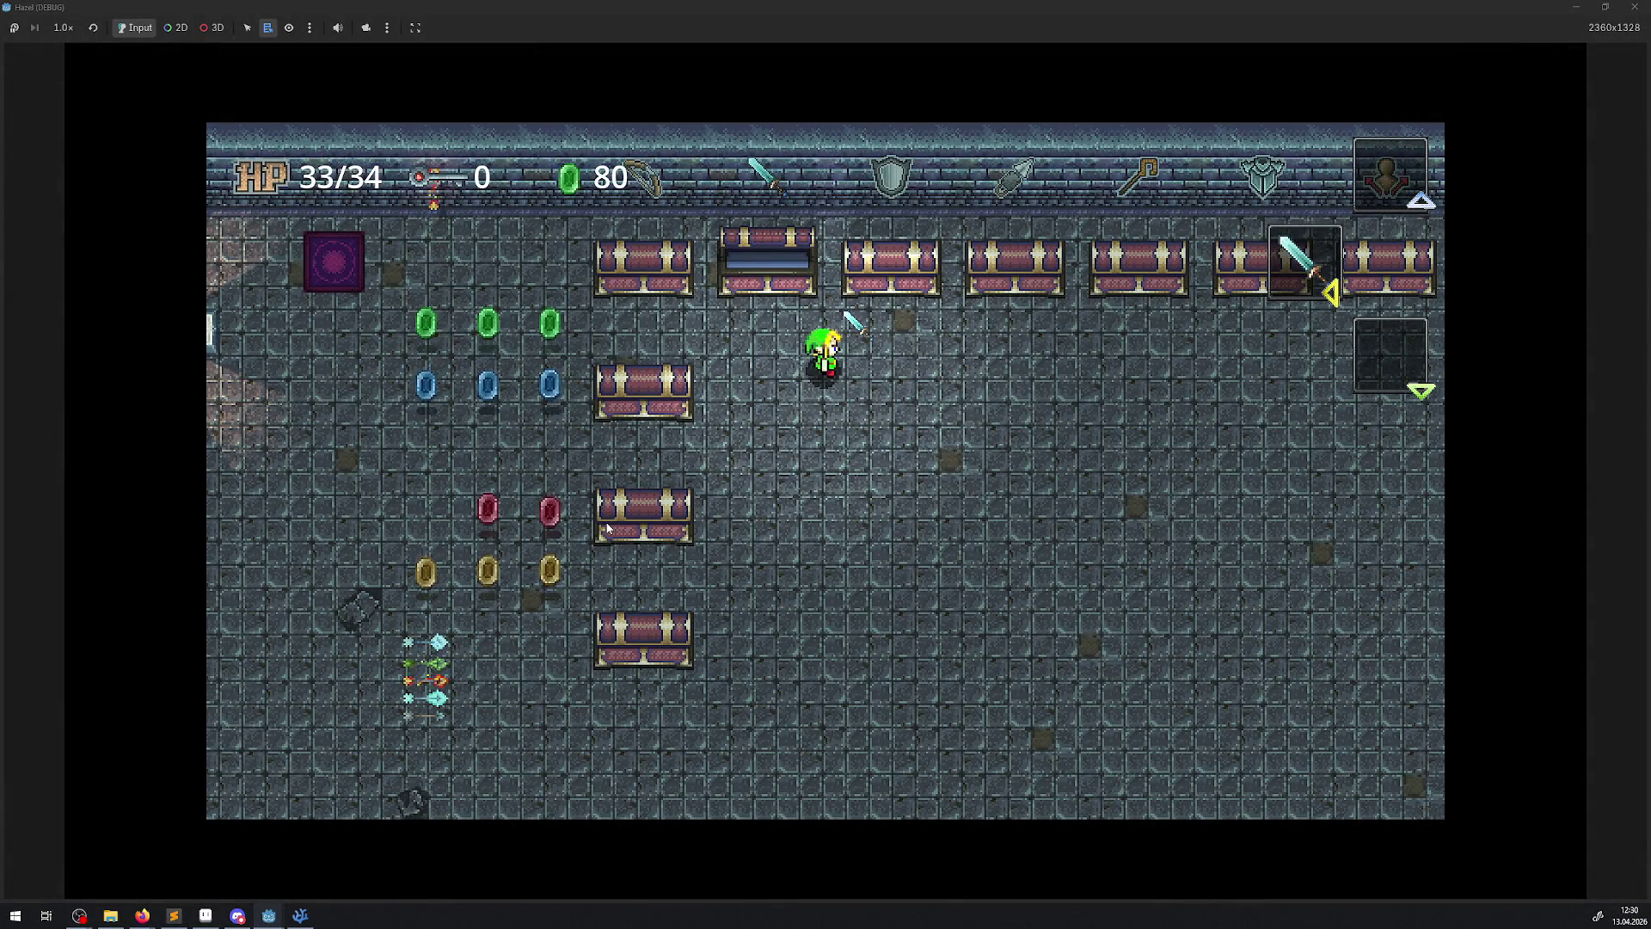
mouse_move(824, 7)
mouse_down()
mouse_move(706, 139)
mouse_move(594, 23)
mouse_move(593, 1)
mouse_up()
click(1635, 7)
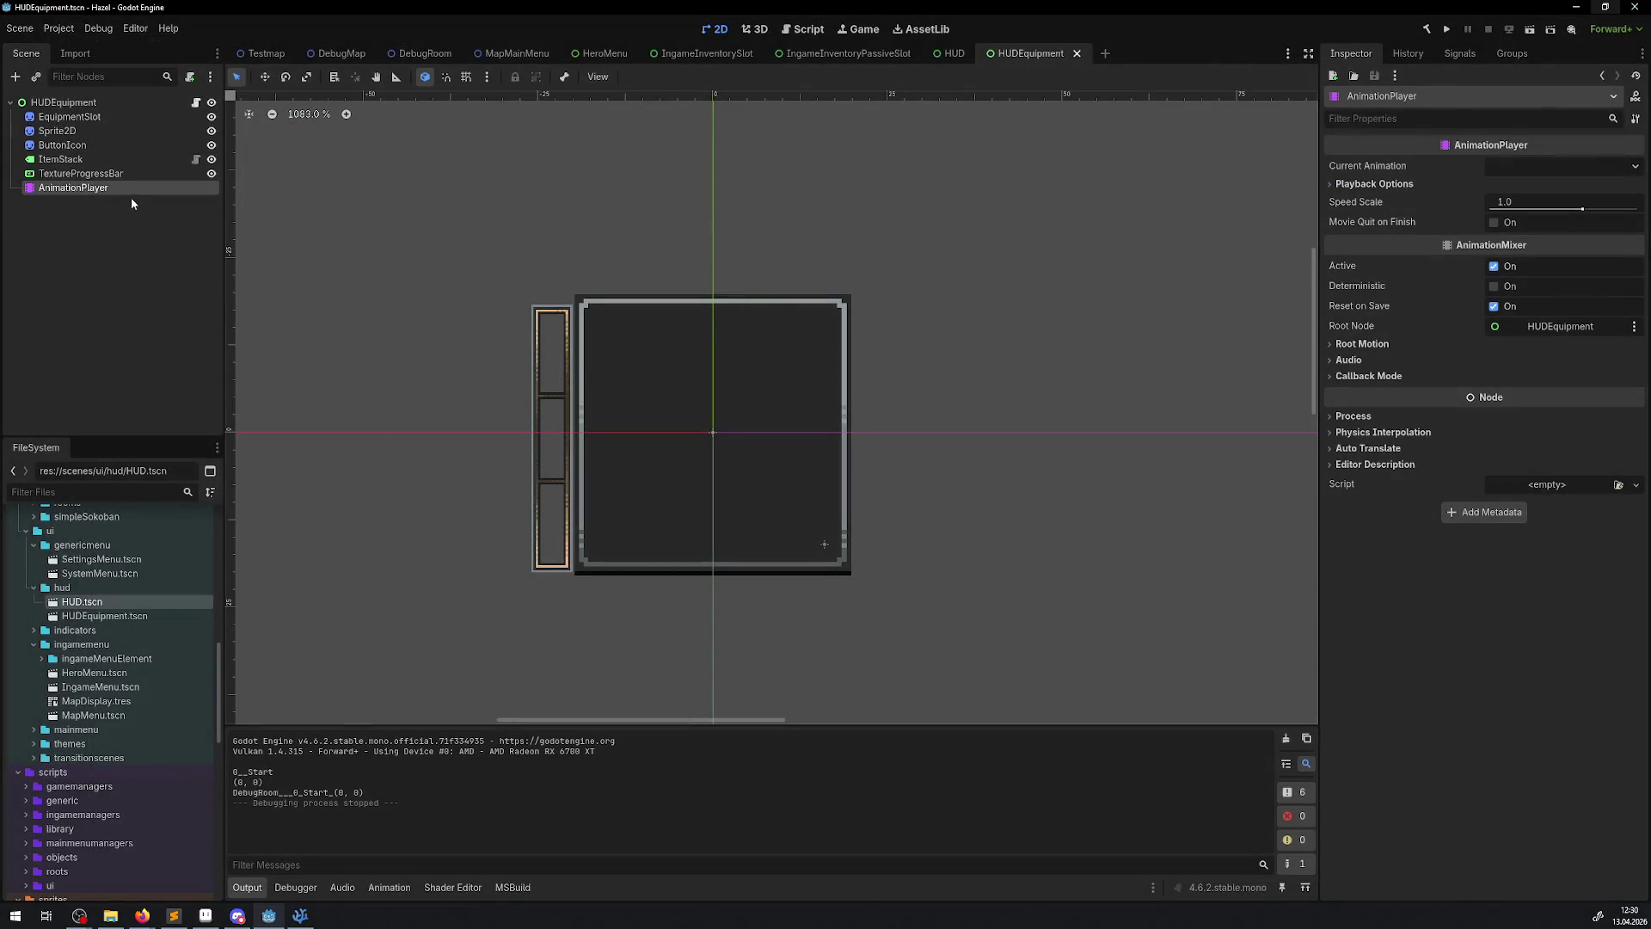
- Give Sprite2D the Sword.png texture and preview the AIdle fade on it
click(66, 138)
scroll(108, 665, down, 15)
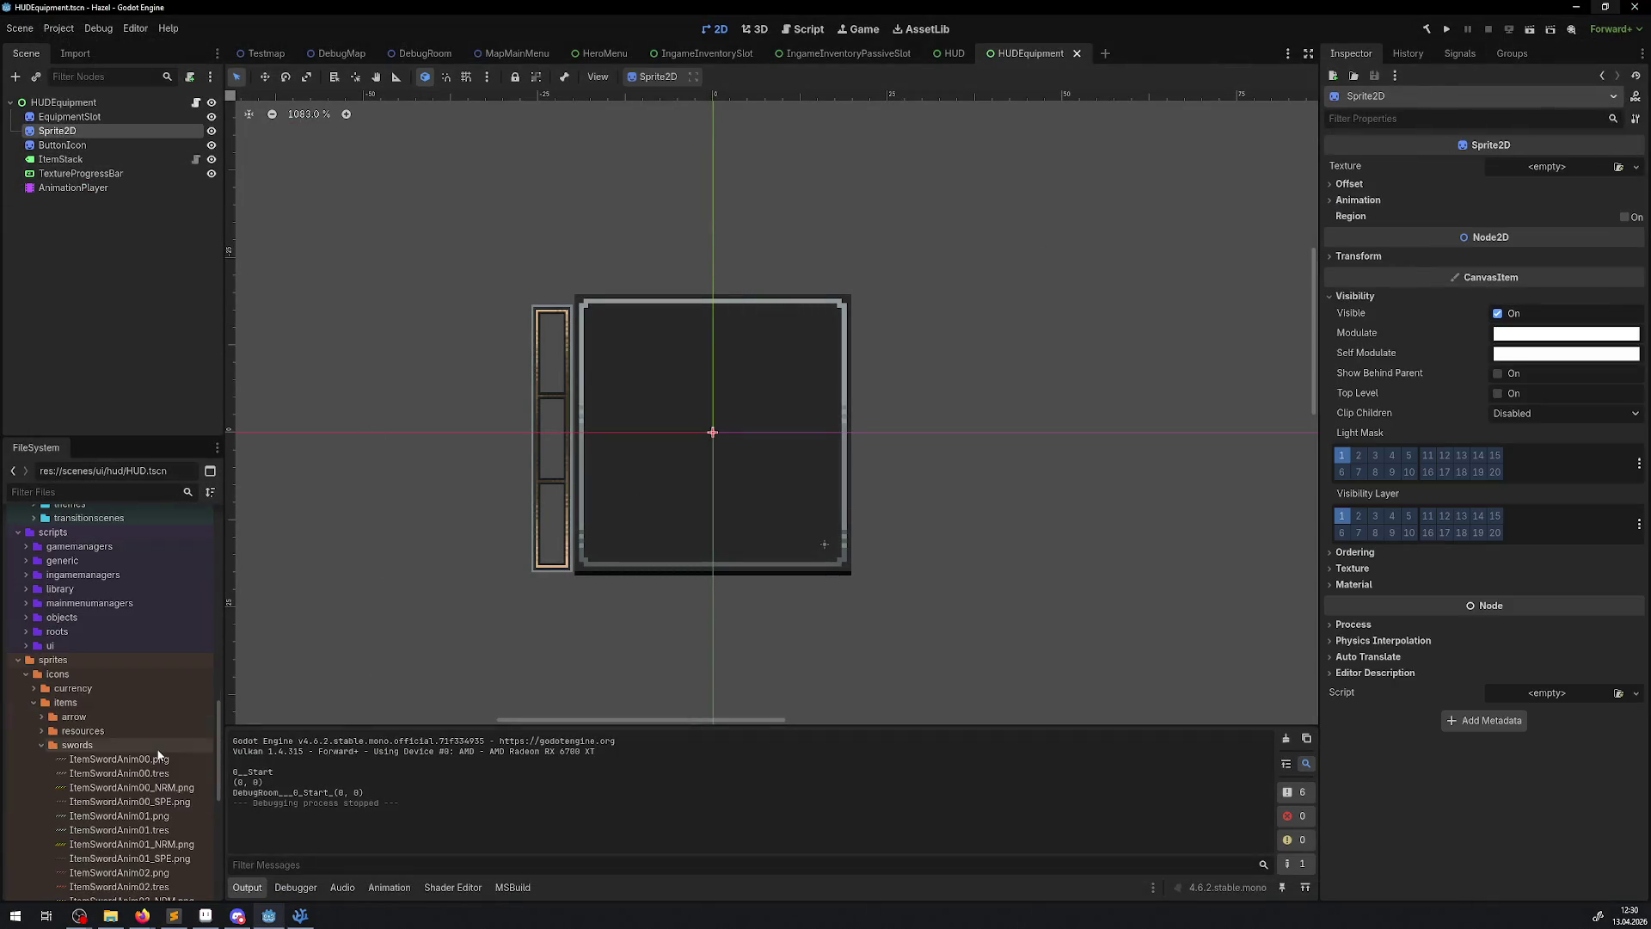
mouse_move(108, 659)
mouse_down()
mouse_move(719, 442)
mouse_move(1385, 258)
mouse_move(1563, 176)
mouse_up()
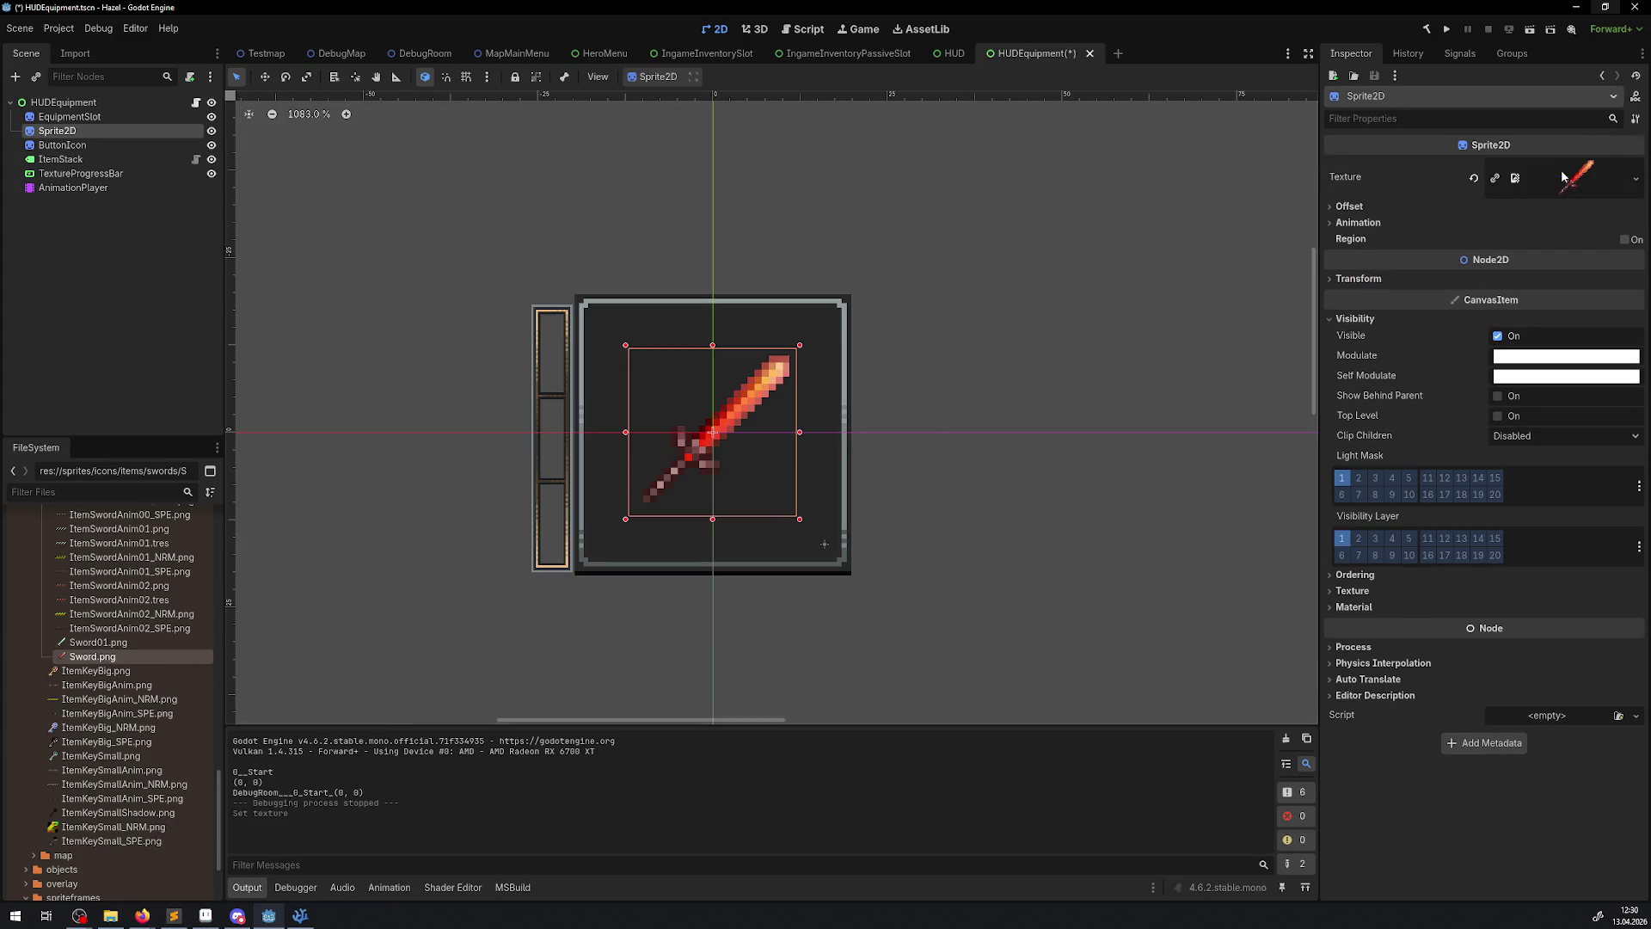
click(71, 188)
click(319, 613)
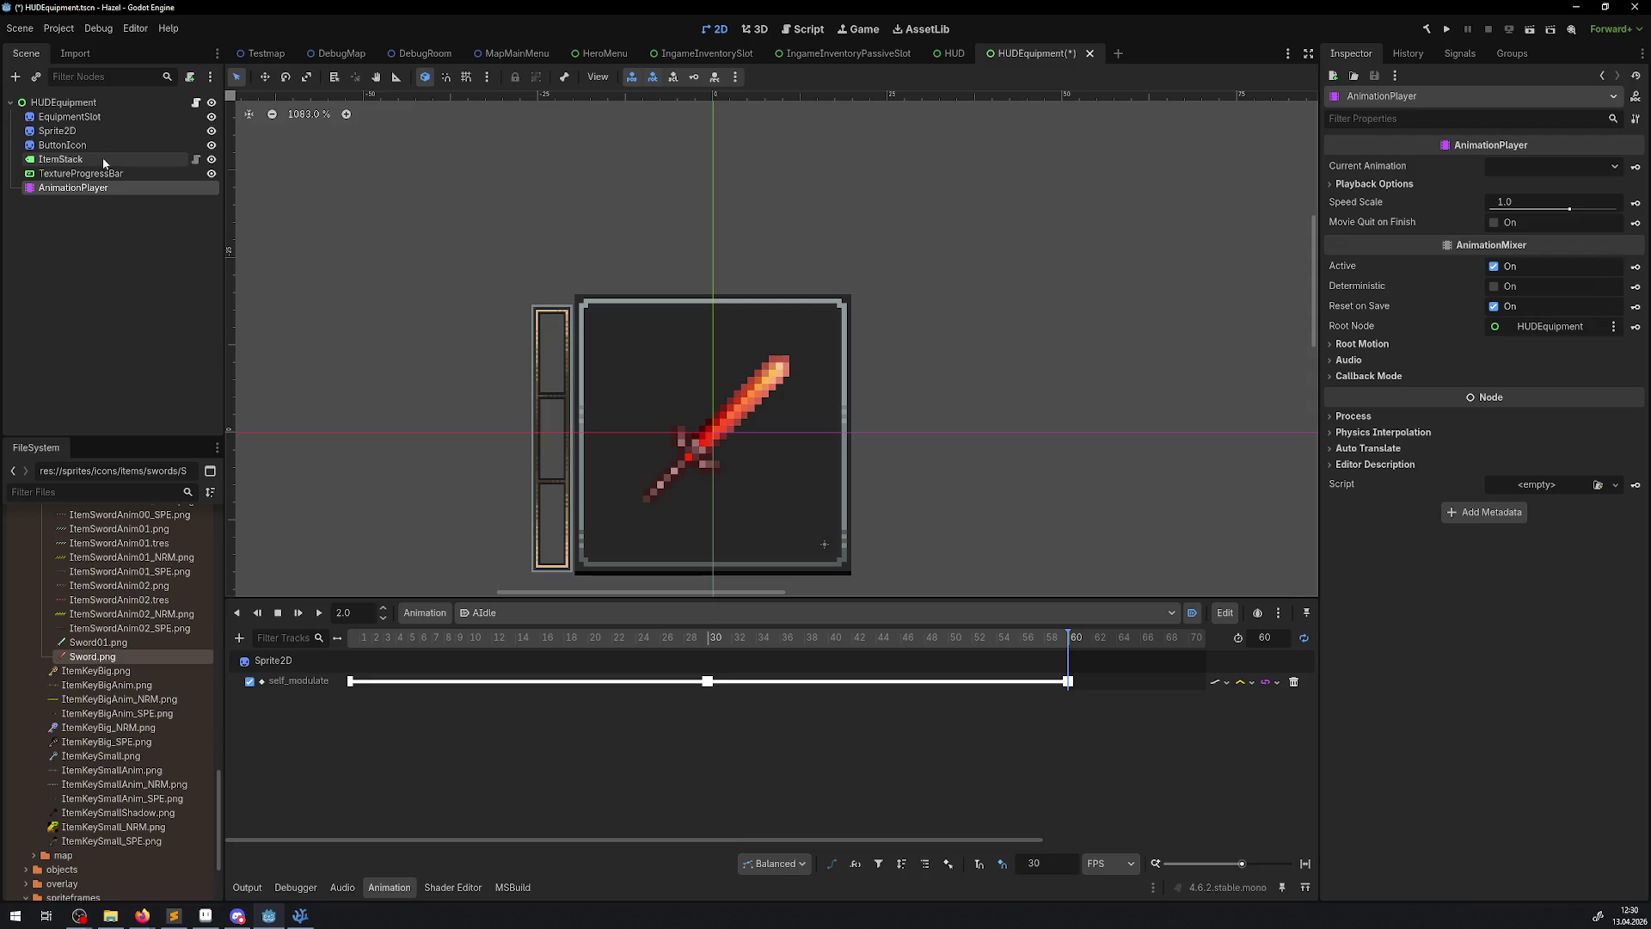
- Revert the Sprite2D texture to empty, save HUDEquipment, and run the game again
click(93, 131)
click(1472, 179)
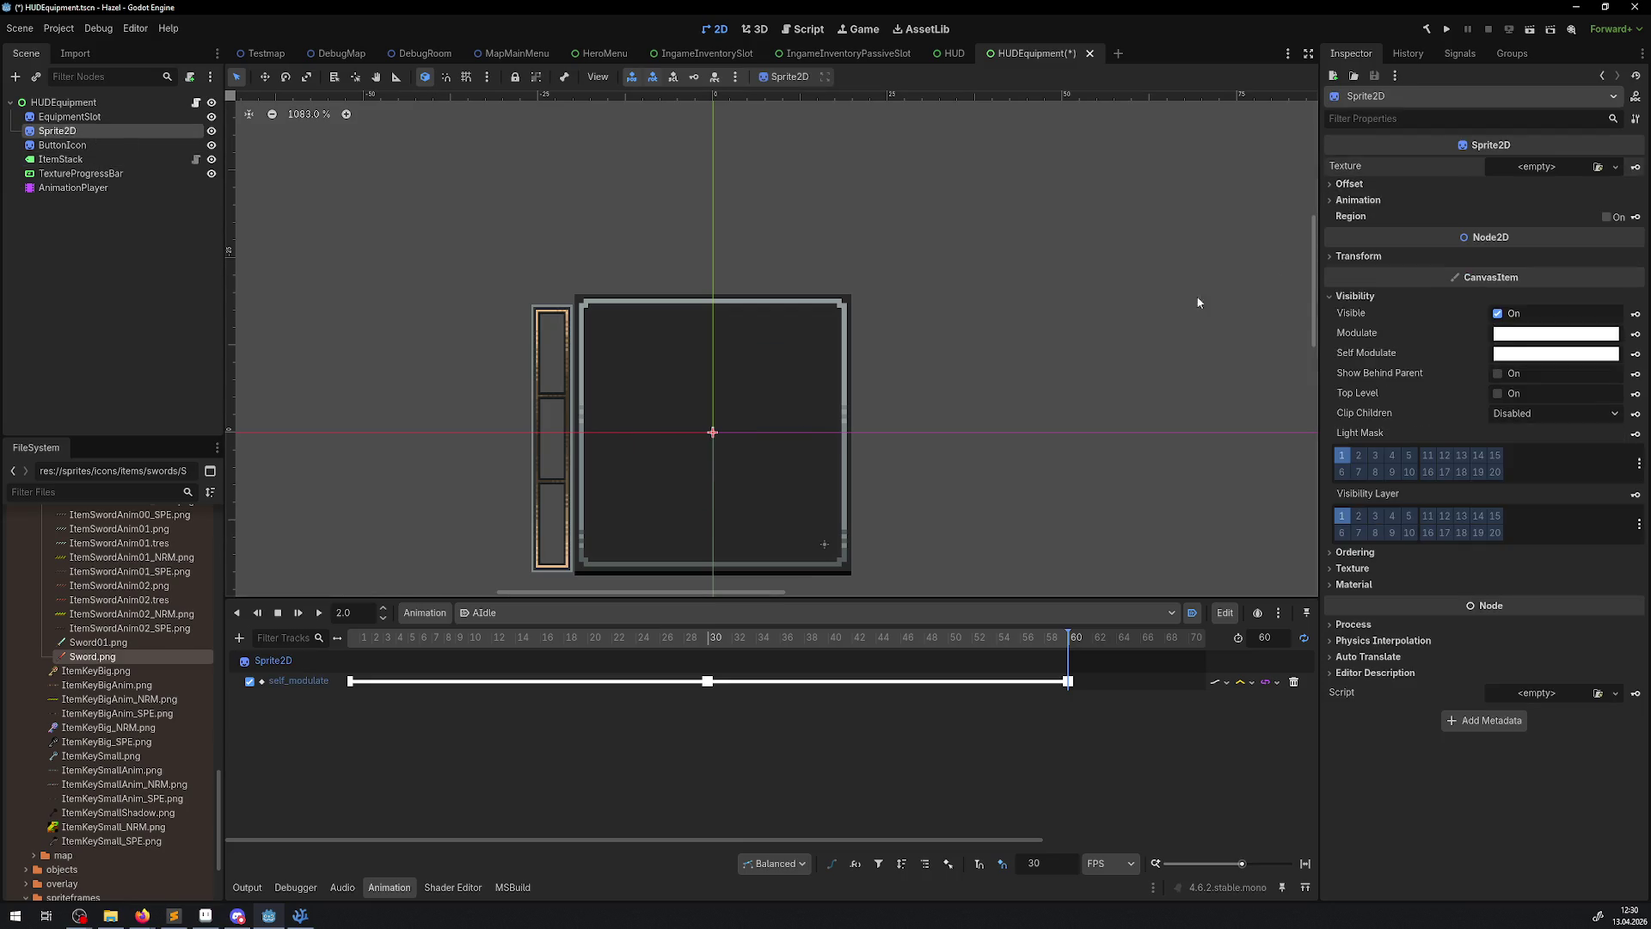
key(ctrl+s)
click(1448, 34)
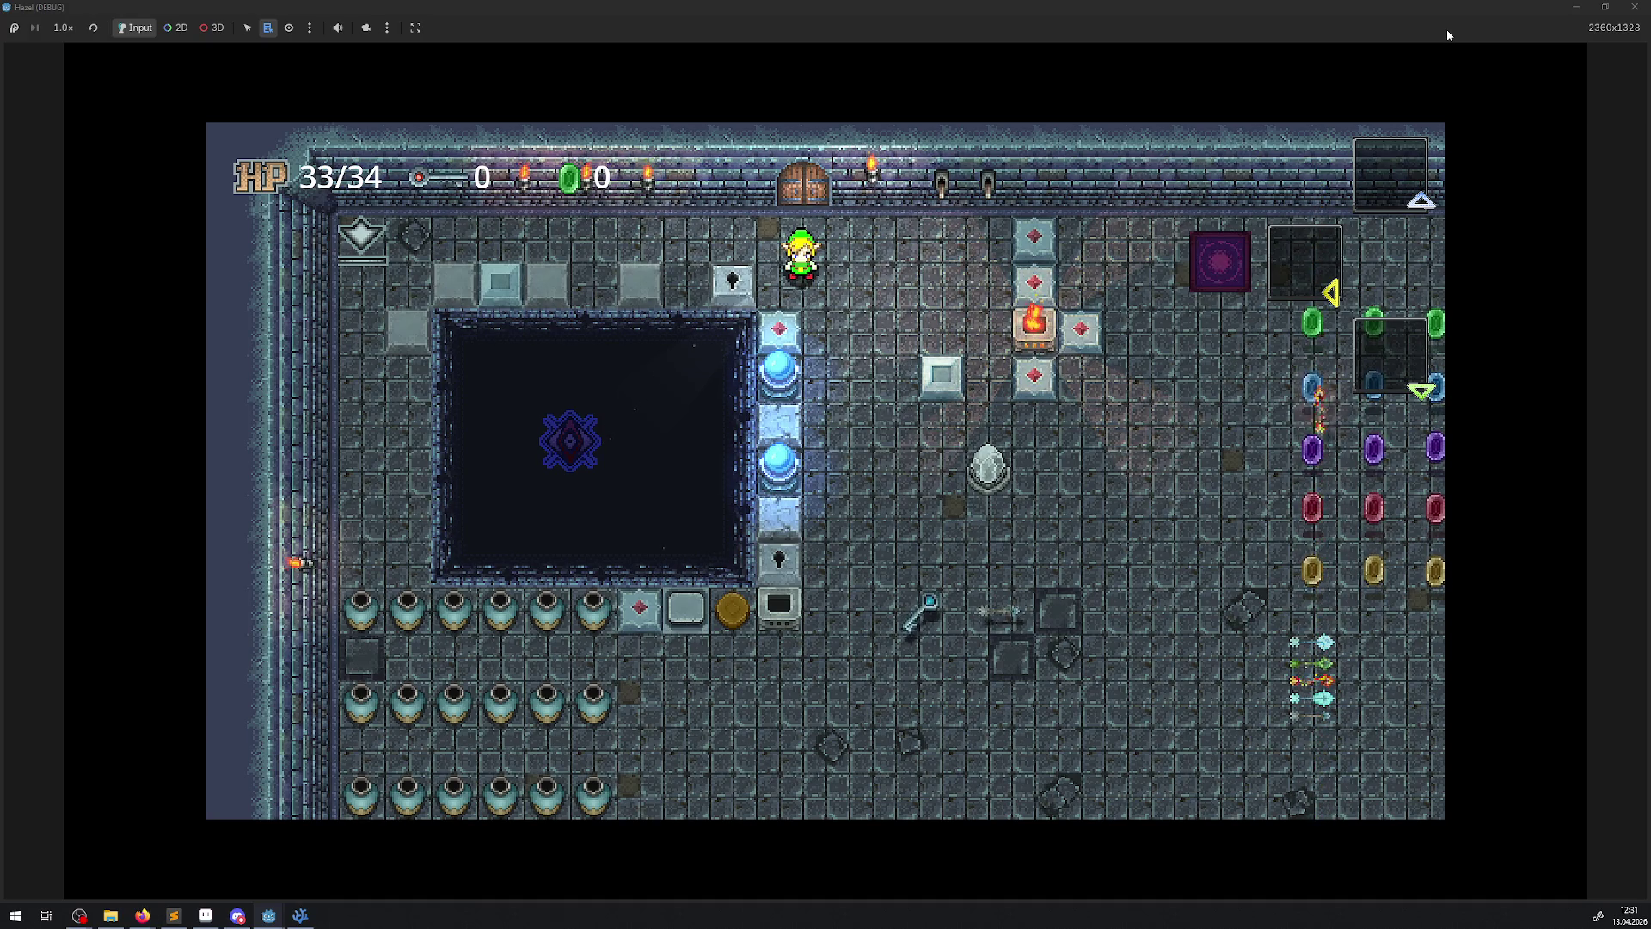
- Walk the hero through the rupee rows, open and close the inventory, then close the game window
key(Right)
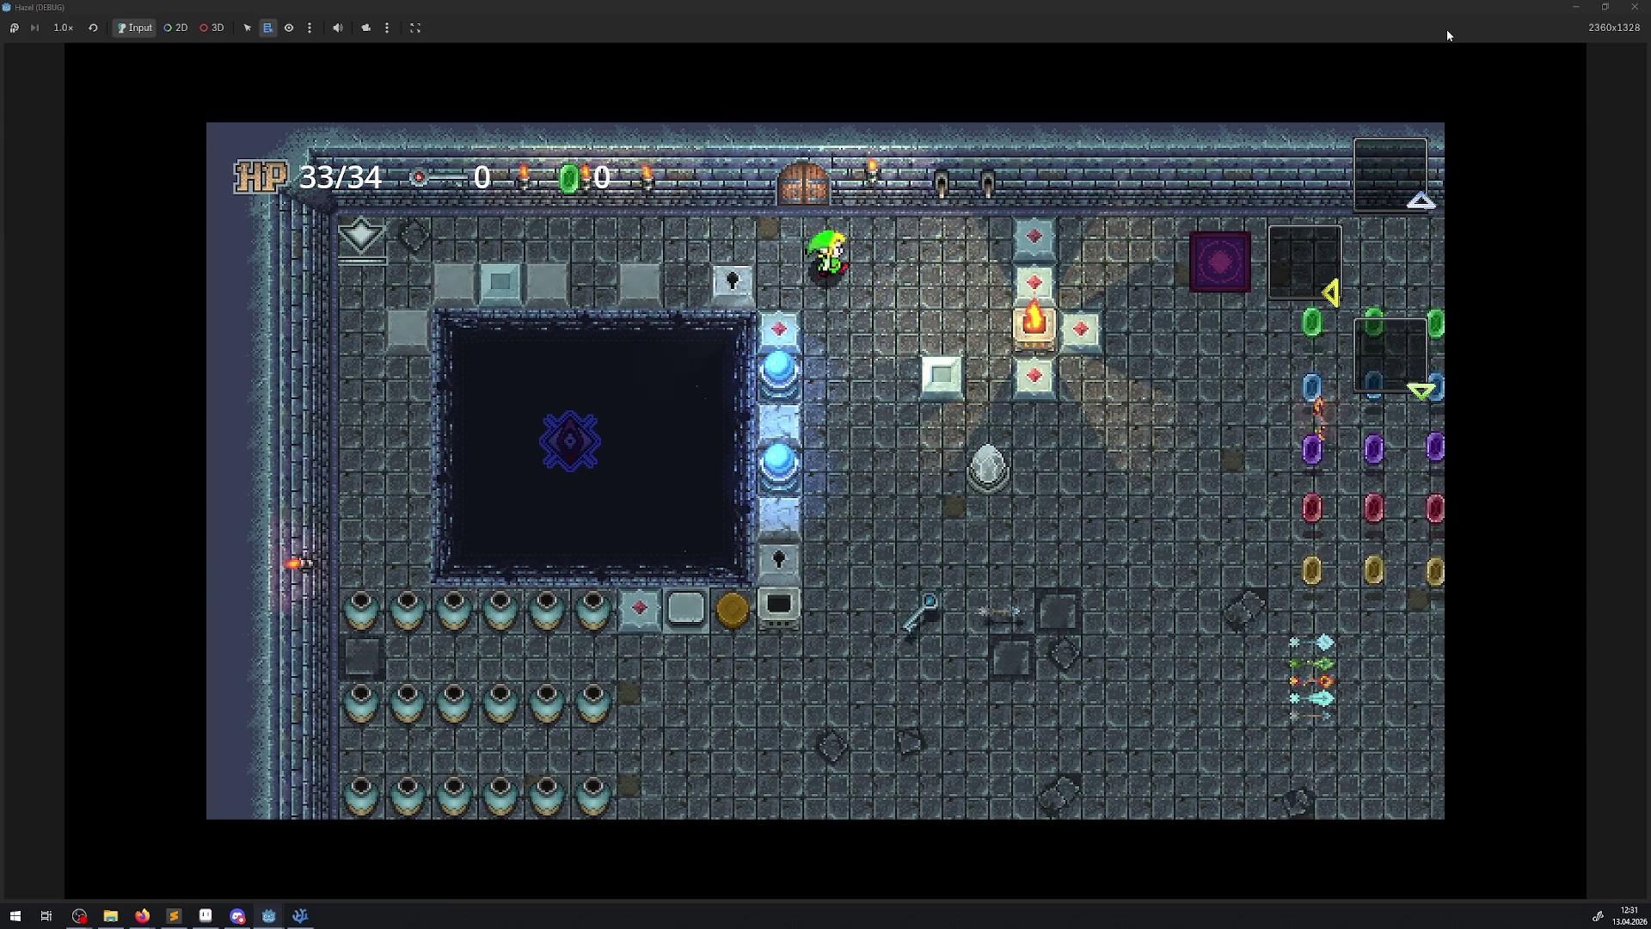
key(Right)
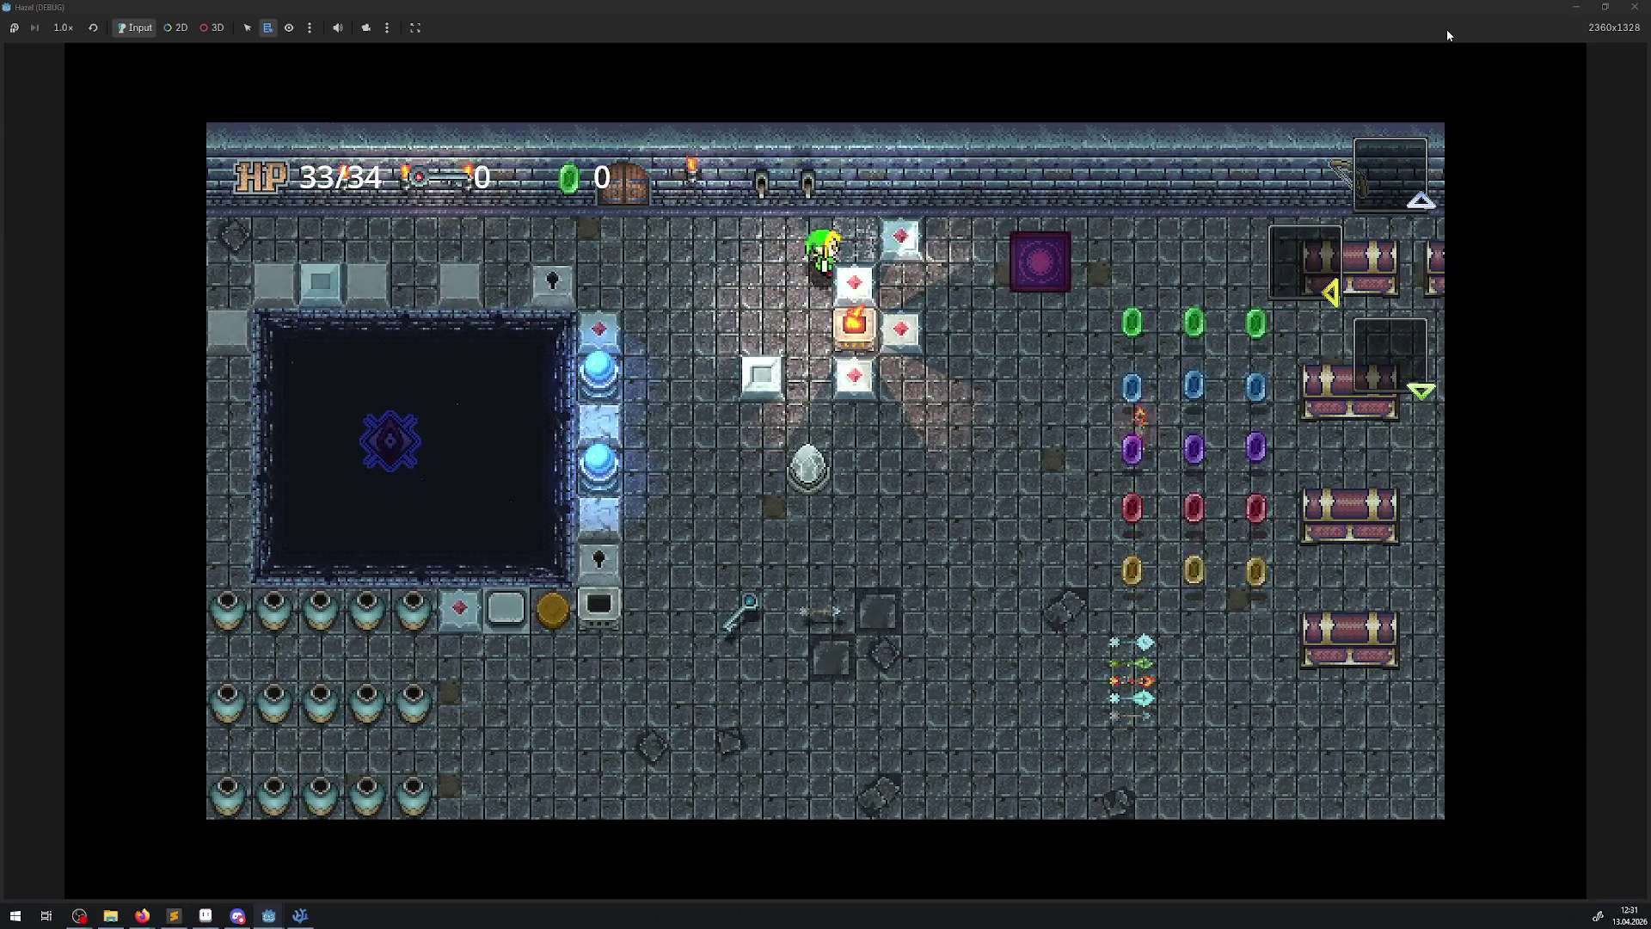
key(Down)
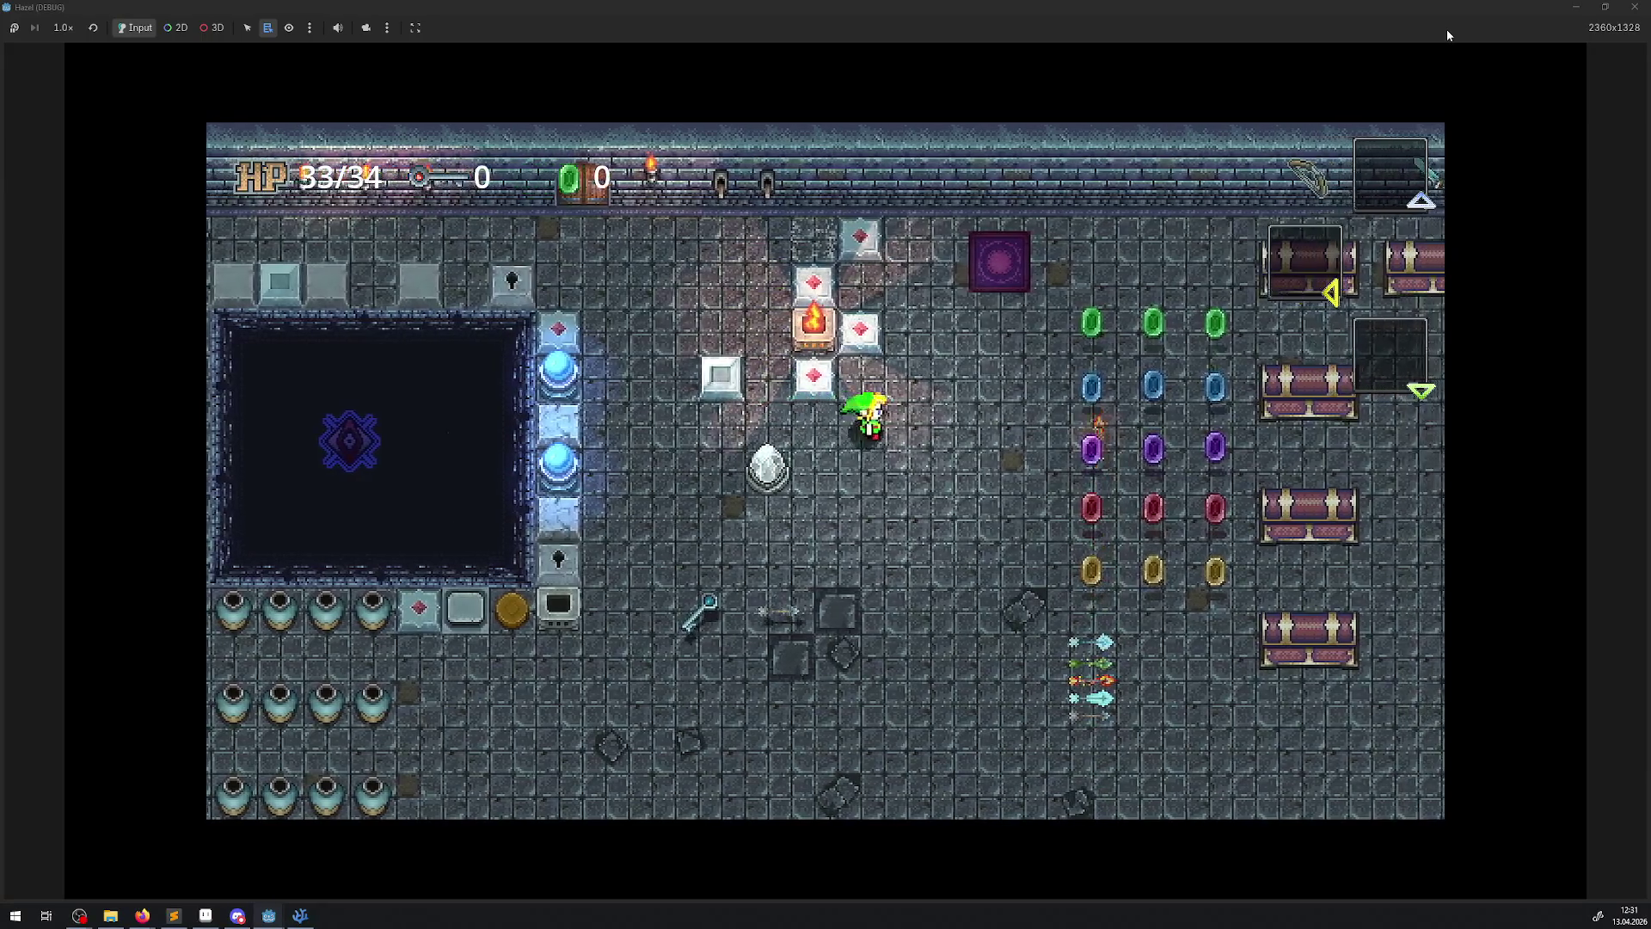
key(Right)
key(Up)
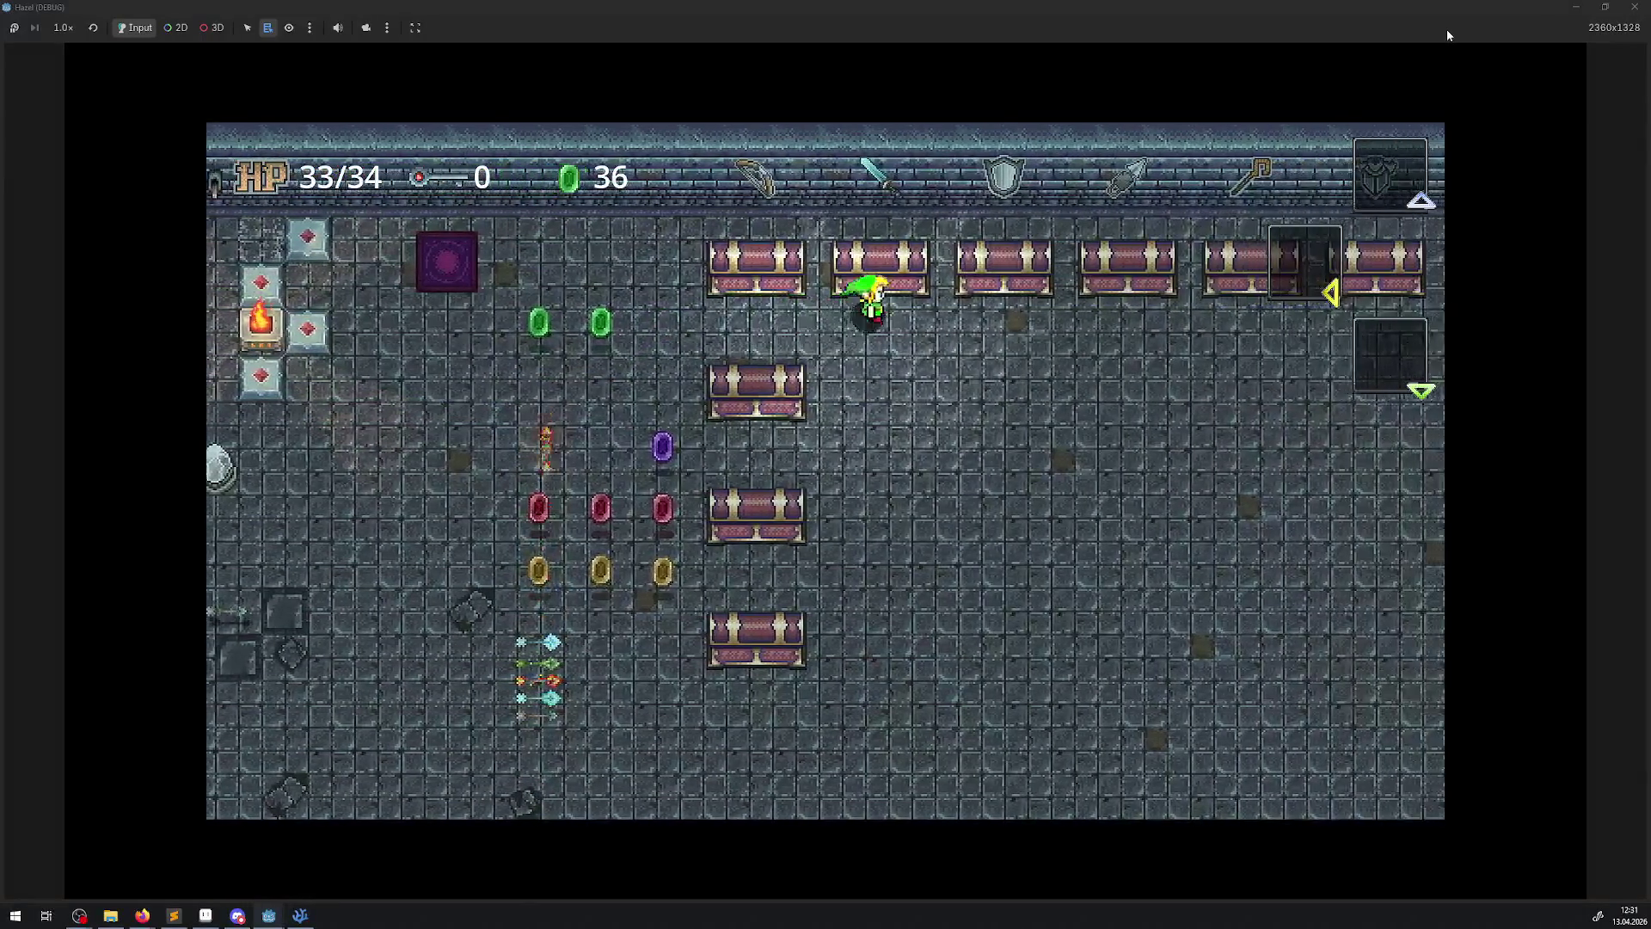
key(Escape)
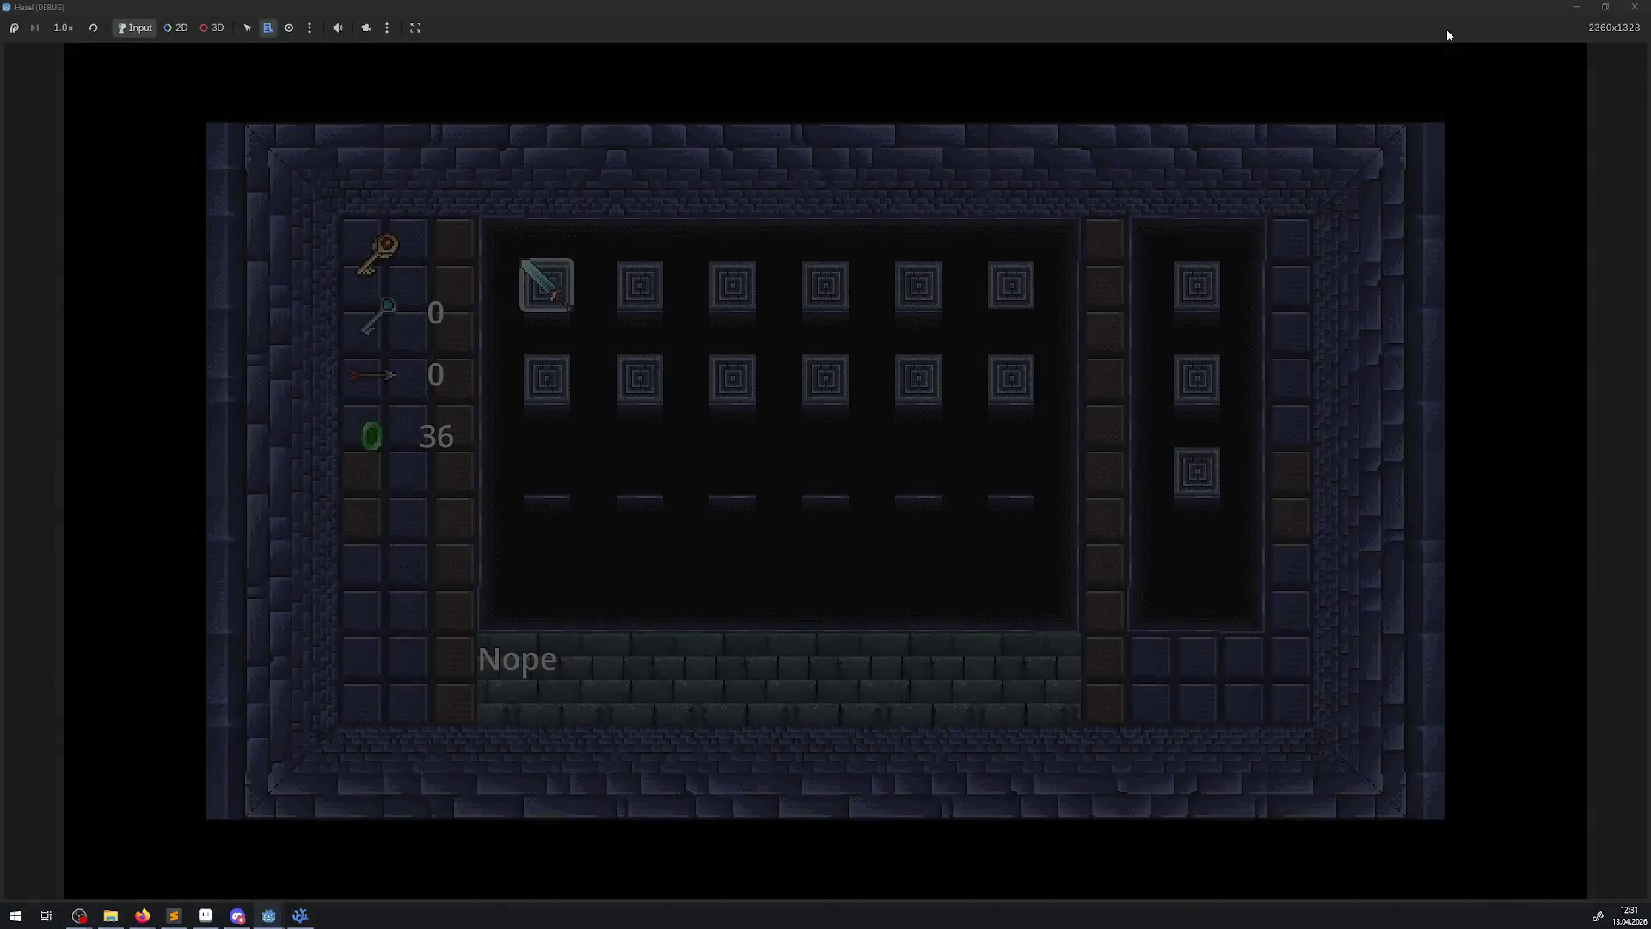
key(Escape)
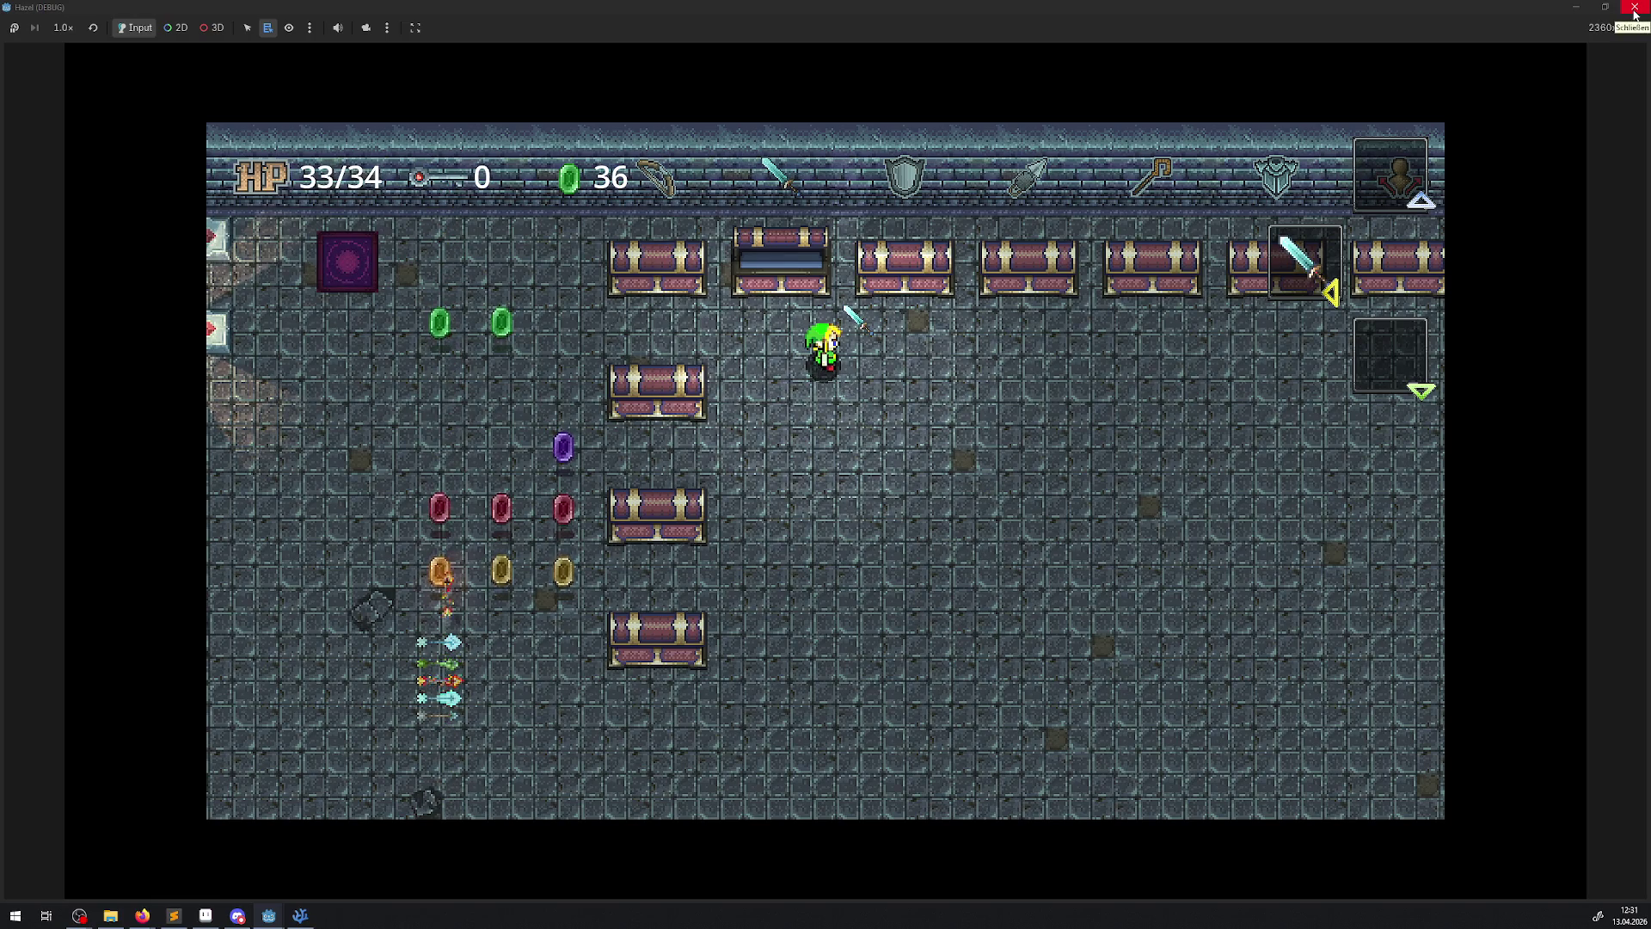
click(1635, 10)
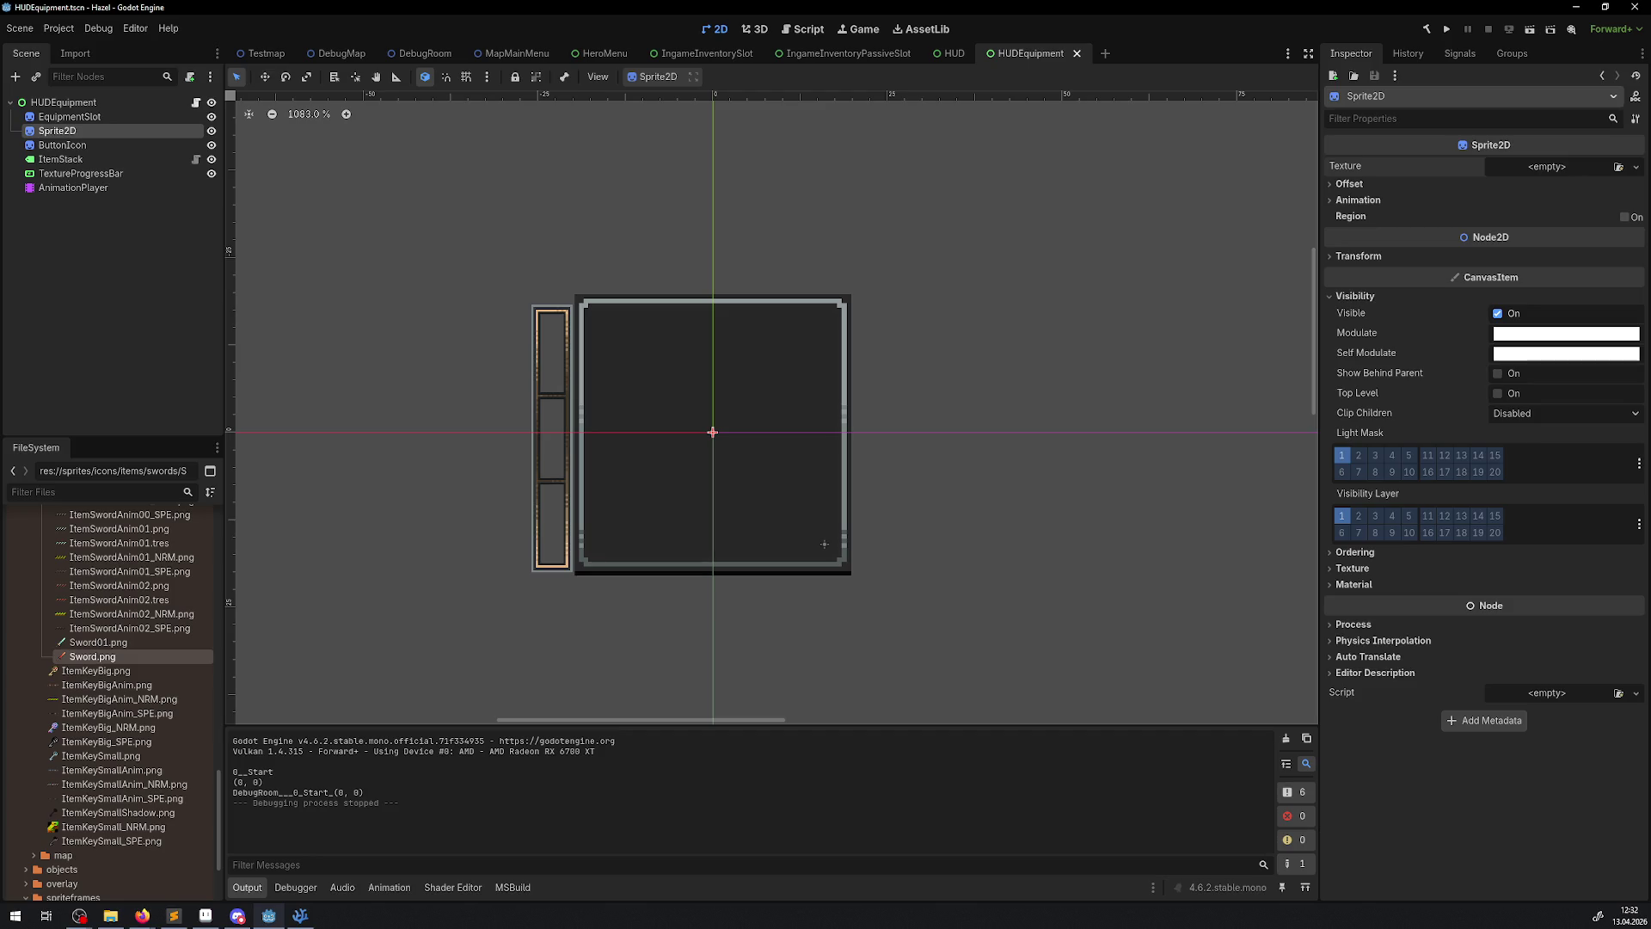
- Bring the DebugRoom scene back into the editor from its scene tab
click(425, 53)
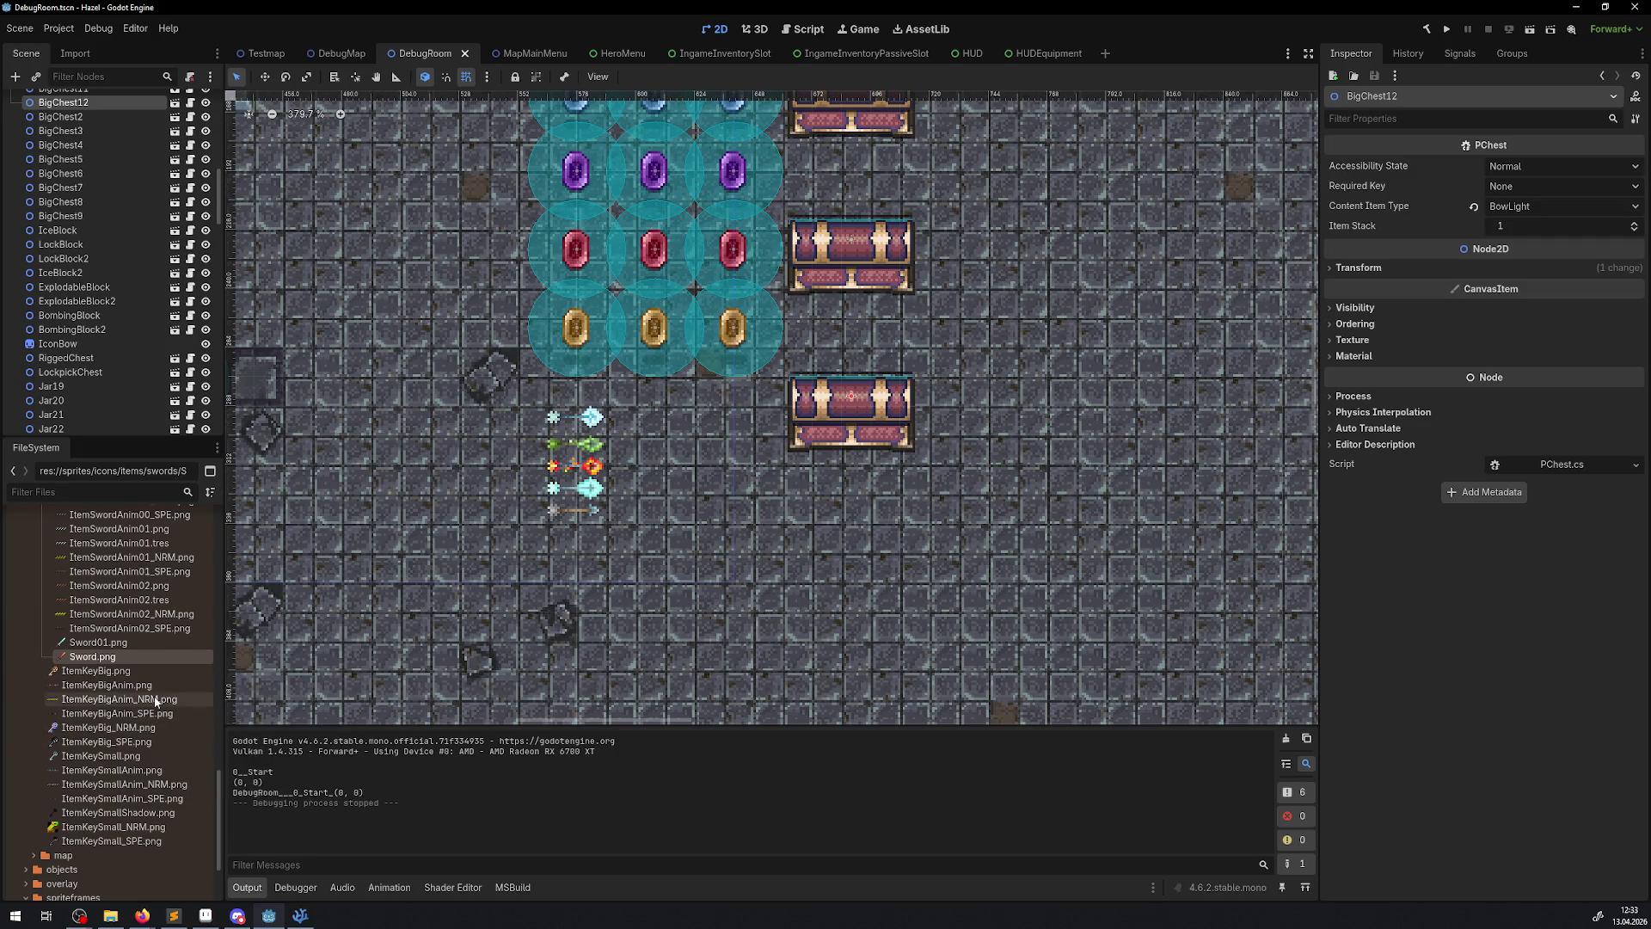
mouse_move(171, 721)
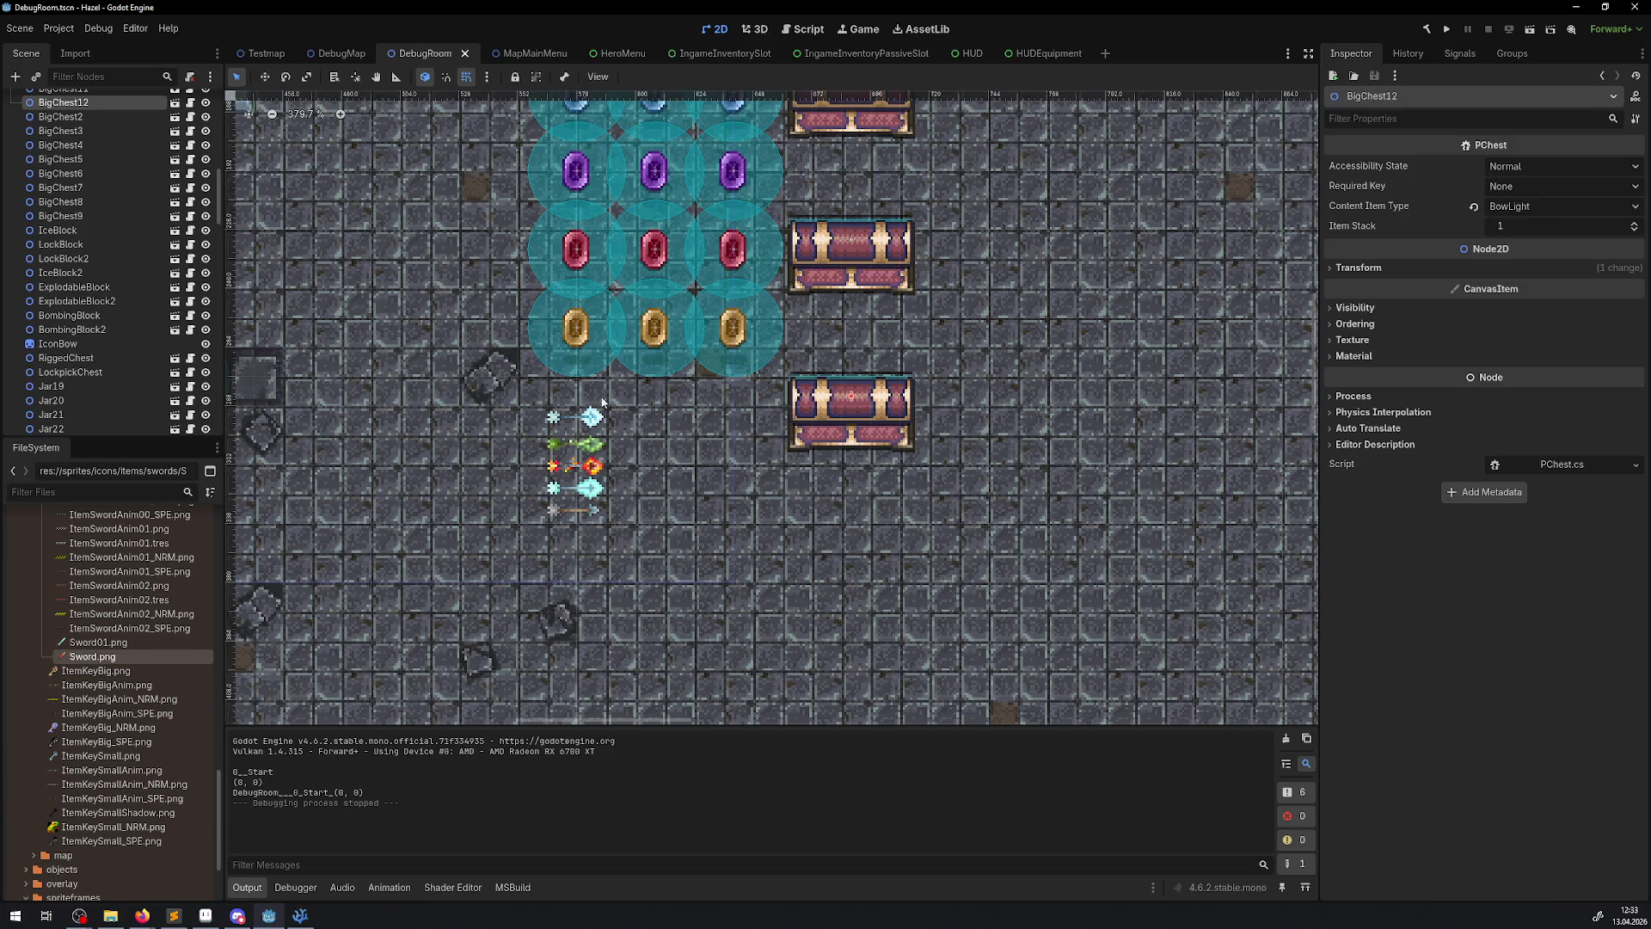
scroll(662, 387, up, 3)
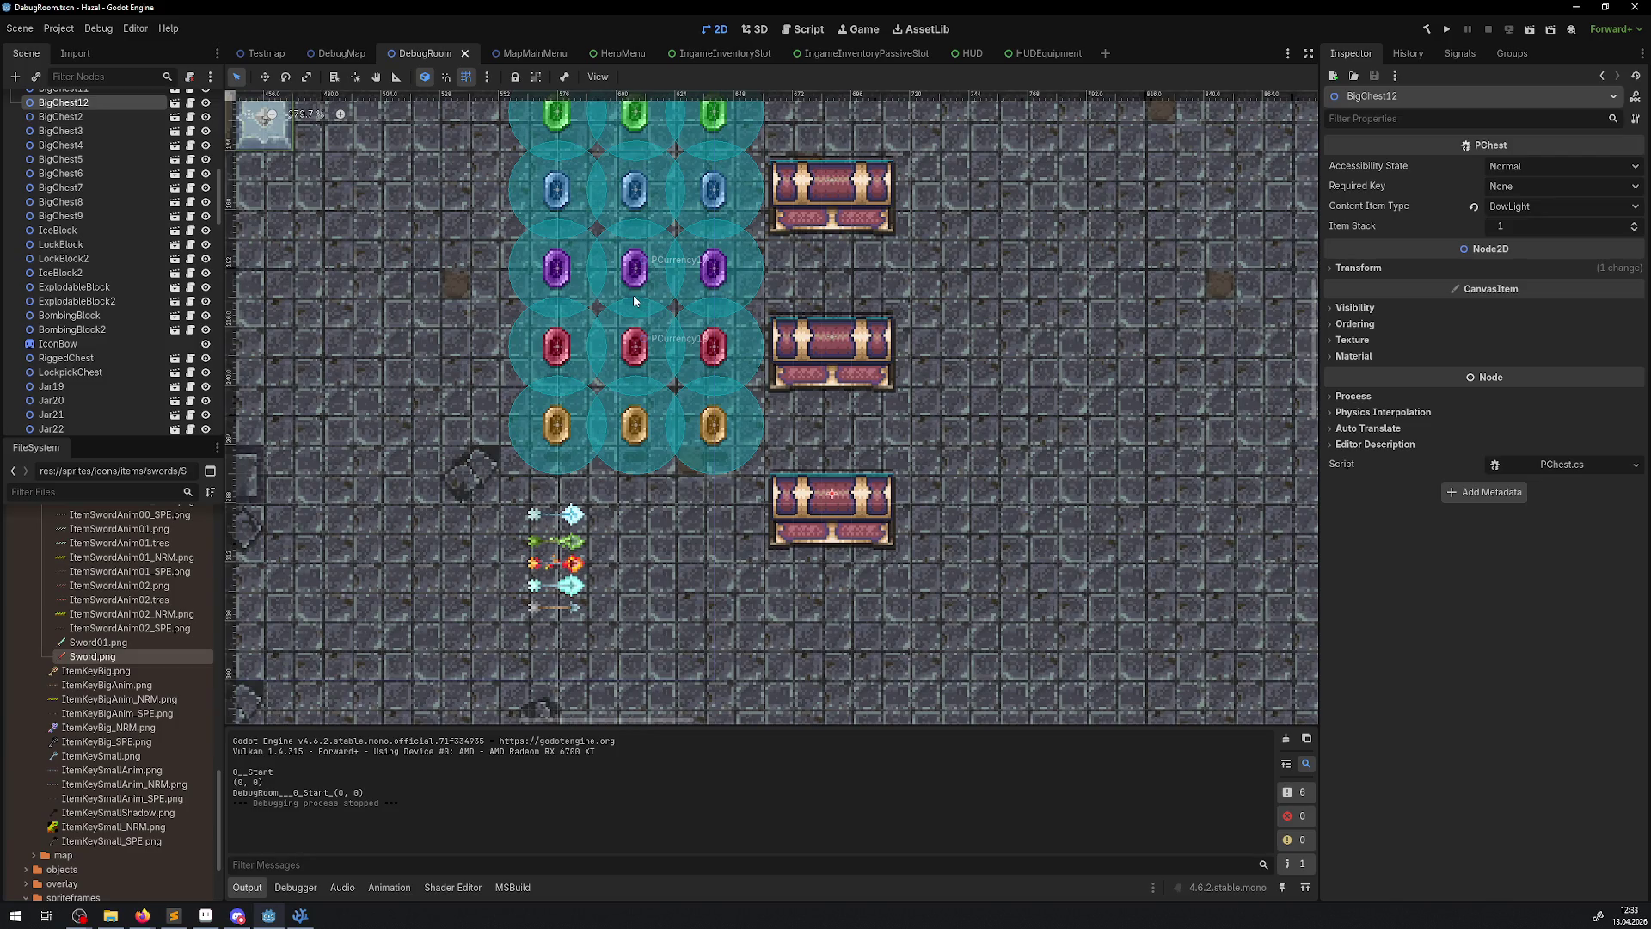
scroll(817, 378, left, 5)
scroll(817, 379, down, 1)
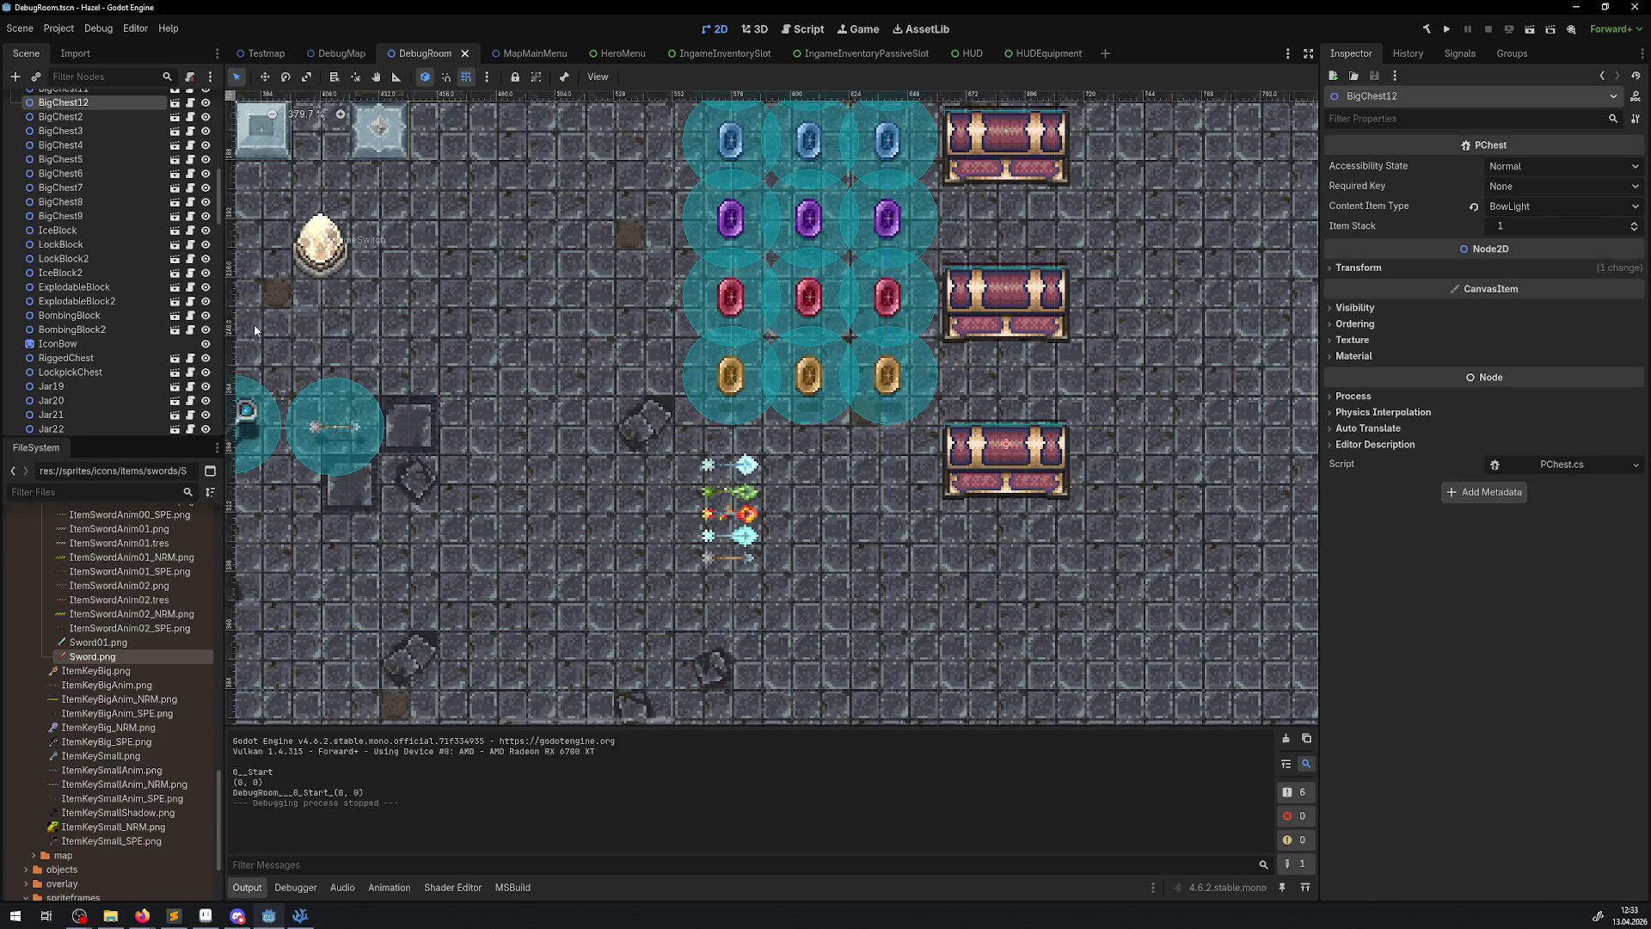
- Open BigChest.tscn, select its AnimationPlayer, and scrub through the AShowItem reveal
click(175, 116)
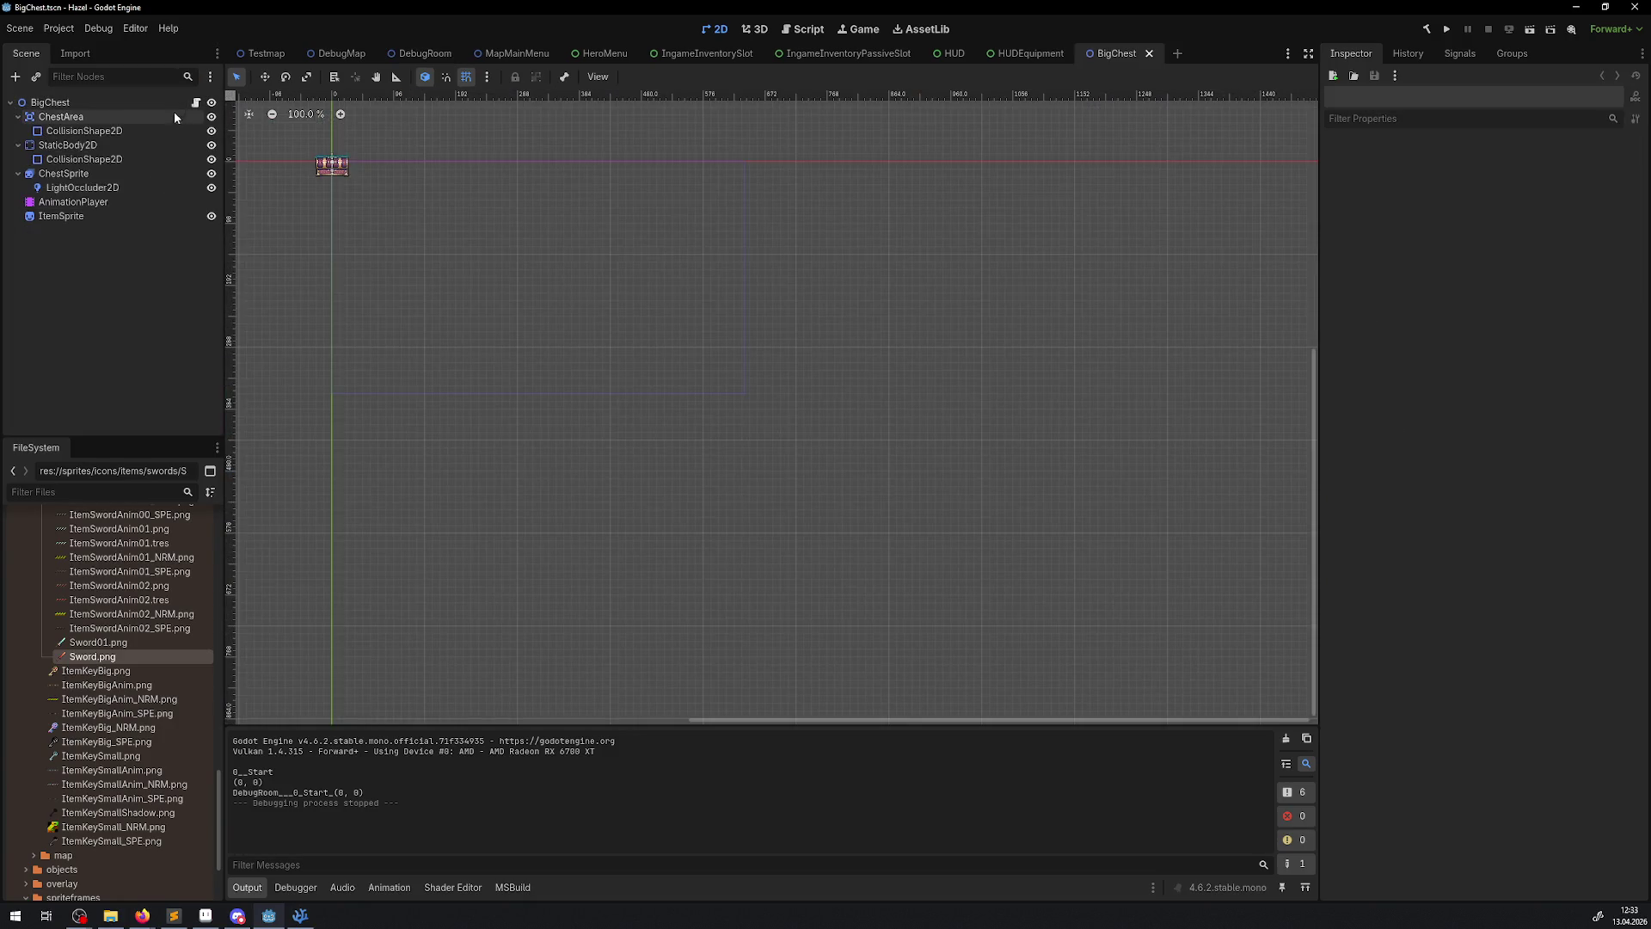
click(96, 204)
scroll(475, 261, up, 12)
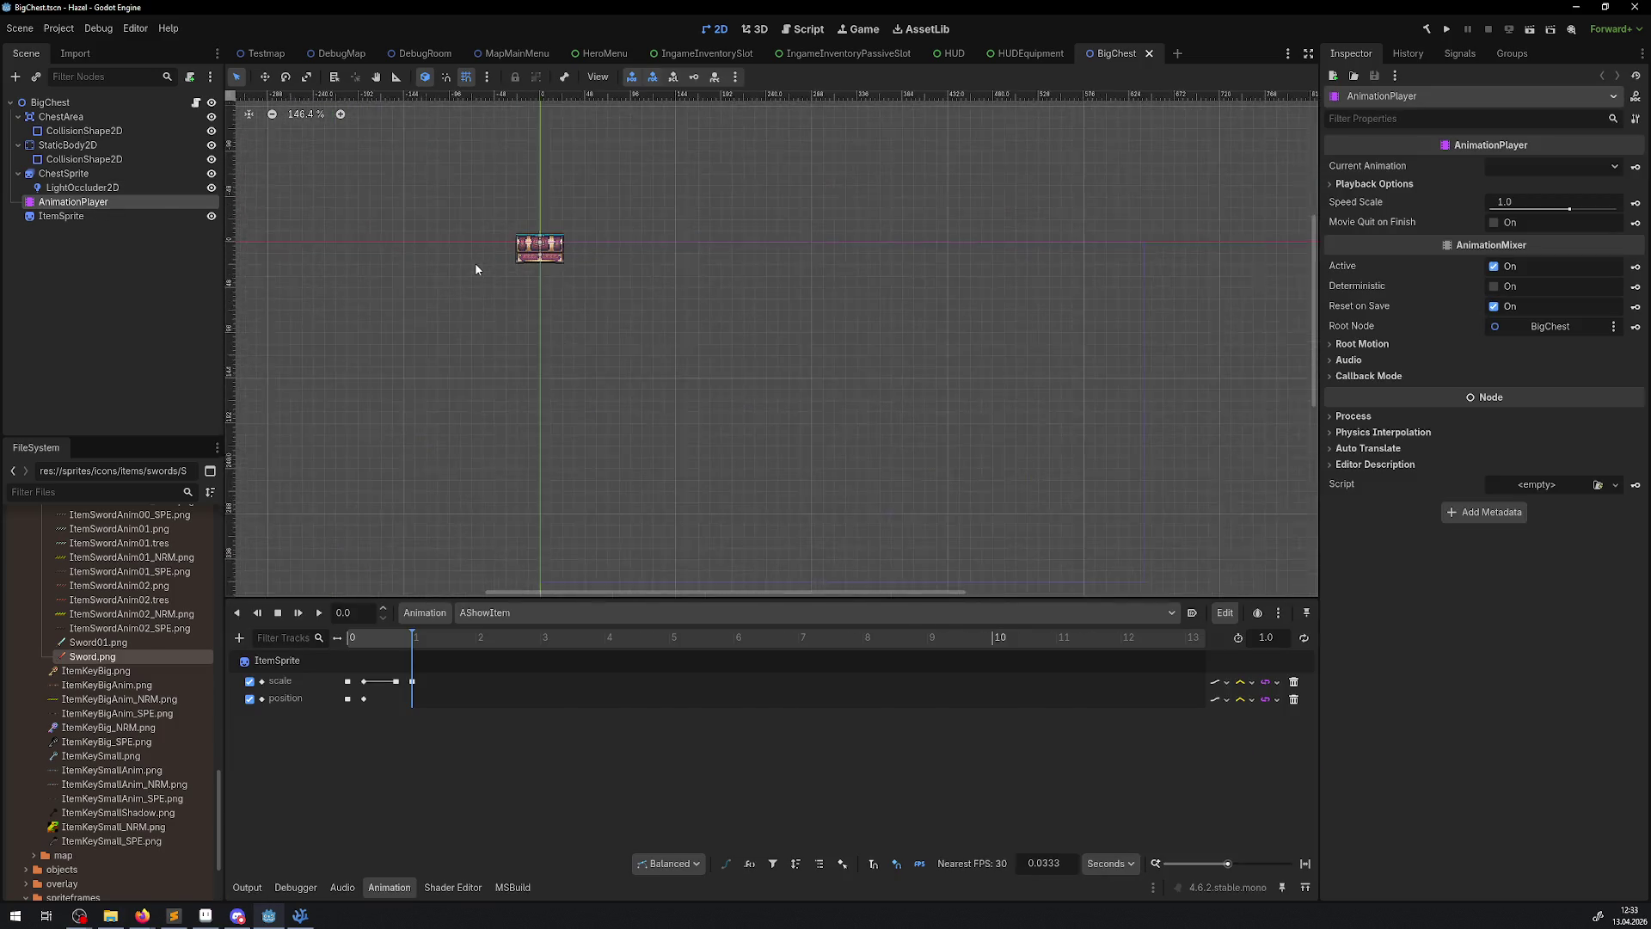
scroll(607, 302, up, 5)
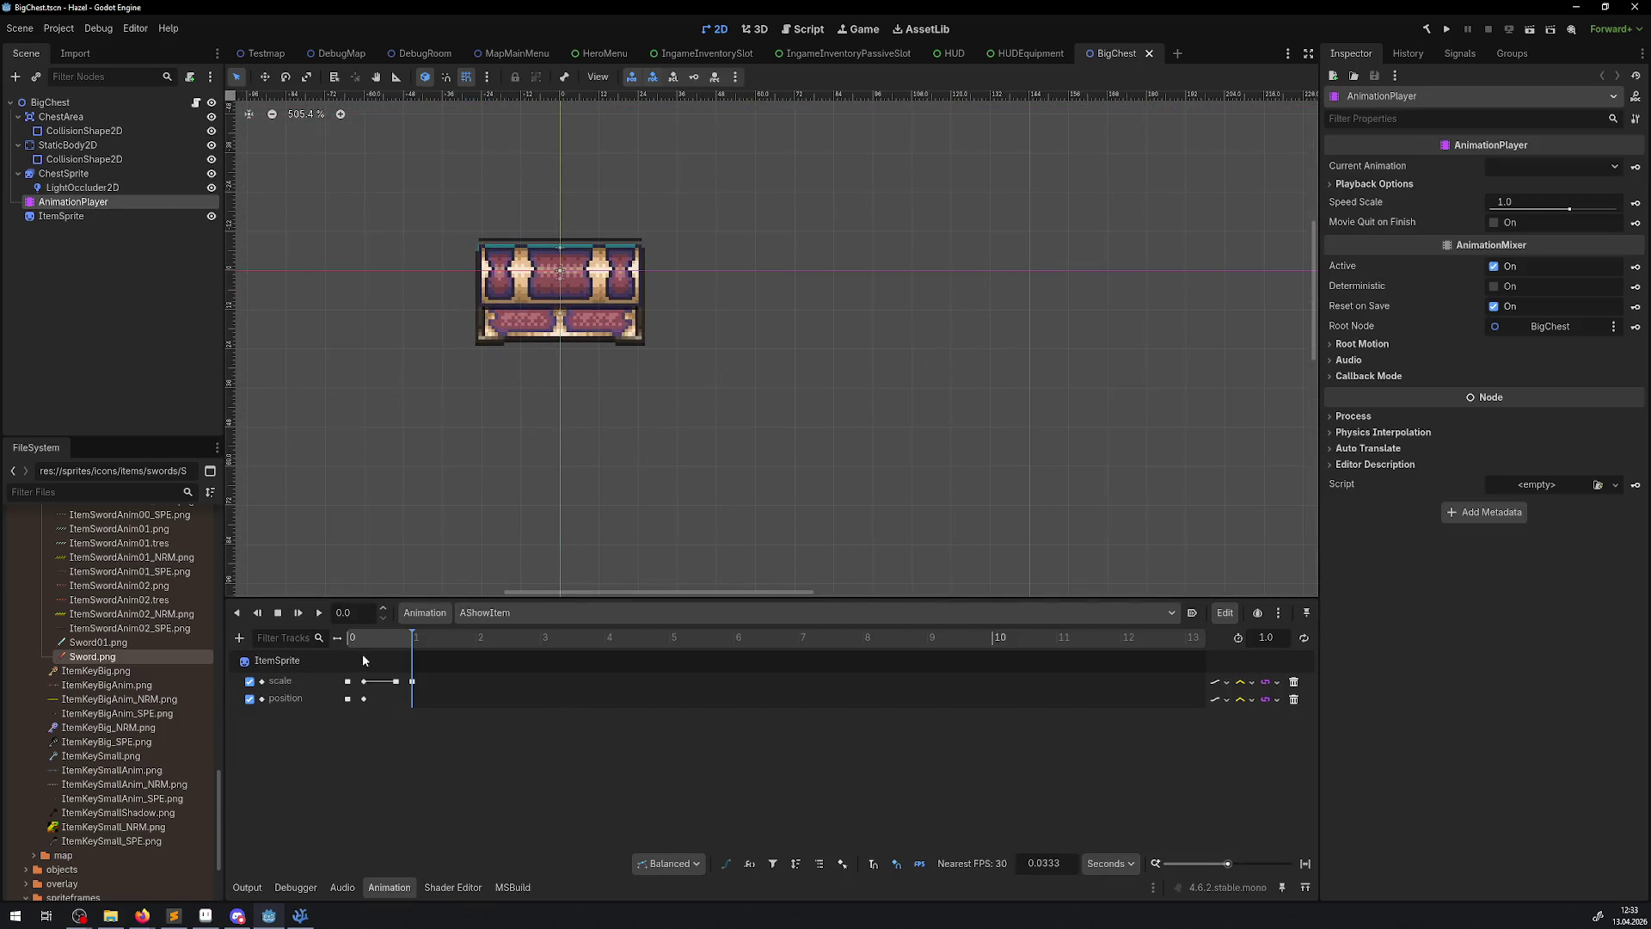
mouse_move(409, 646)
mouse_down()
mouse_move(327, 642)
mouse_move(428, 640)
mouse_move(320, 635)
mouse_up()
scroll(395, 652, up, 5)
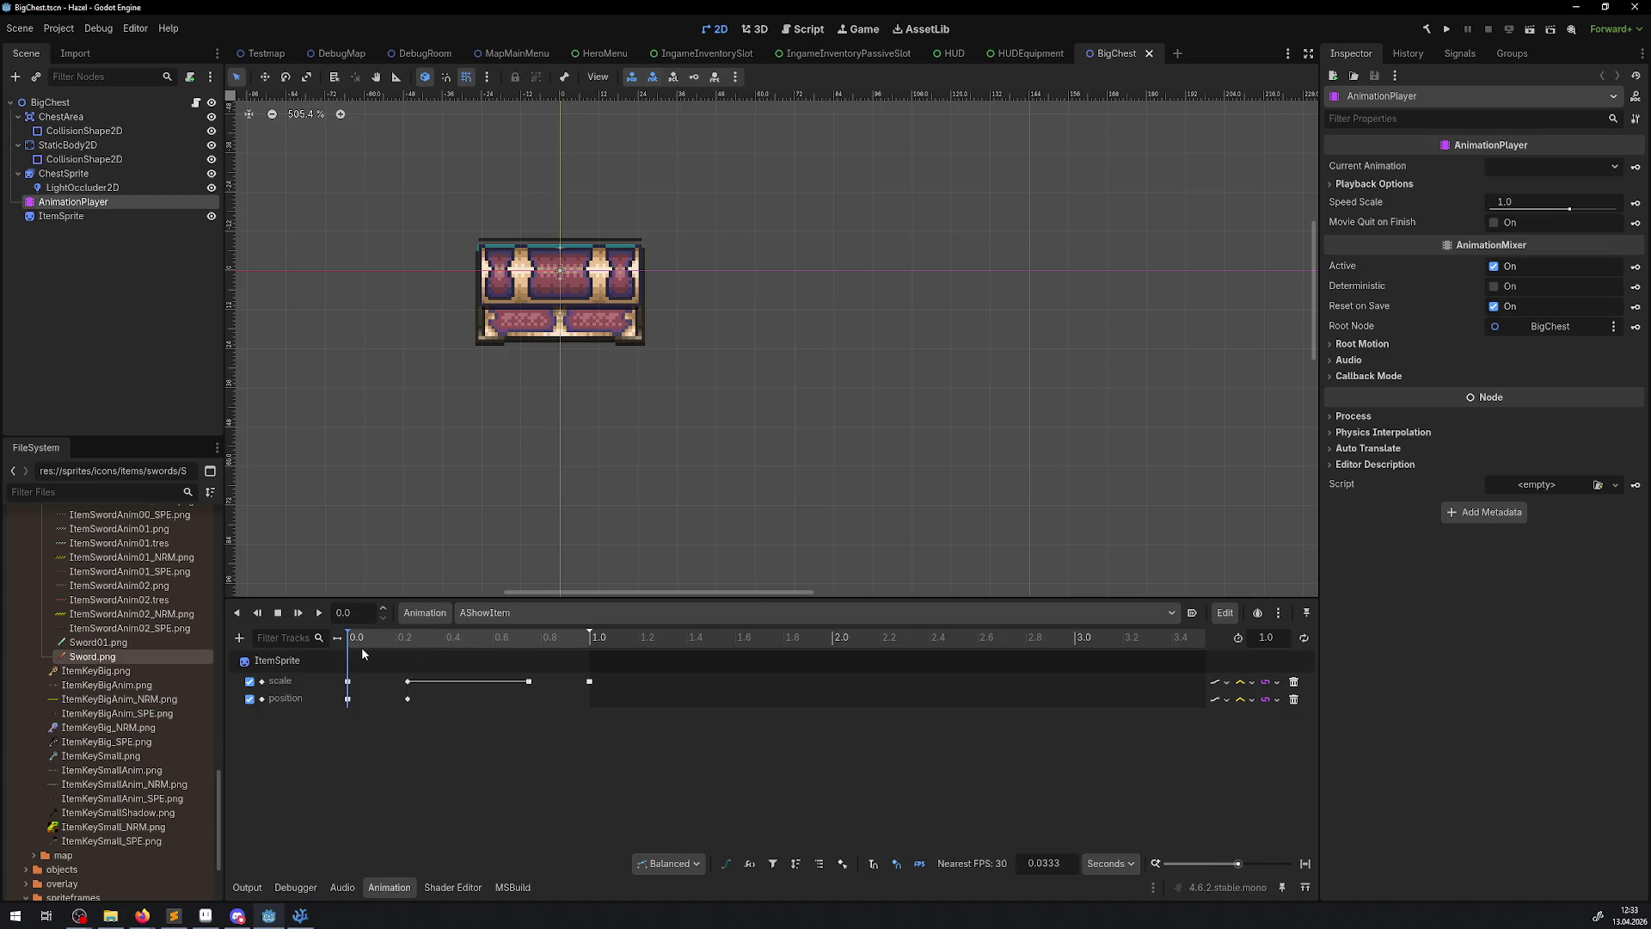
- Create an ItemSprite self_modulate track keyed at 0 and 1.0, and show the timeline in frames
click(93, 217)
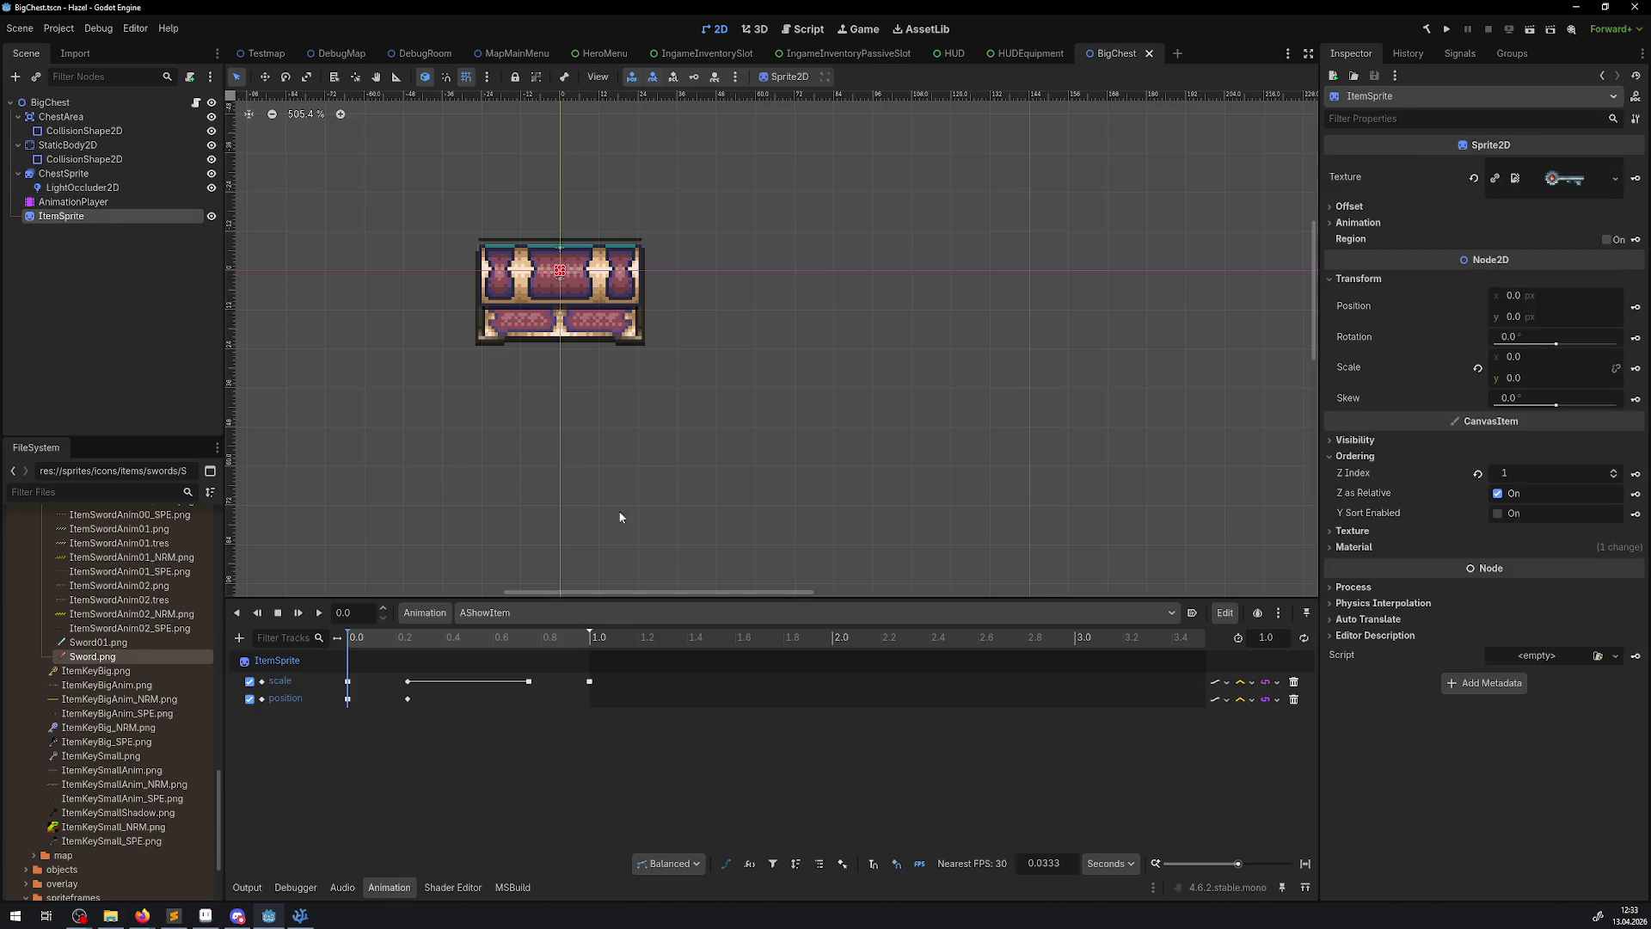
click(1356, 440)
click(1627, 497)
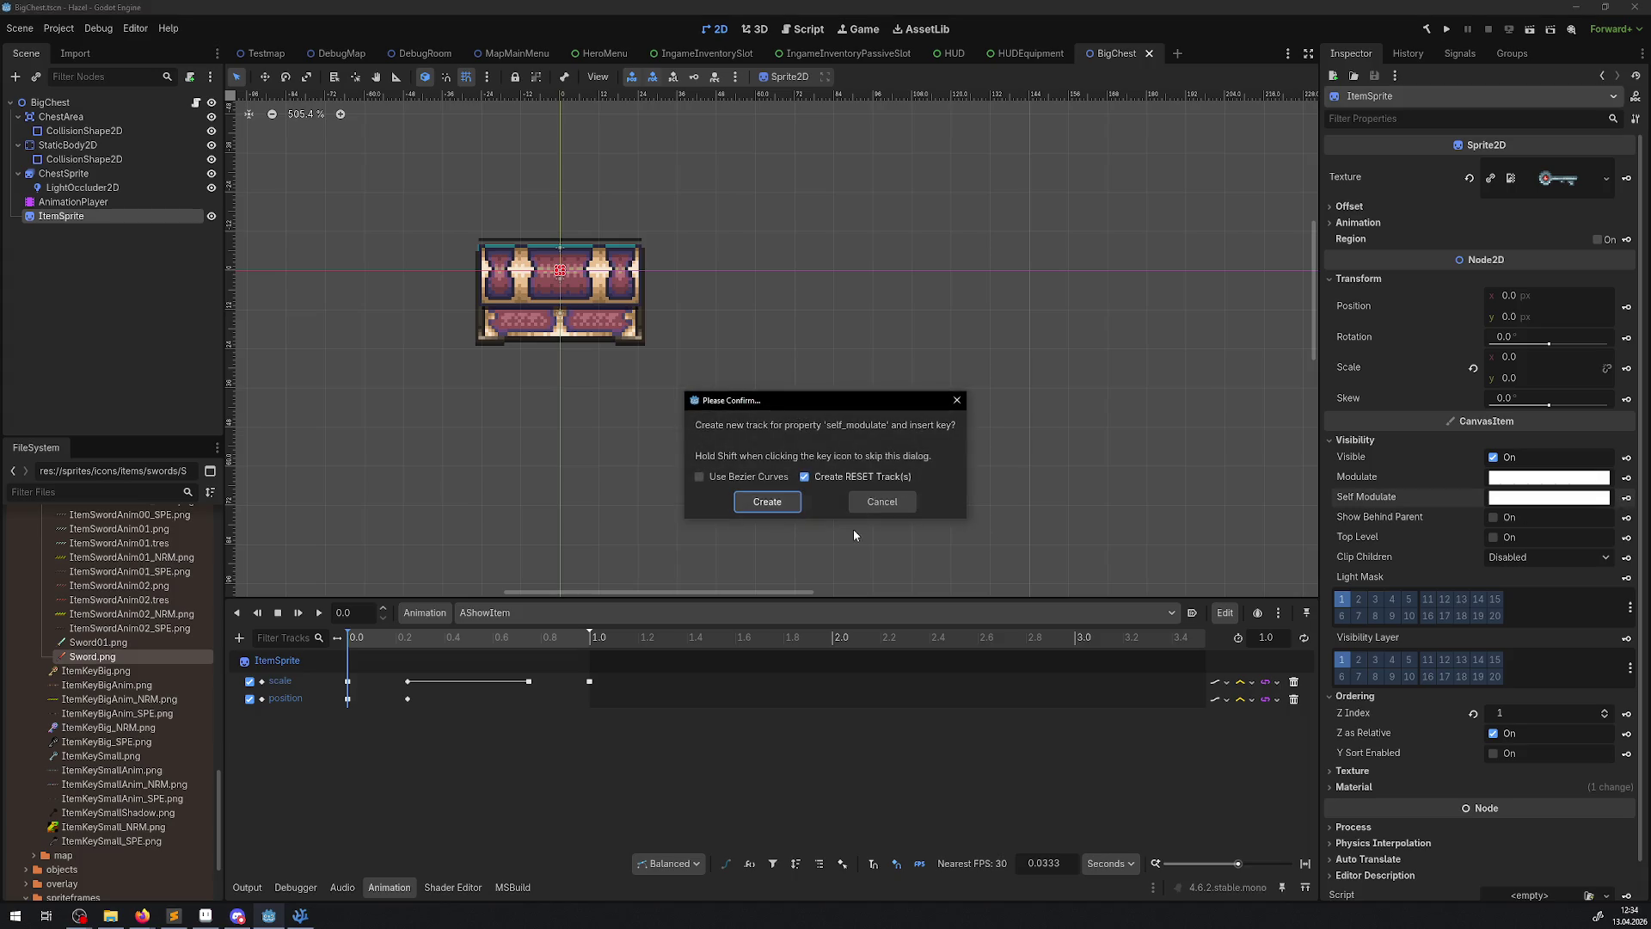
click(767, 501)
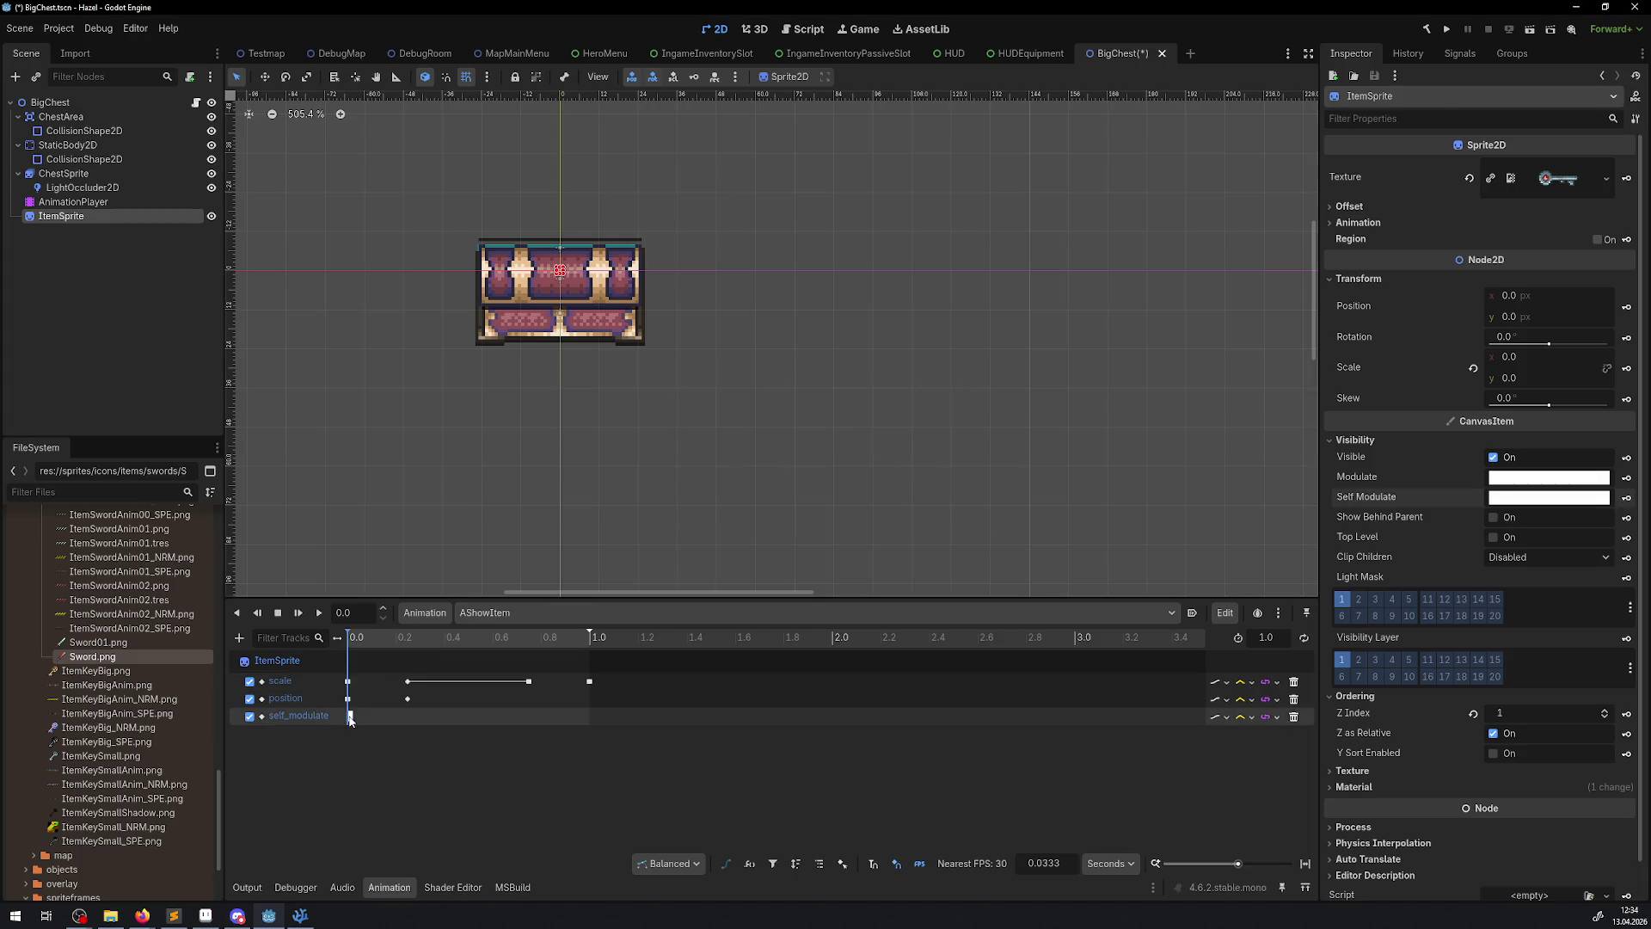
click(350, 716)
click(408, 637)
click(589, 637)
click(84, 215)
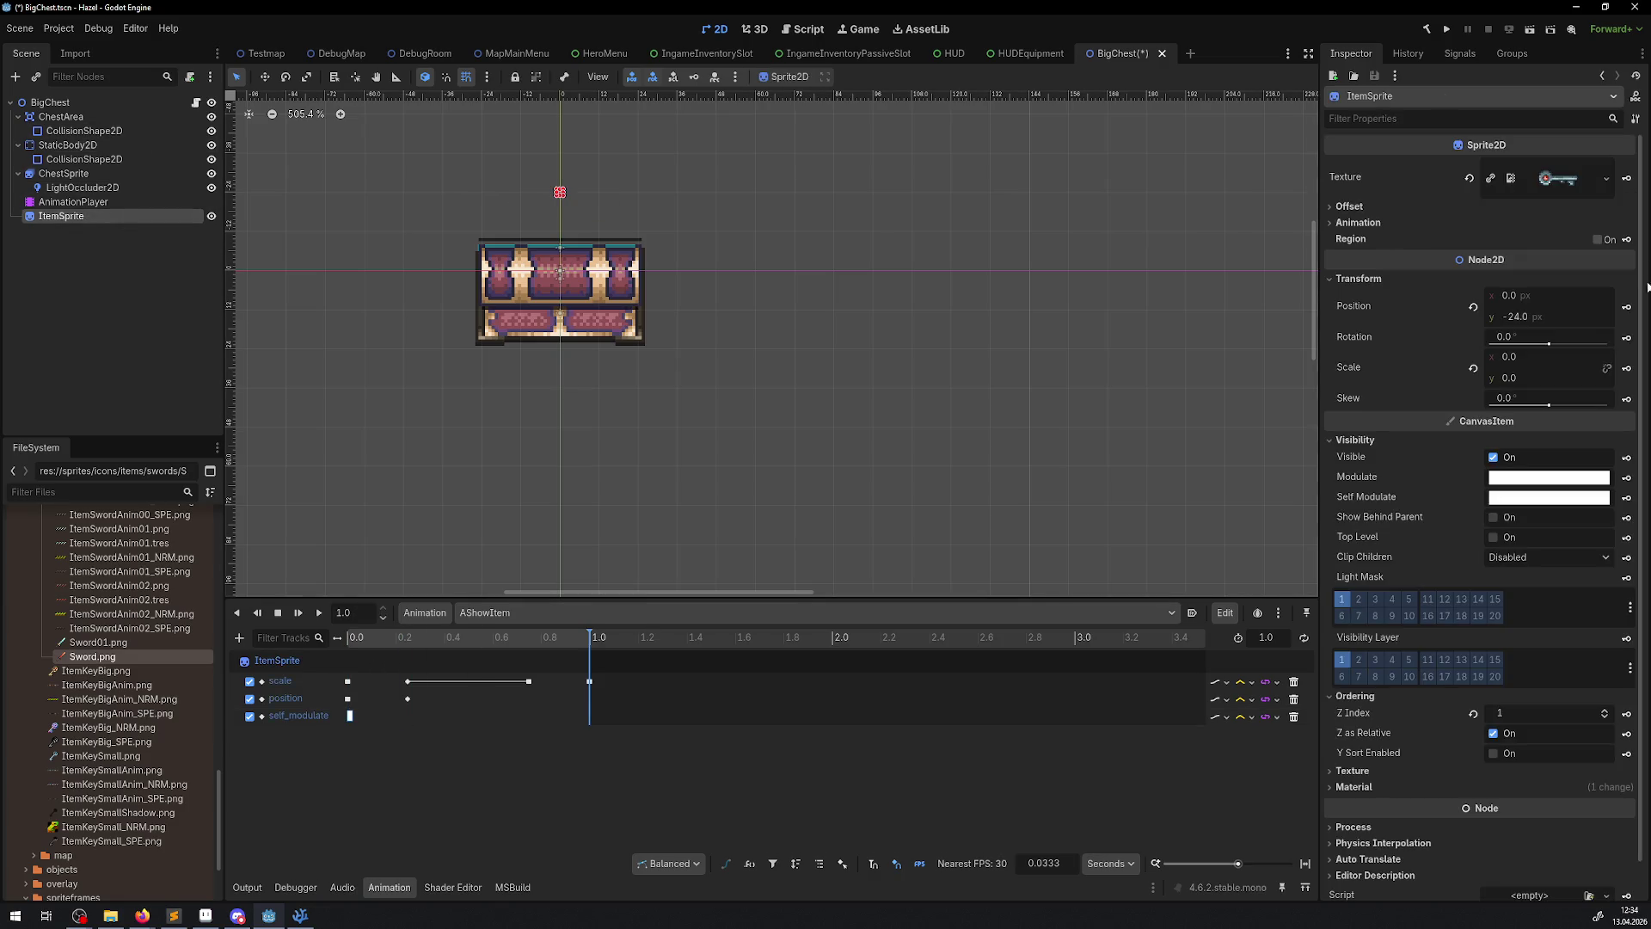
click(1627, 497)
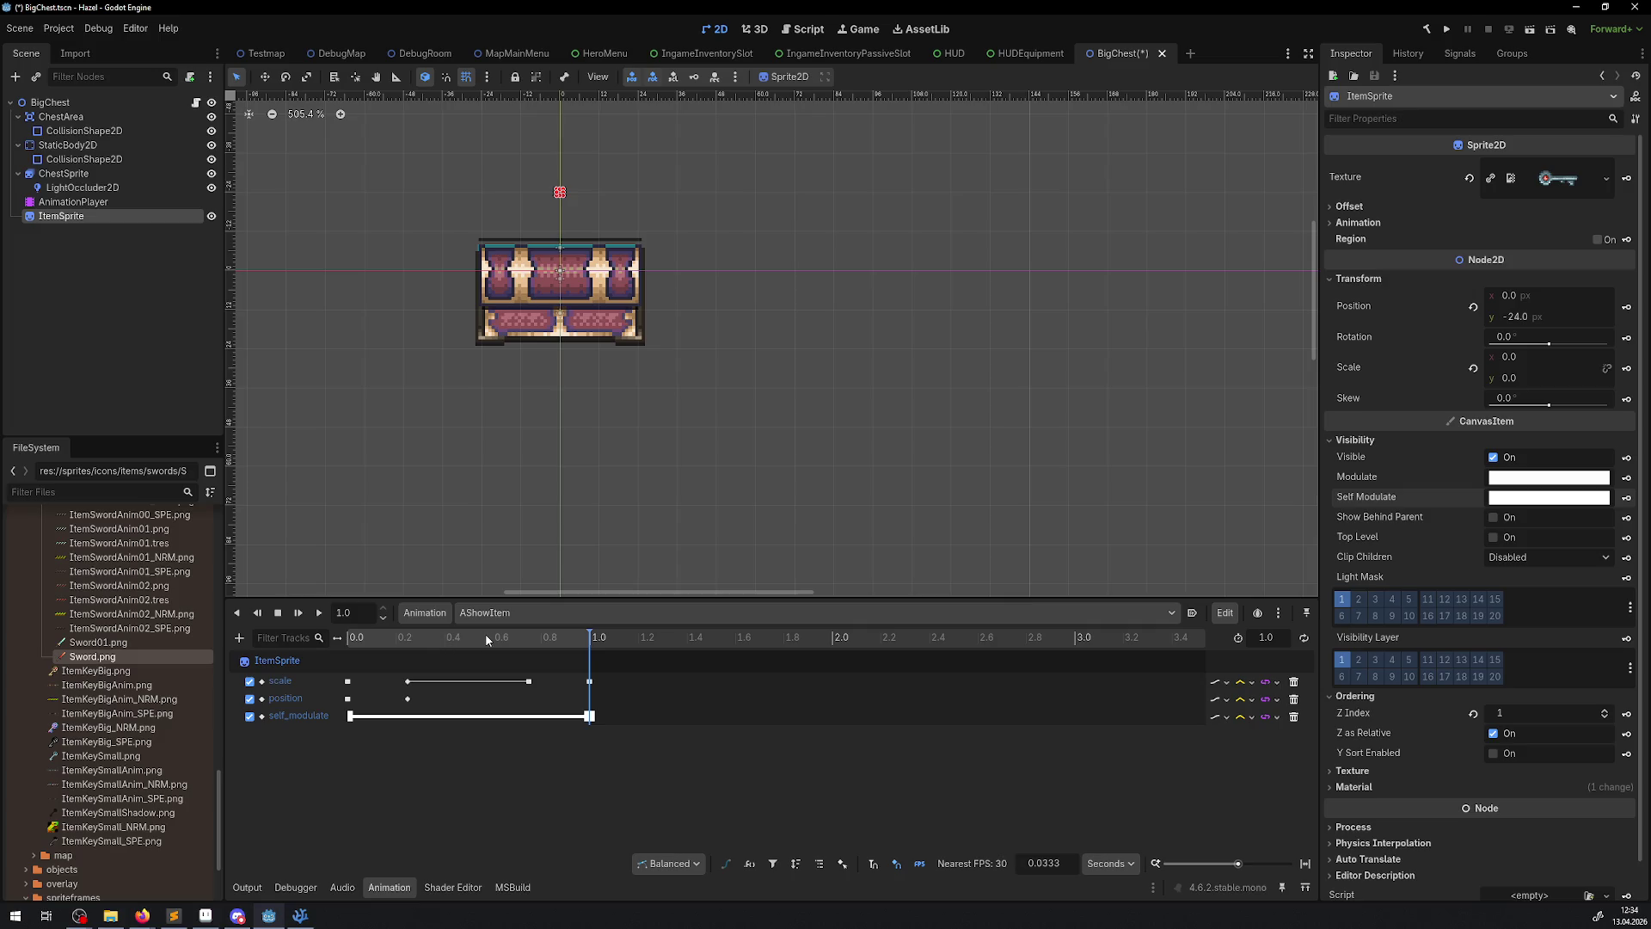
click(1122, 890)
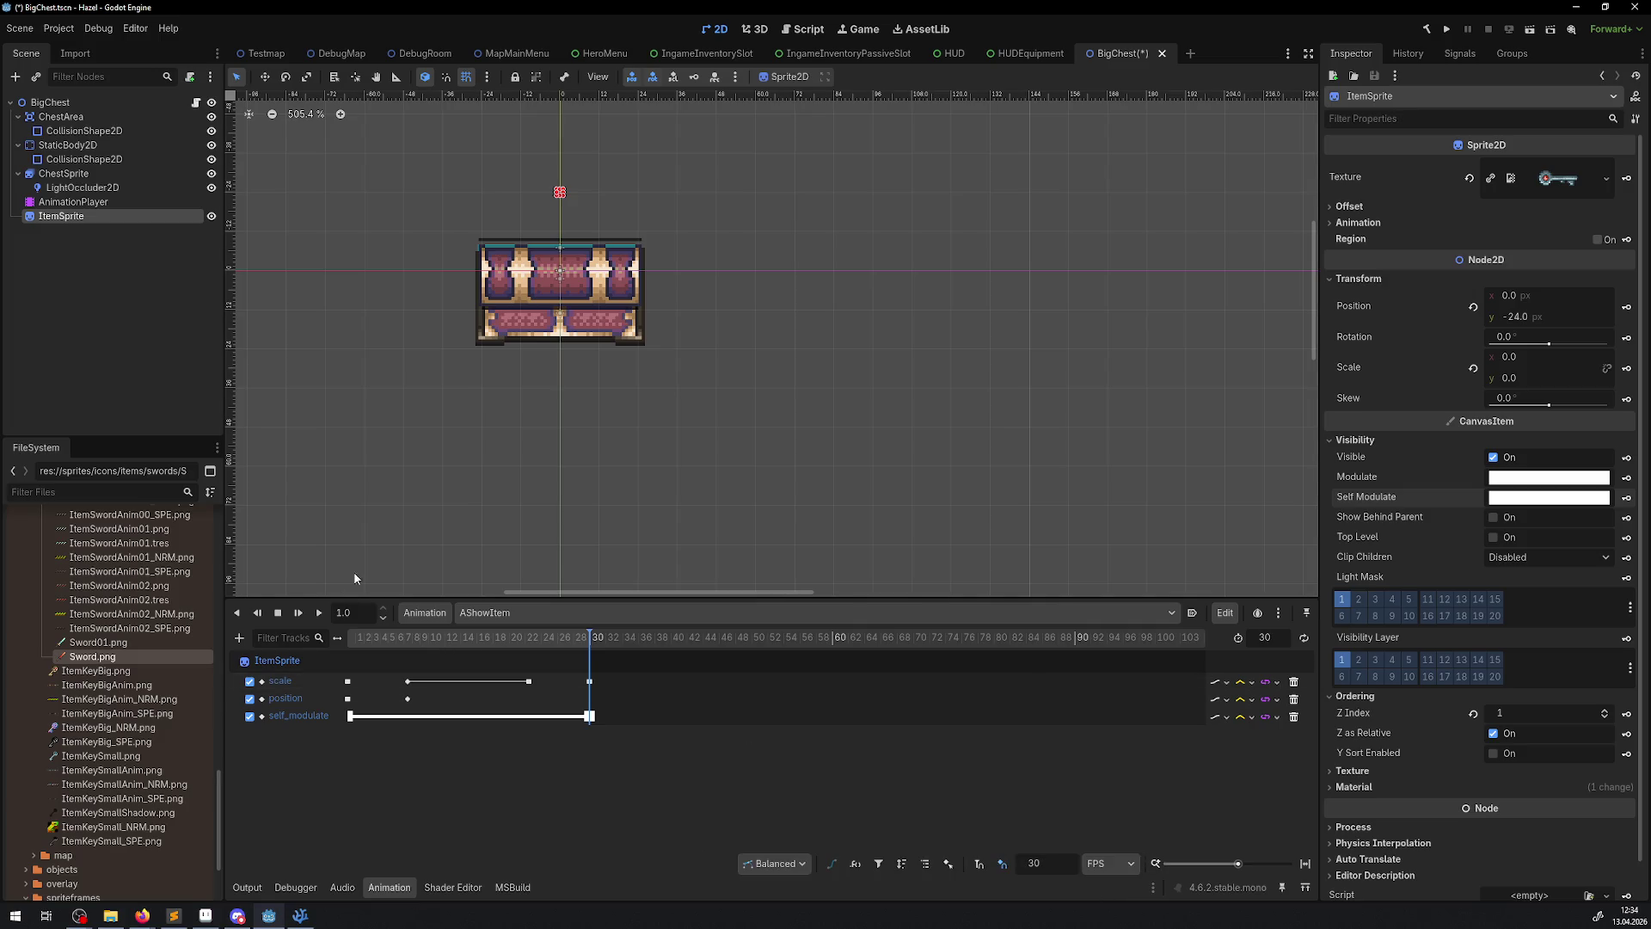
- Scrub to mid-animation, adjust the Self Modulate intensity, insert a scale key, and save
drag(497, 638, 479, 644)
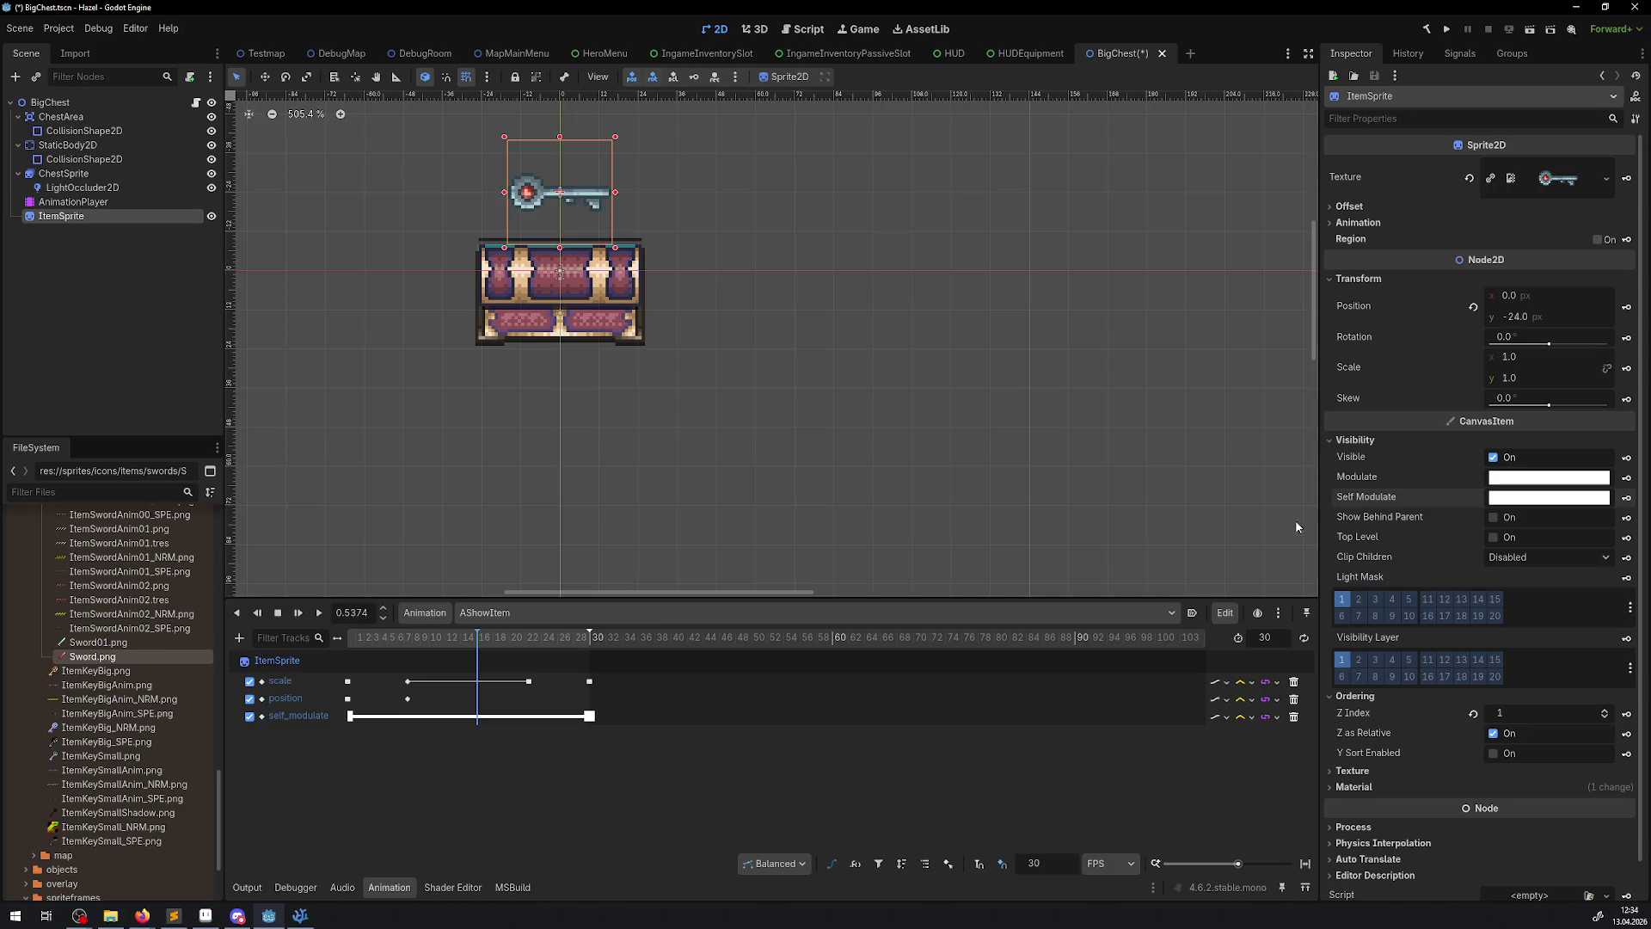
click(1522, 498)
click(1618, 378)
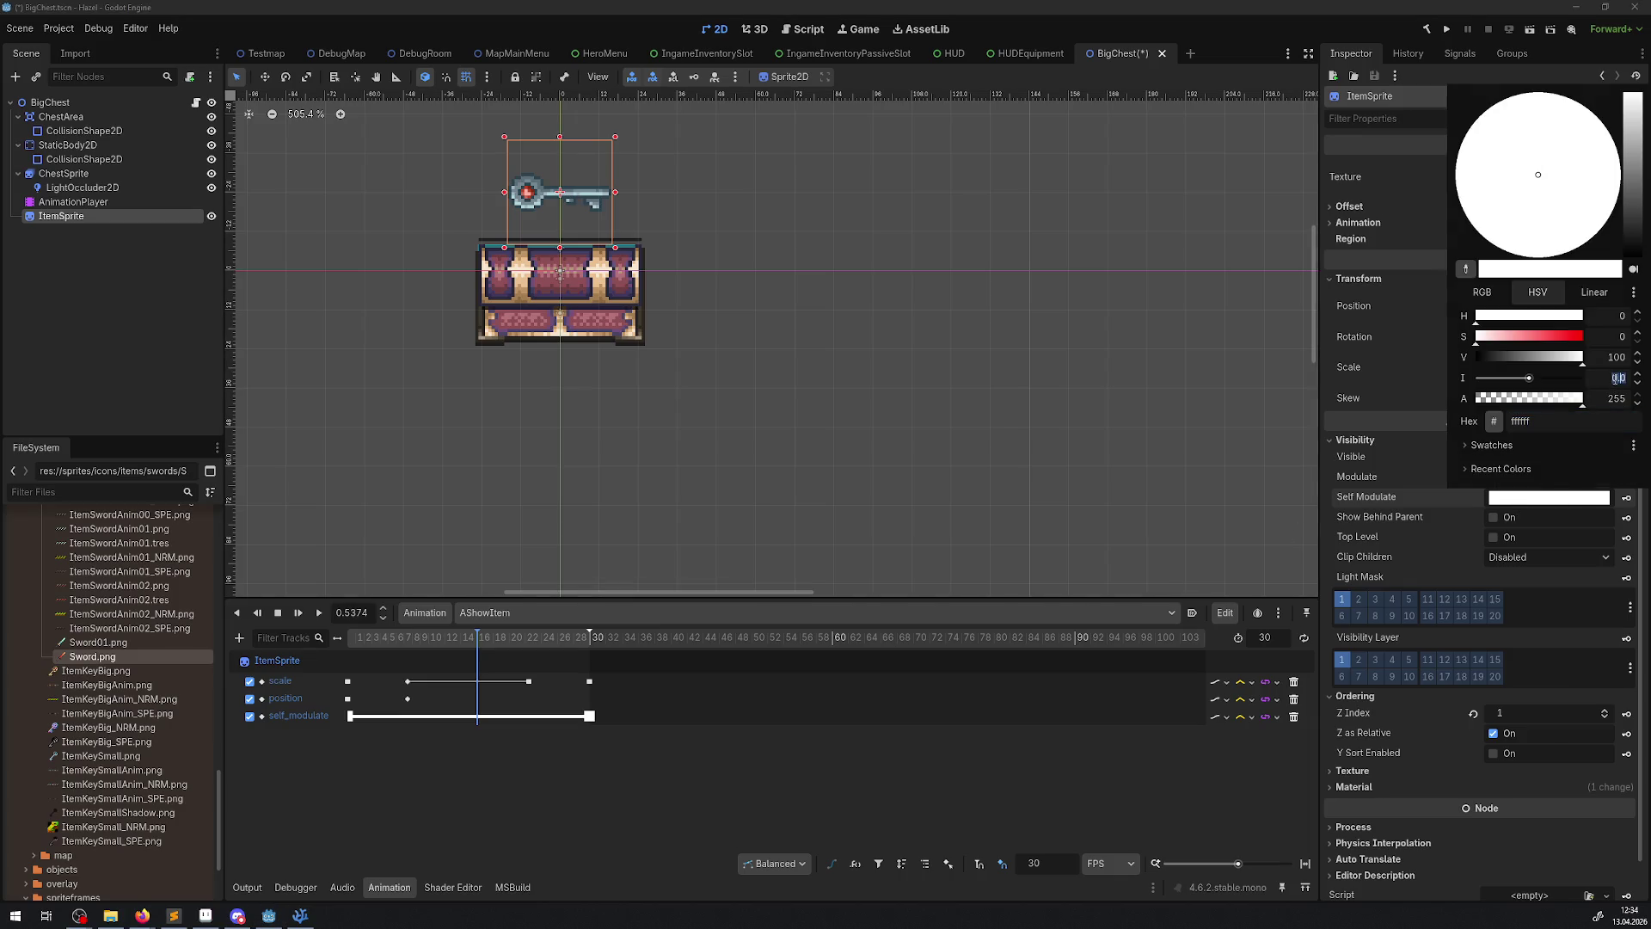
key(Escape)
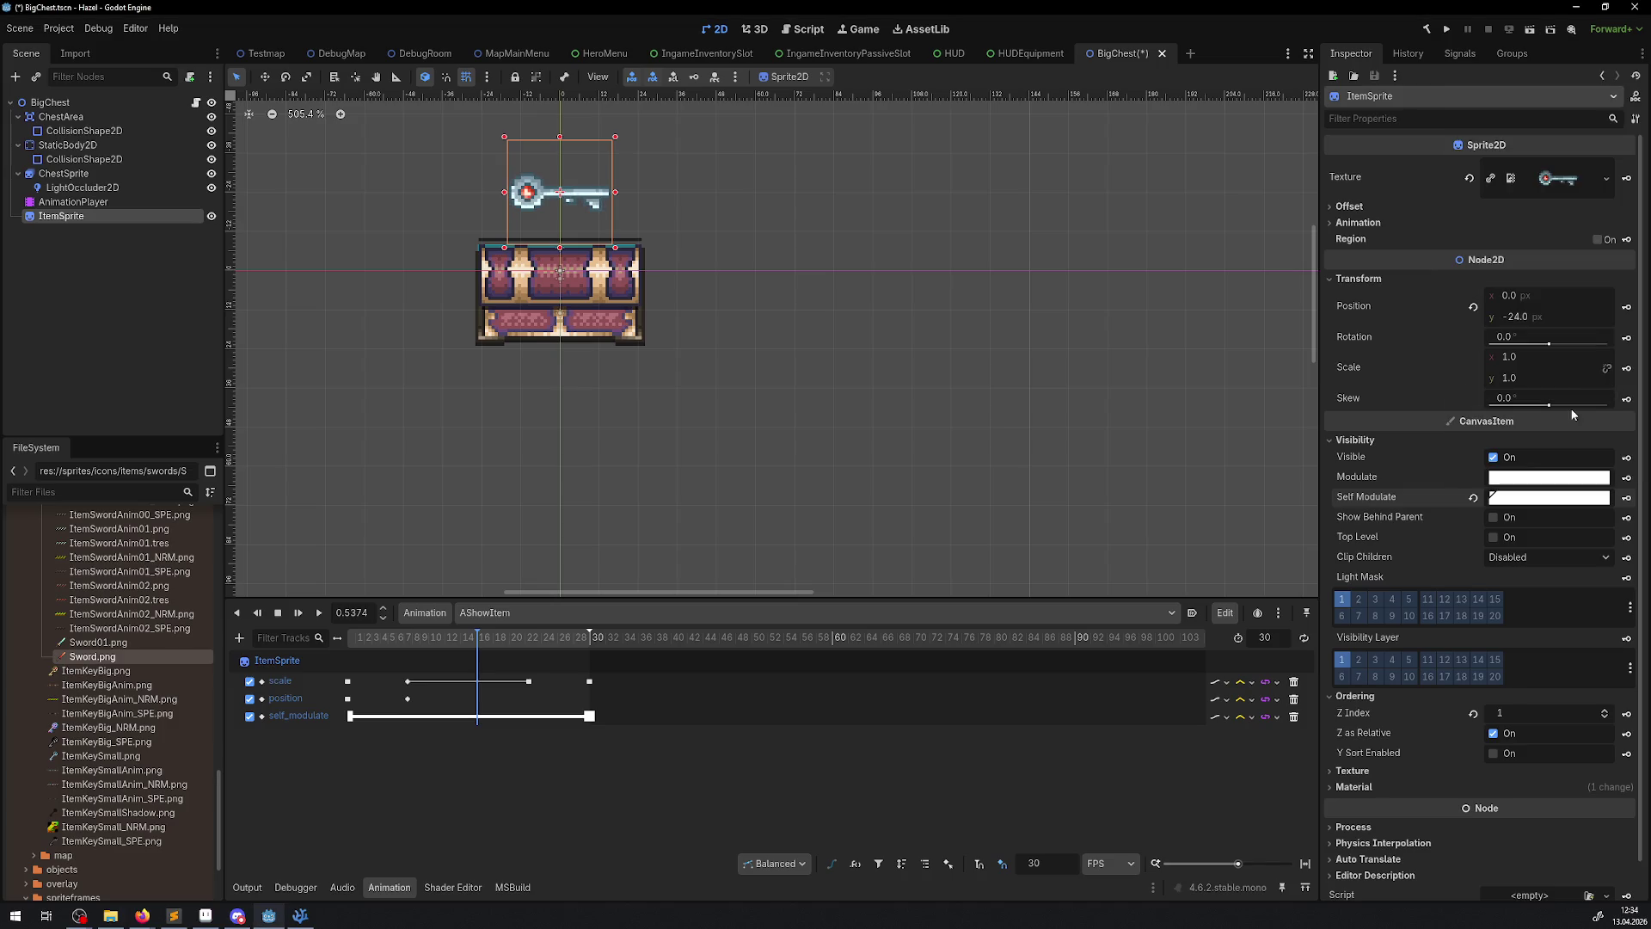
click(1627, 369)
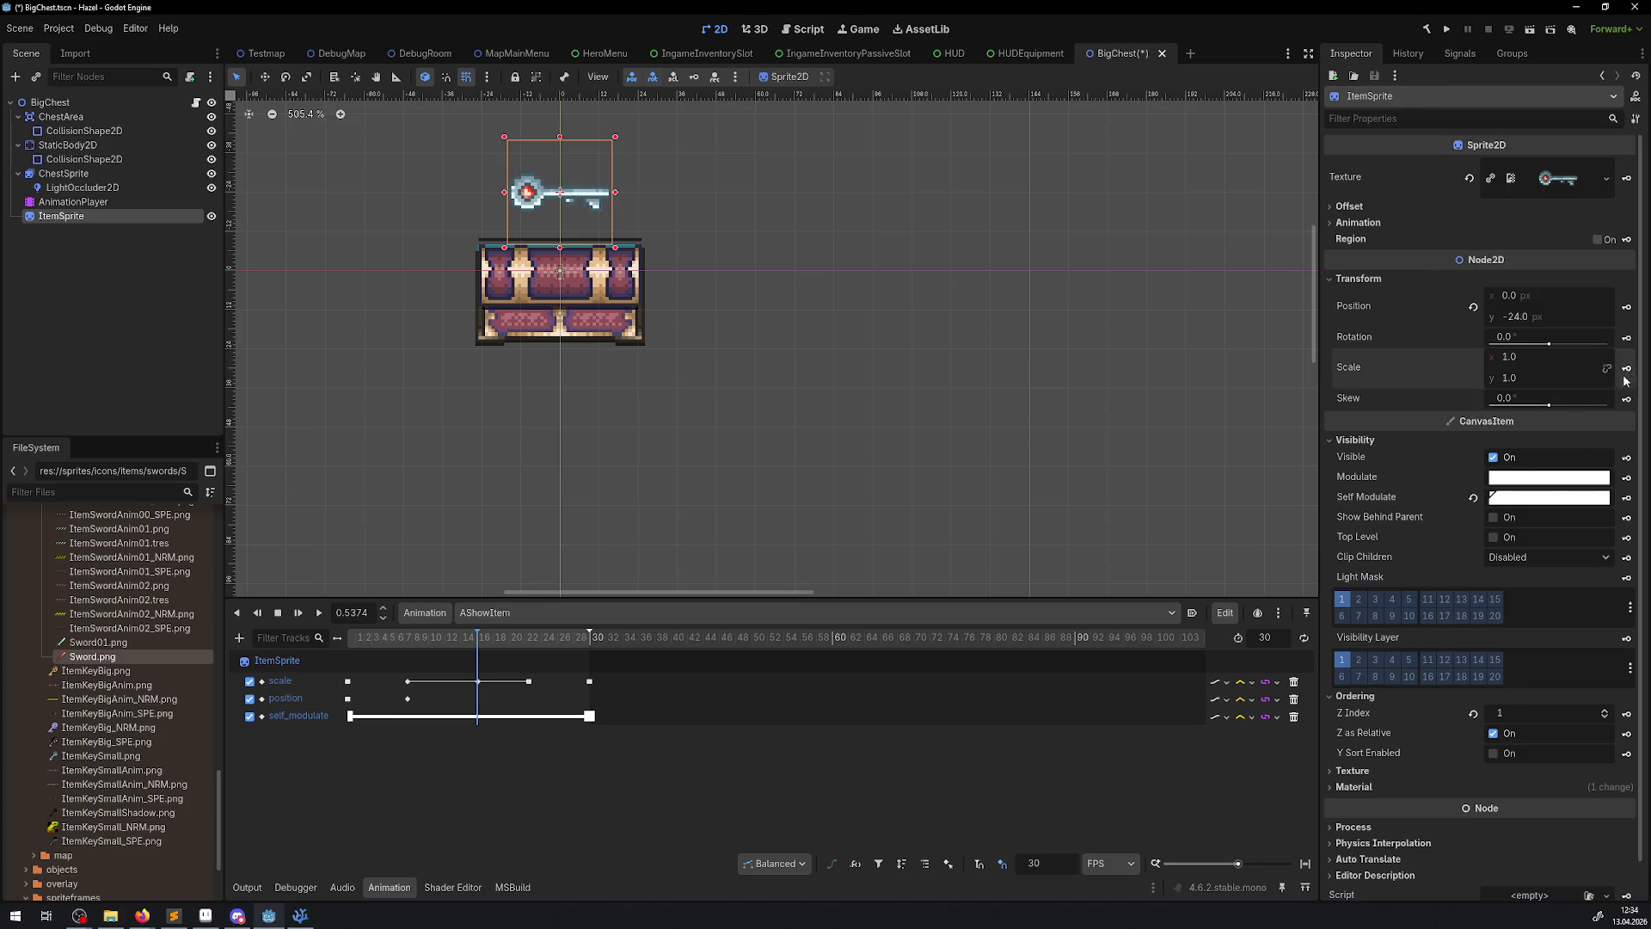
key(ctrl+s)
- Re-edit the Self Modulate colour and key self_modulate at the mid-animation frame, then save
mouse_move(483, 642)
mouse_down()
mouse_move(350, 638)
mouse_move(579, 637)
mouse_move(479, 640)
mouse_up()
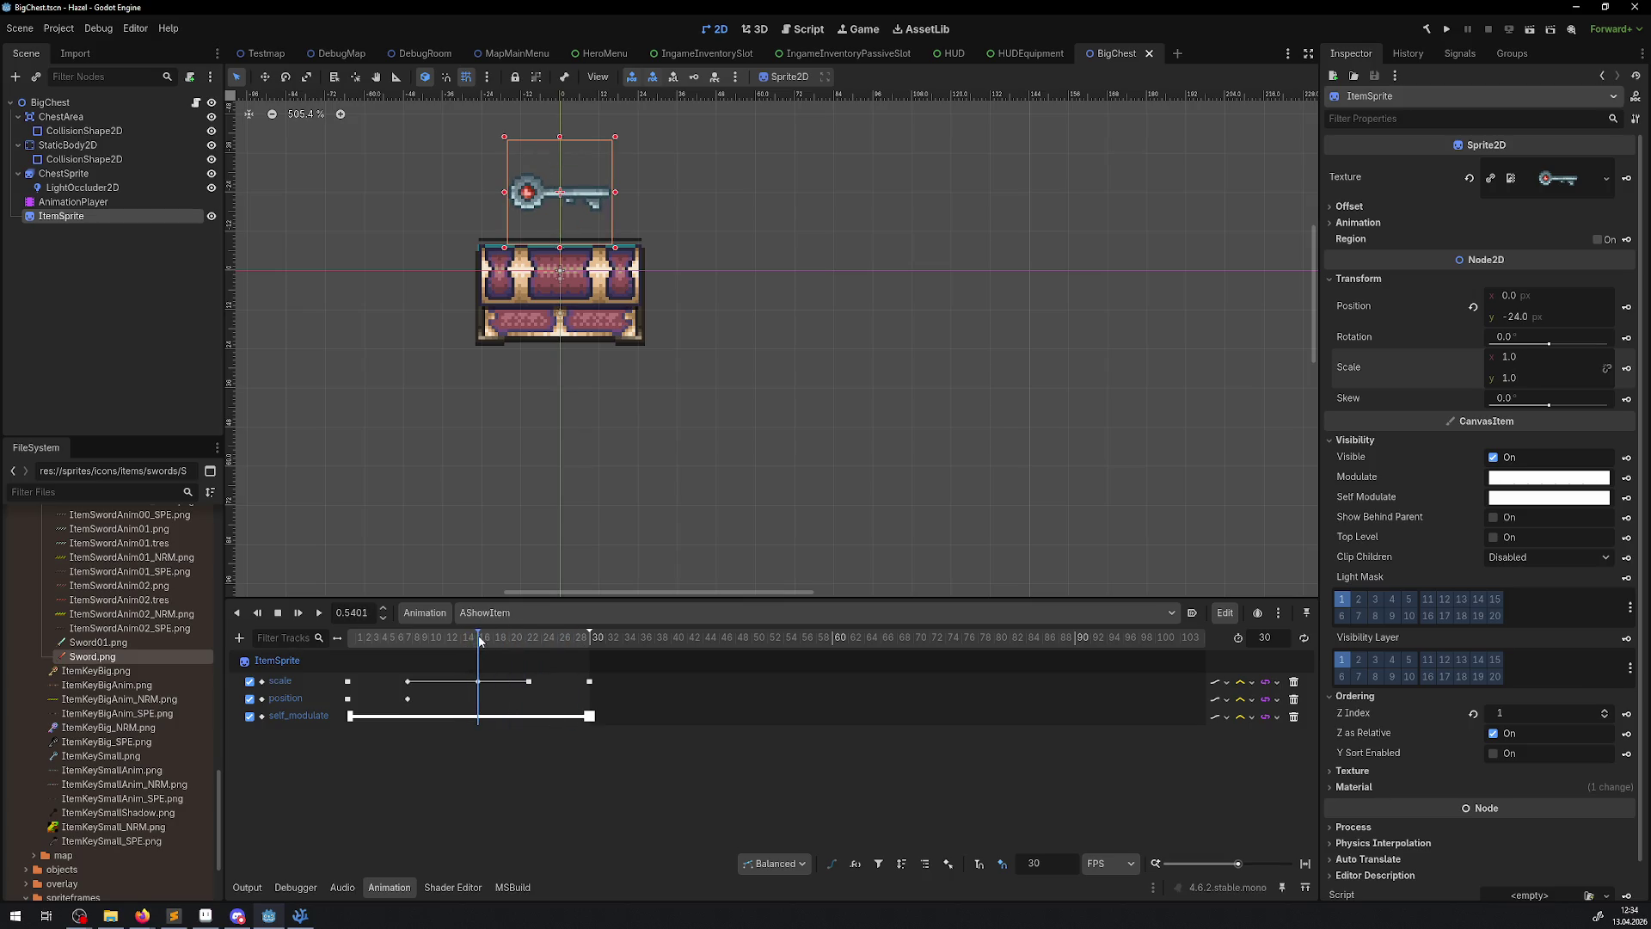
click(1574, 498)
click(1618, 379)
key(Return)
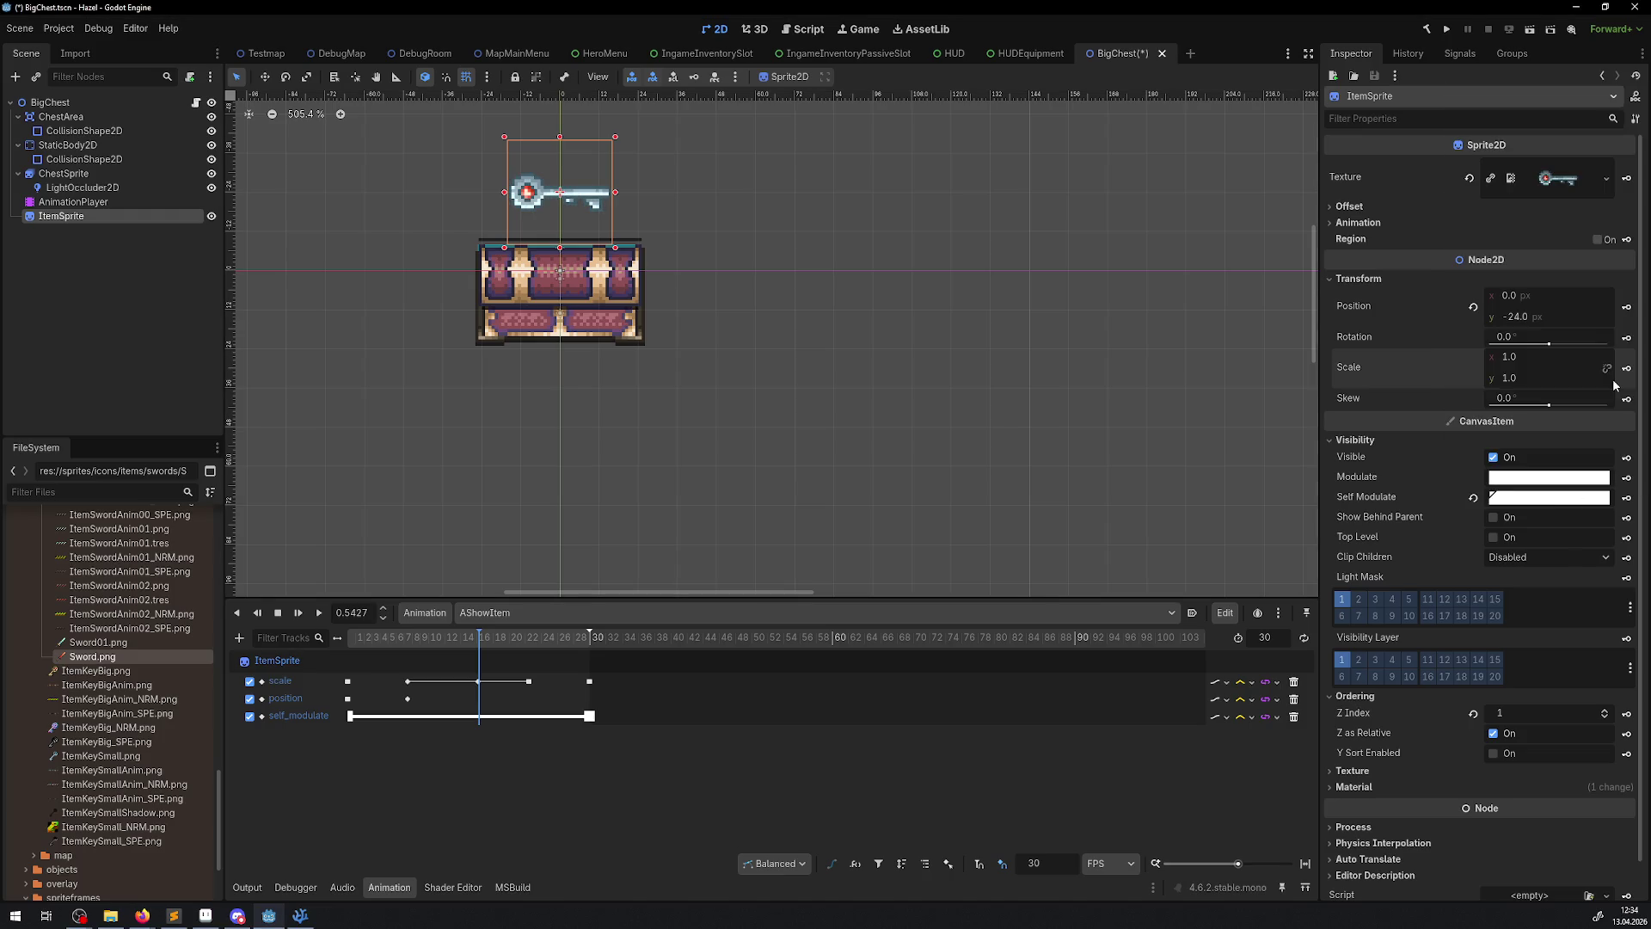
click(1627, 498)
key(ctrl+s)
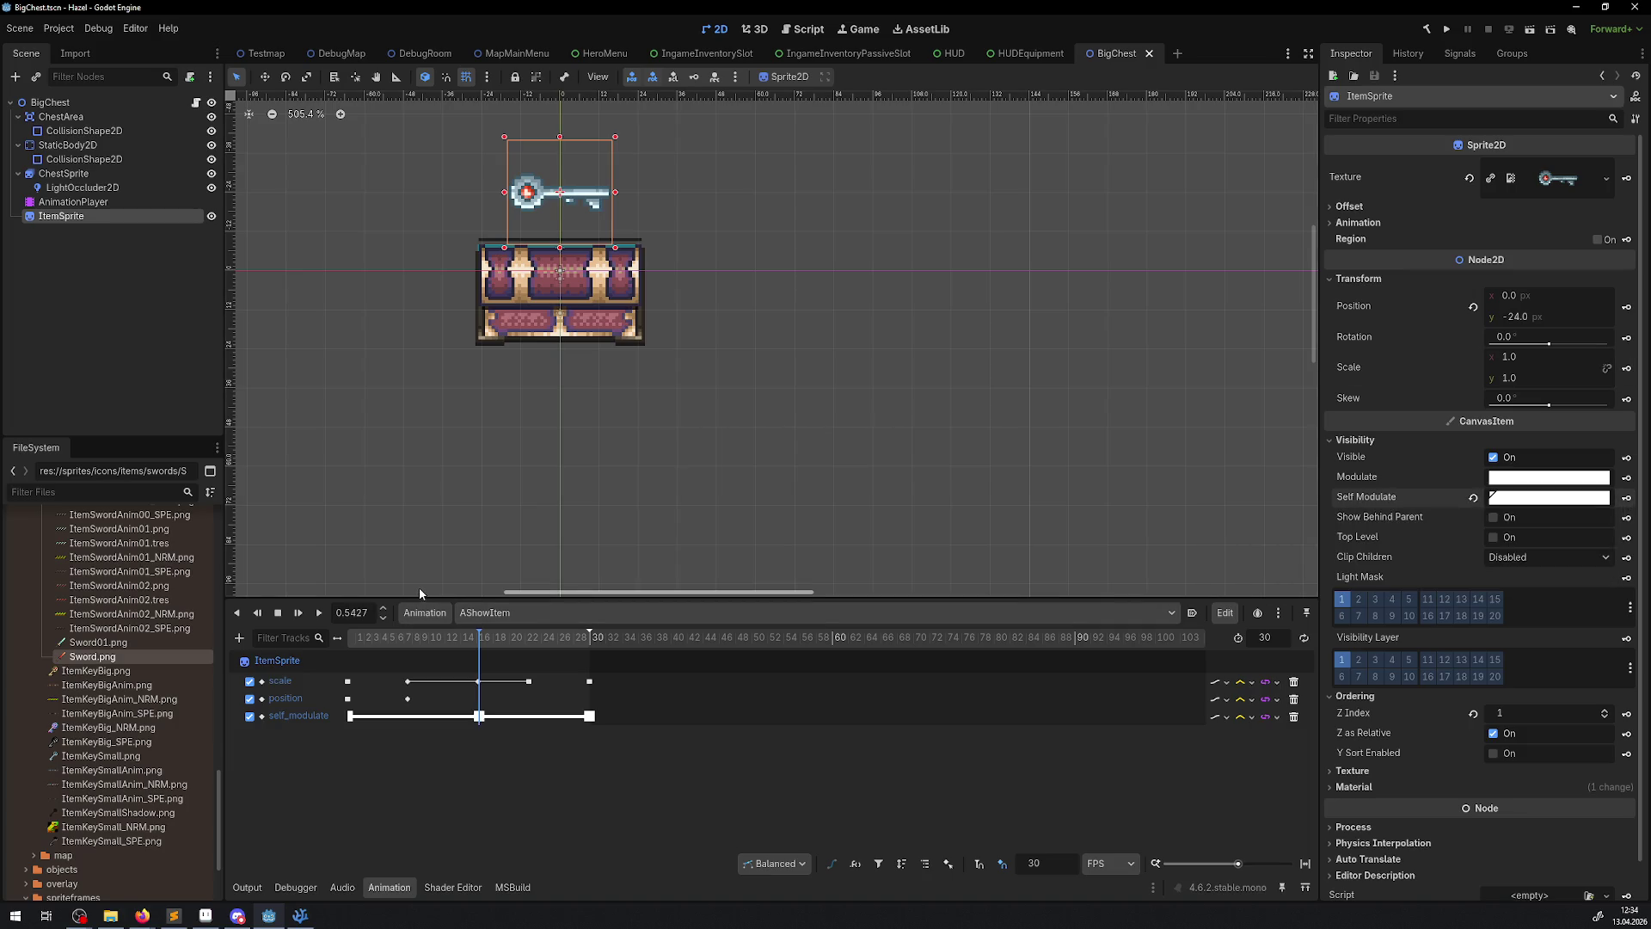
- Move the middle self_modulate key to frame 16, aligned with the scale key, and save
click(466, 641)
click(479, 715)
click(1510, 144)
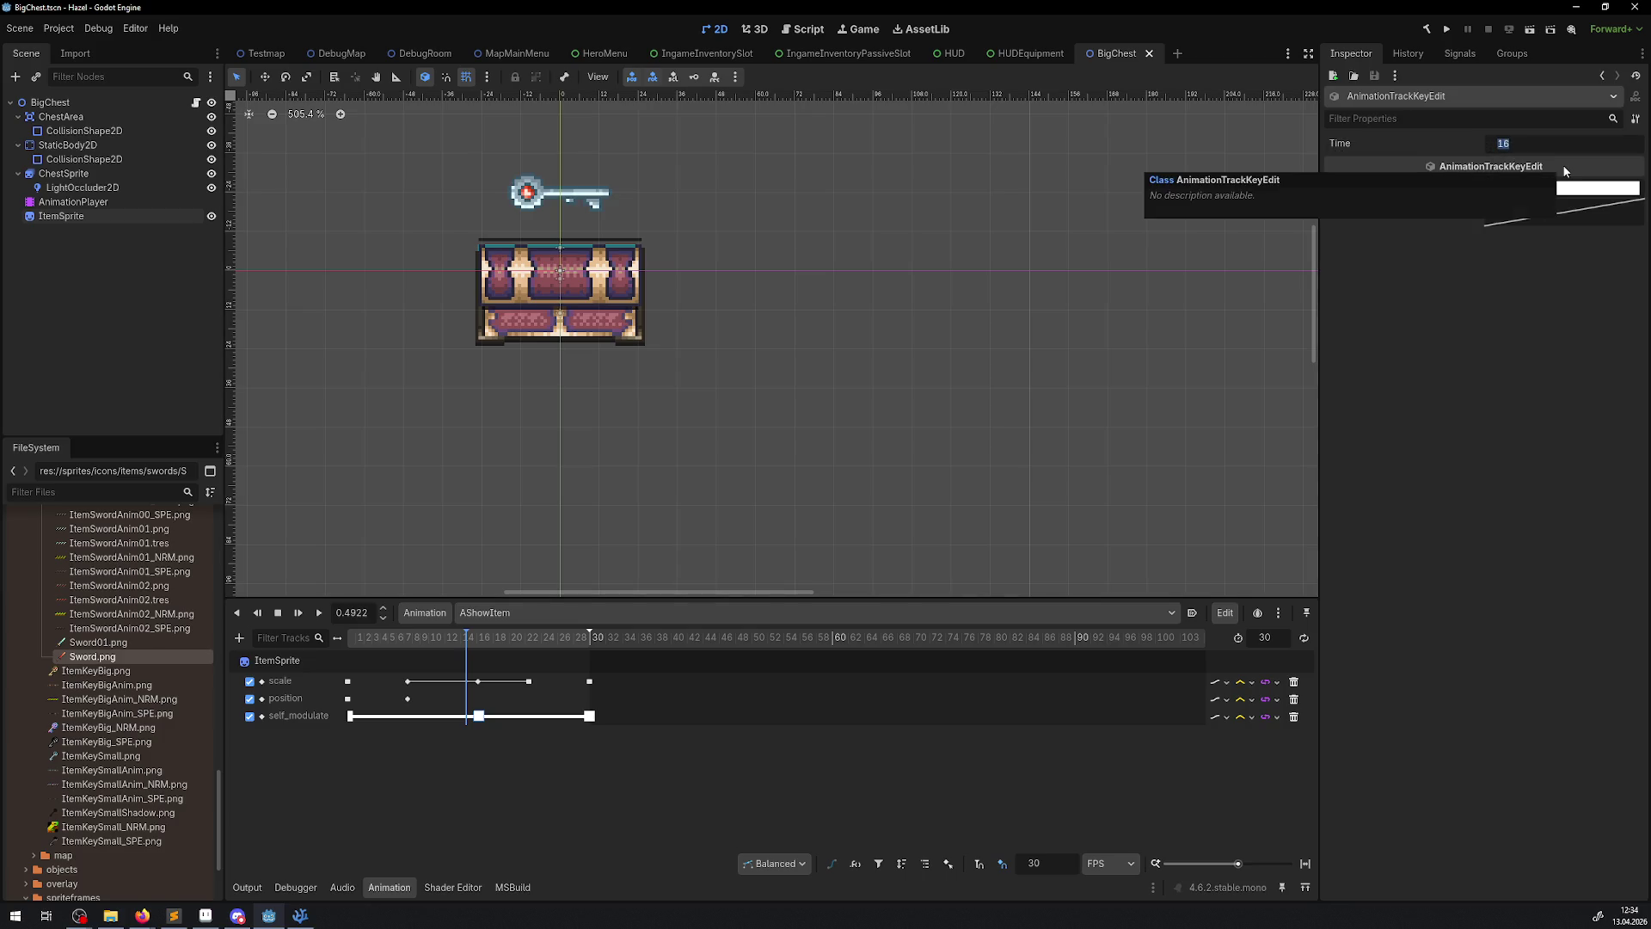
text(15)
key(Return)
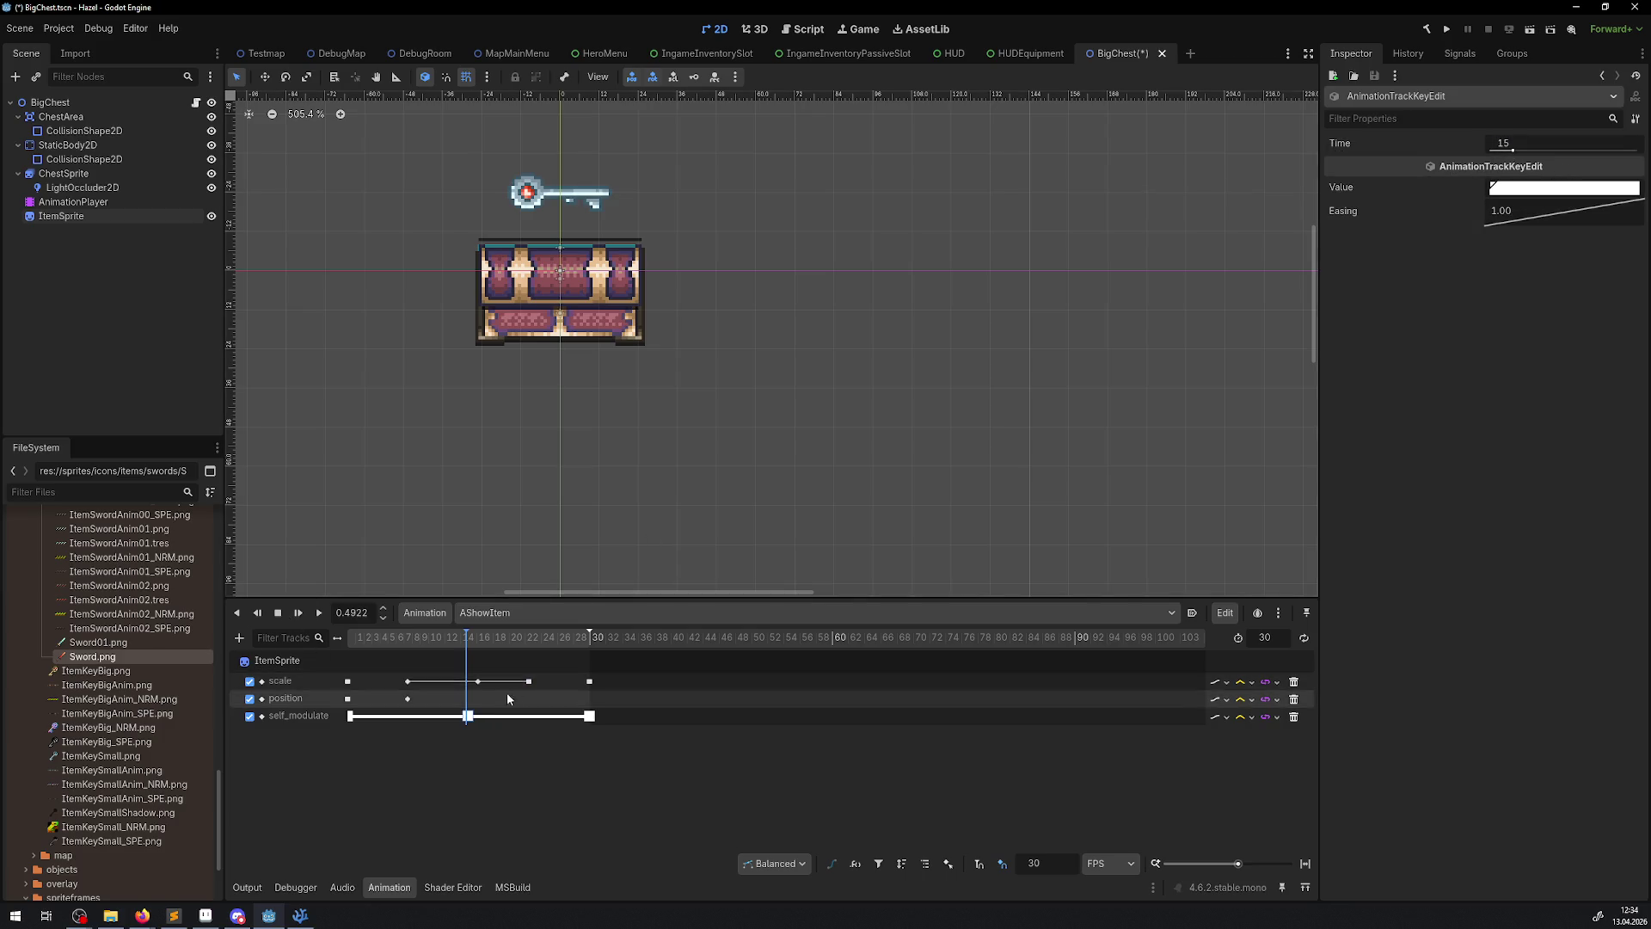
click(478, 681)
click(468, 715)
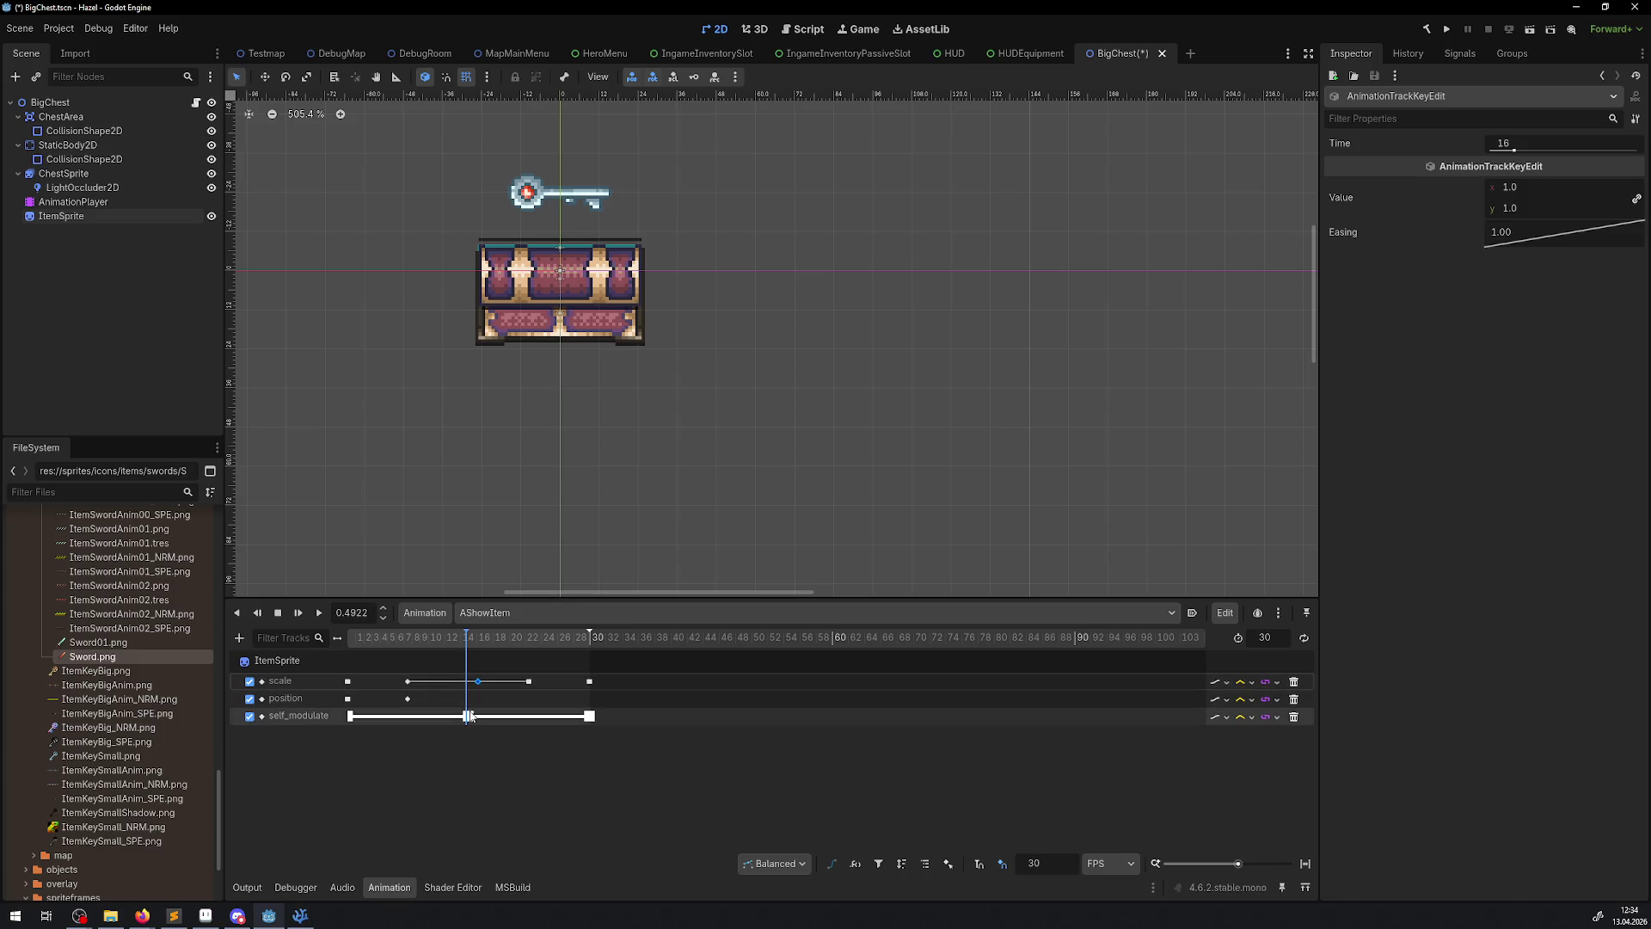
click(1505, 143)
text(16)
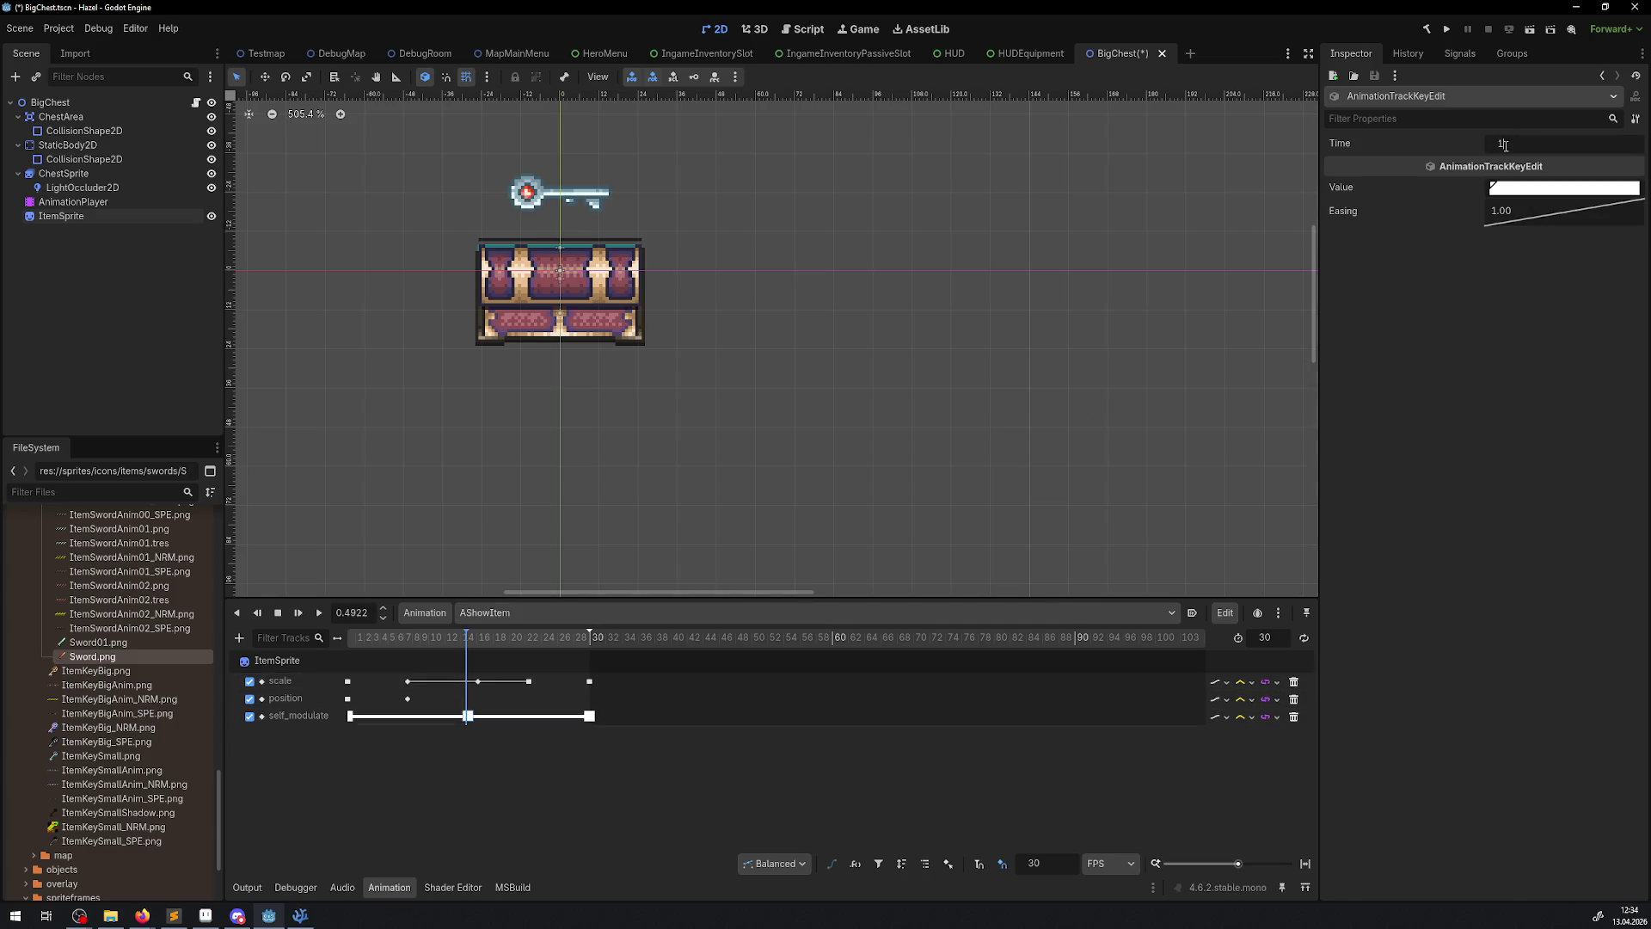
key(Return)
key(ctrl+s)
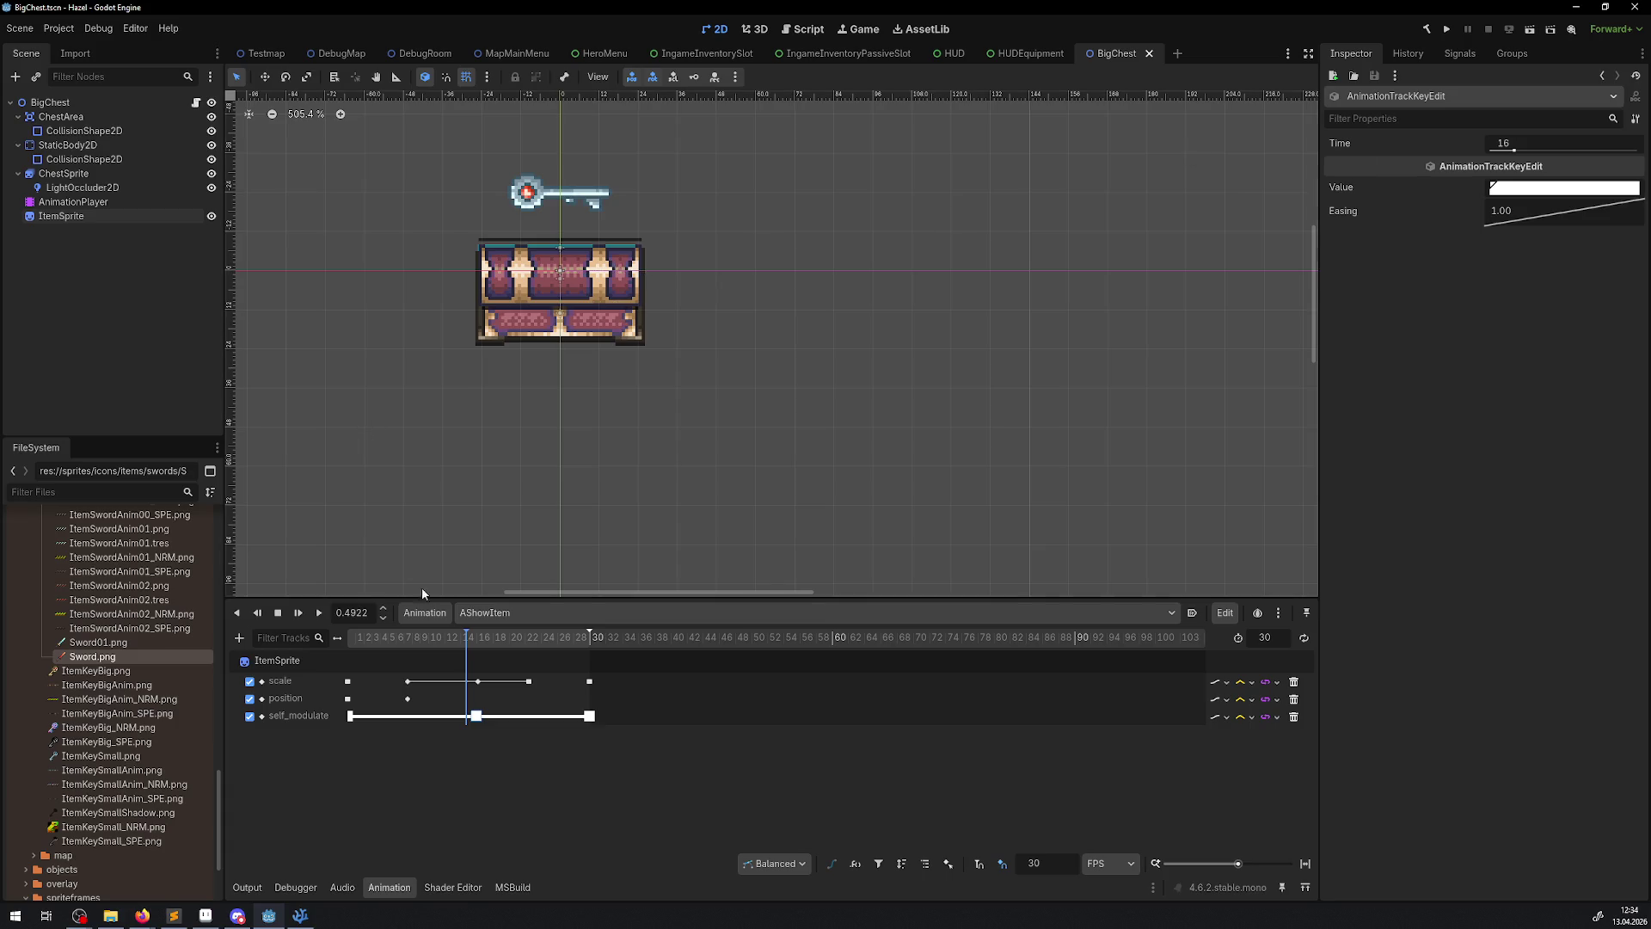
- Rewind and play AShowItem three times to check the fade, then switch to DebugRoom
mouse_move(469, 638)
mouse_down()
mouse_move(311, 638)
mouse_move(571, 645)
mouse_move(317, 643)
mouse_up()
click(319, 611)
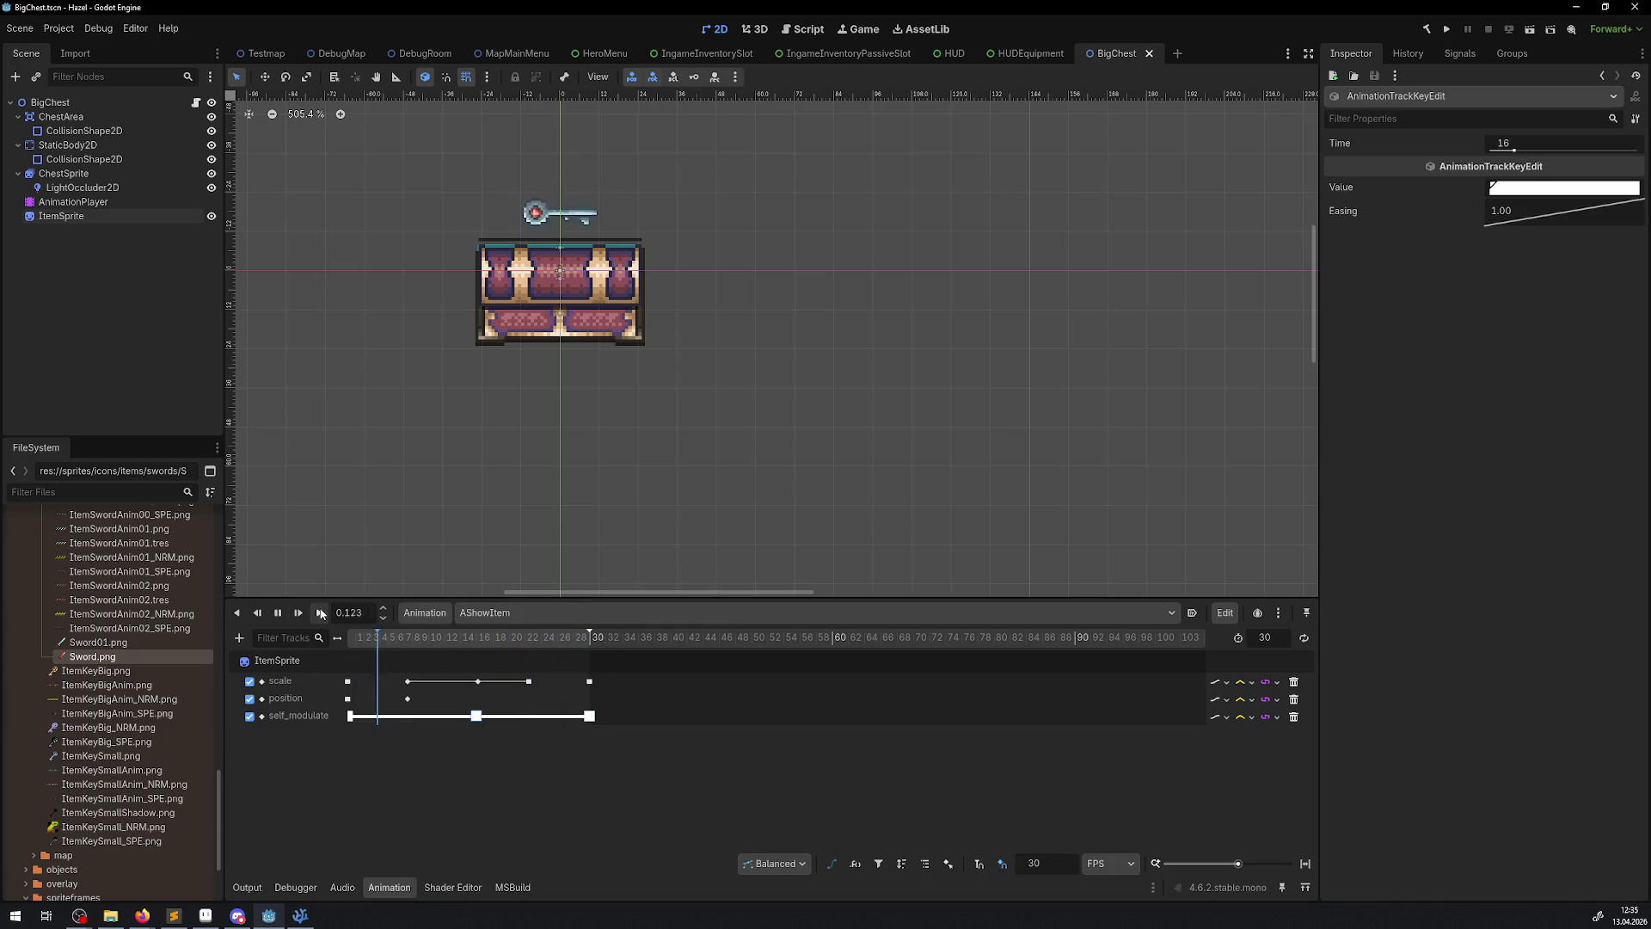
click(323, 617)
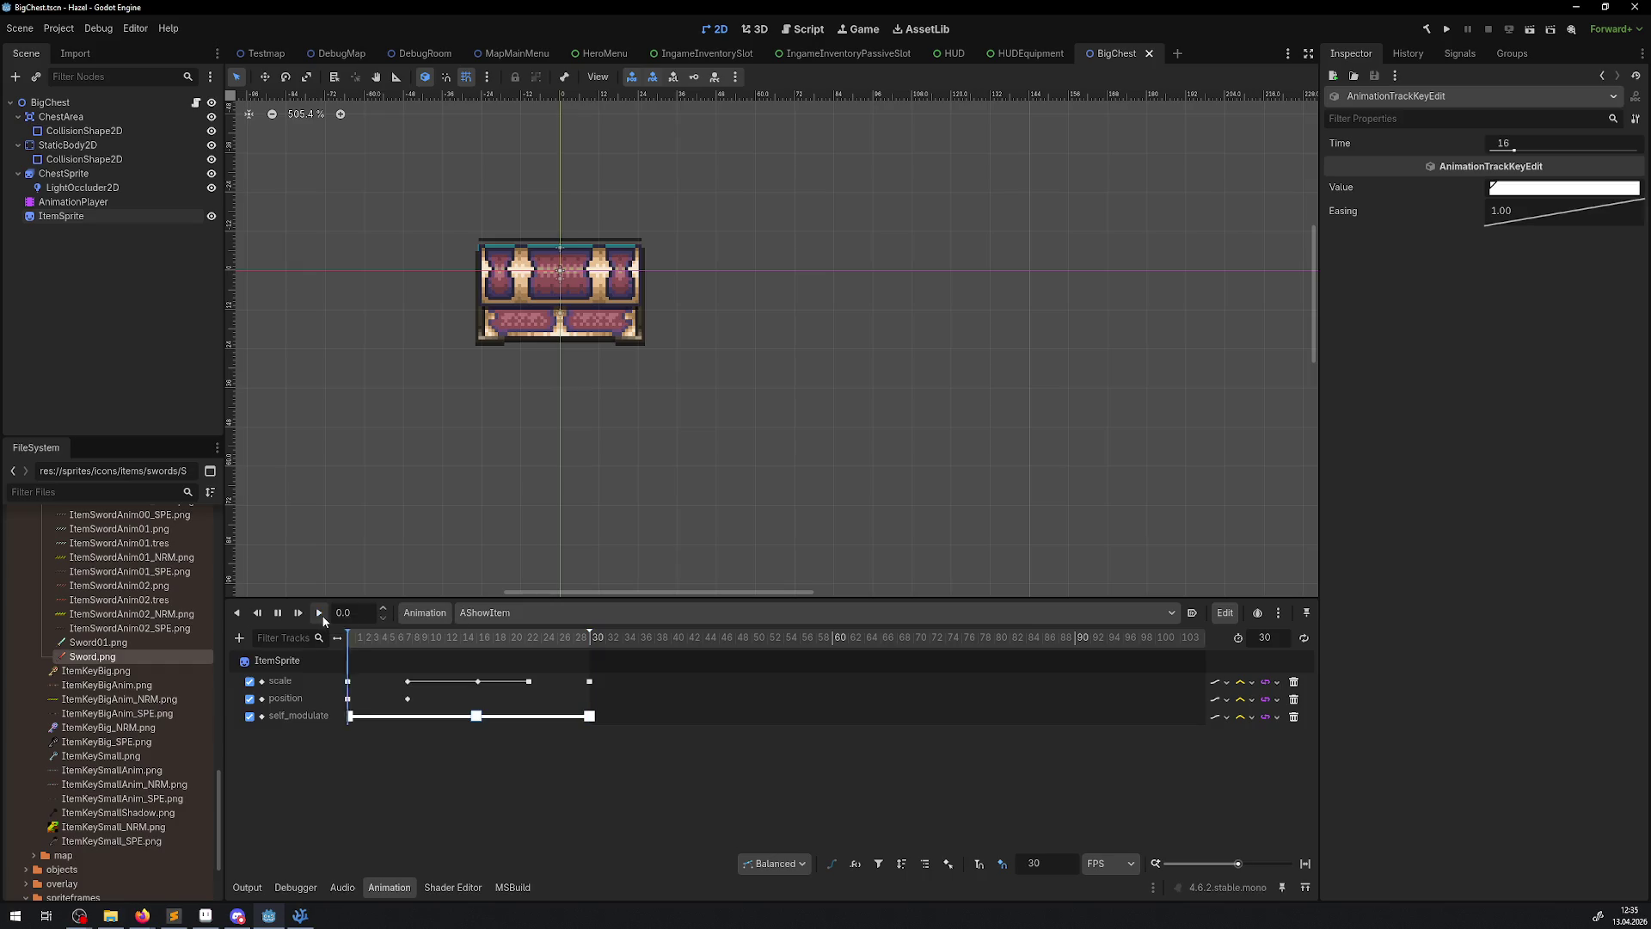
click(323, 618)
scroll(504, 426, up, 3)
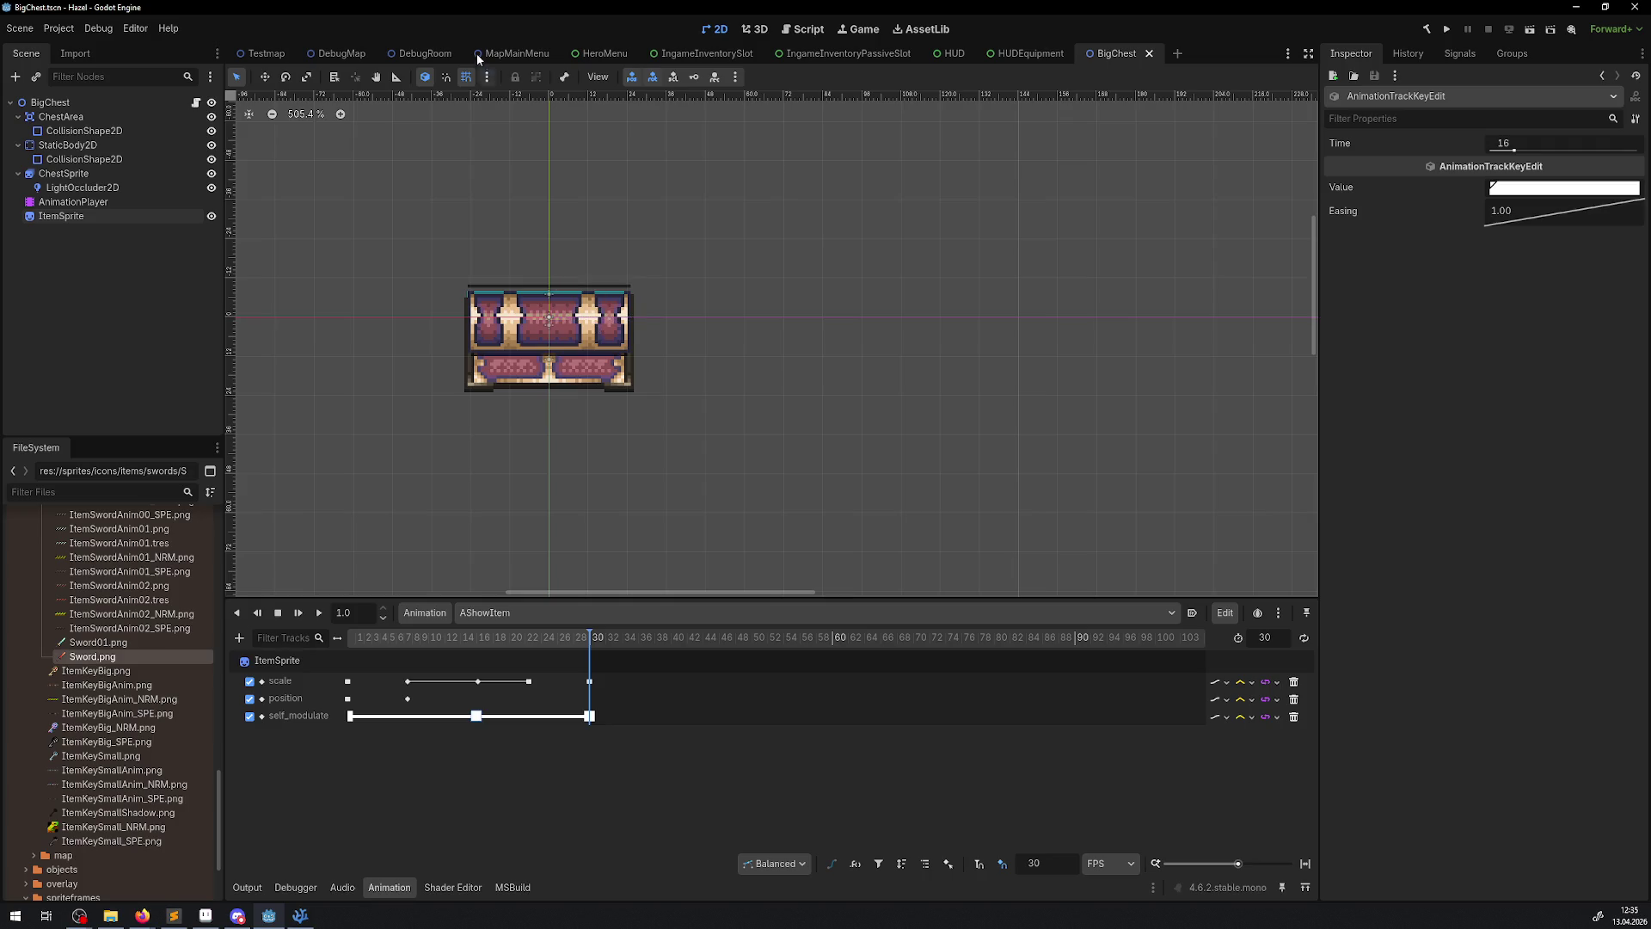
click(410, 53)
drag(517, 331, 608, 395)
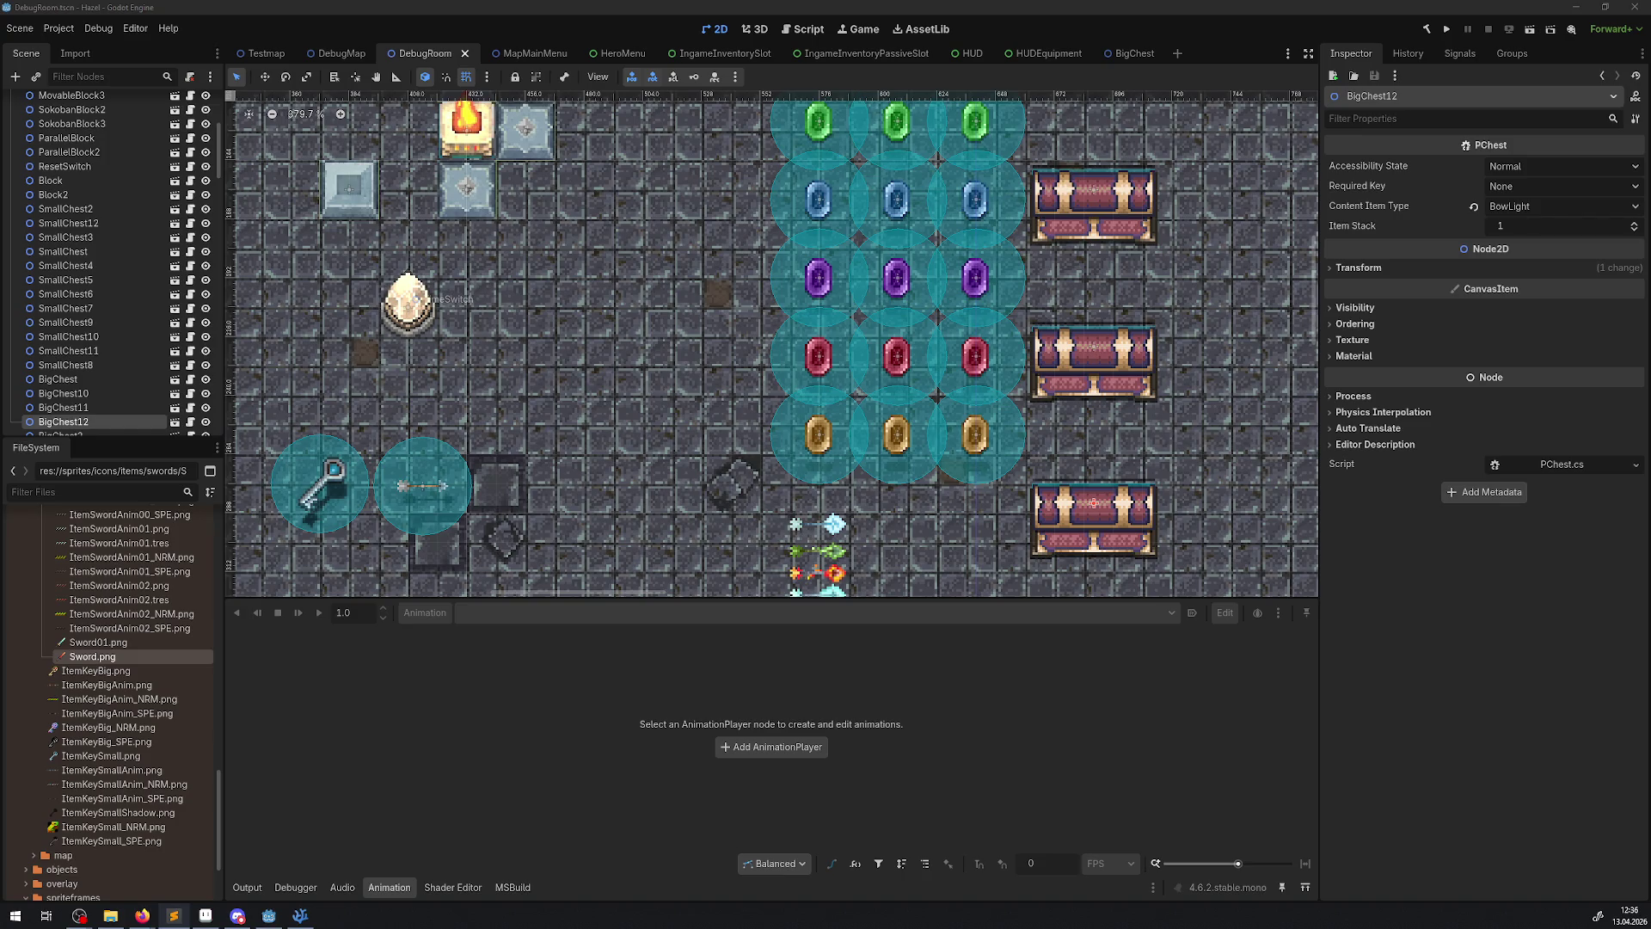
scroll(156, 340, down, 3)
- Delete the GPUParticles2D node from DebugRoom and save the scene
scroll(155, 341, down, 10)
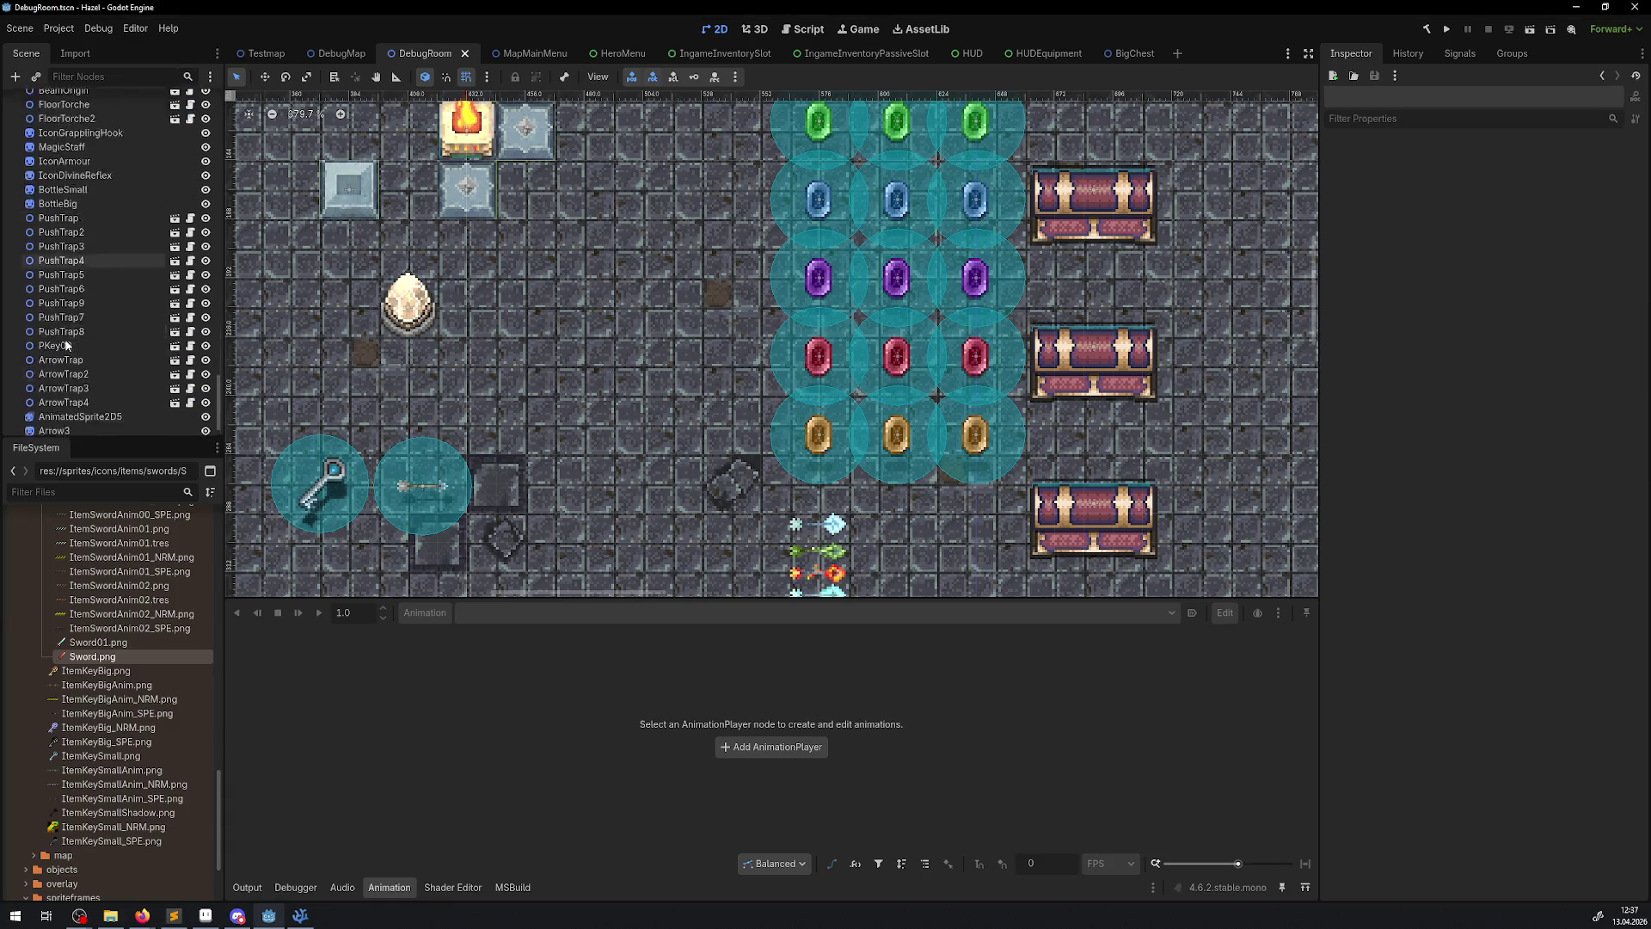
scroll(67, 346, down, 3)
click(183, 421)
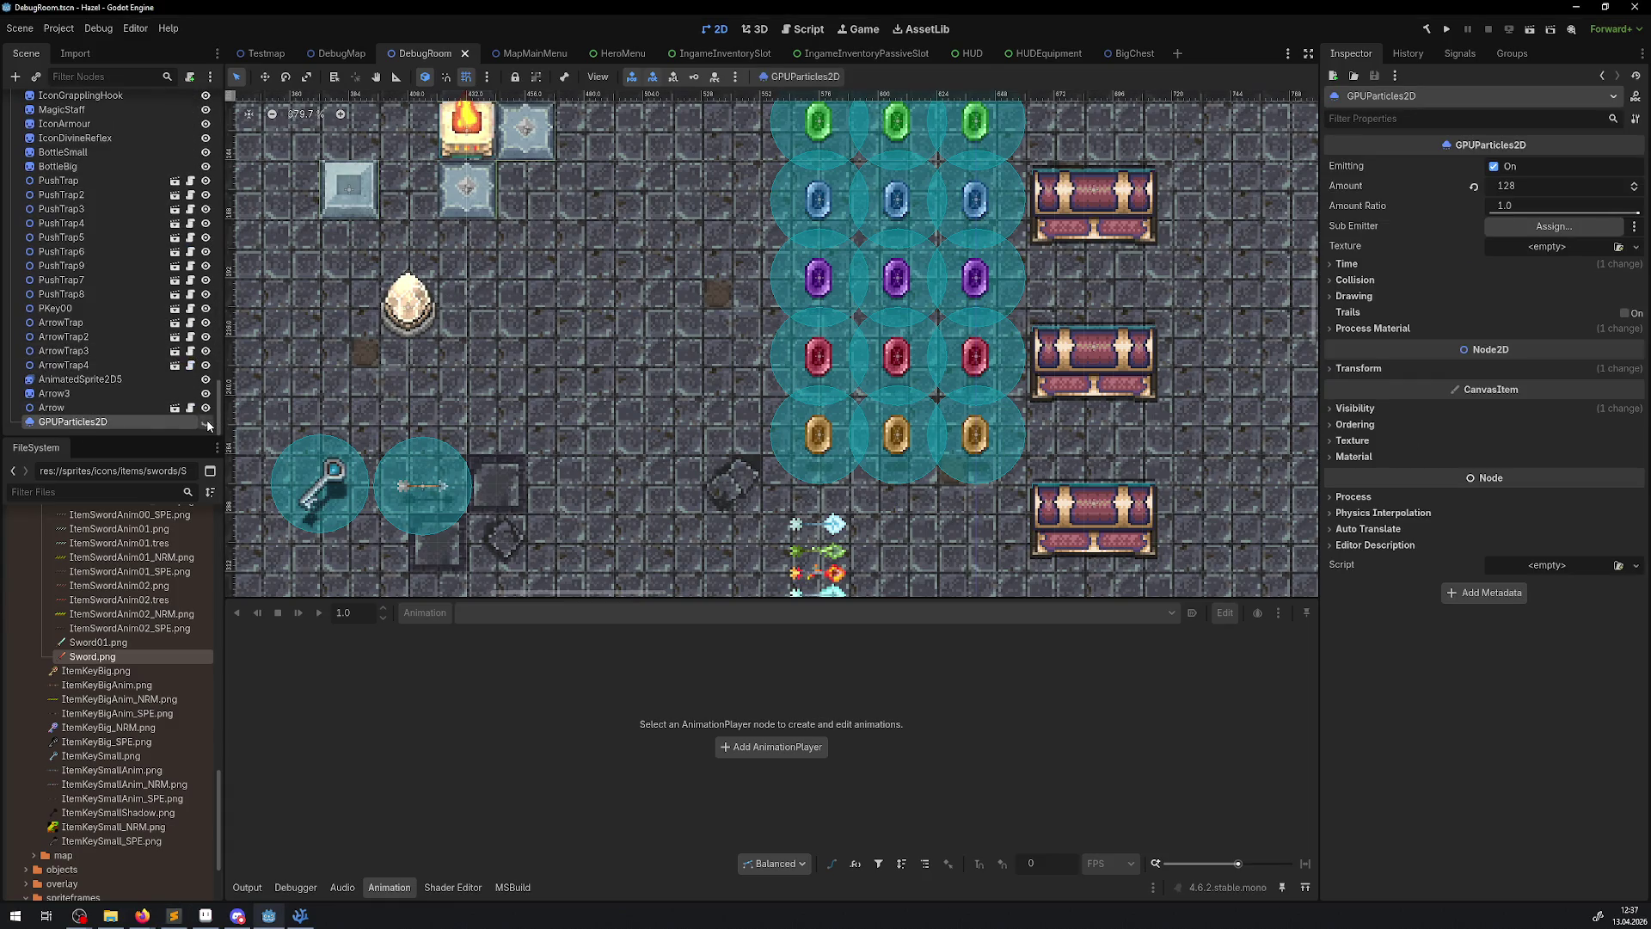
scroll(606, 332, down, 3)
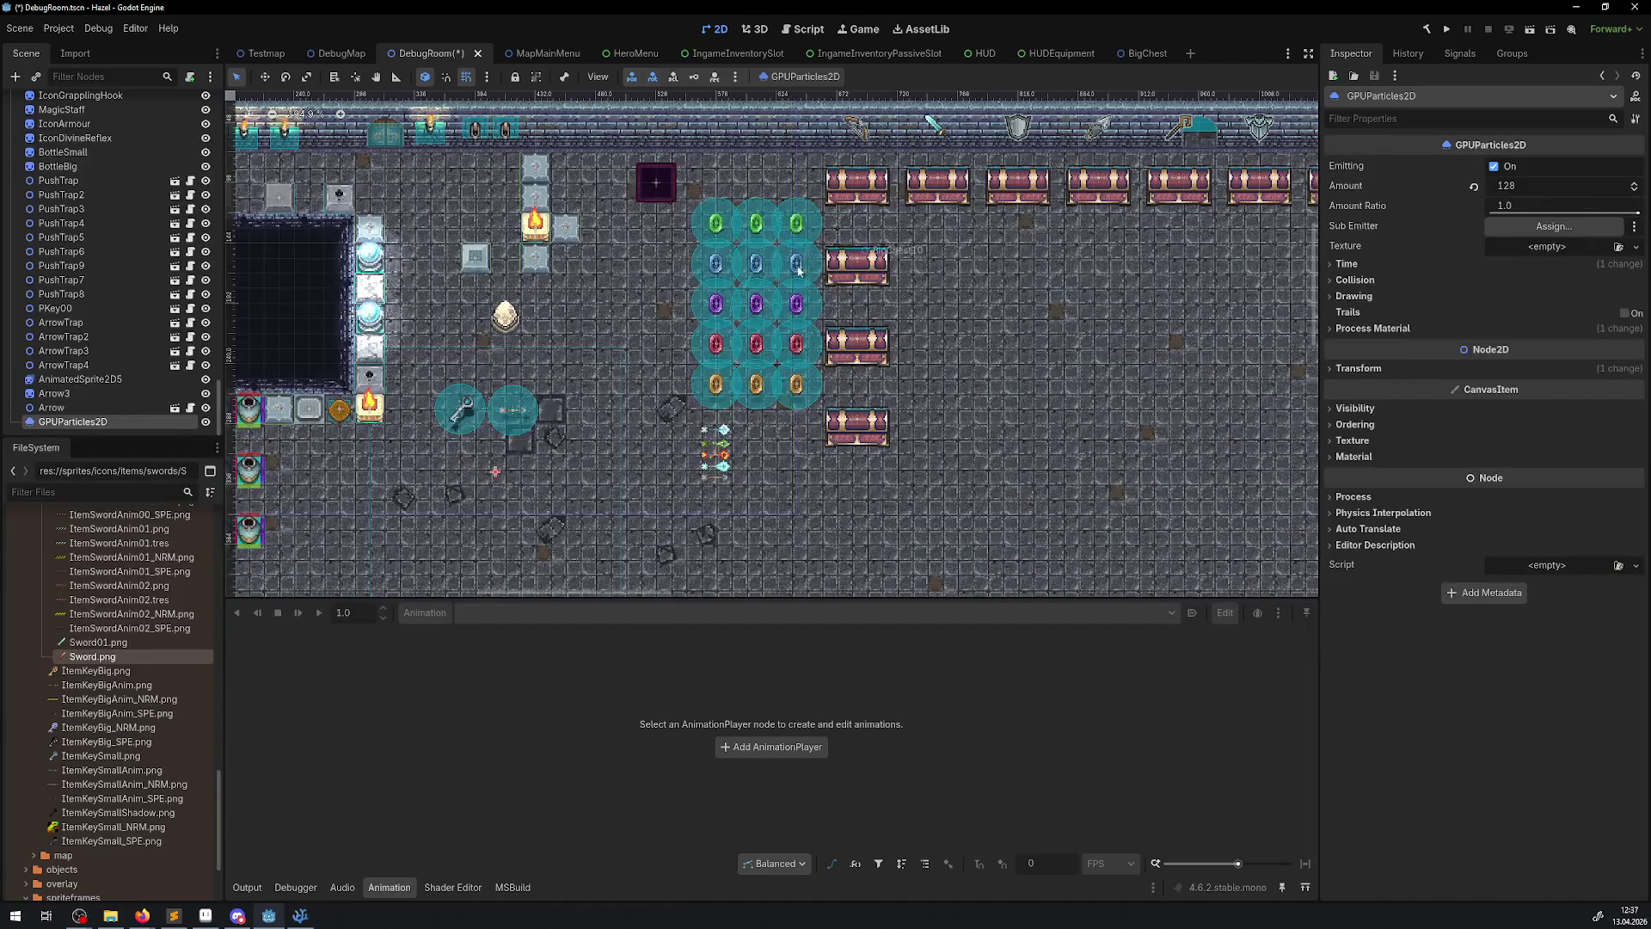
scroll(602, 408, up, 4)
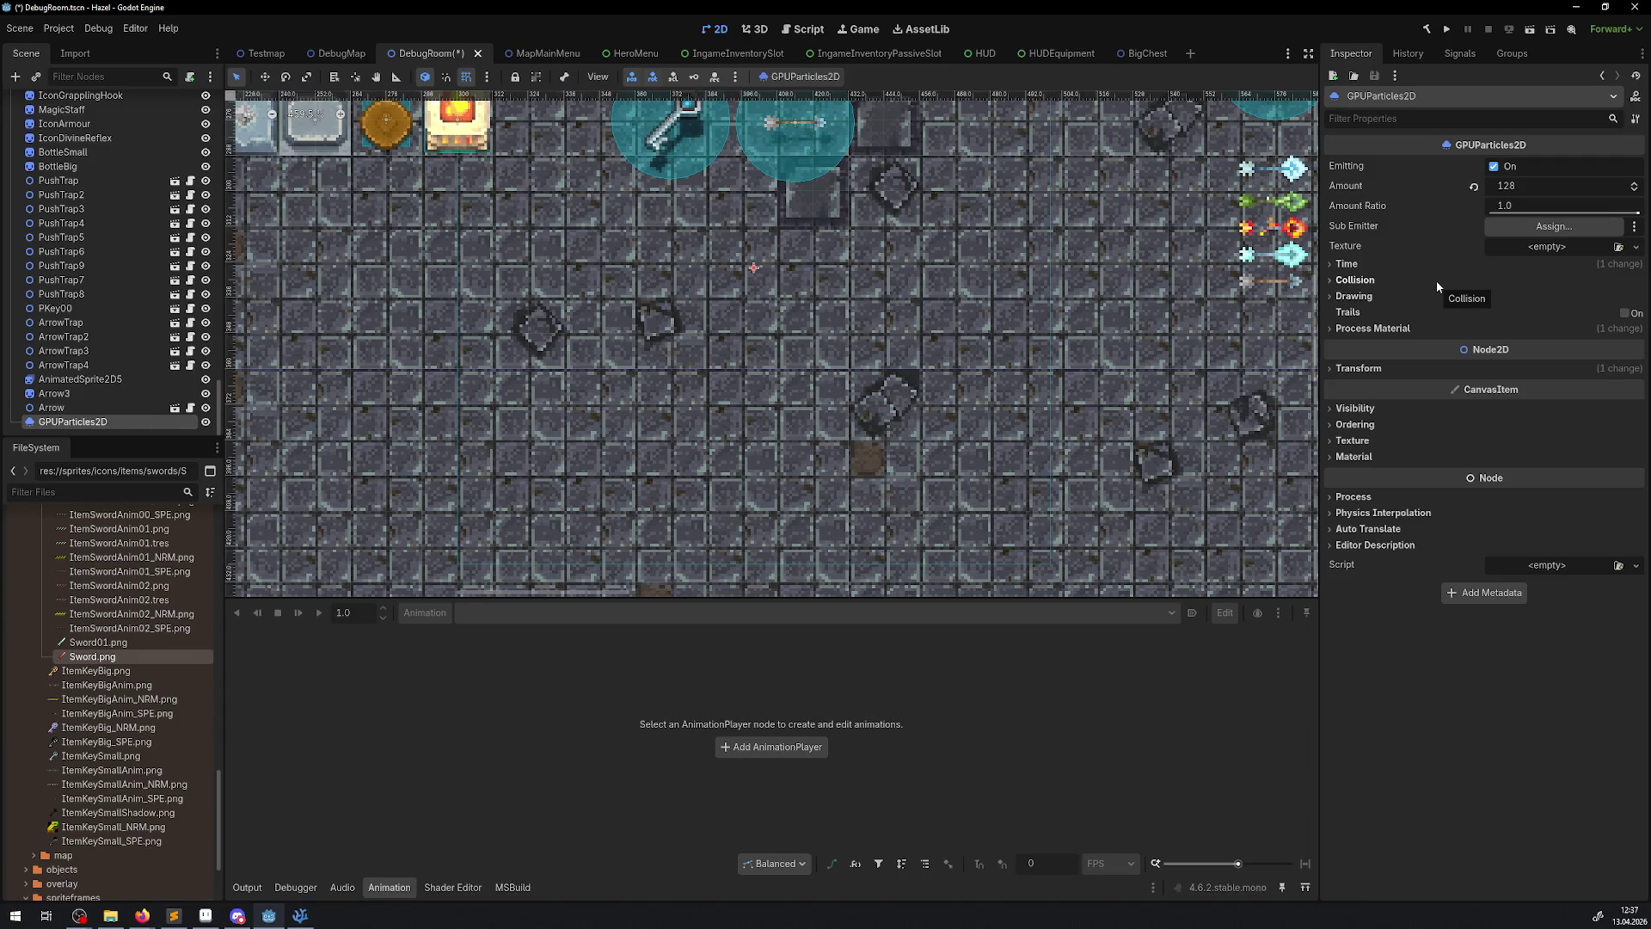
click(54, 408)
click(59, 421)
key(Delete)
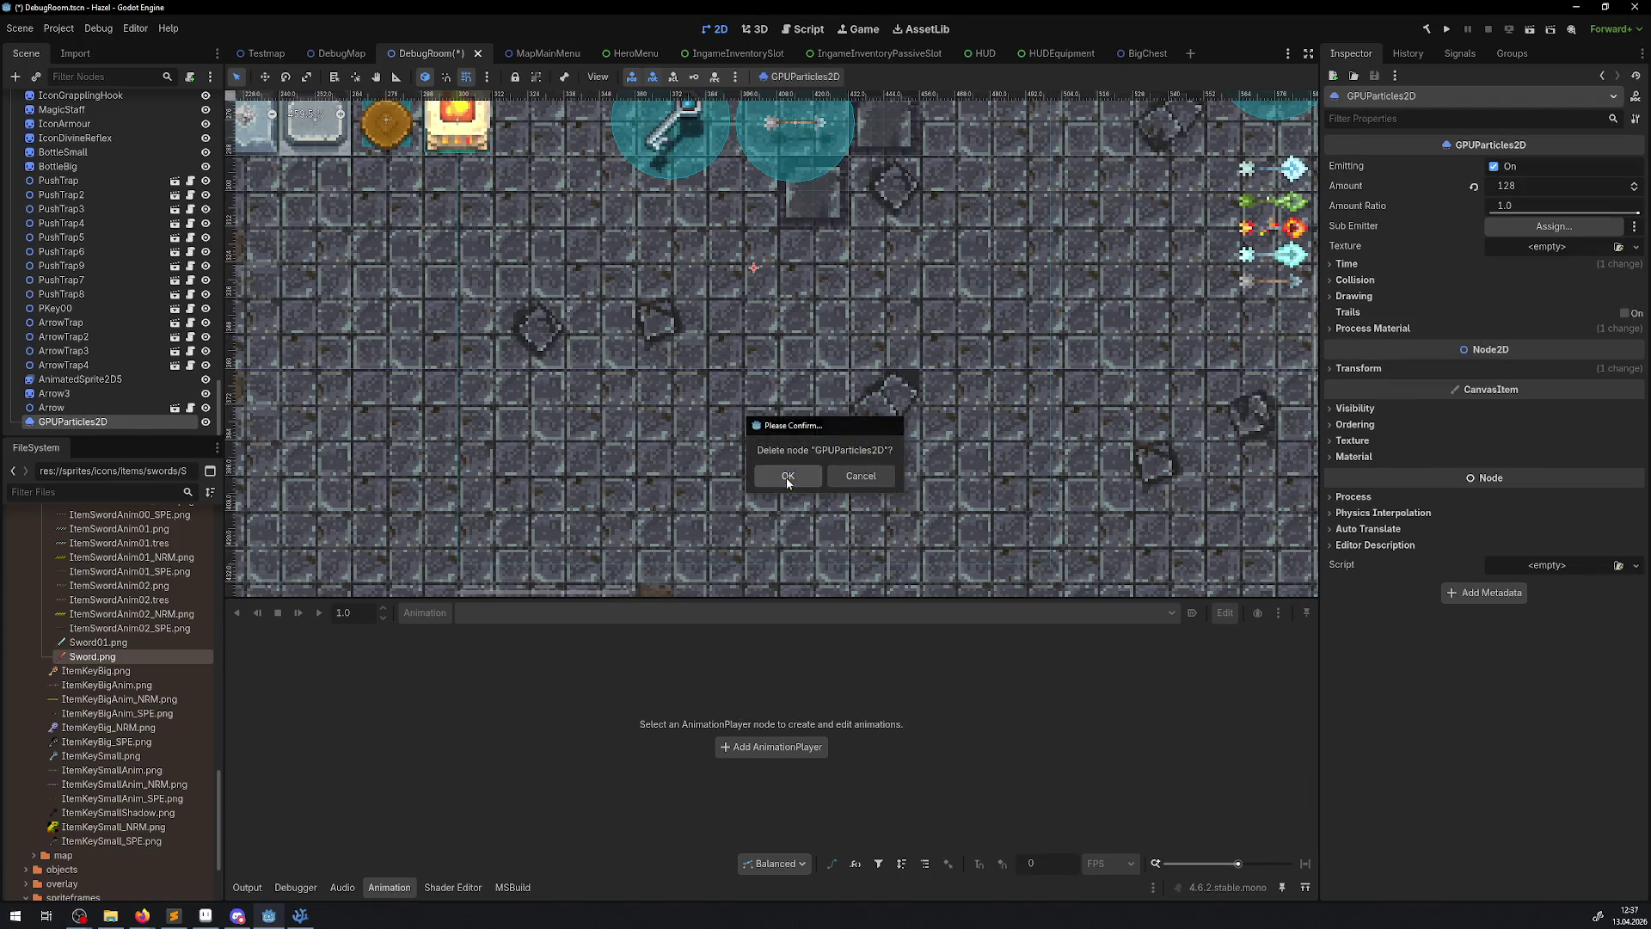
click(786, 474)
key(ctrl+s)
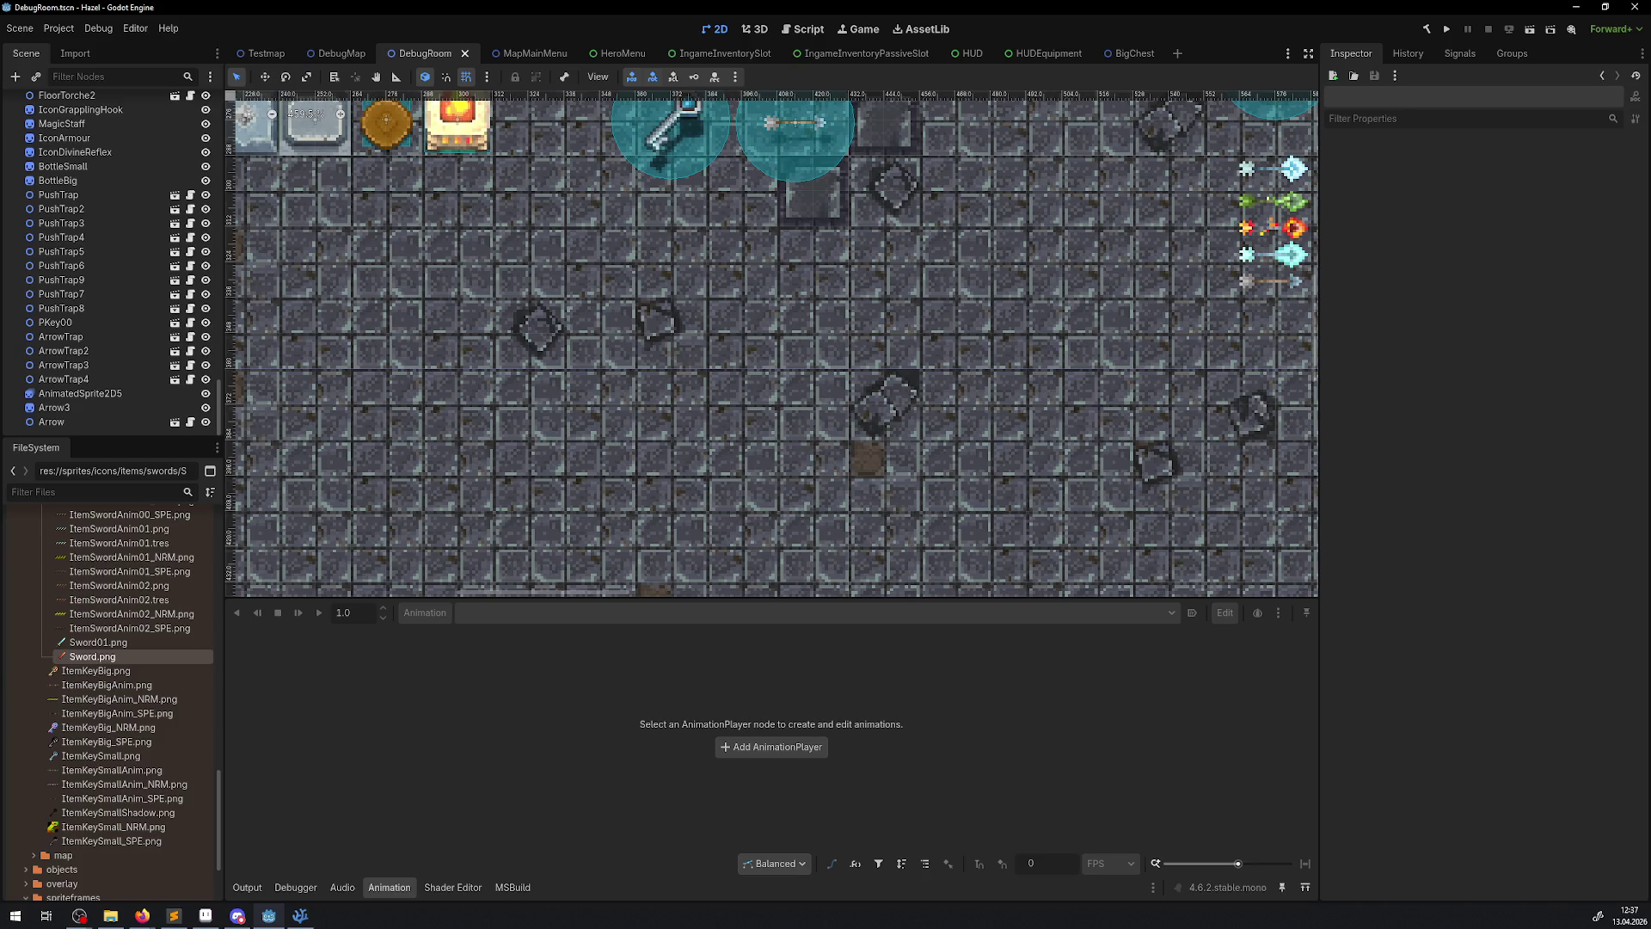
- Go back to the BigChest scene tab in the editor
key(alt+Tab)
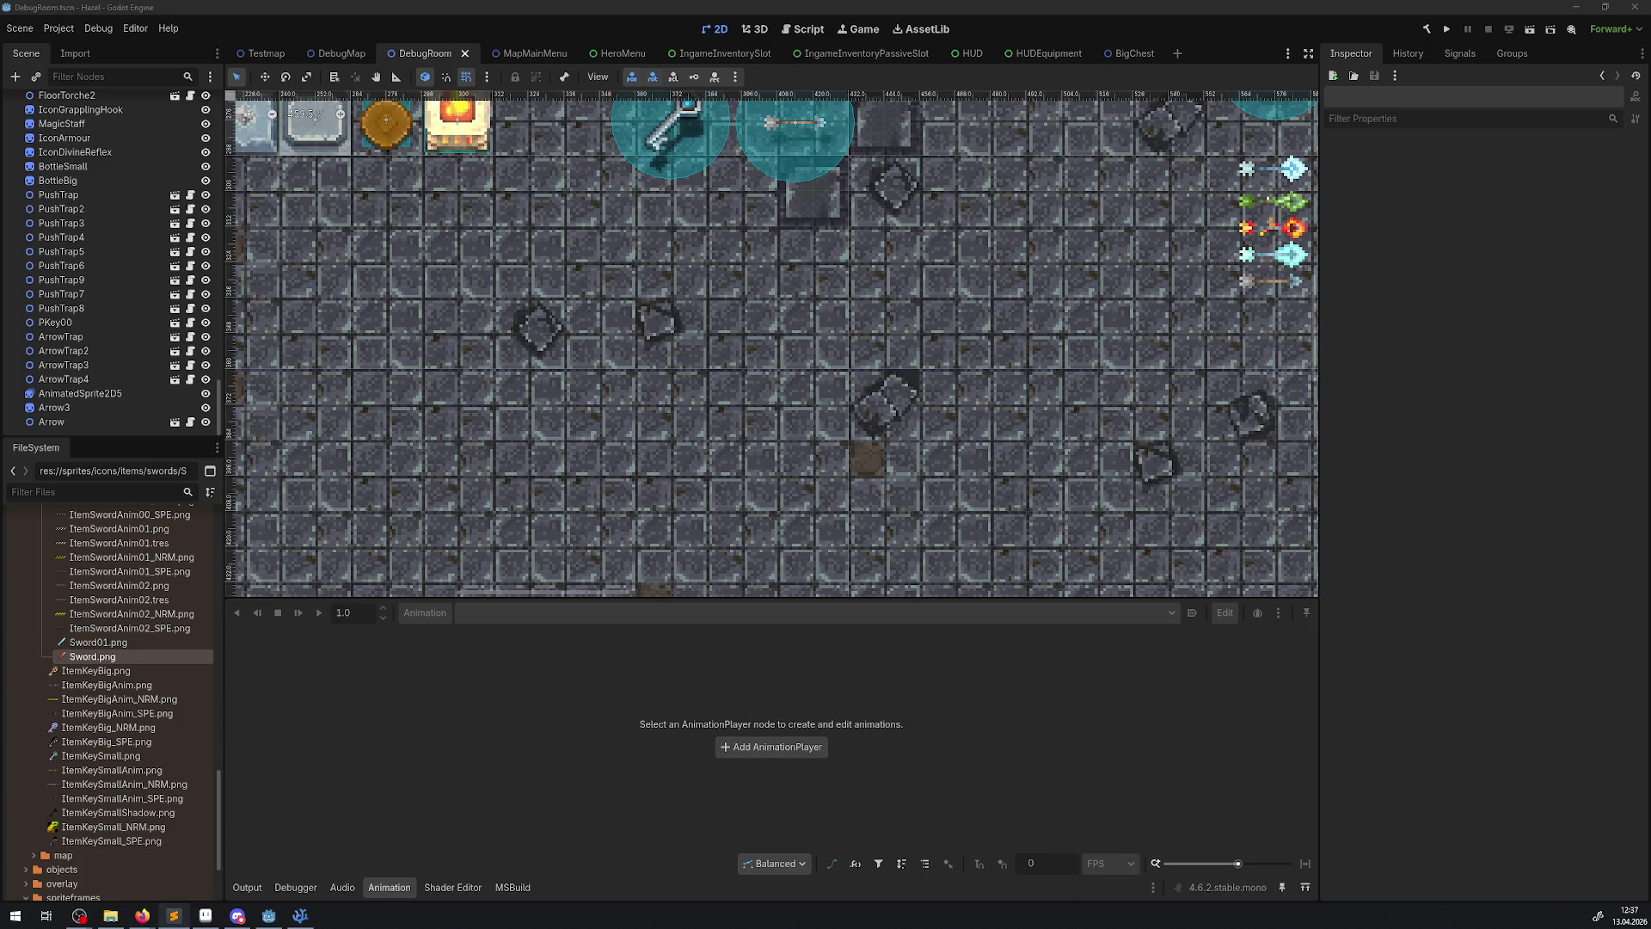
scroll(112, 258, up, 1)
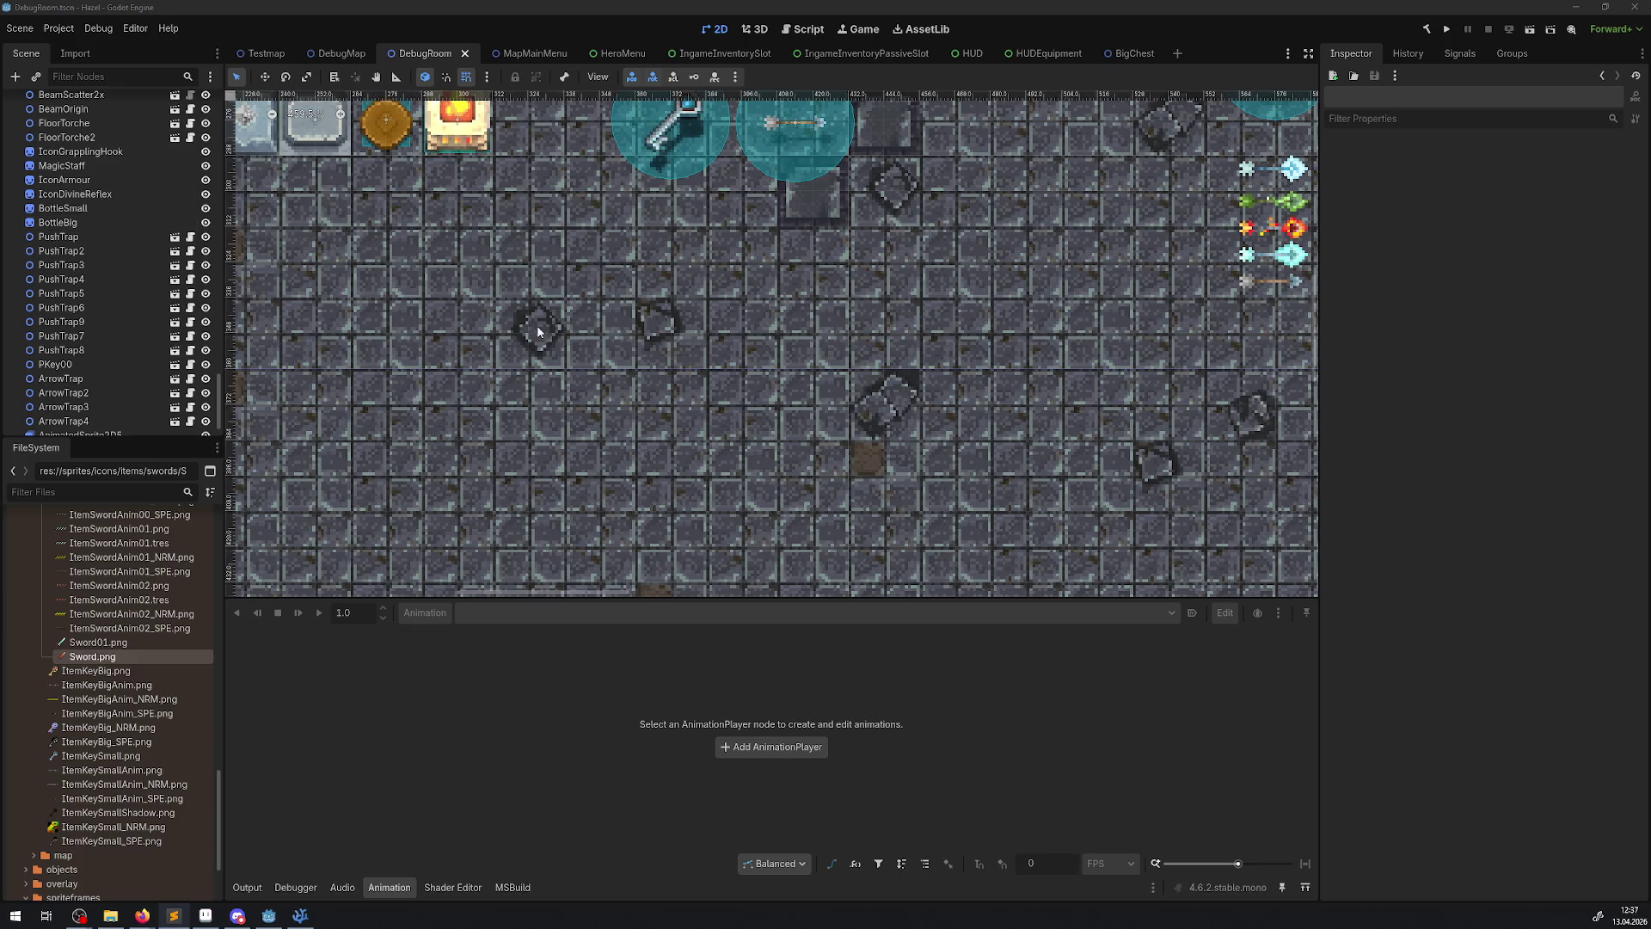
click(1131, 53)
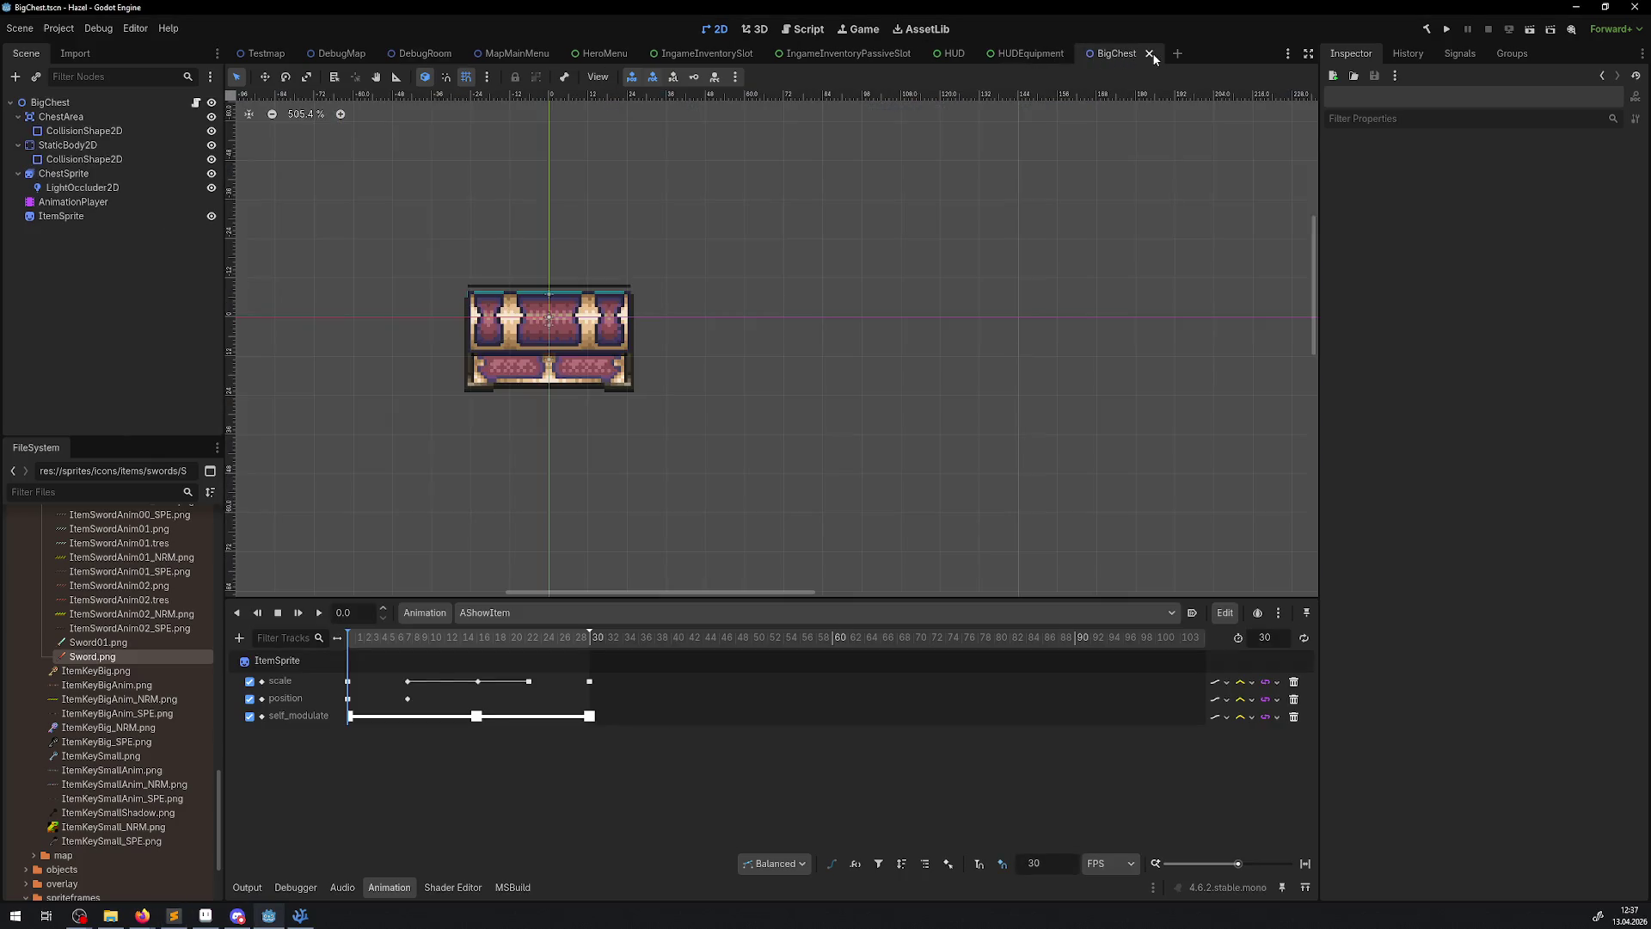
- Close BigChest, look through the HUD, inventory slot and HeroMenu scenes, then run the project
click(1152, 53)
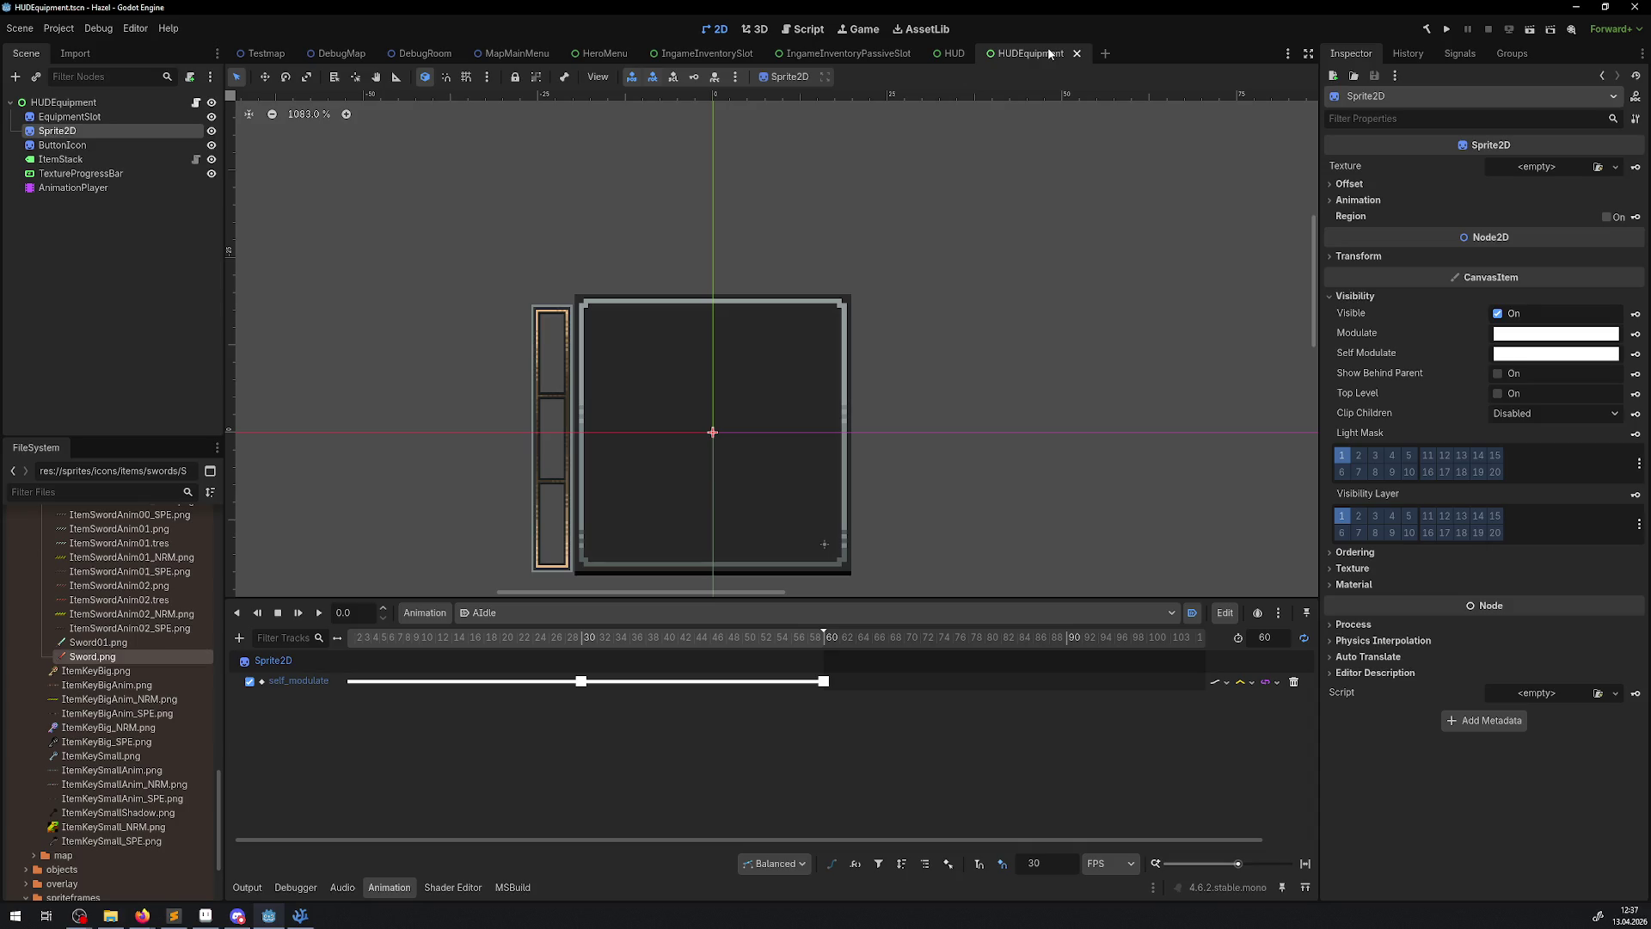
click(949, 54)
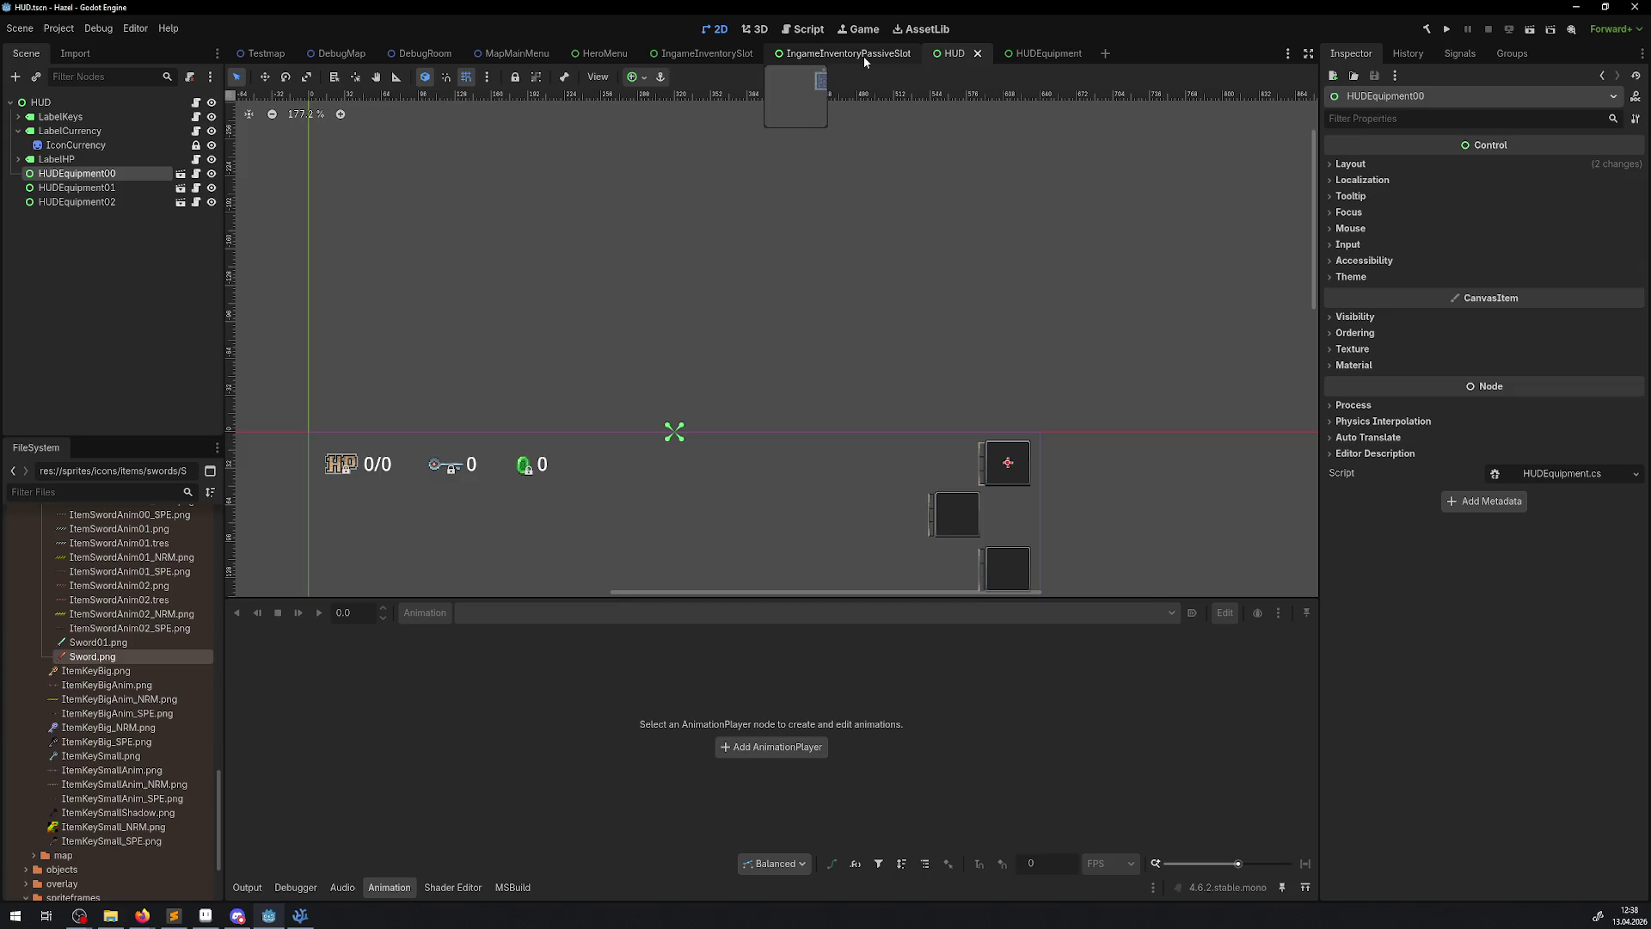
click(863, 55)
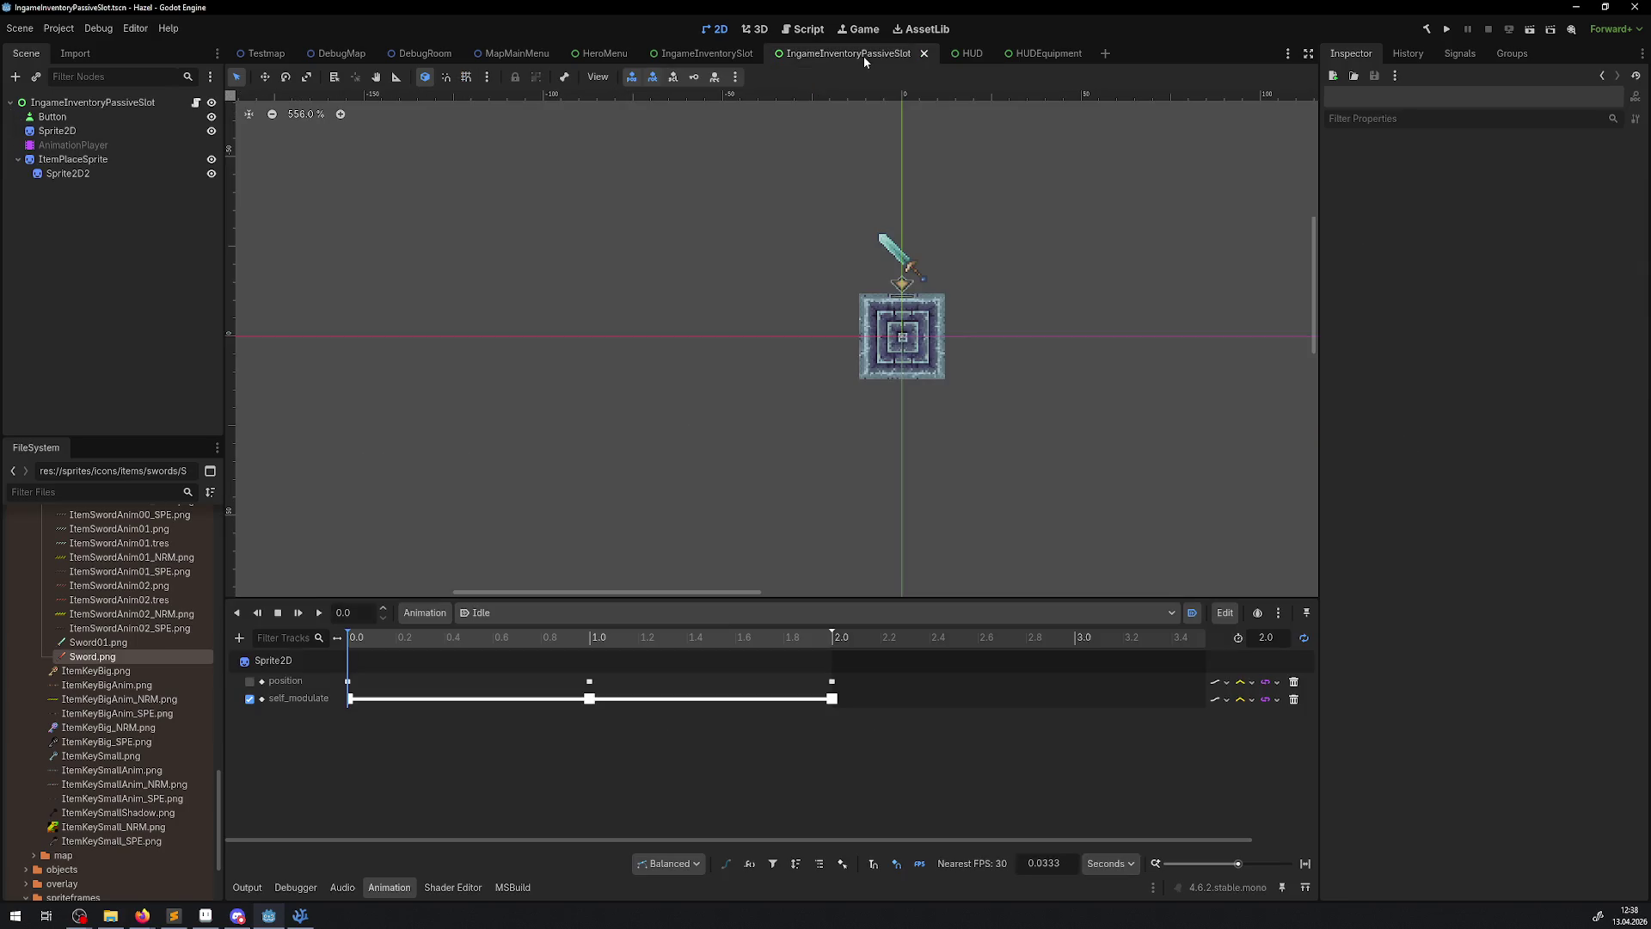
click(688, 55)
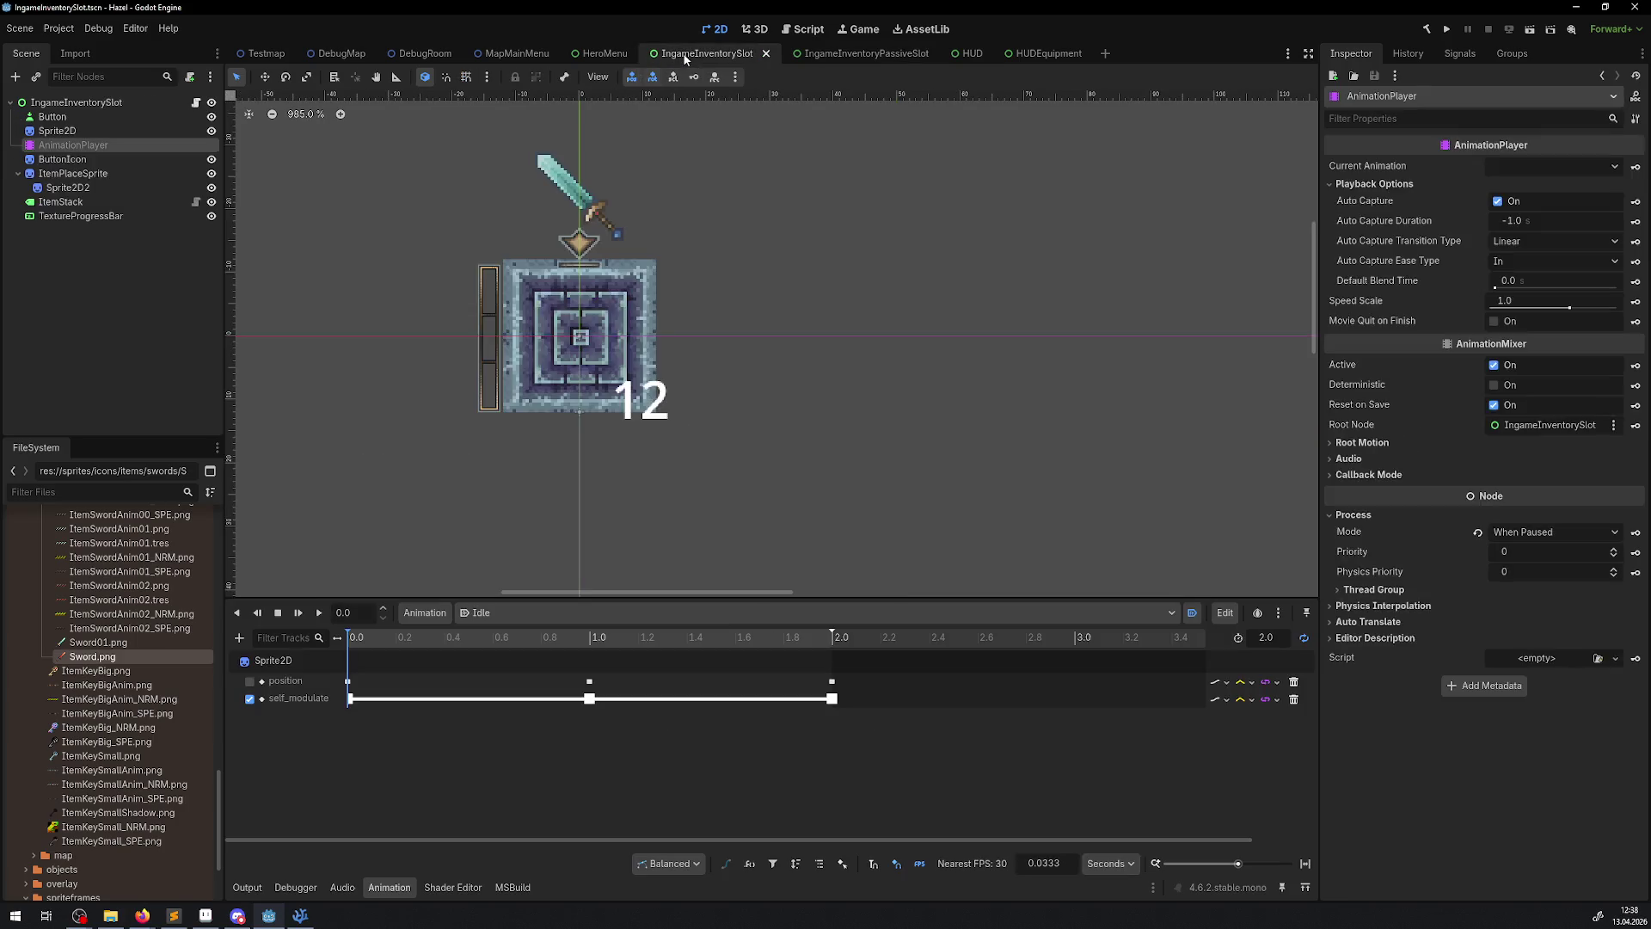
click(624, 55)
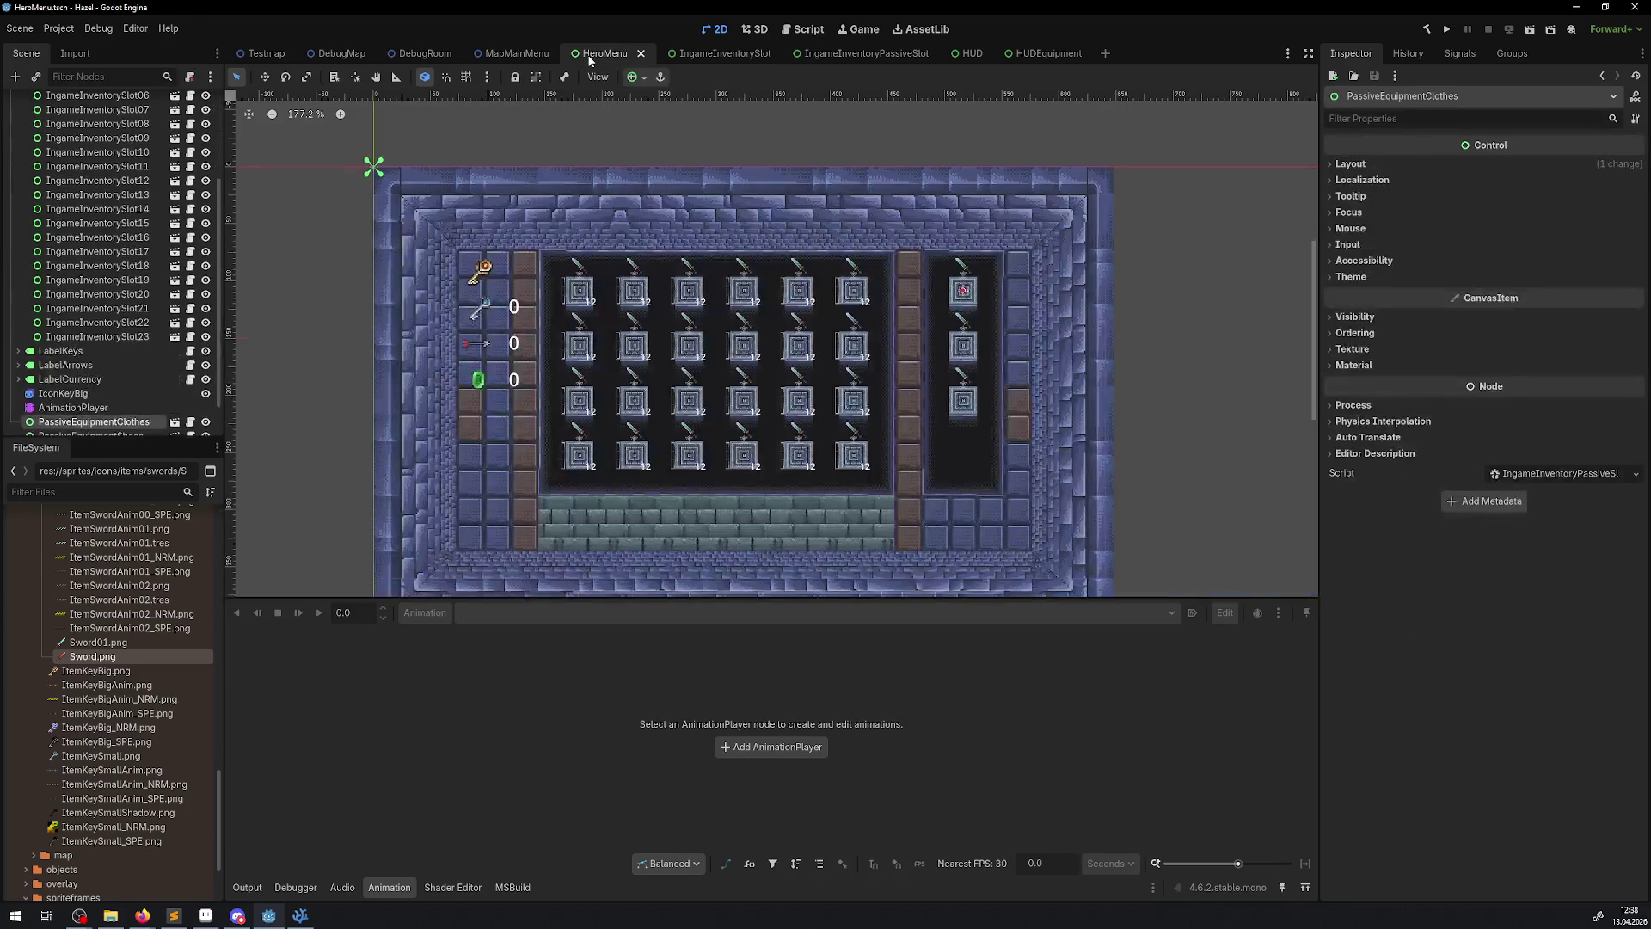
click(1447, 31)
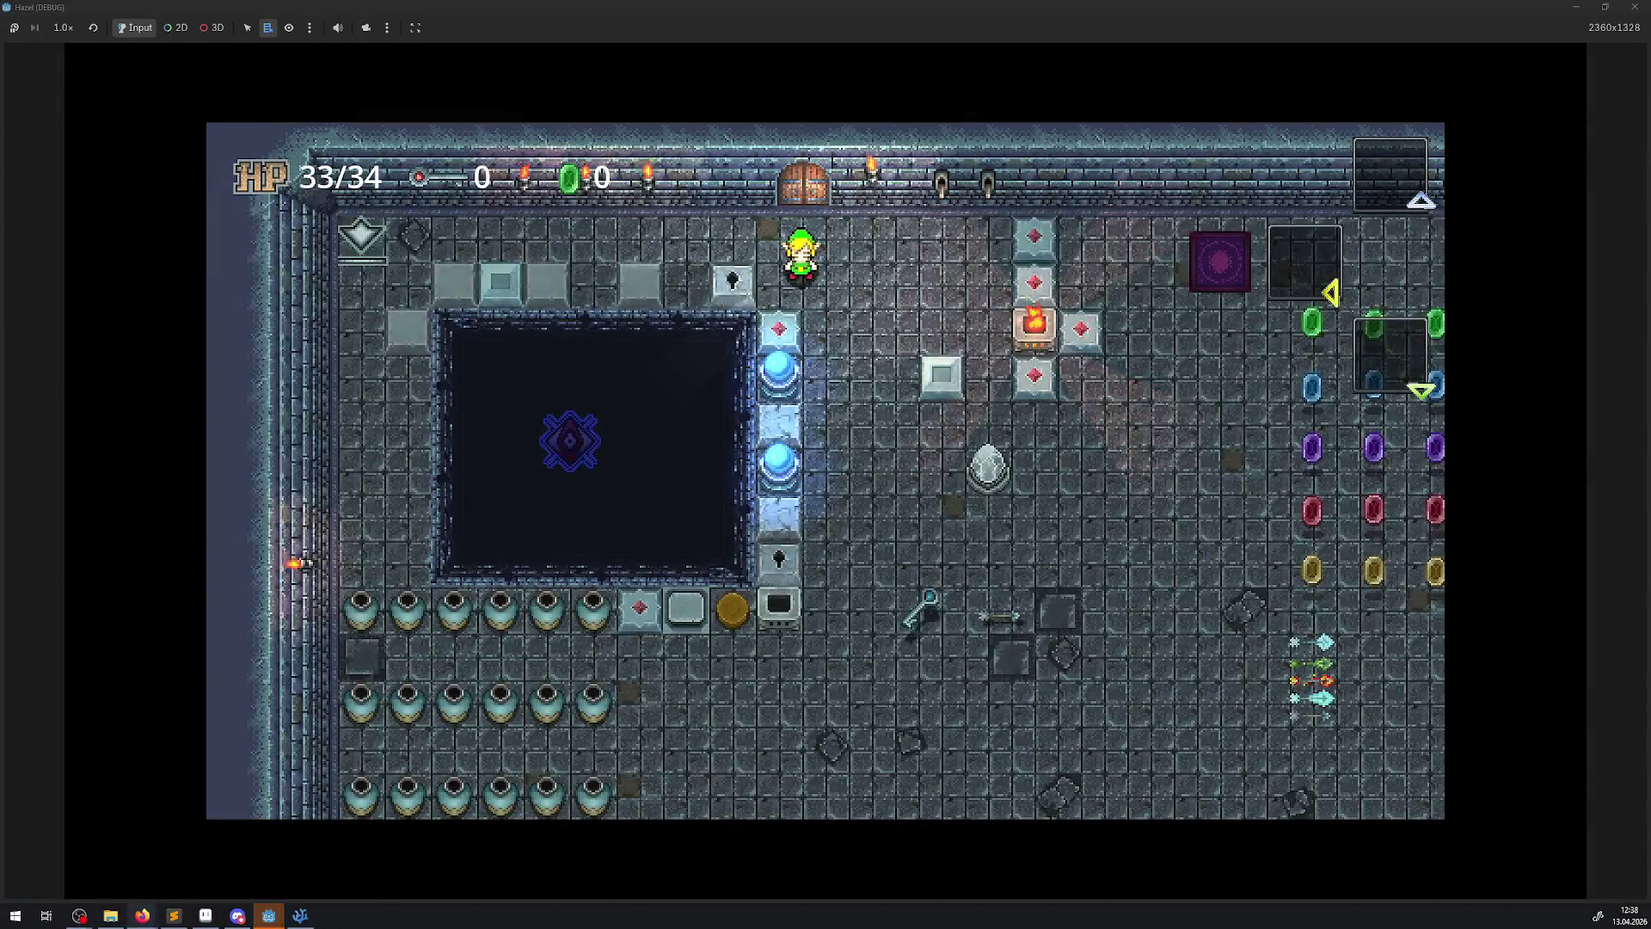
- Walk down to the chests, open two for 150 rupees, then stop the game and return to DebugRoom
key(Down)
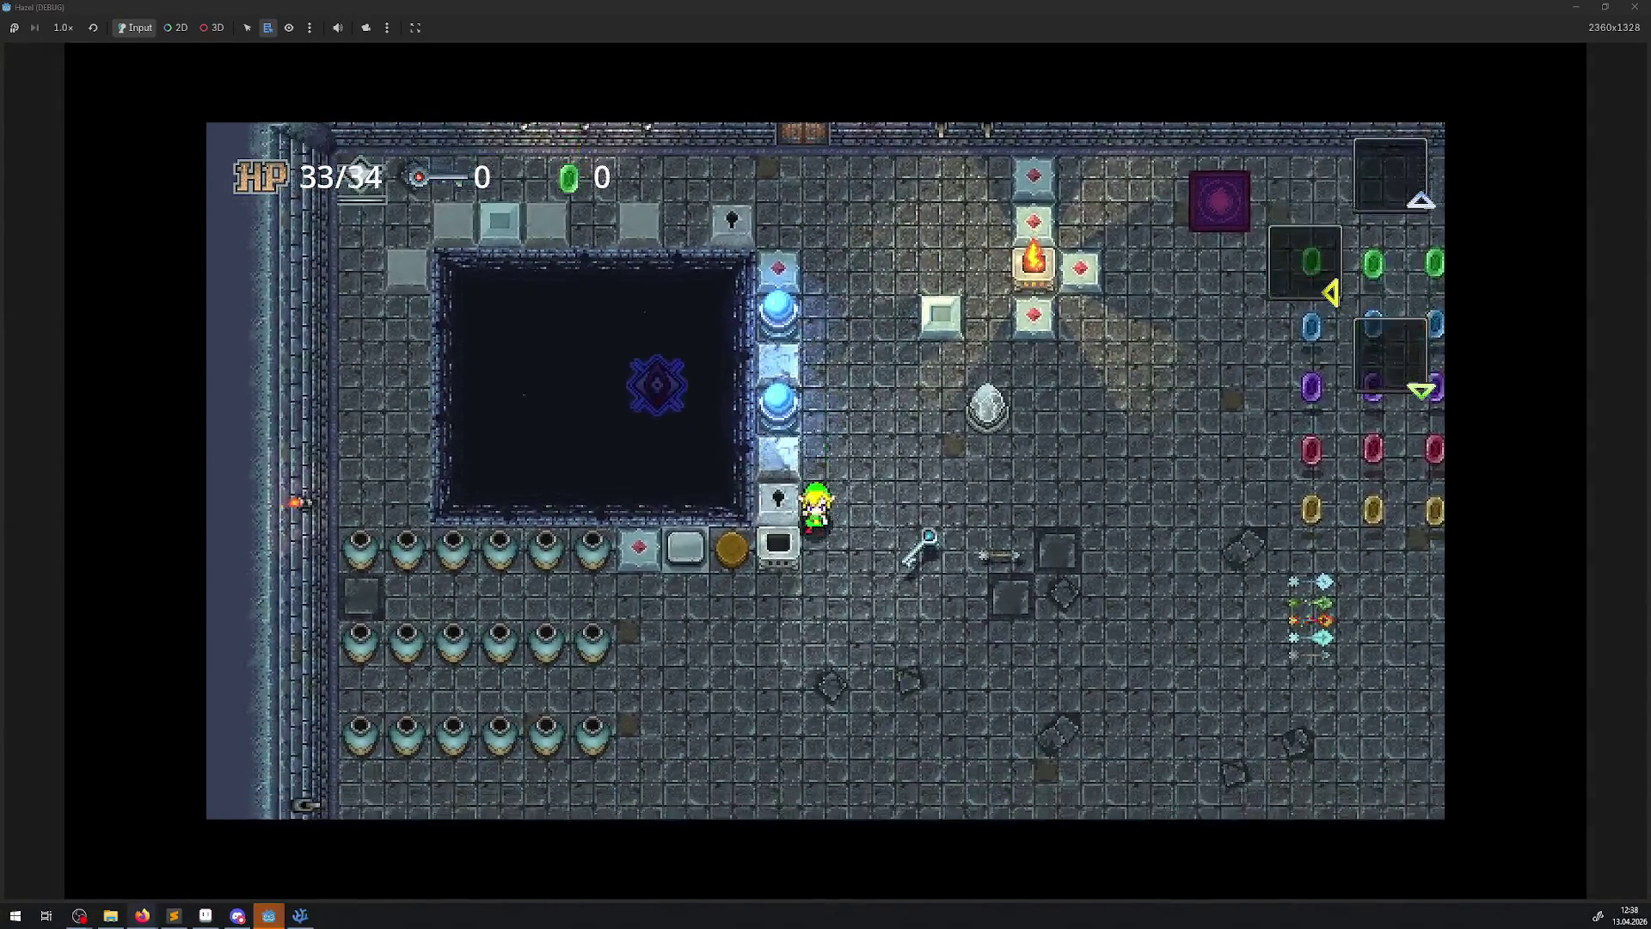
key(Down)
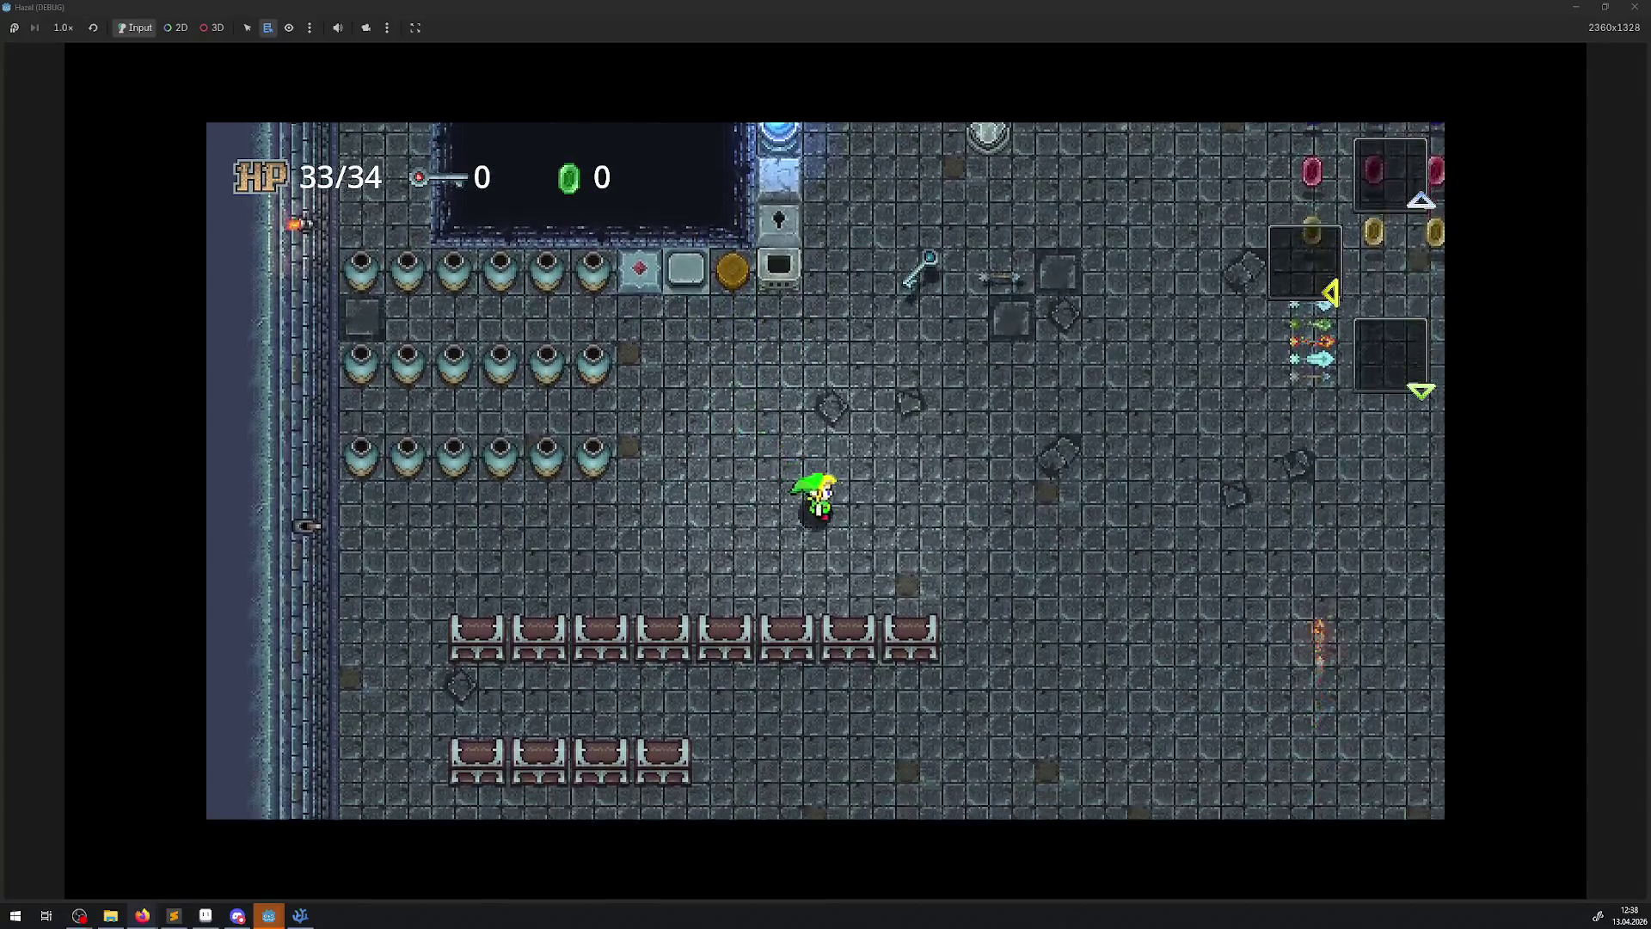
key(Down)
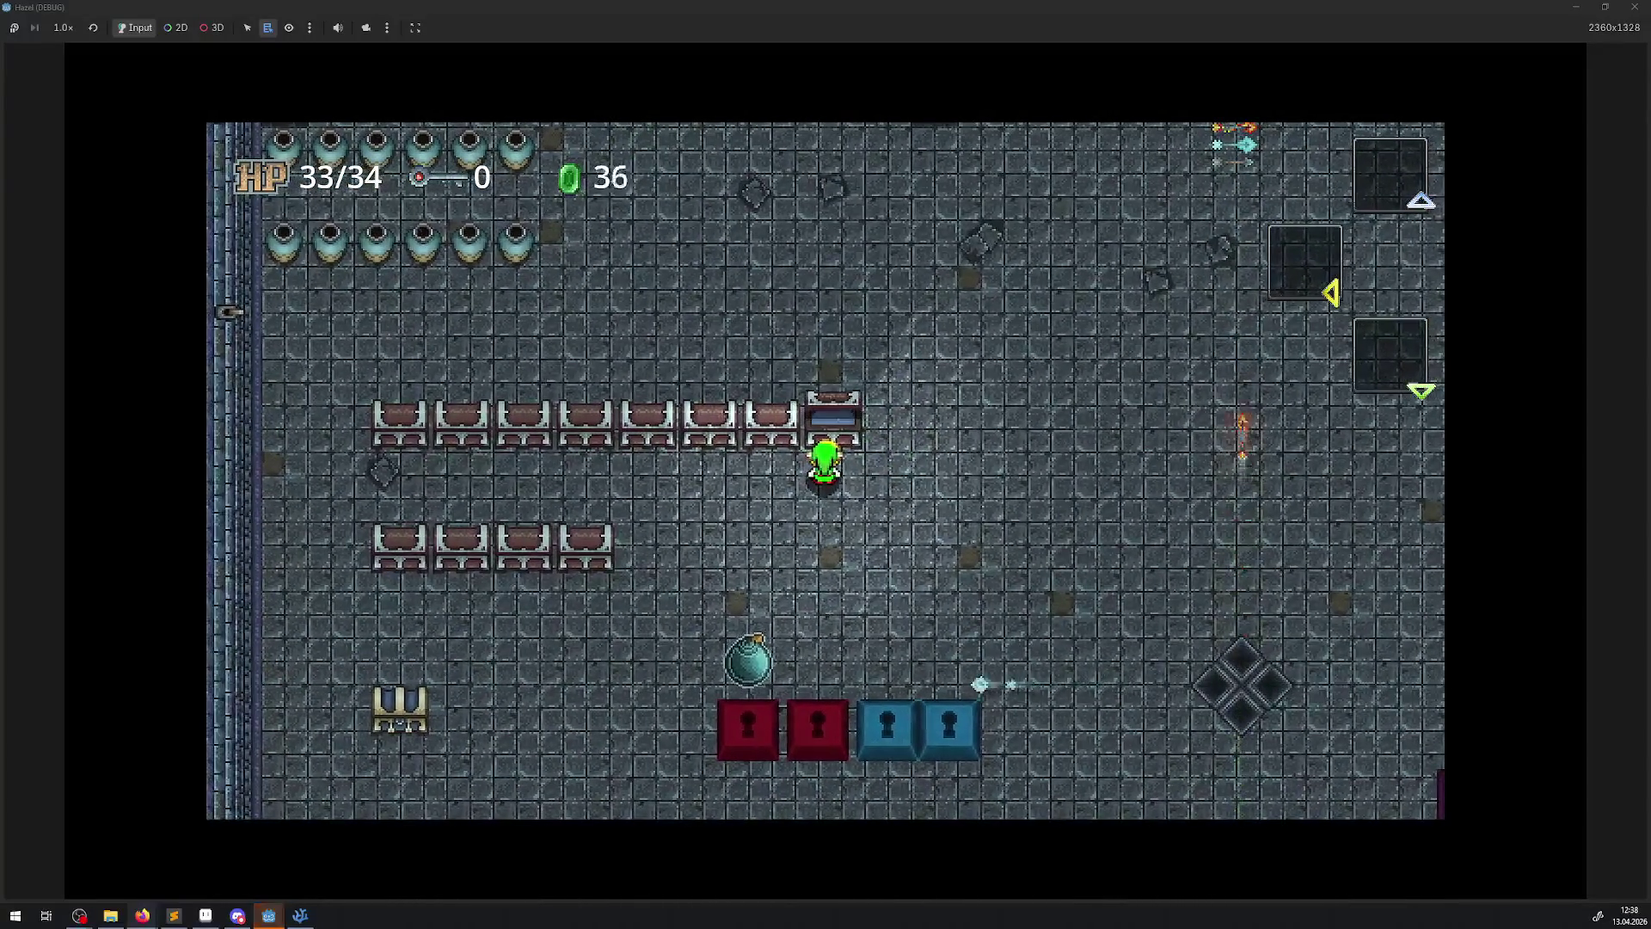
key(Left)
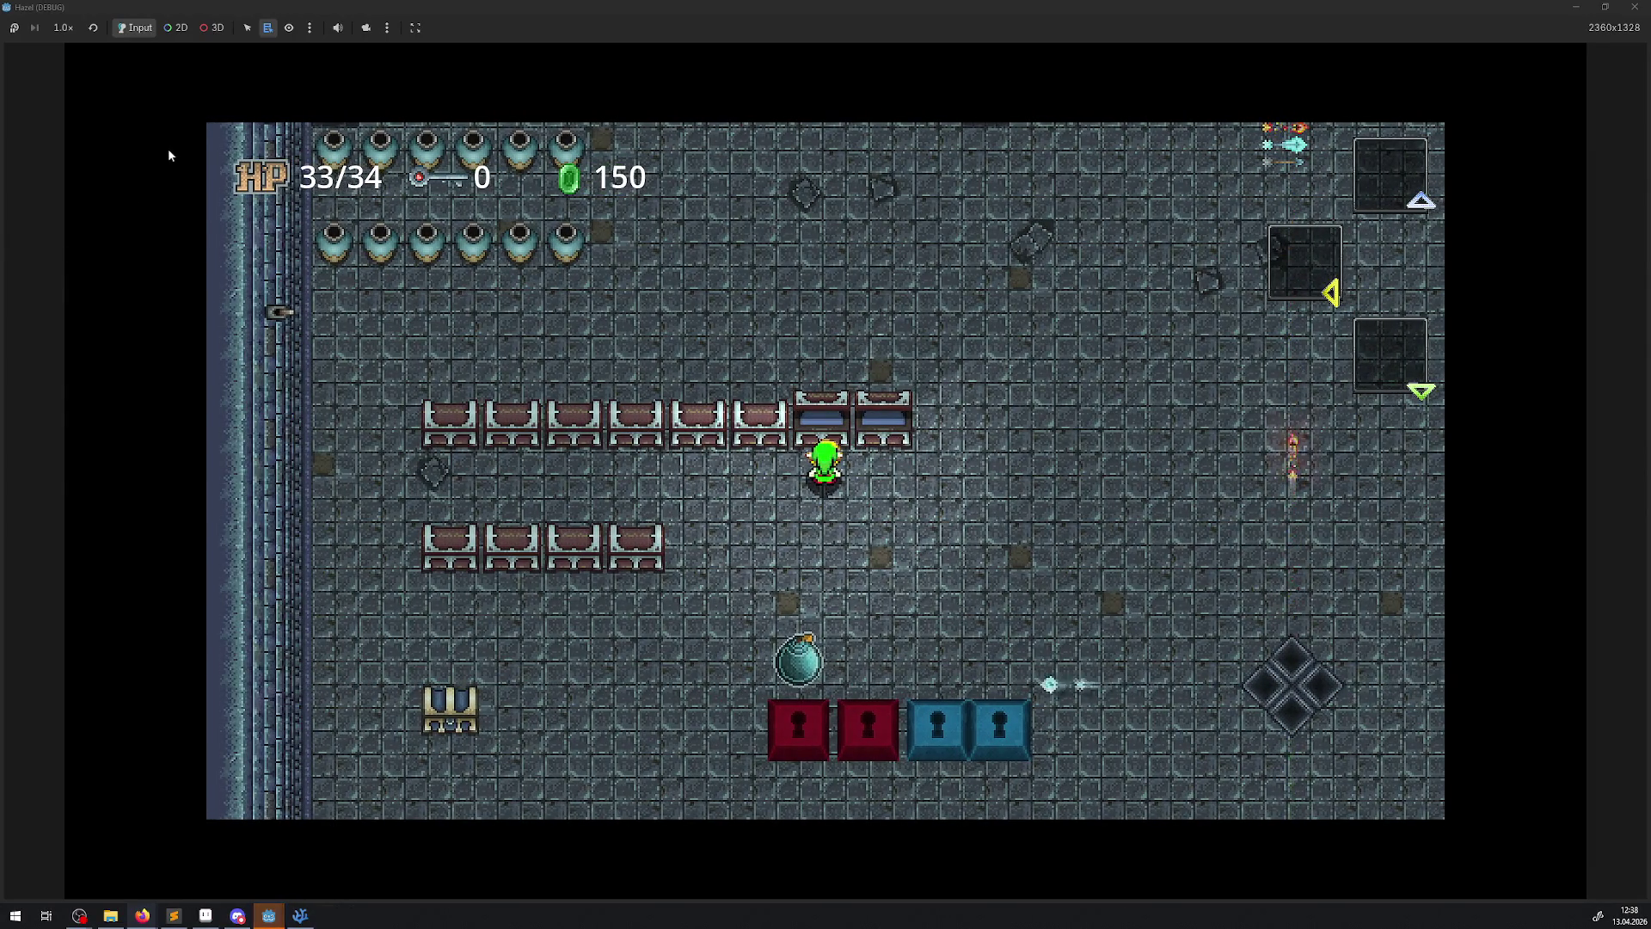
key(F8)
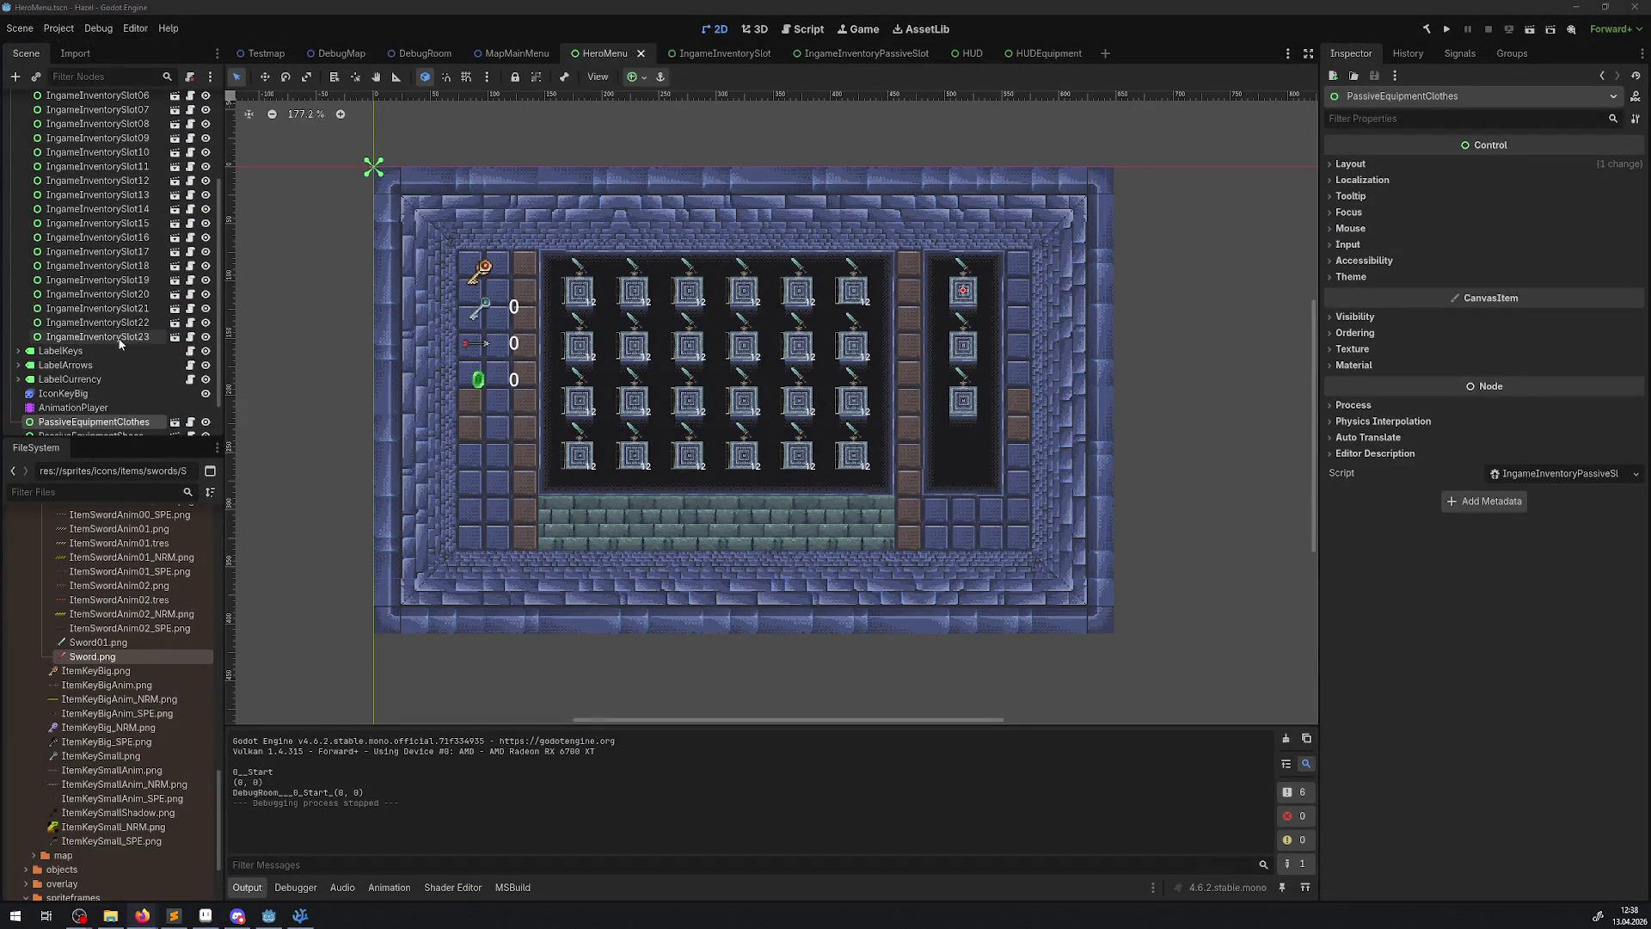
click(425, 53)
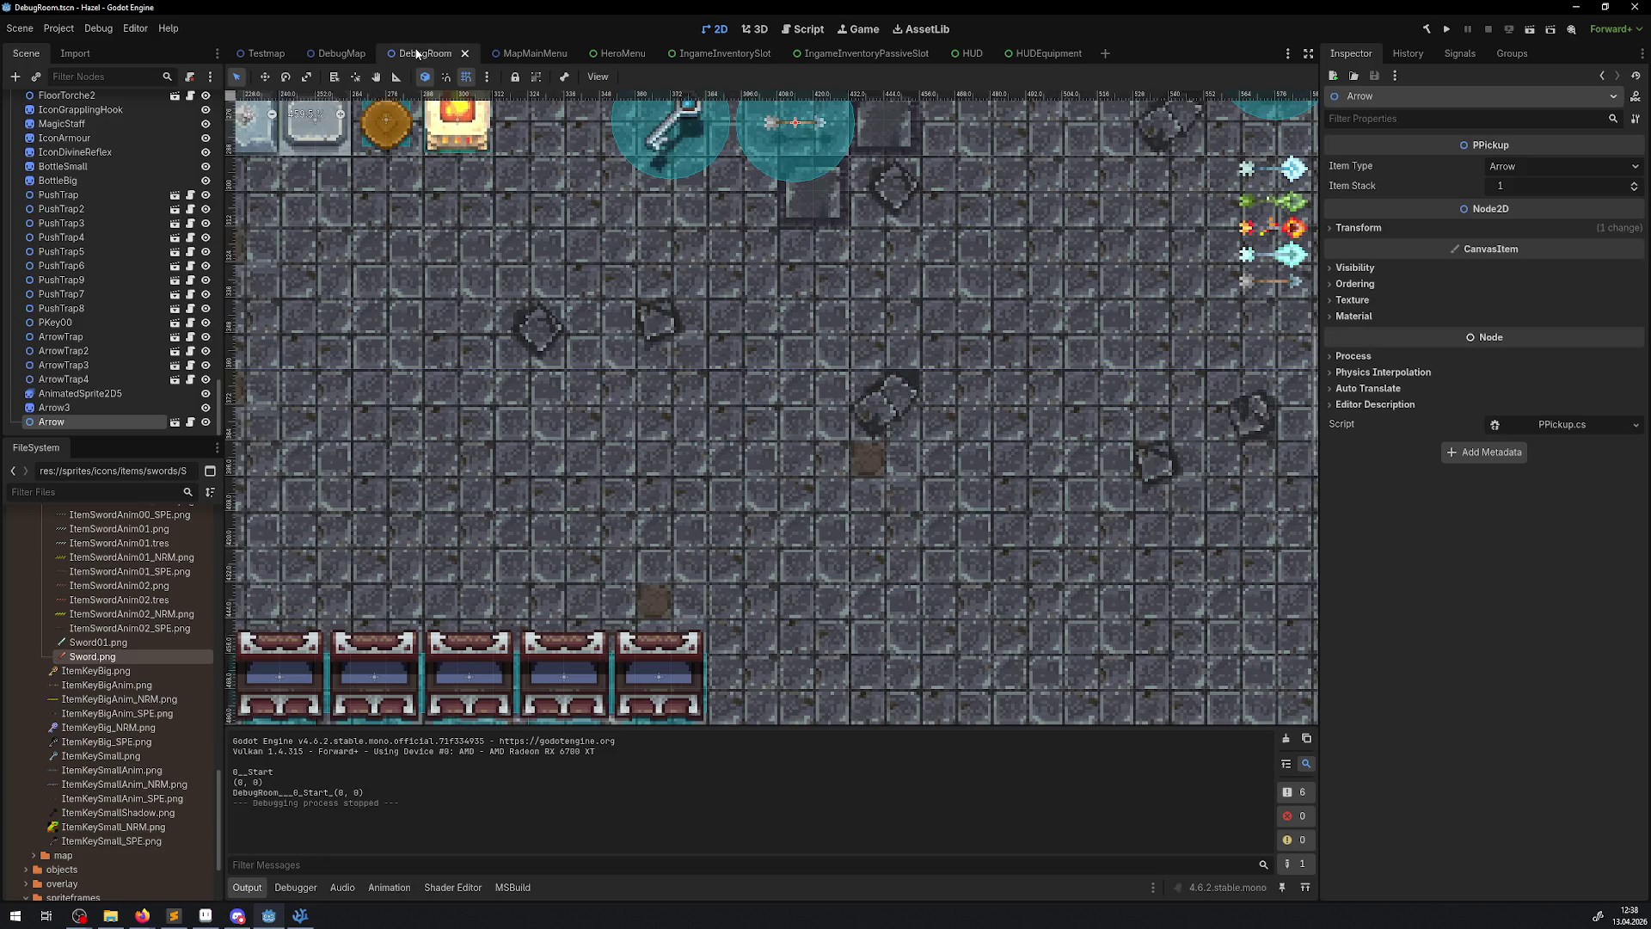
- Open SmallChest8's SmallChest scene and view its AShowItem animation tracks
click(639, 660)
click(190, 102)
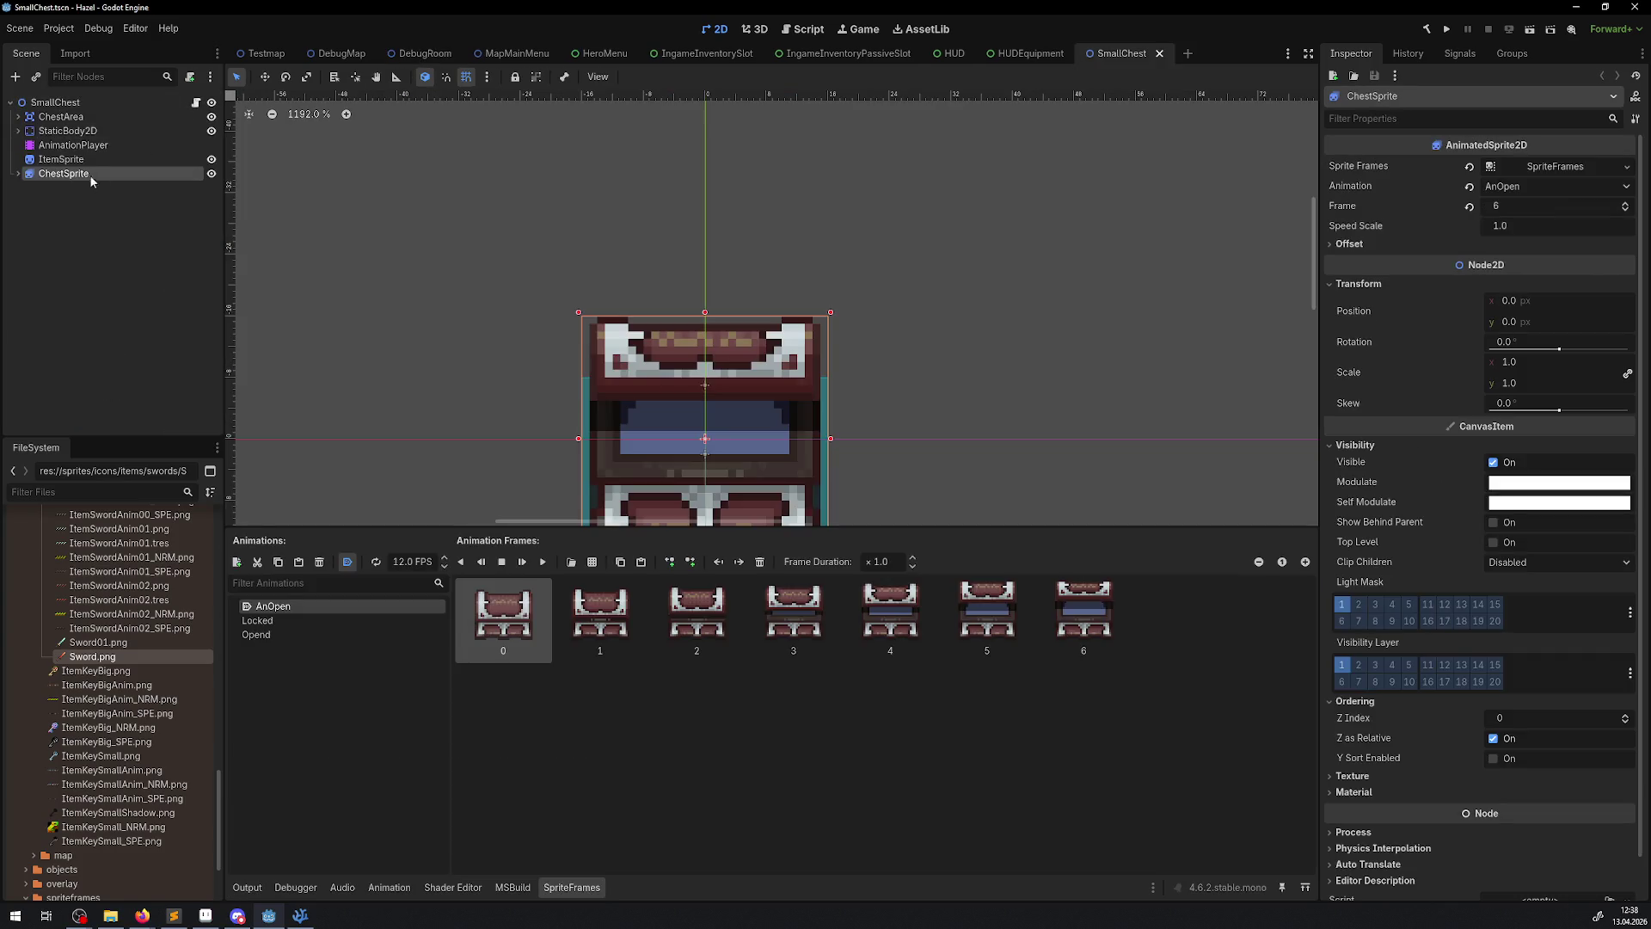
click(73, 144)
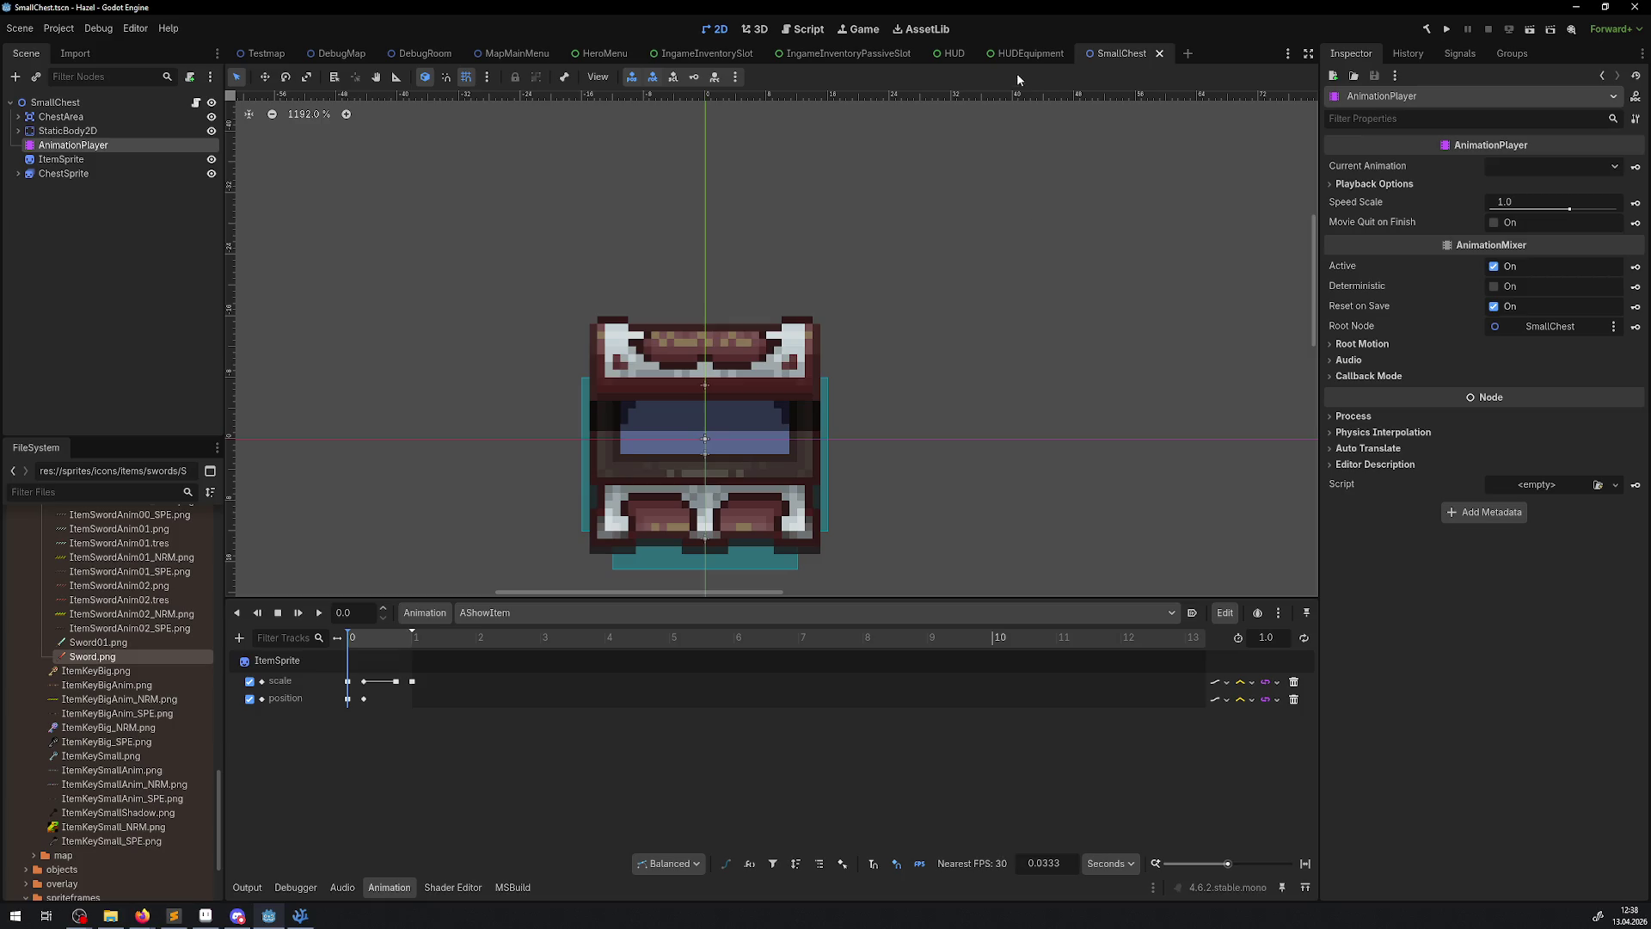
- Back in DebugRoom, open BigChest10's scene to view its AShowItem self_modulate fade
click(410, 51)
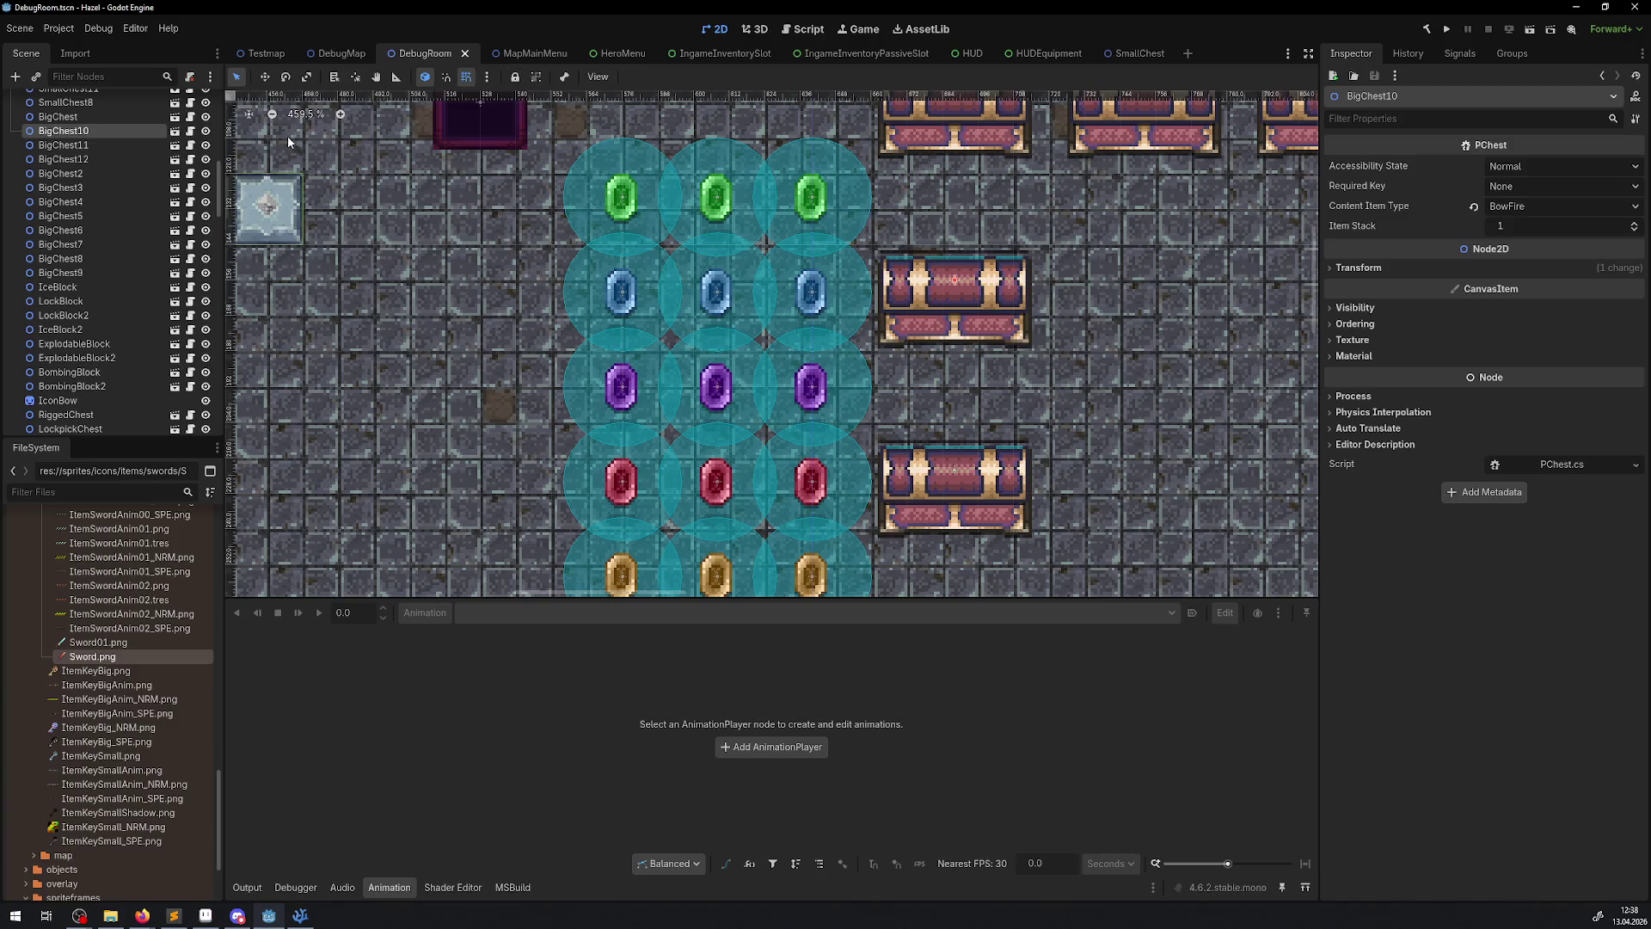
click(168, 134)
click(83, 205)
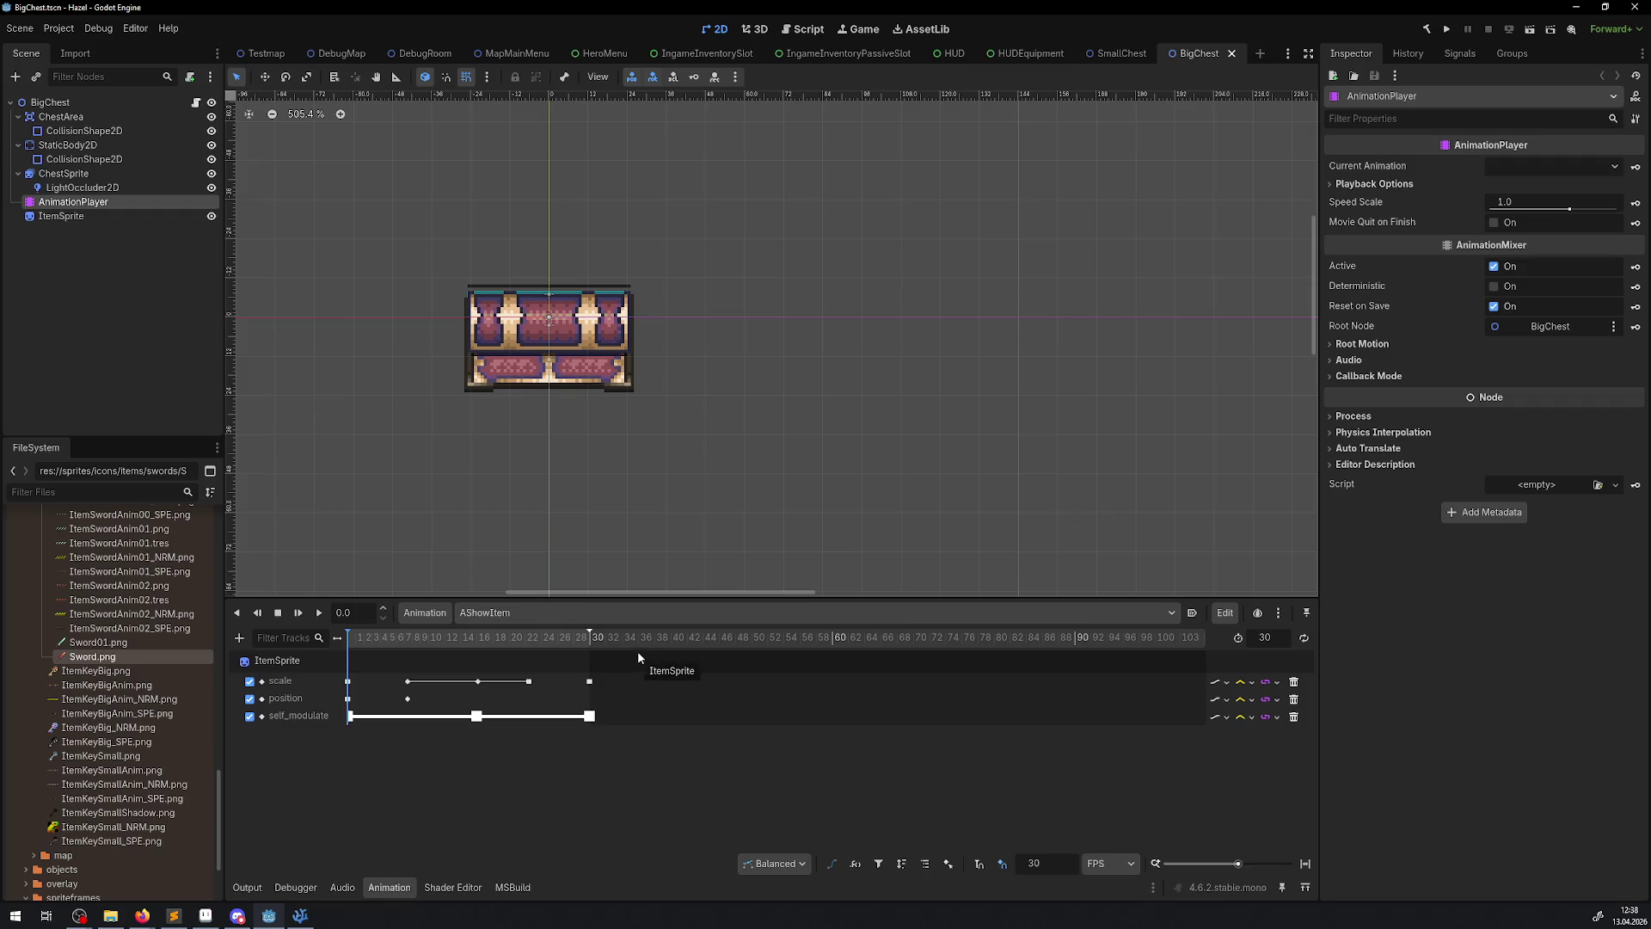
- Copy the first self_modulate key from BigChest's AShowItem animation
click(350, 722)
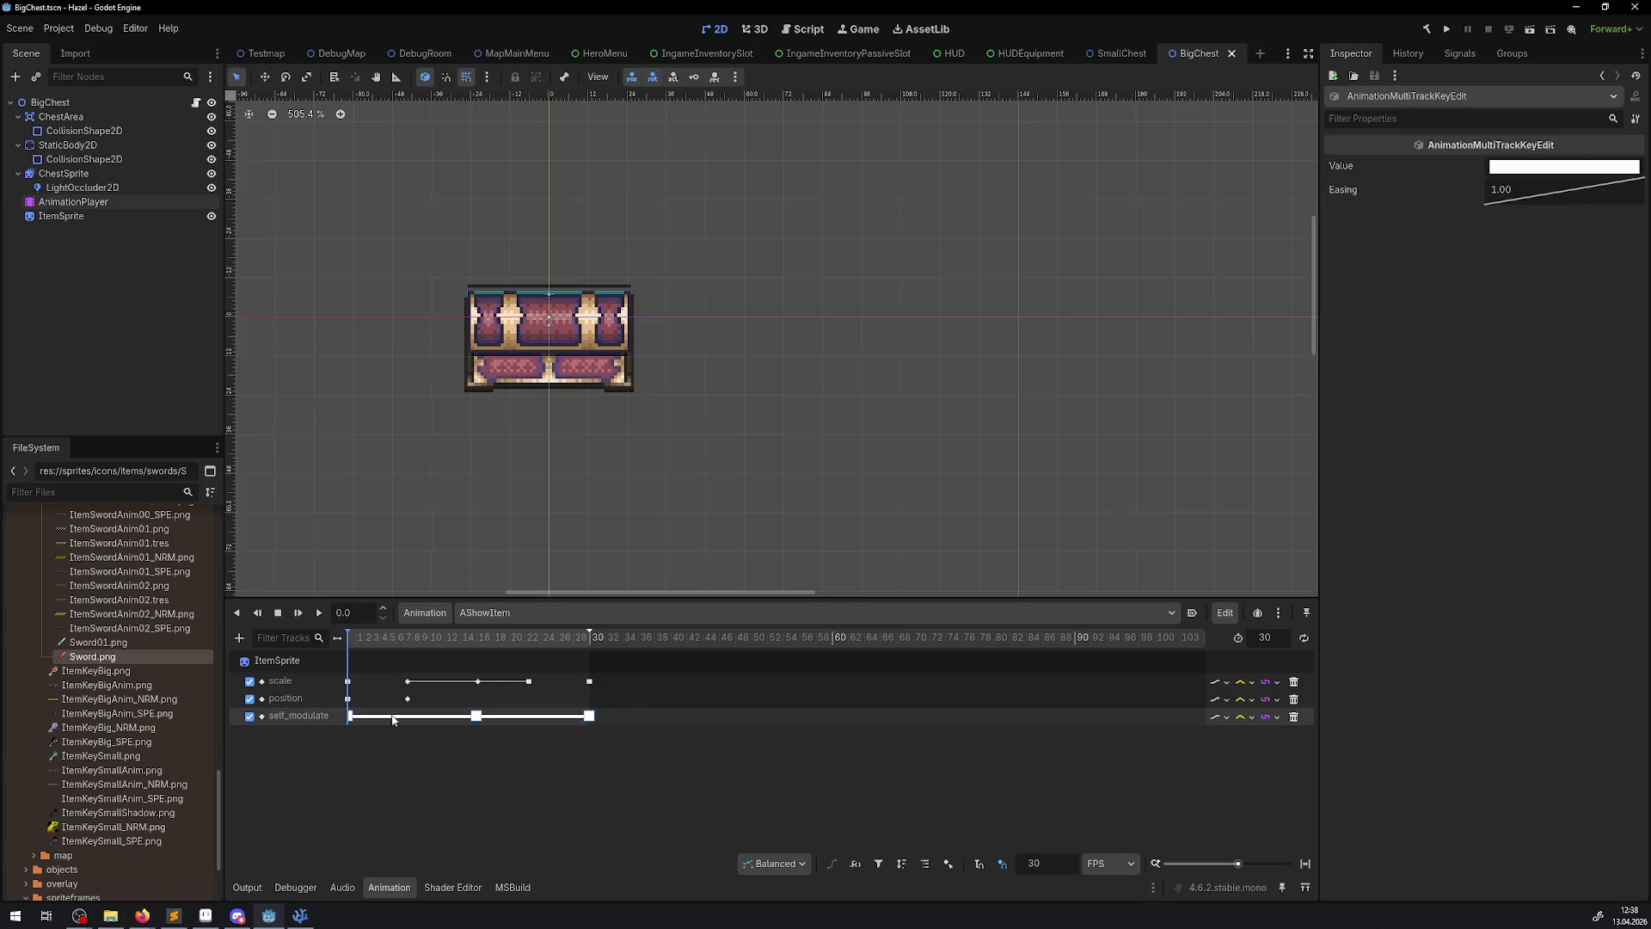
right_click(394, 719)
click(448, 778)
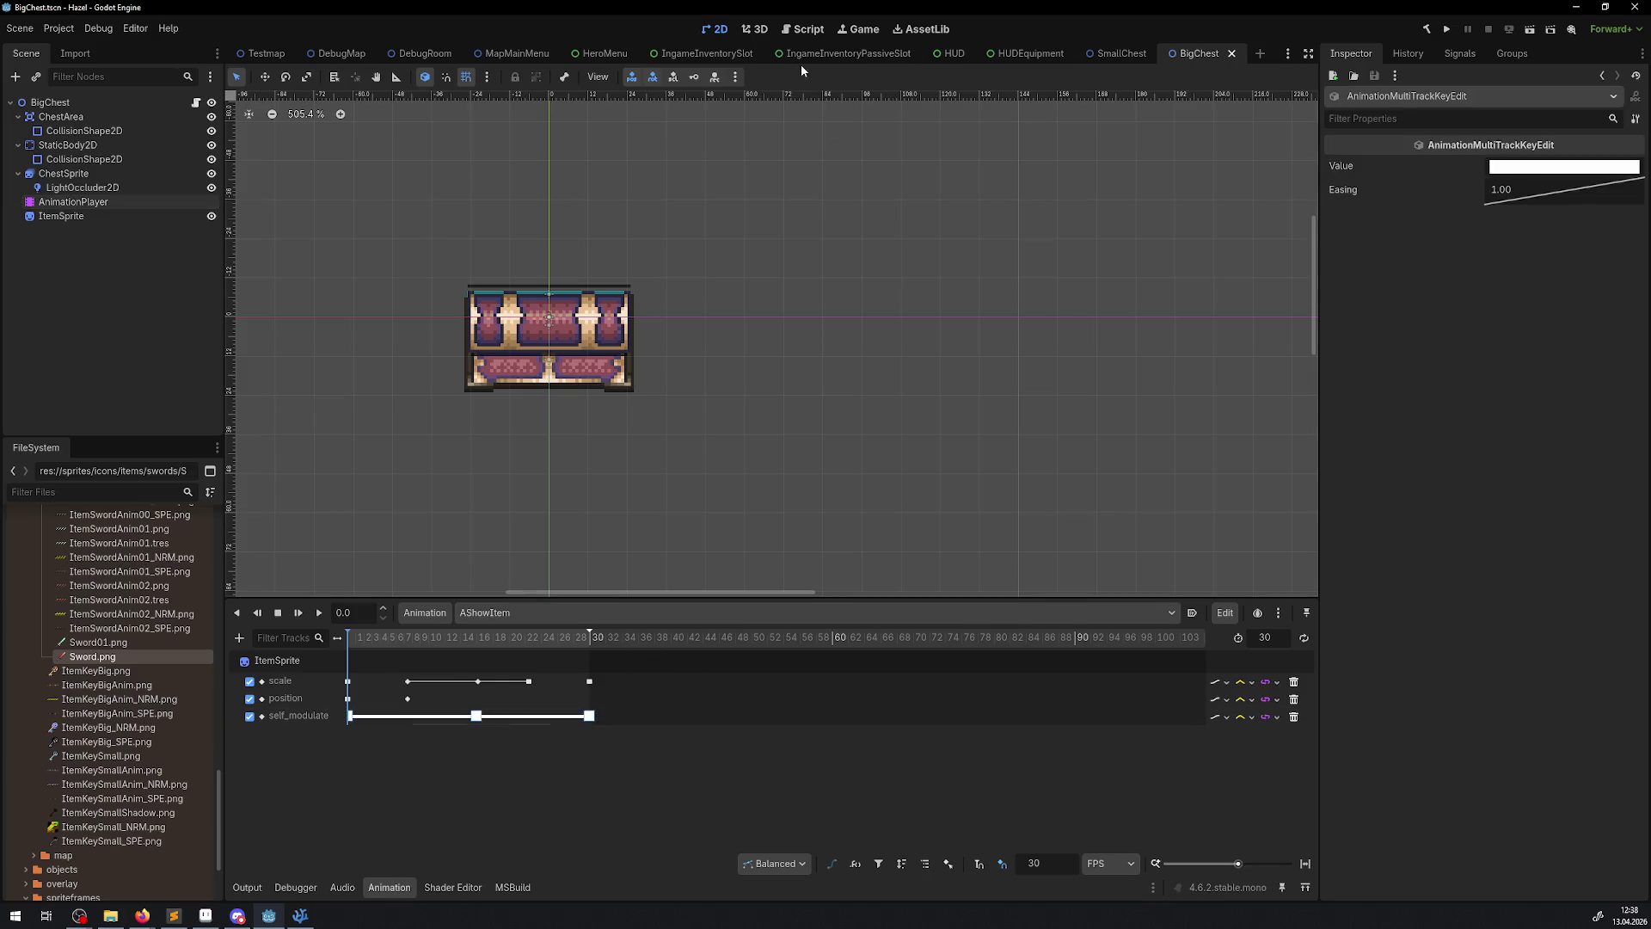
- In SmallChest, create an ItemSprite self_modulate track and paste three fade keys up to 1.0 s
click(1123, 53)
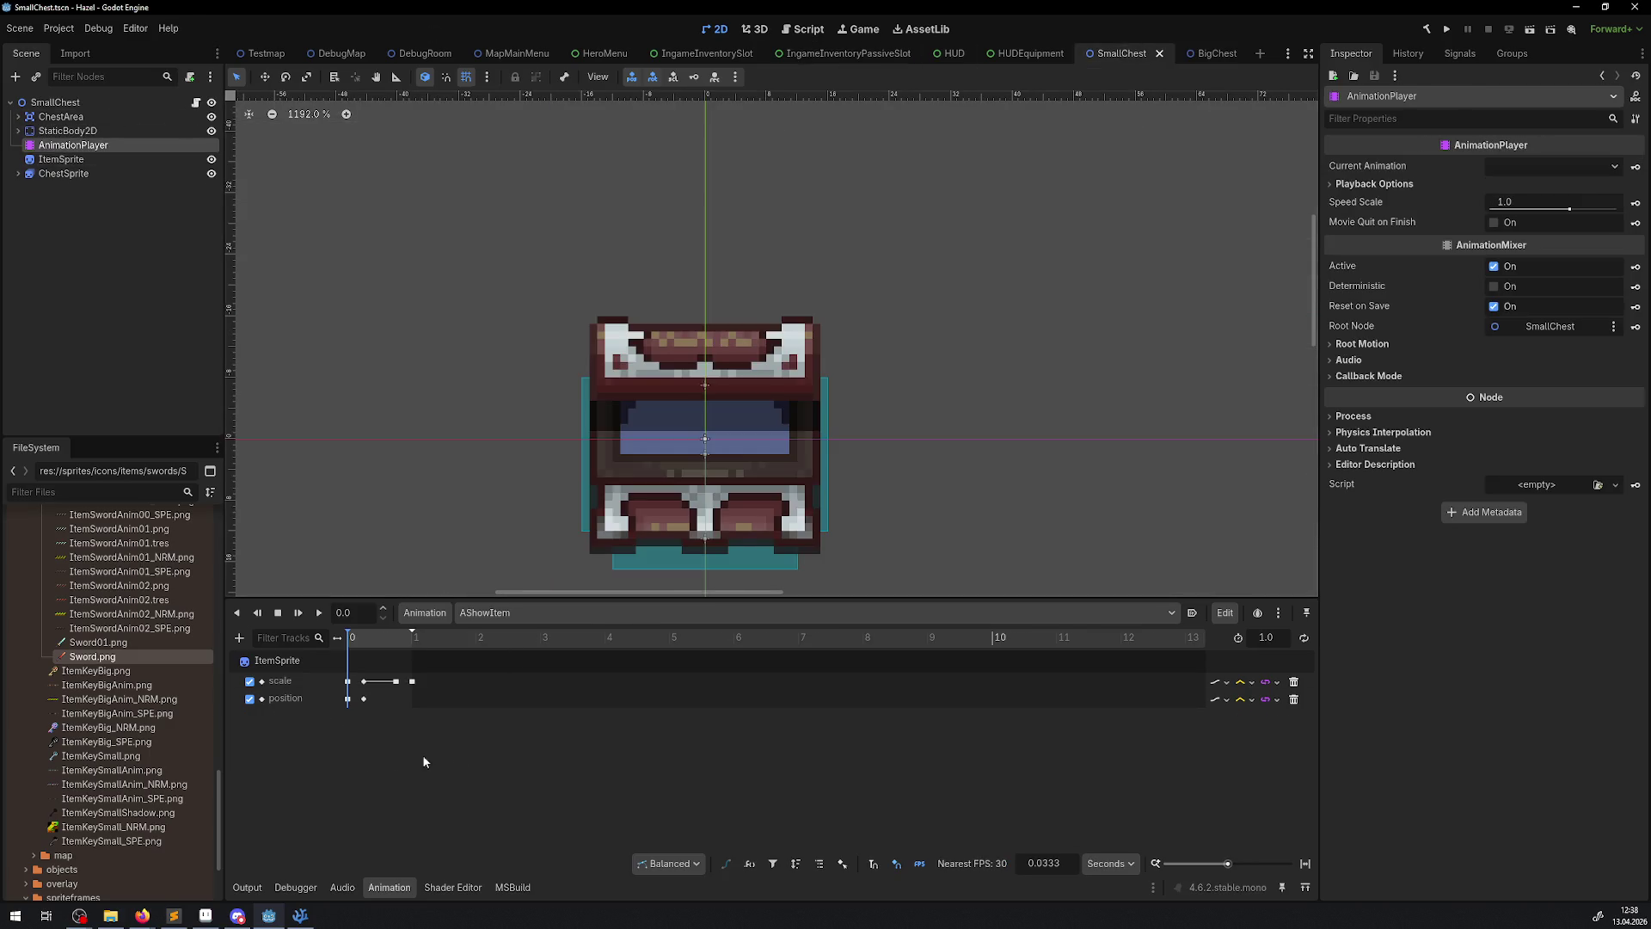
click(74, 164)
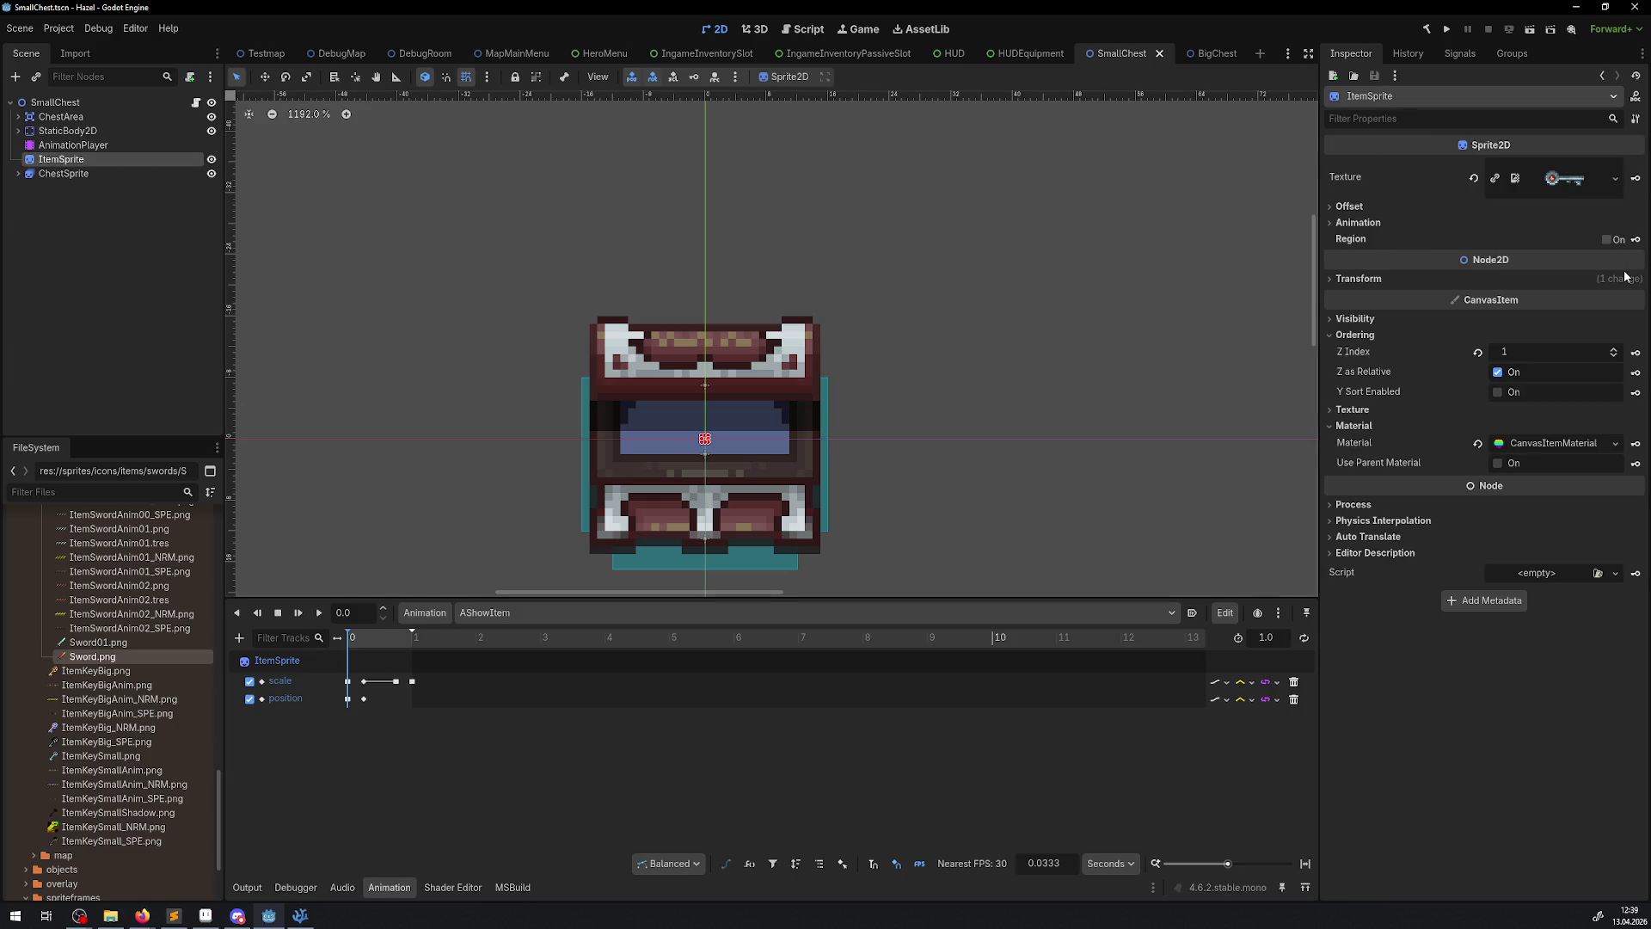
click(1341, 318)
click(1636, 376)
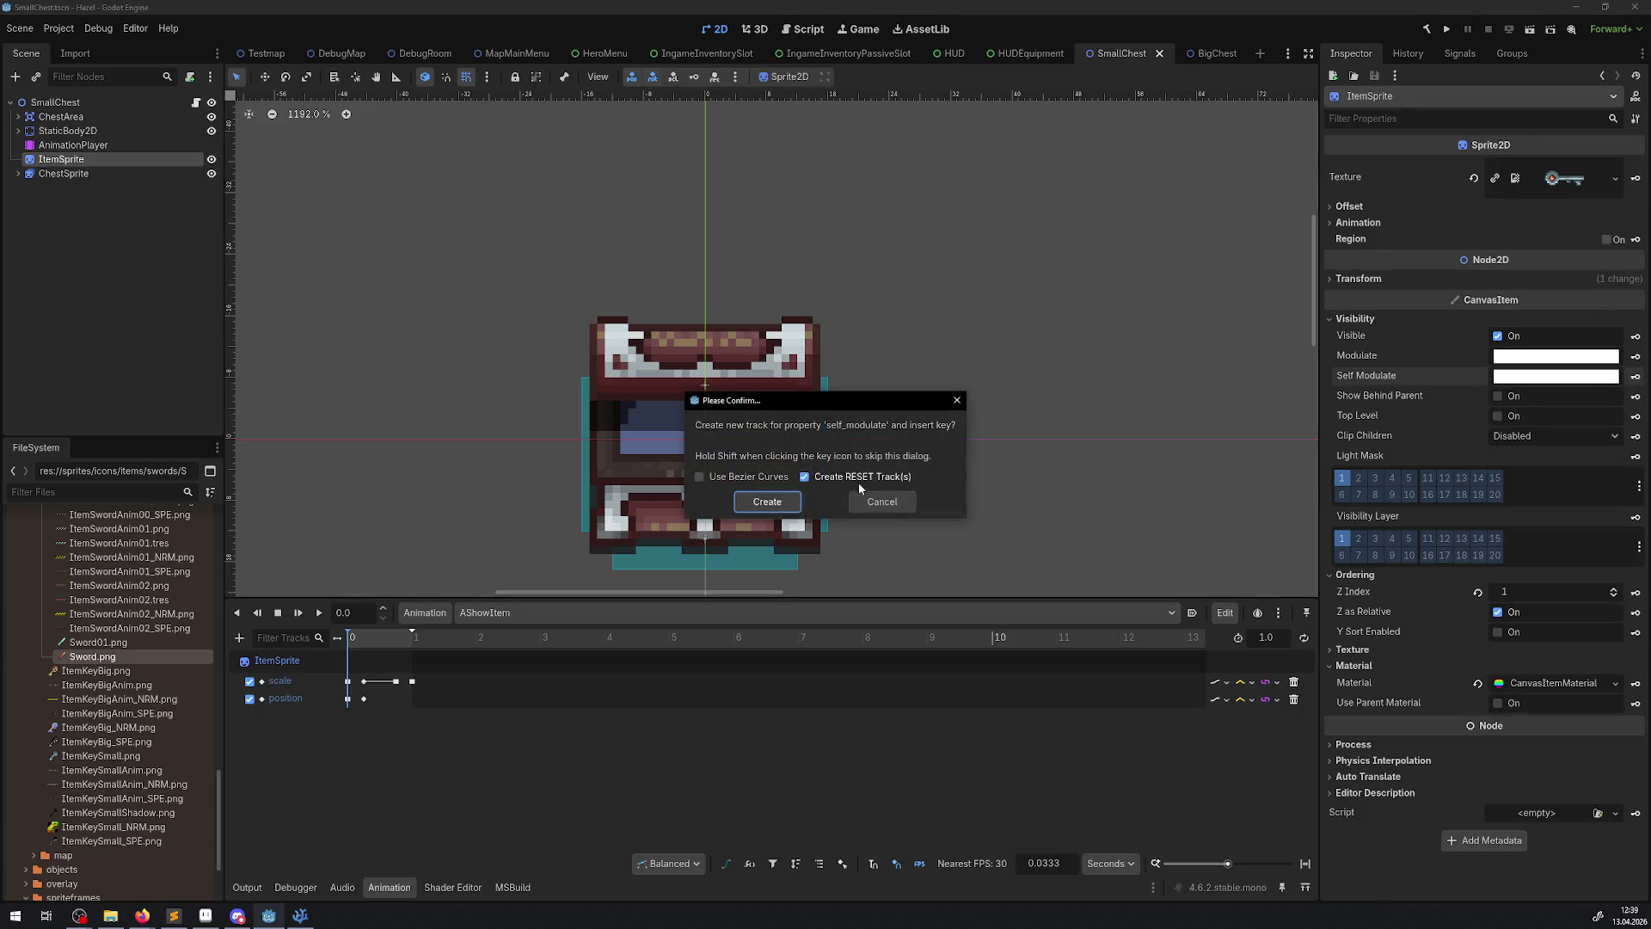
click(768, 499)
click(350, 716)
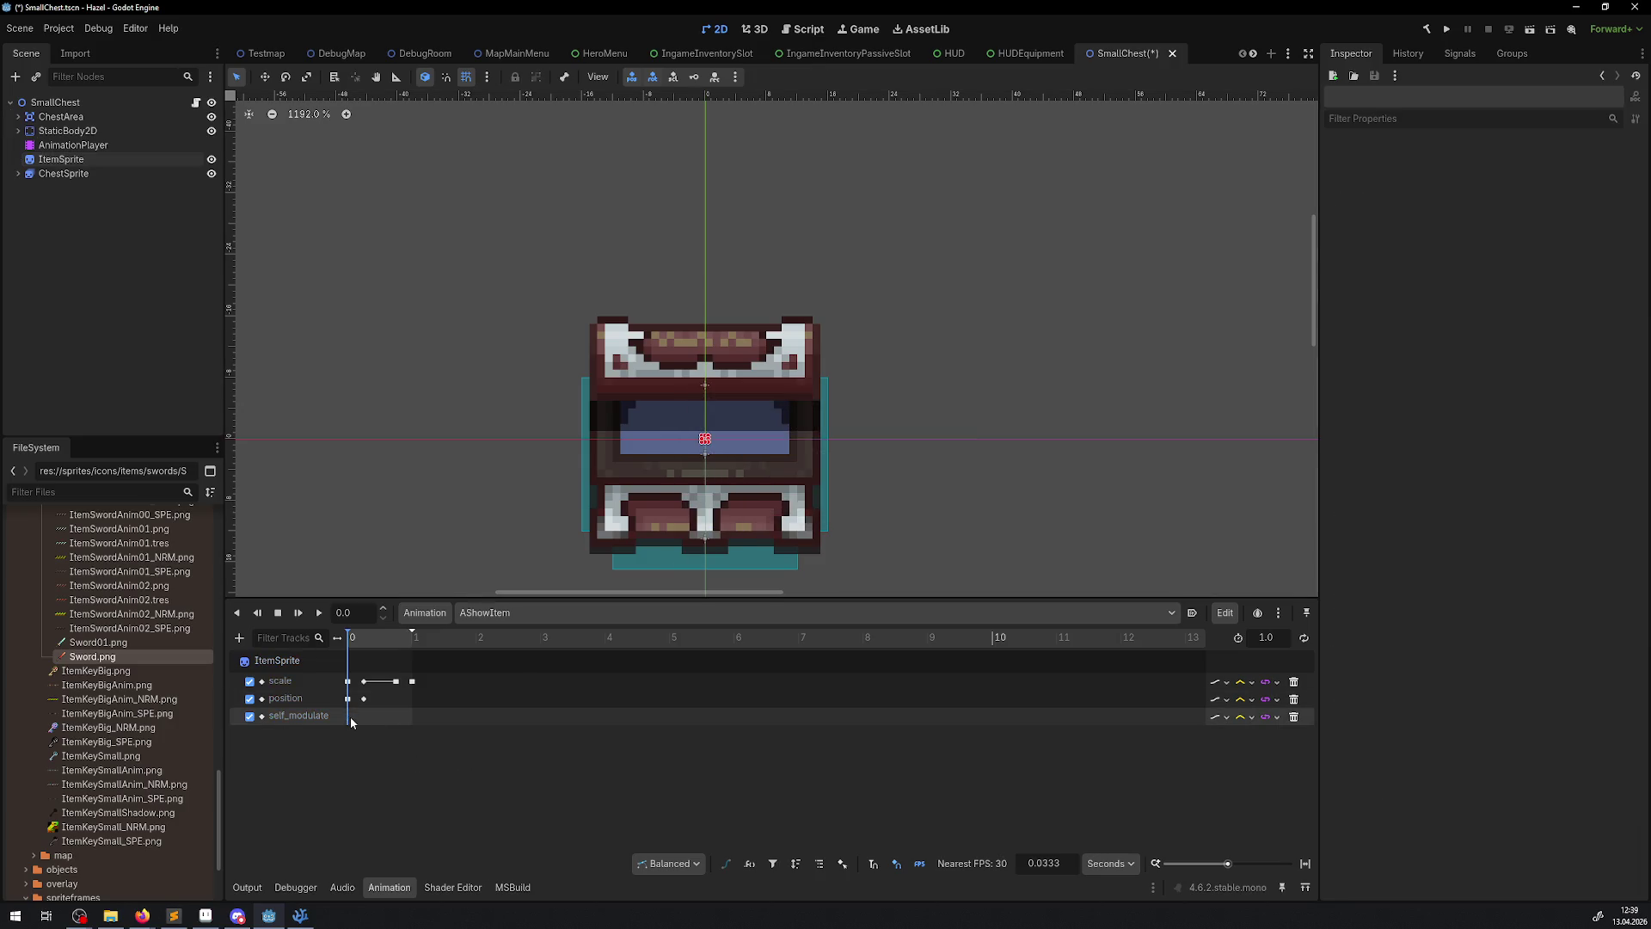
right_click(349, 715)
click(401, 745)
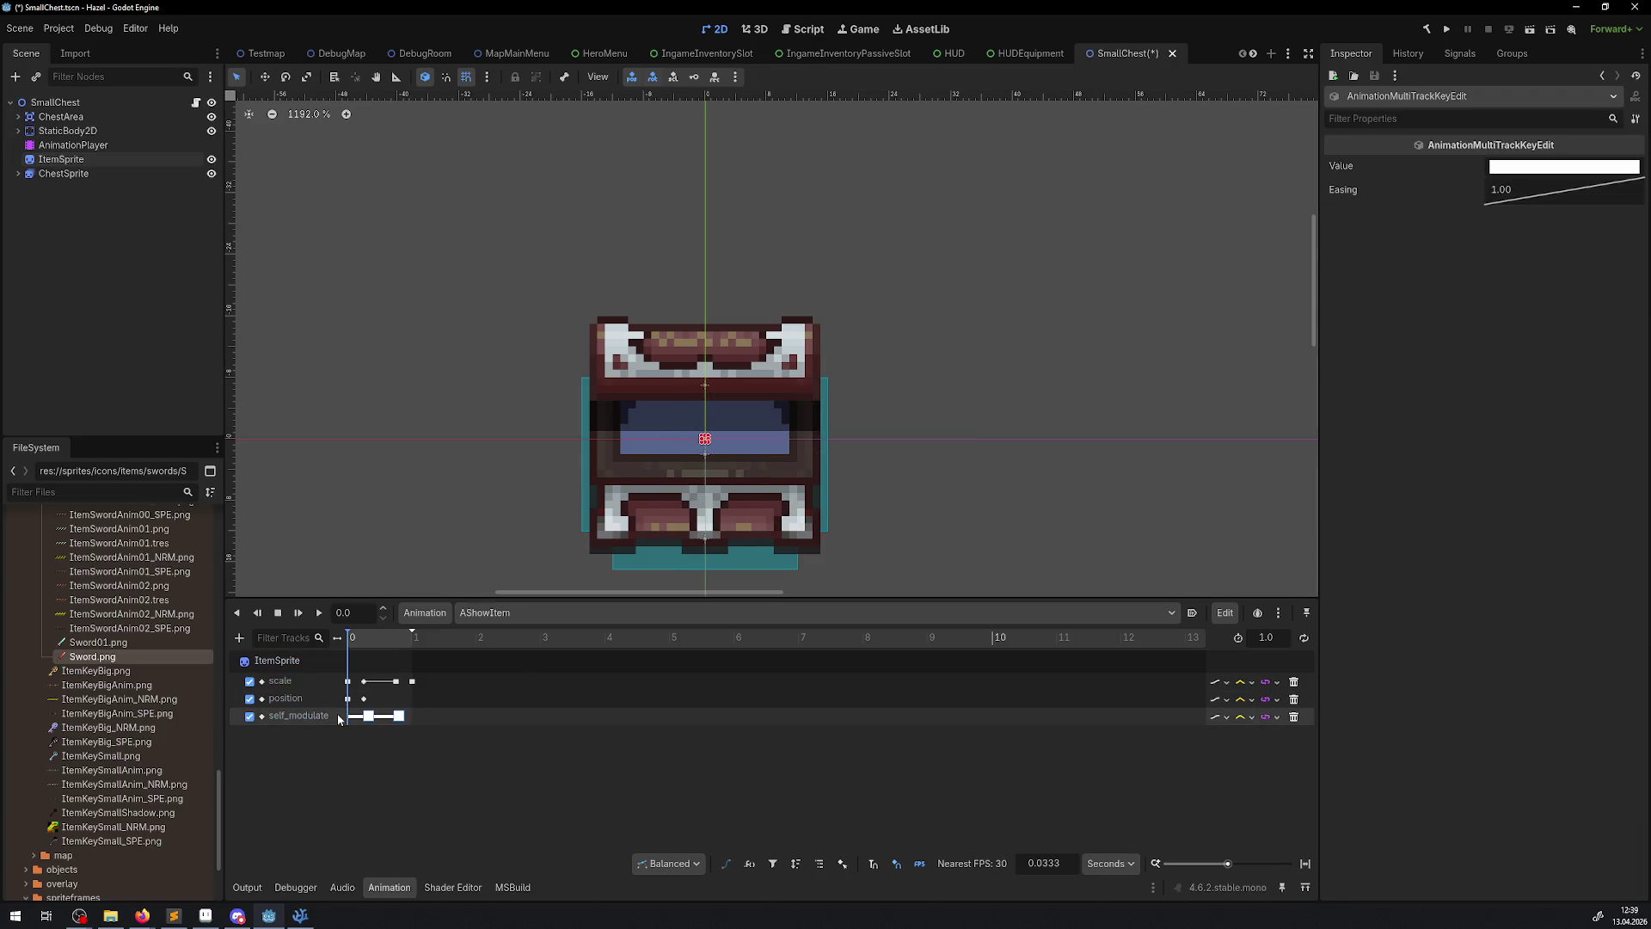
scroll(430, 711, up, 5)
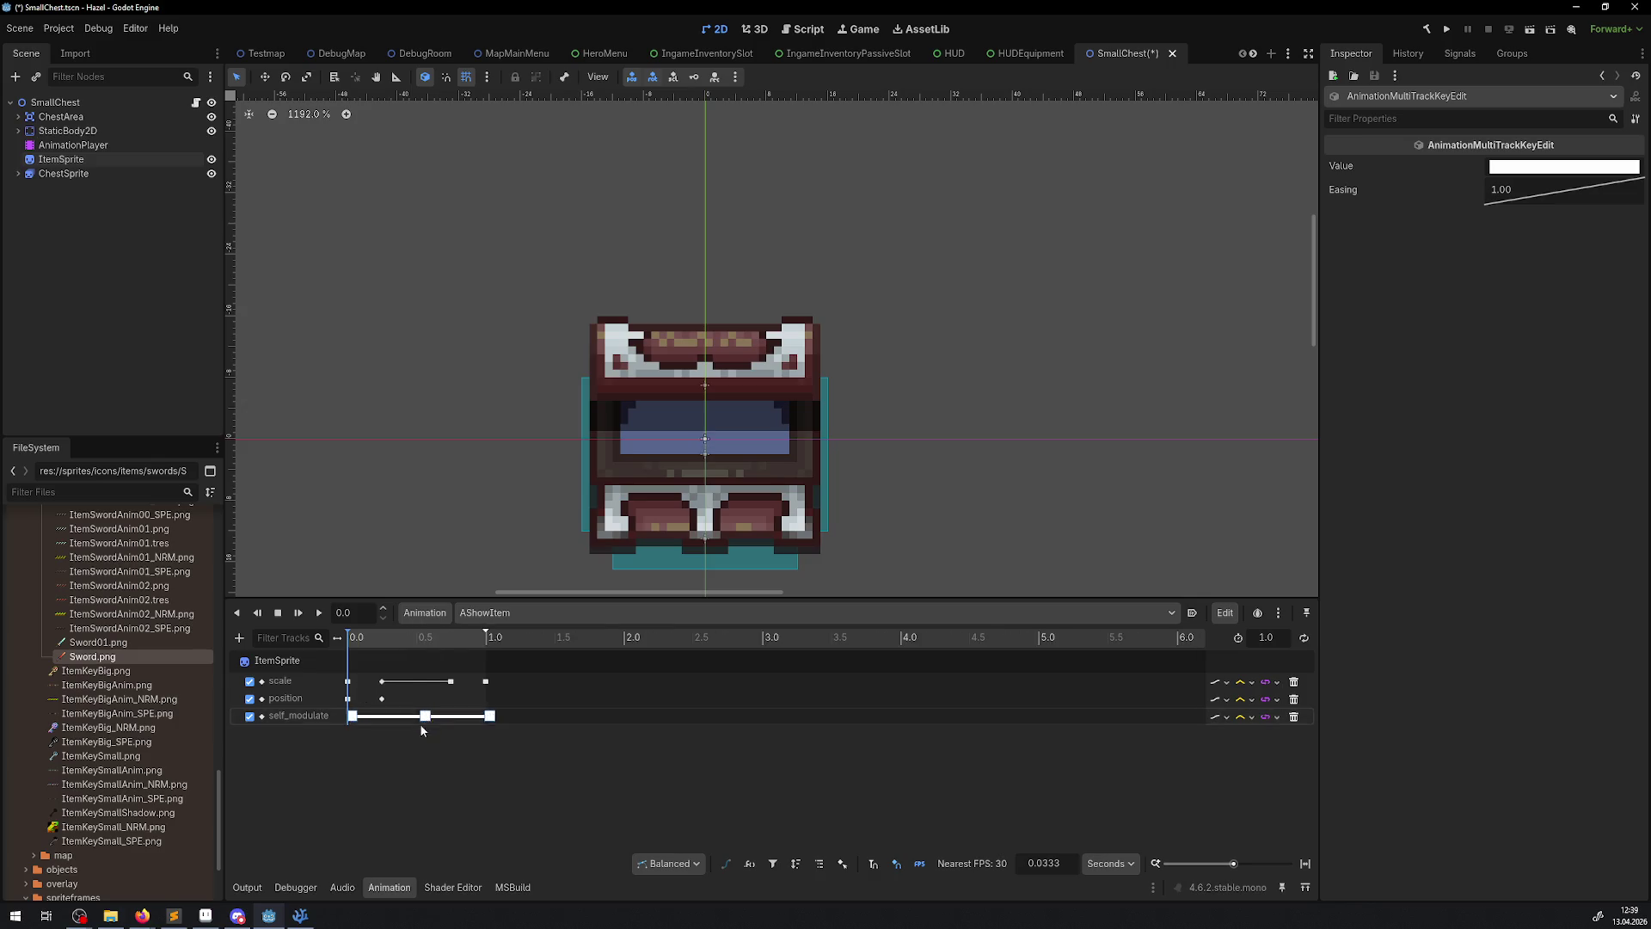
click(353, 728)
click(350, 716)
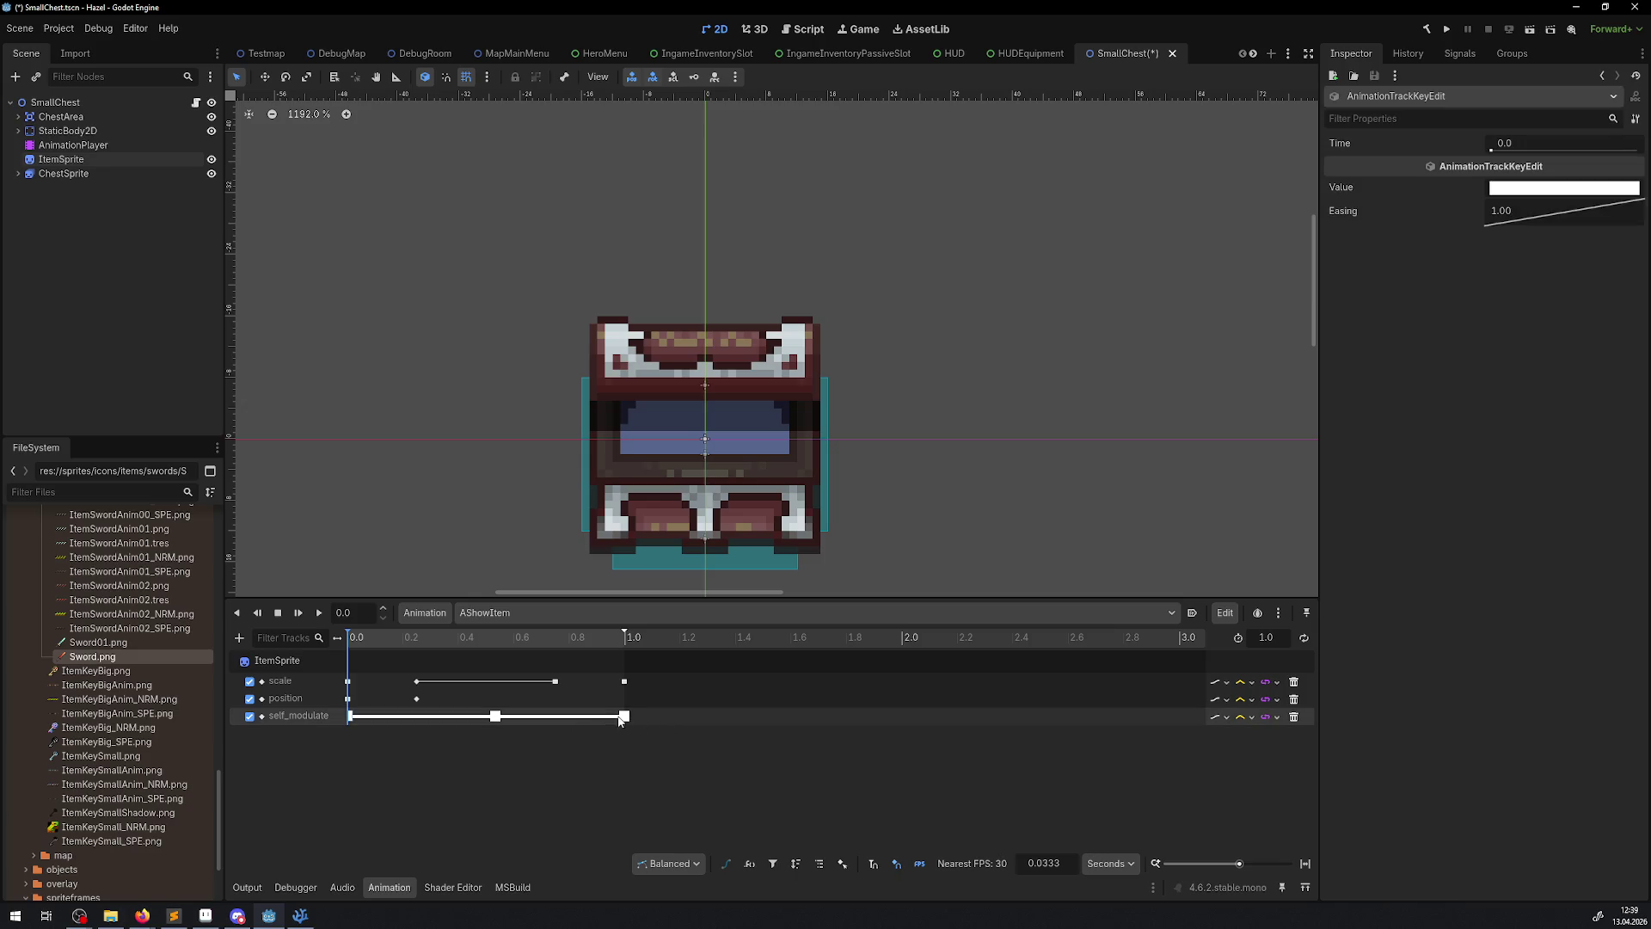
- Save the SmallChest scene, return to DebugRoom and select the teal LockpickChest
key(ctrl+s)
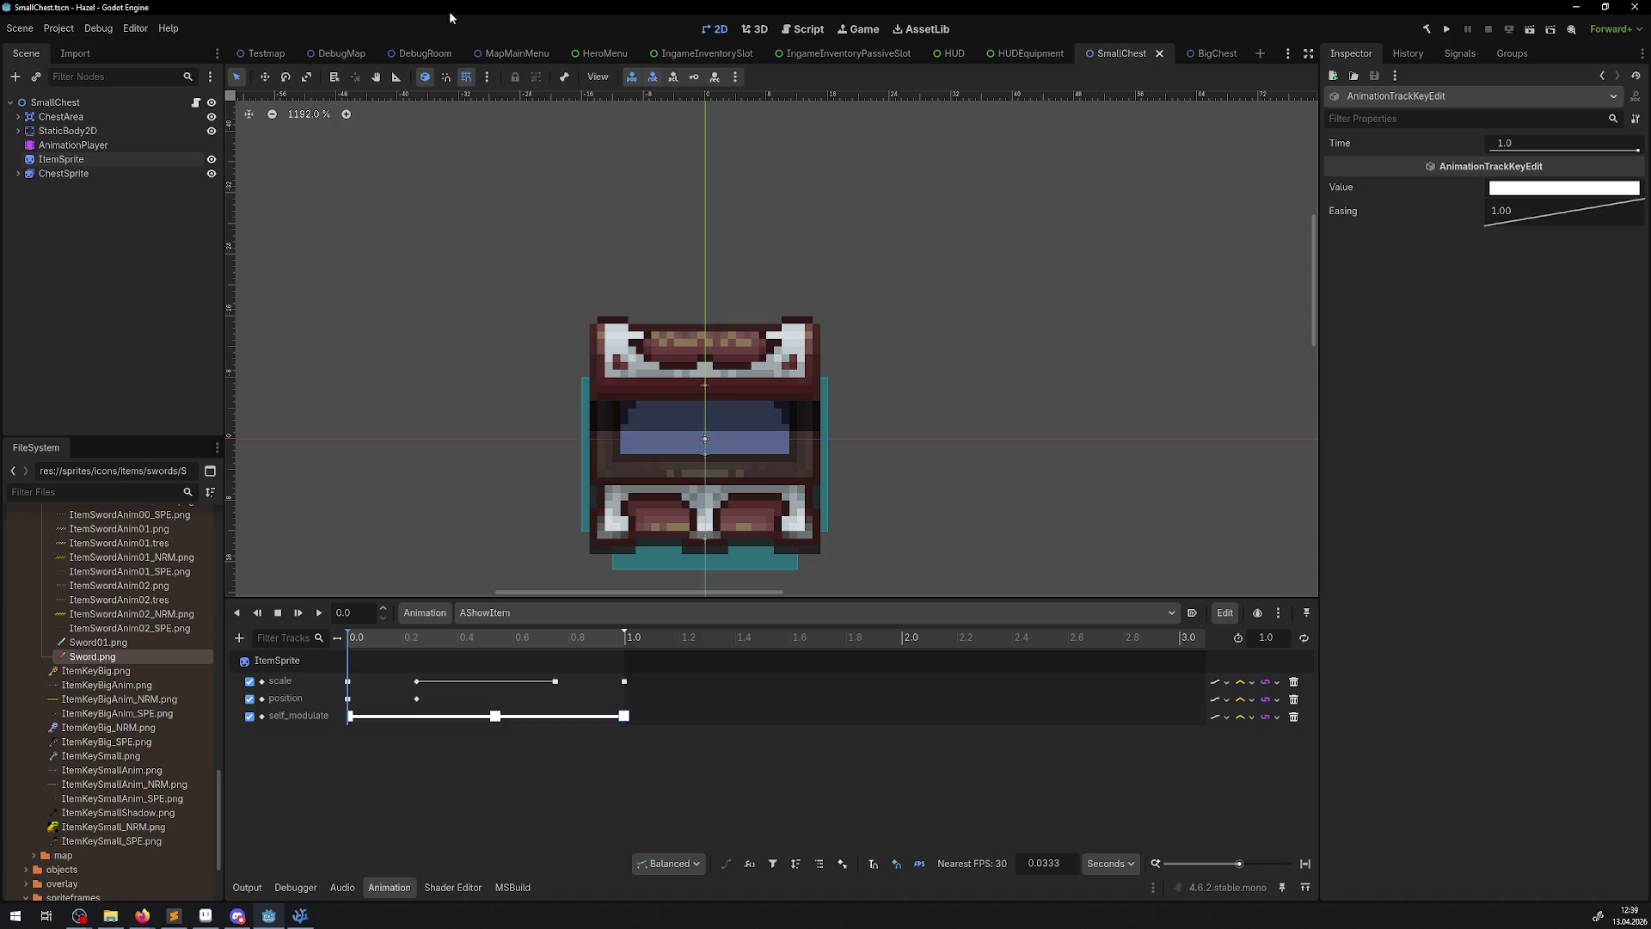
click(412, 53)
scroll(327, 247, down, 3)
scroll(385, 310, up, 2)
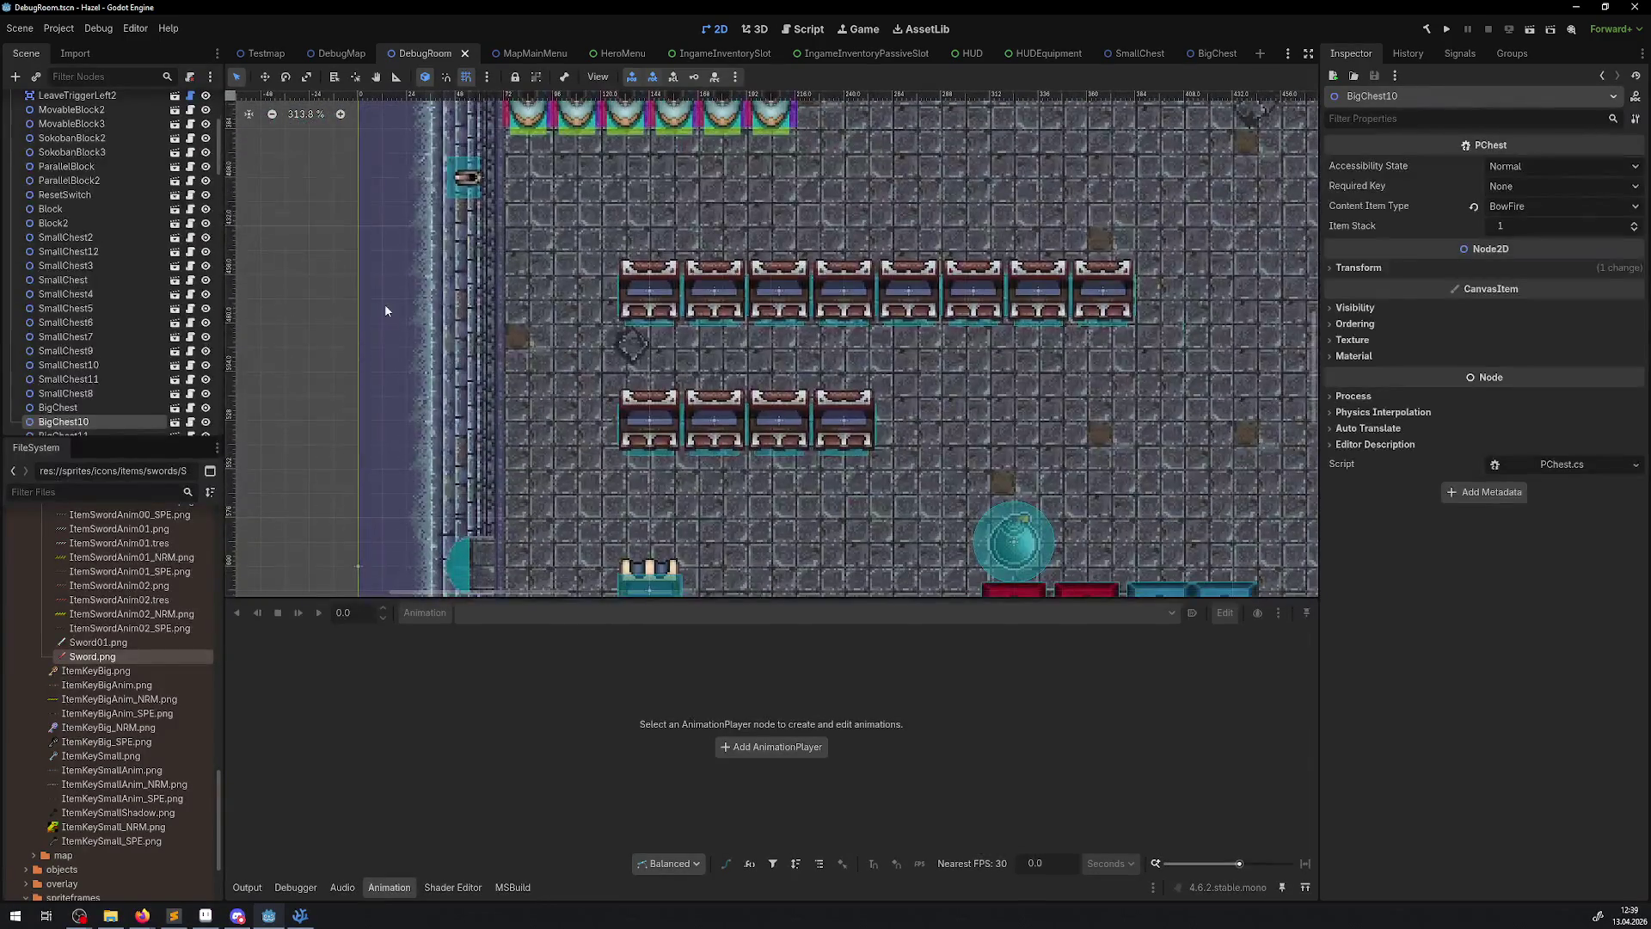
drag(615, 329, 651, 216)
click(685, 478)
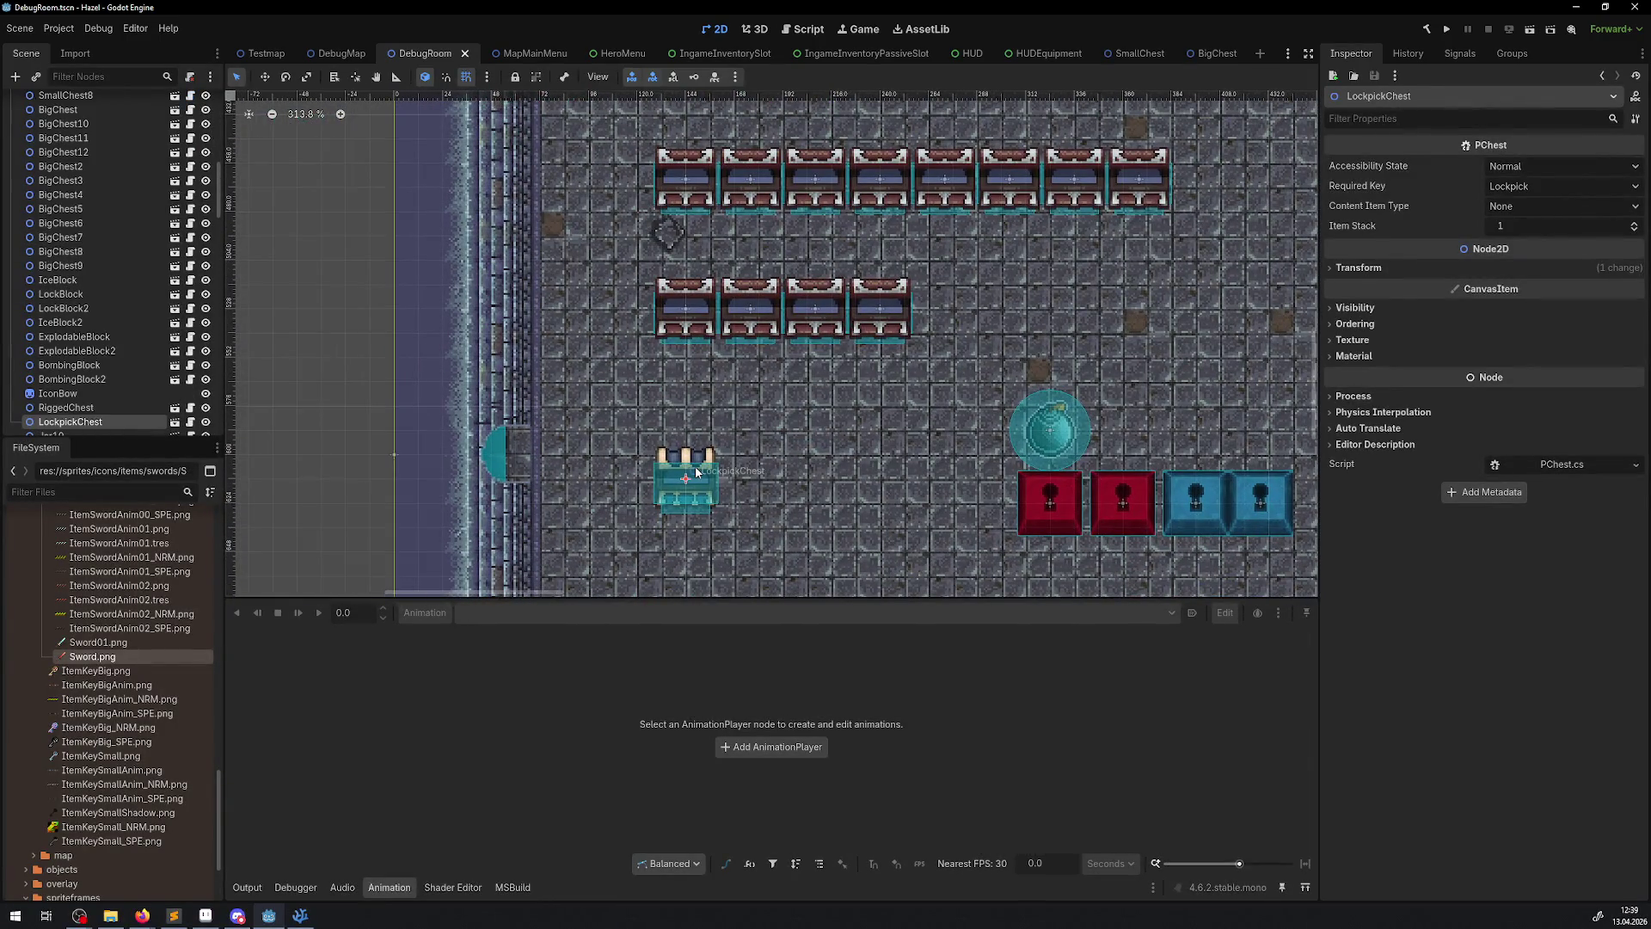
- Open the LockpickChest scene and create a self_modulate track for its ItemSprite
click(175, 423)
click(78, 216)
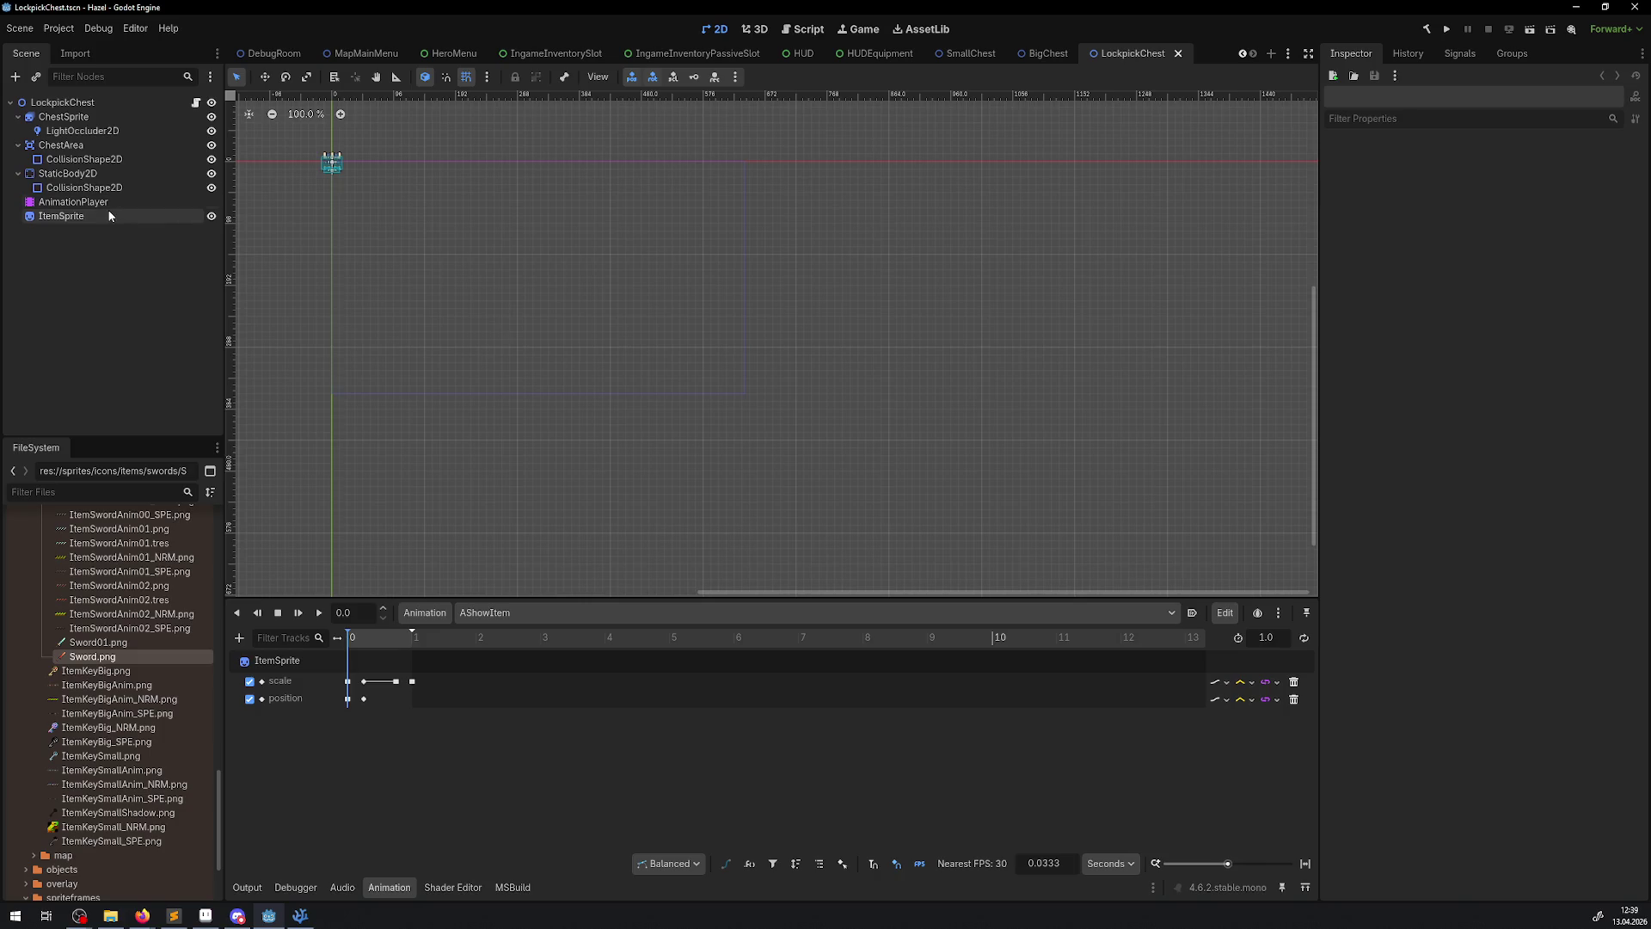
click(105, 200)
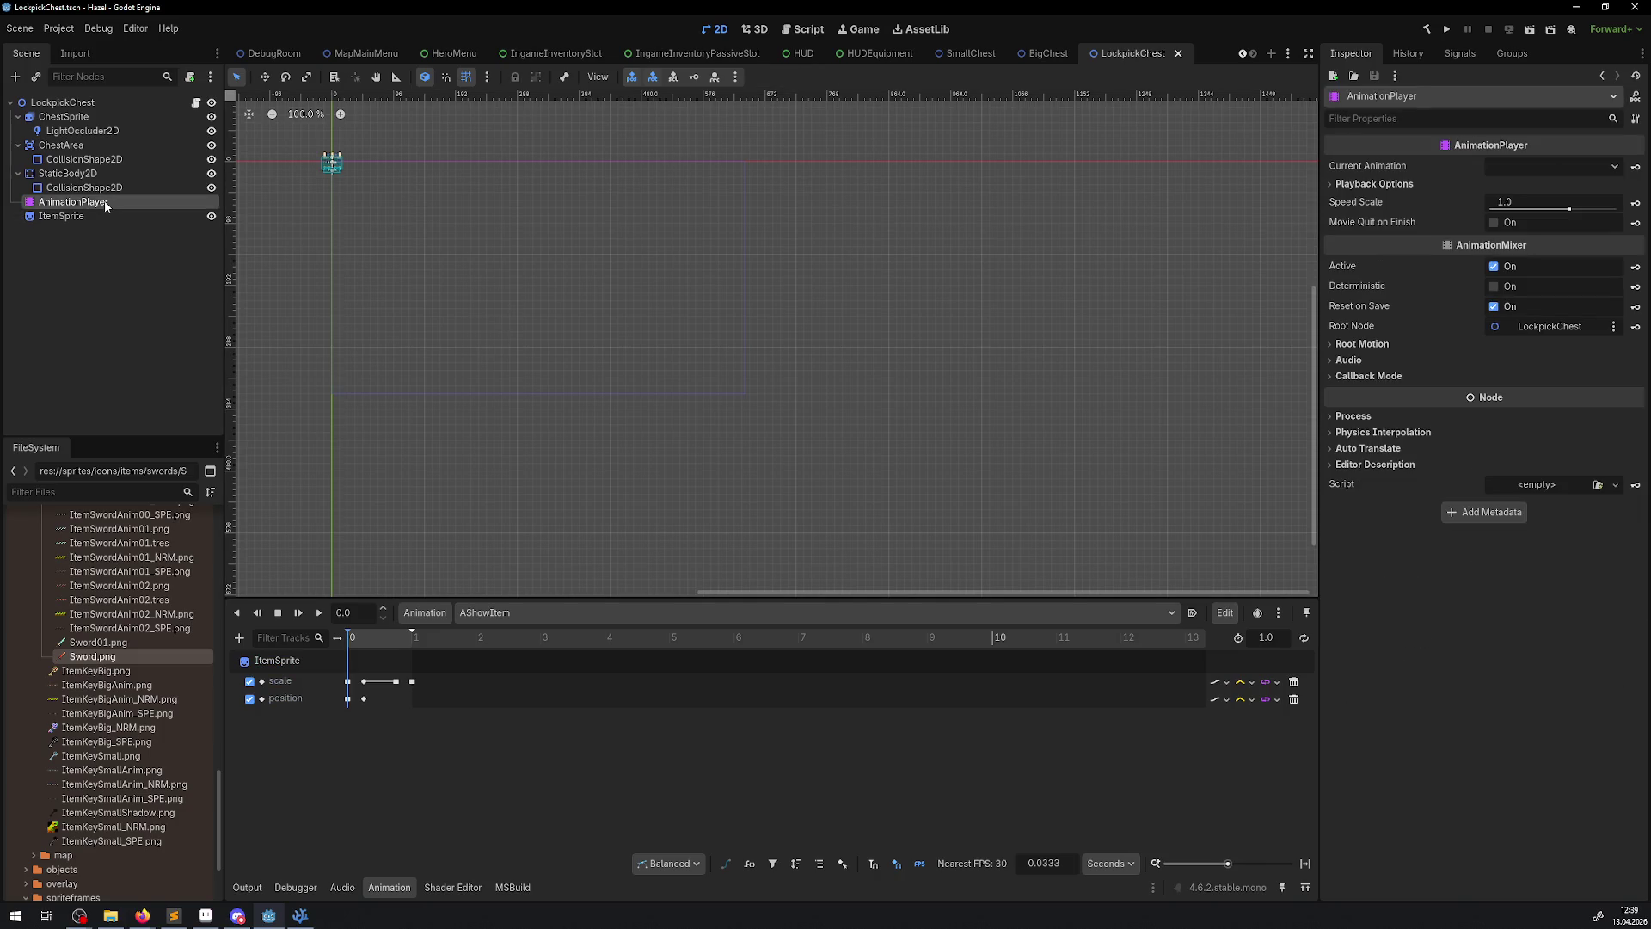
click(63, 219)
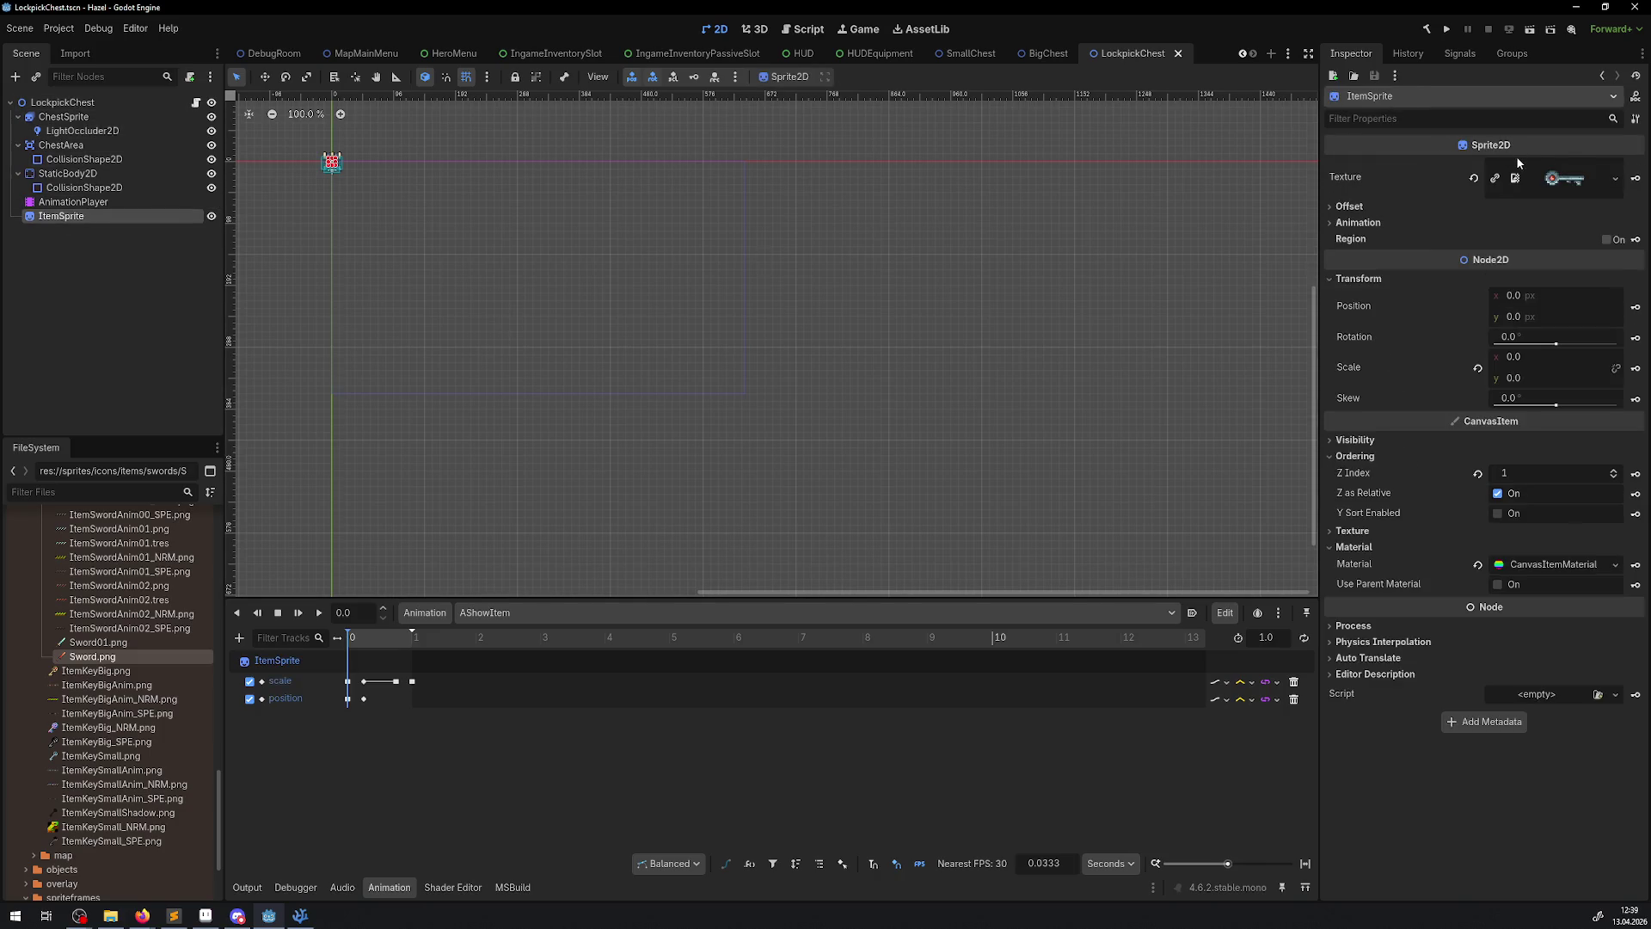
click(1367, 441)
click(1618, 503)
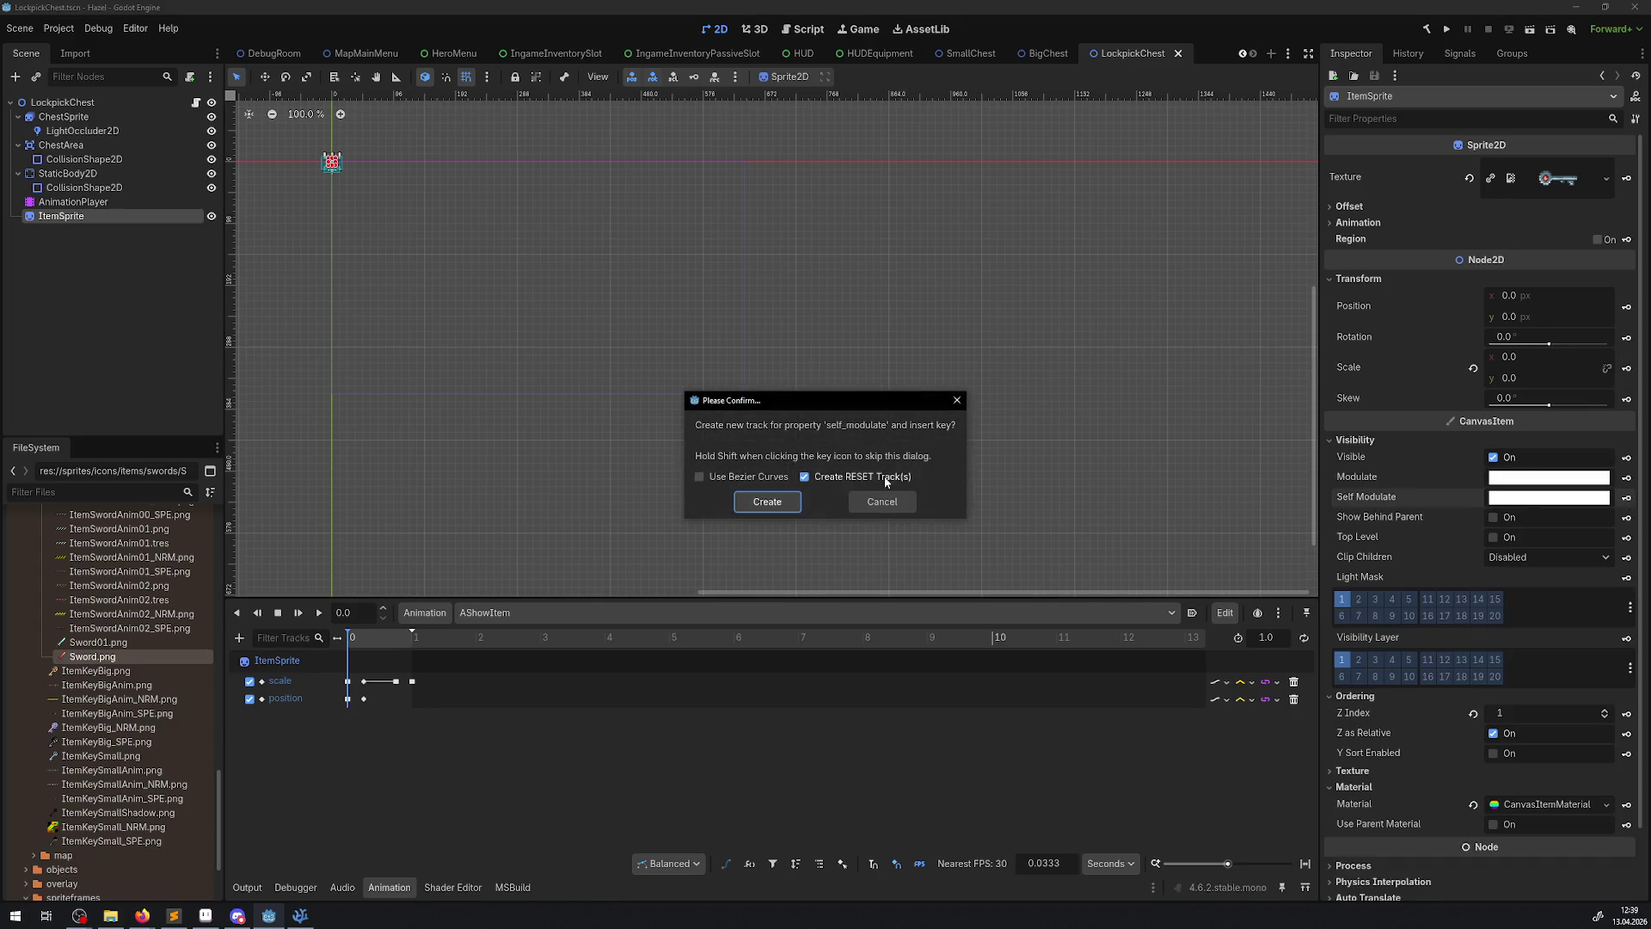
click(778, 502)
- Paste the three self_modulate keys across 0–1 s, save LockpickChest, and run the game
right_click(512, 693)
key(Escape)
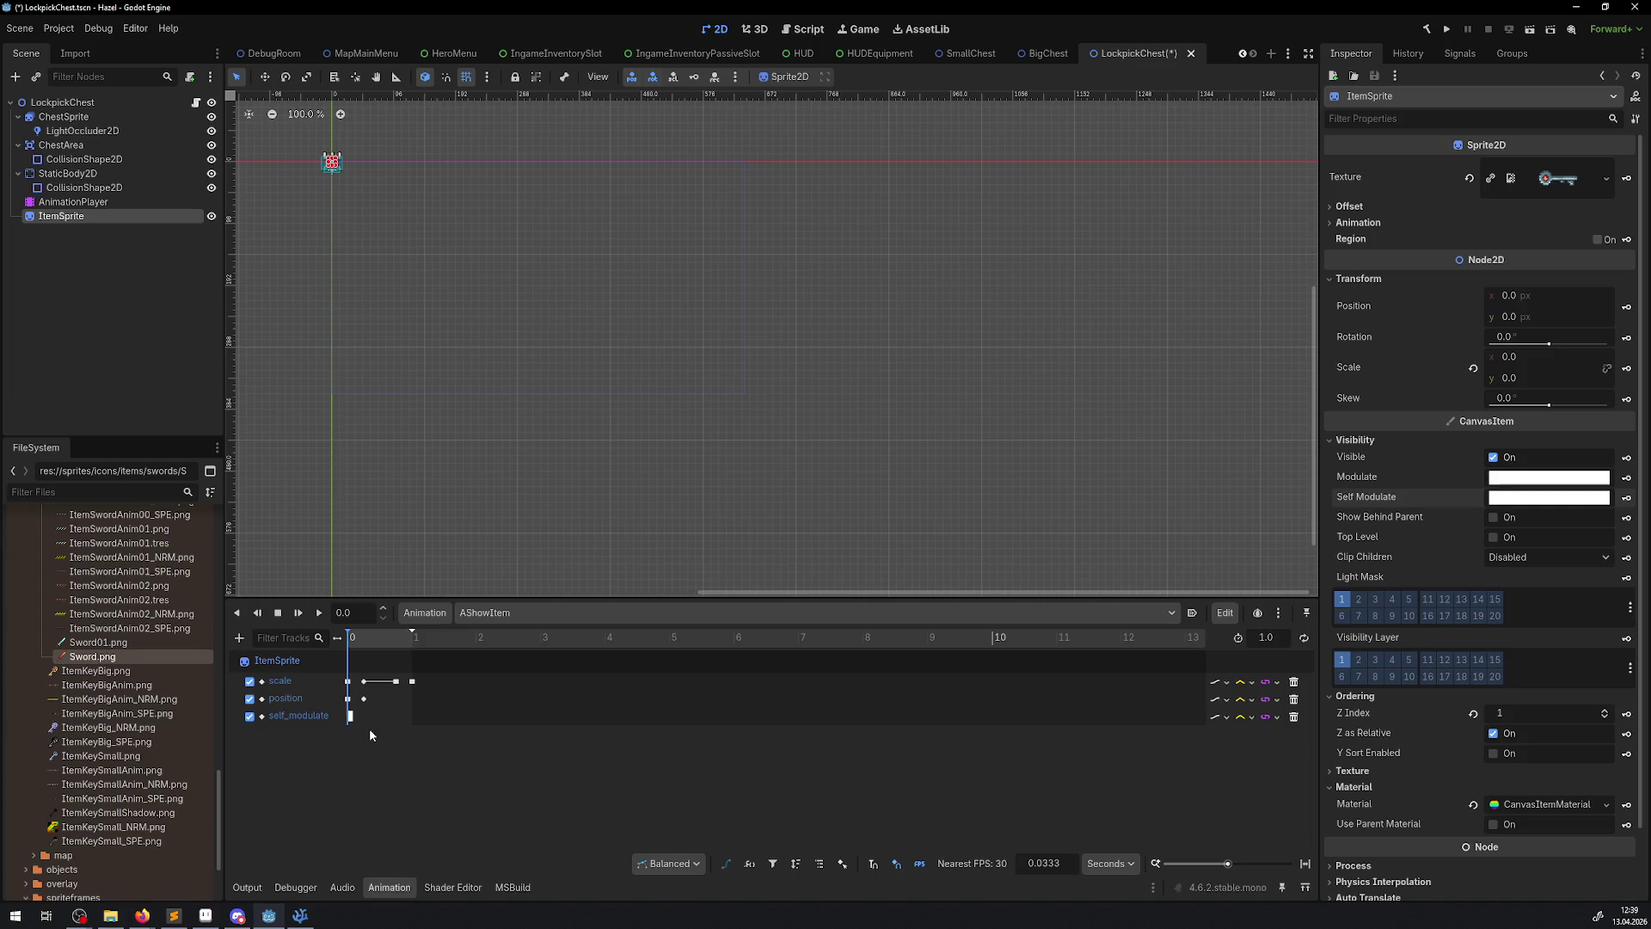
scroll(344, 718, up, 3)
click(351, 715)
right_click(401, 752)
click(430, 776)
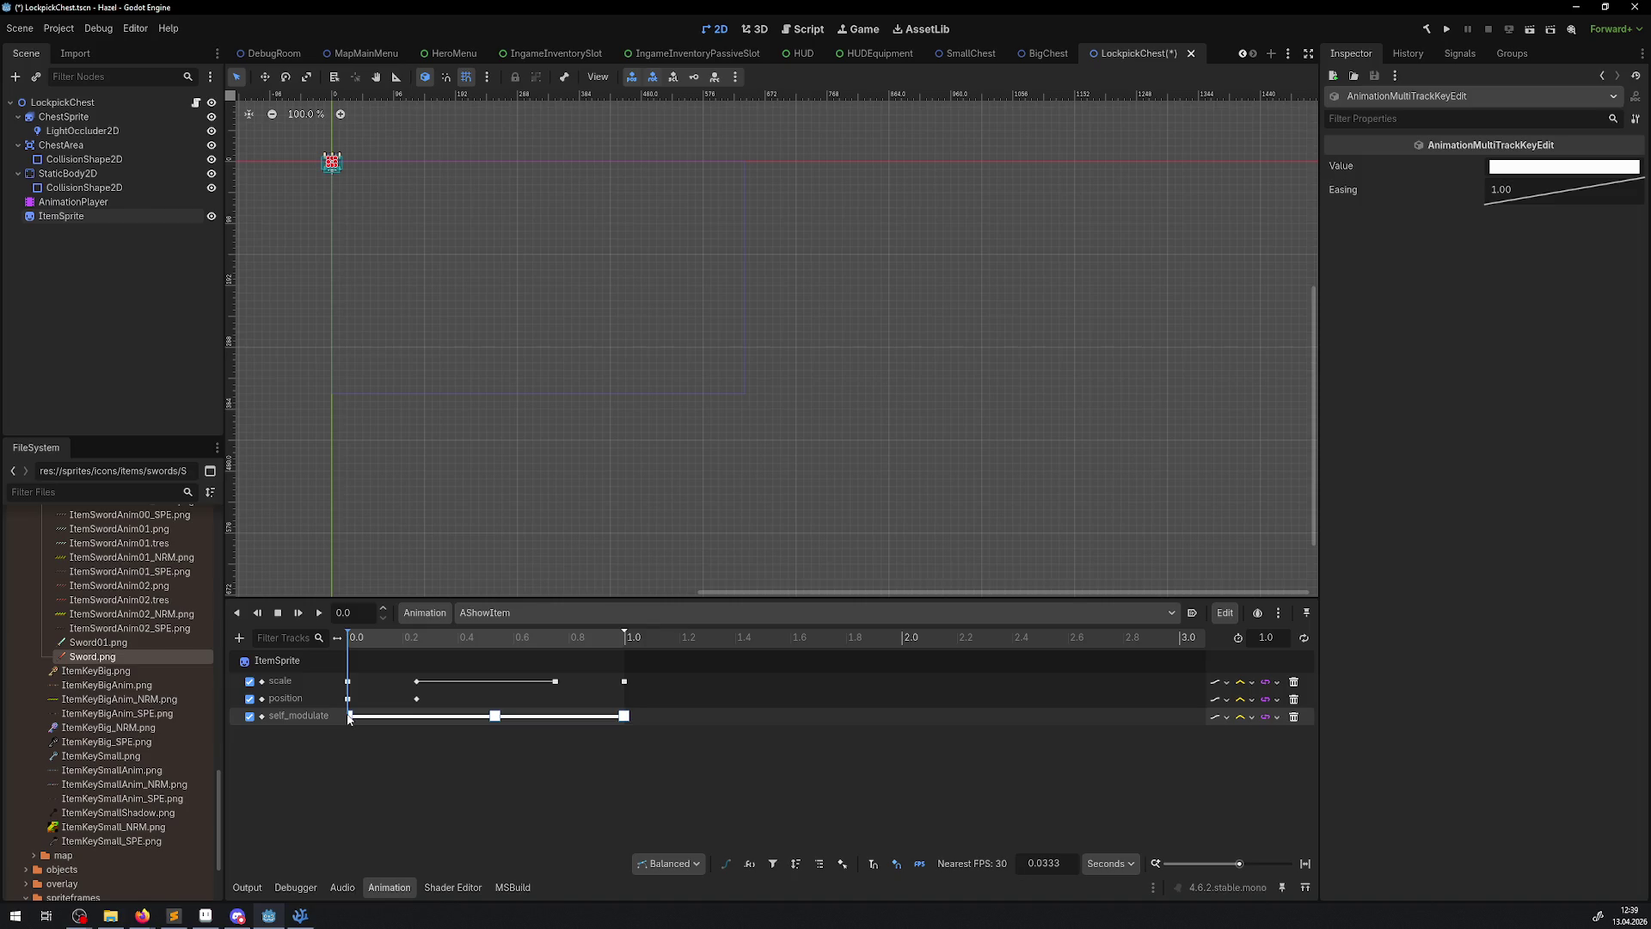
click(350, 716)
key(ctrl+s)
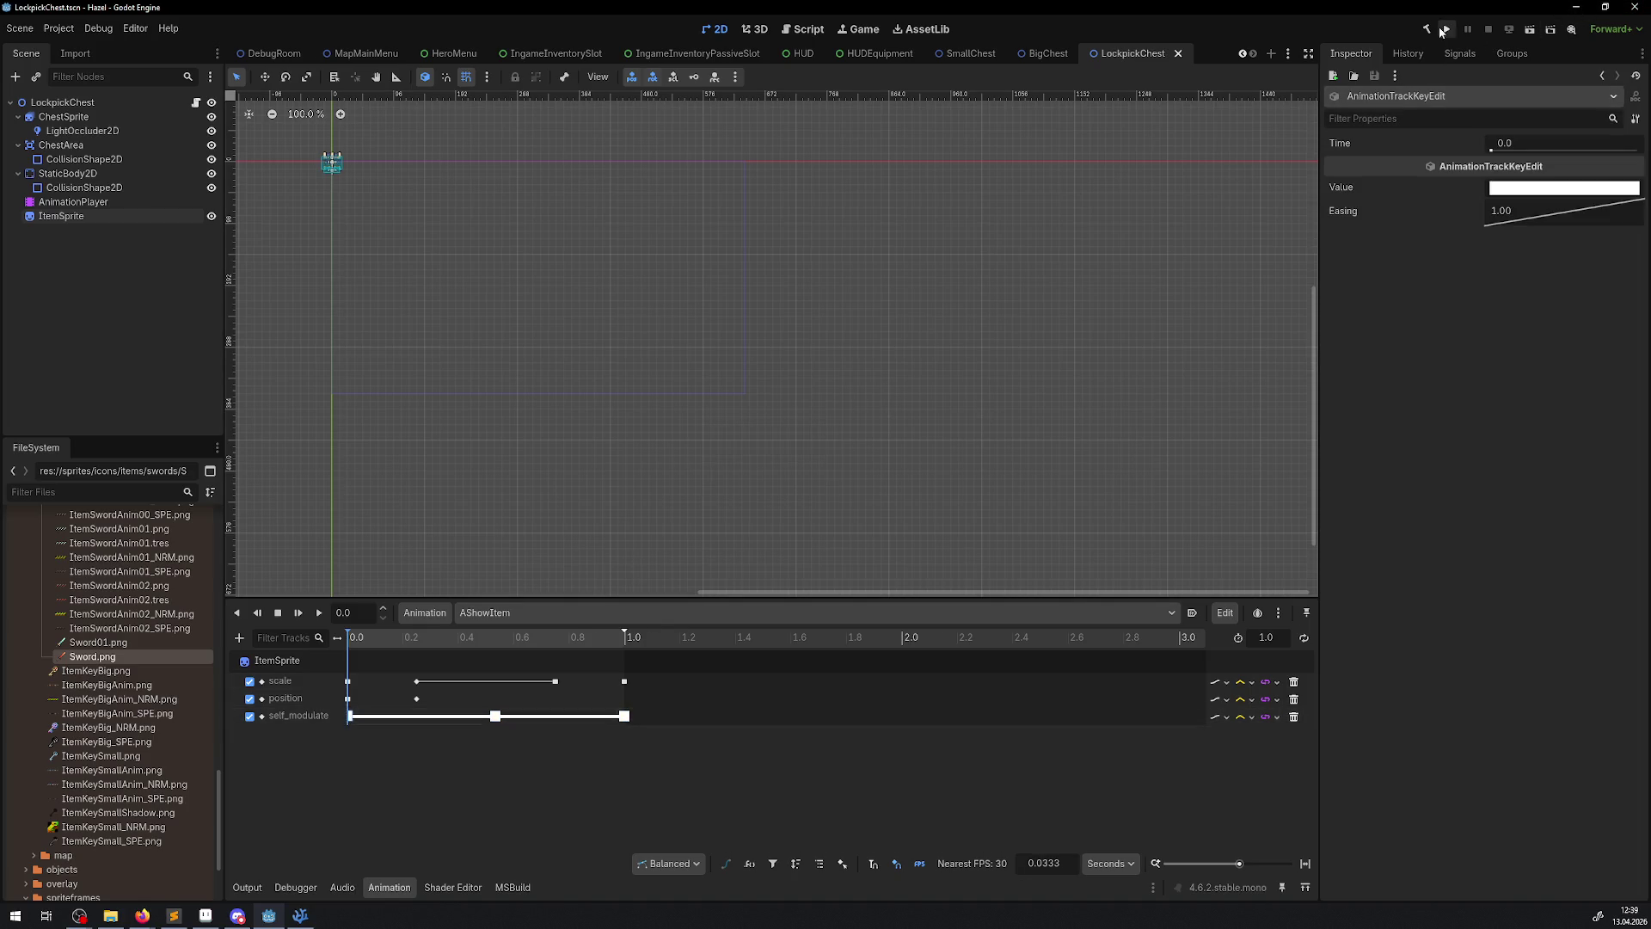
click(1444, 31)
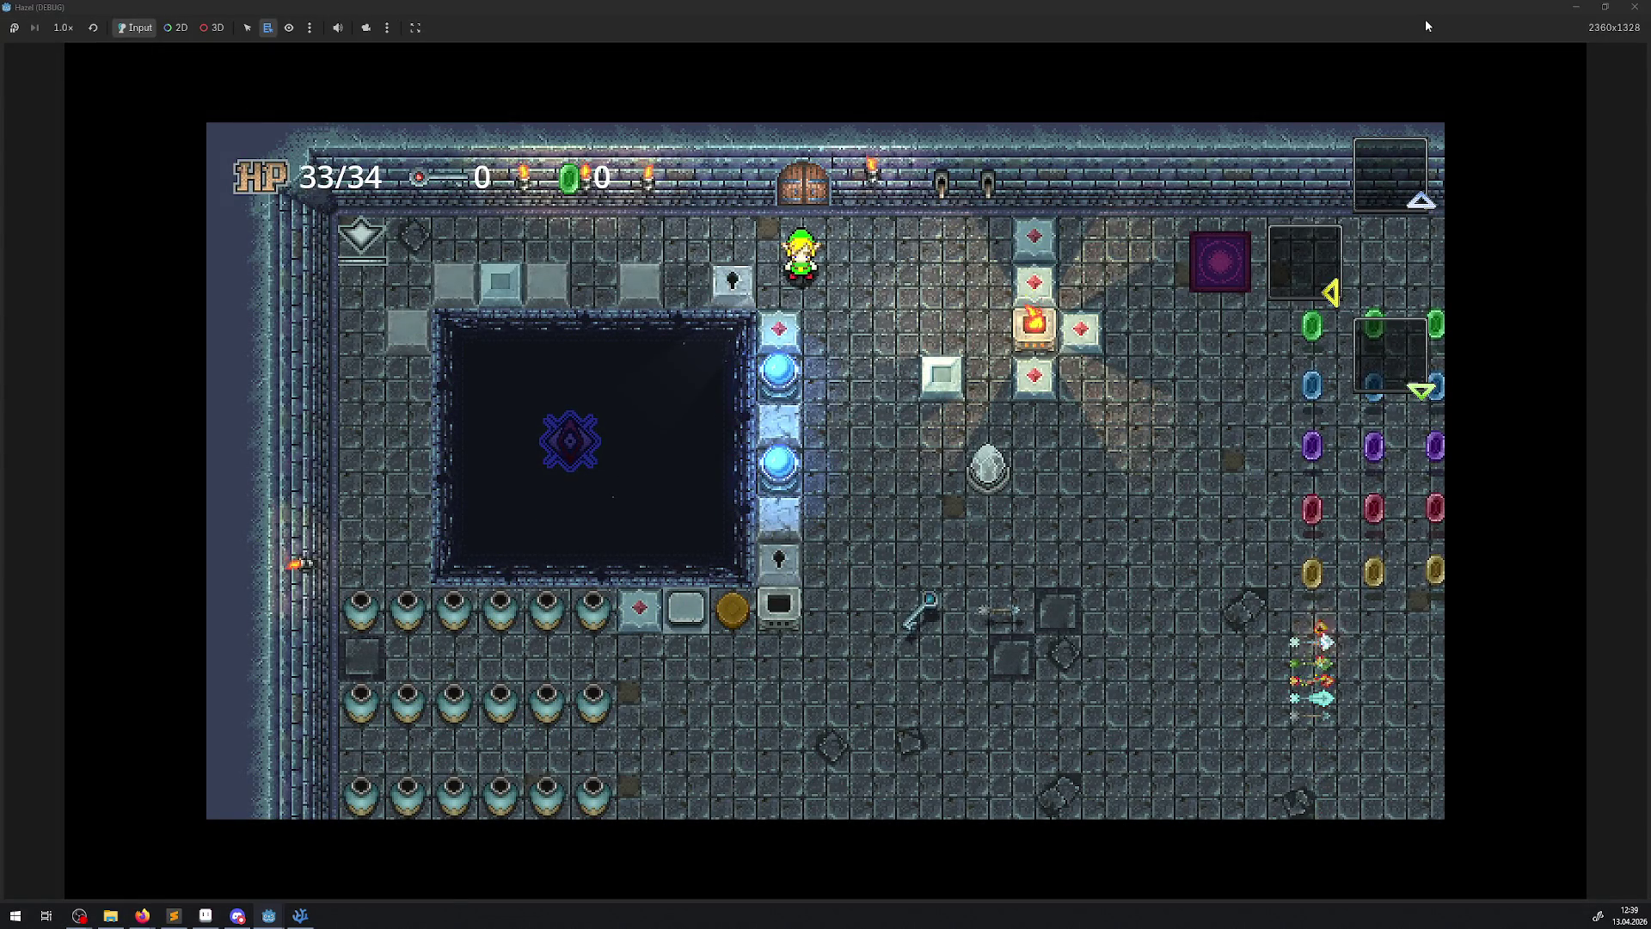
- Walk the hero around the debug room past the pit, fire pedestal and egg
key(Right)
key(Down)
key(Down)
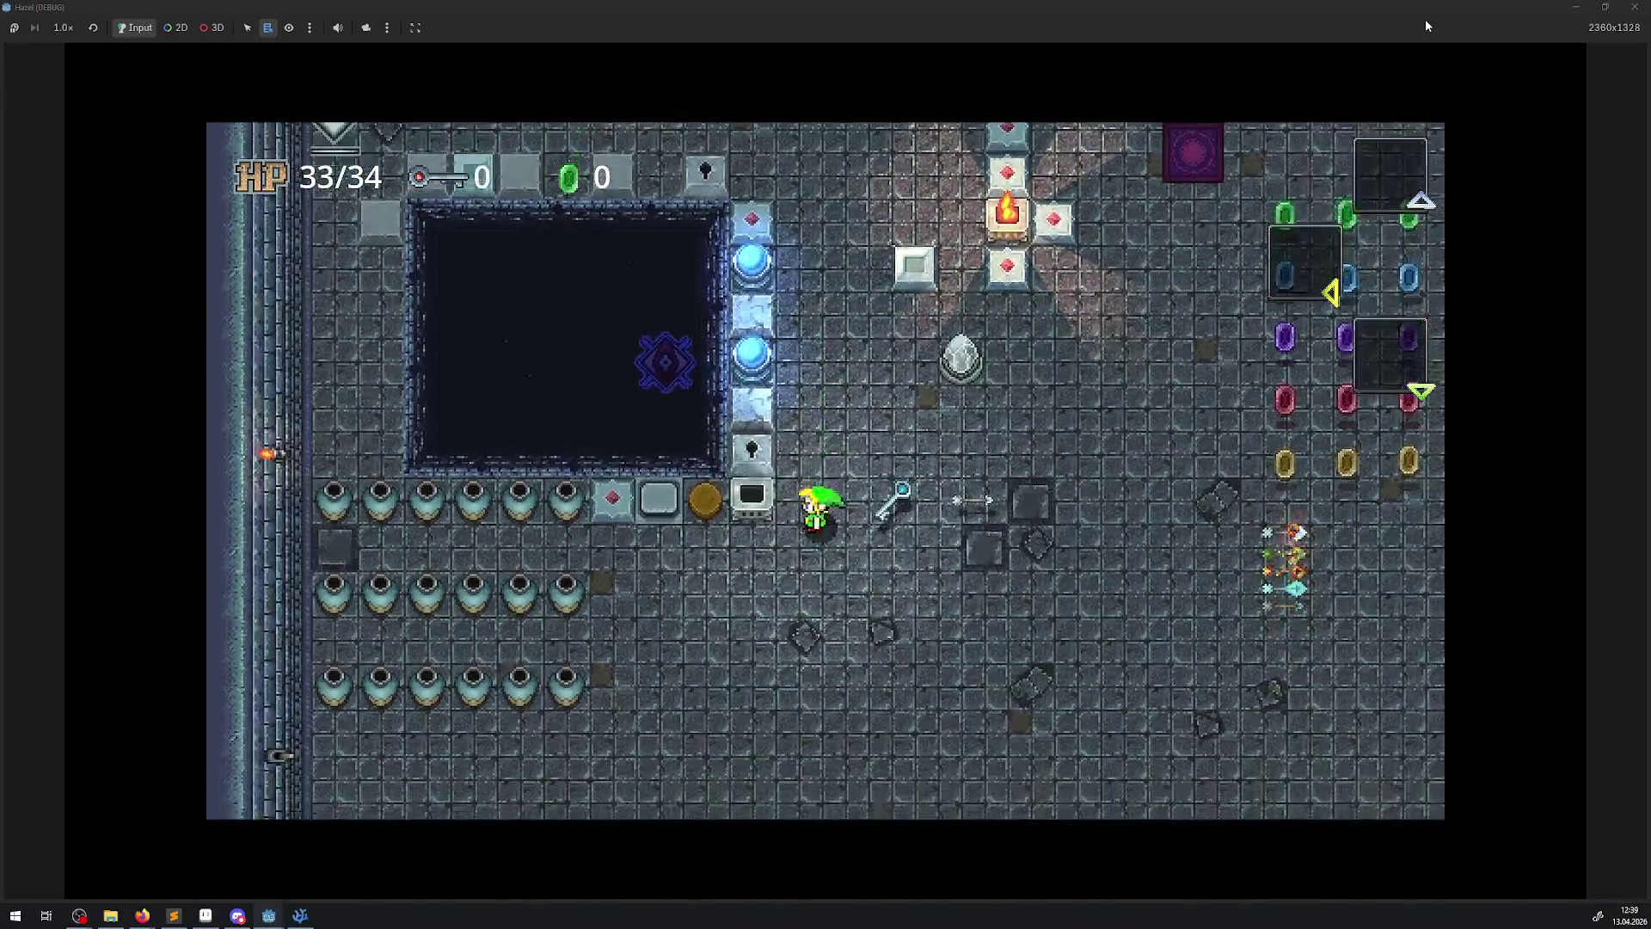
key(Left)
key(Up)
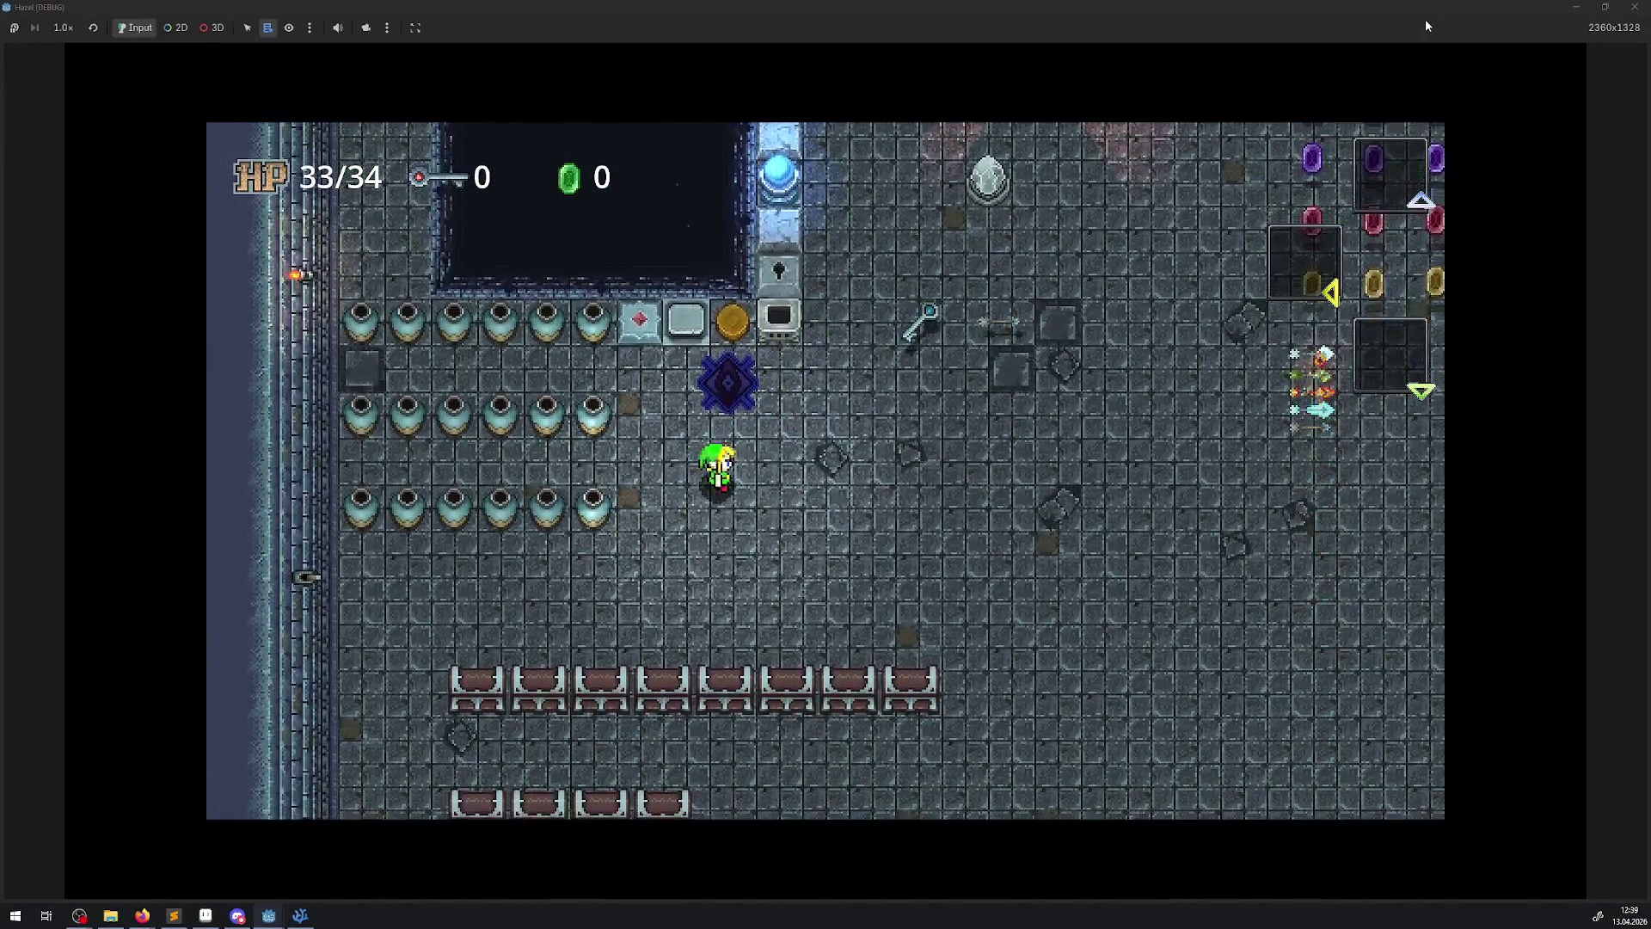
key(Right)
key(Right)
key(Down)
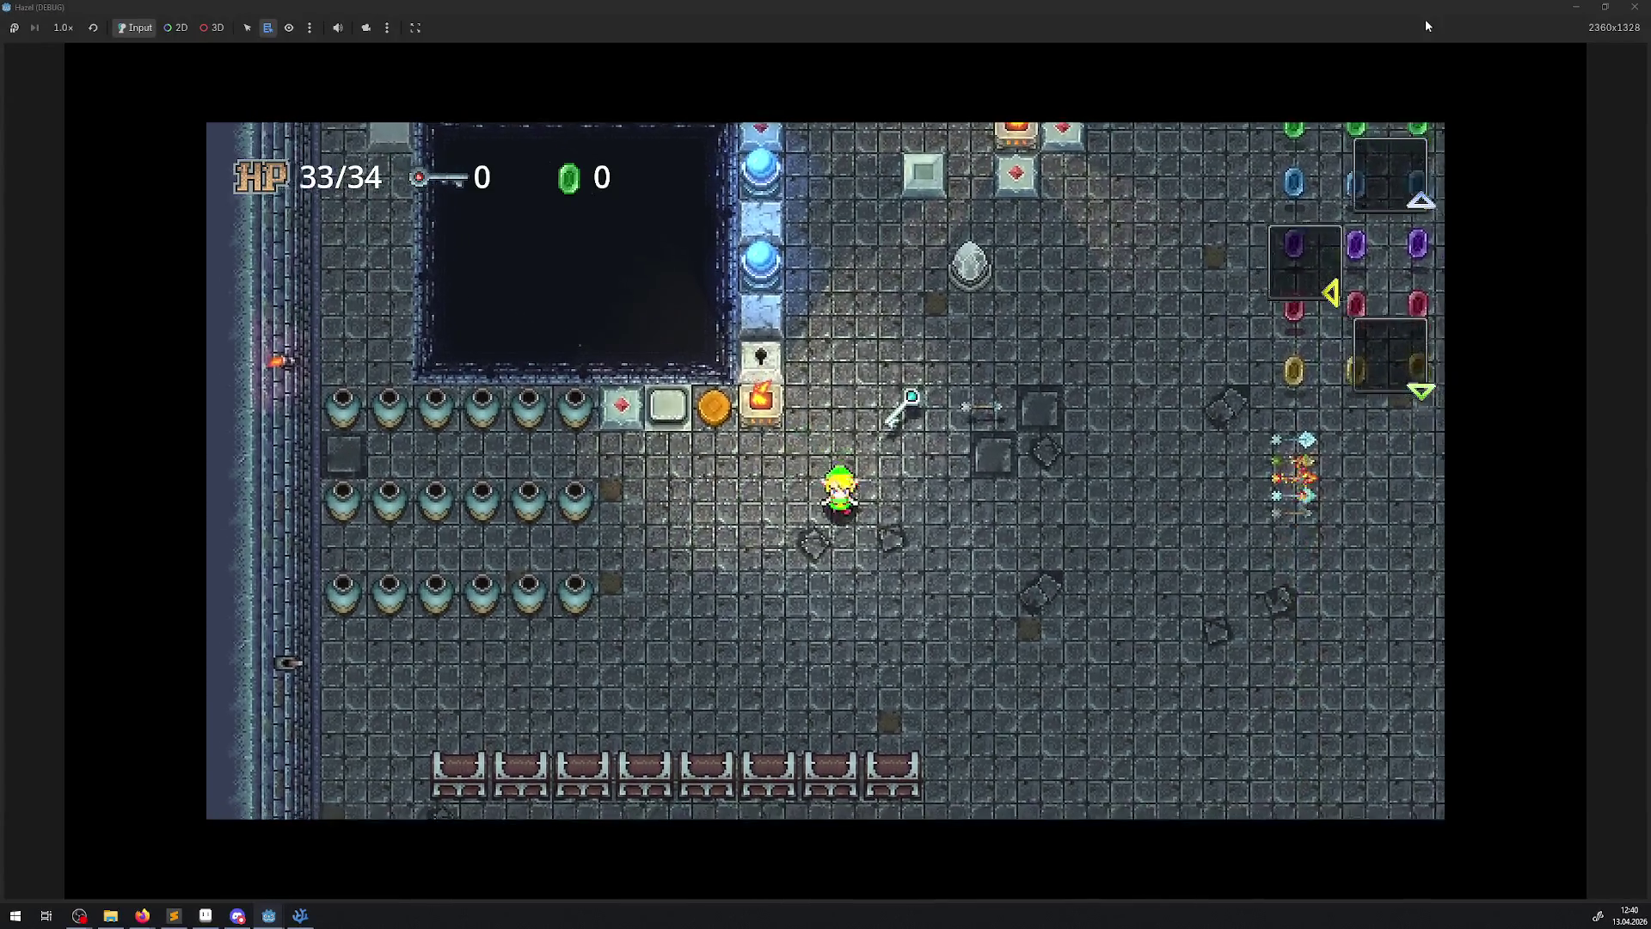
key(Up)
key(Right)
key(Up)
key(Right)
key(Right)
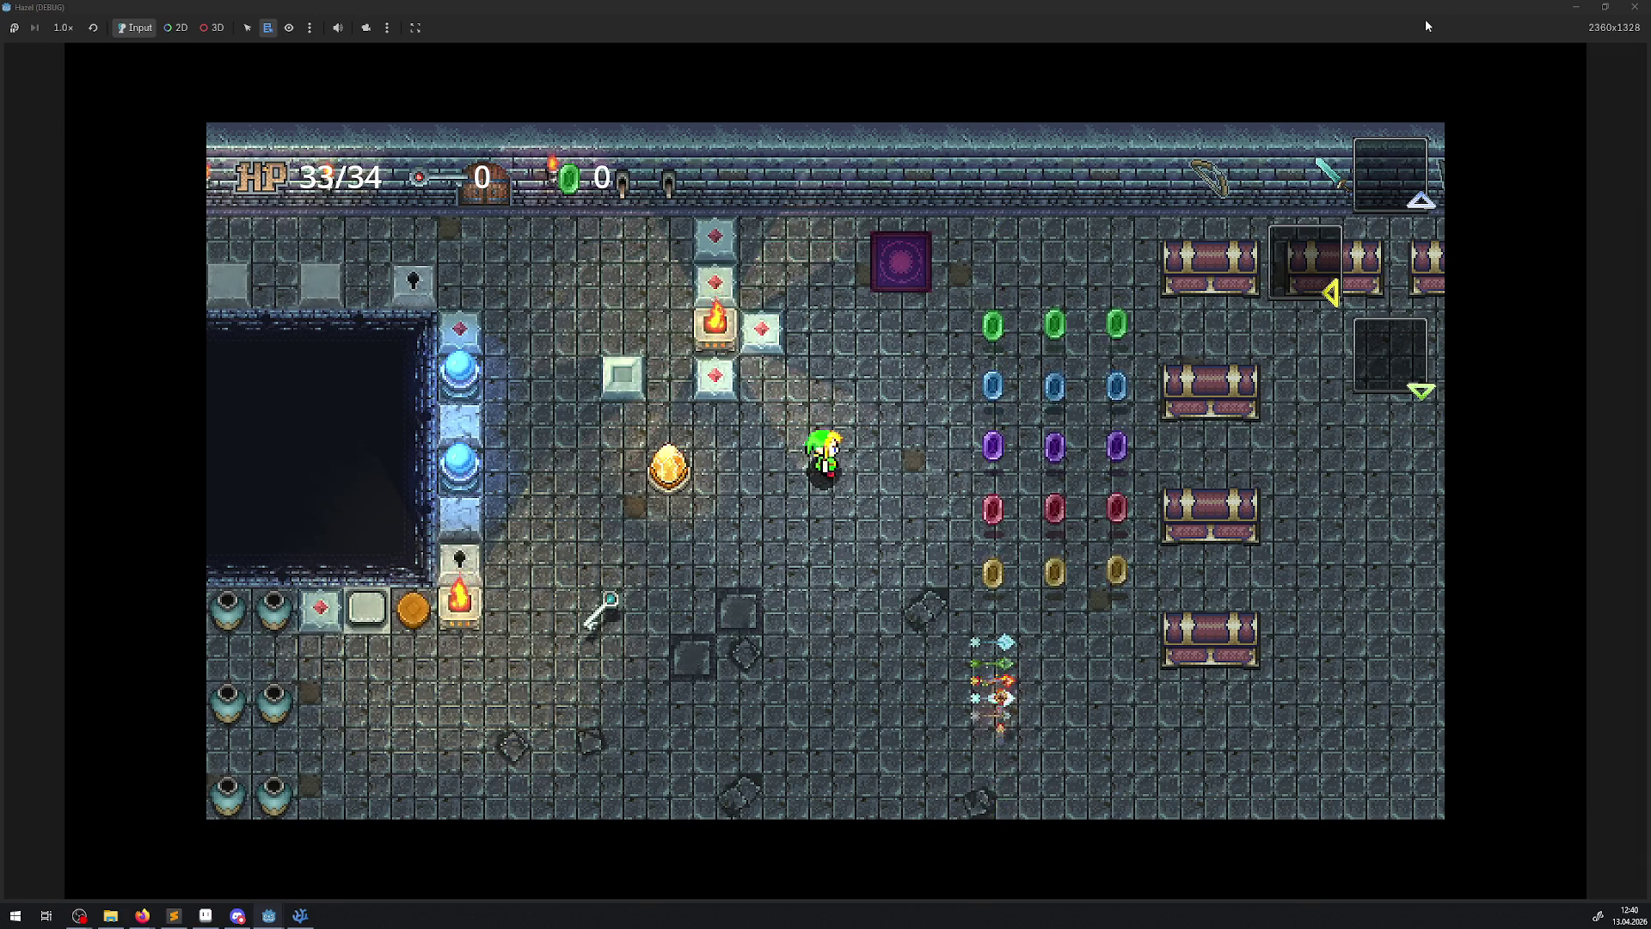
key(Left)
key(Up)
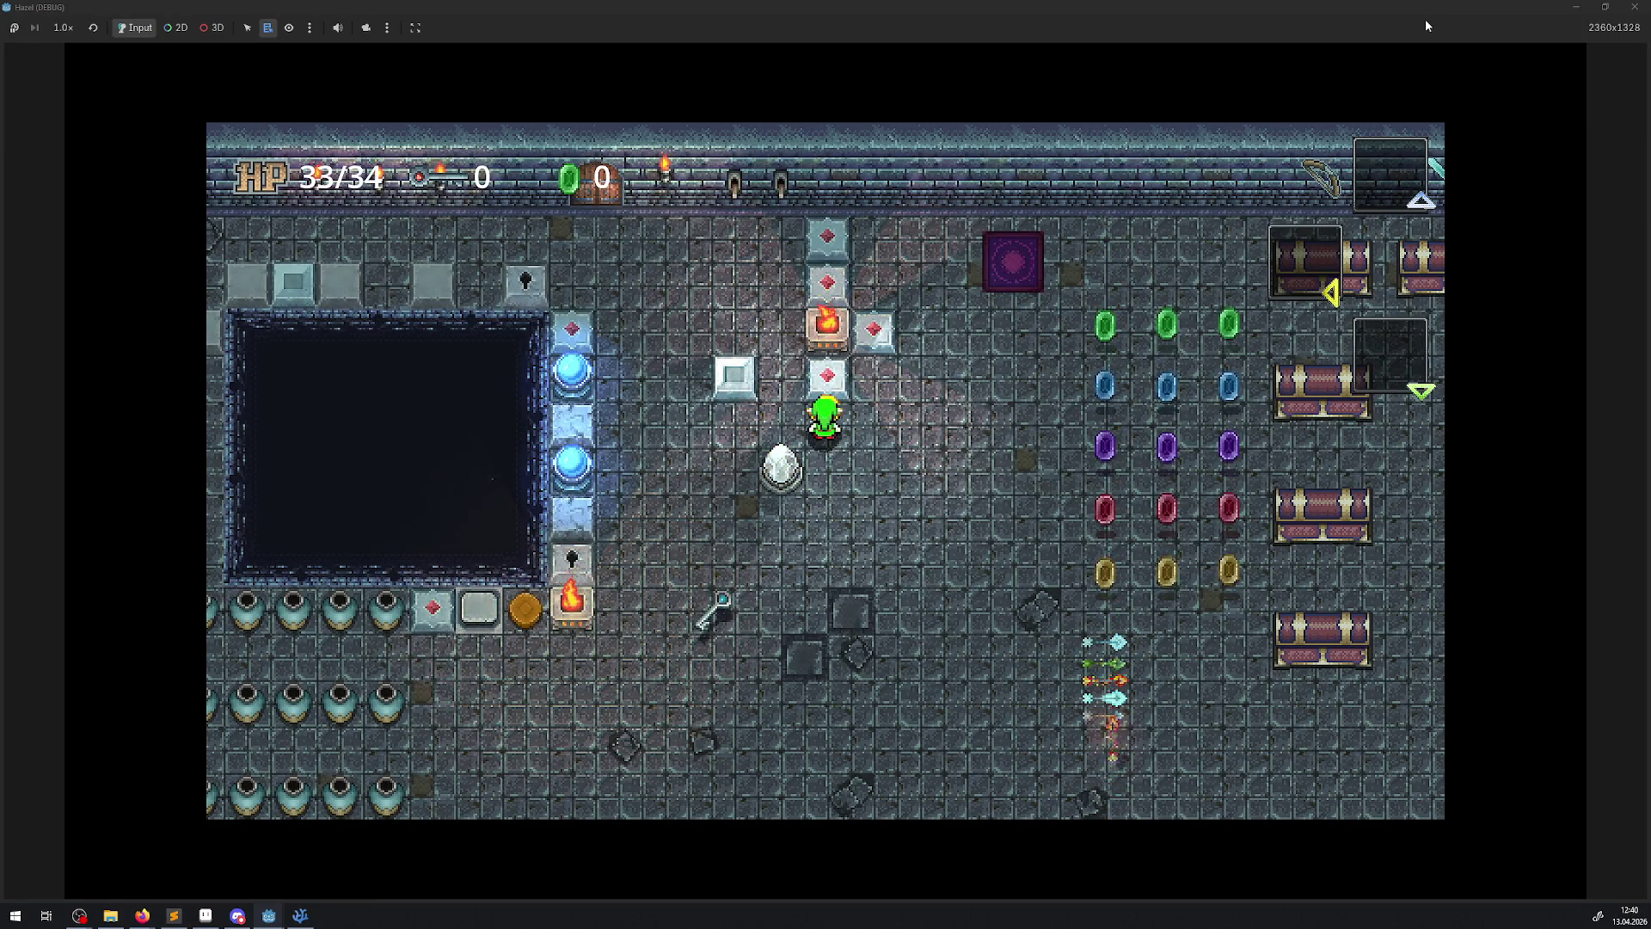
- Face the rock, then walk over to pick up the key and explore the next area
key(Down)
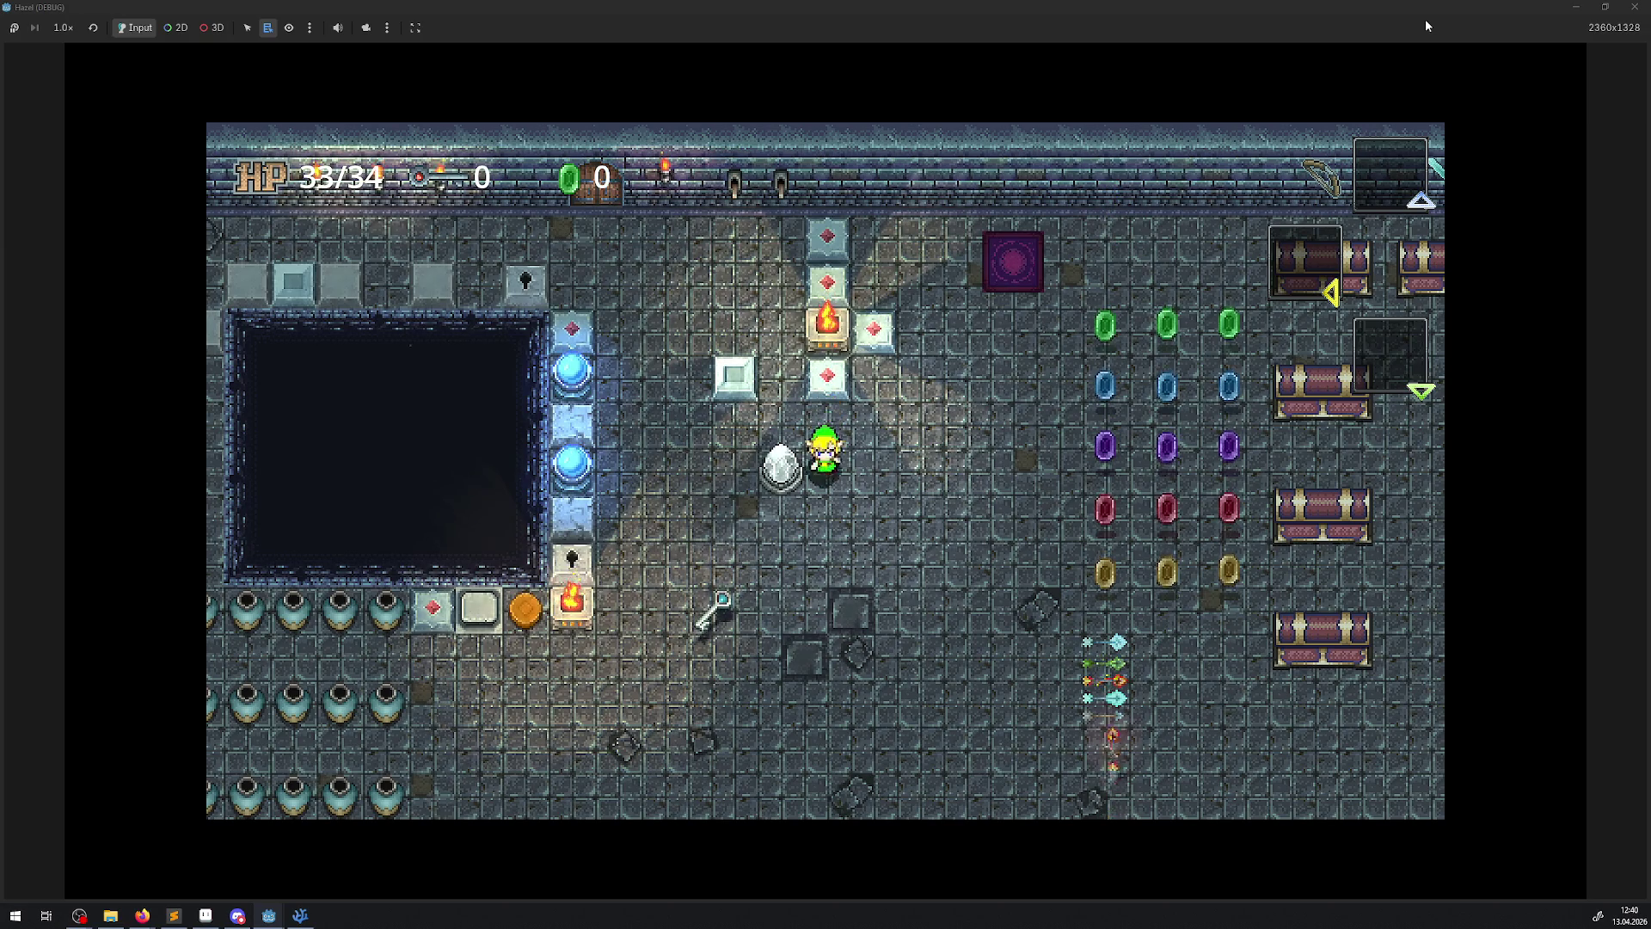
key(Left)
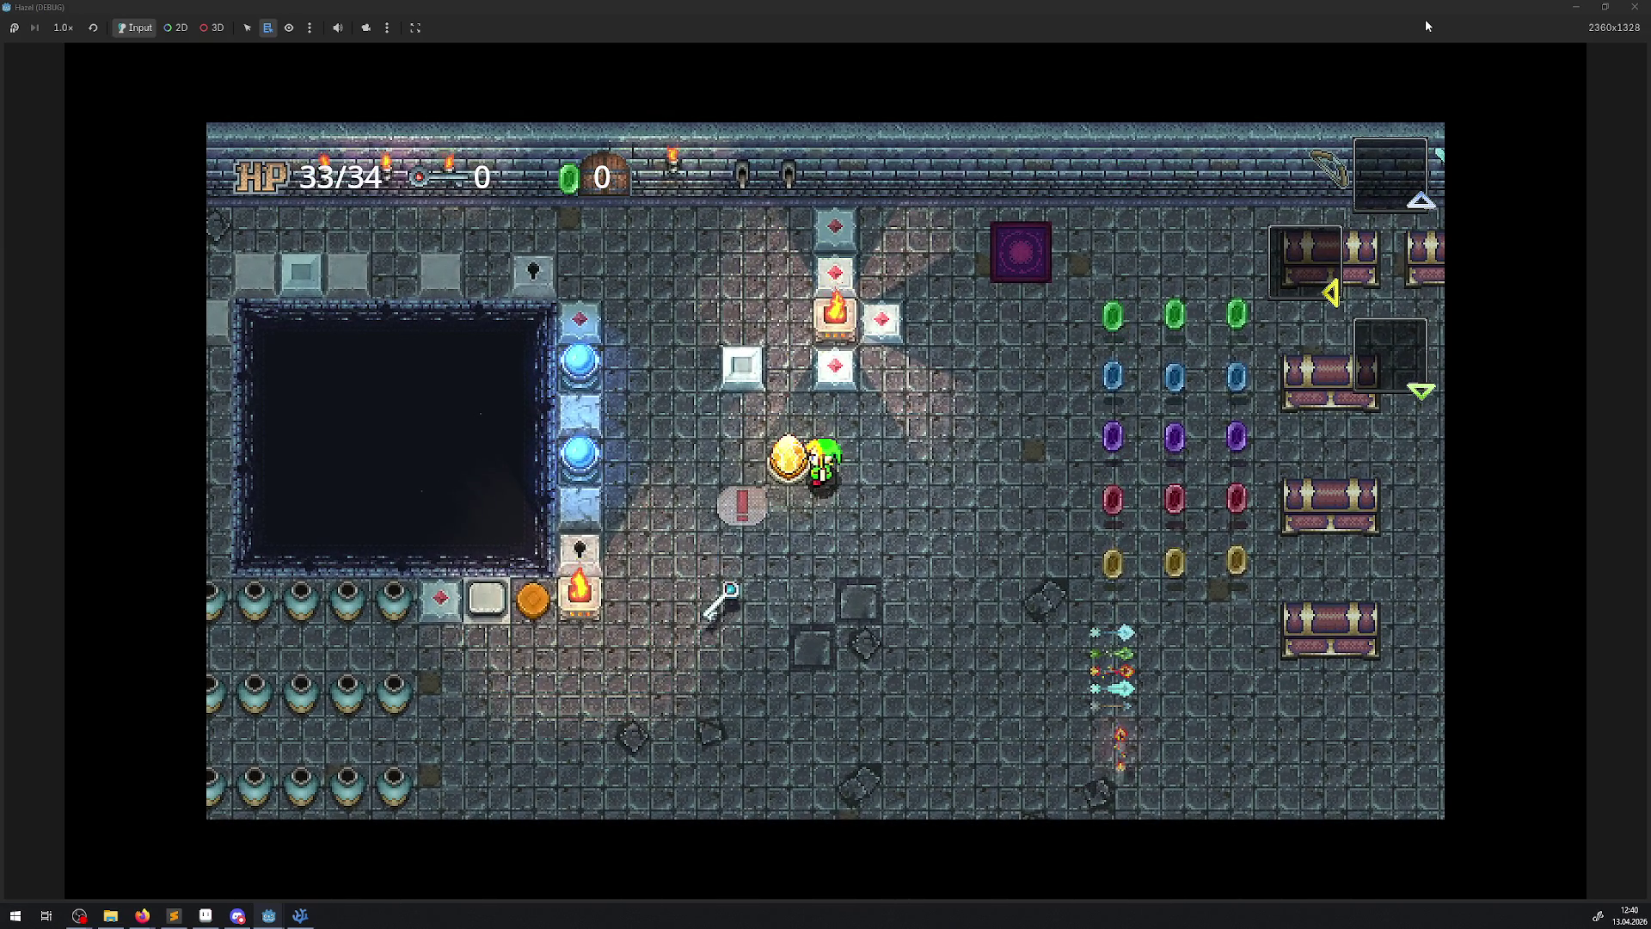
key(Right)
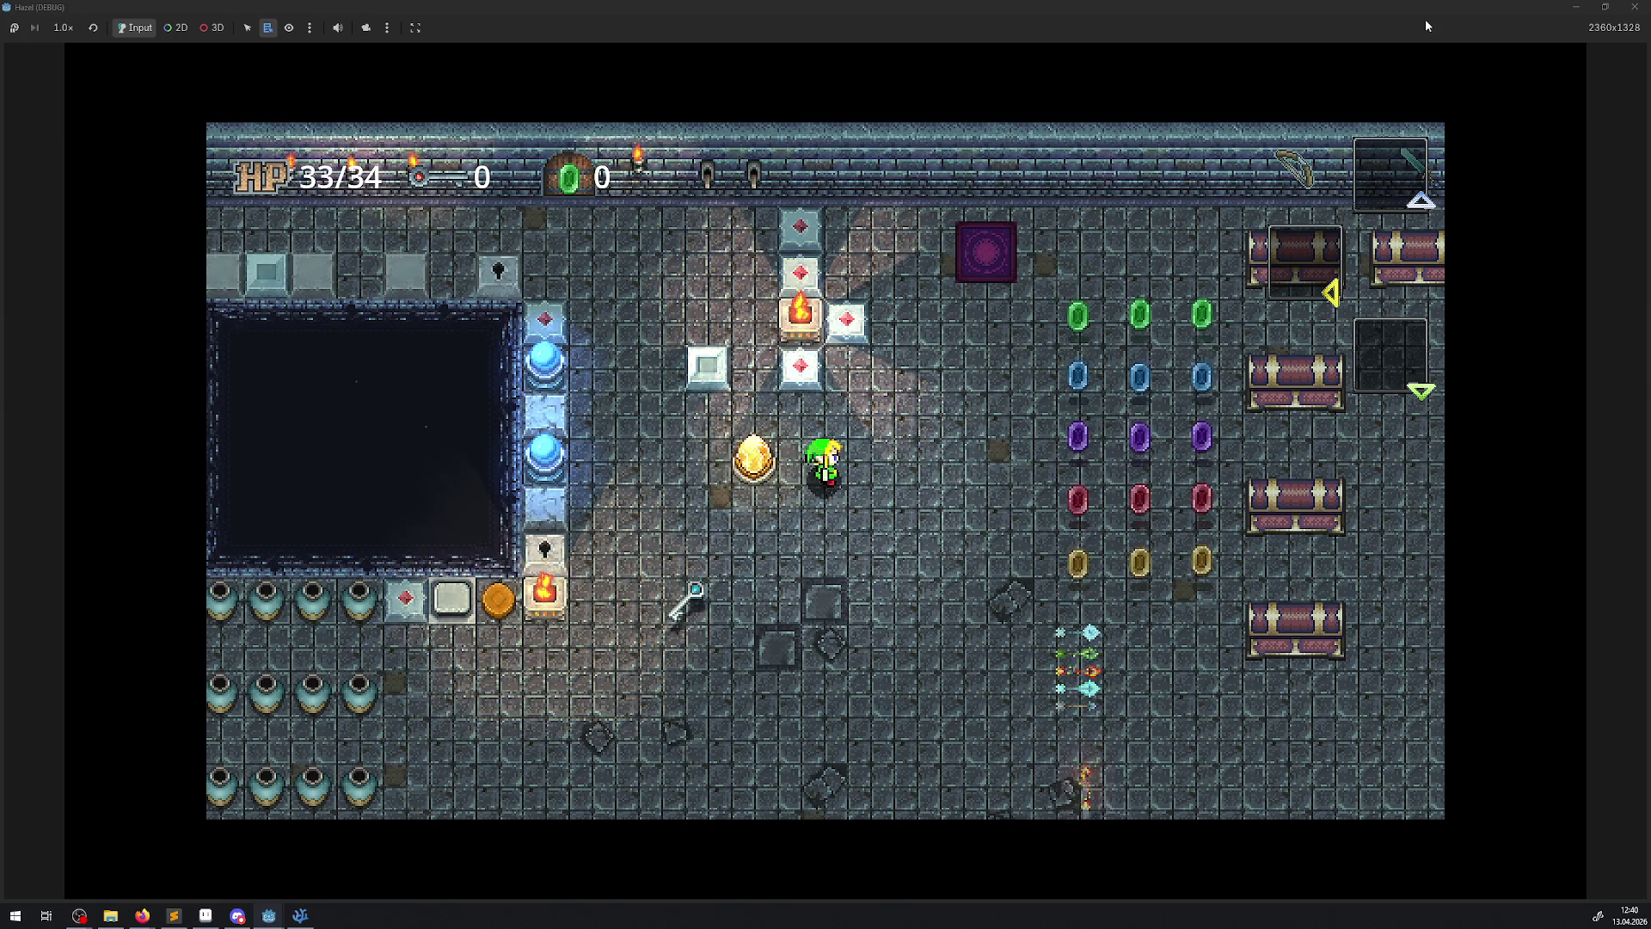
key(Down)
key(Left)
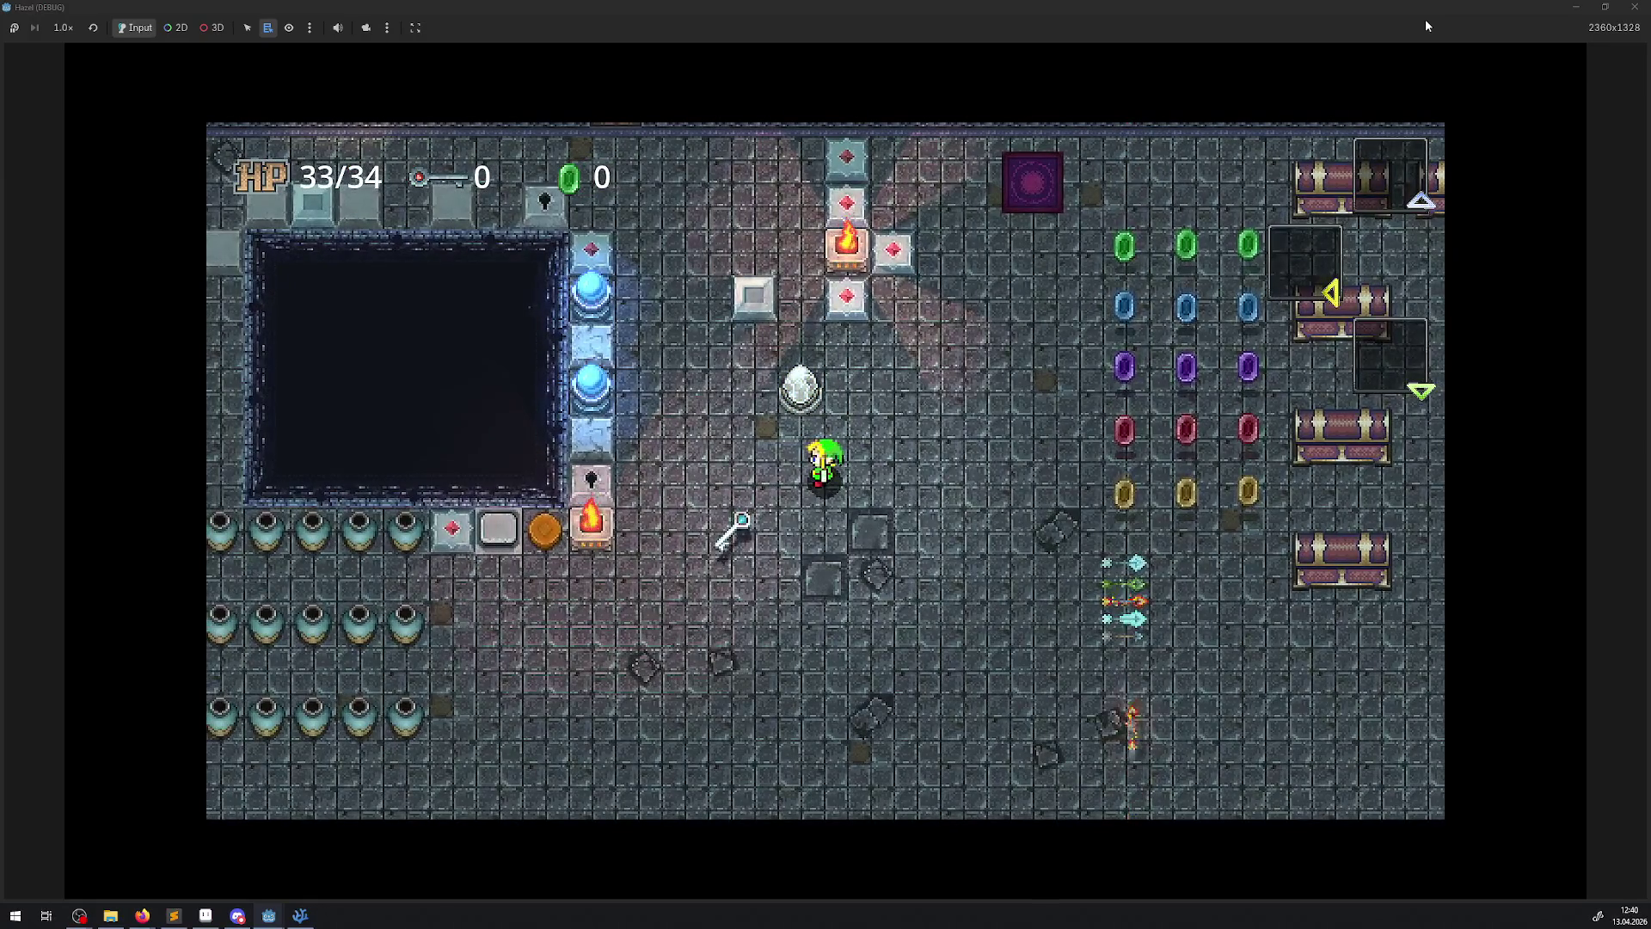
key(Down)
key(Left)
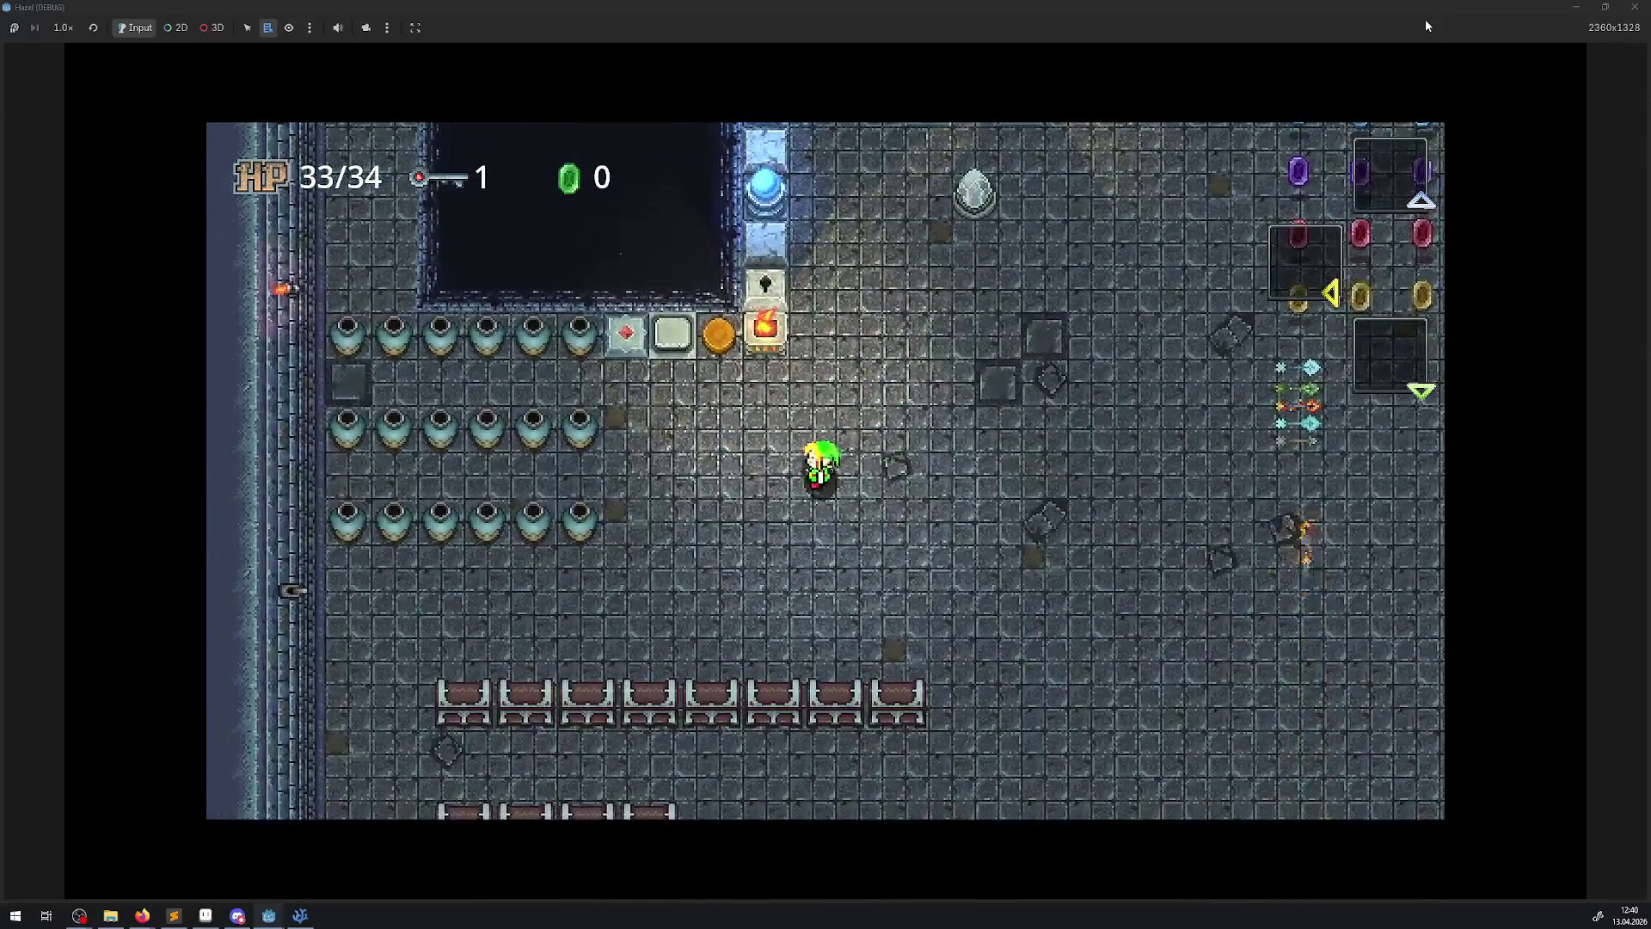
key(Up)
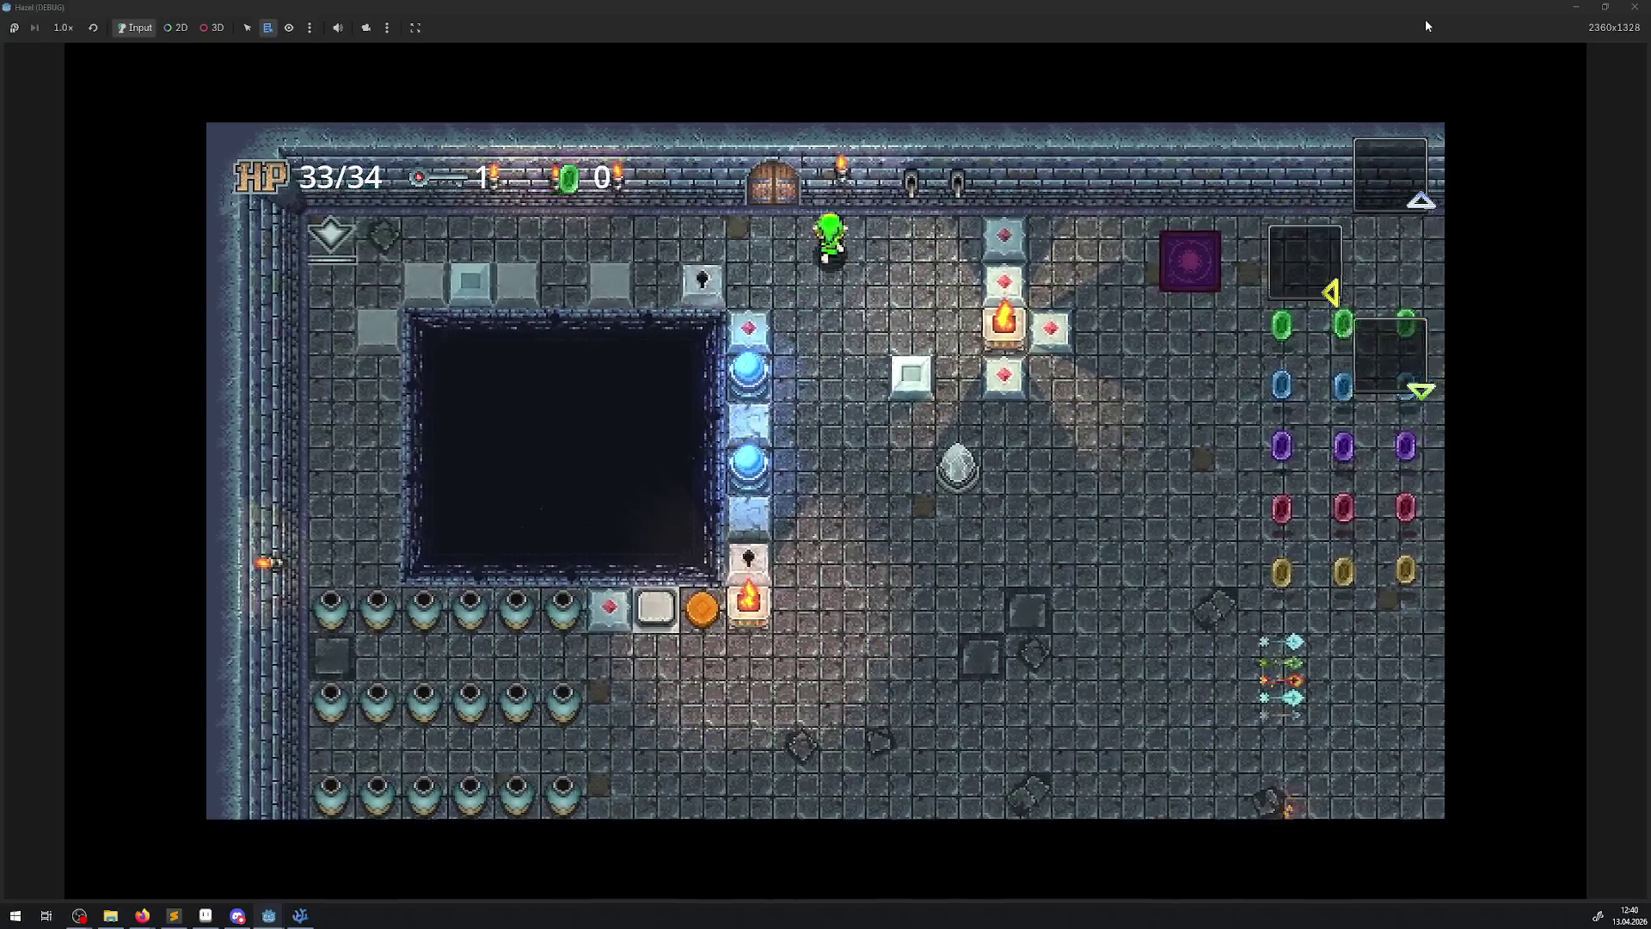
key(Right)
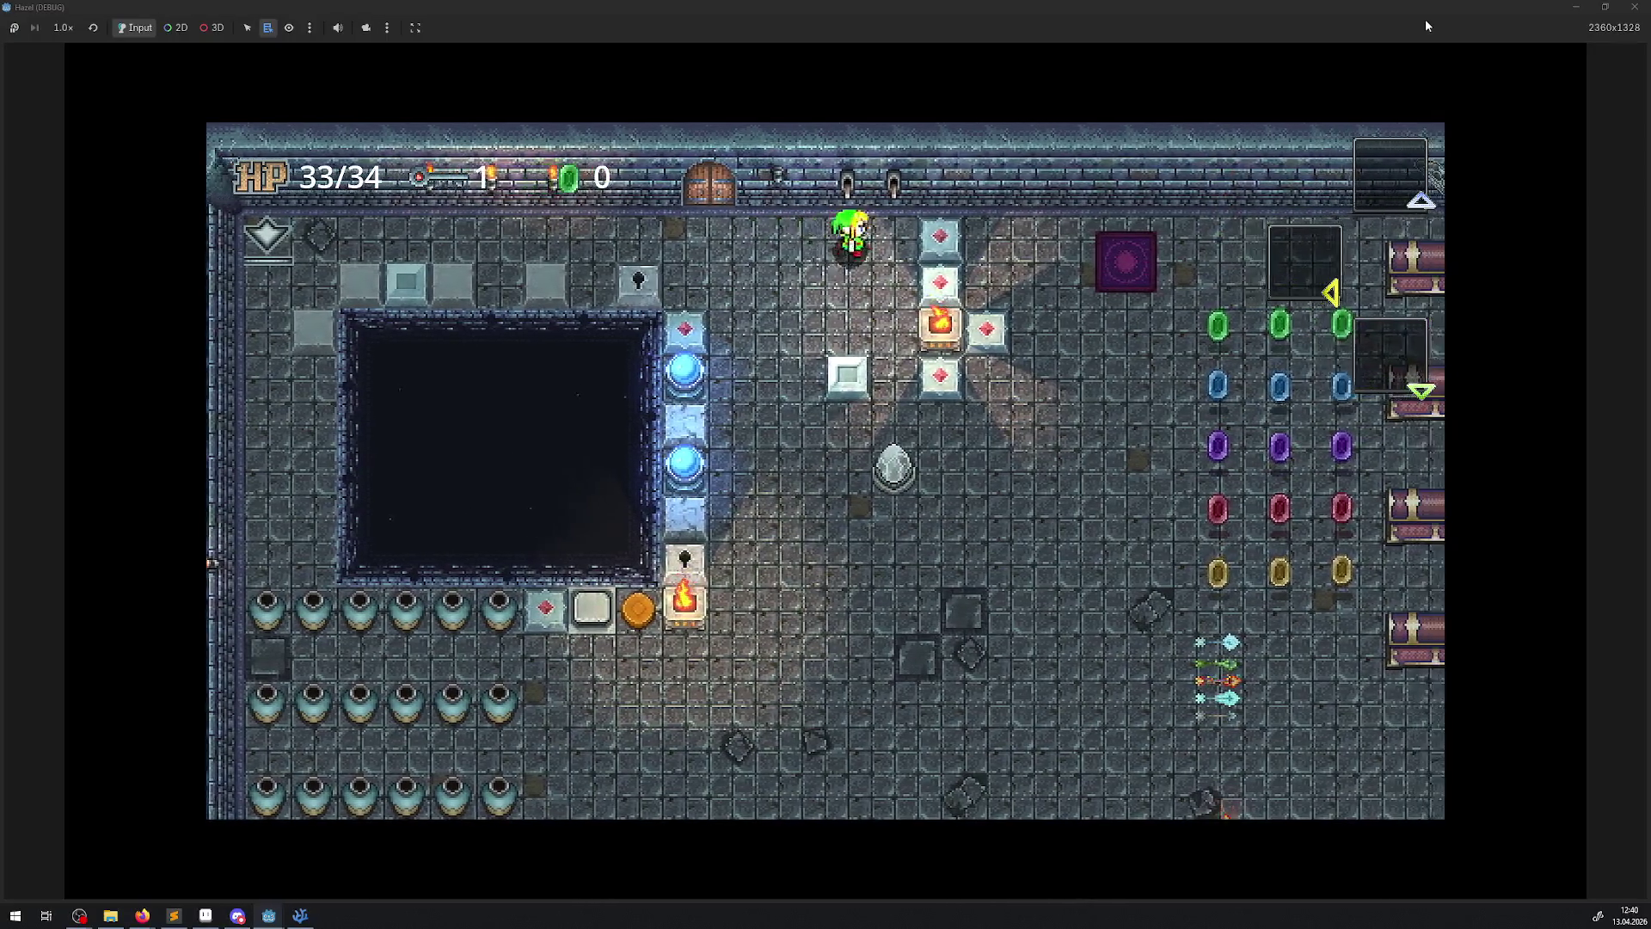
key(Up)
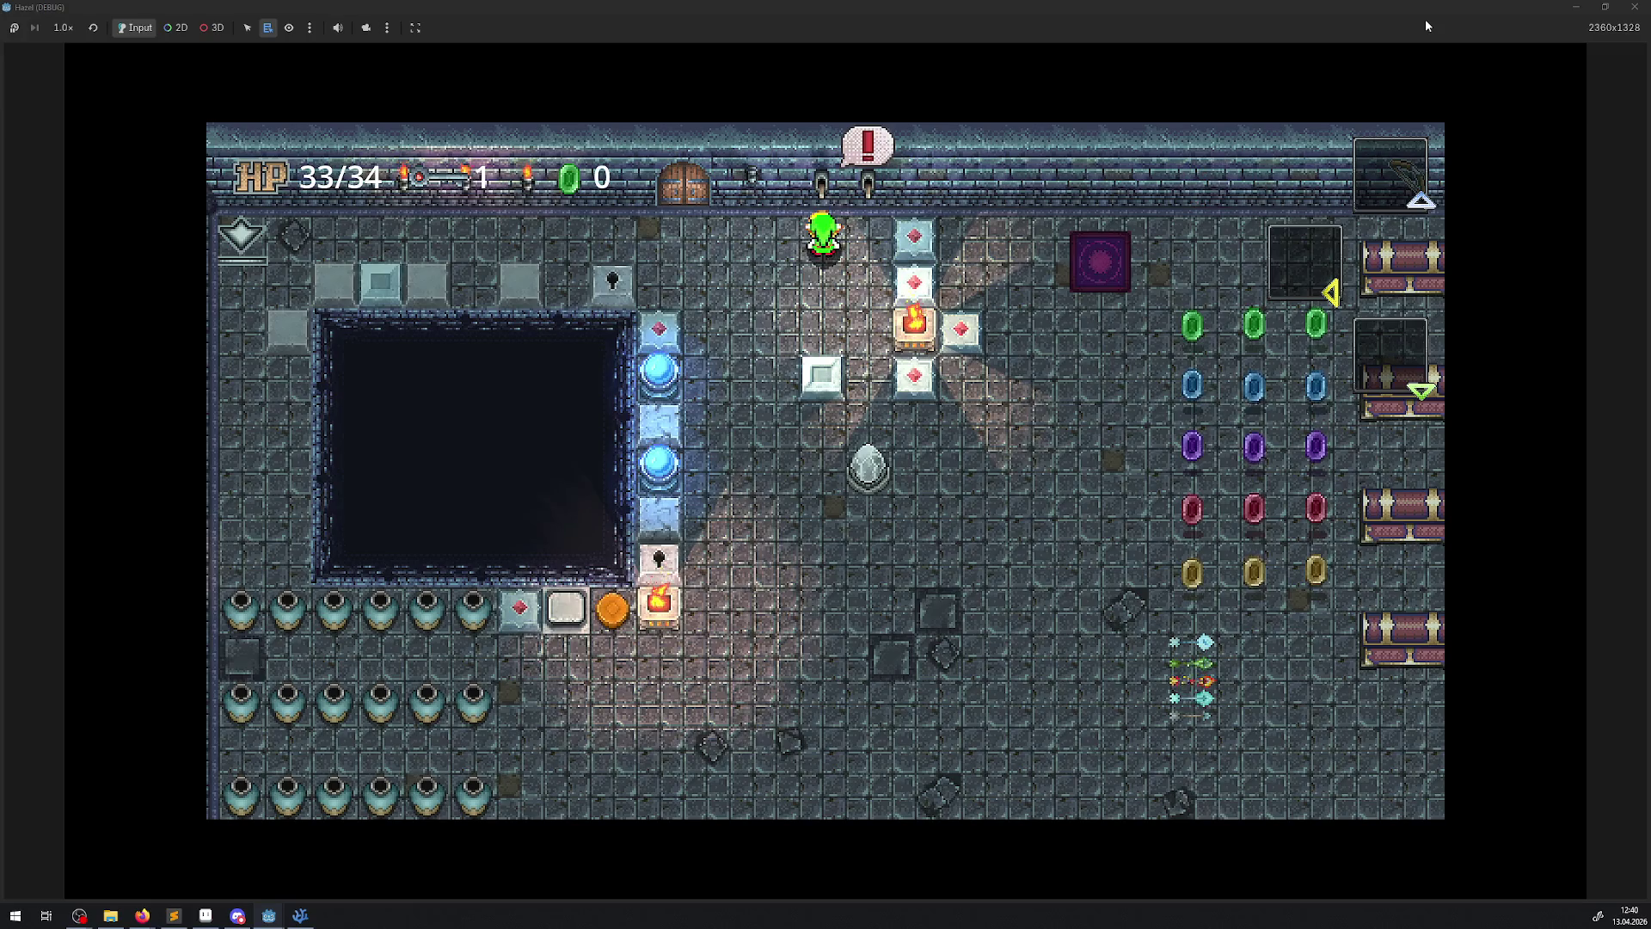
key(Down)
key(Left)
key(Down)
- Collect a second key, unlock the block, and open the first three upper-row chests
key(Left)
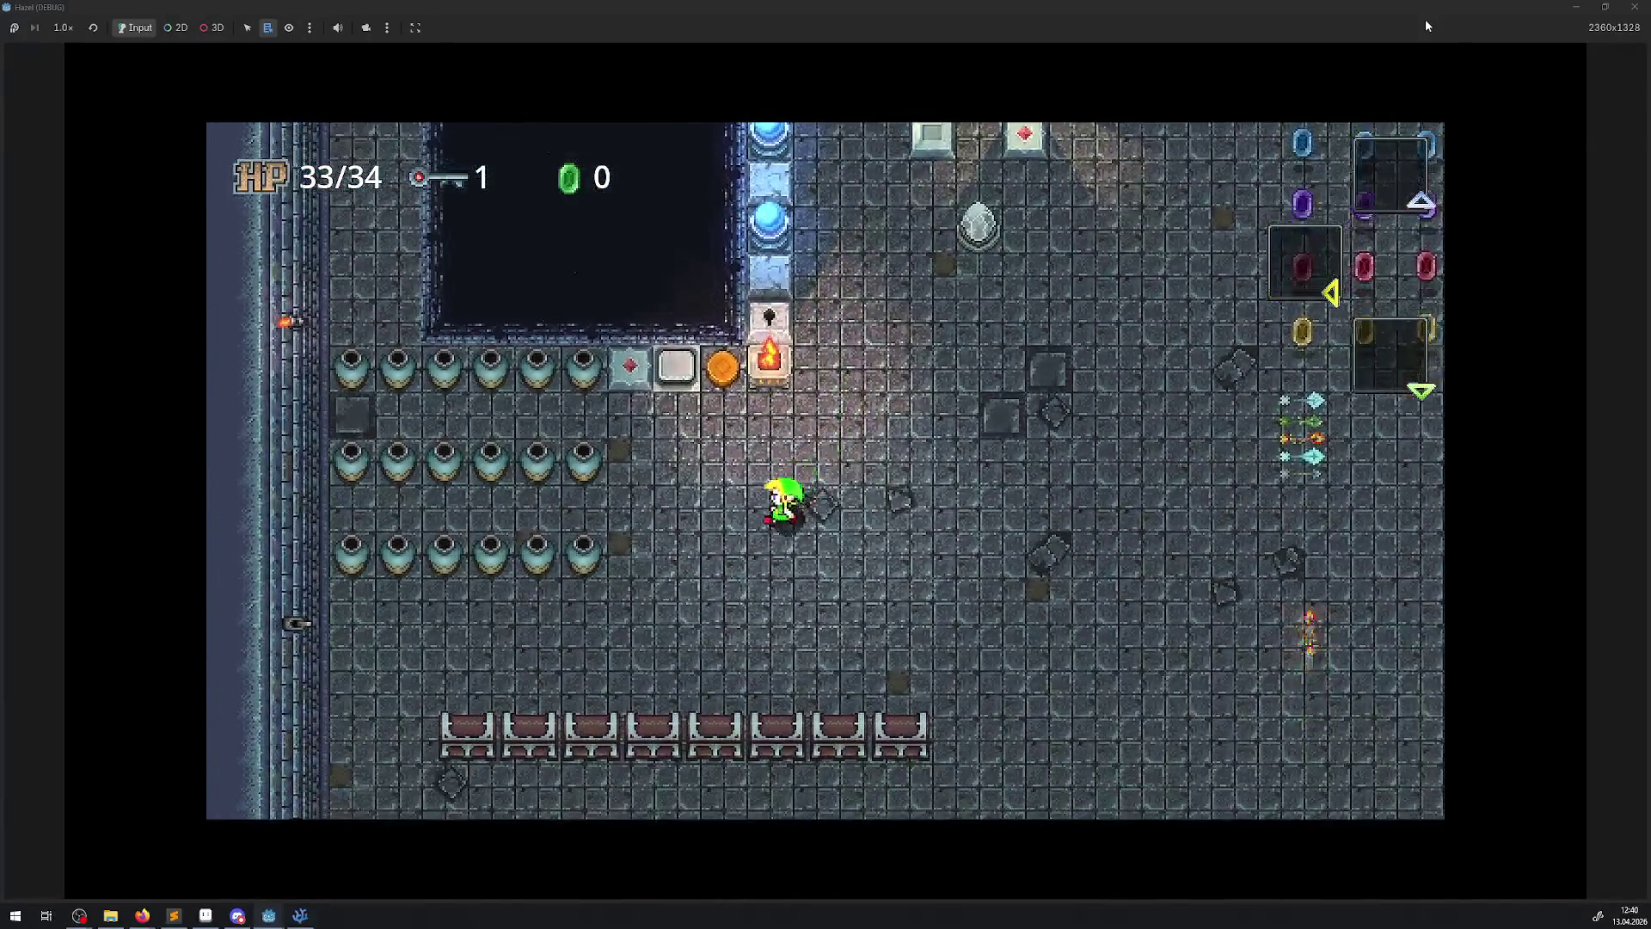
key(Left)
key(Down)
key(Right)
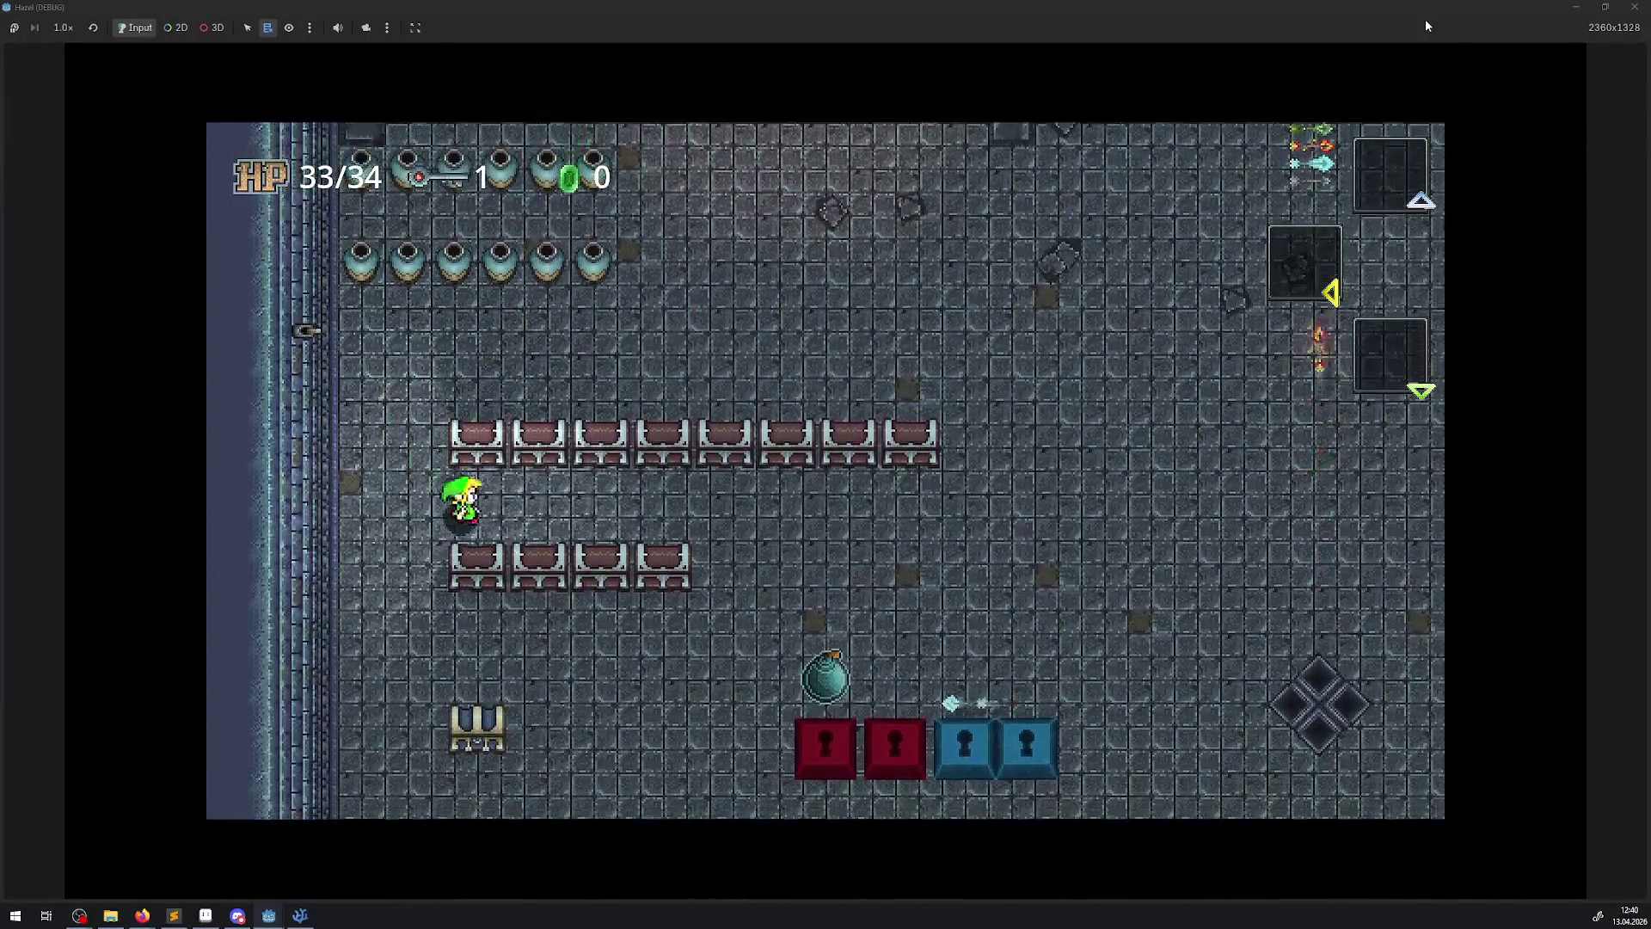
key(Up)
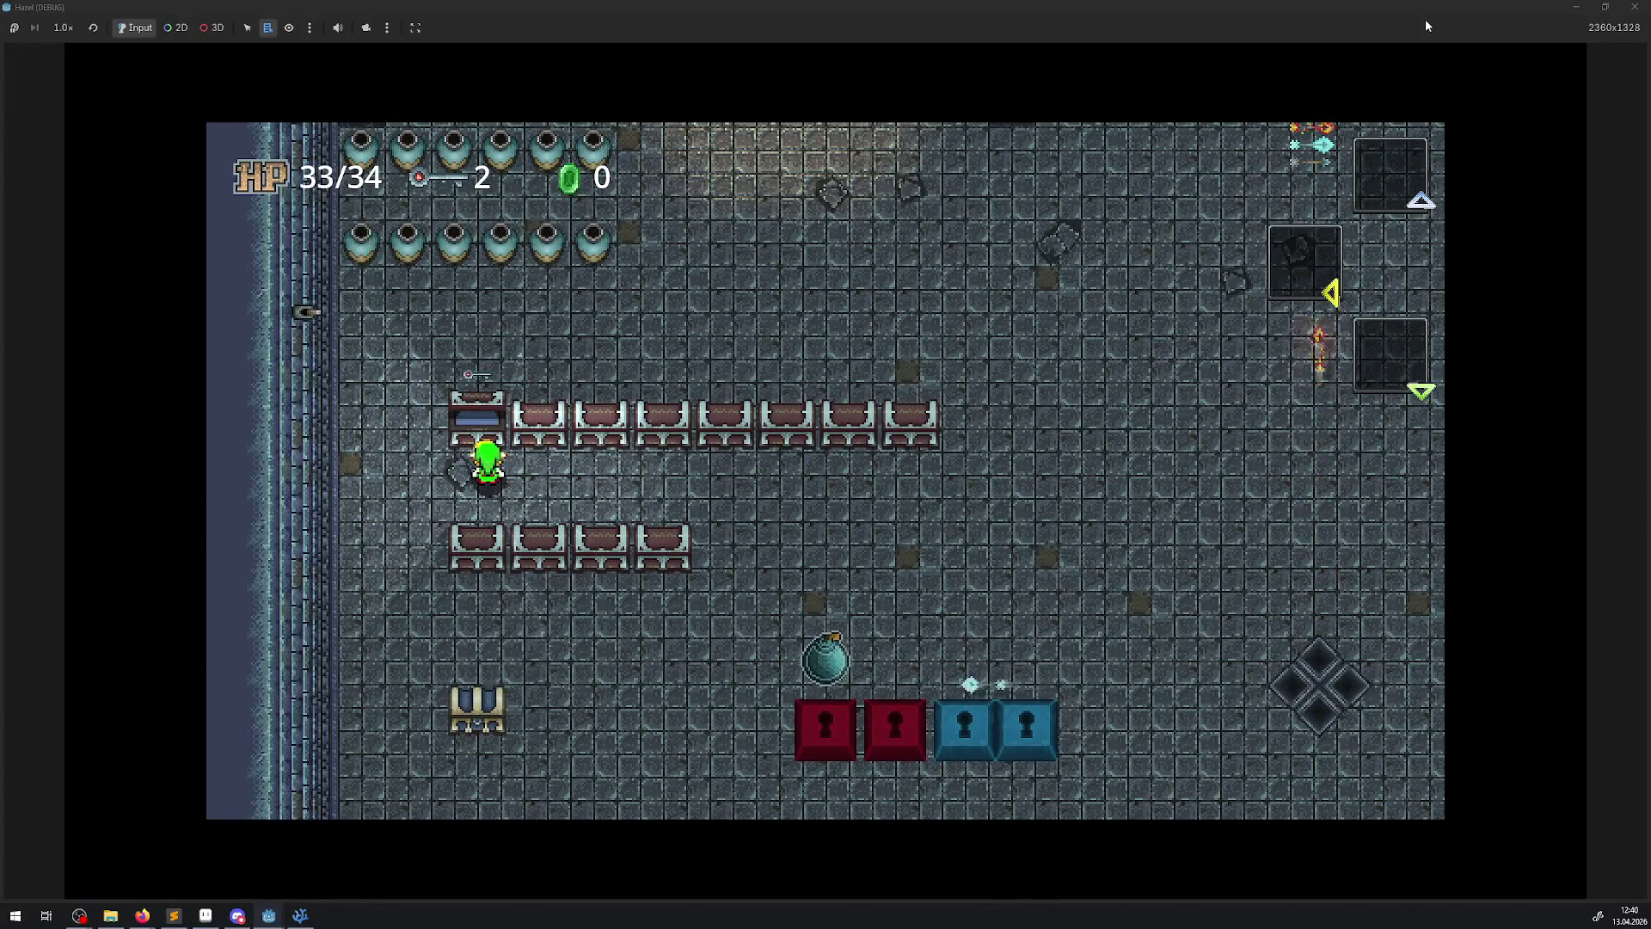
key(Right)
key(Up)
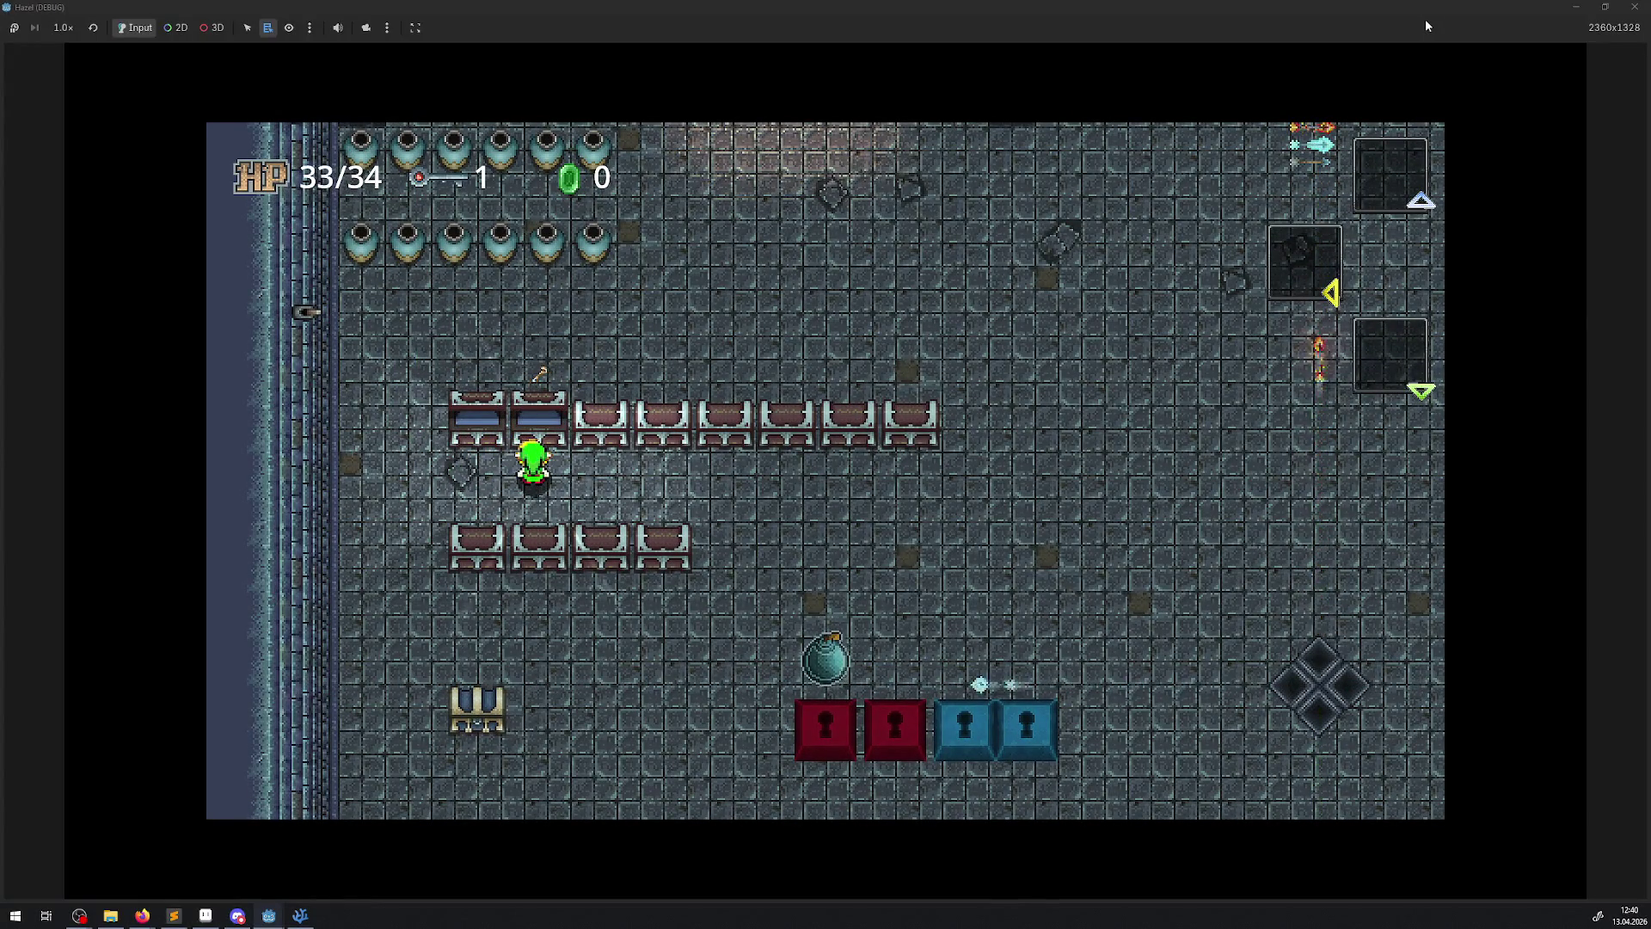
key(Right)
key(Up)
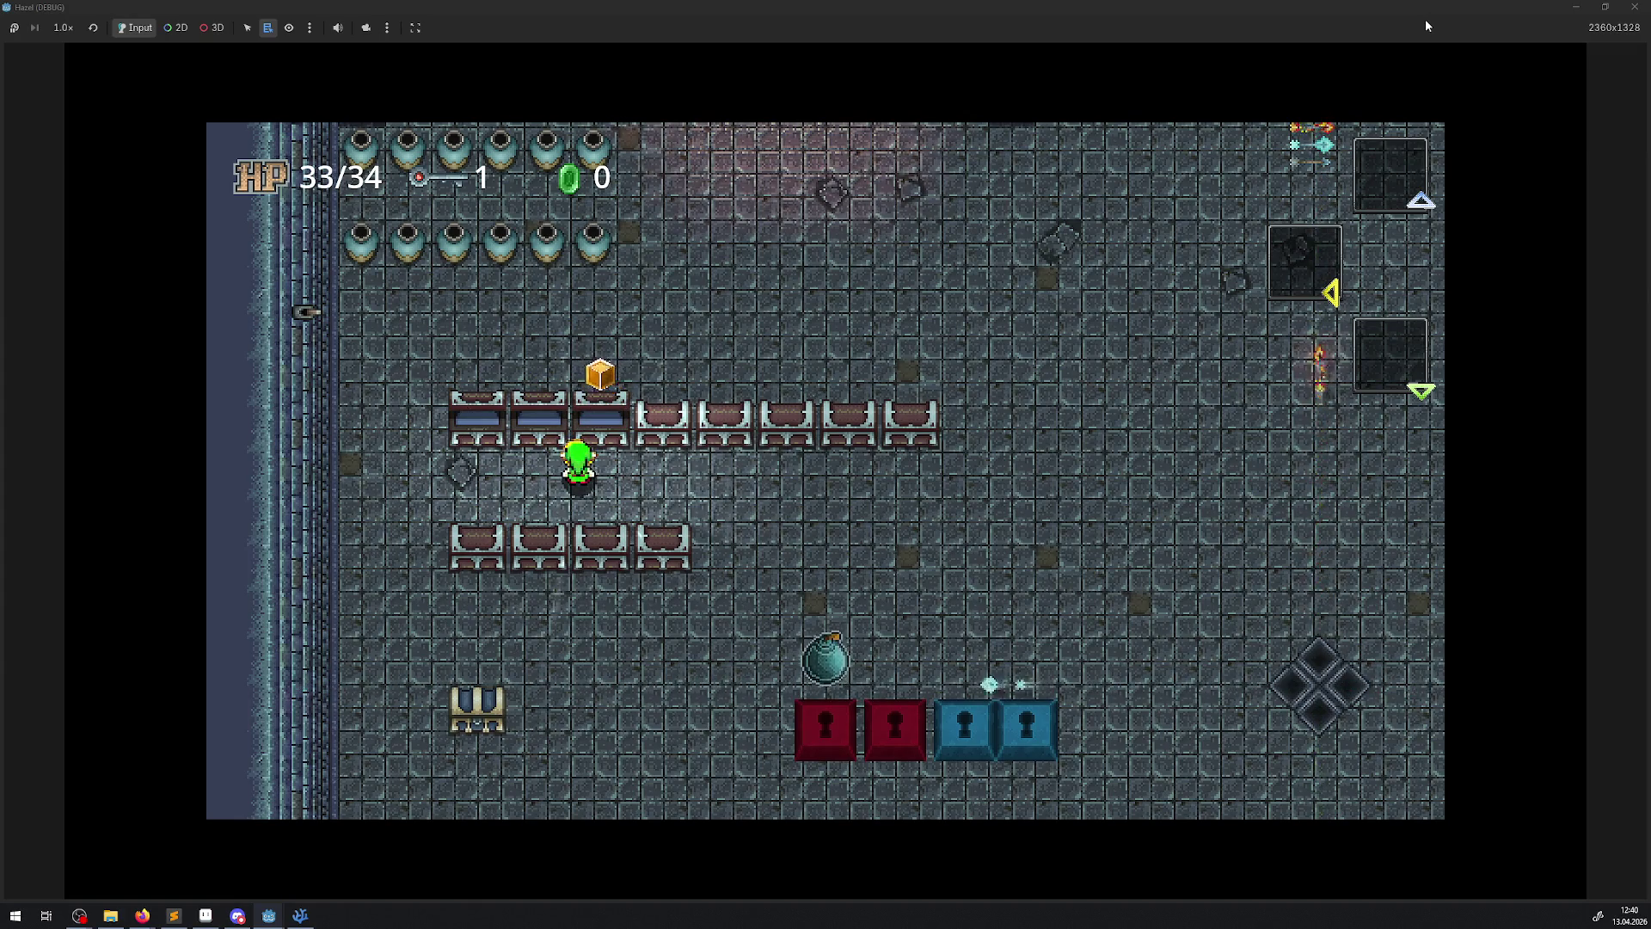
key(Right)
- Open the remaining upper-row chests, including the blue rupee, reaching 166 rupees
key(Up)
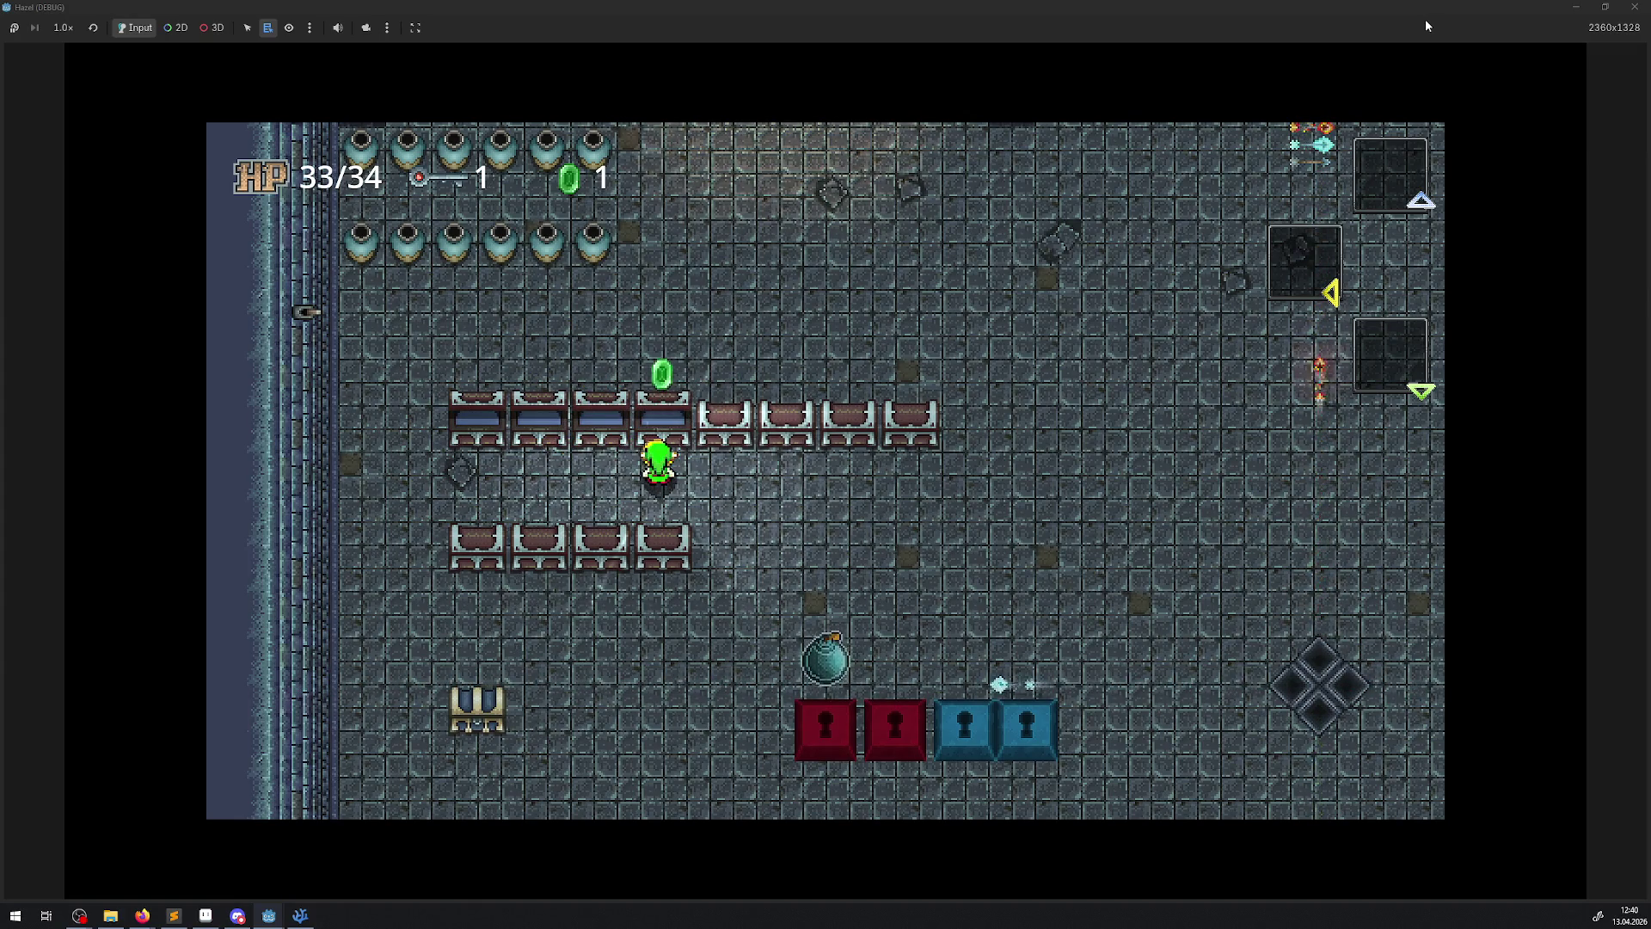
key(Right)
key(Up)
key(Left)
key(Up)
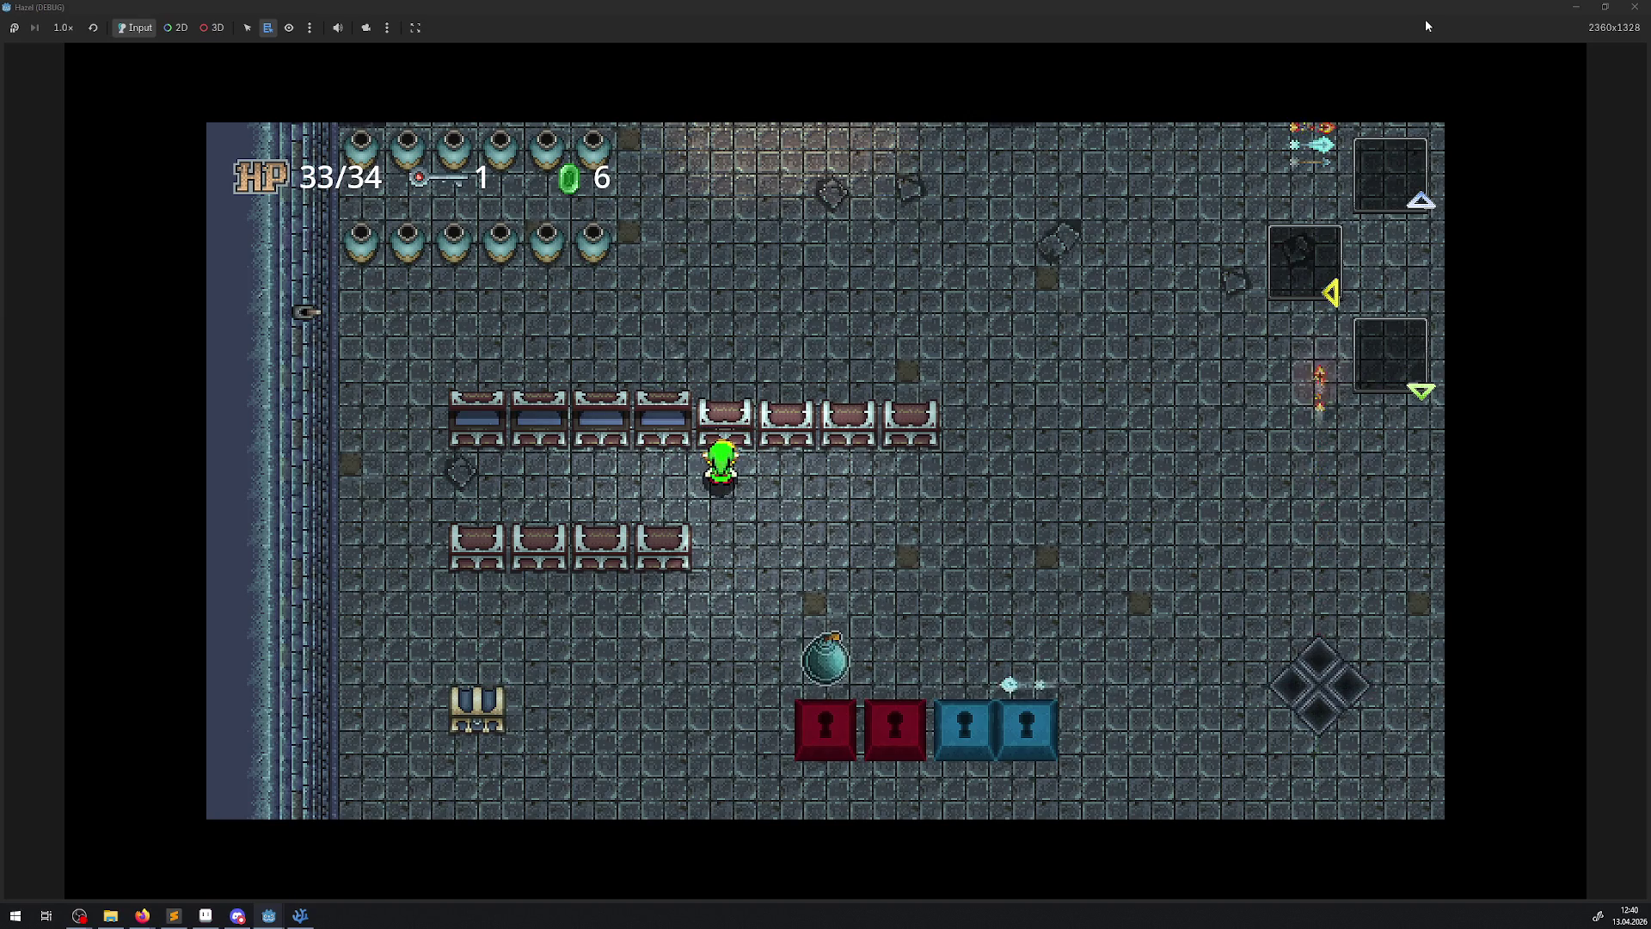
key(Up)
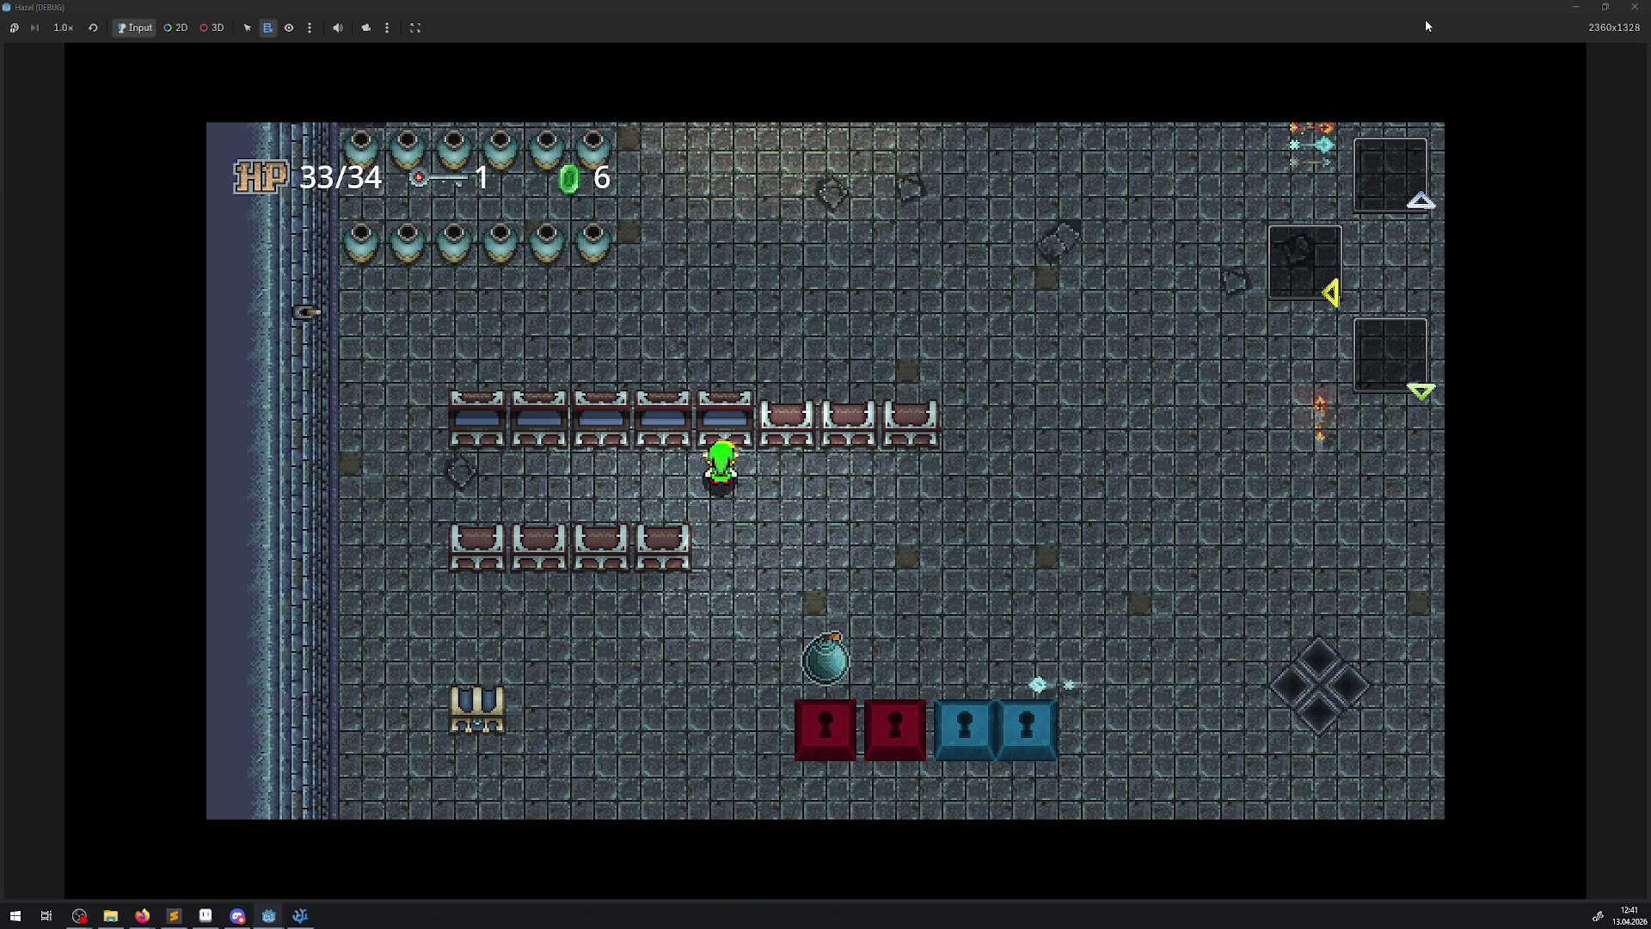
key(Right)
key(Up)
key(Left)
key(Right)
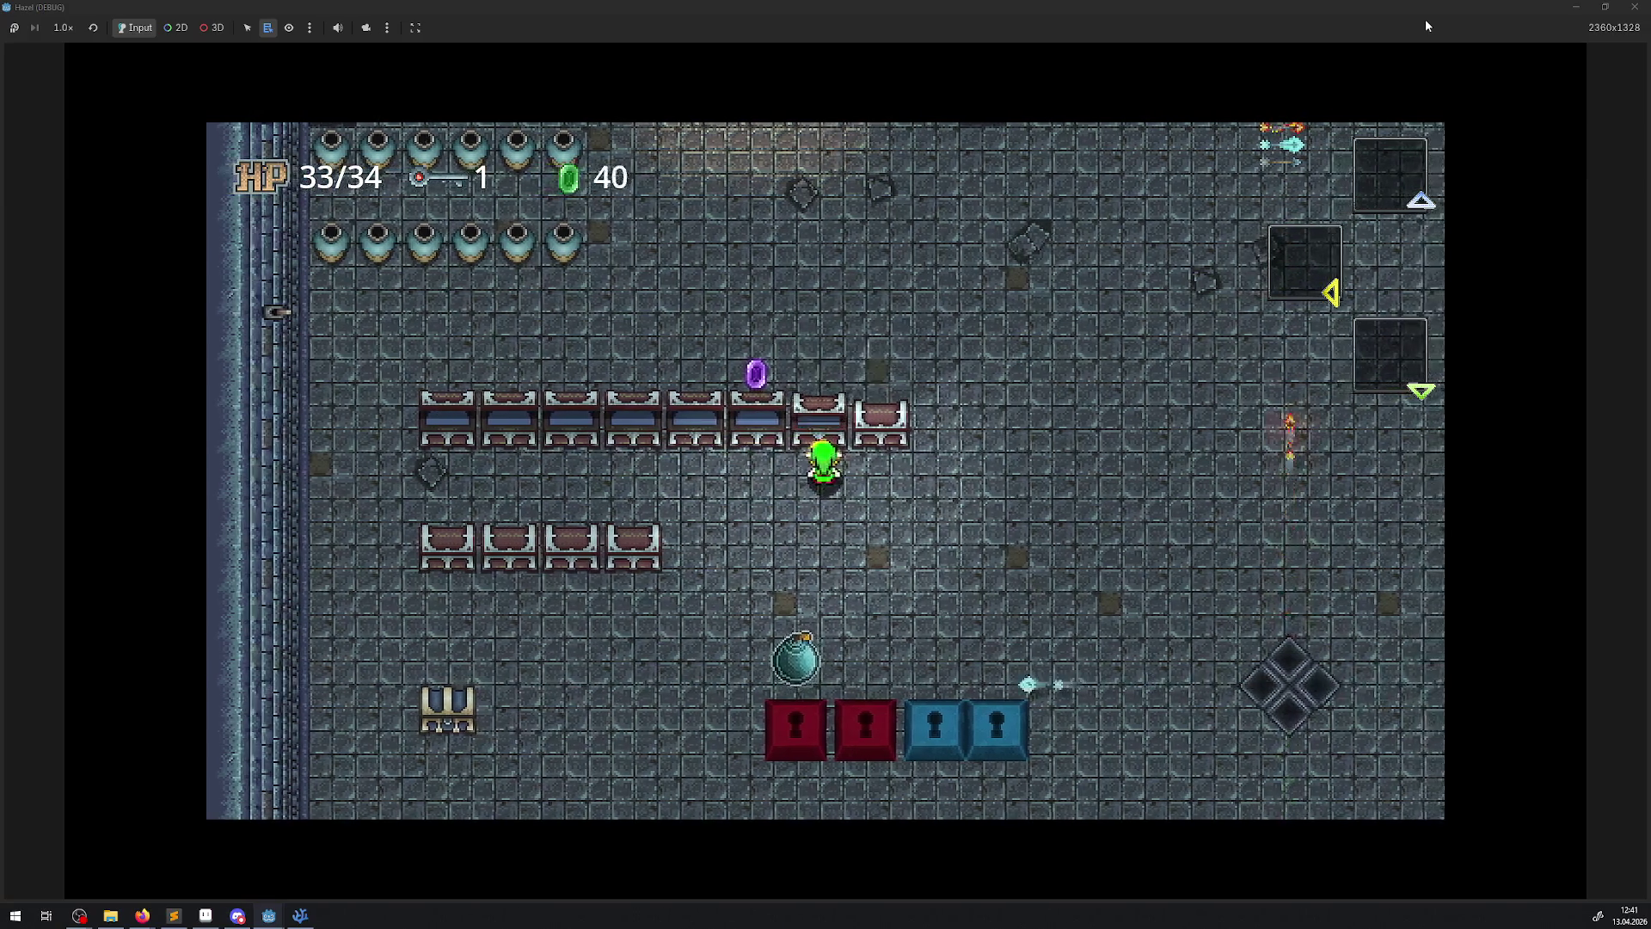
key(Up)
key(Right)
key(Up)
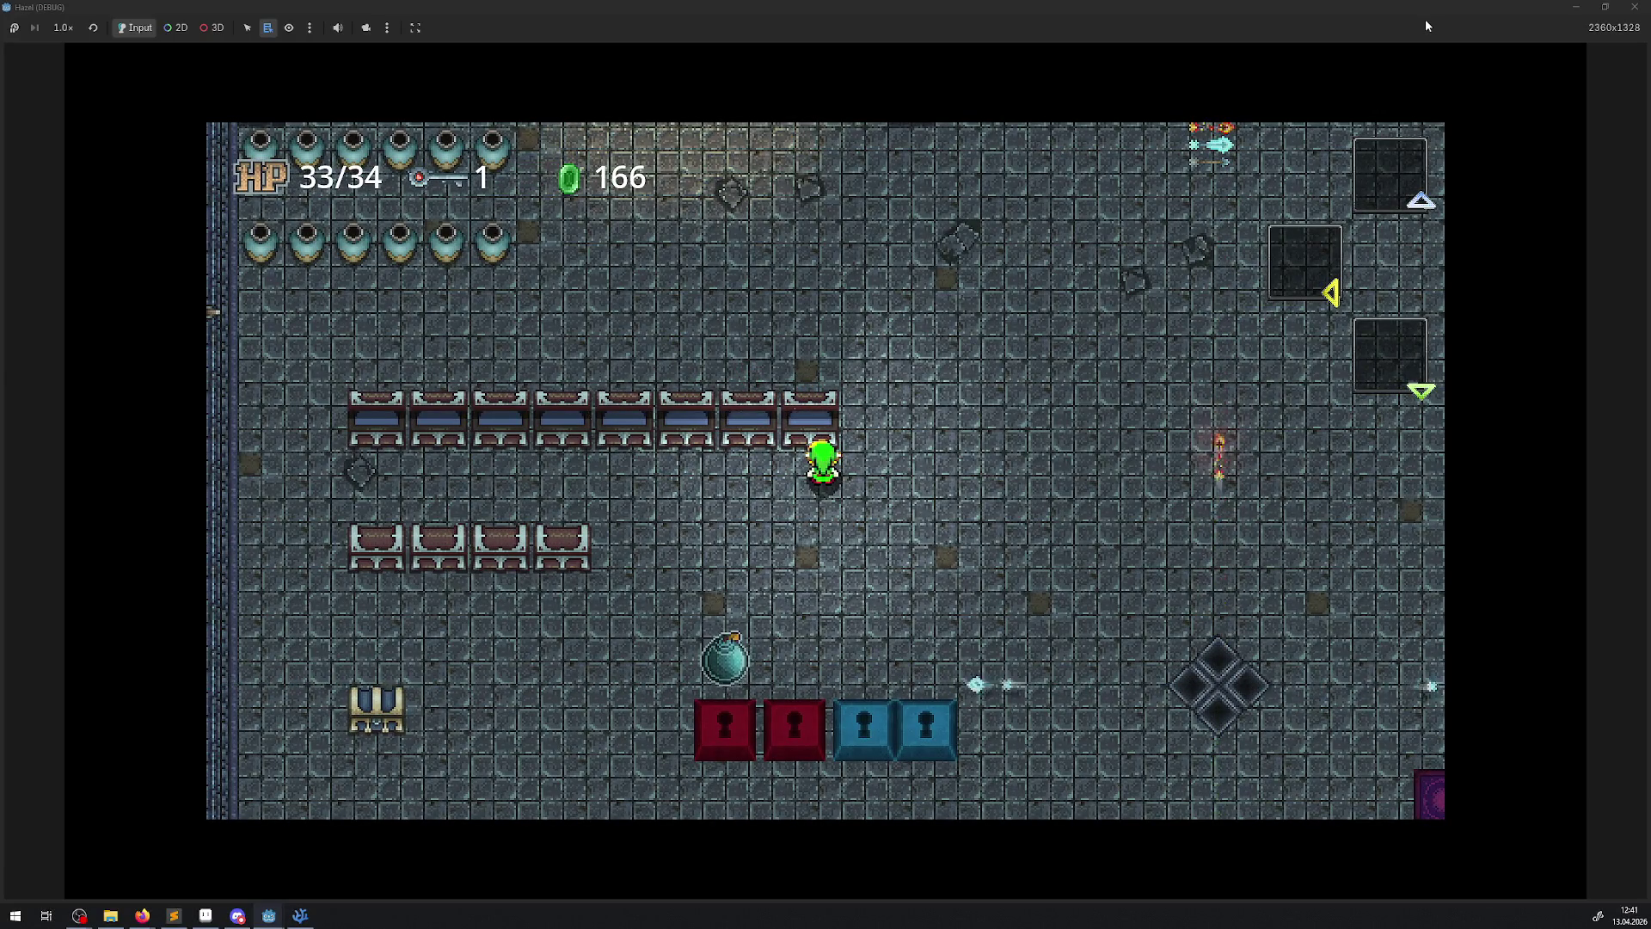
key(Up)
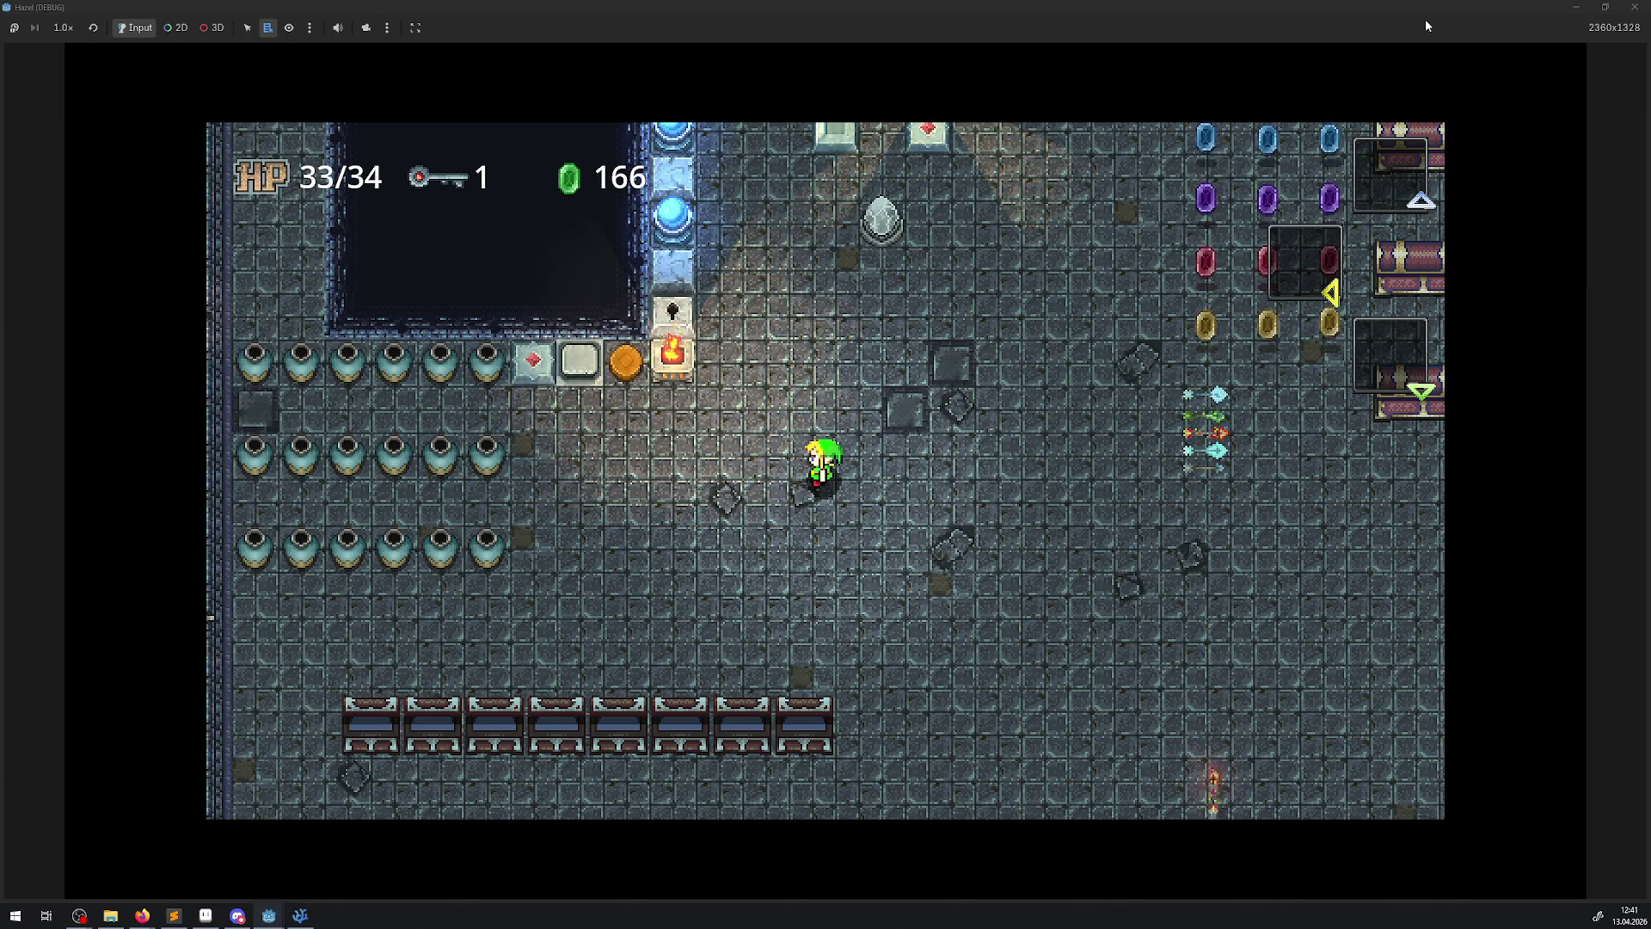
- Walk the hero along the top wall and back beside the block column
key(Up)
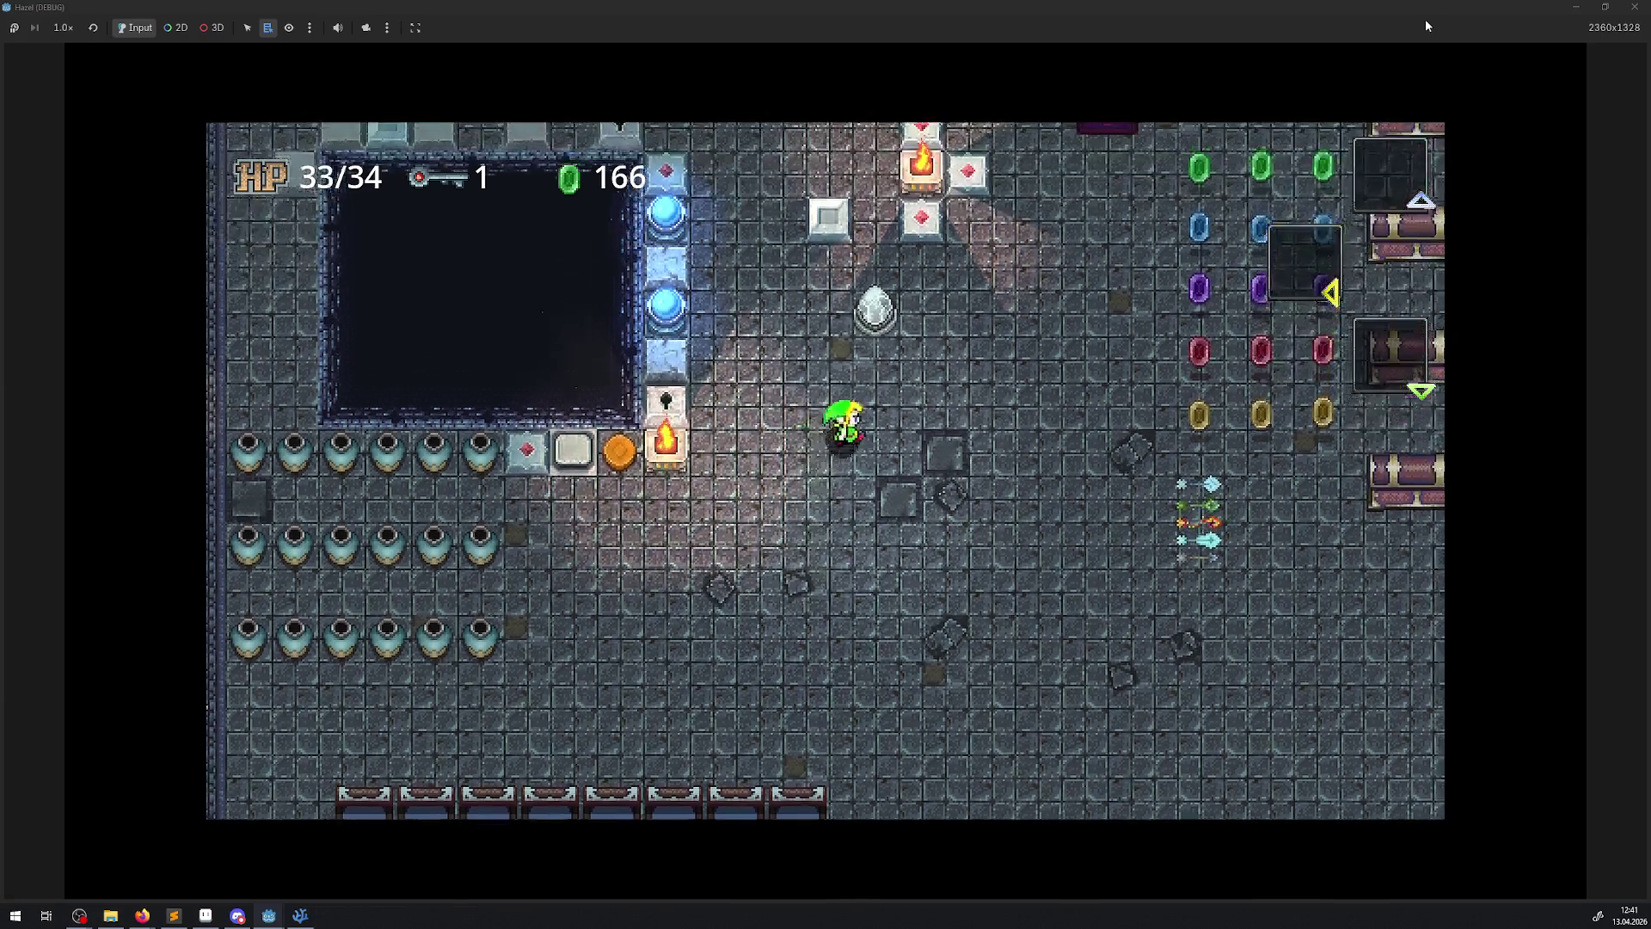
key(Up)
key(Right)
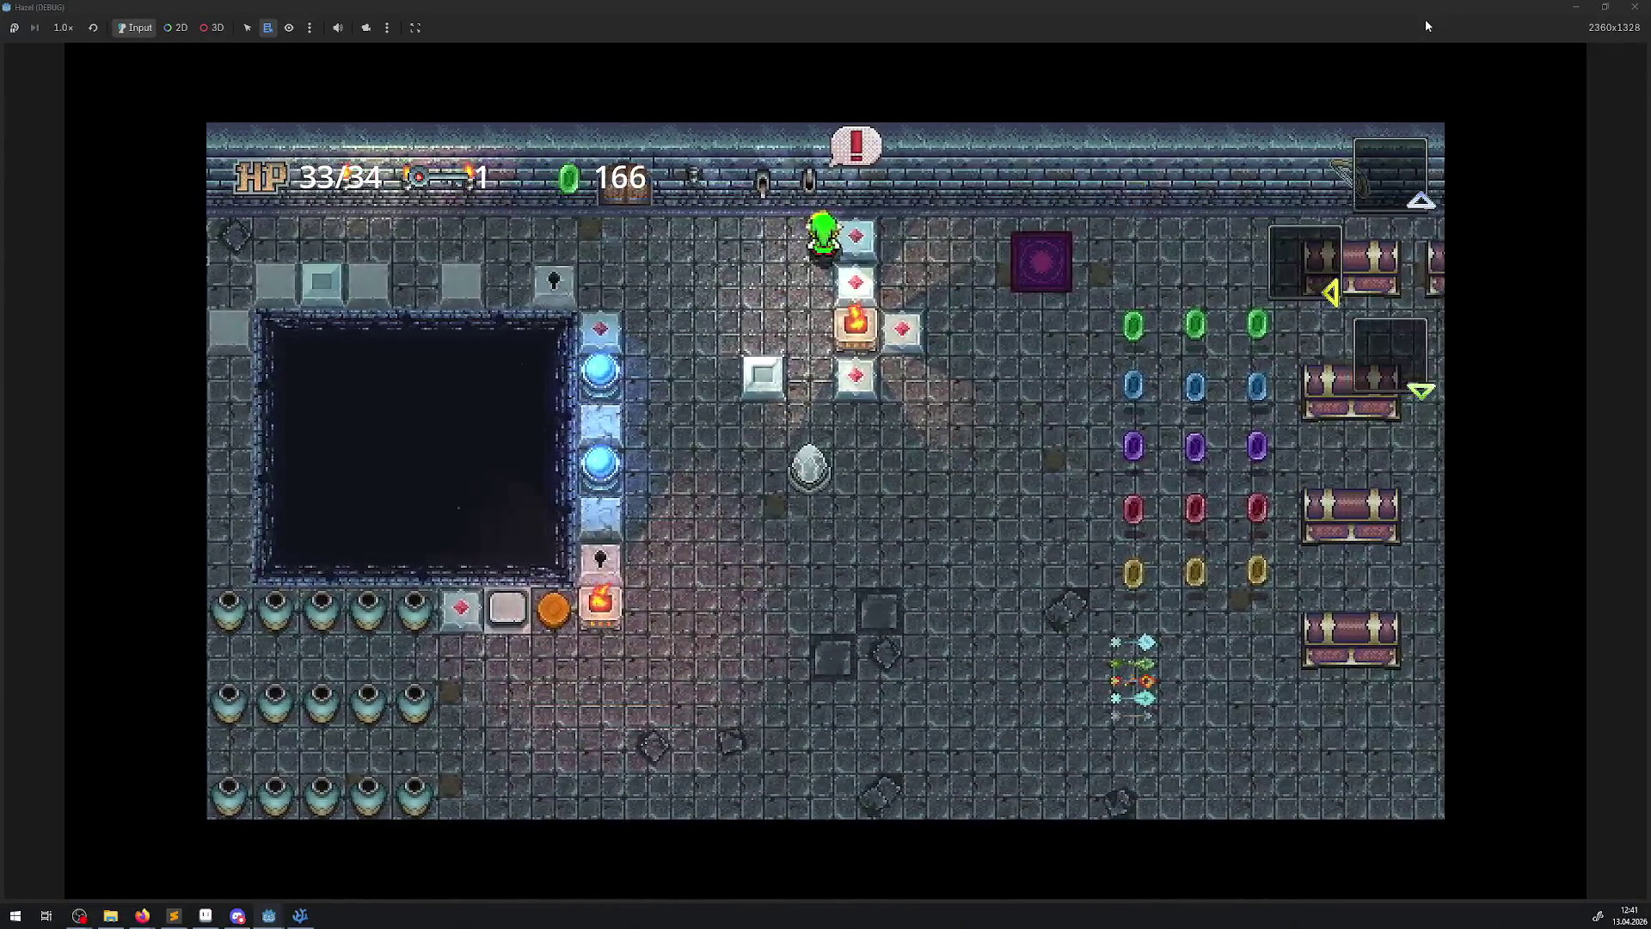
key(Left)
key(Down)
key(Down)
key(Up)
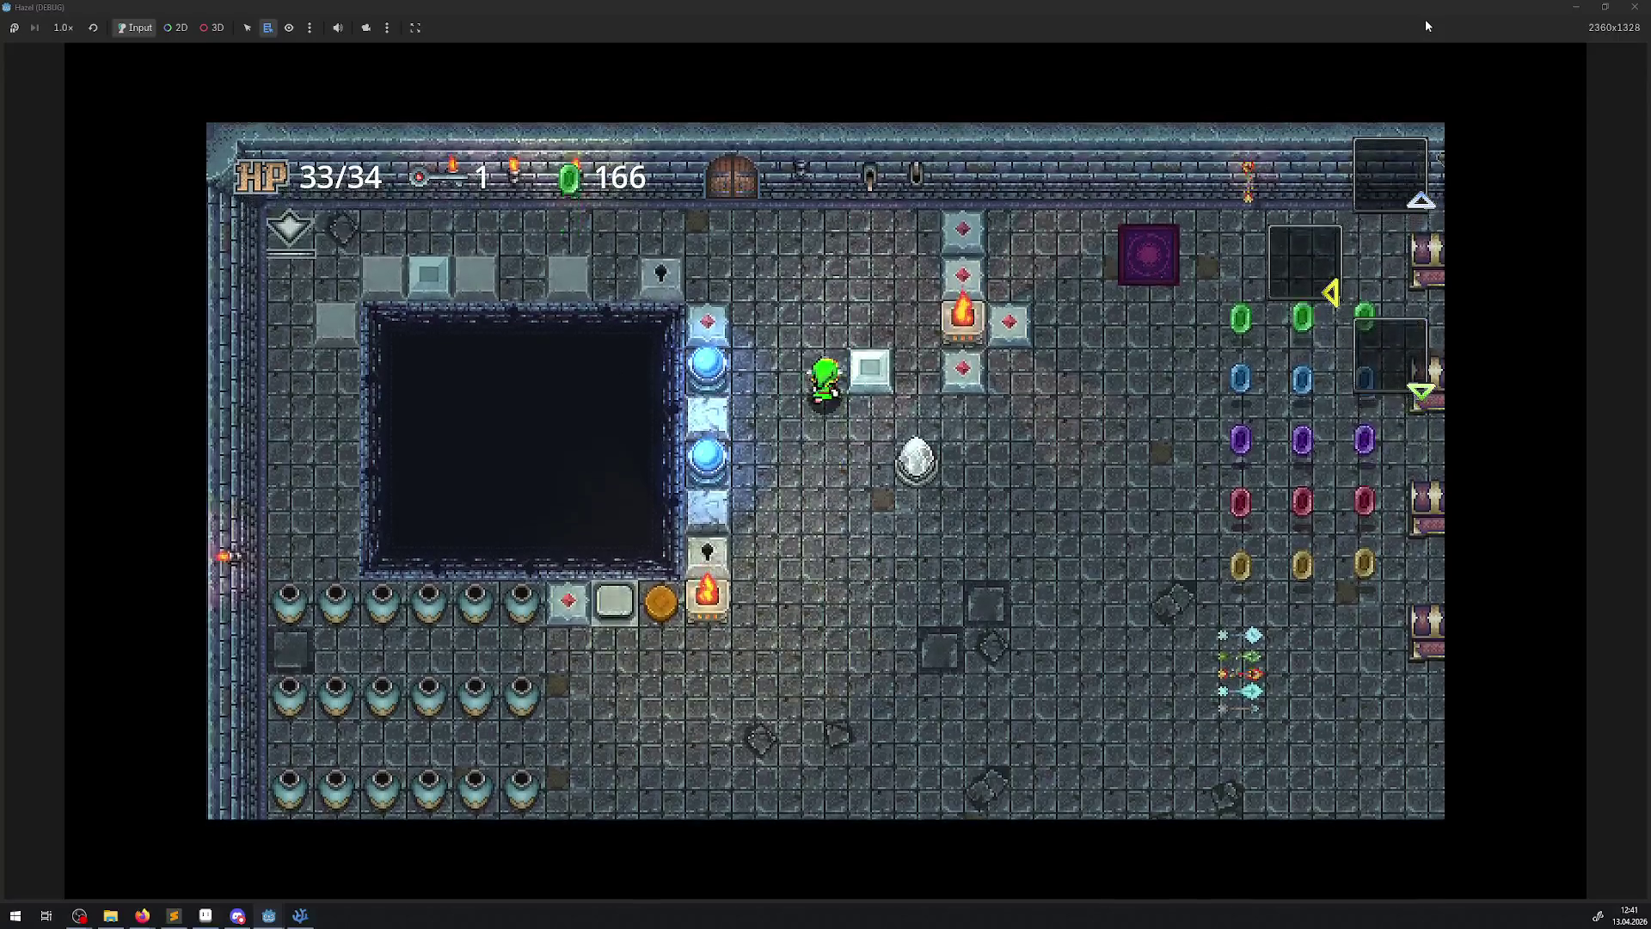
key(Right)
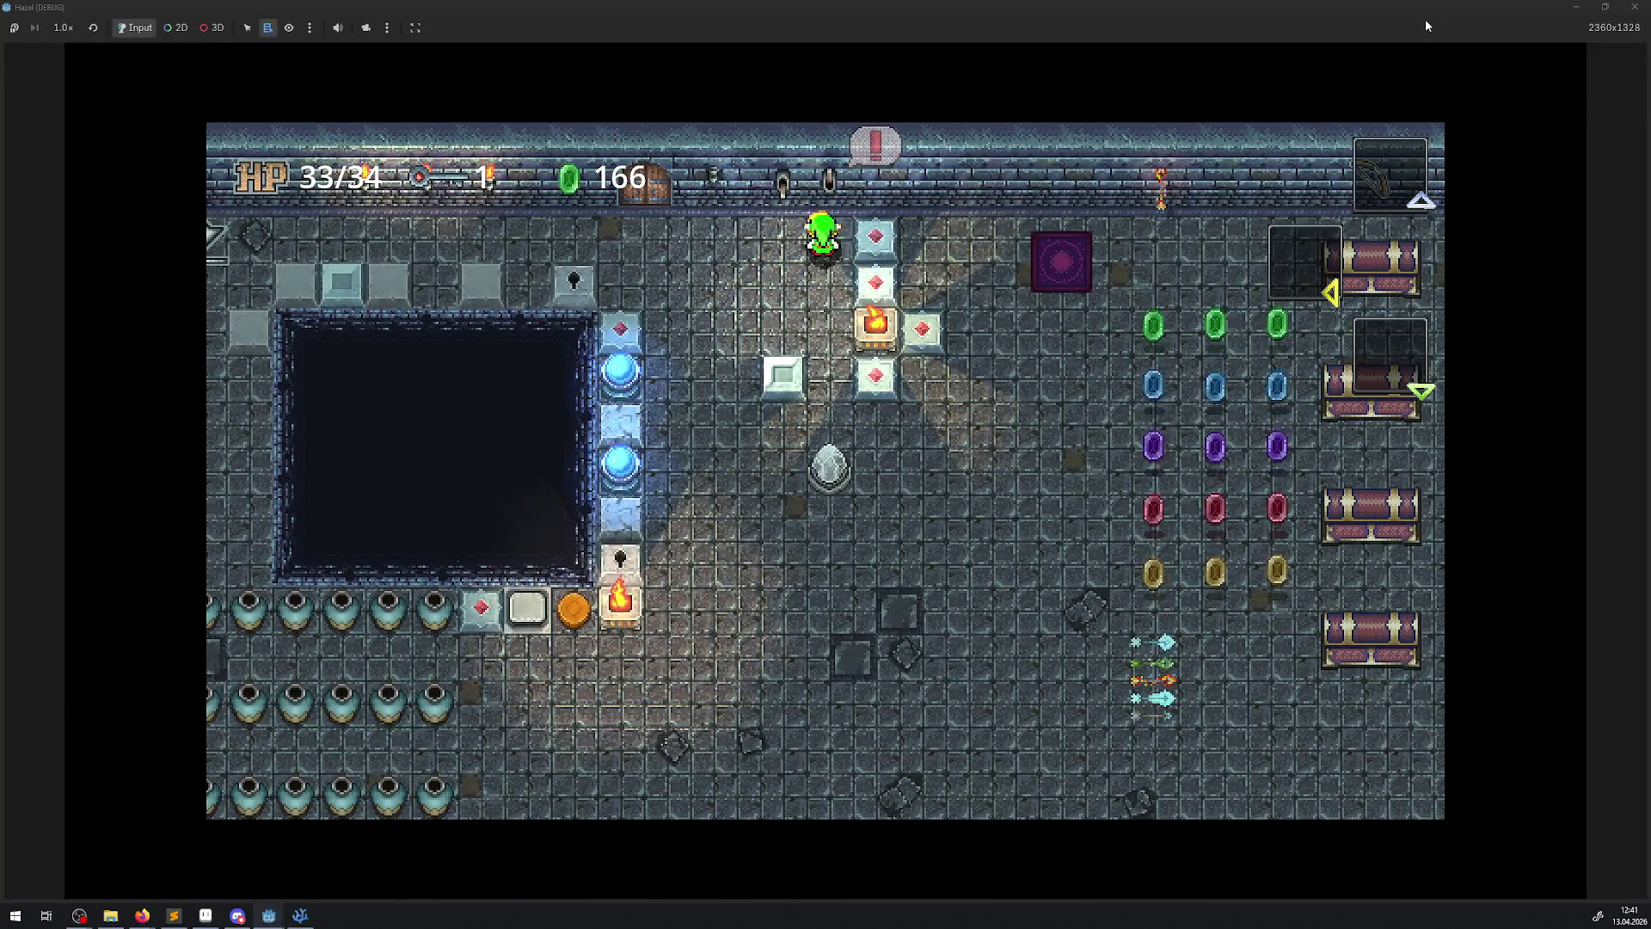
key(Right)
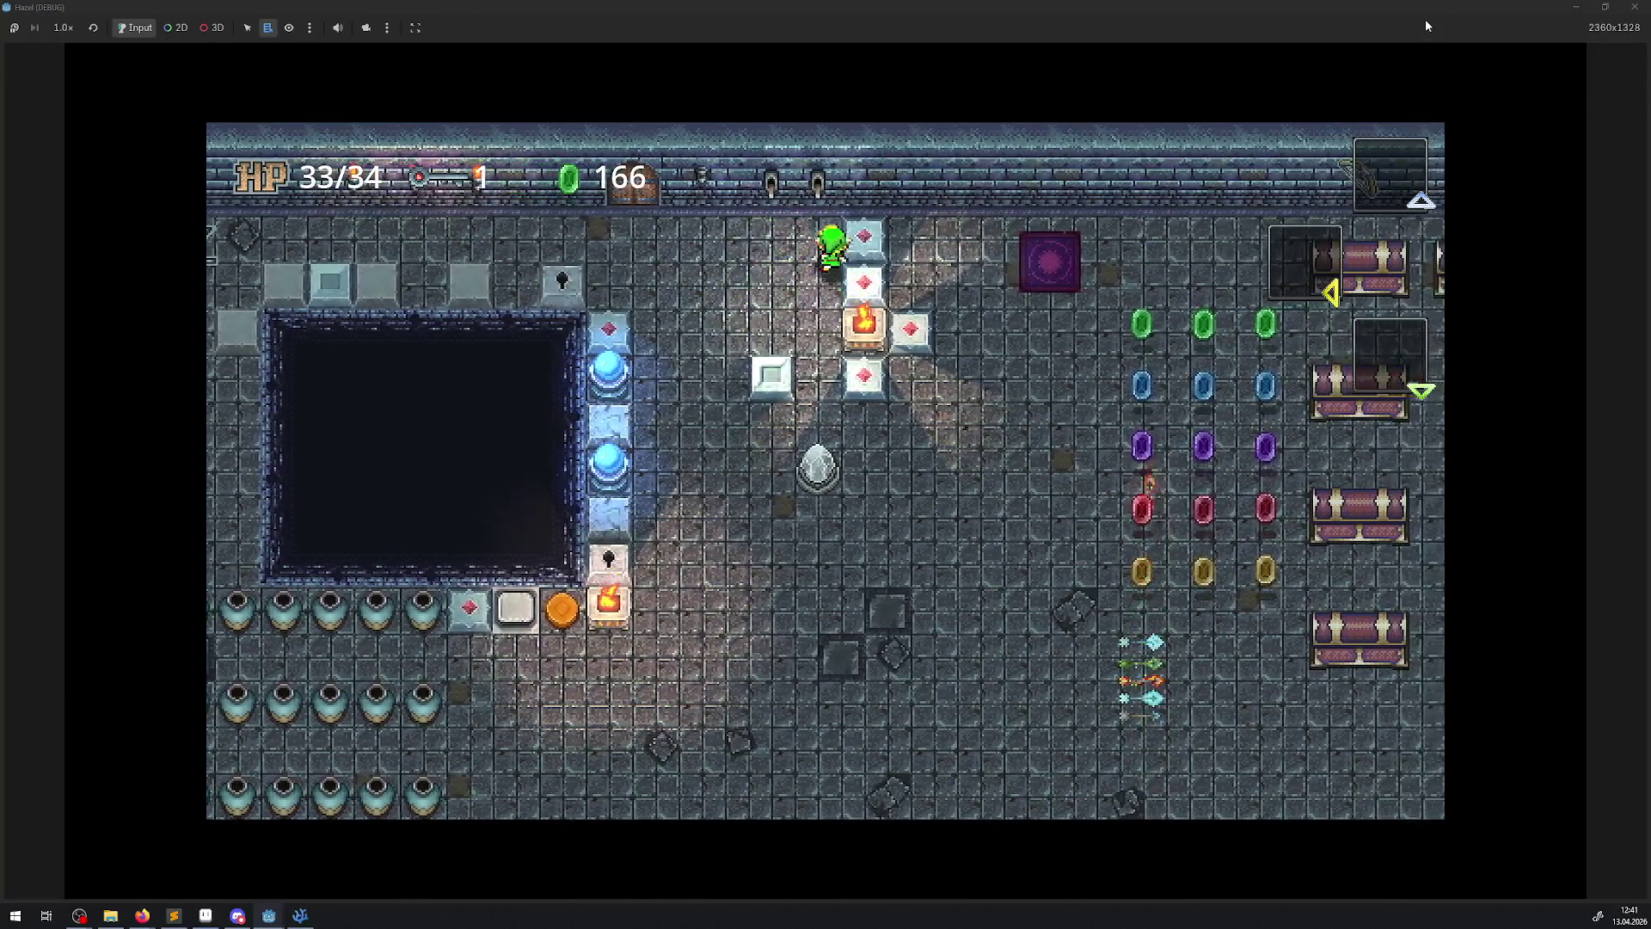
key(Up)
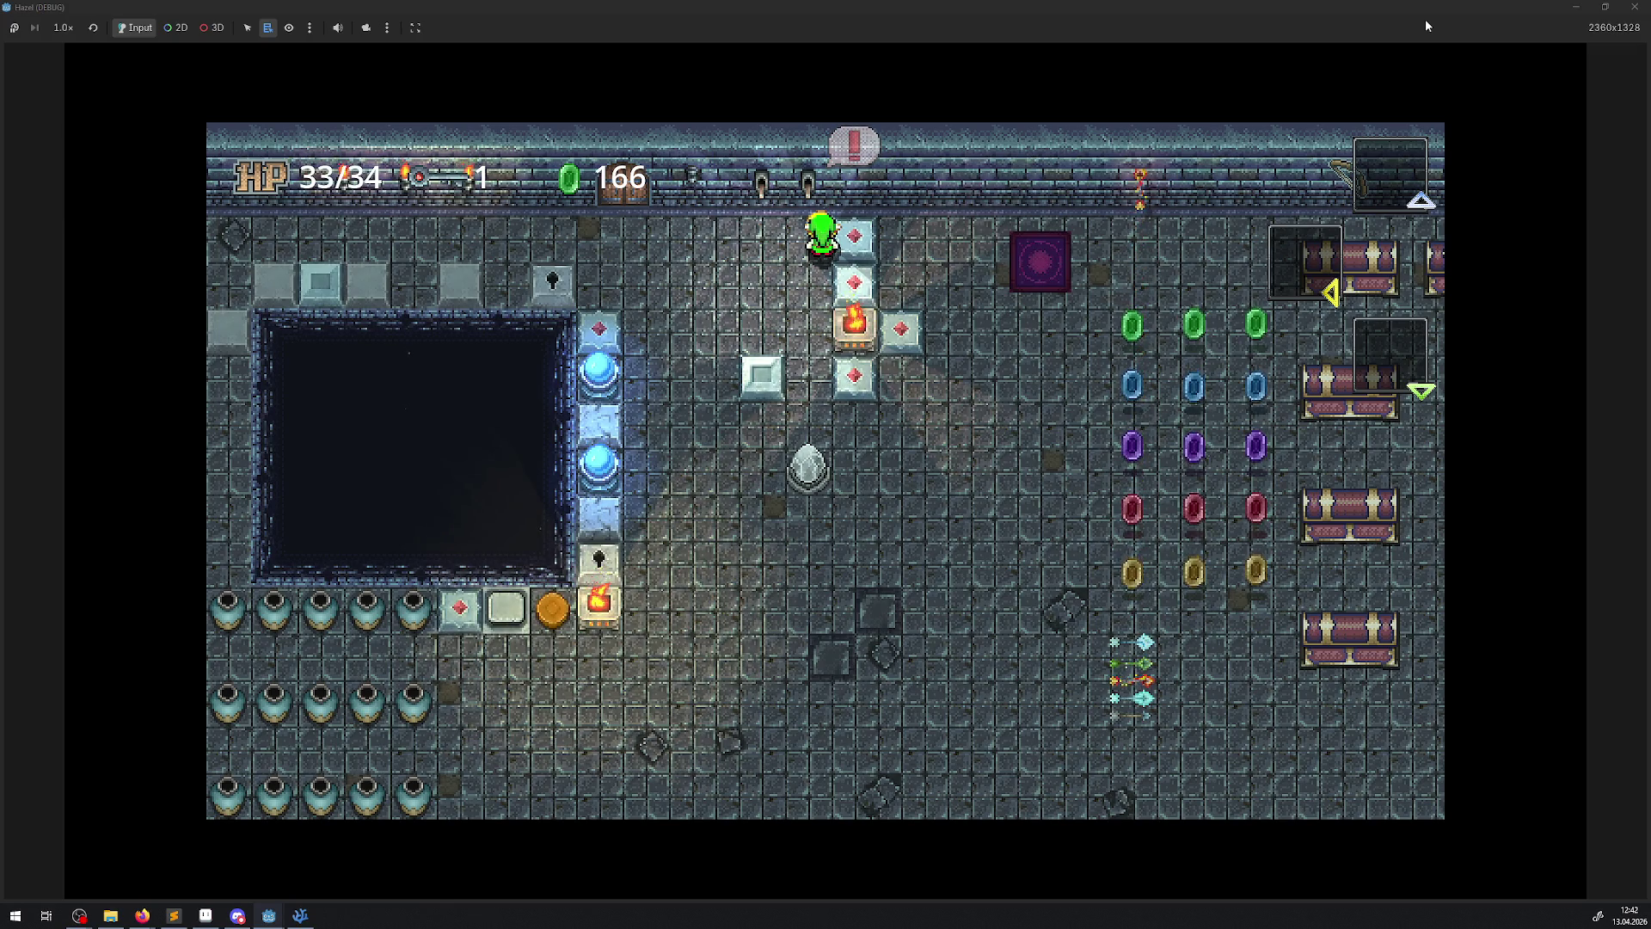
key(Left)
key(Left)
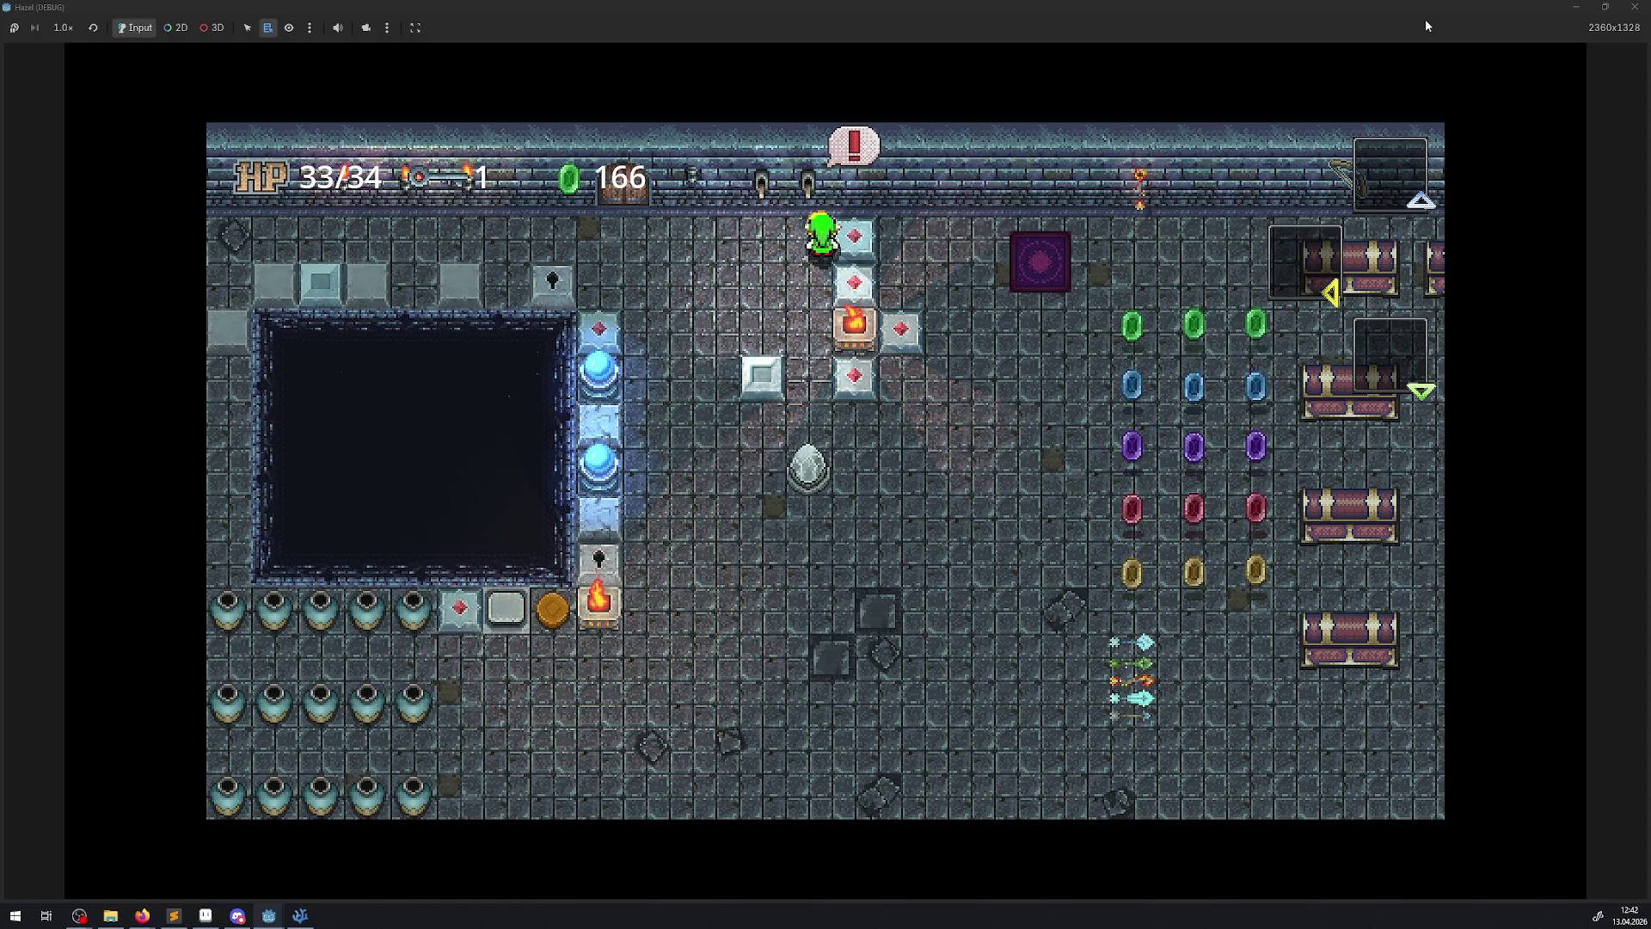
key(Left)
key(Down)
key(Right)
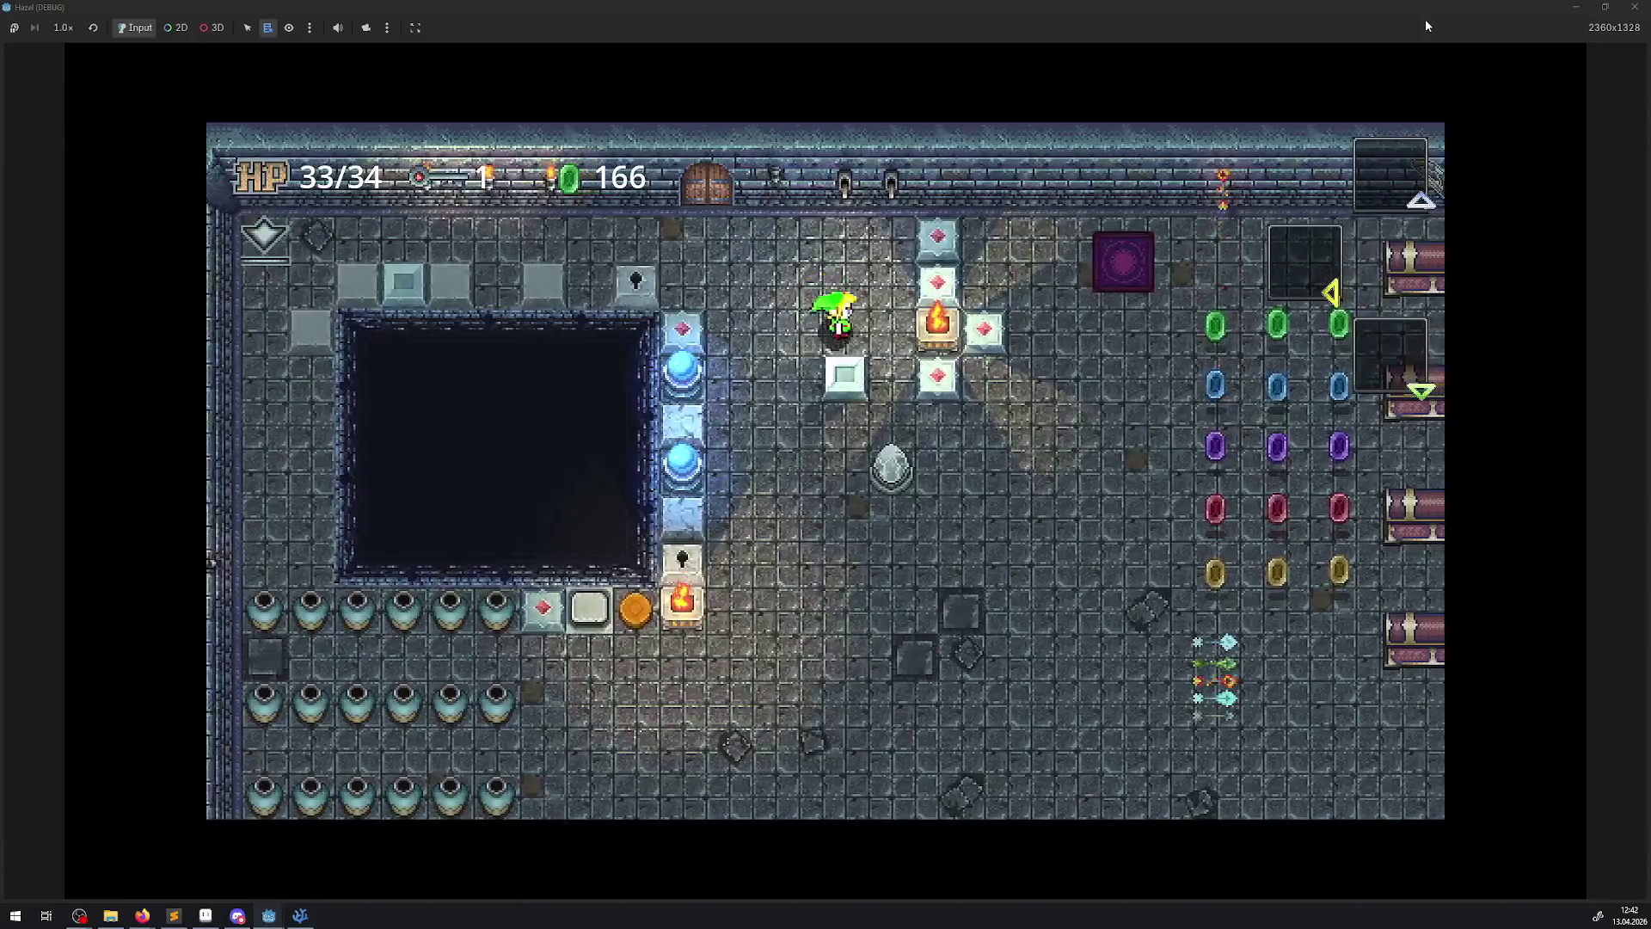
key(Up)
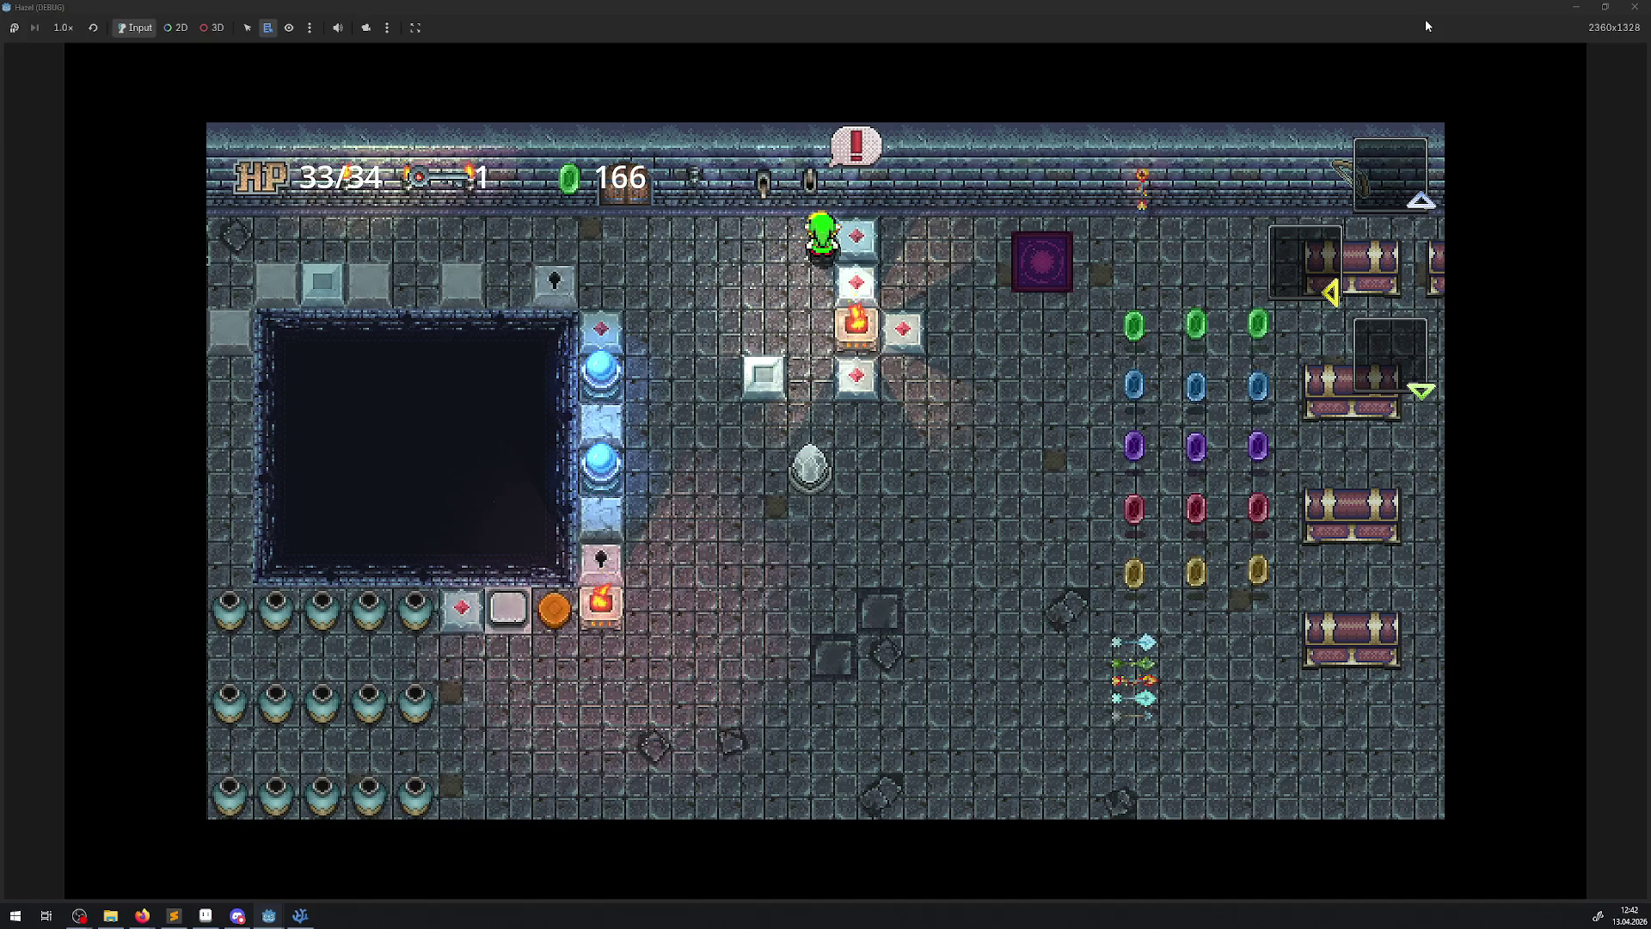
- Open the lower chests for a bomb and hourglass, view the inventory, then stop the game
key(Left)
key(Left)
key(Down)
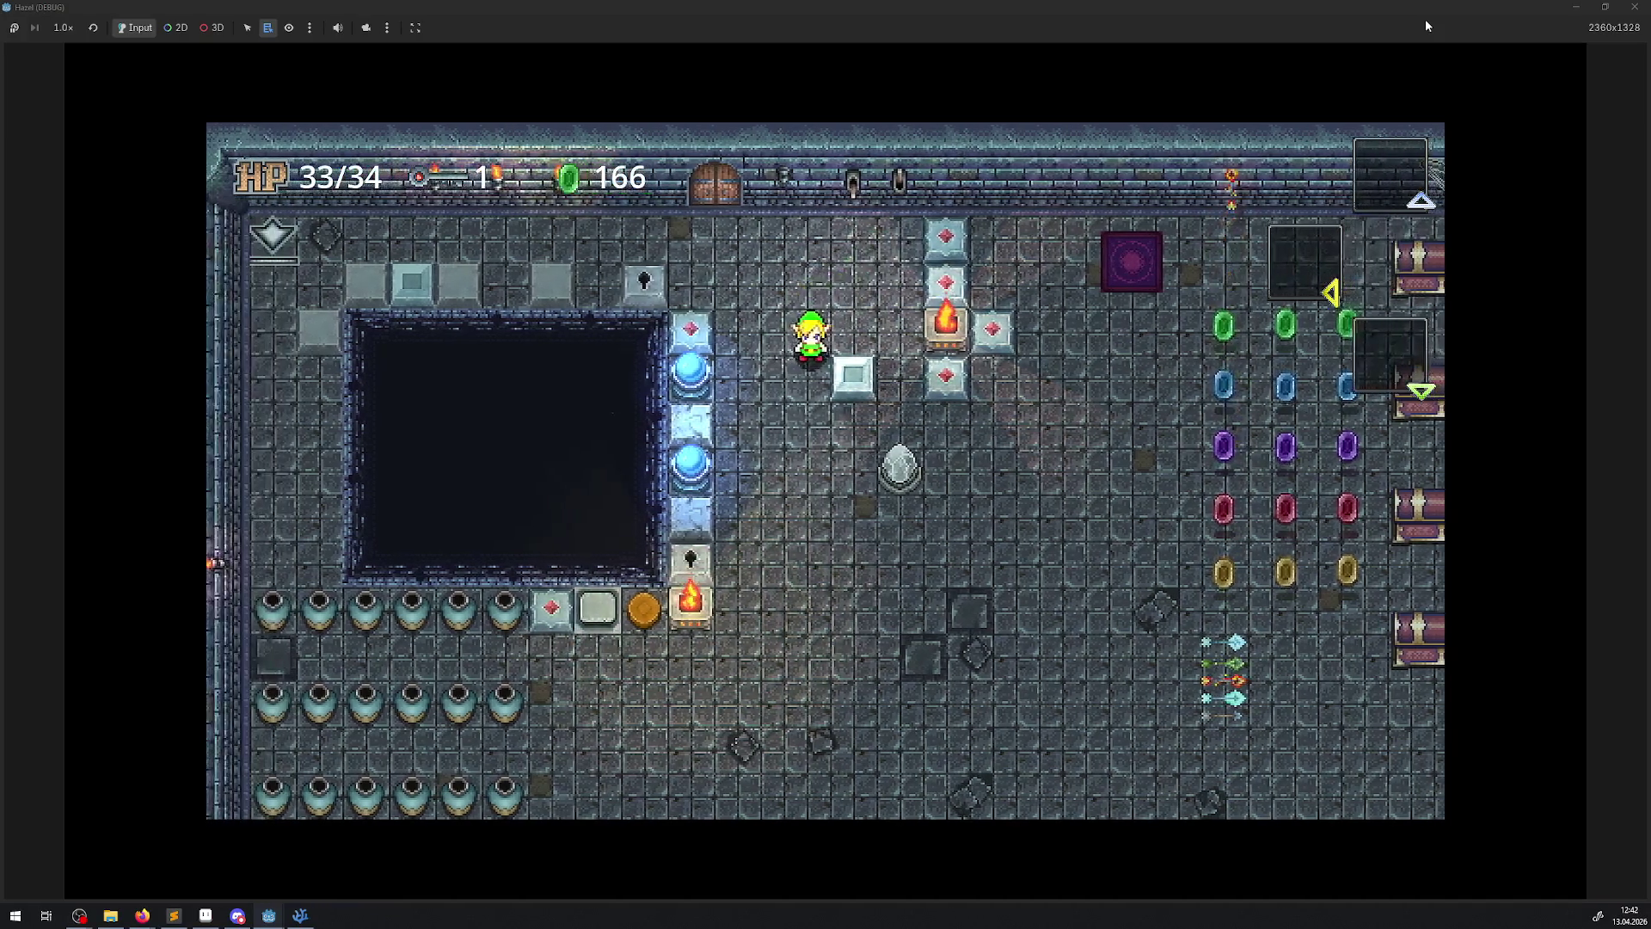
key(Up)
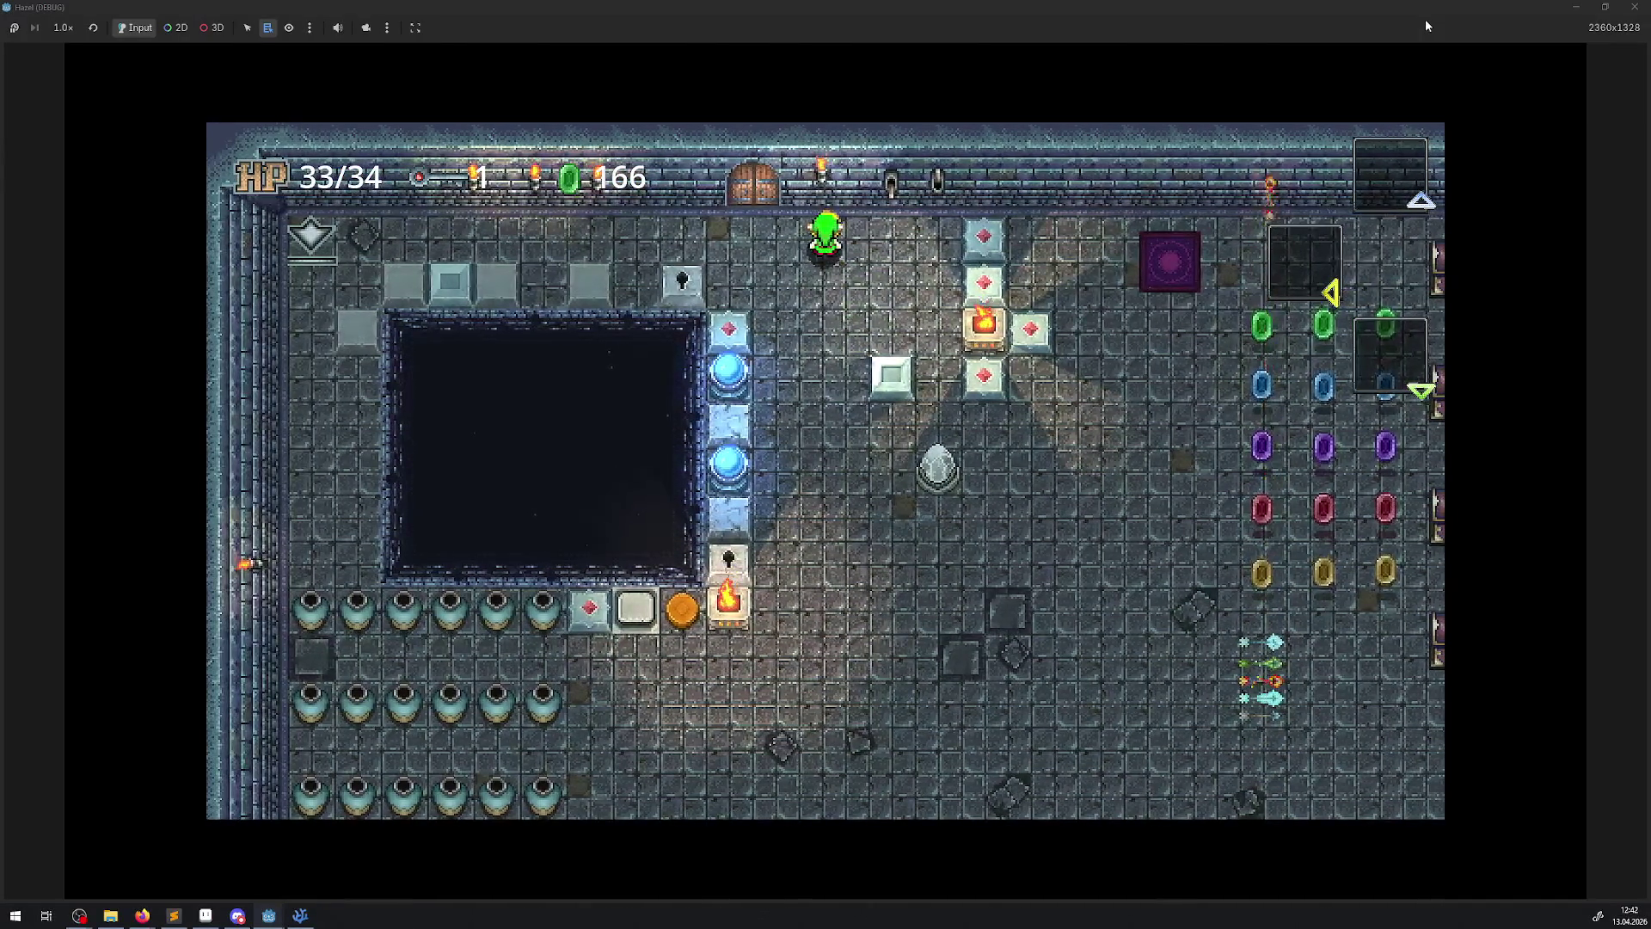
key(Down)
key(Down)
key(Left)
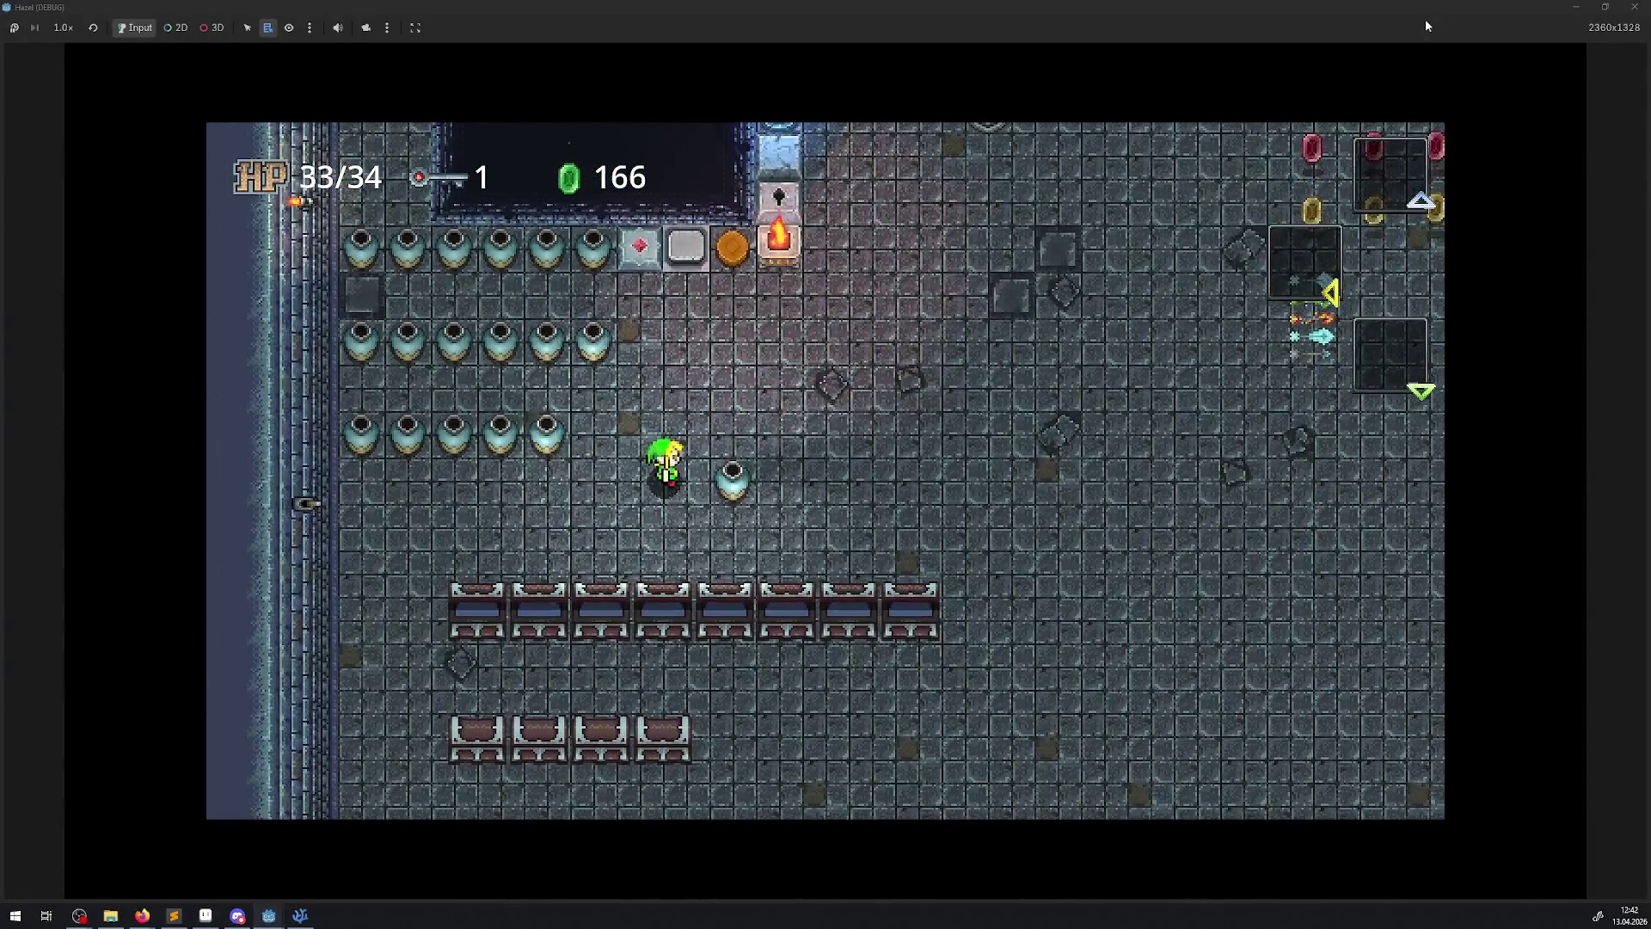
key(Down)
key(Left)
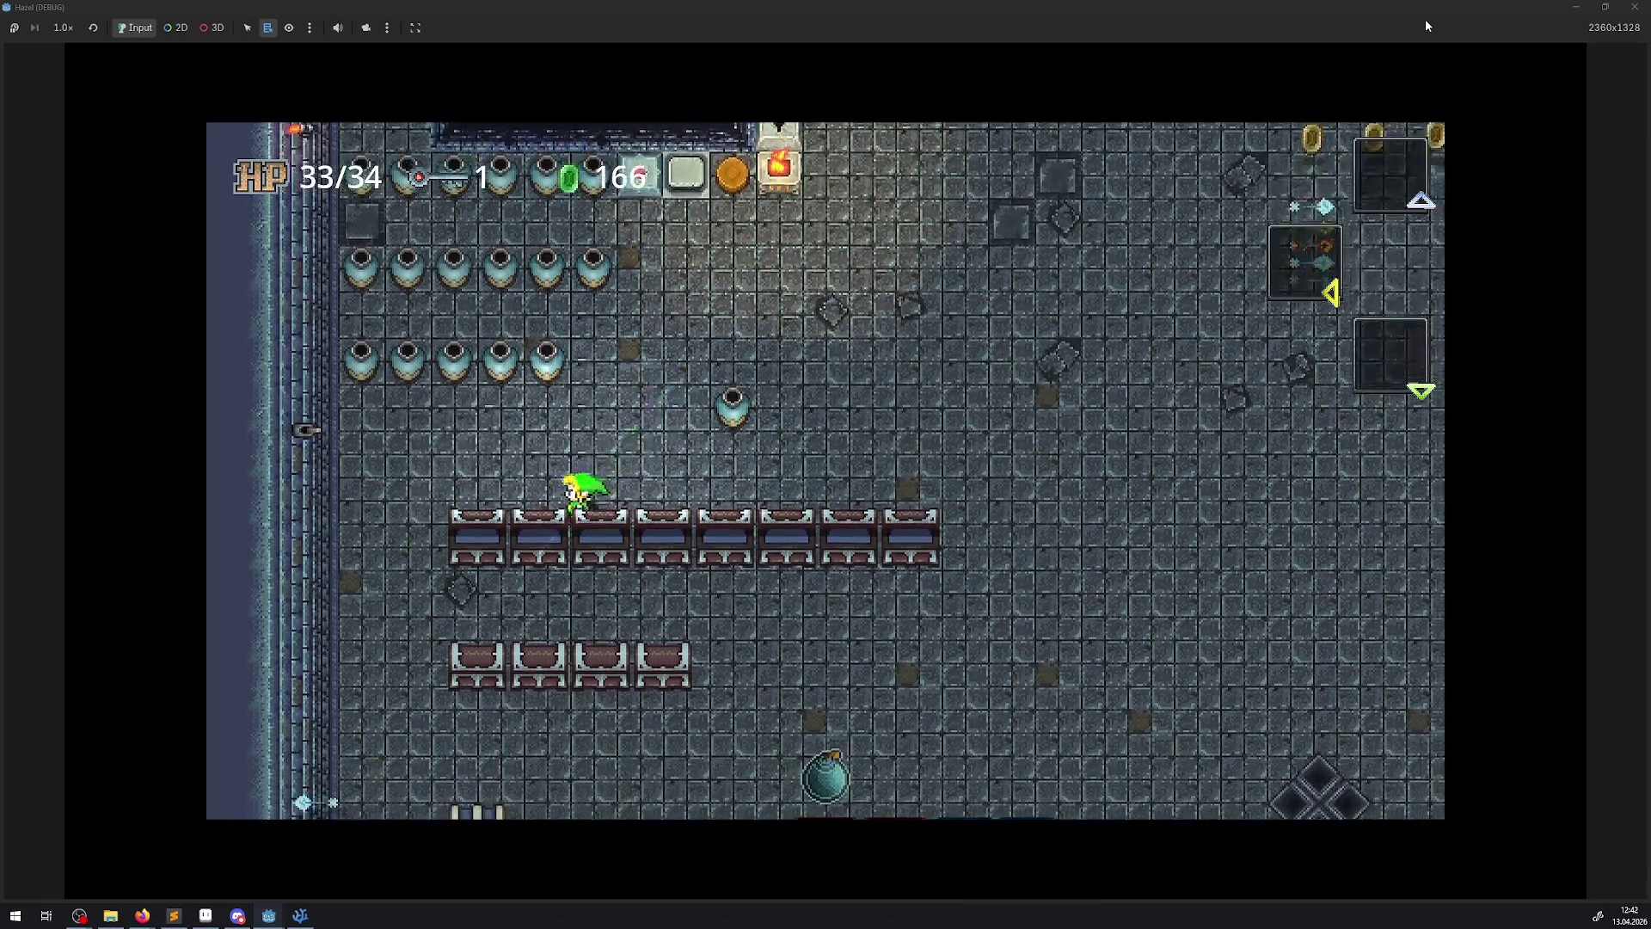
key(space)
key(Right)
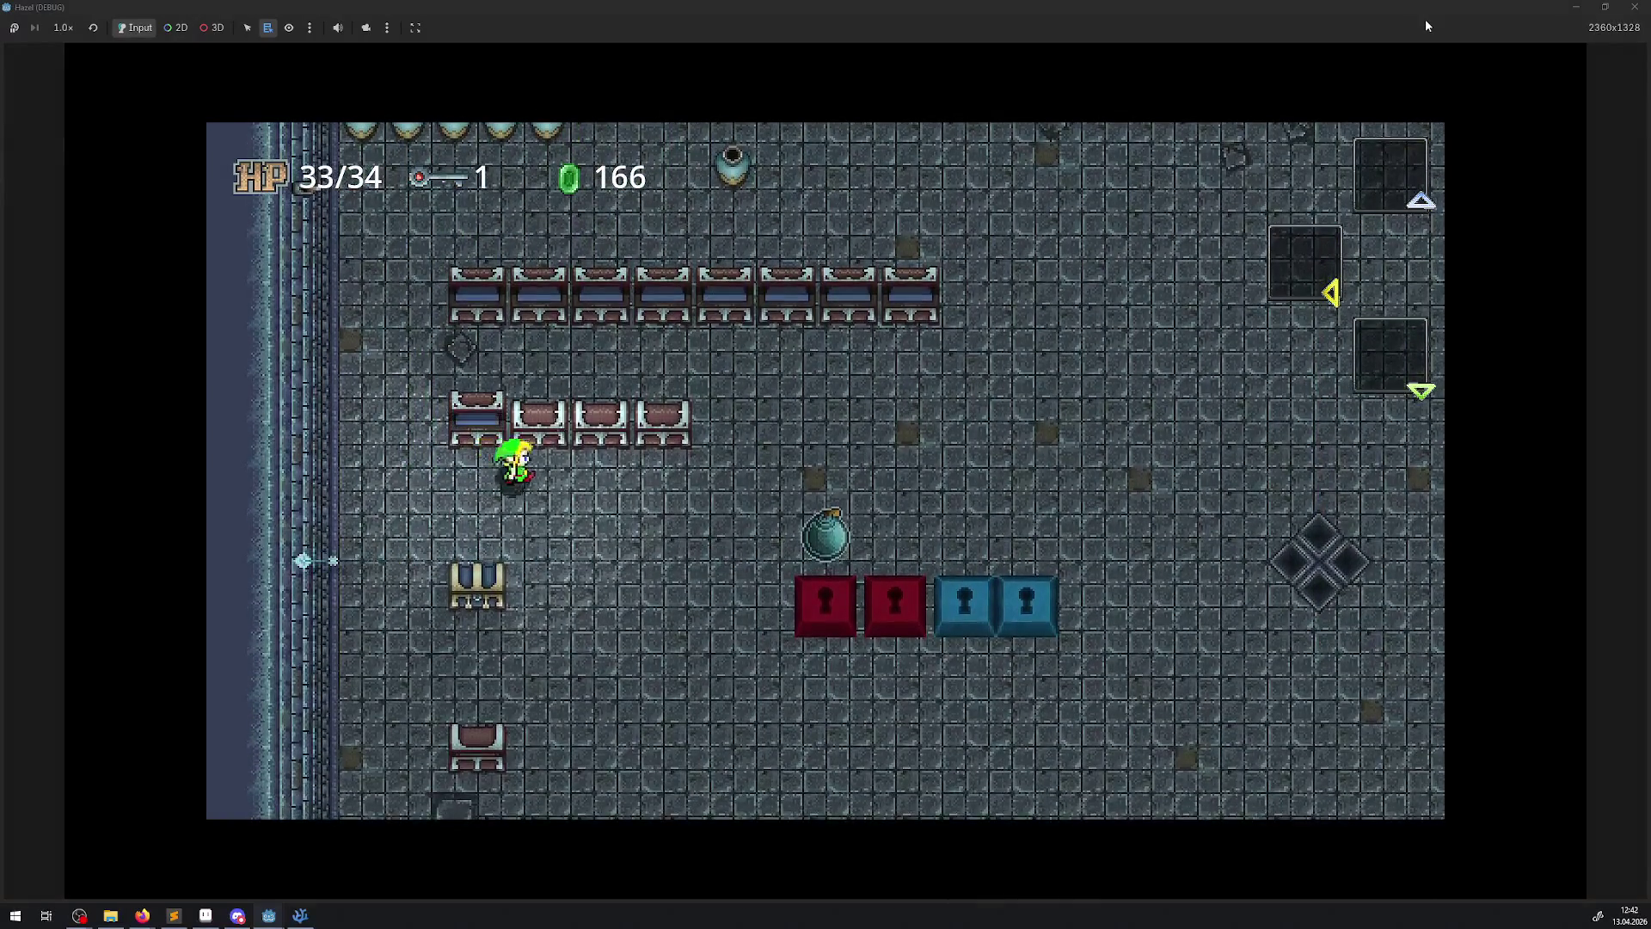
key(Right)
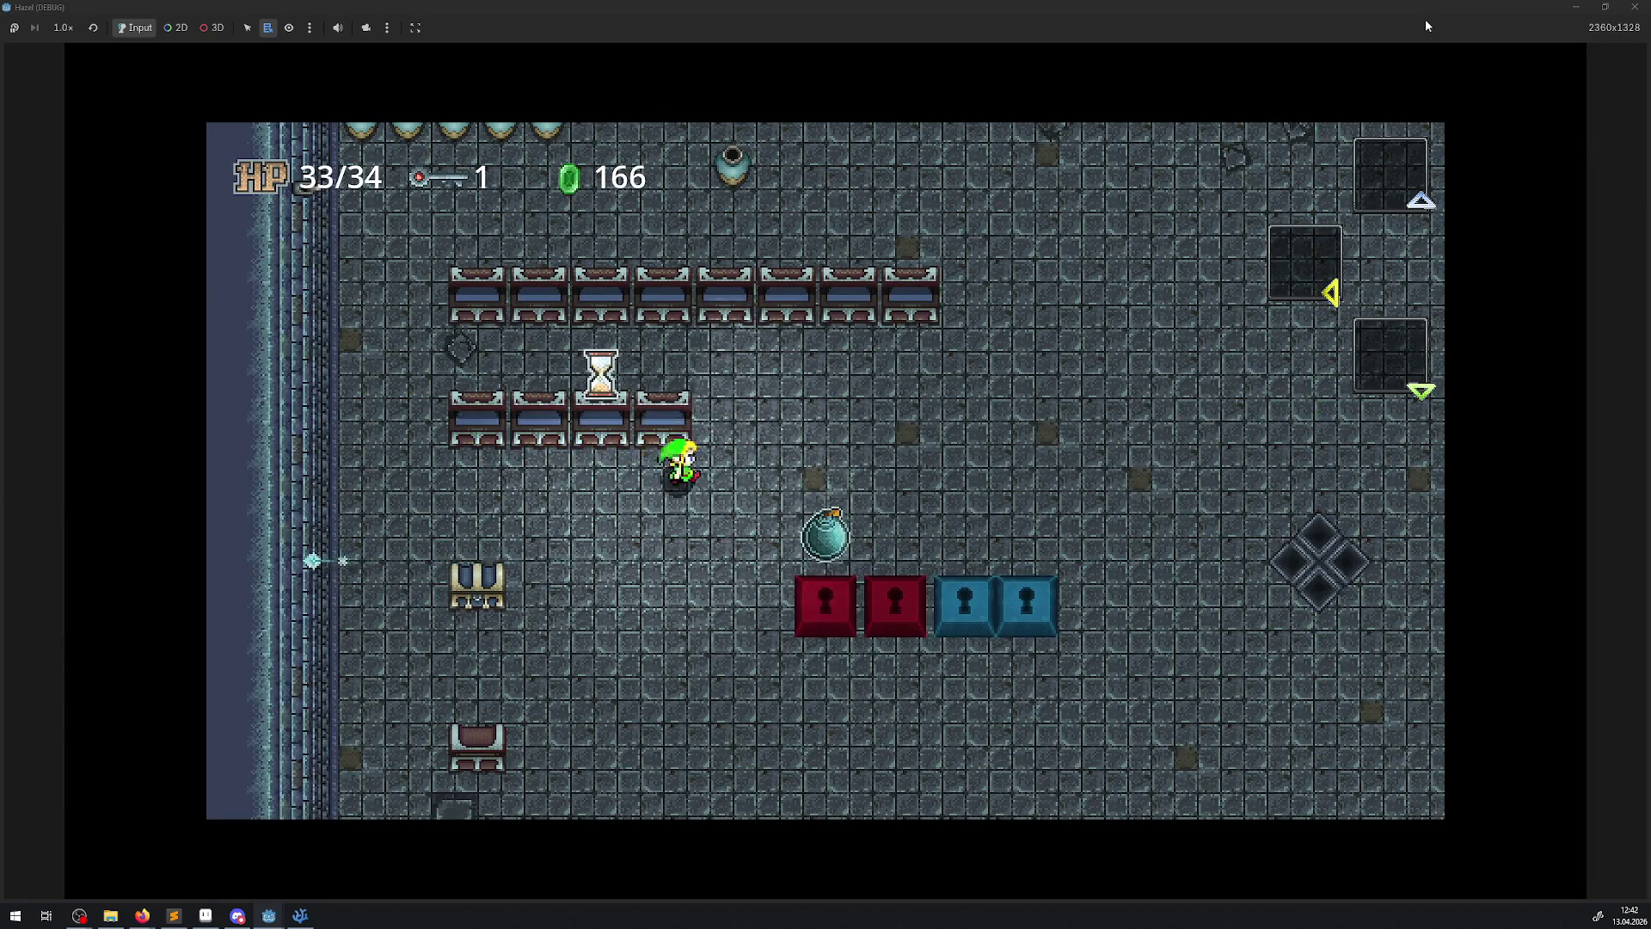
key(Up)
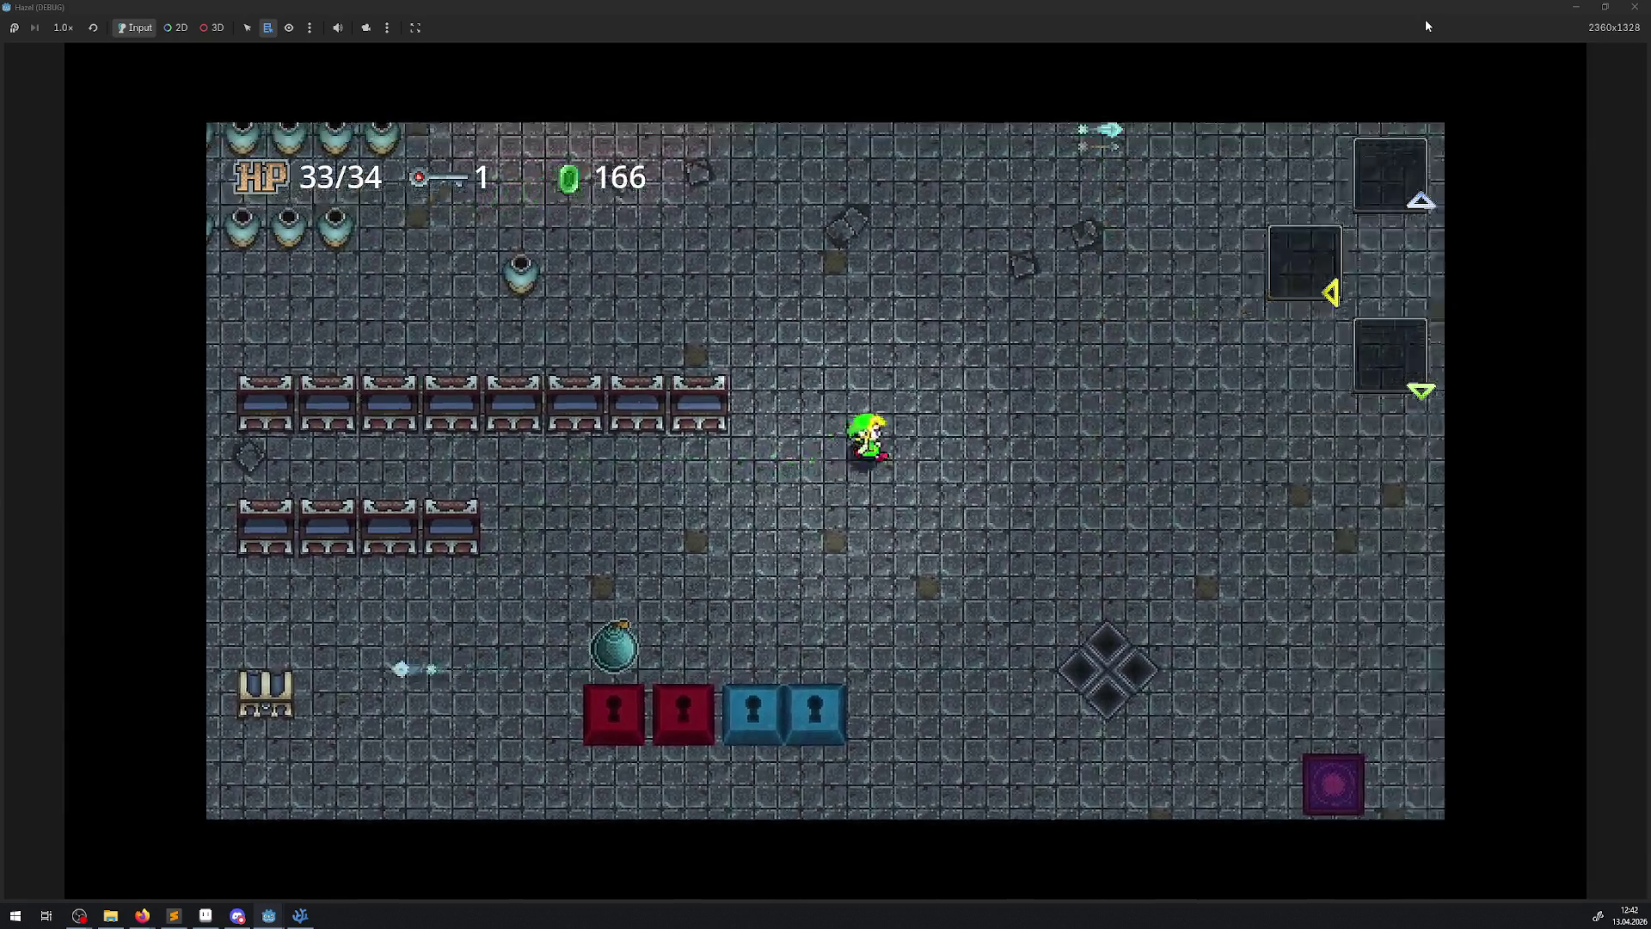
key(Return)
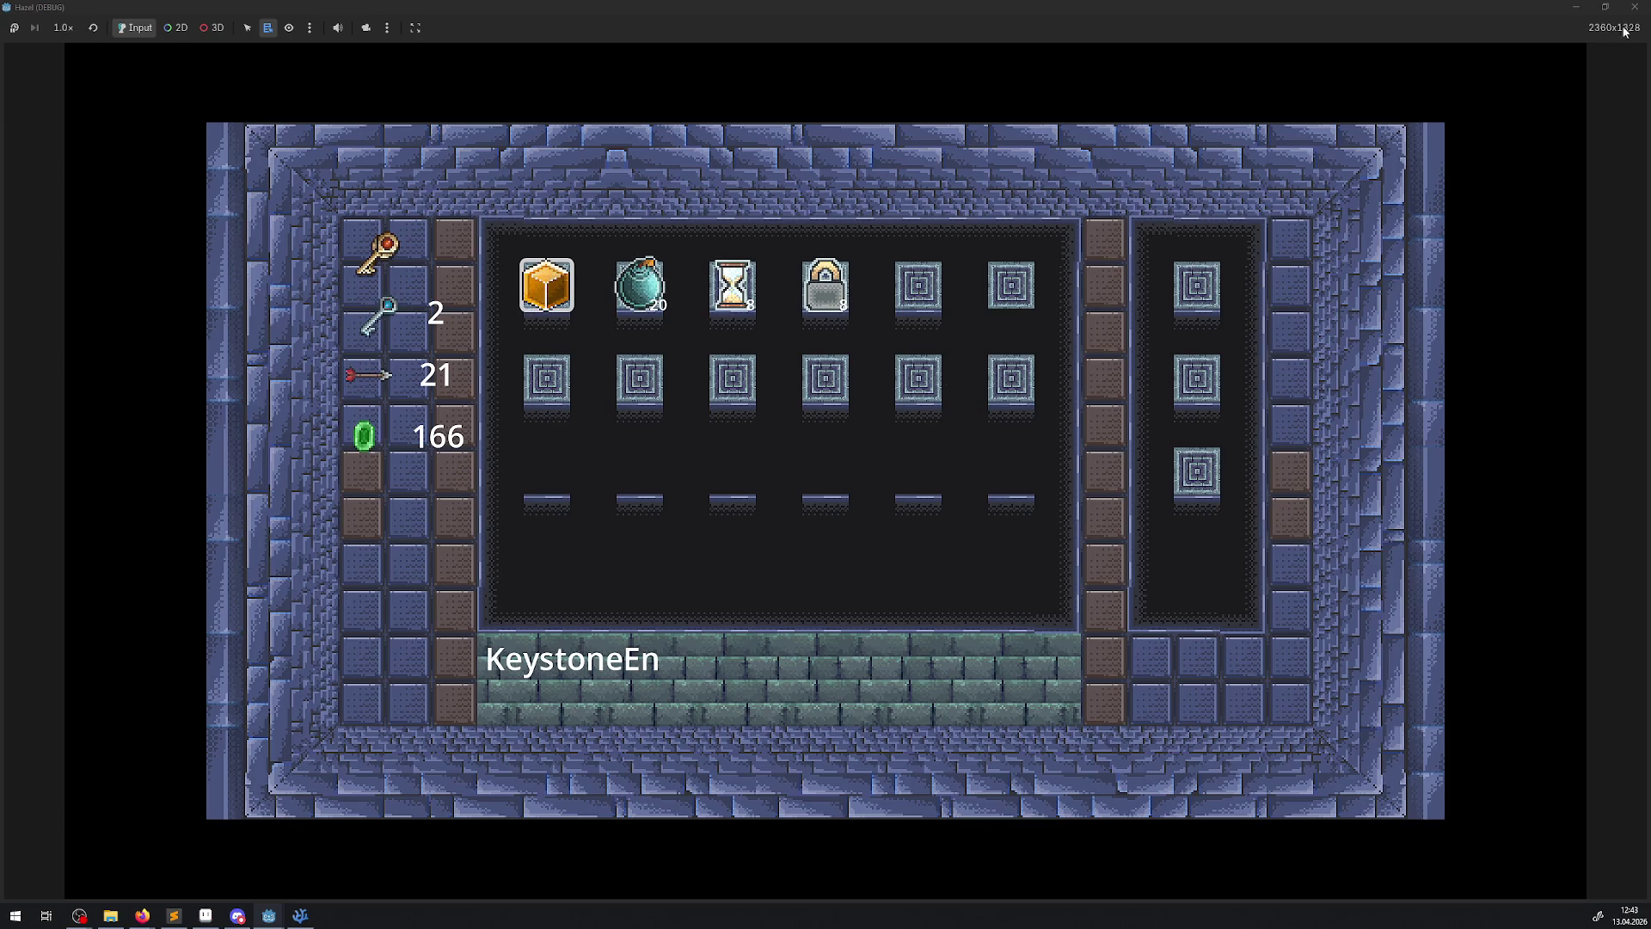
key(F8)
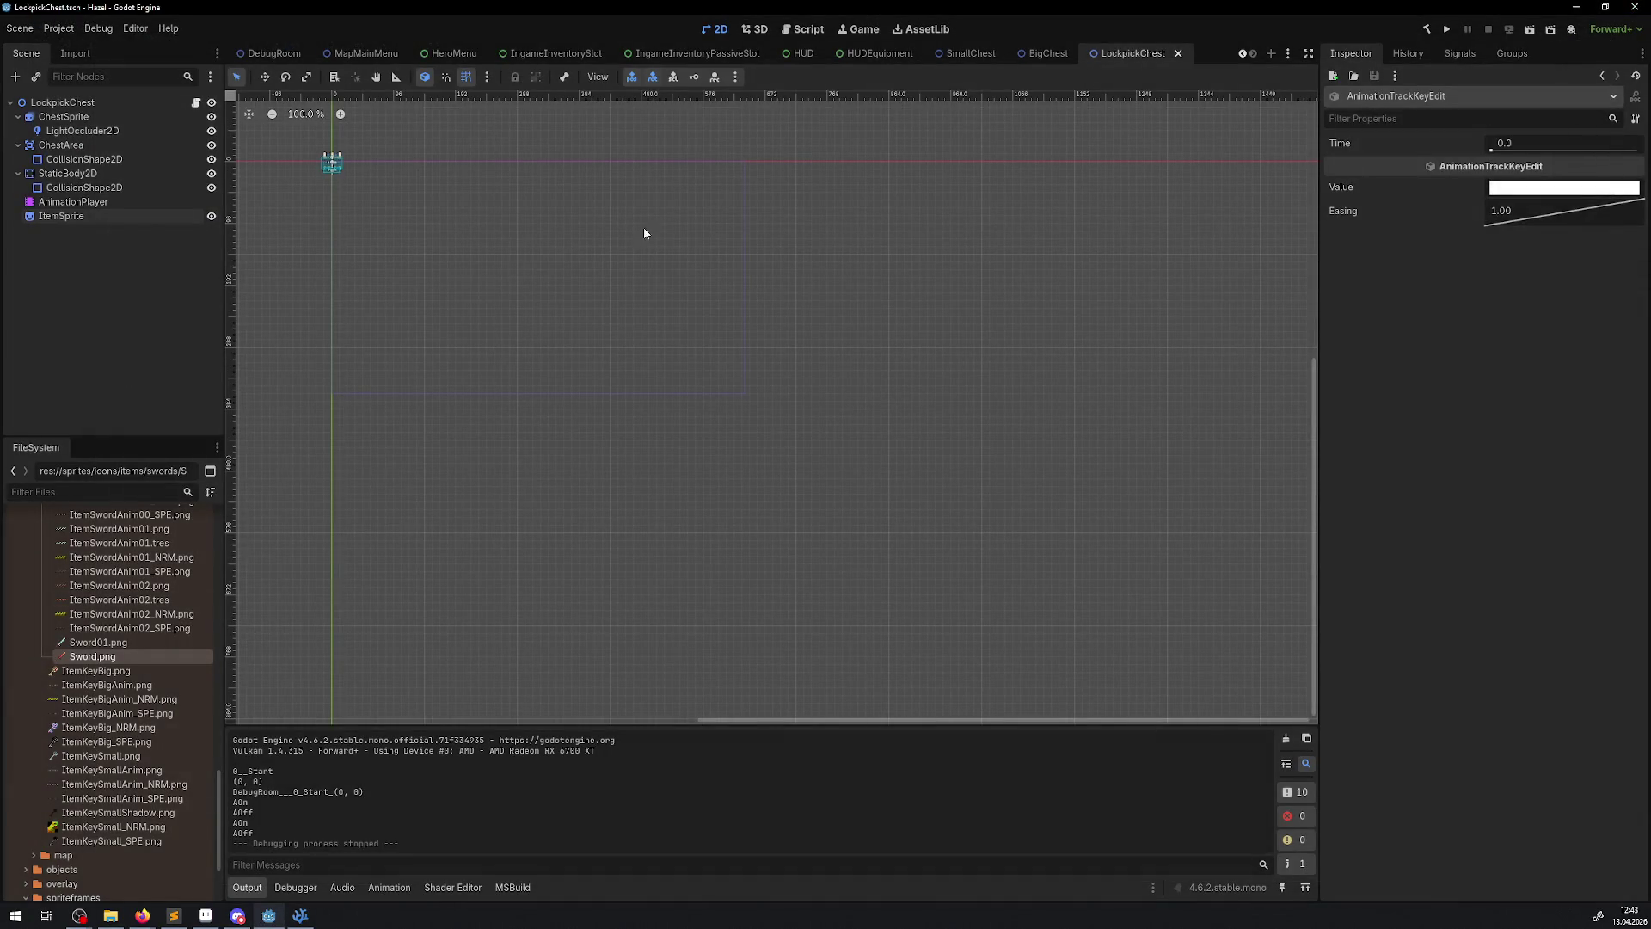
- Step through the IngameInventorySlot, HeroMenu and DebugMap tabs, ending on the DebugRoom scene
click(544, 55)
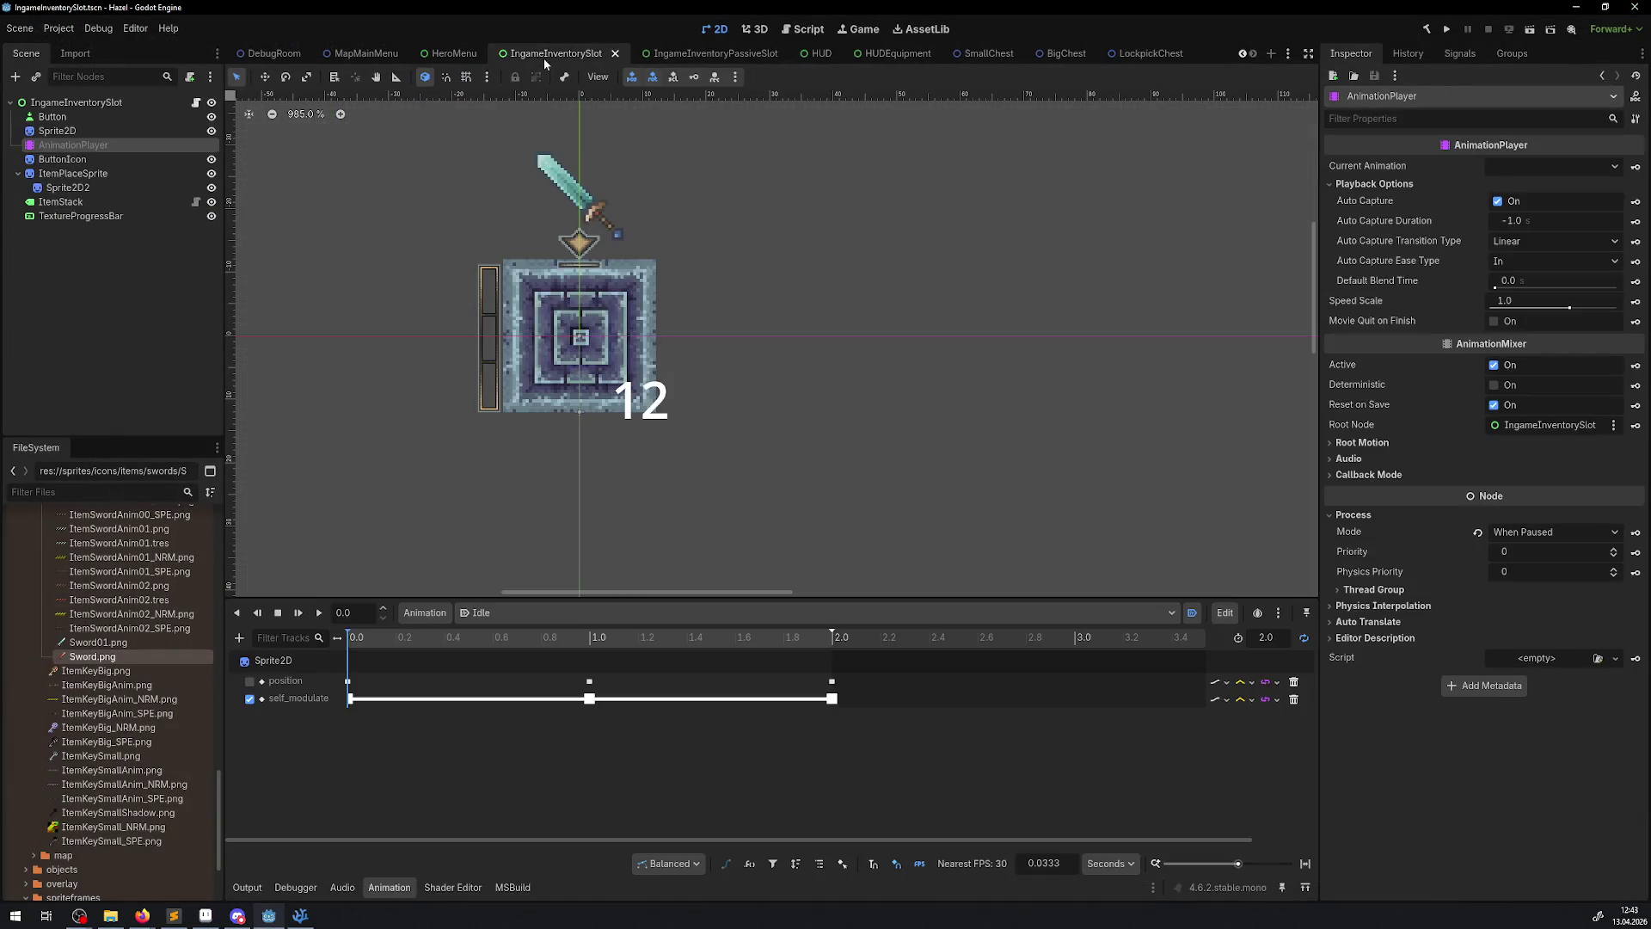
click(446, 56)
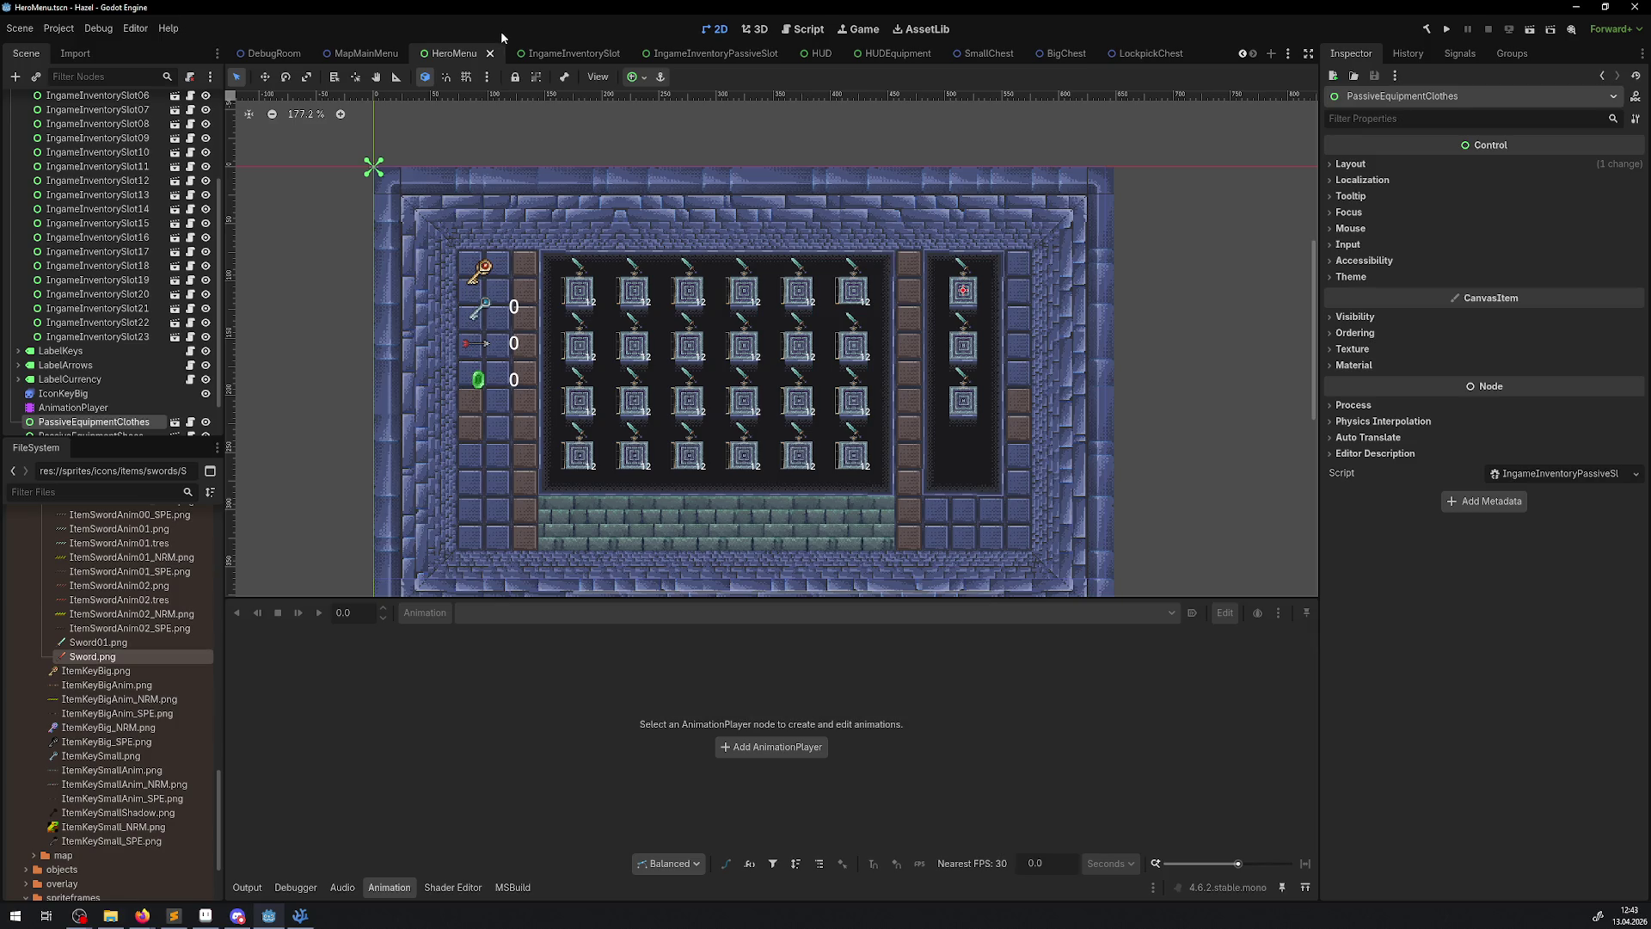
scroll(344, 51, up, 2)
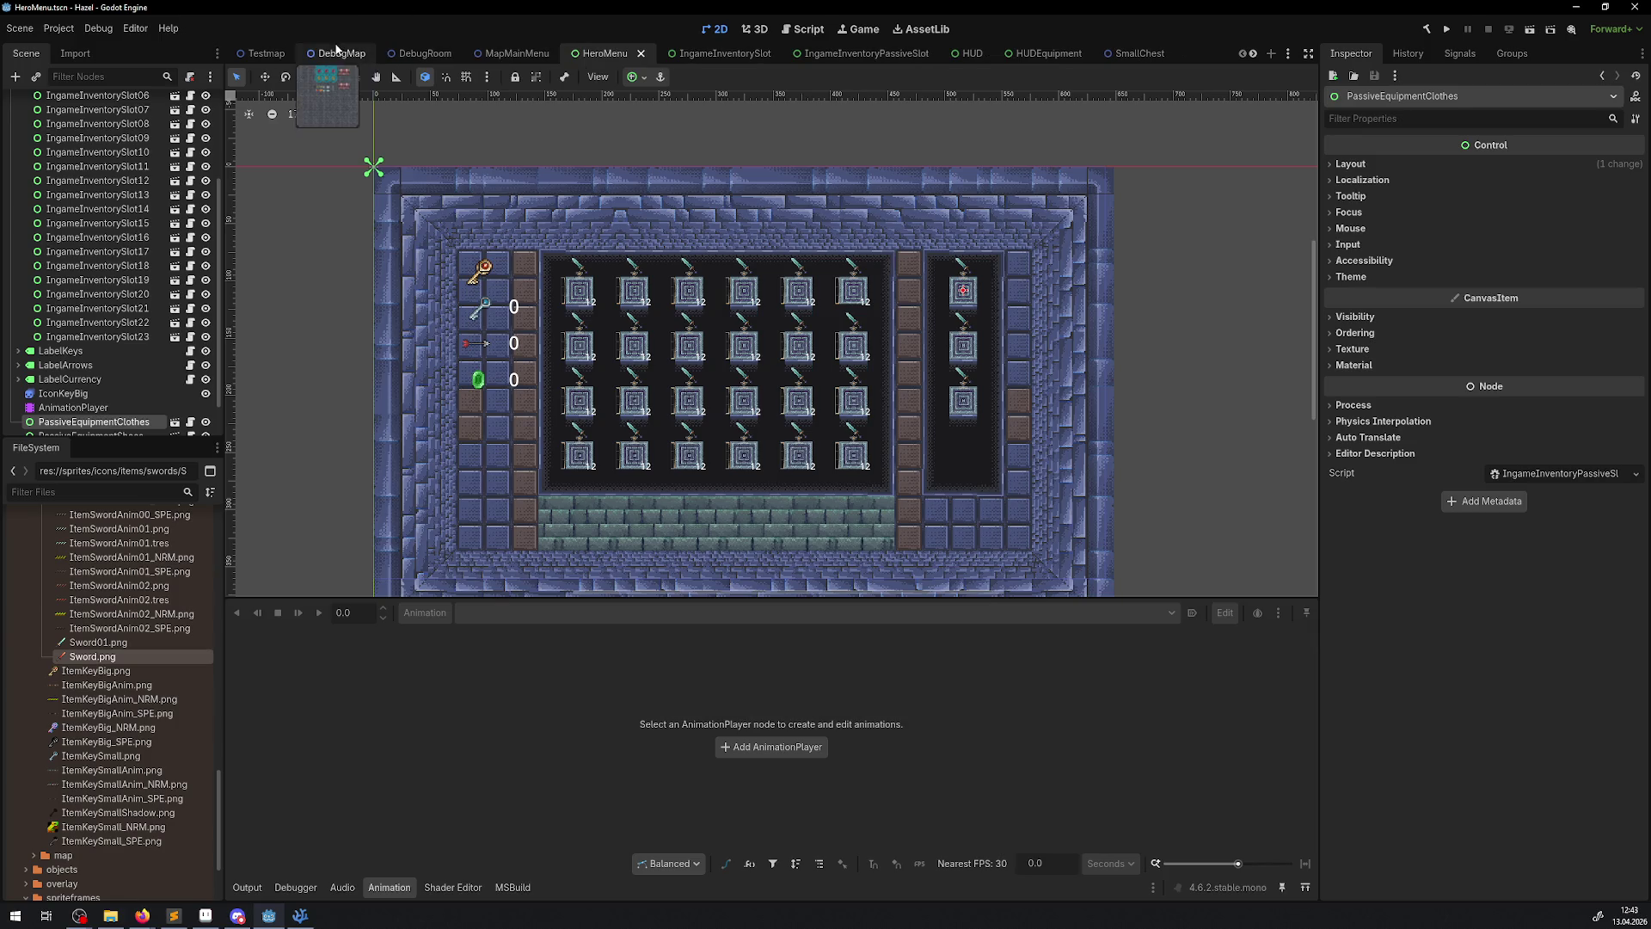
click(340, 53)
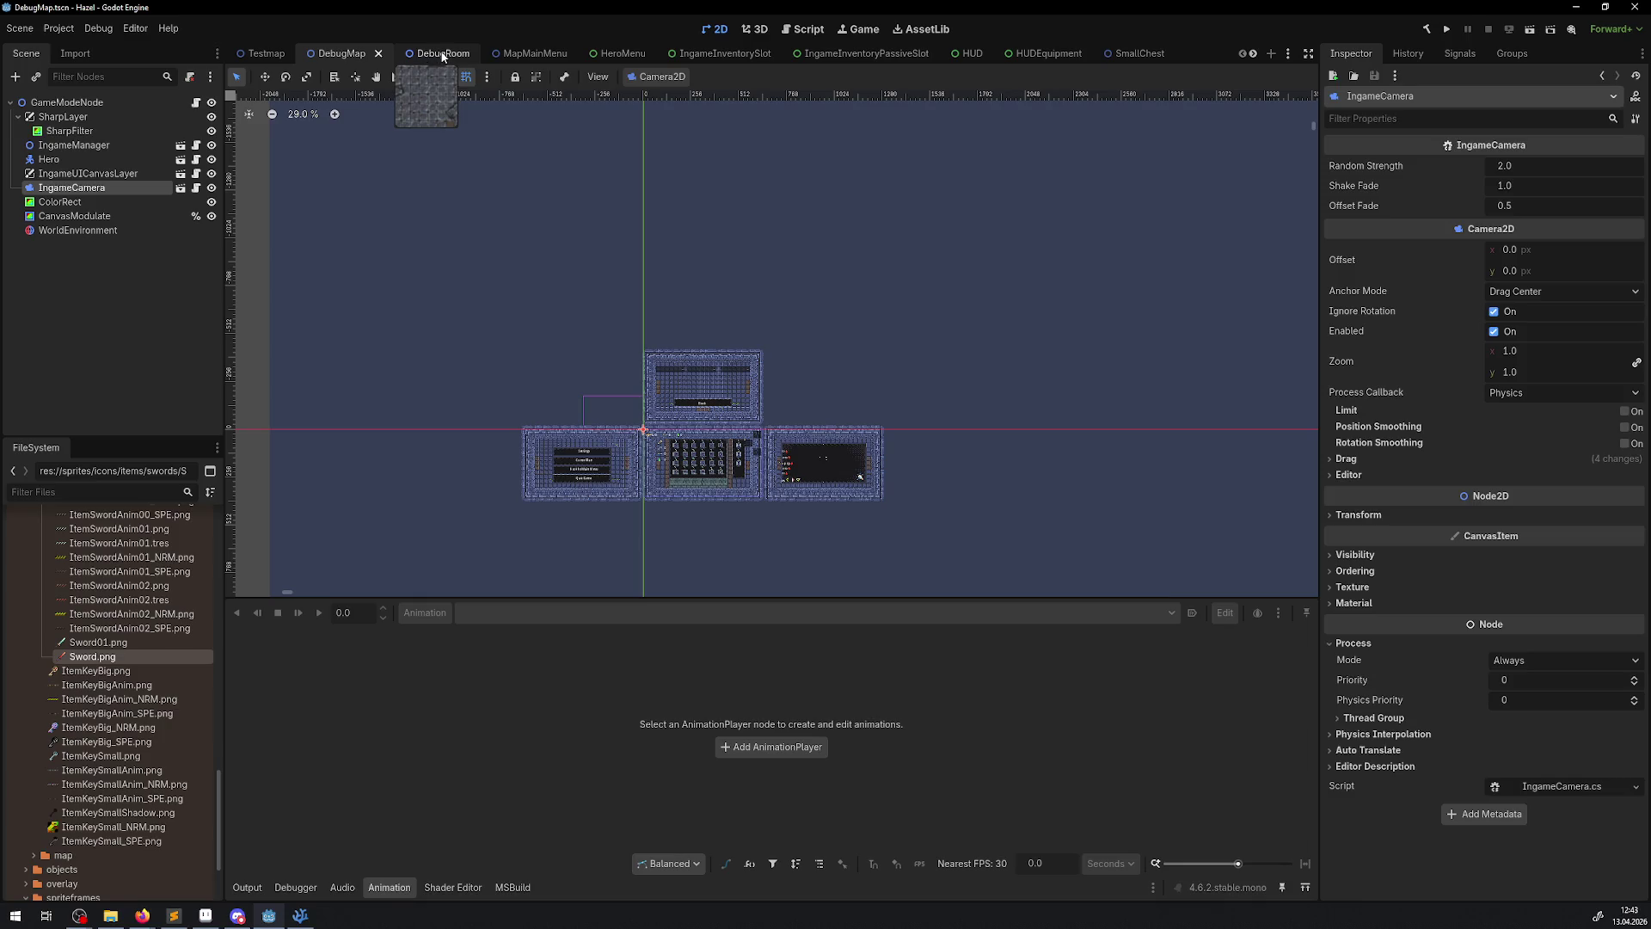
click(443, 57)
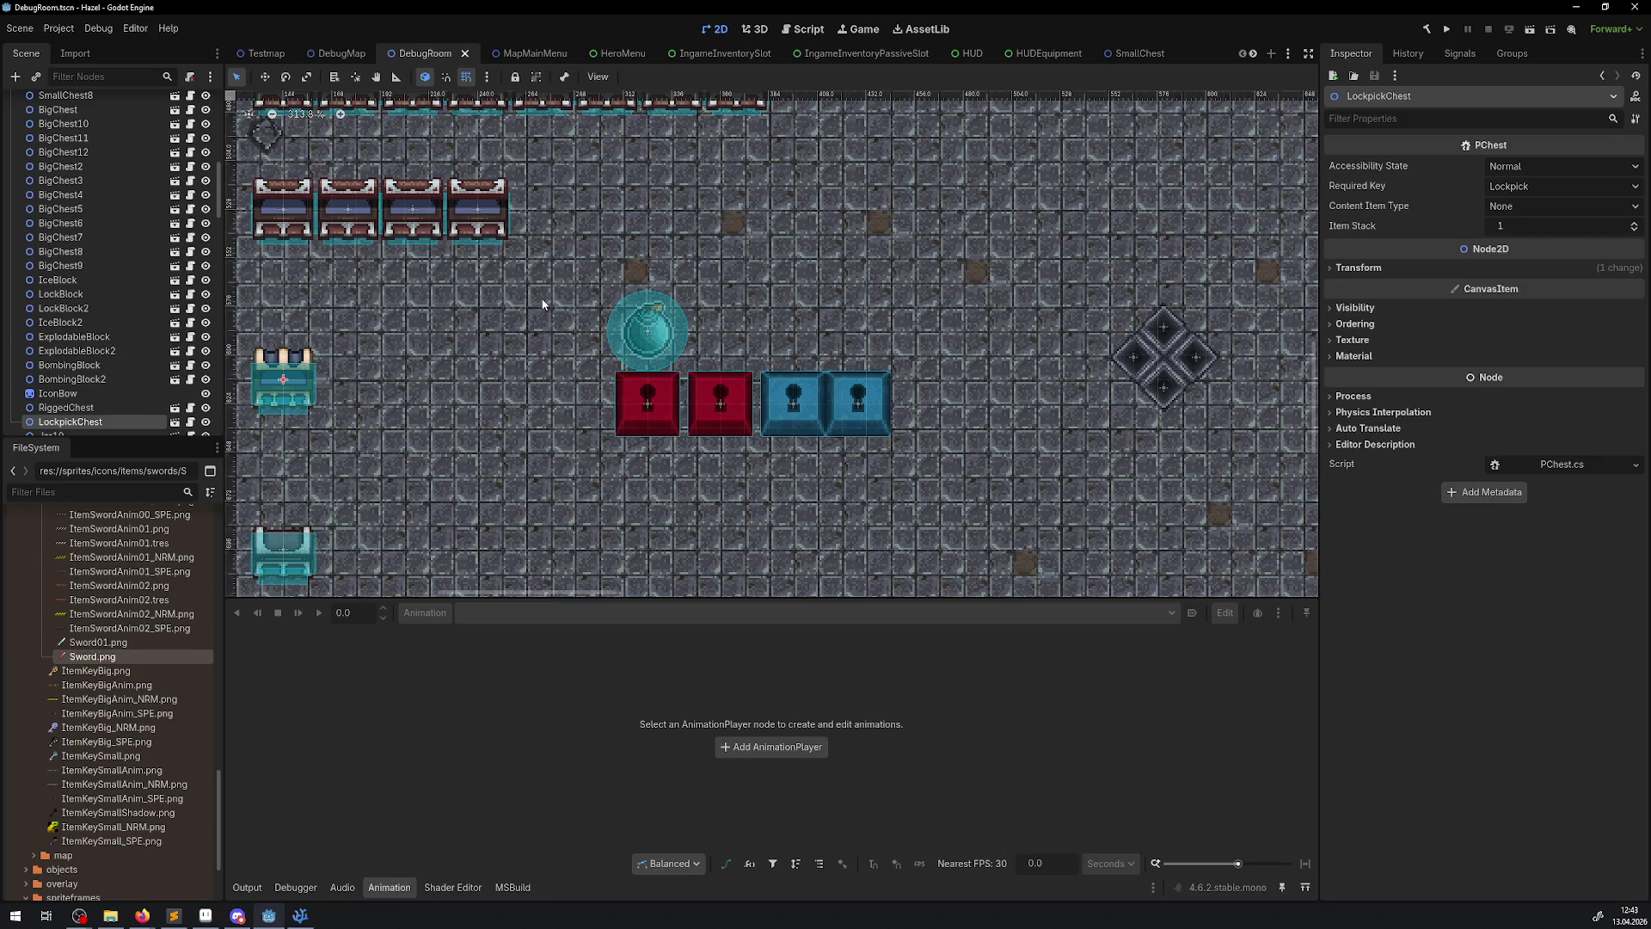
scroll(543, 303, down, 7)
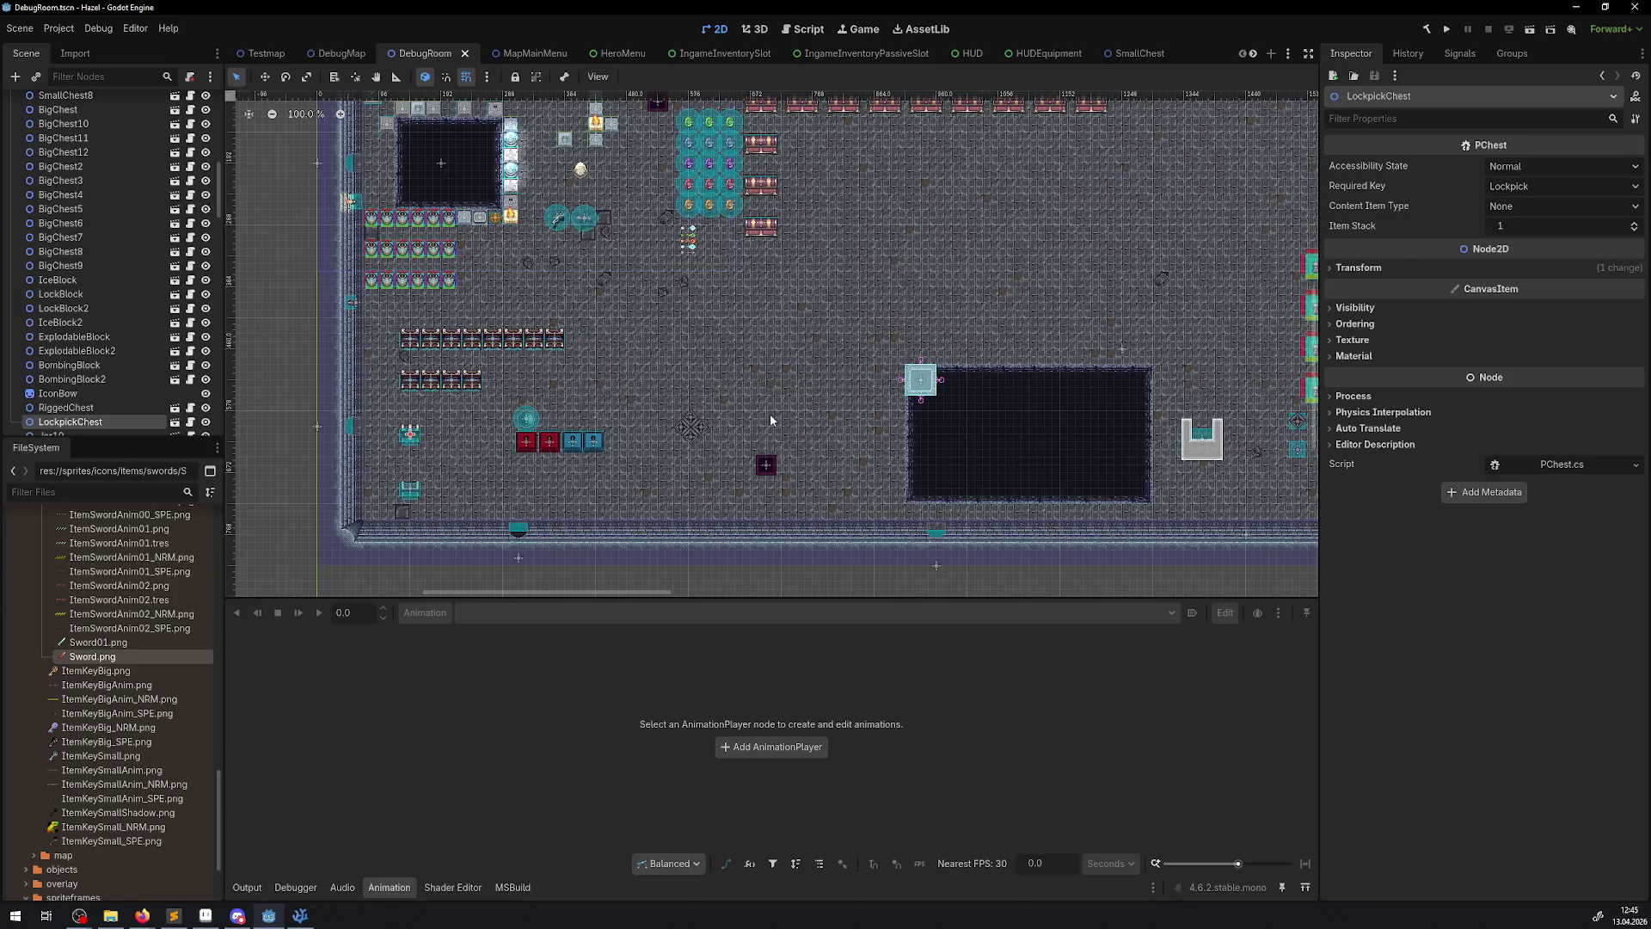
- Zoom the DebugRoom viewport to about 130% on the chests, gems and sword sprites
scroll(519, 277, up, 3)
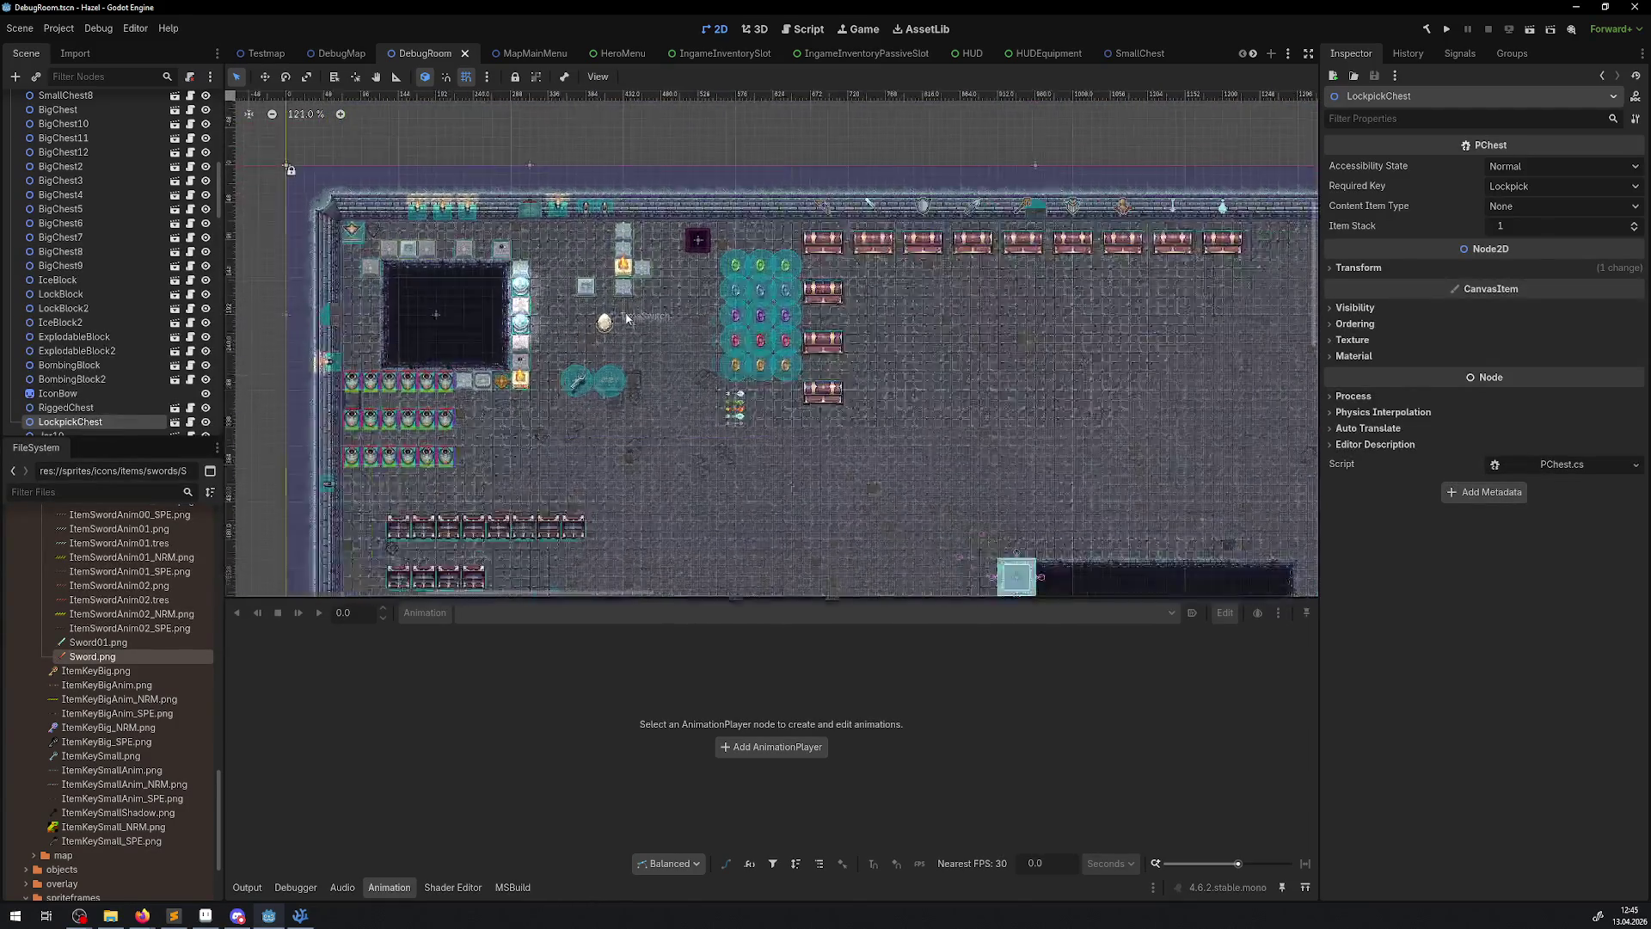
scroll(648, 341, up, 3)
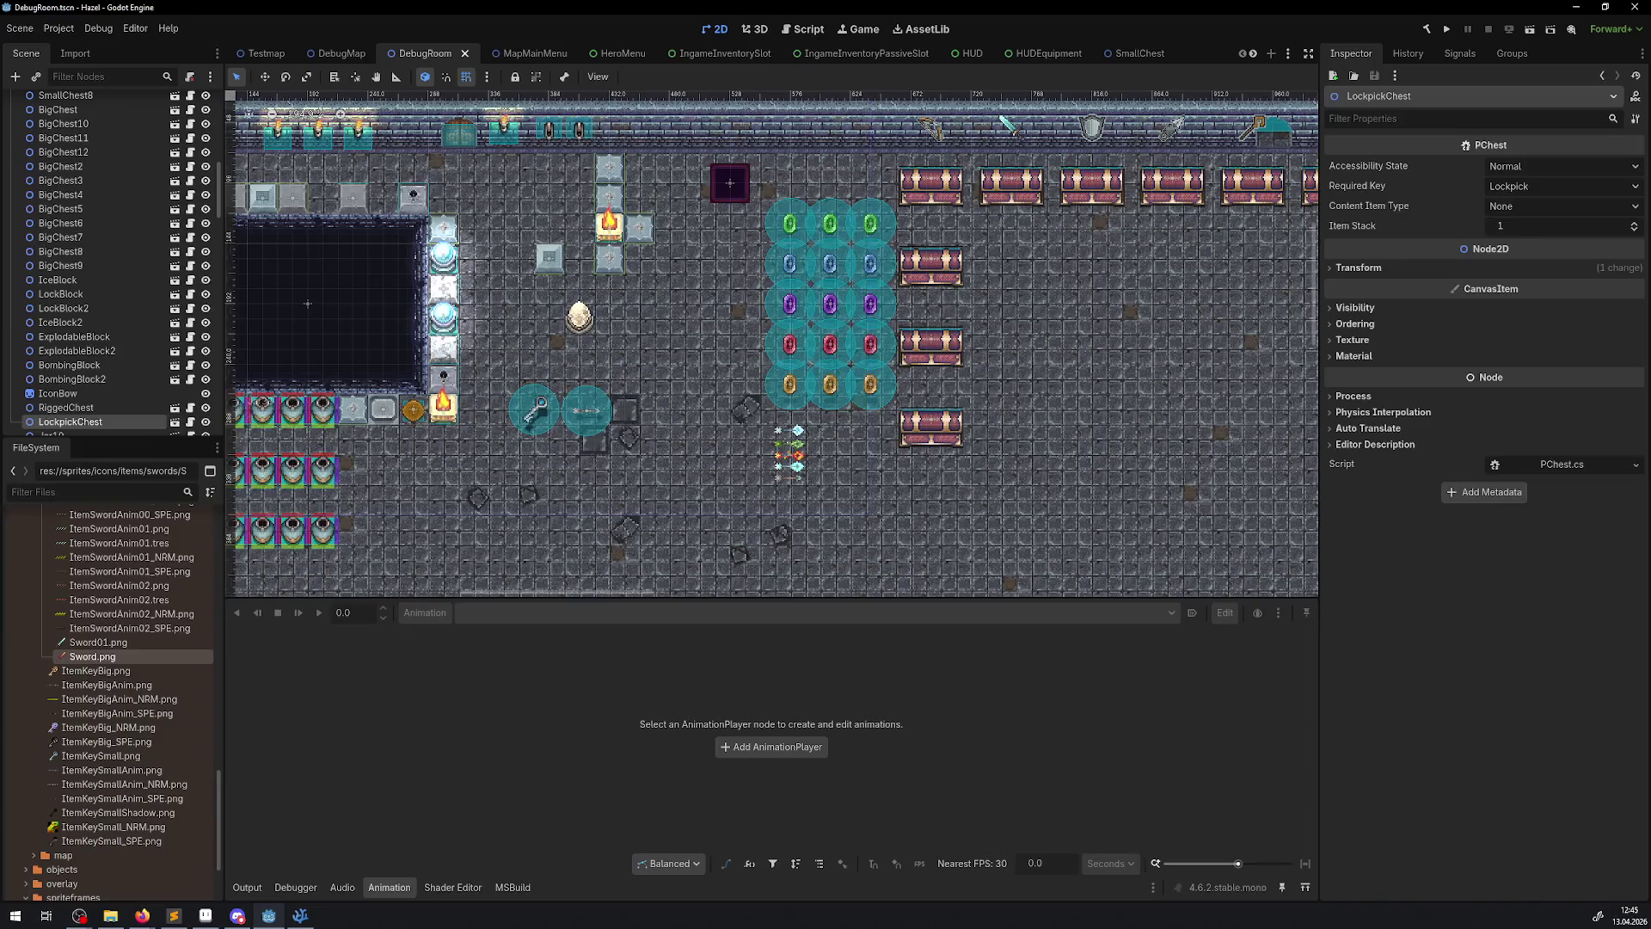
- Switch to Aseprite and close the Sword.png file
key(alt+Tab)
click(854, 307)
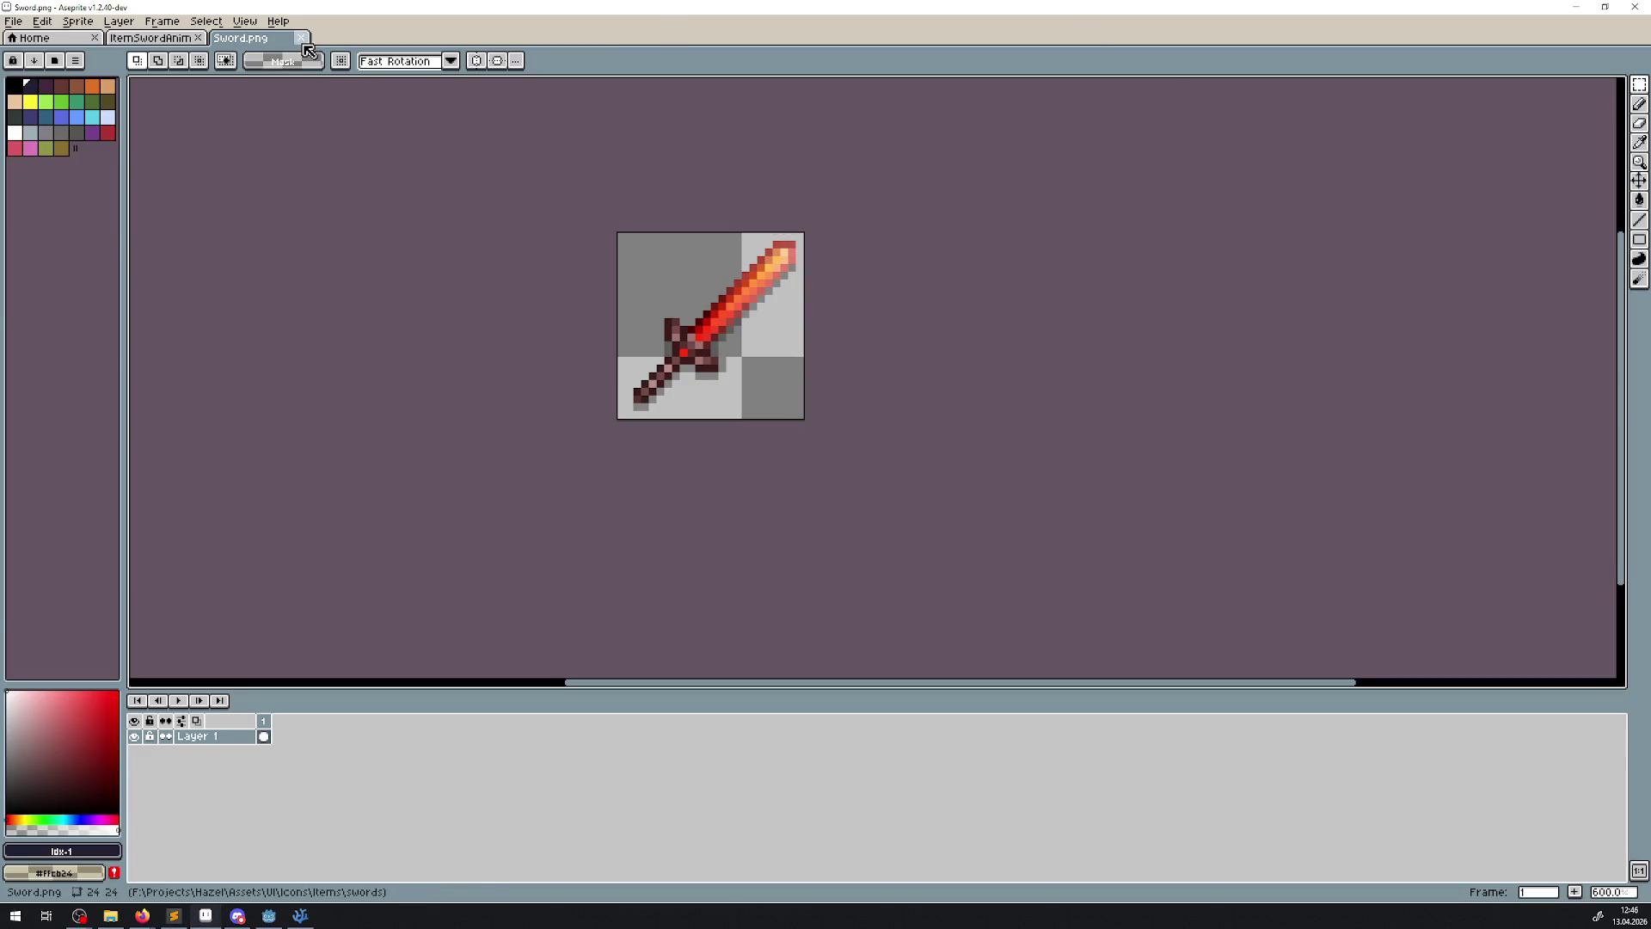
click(303, 43)
- Inspect the red ItemSwordAnim02 sword strip, clearing its selection and panning it into view
scroll(893, 473, down, 4)
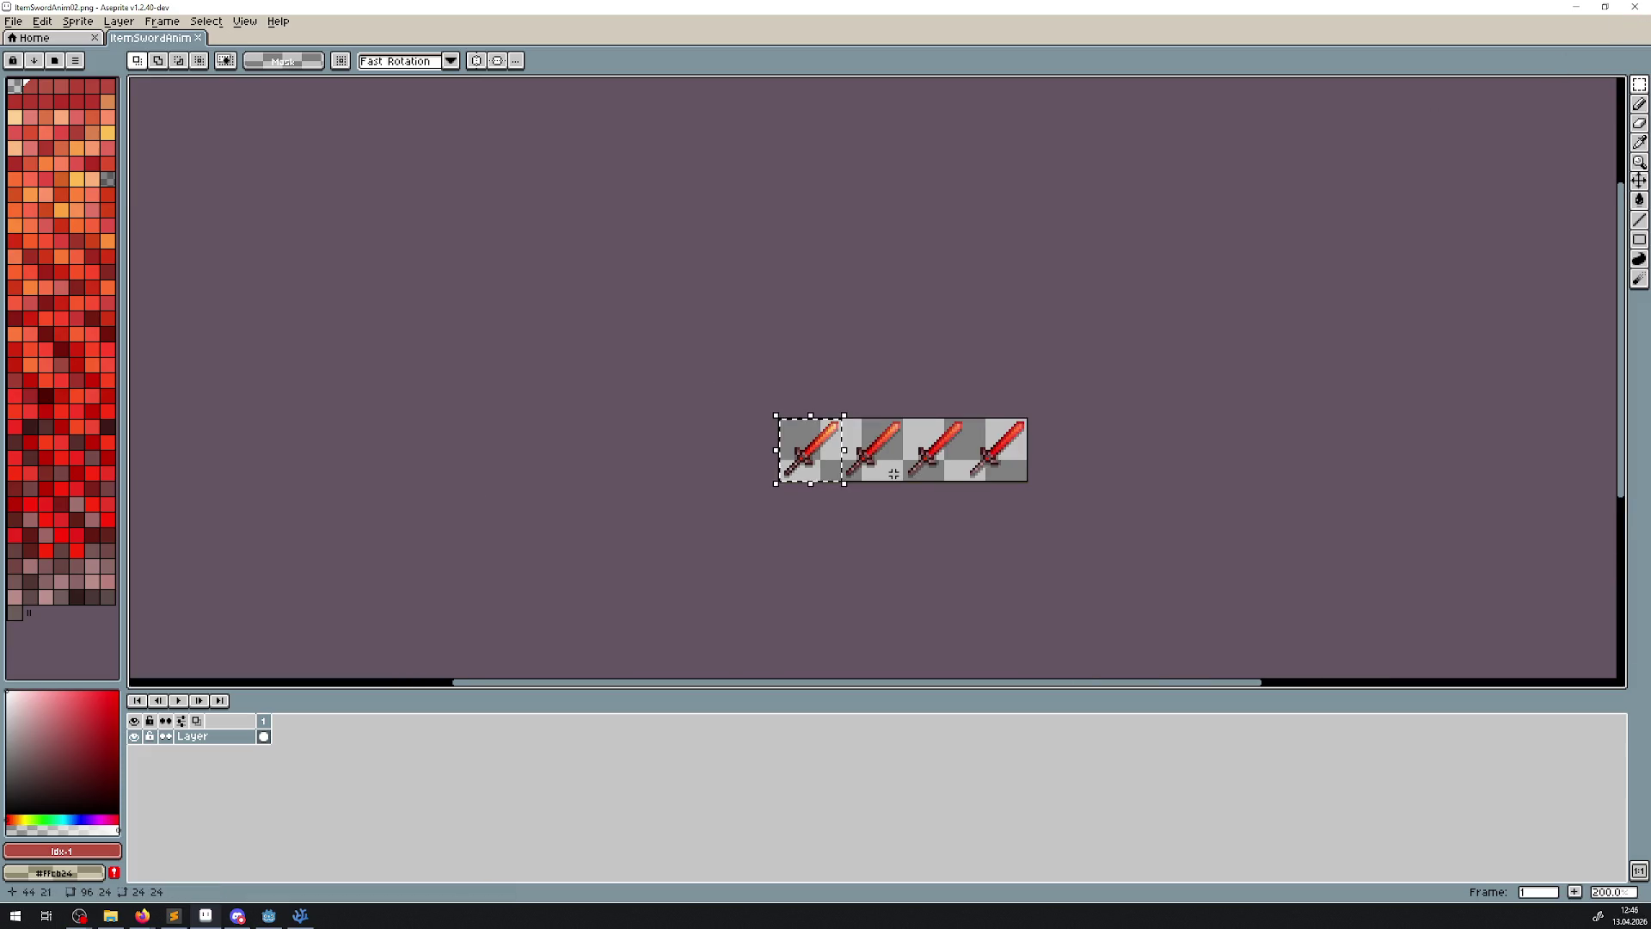
scroll(894, 473, down, 1)
click(795, 441)
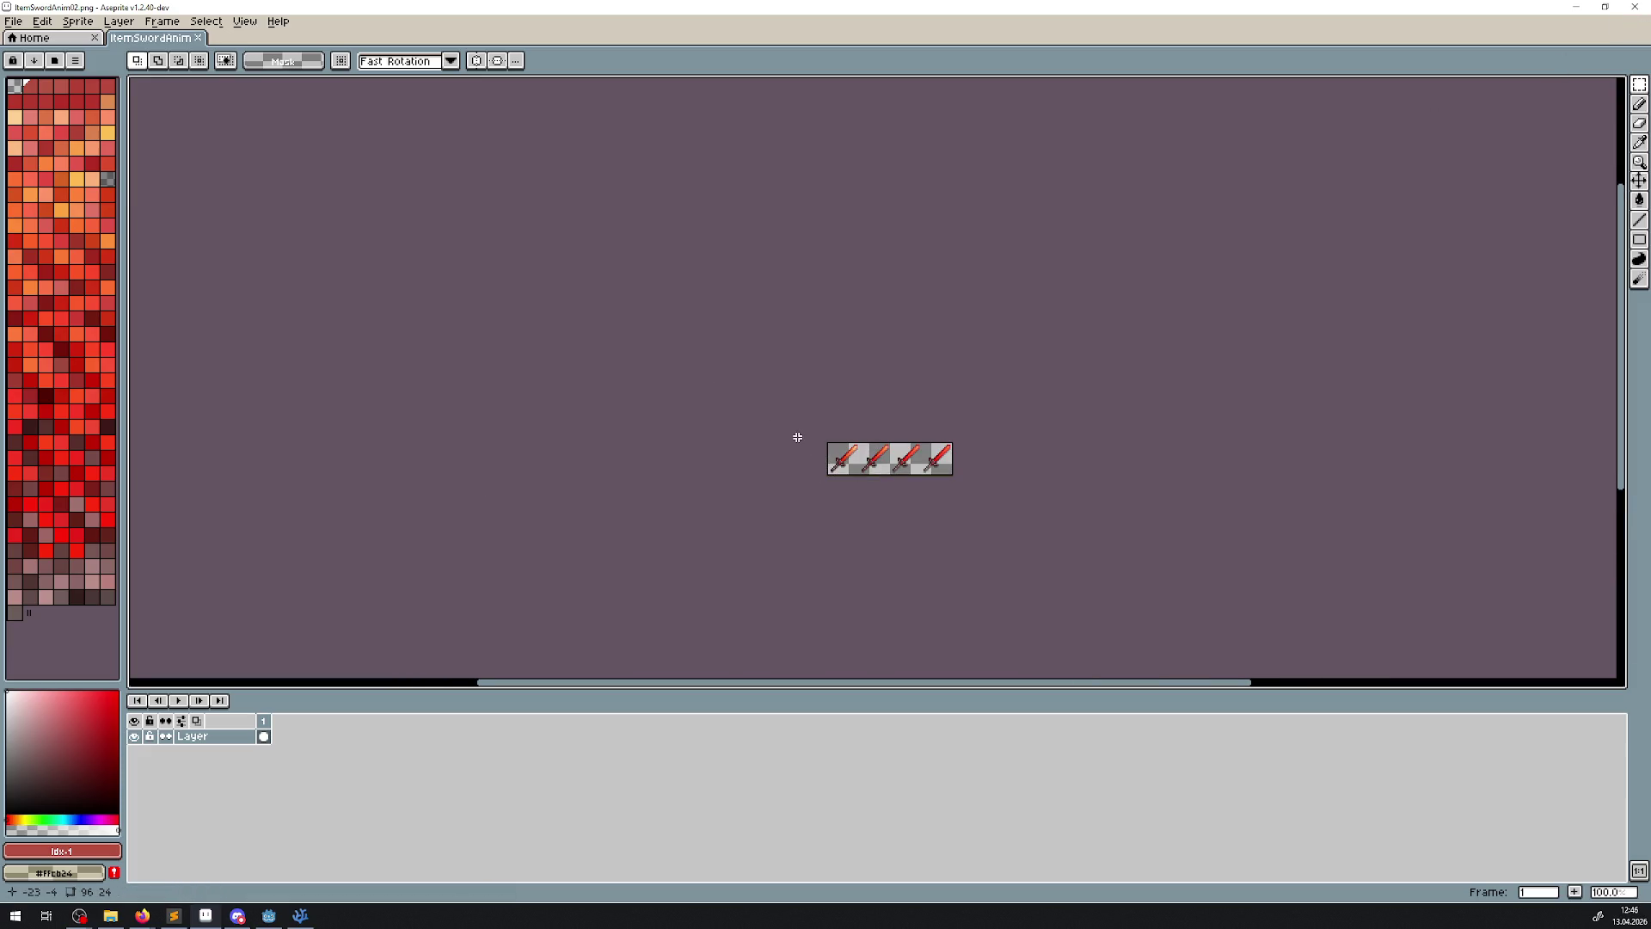
scroll(797, 437, up, 4)
scroll(793, 436, down, 2)
mouse_move(807, 387)
mouse_down()
mouse_move(638, 287)
mouse_move(545, 258)
mouse_up()
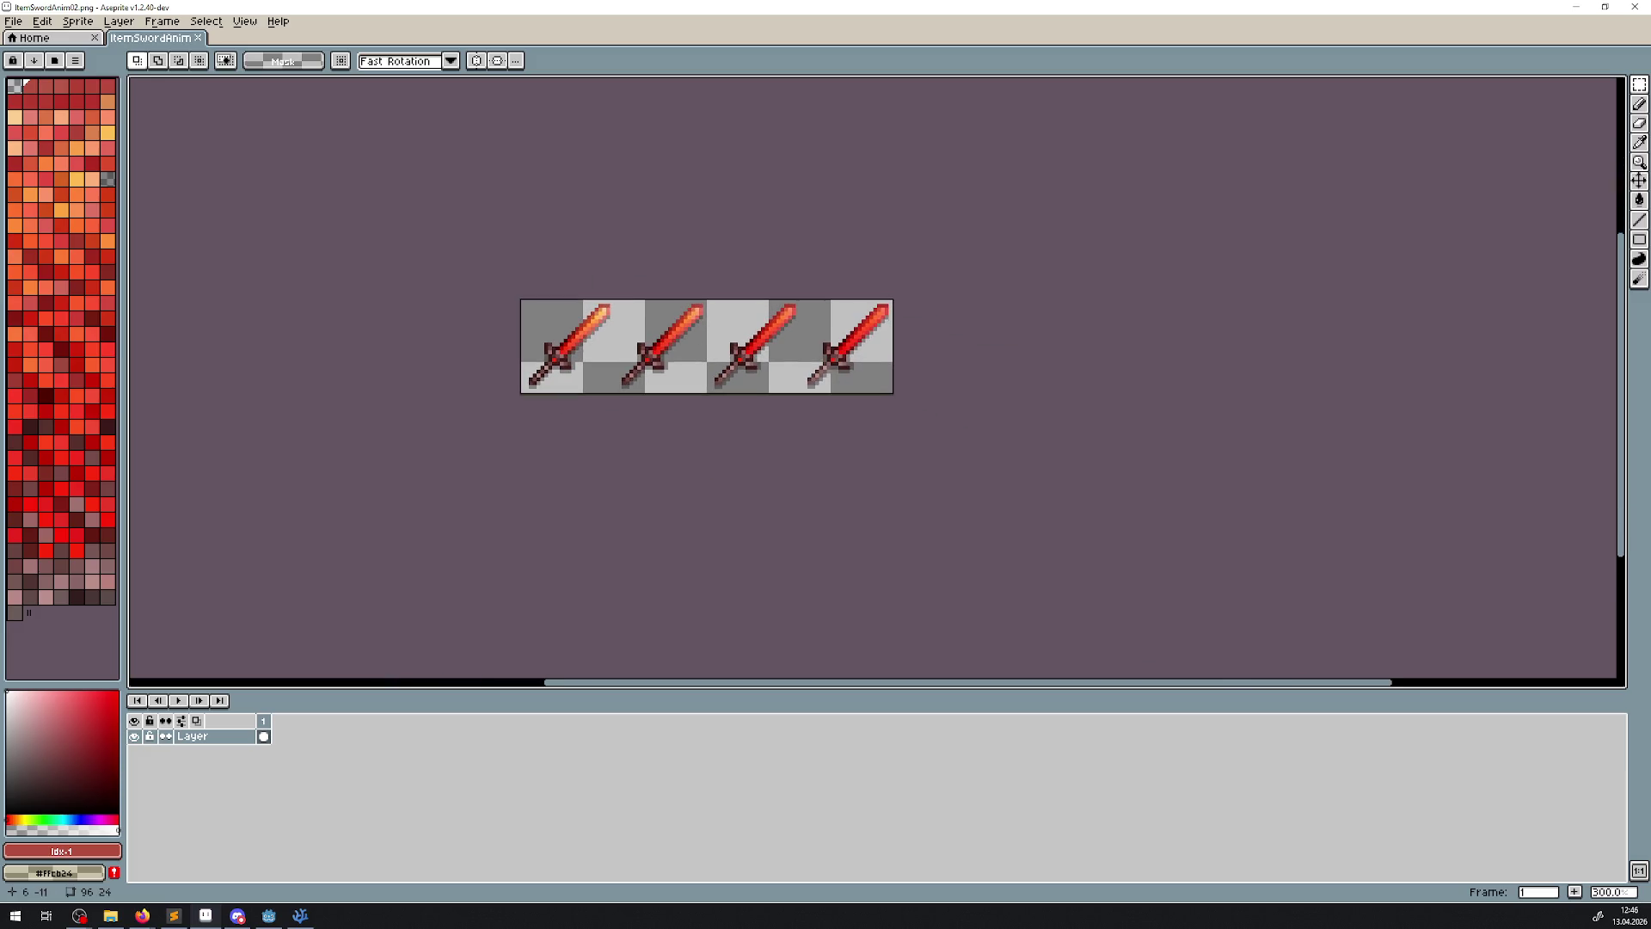
- Open Sword01.aseprite from the recent swords folder and review the cyan sword frames
click(65, 39)
click(98, 539)
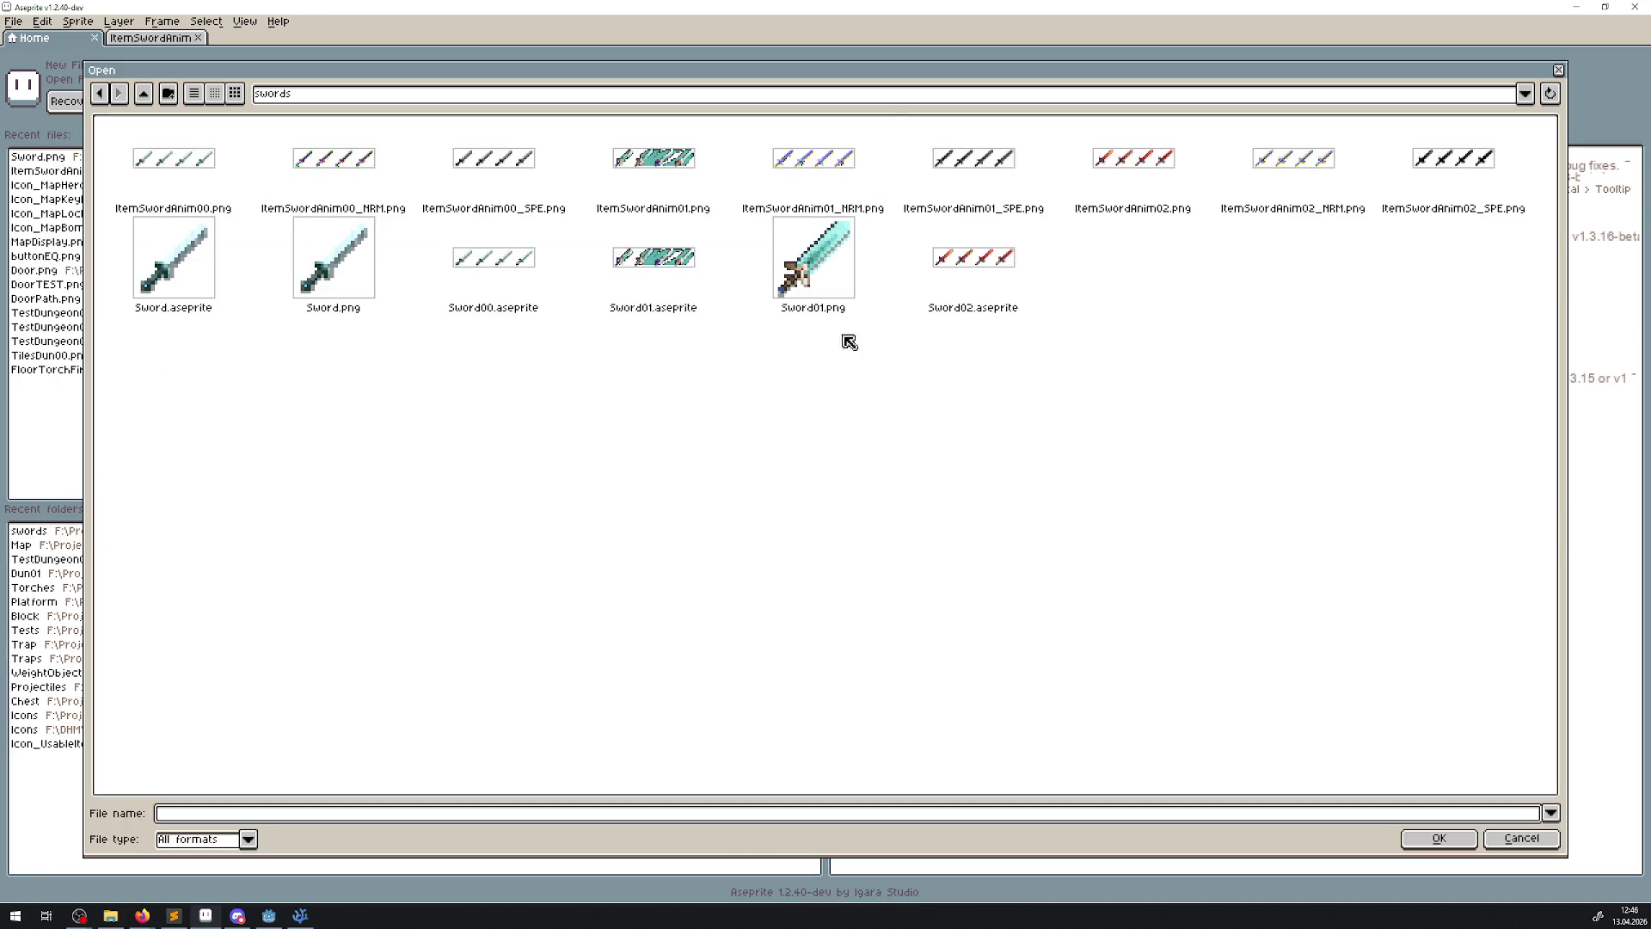
double_click(658, 277)
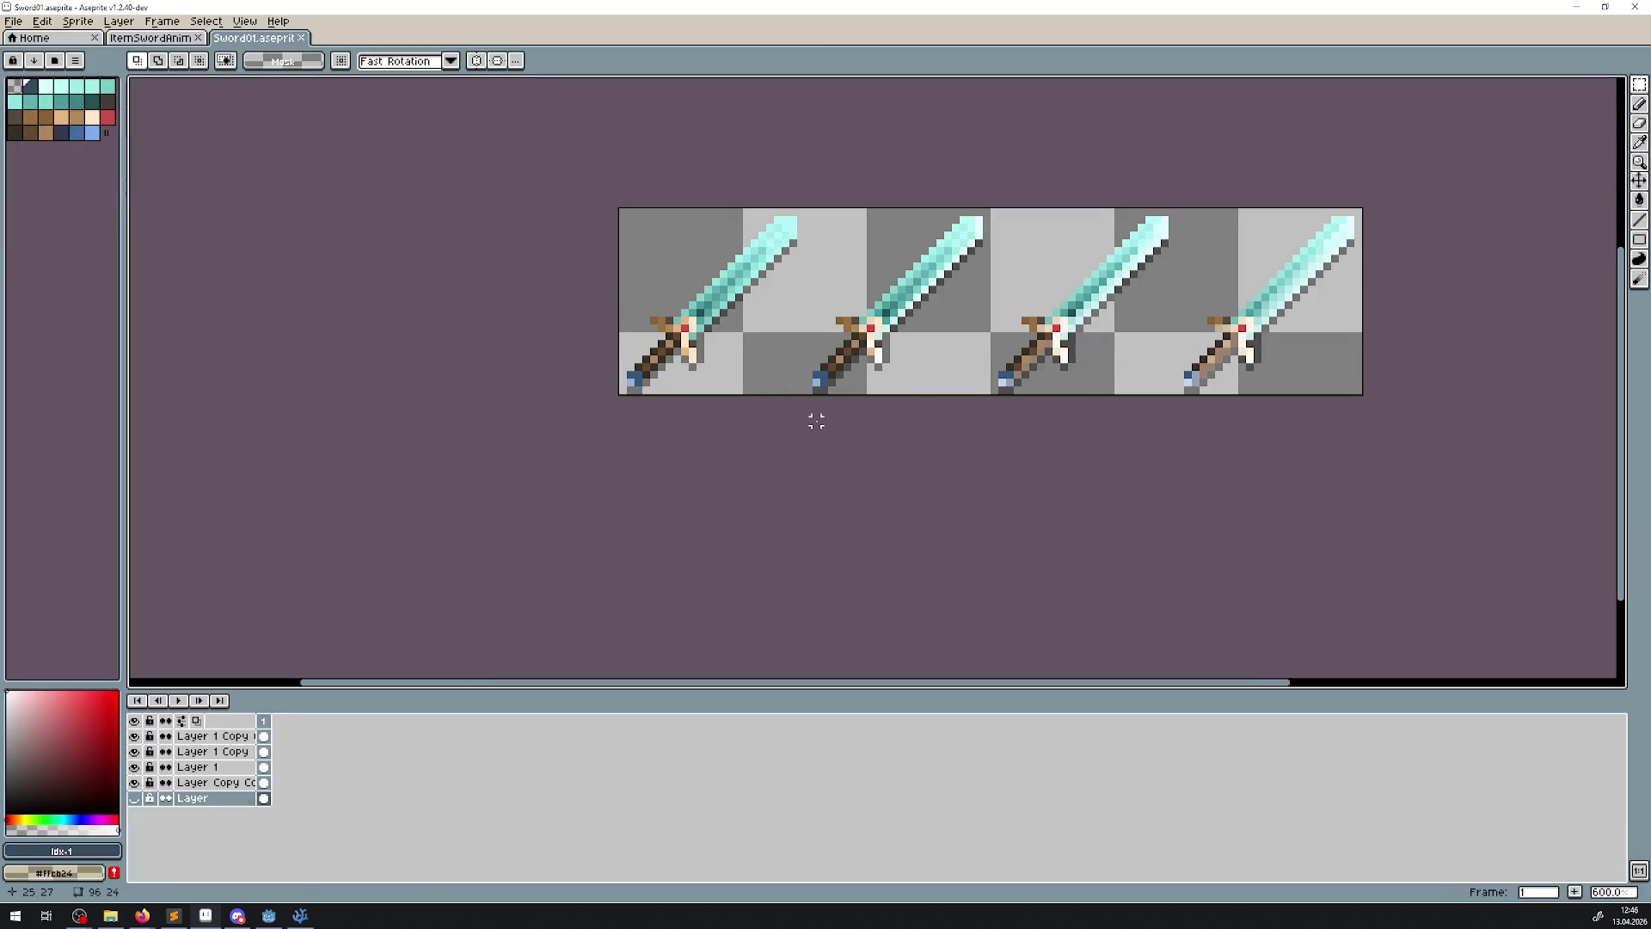
scroll(816, 421, down, 3)
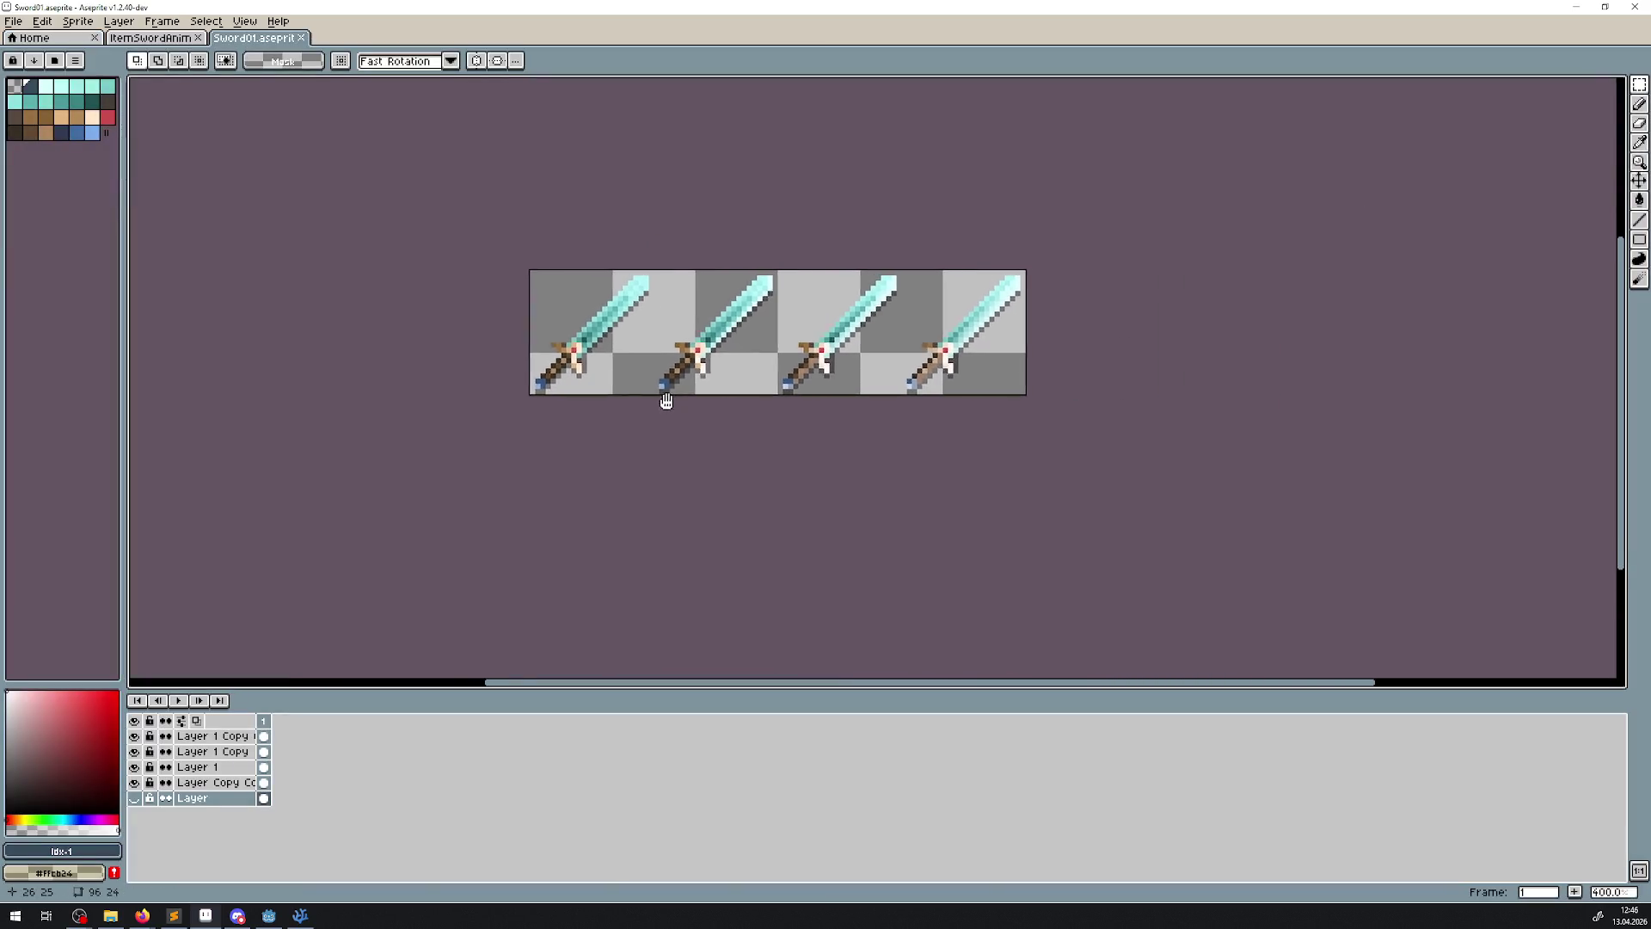
scroll(667, 399, down, 1)
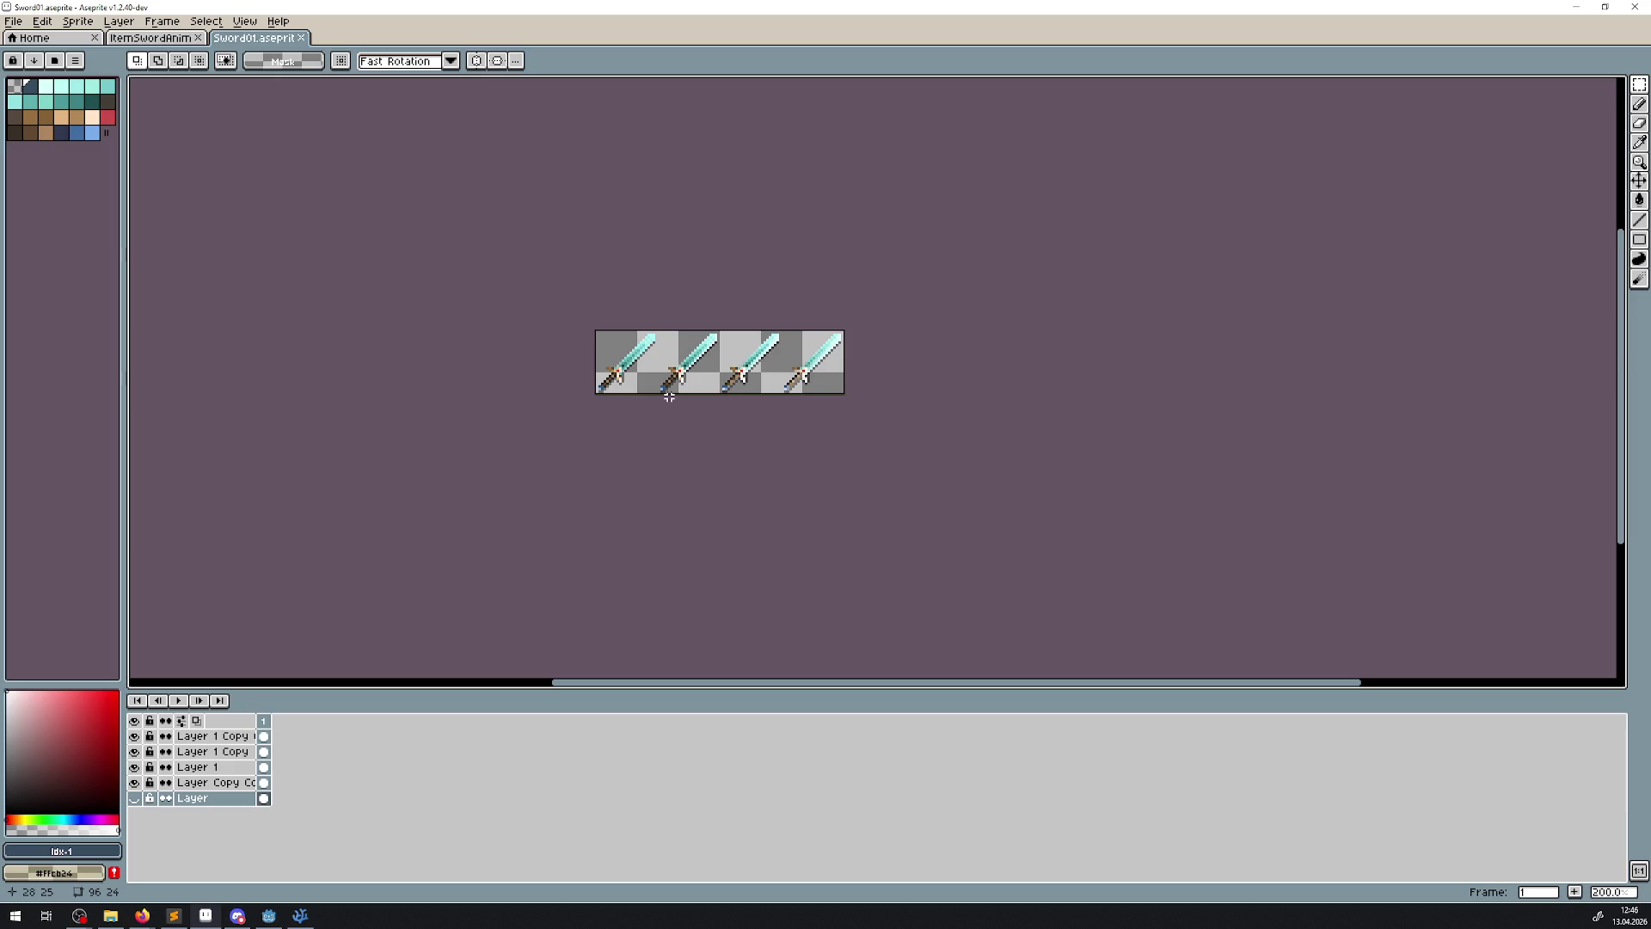
scroll(669, 397, up, 2)
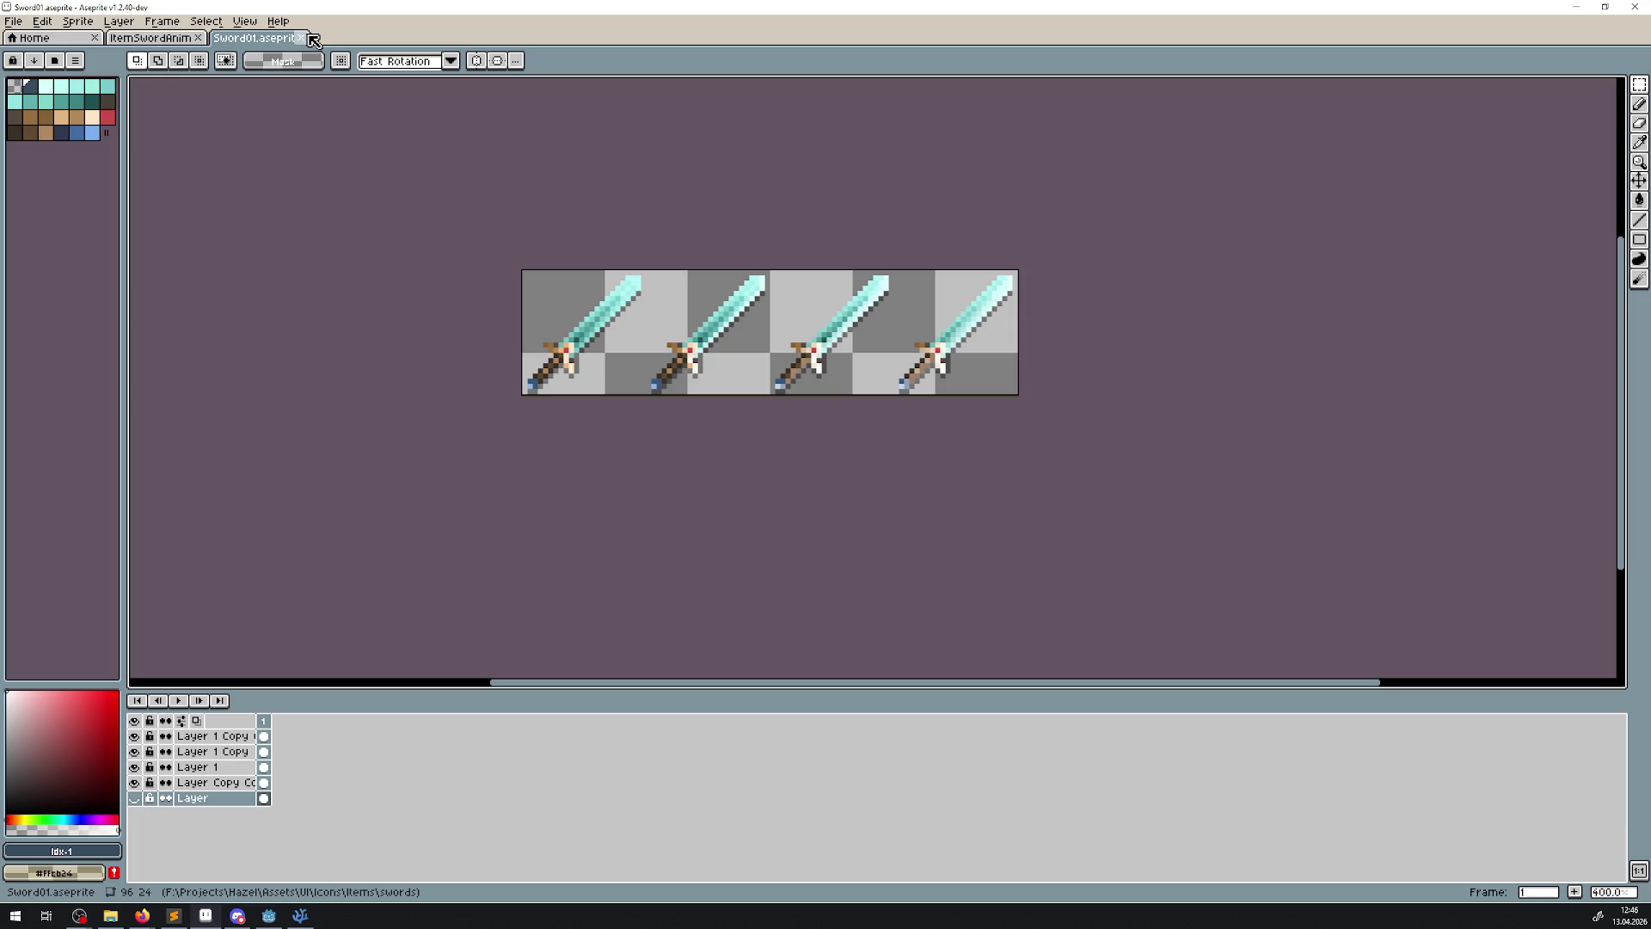
scroll(665, 474, down, 2)
scroll(667, 468, up, 2)
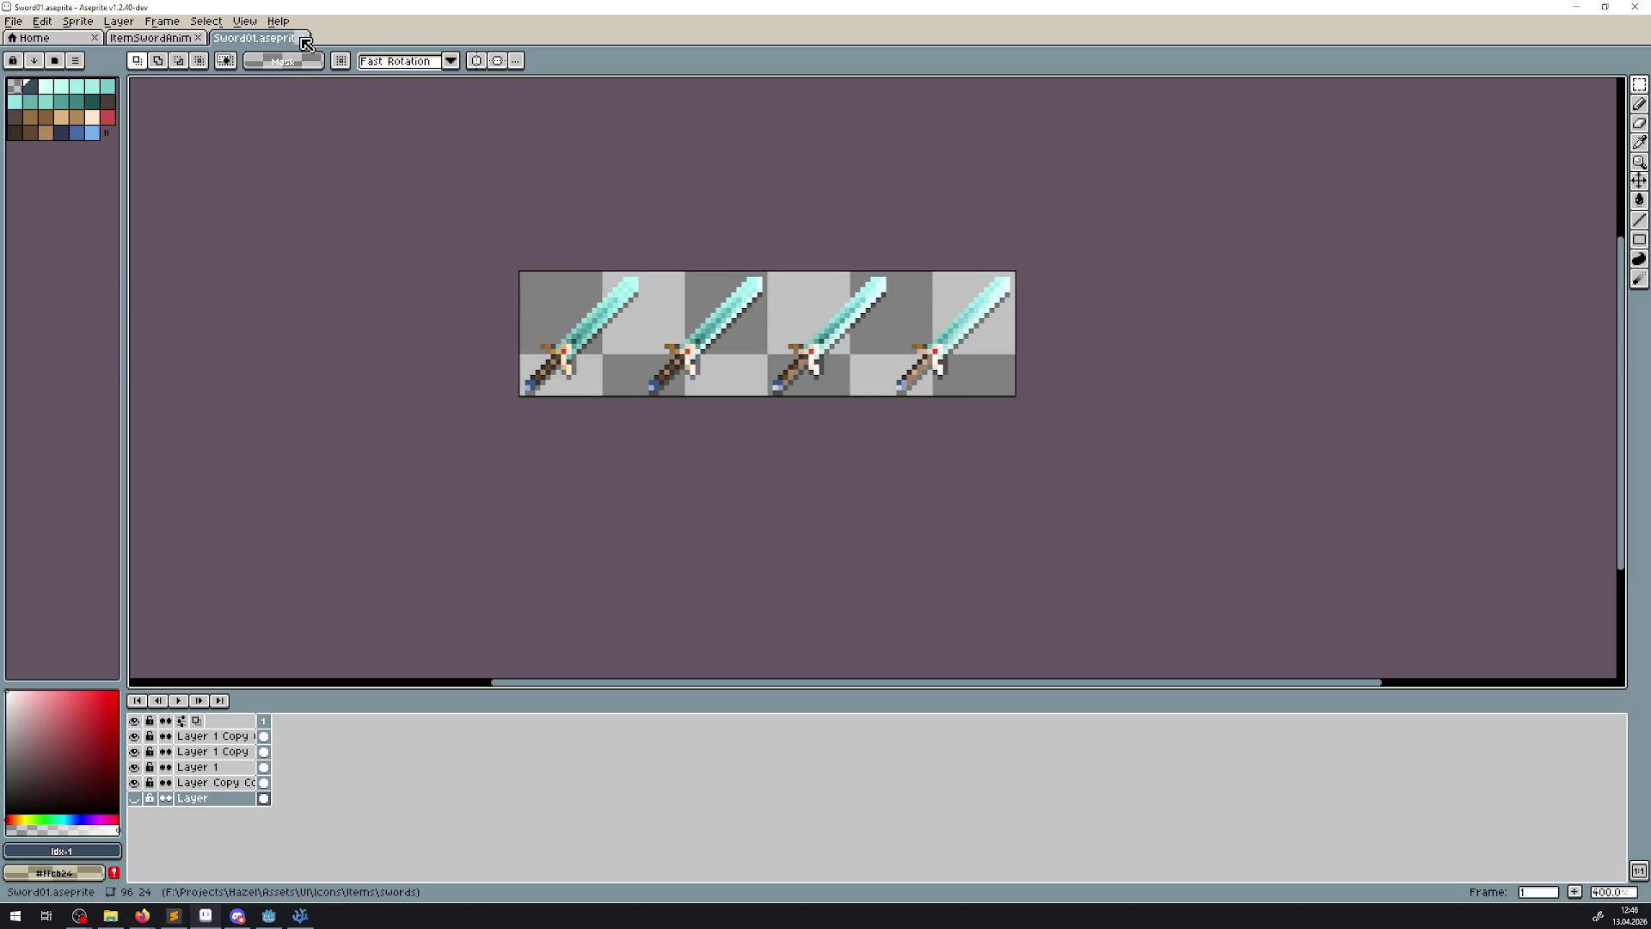
scroll(658, 475, down, 2)
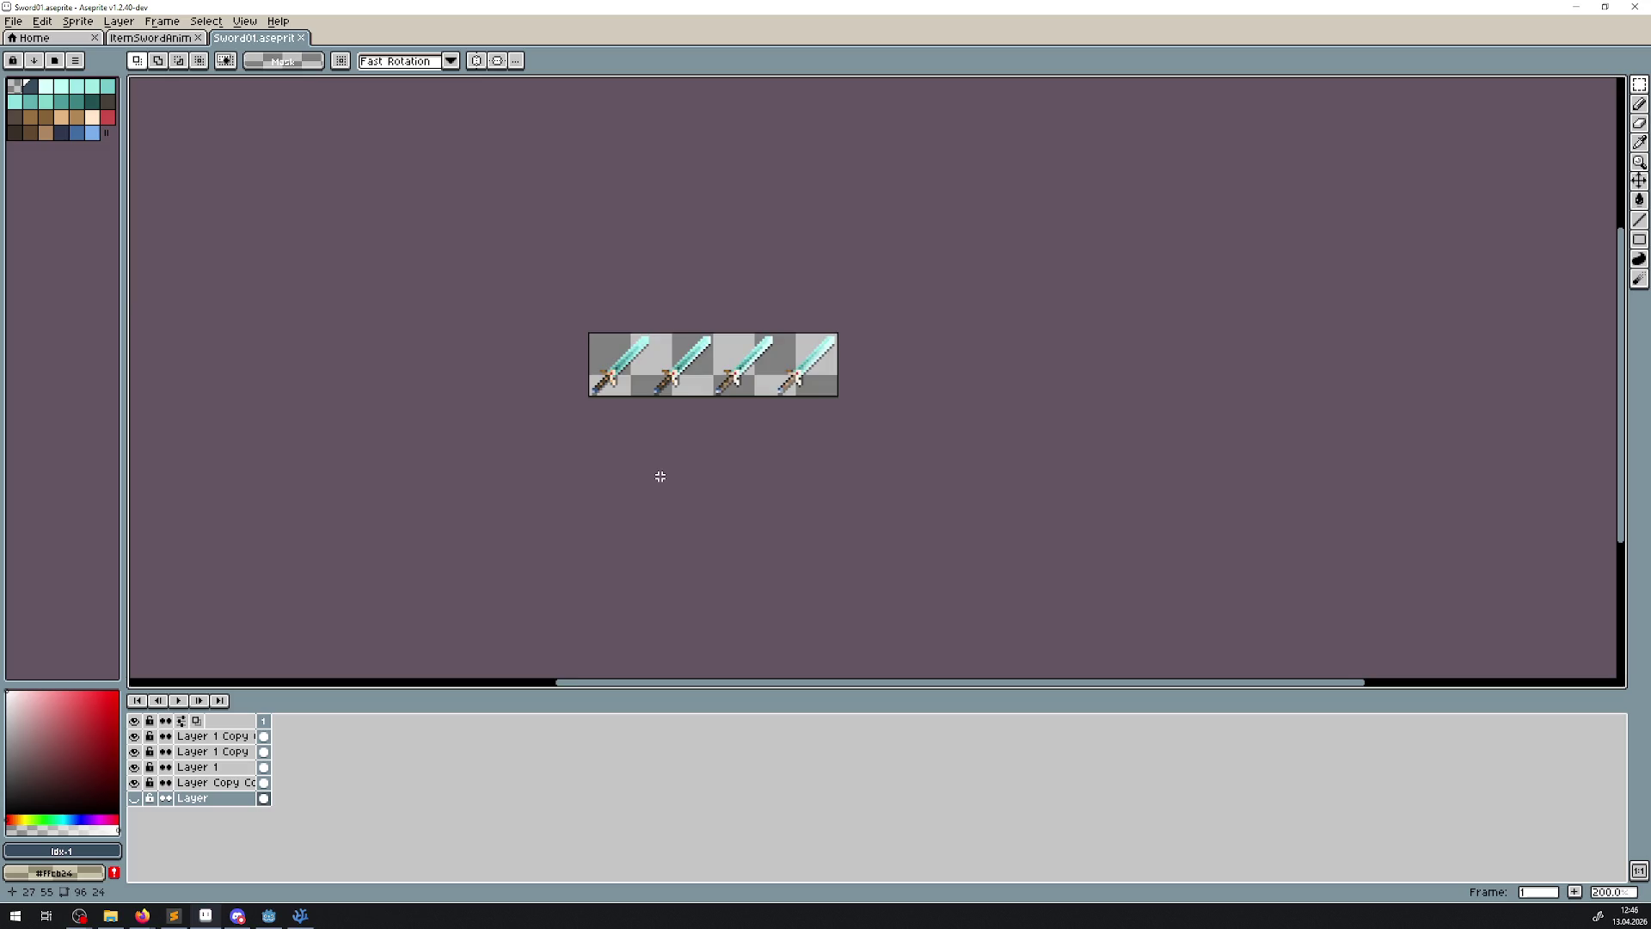
scroll(661, 476, up, 1)
scroll(660, 477, down, 1)
scroll(661, 477, up, 1)
- Close the Sword01 and ItemSwordAnim02 sprites, then exit Aseprite back to Godot
click(301, 38)
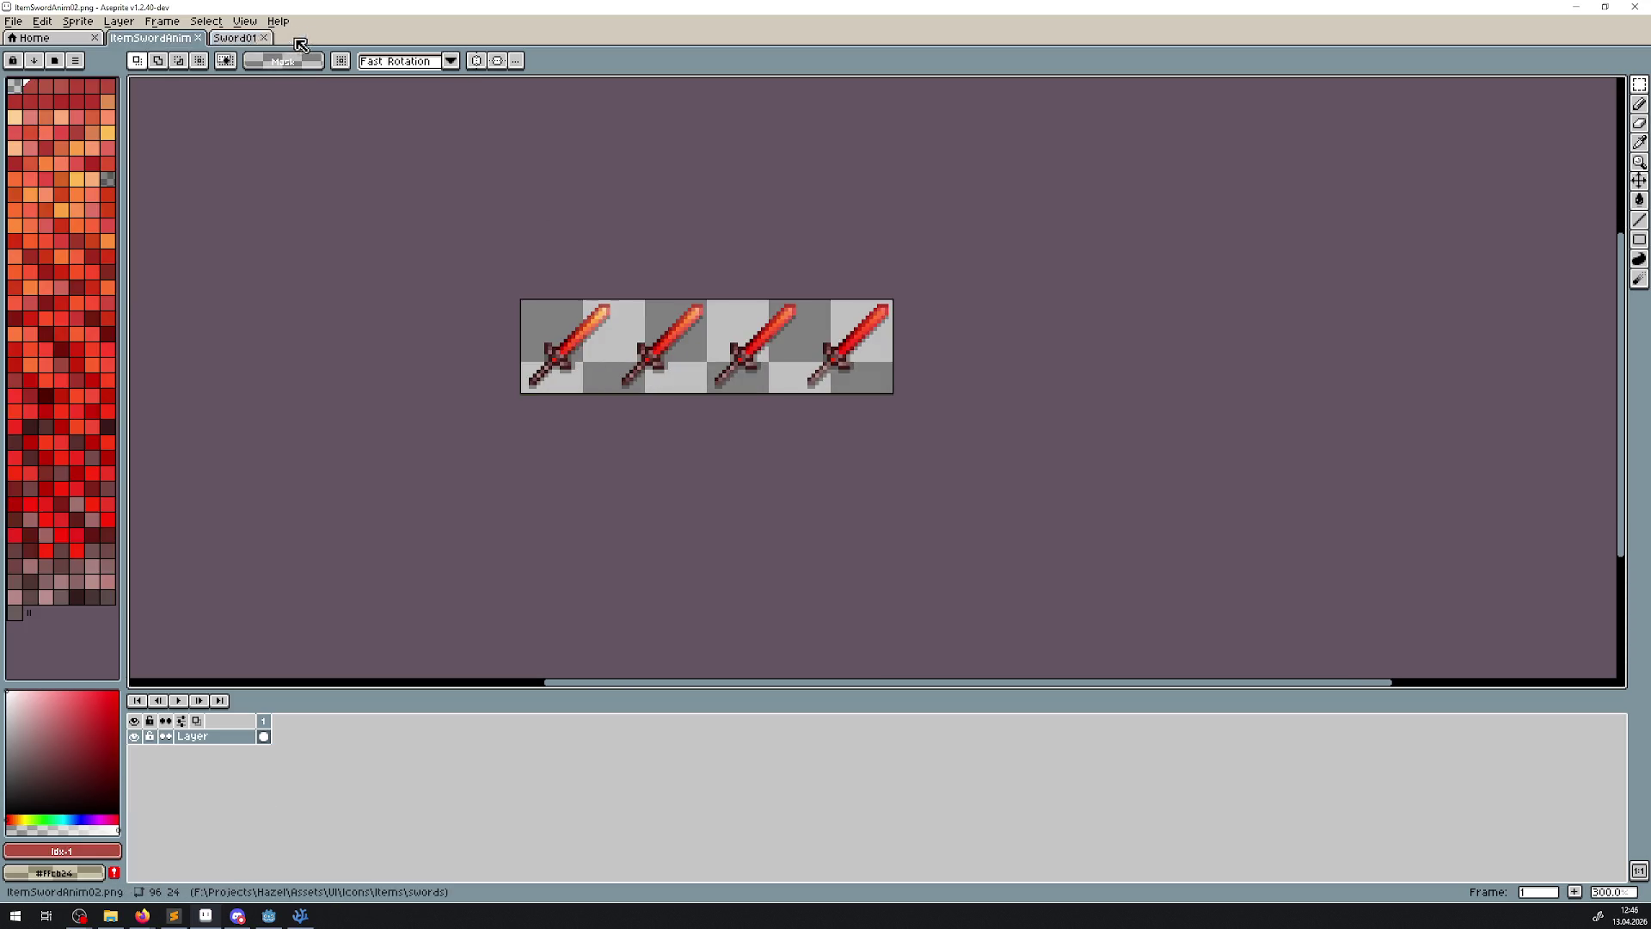
click(197, 38)
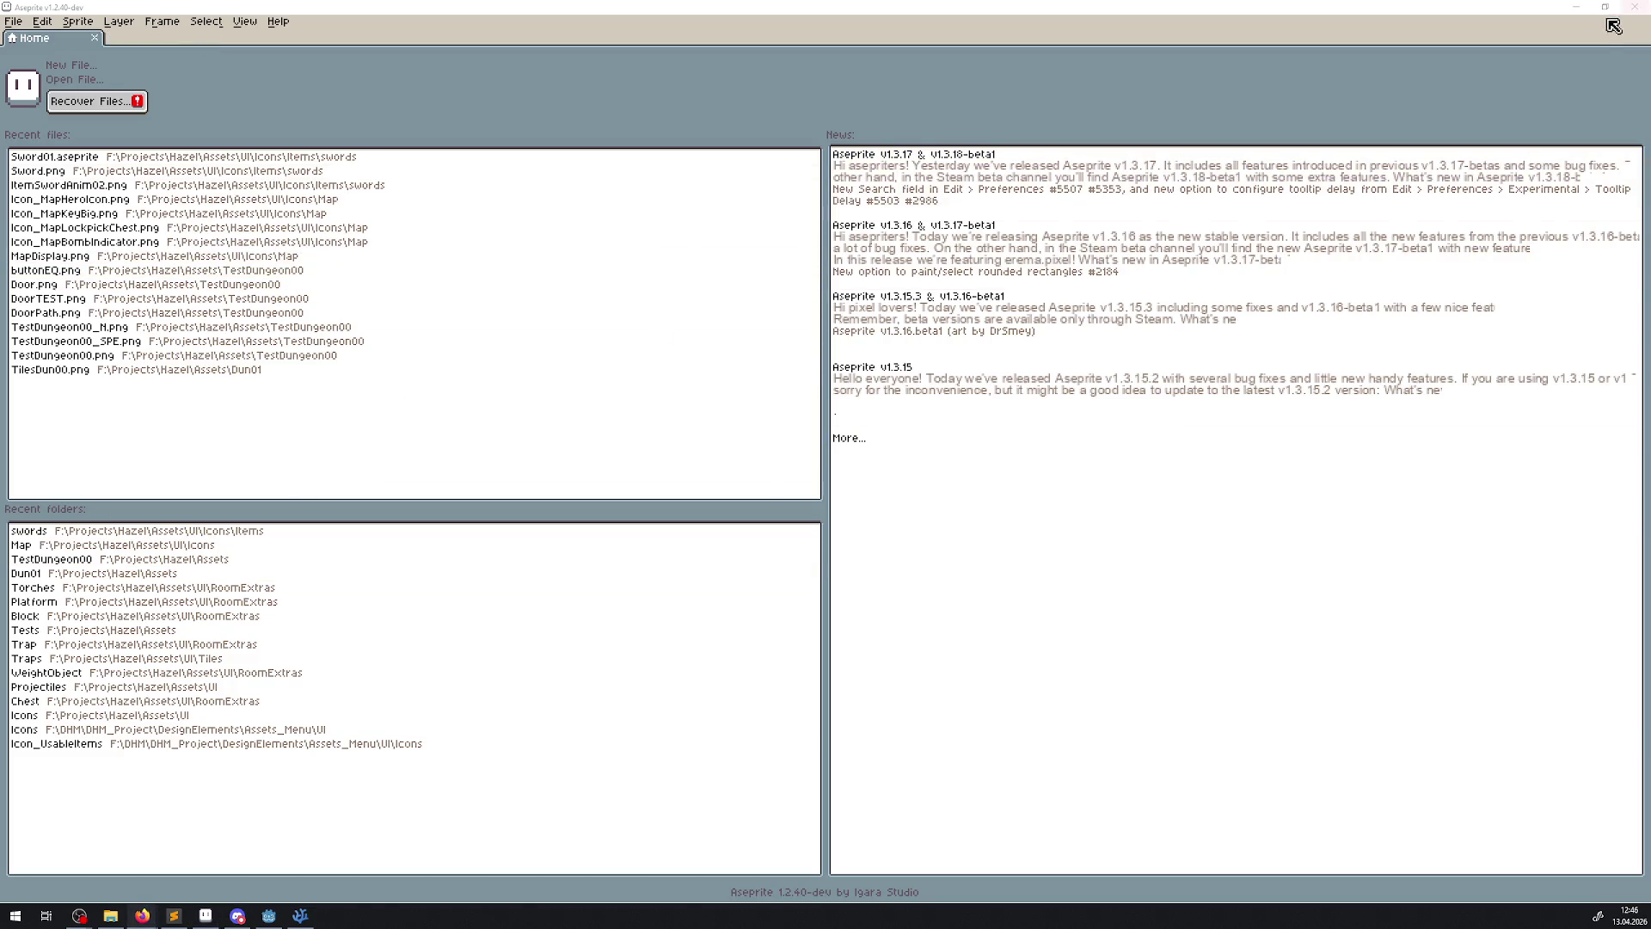
click(1645, 7)
scroll(779, 446, up, 1)
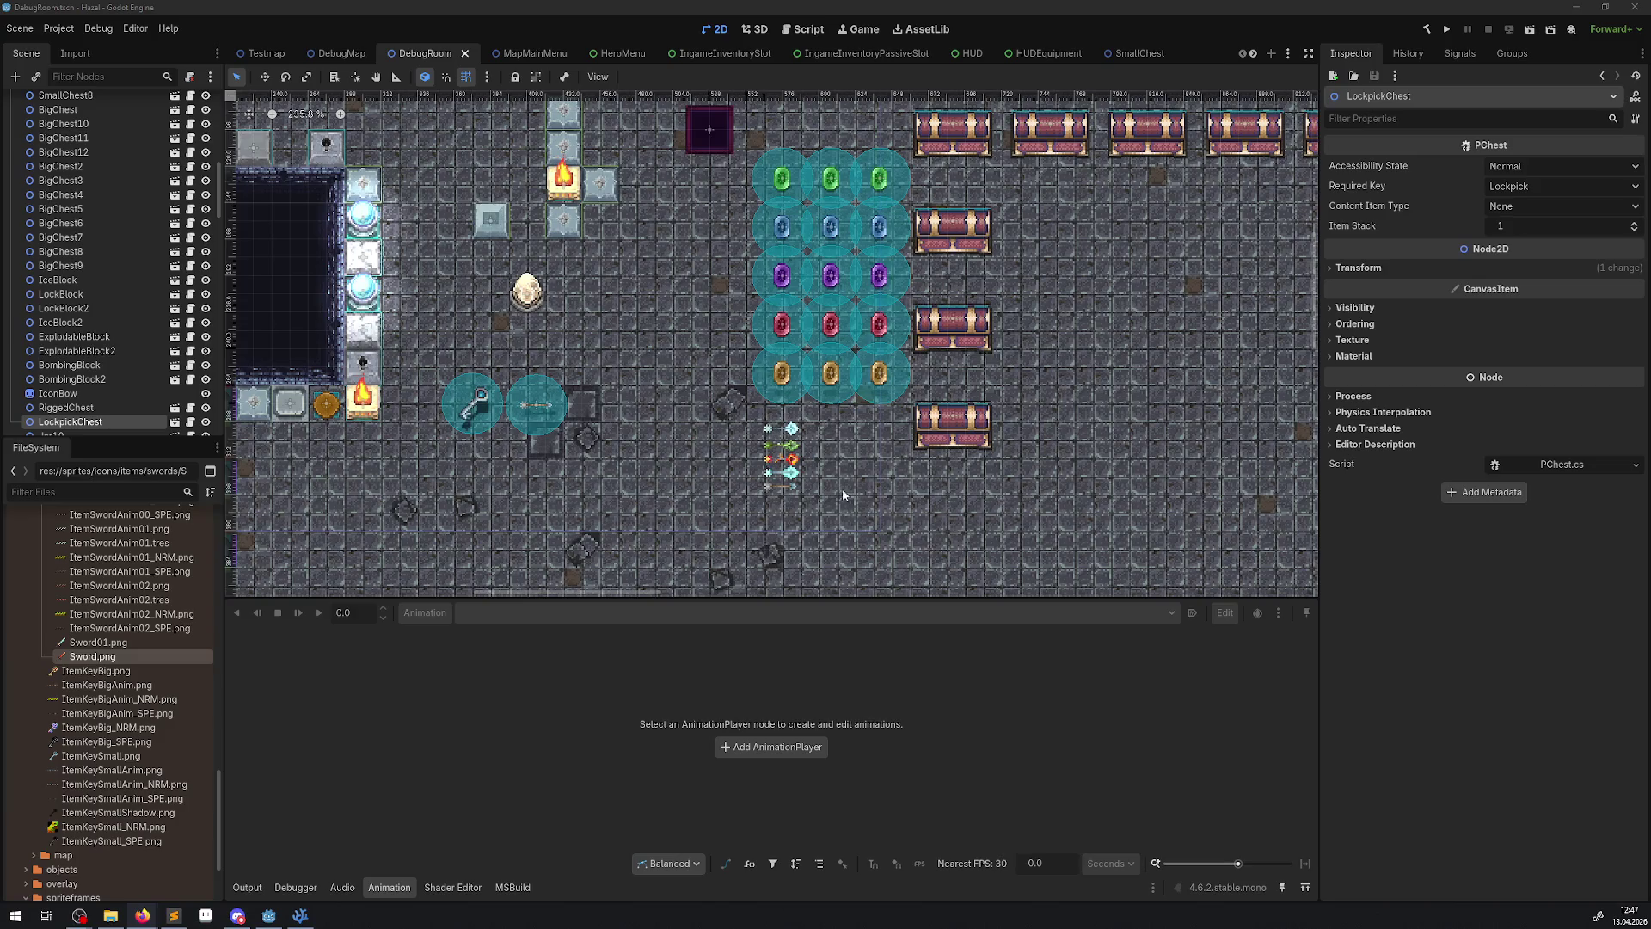
- Zoom into the DebugRoom swords and check the fire sword's SpriteFrames, undoing an accidental cyan selection
scroll(818, 462, up, 2)
click(802, 468)
scroll(802, 465, up, 2)
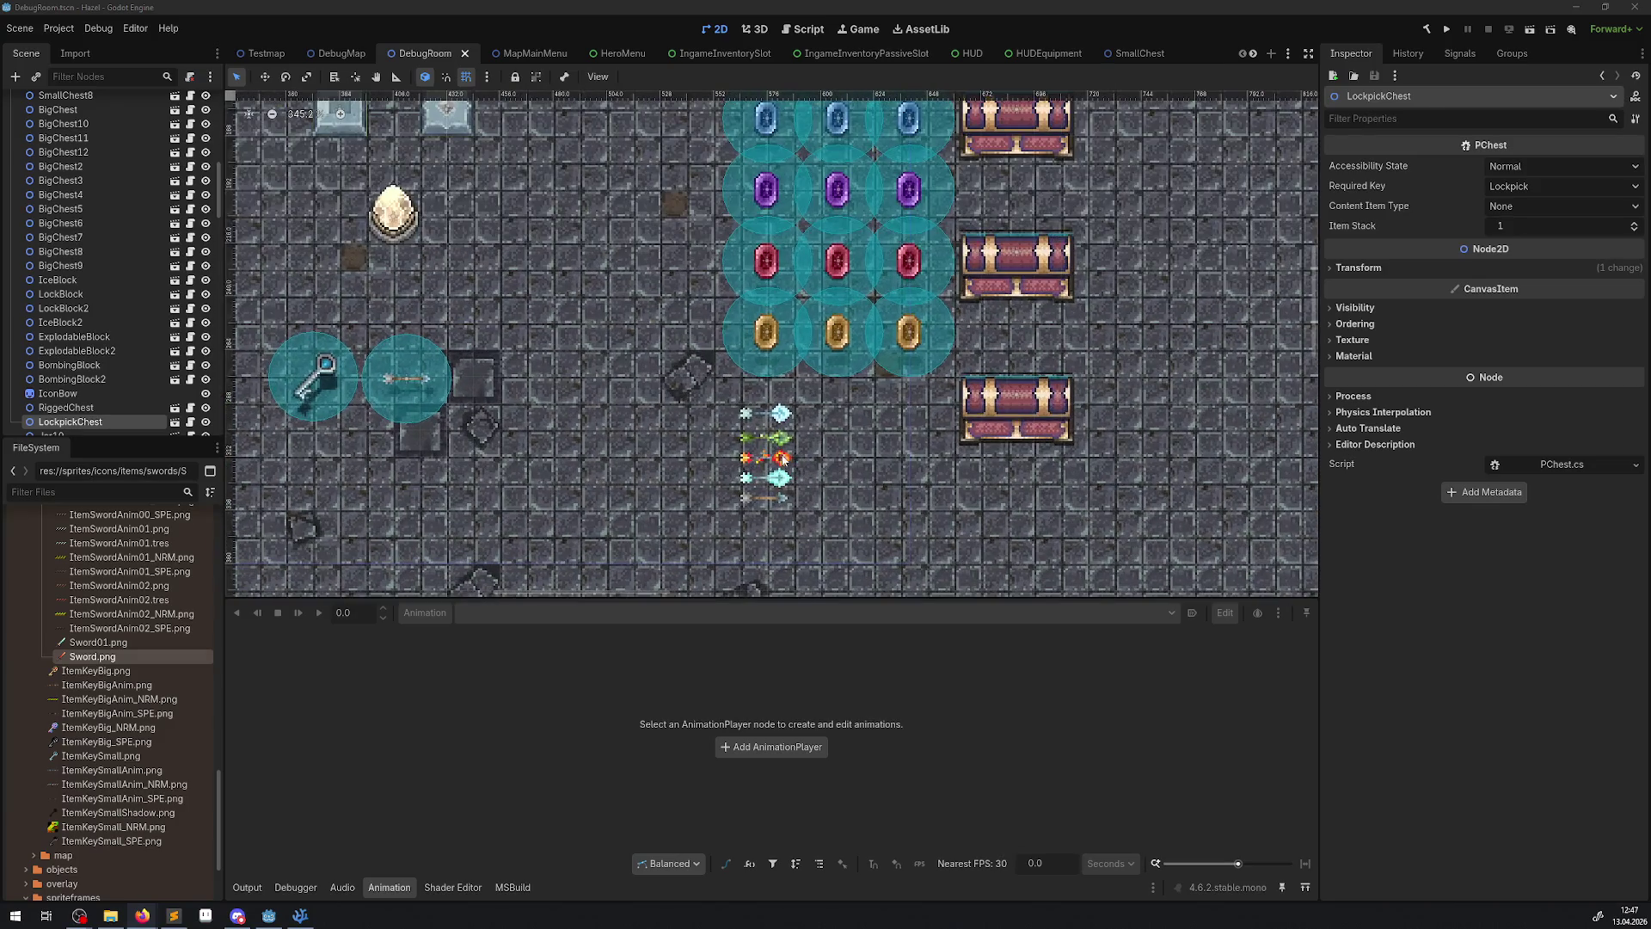
scroll(533, 333, up, 6)
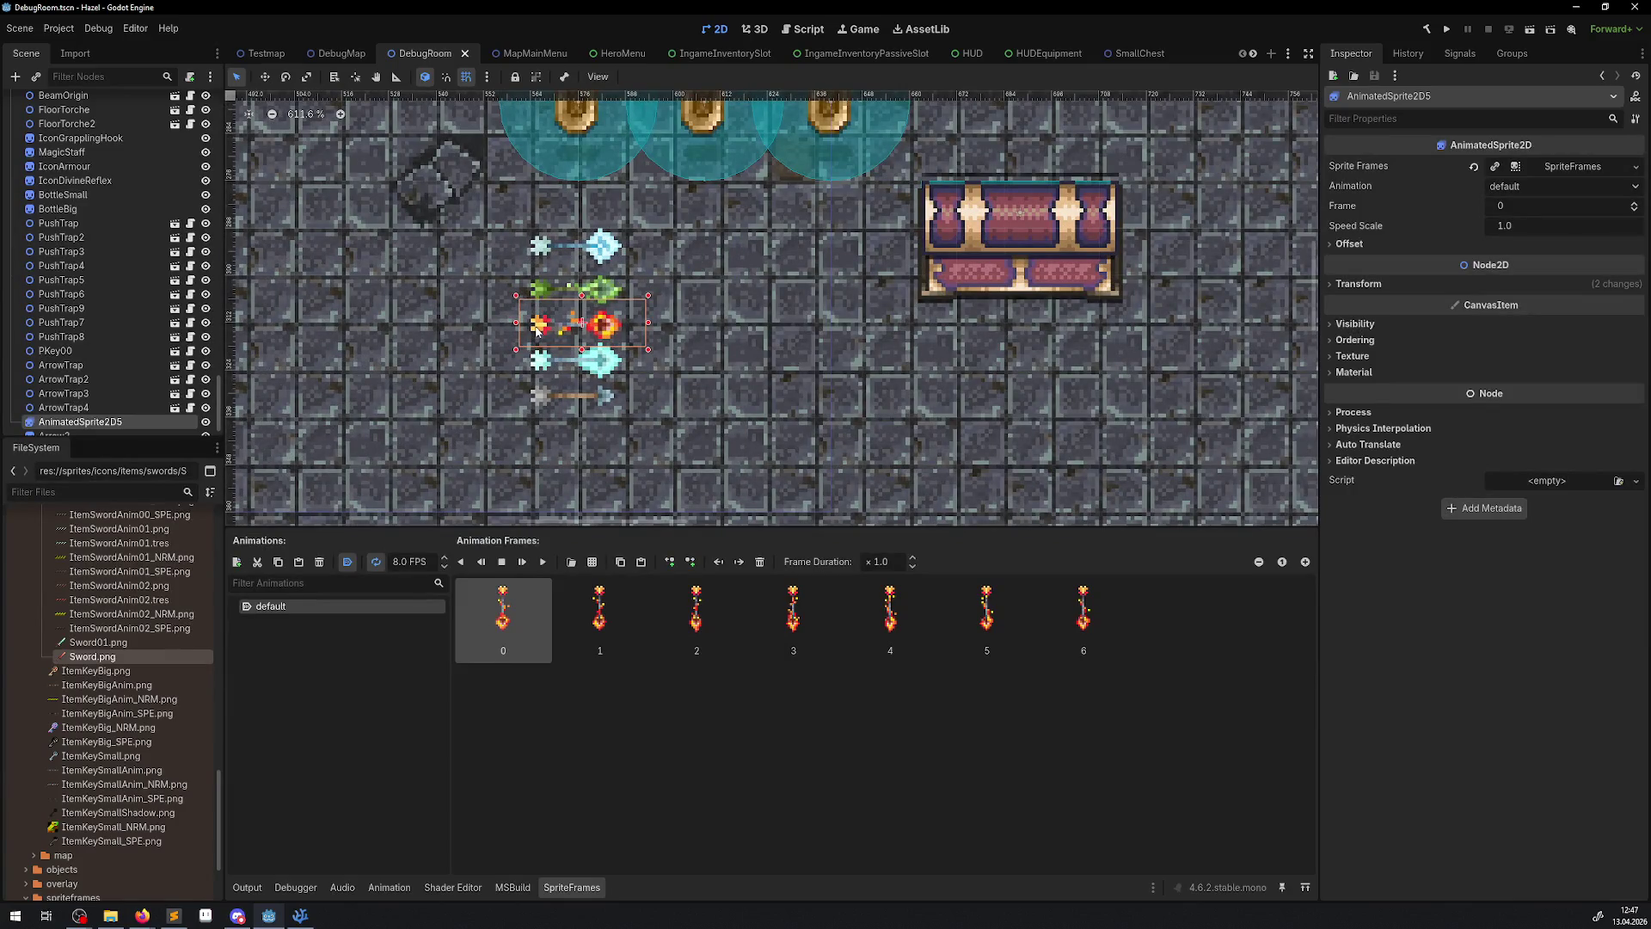
click(610, 371)
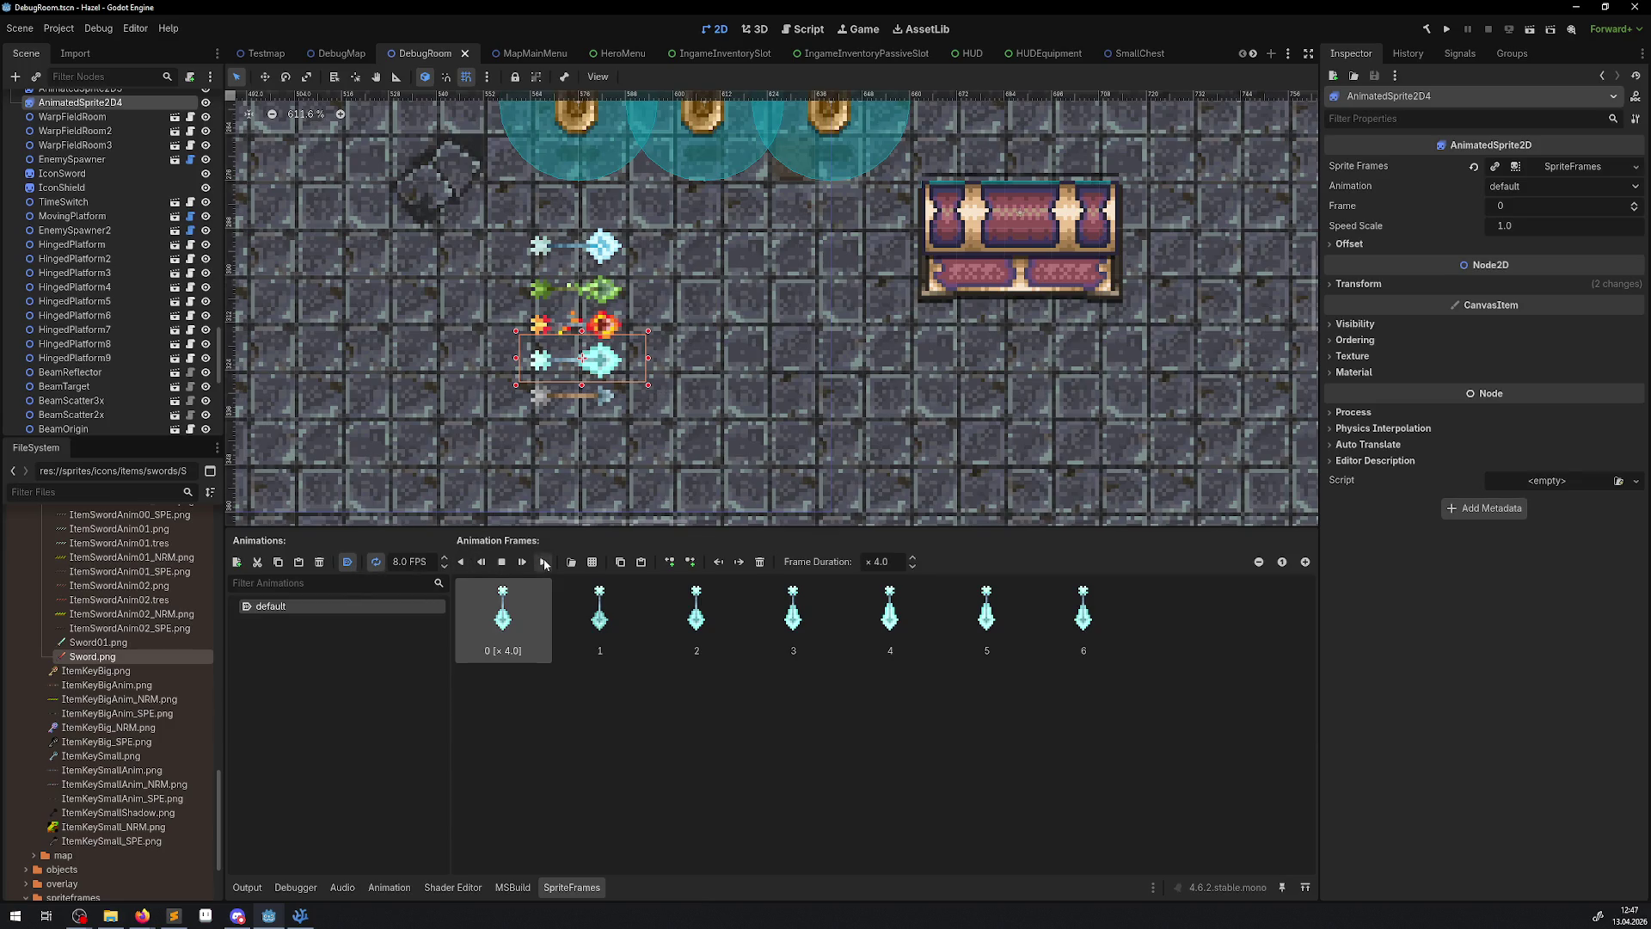
key(ctrl+z)
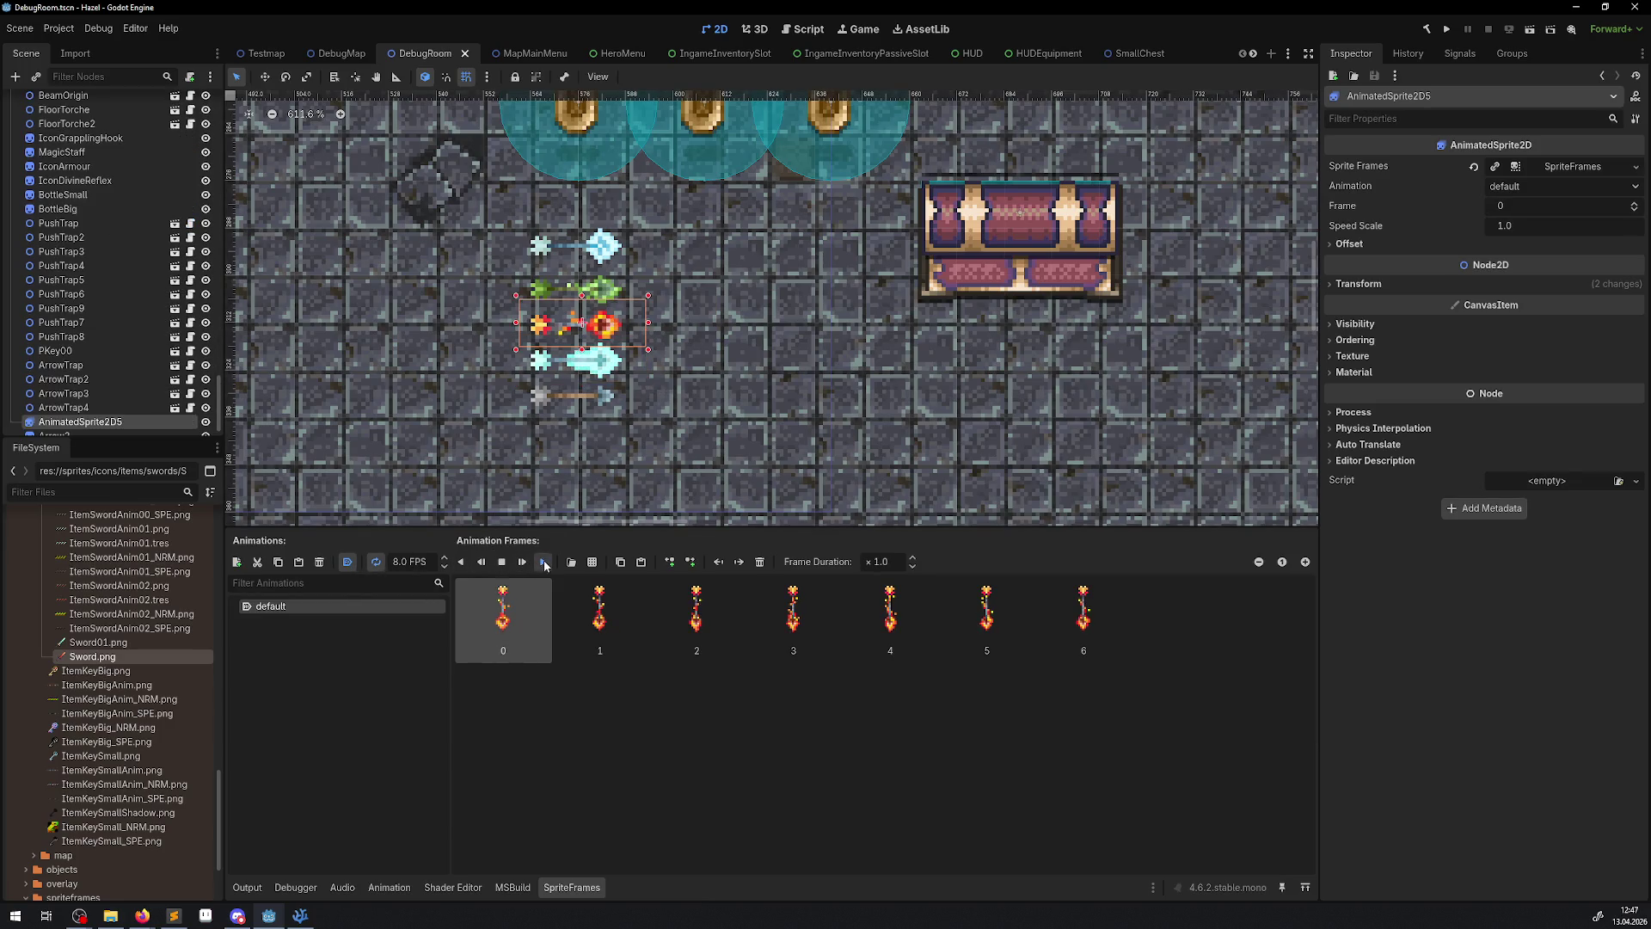
click(726, 375)
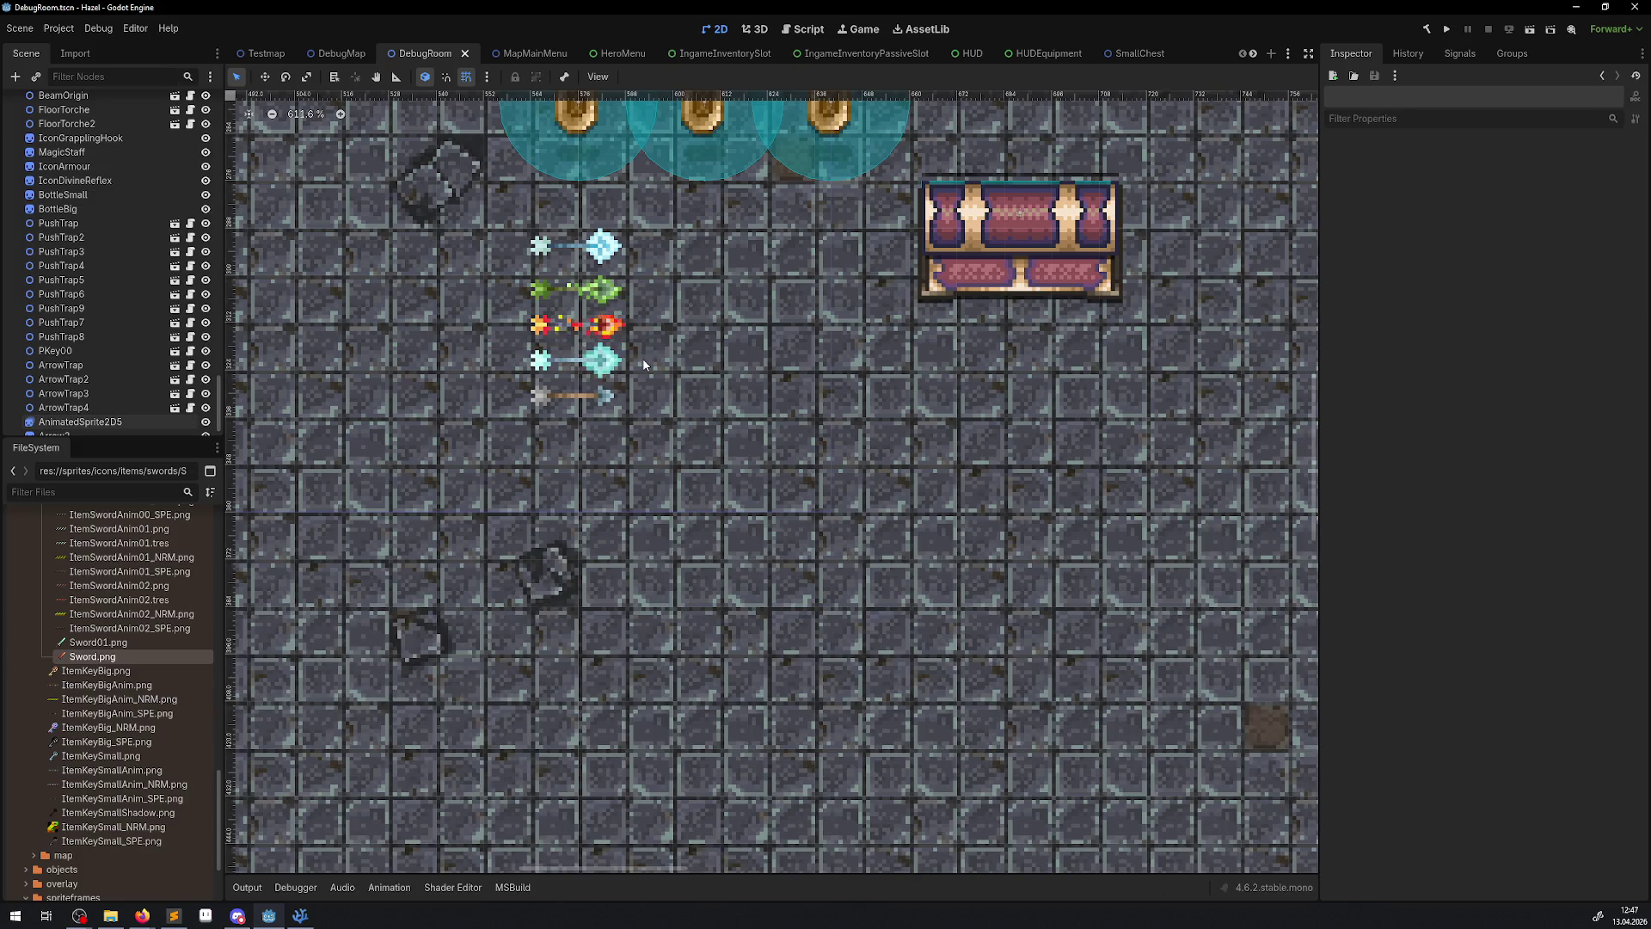
- Check the green sword, top cyan sword and arrow sprite frames, then deselect and zoom out
scroll(645, 367, down, 2)
click(619, 326)
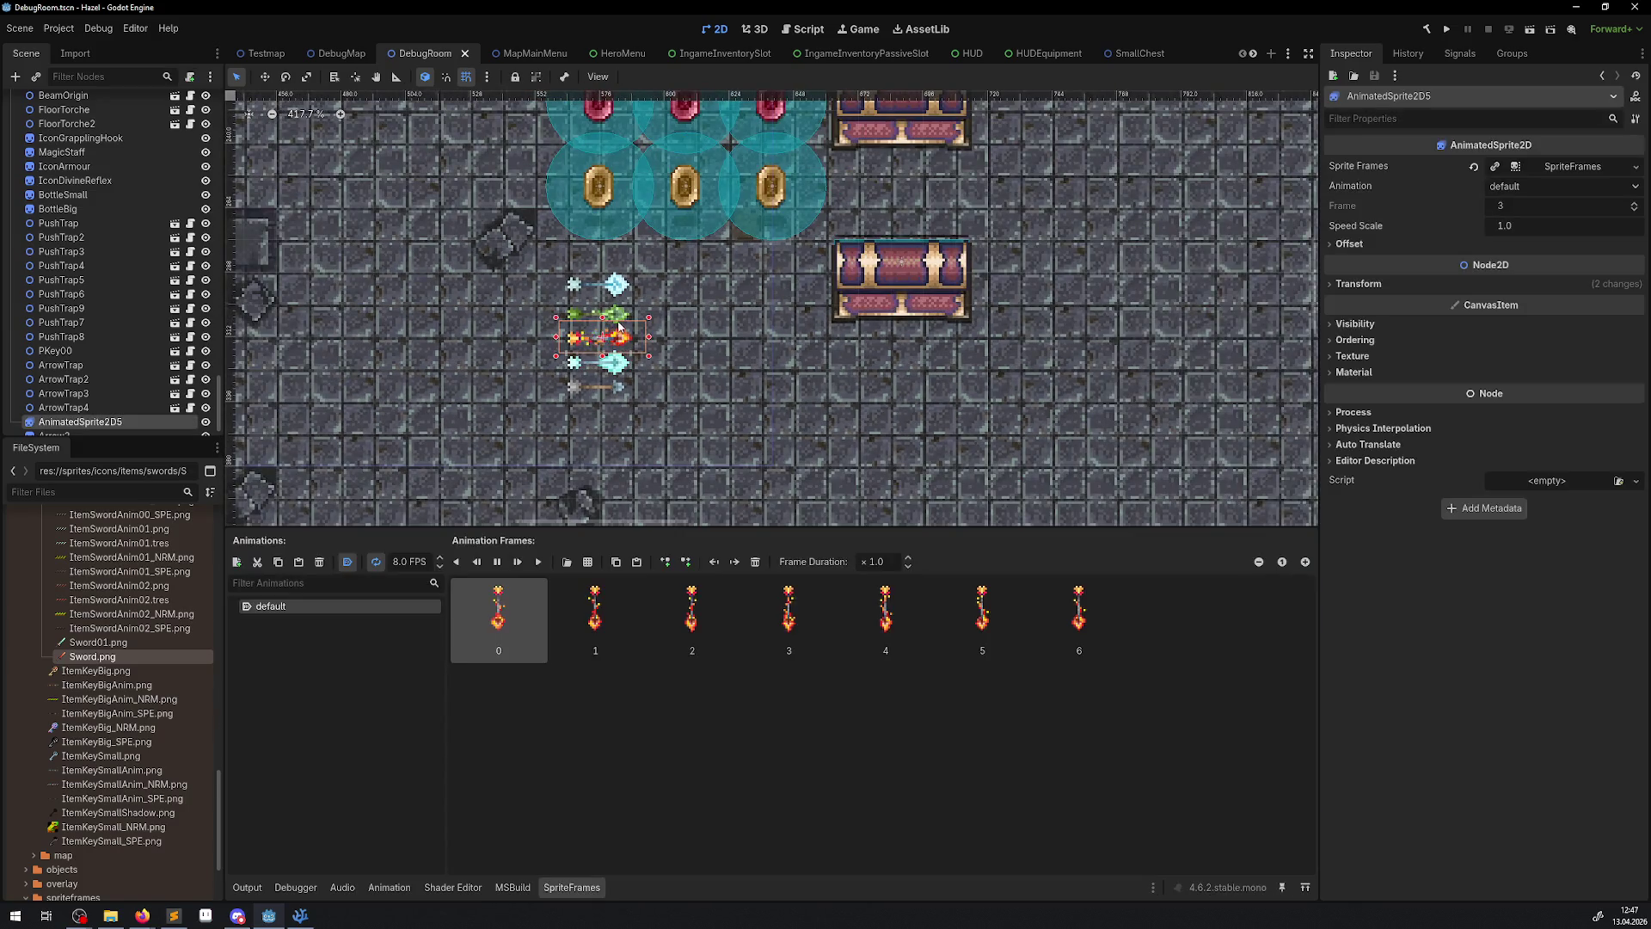
click(622, 315)
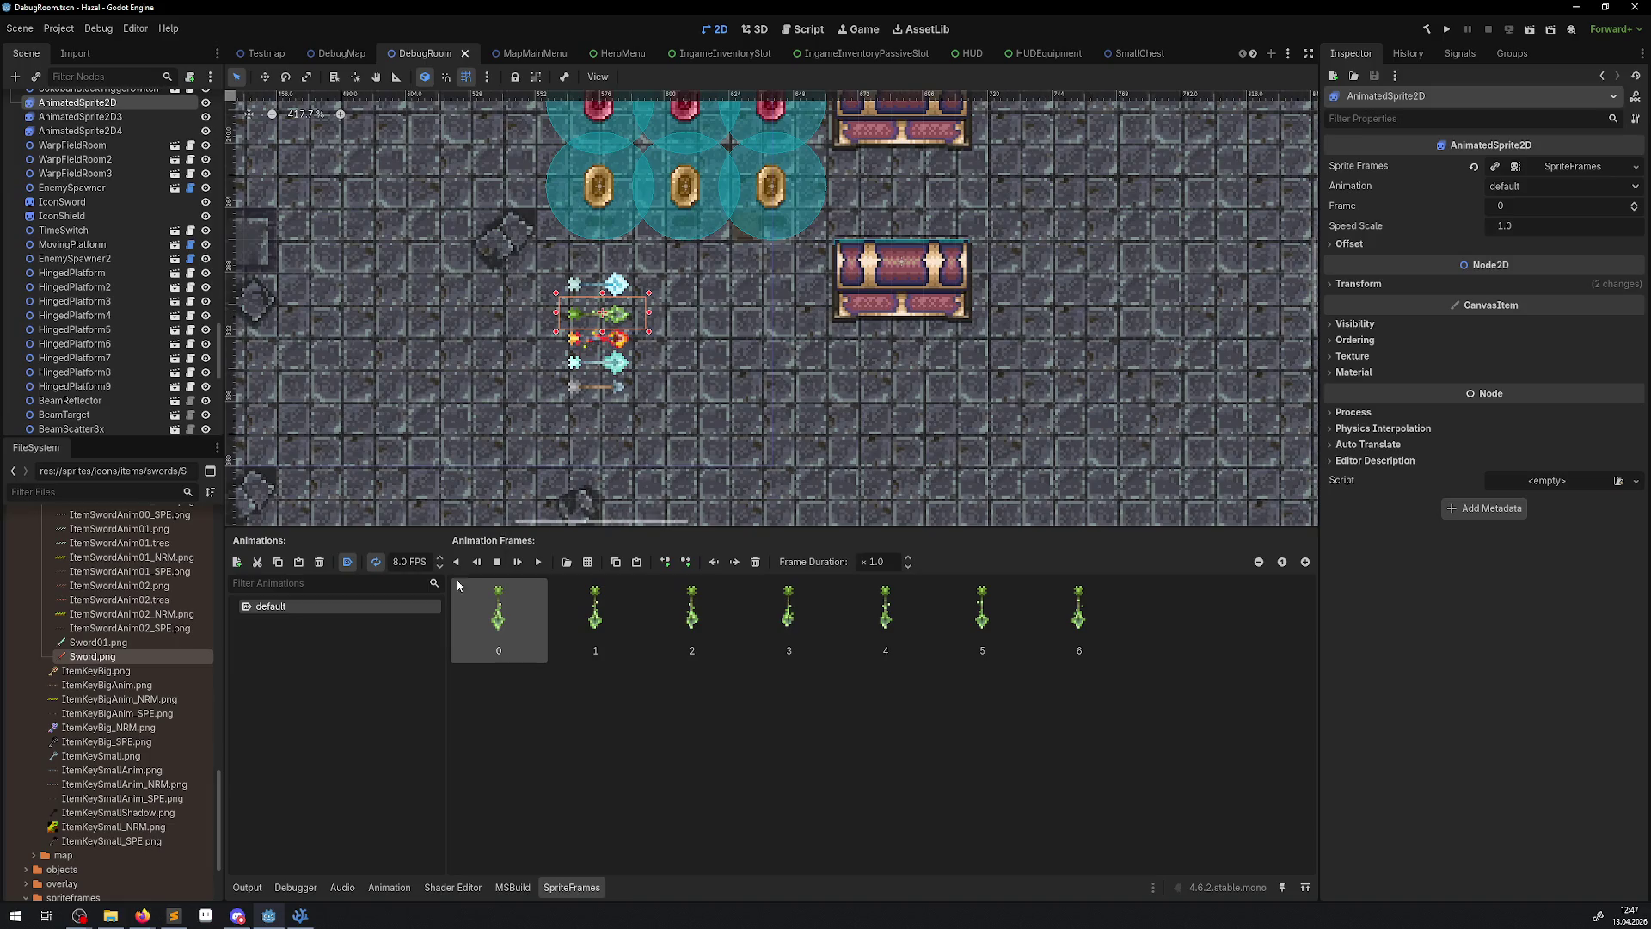
click(645, 291)
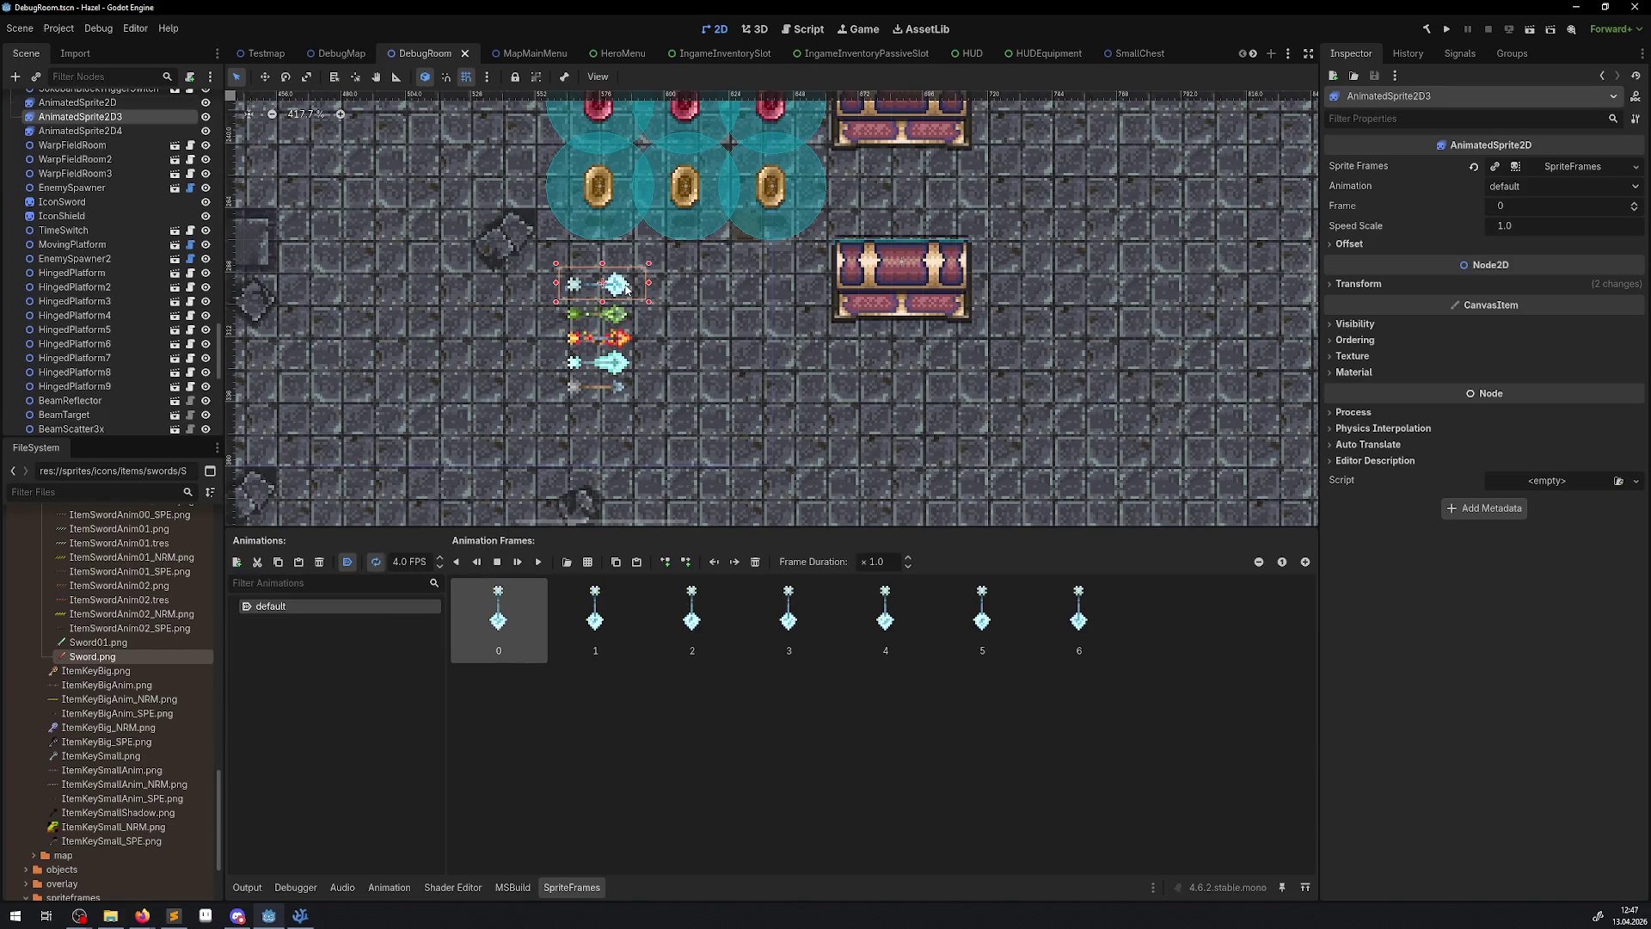
click(633, 387)
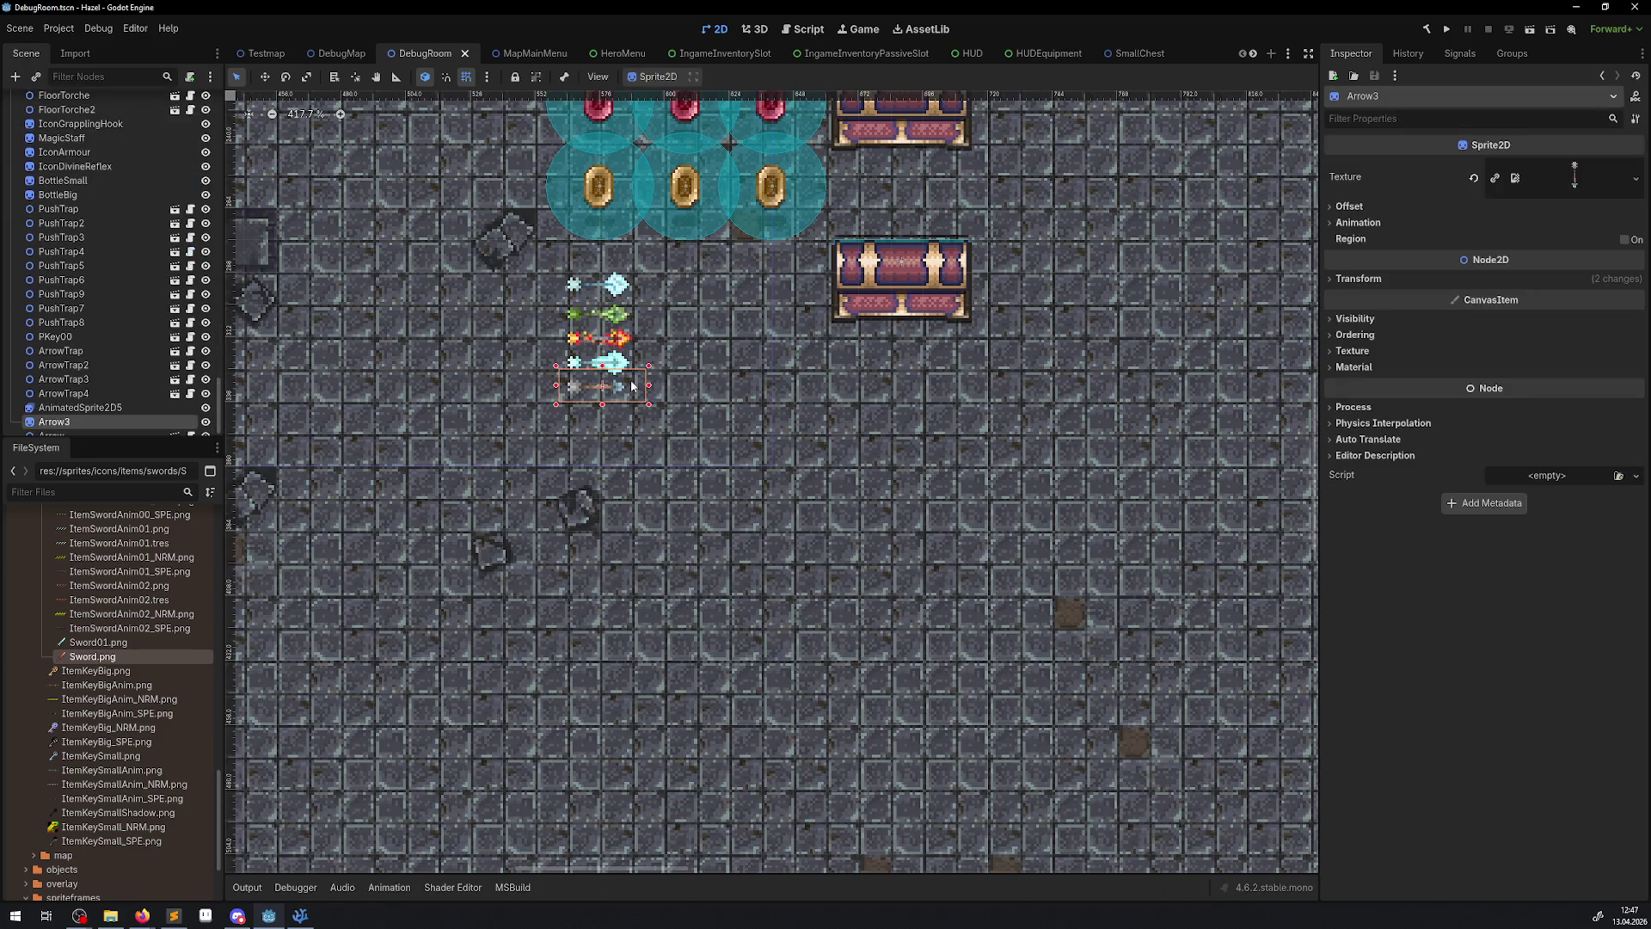
scroll(700, 337, up, 4)
click(699, 337)
drag(699, 337, 720, 421)
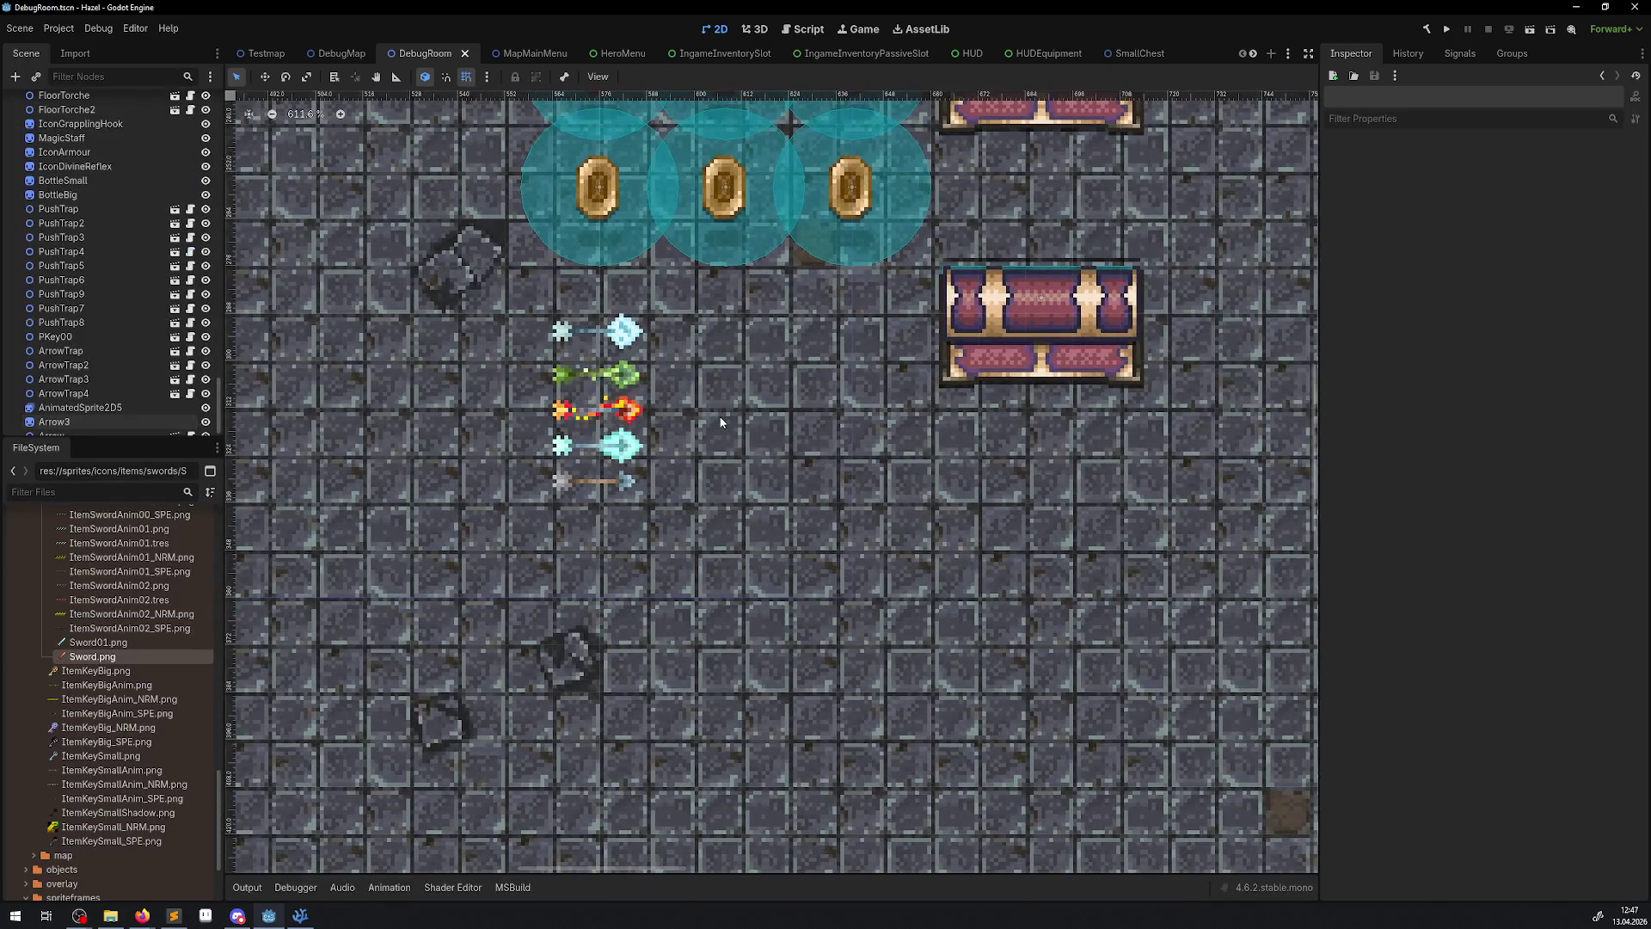
scroll(720, 421, down, 8)
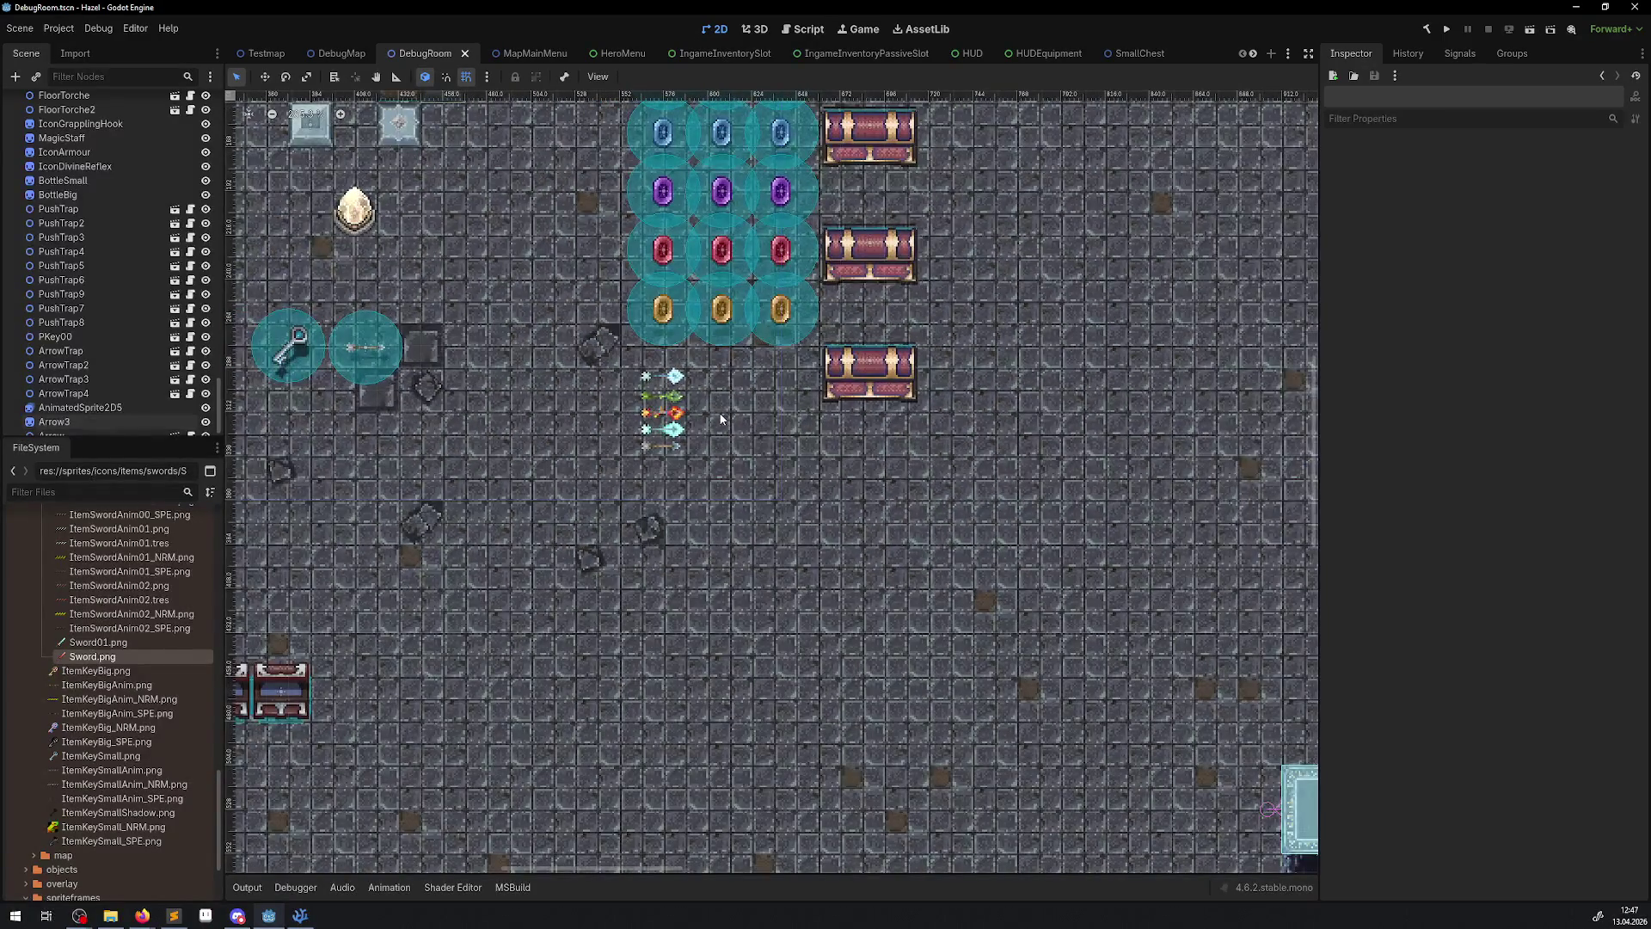
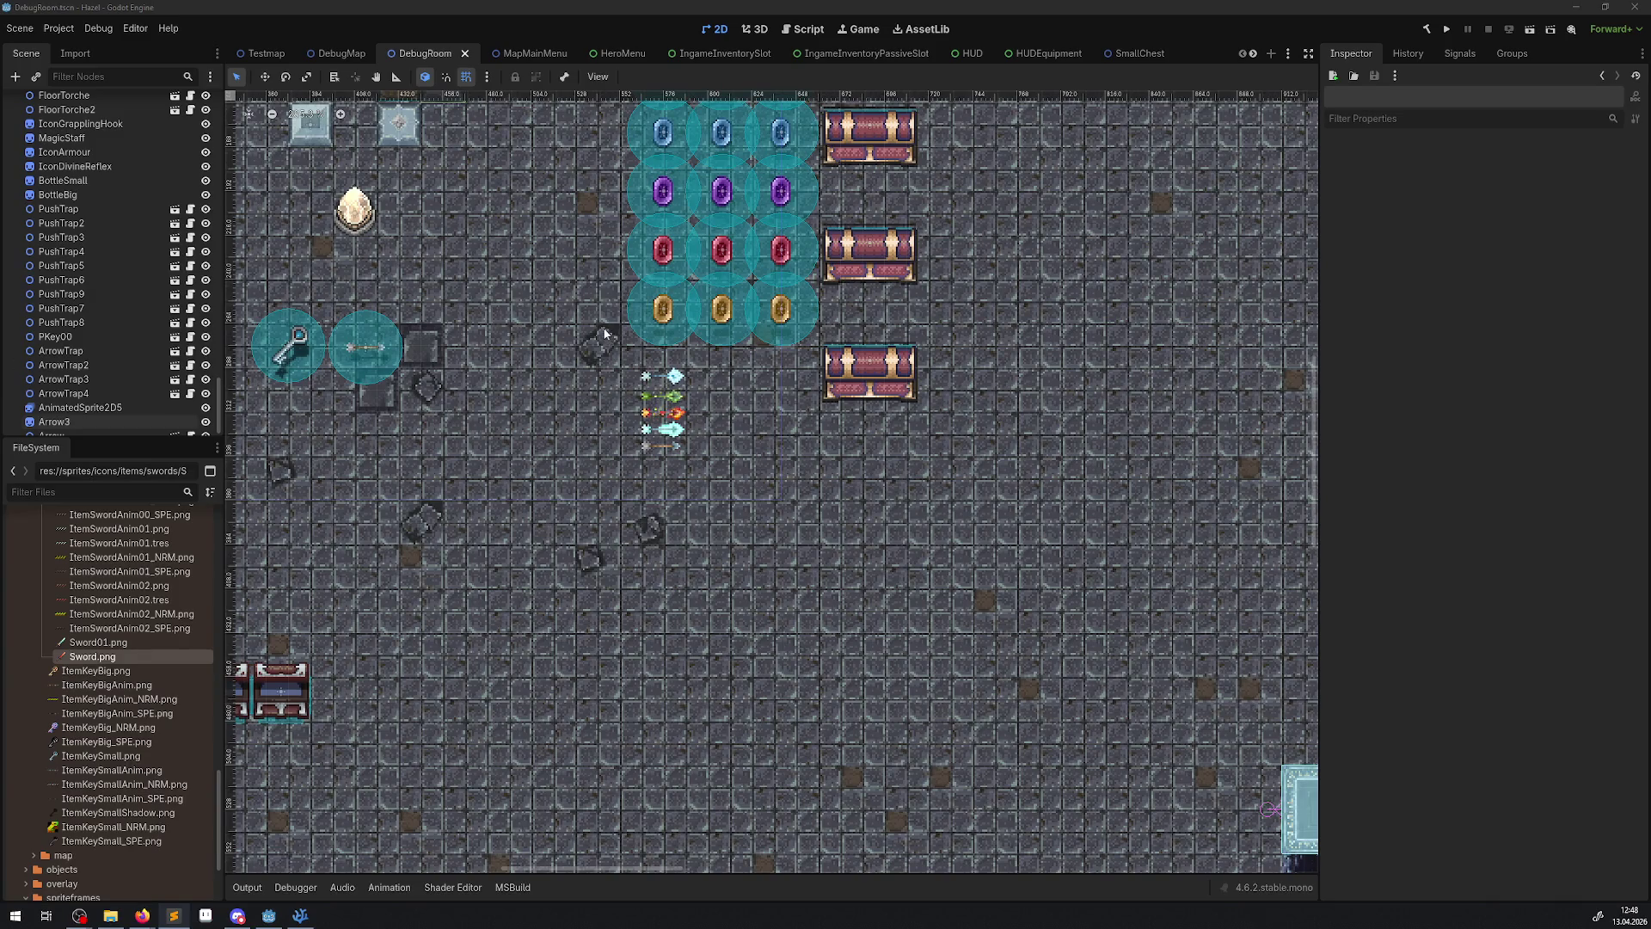
- Zoom the 2D canvas to 194.9% to frame the DebugRoom, then run the project
scroll(605, 334, up, 5)
scroll(605, 334, left, 3)
scroll(542, 392, down, 5)
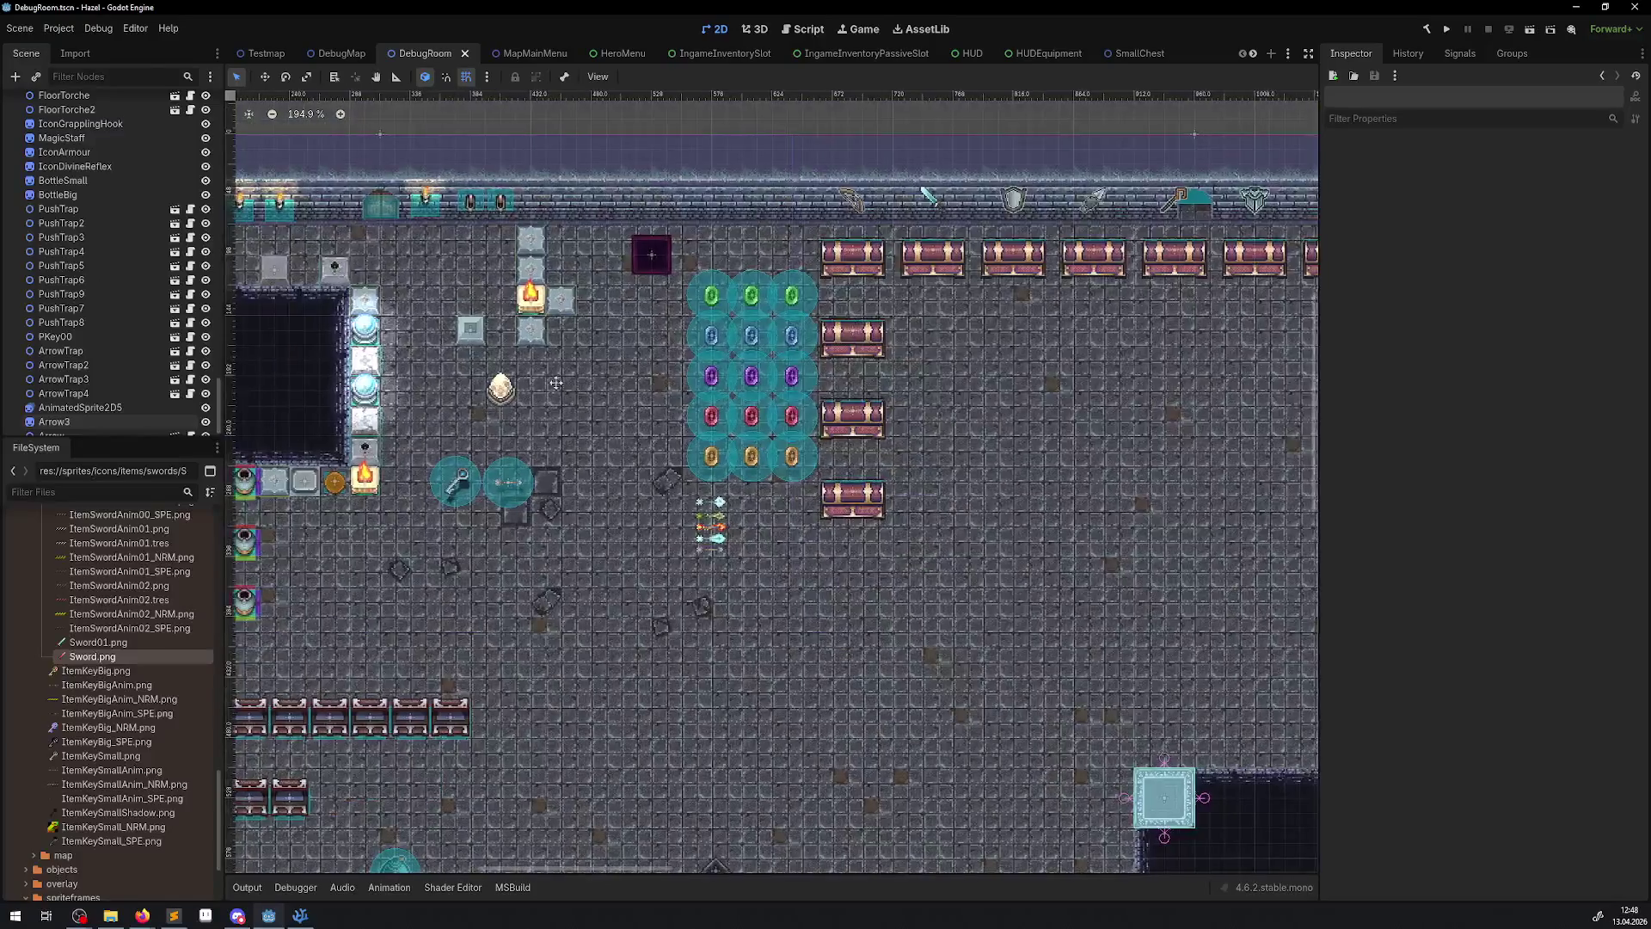
scroll(712, 323, up, 3)
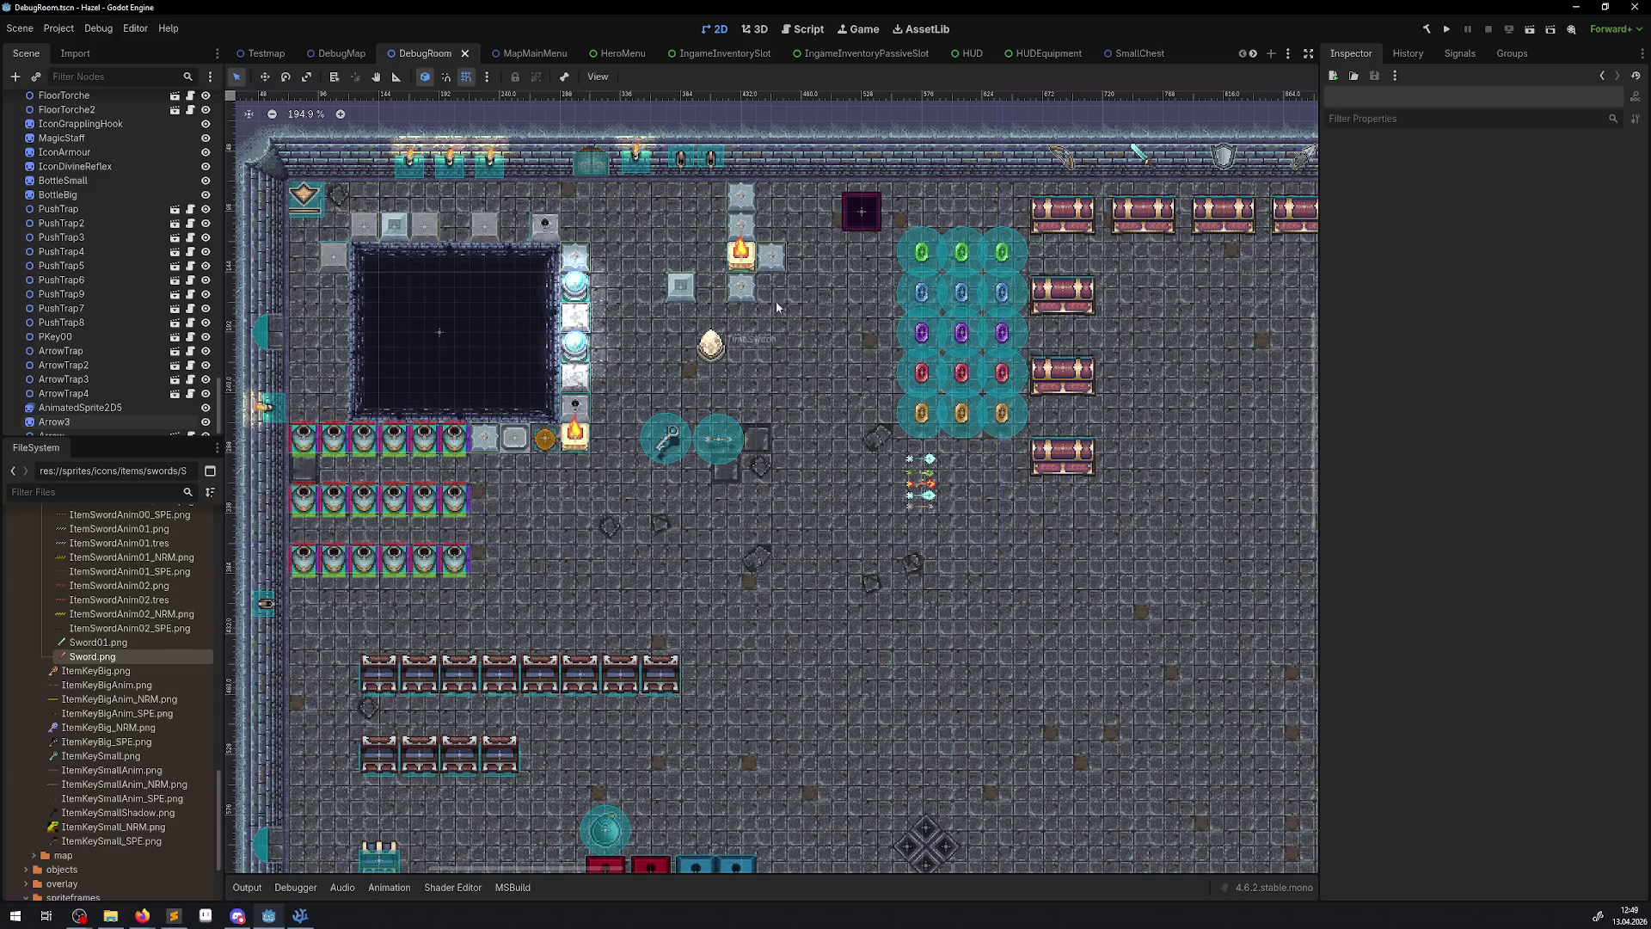
click(1448, 31)
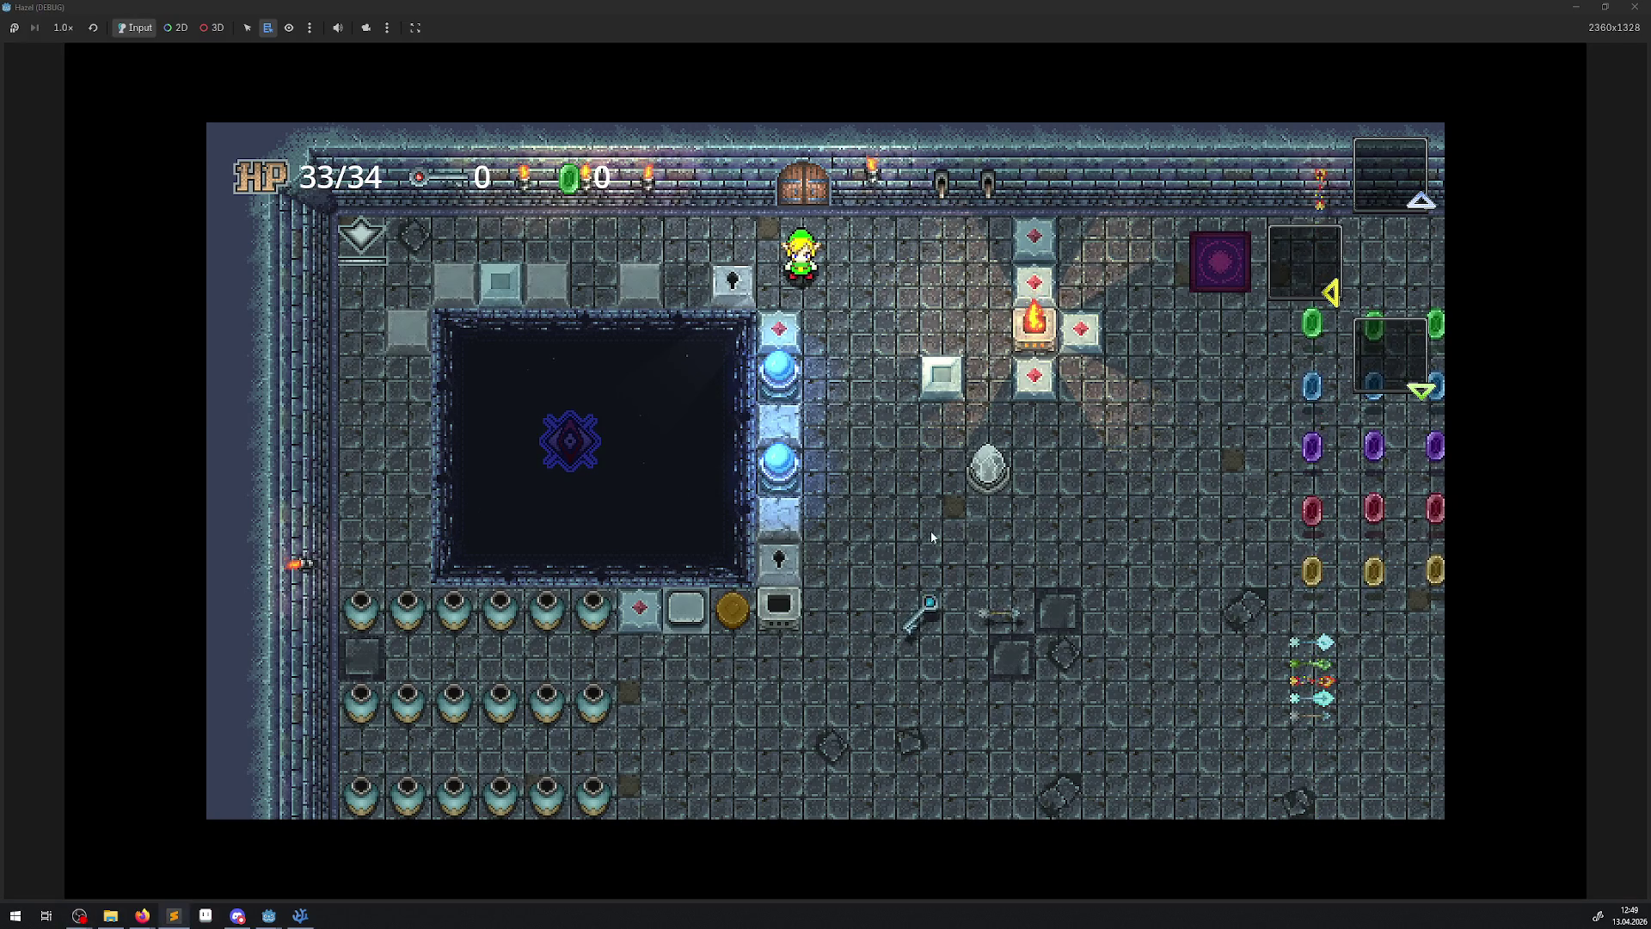
- Walk the hero down to grab the key, then across the room to the bottom wall
key(Right)
key(Down)
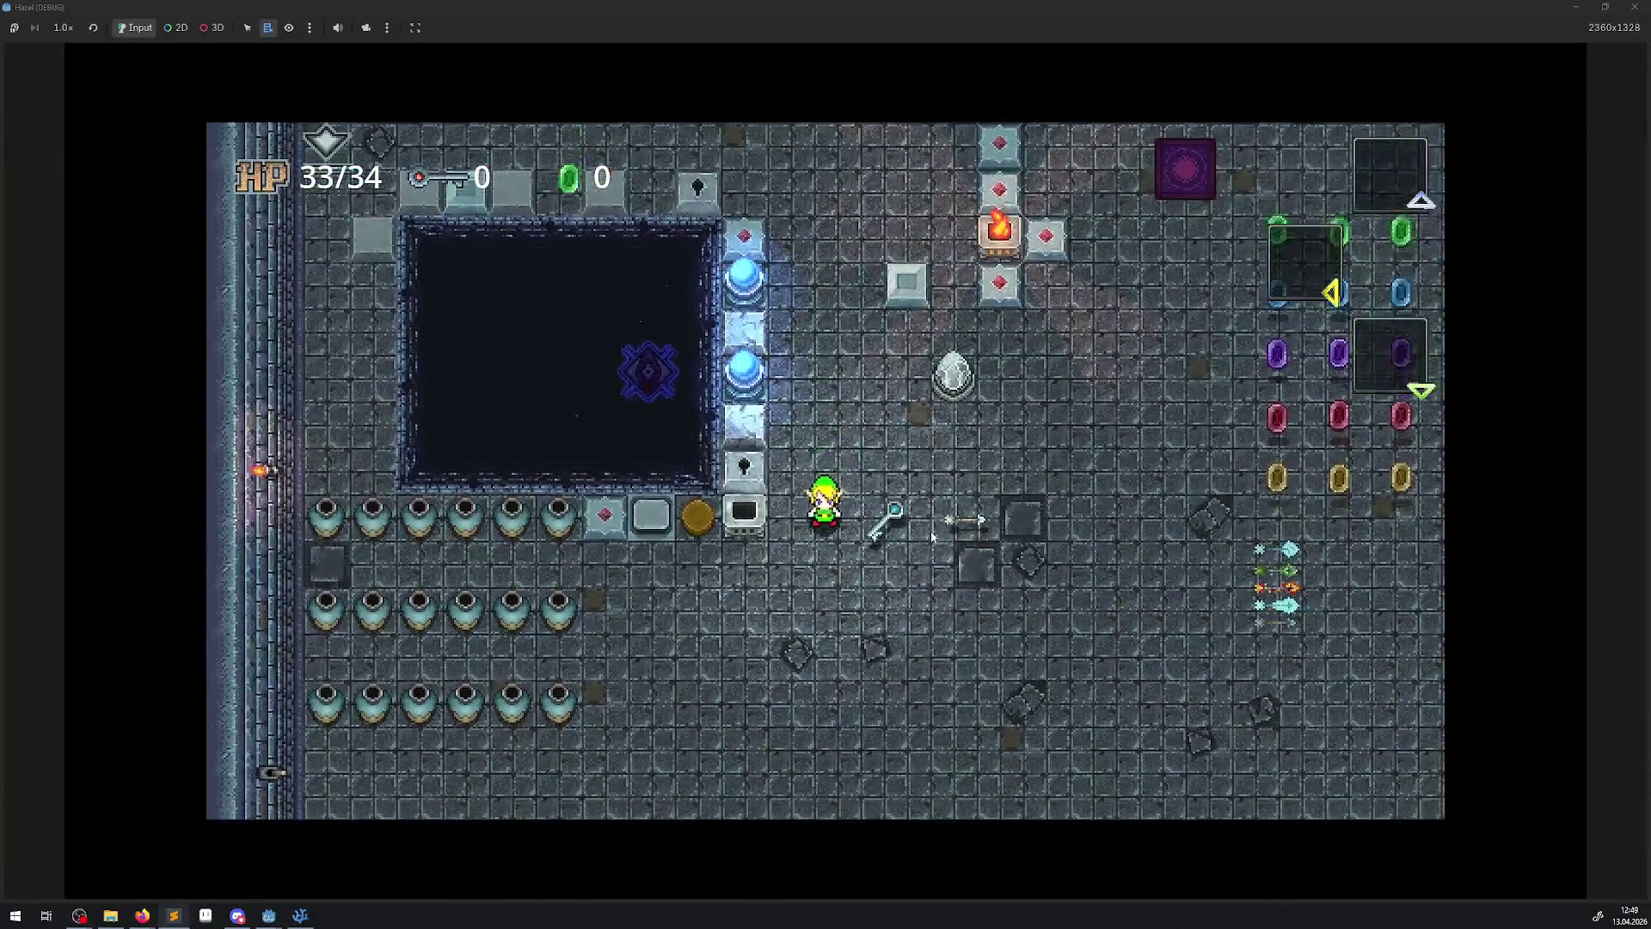
key(Down)
key(Left)
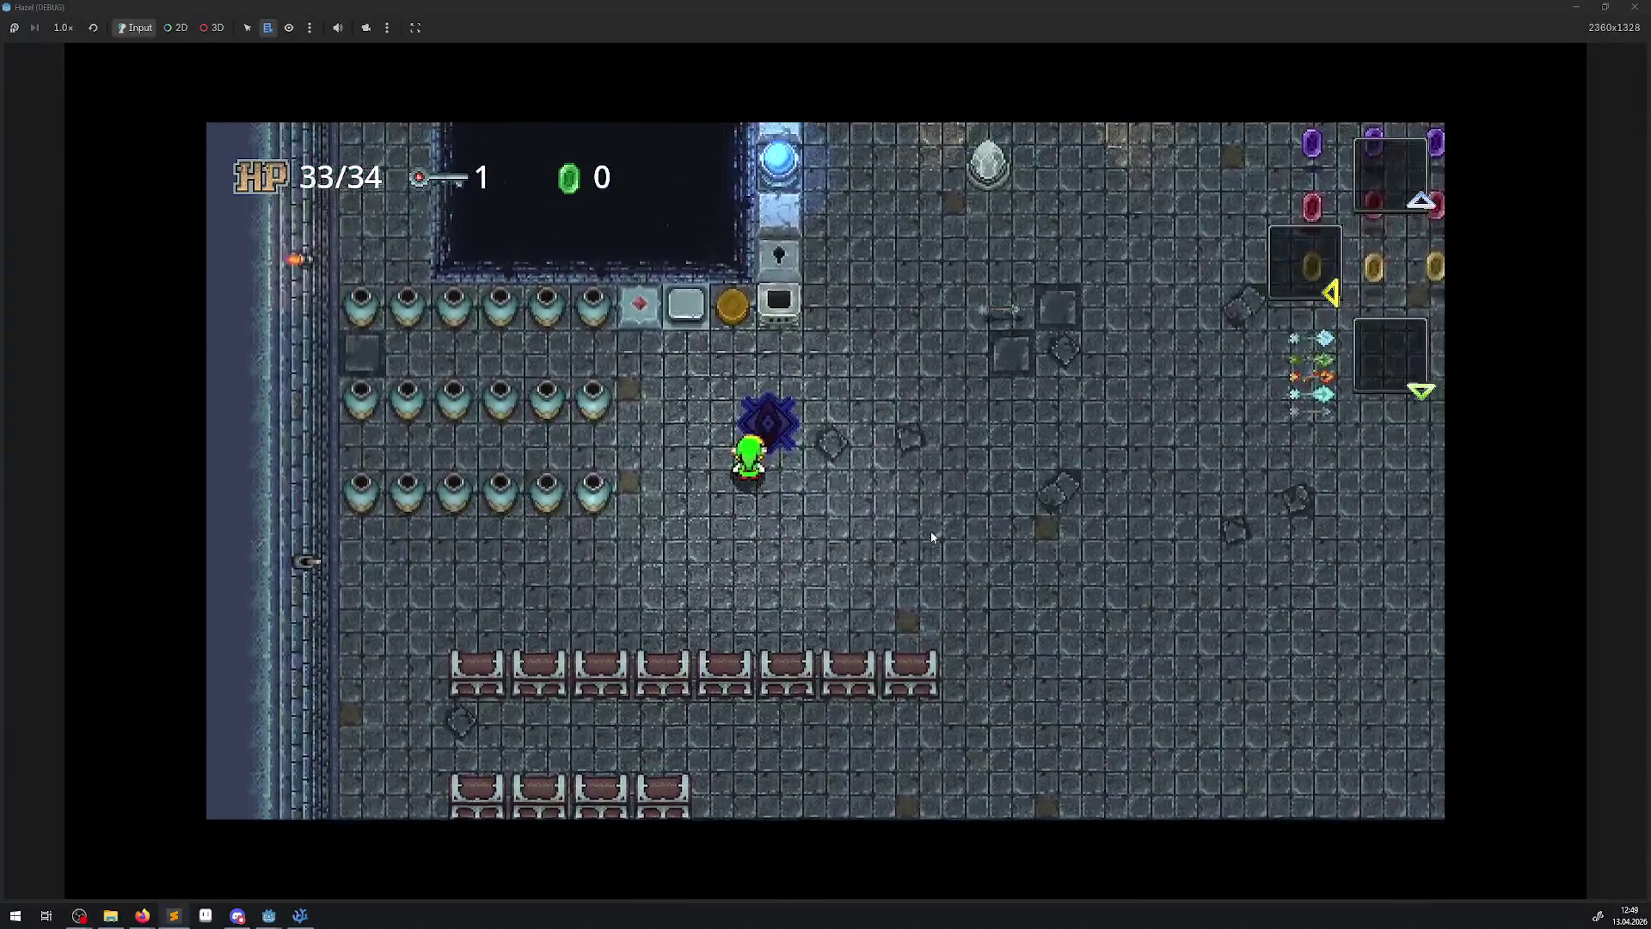
key(Right)
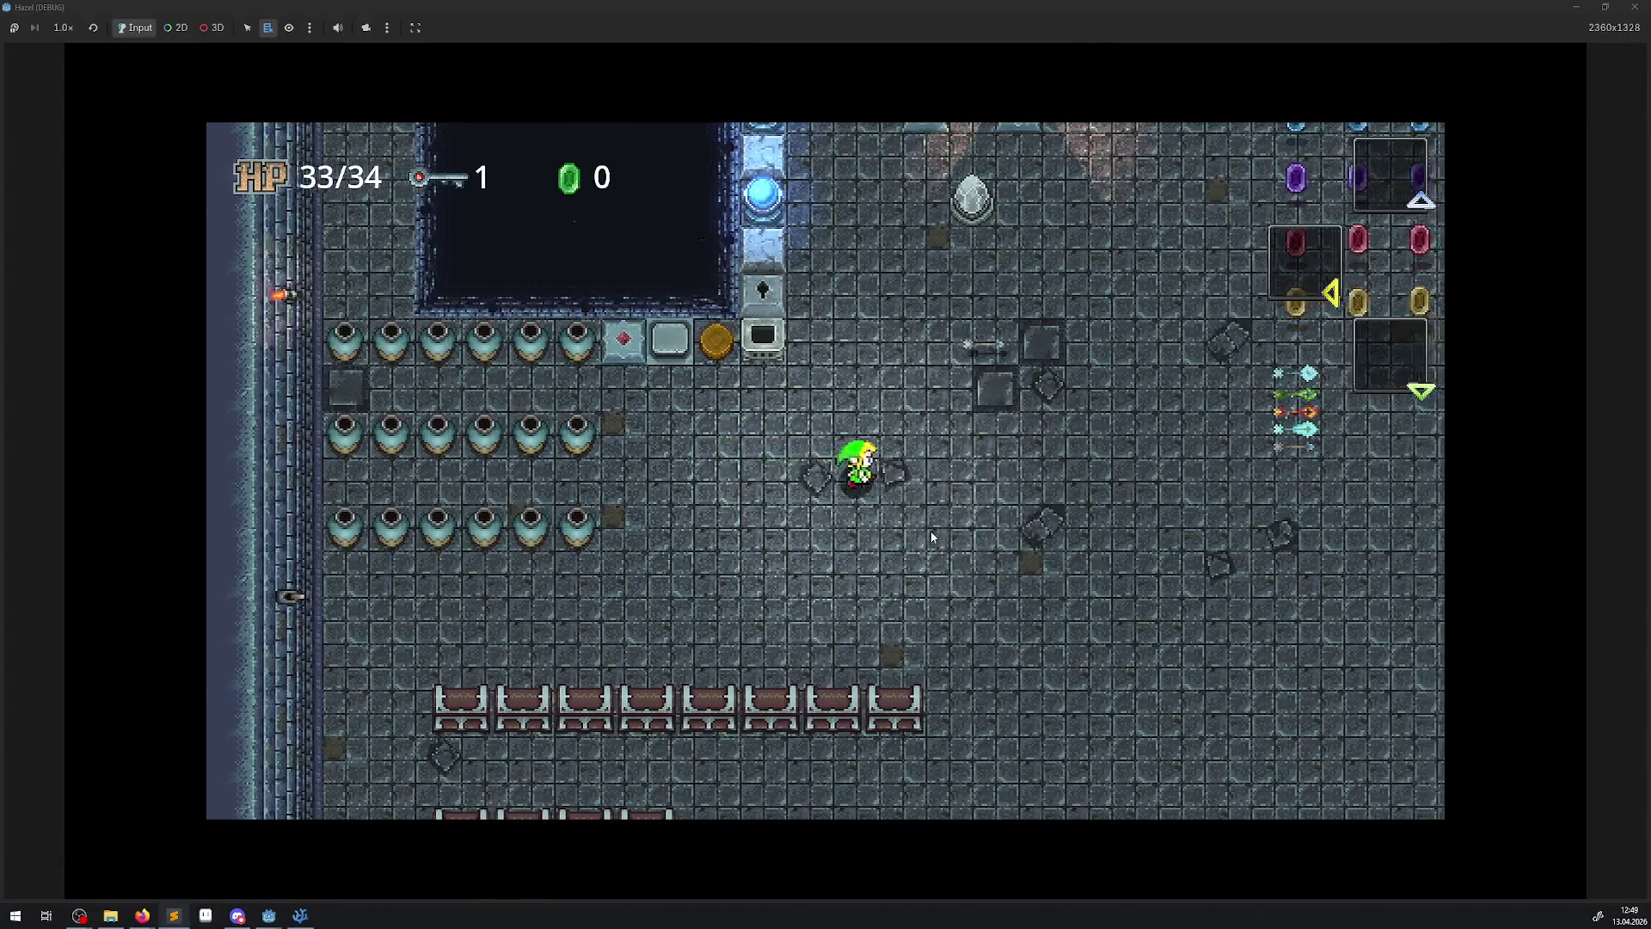
key(Down)
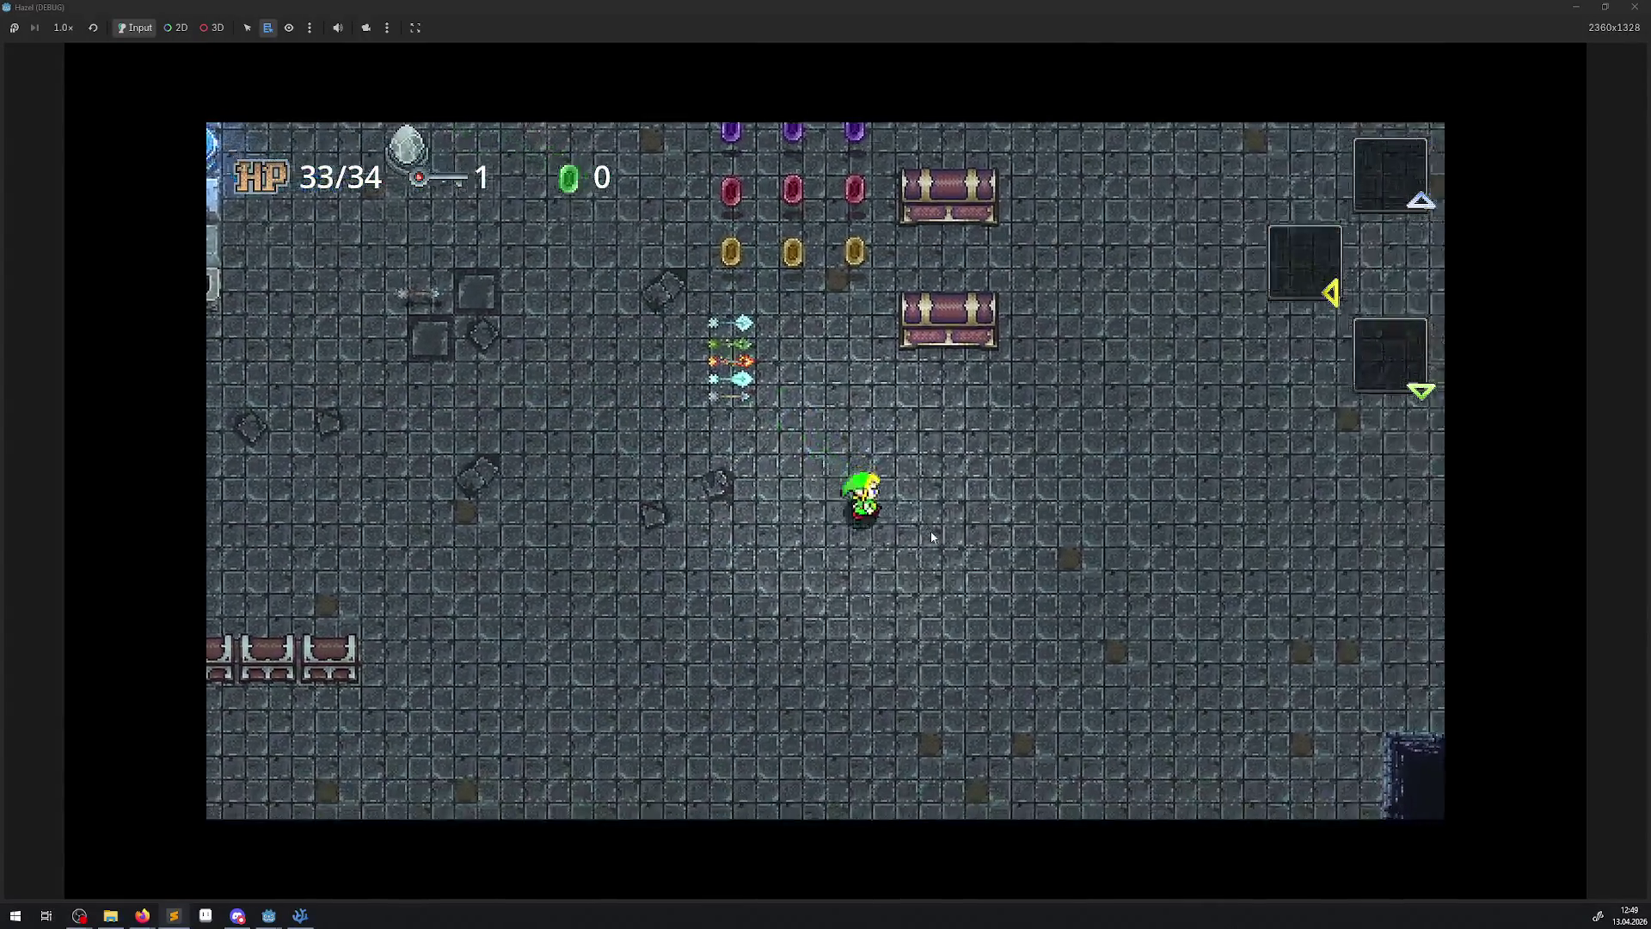
key(Down)
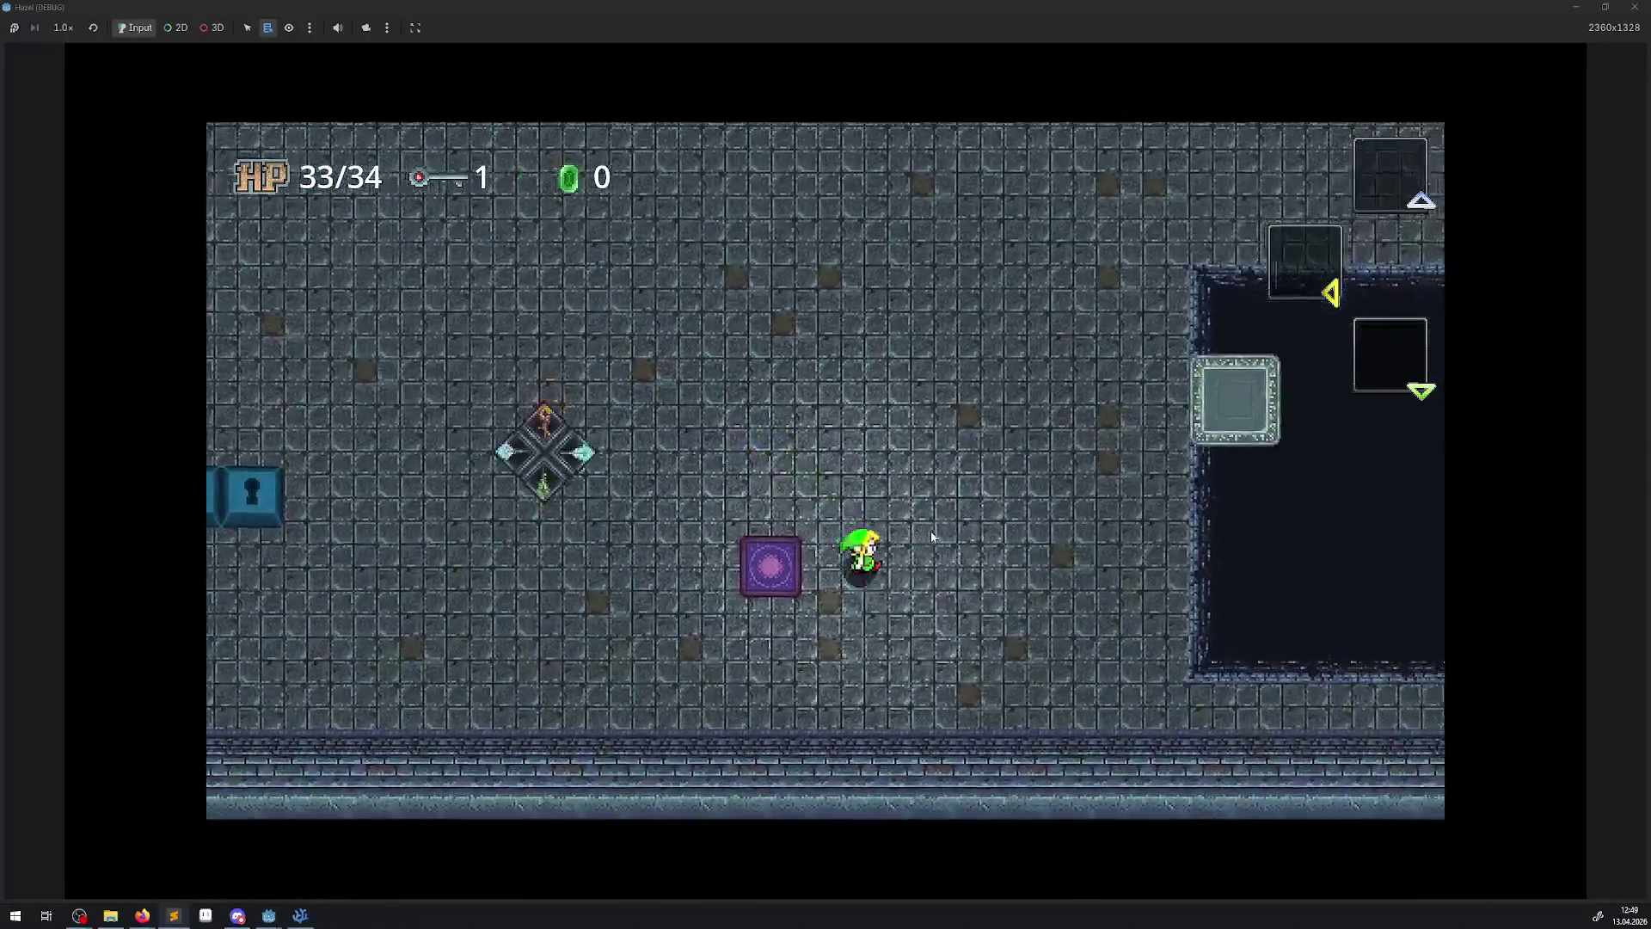
- Walk the hero back up toward the gems and chests, then head right
key(Up)
key(Left)
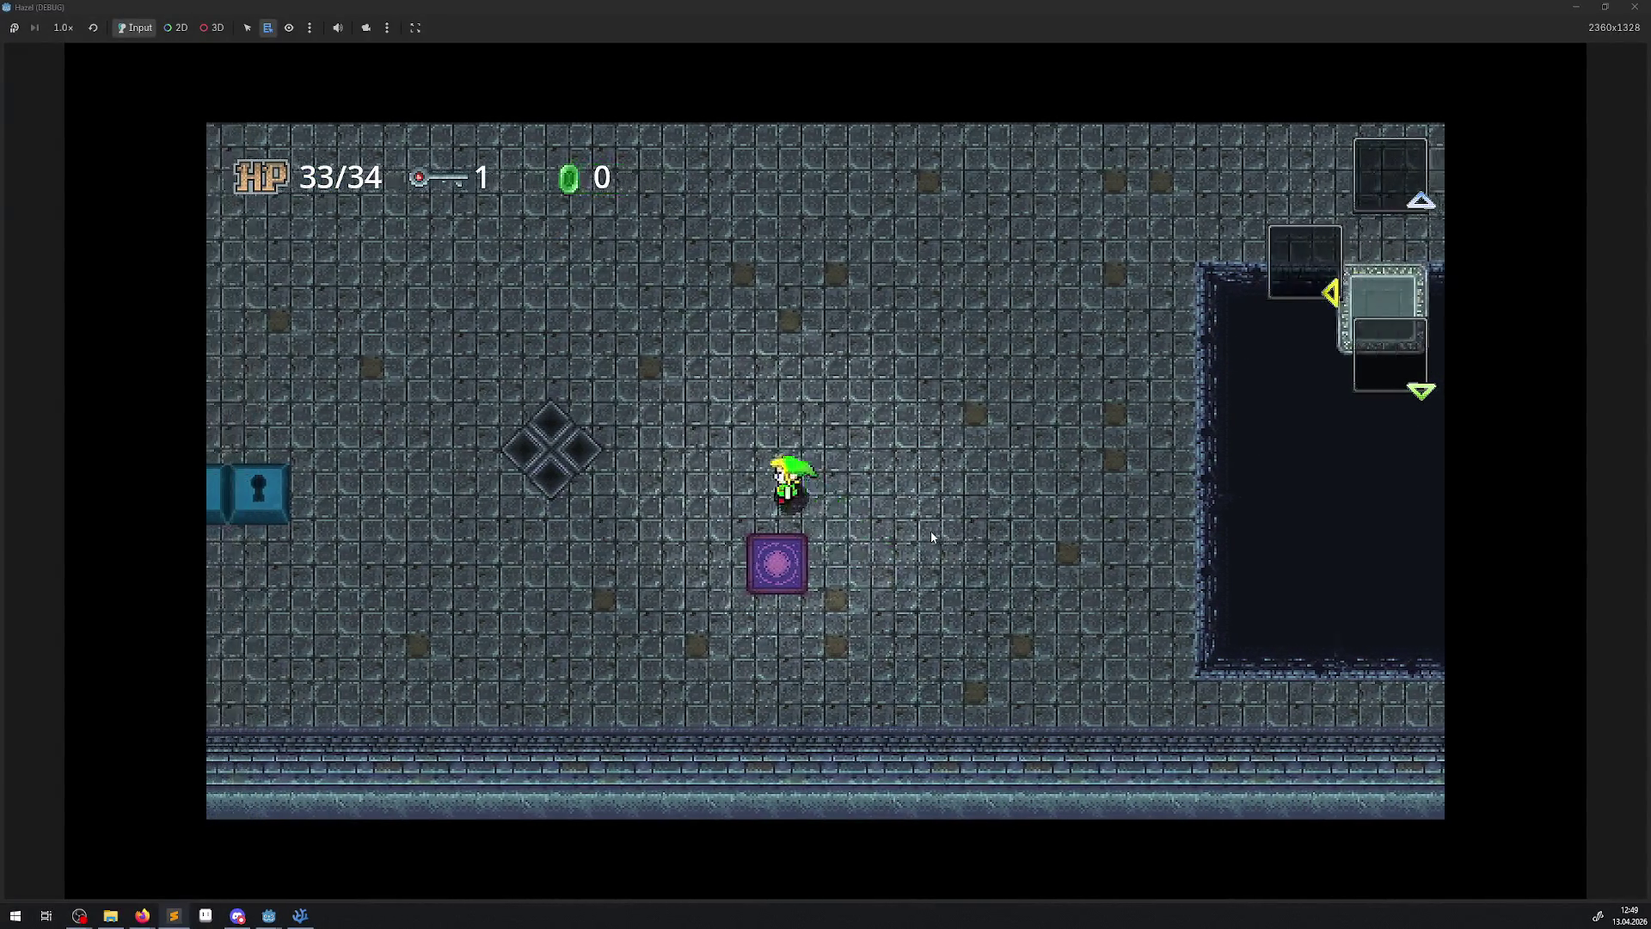
key(Up)
key(Right)
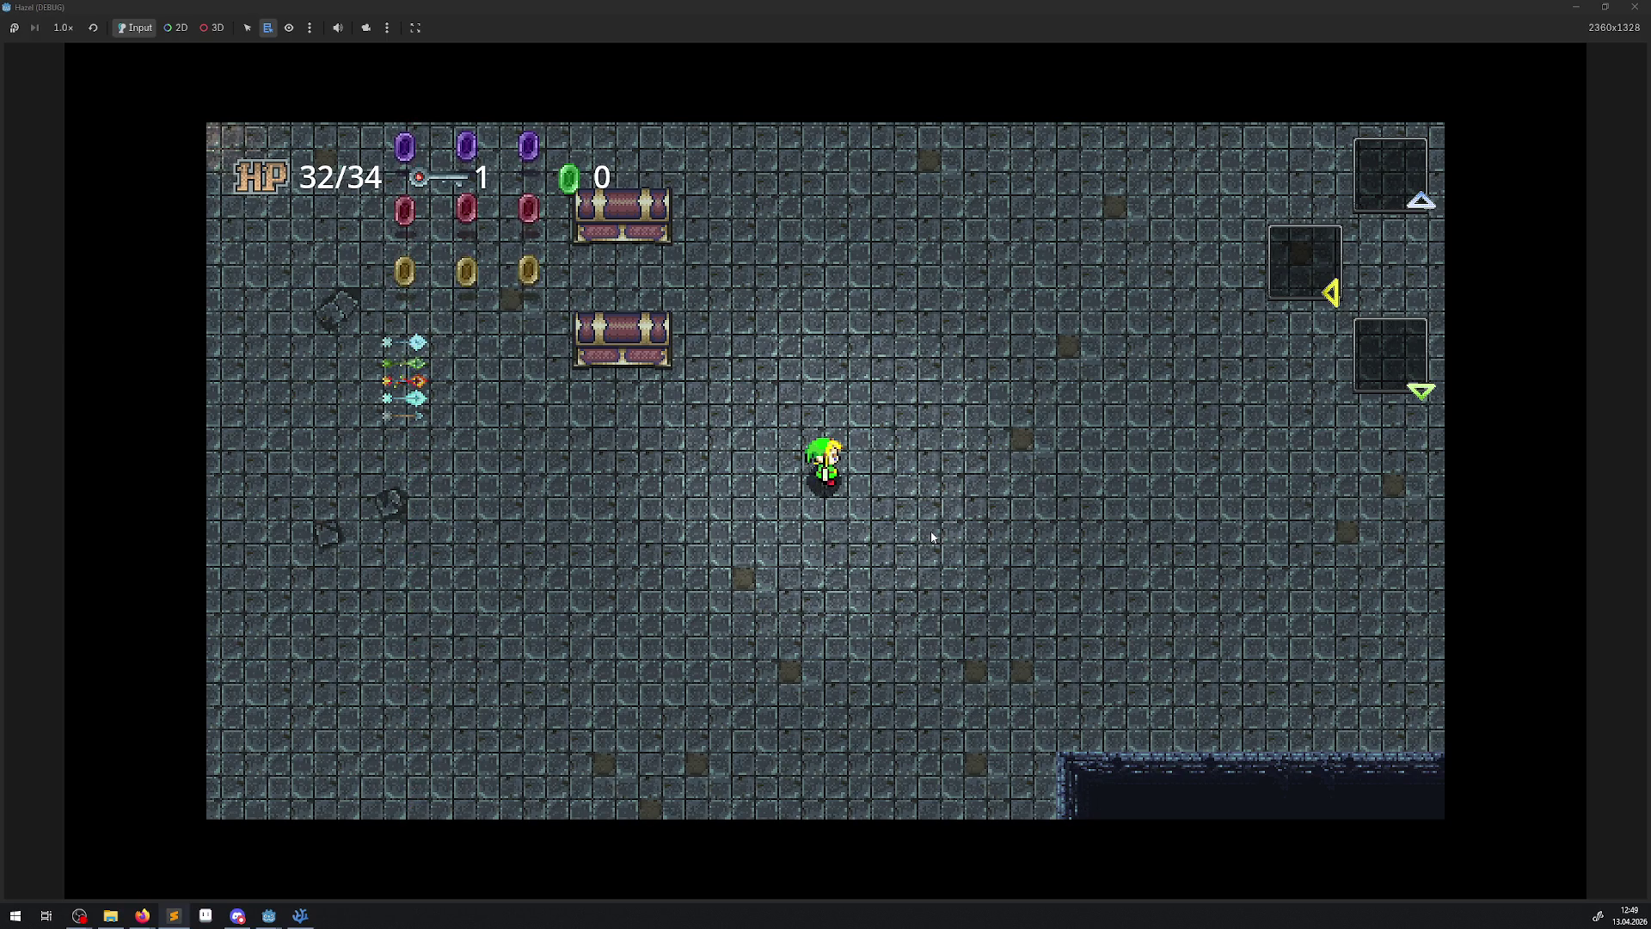
key(Up)
key(Left)
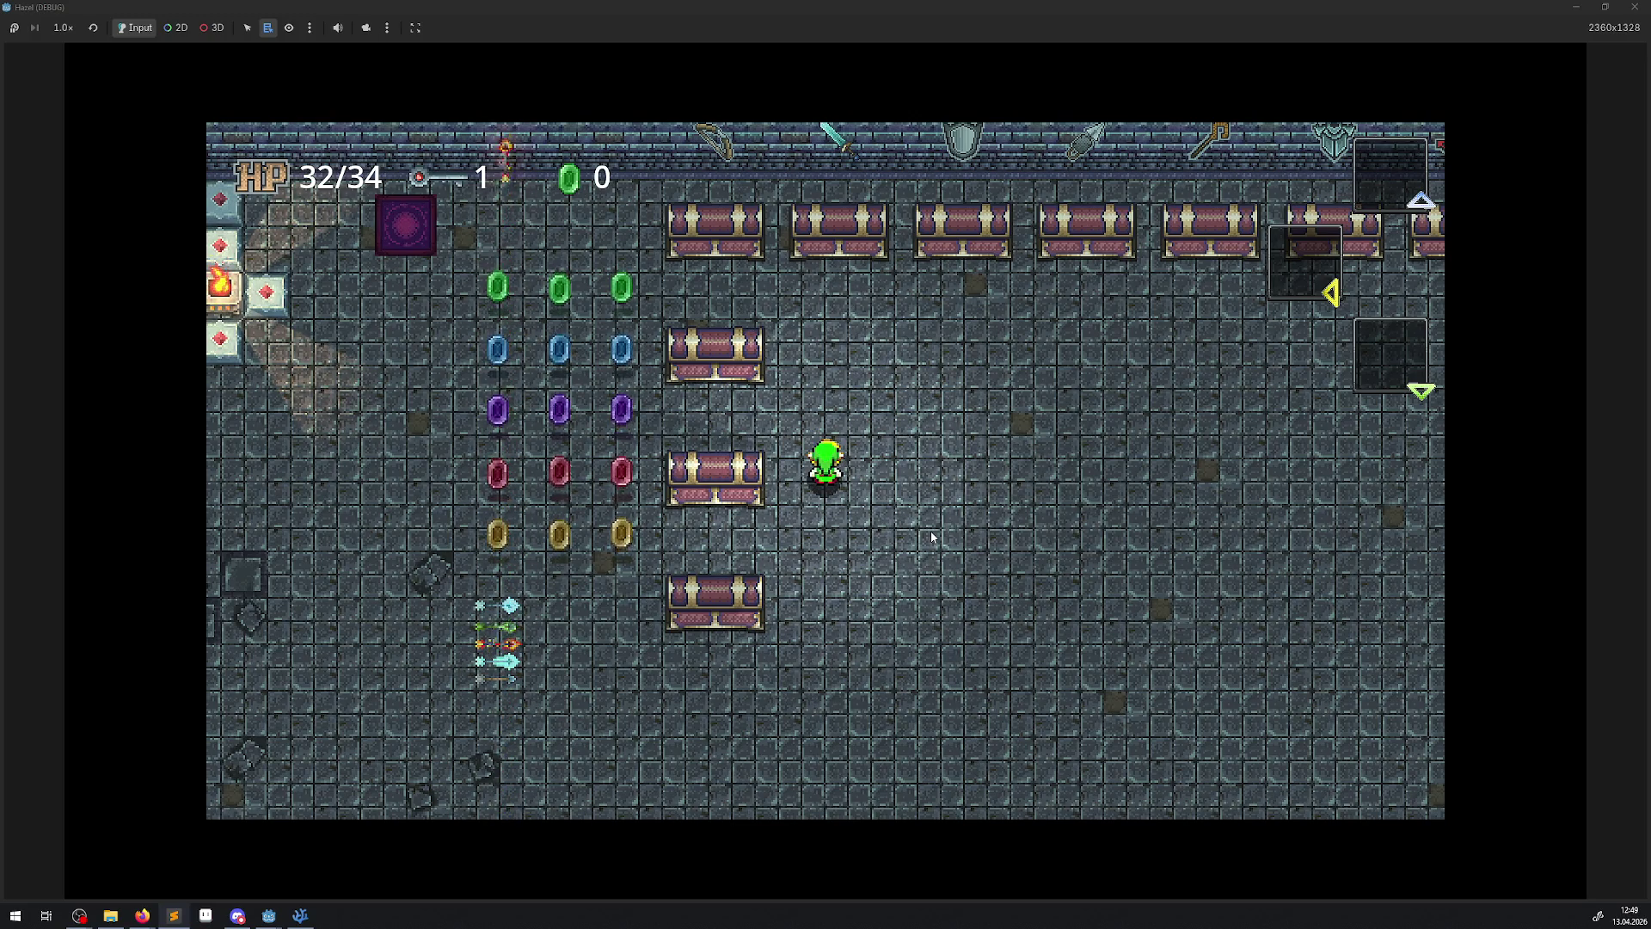
key(Right)
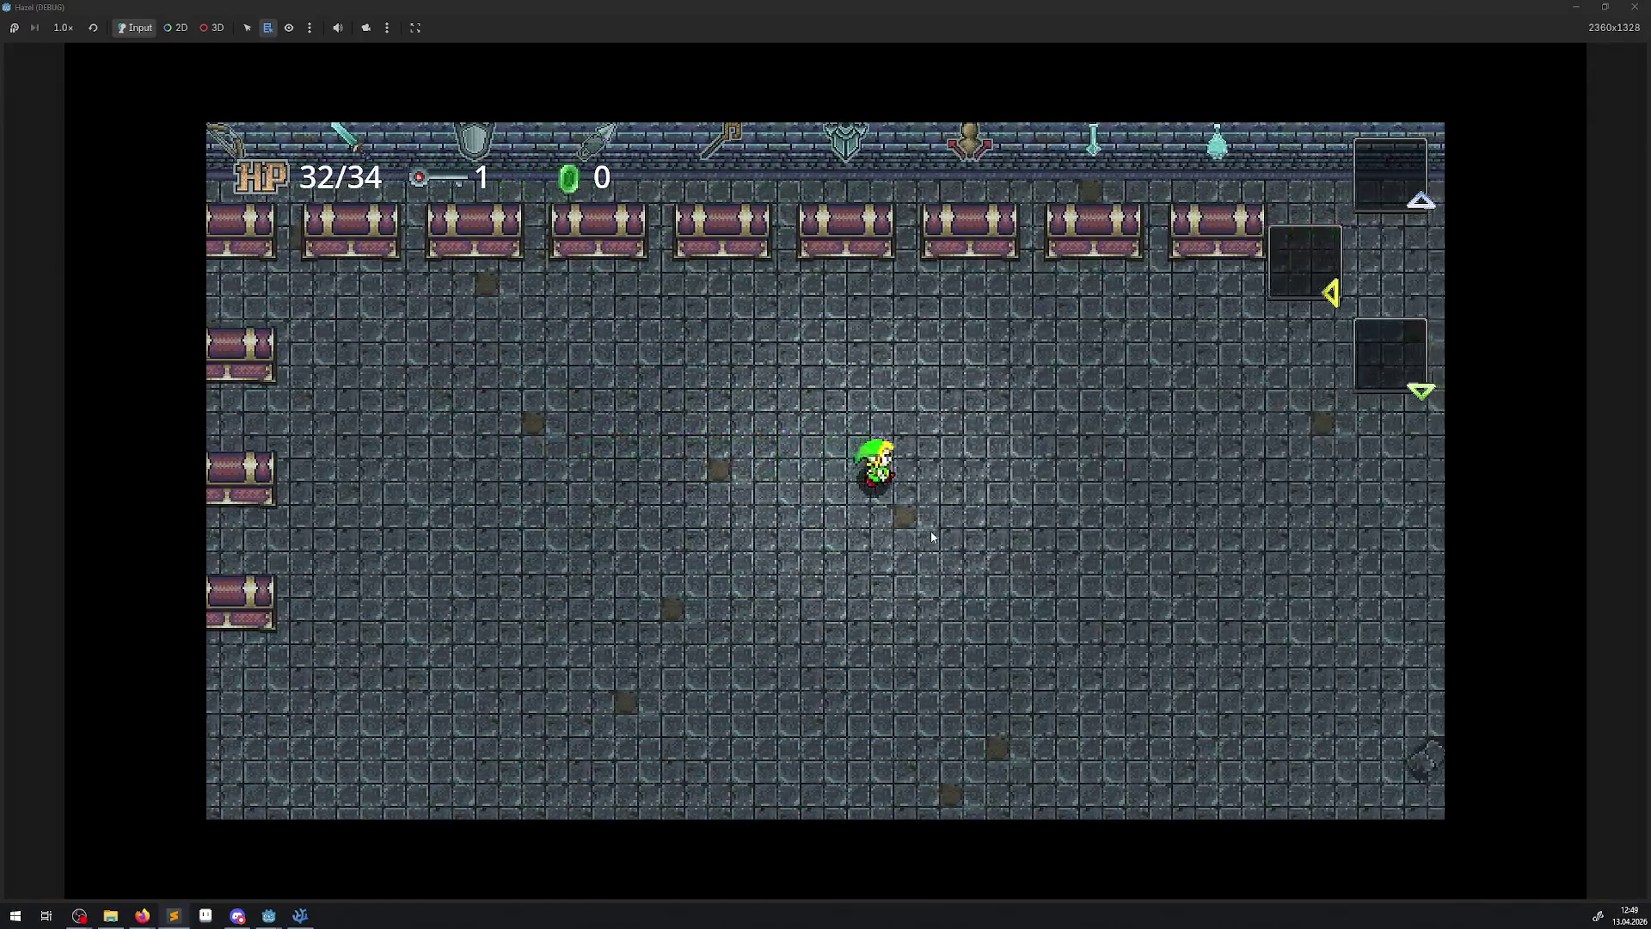
- Walk the hero through the room past the chest row and pillars toward the dark pit
key(Up)
key(Down)
key(Left)
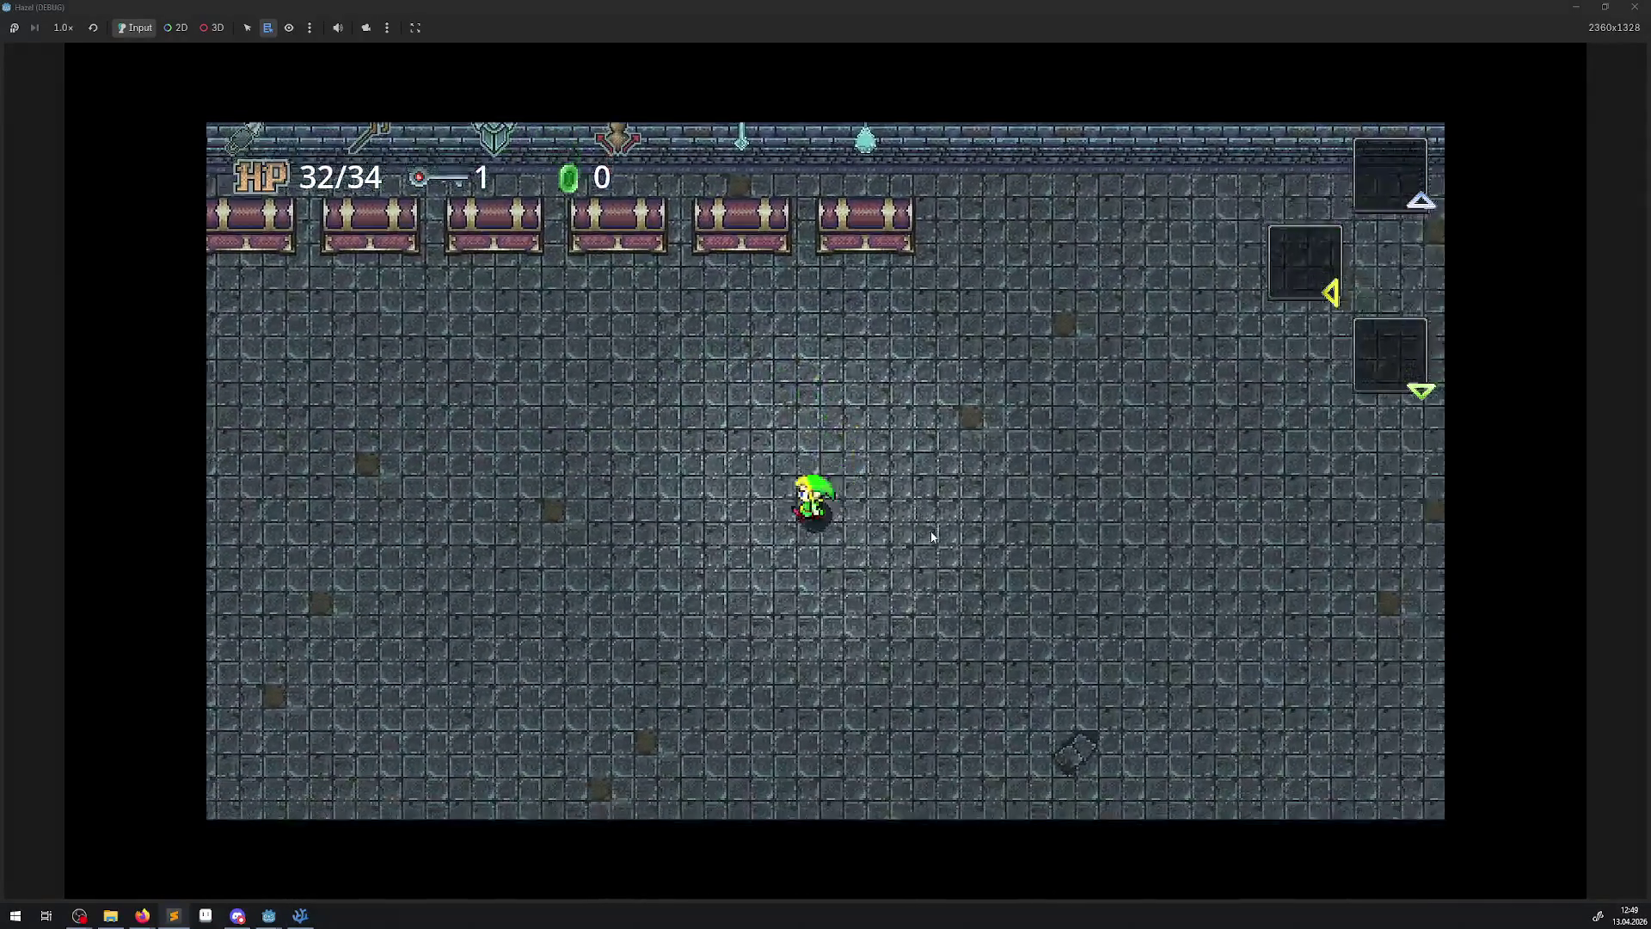
key(Down)
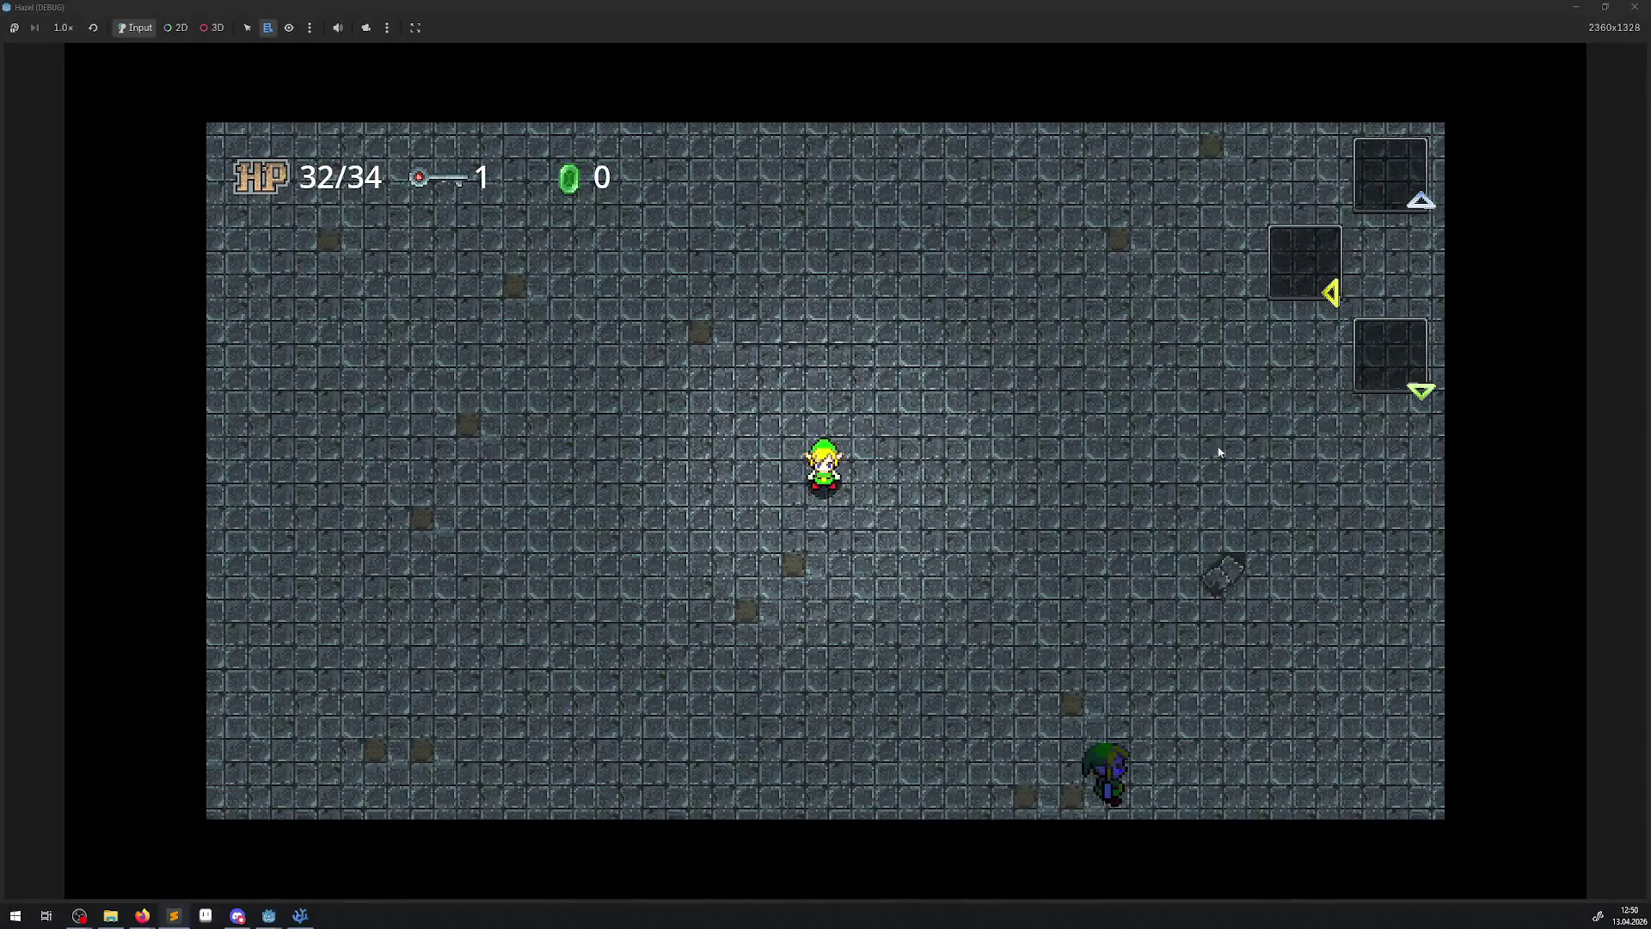
key(Right)
key(Up)
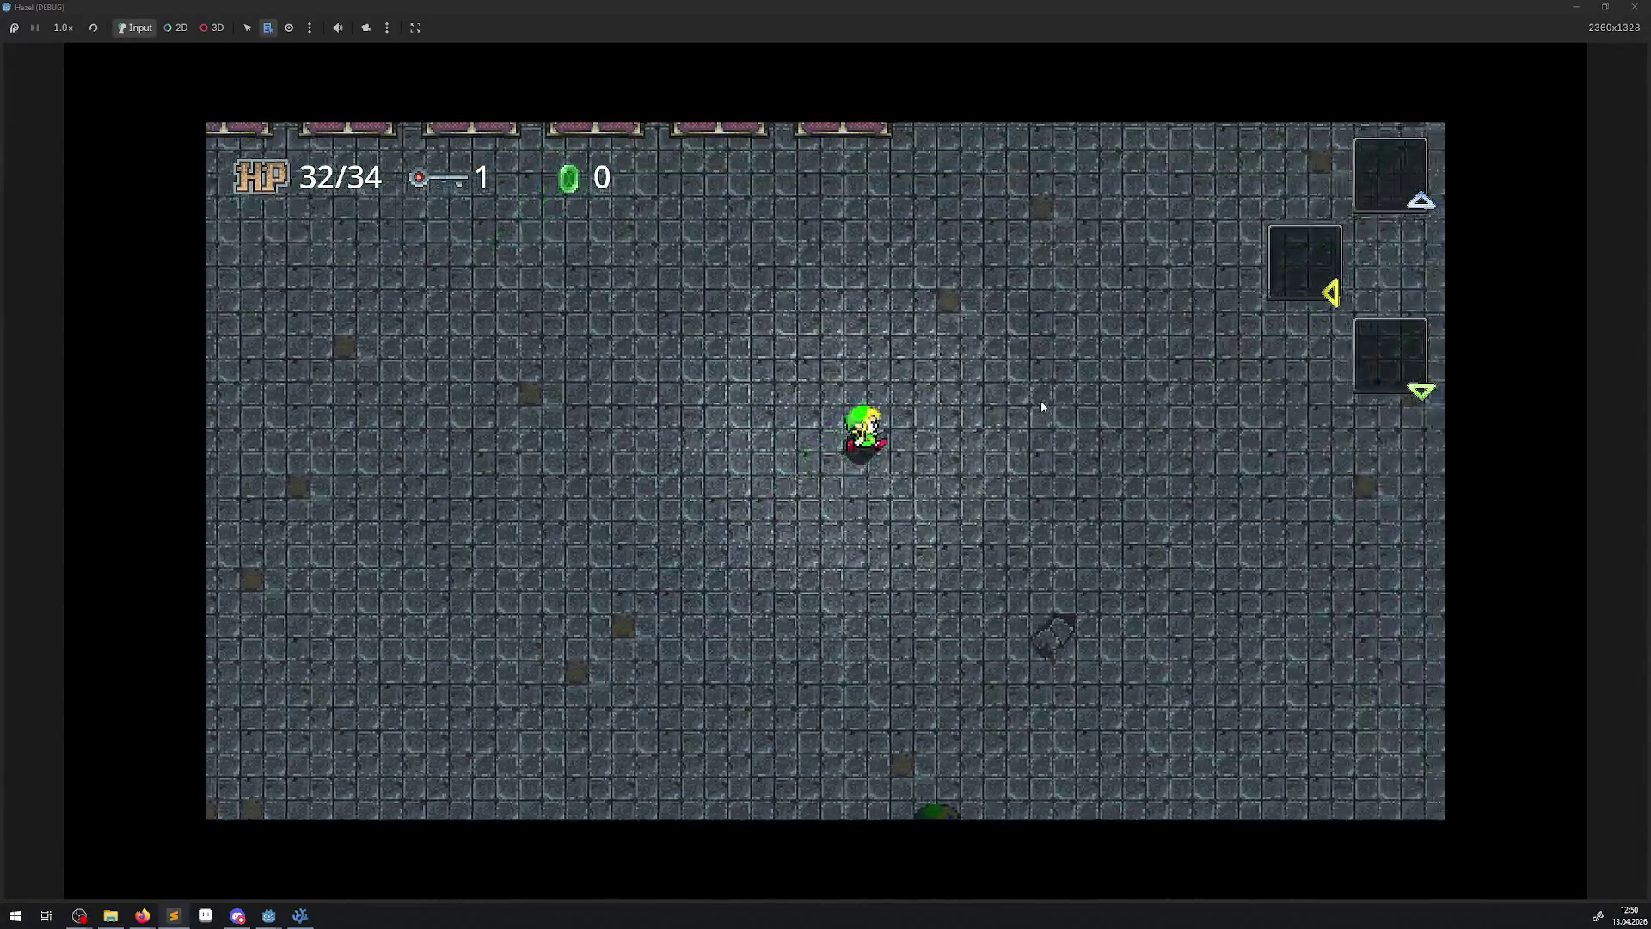
key(Right)
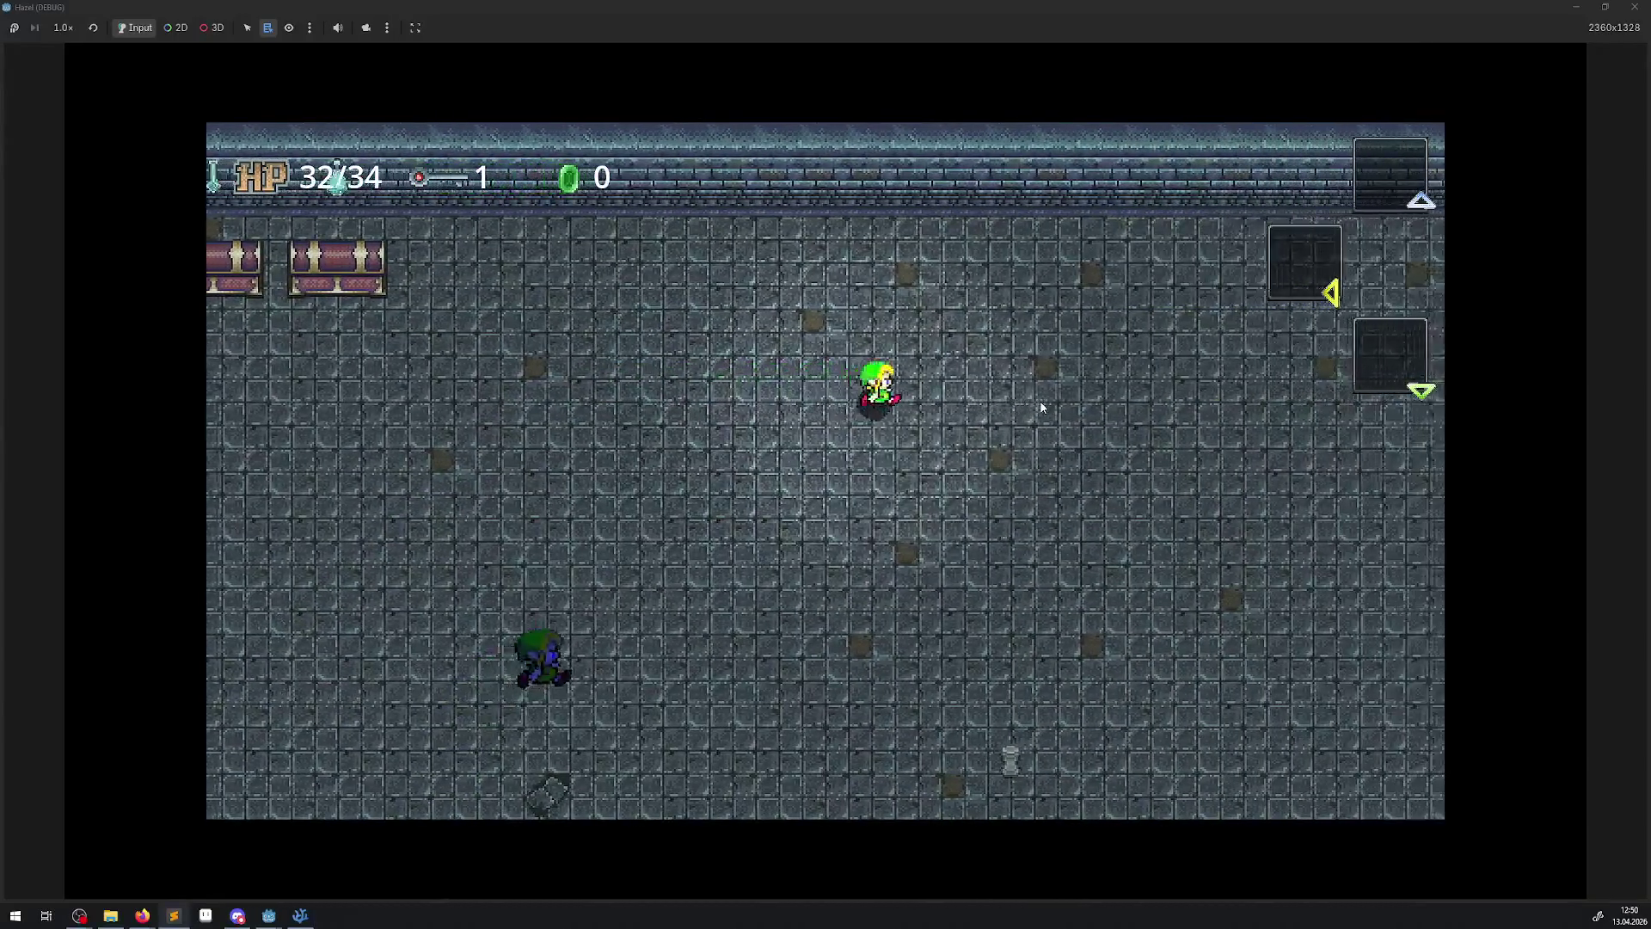
key(Down)
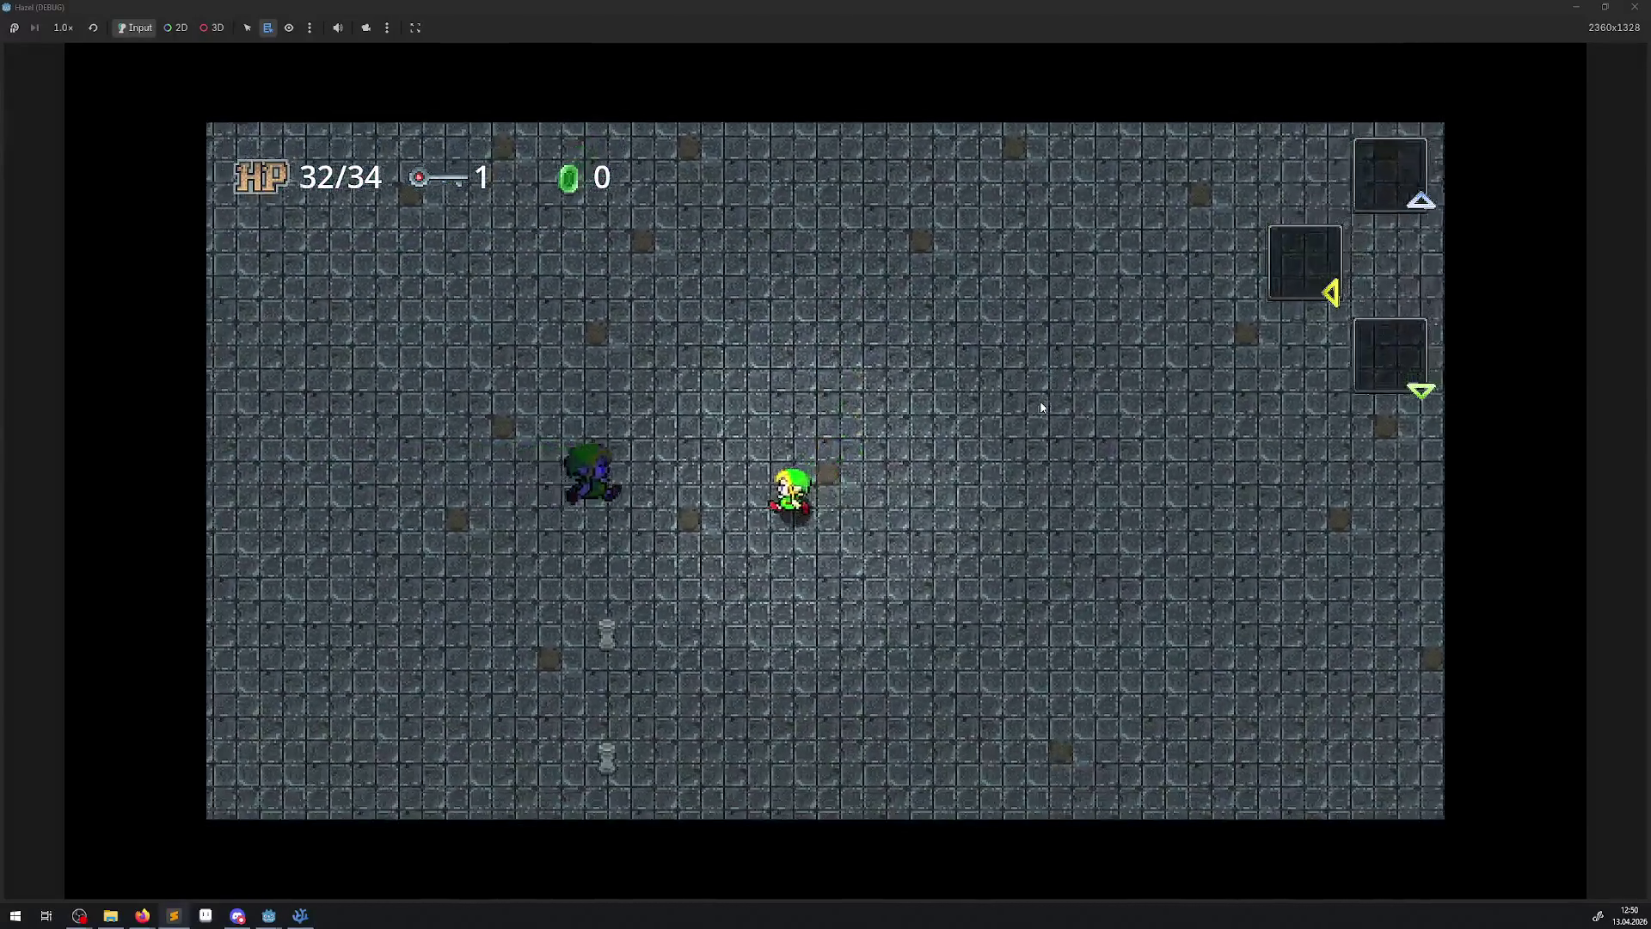
key(Right)
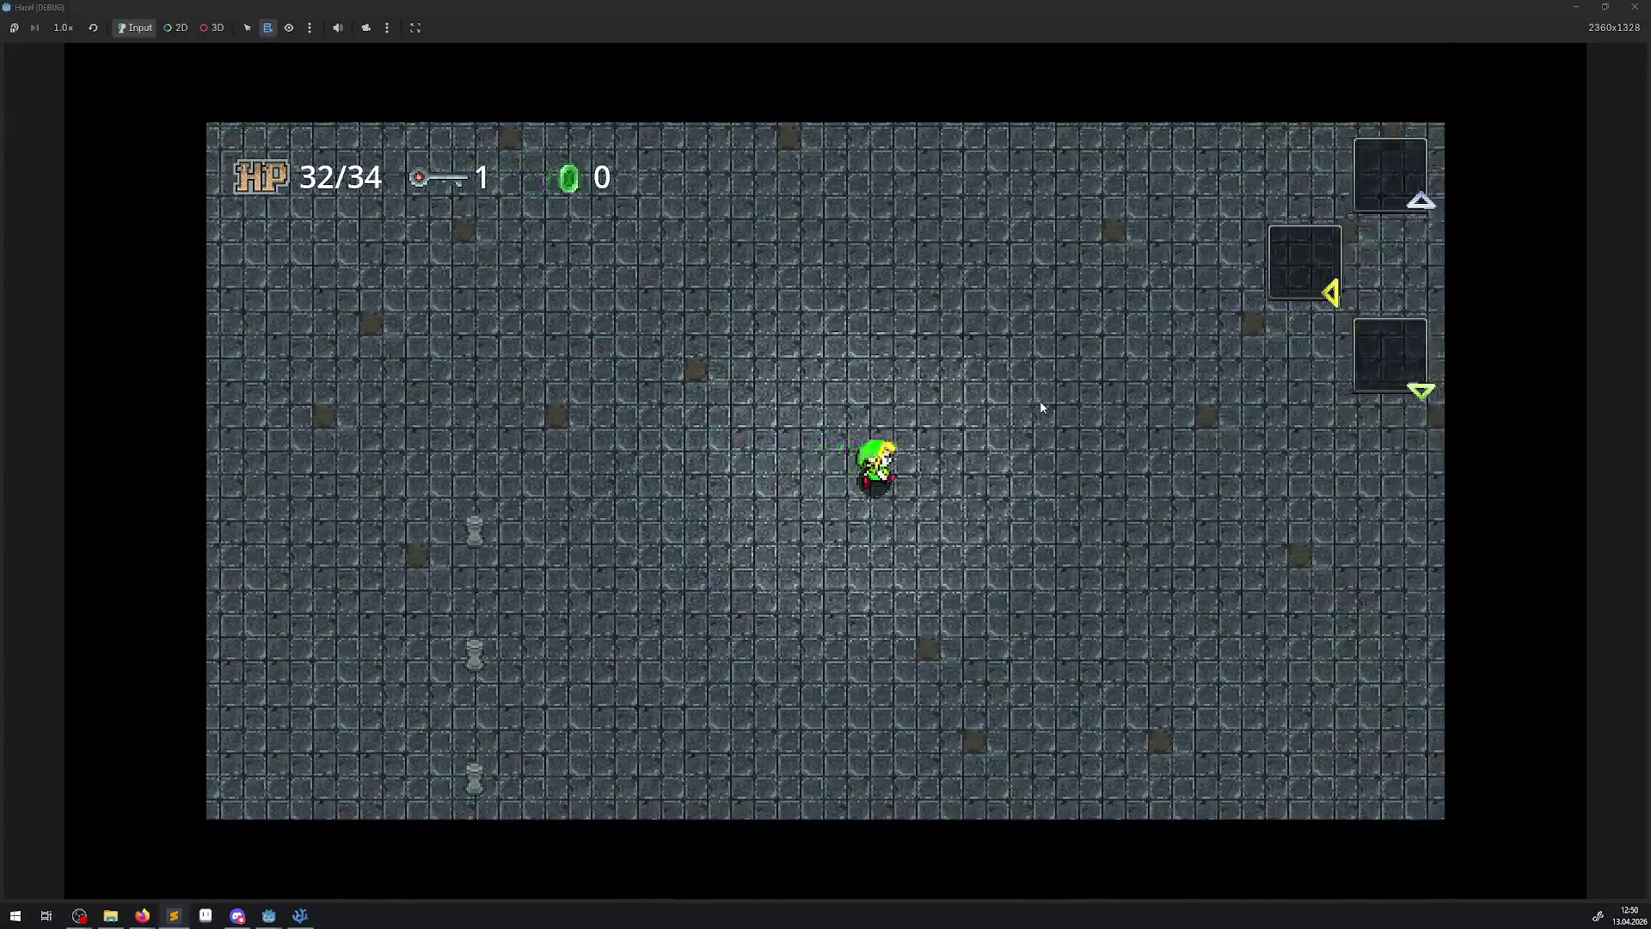
key(Right)
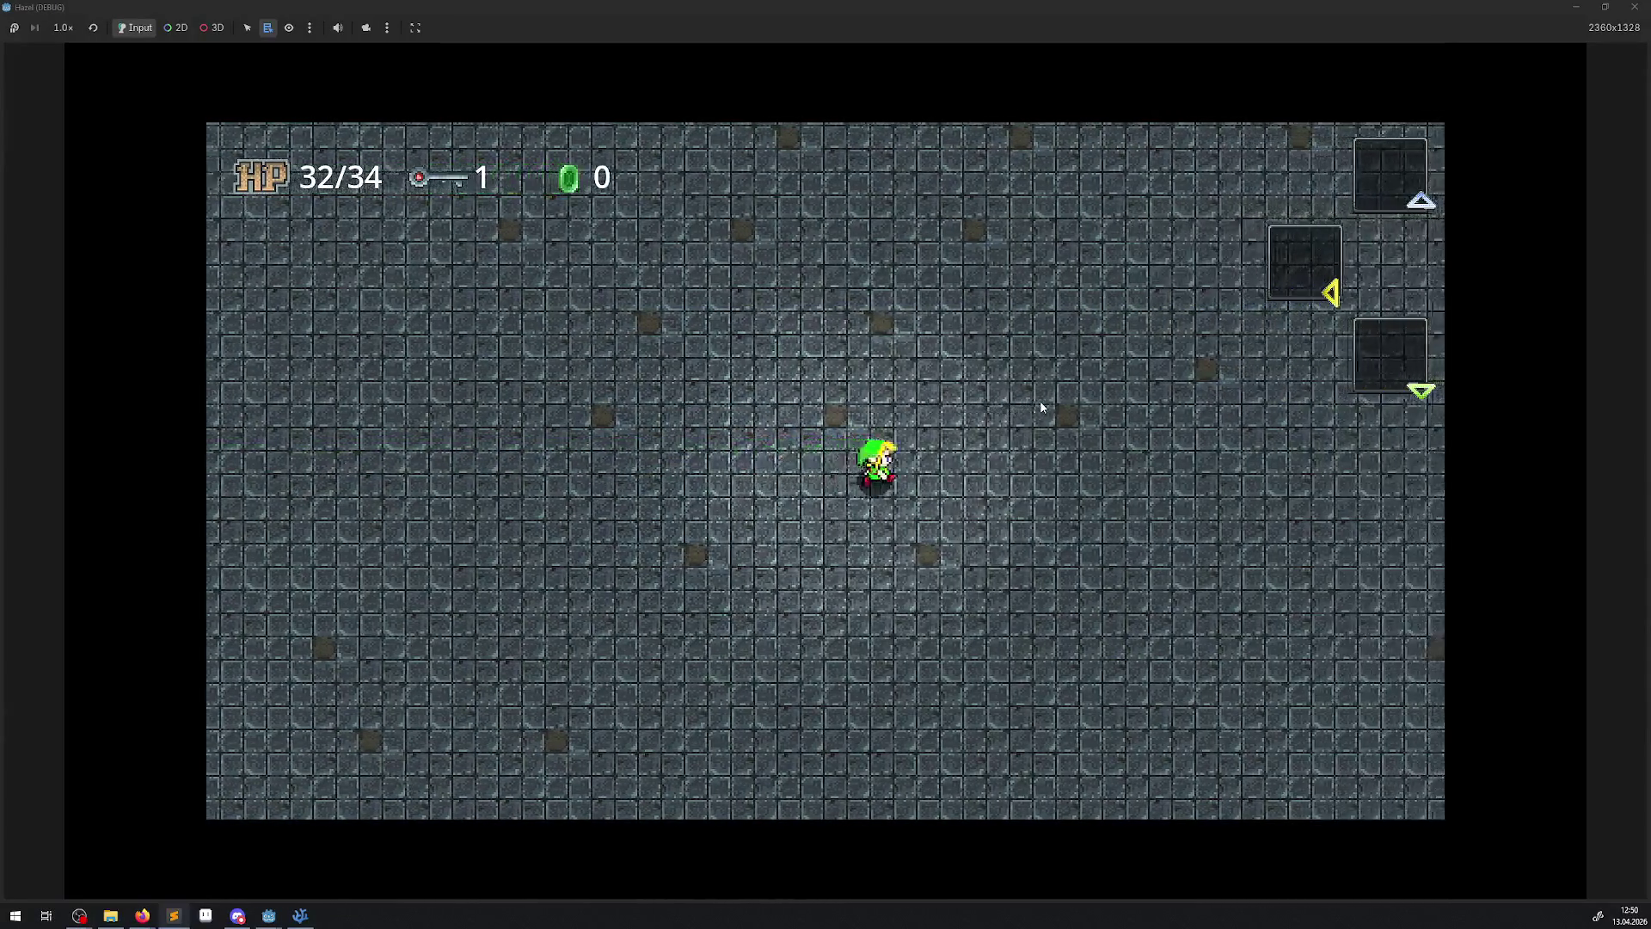
- Walk around the pit's edges up the corridor into the next room, then close the game
key(Up)
key(Right)
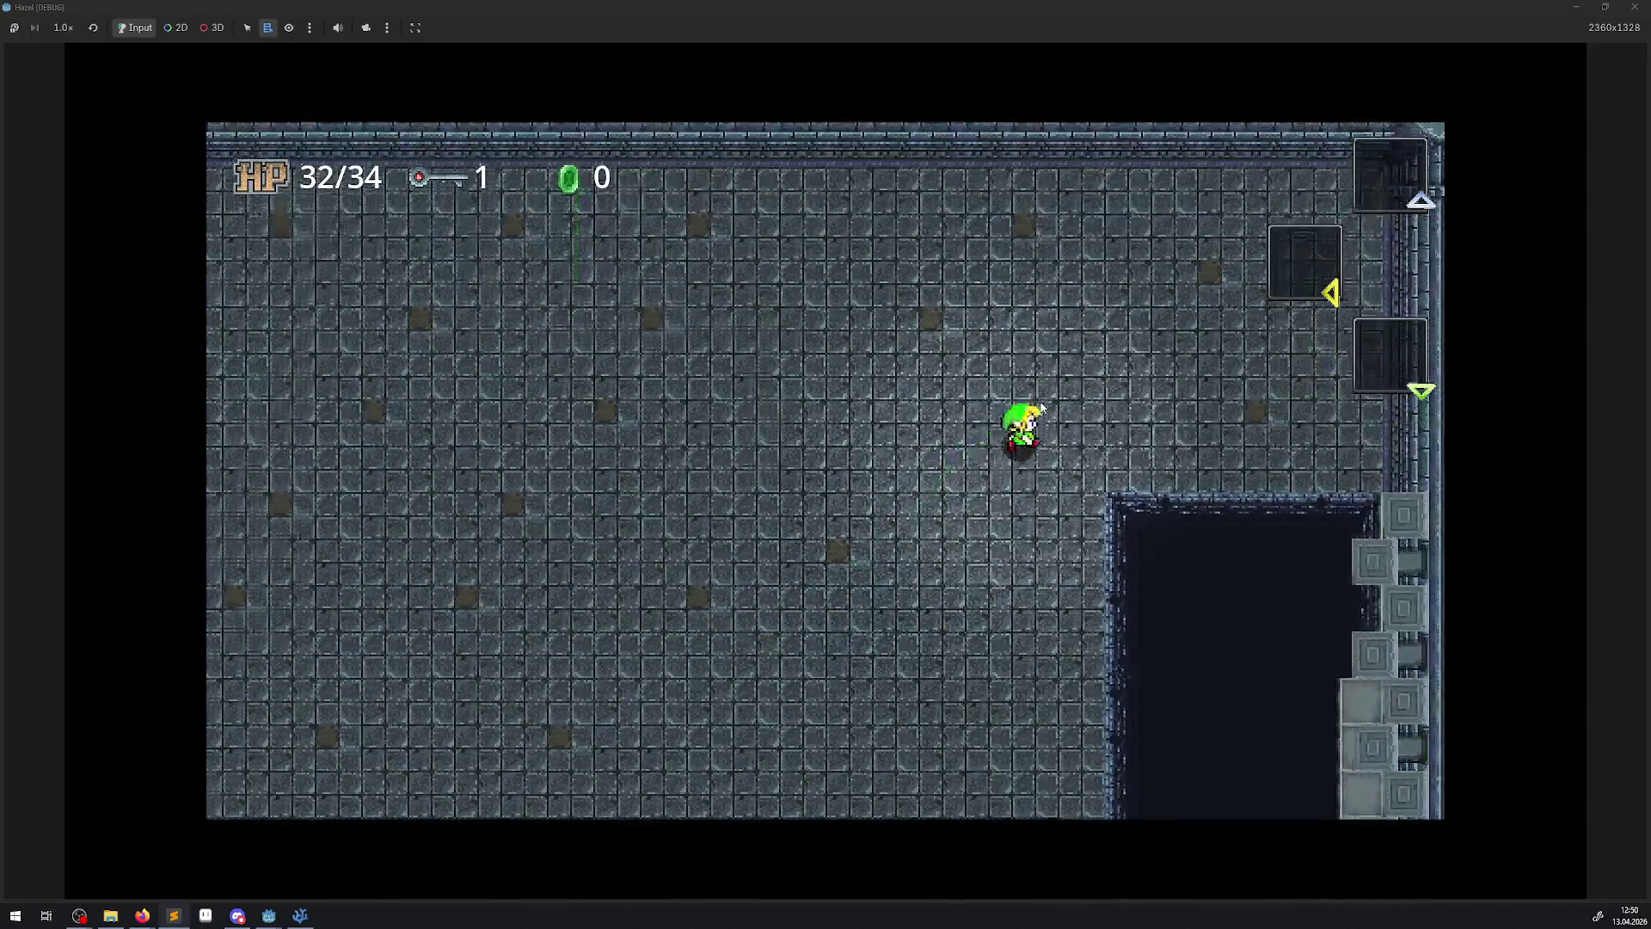
key(Down)
key(Left)
key(Left)
key(Down)
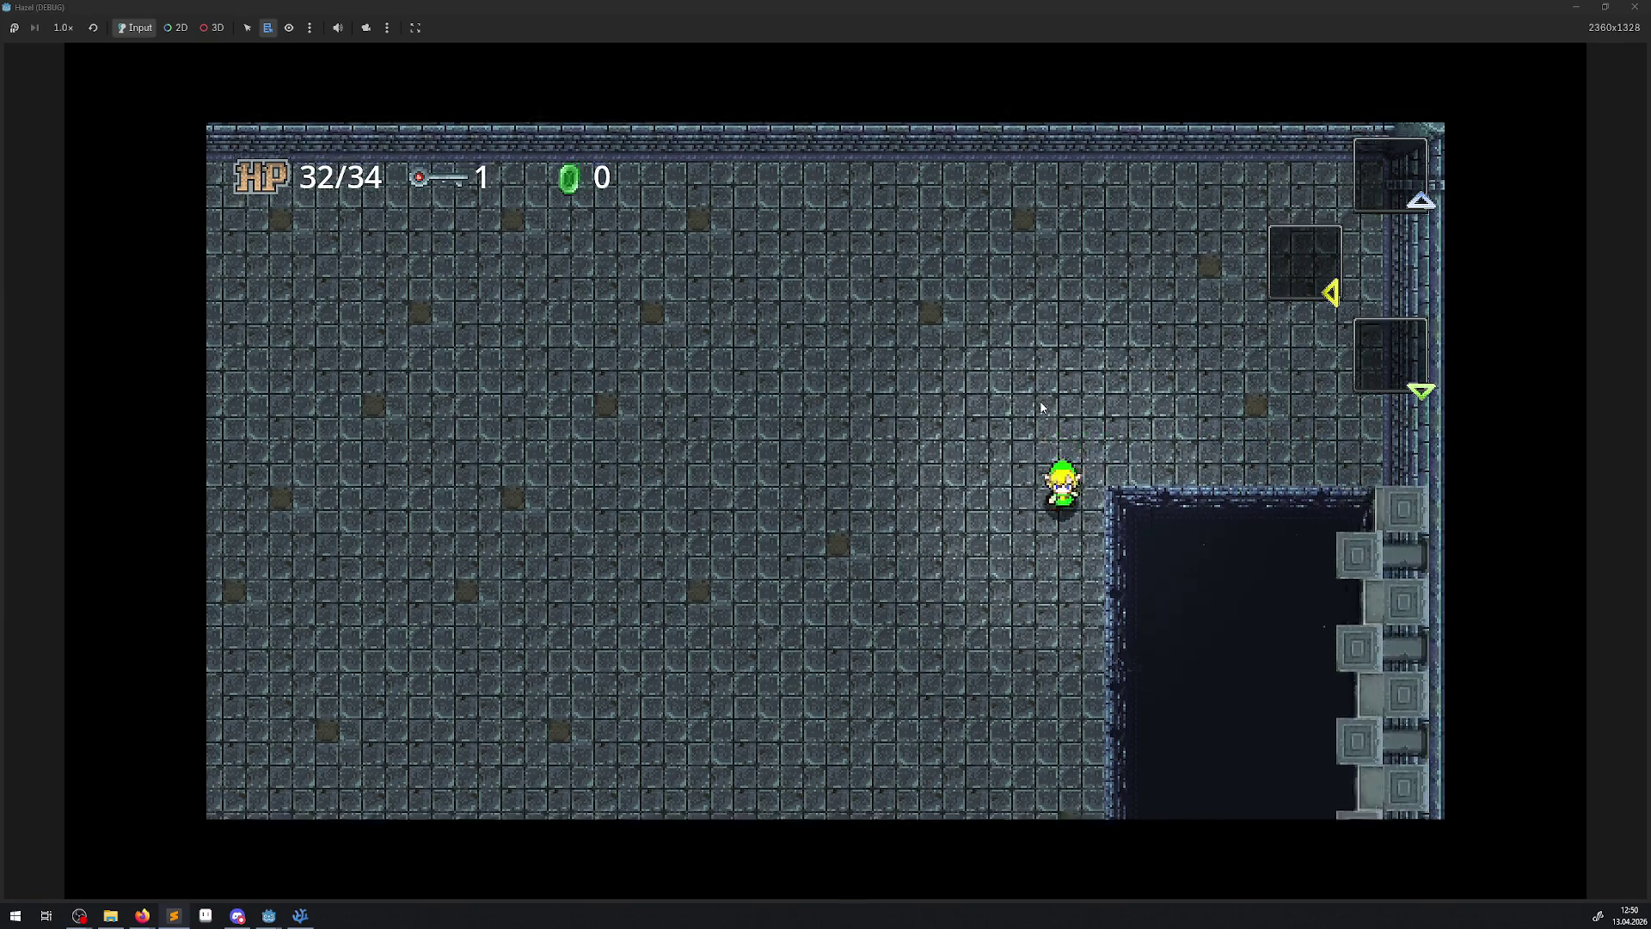
key(Up)
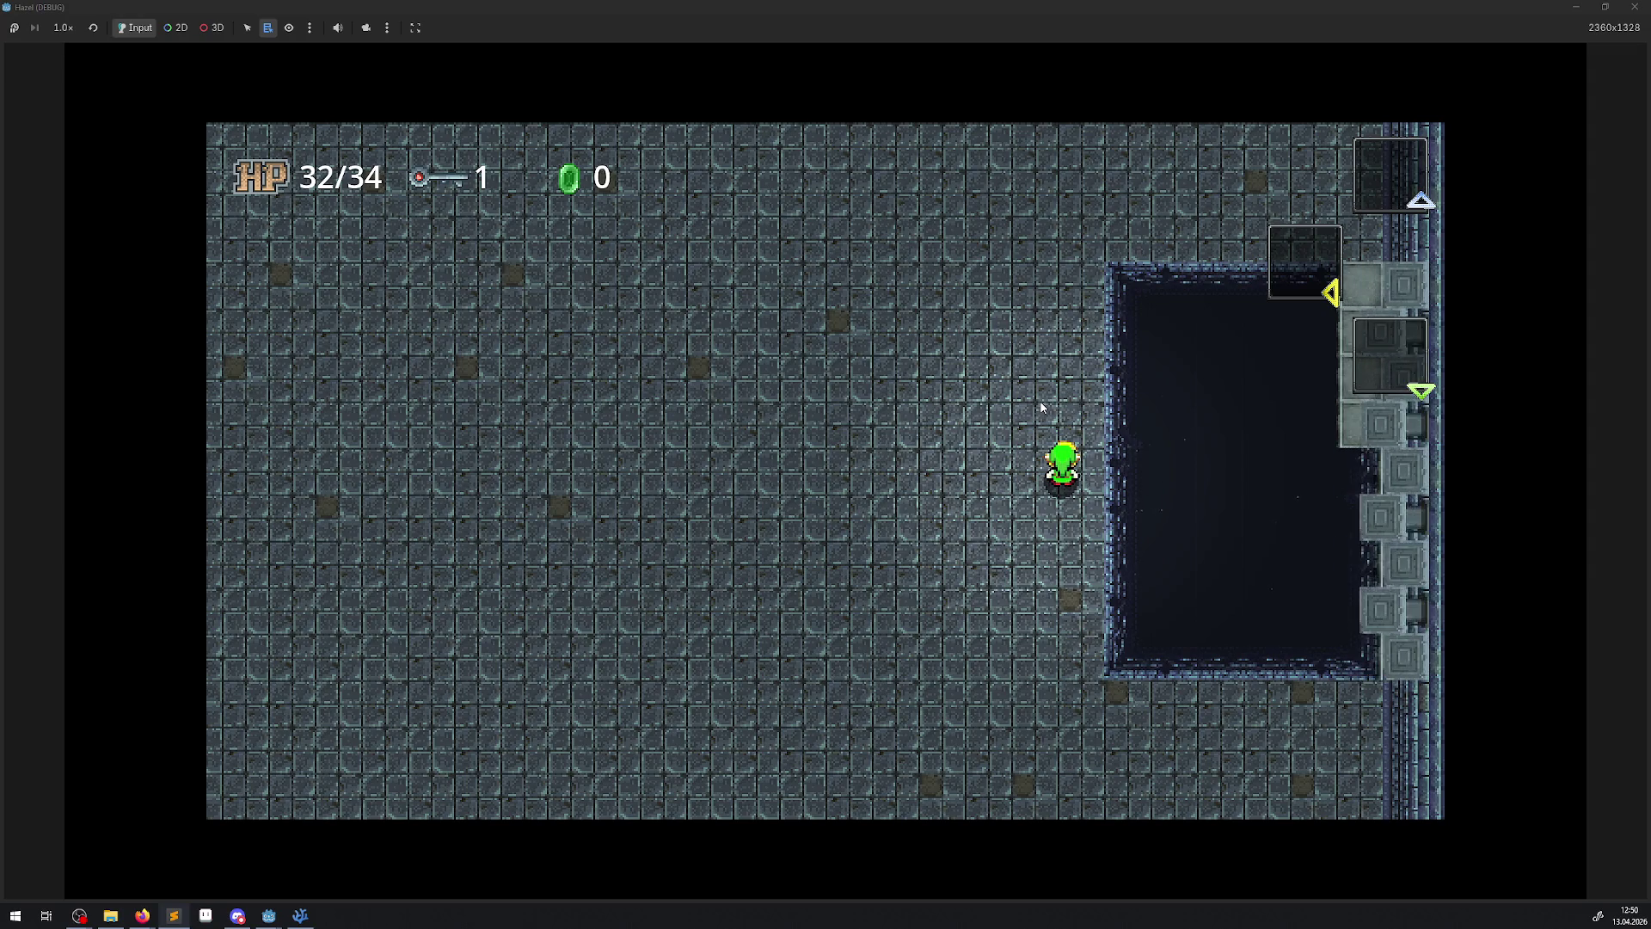
key(s)
key(d)
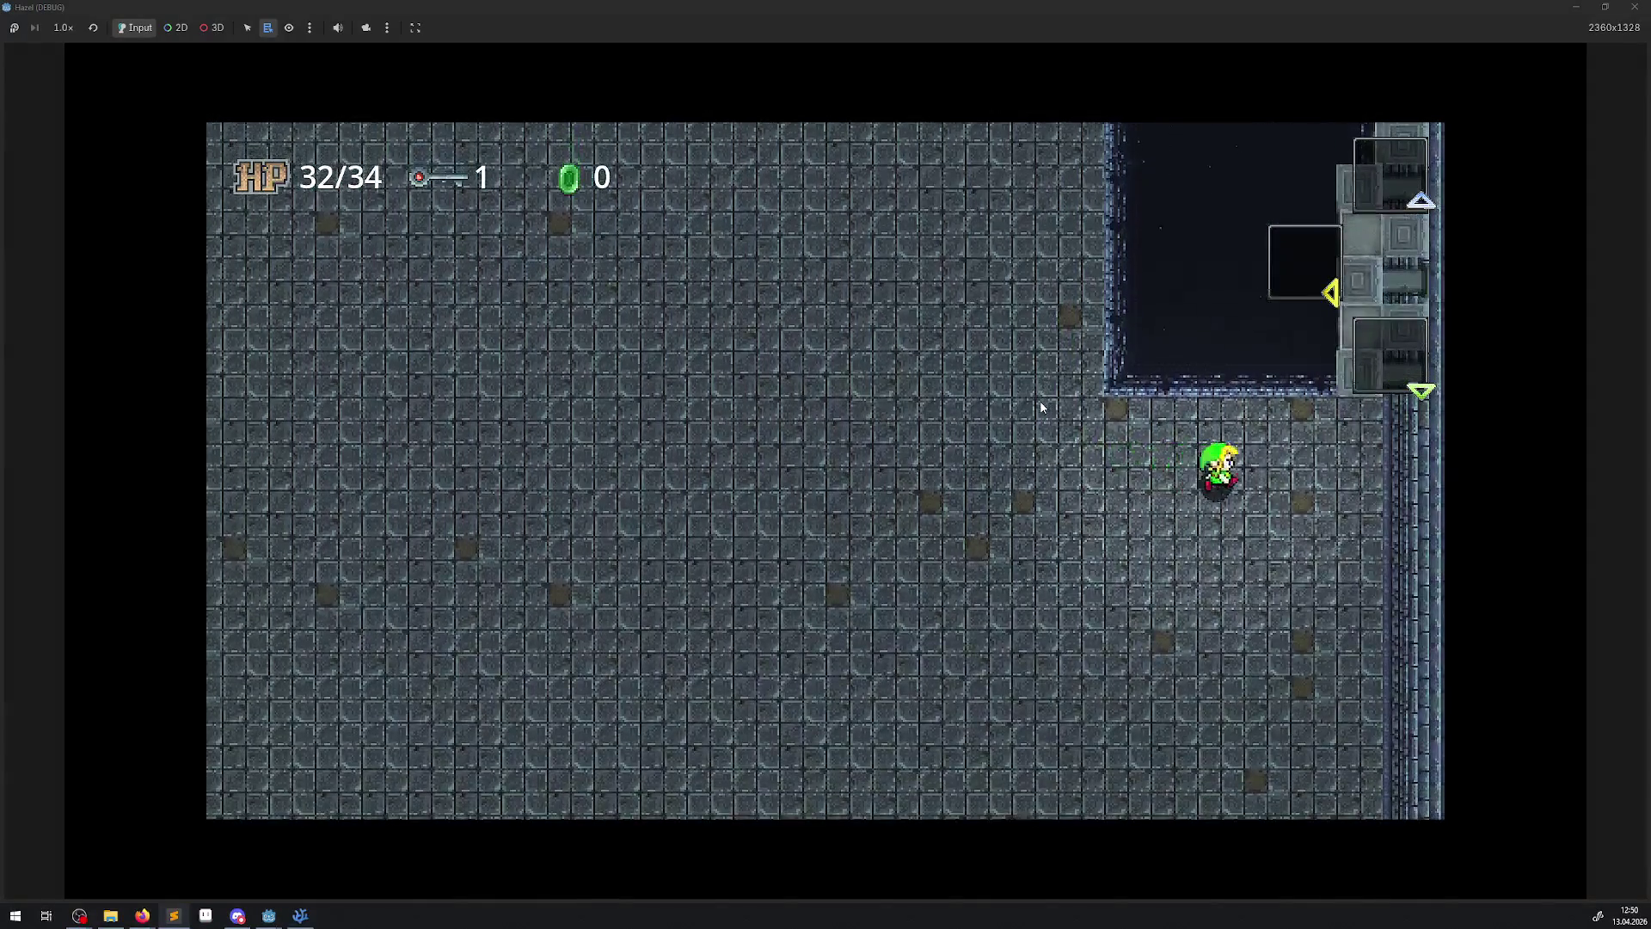
key(w)
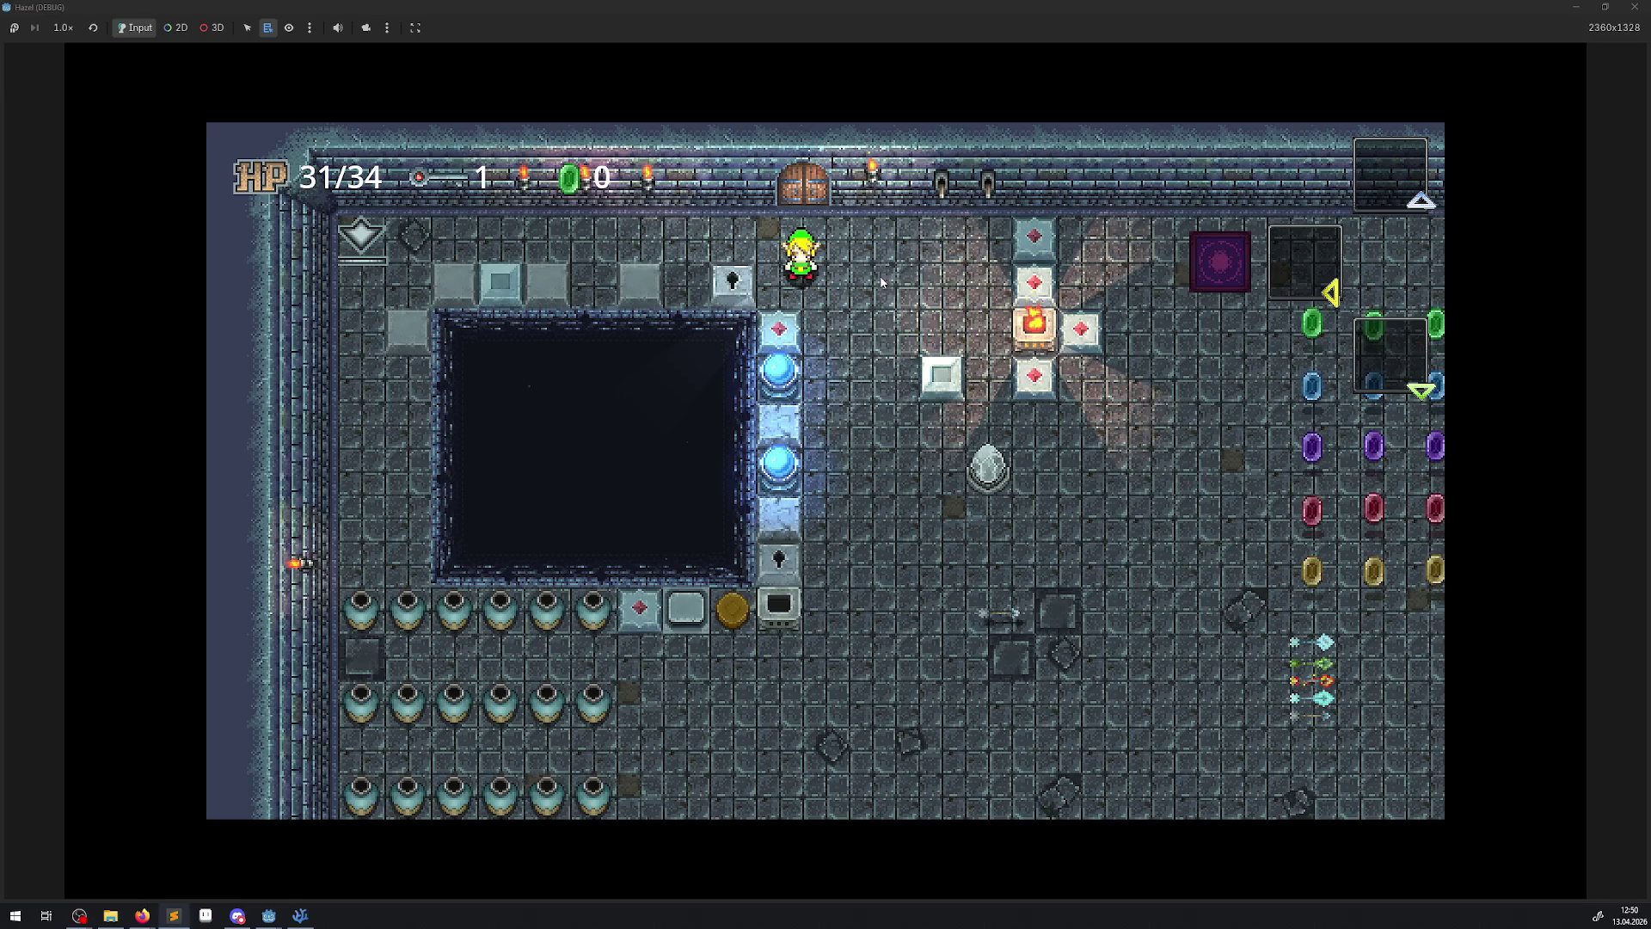
click(1633, 8)
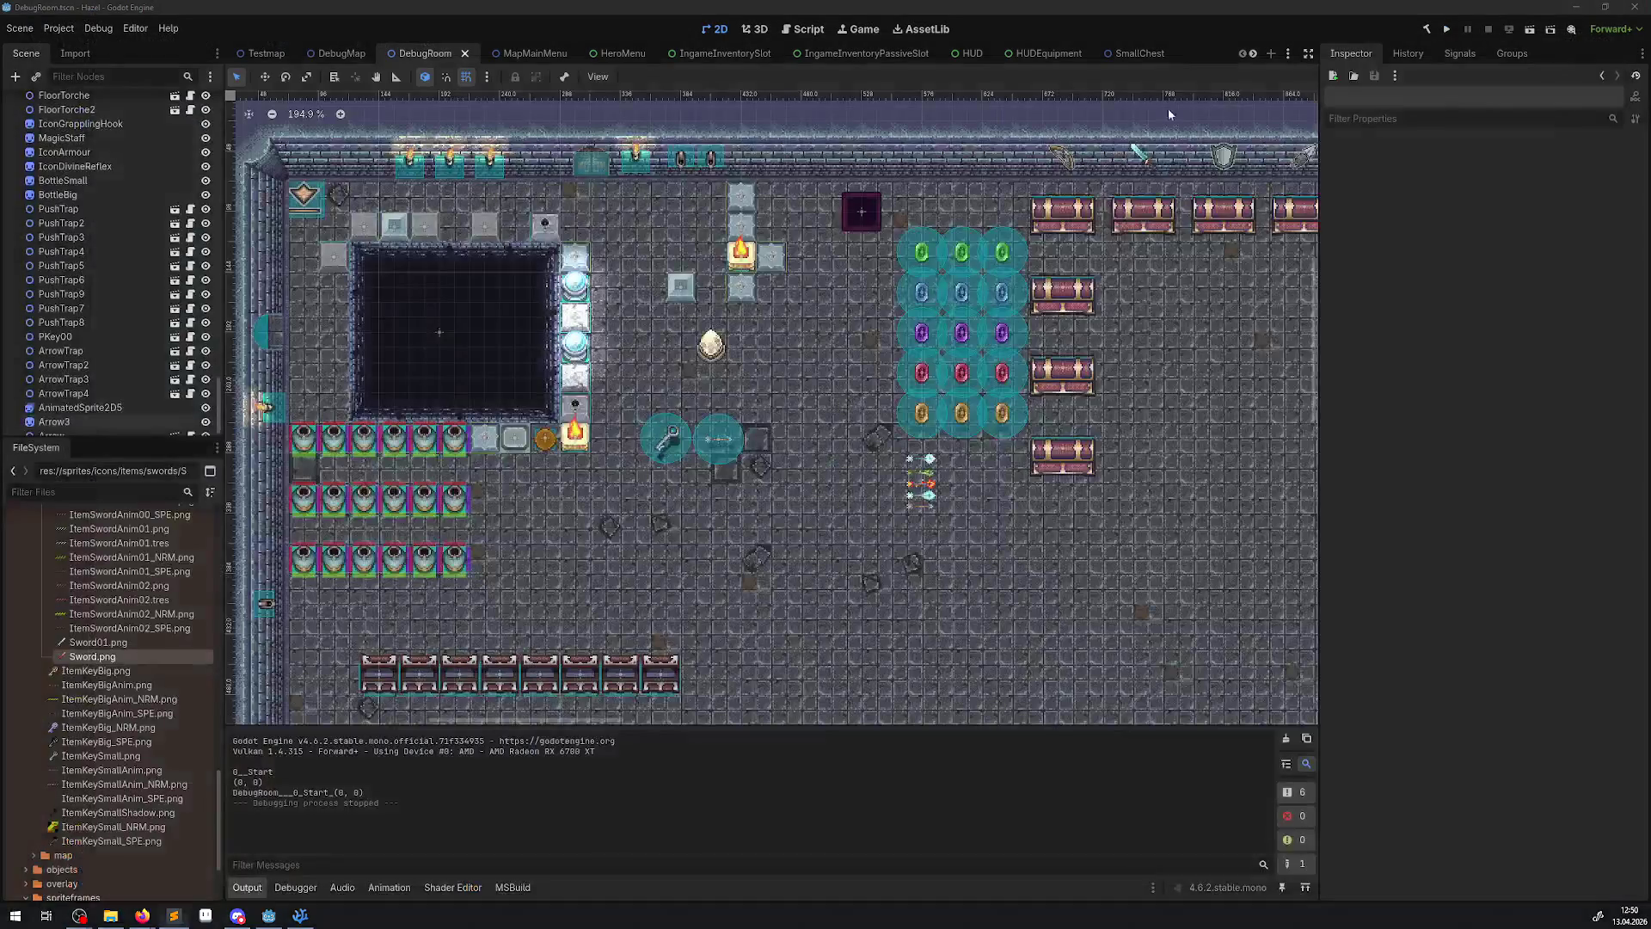
- Select the DebugRoom root node in the Scene tree
scroll(705, 425, down, 5)
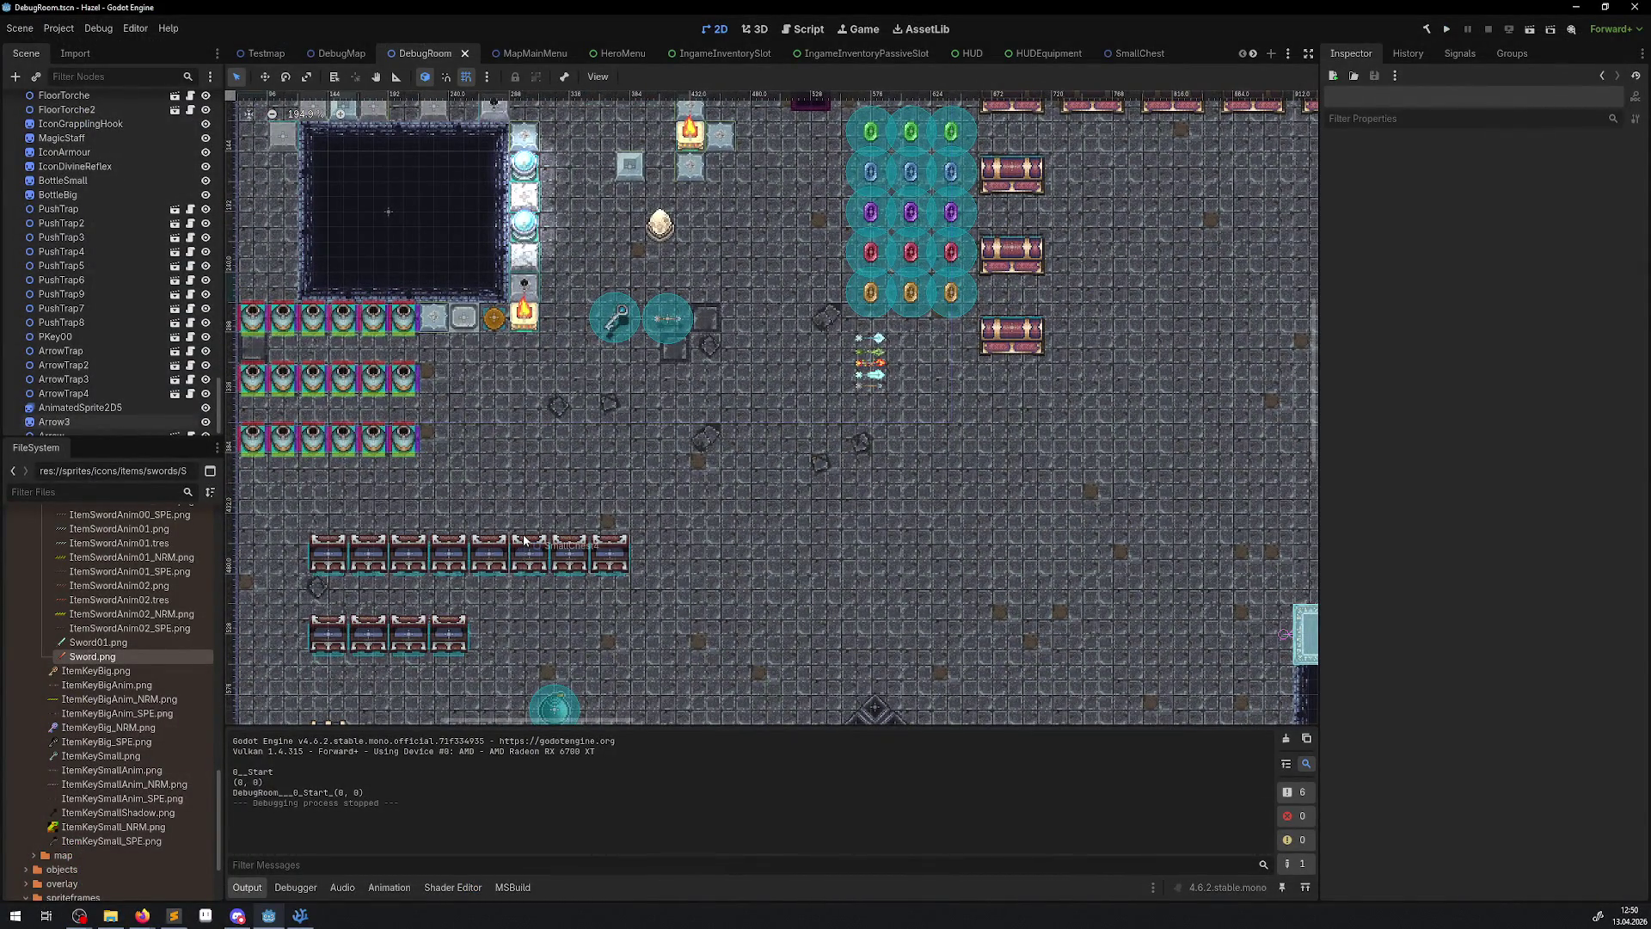
scroll(172, 398, down, 8)
scroll(173, 398, up, 5)
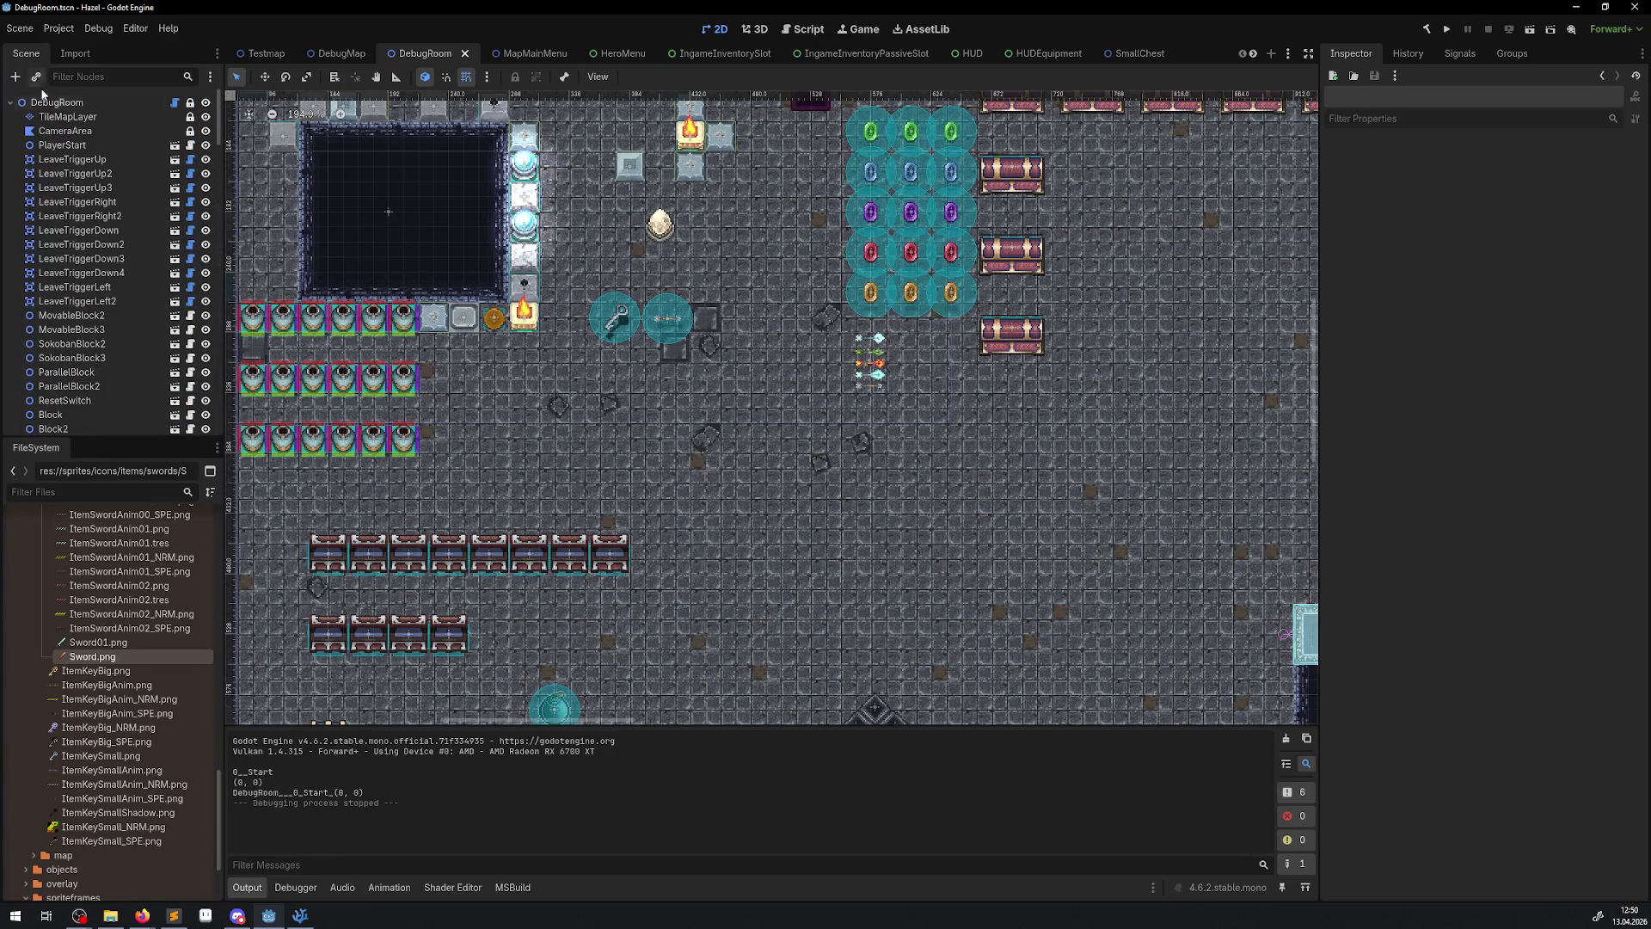
click(56, 103)
scroll(110, 572, up, 15)
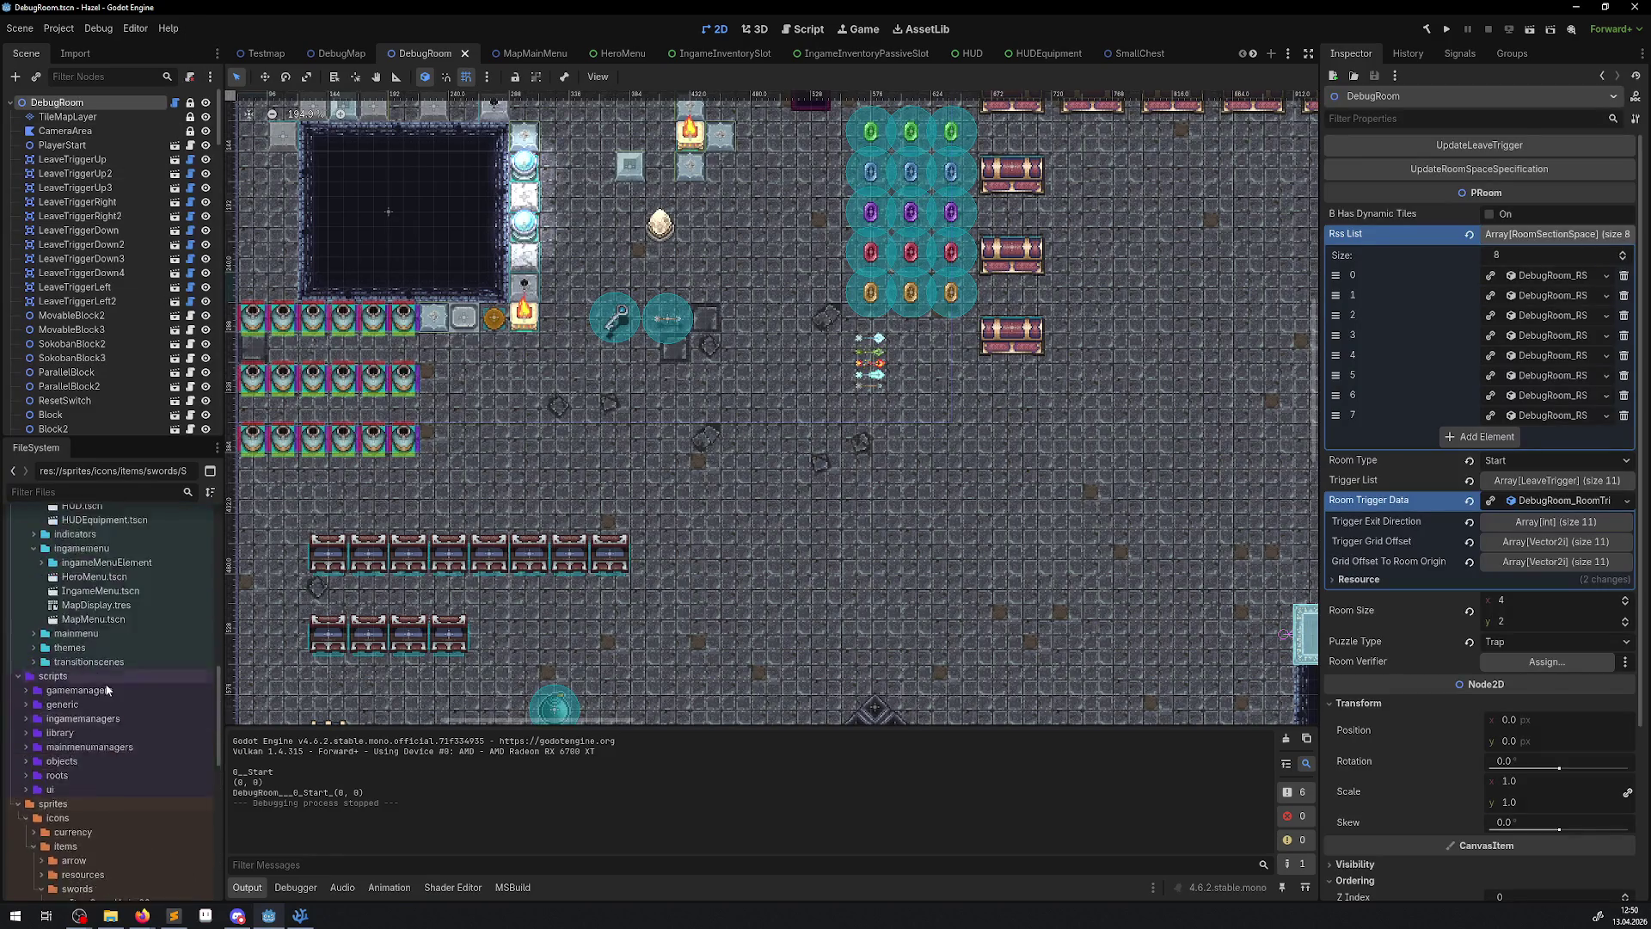
scroll(98, 669, up, 8)
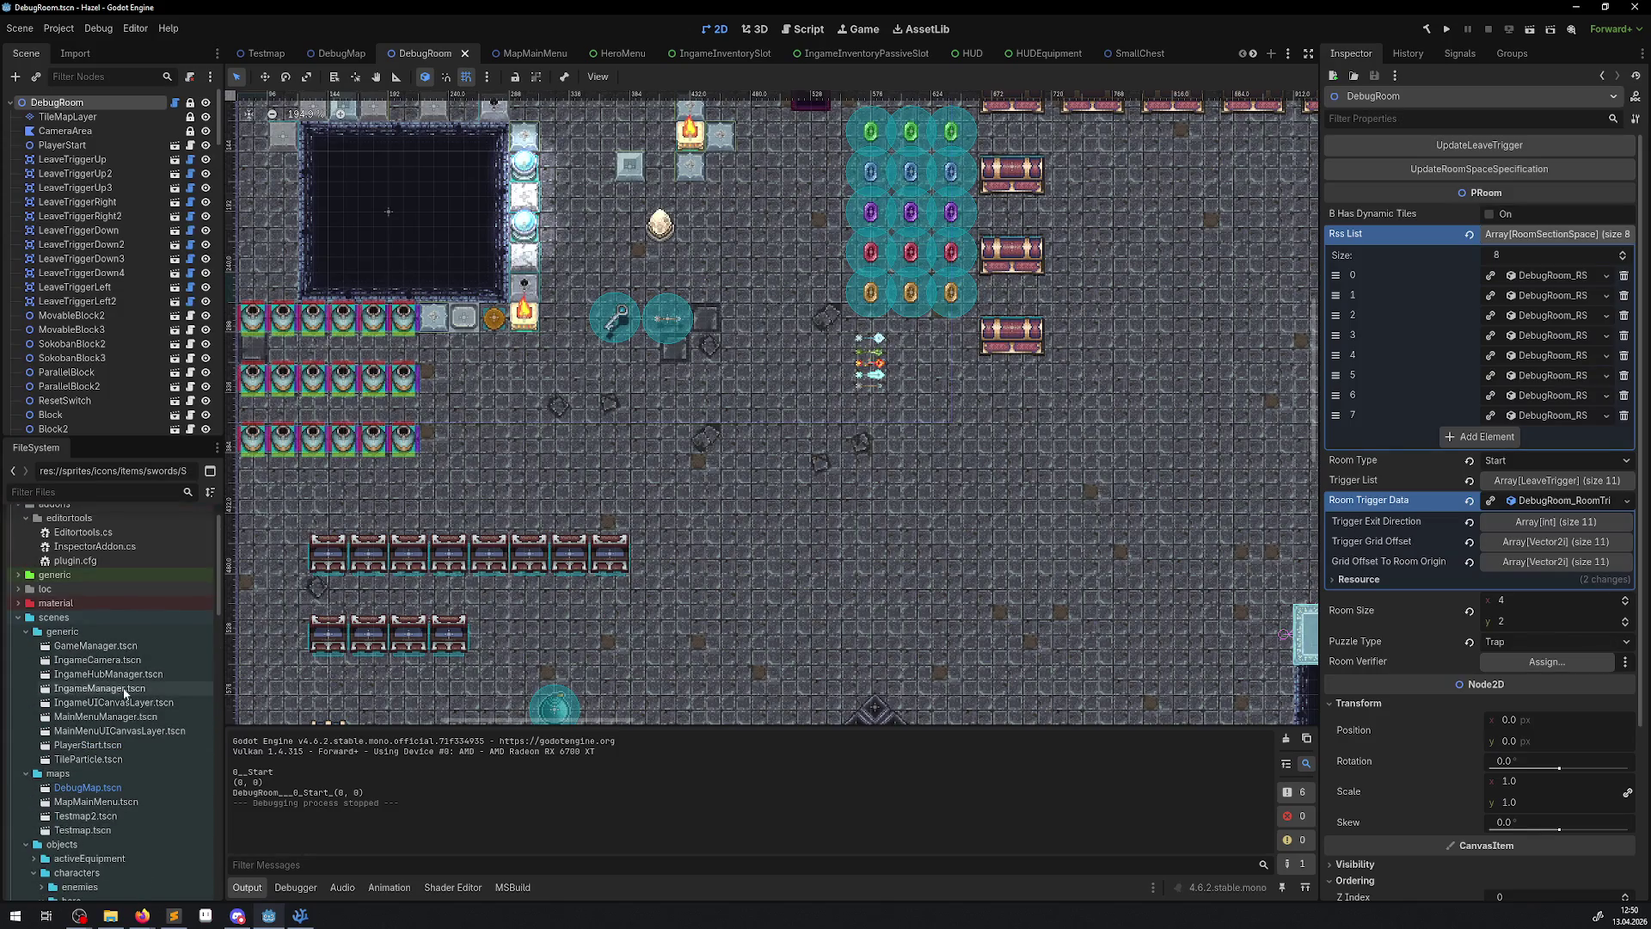
scroll(127, 688, down, 6)
- Open the rooms/traps folder and drop RotationLaserTrap into DebugRoom at (480, 528)
click(34, 789)
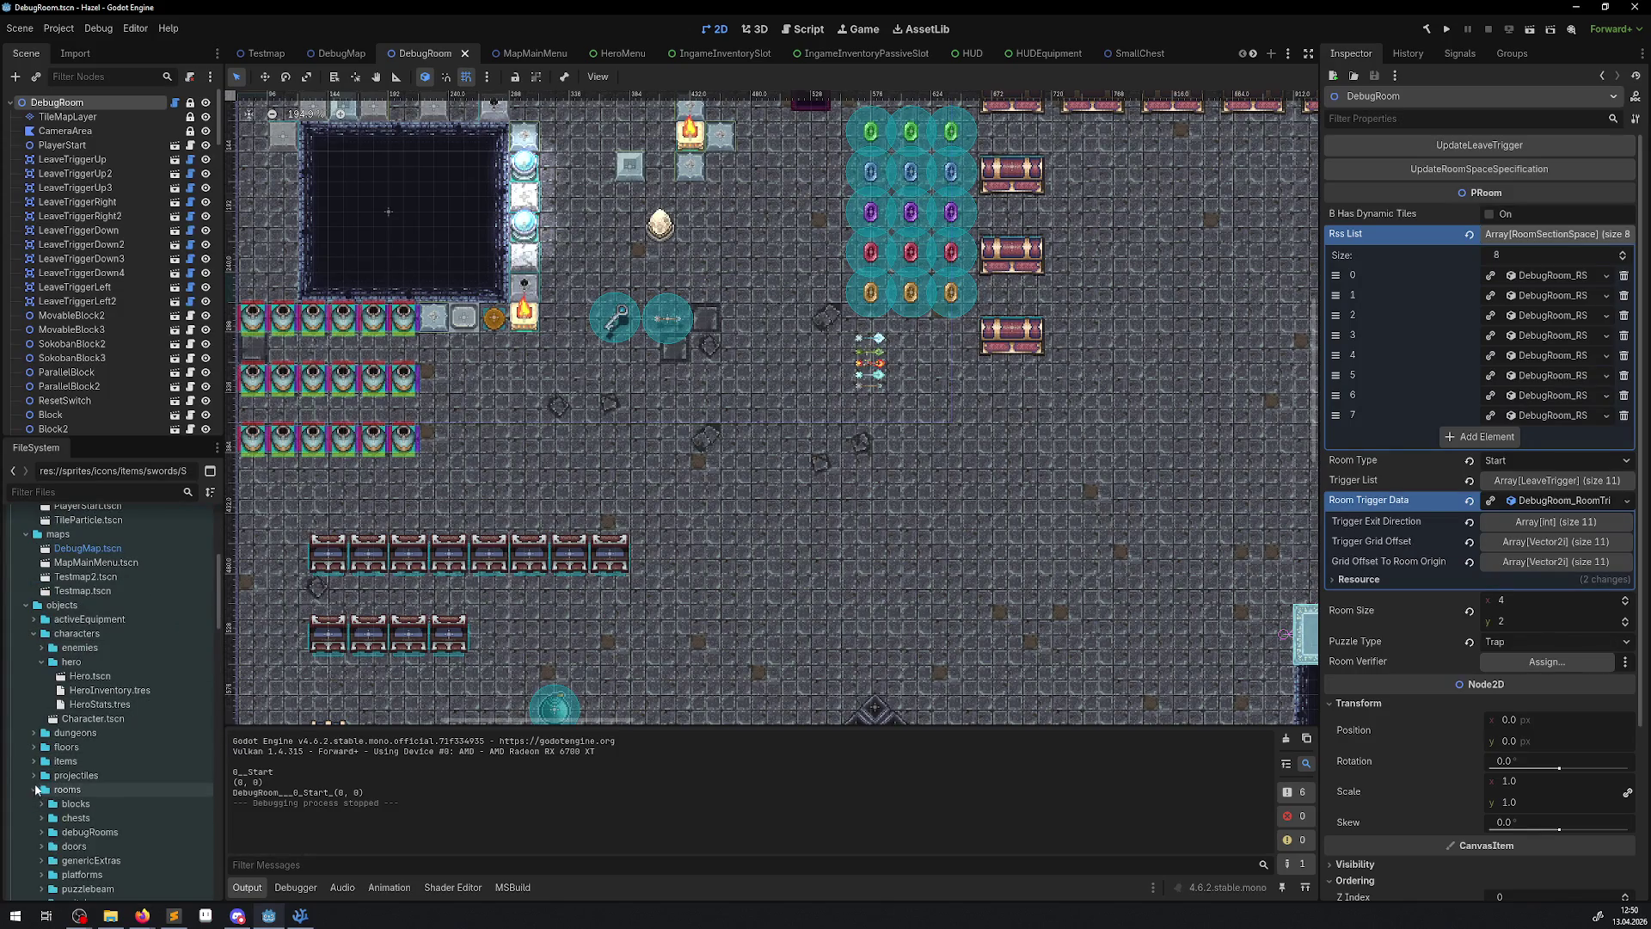
scroll(39, 787, down, 3)
click(43, 774)
click(43, 774)
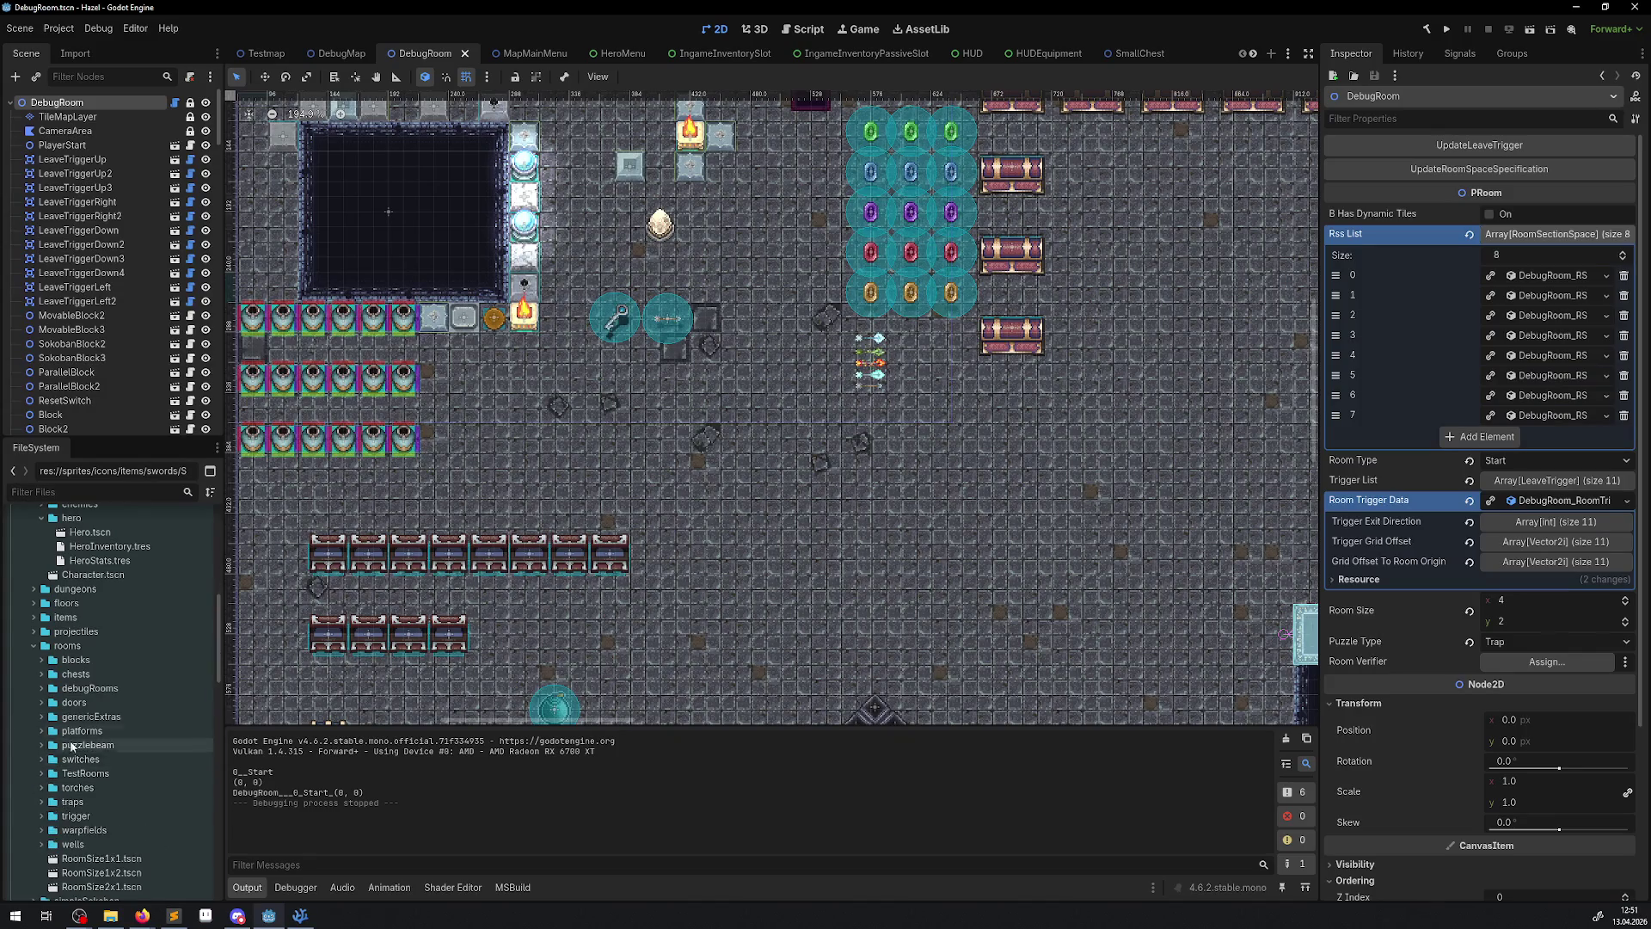
click(41, 801)
scroll(176, 709, down, 3)
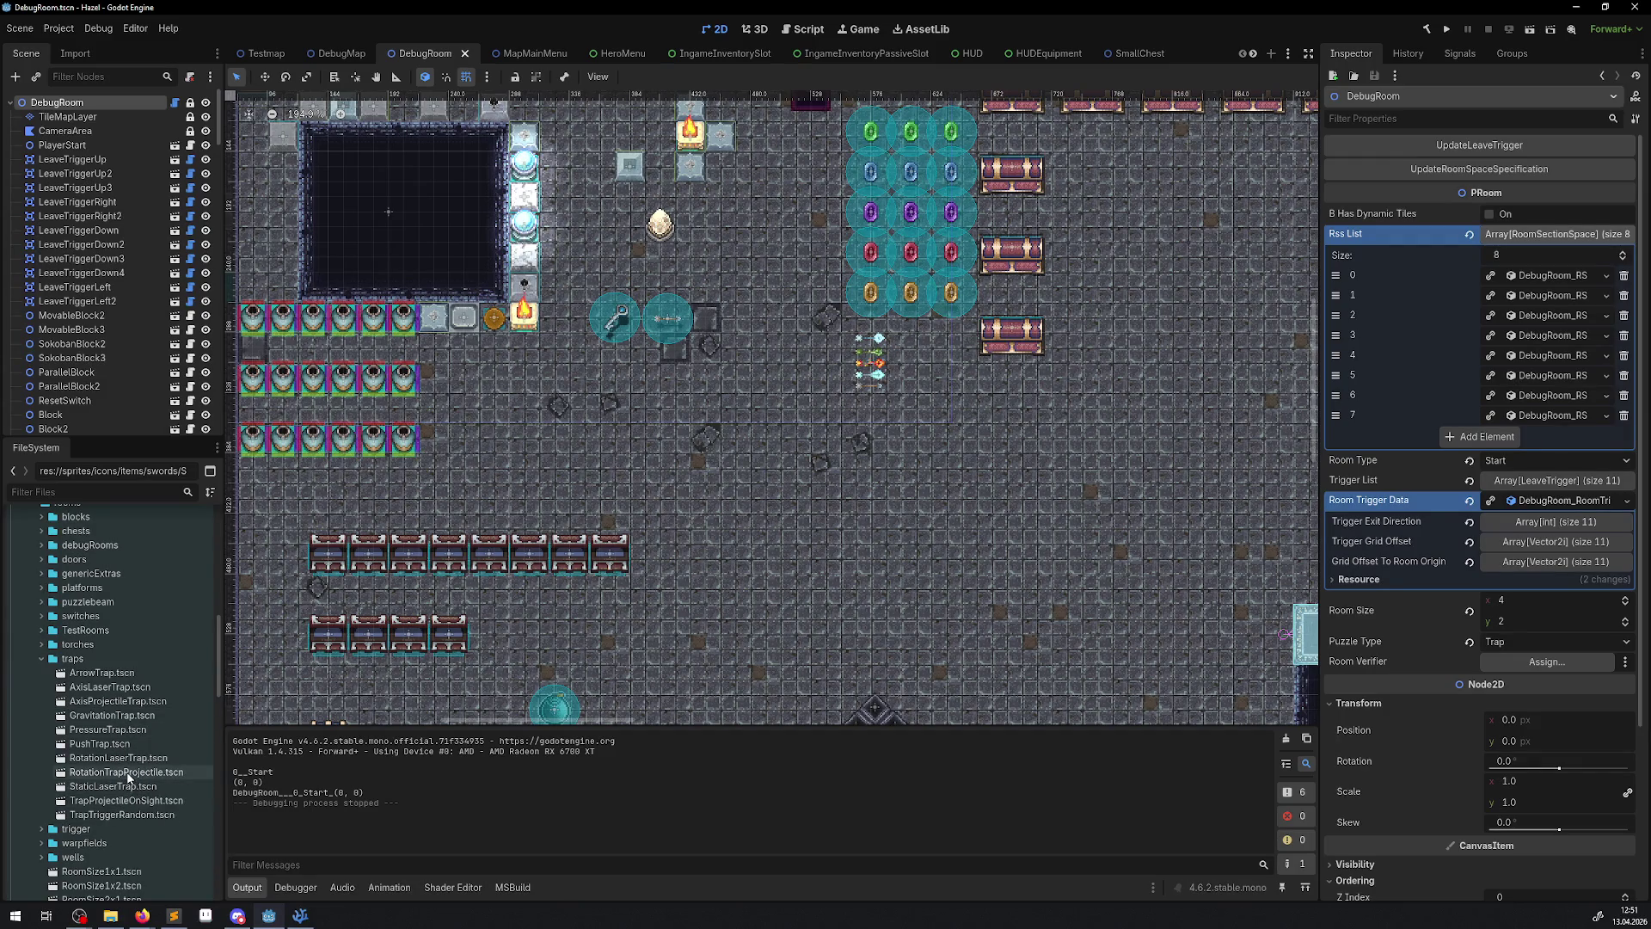
mouse_move(119, 758)
mouse_down()
mouse_move(344, 654)
mouse_move(674, 461)
mouse_move(645, 434)
mouse_move(621, 327)
mouse_move(727, 486)
mouse_move(724, 405)
mouse_move(690, 477)
mouse_move(704, 454)
mouse_up()
- Set the trap's Activation State to On, leaving Activation Type as None
scroll(647, 454, down, 4)
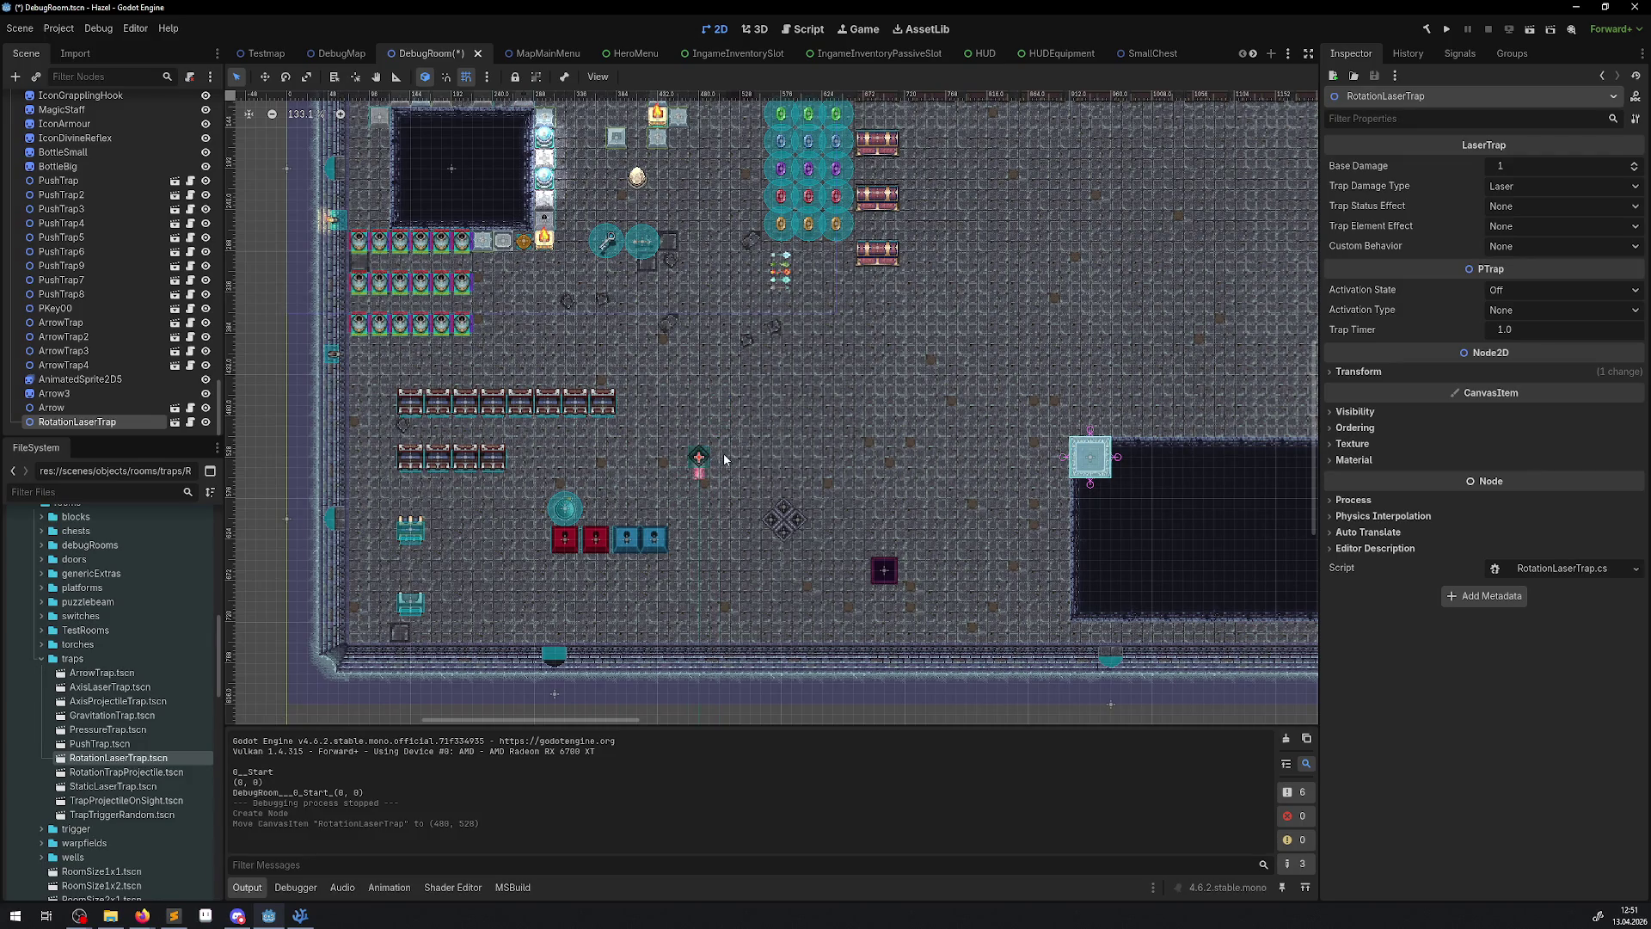
scroll(724, 452, up, 2)
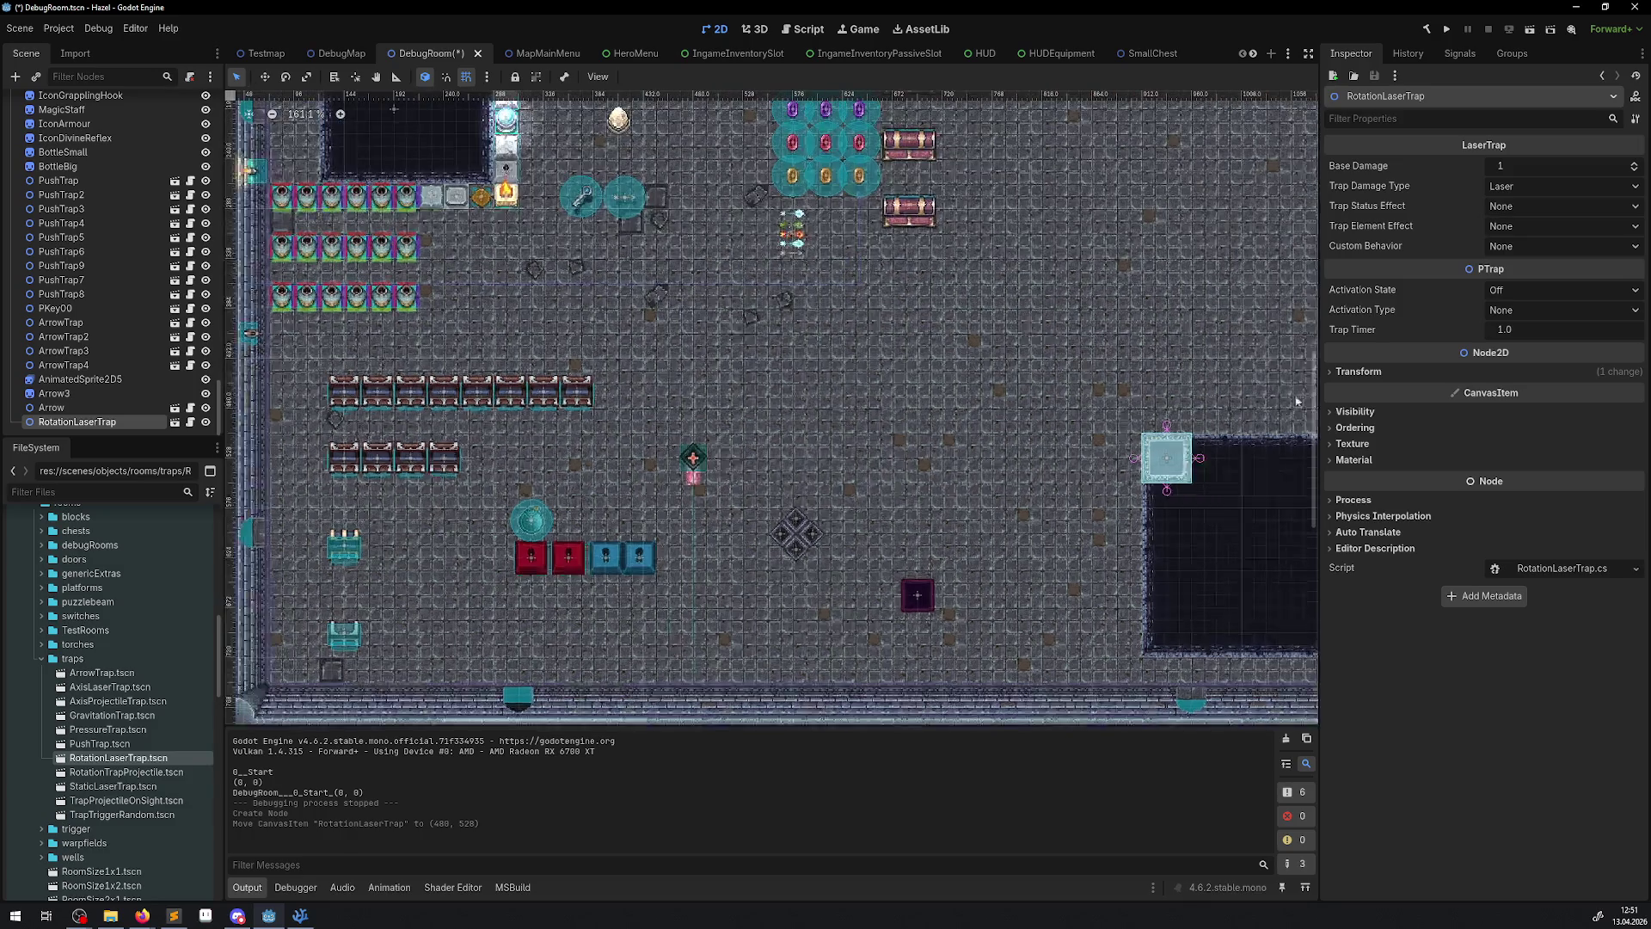
click(1514, 291)
click(1514, 327)
click(1513, 310)
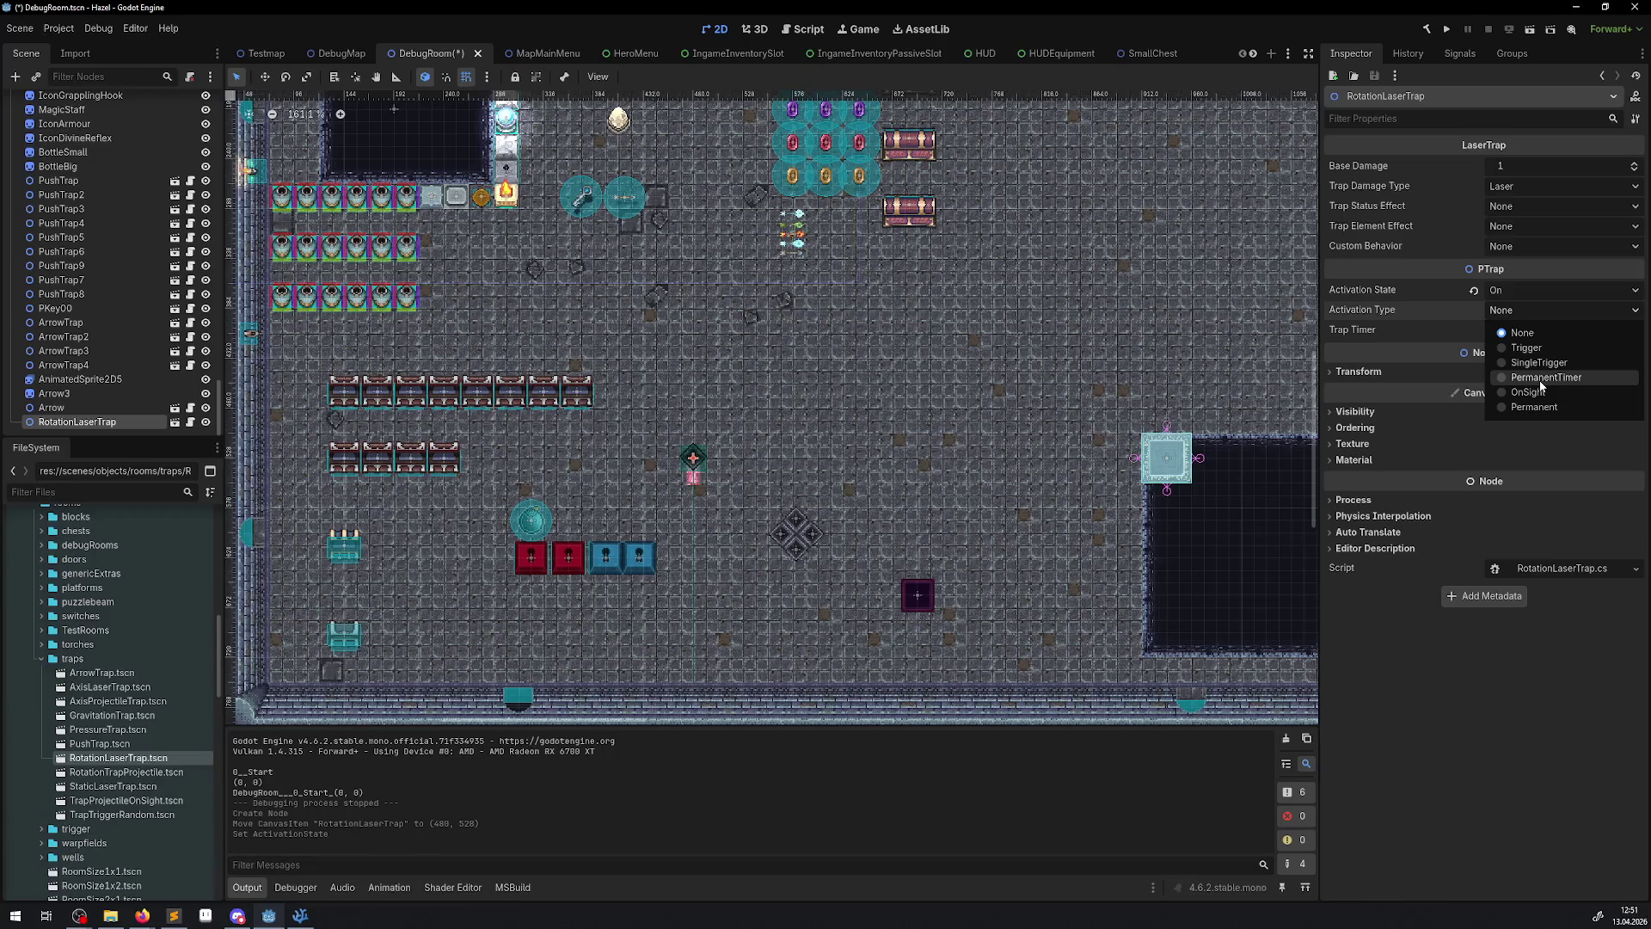
click(1477, 438)
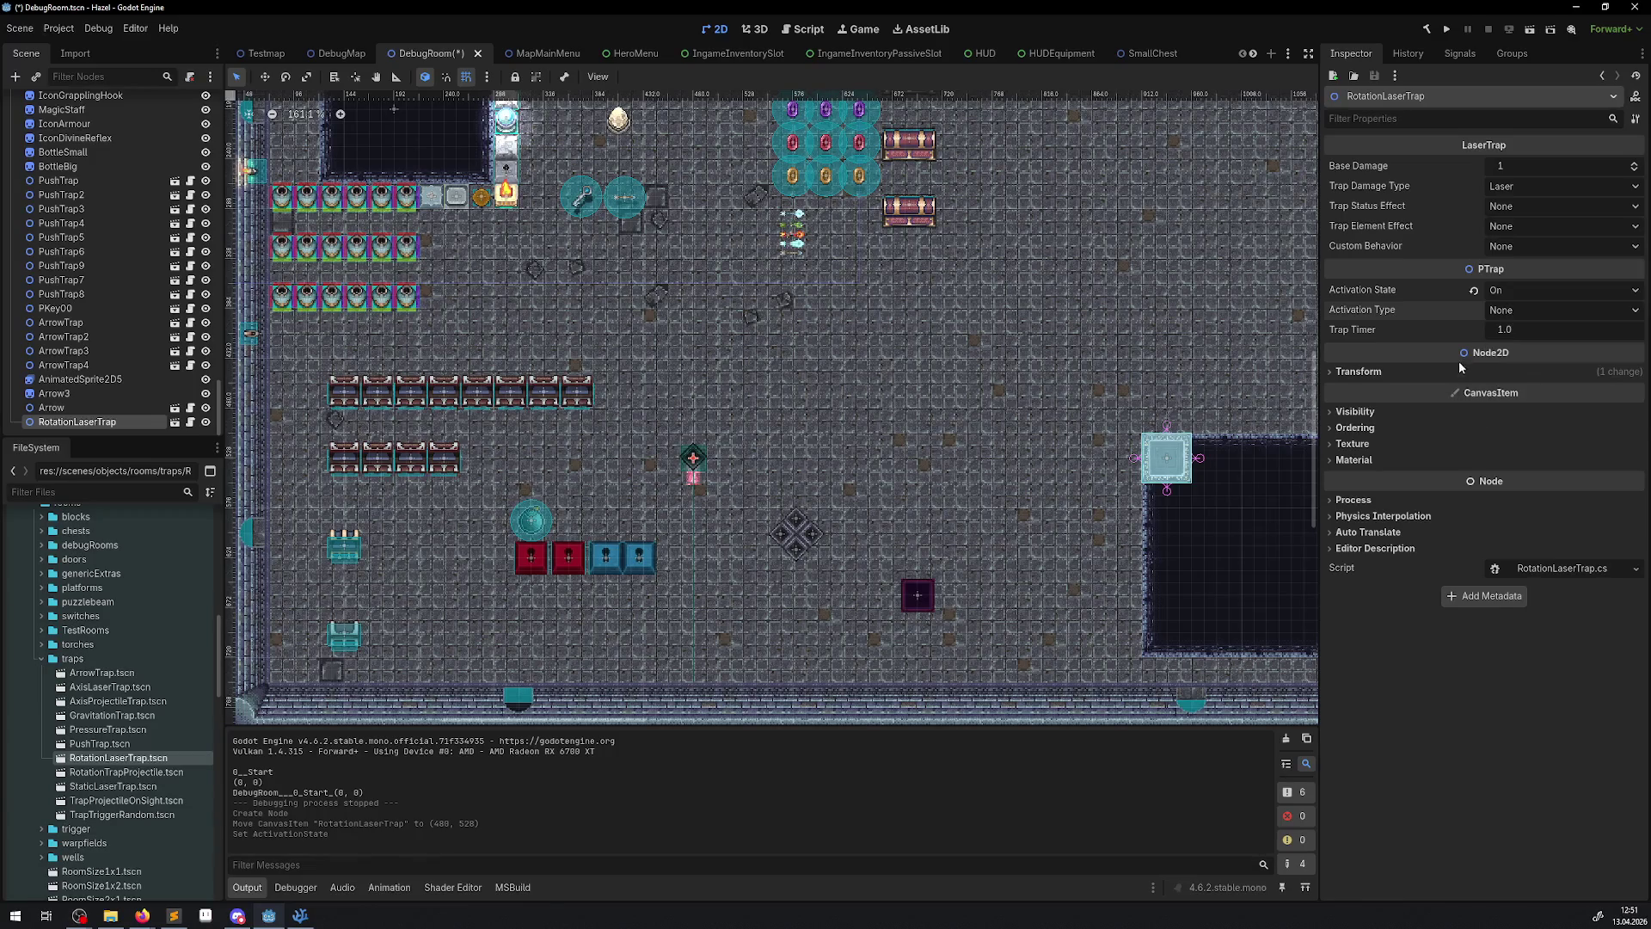
- Keep damage type Laser, status effect and custom behavior None, then save and run the game
click(1503, 189)
click(1519, 184)
click(1518, 206)
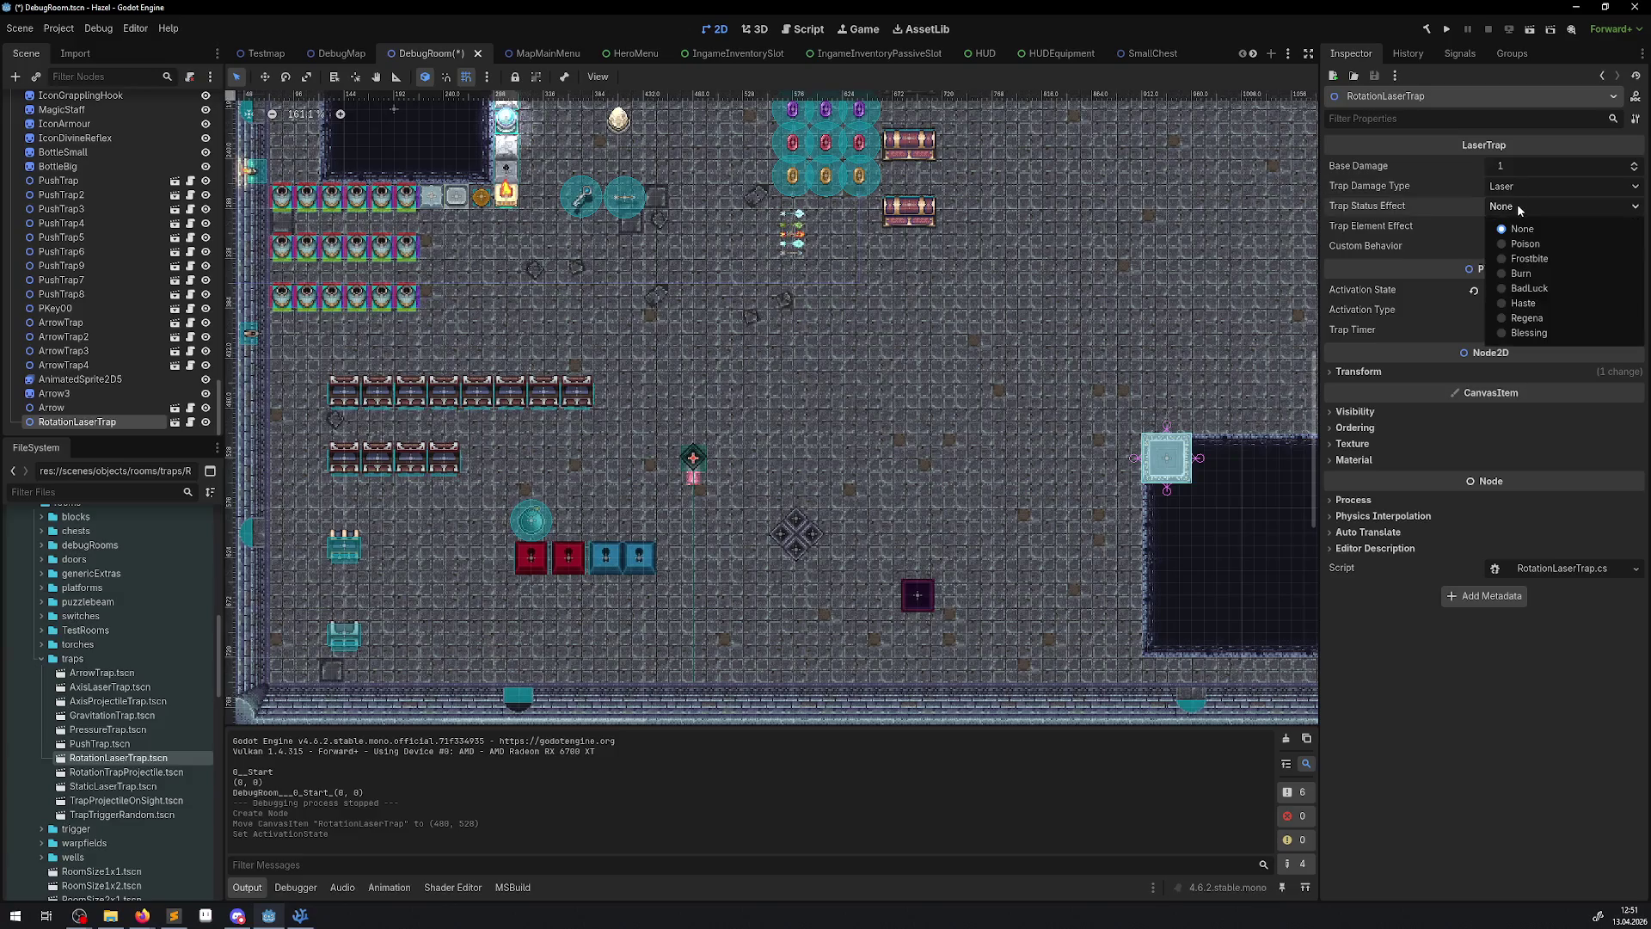
click(1519, 208)
click(1519, 208)
click(1519, 208)
click(1505, 247)
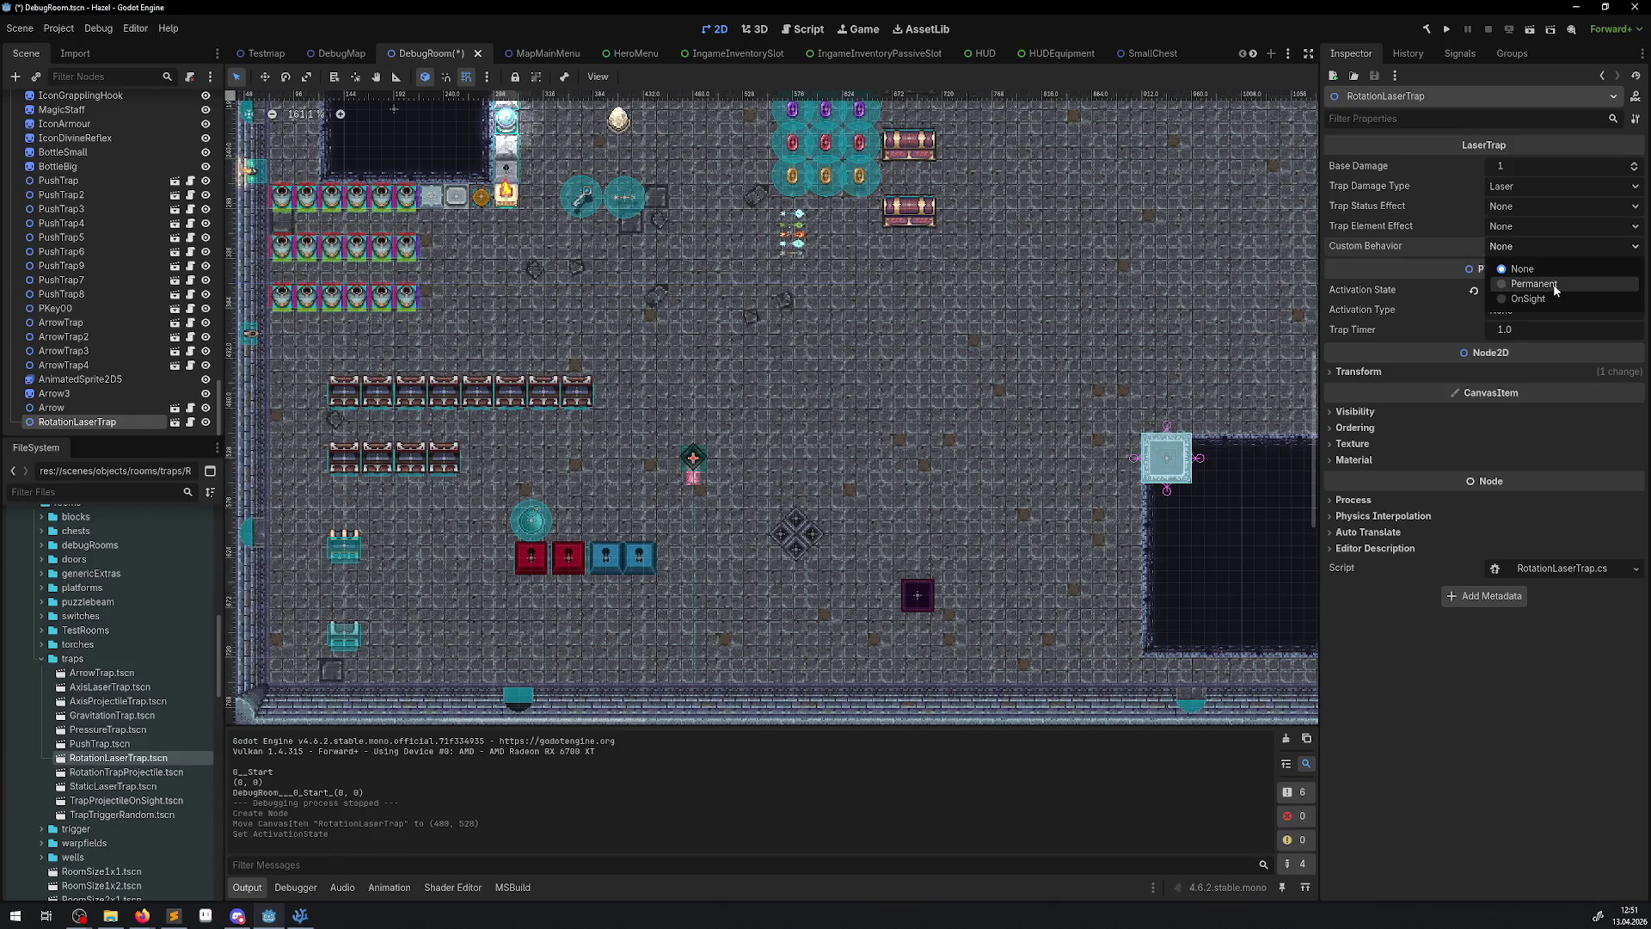
click(1462, 270)
click(1442, 34)
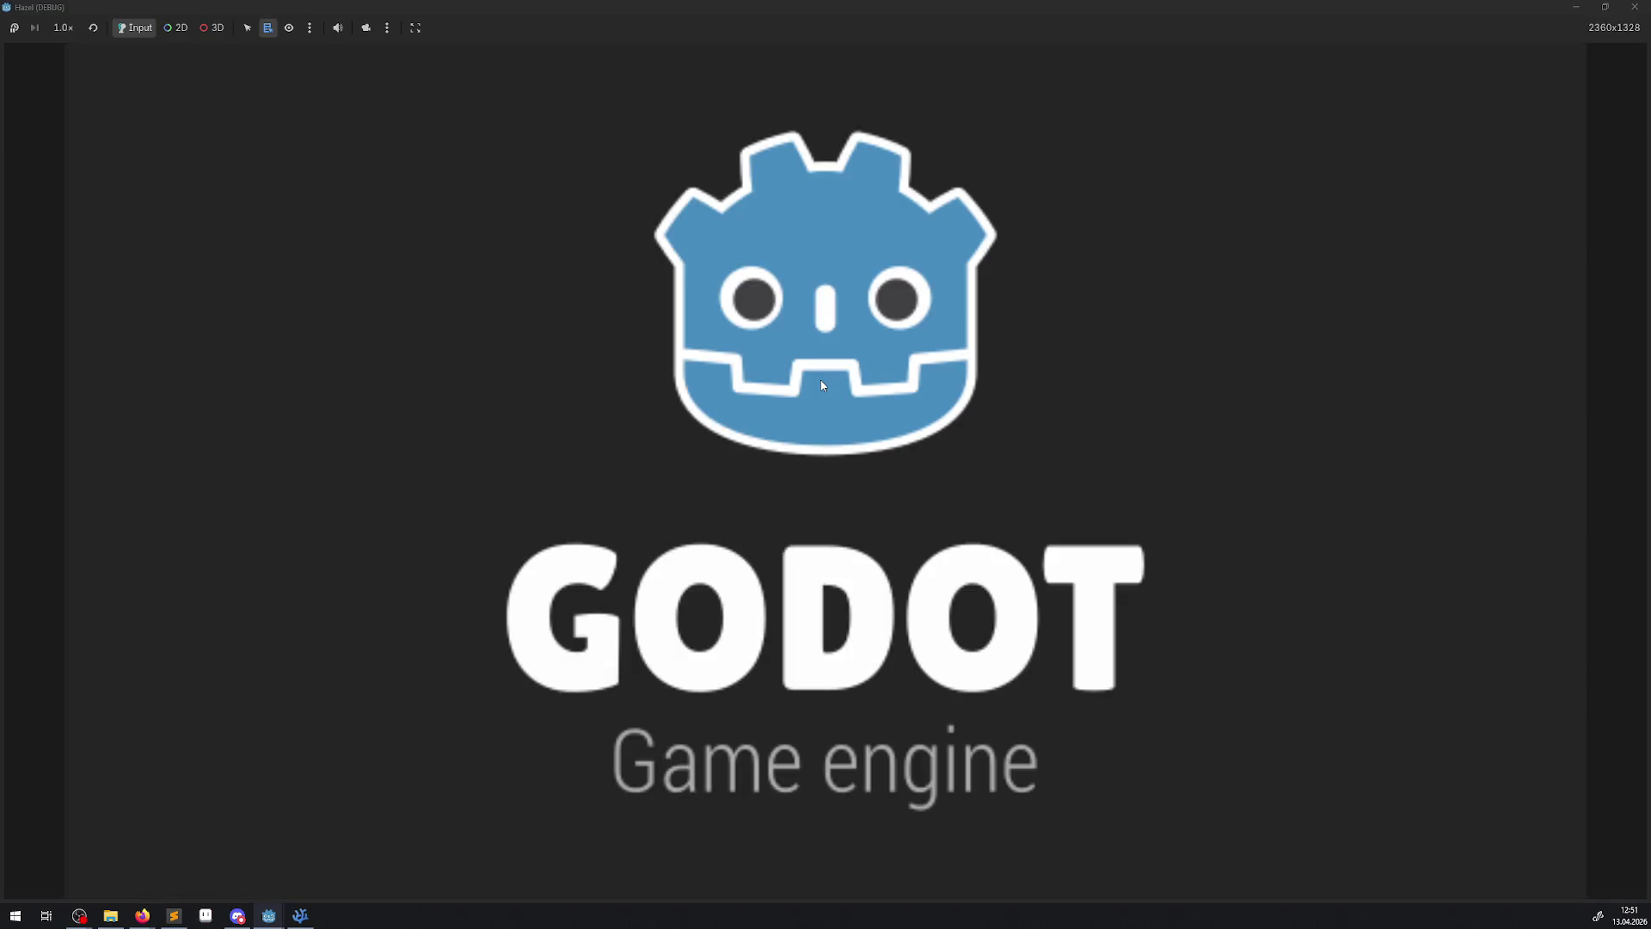
- Walk the hero down into the rotating laser until HP drops to 0/34, then close the game
key(Down)
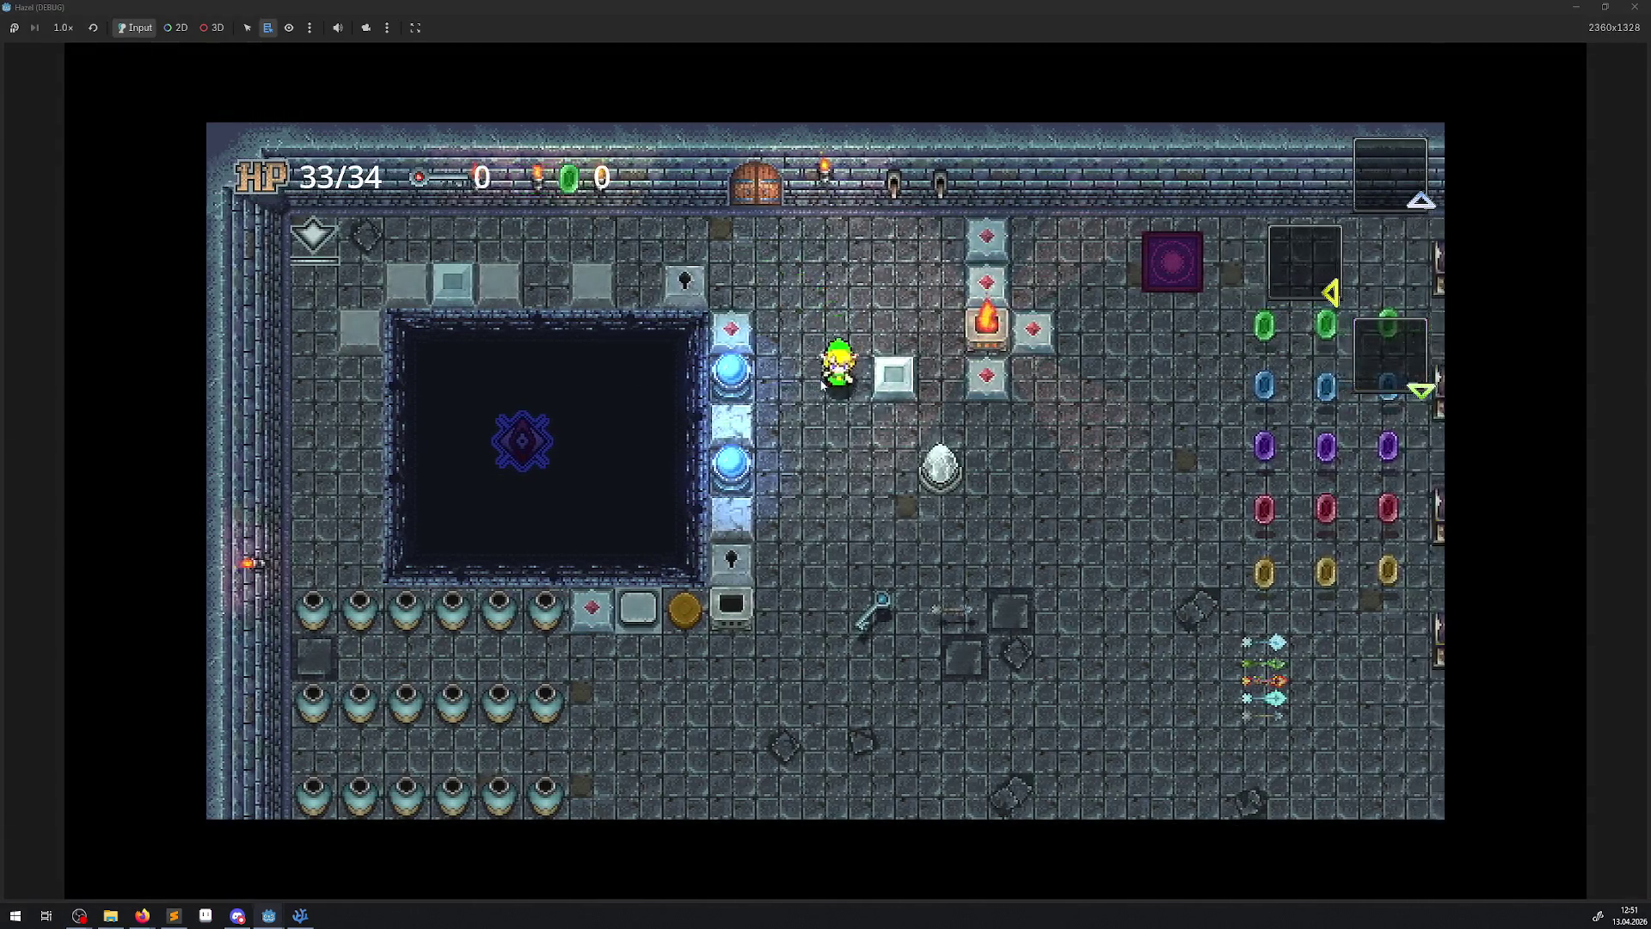
key(Down)
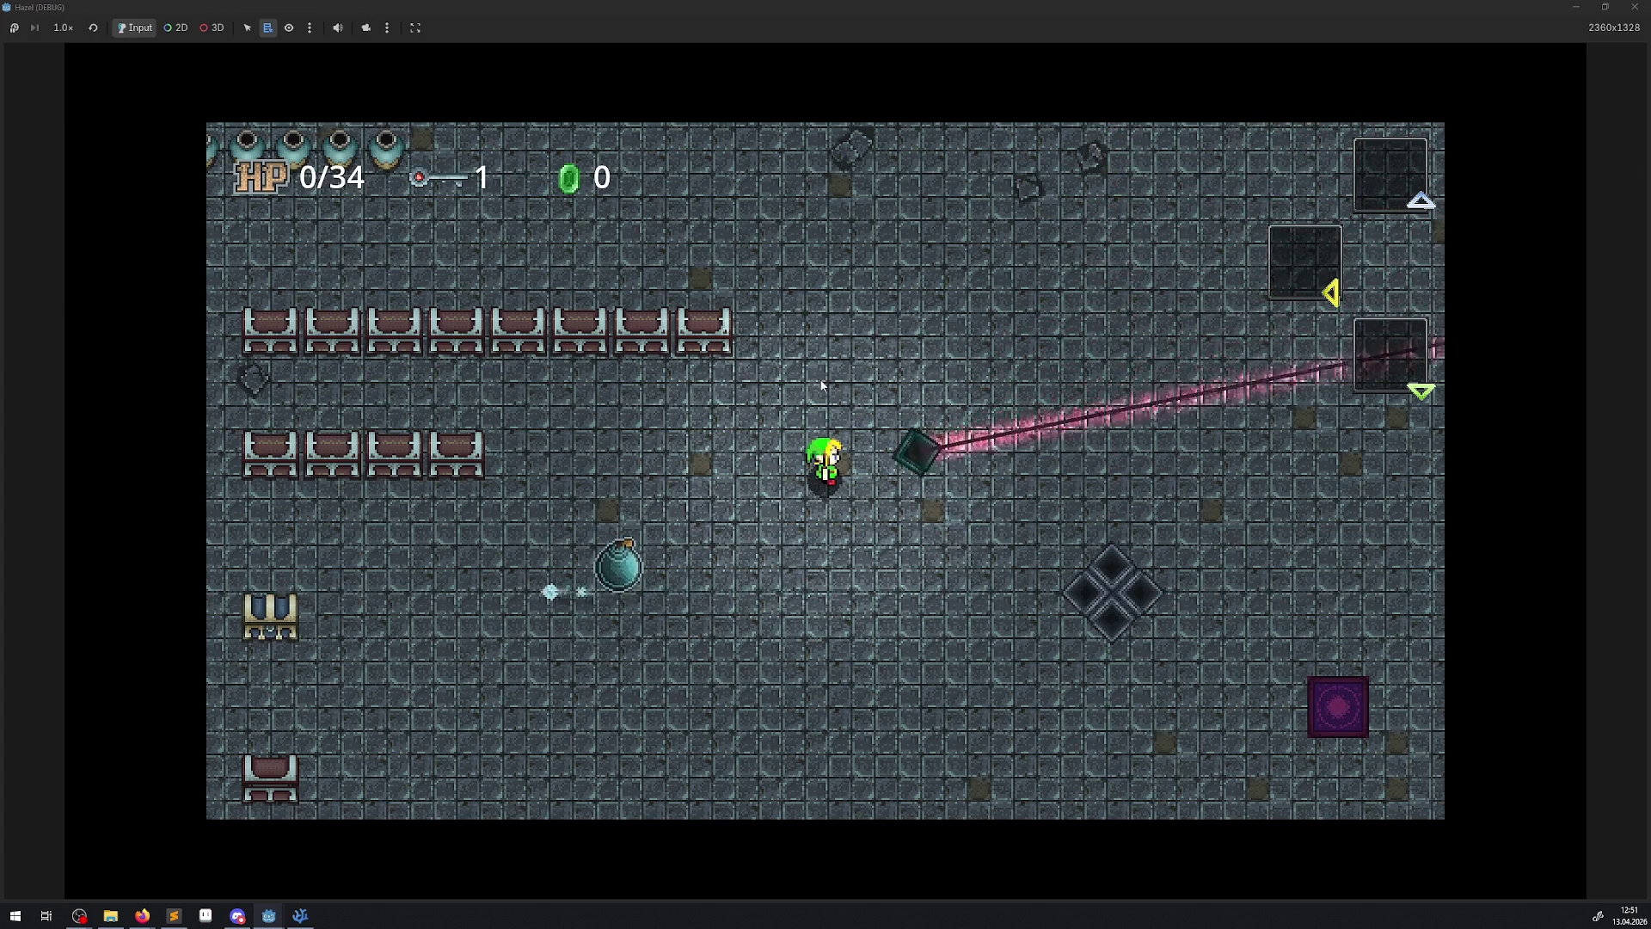
click(1634, 7)
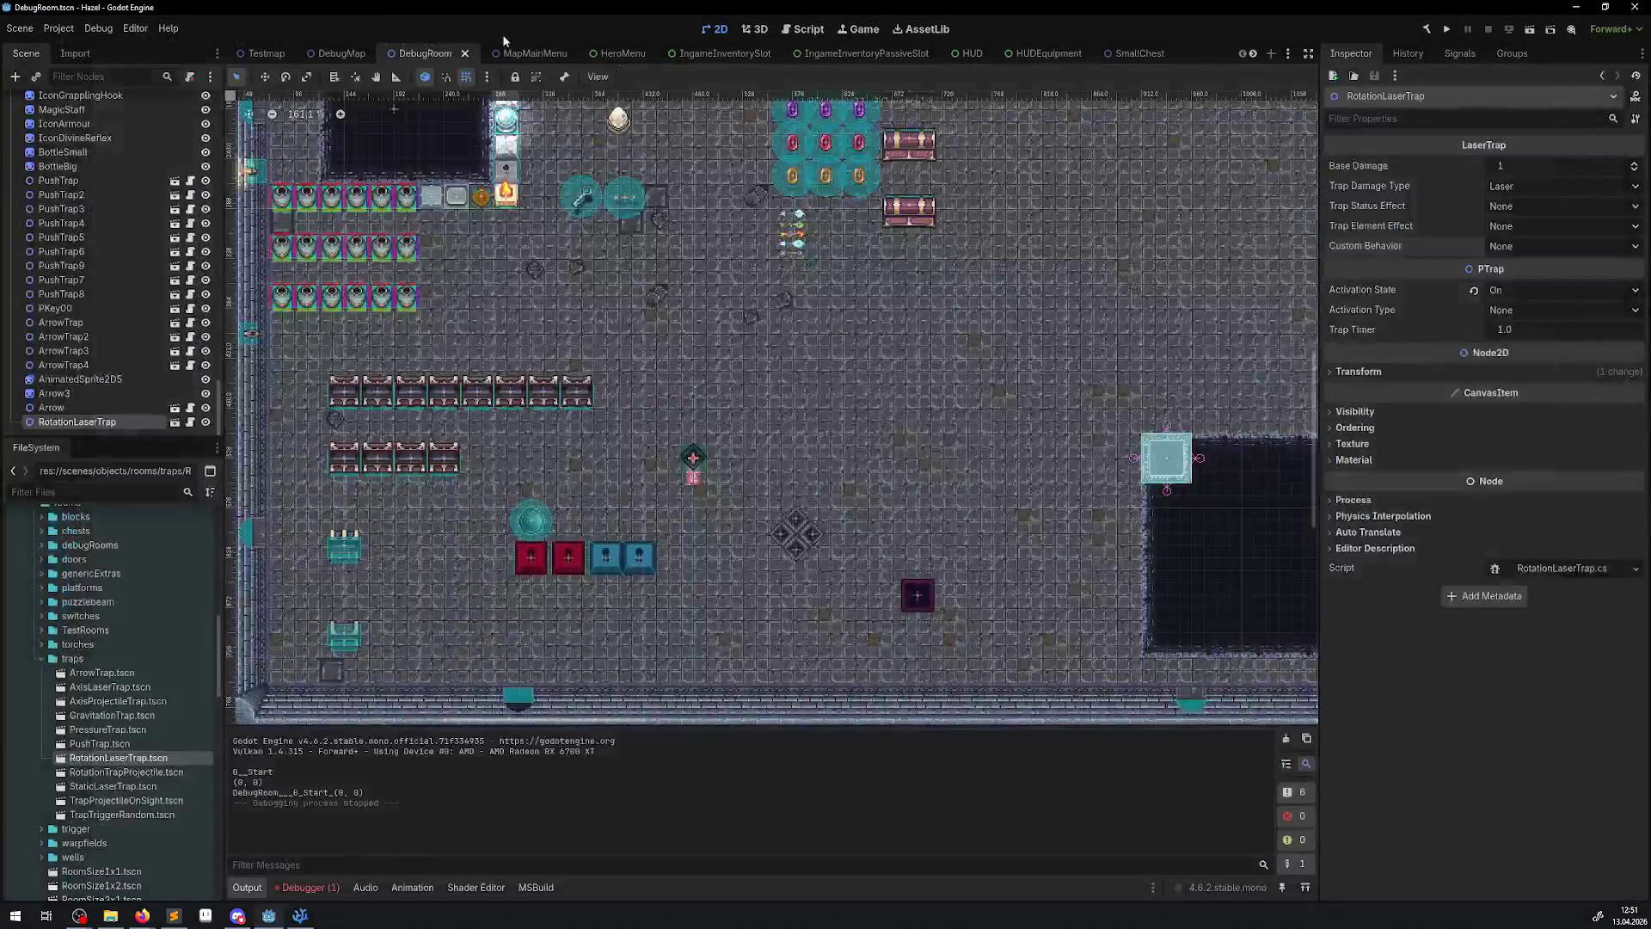
- Switch to the embedded Game view and run the project inside the editor
click(864, 29)
click(640, 78)
click(693, 115)
click(1440, 27)
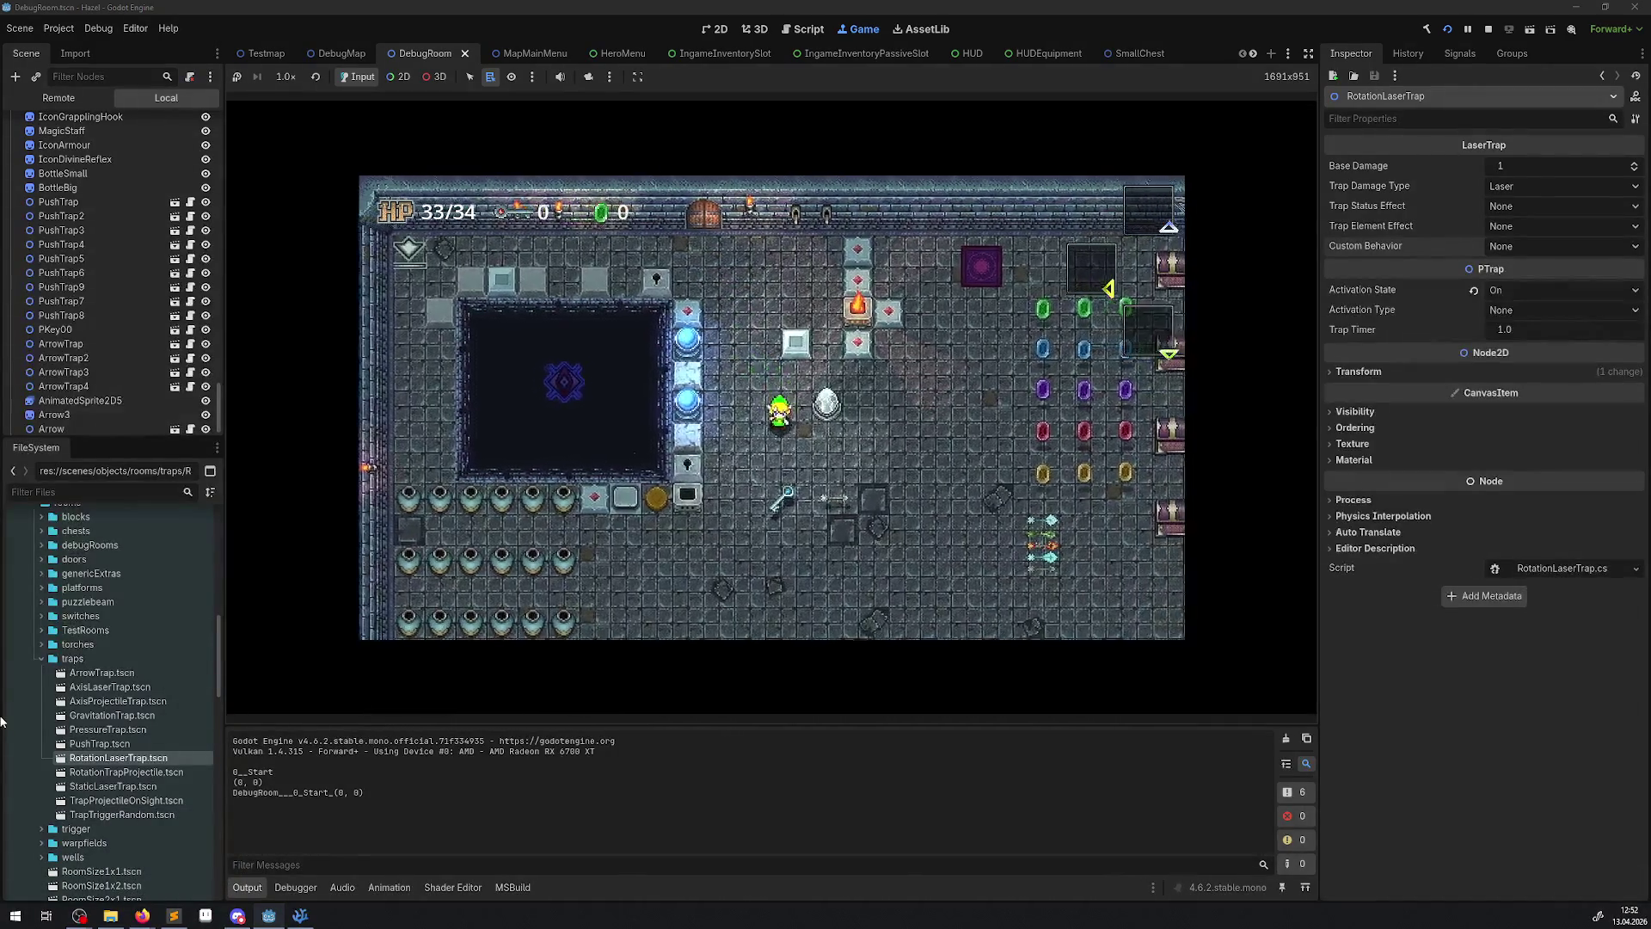
- Walk the hero to the laser trap and pick its Line2D for live remote inspection
key(Down)
key(Down)
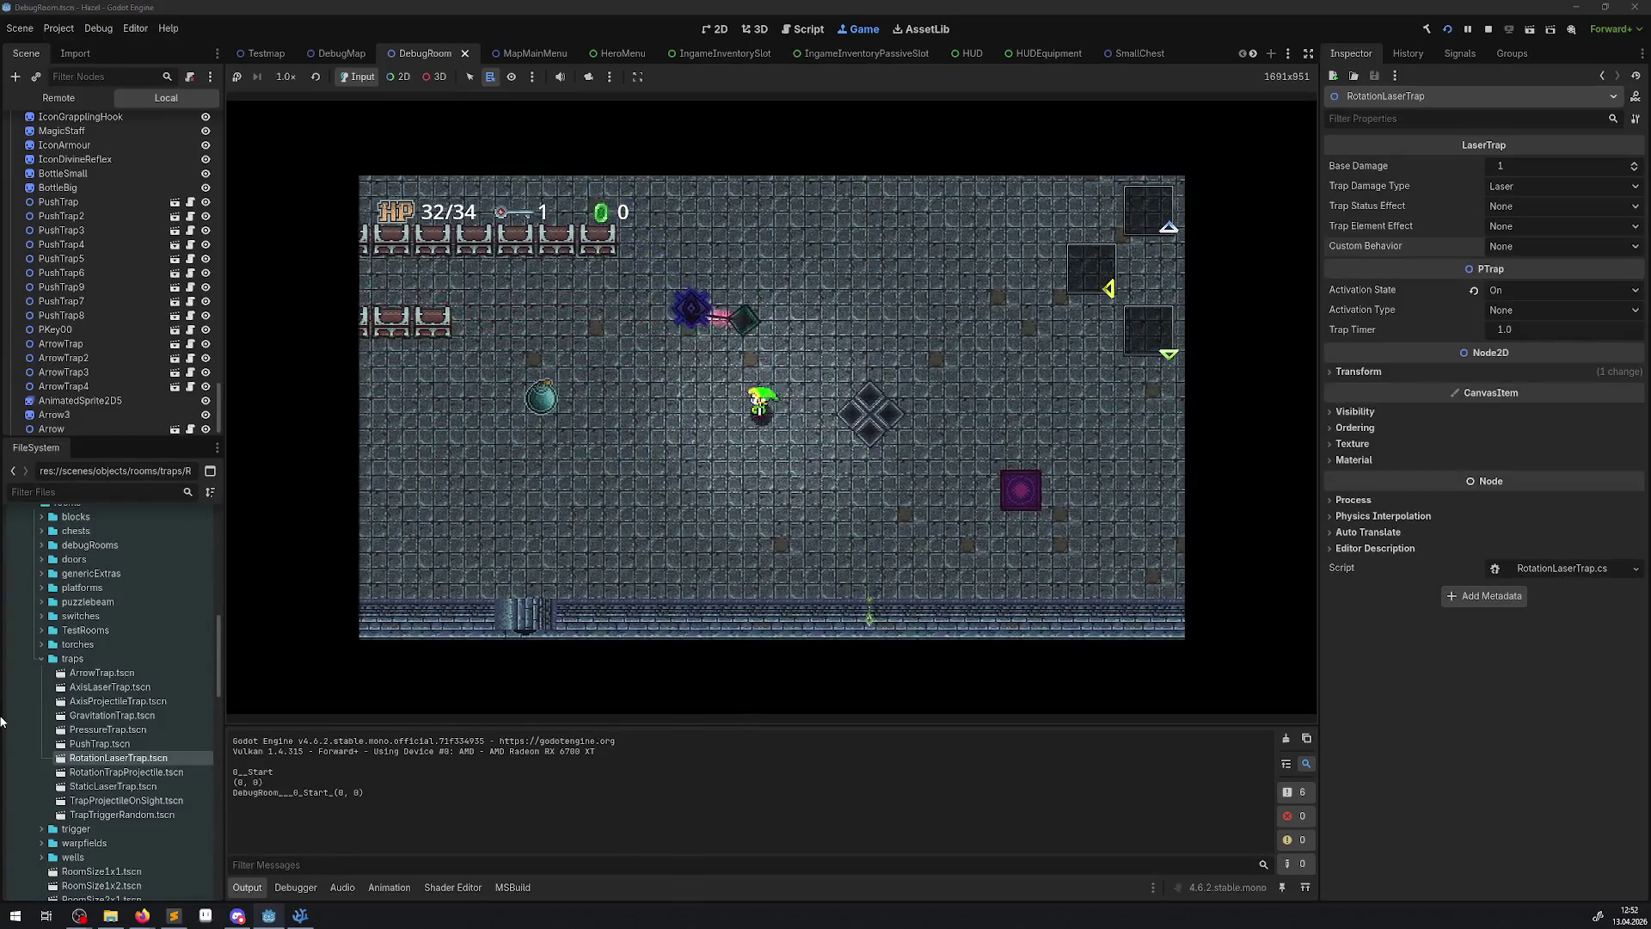
key(Left)
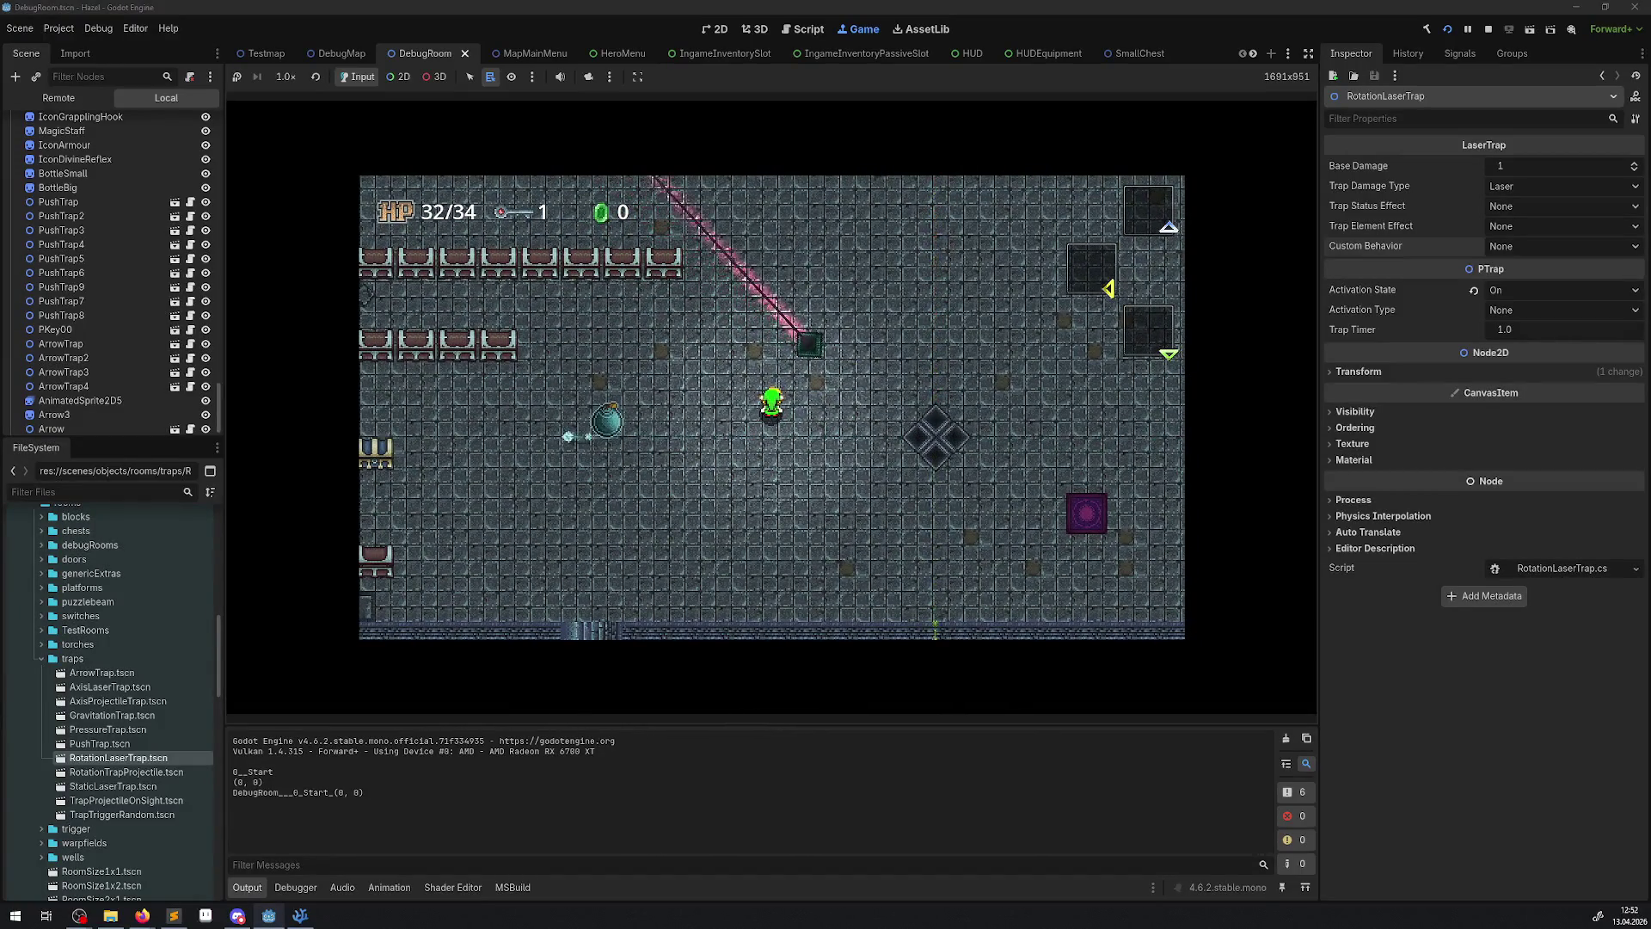
click(400, 77)
right_click(812, 343)
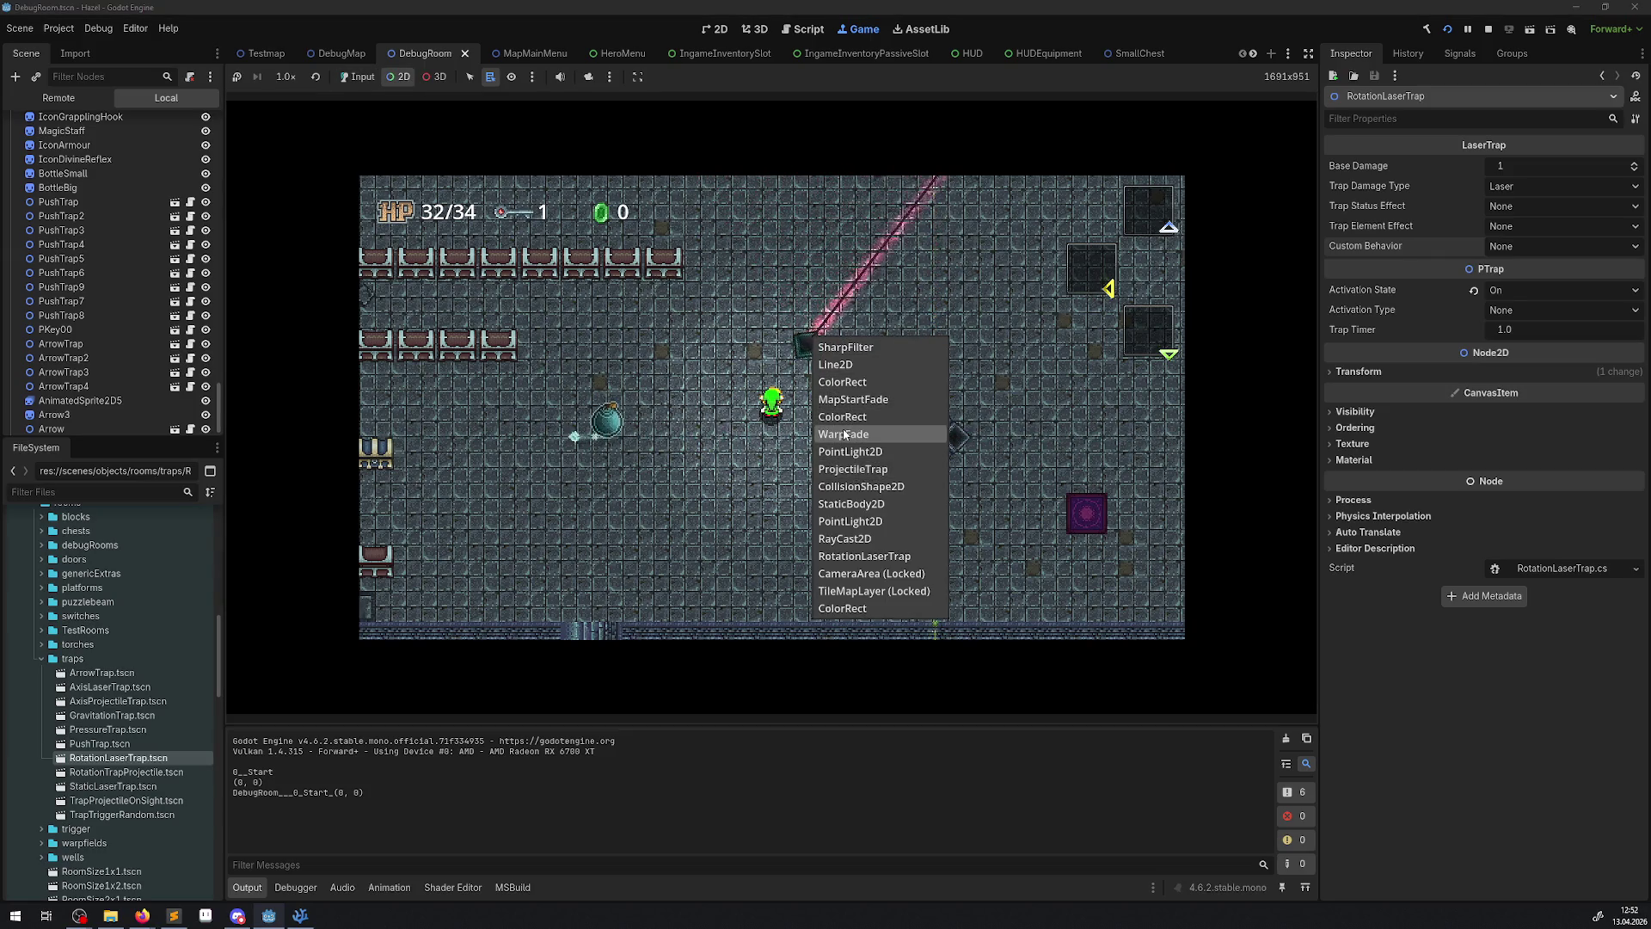
click(847, 470)
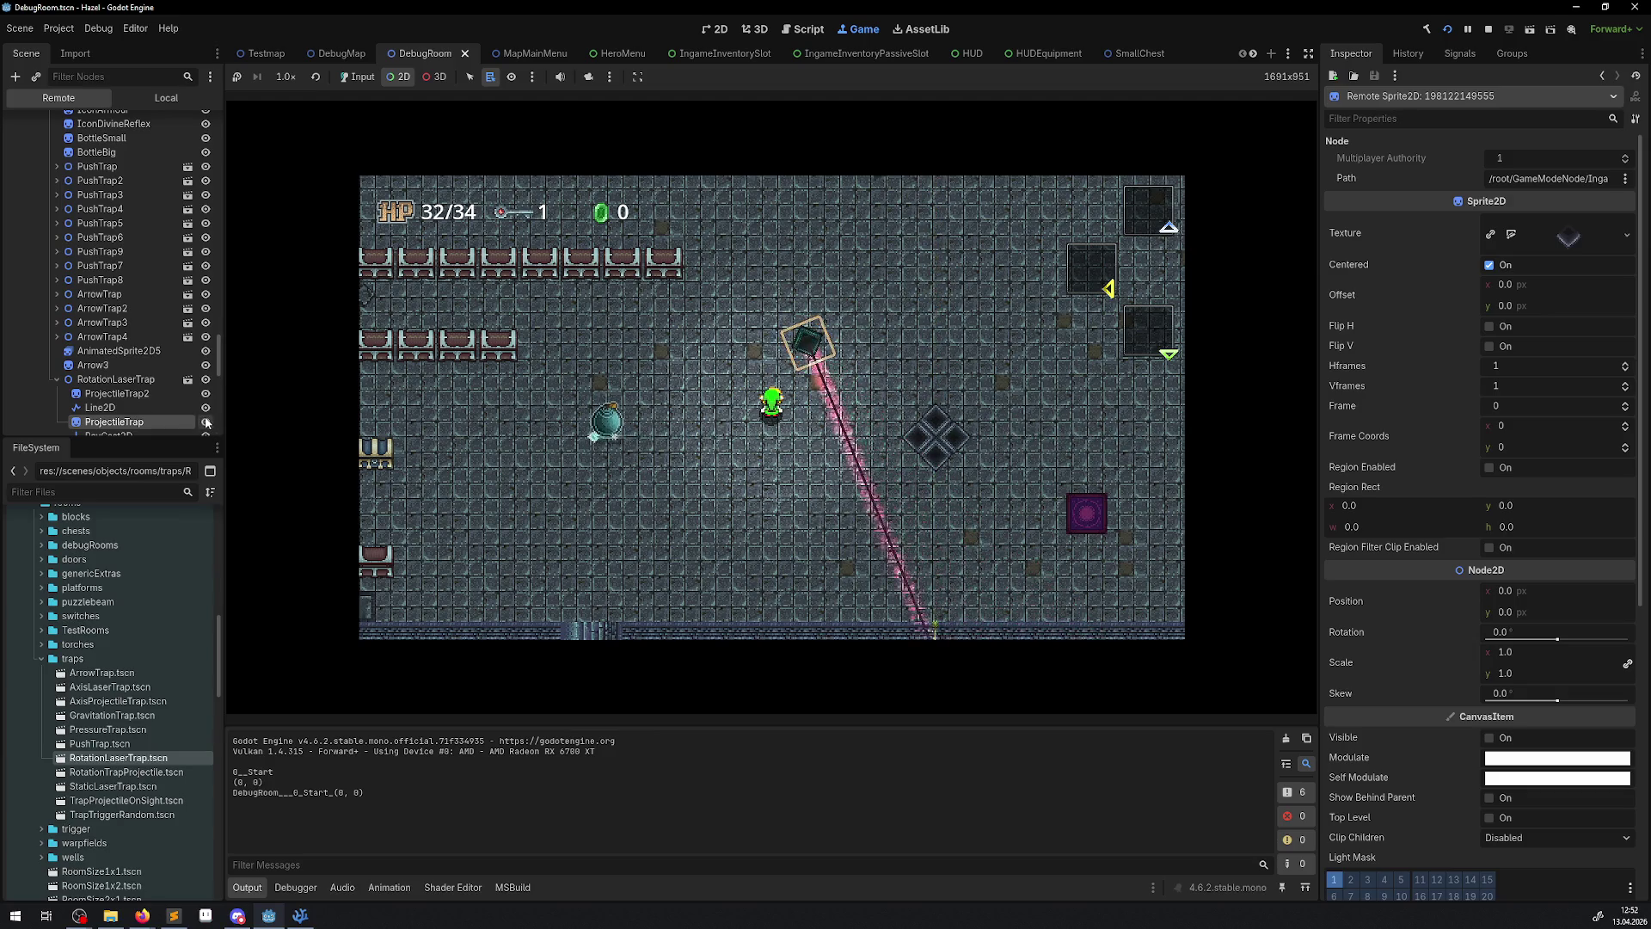
scroll(129, 400, down, 1)
click(118, 371)
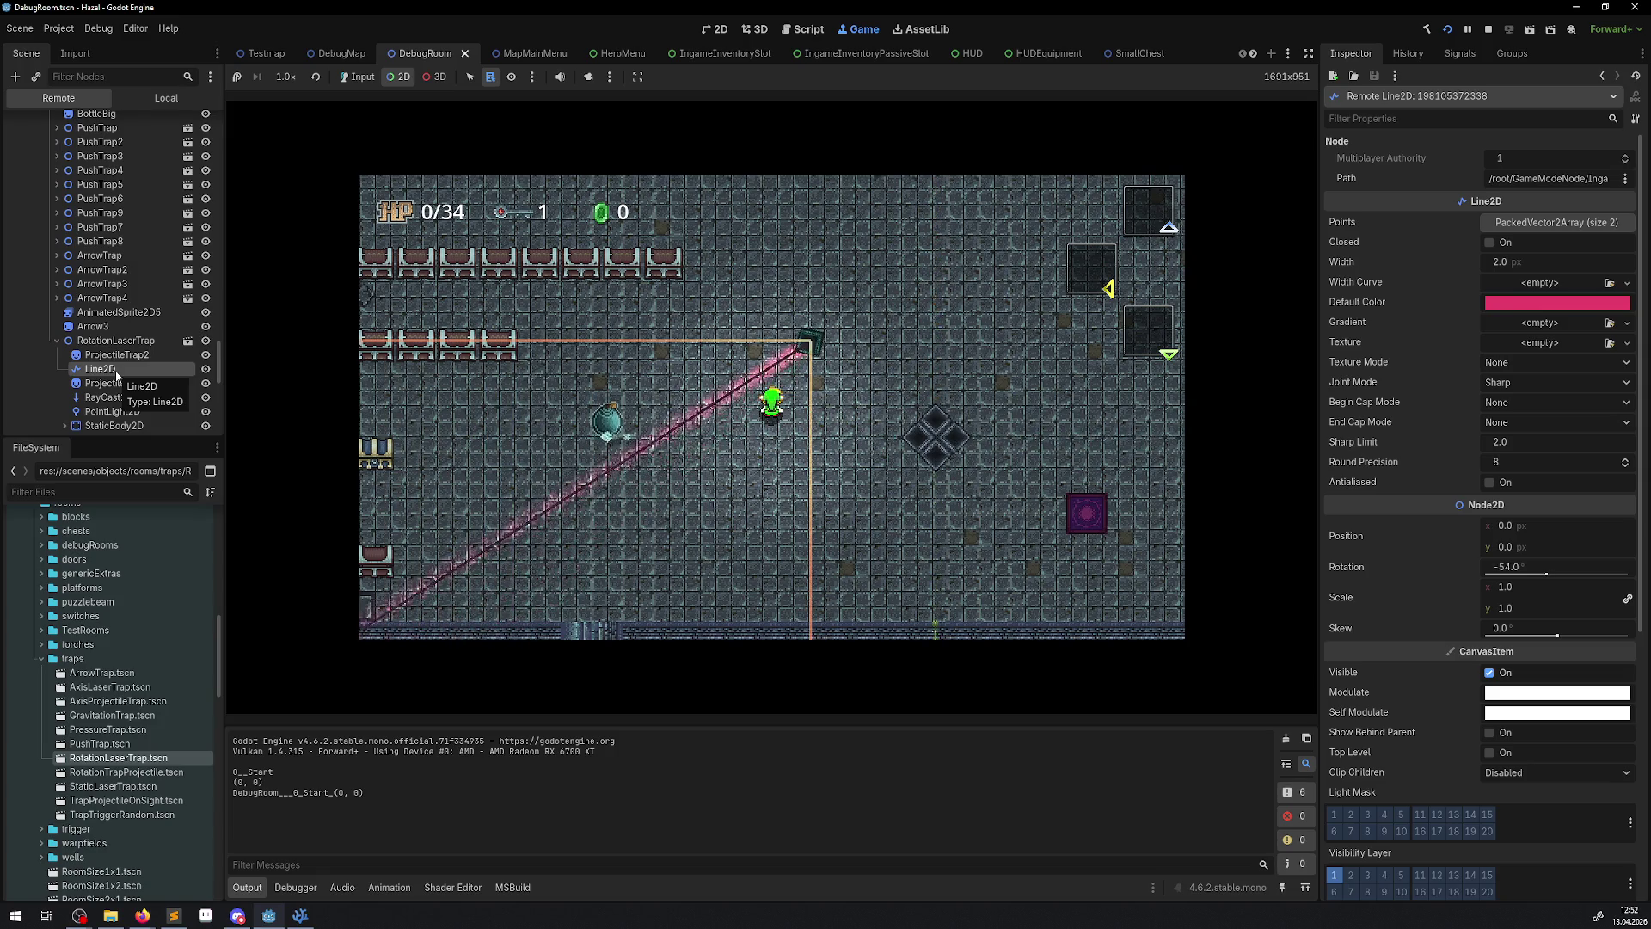
- Toggle the laser Line2D's visibility and light mask layer 1 off and back on
click(206, 370)
click(206, 370)
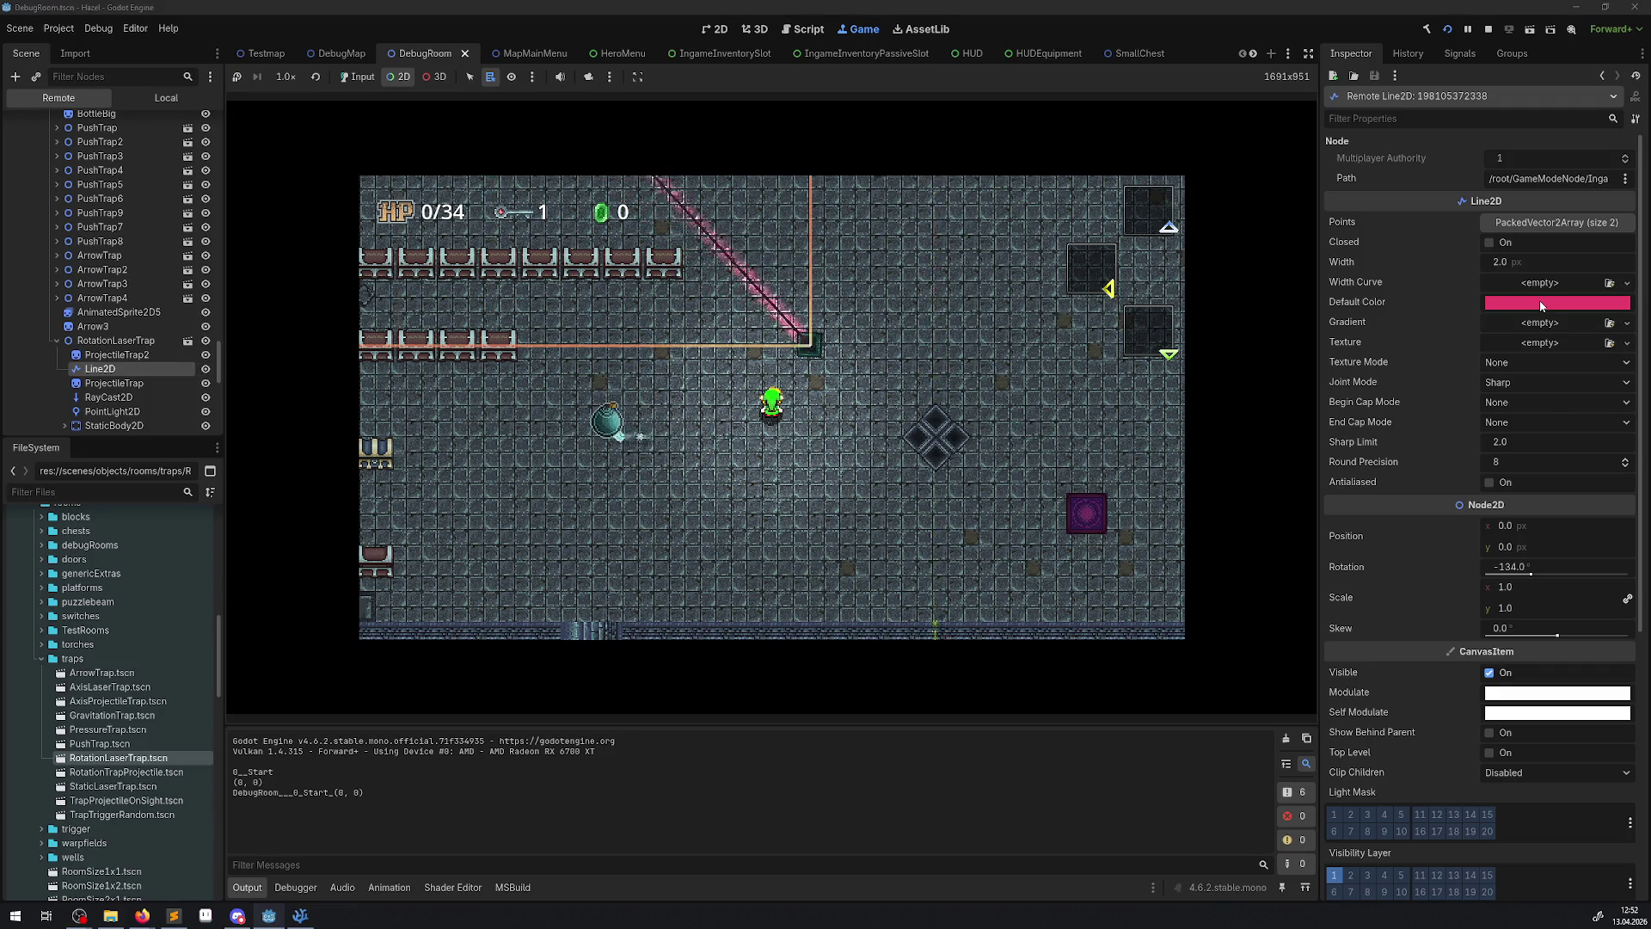
click(1334, 817)
click(1335, 817)
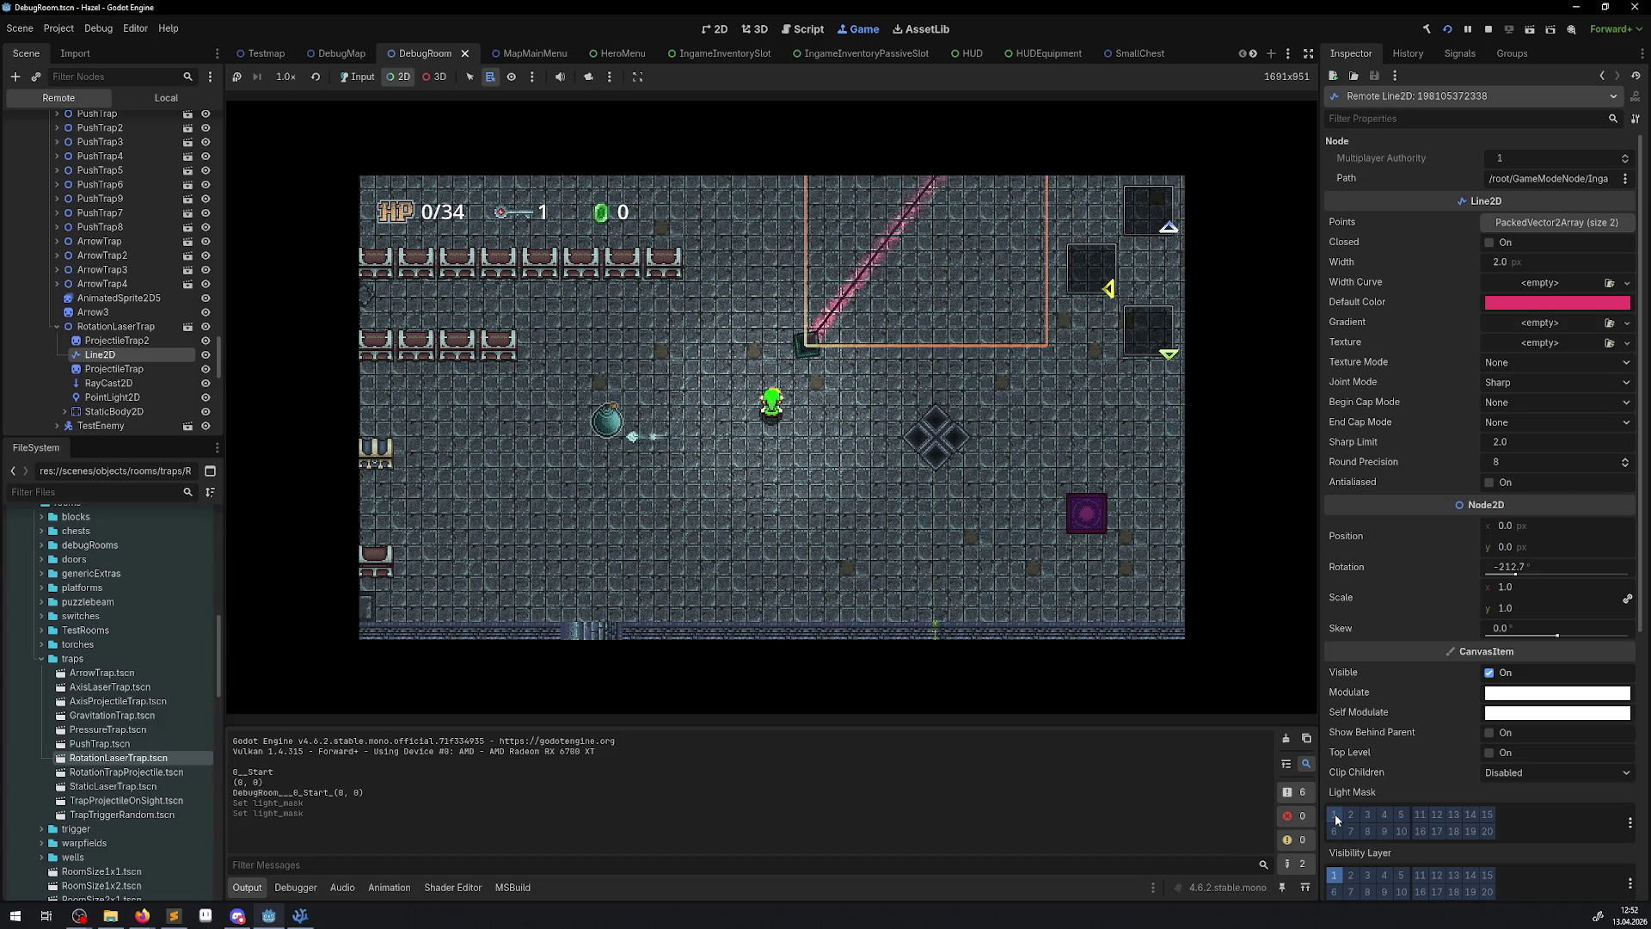
click(1335, 817)
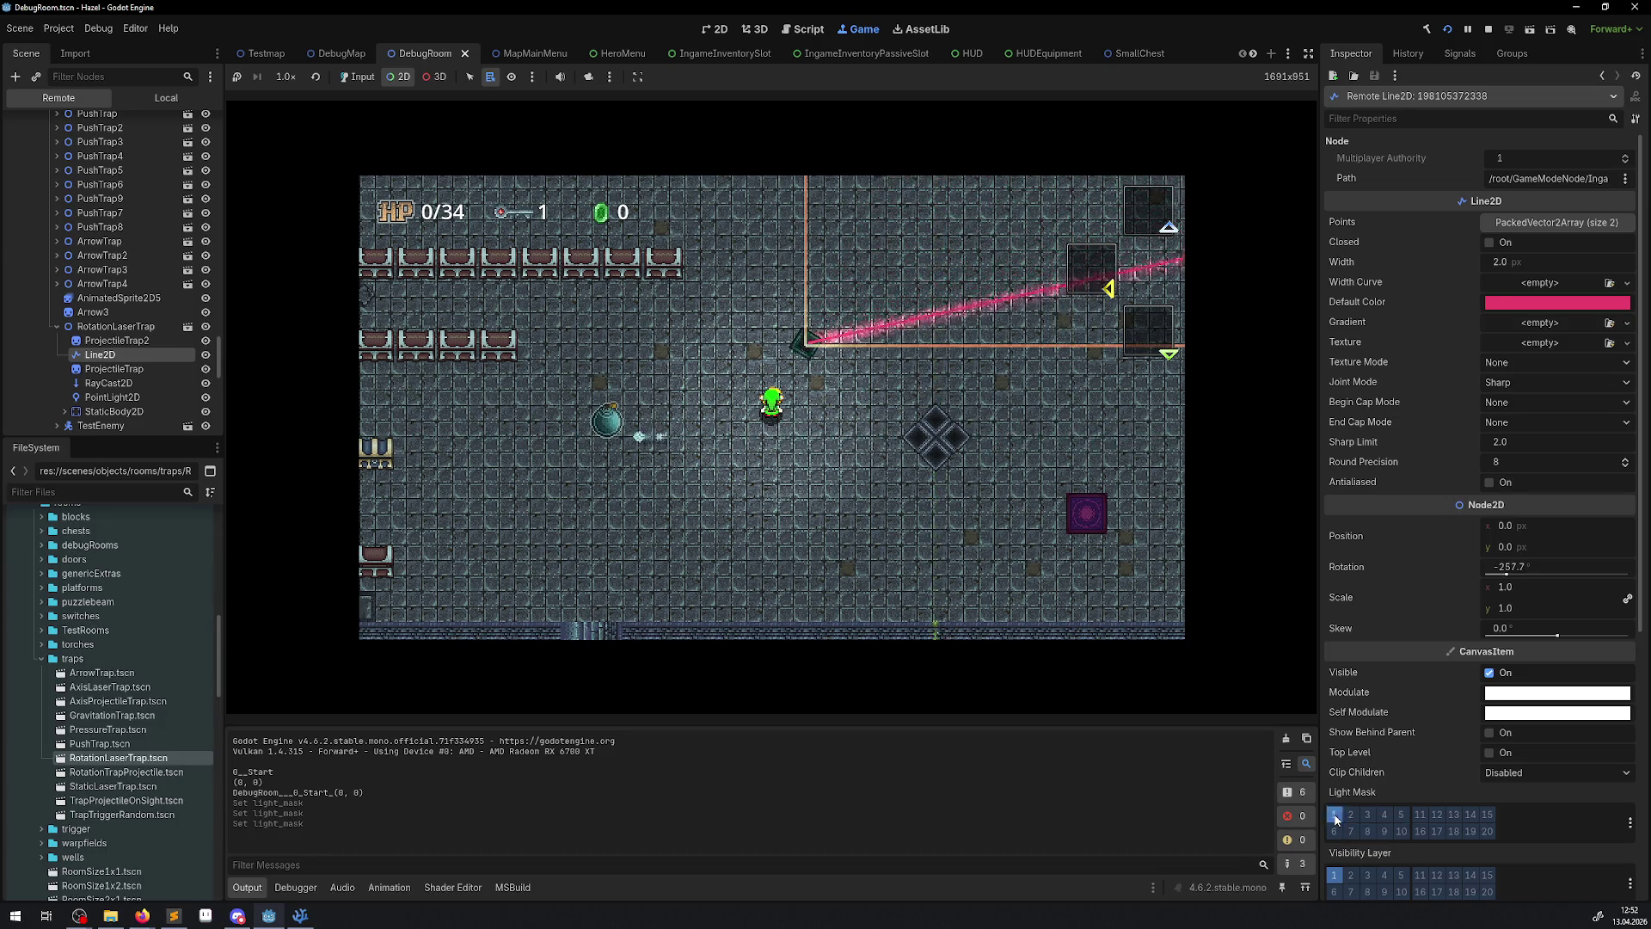
click(1336, 817)
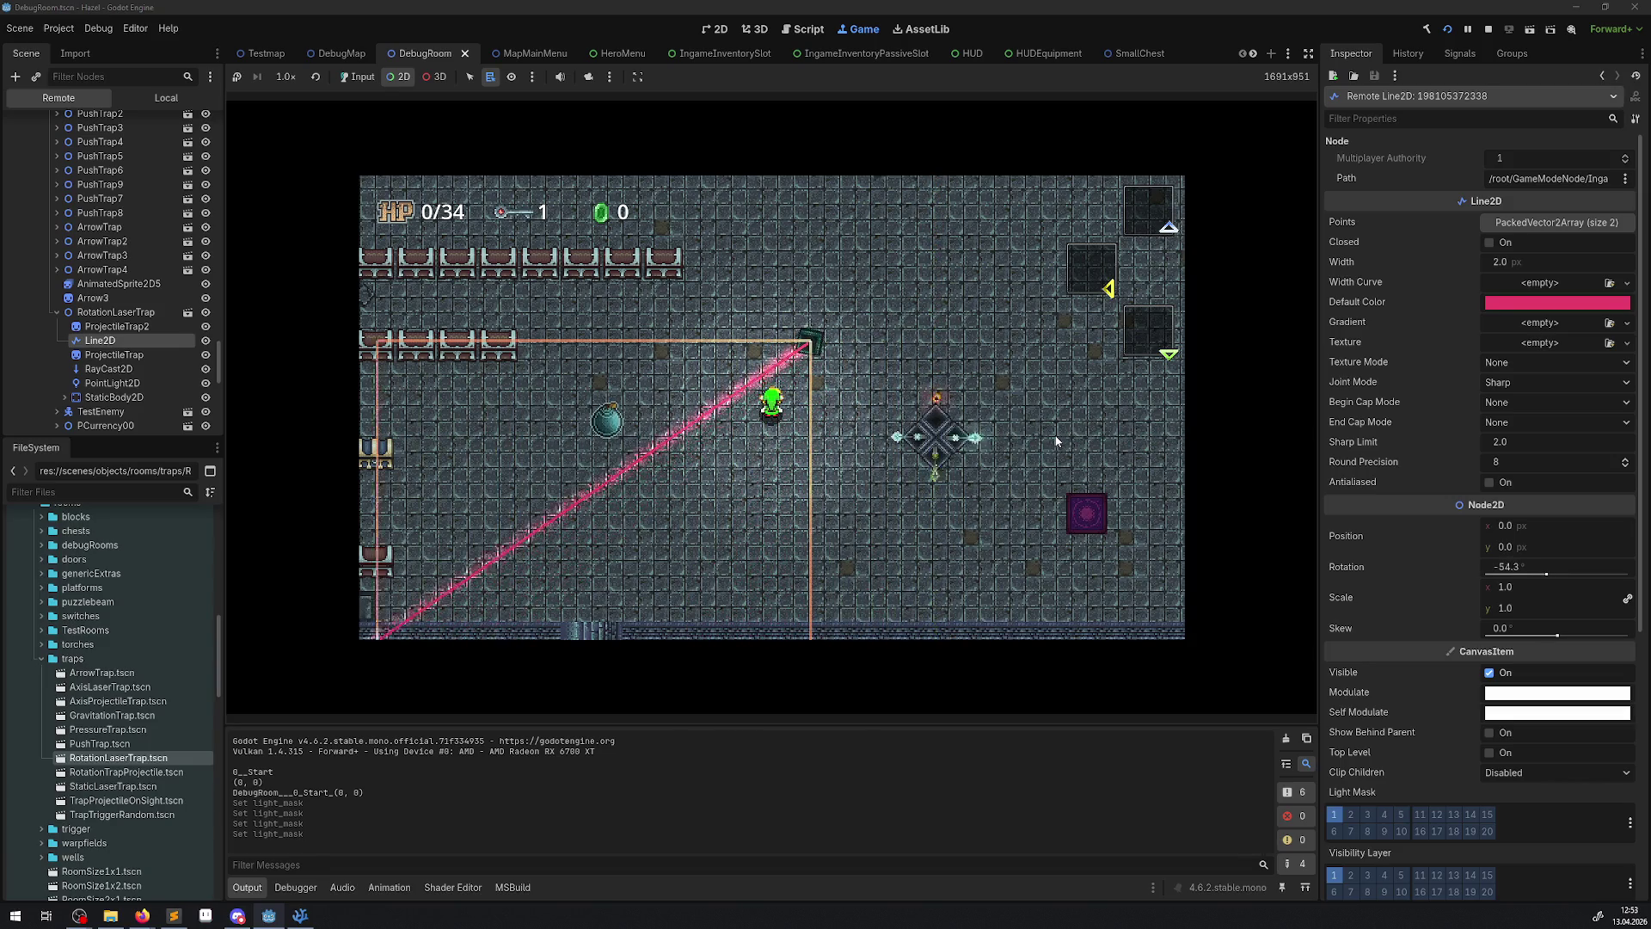
- Stop the in-editor game run after watching the laser rotate
click(1489, 29)
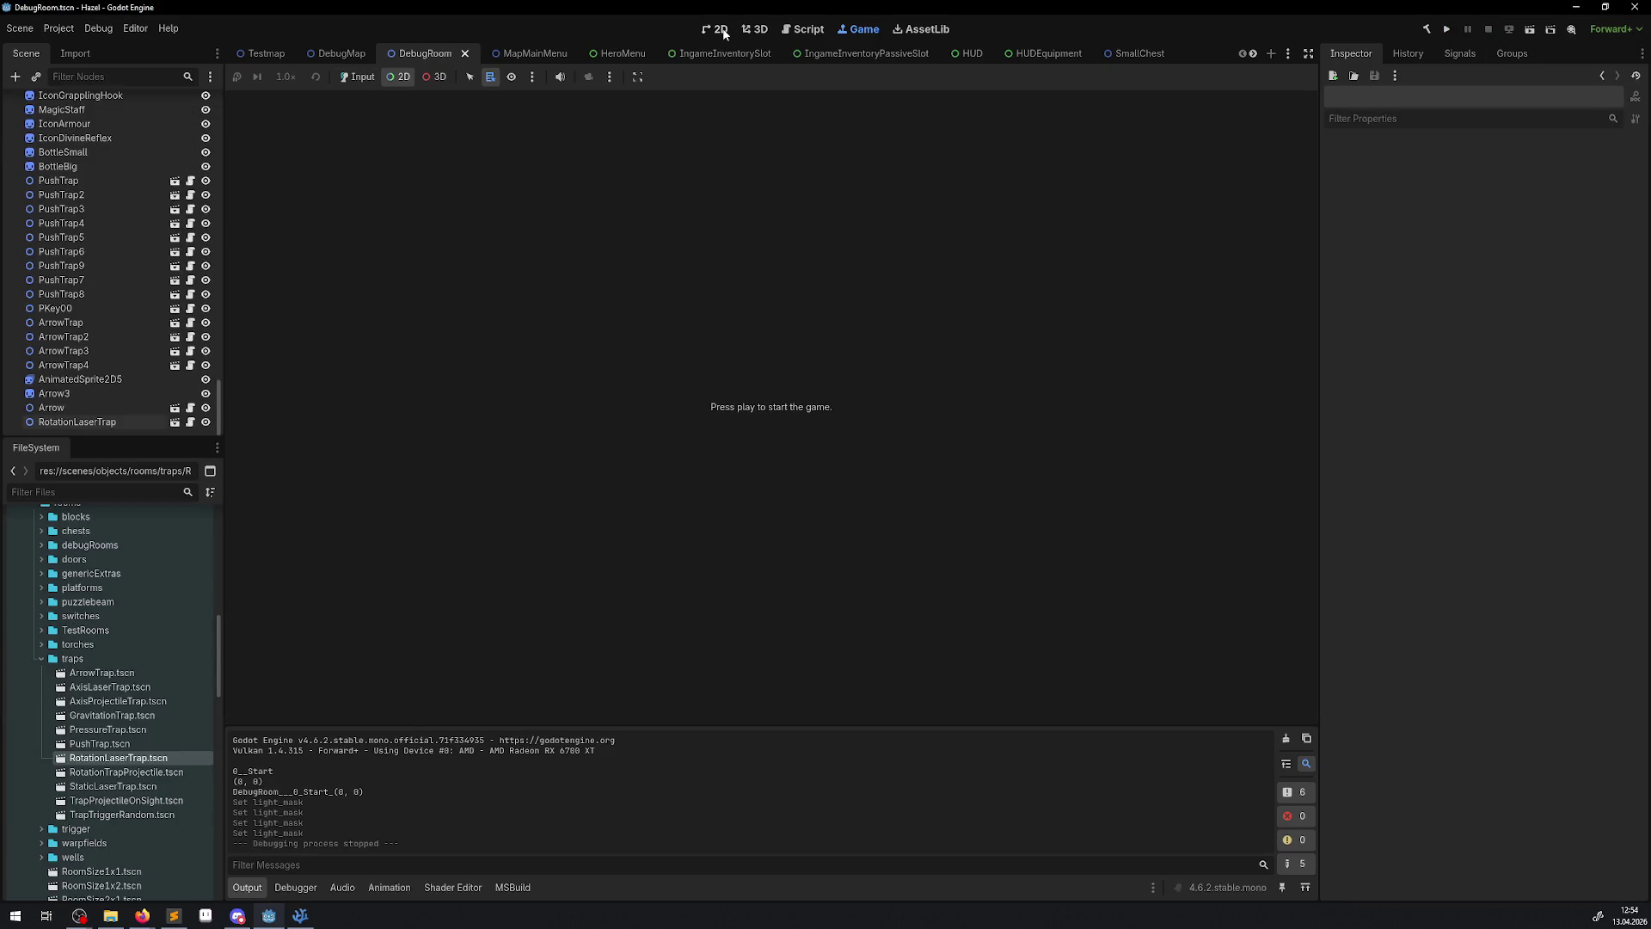
- Return to the 2D editor and open the RotationLaserTrap scene from the room
click(722, 31)
click(701, 457)
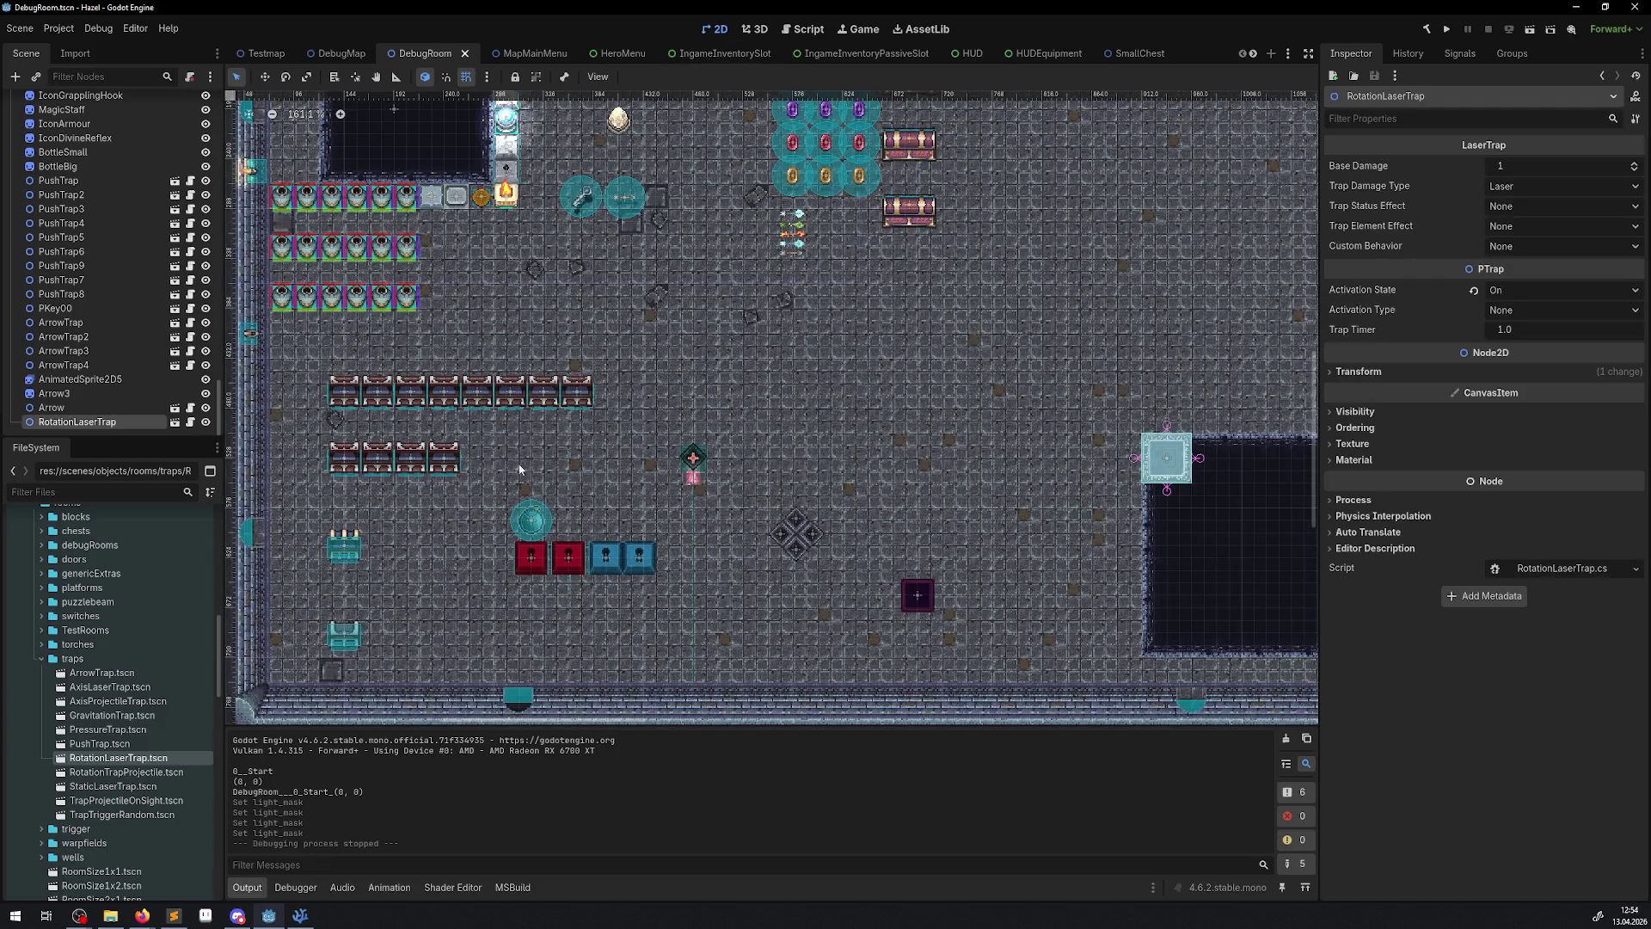
click(176, 423)
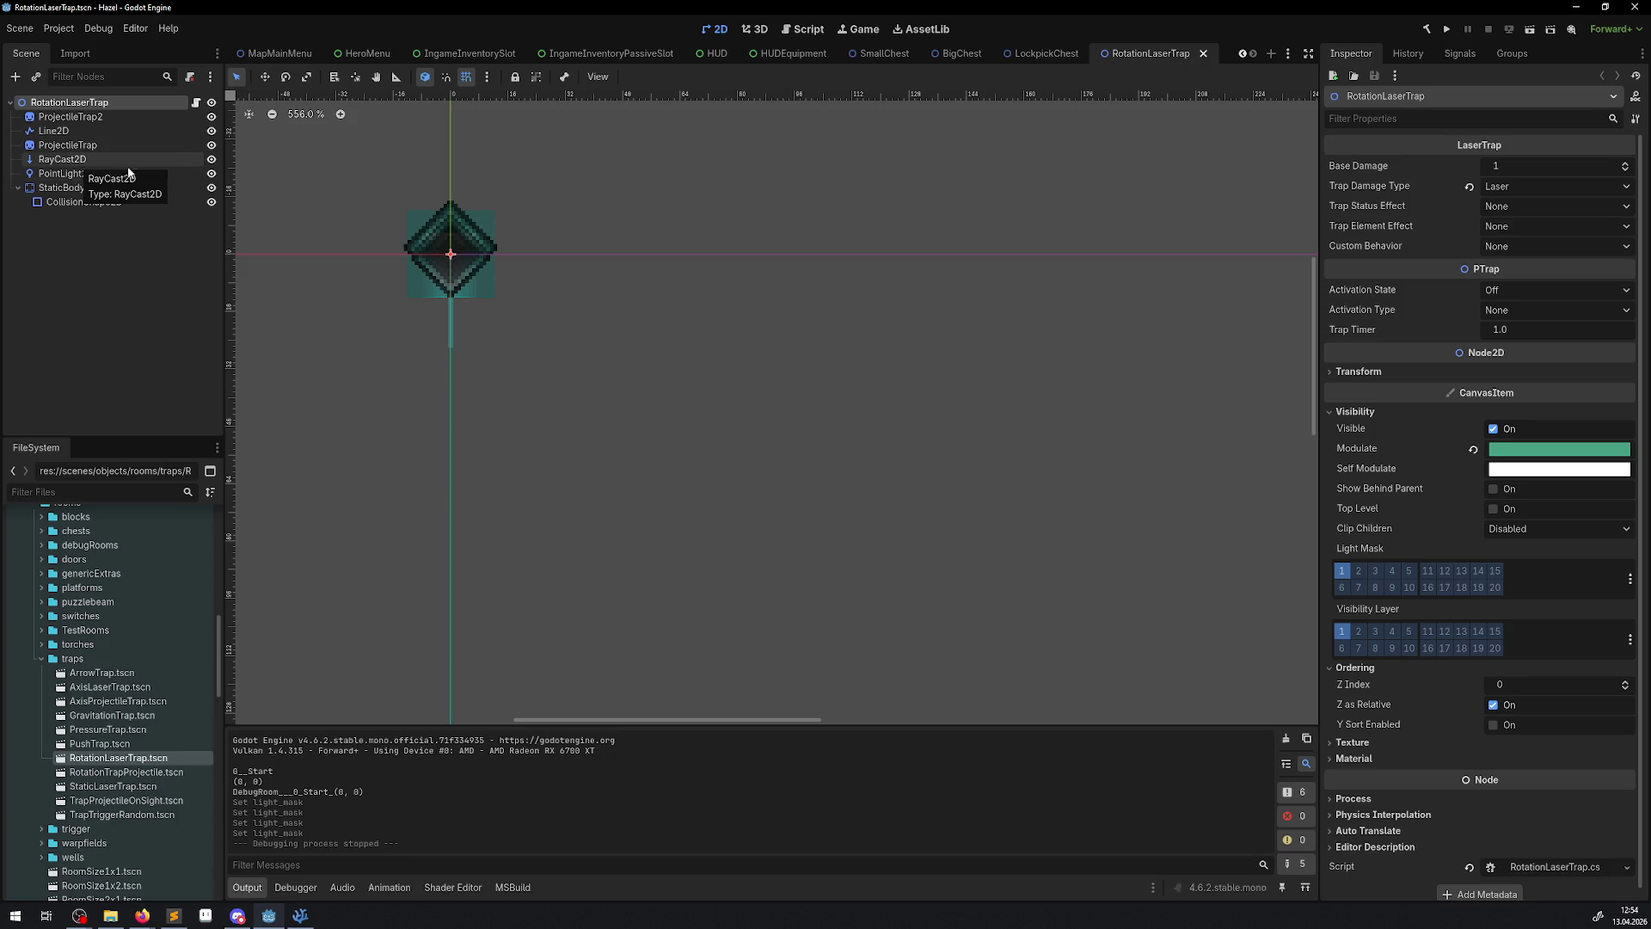
- Look over StaticBody2D and Line2D, then select RayCast2D to add a child node
click(60, 192)
scroll(365, 327, down, 2)
scroll(657, 321, left, 3)
click(64, 134)
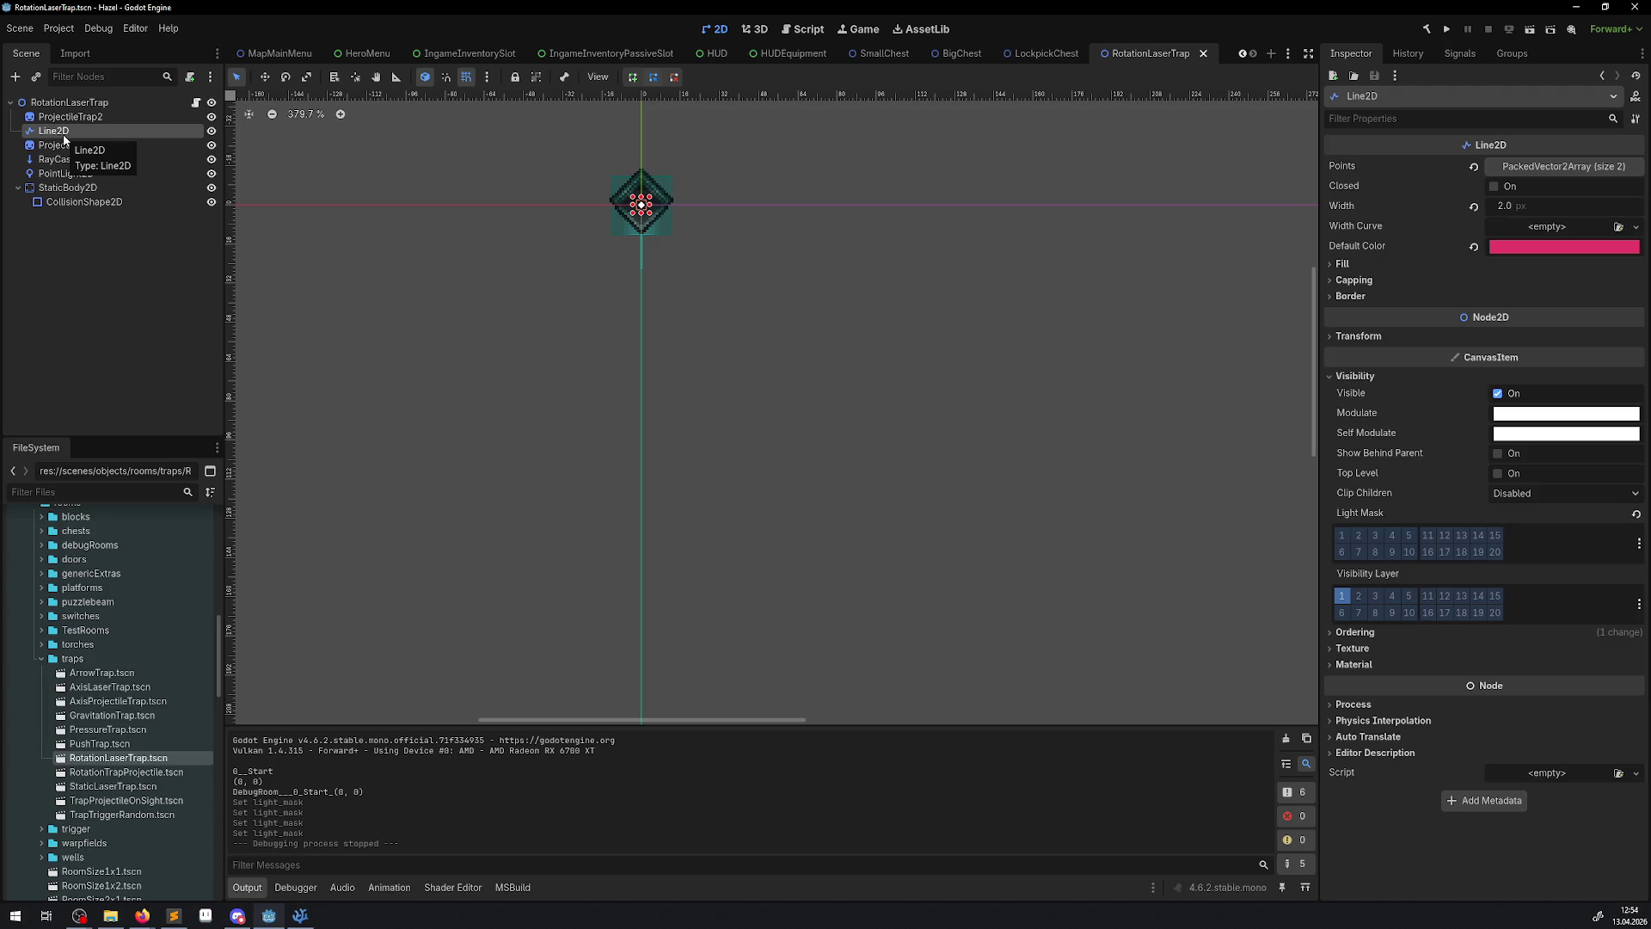
click(62, 160)
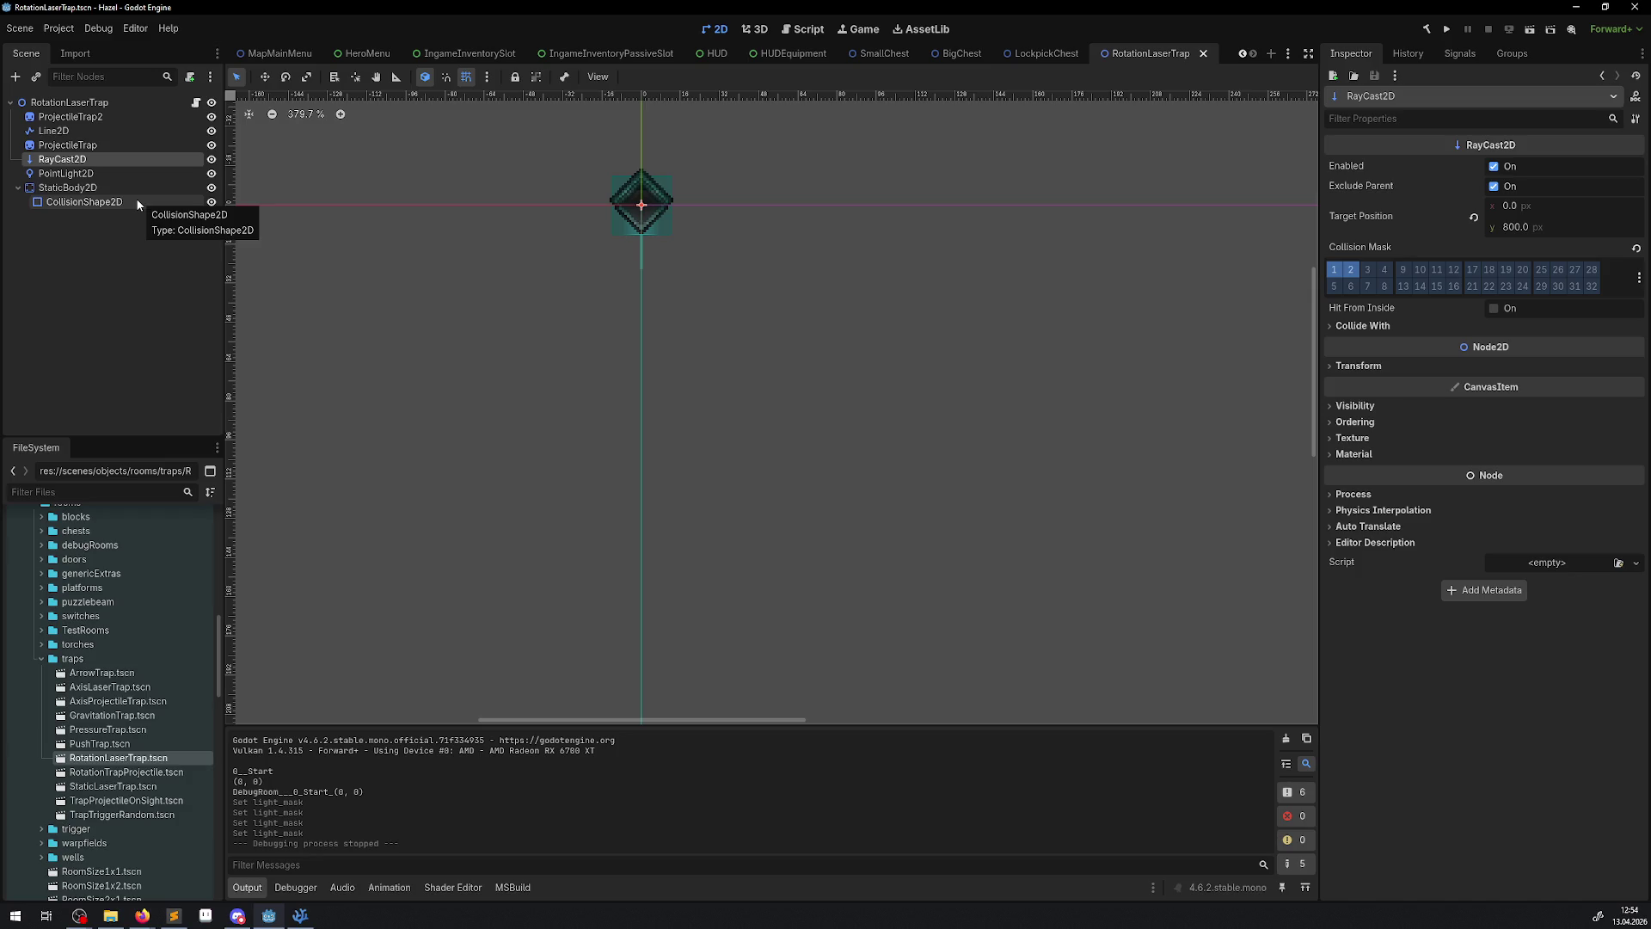
click(15, 78)
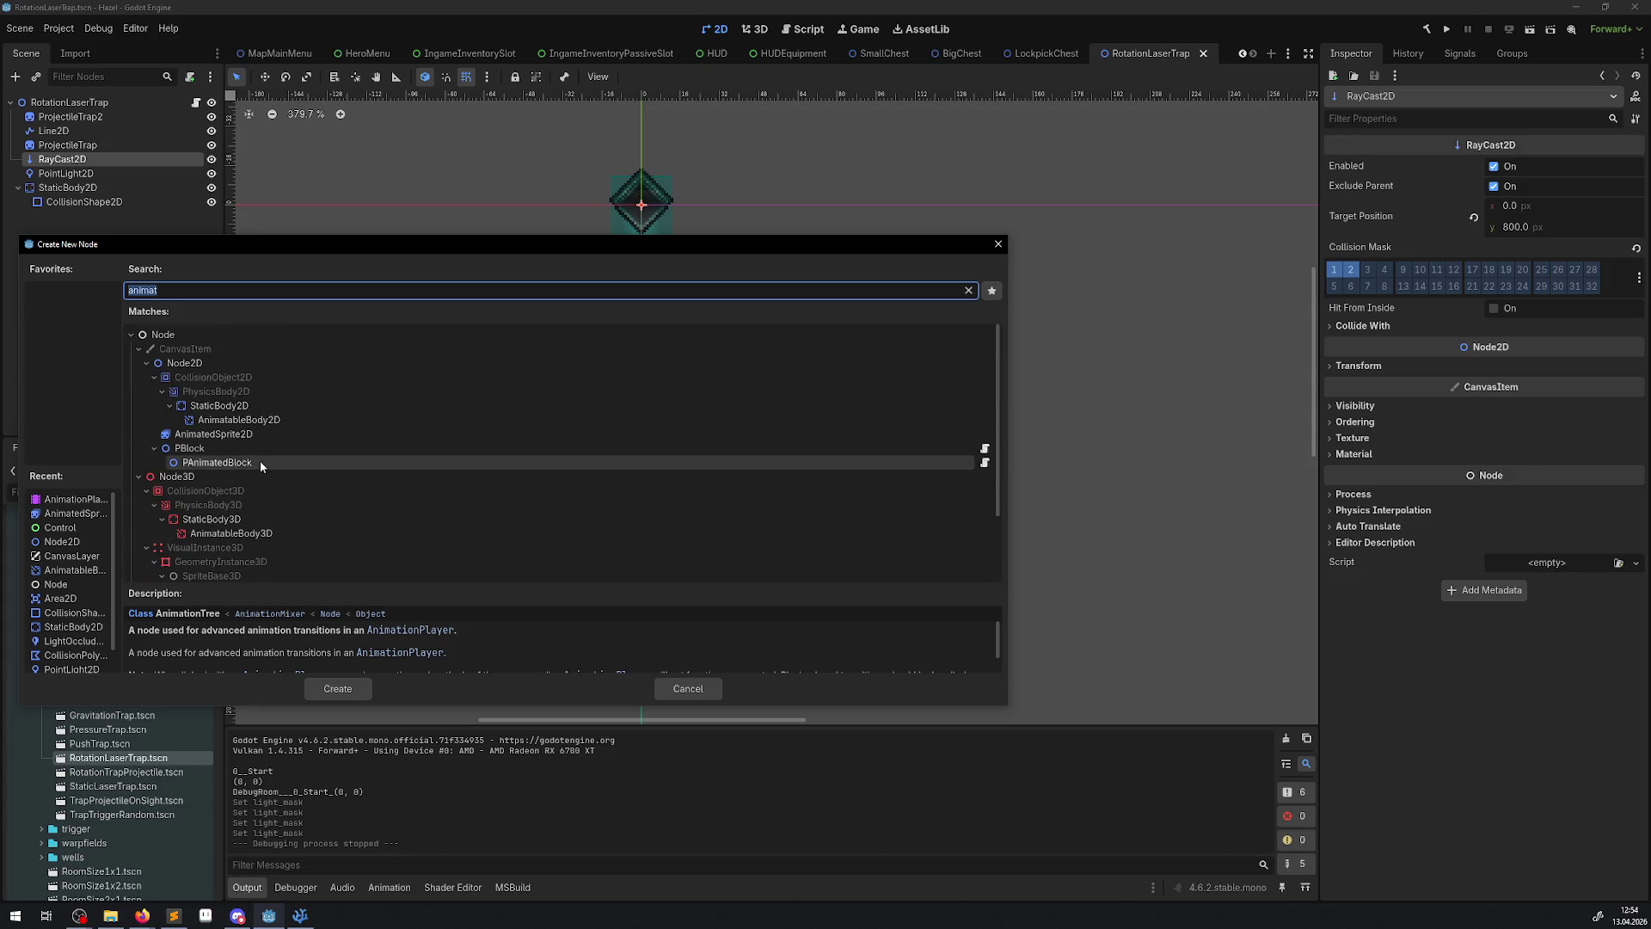
- Search "gpu" and add a GPUParticles2D node as a child of RayCast2D
text(gpu)
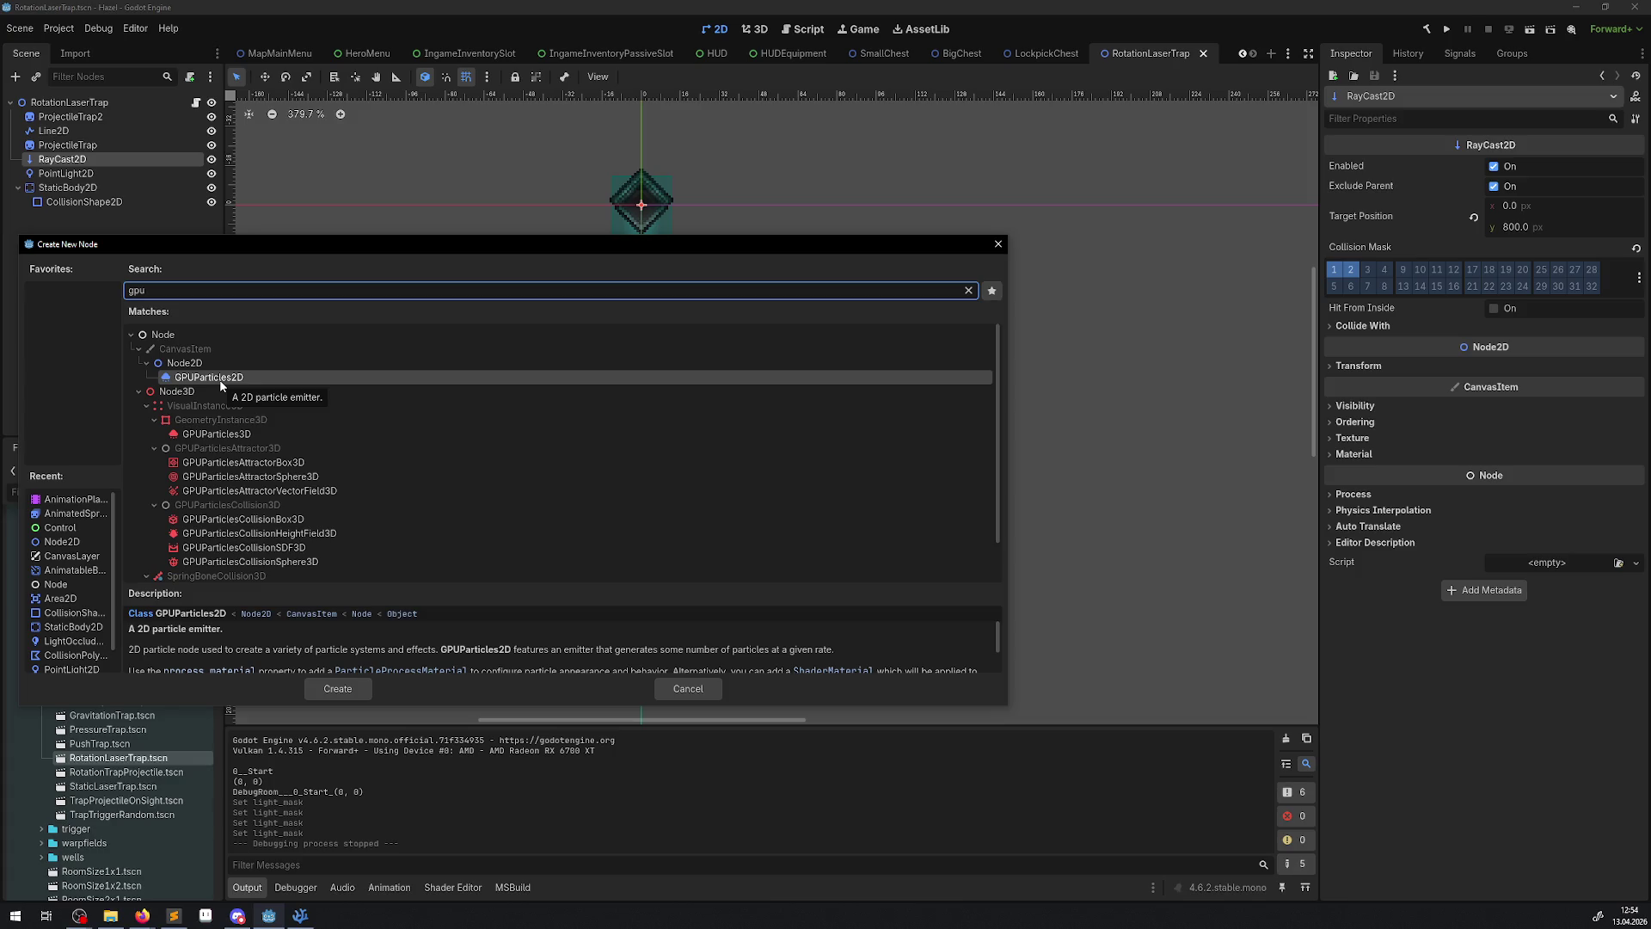
double_click(219, 380)
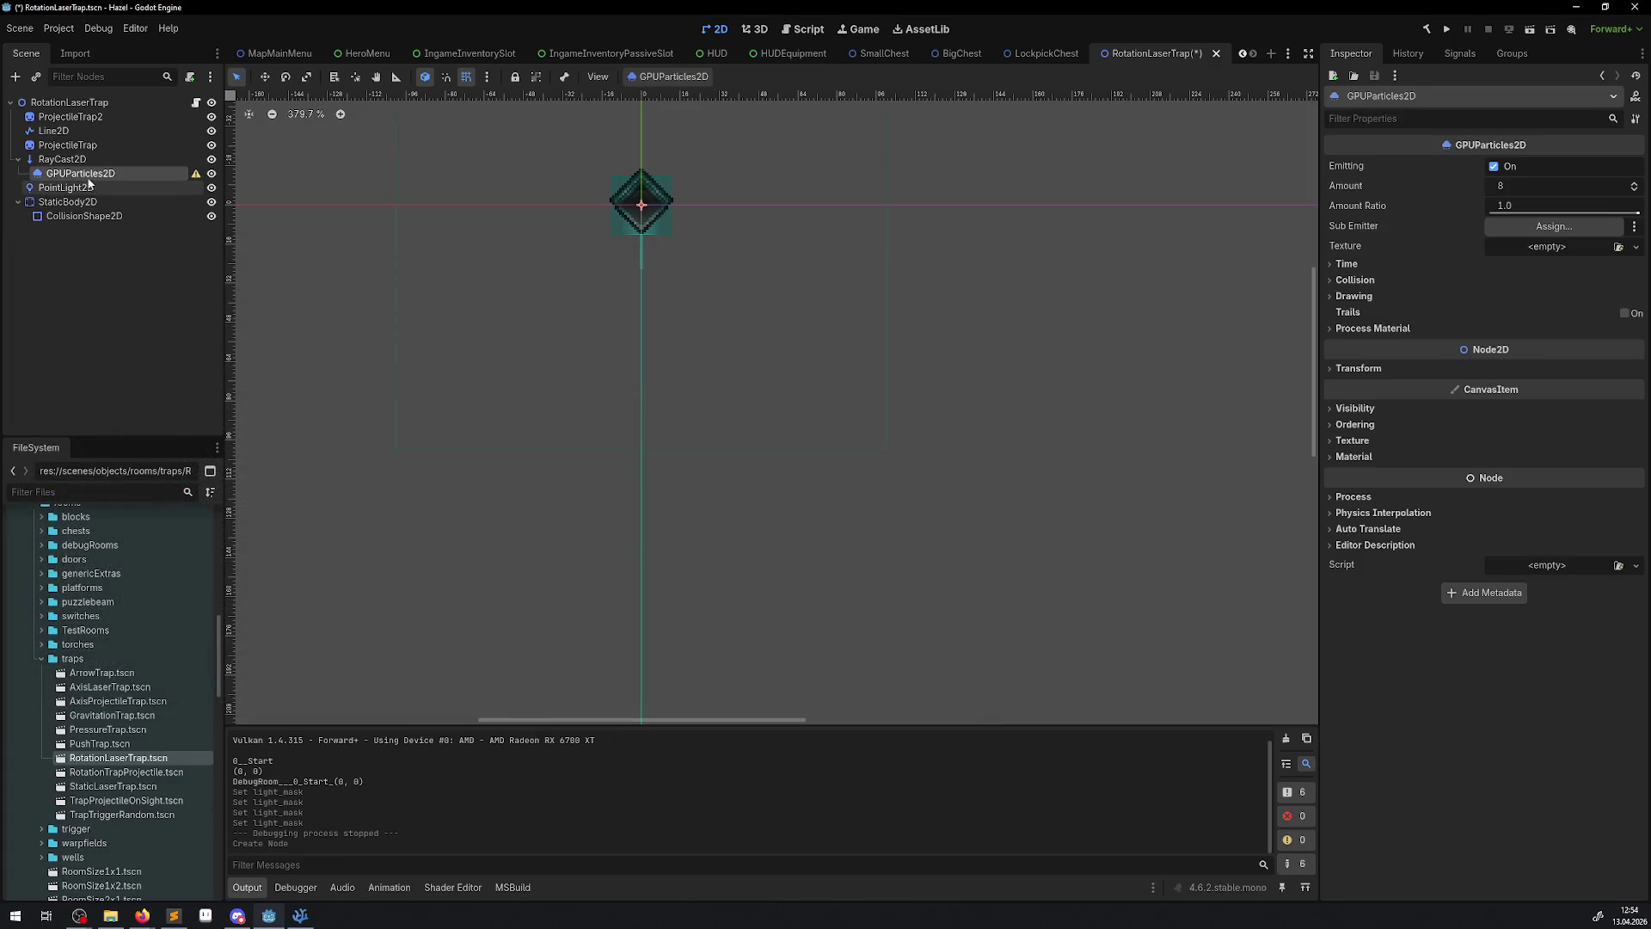
- Move GPUParticles2D directly under RotationLaserTrap, give it a new ParticleProcessMaterial, and save the scene
drag(54, 104, 56, 105)
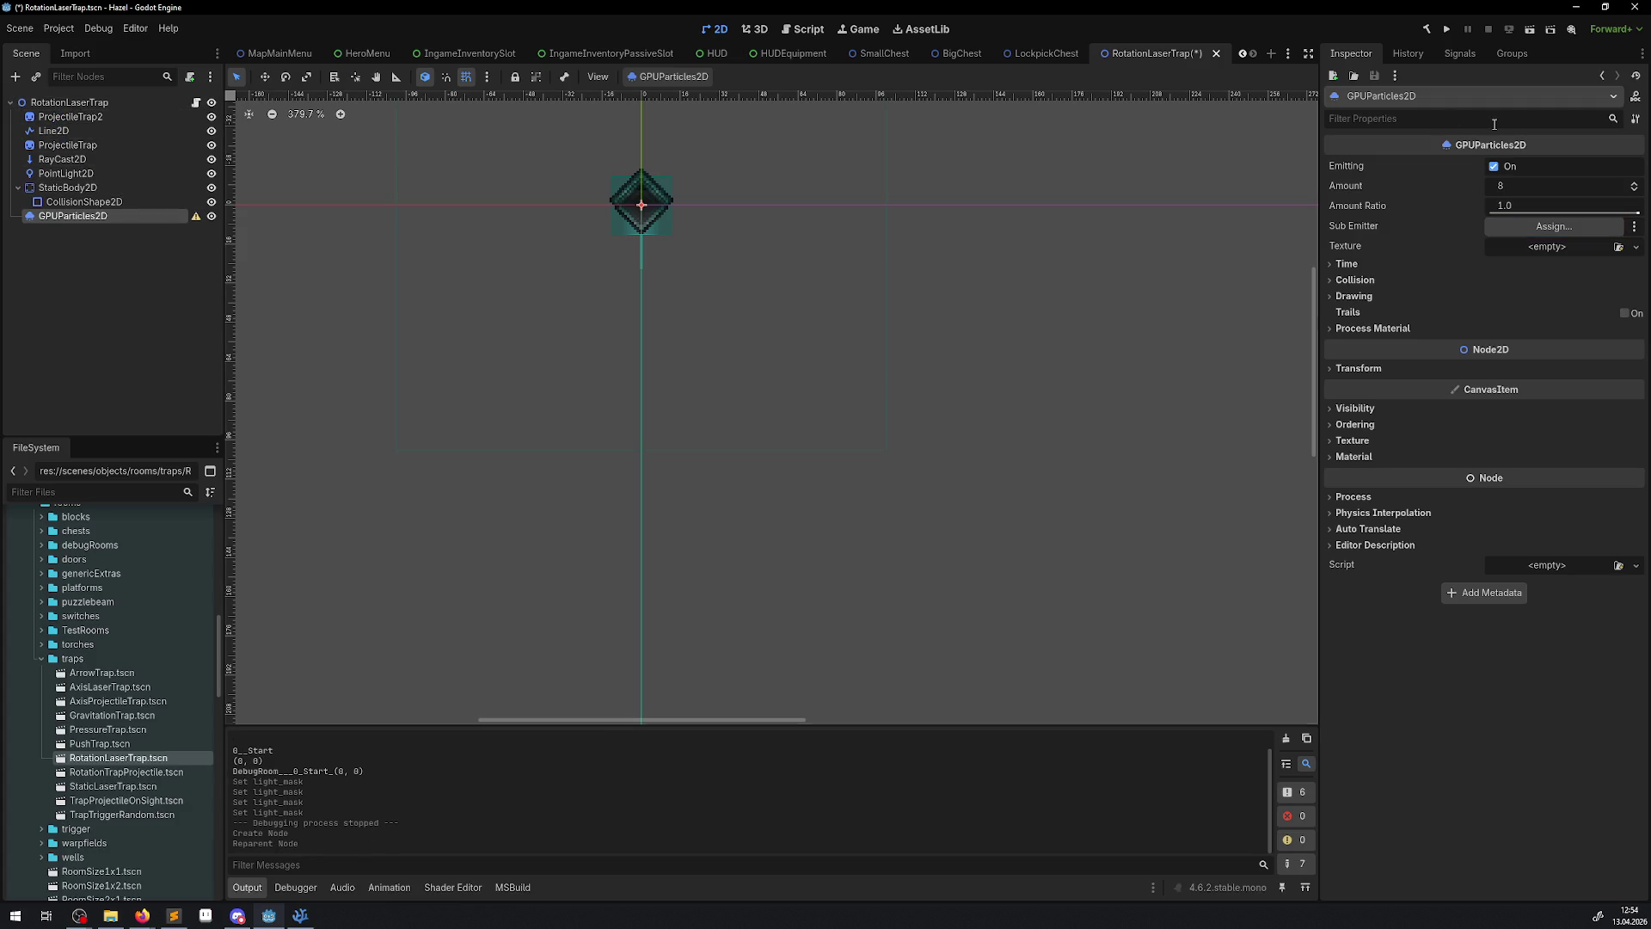
click(1636, 247)
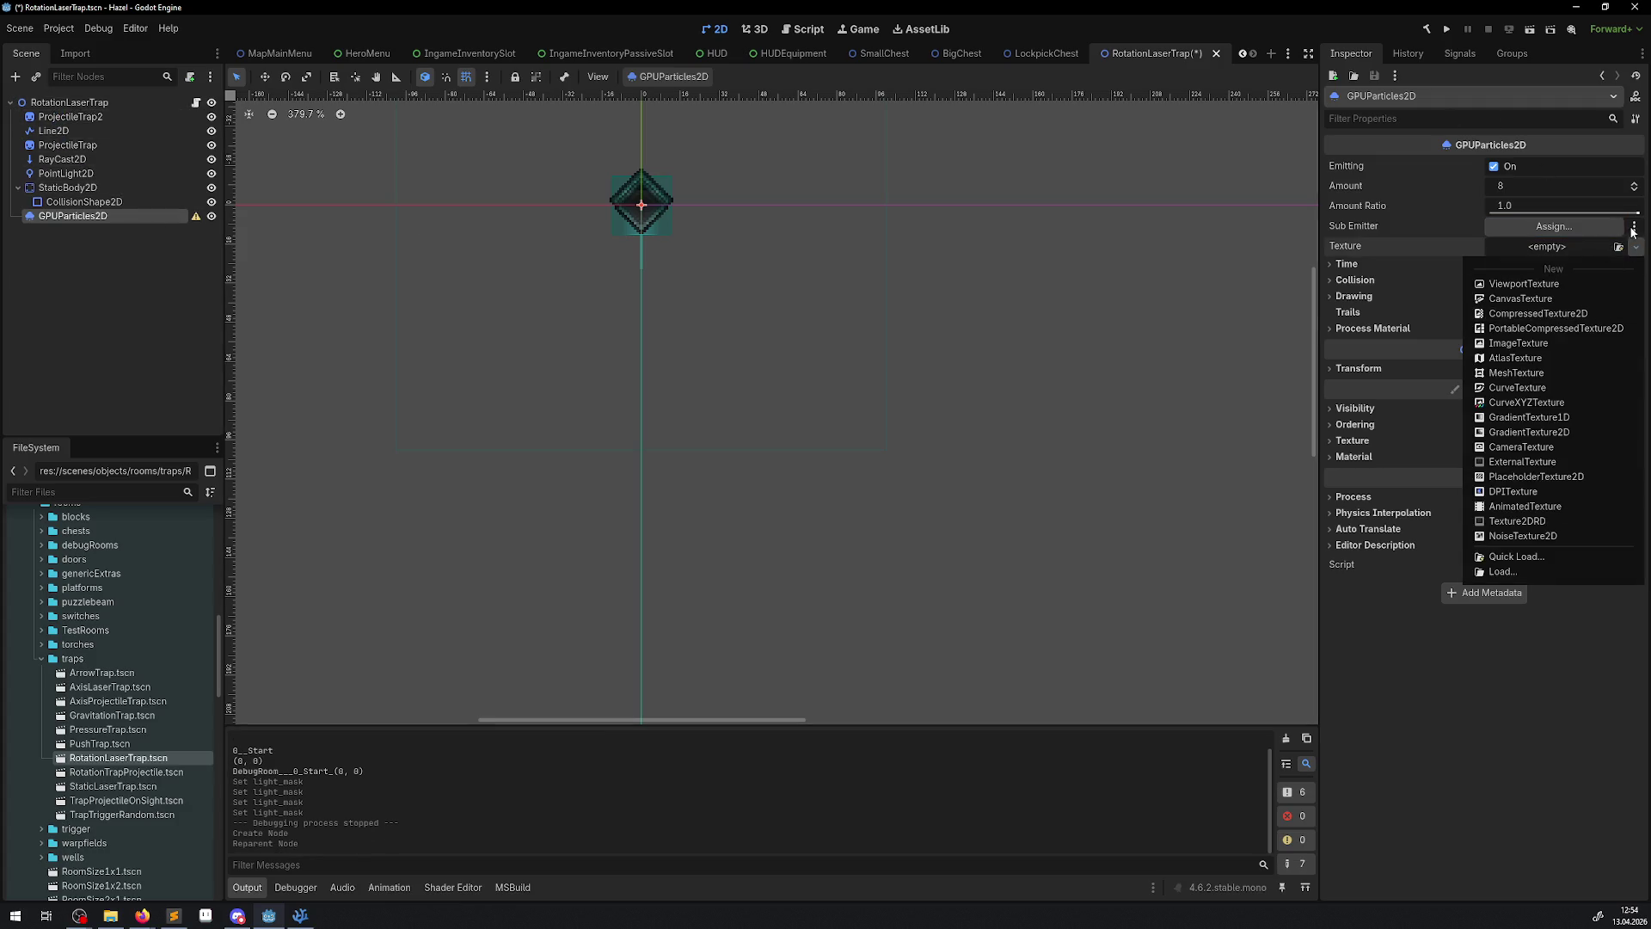
click(1364, 336)
click(1367, 329)
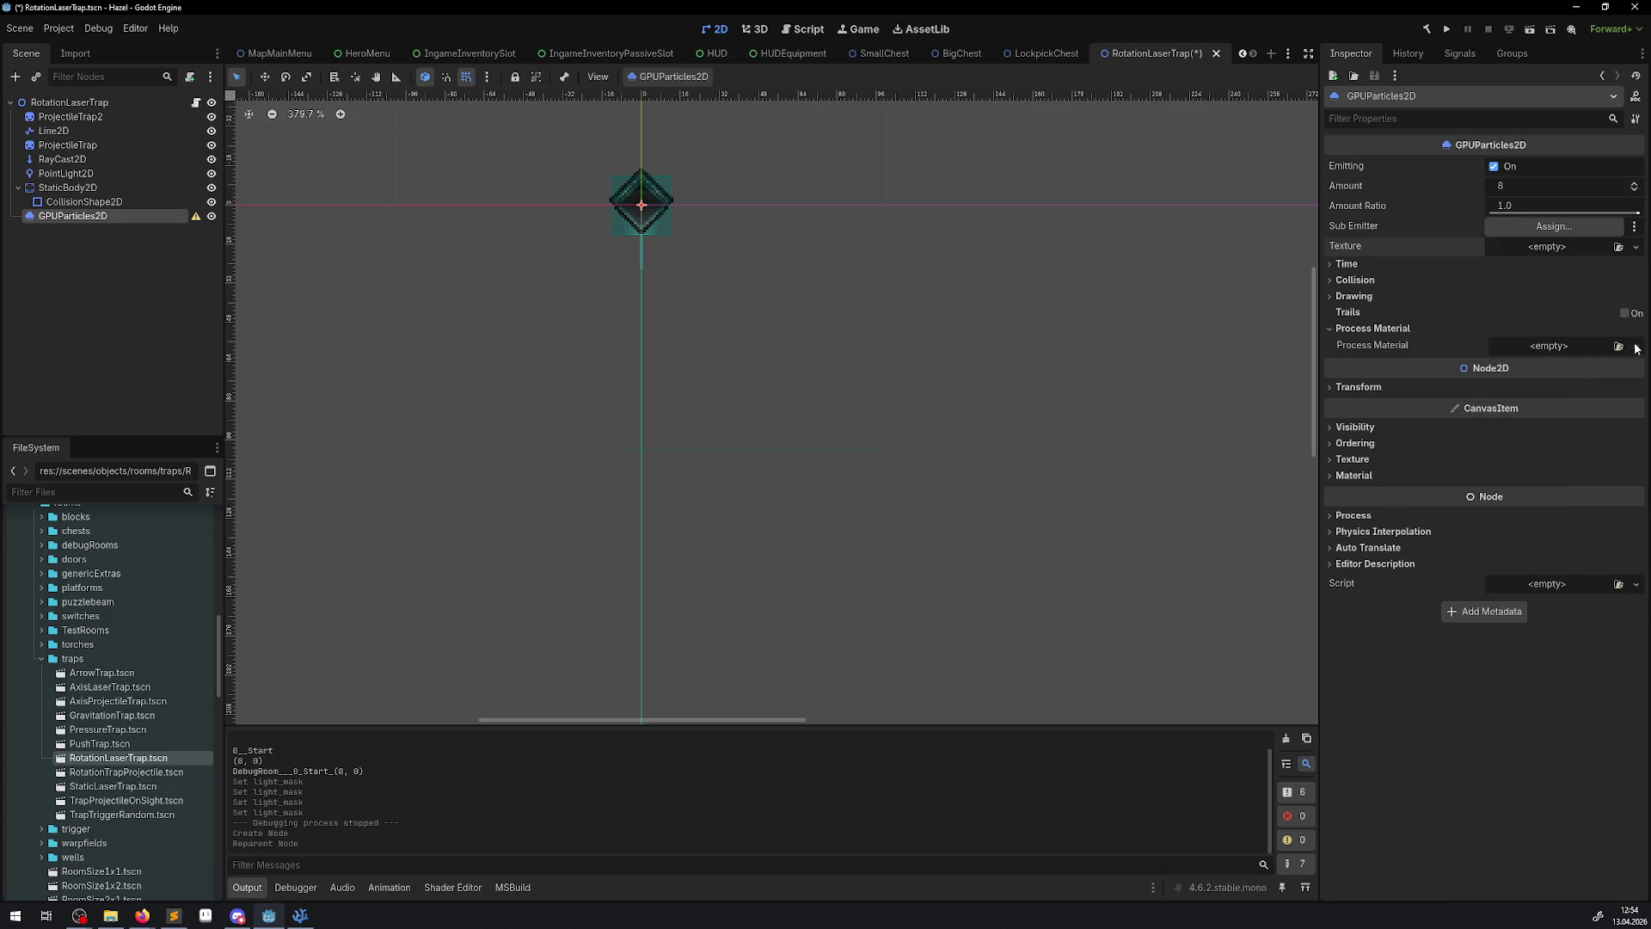
click(1635, 346)
click(1568, 400)
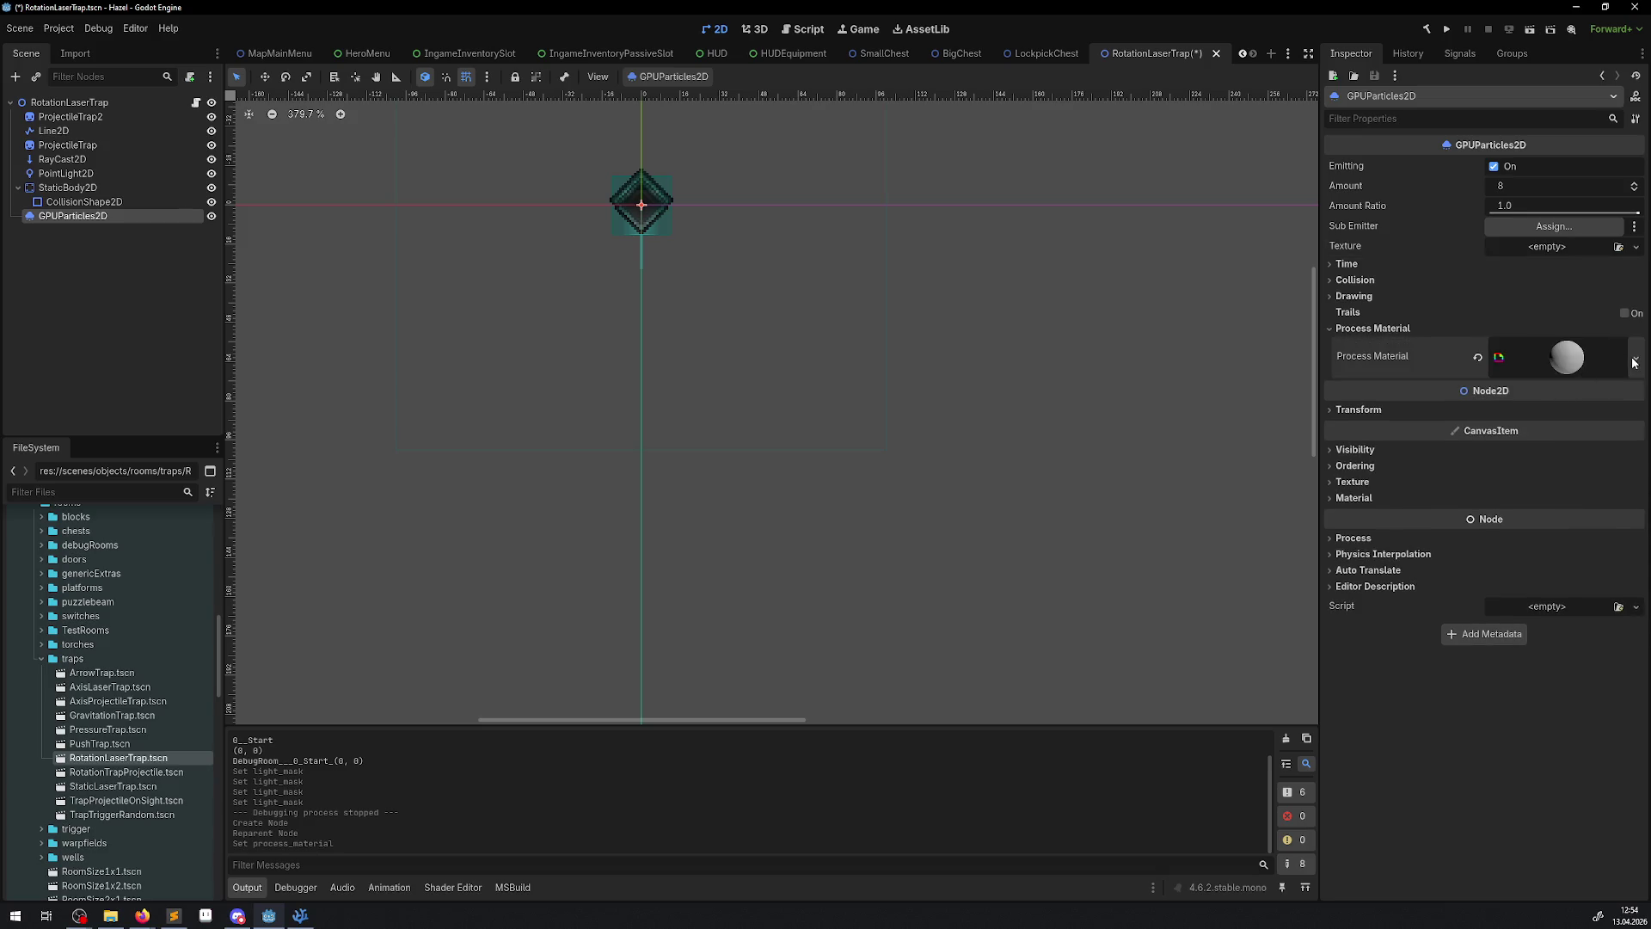
click(1636, 357)
click(1542, 407)
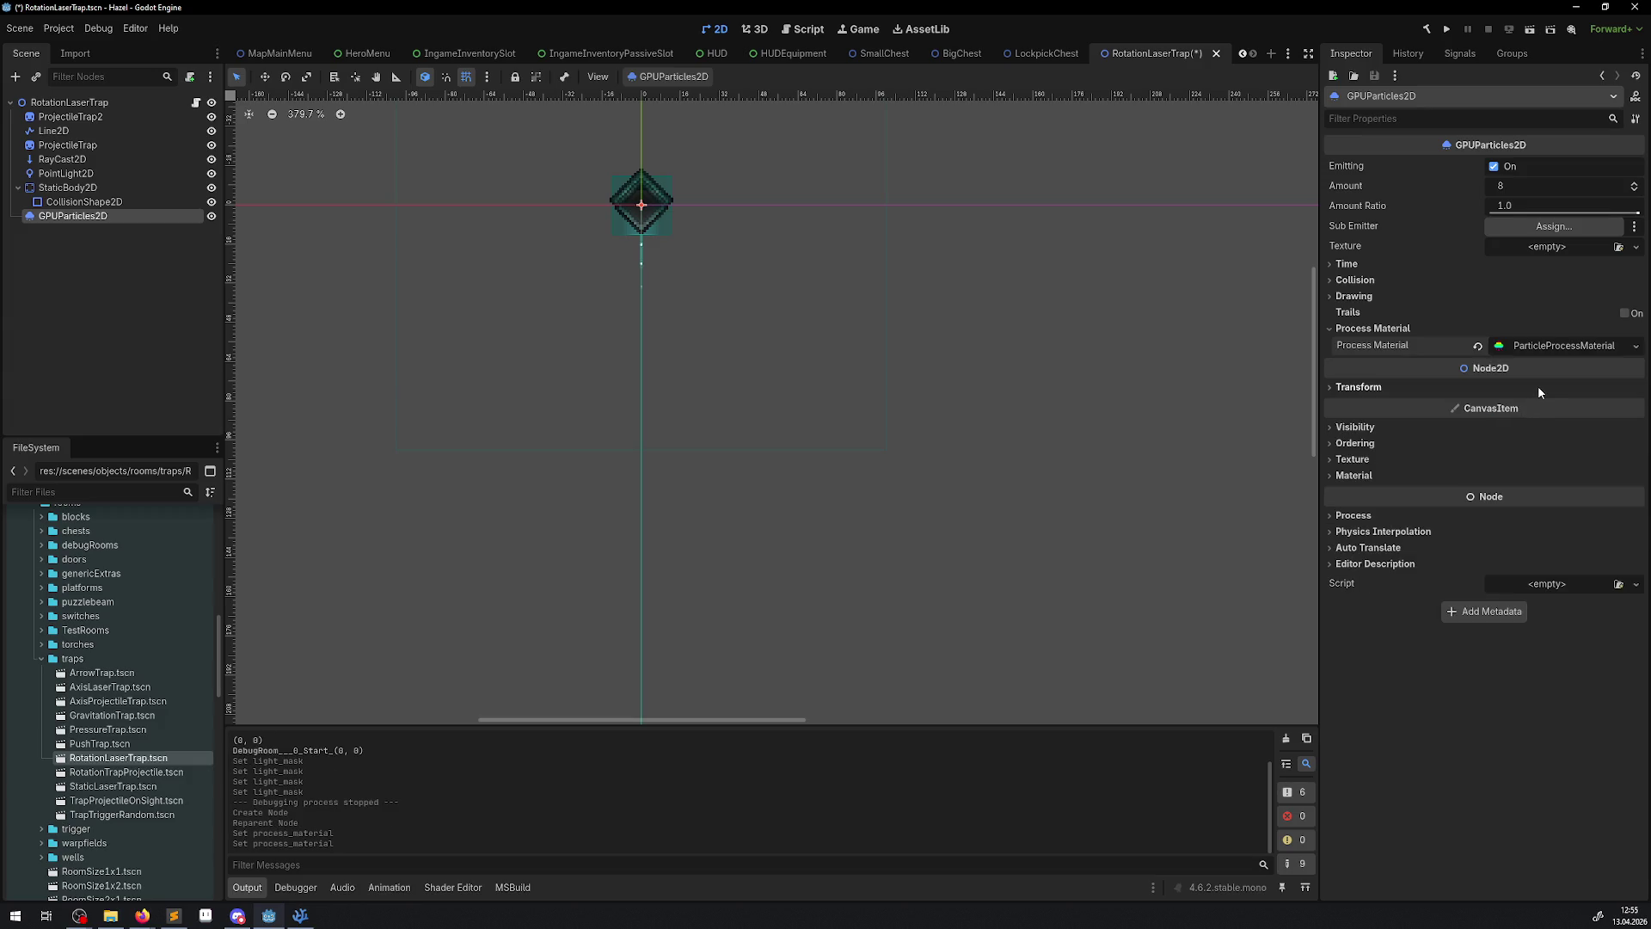
key(ctrl+s)
- Set the process material's Emission Shape to Sphere with a 4×4 scale
scroll(673, 261, up, 10)
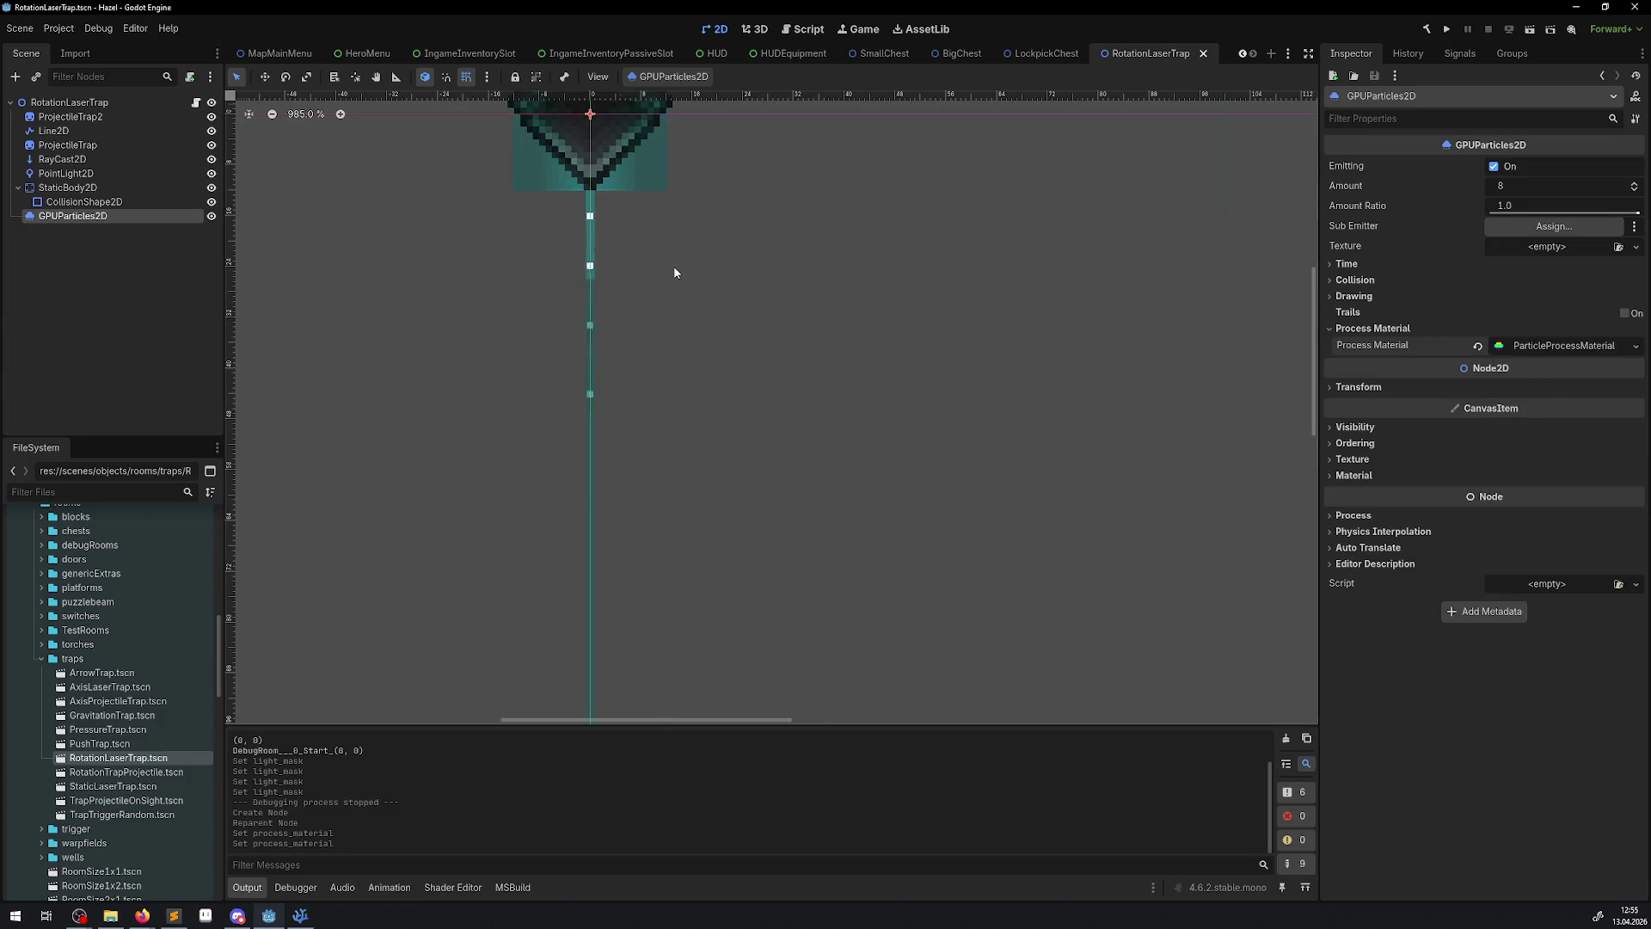
click(1518, 348)
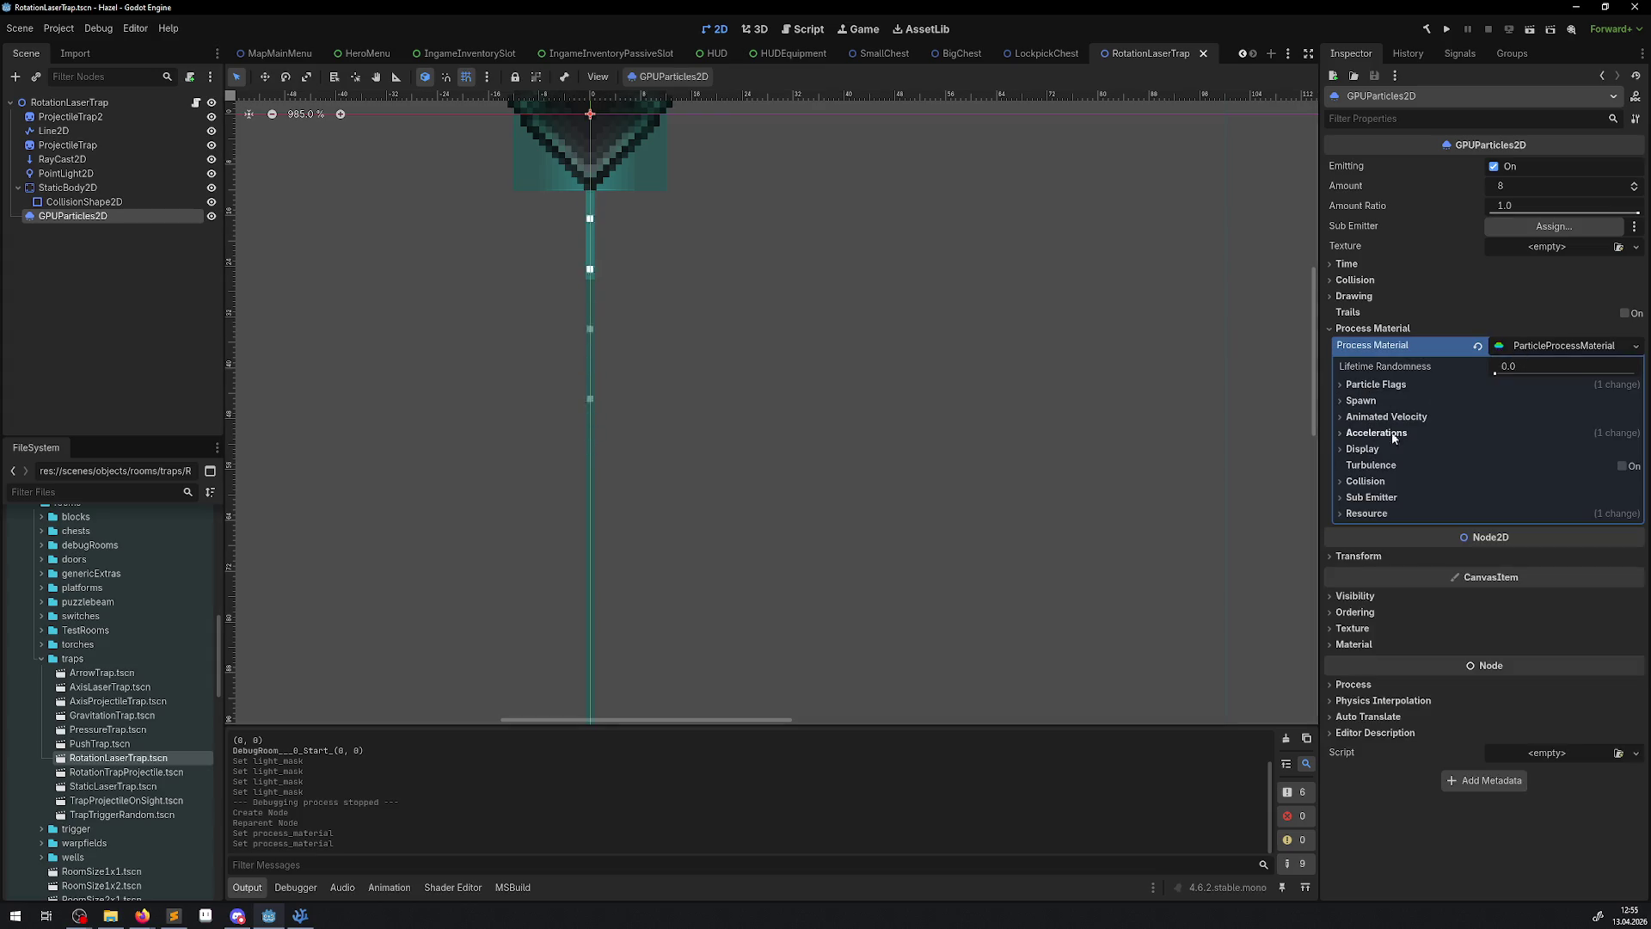
click(1374, 399)
click(1372, 417)
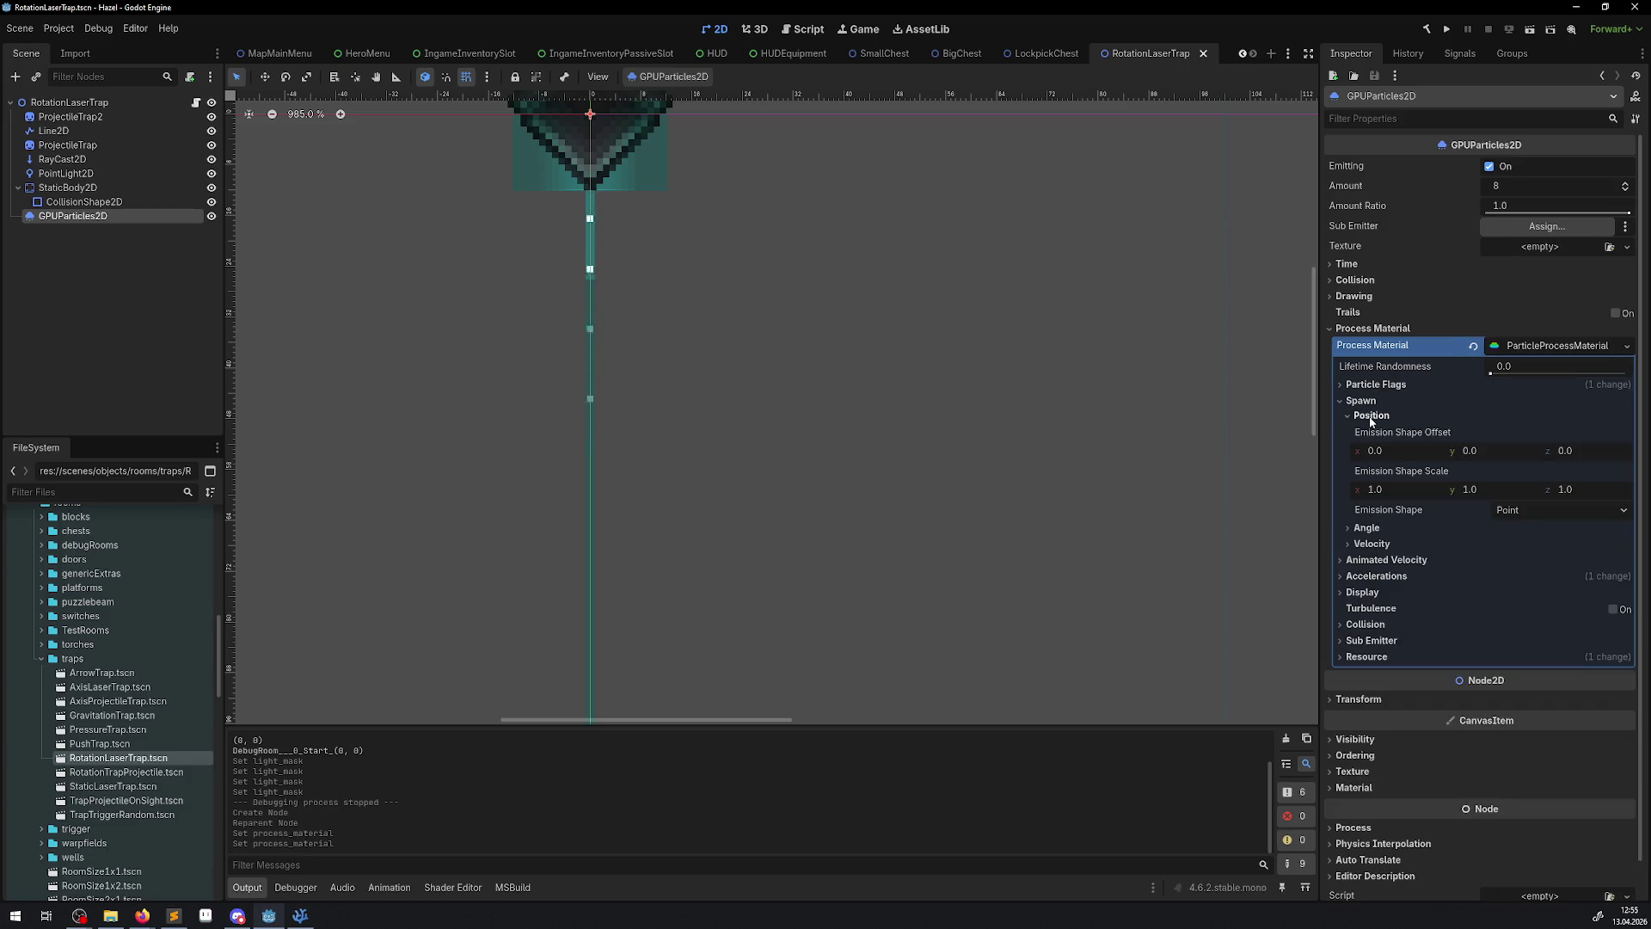
click(1546, 509)
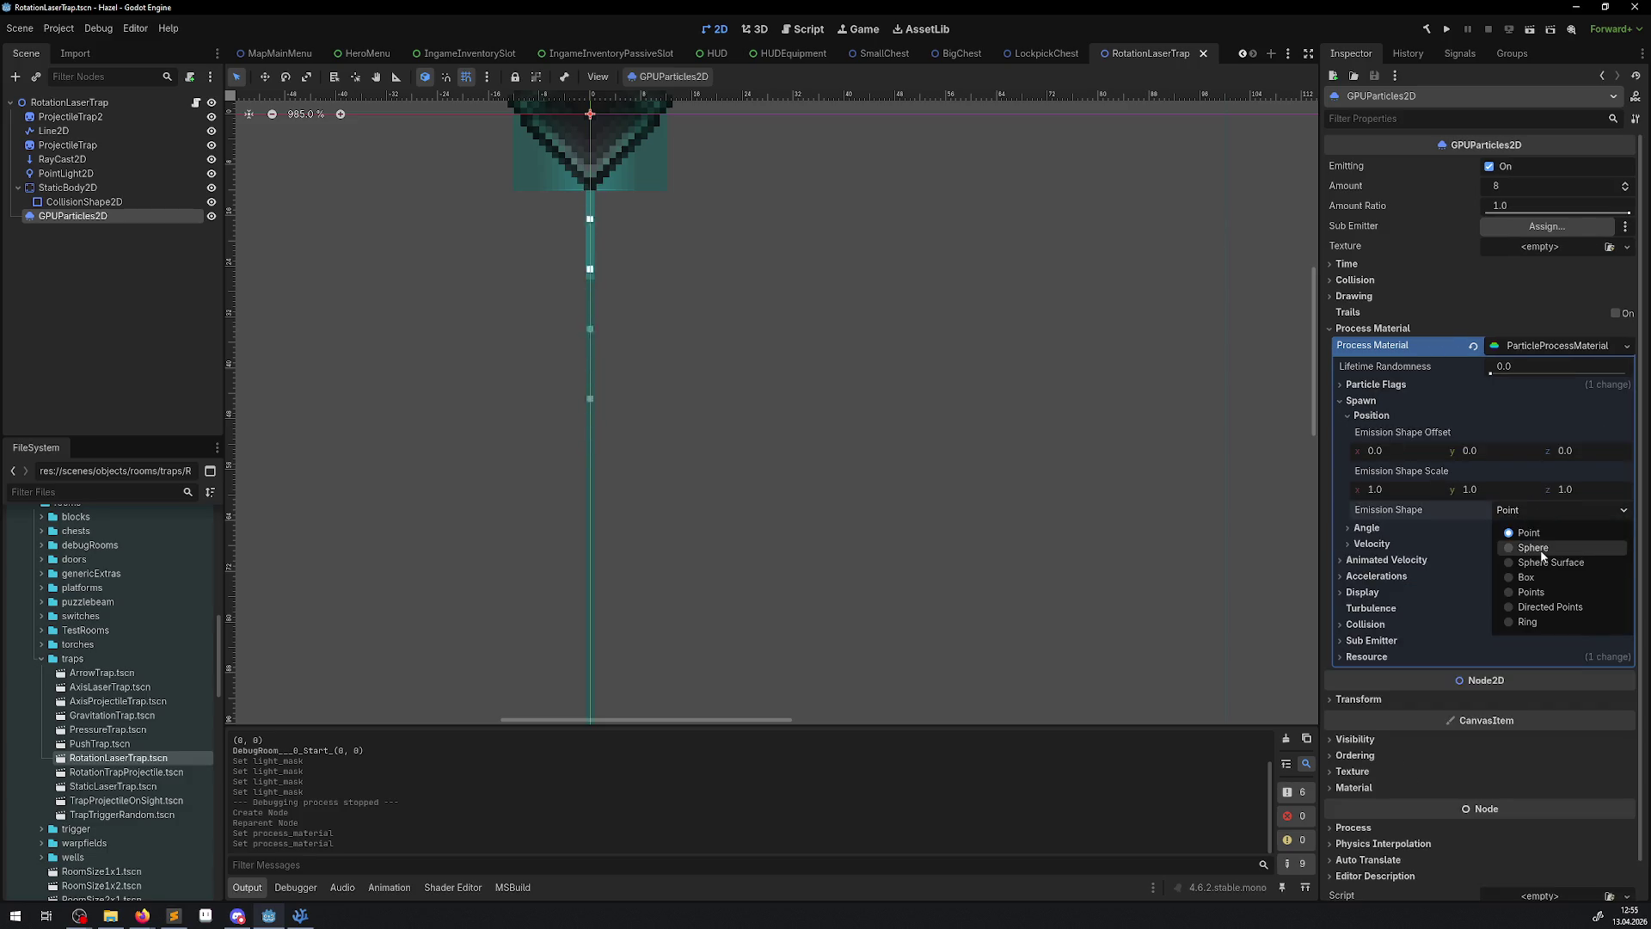
click(1540, 550)
scroll(653, 280, down, 2)
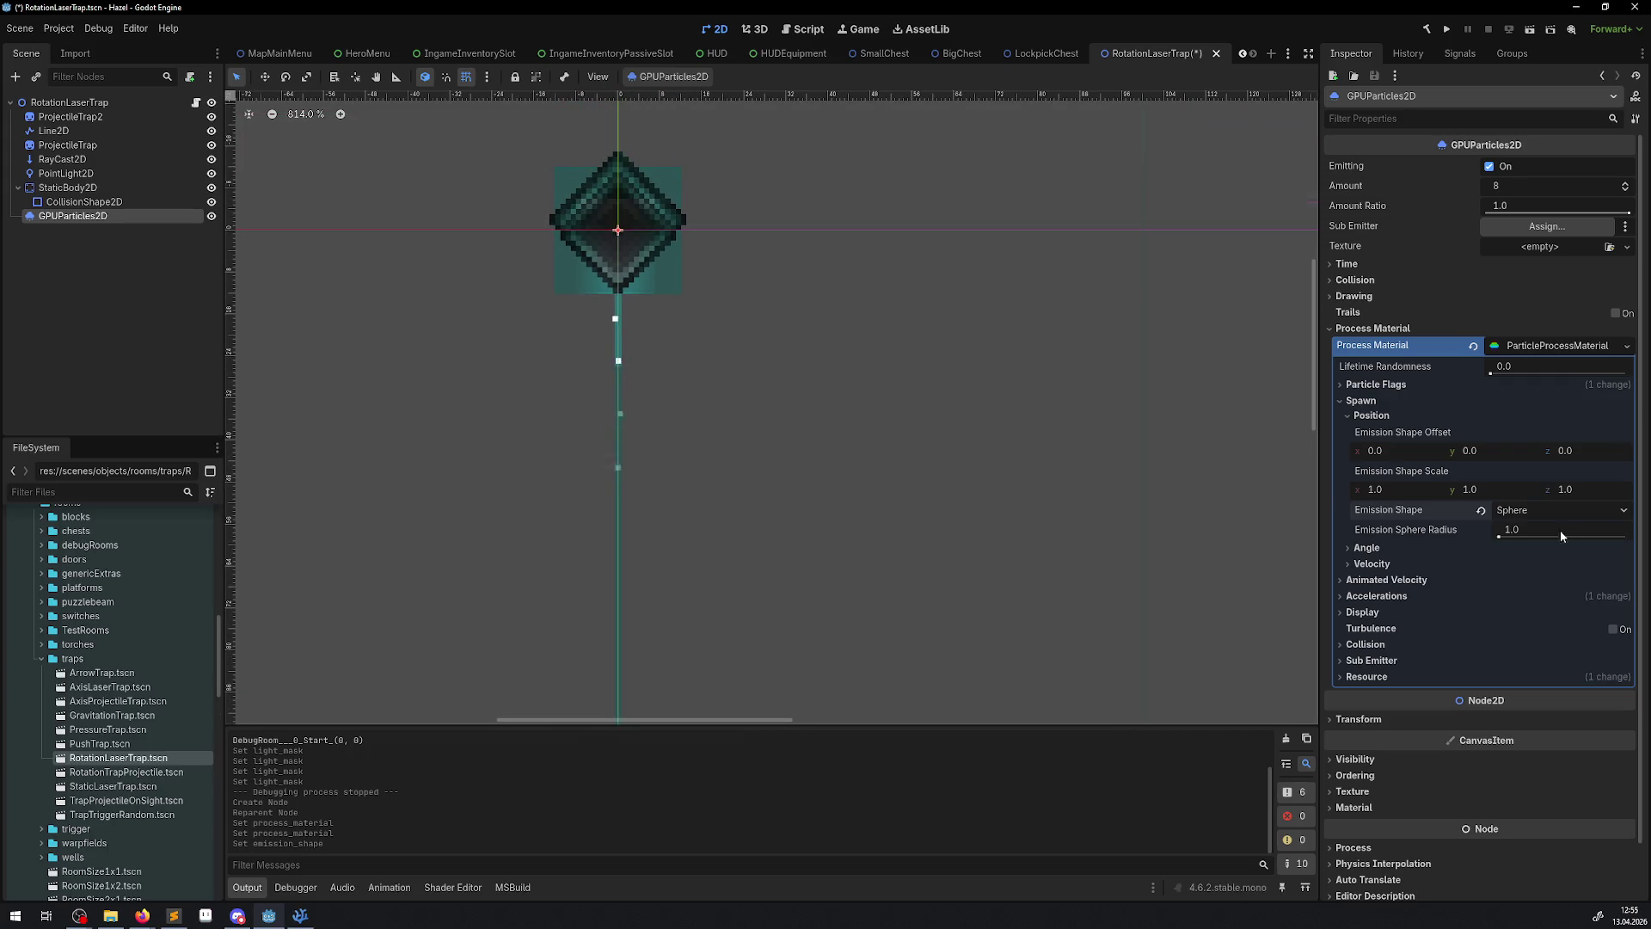
click(1393, 490)
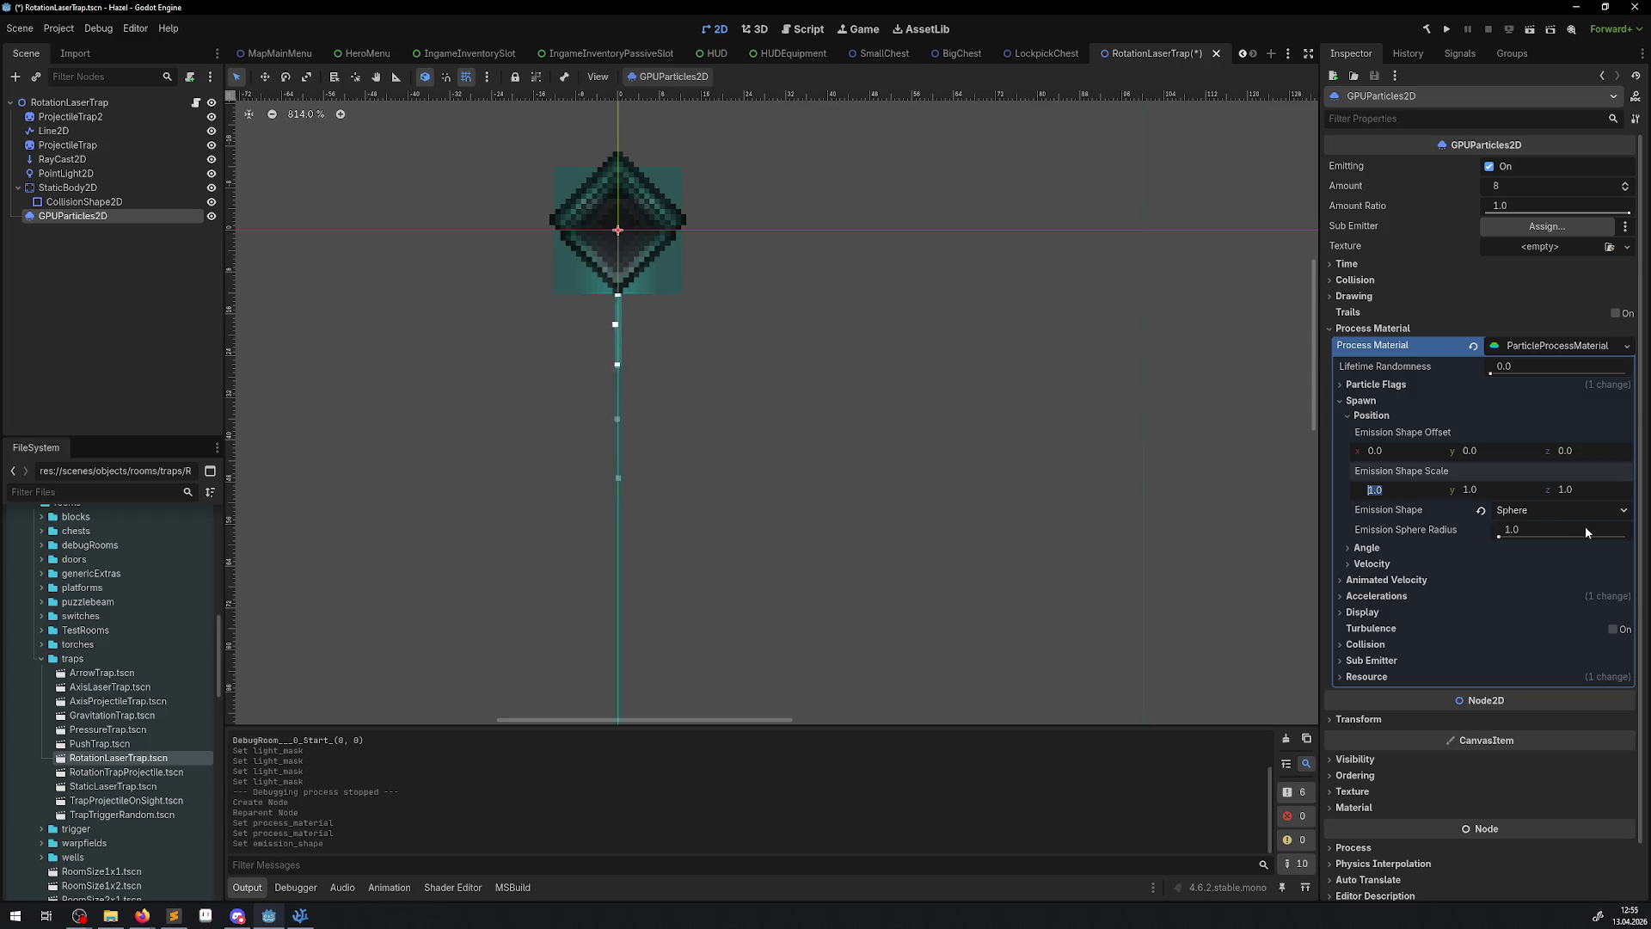
click(1547, 511)
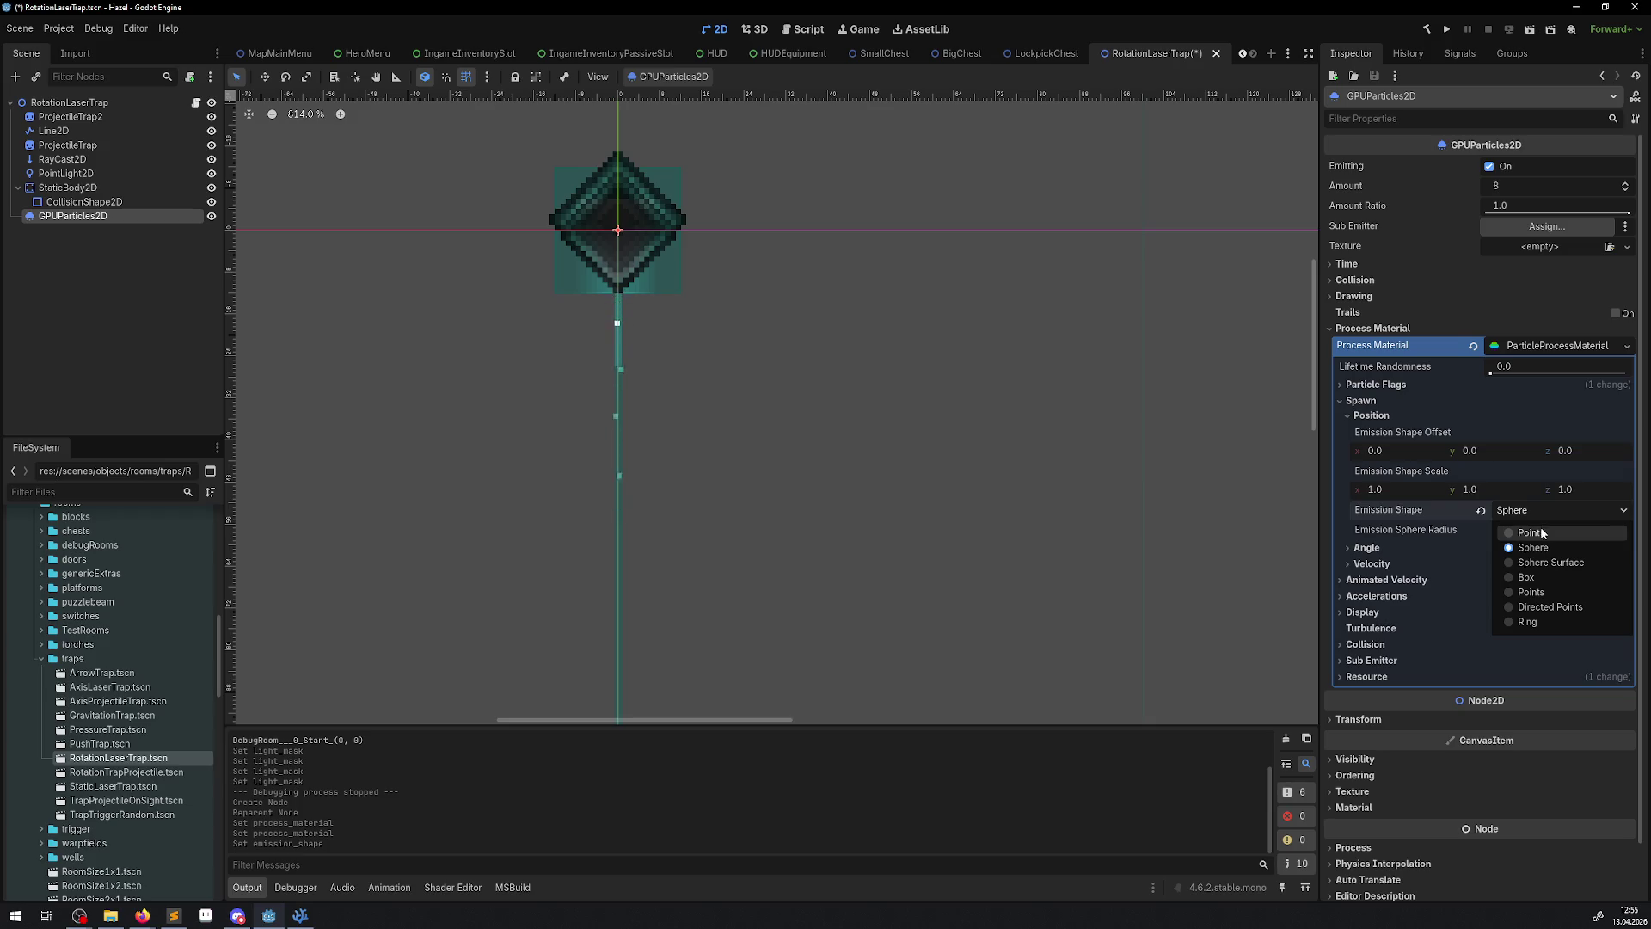
- Reselect the GPUParticles2D node and position the emitter at (32, 32)
click(1427, 487)
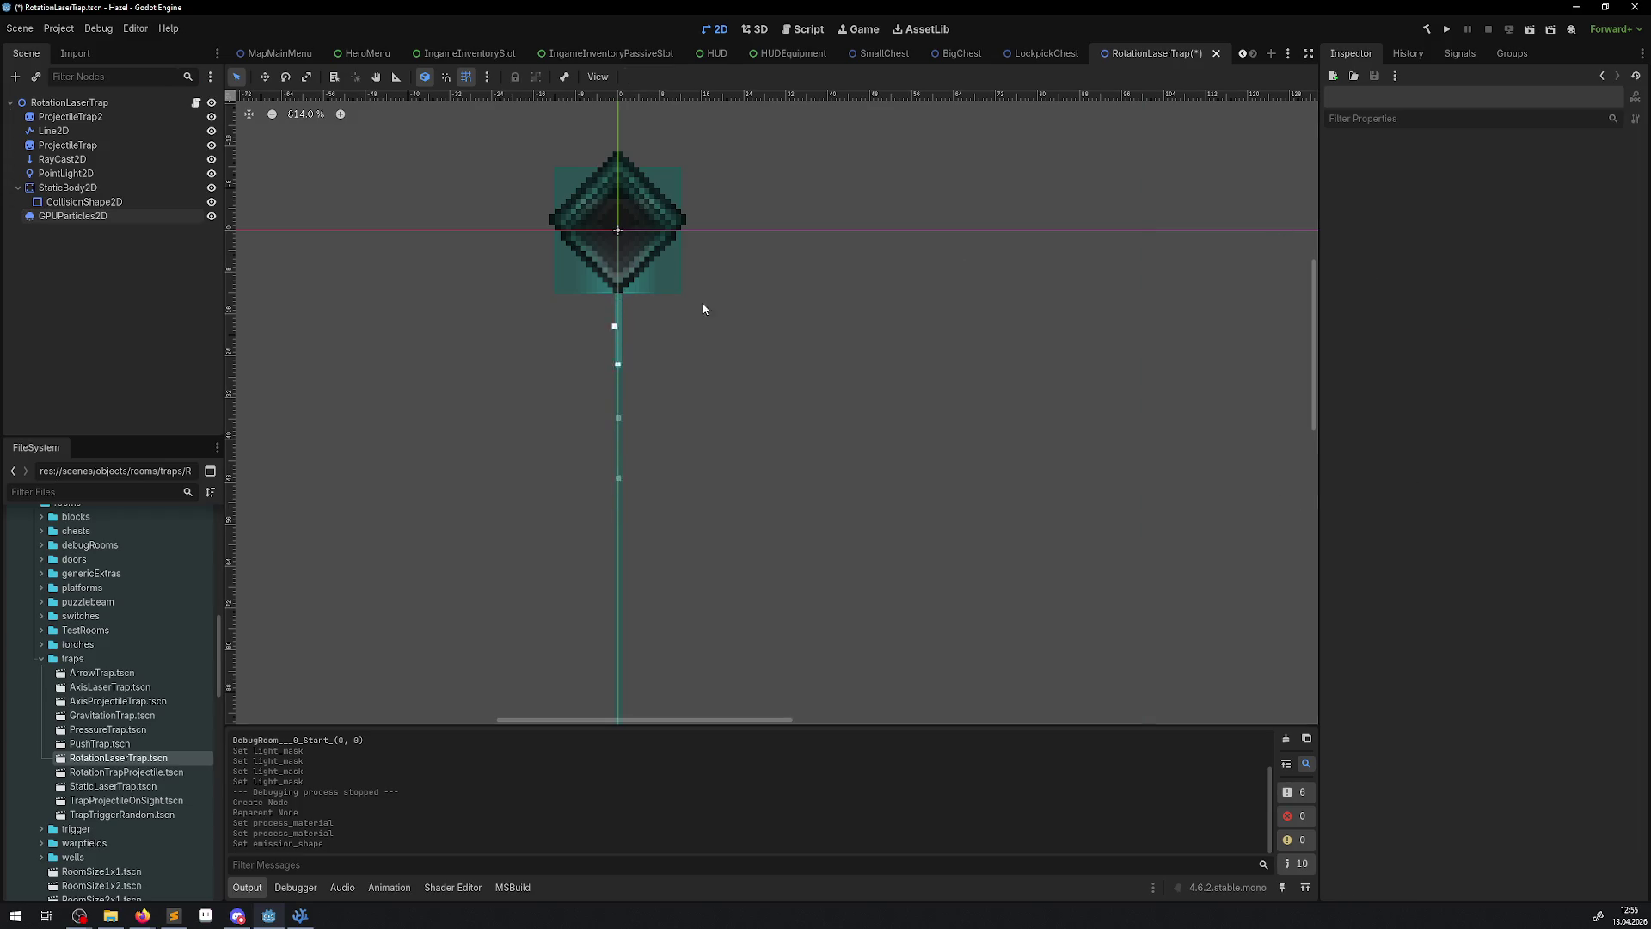
click(79, 217)
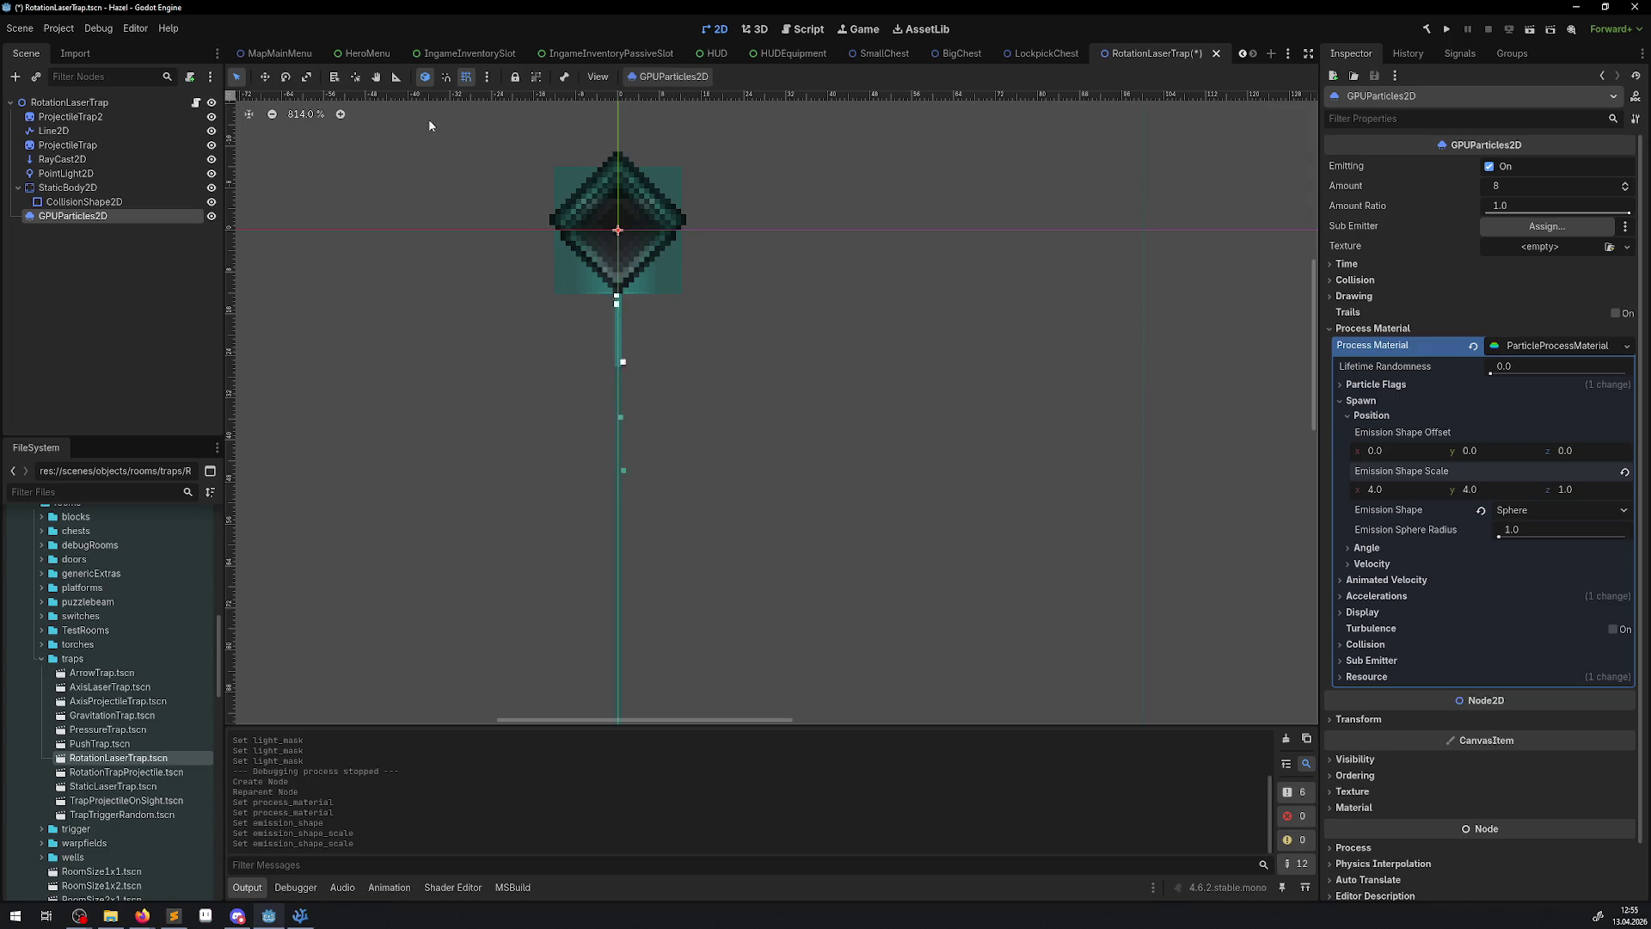
drag(562, 217, 731, 386)
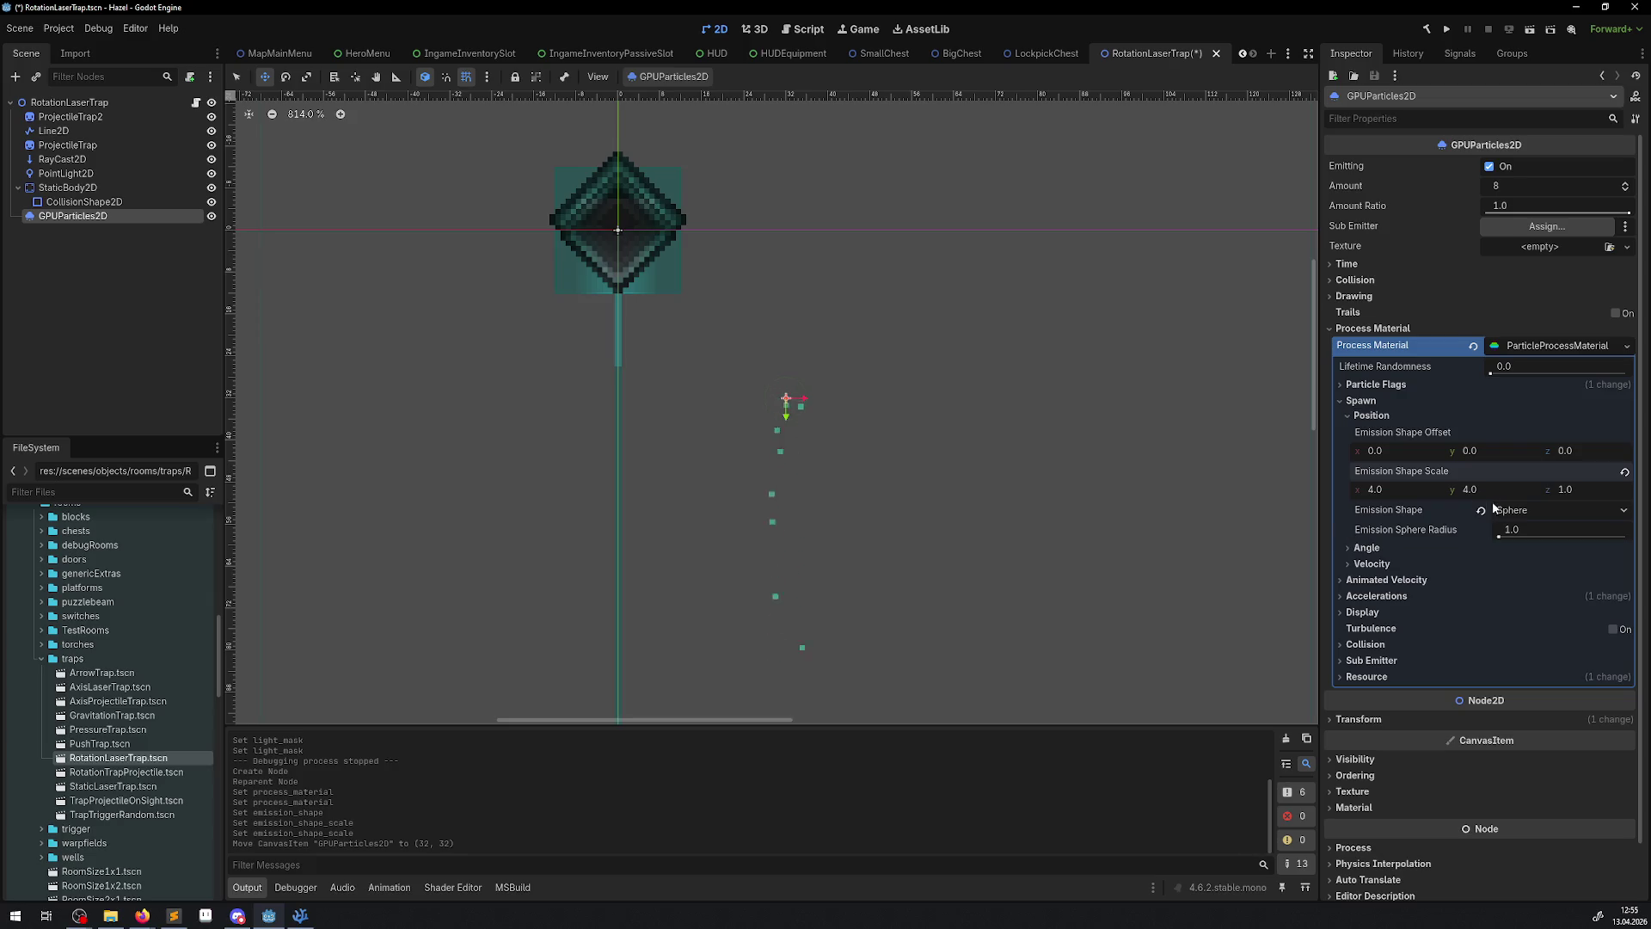
click(1346, 264)
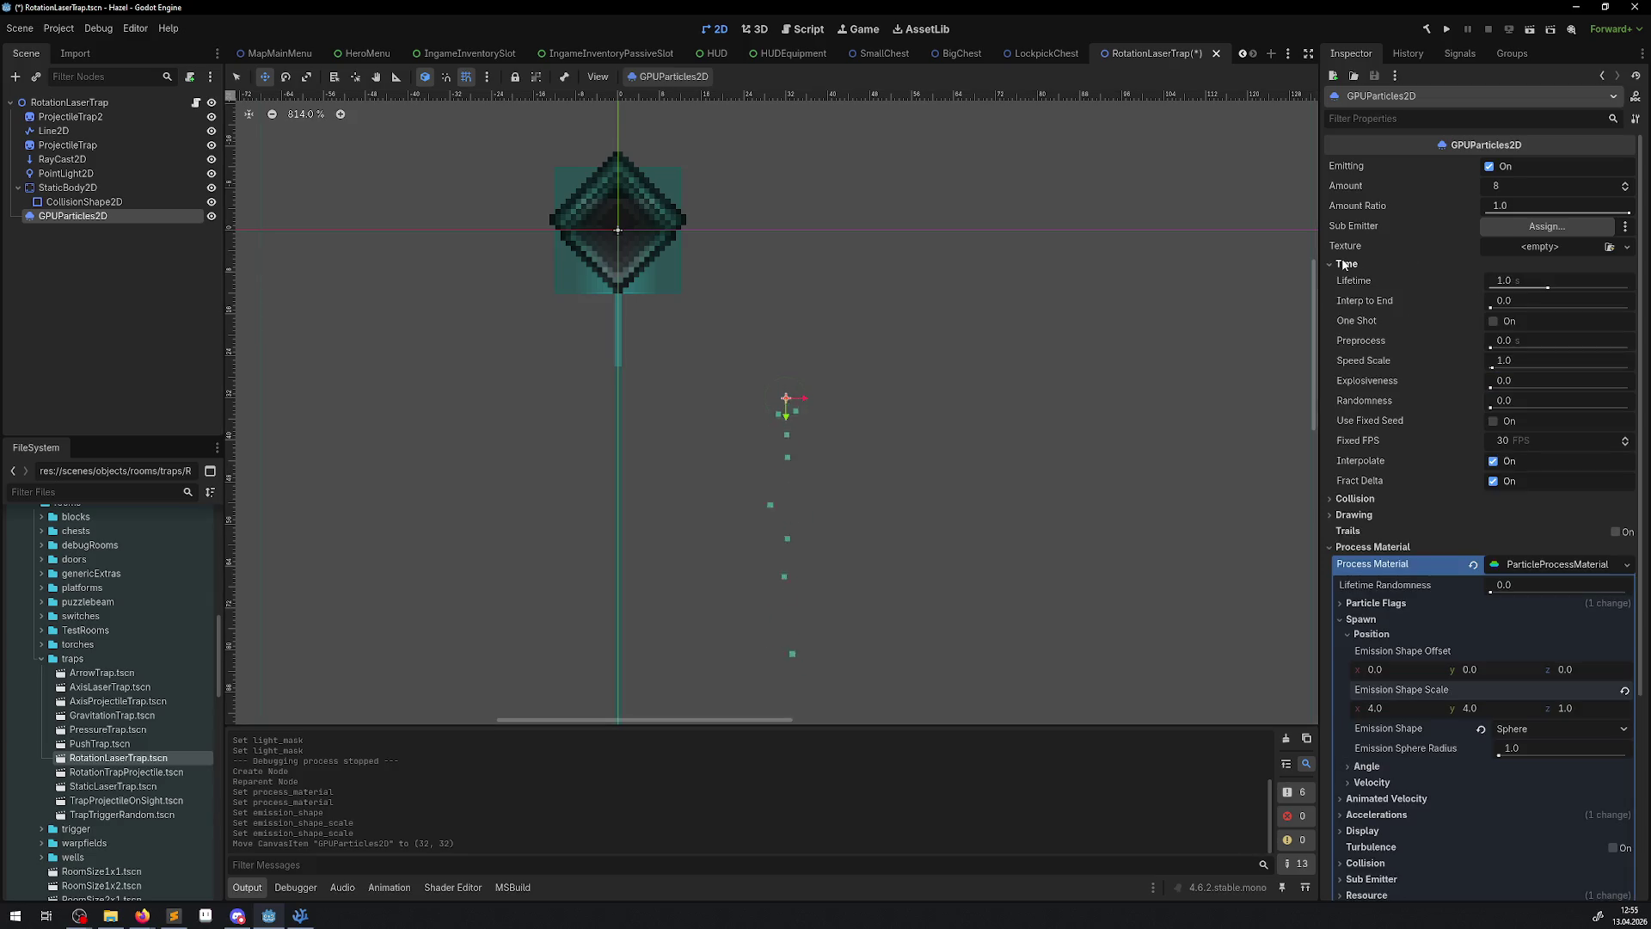
- Set the particle Lifetime under Time to 0.2 seconds
scroll(1381, 528, down, 4)
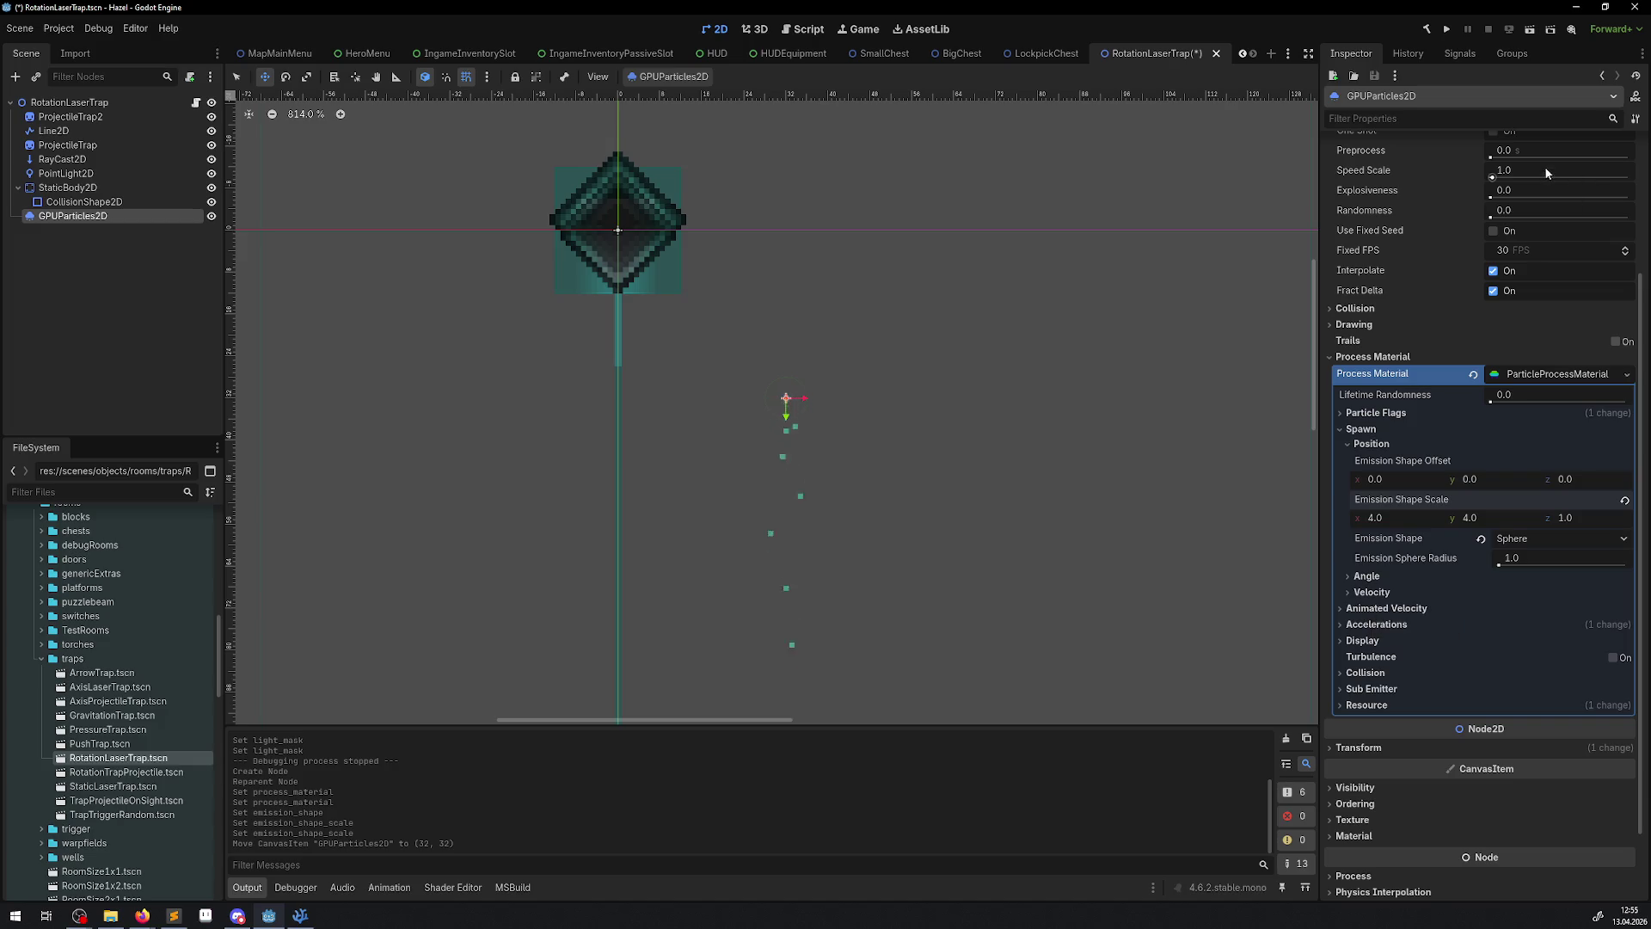
scroll(1536, 252, up, 2)
scroll(1521, 184, up, 2)
click(1355, 263)
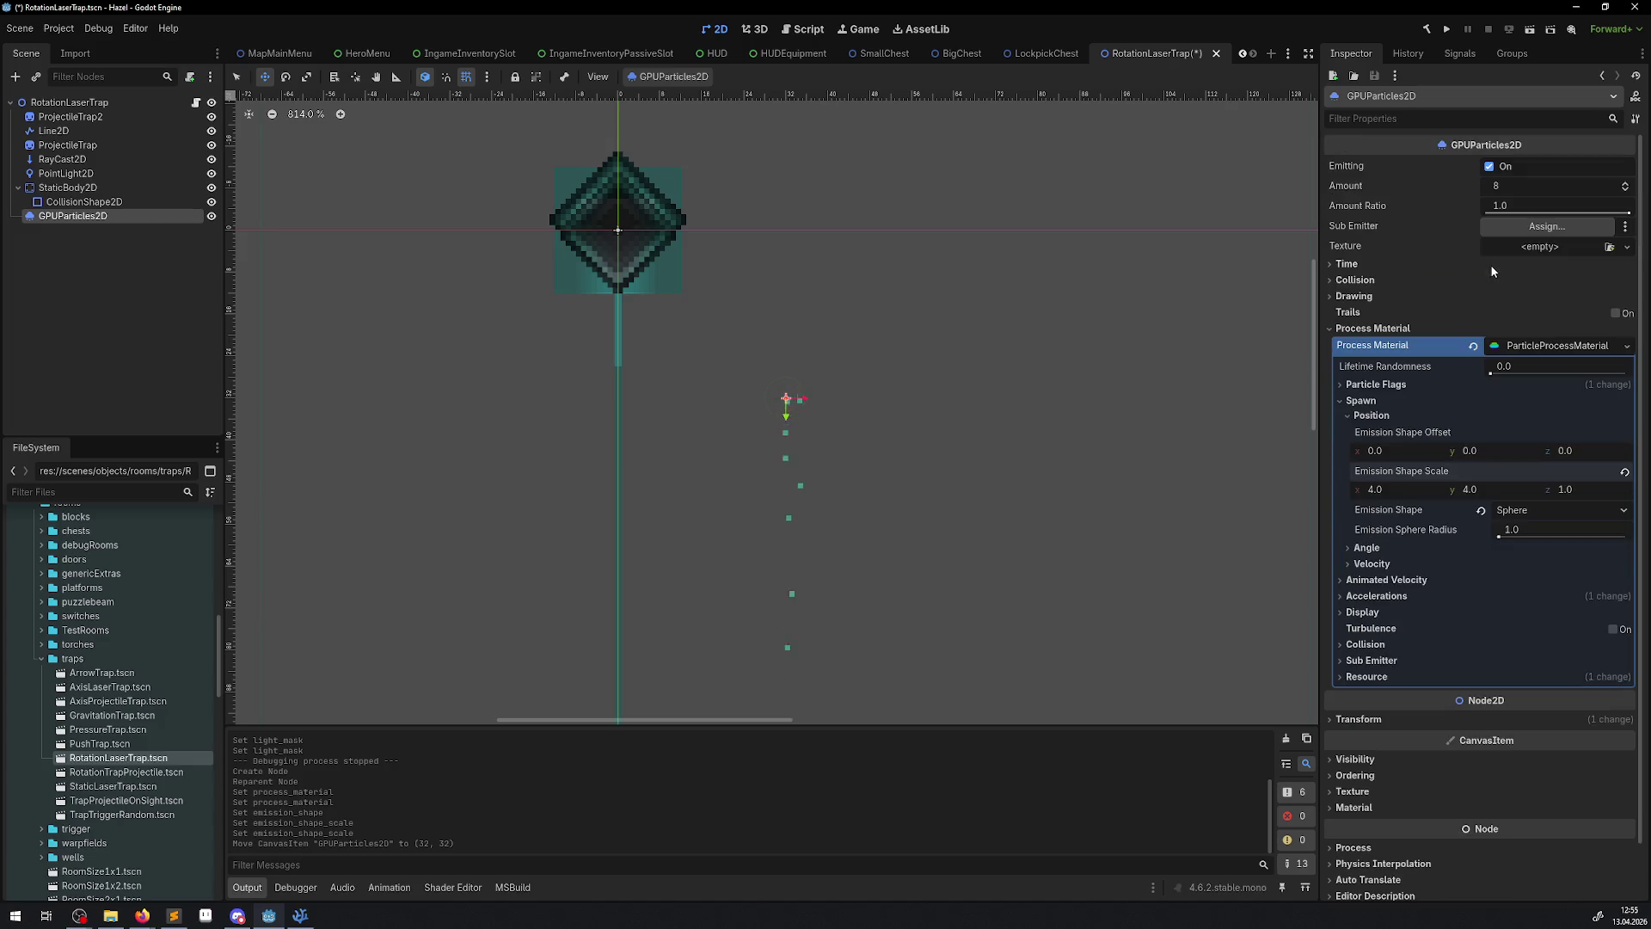
click(1358, 263)
click(1521, 281)
key(BackSpace)
text(0.1)
key(Return)
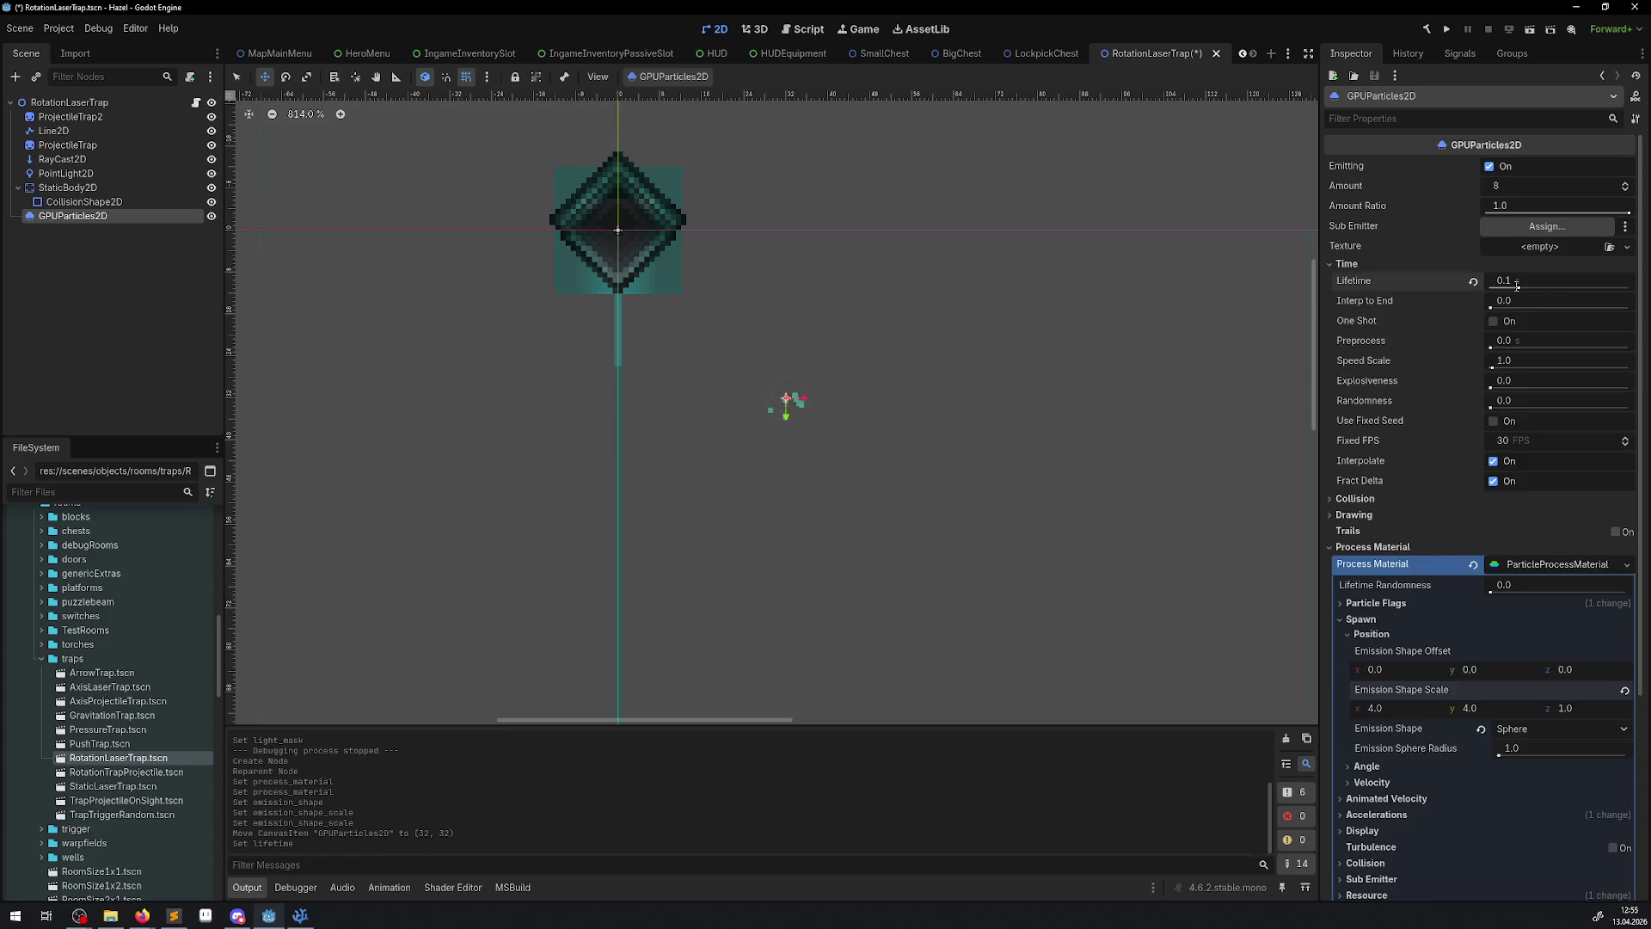
drag(1517, 286, 1508, 284)
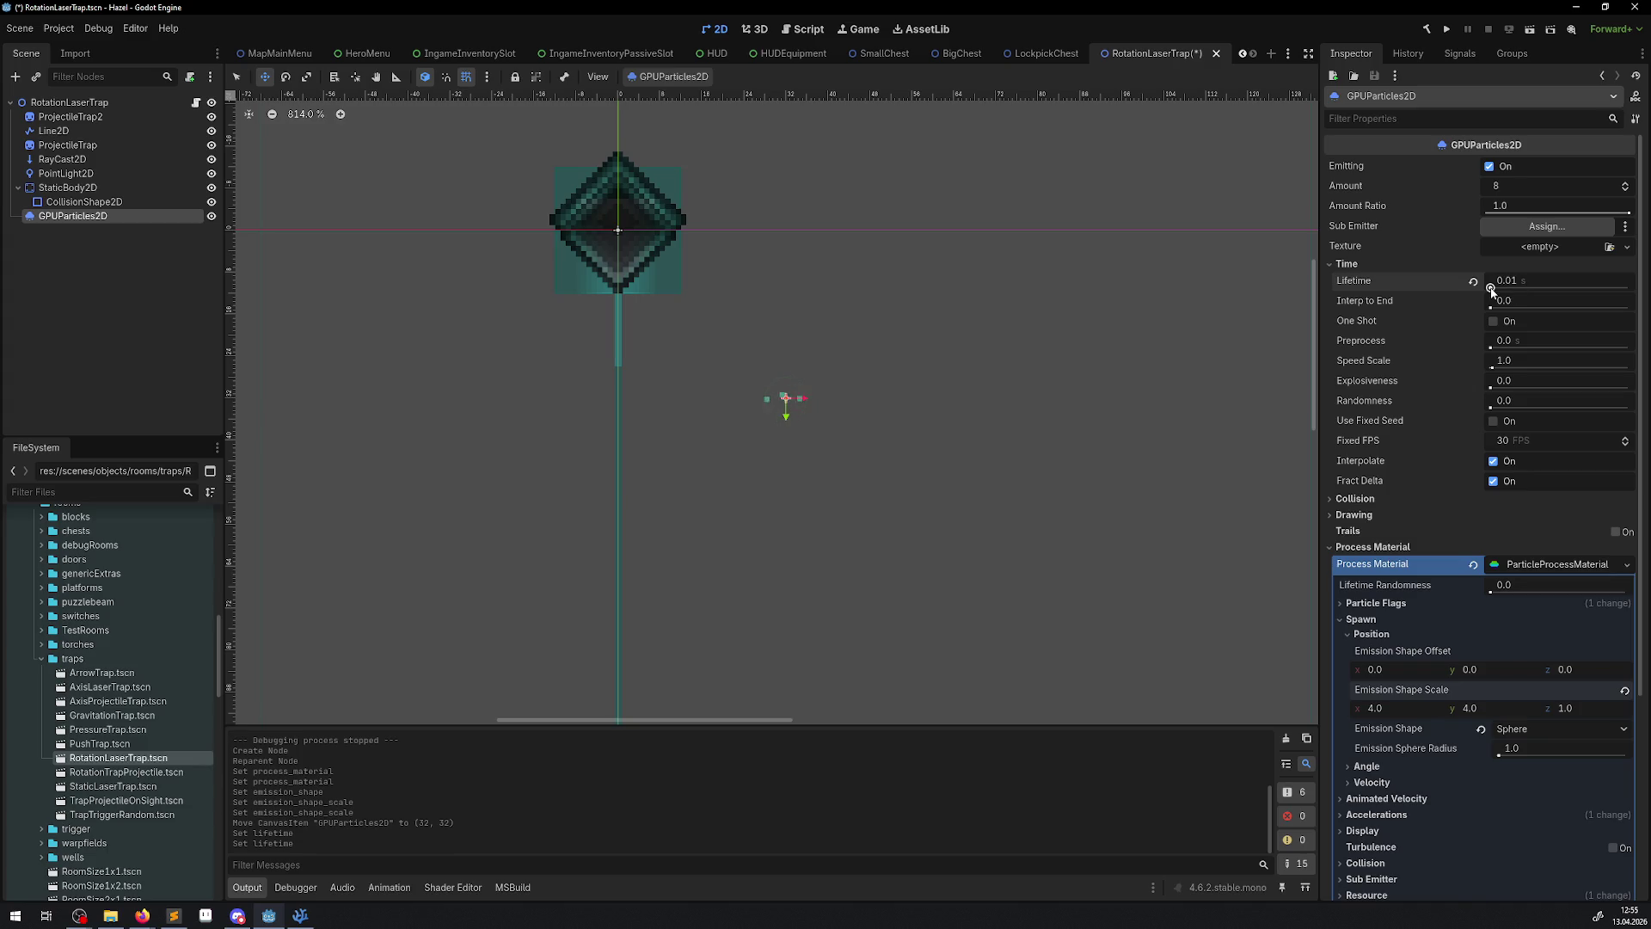
click(1506, 282)
text(0.2)
key(Return)
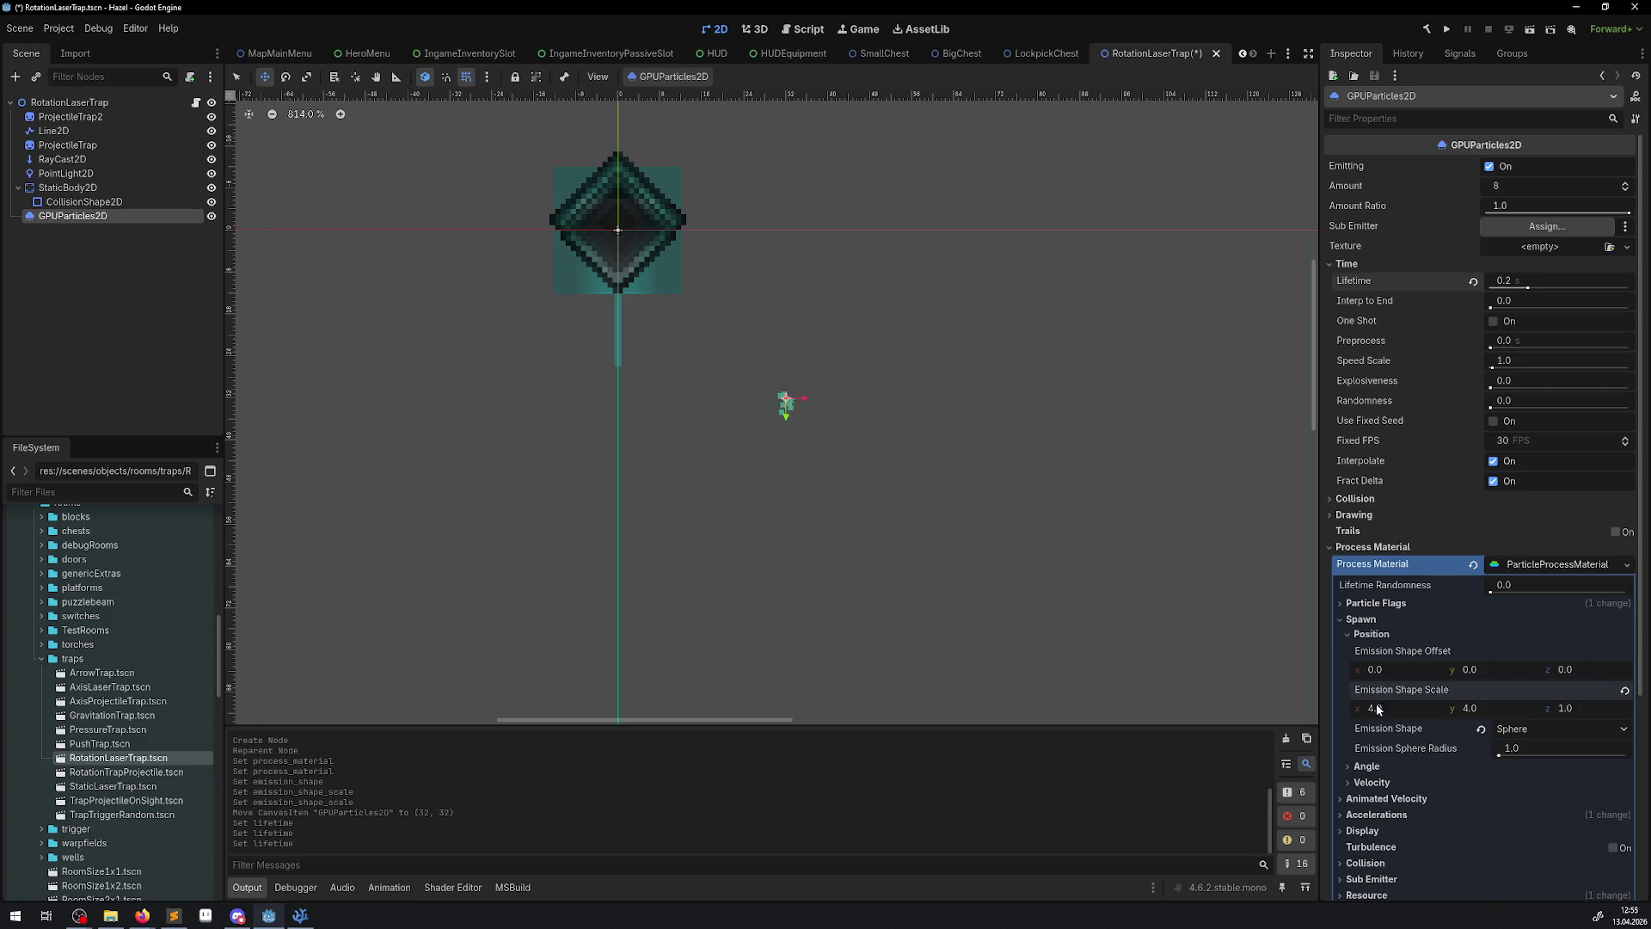
- Expand the Animated Velocity, Accelerations and Display sections of the process material
scroll(1398, 671, down, 5)
click(1347, 575)
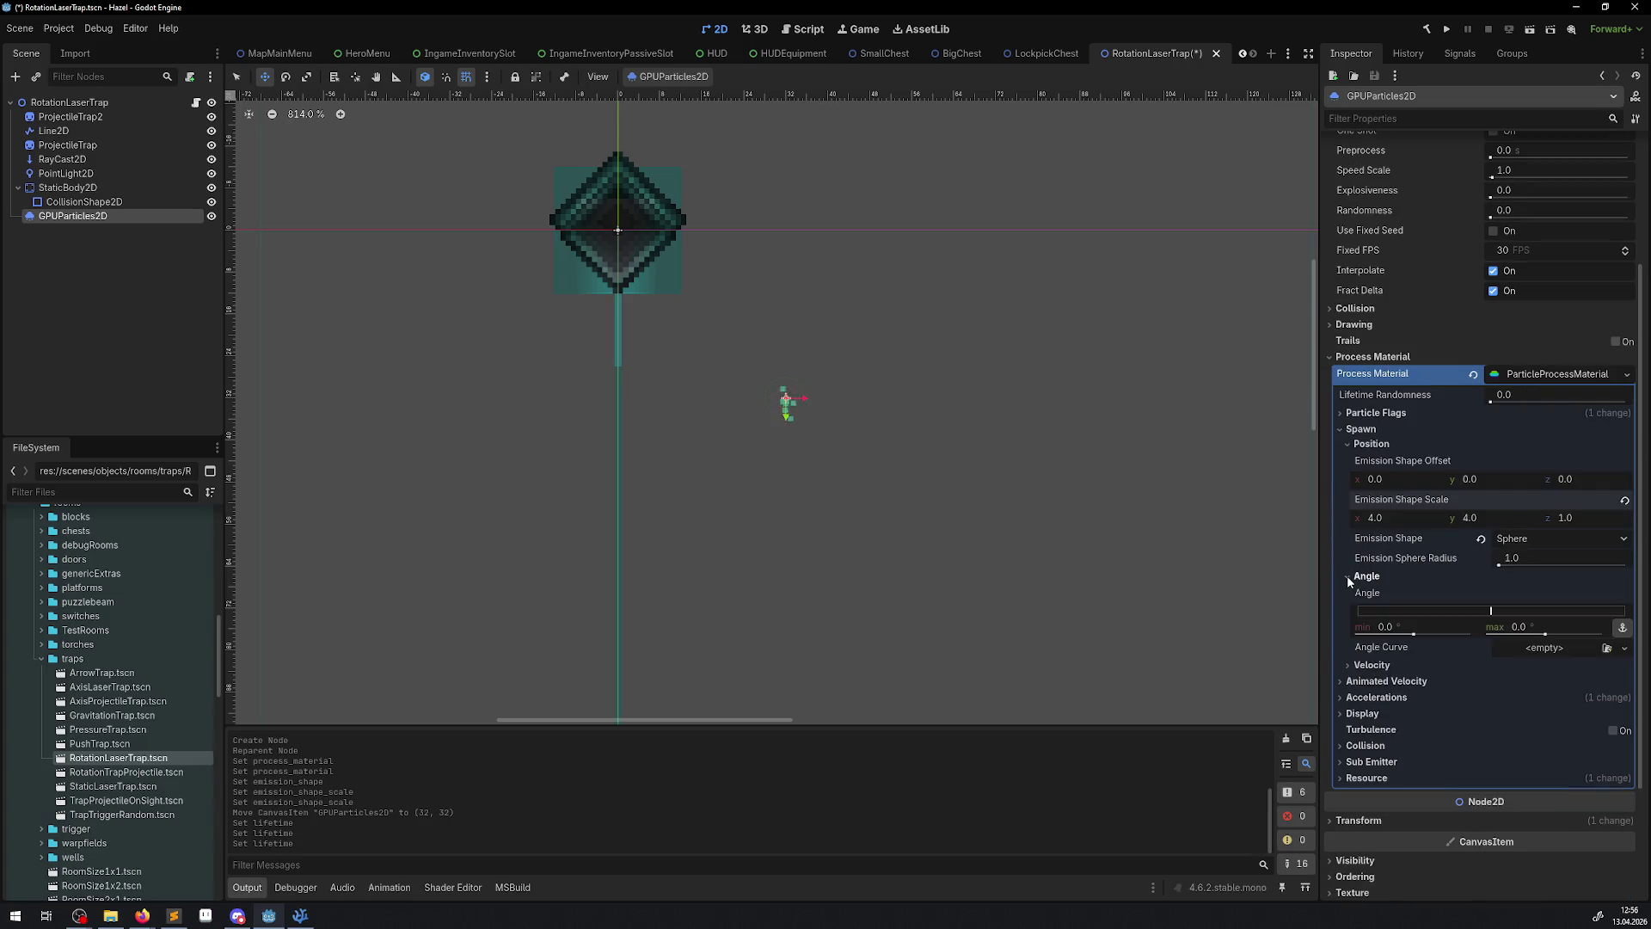
click(1346, 576)
click(1336, 609)
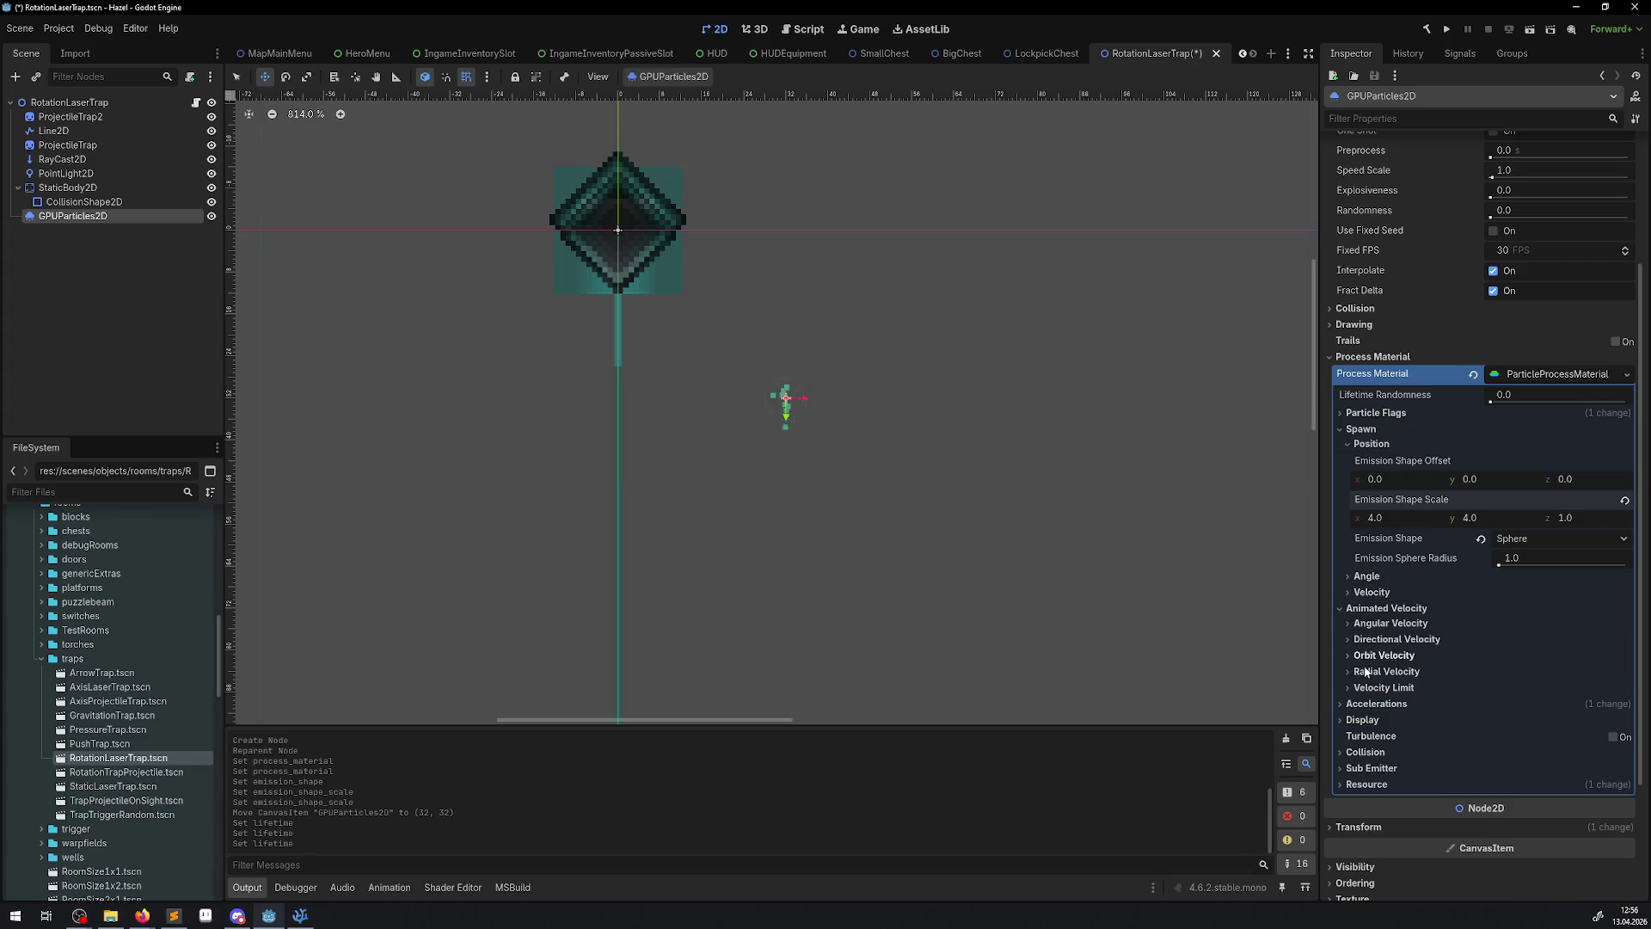
click(1340, 704)
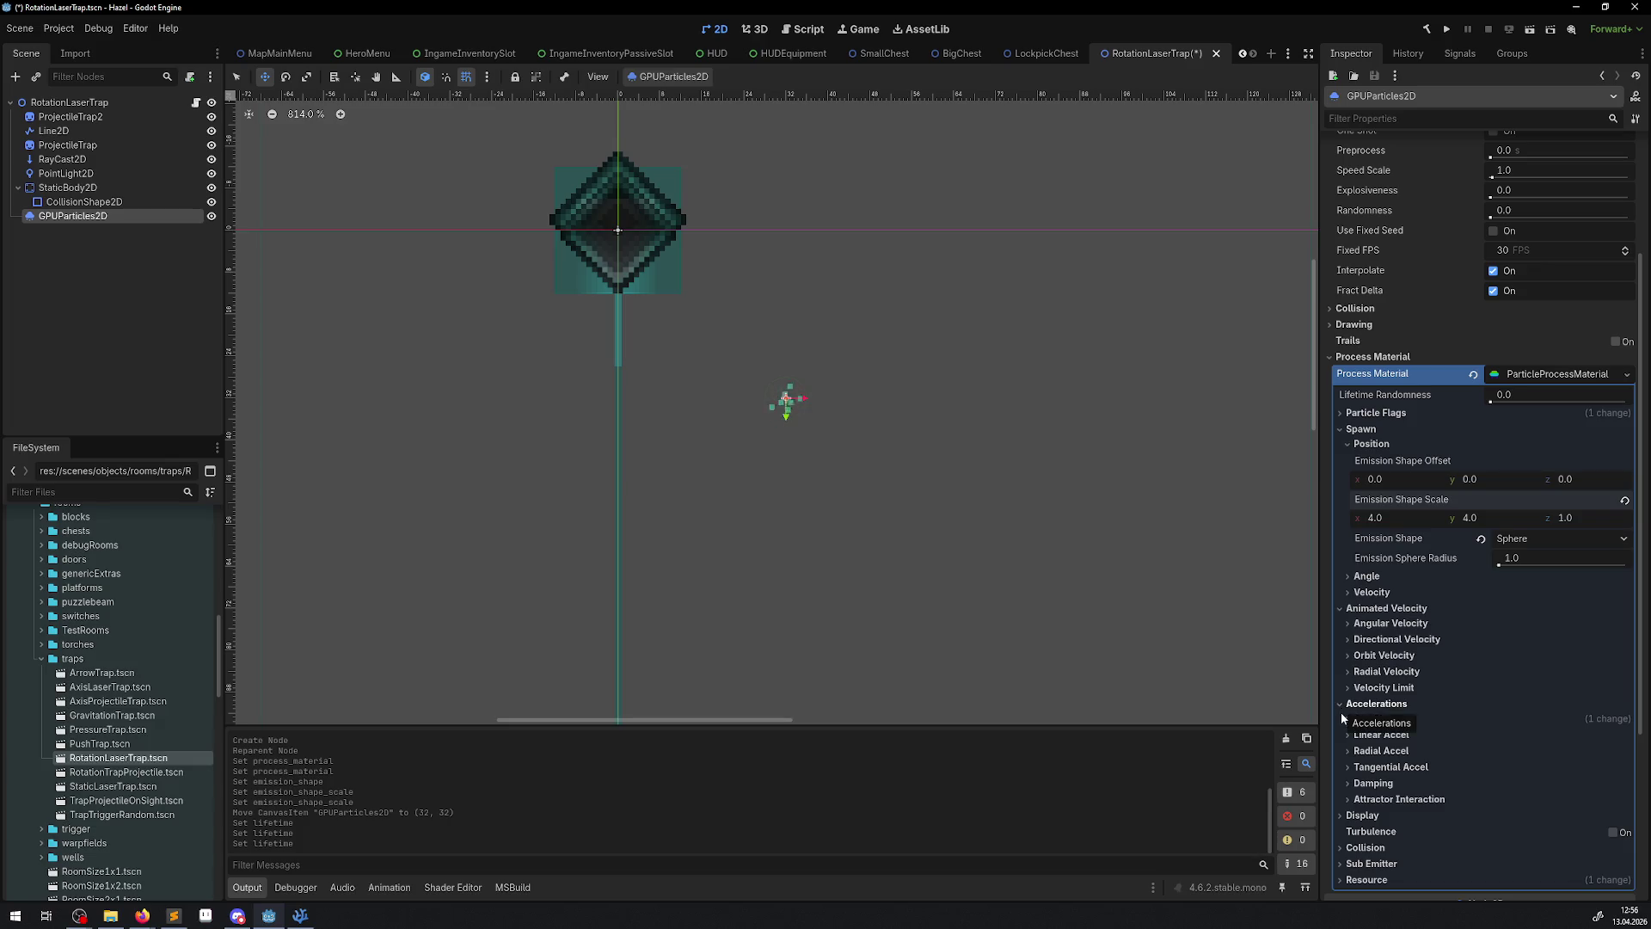
click(1342, 819)
scroll(1402, 731, down, 5)
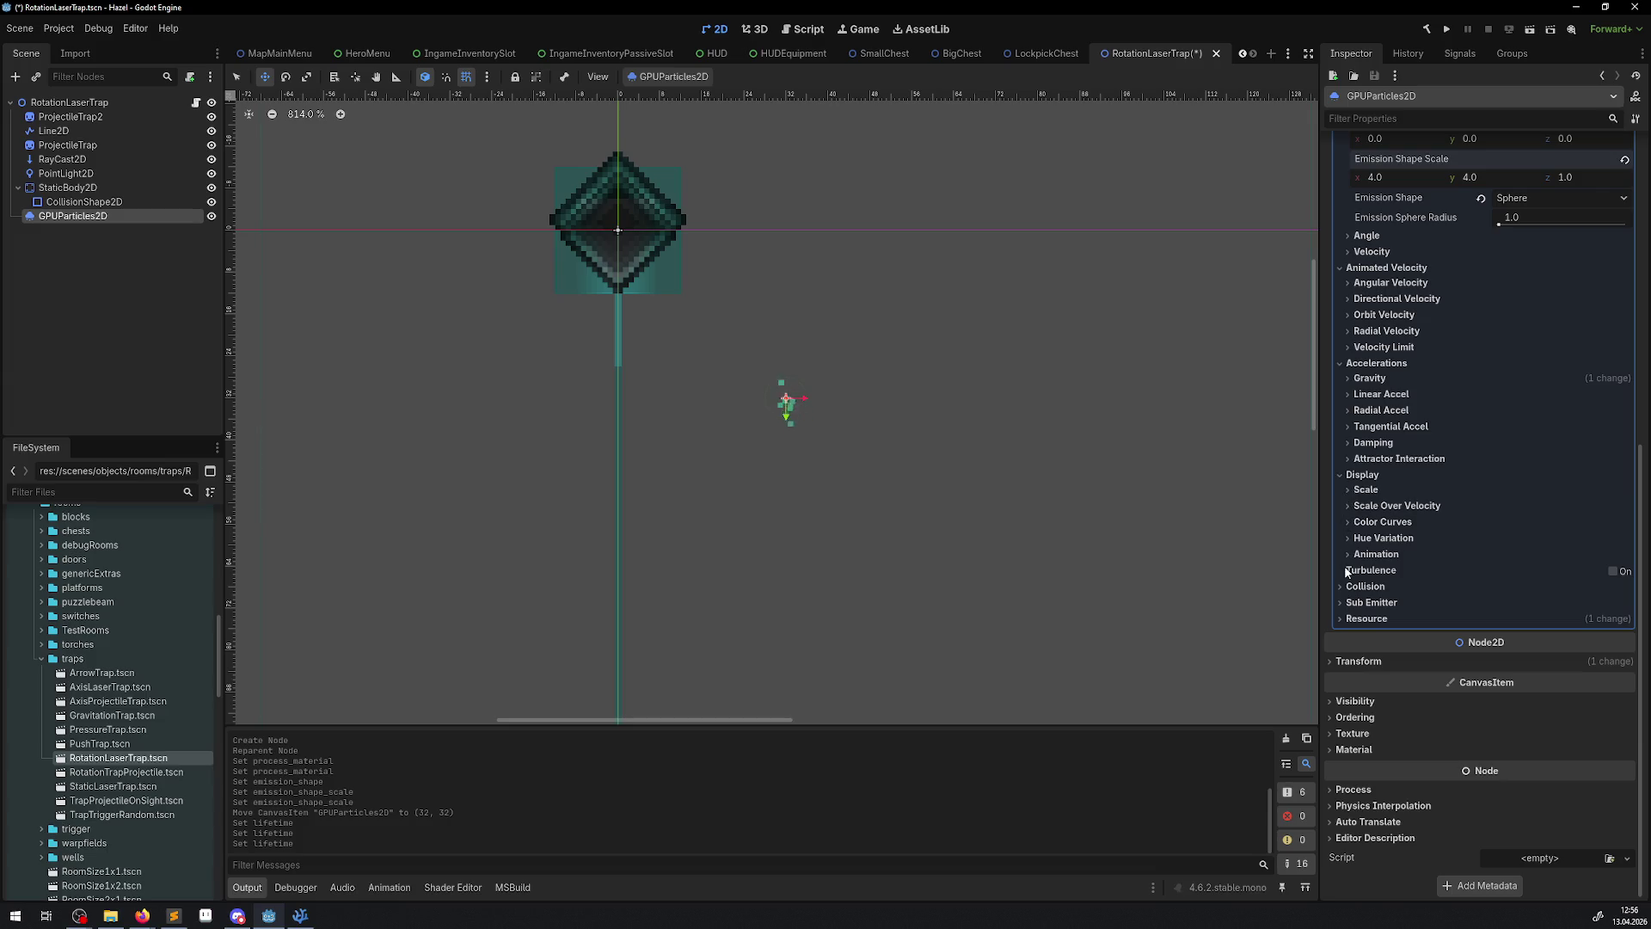
- Give the Alpha Curve a new CurveTexture holding a new Curve
click(1359, 522)
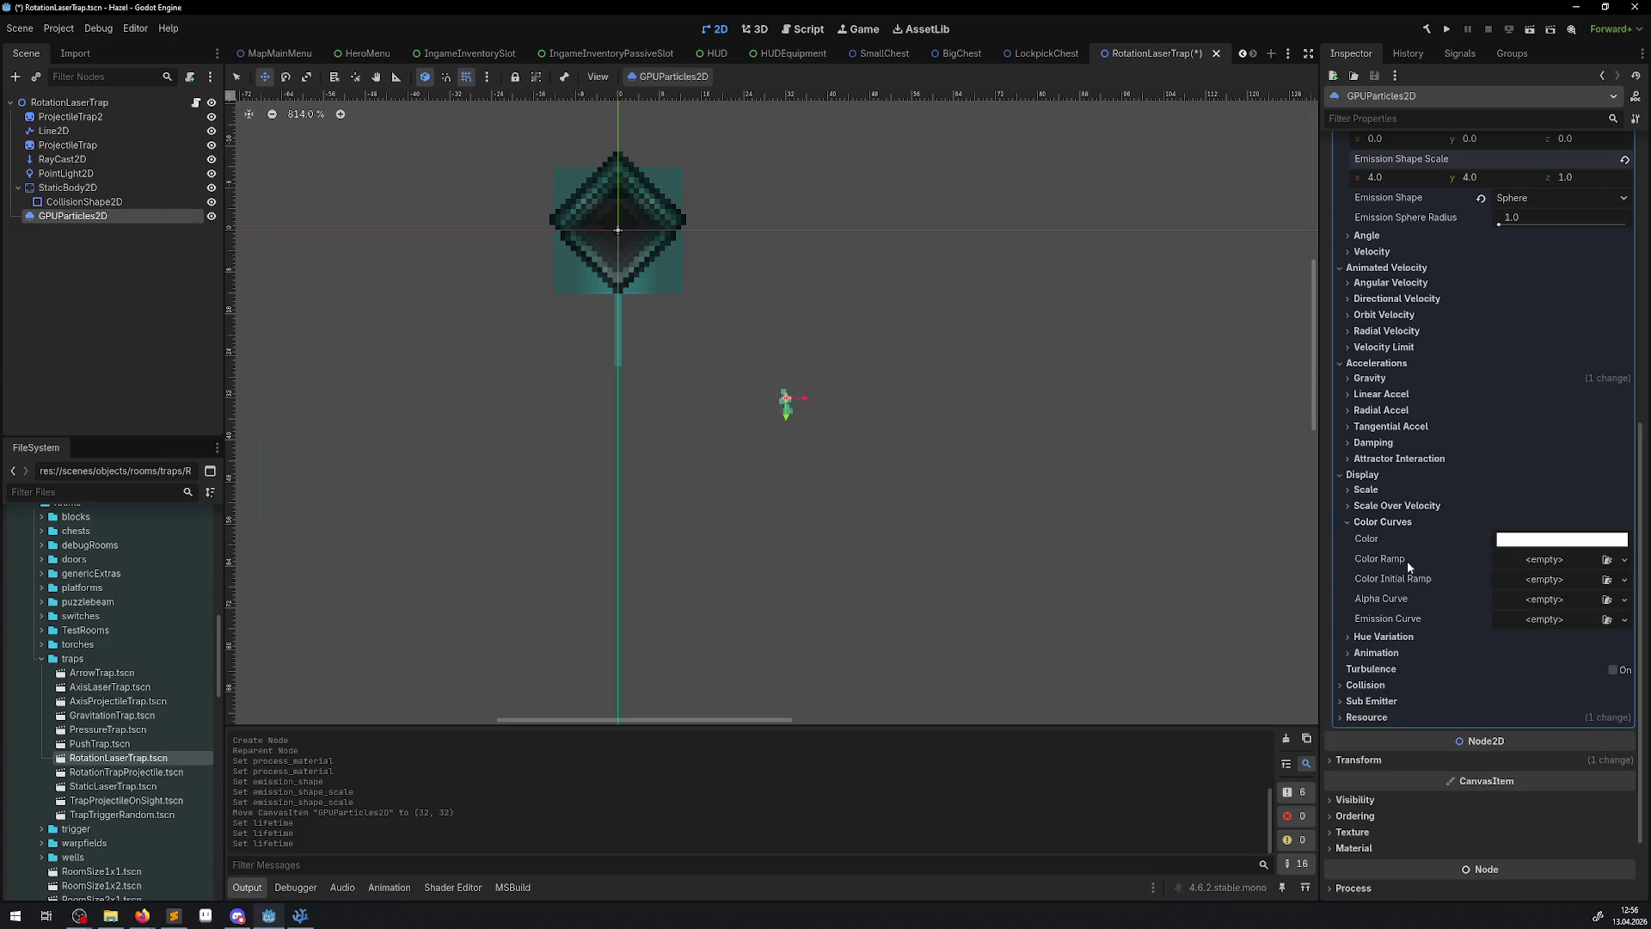
click(1624, 599)
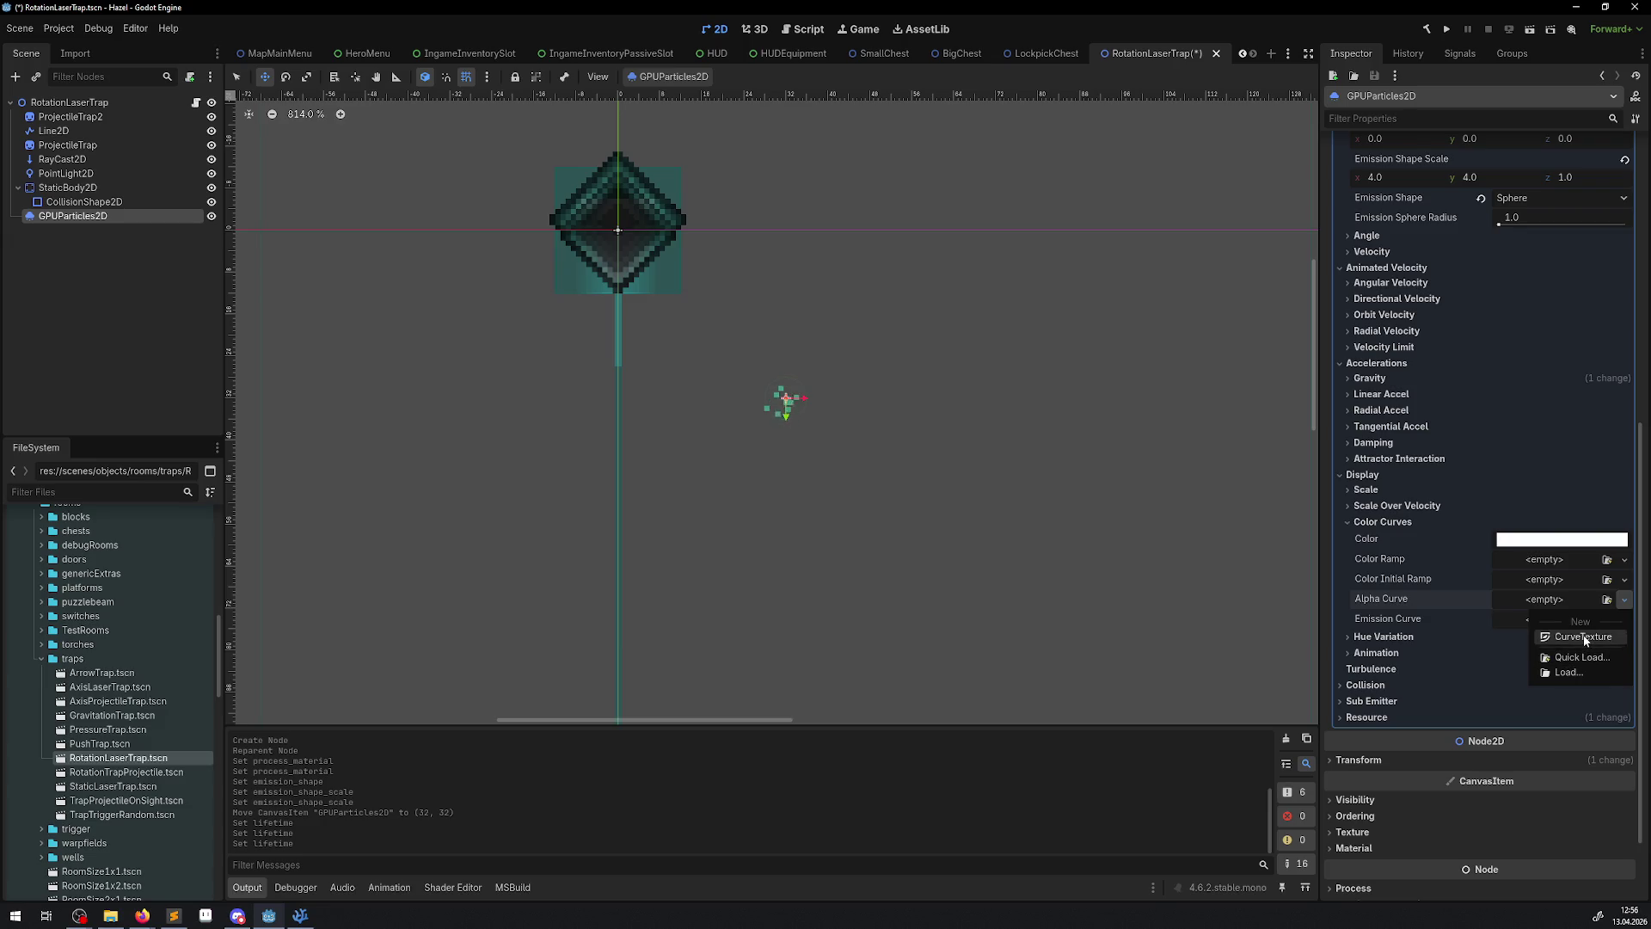
click(1585, 638)
click(1565, 597)
click(1530, 621)
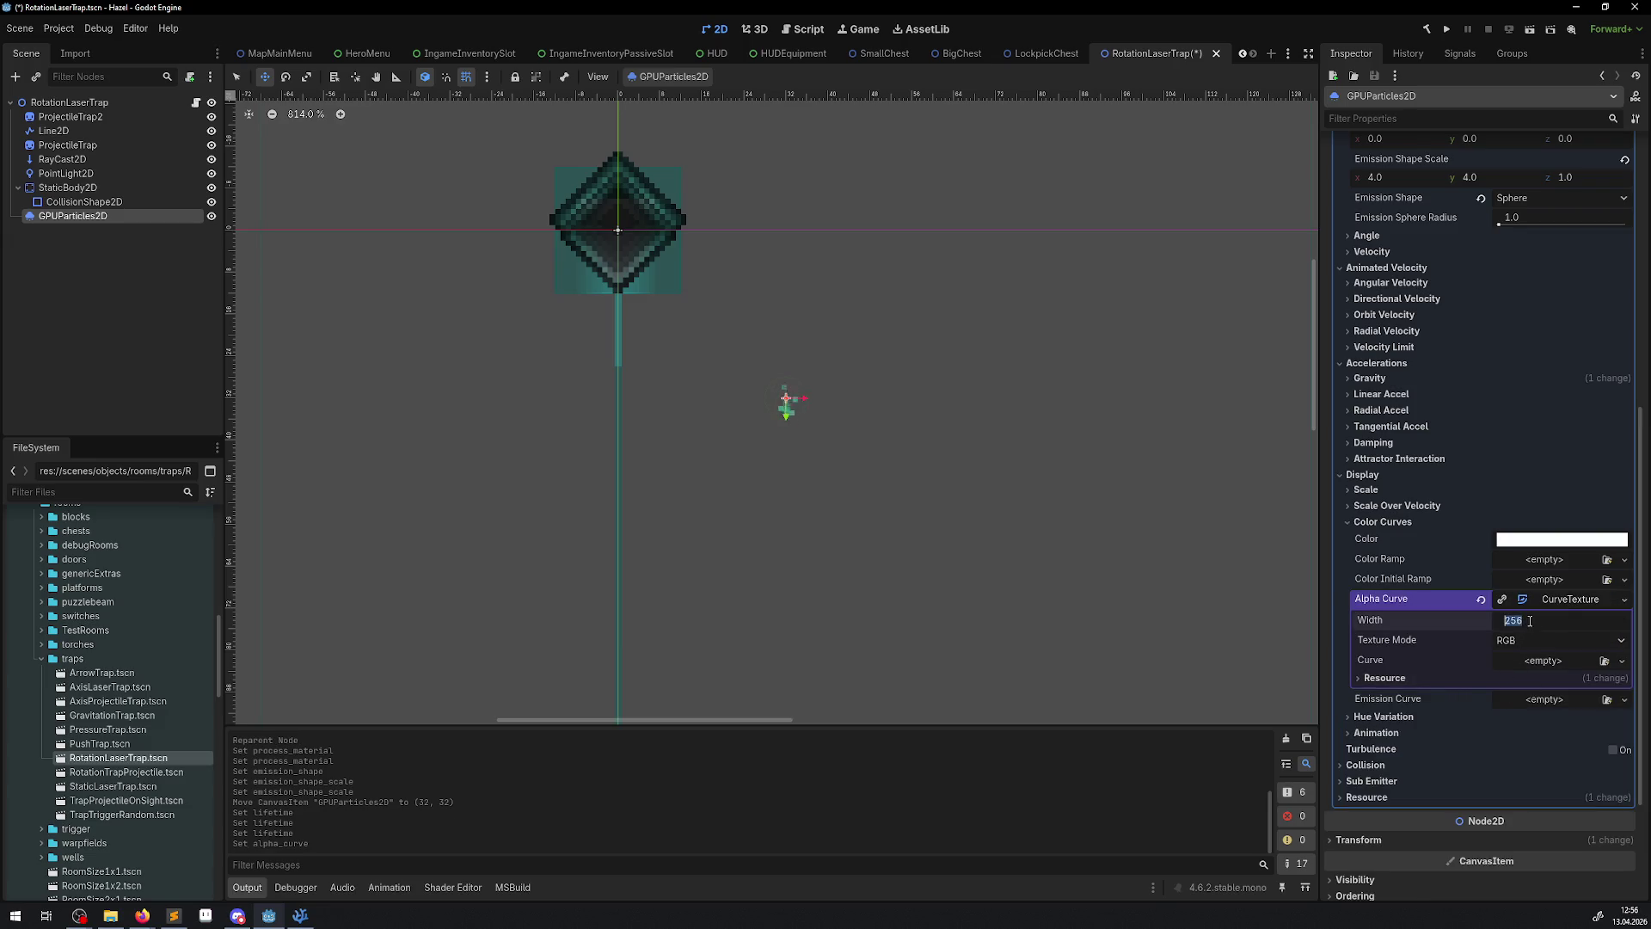
click(1622, 660)
click(1564, 699)
click(1536, 662)
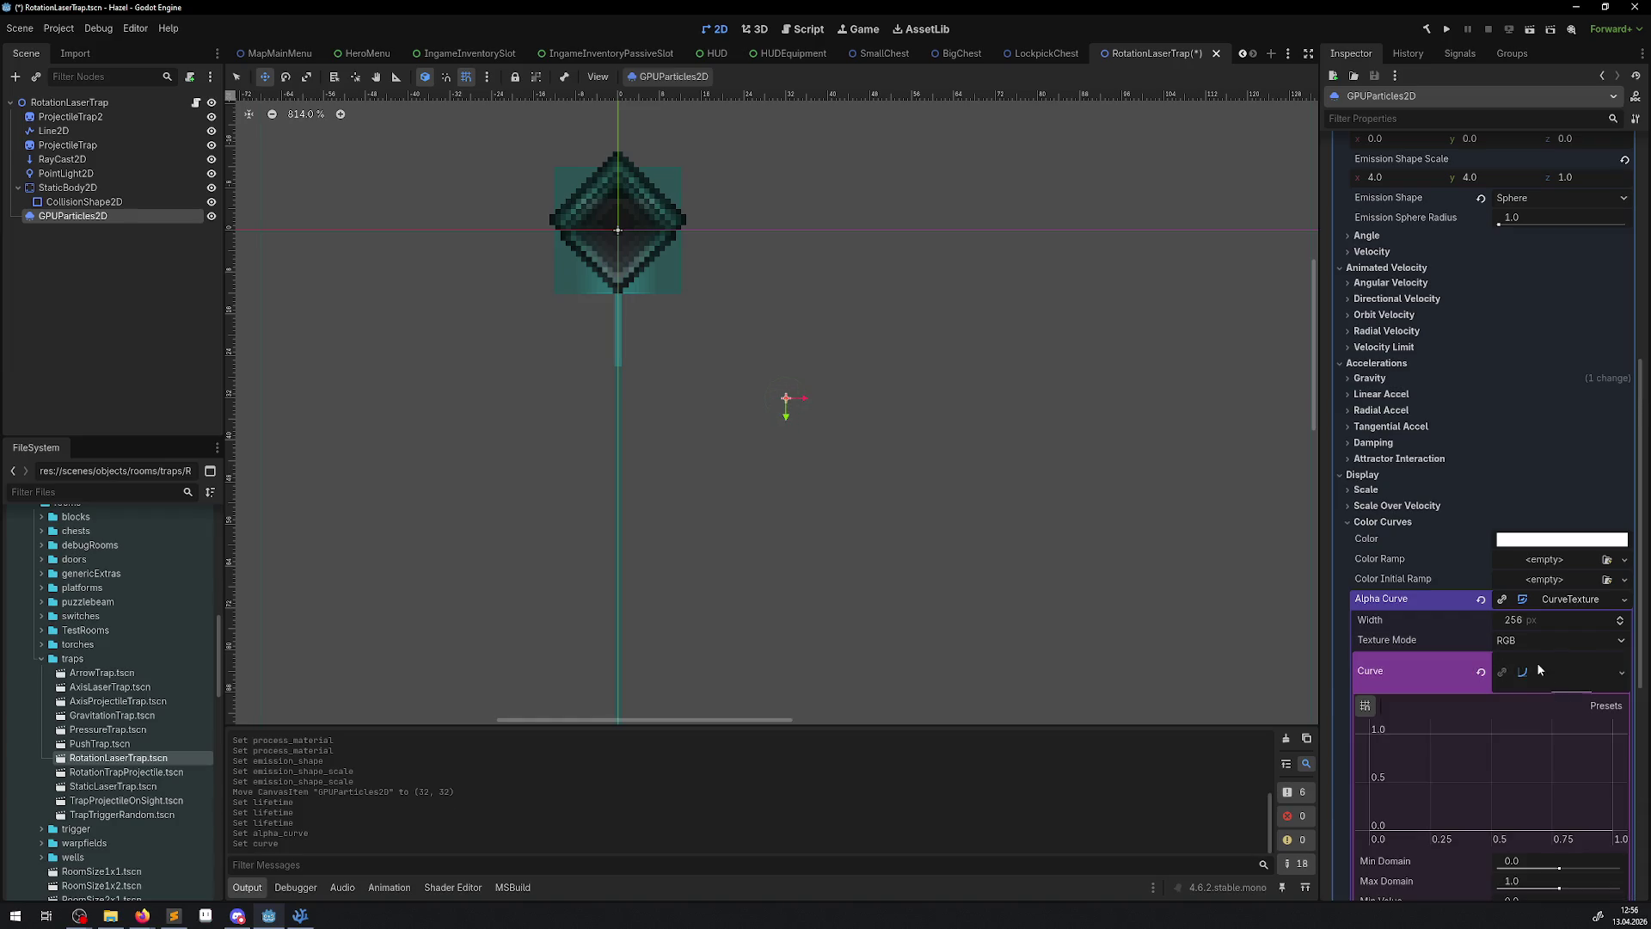
- Shape the alpha curve into a bell: ends at 0, middle point raised
mouse_move(1491, 828)
mouse_down()
mouse_move(1488, 737)
mouse_move(1490, 762)
mouse_move(1370, 831)
mouse_up()
click(1422, 792)
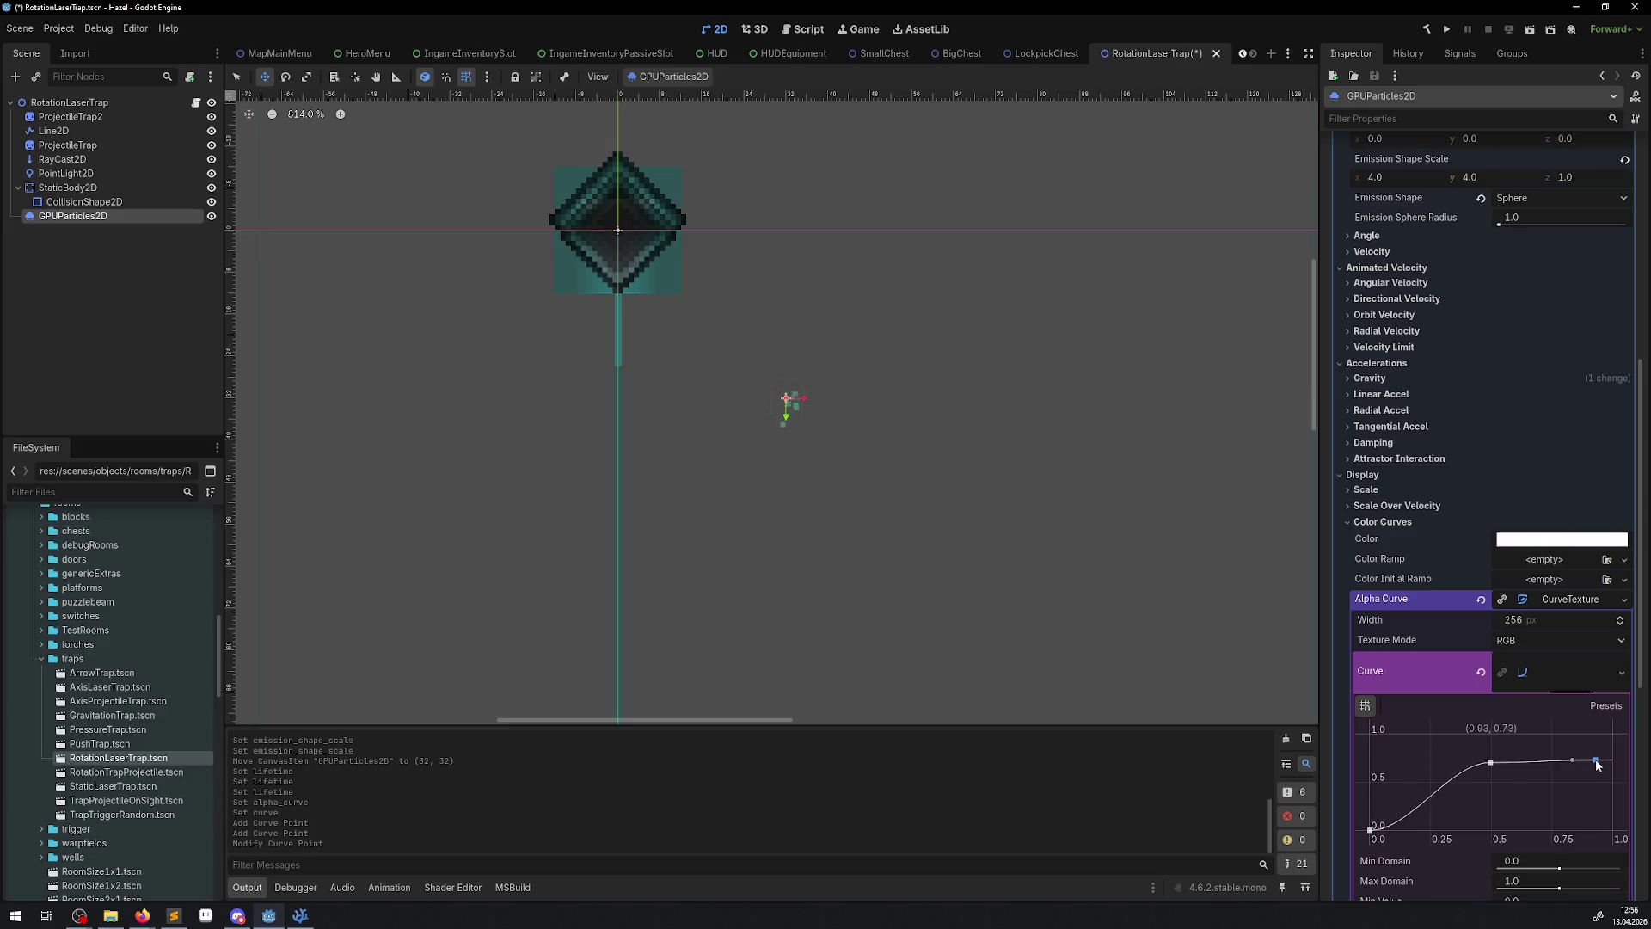
drag(1610, 769, 1617, 867)
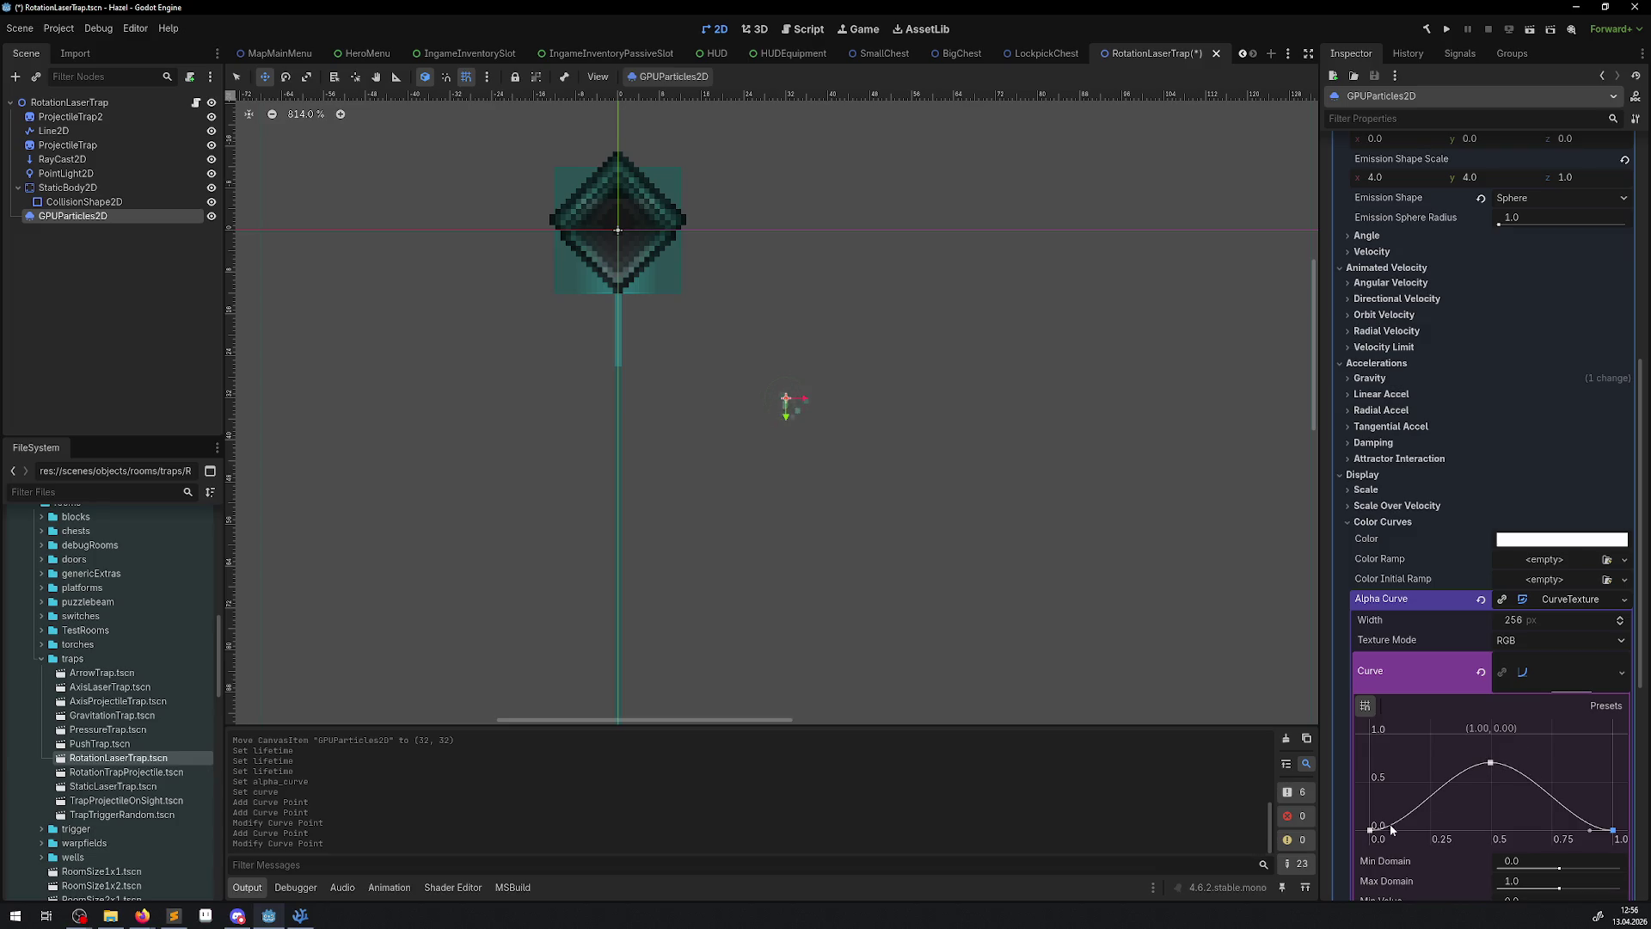
mouse_move(1376, 833)
mouse_down()
mouse_move(1374, 765)
mouse_move(1371, 830)
mouse_up()
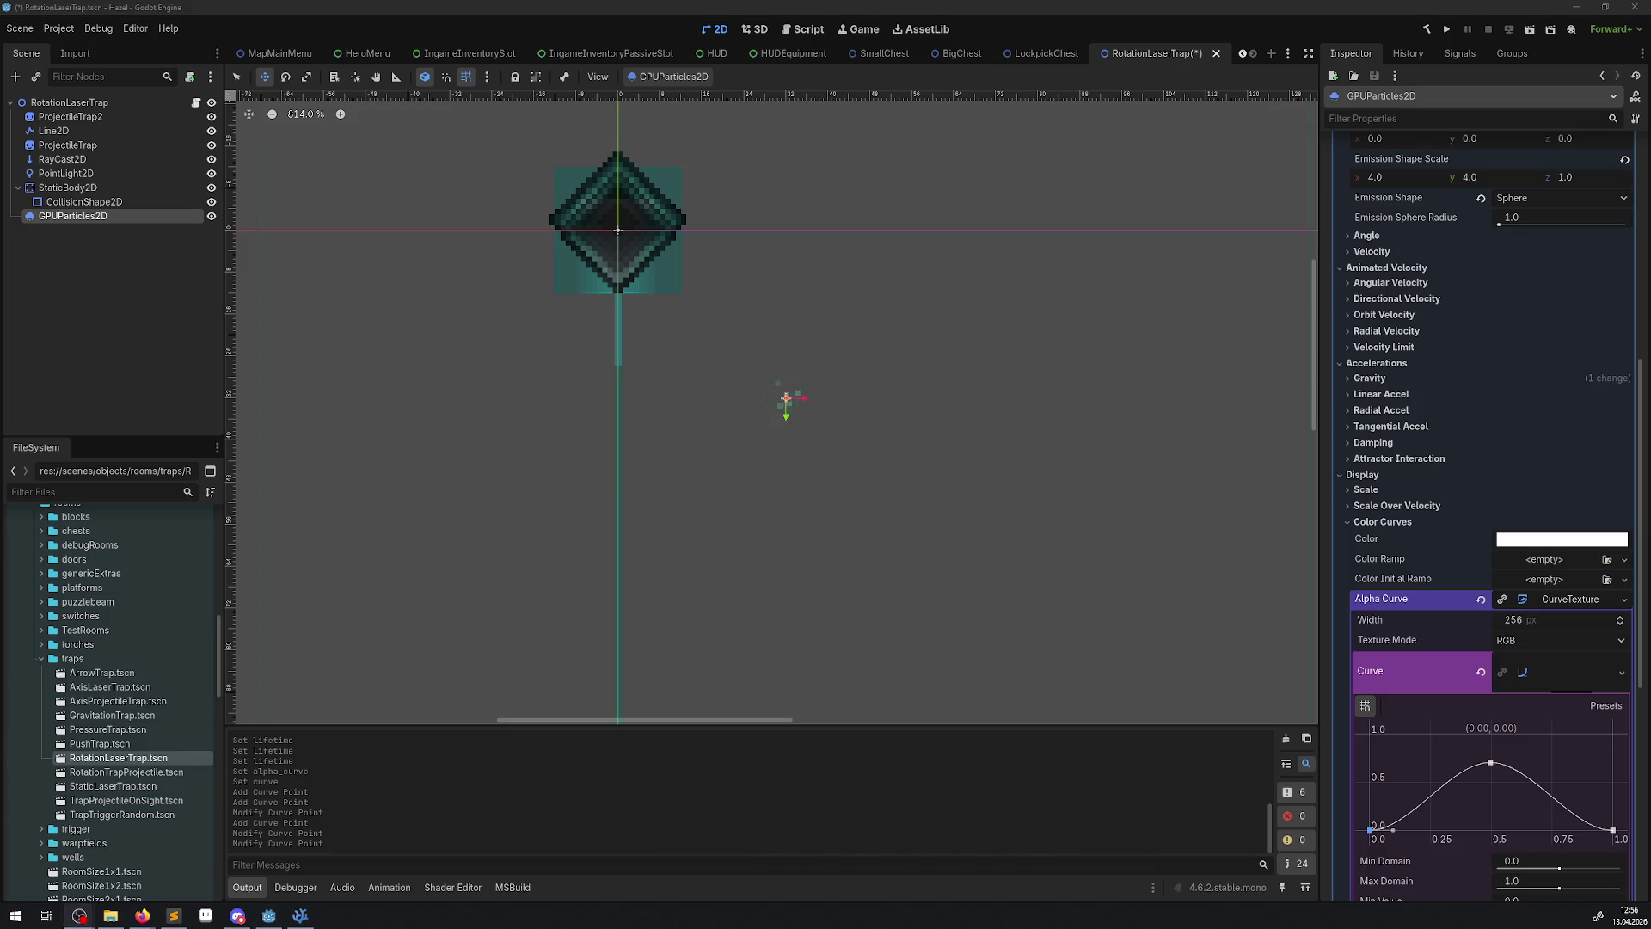
key(alt+Tab)
- Nudge the emitter to (24, 32), then delete the GPUParticles2D node from the scene
mouse_move(804, 402)
mouse_down()
mouse_move(762, 360)
mouse_move(620, 358)
mouse_move(627, 601)
mouse_move(744, 398)
mouse_up()
click(141, 246)
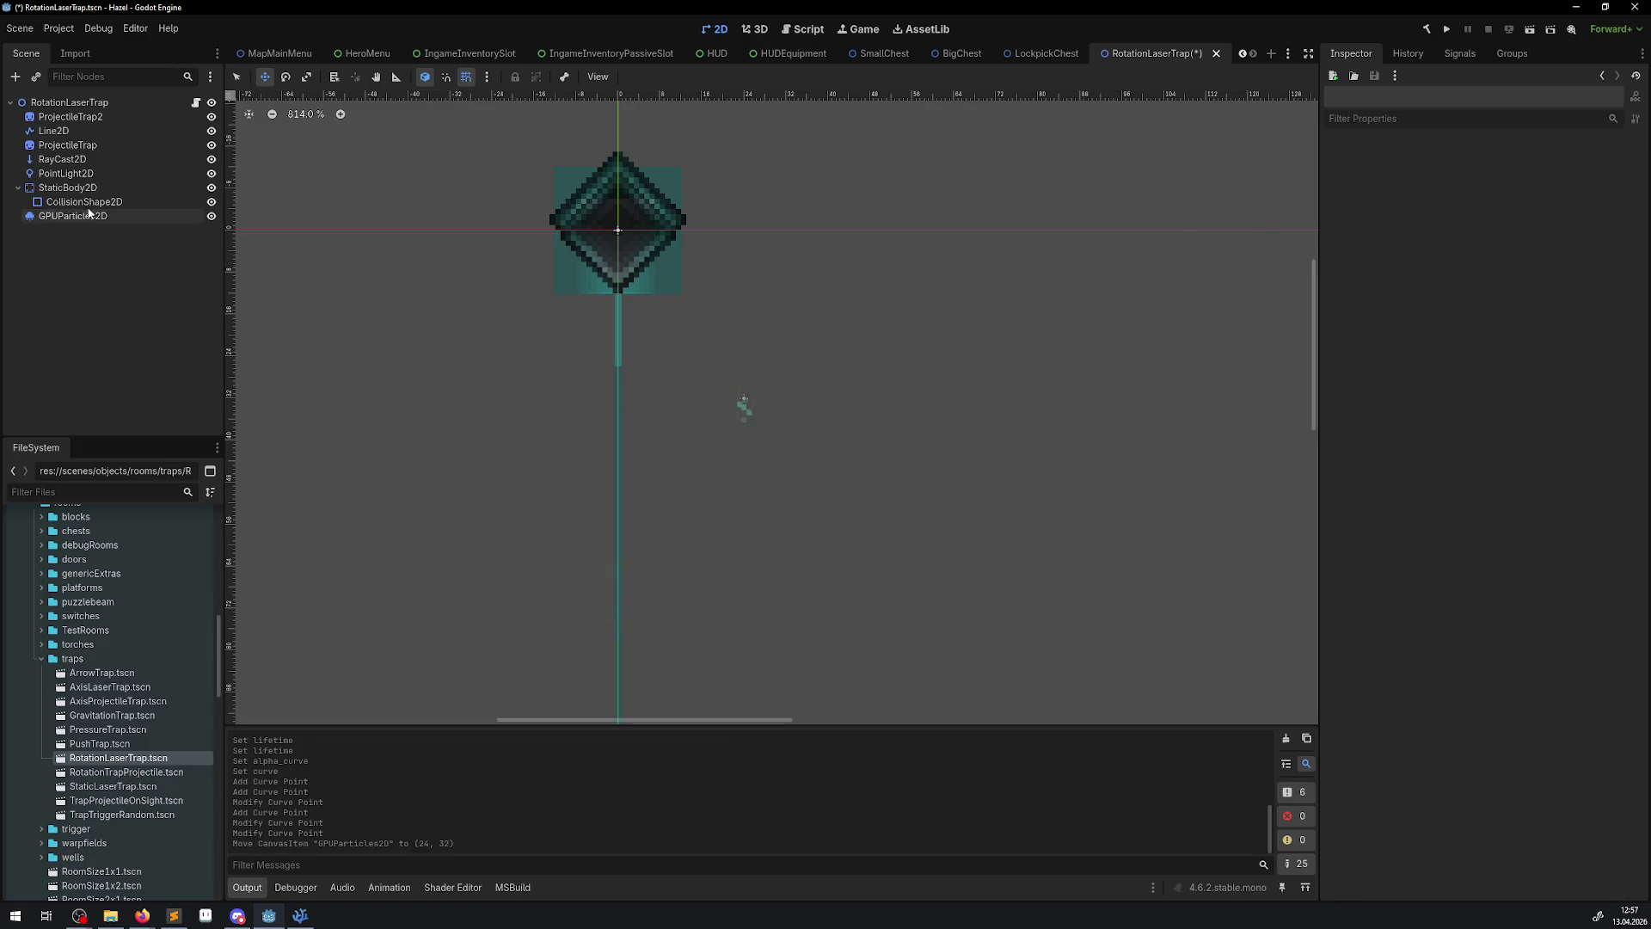
click(89, 217)
key(Delete)
click(782, 472)
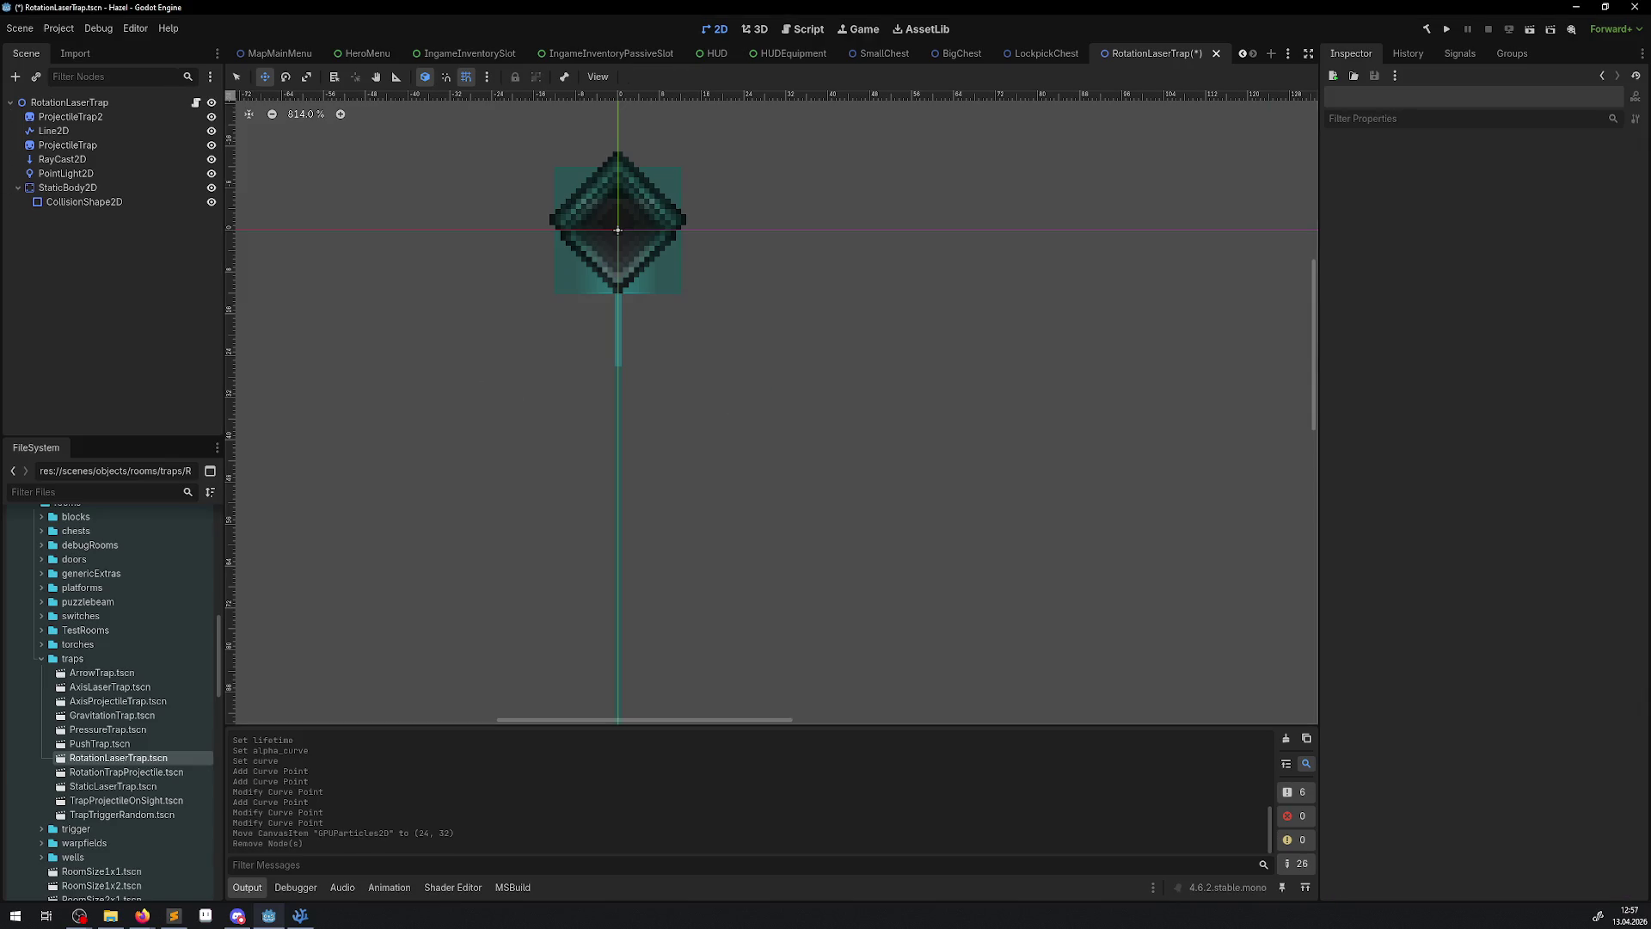
- Save the RotationLaserTrap scene with Ctrl+S, then zoom out and pan the 2D canvas
key(ctrl+s)
key(alt+Tab)
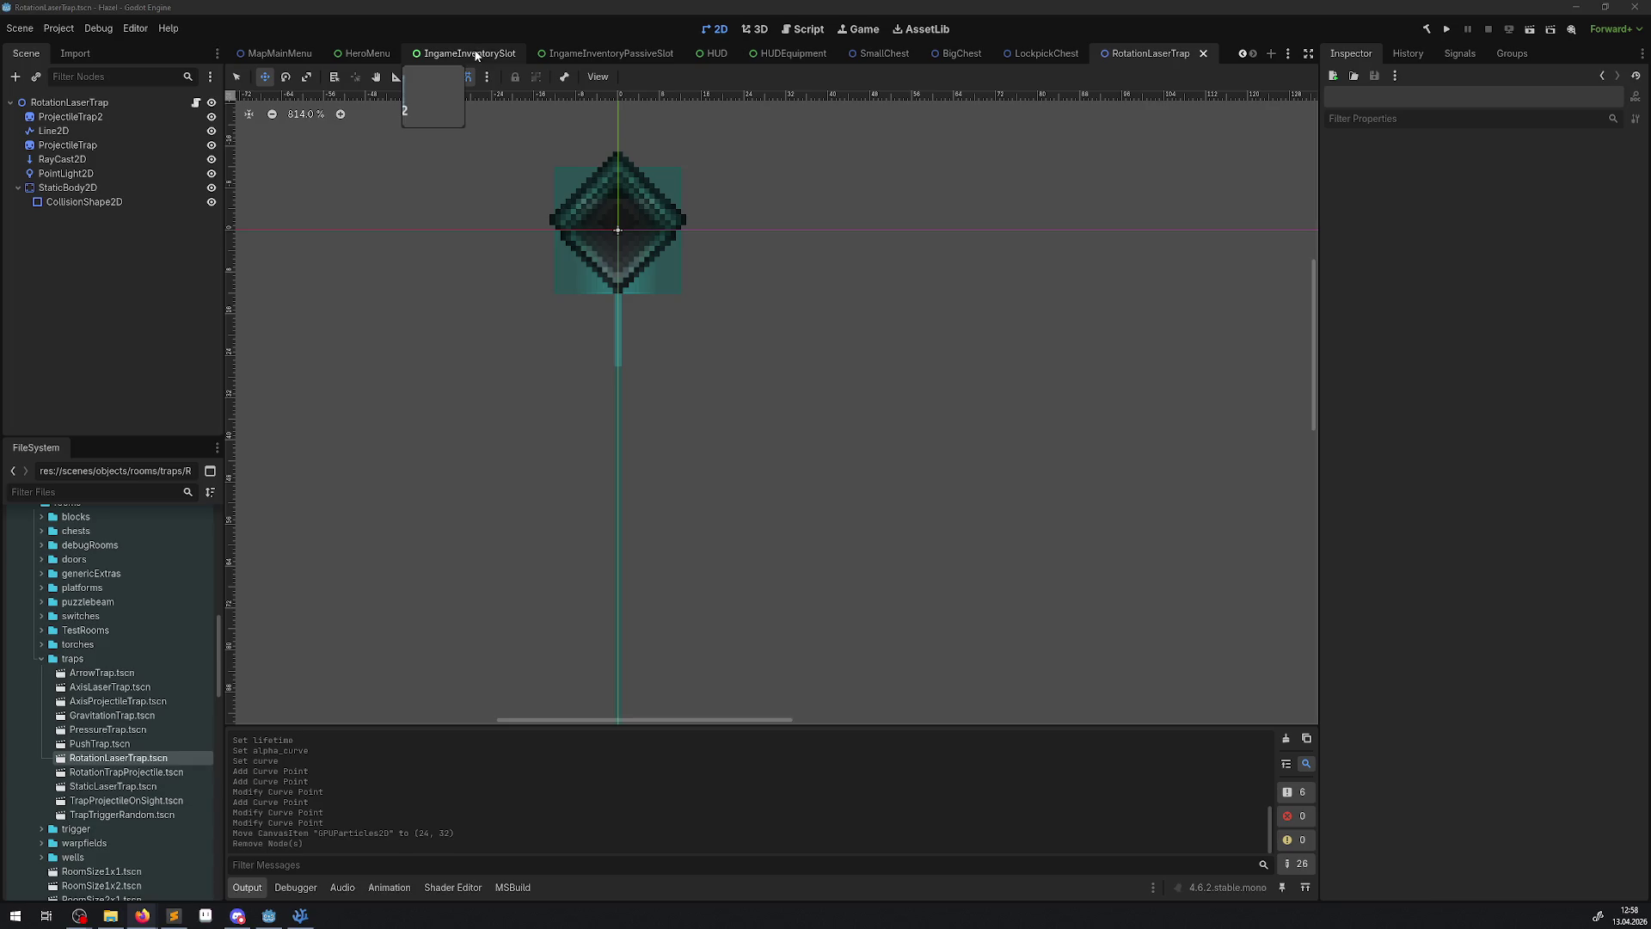
scroll(662, 378, down, 2)
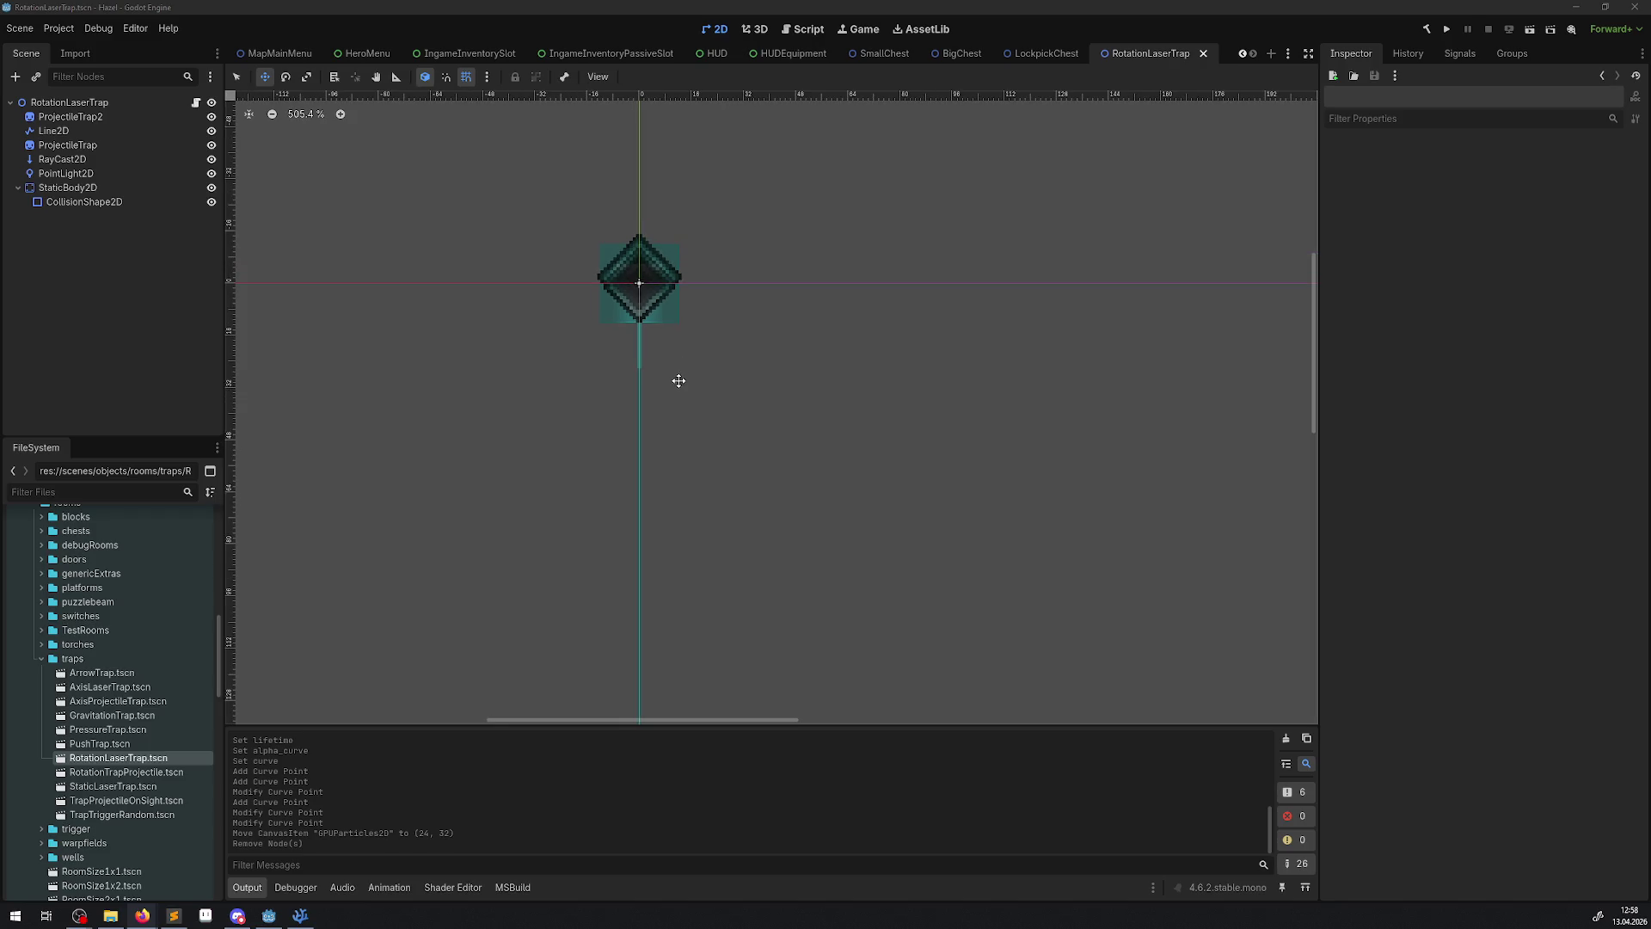
scroll(630, 232, down, 2)
scroll(637, 505, down, 1)
drag(634, 479, 597, 281)
click(47, 104)
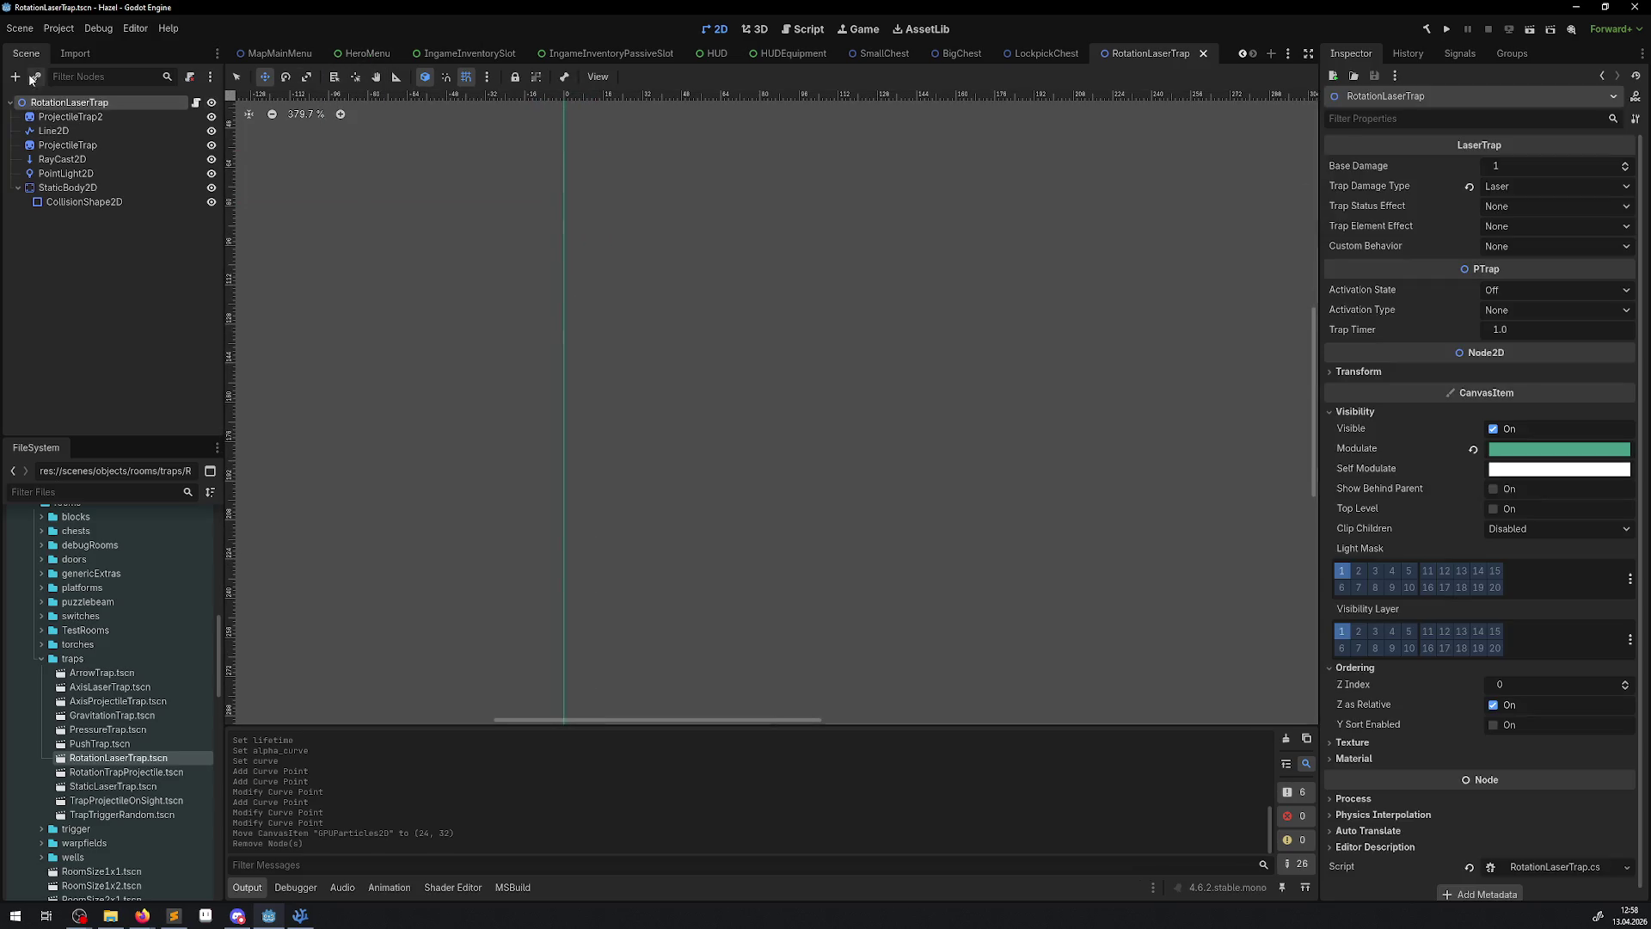
- Open Add Child Node for RotationLaserTrap, clear the search, and browse the Node2D types
click(15, 77)
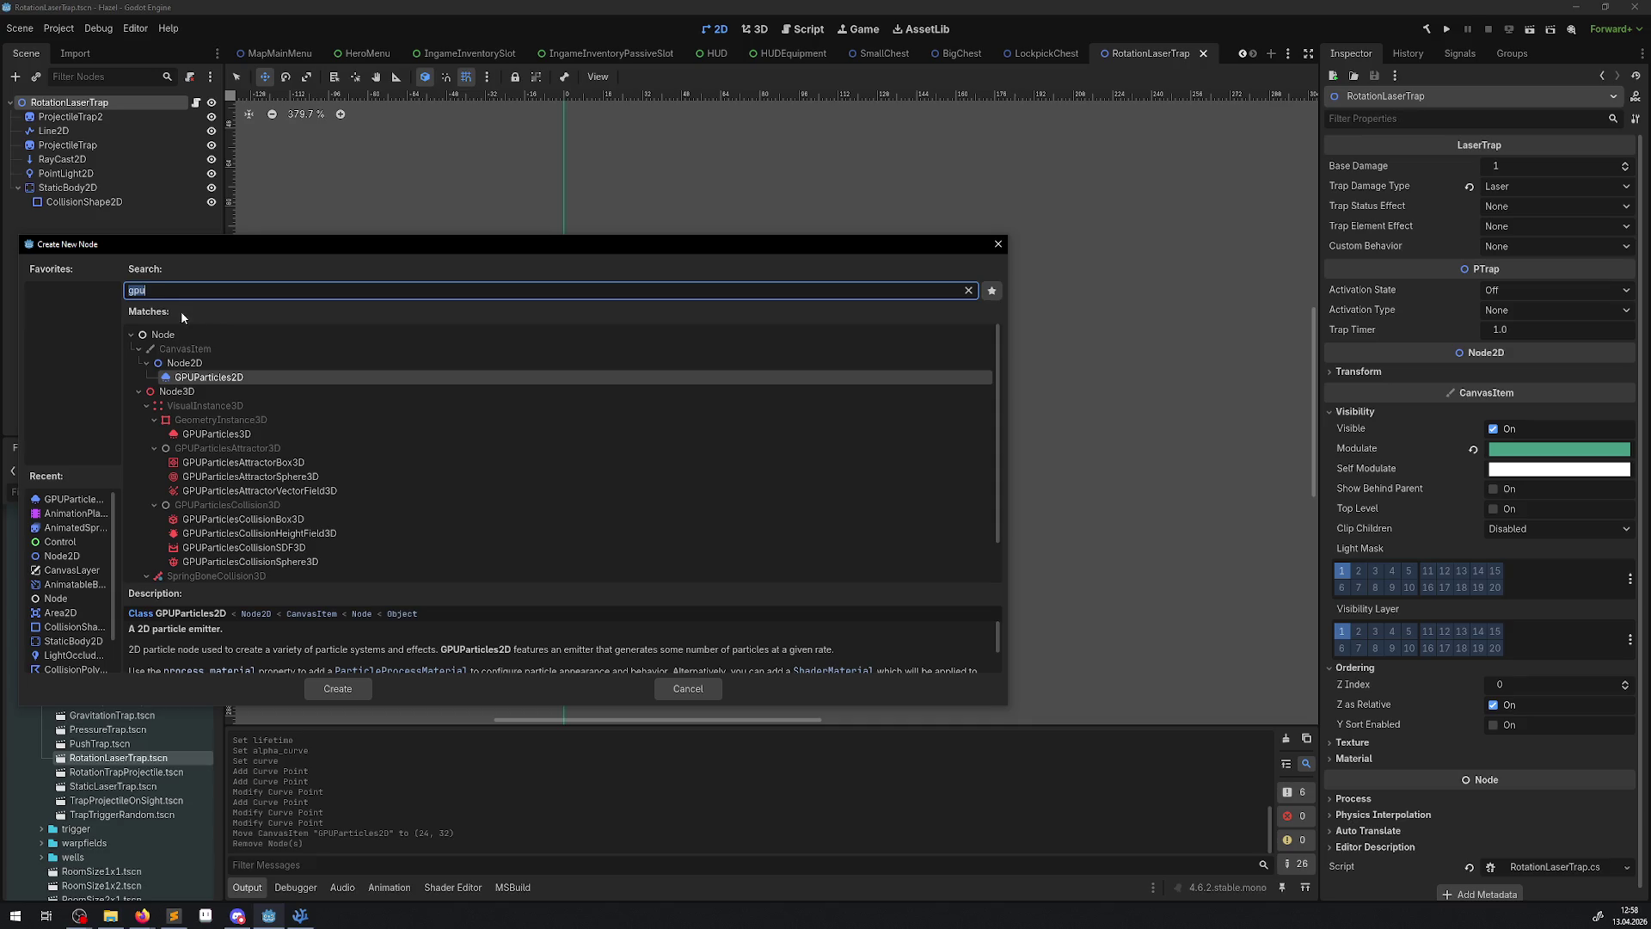
key(BackSpace)
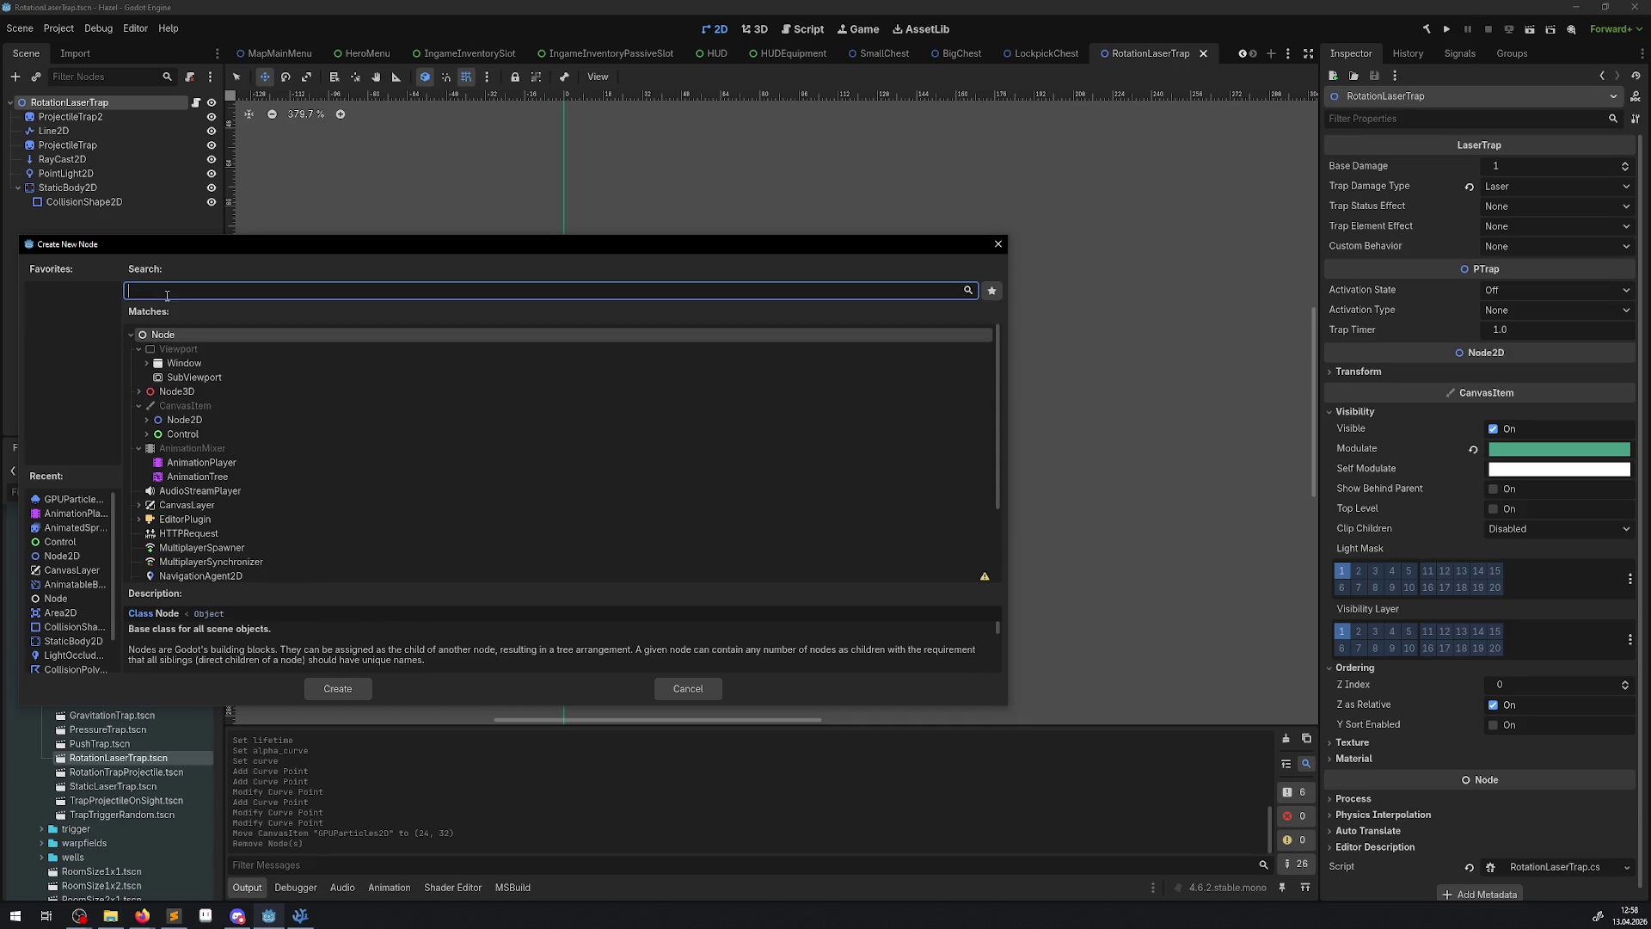
click(147, 420)
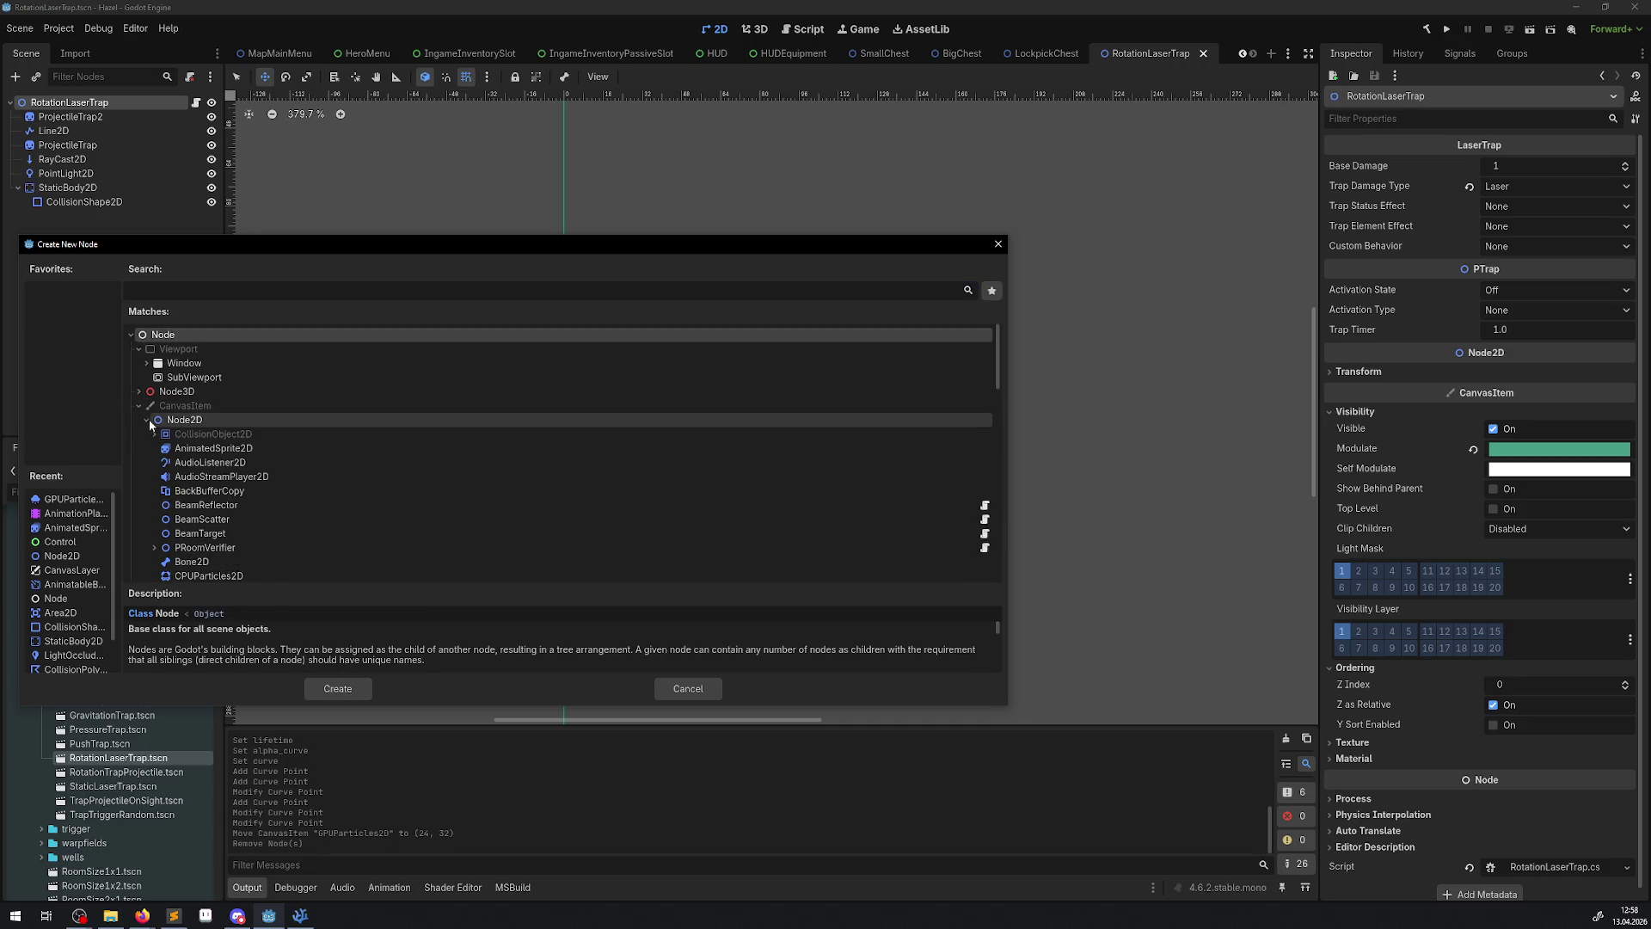
scroll(277, 444, down, 1)
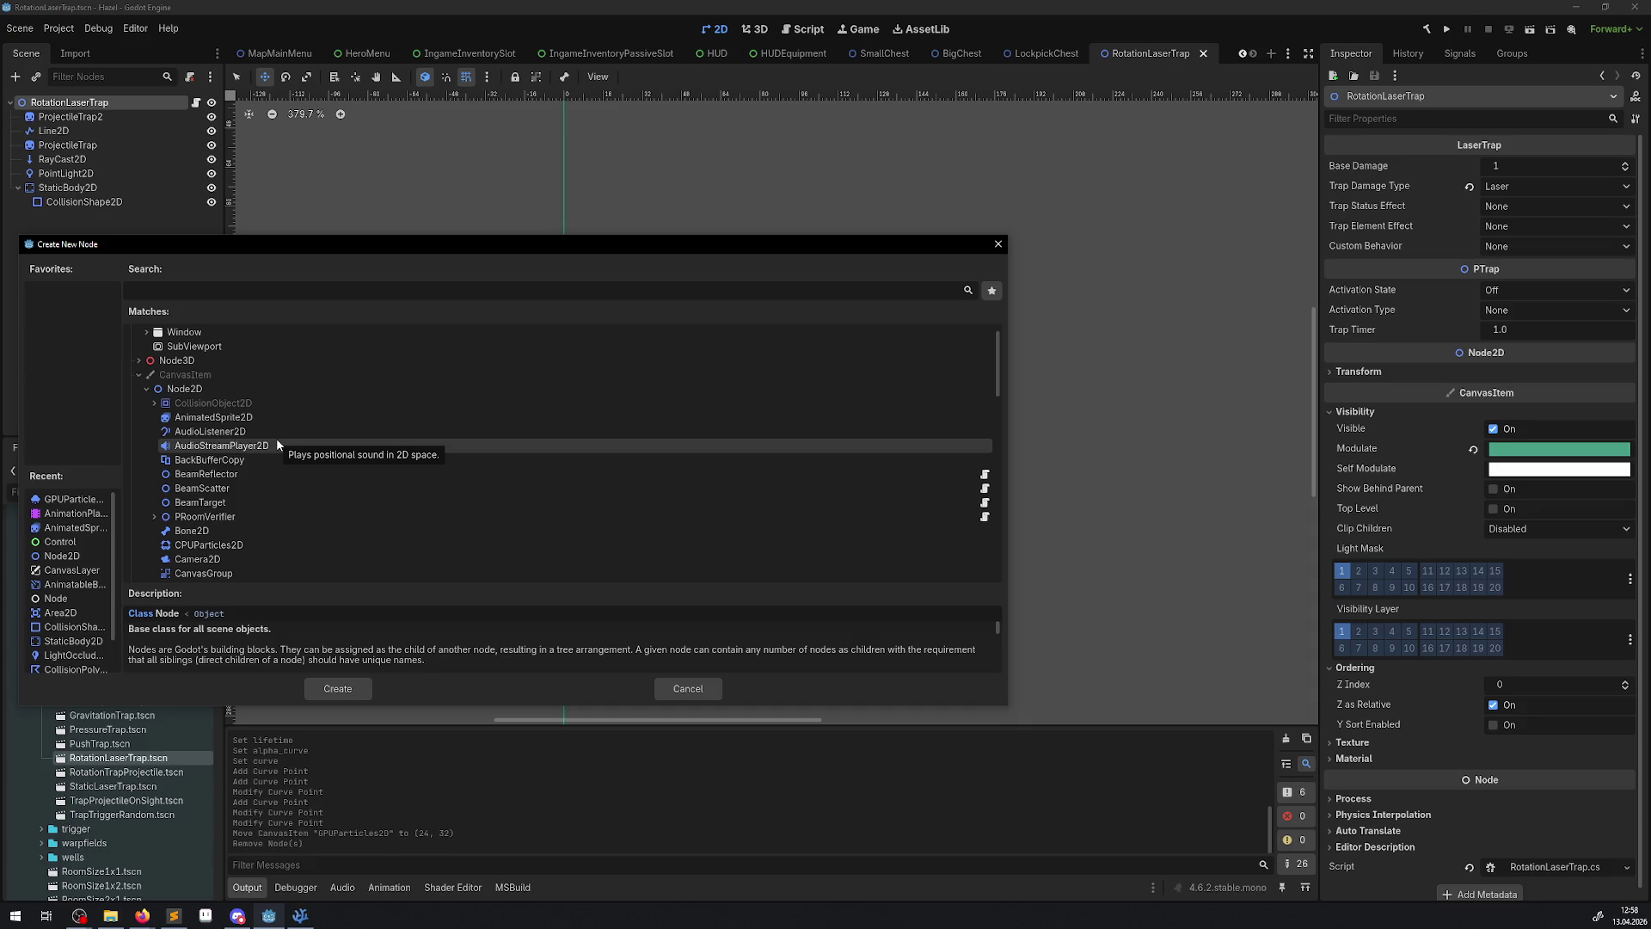
scroll(277, 445, down, 2)
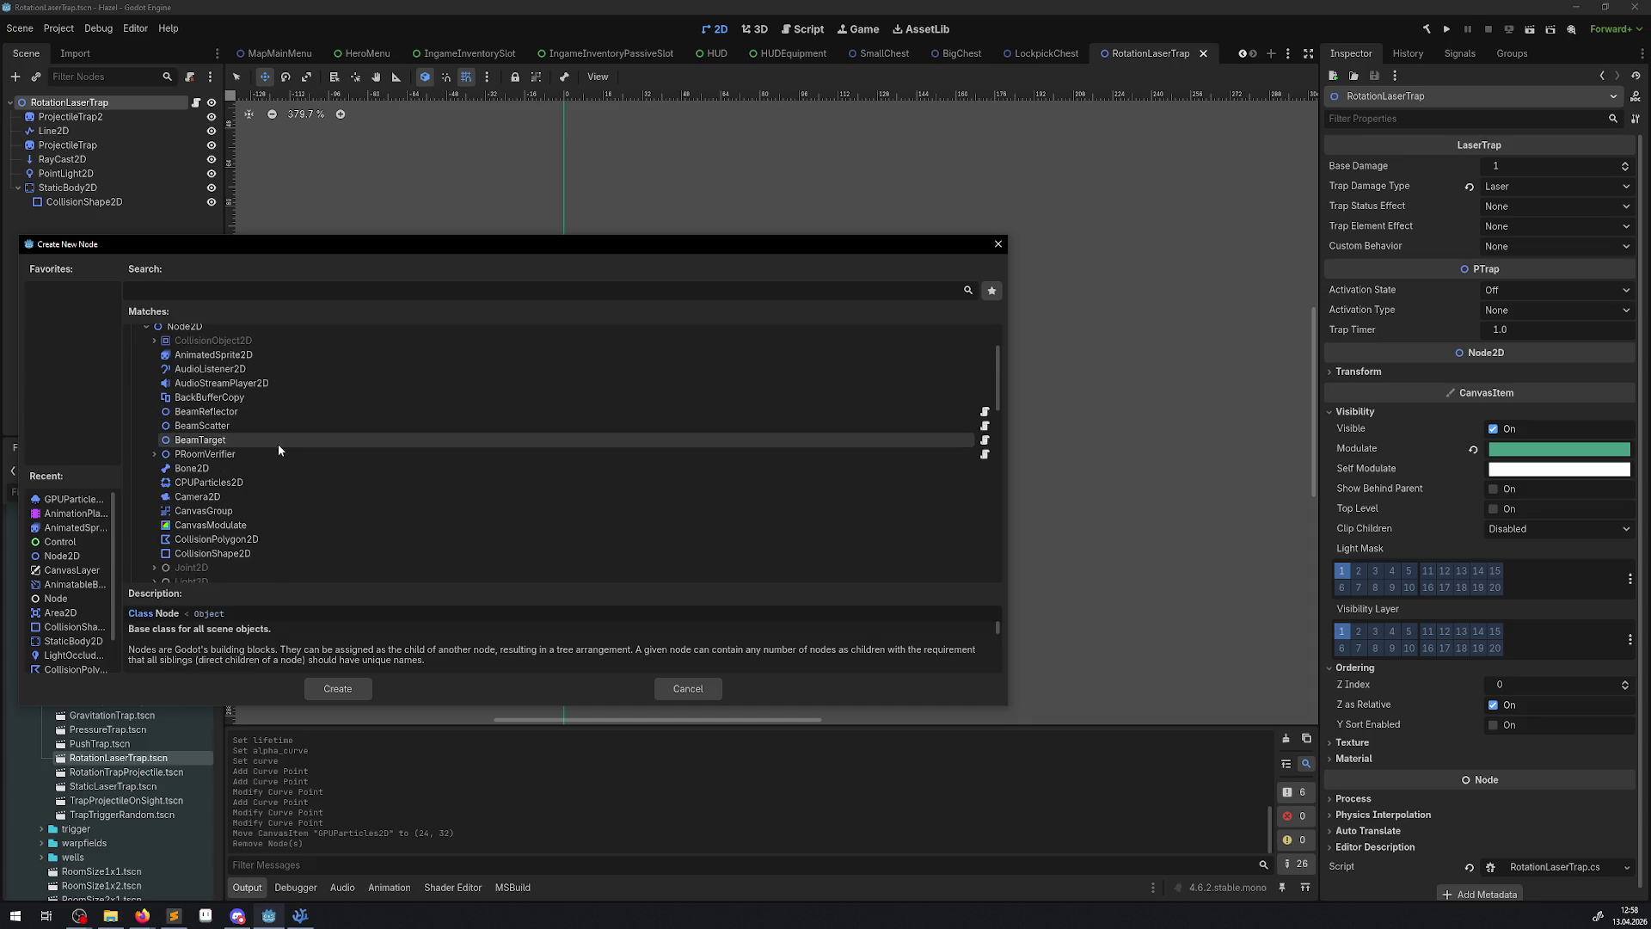
scroll(446, 469, down, 1)
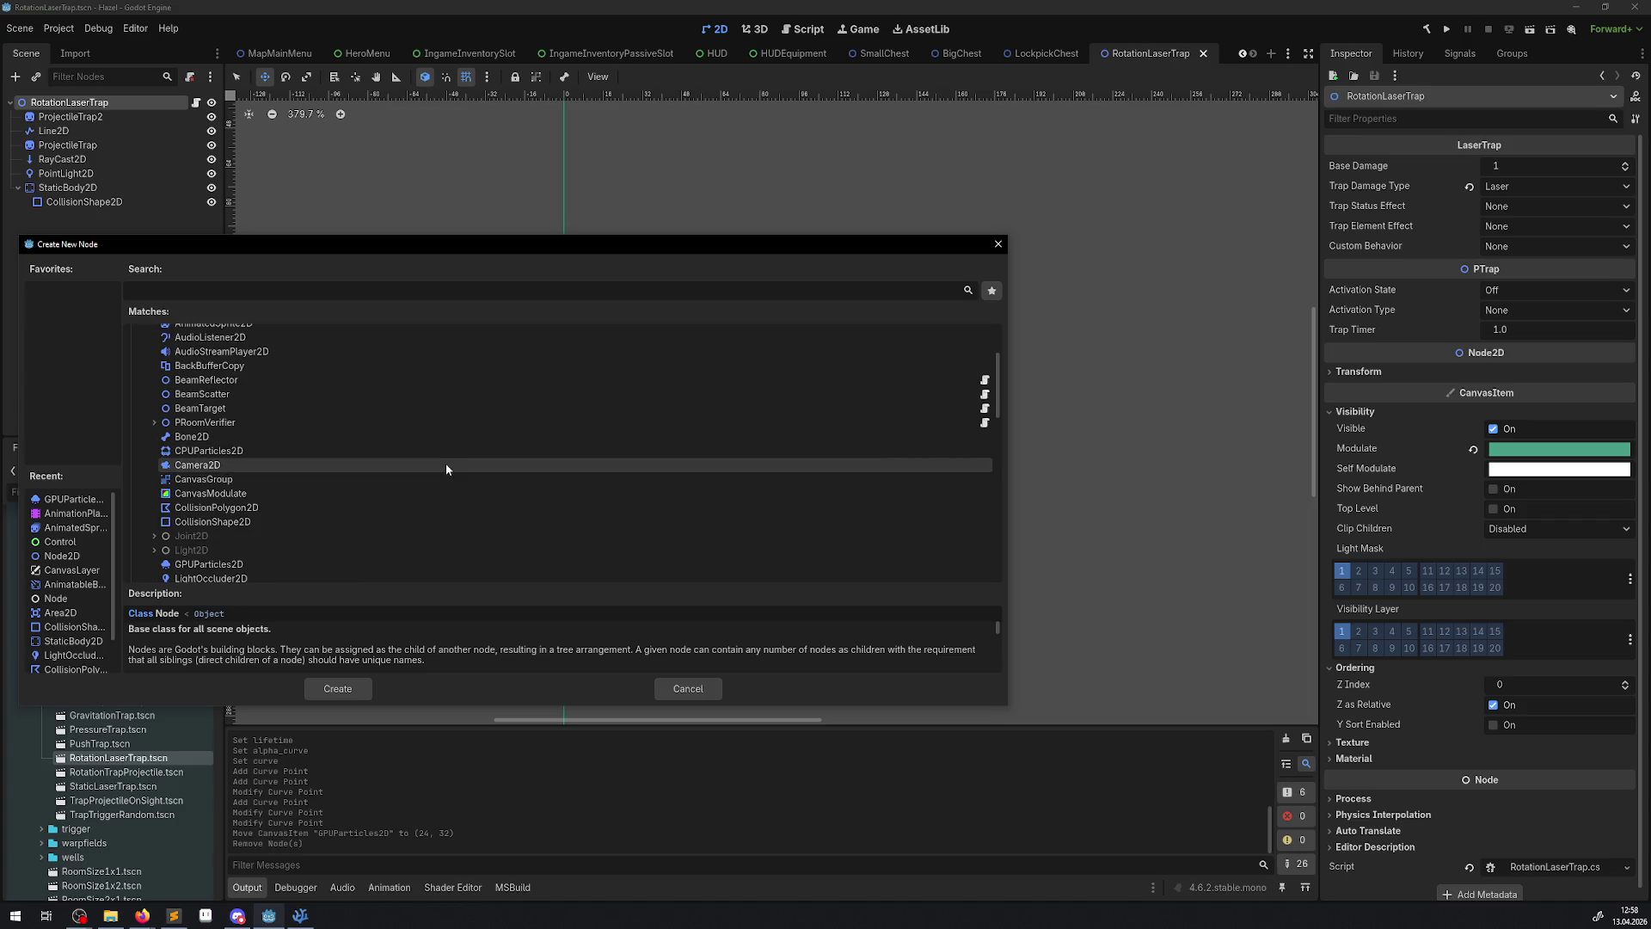
scroll(446, 468, down, 1)
scroll(447, 468, down, 1)
scroll(446, 469, down, 1)
scroll(446, 469, down, 1)
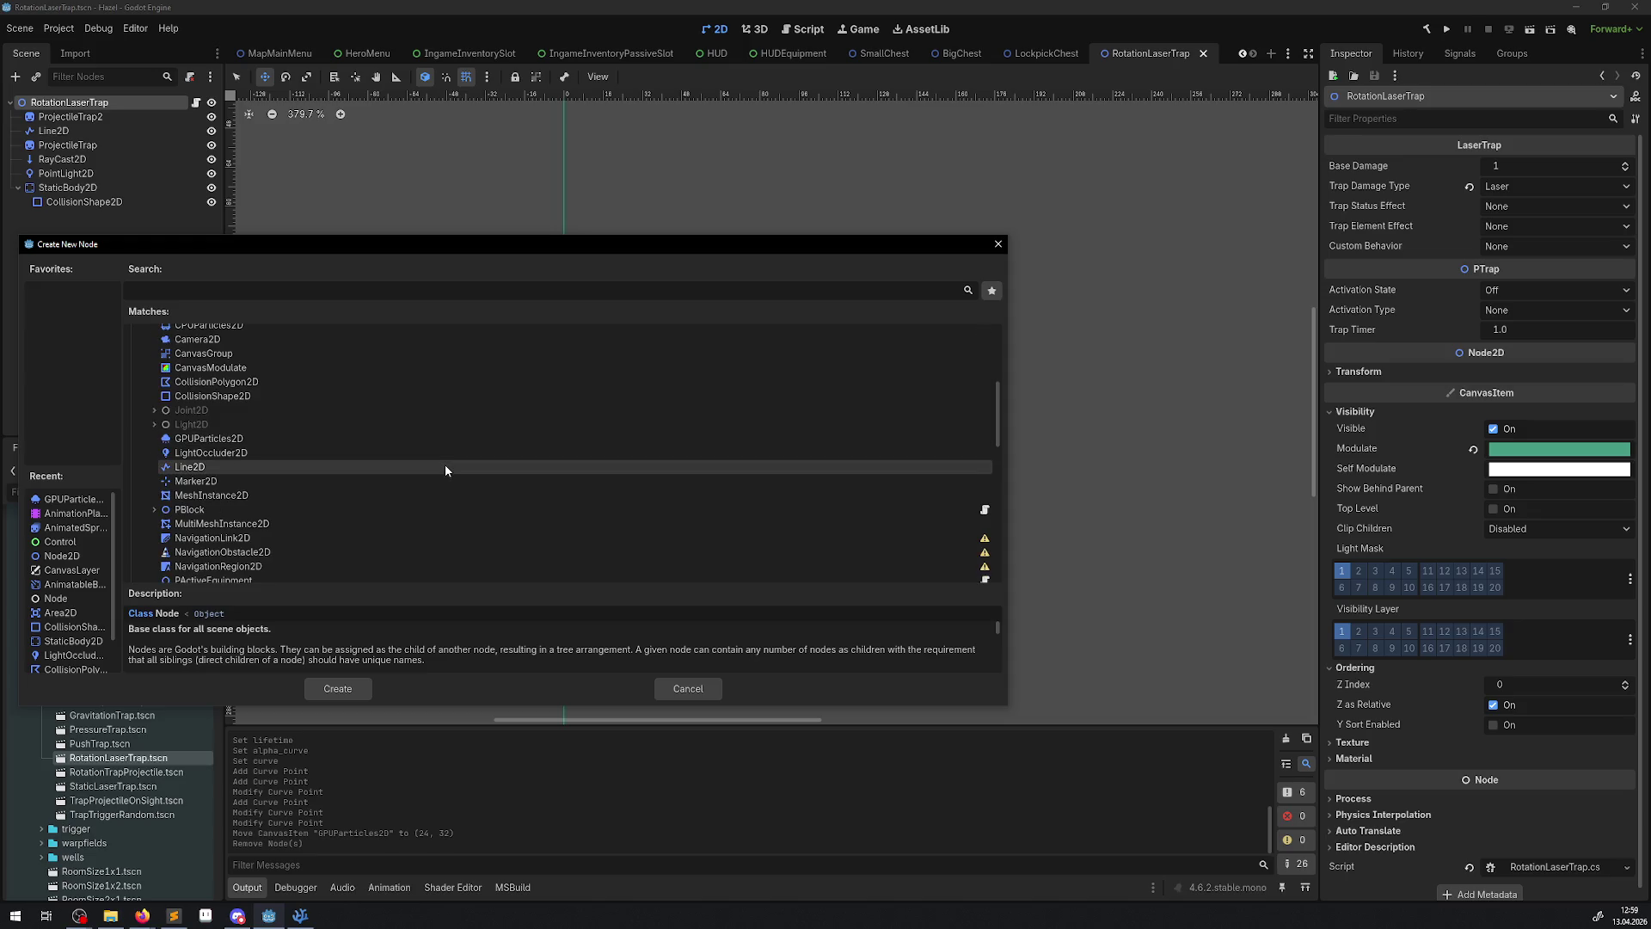
scroll(445, 468, down, 1)
scroll(445, 470, down, 1)
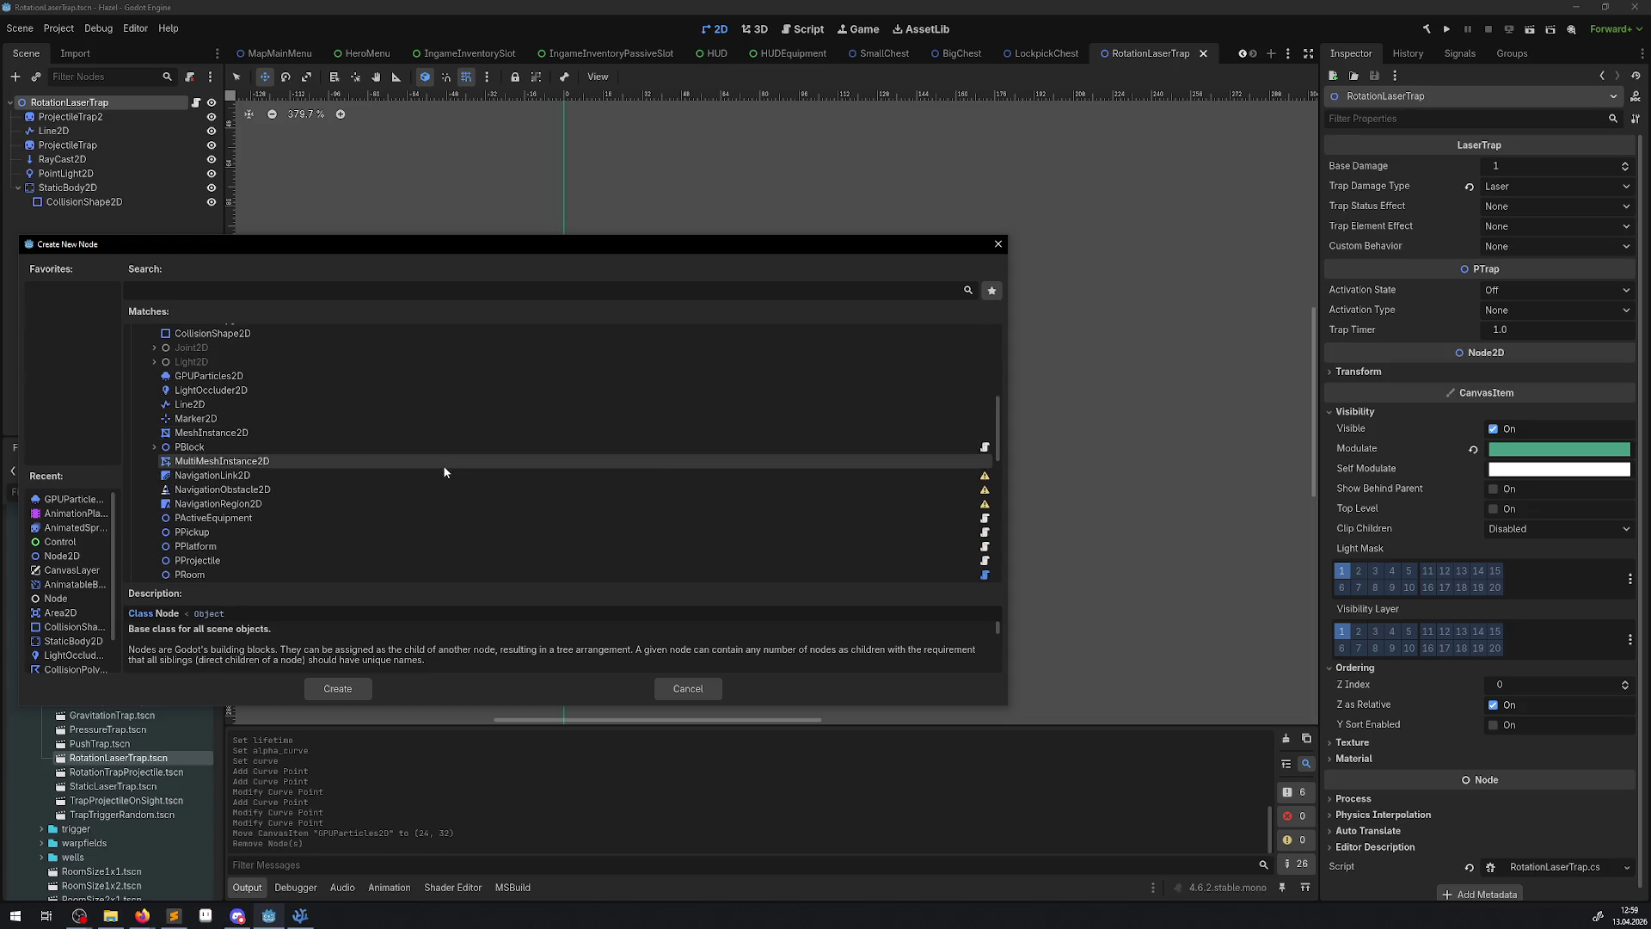
scroll(445, 471, down, 4)
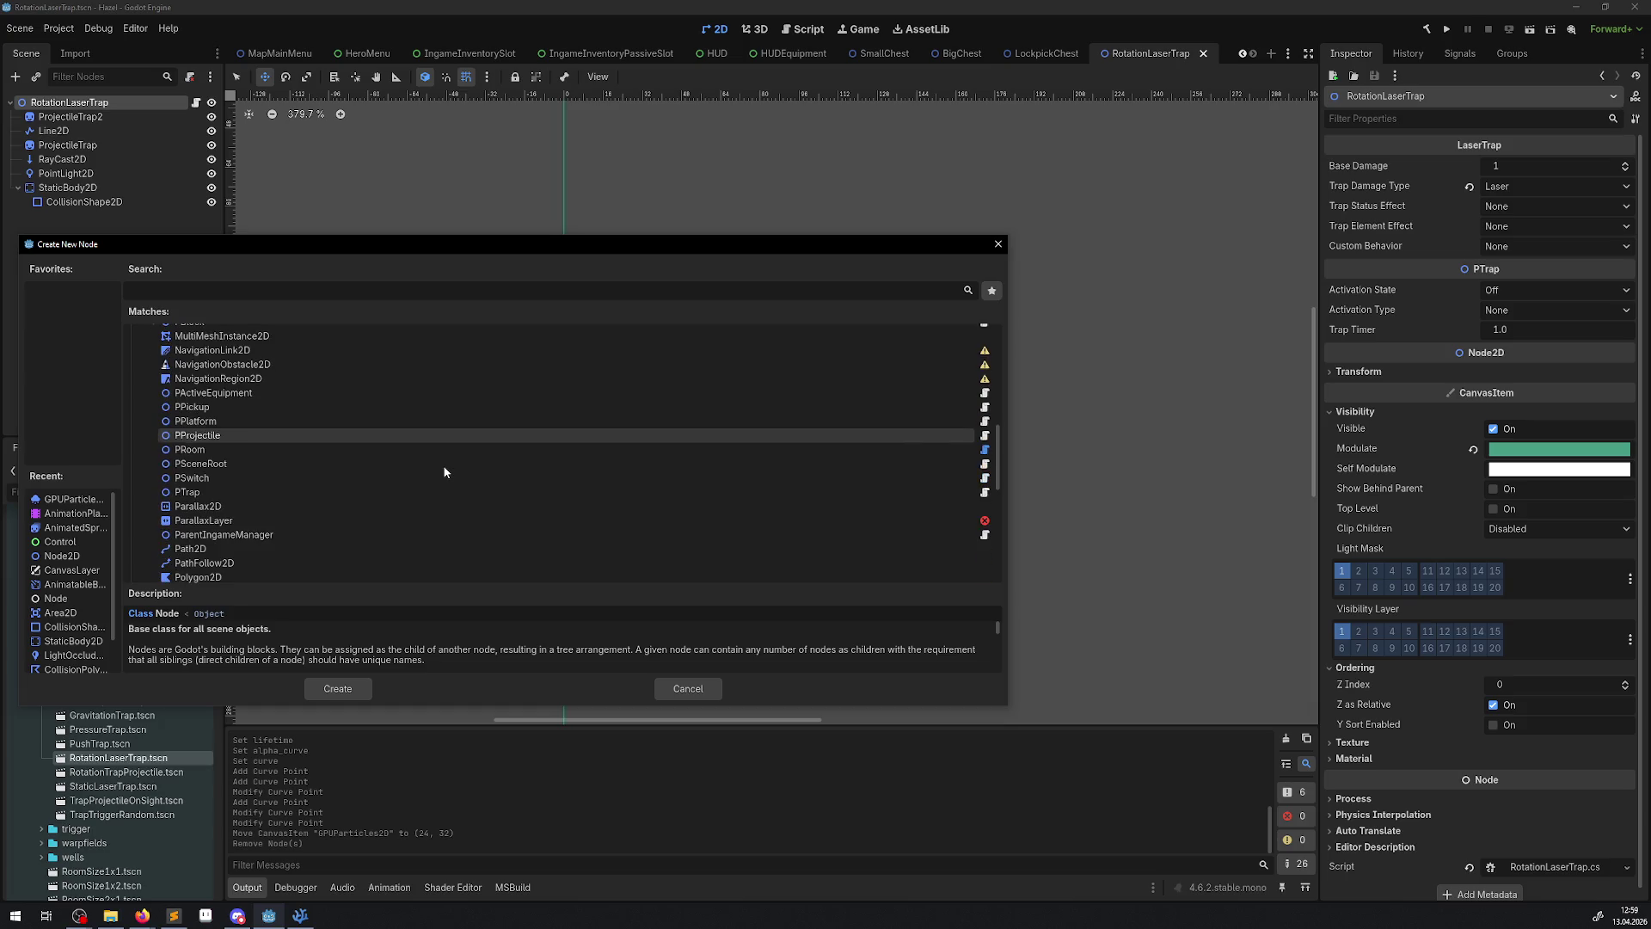
scroll(444, 471, down, 1)
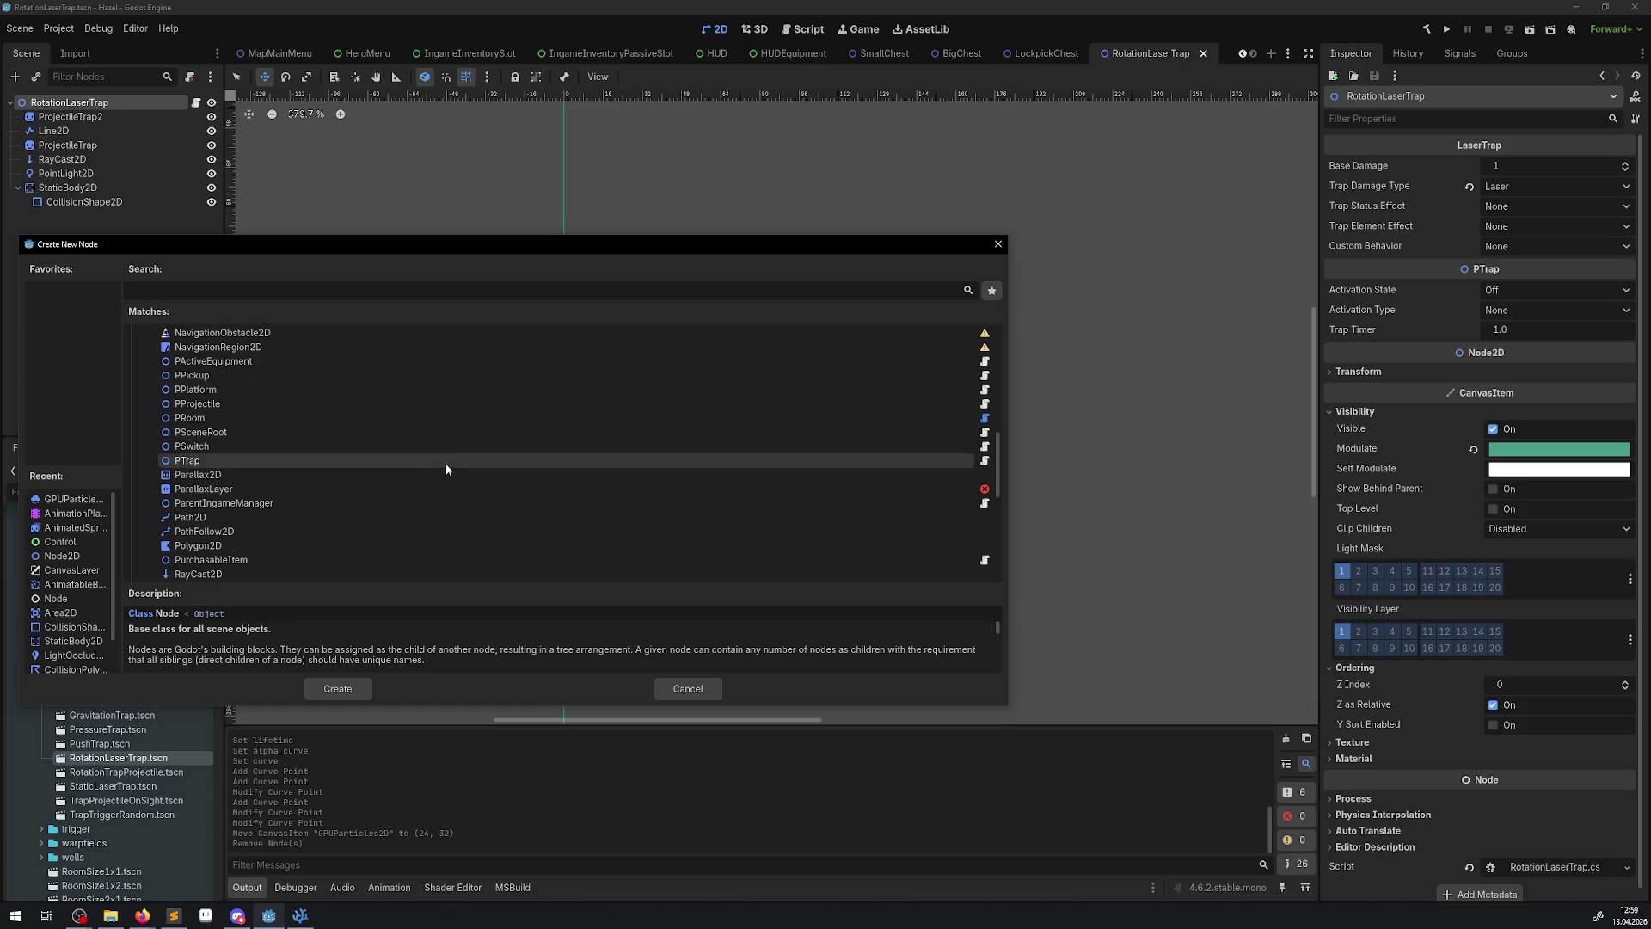
scroll(445, 463, down, 2)
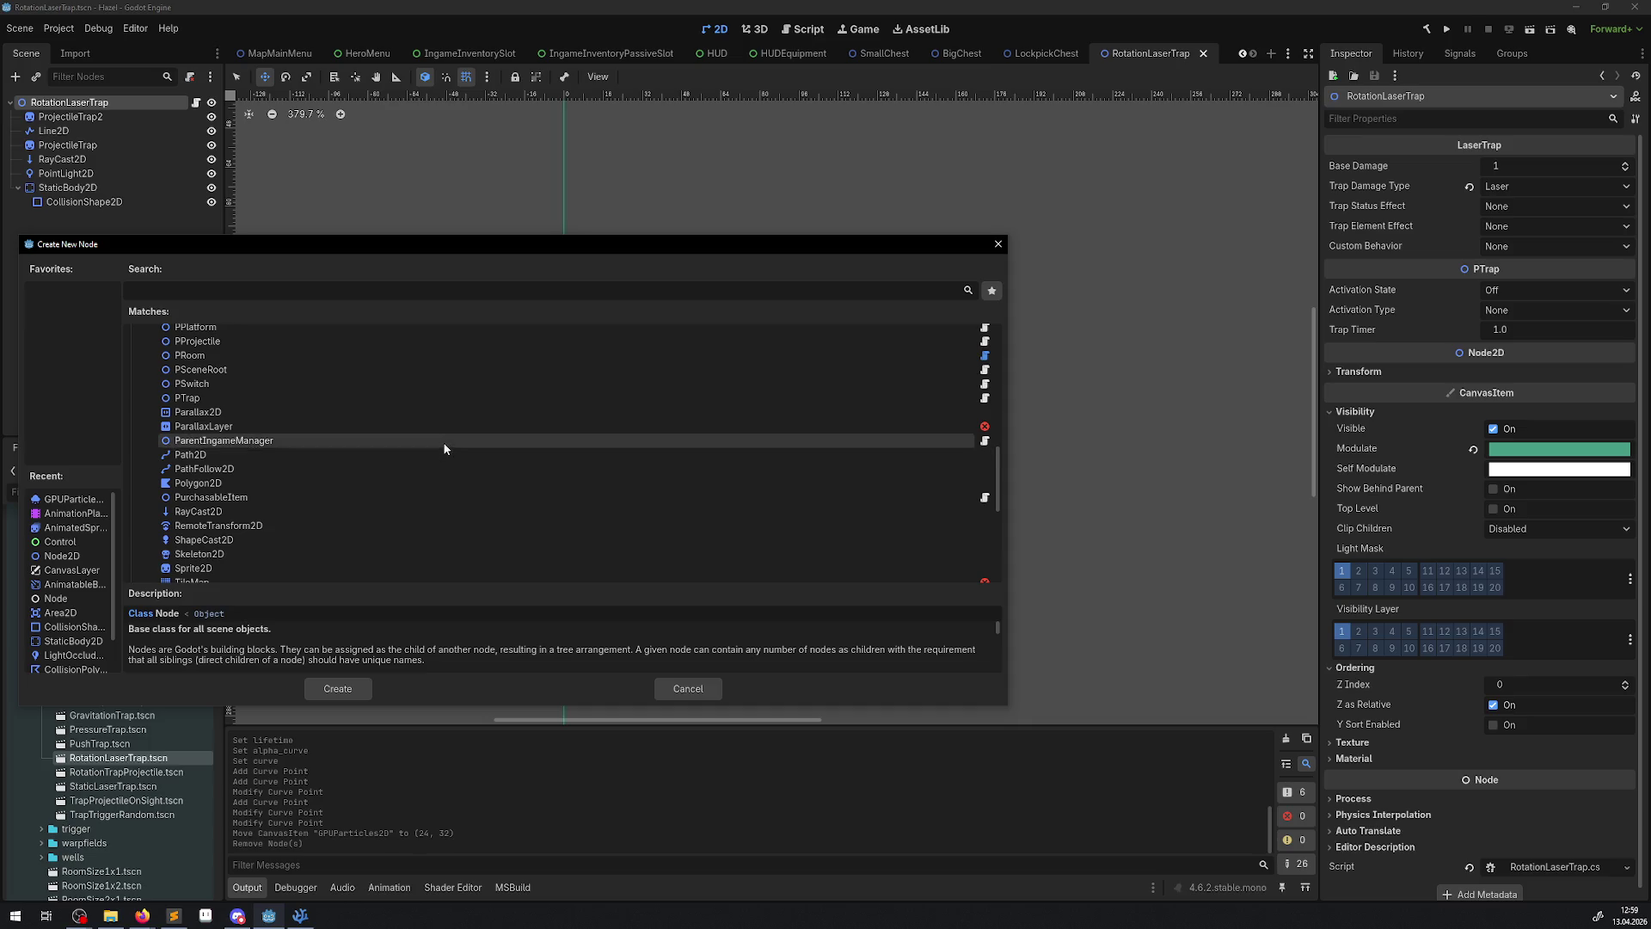
scroll(441, 446, down, 2)
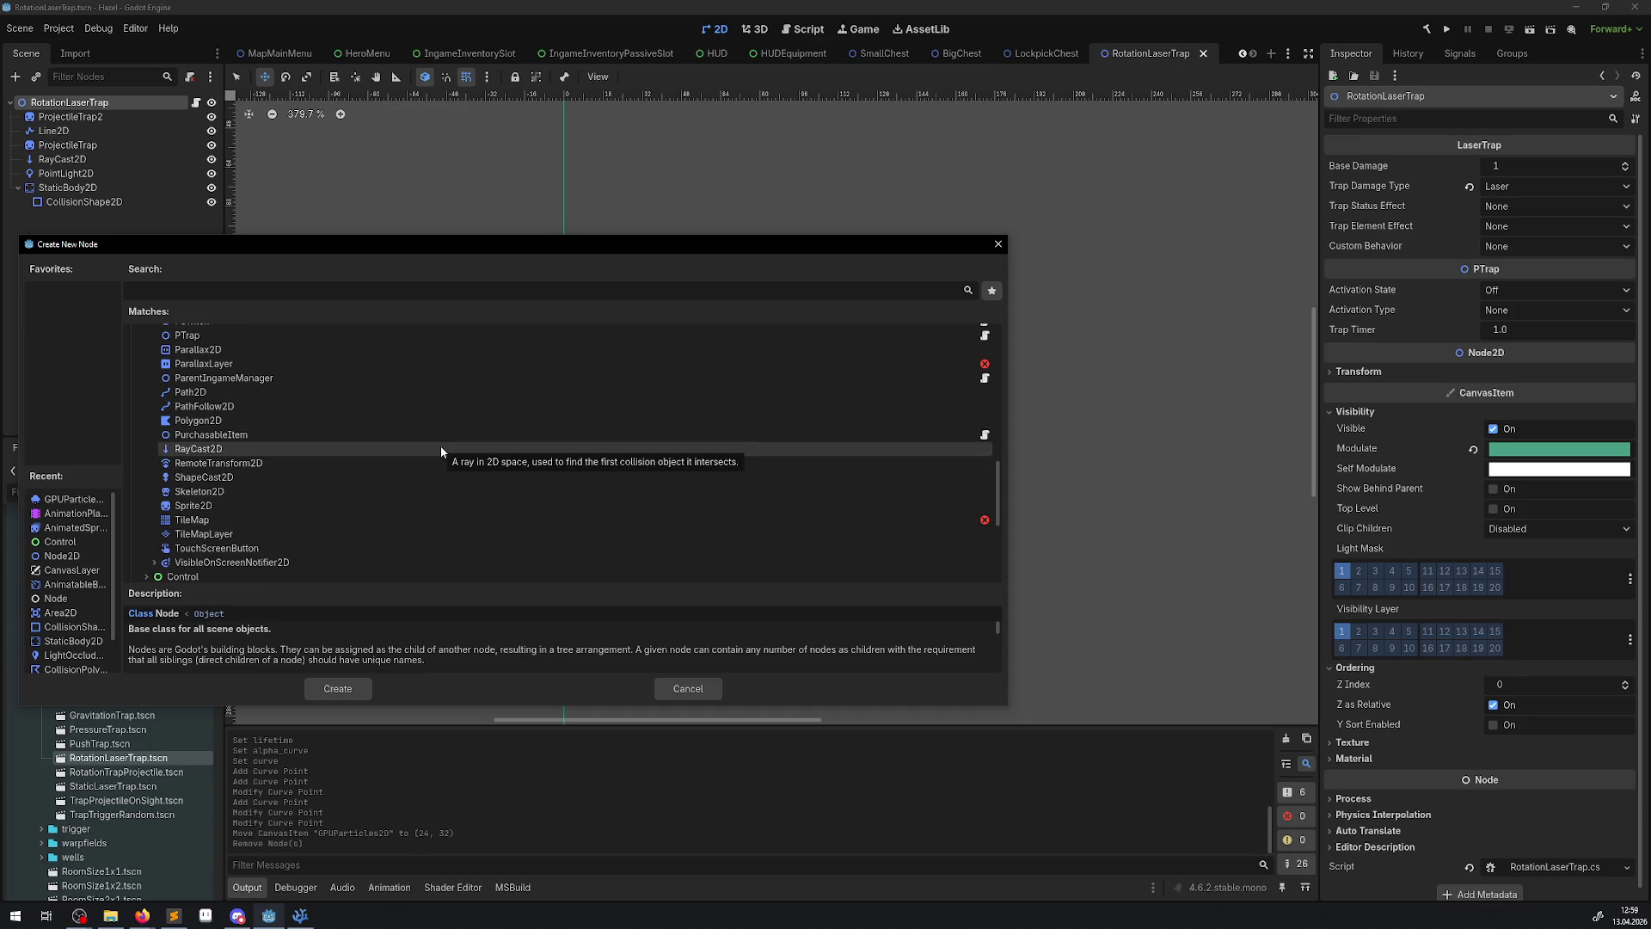
scroll(438, 448, down, 2)
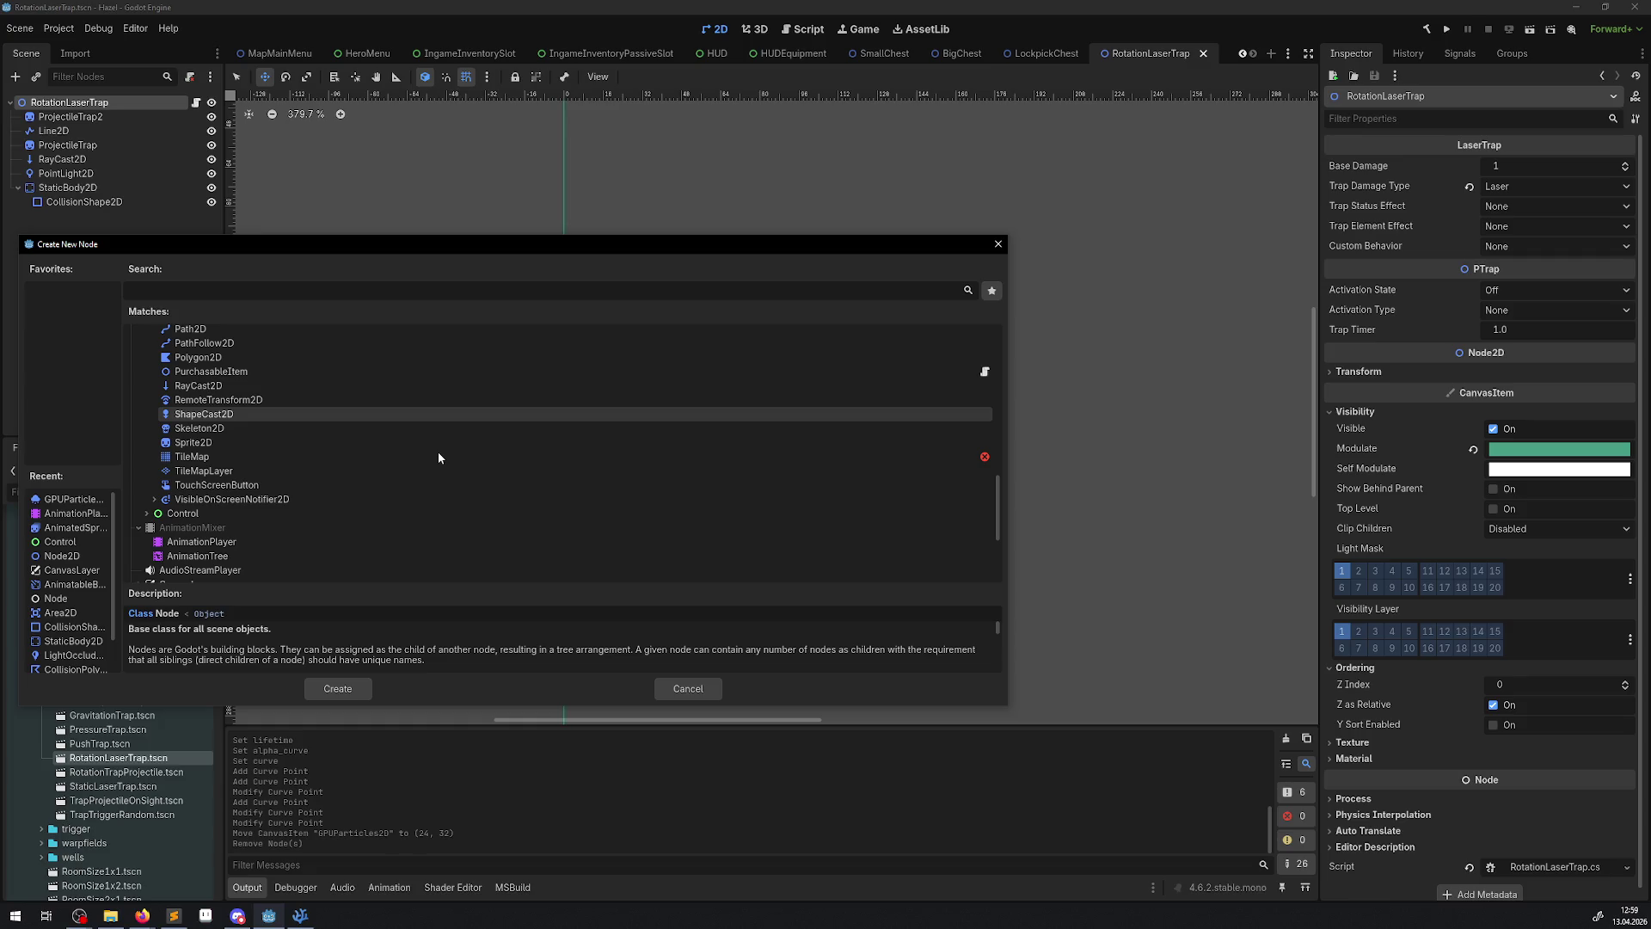
scroll(436, 452, up, 10)
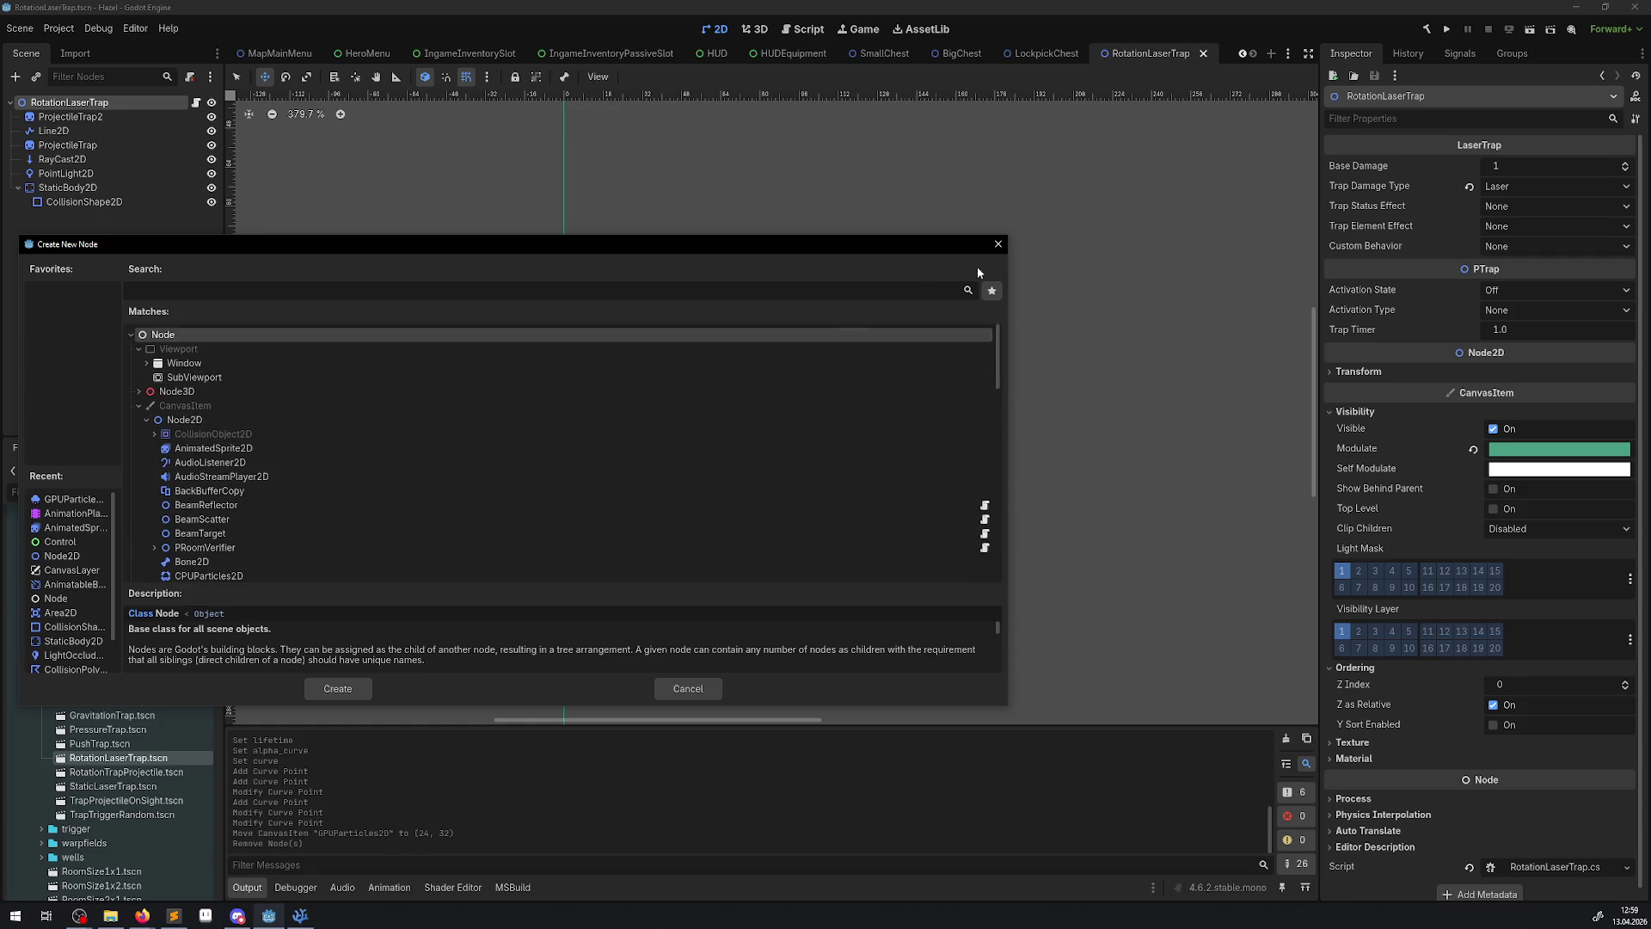
click(999, 246)
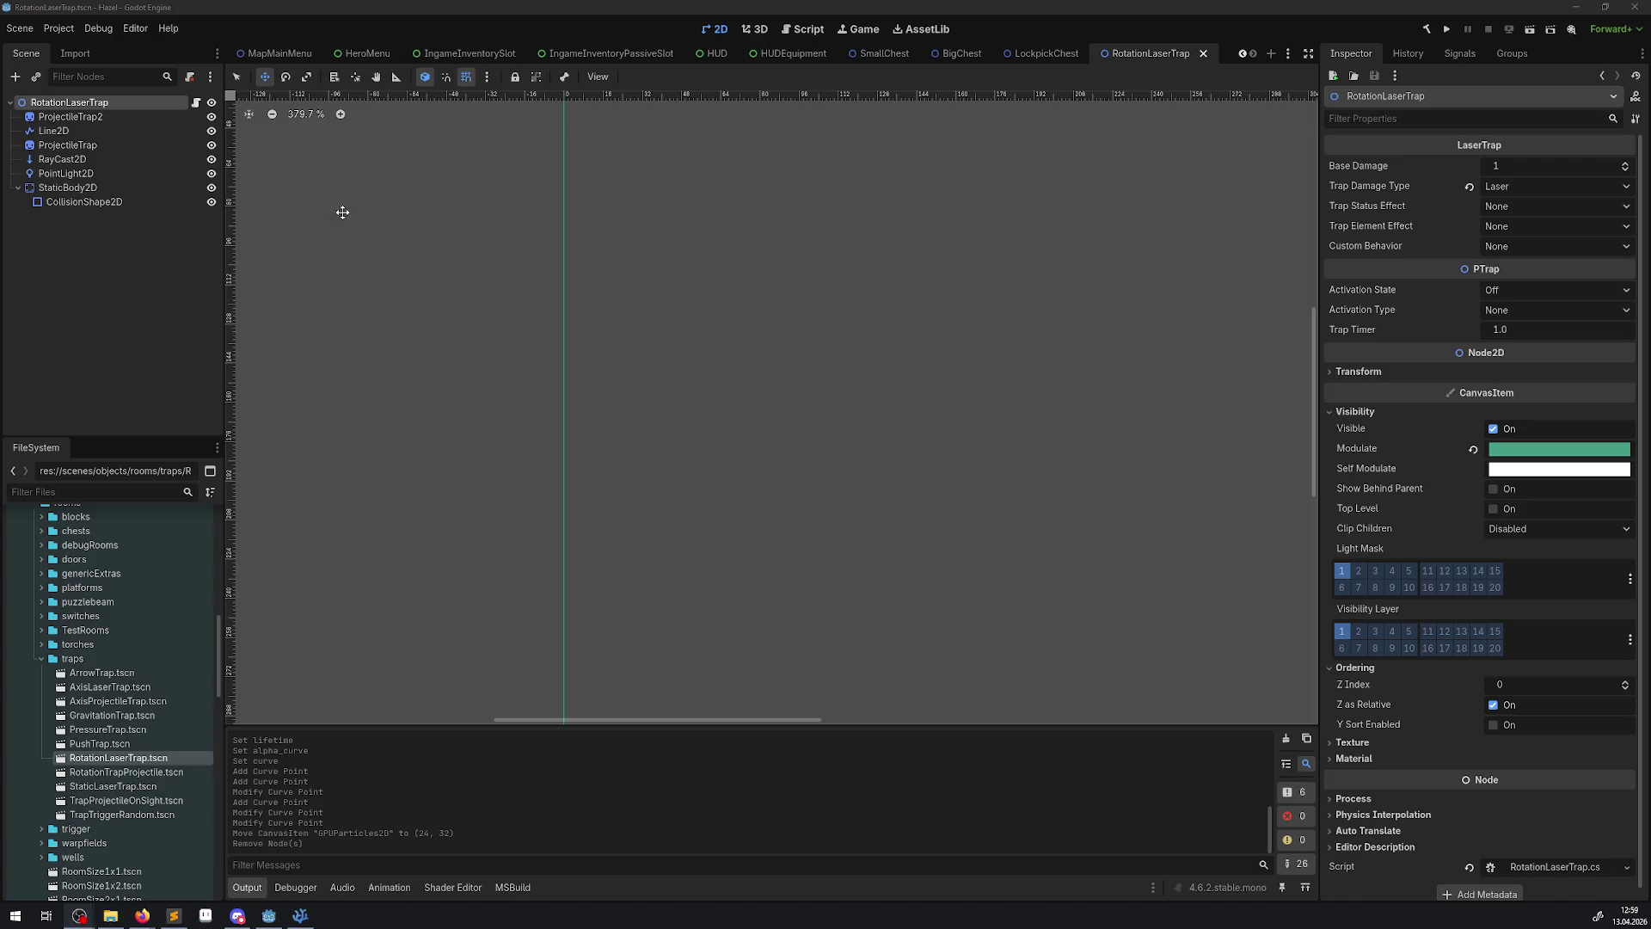
- Zoom and pan the canvas so the trap sprite is back in view
scroll(757, 387, down, 3)
mouse_move(658, 347)
mouse_down()
mouse_move(678, 553)
mouse_move(647, 535)
mouse_up()
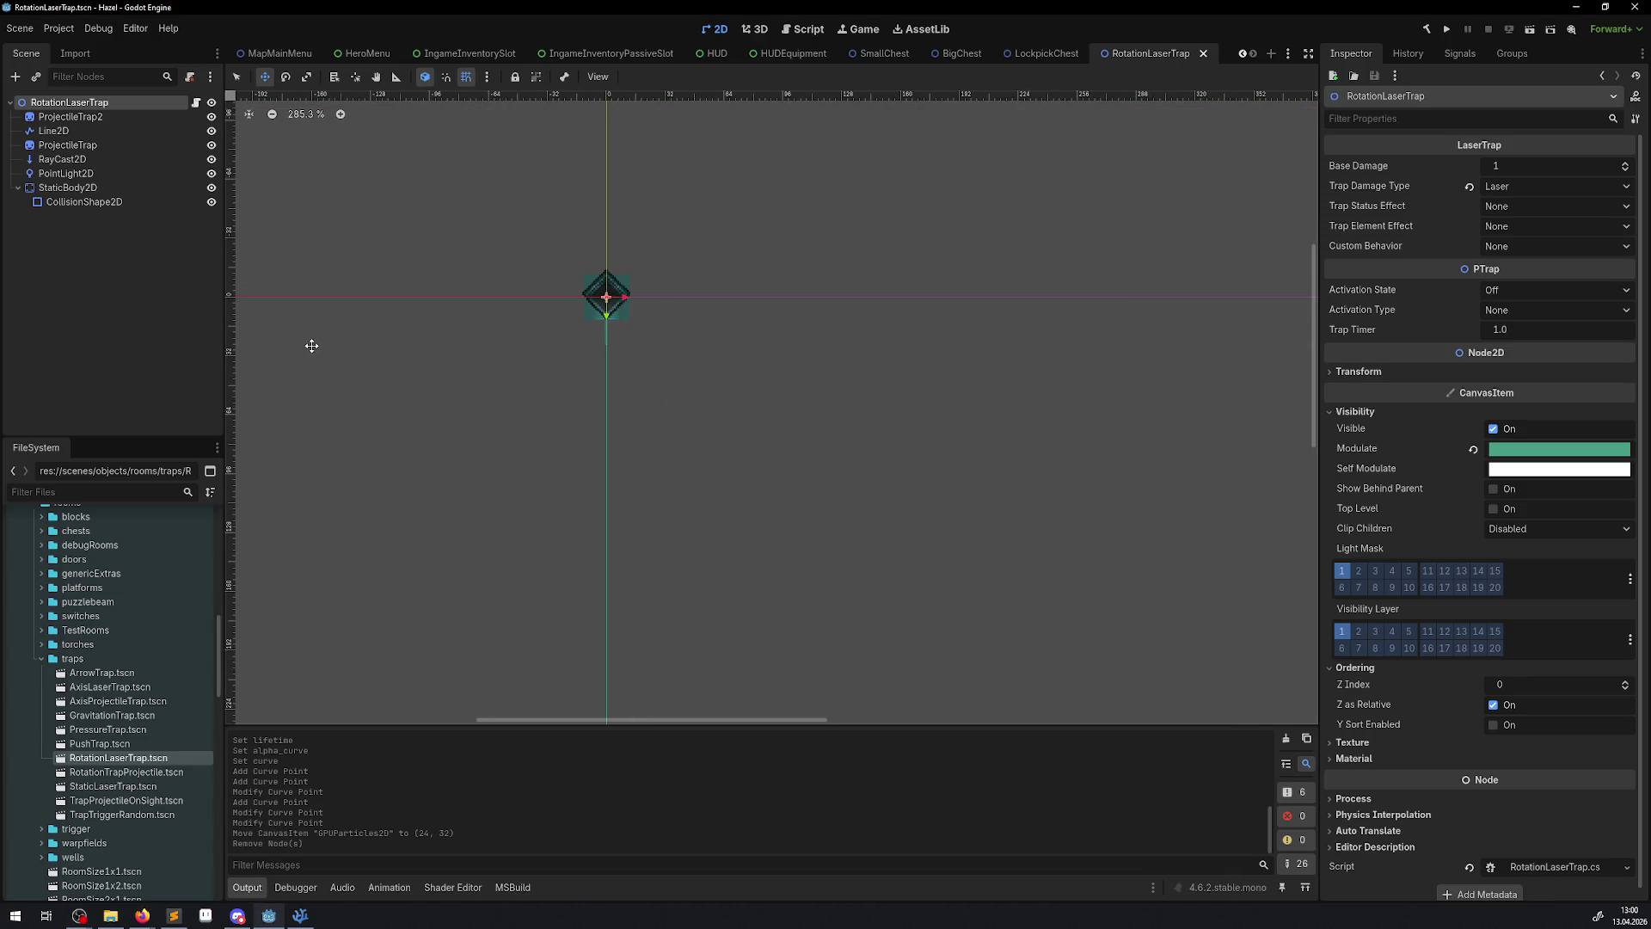
scroll(291, 51, up, 3)
click(380, 55)
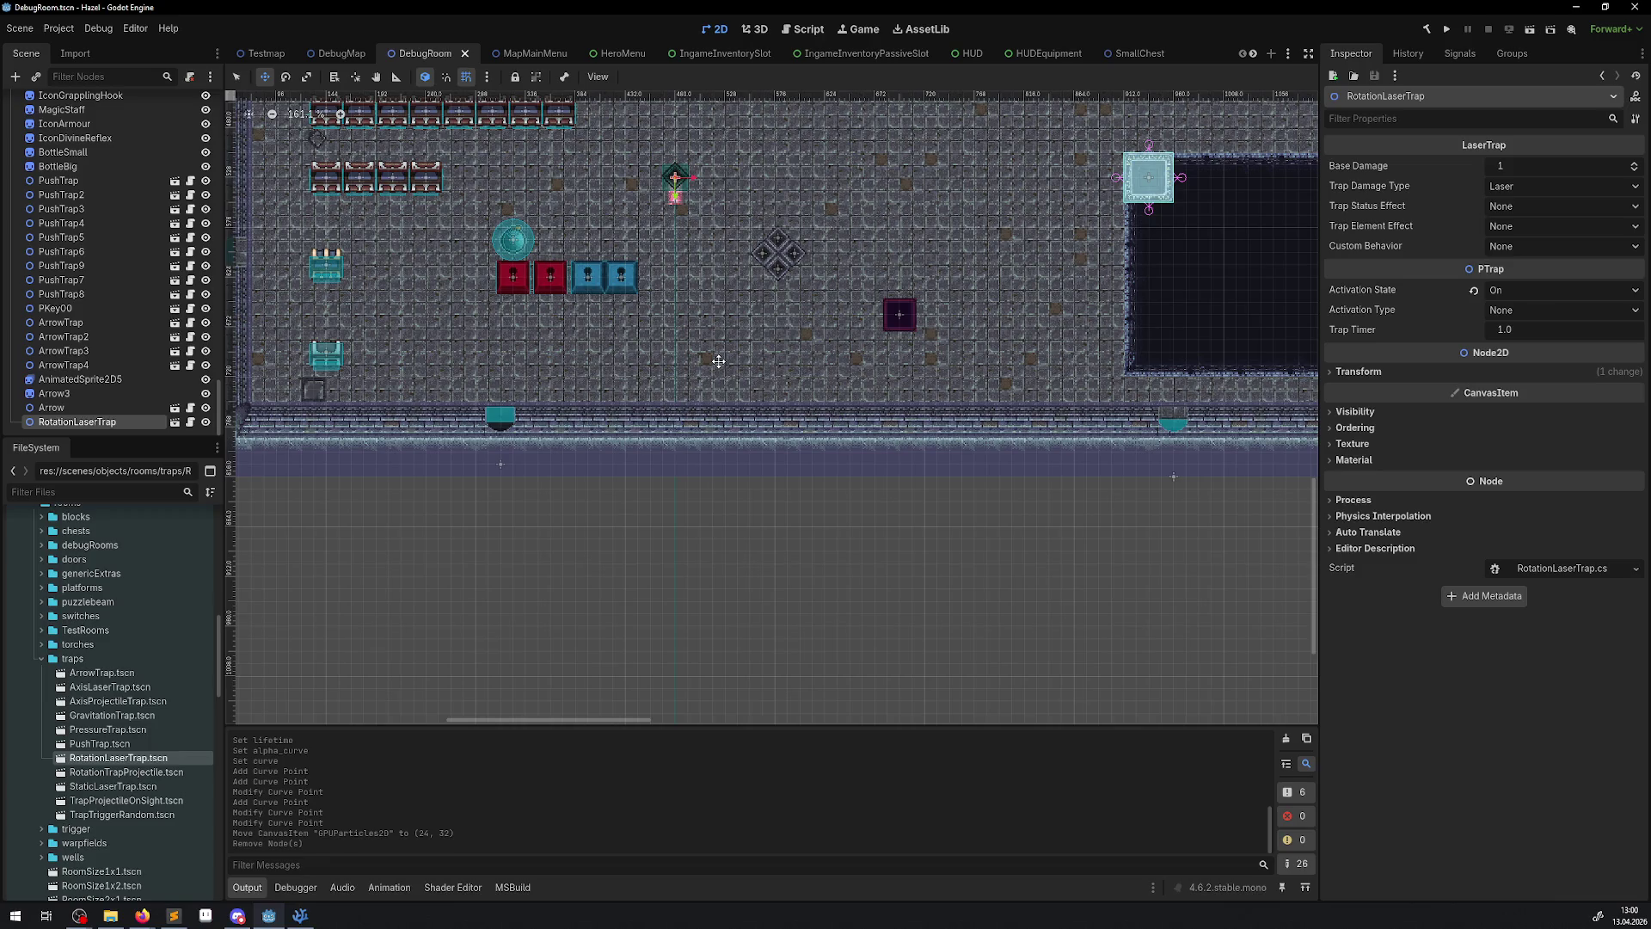
- Scroll and pan around DebugRoom to inspect where the RotationLaserTrap sits
scroll(623, 233, up, 5)
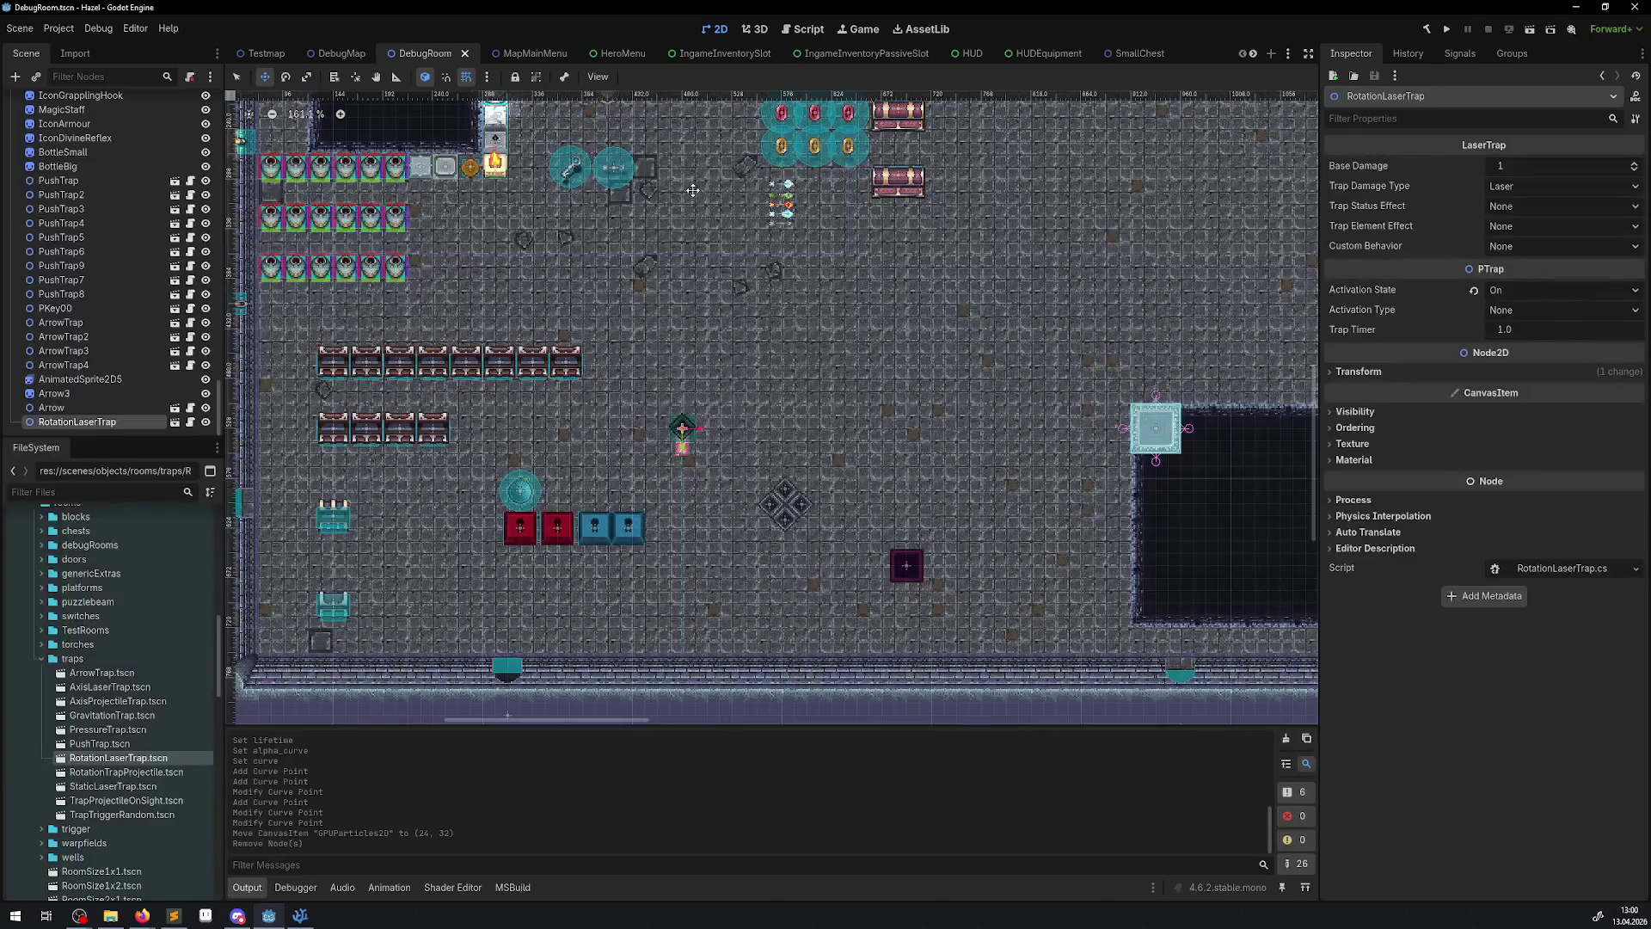
scroll(602, 160, right, 2)
scroll(602, 161, up, 3)
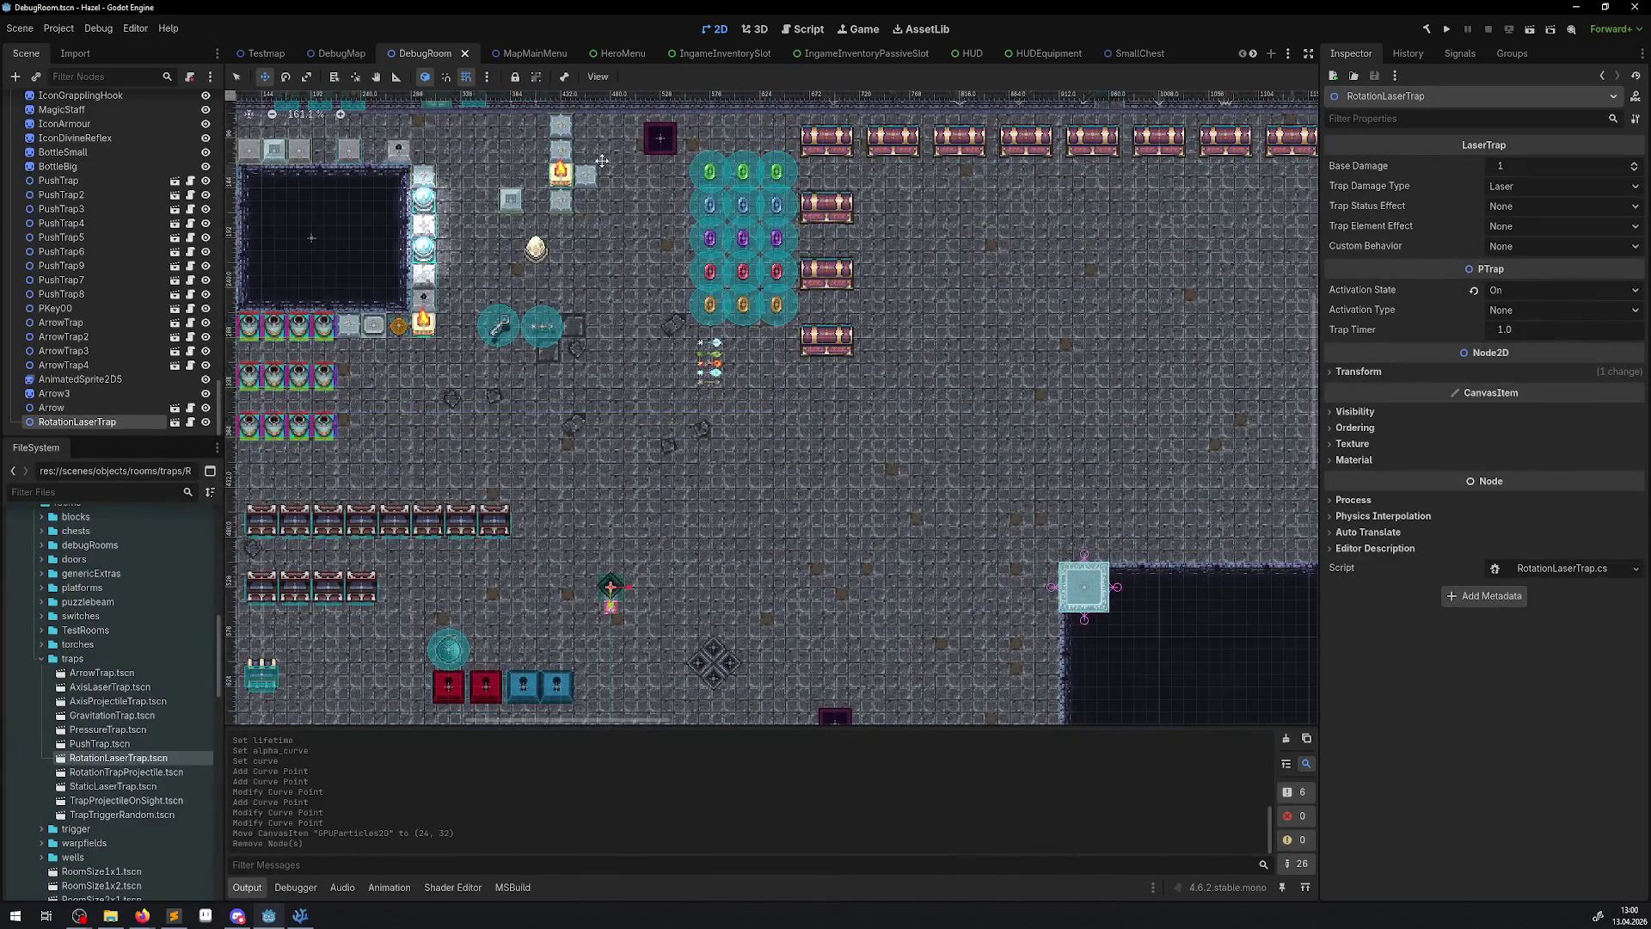
scroll(602, 161, up, 2)
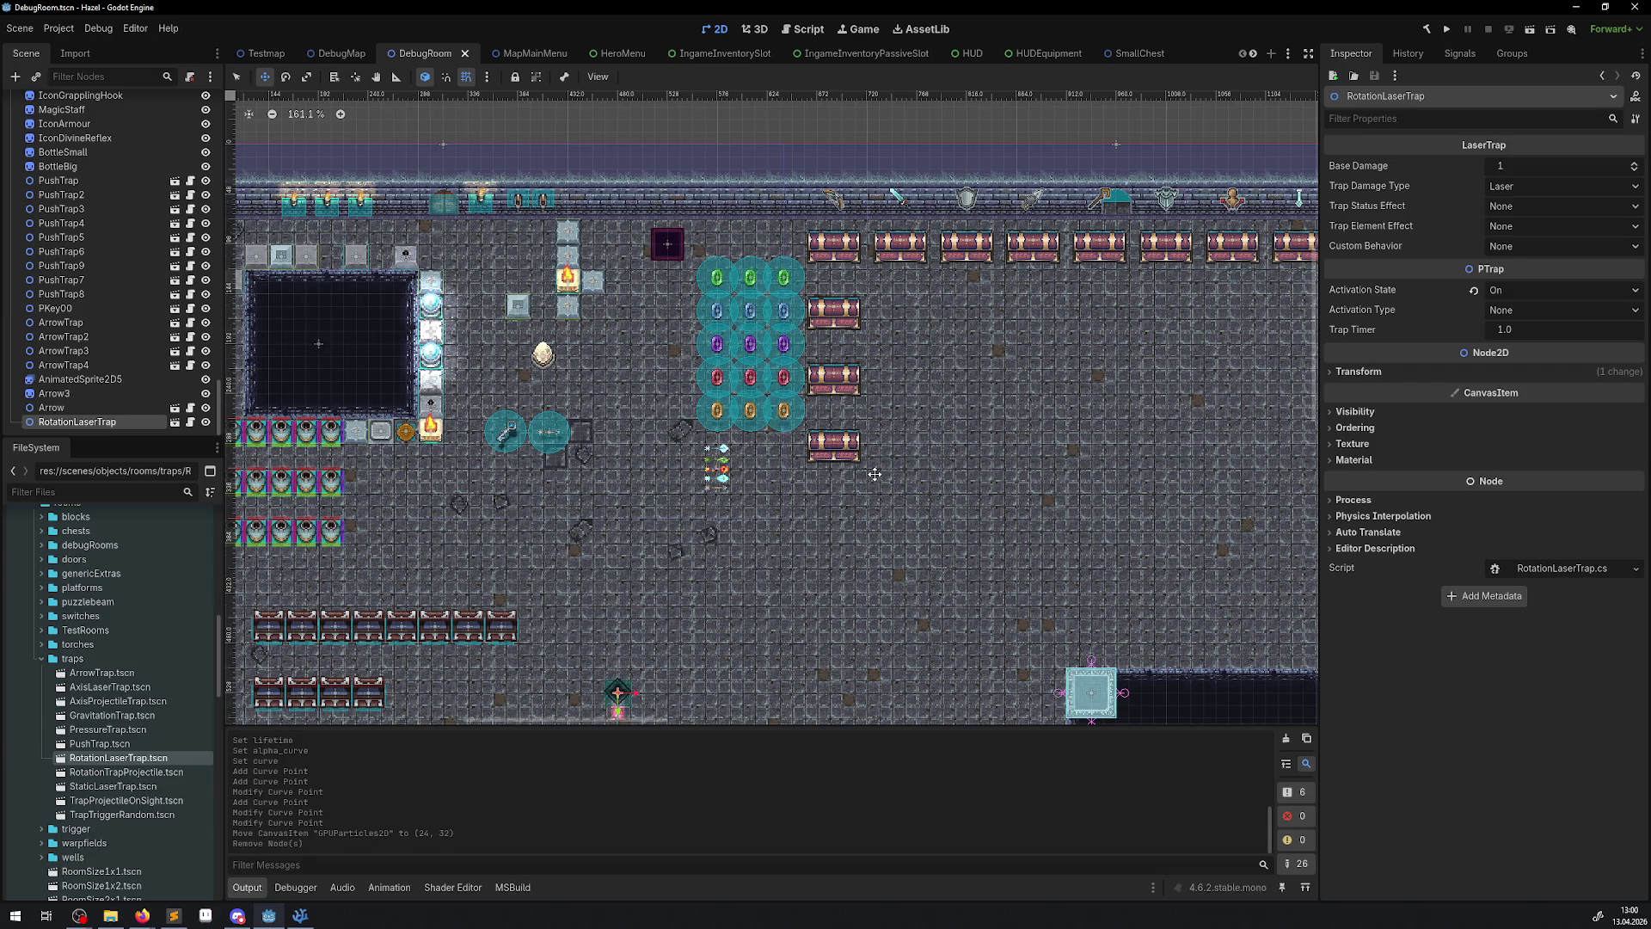
mouse_move(702, 588)
mouse_down()
mouse_move(743, 361)
mouse_move(726, 333)
mouse_up()
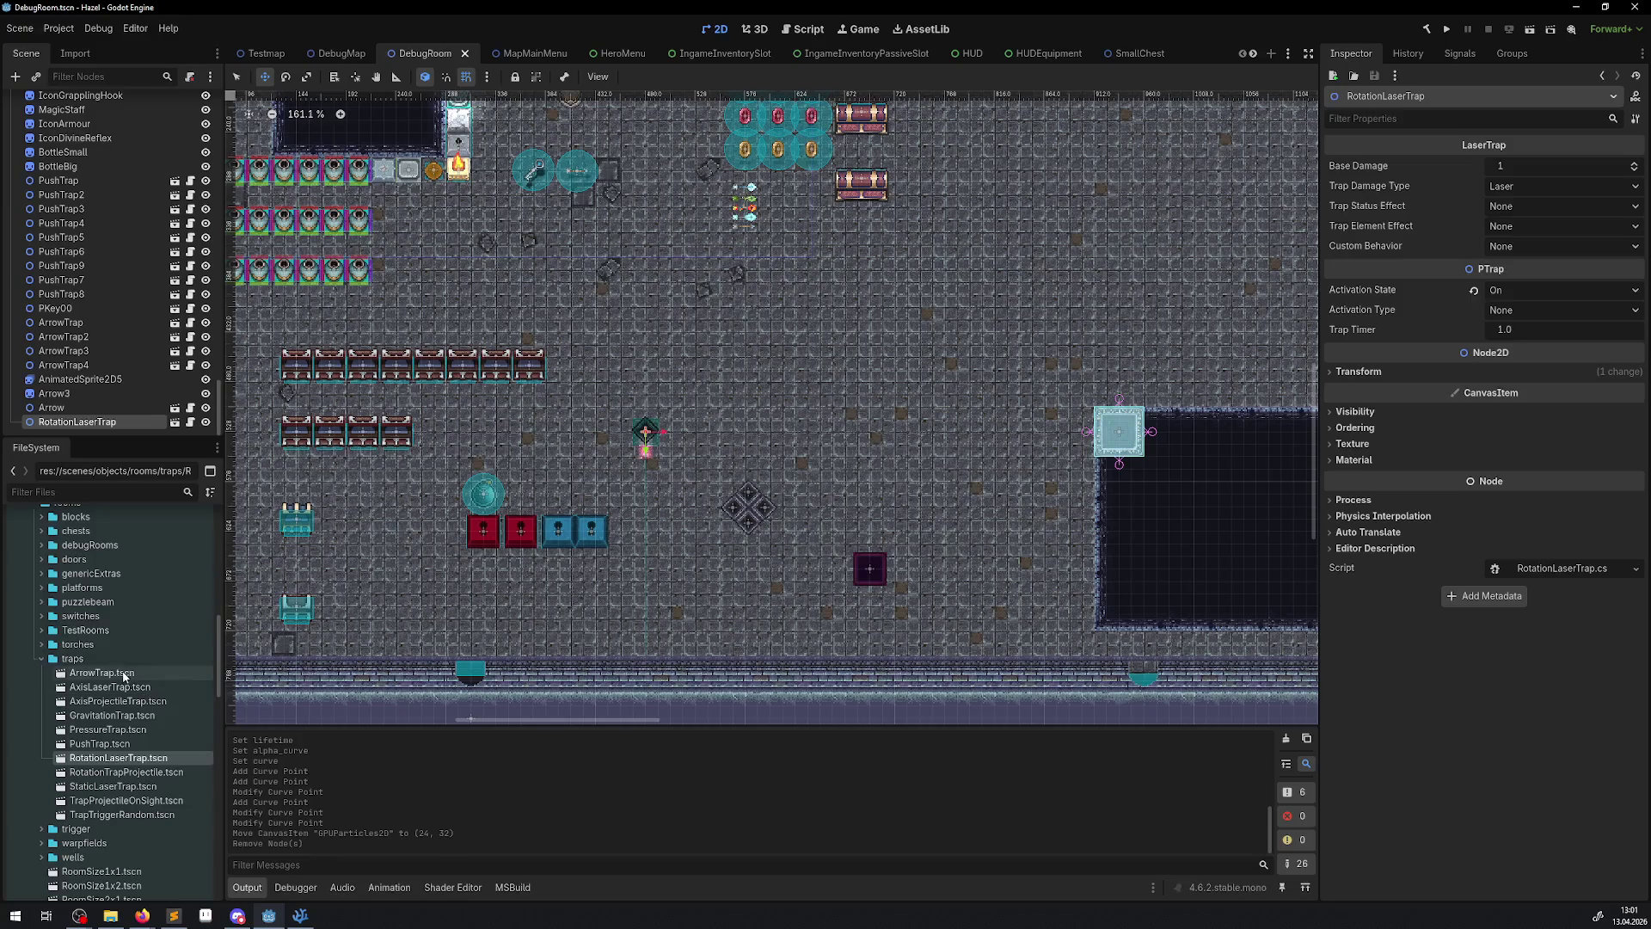
scroll(1133, 53, down, 3)
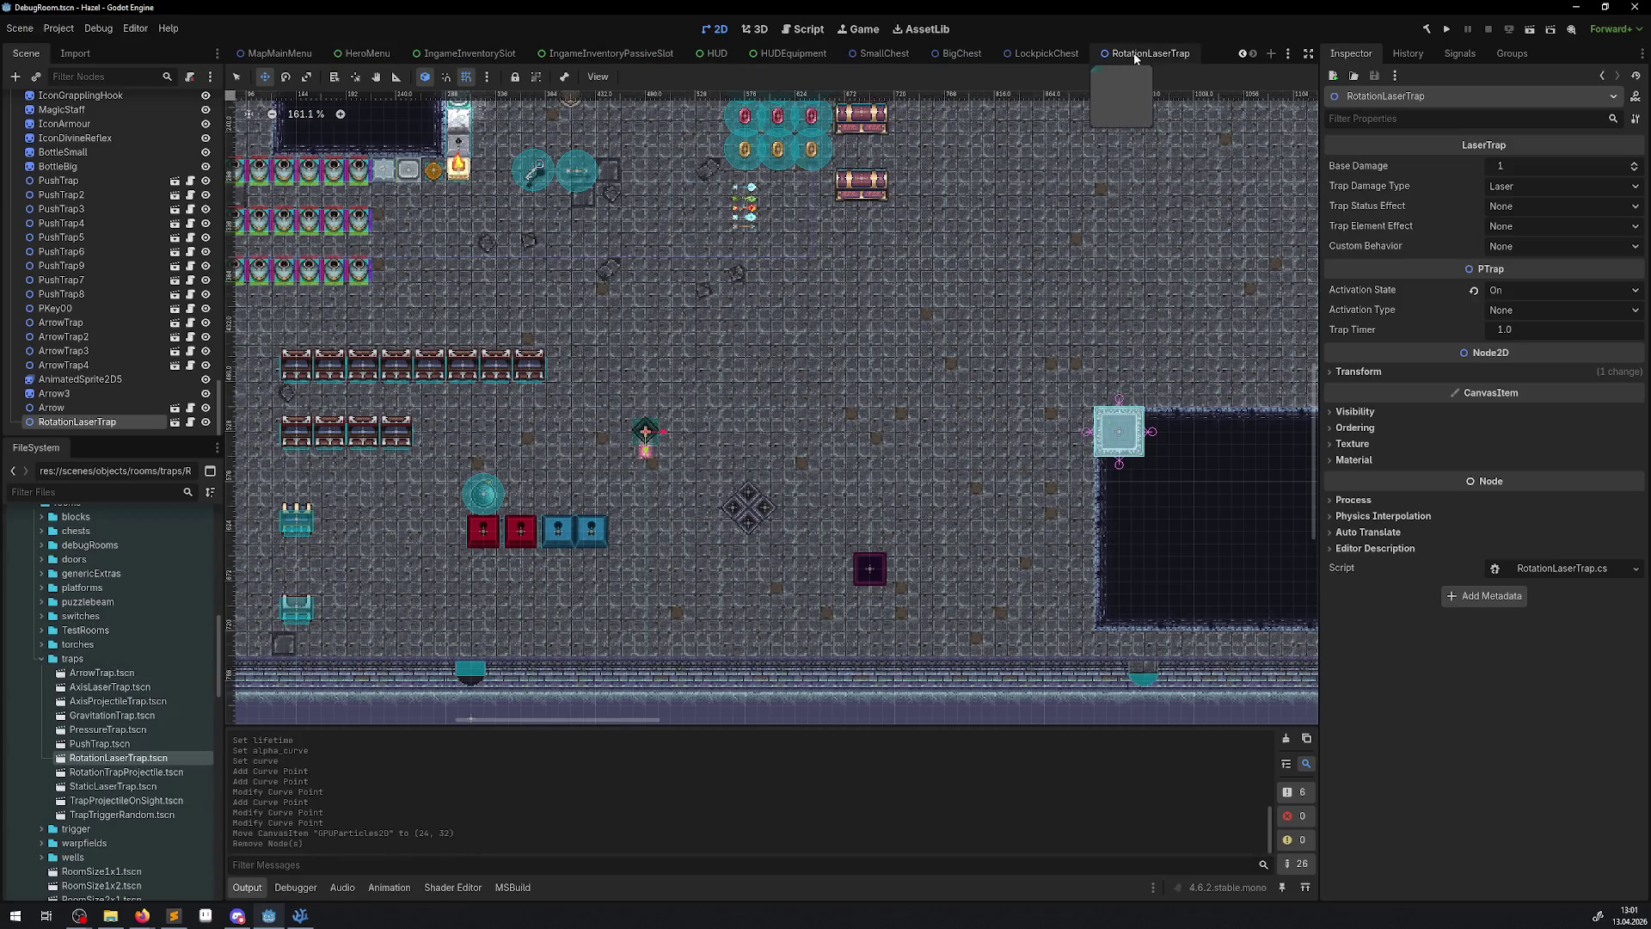
- Back in RotationLaserTrap, drag ScrubMark00.png from the sprites objects folder into the scene
click(1133, 54)
scroll(74, 753, up, 15)
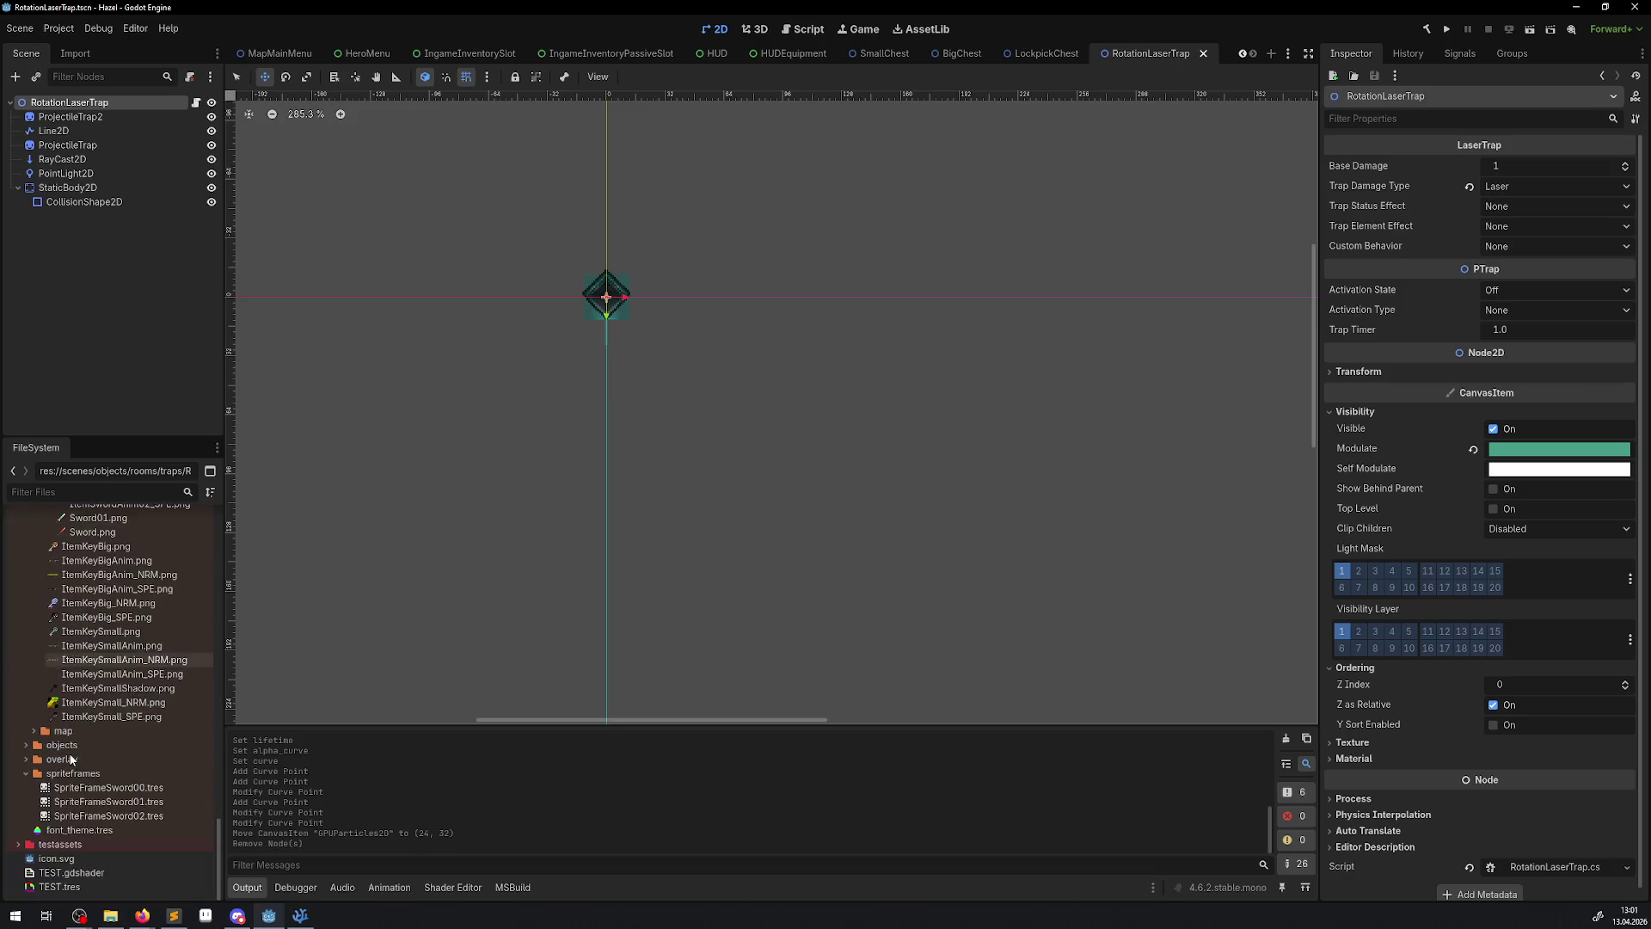
scroll(14, 679, up, 5)
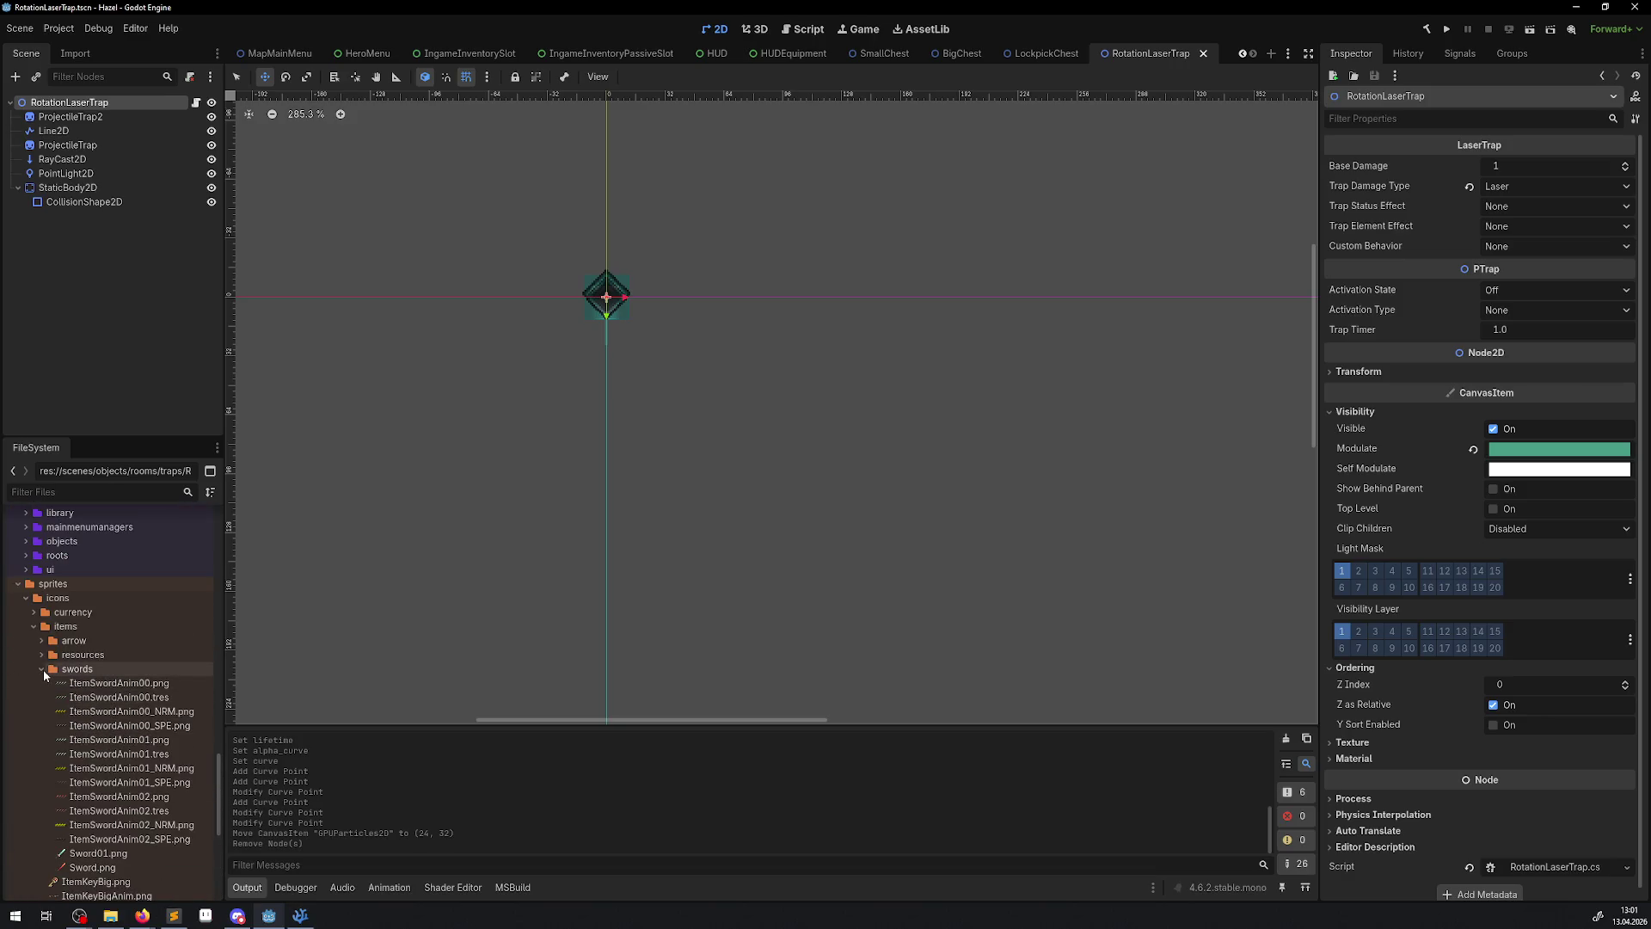
click(43, 669)
click(35, 626)
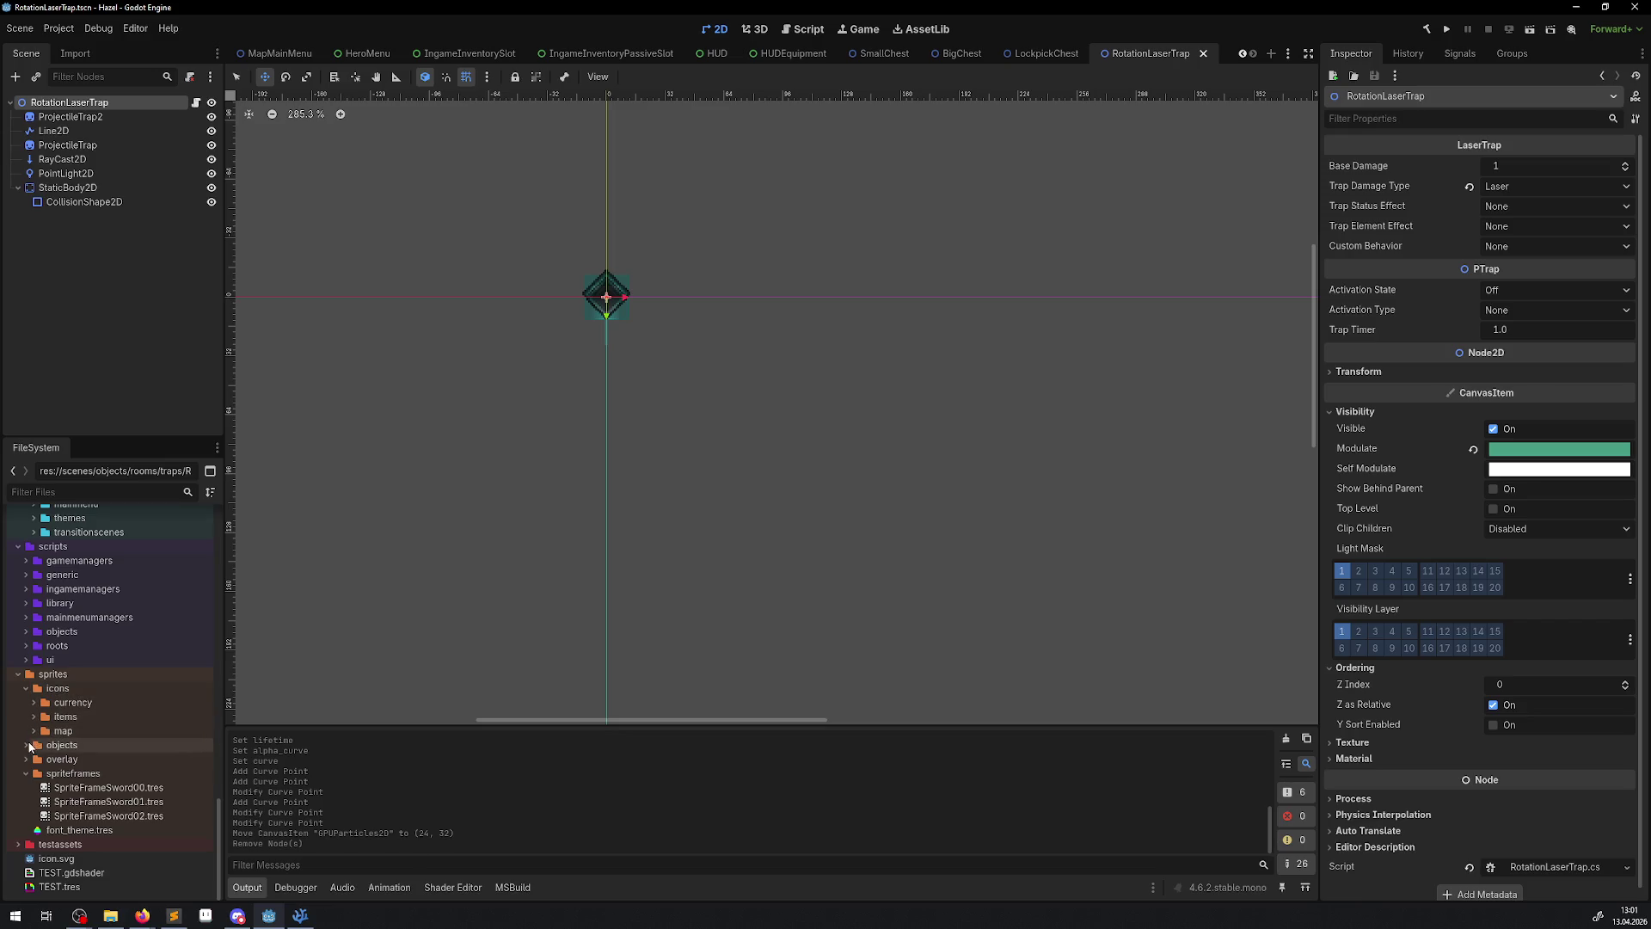
click(26, 745)
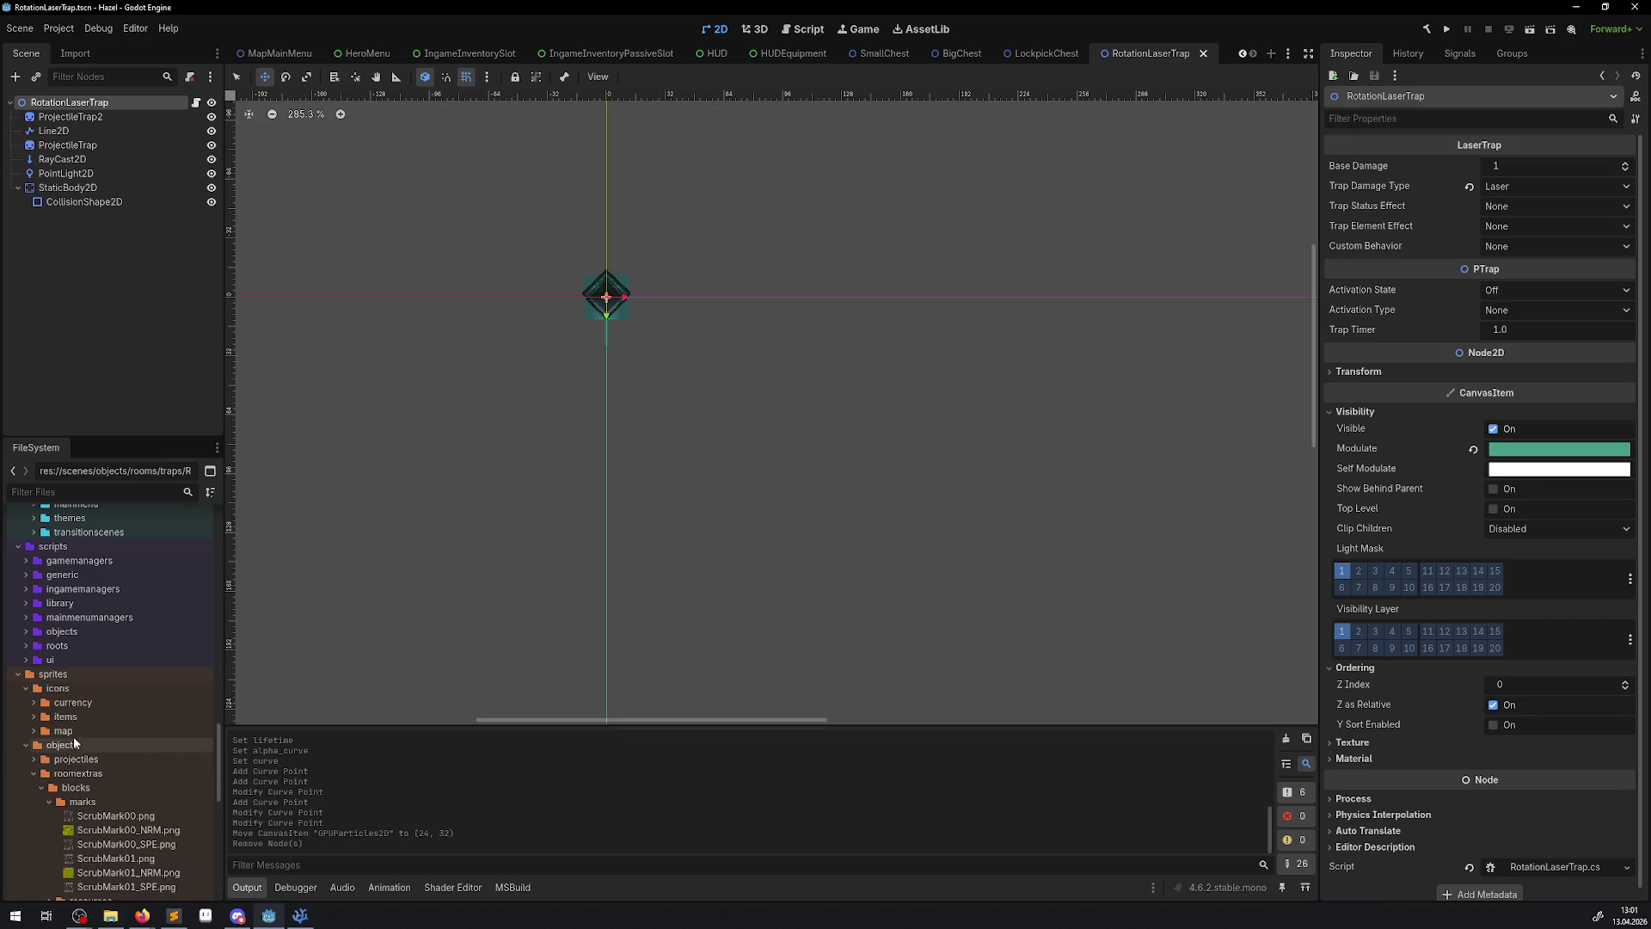
scroll(86, 733, down, 3)
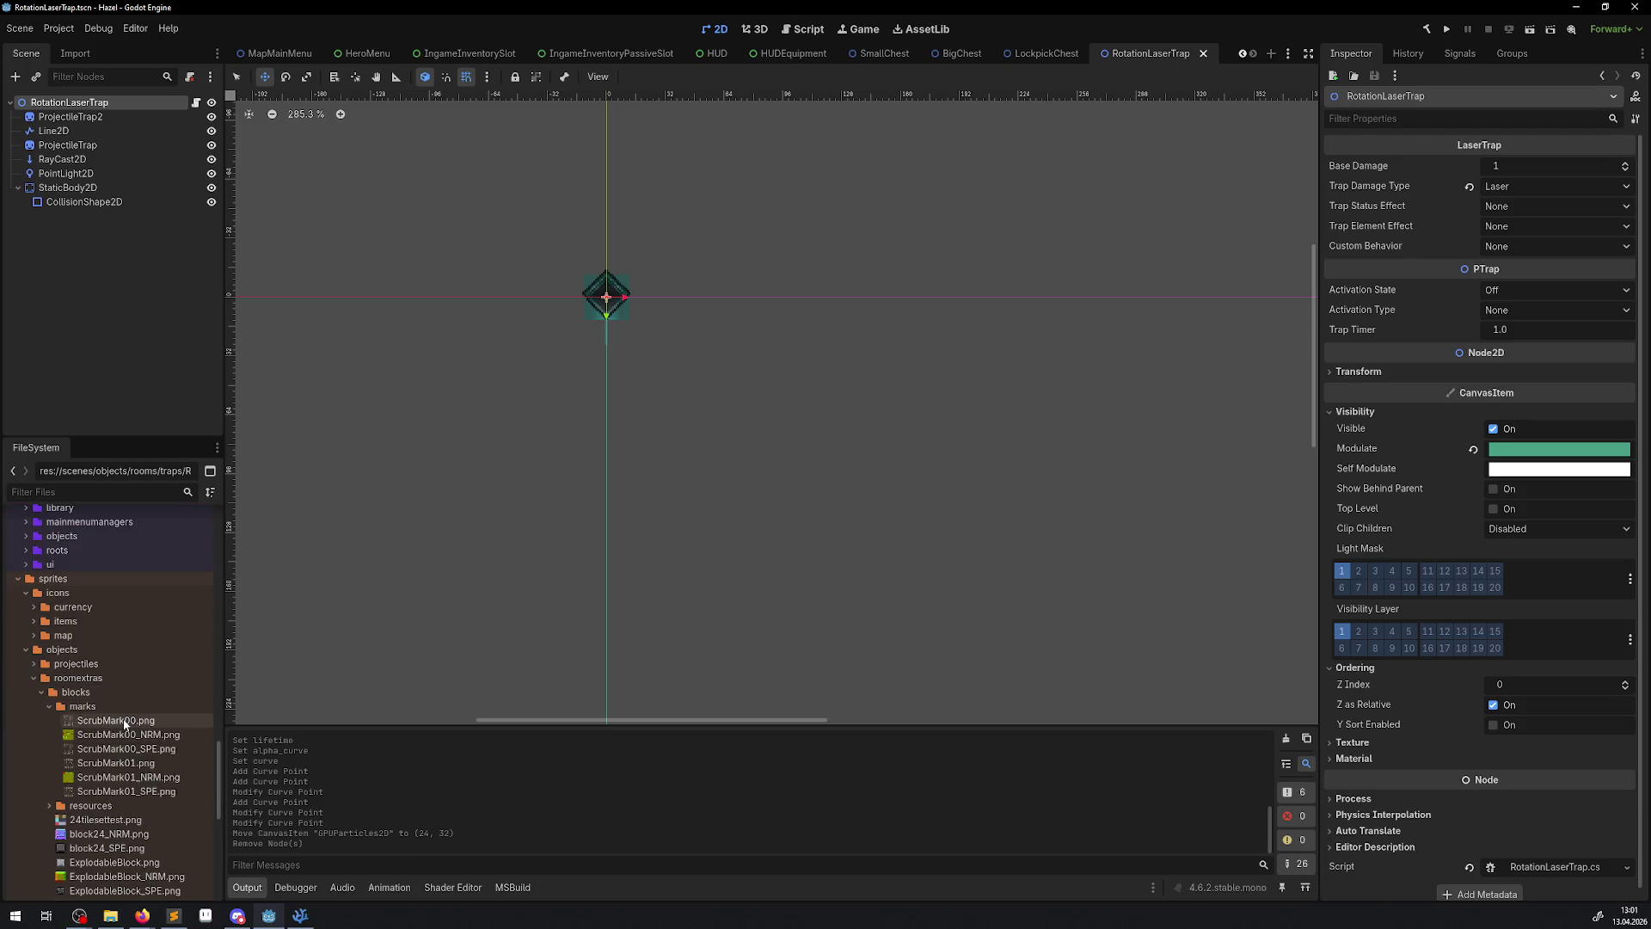
scroll(121, 653, down, 4)
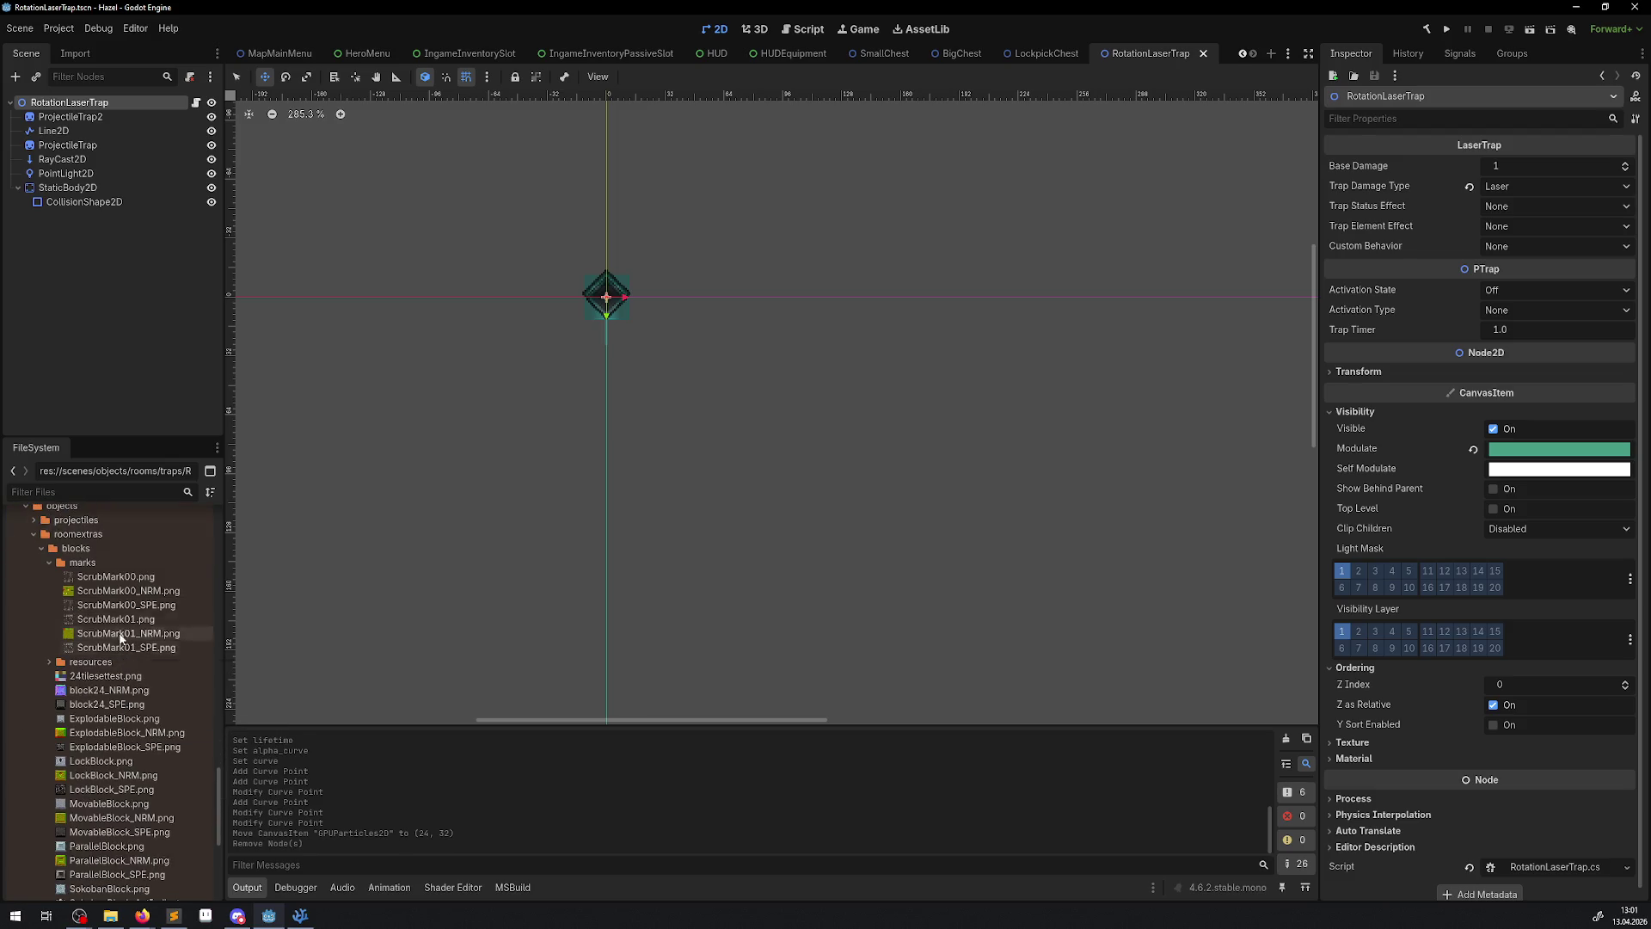
mouse_move(120, 576)
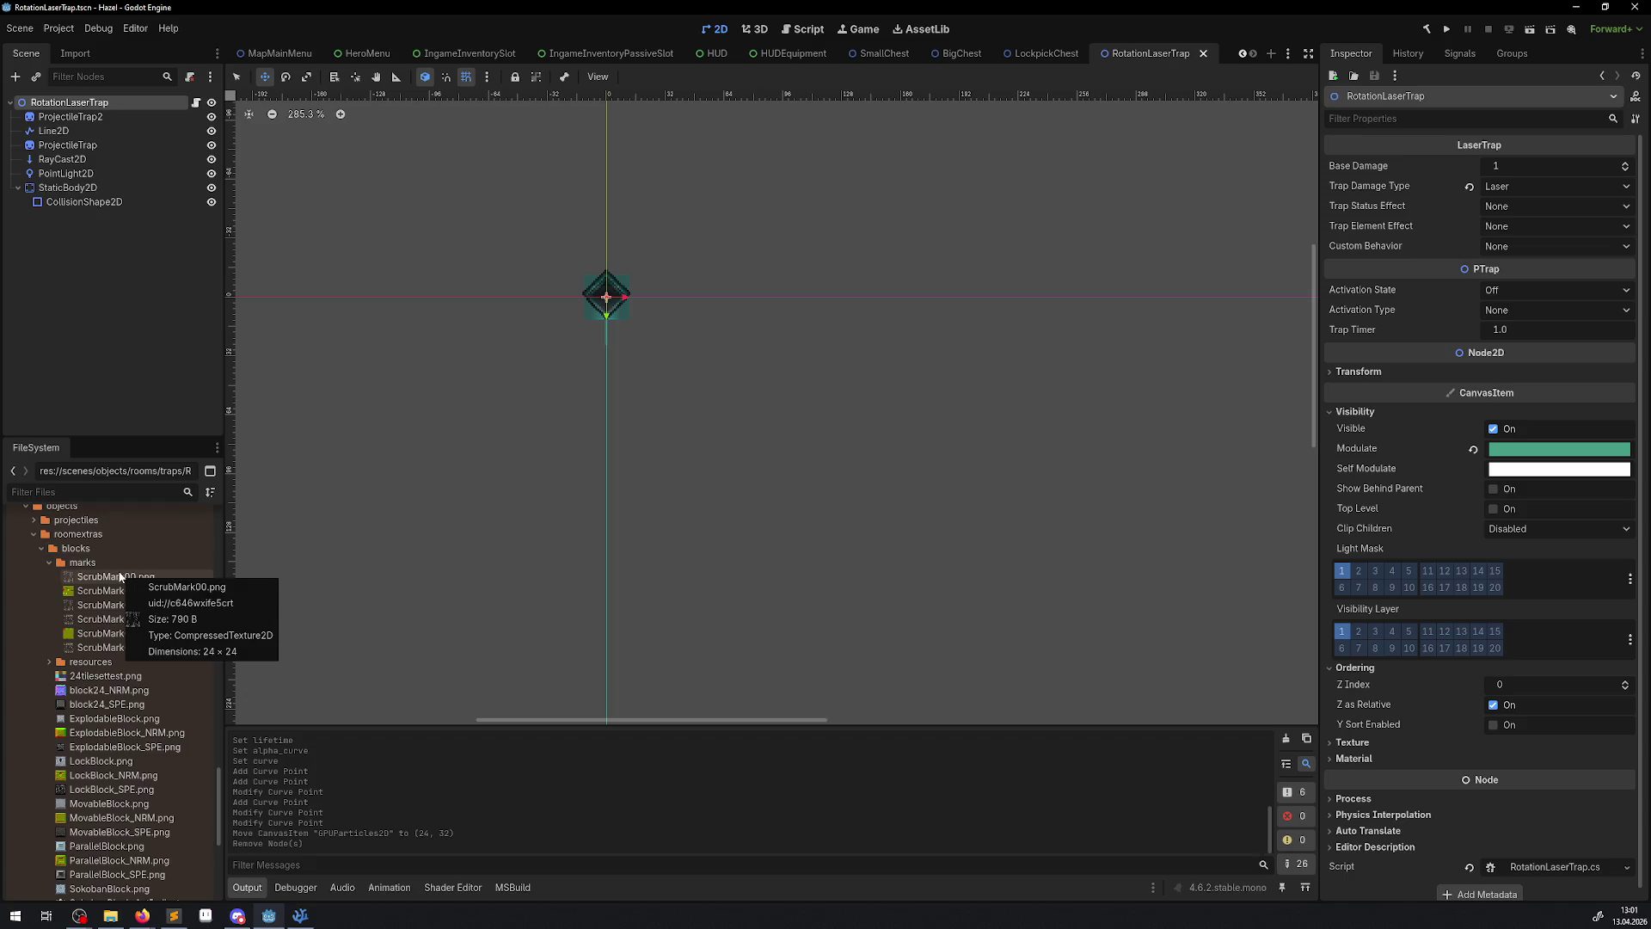
mouse_move(120, 576)
mouse_down()
mouse_move(643, 476)
mouse_move(613, 397)
mouse_move(590, 494)
mouse_move(606, 597)
mouse_move(766, 296)
mouse_up()
- Rotate the sprite 90° and move it to the origin (0, 0)
scroll(615, 589, up, 2)
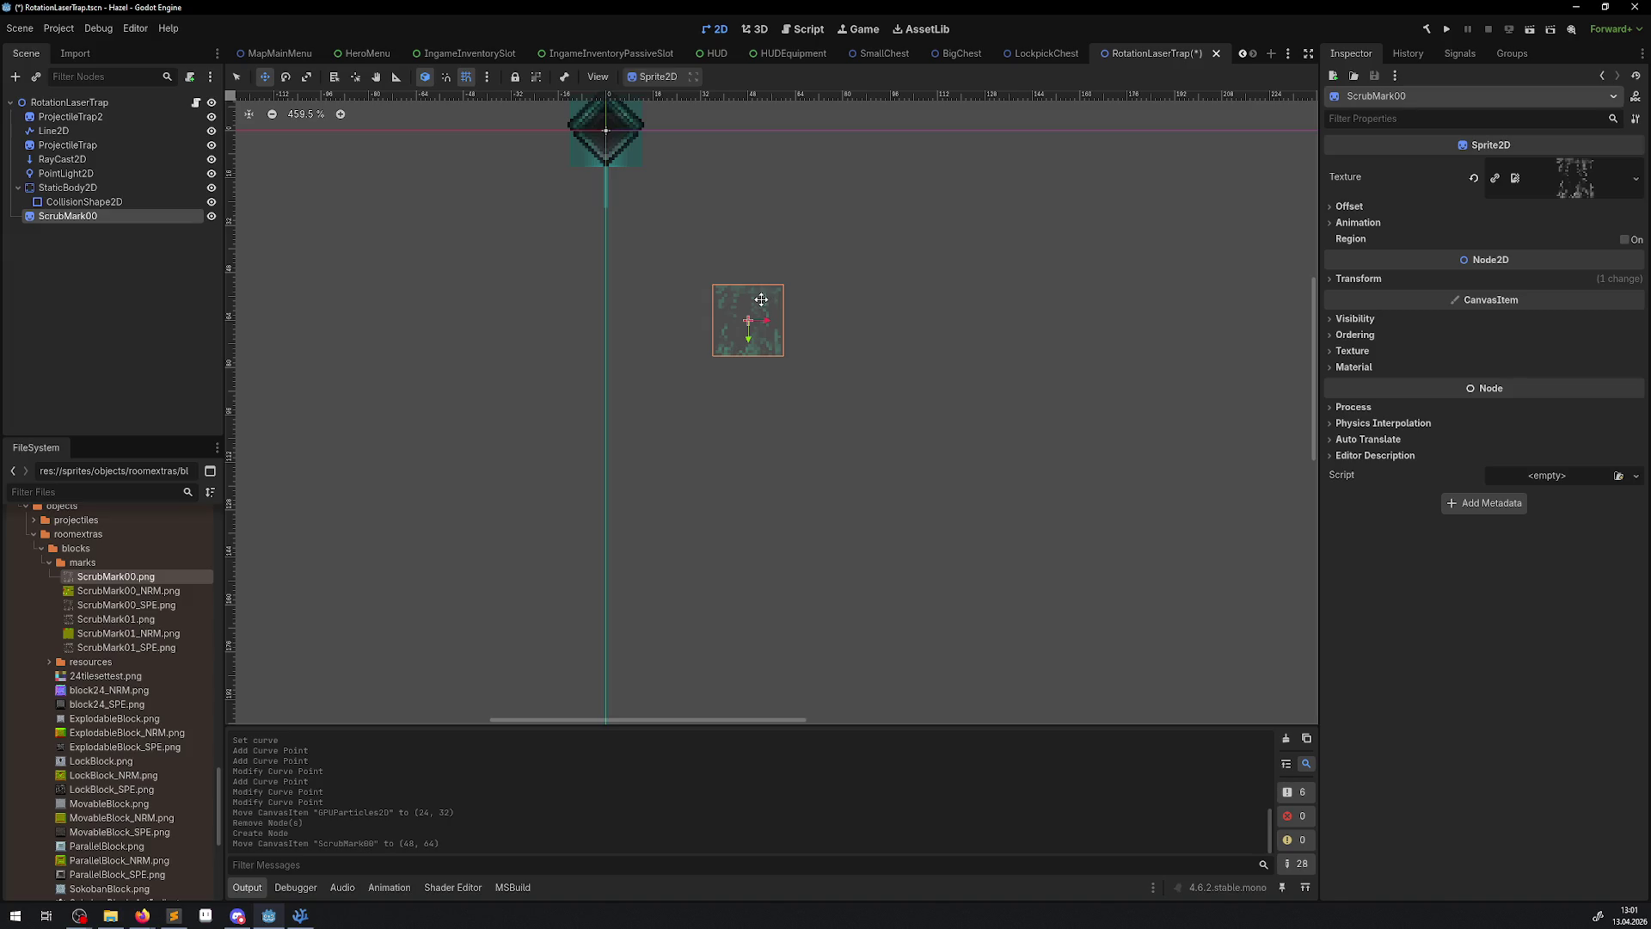
scroll(761, 299, up, 2)
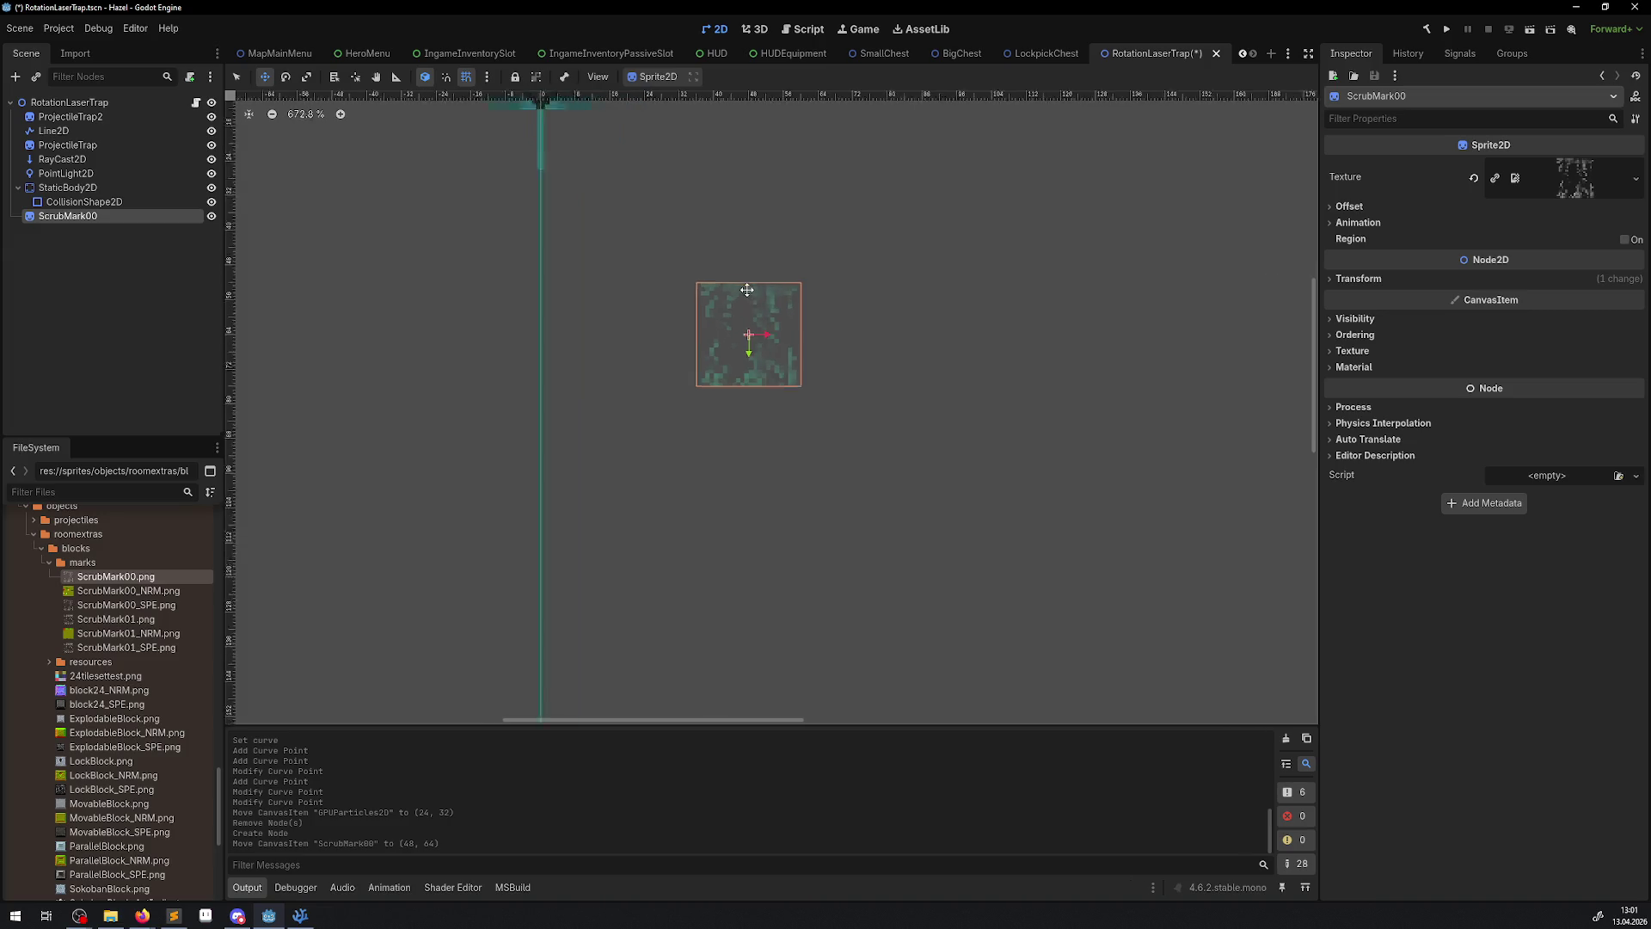
click(1359, 279)
click(1522, 338)
text(90)
key(Return)
scroll(706, 378, down, 8)
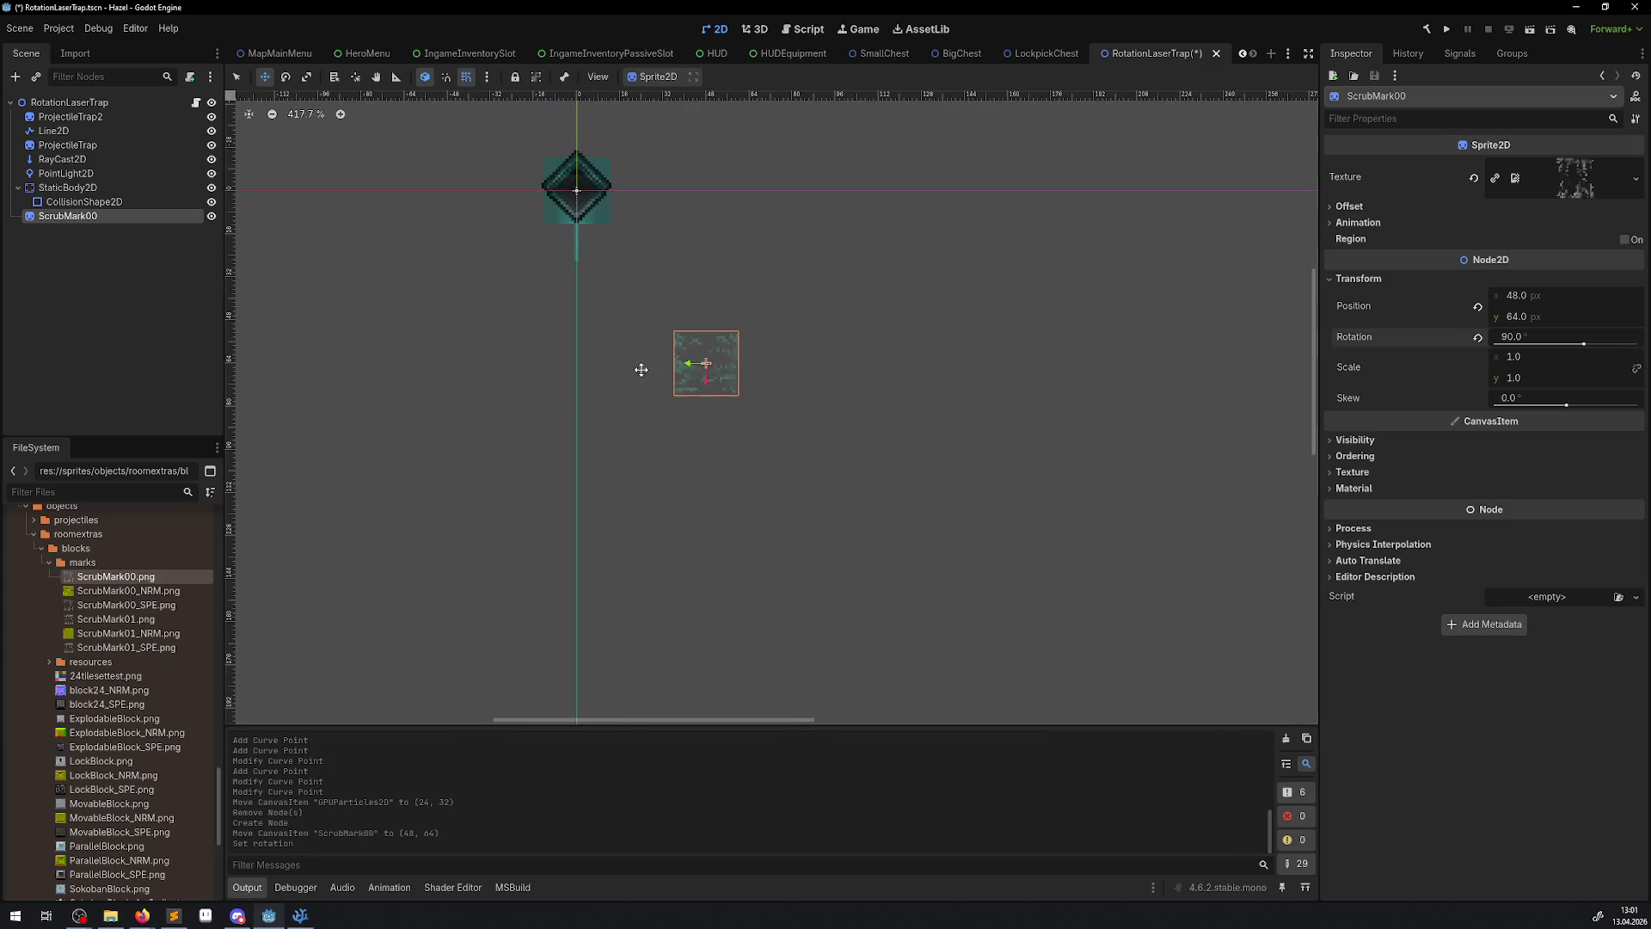
scroll(670, 403, up, 3)
drag(677, 384, 604, 287)
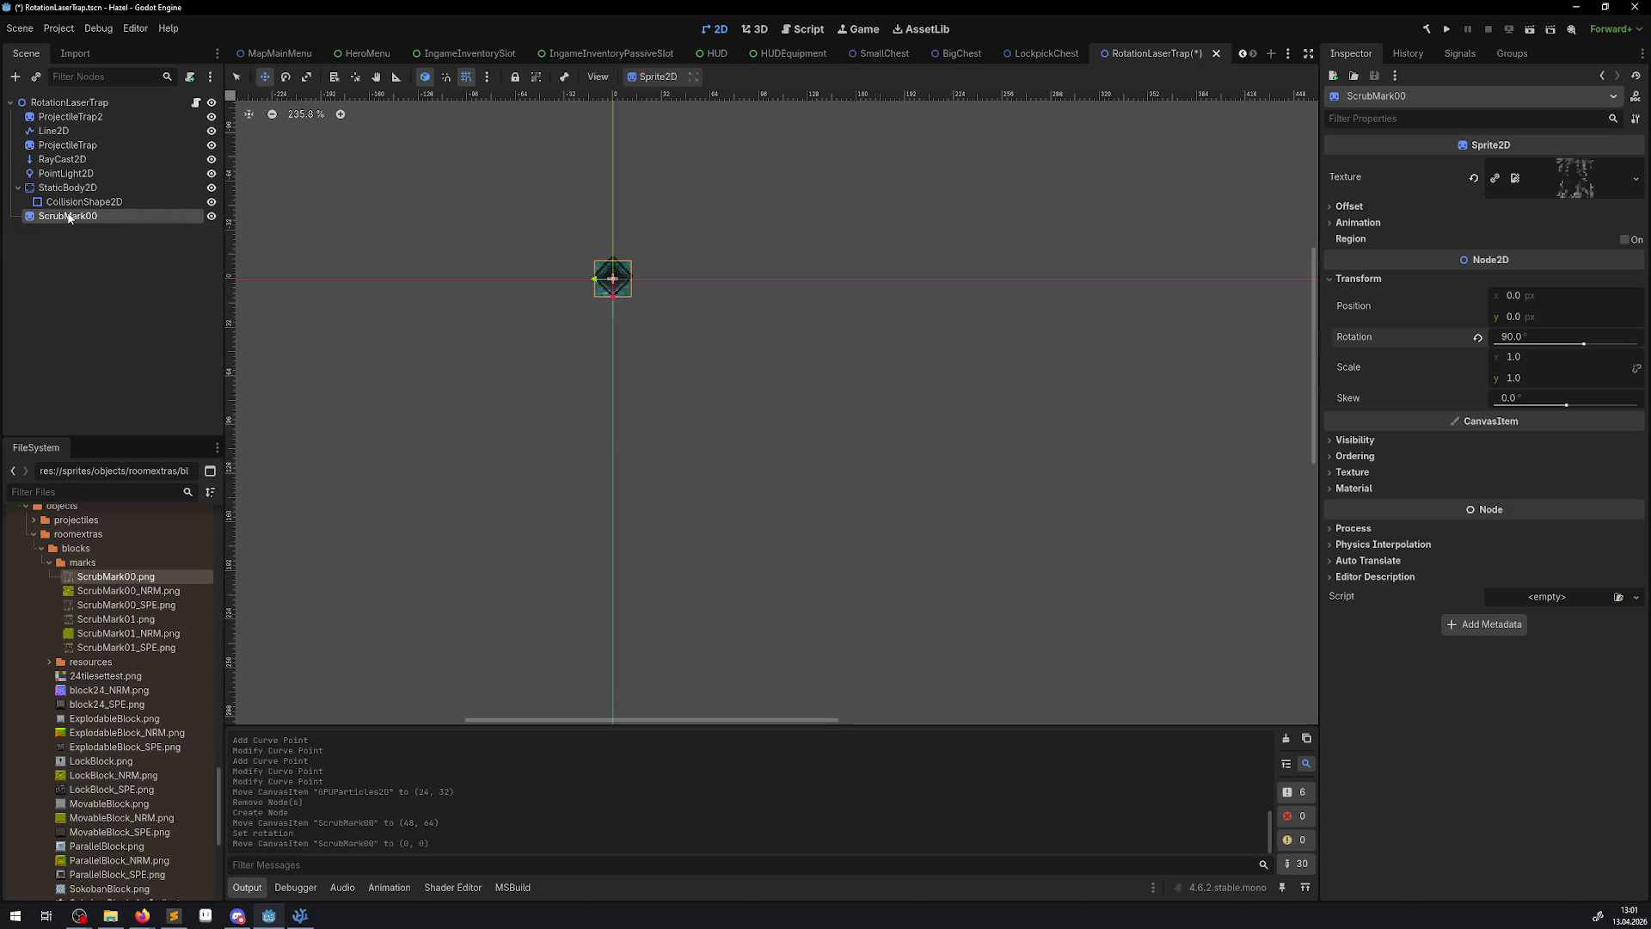
- Rename the ScrubMark00 node to BurnSprite
double_click(68, 217)
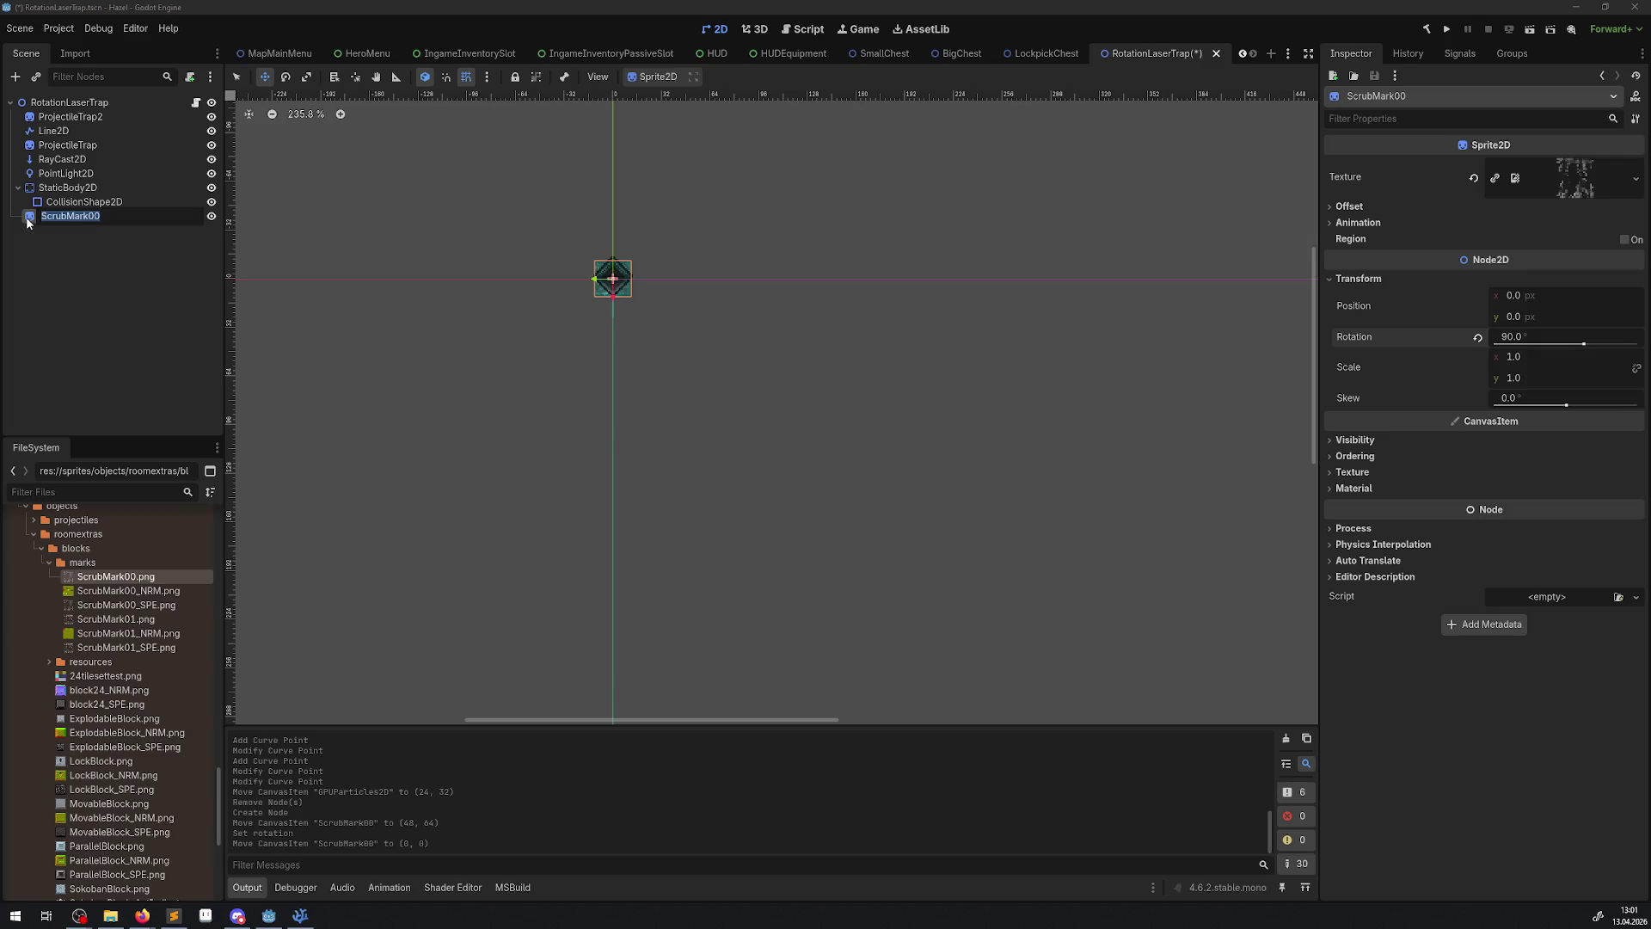
text(Buro)
text(nSpr)
text(ite)
key(Return)
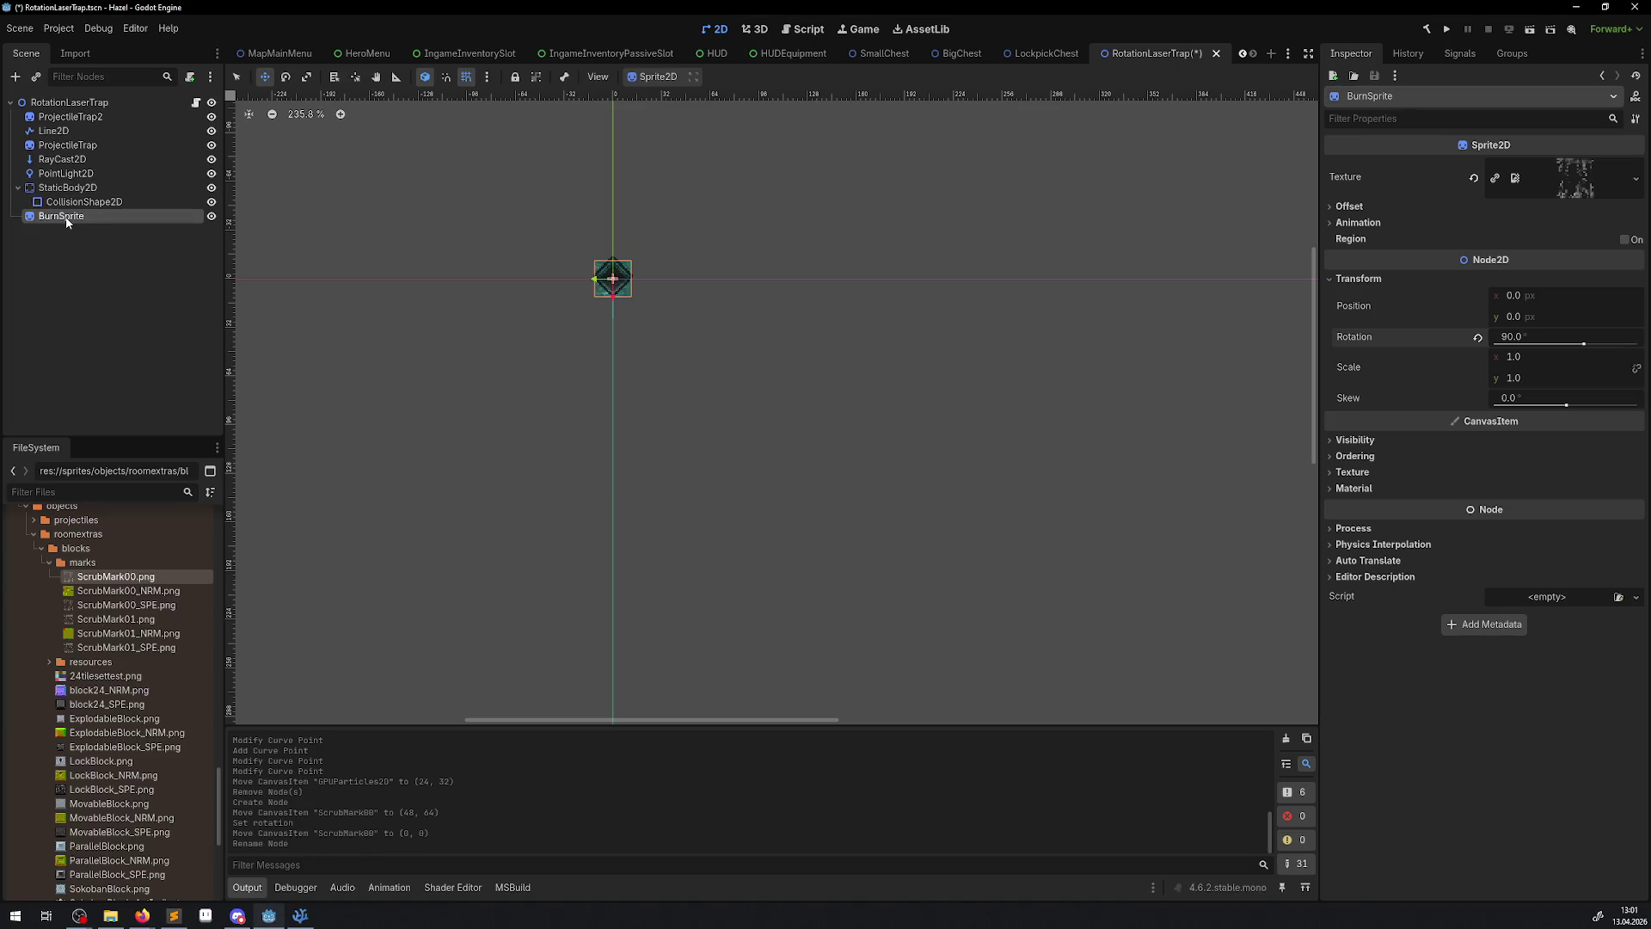
click(69, 102)
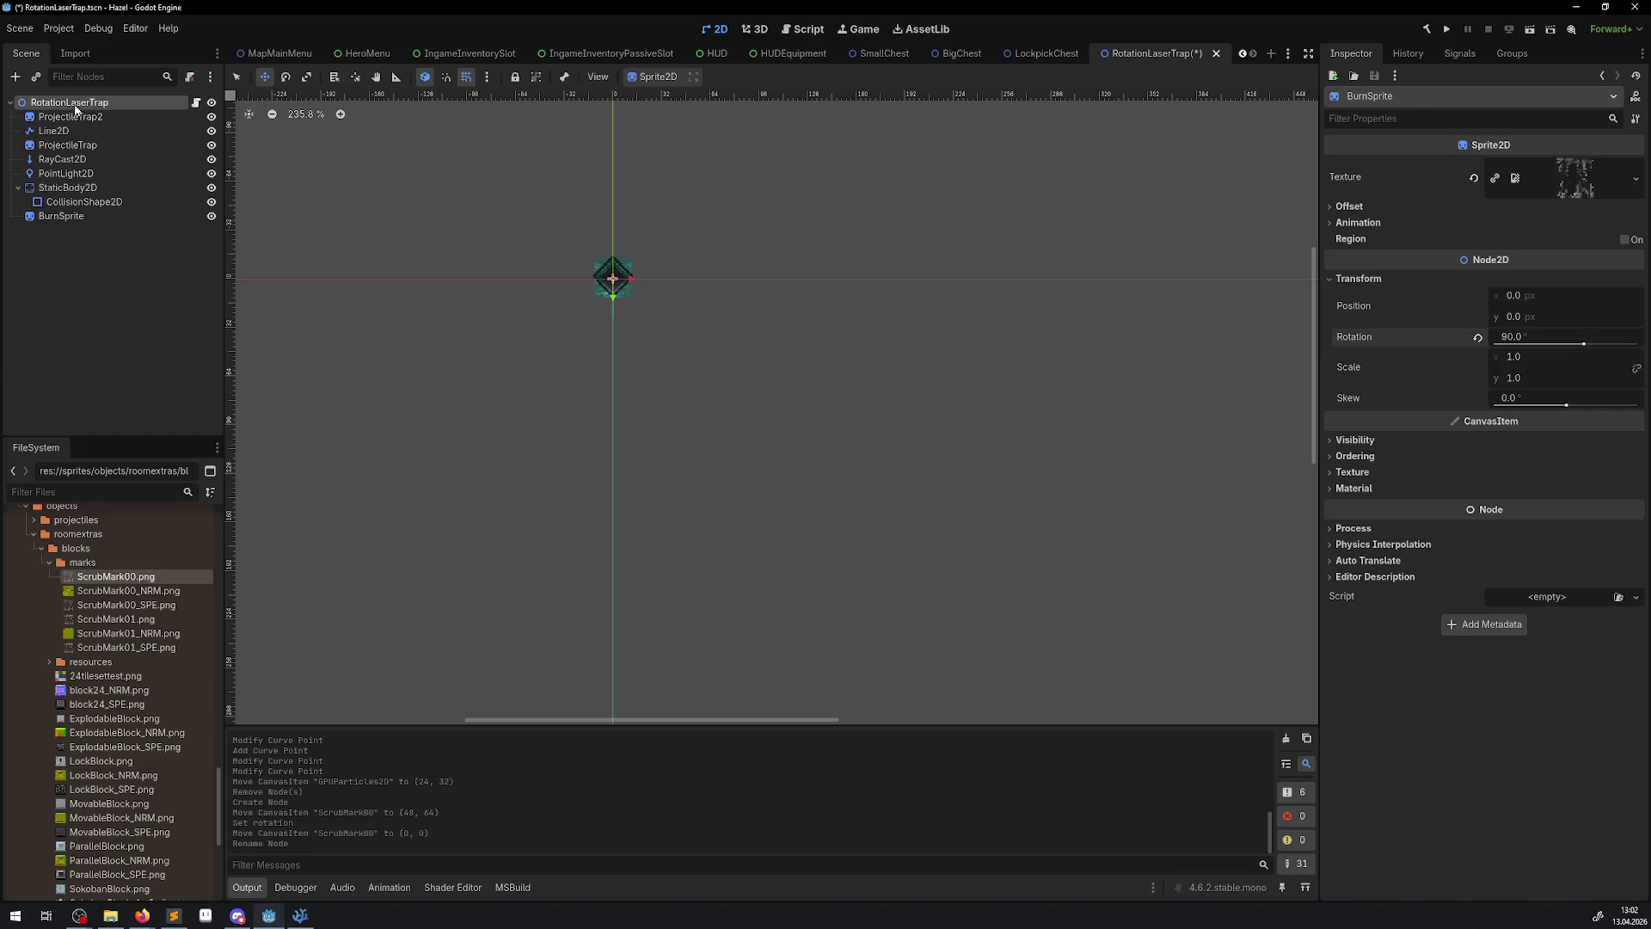
- Add a 'public Sprite2D BurnSprite;' field below the StaticBody2D property in RotationLaserTrap.cs
click(196, 102)
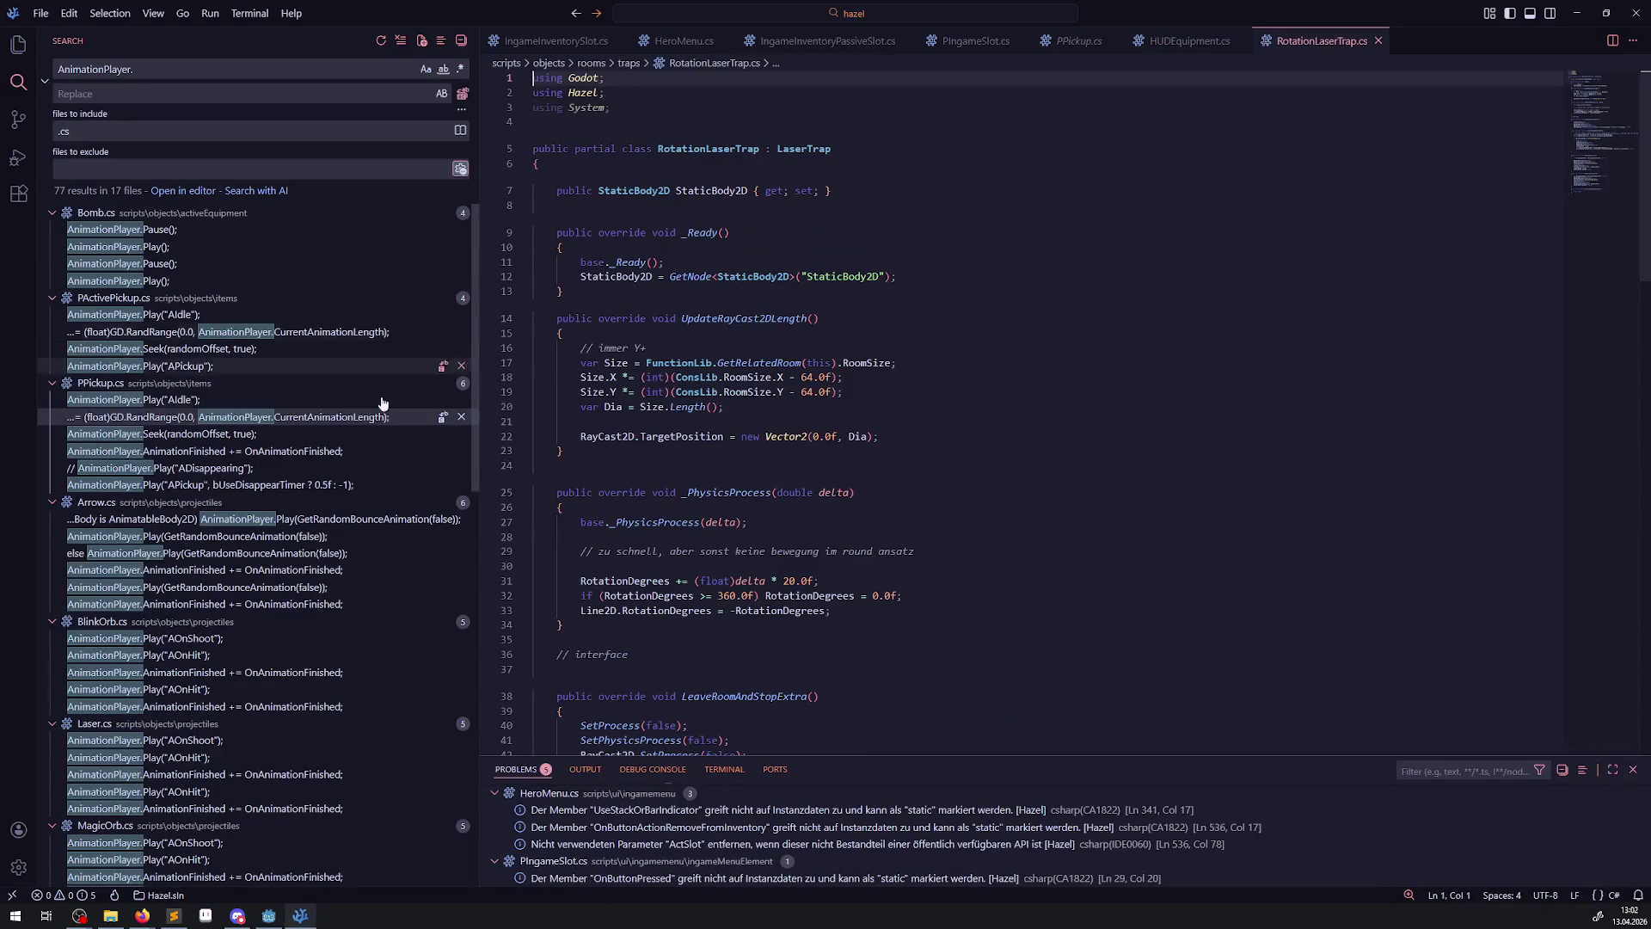
click(18, 44)
drag(479, 249, 298, 246)
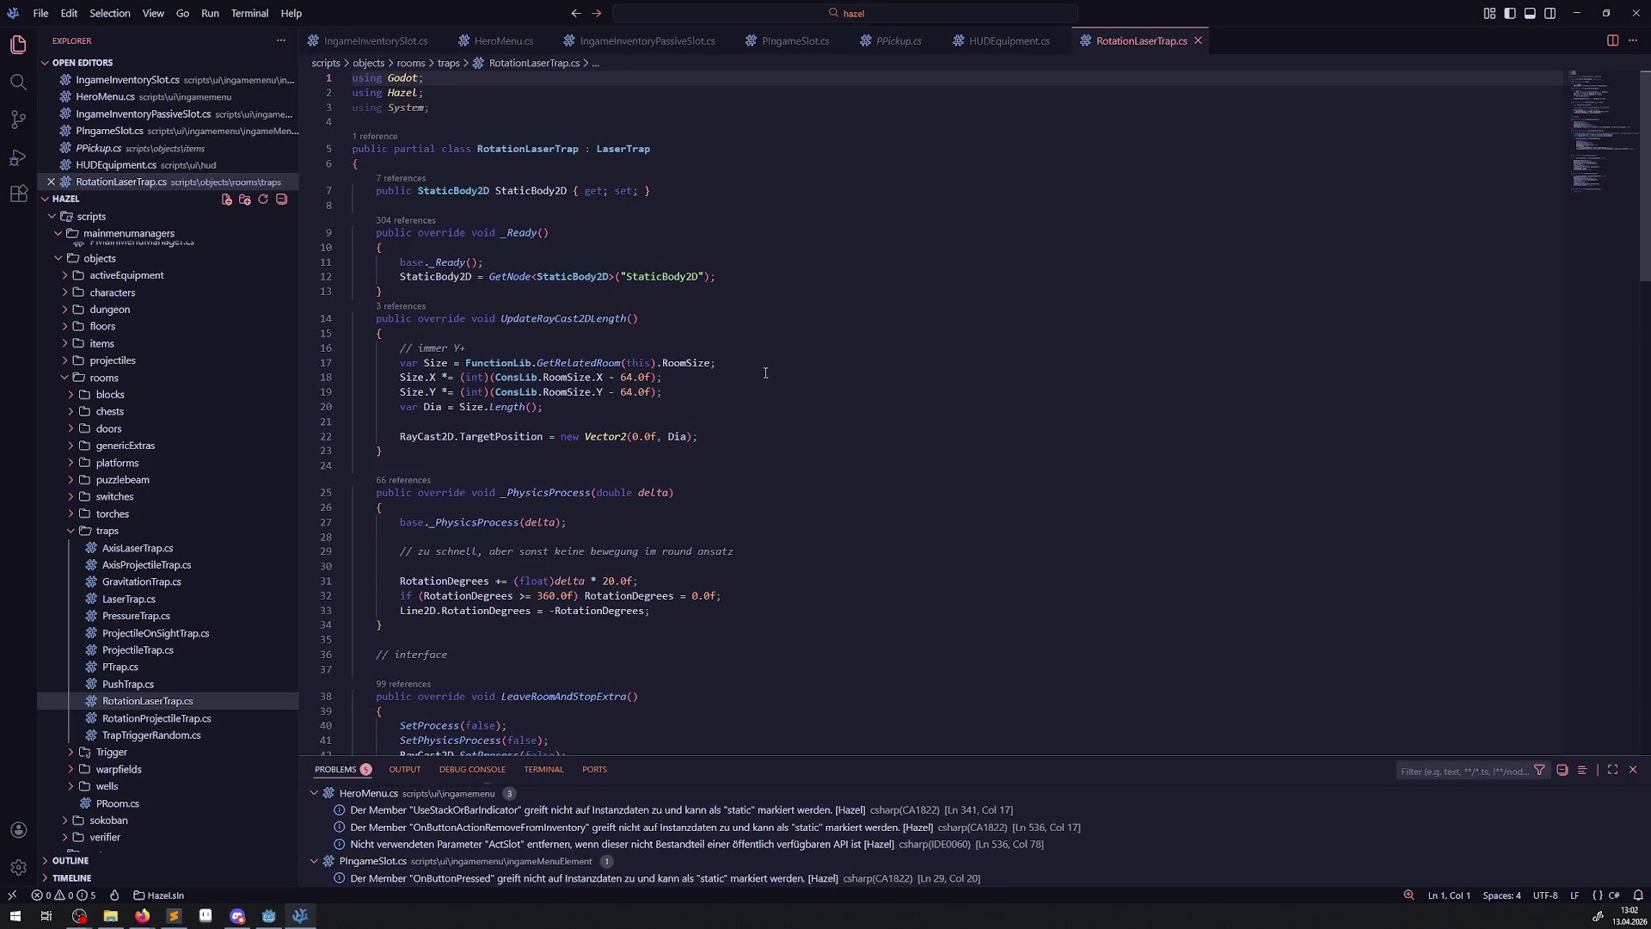
click(689, 190)
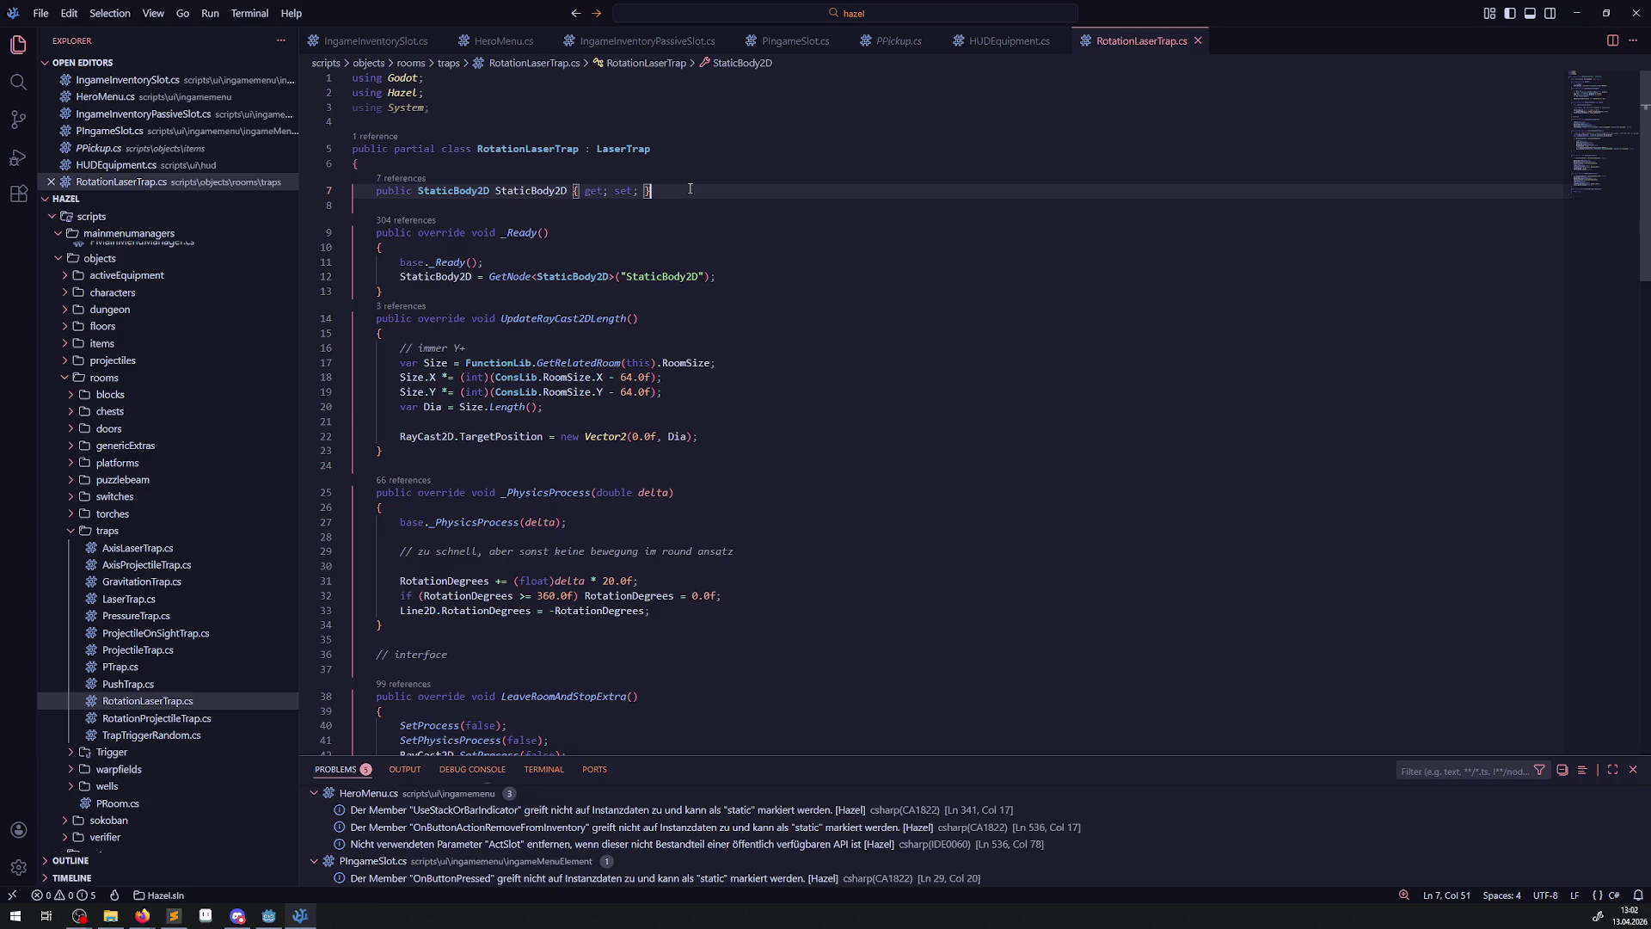
key(Return)
key(Return)
text(publi)
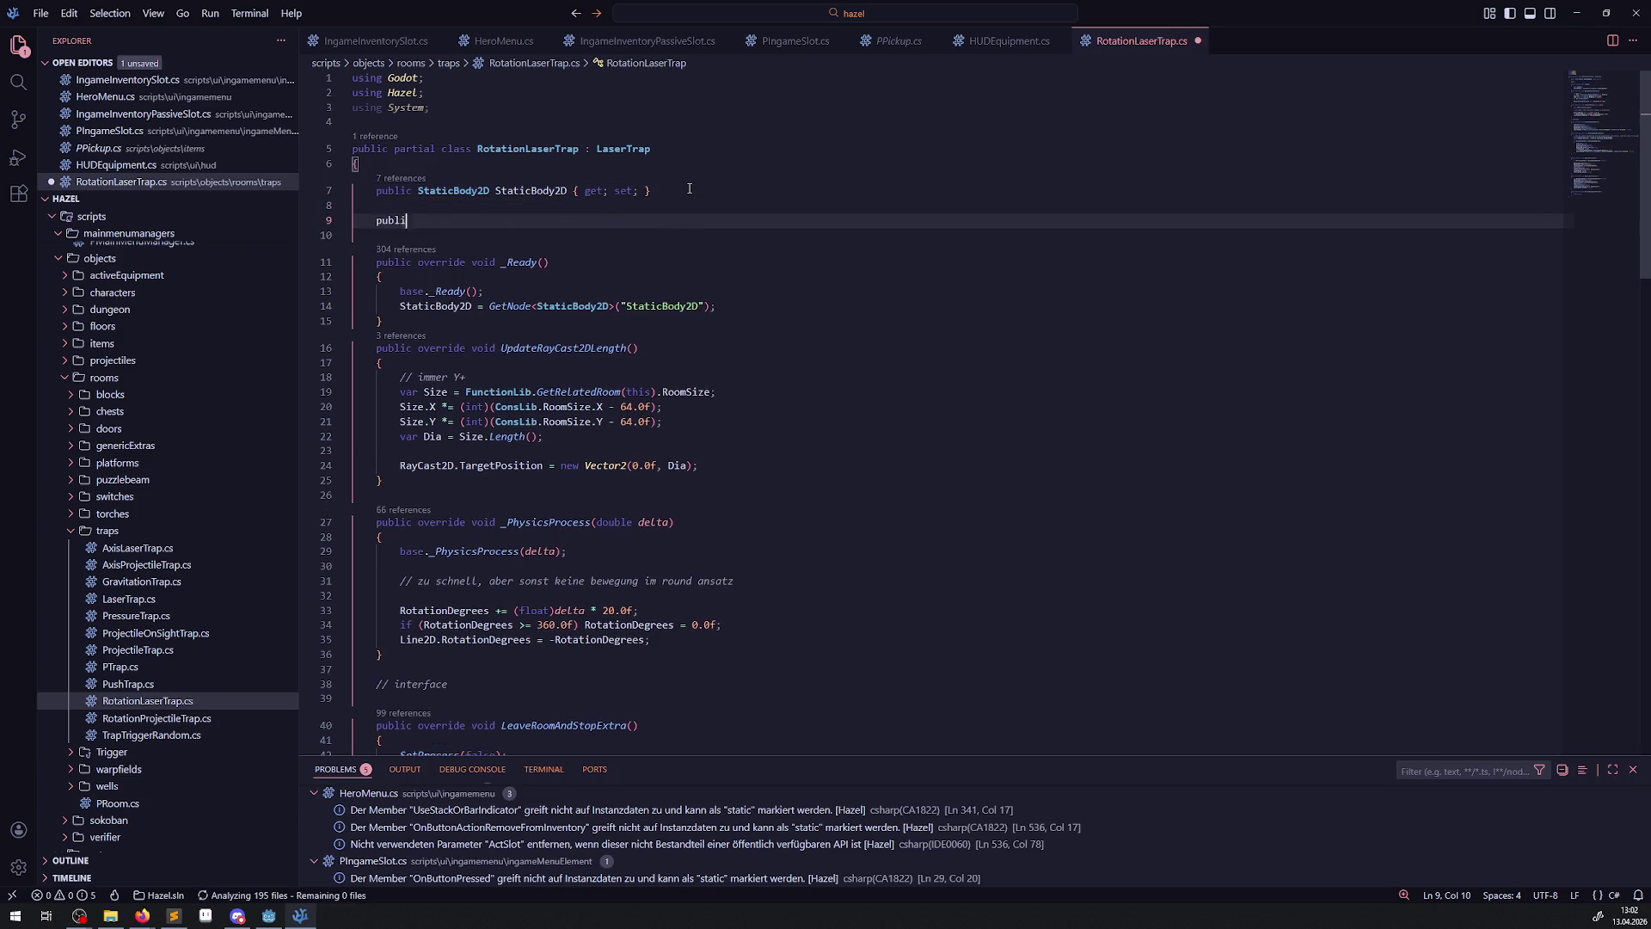
text(c Sprite2)
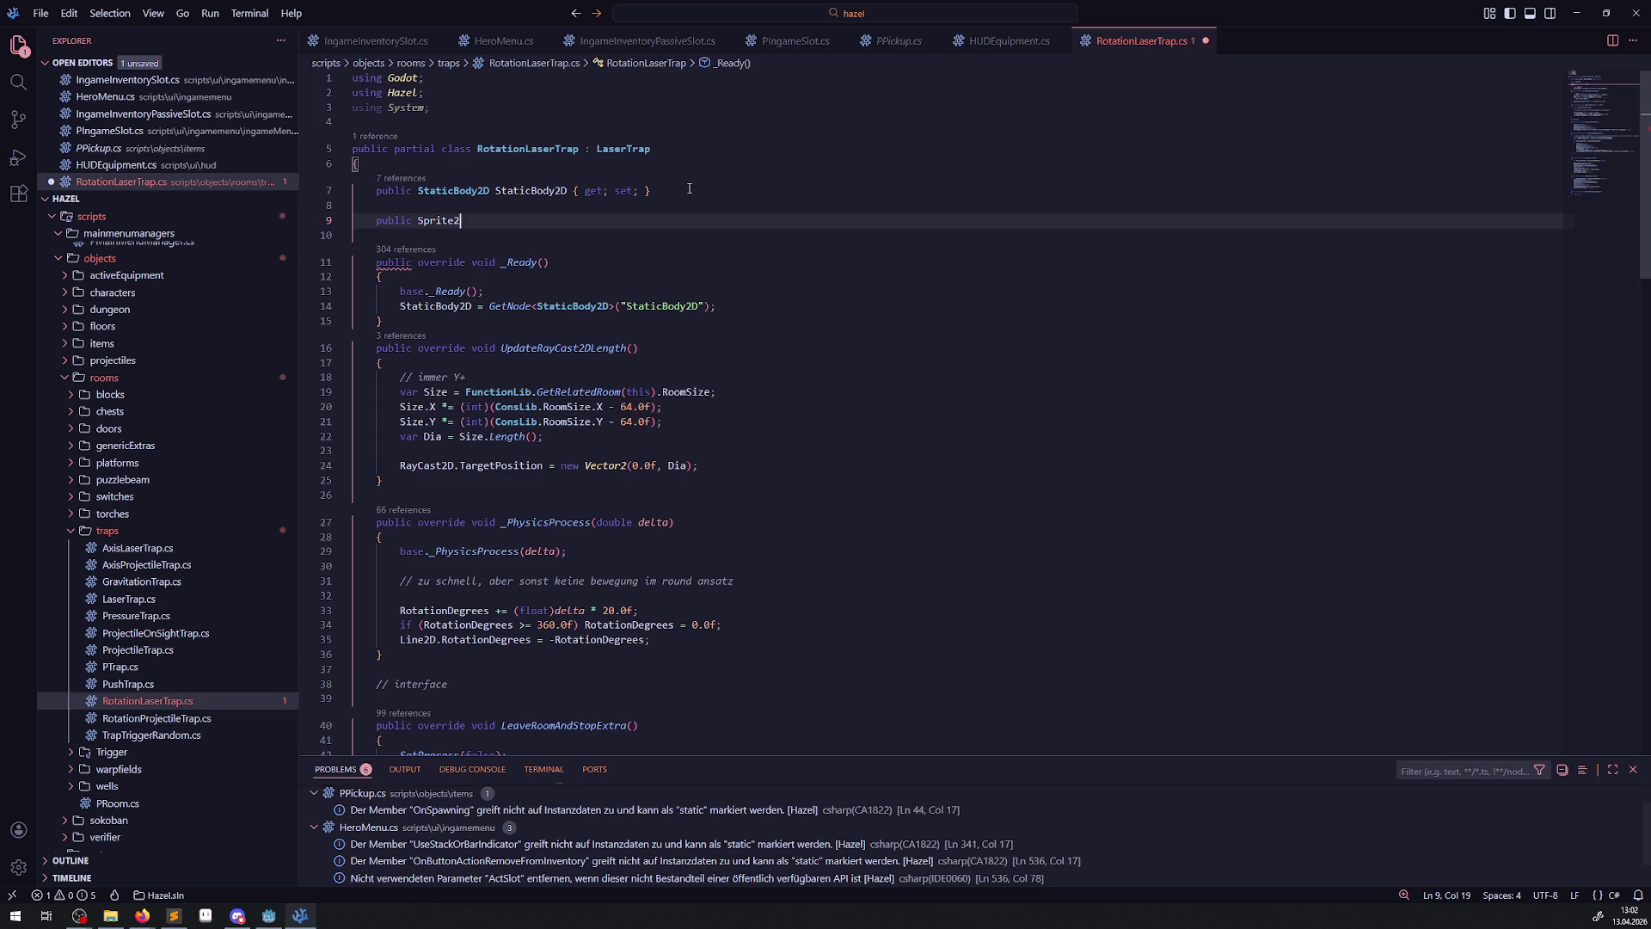
text(D BurnSprite;)
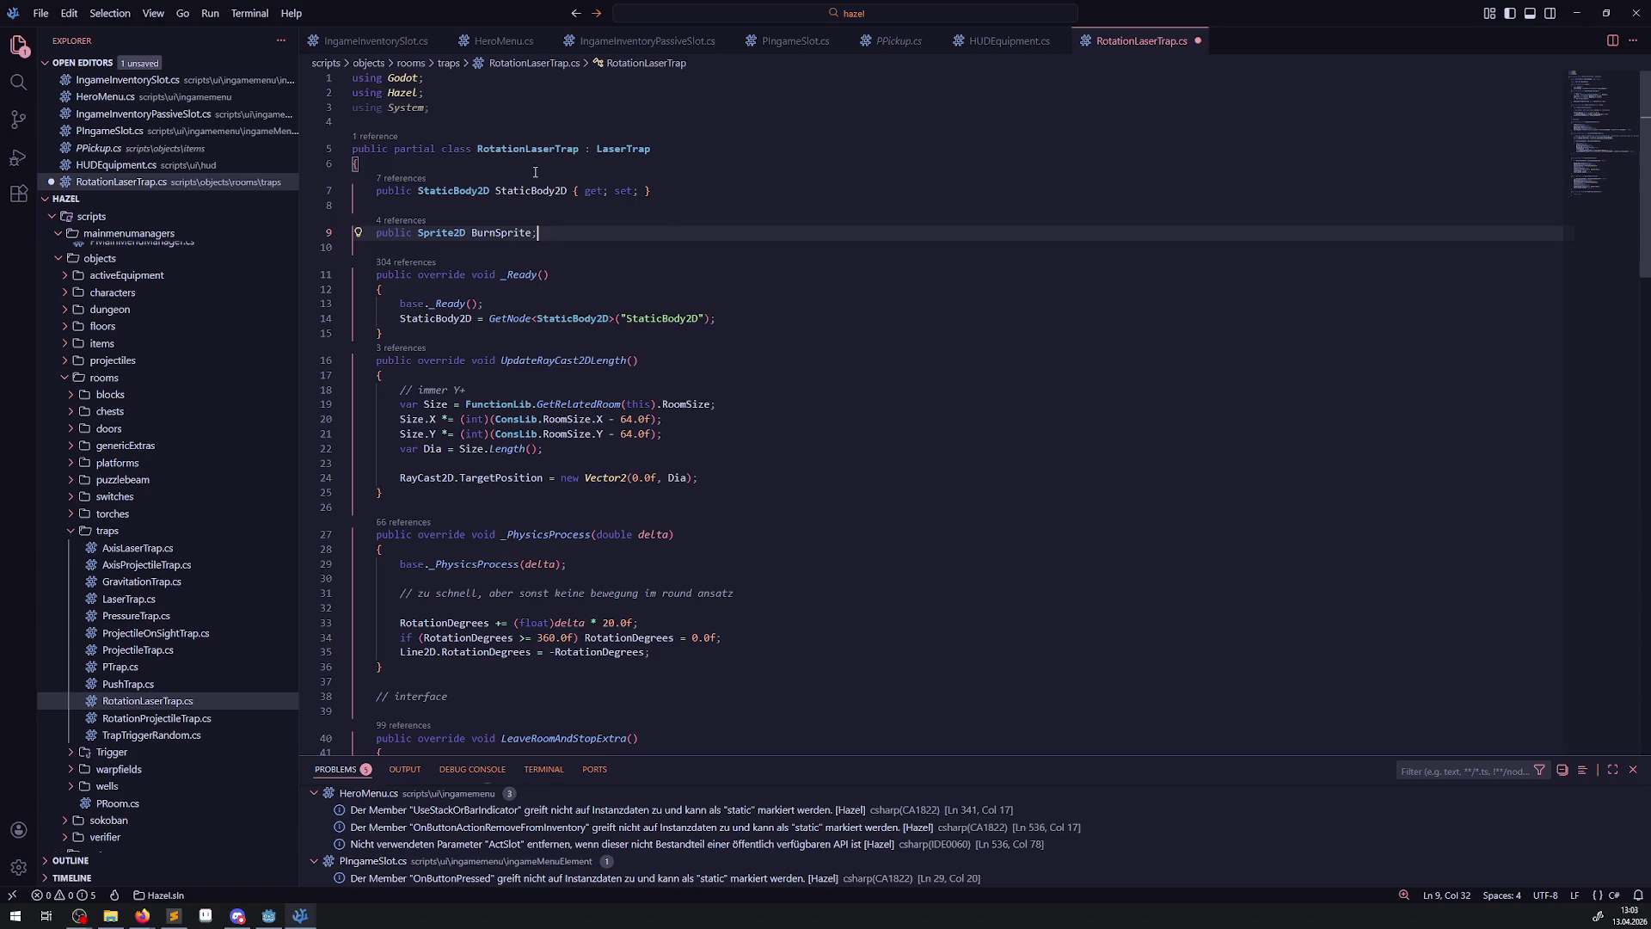
- Duplicate the StaticBody2D GetNode line in _Ready, retargeting its variable and node path to BurnSprite
mouse_move(529, 195)
scroll(554, 337, down, 2)
scroll(555, 336, up, 2)
click(539, 319)
key(shift+alt+Down)
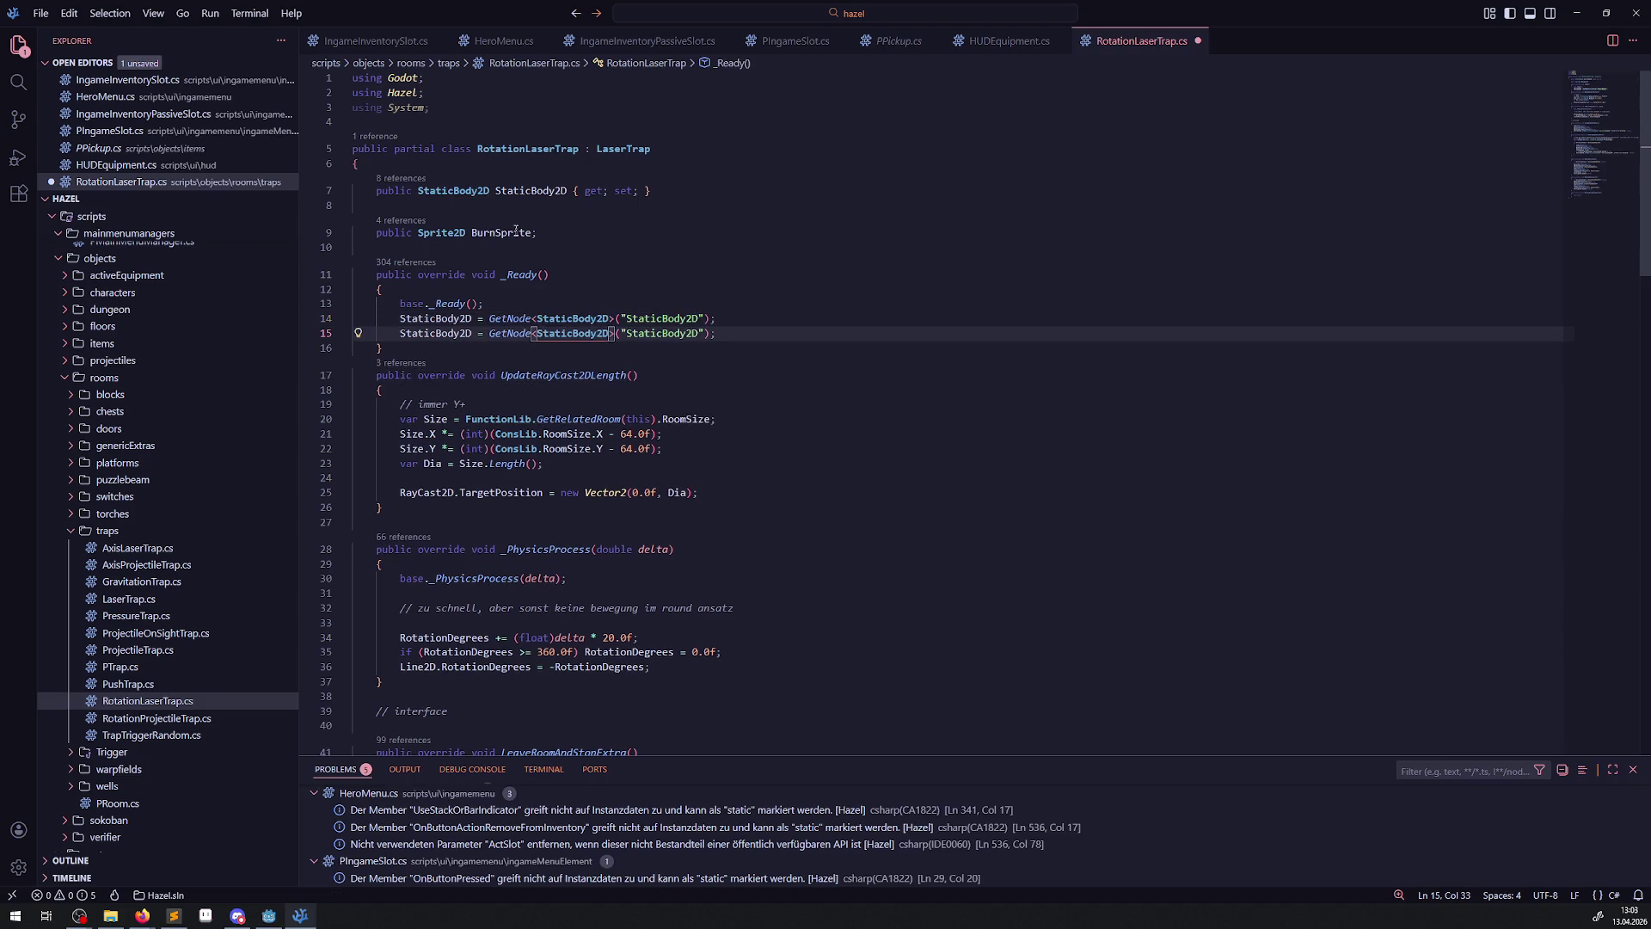
double_click(501, 232)
key(ctrl+c)
double_click(467, 333)
key(ctrl+v)
double_click(662, 333)
key(ctrl+v)
- Change the copied GetNode type to Sprite2D and save RotationLaserTrap.cs
double_click(446, 232)
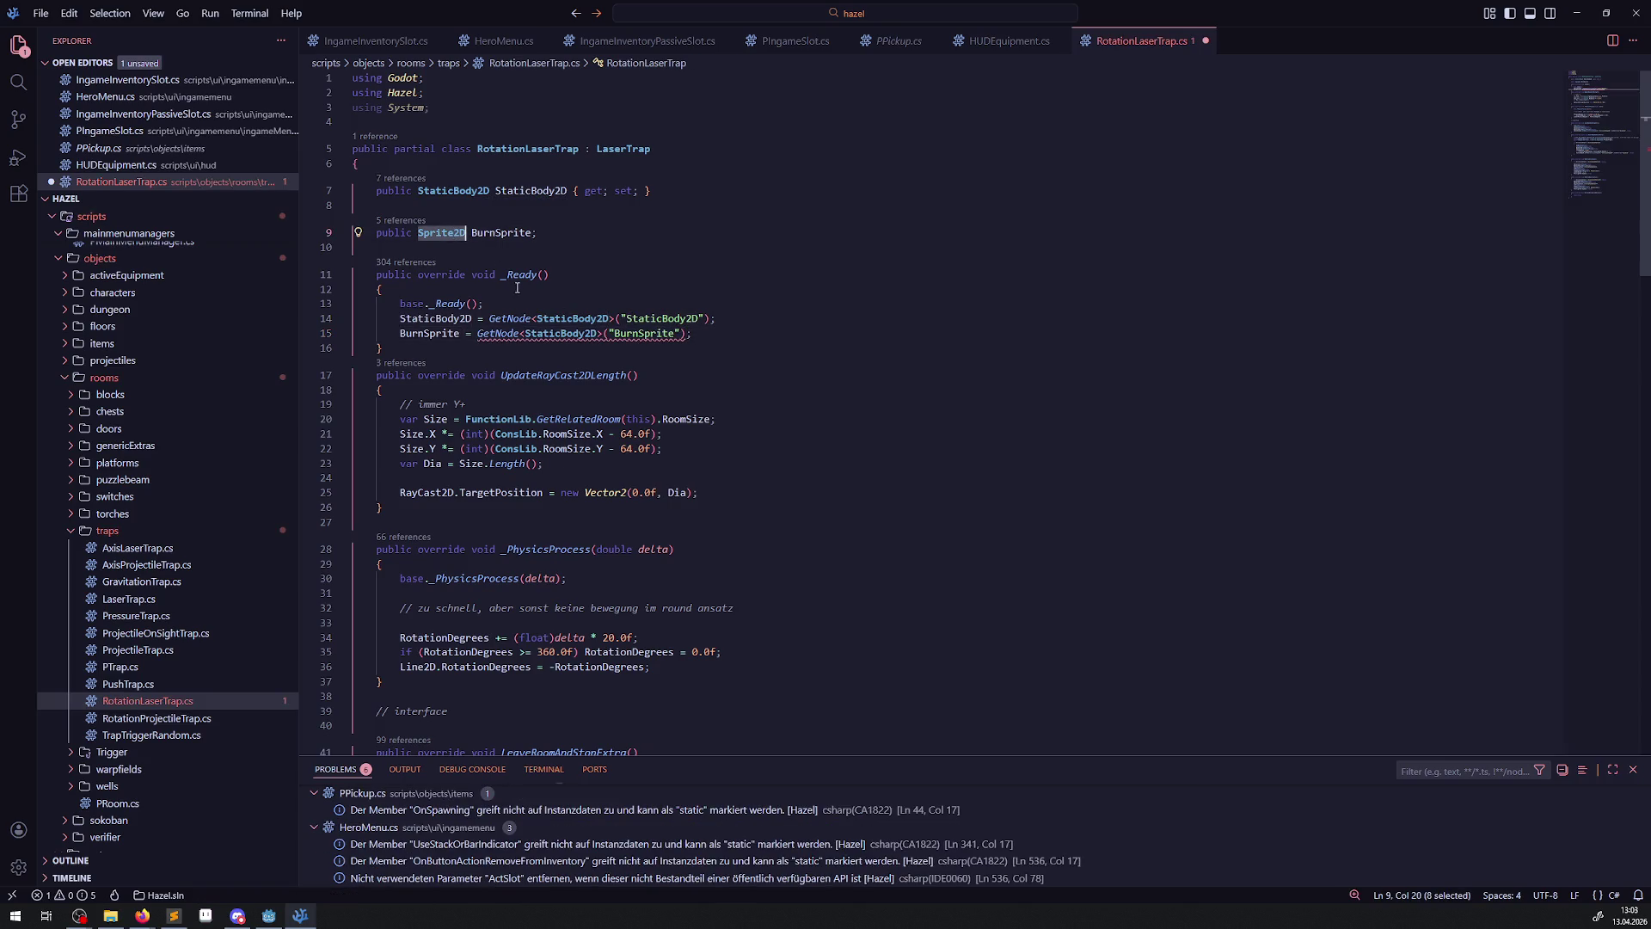
key(ctrl+c)
double_click(568, 333)
key(ctrl+v)
key(ctrl+s)
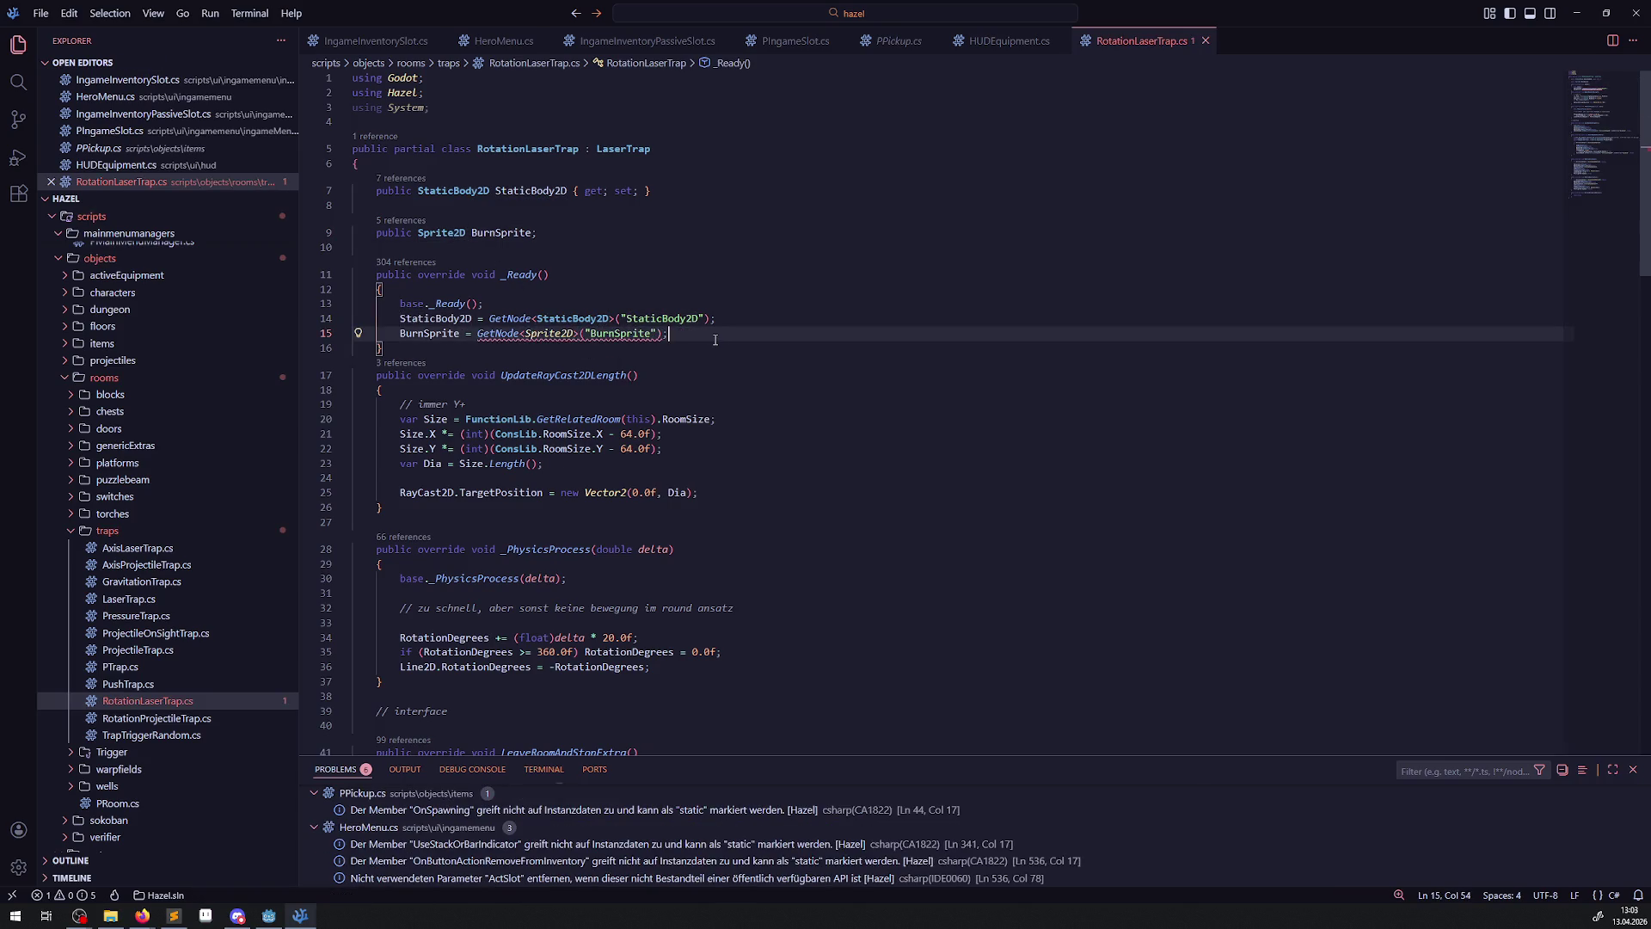
- Check the new BurnSprite lookup line against the BurnSprite field declaration
click(714, 339)
double_click(619, 334)
scroll(714, 503, down, 6)
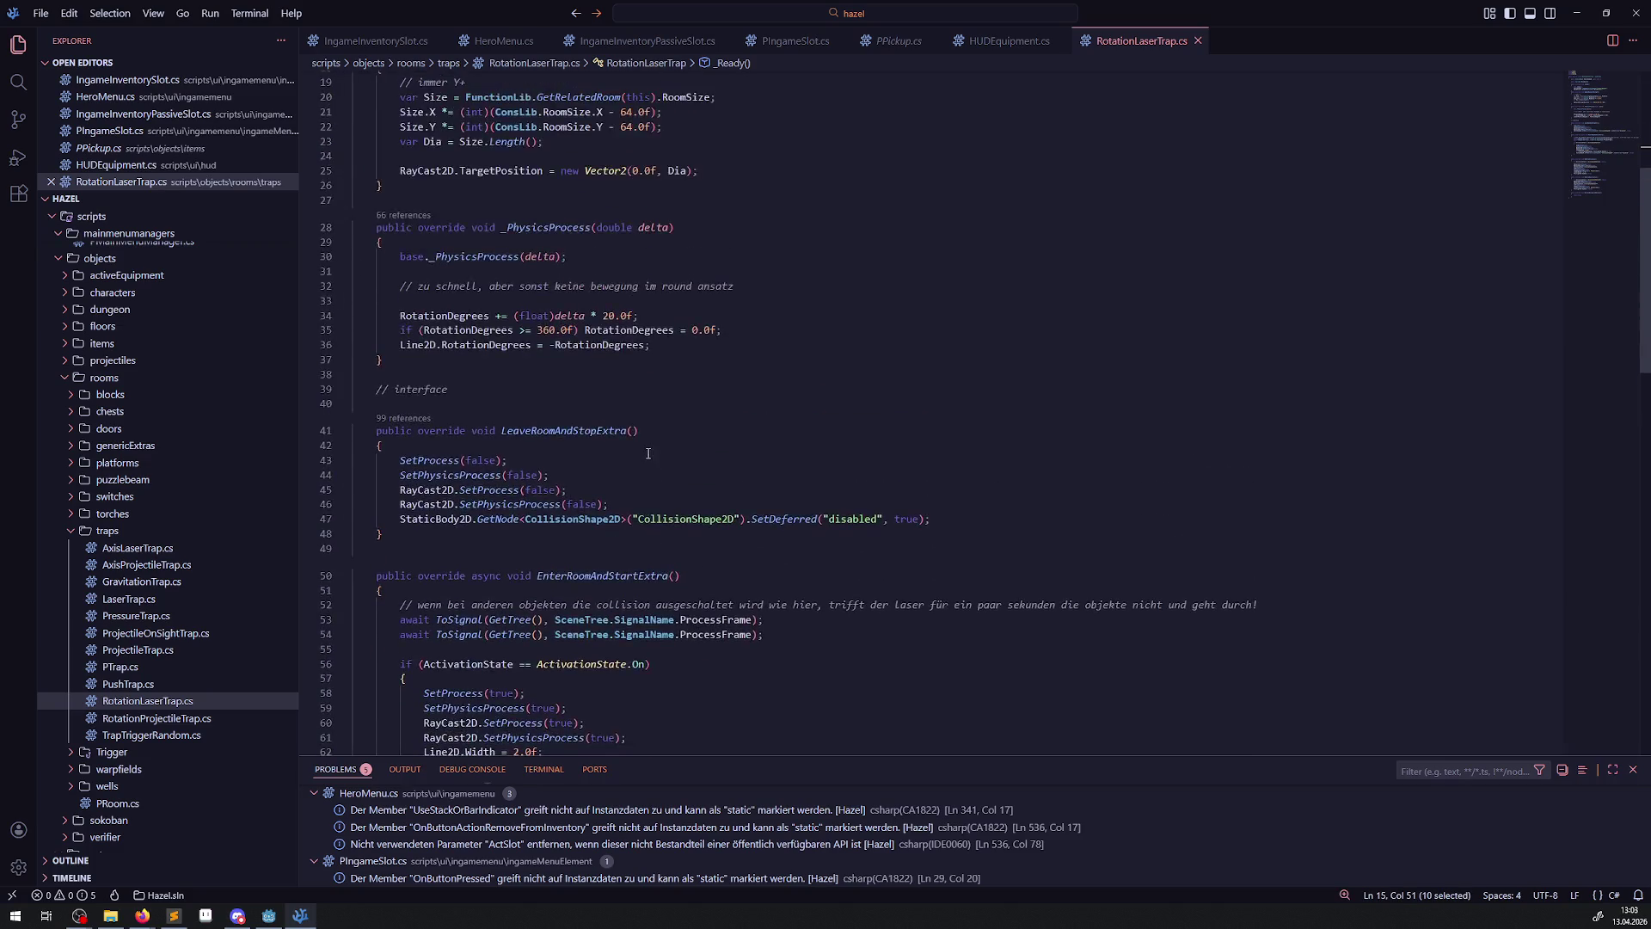
scroll(576, 282, up, 3)
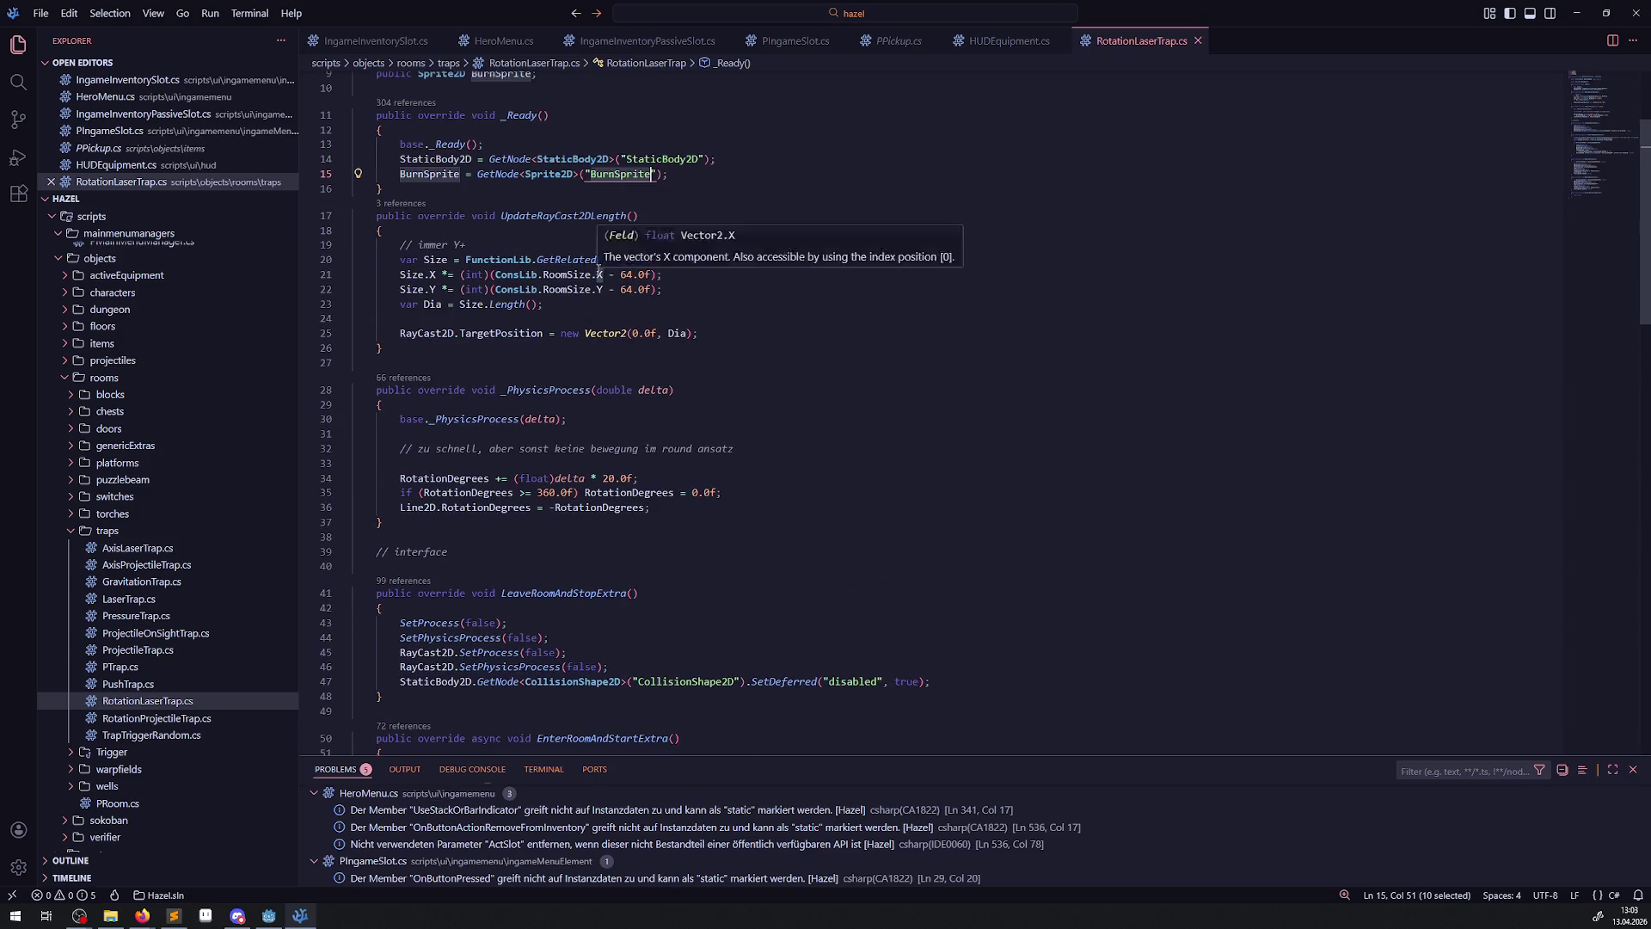
double_click(422, 175)
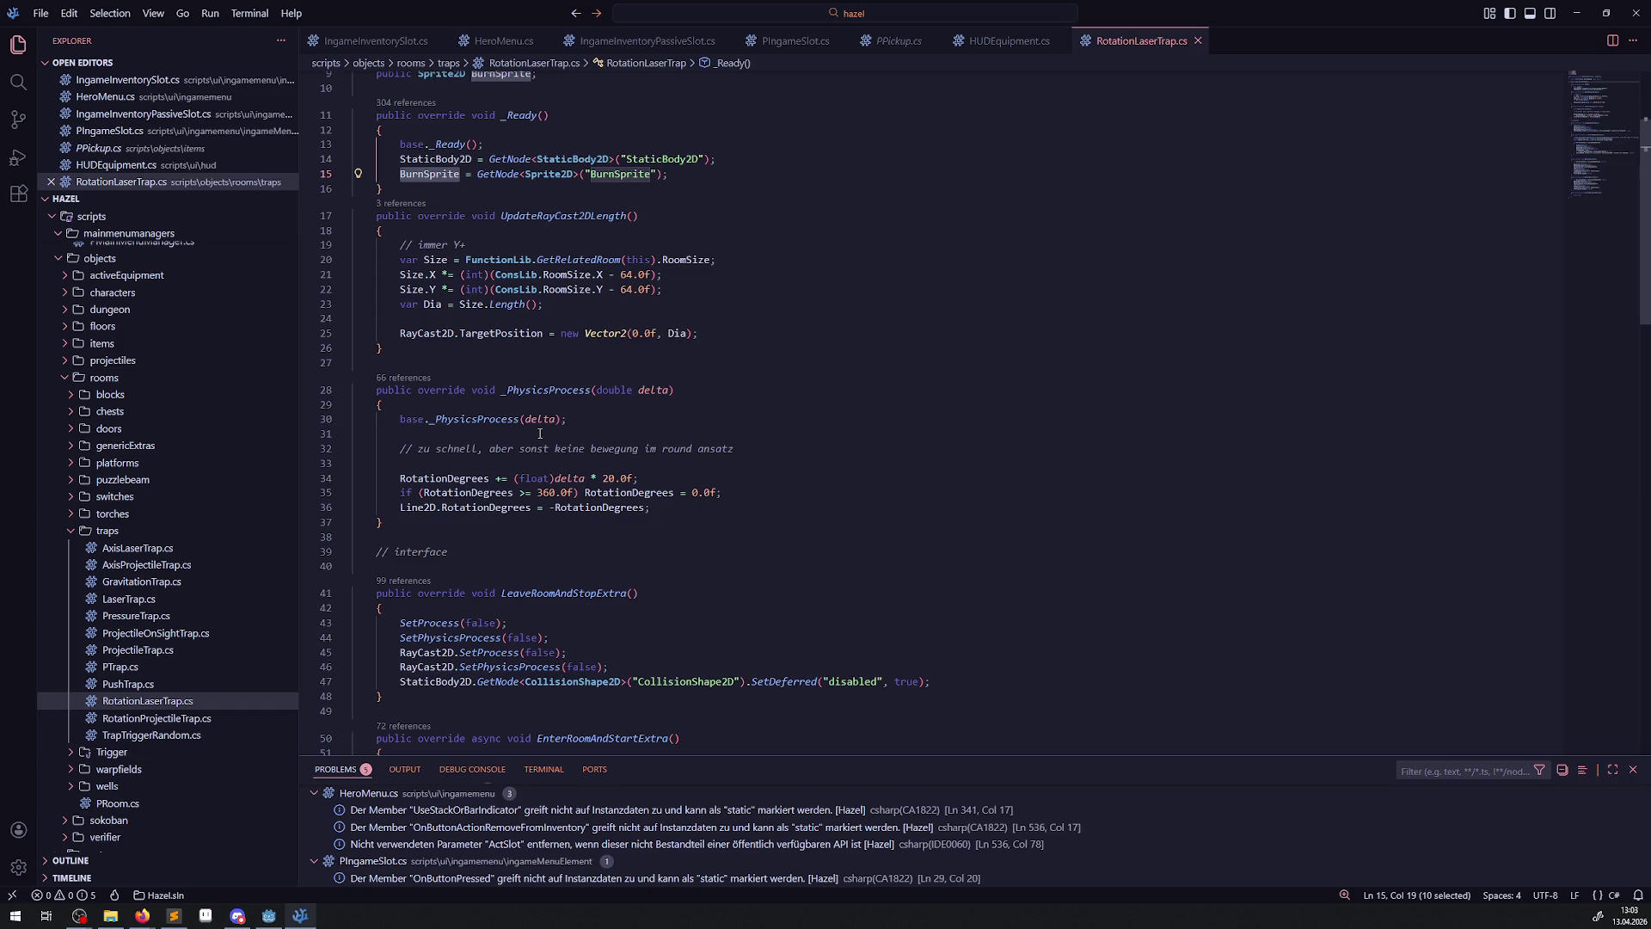
- Inspect LaserTrap's _PhysicsProcess via Go to Definition, then return and add a line below the rotation code
click(470, 419)
right_click(468, 419)
click(528, 434)
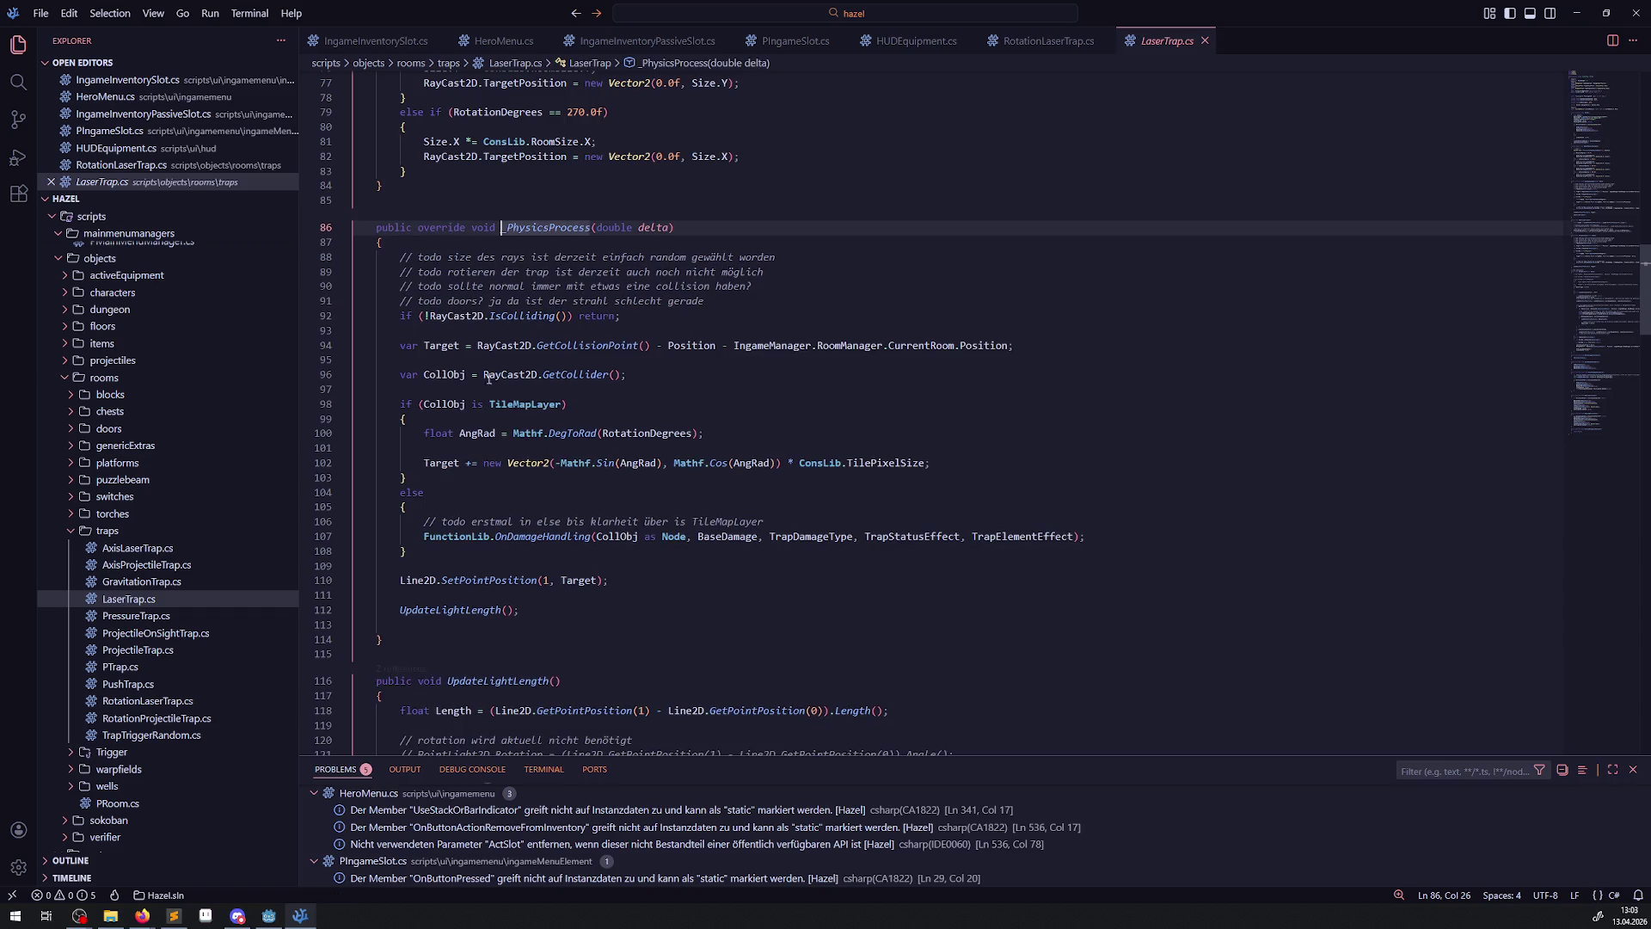
click(466, 610)
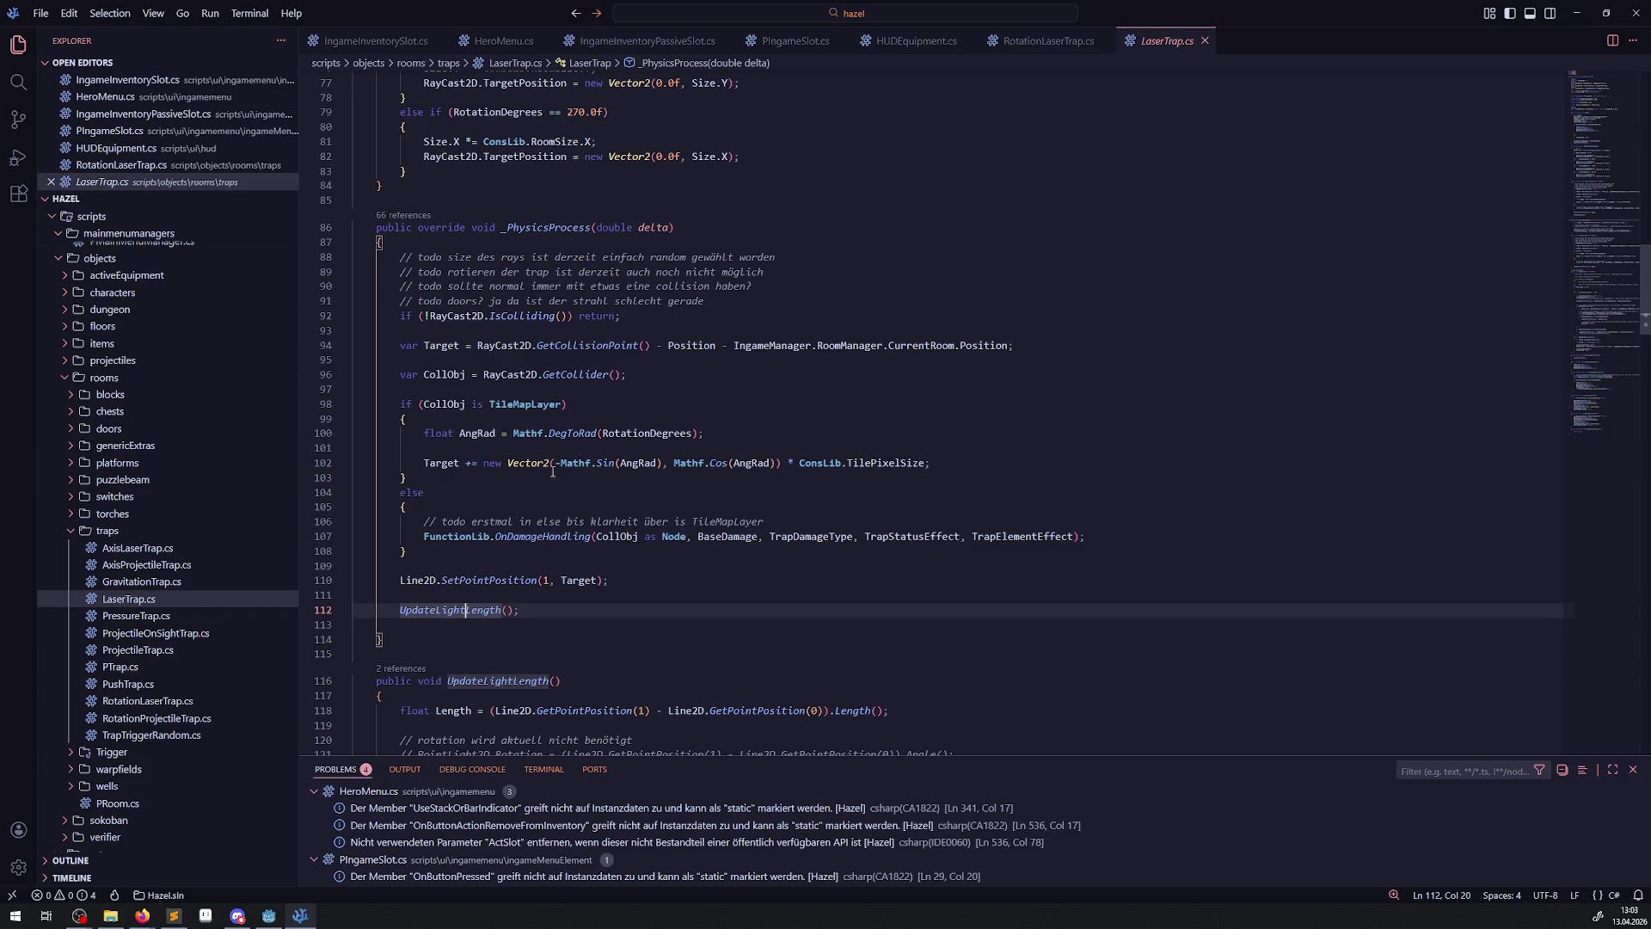
click(502, 227)
scroll(627, 451, up, 4)
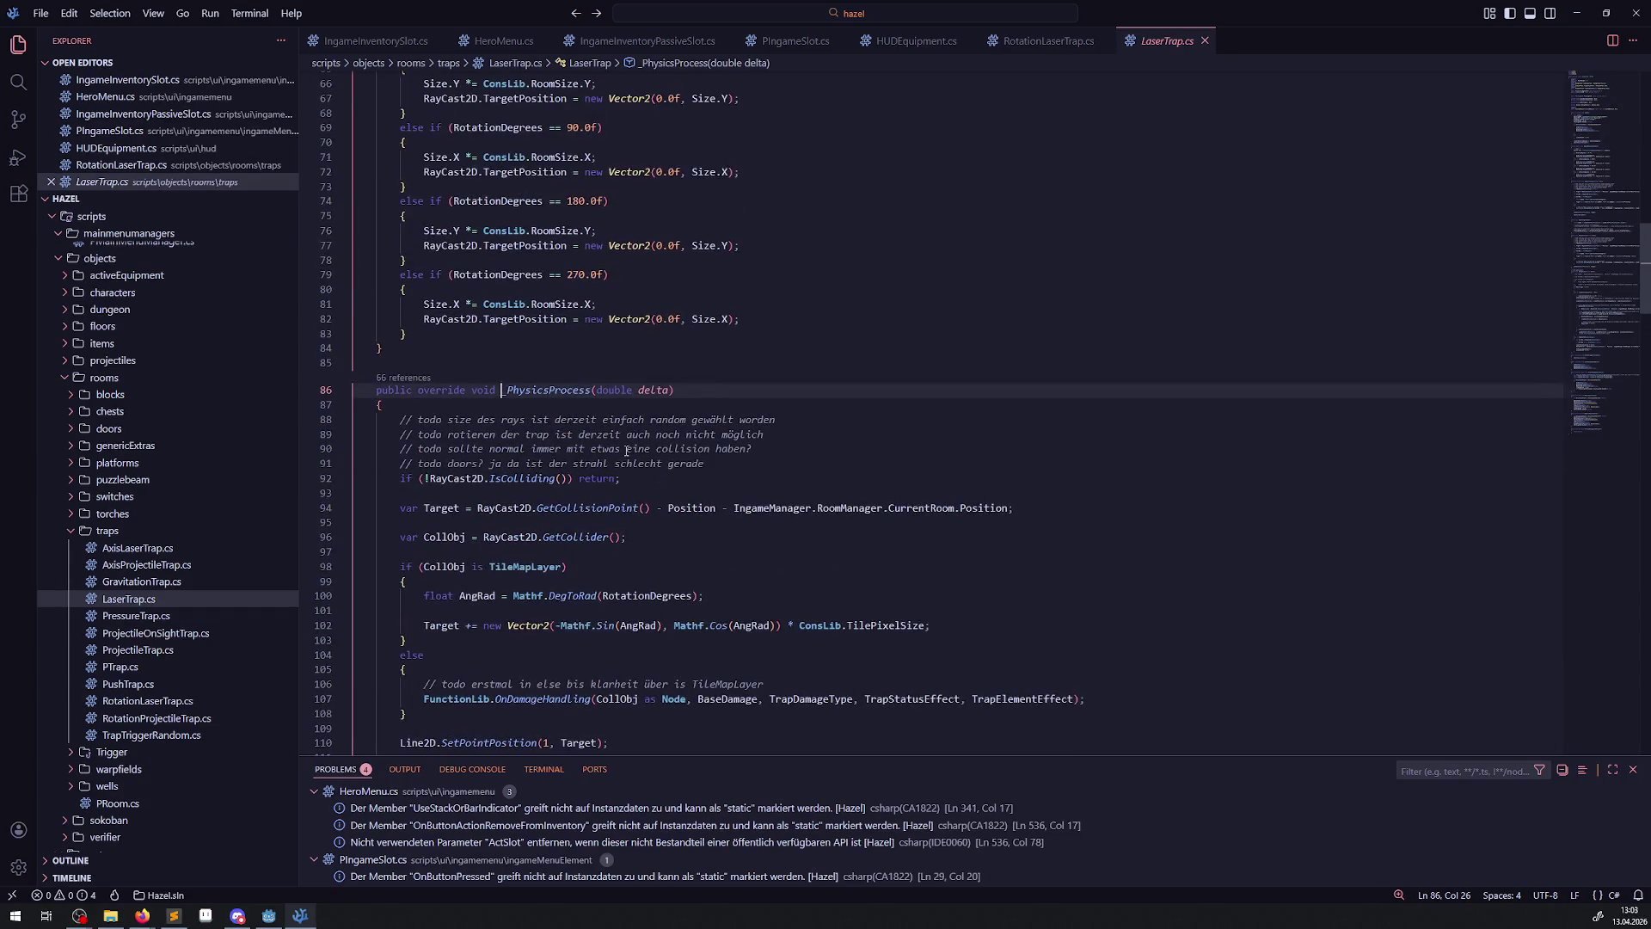
key(alt+Left)
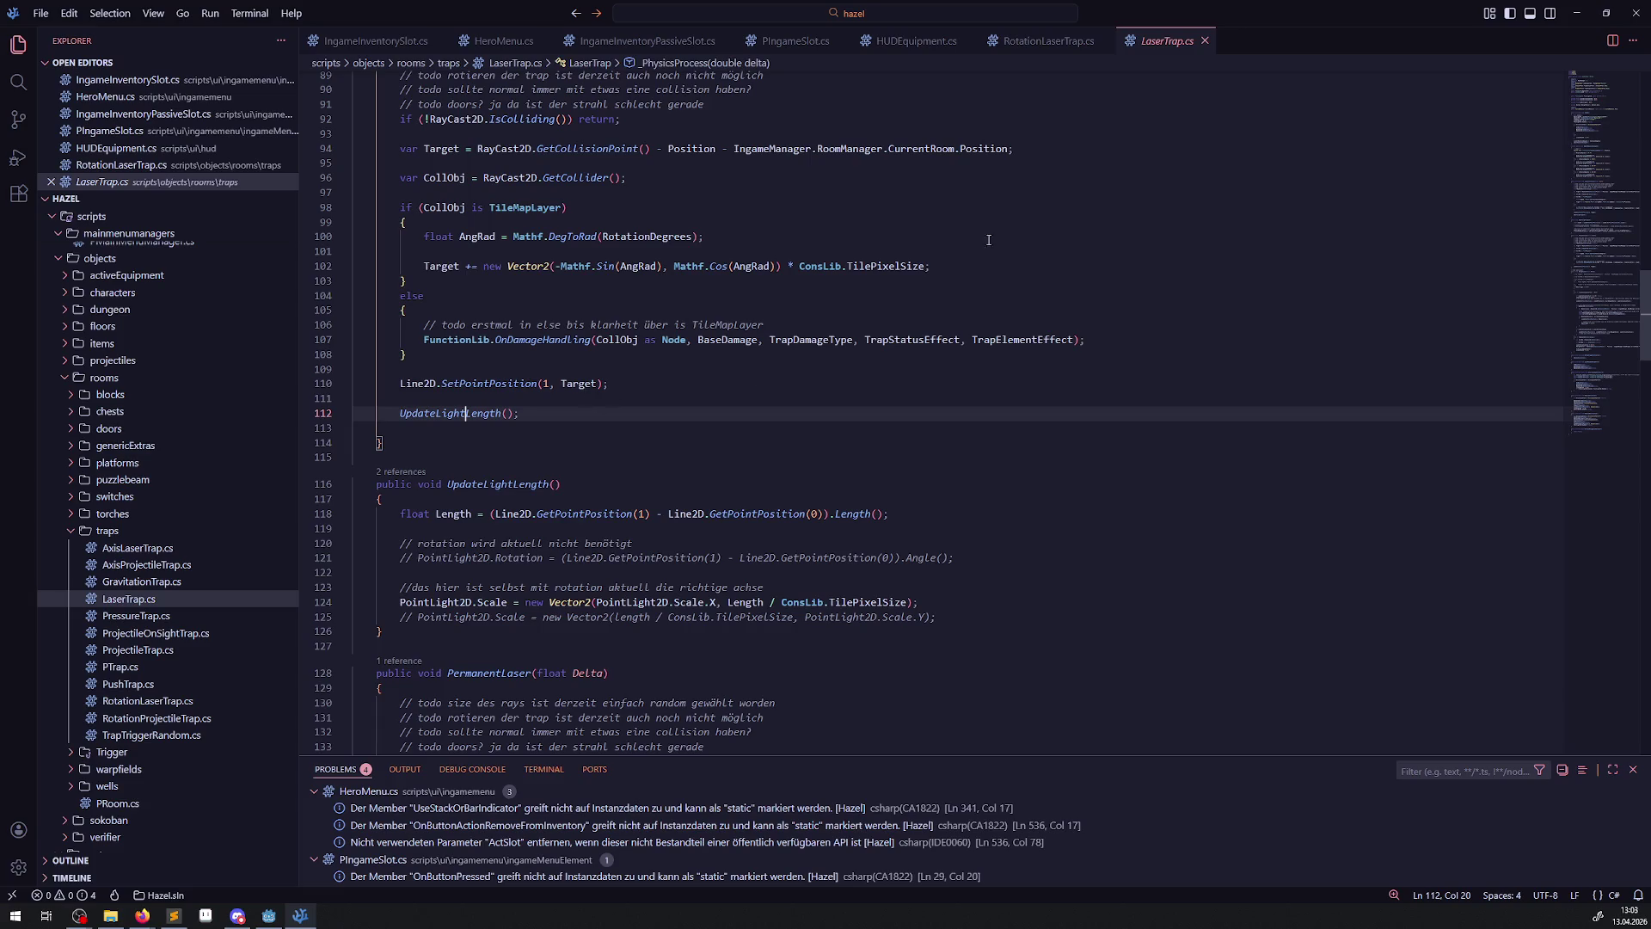
key(alt+Left)
click(678, 504)
key(Return)
key(Return)
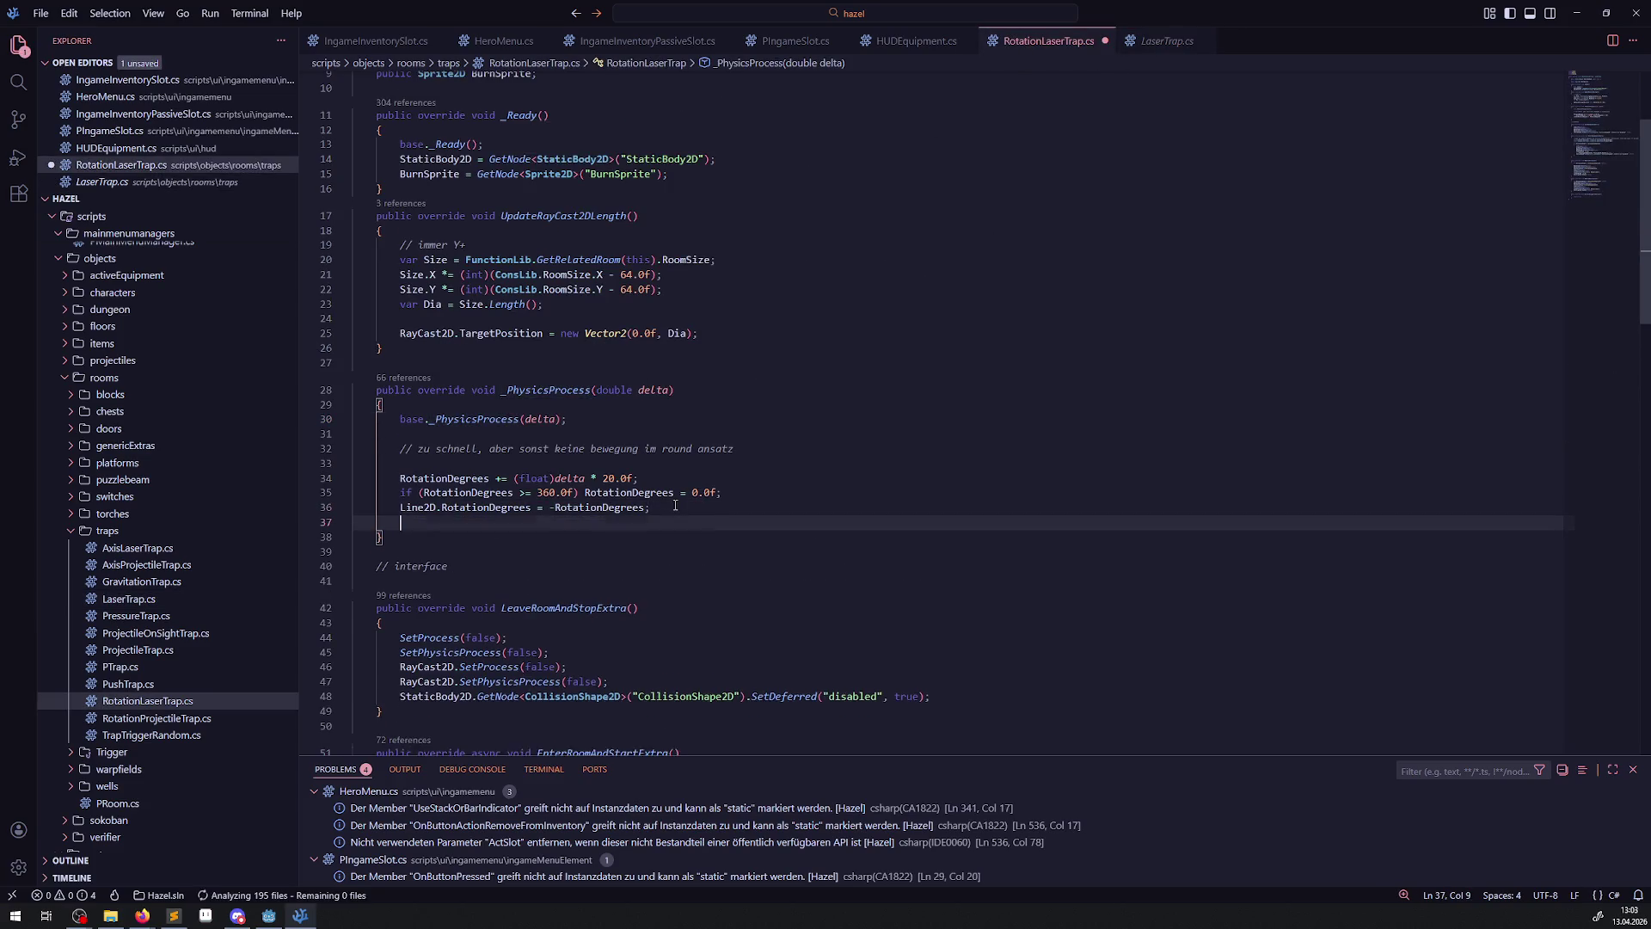
- Start a _PhysicsProcess line assigning BurnSprite.Position from Line2D
text(BurnSprite.Posi)
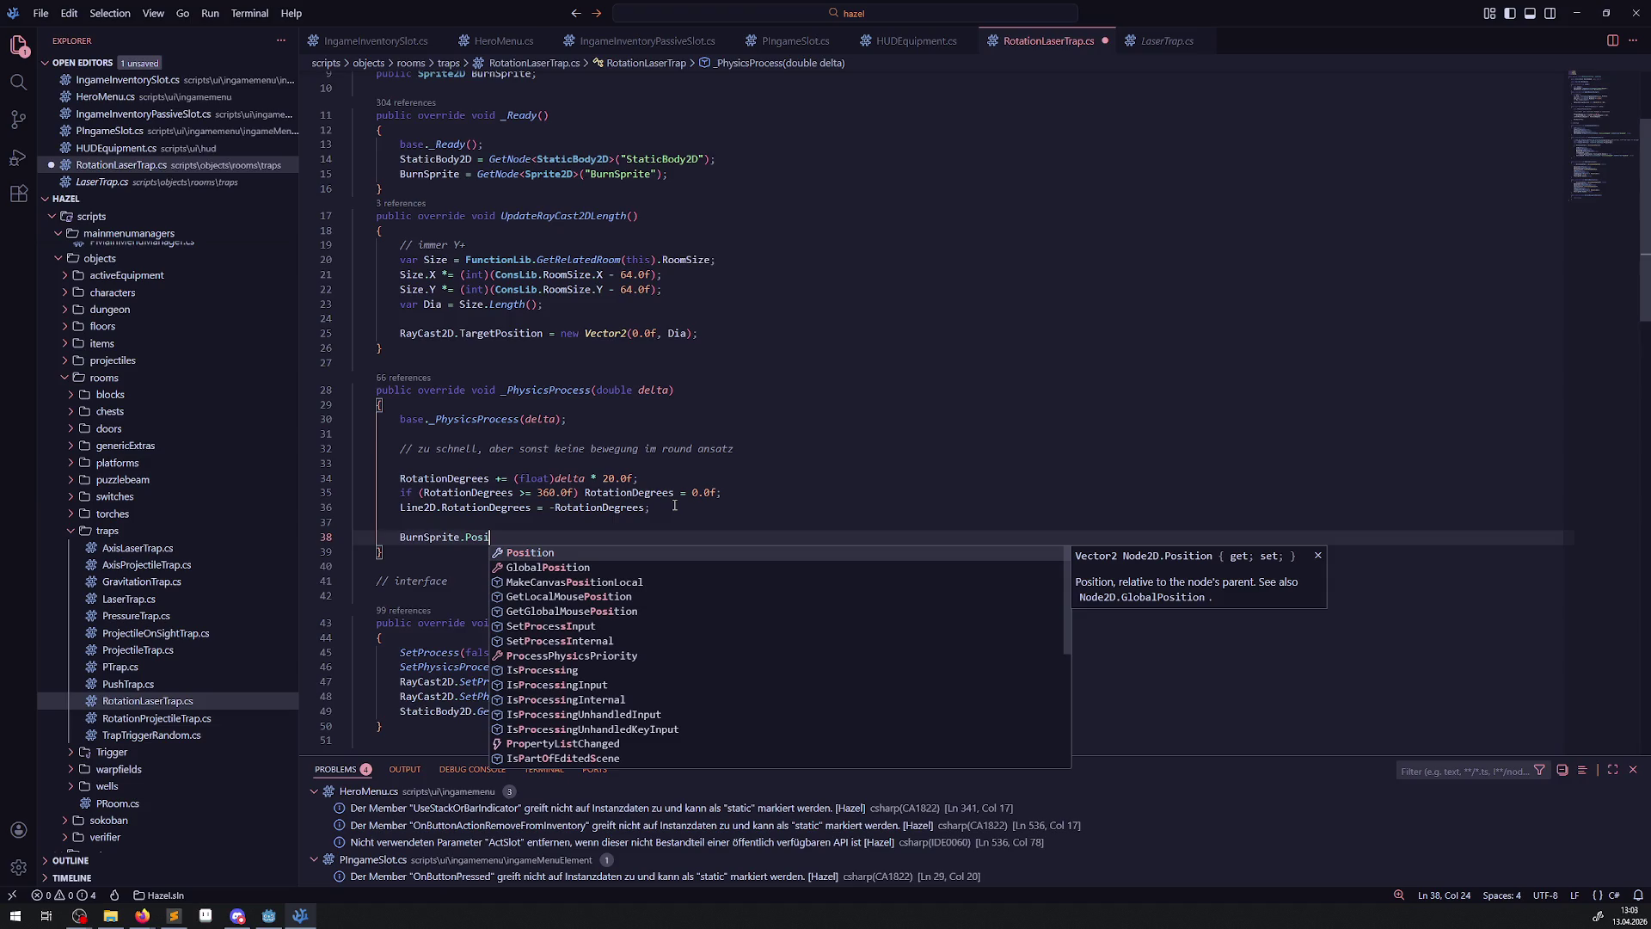
text(s)
key(Tab)
text(.)
key(BackSpace)
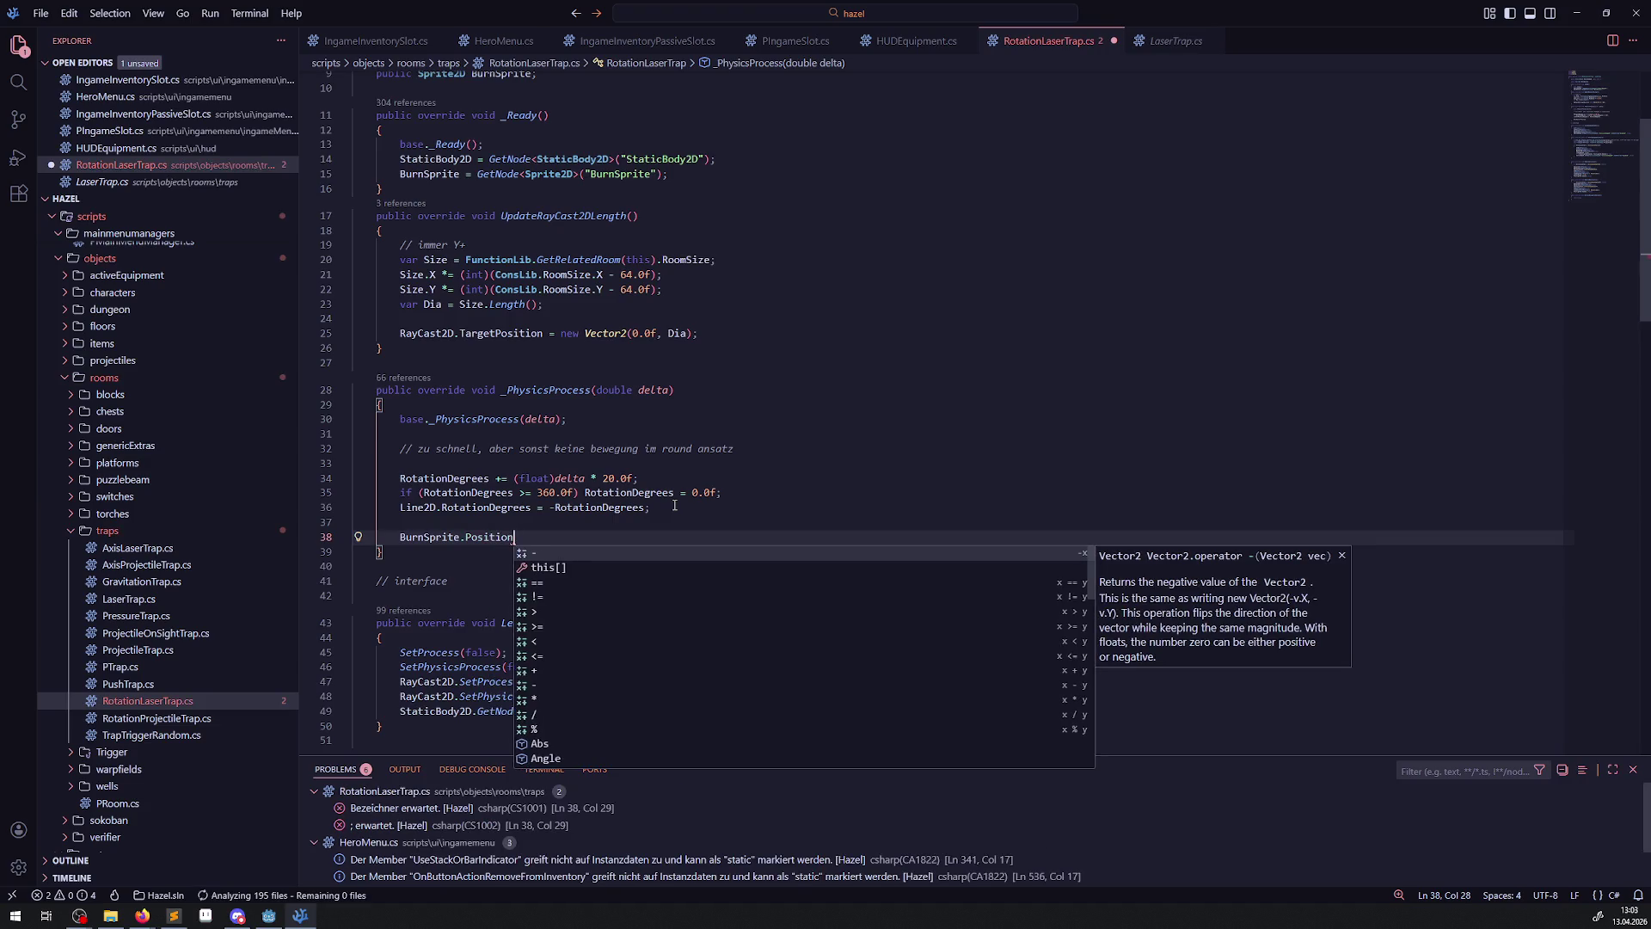
text(=)
double_click(420, 507)
key(ctrl+c)
click(549, 537)
key(ctrl+v)
- Complete it as Line2D.GetPointPosition(1); and save the trap script
text(.GetPo)
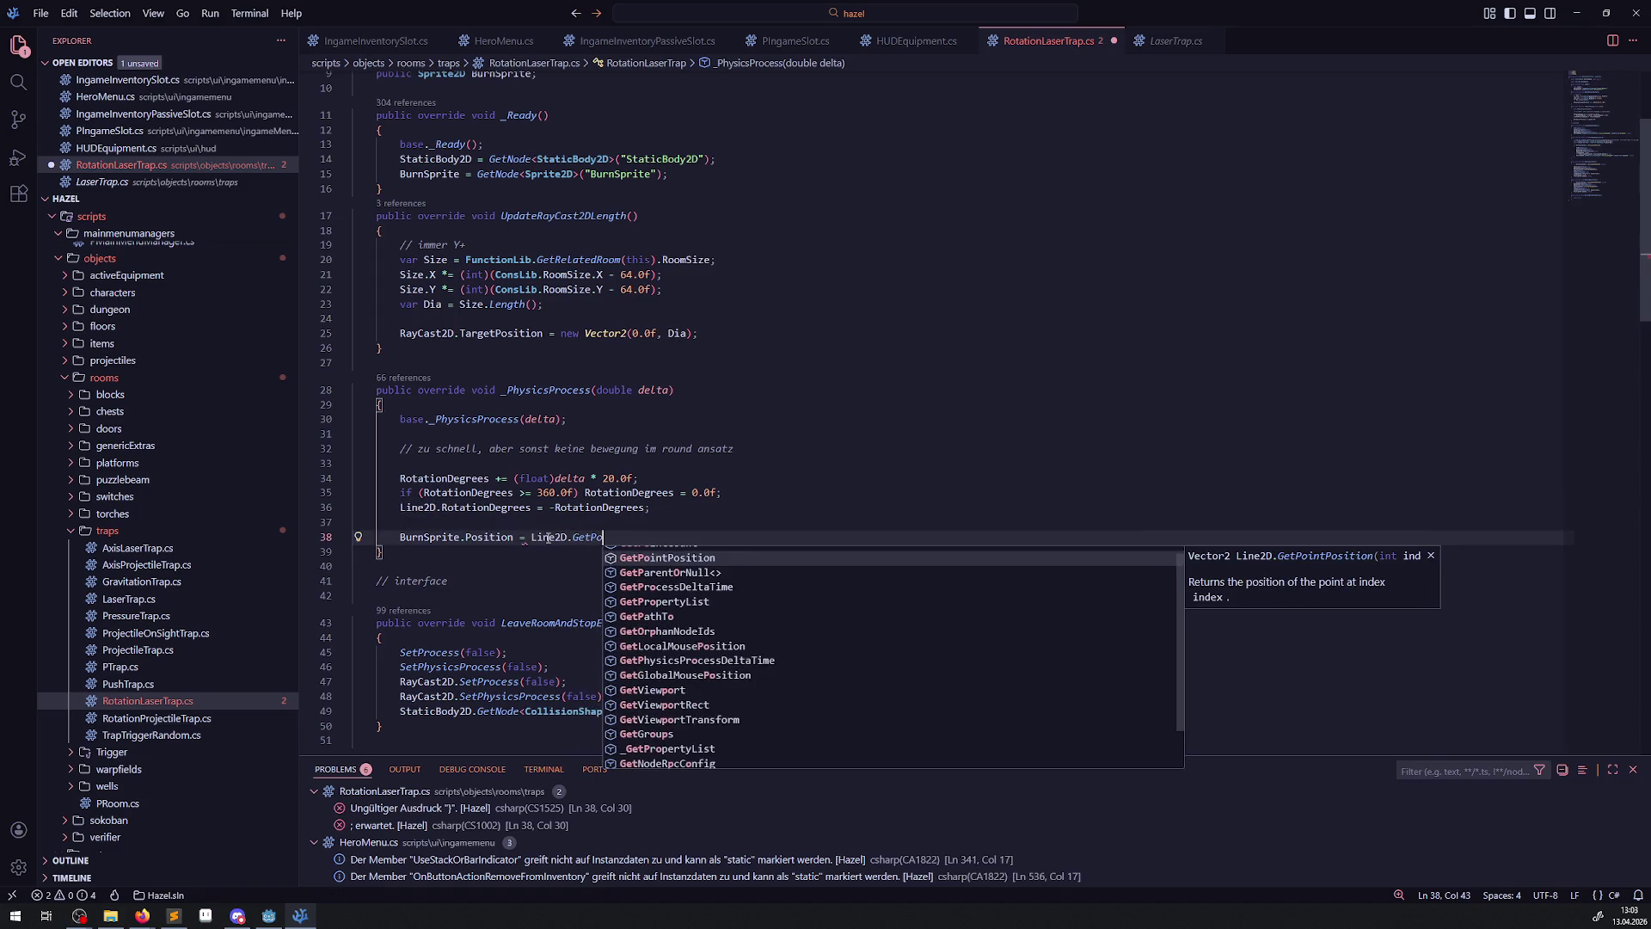
key(Return)
text(();)
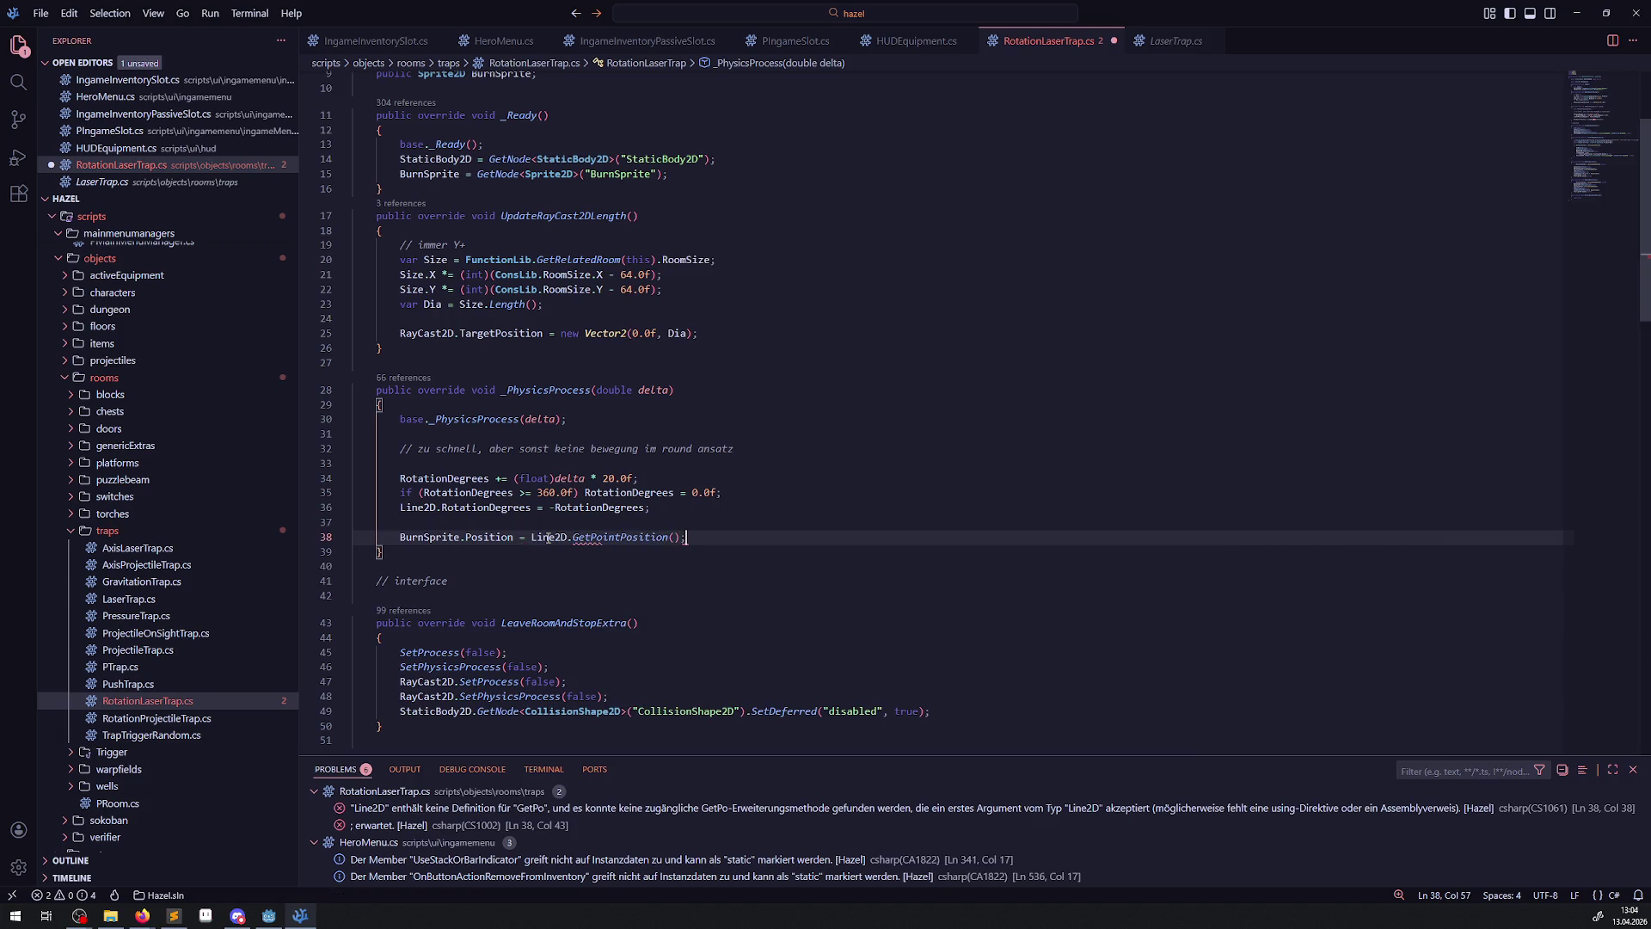
mouse_move(645, 538)
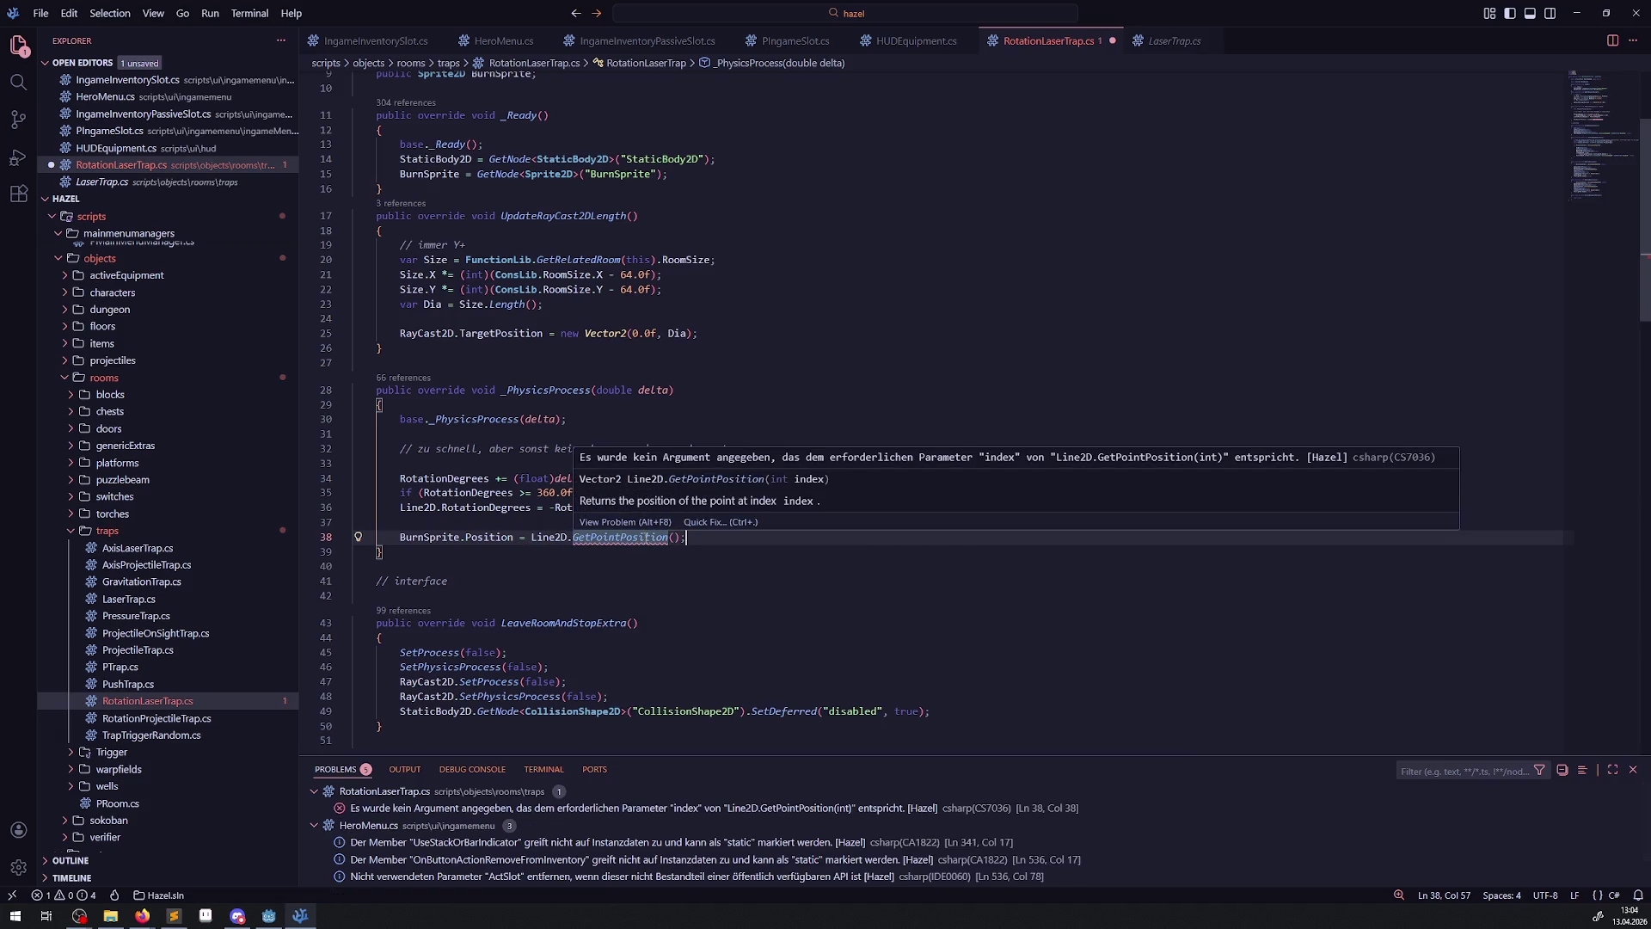
key(Left)
key(Left)
text(1)
click(719, 516)
key(ctrl+s)
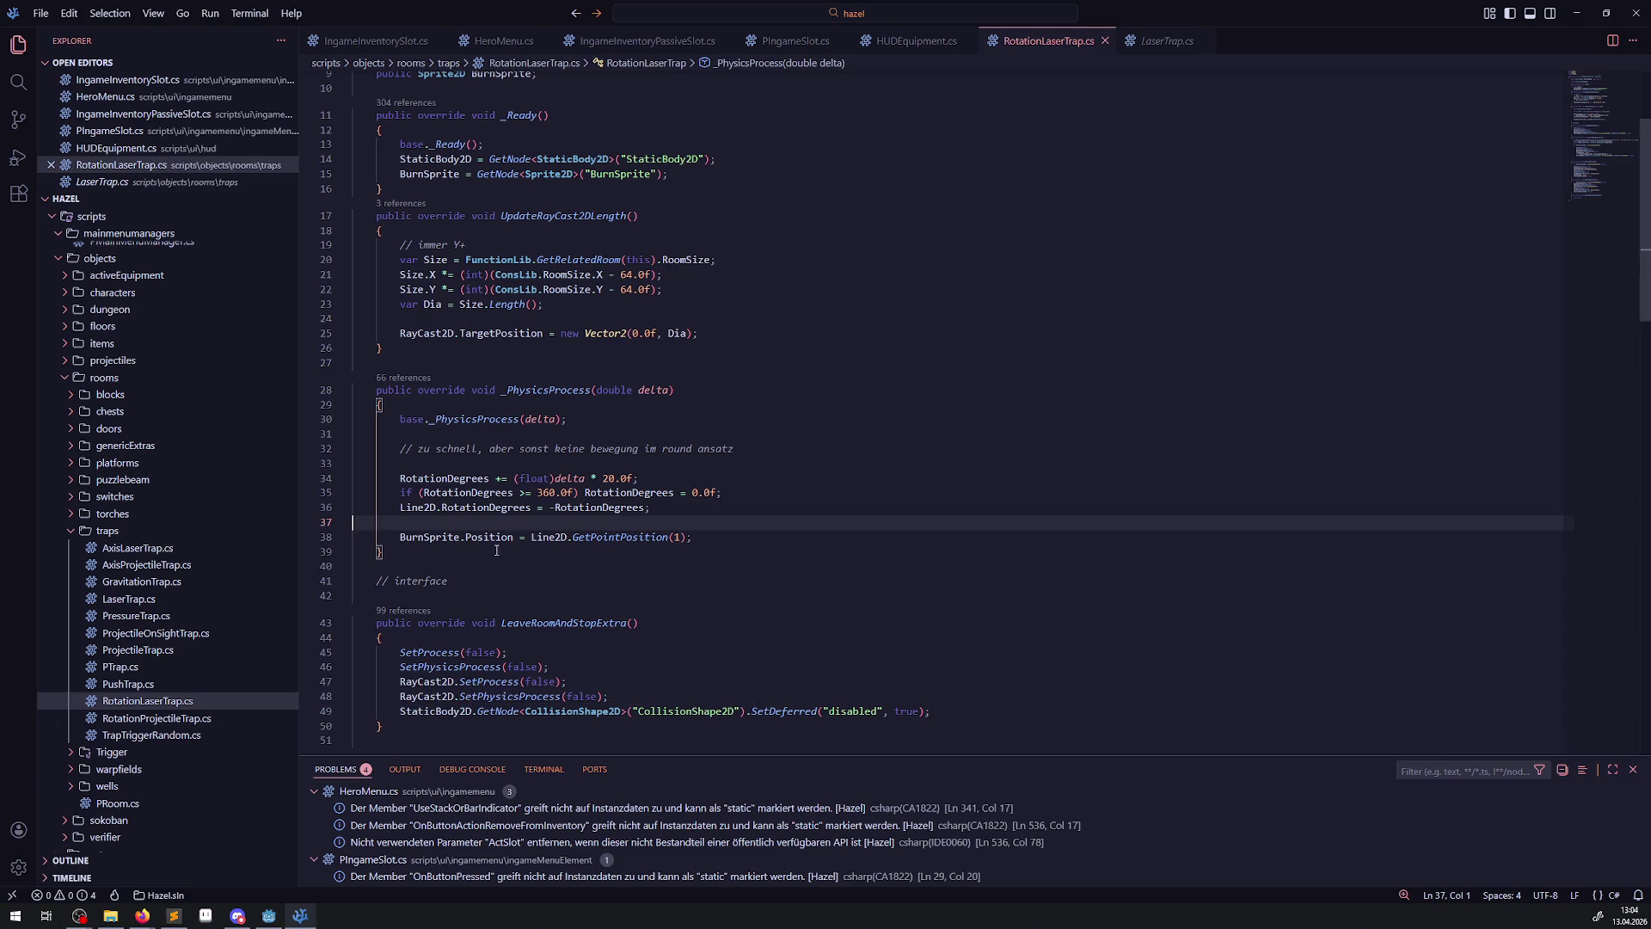
click(269, 915)
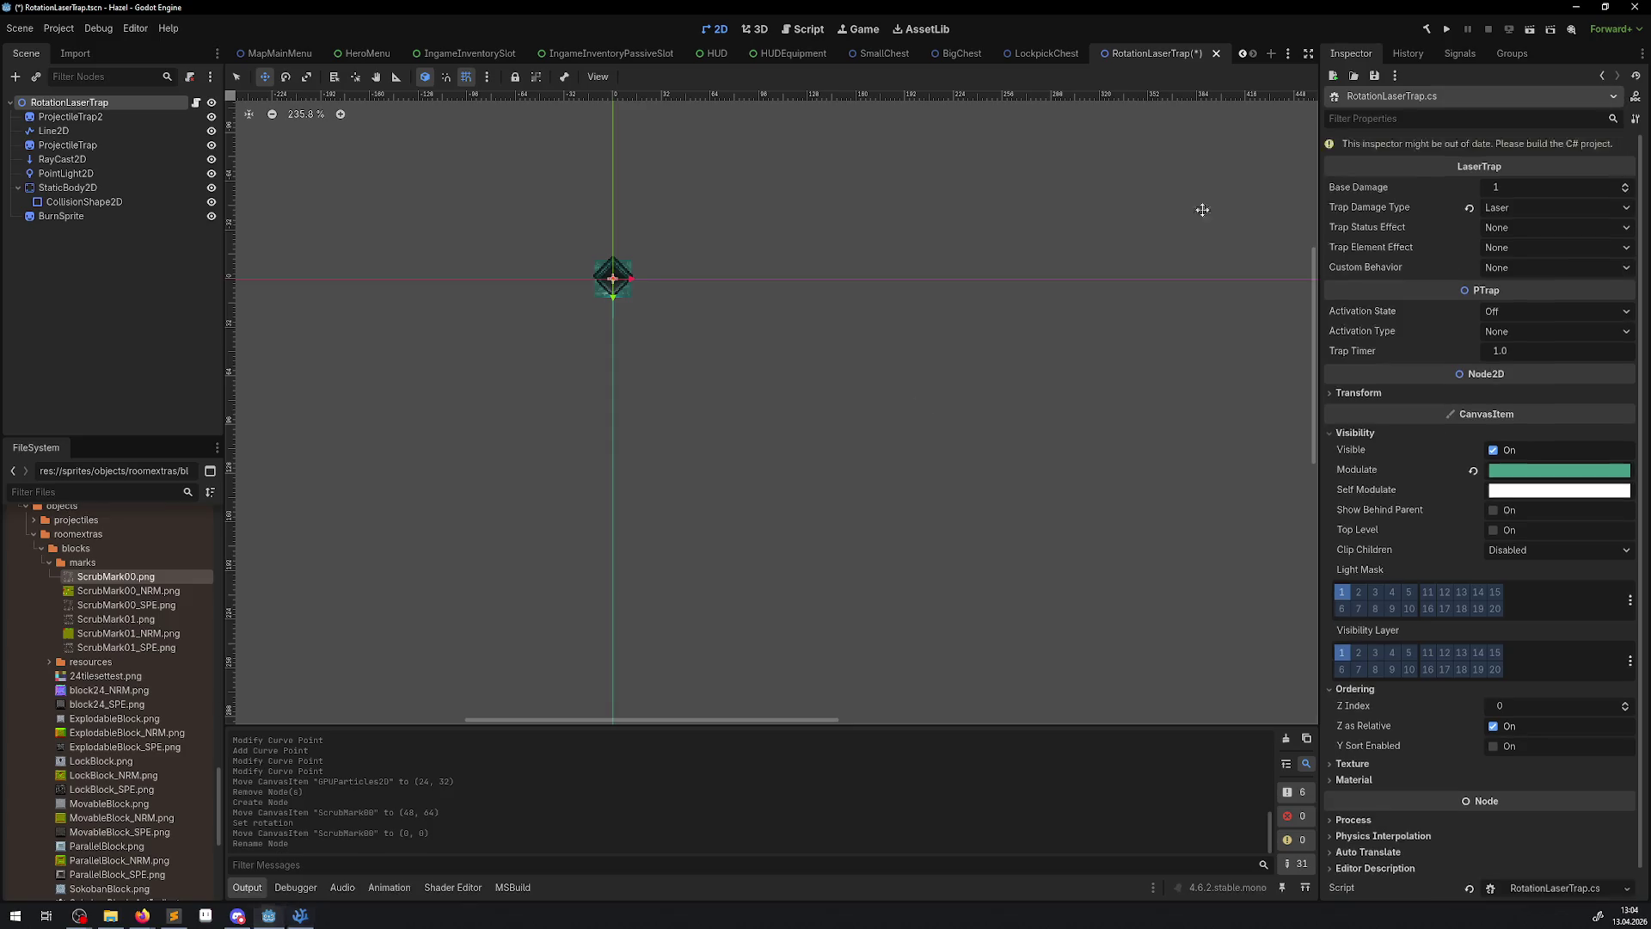
- Build the C# project and run the game with keyboard input enabled
click(1426, 32)
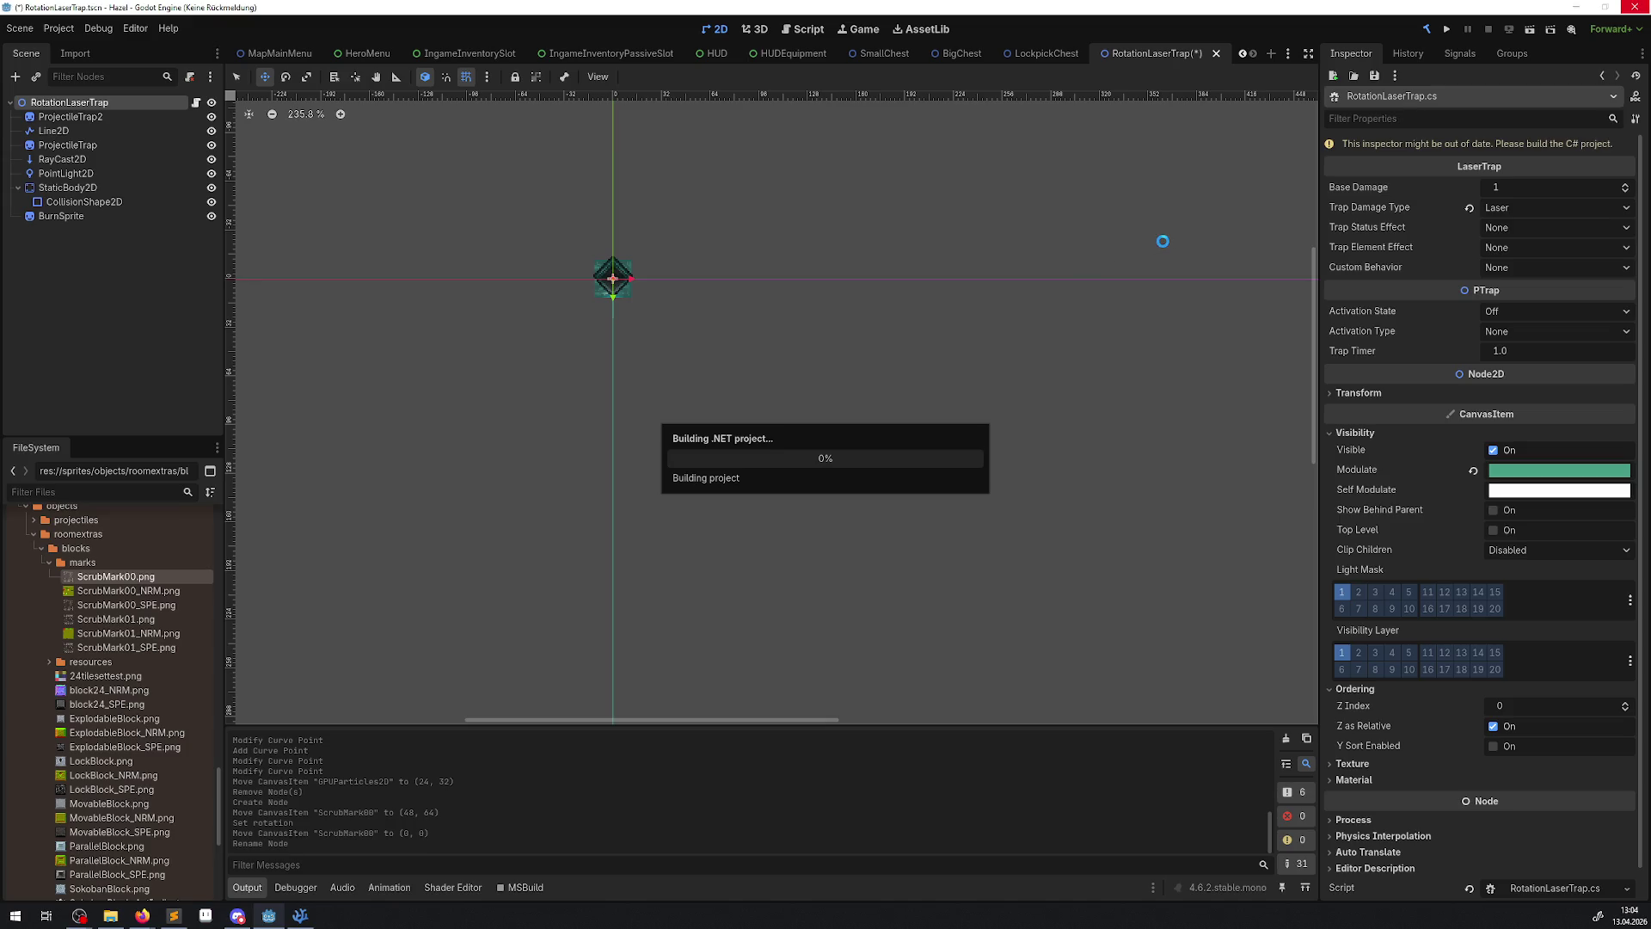
click(1451, 28)
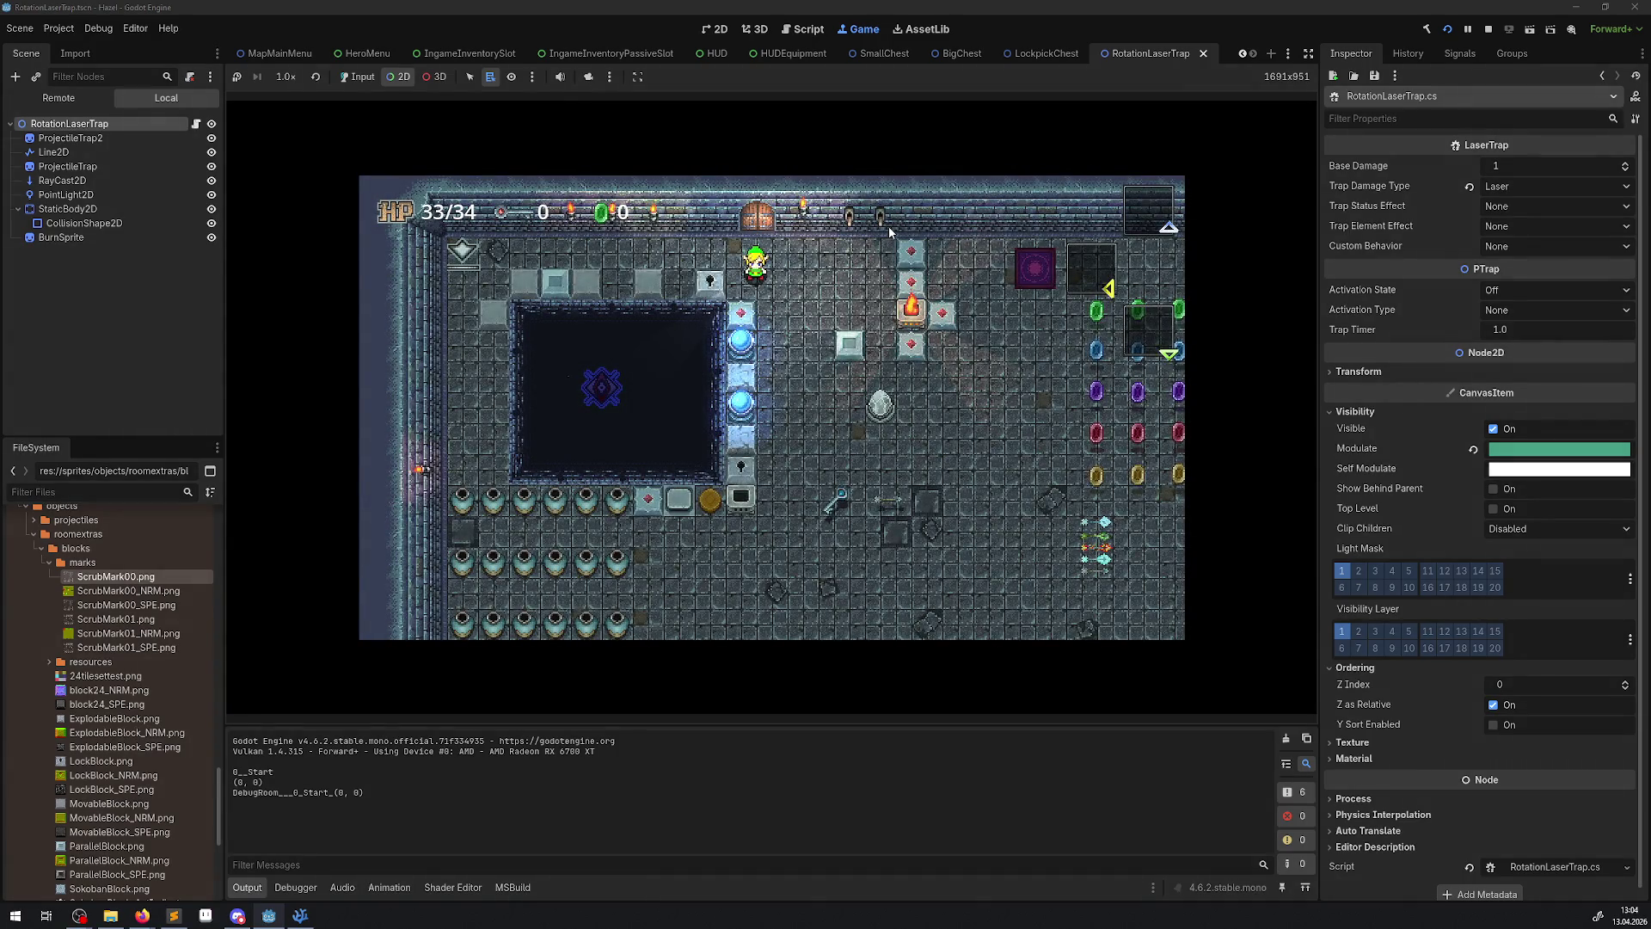
click(367, 78)
- Walk the player around the rotating laser, then stop the game
key(Down)
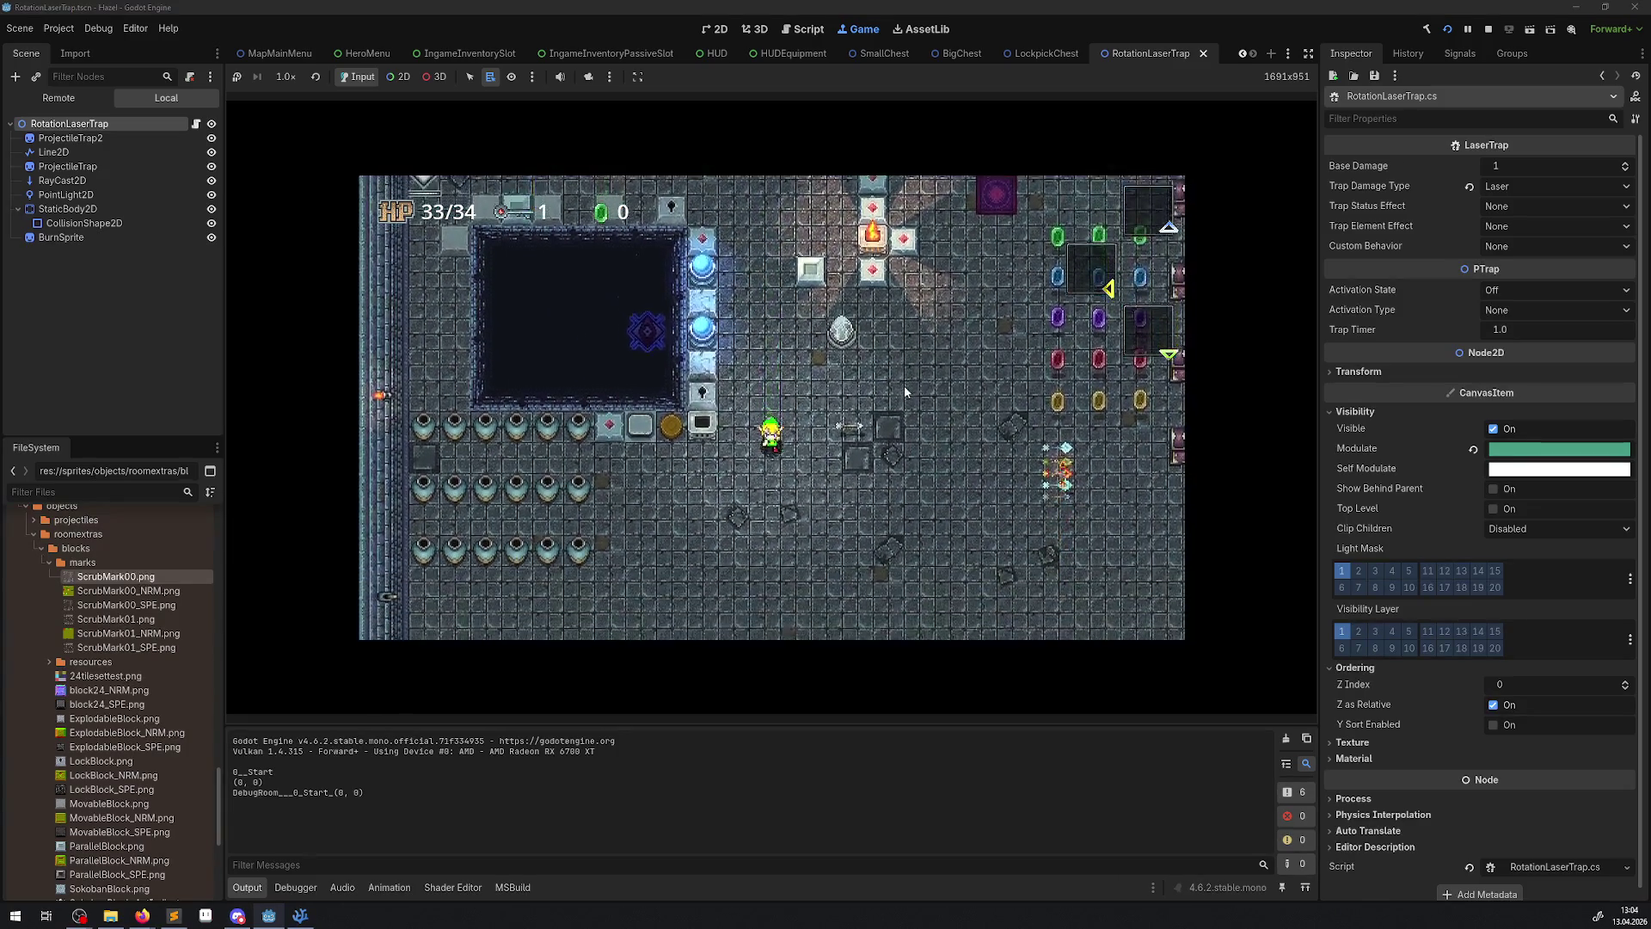
key(Down)
key(Down)
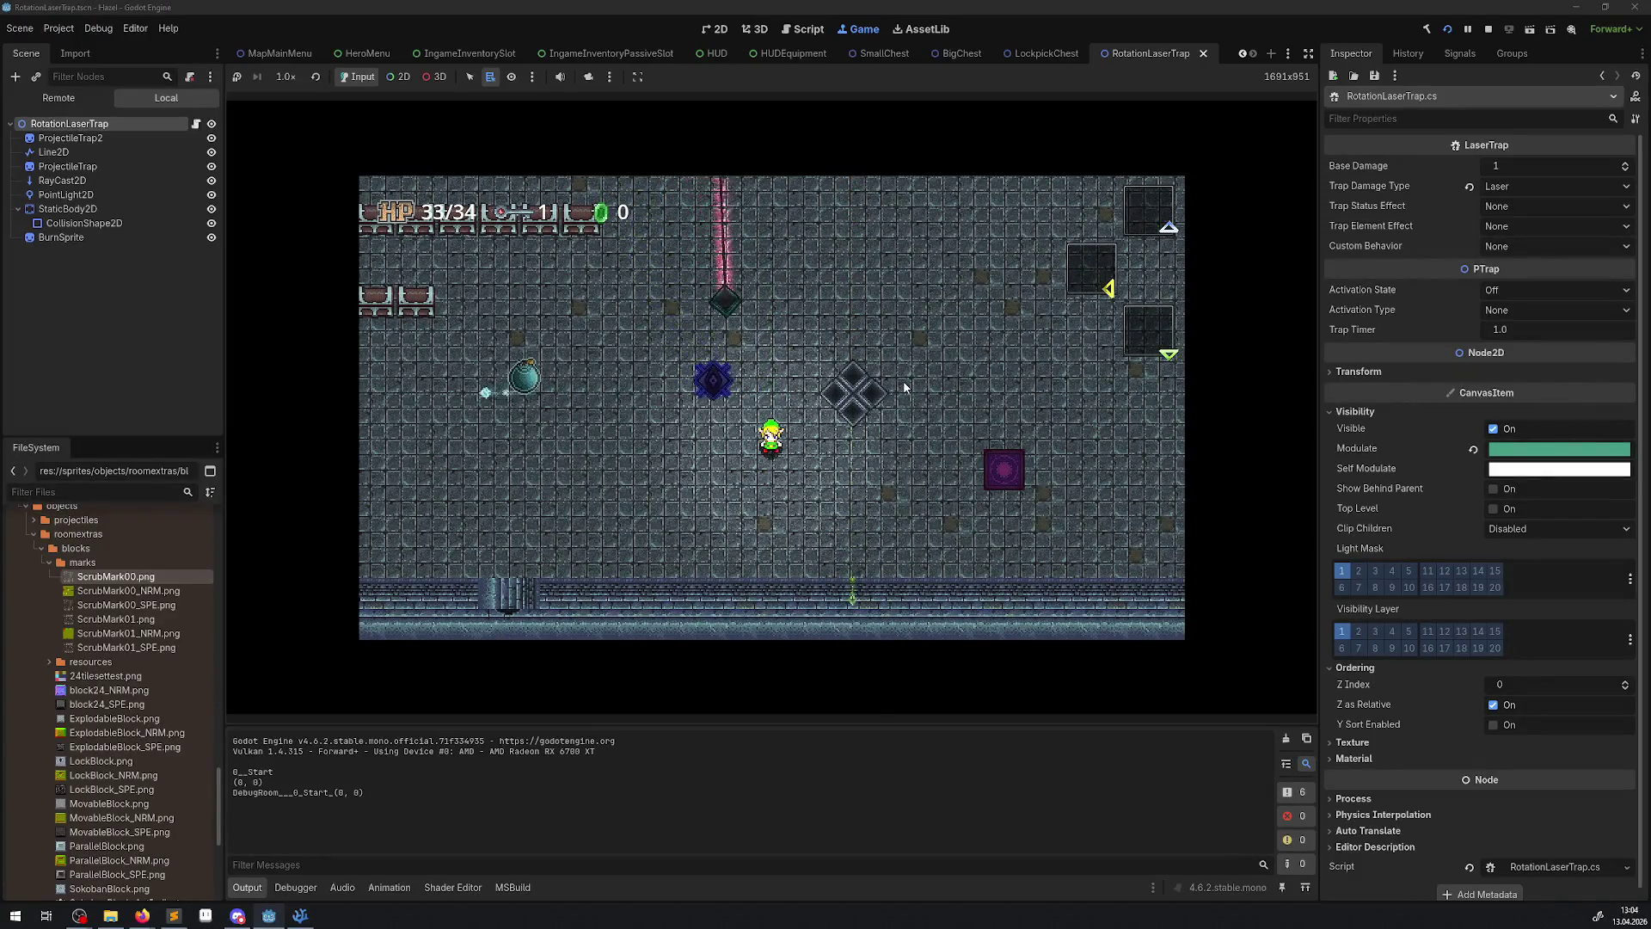
key(Left)
key(Right)
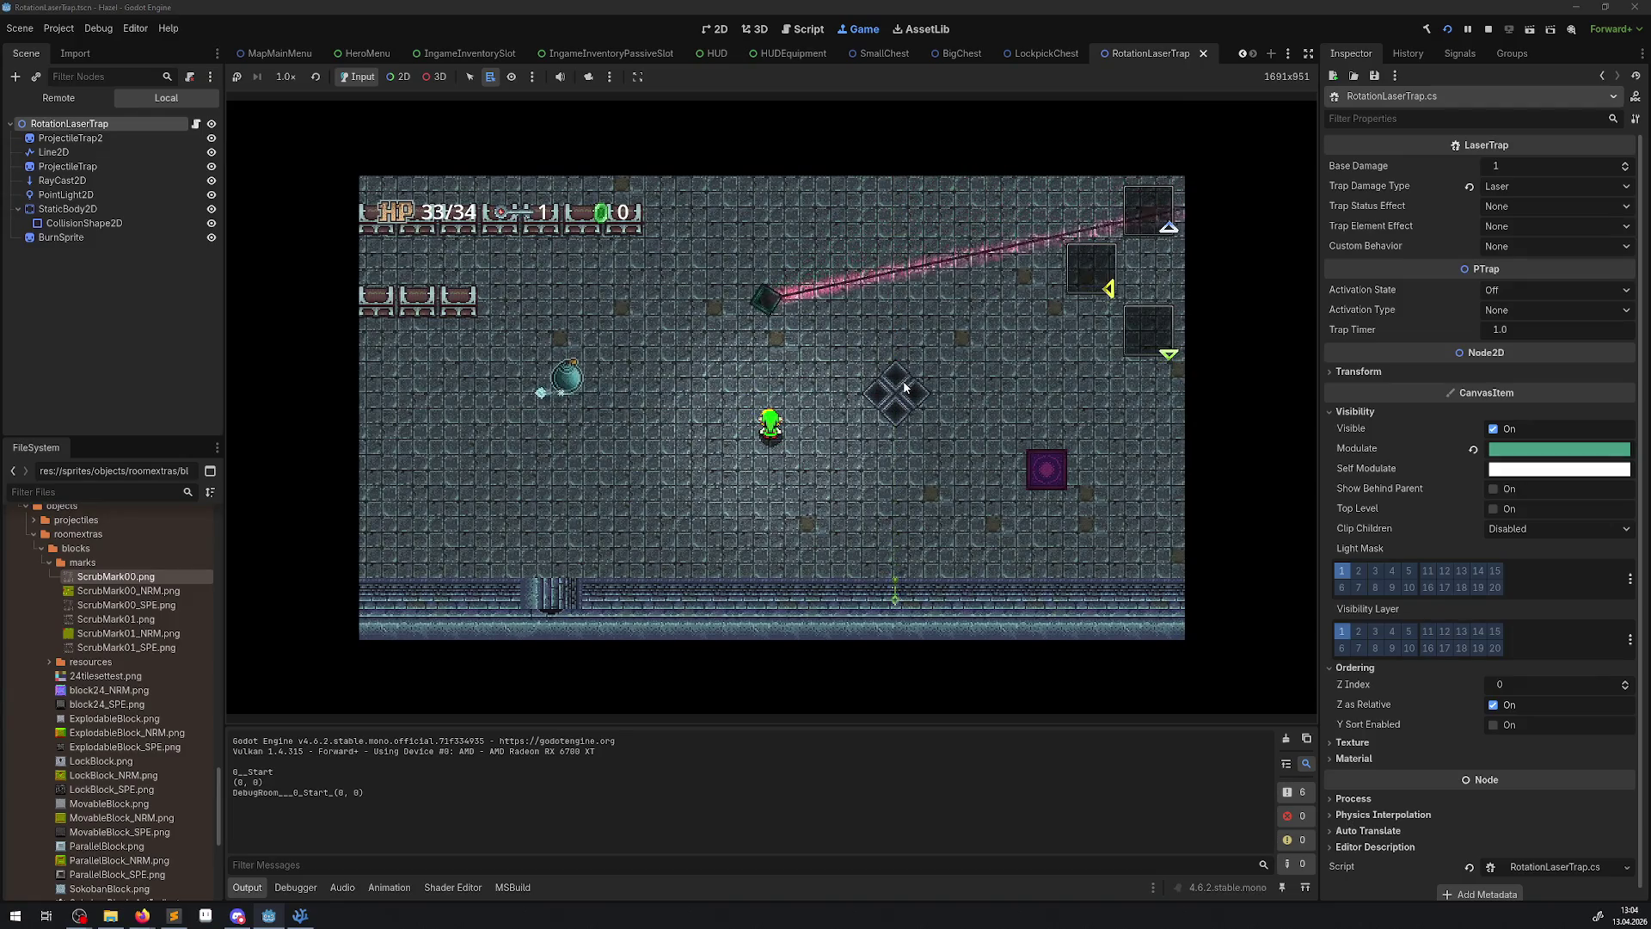
key(Down)
key(Right)
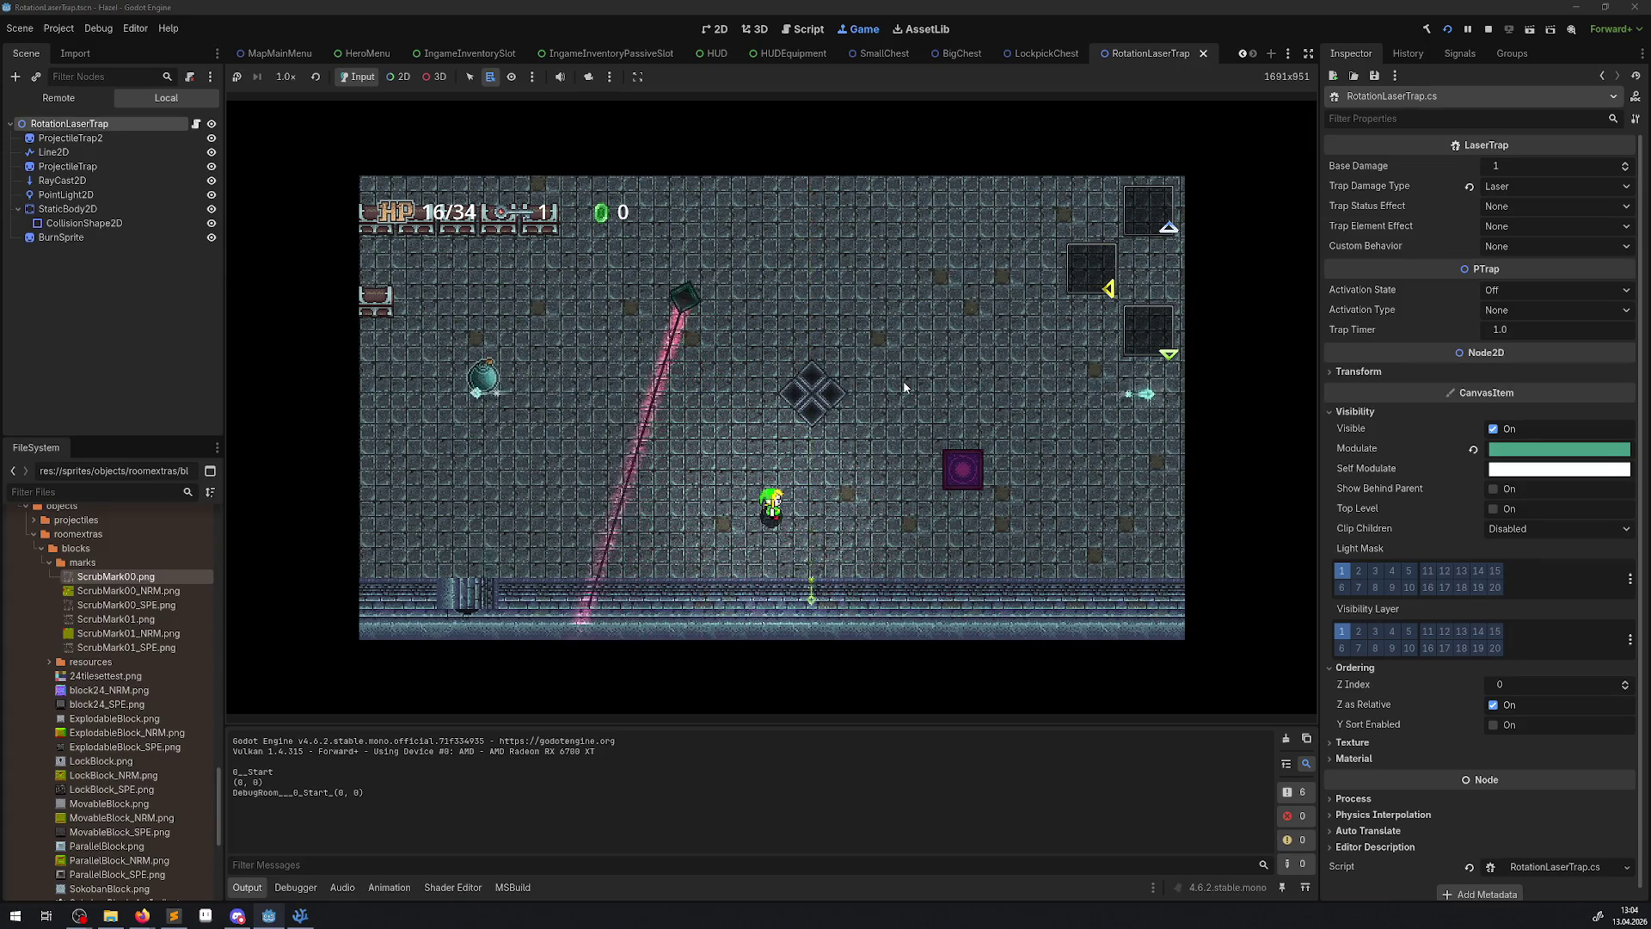
key(Left)
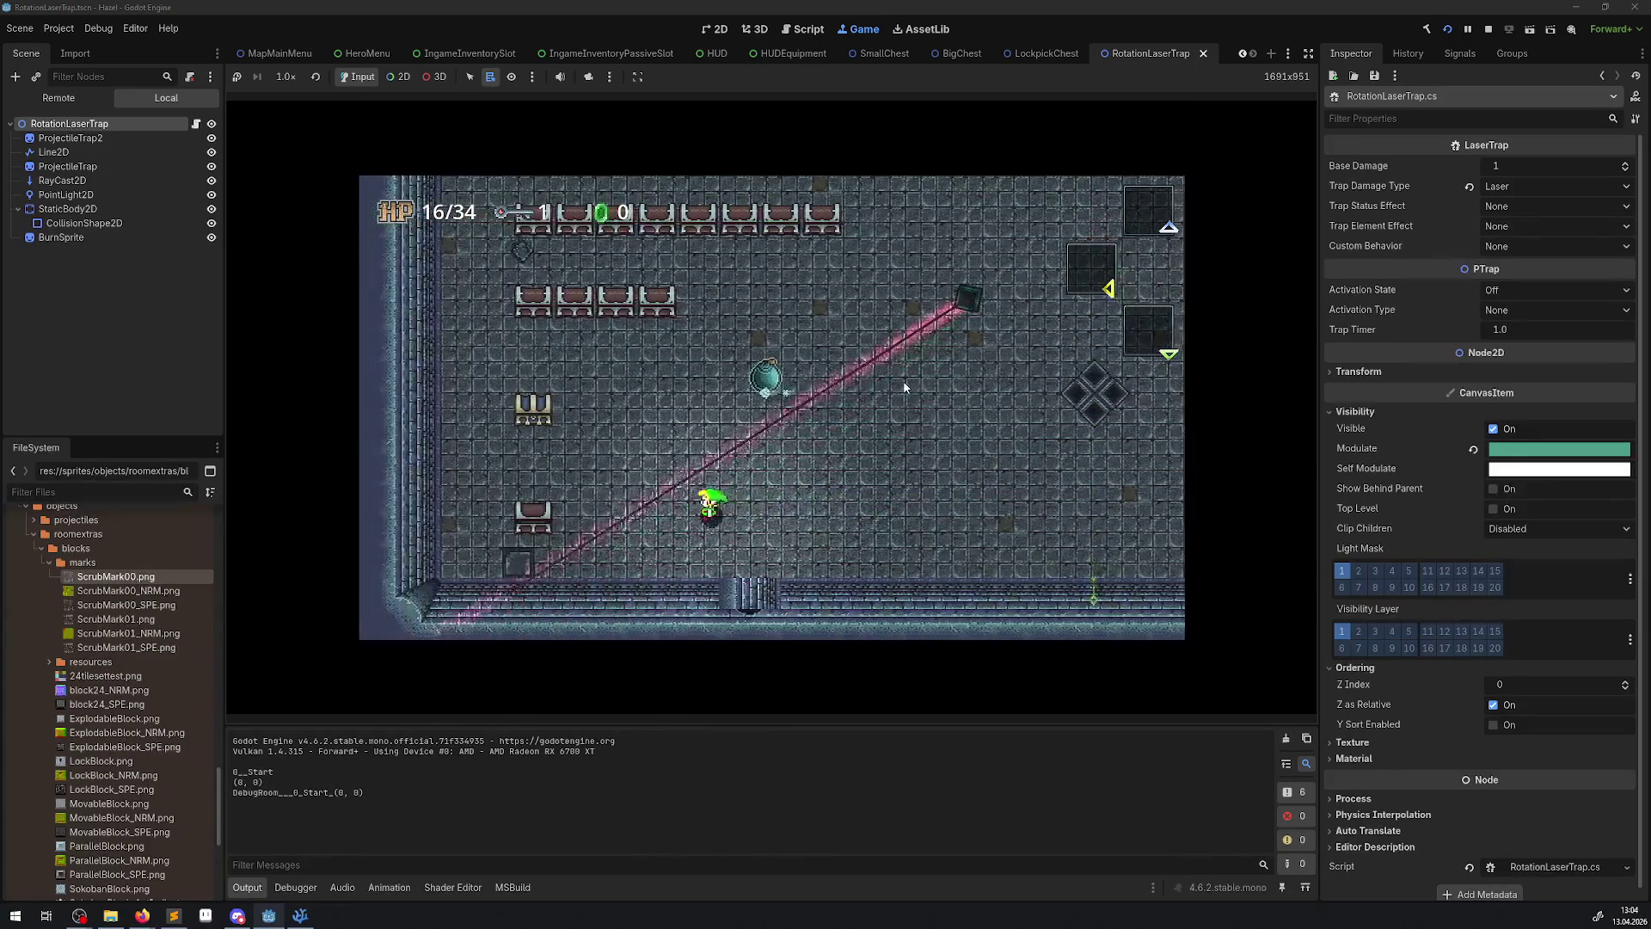
key(Left)
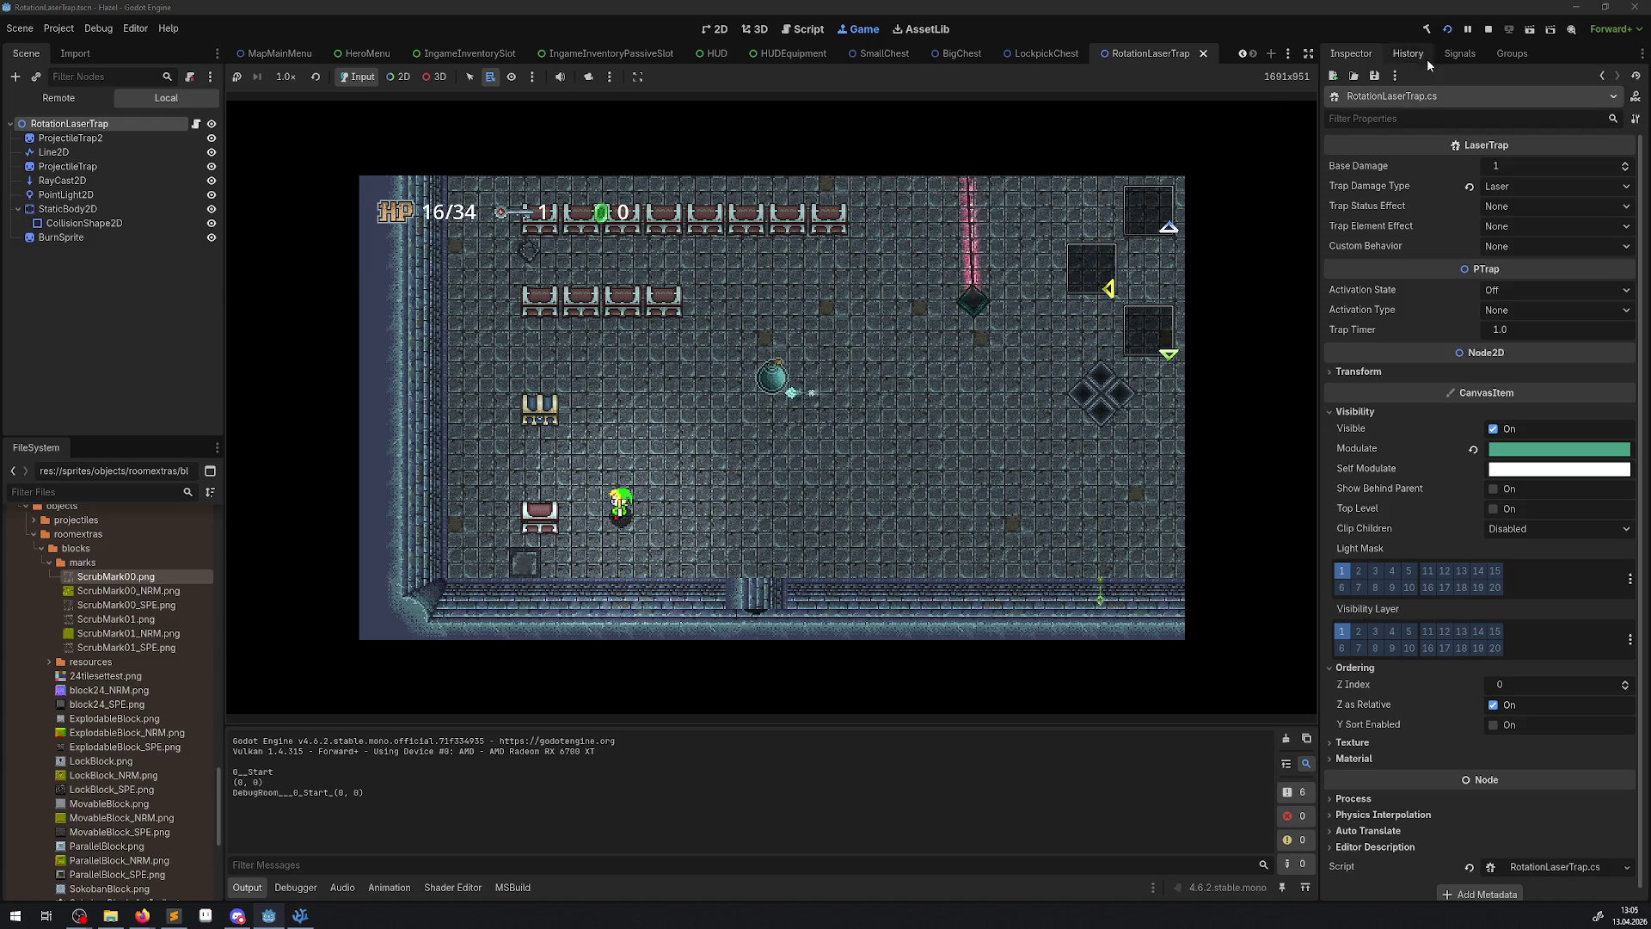
click(1489, 29)
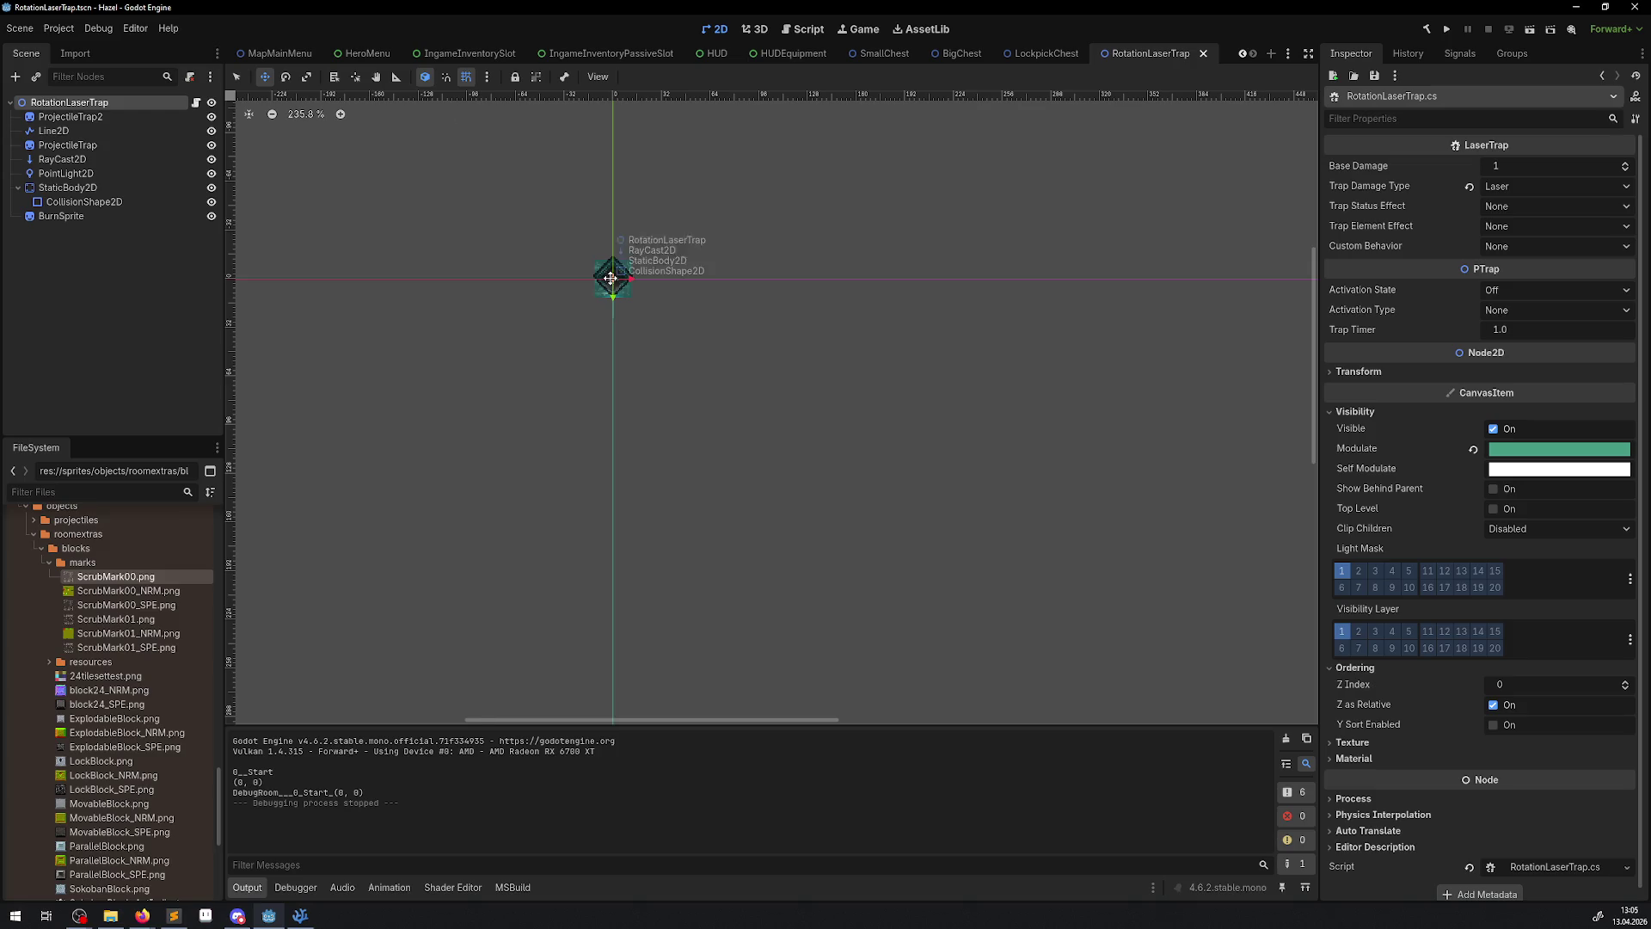
- Set BurnSprite's Transform rotation to 0 in the Inspector and run the game again
scroll(610, 278, up, 4)
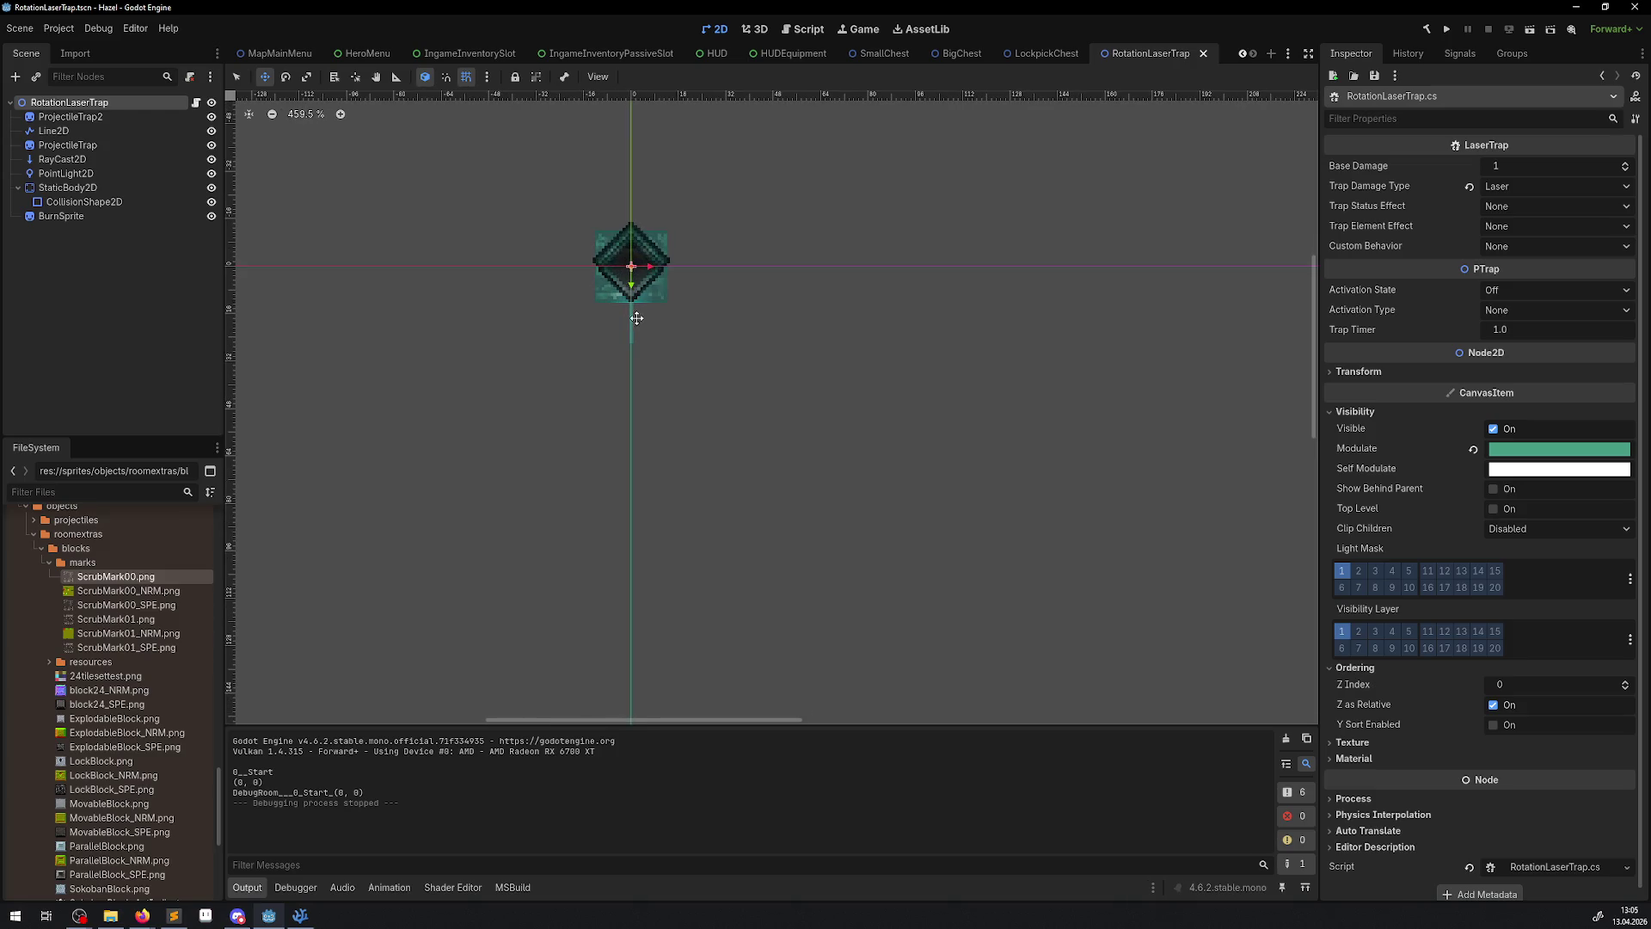
click(82, 174)
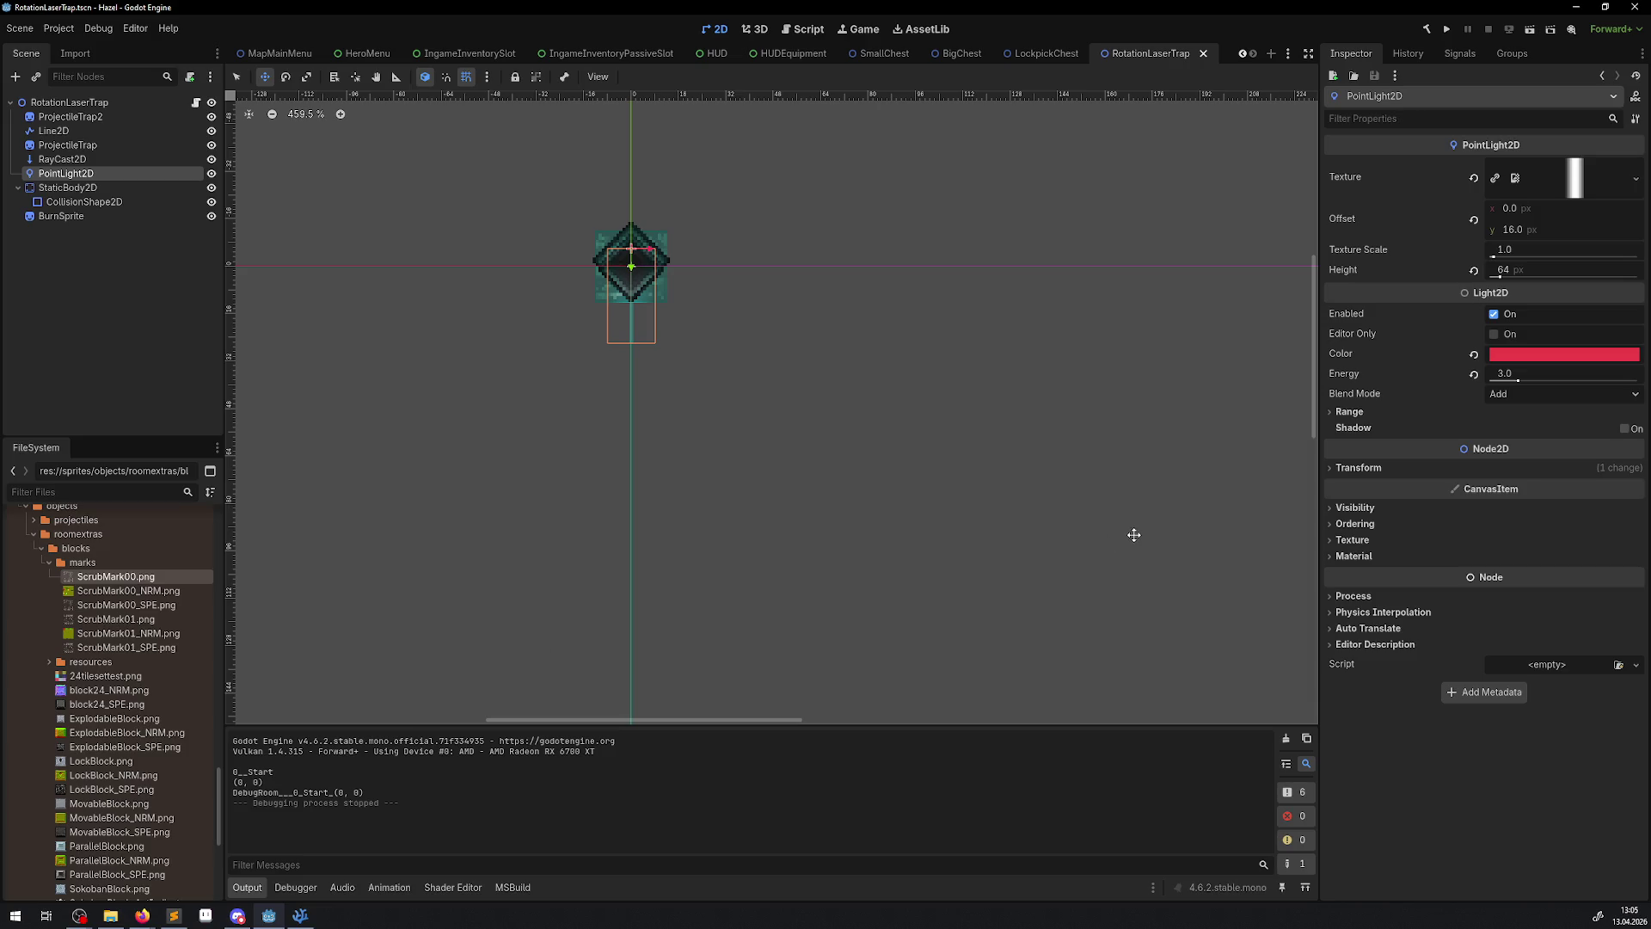
click(105, 213)
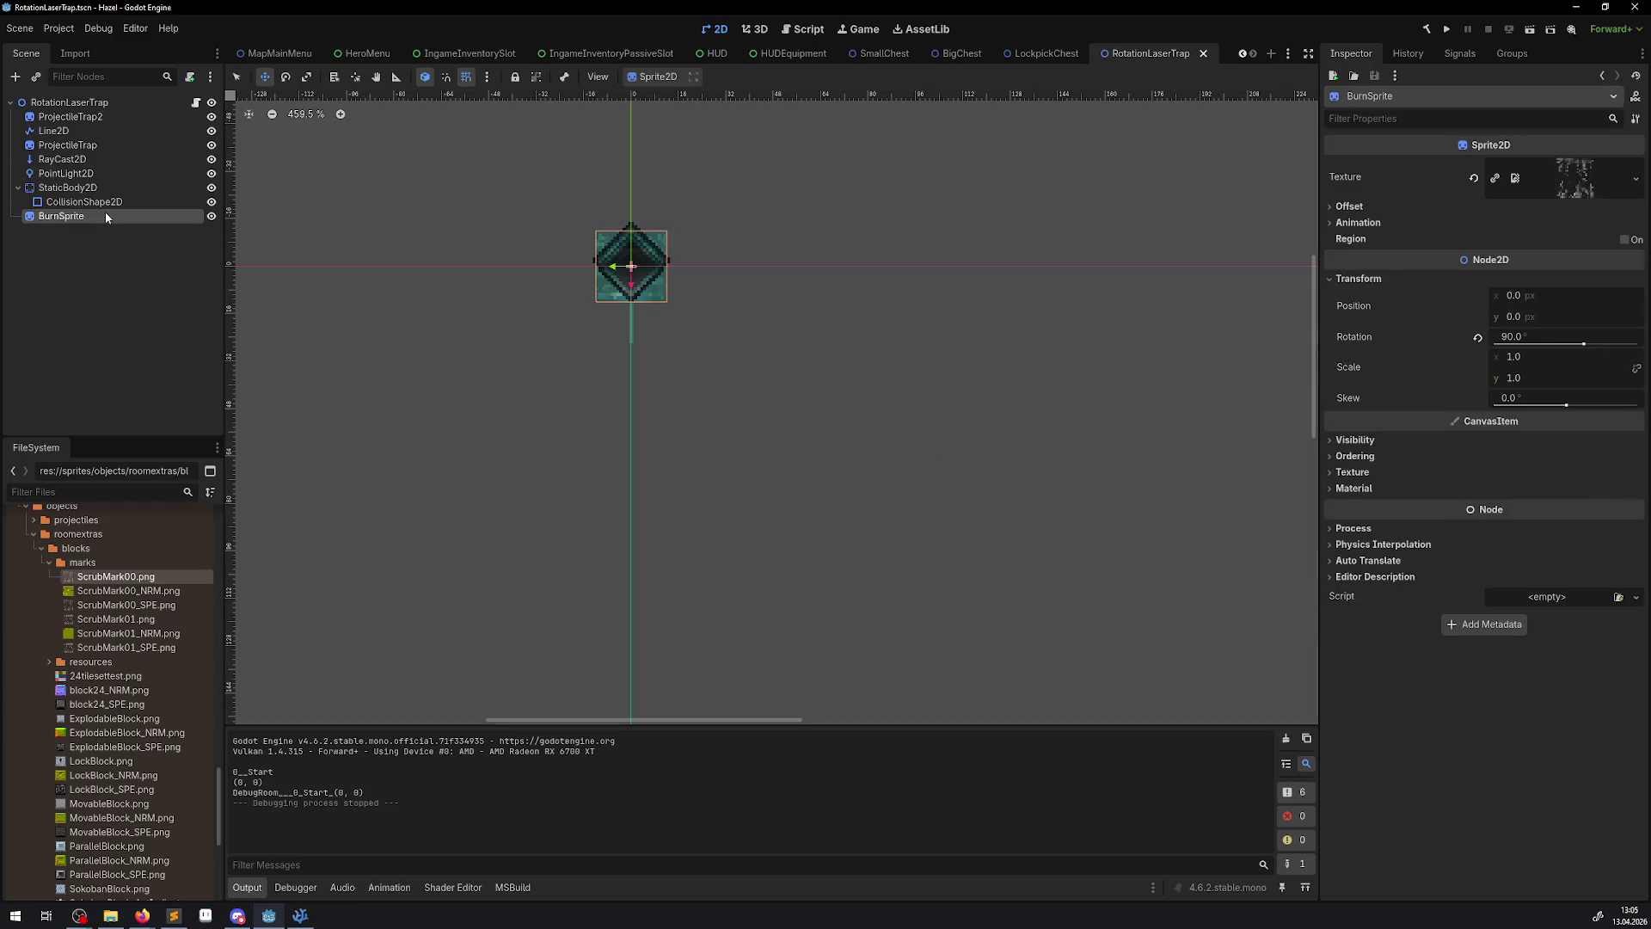
click(1546, 335)
text(0)
key(Return)
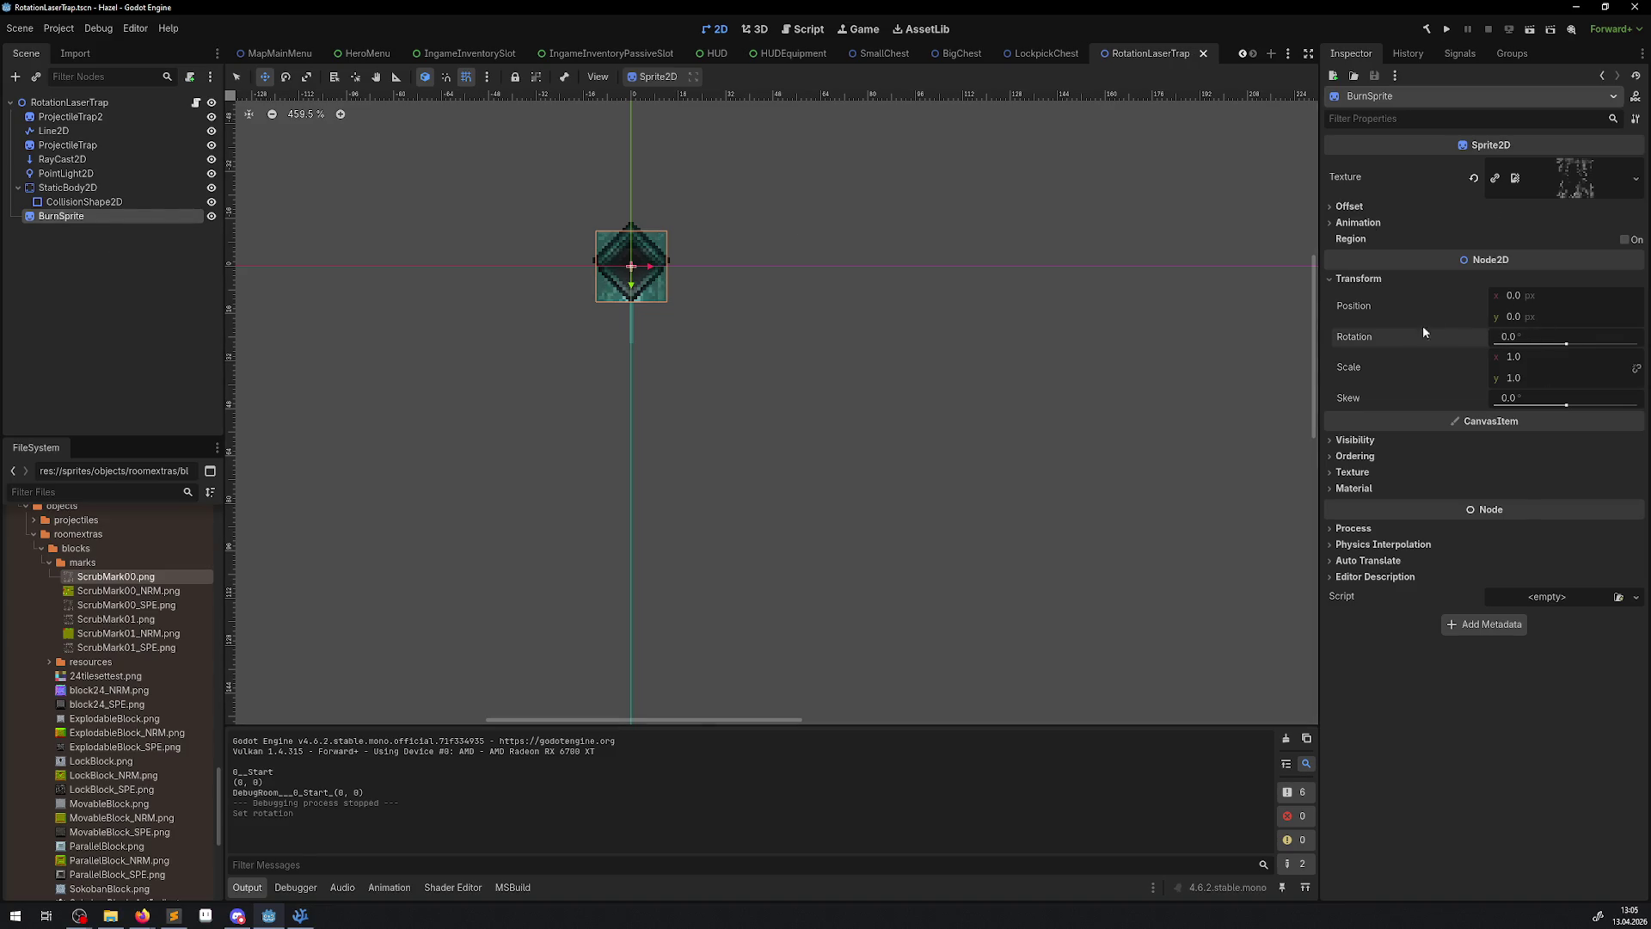
click(1448, 29)
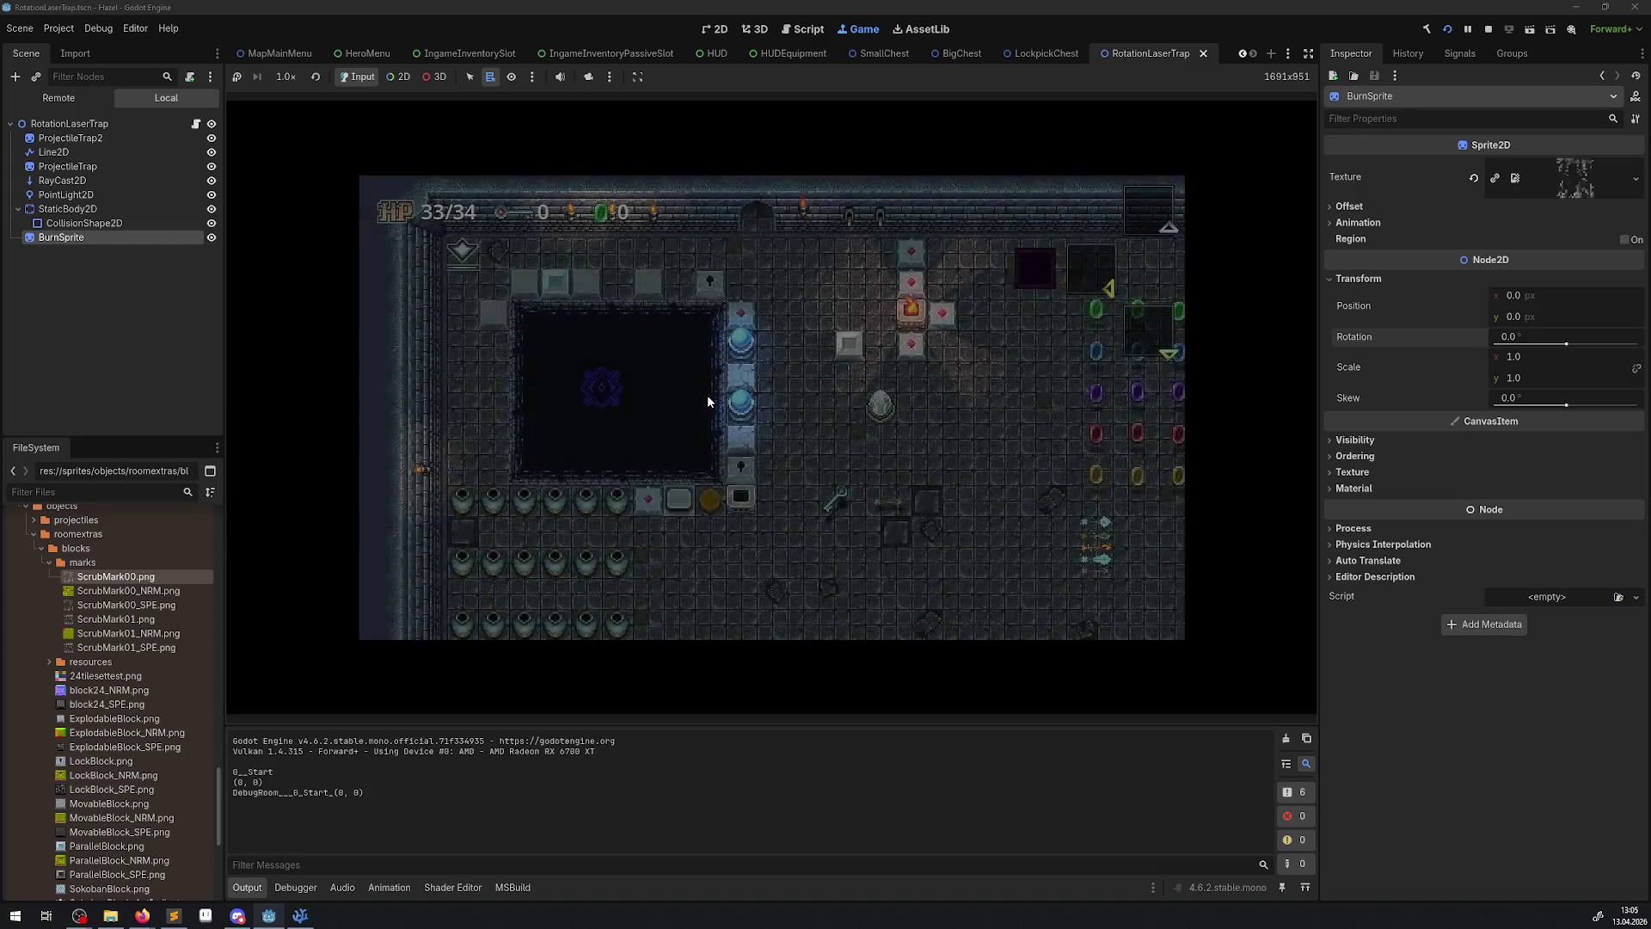
key(Down)
key(Right)
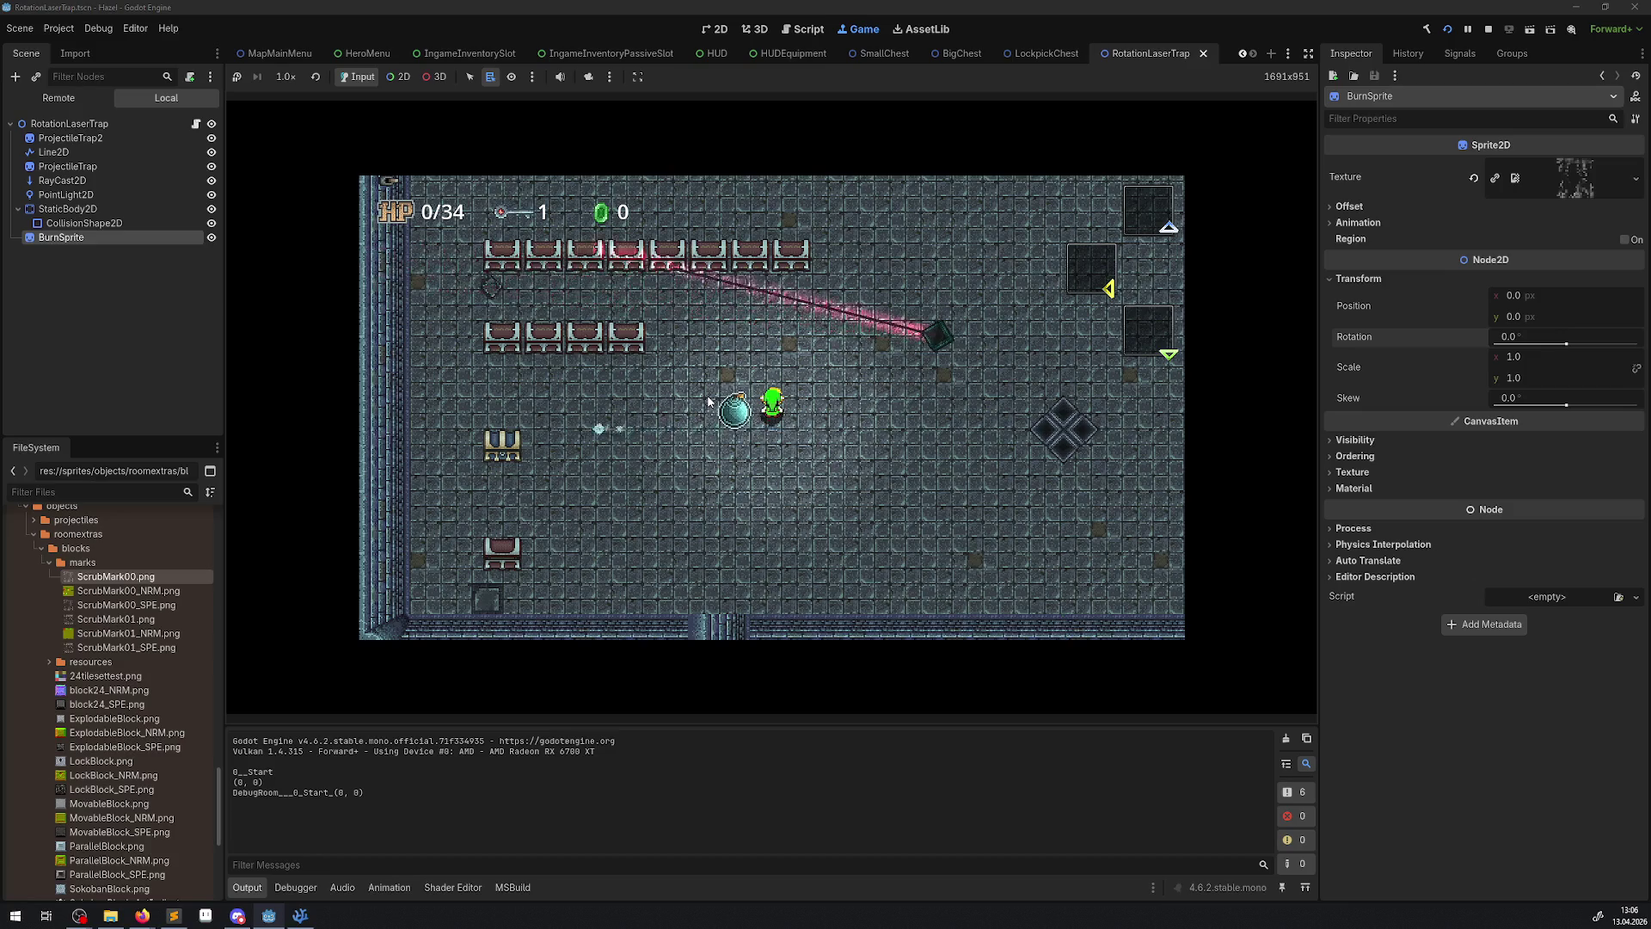
click(1487, 29)
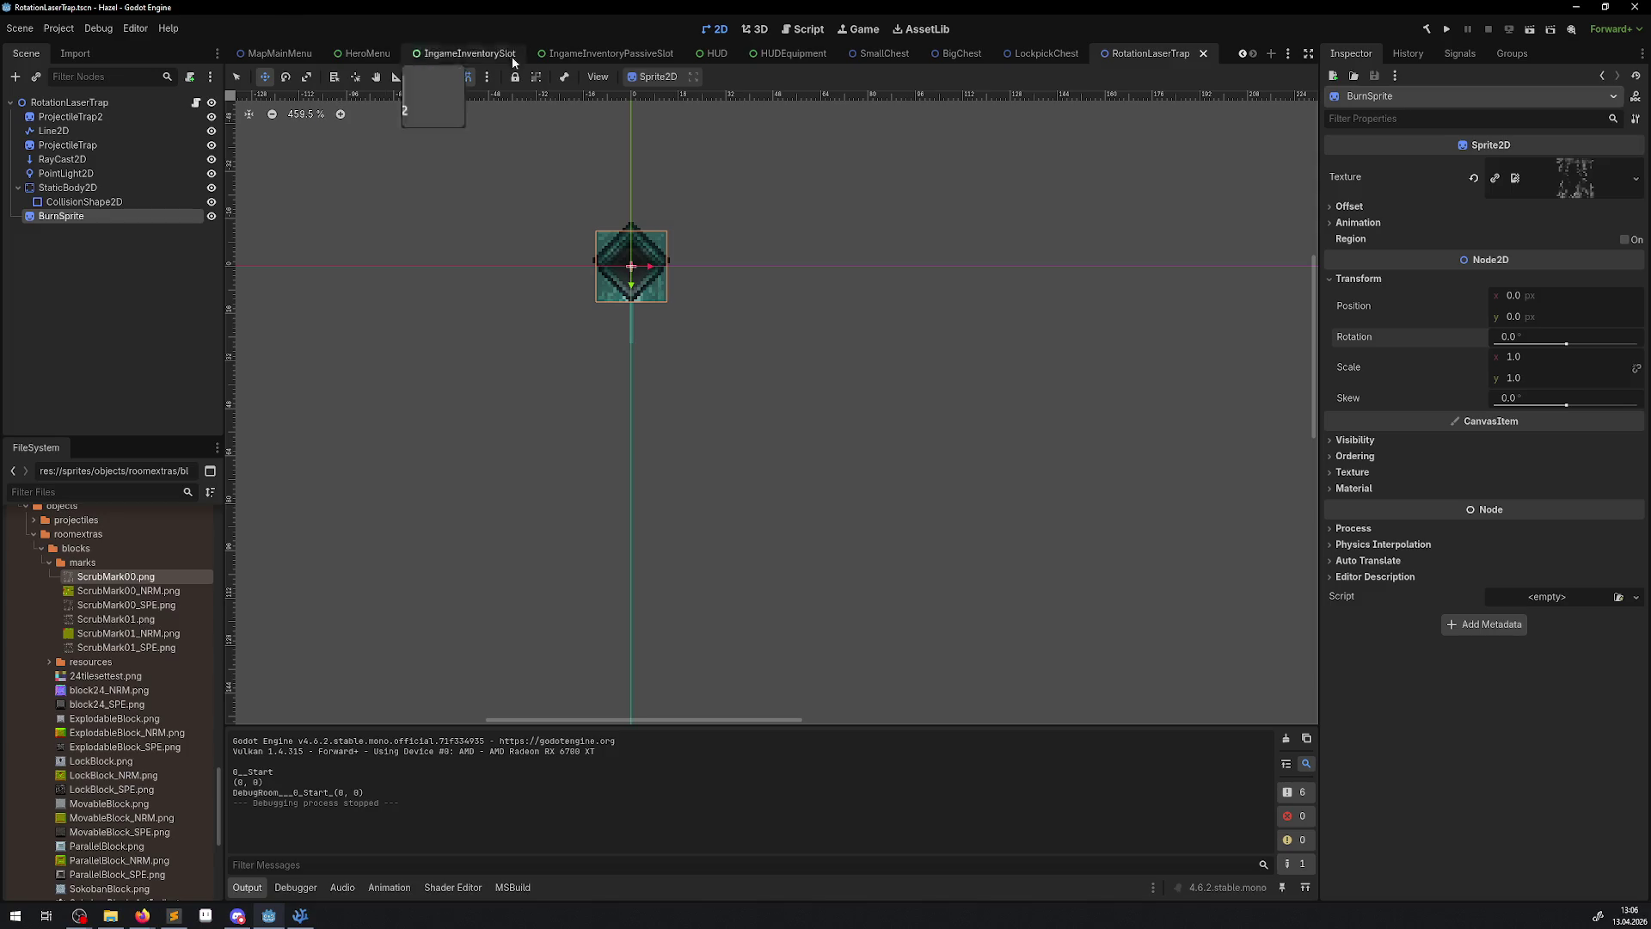
- Open the DebugRoom scene and select its root node
scroll(464, 56, up, 2)
click(411, 55)
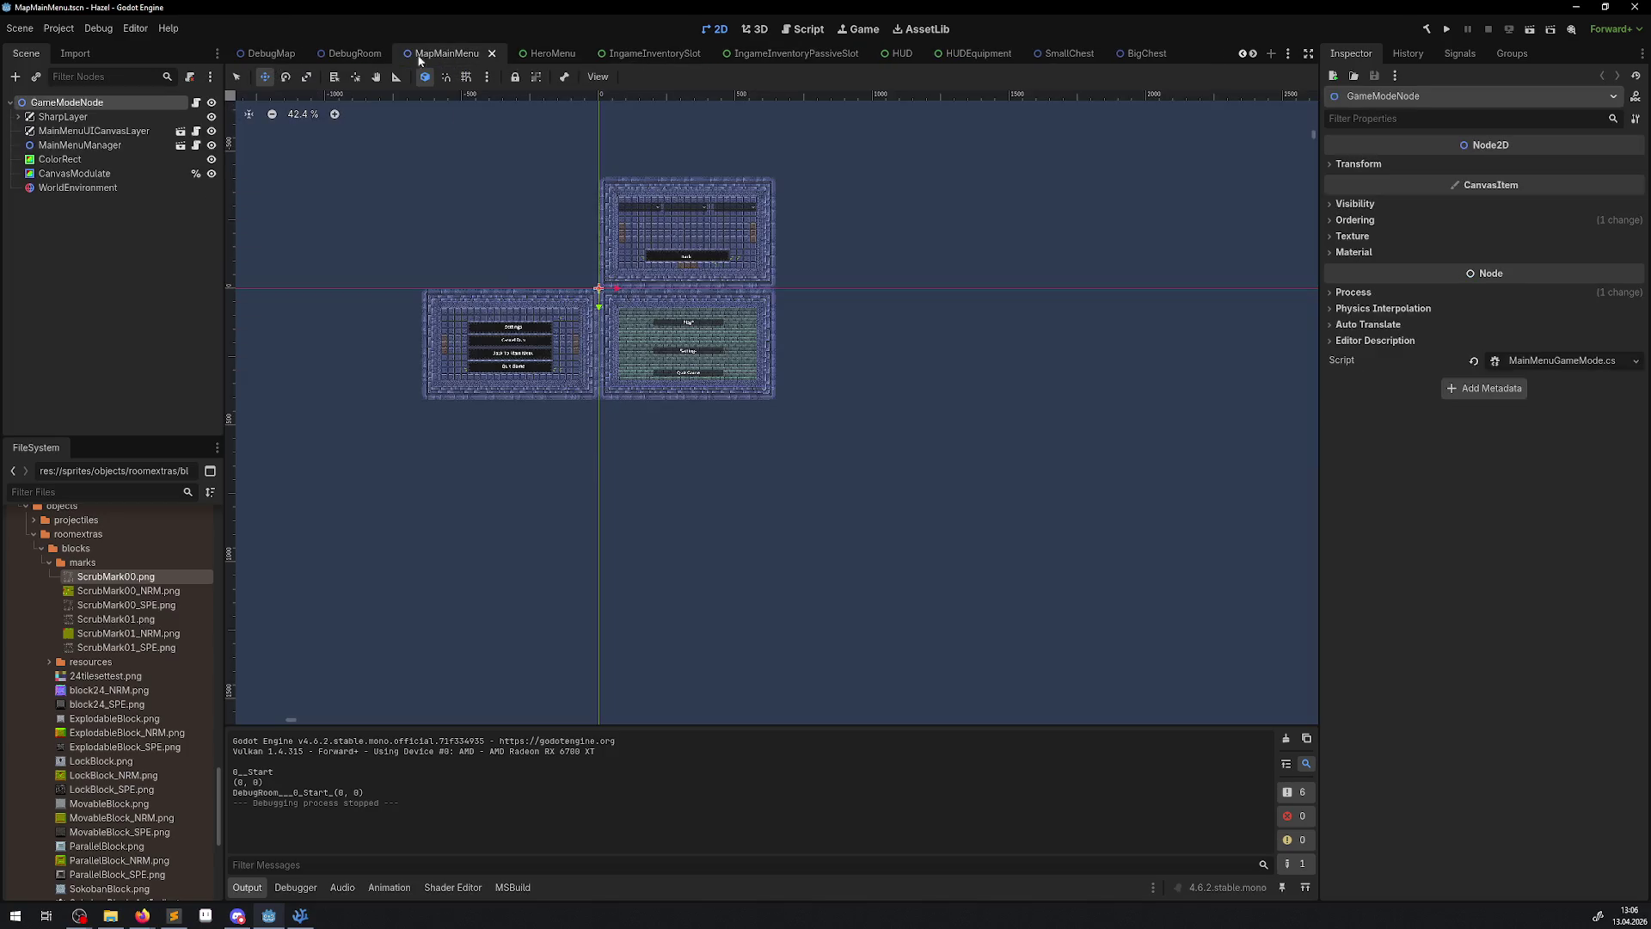
click(364, 55)
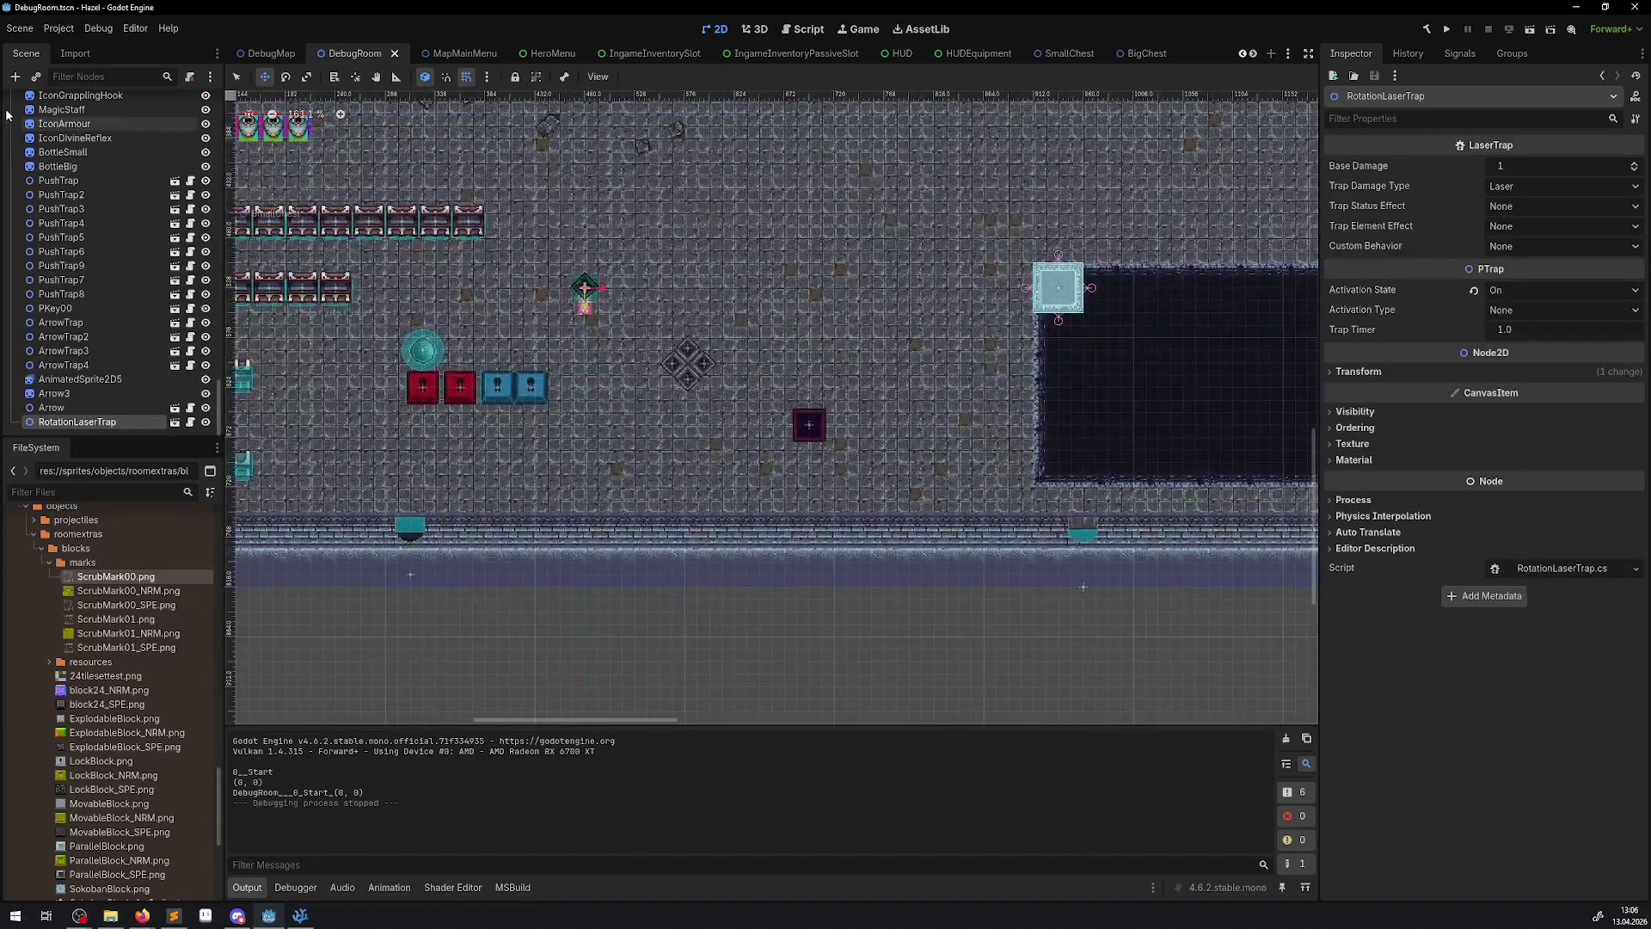
scroll(136, 165, up, 10)
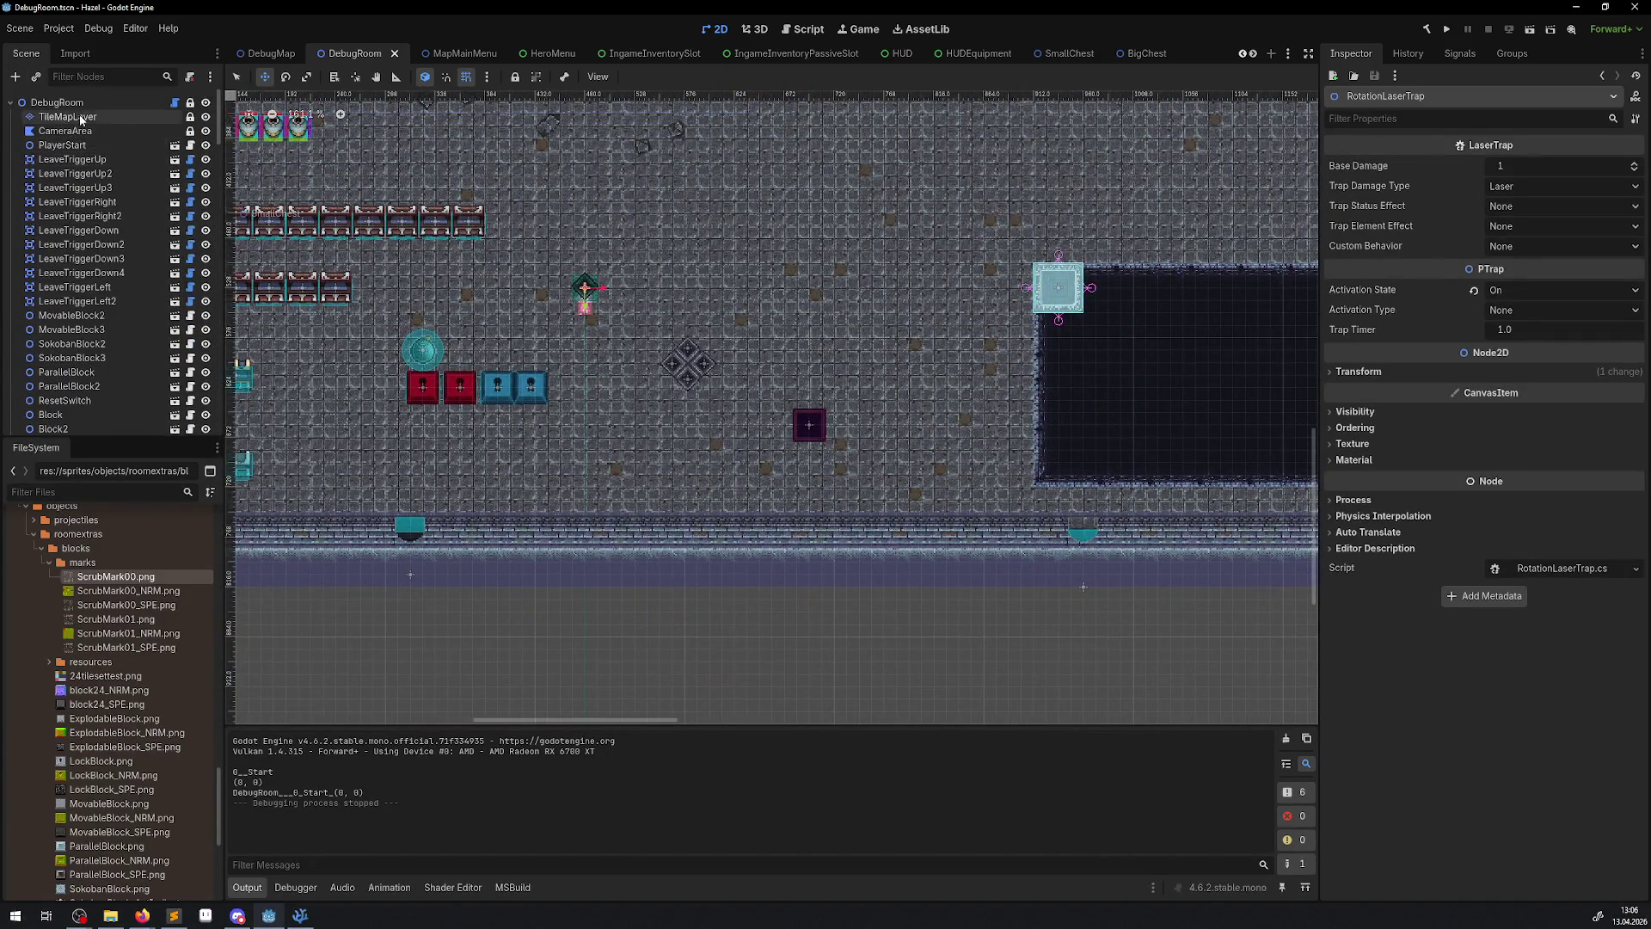
click(58, 104)
key(ctrl+a)
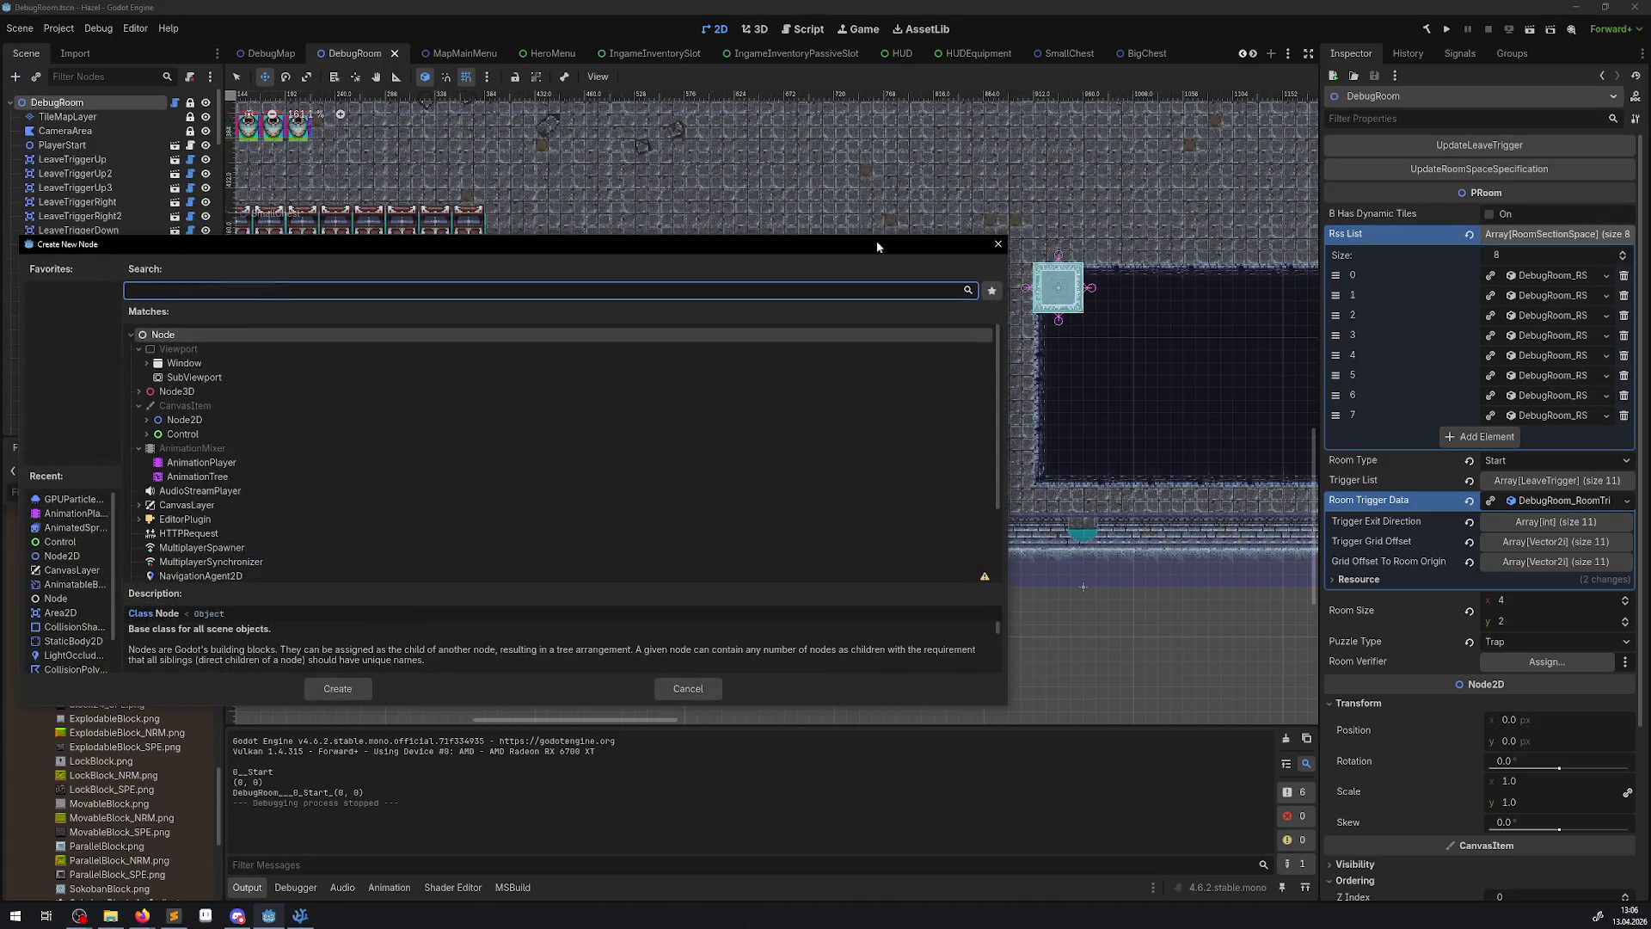
click(1000, 245)
- Instance StaticLaserTrap.tscn near the room centre, set its activation On, and run the game
click(38, 77)
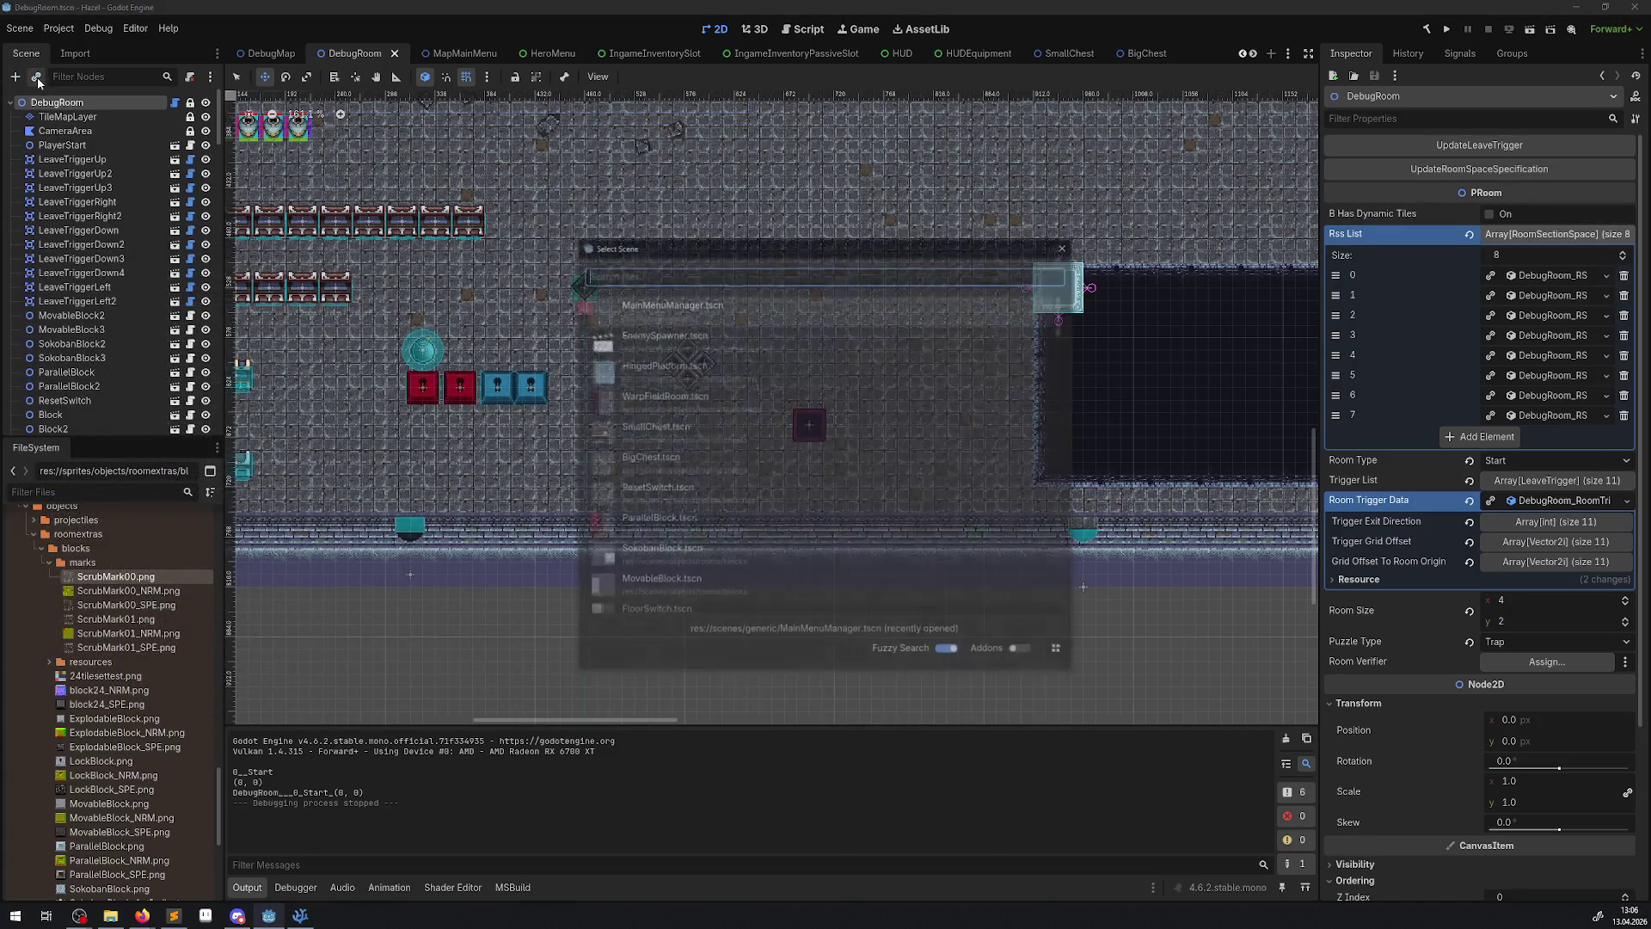
text(laser)
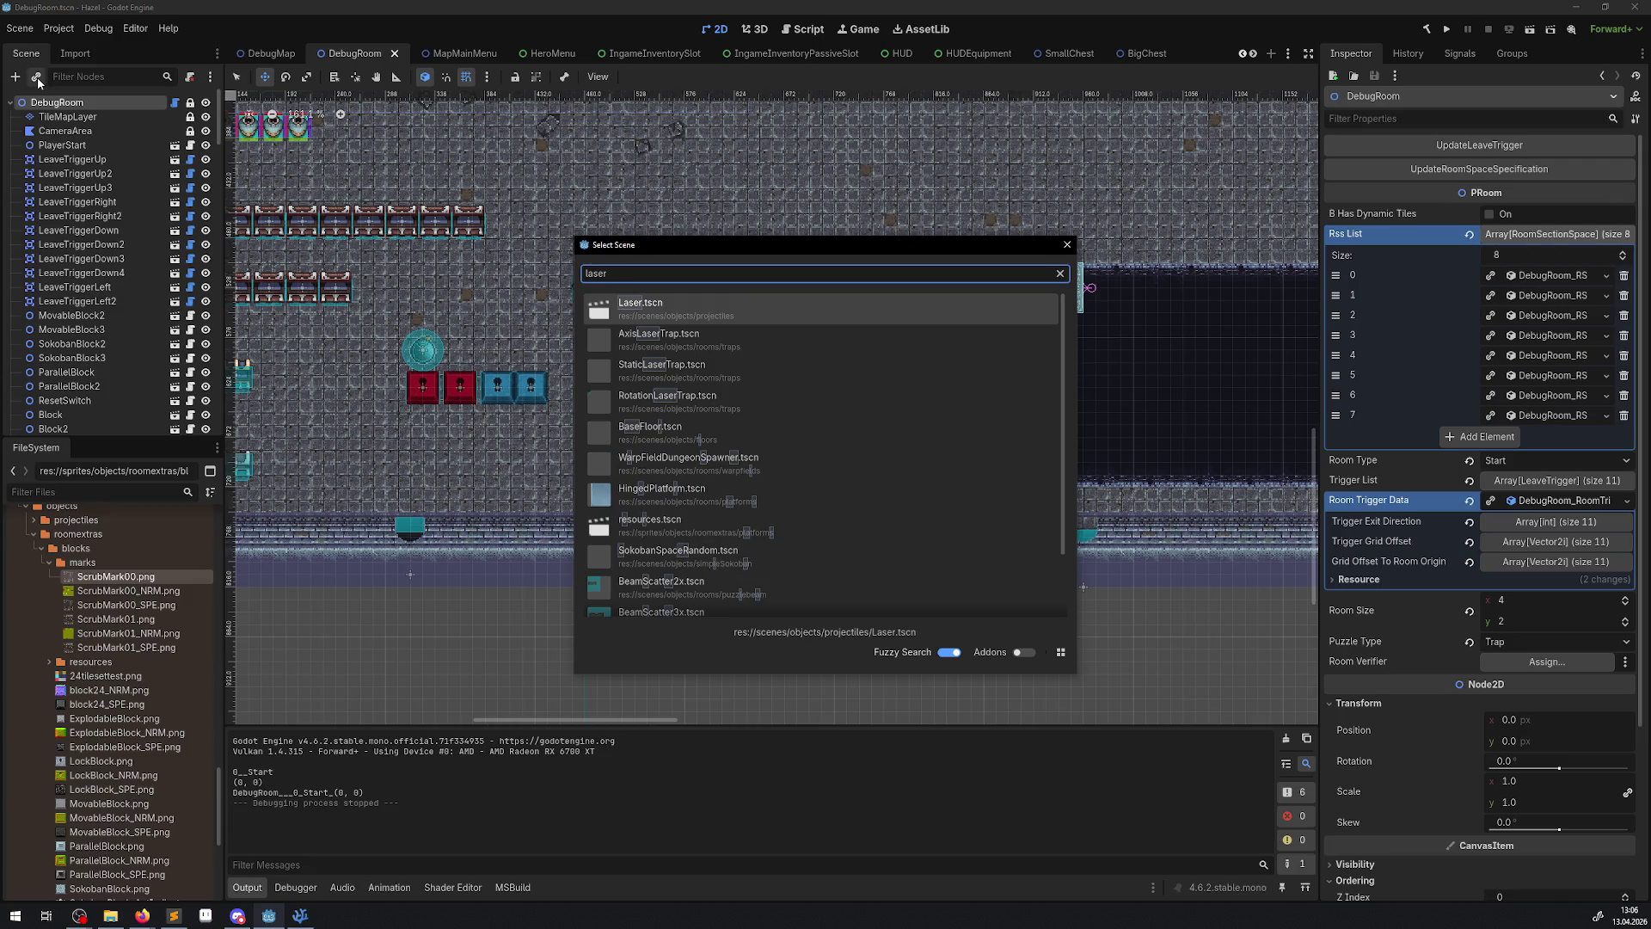
right_click(686, 334)
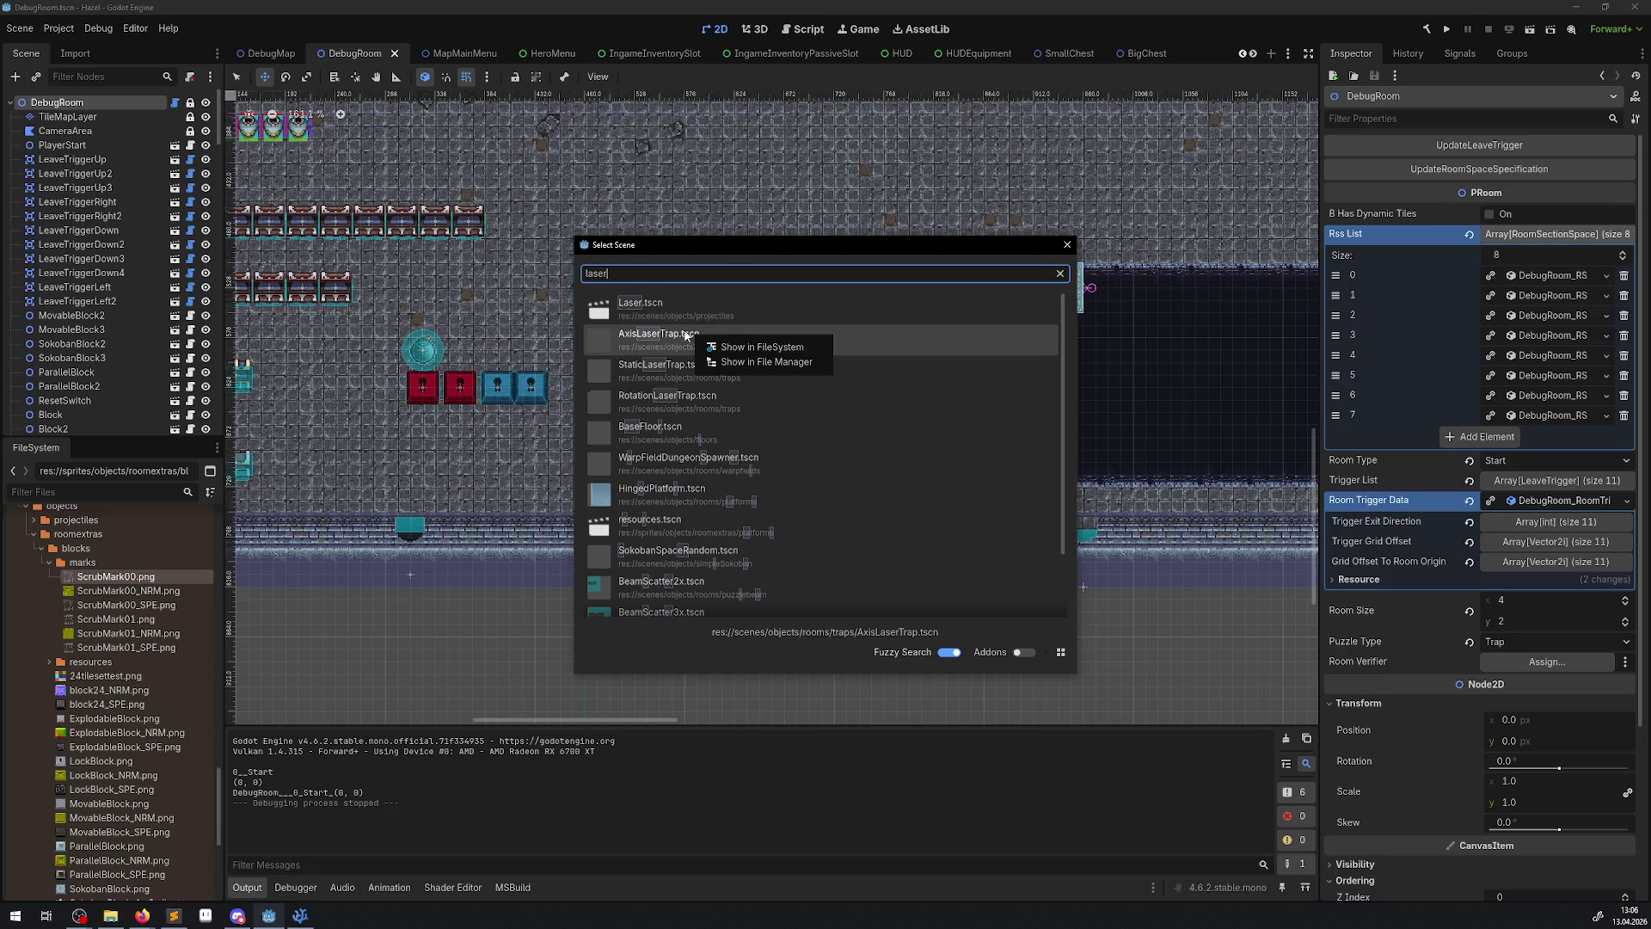
click(782, 286)
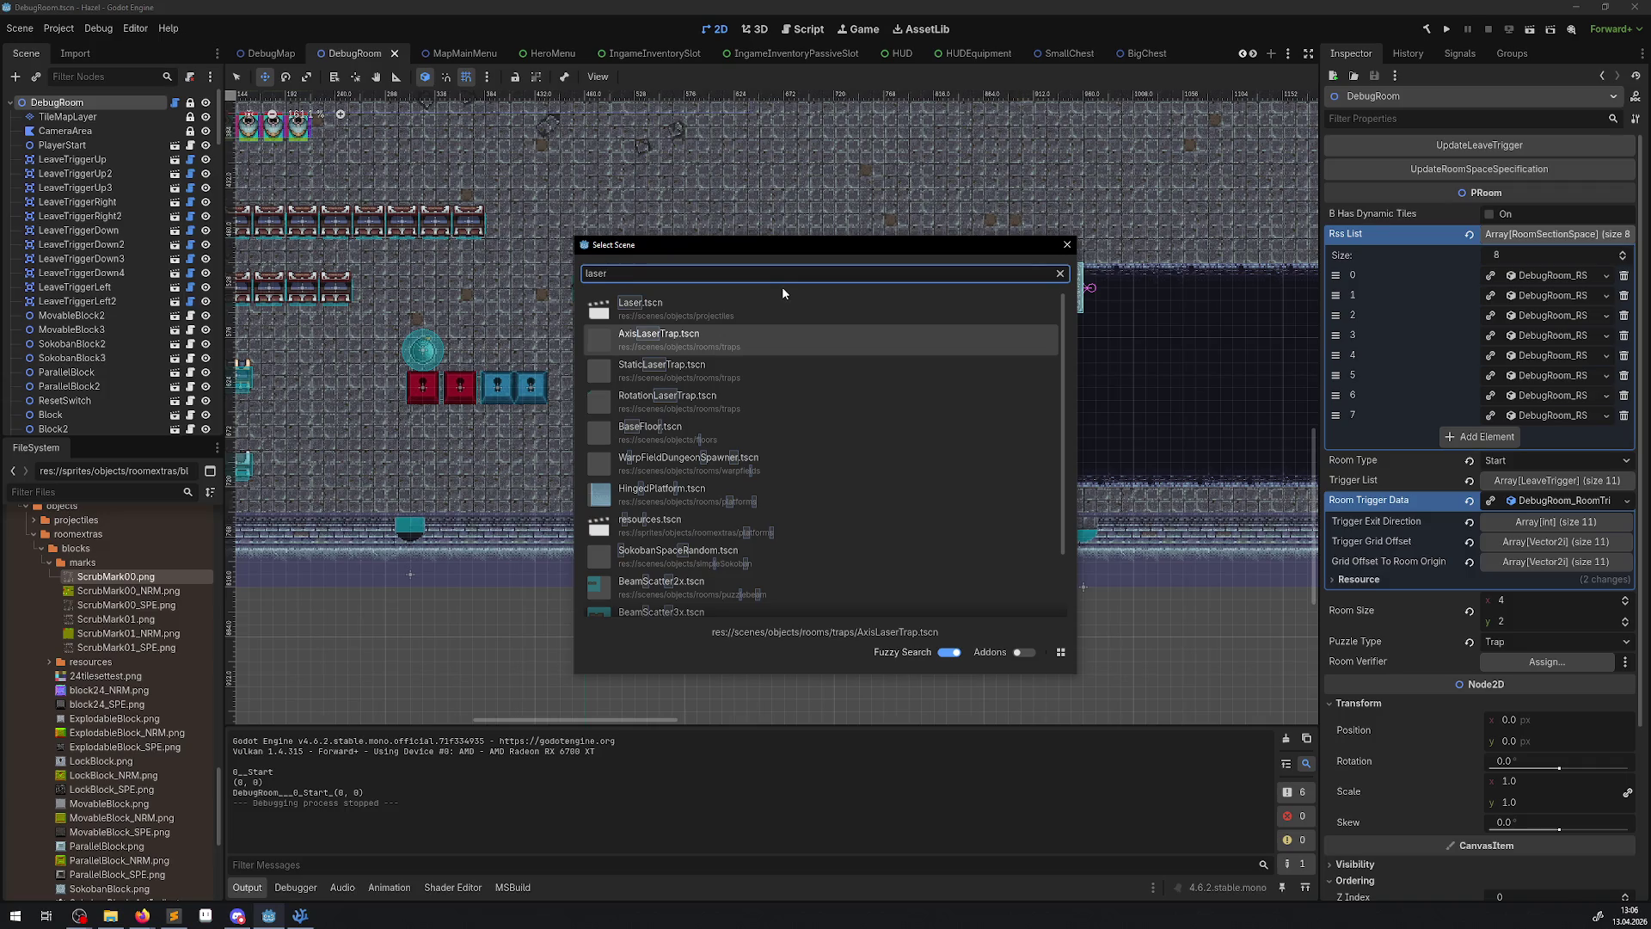
double_click(679, 365)
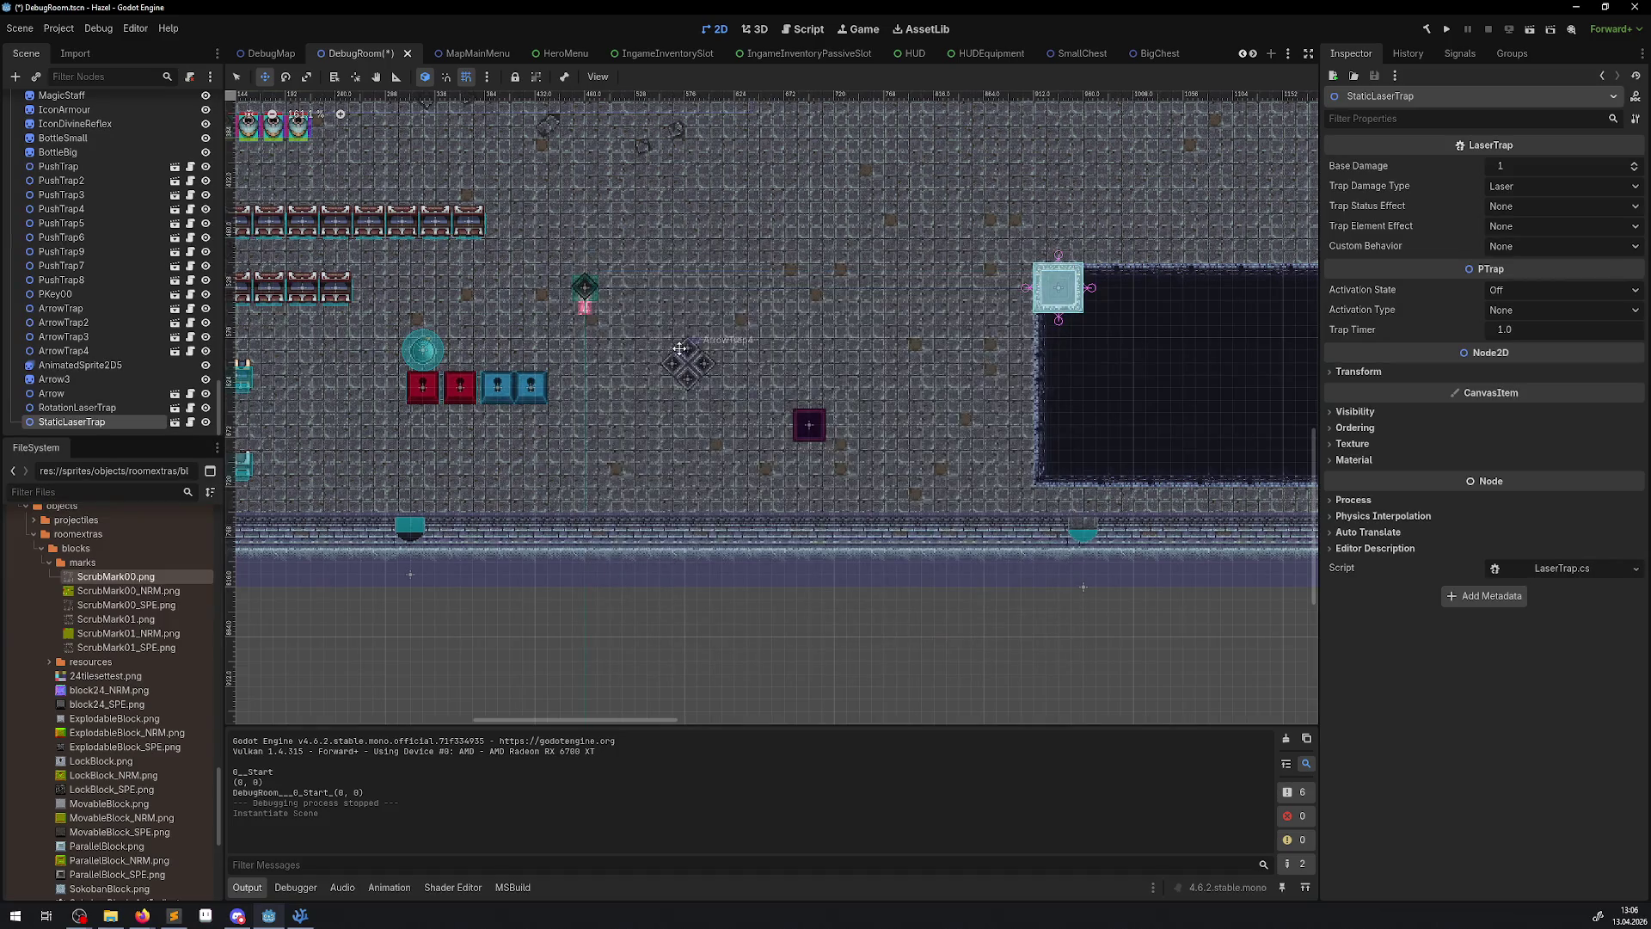
mouse_move(1460, 894)
mouse_down()
mouse_move(1295, 830)
mouse_move(1246, 870)
mouse_up()
click(1515, 291)
click(1515, 307)
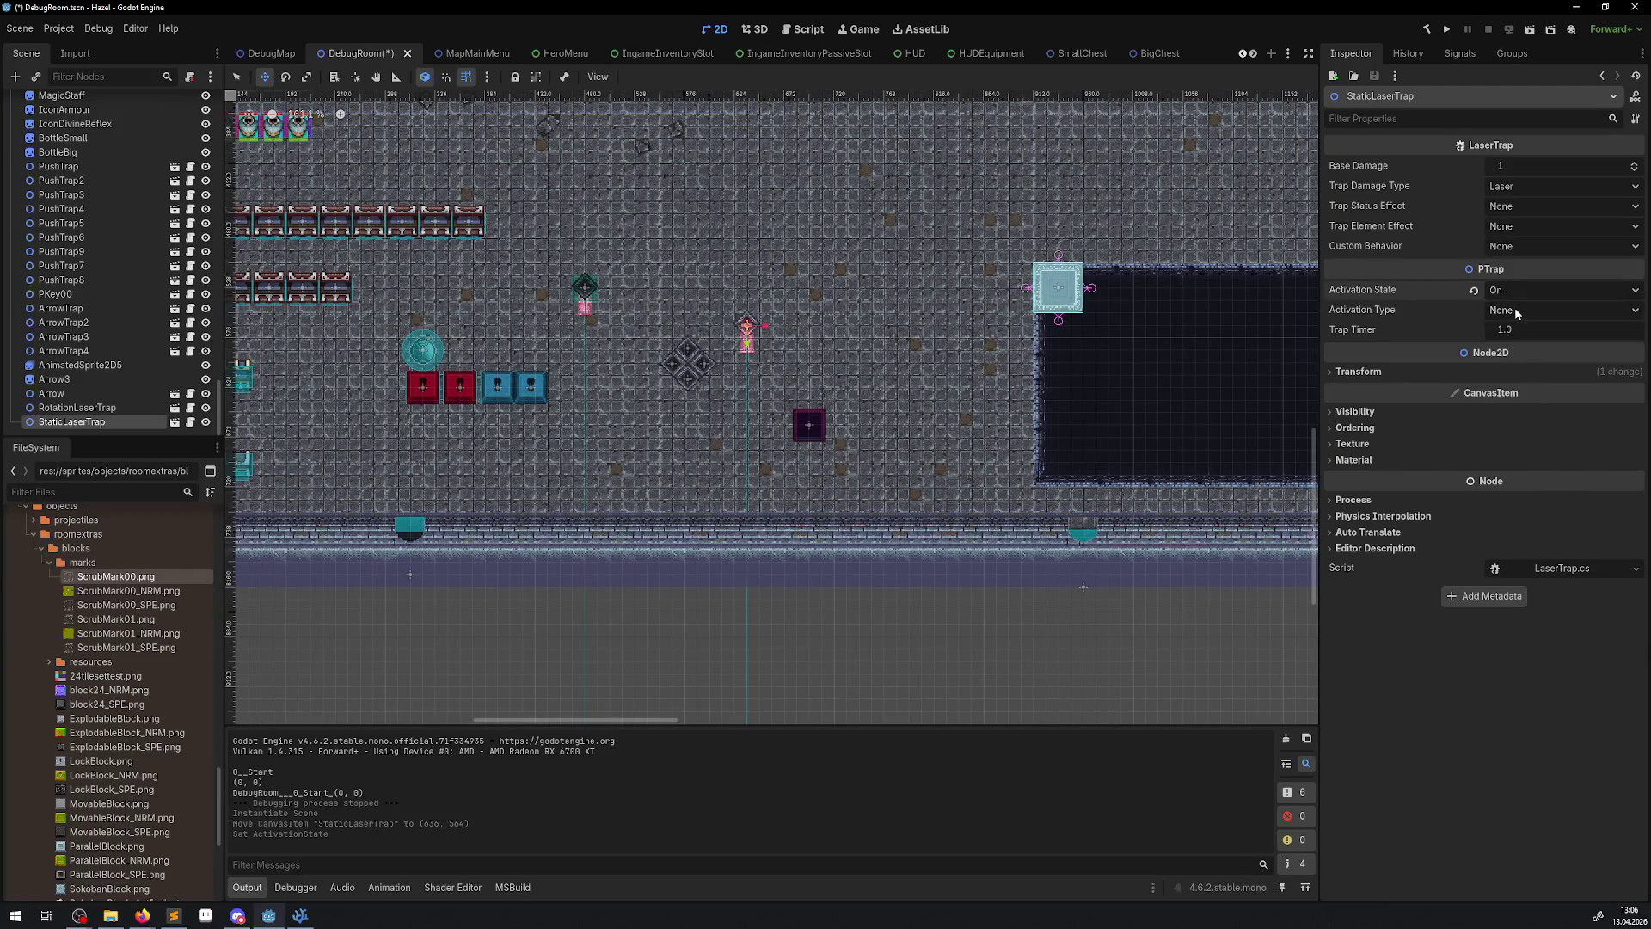
click(1444, 35)
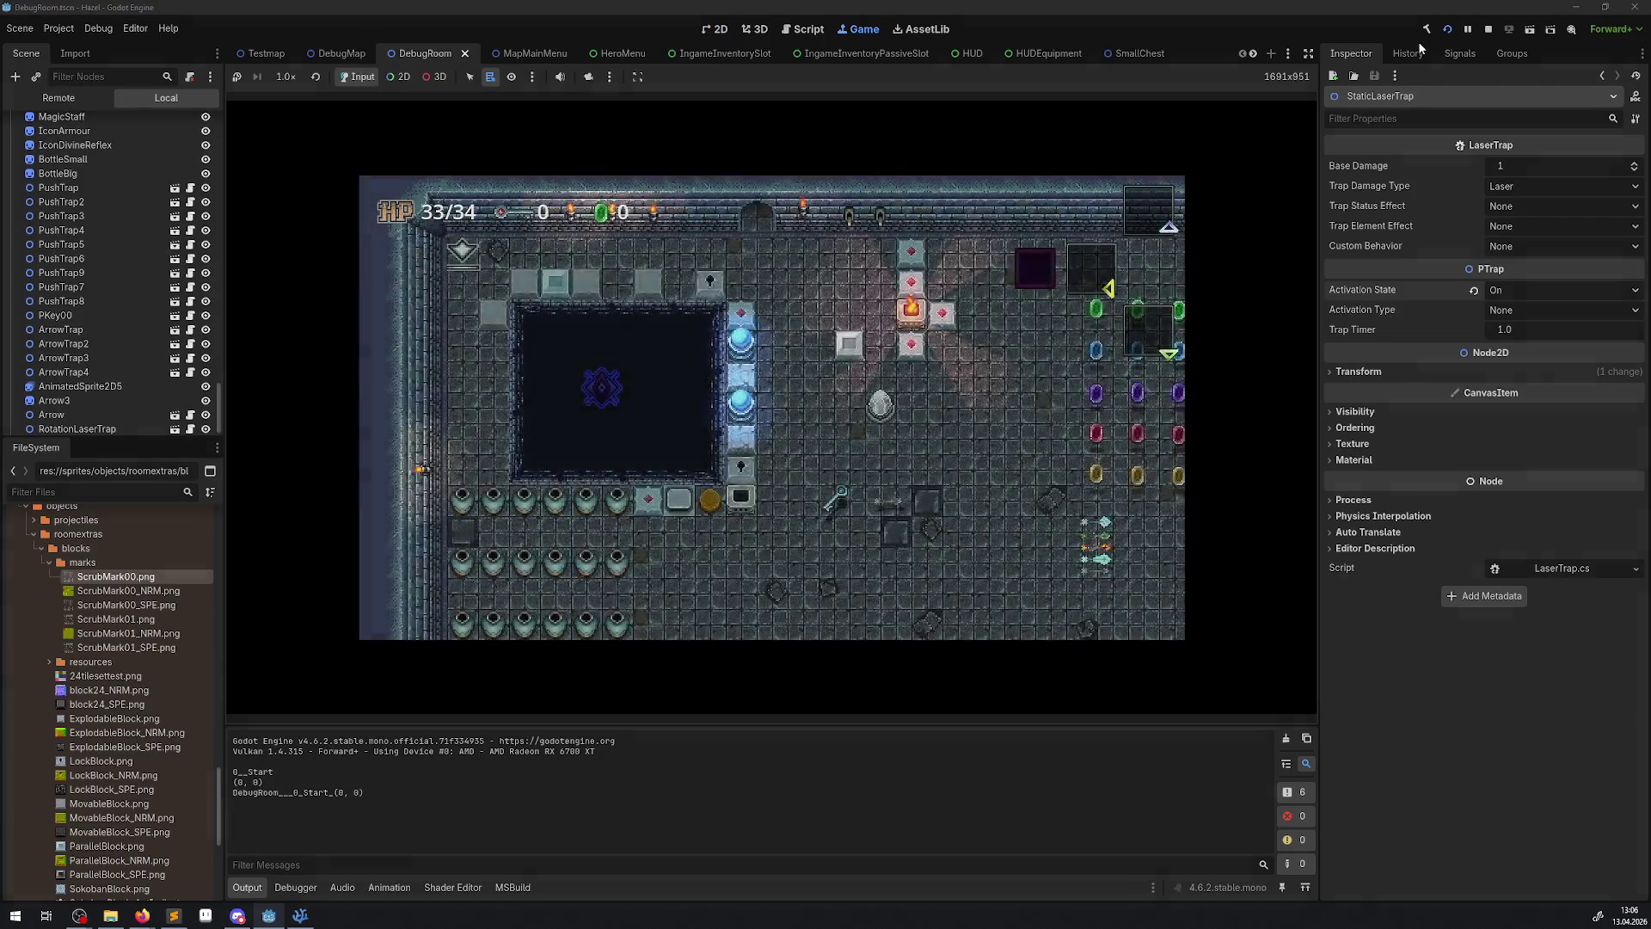
- Walk the hero down and right until the rotating and static lasers are visible
key(Down)
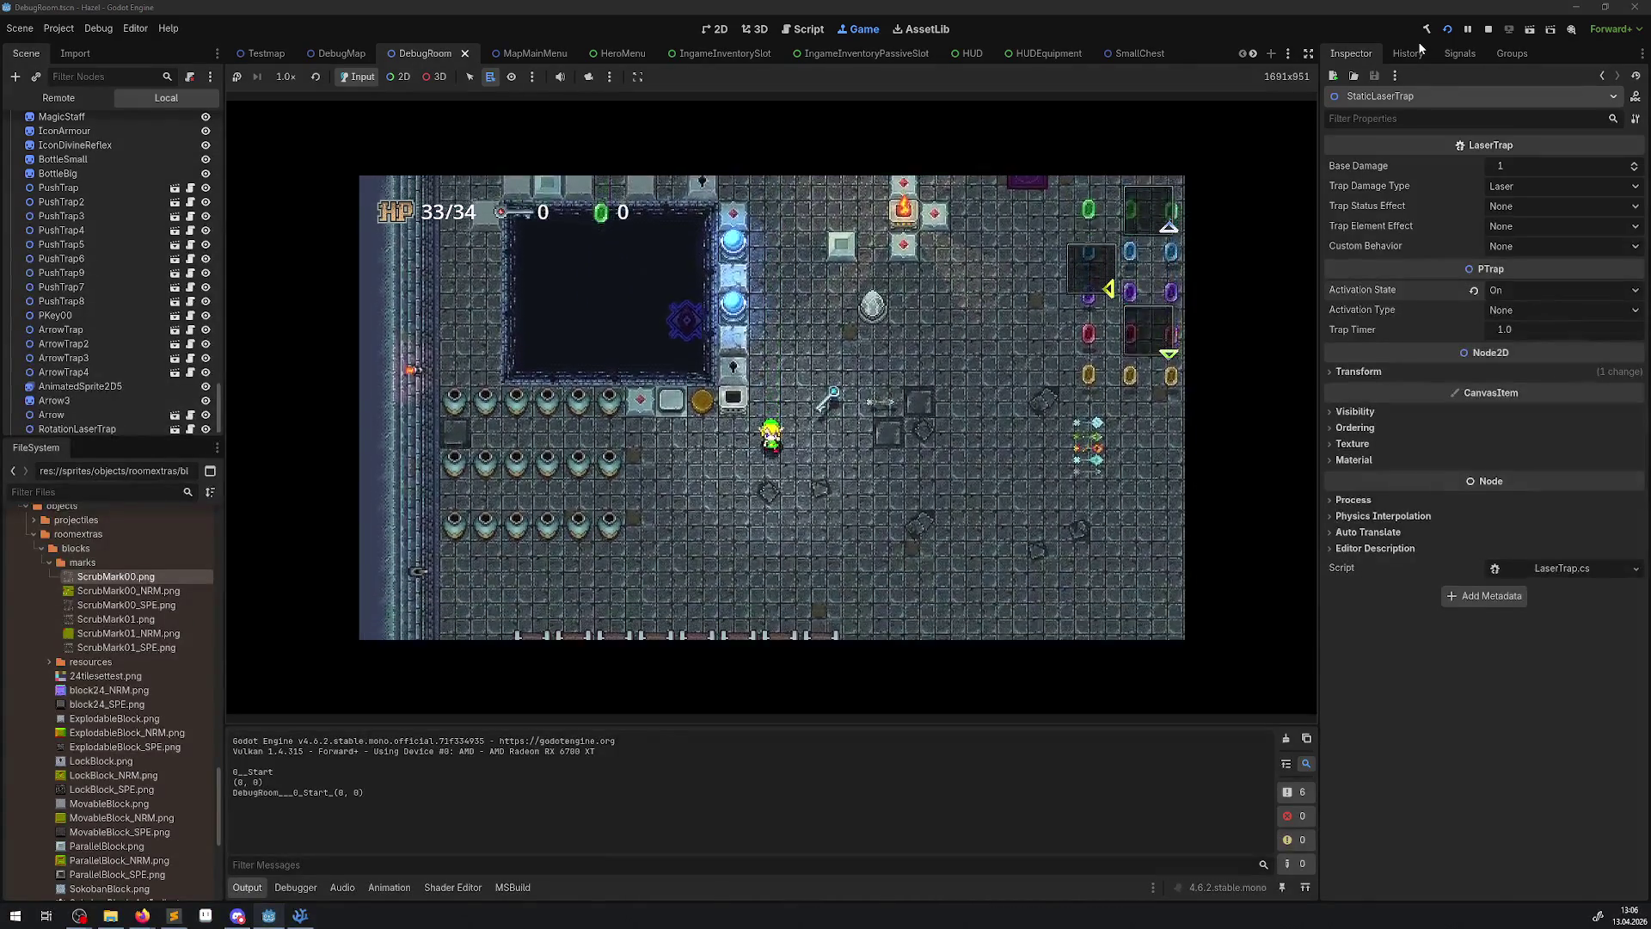
key(Right)
key(Down)
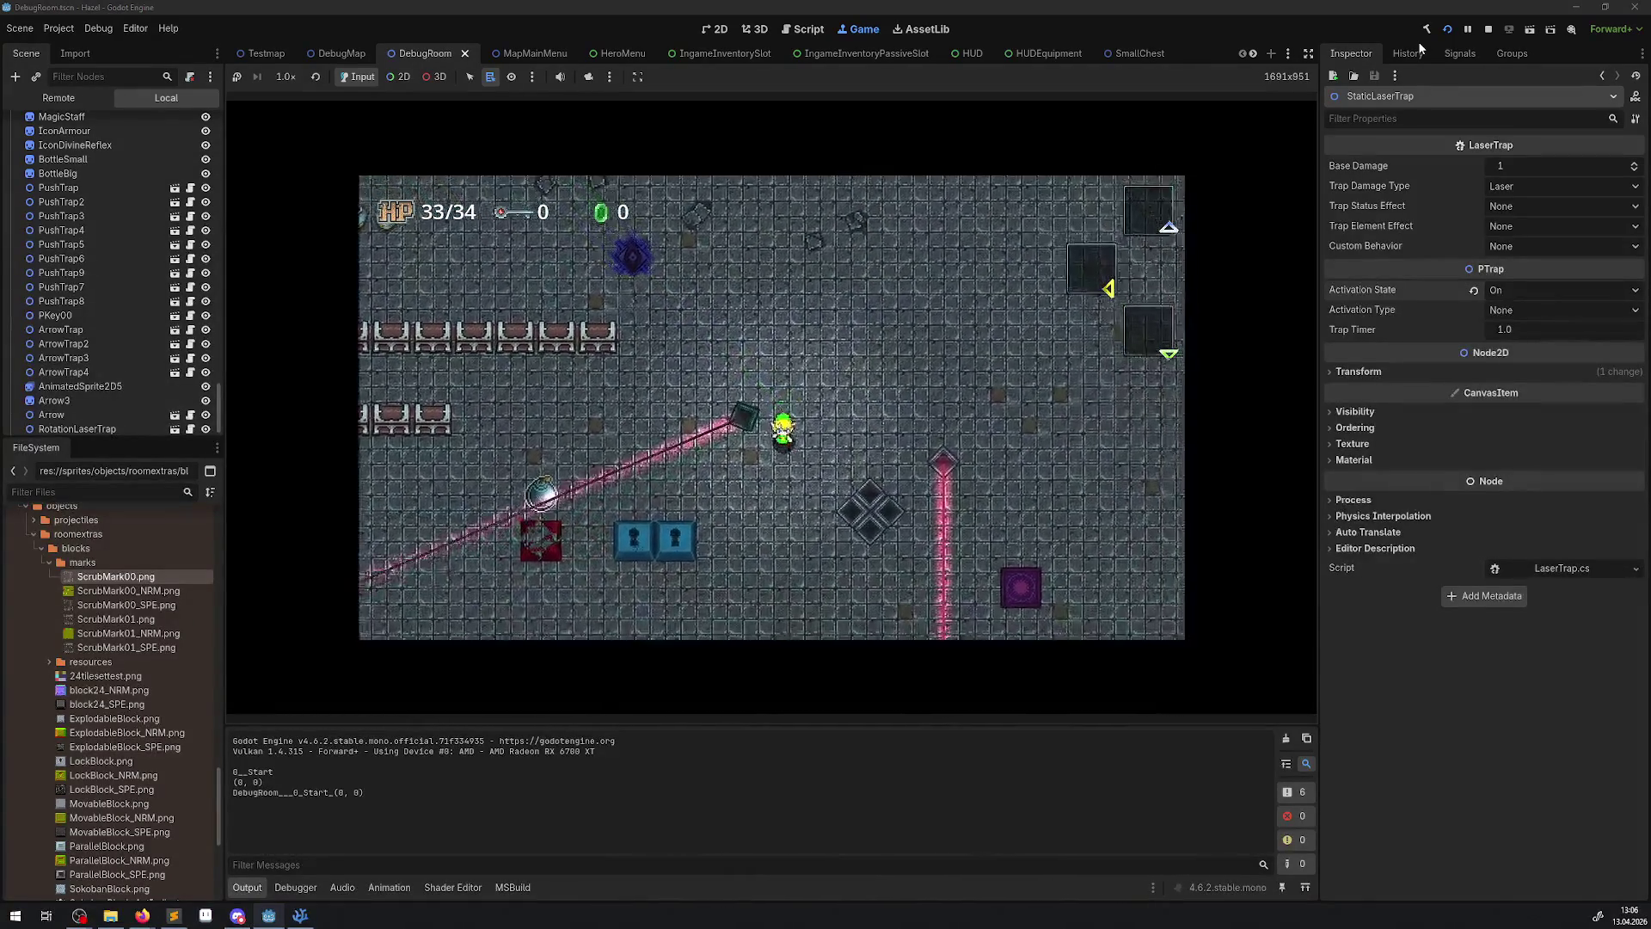
key(Down)
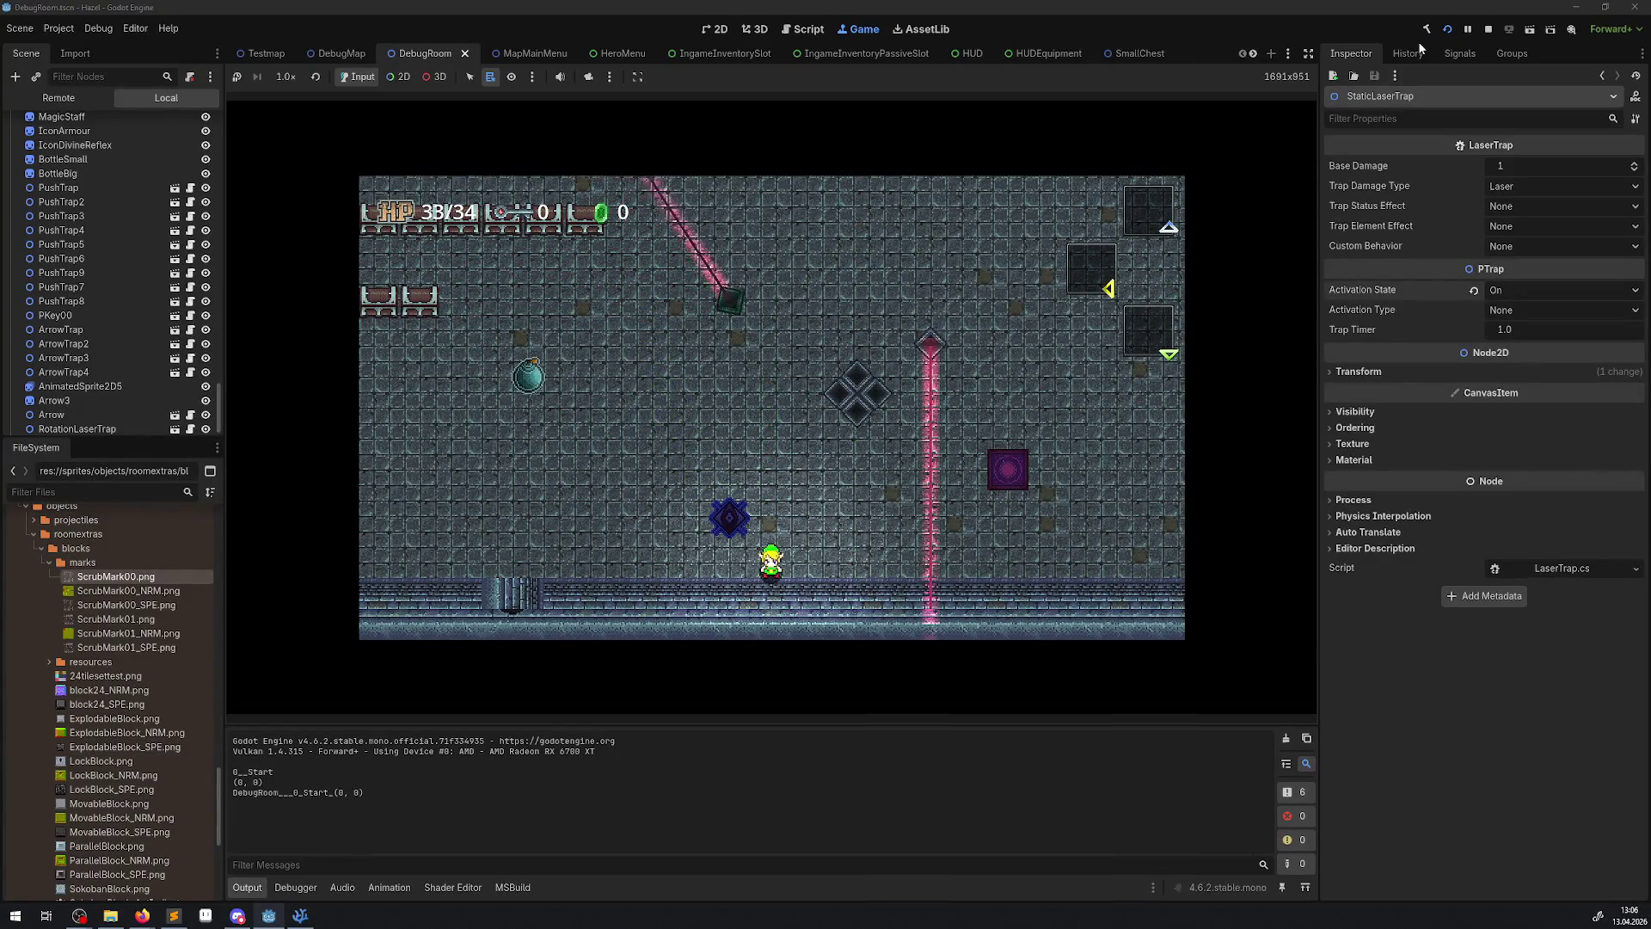
- Pick the live laser emitter (ProjectileTrap2) in the Game view and select its PointLight2D remotely
click(398, 76)
right_click(931, 338)
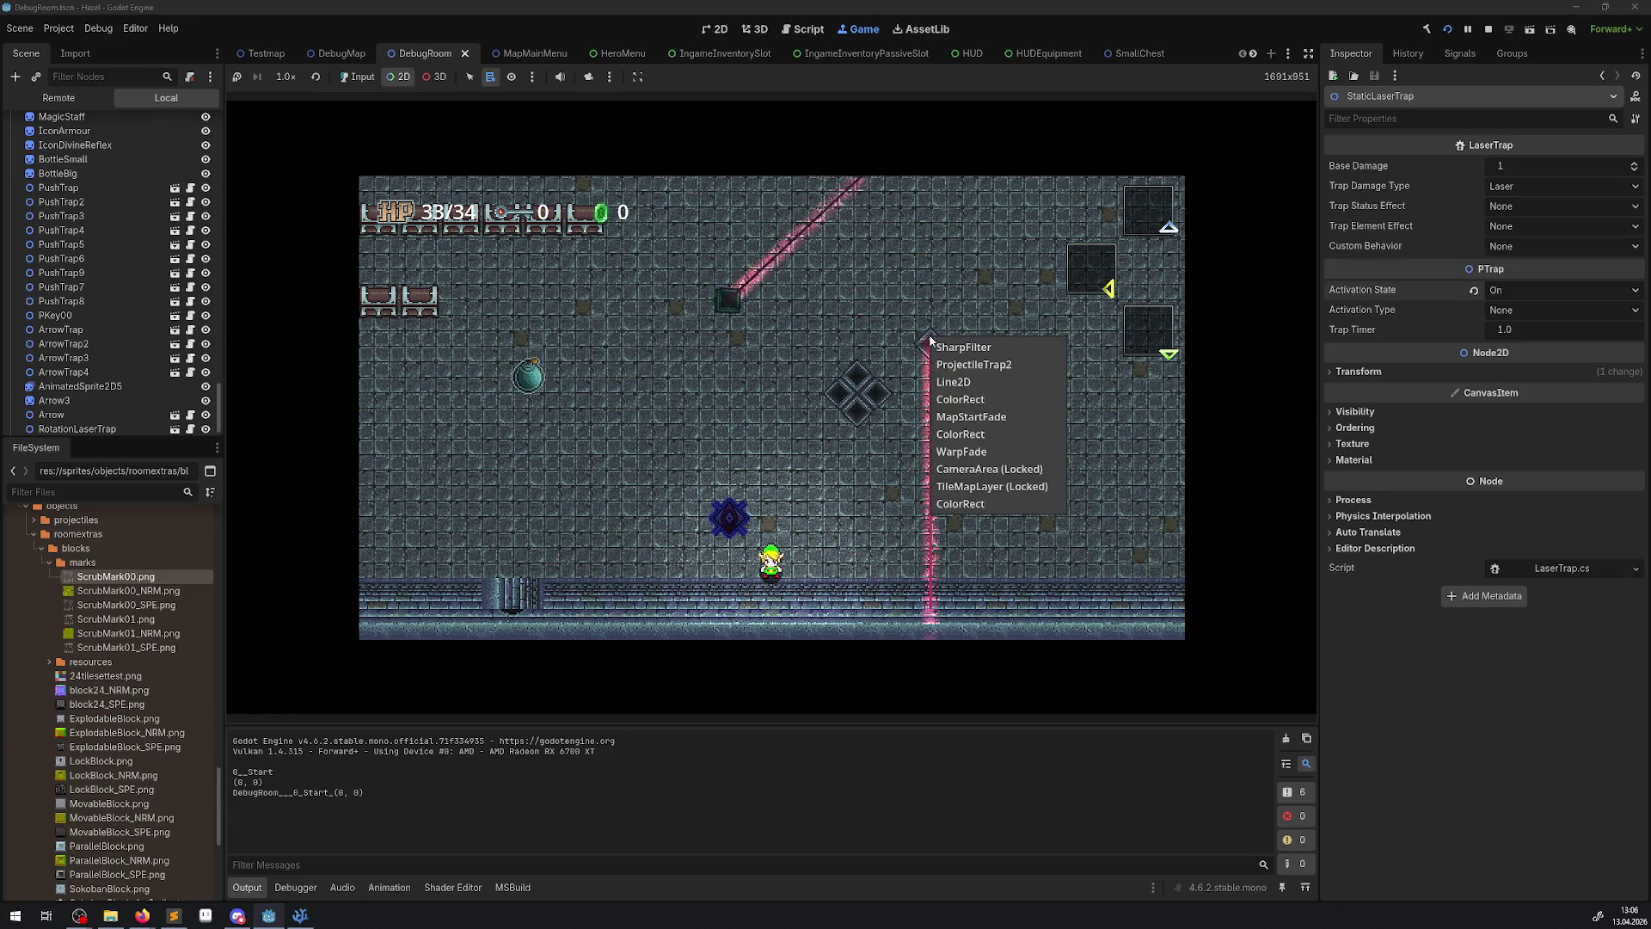
click(972, 364)
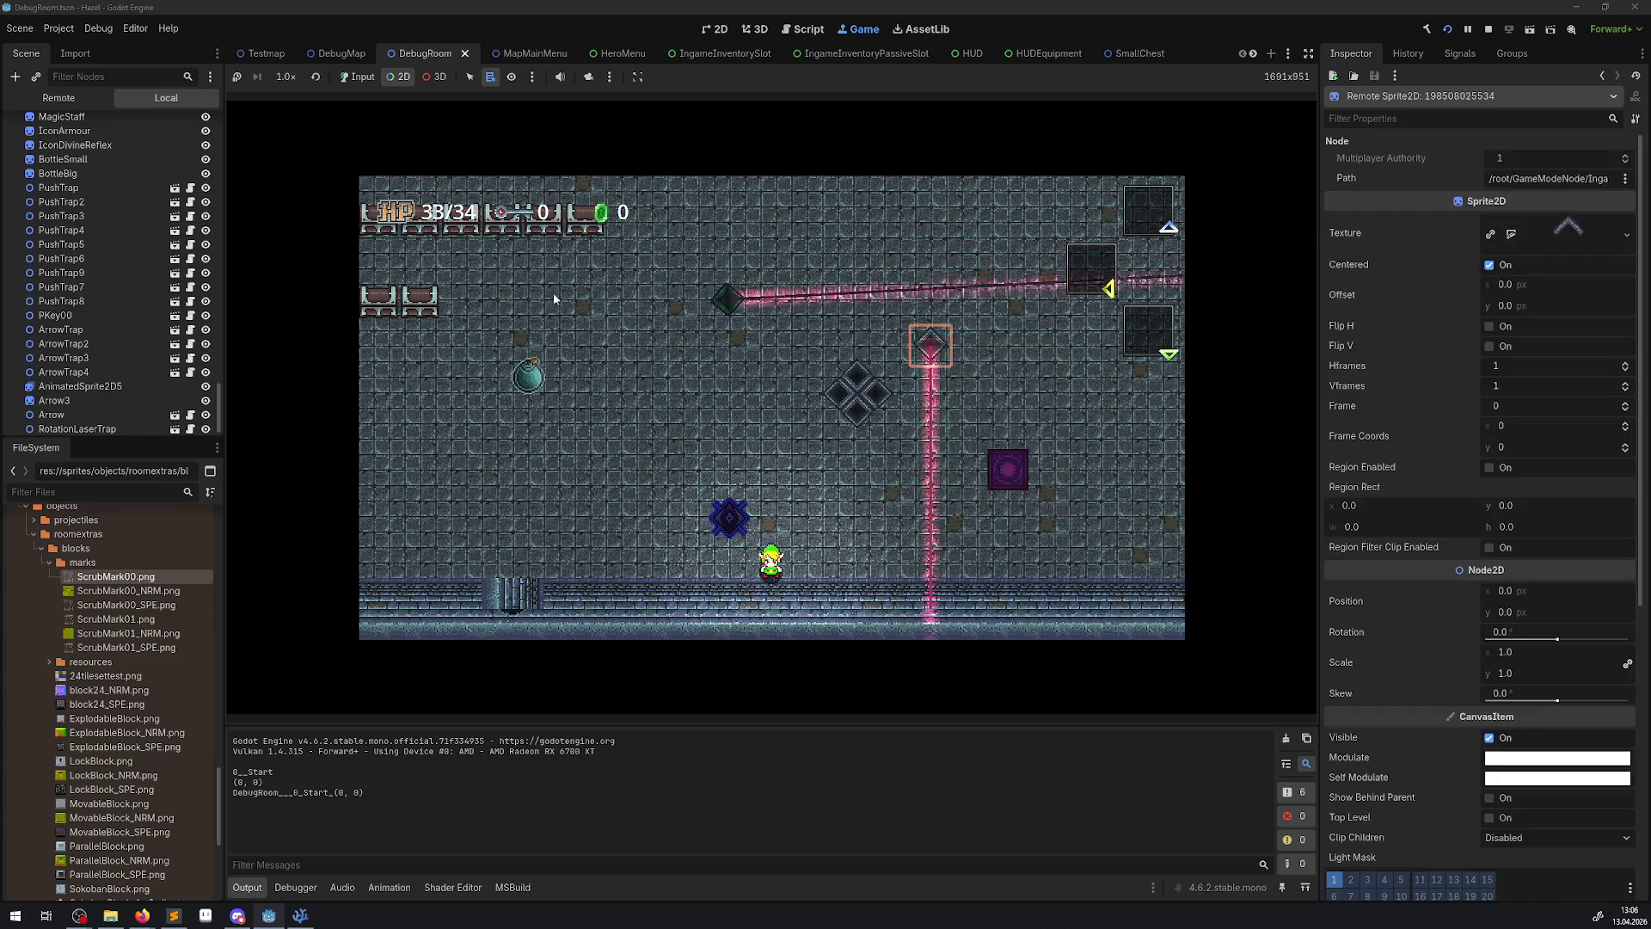
scroll(94, 258, down, 3)
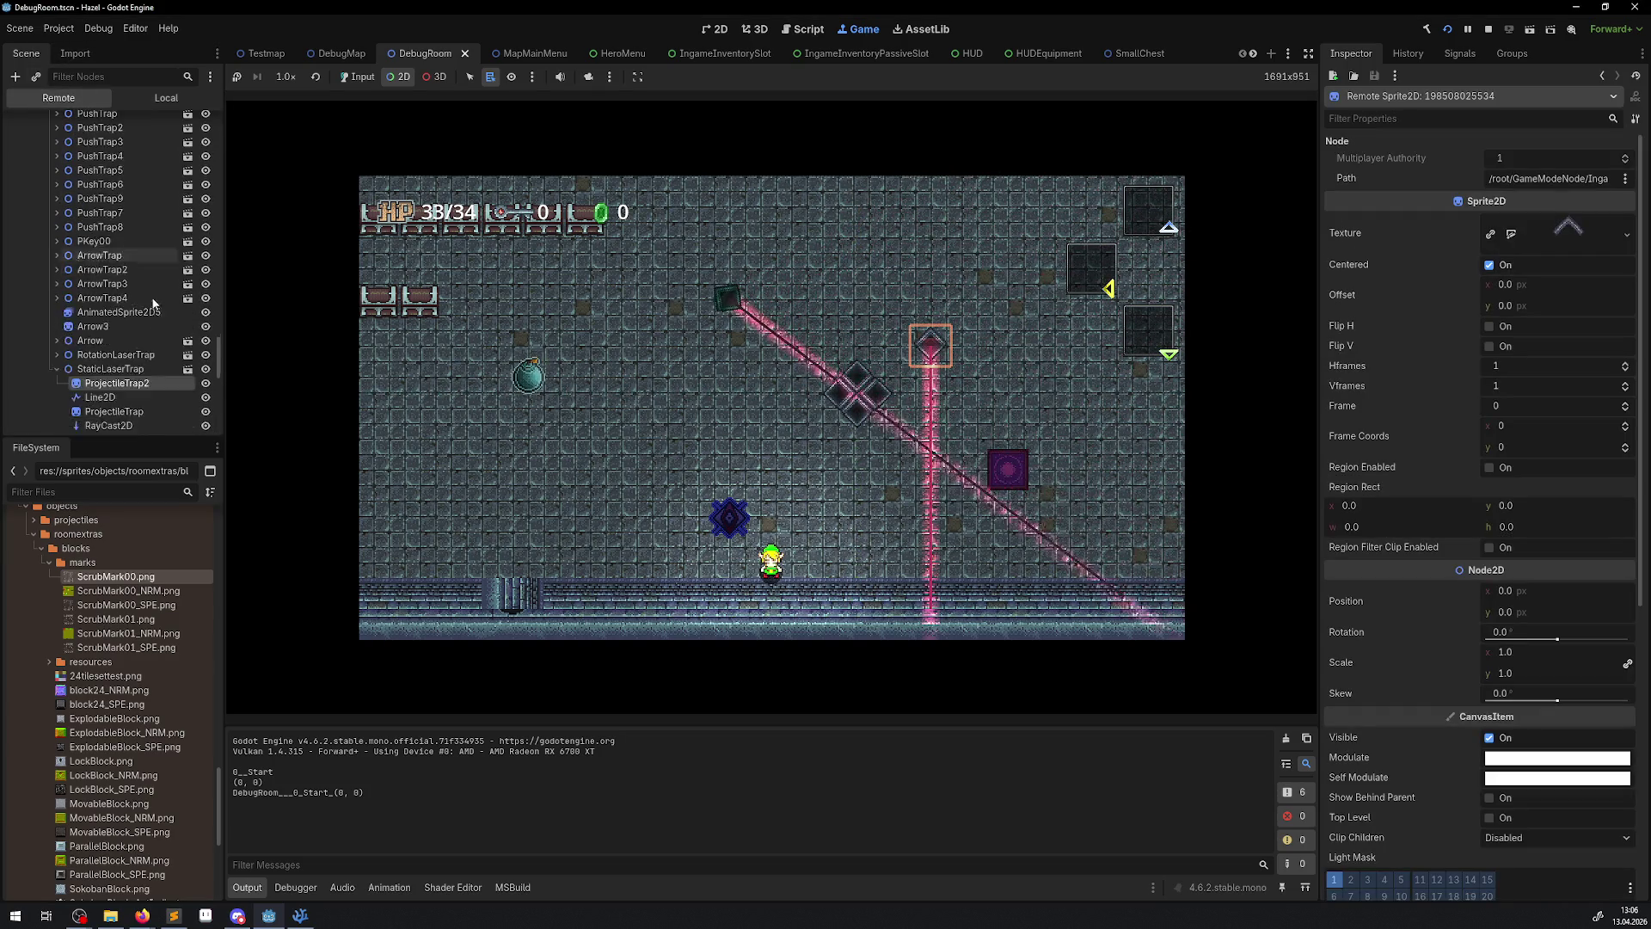
click(114, 362)
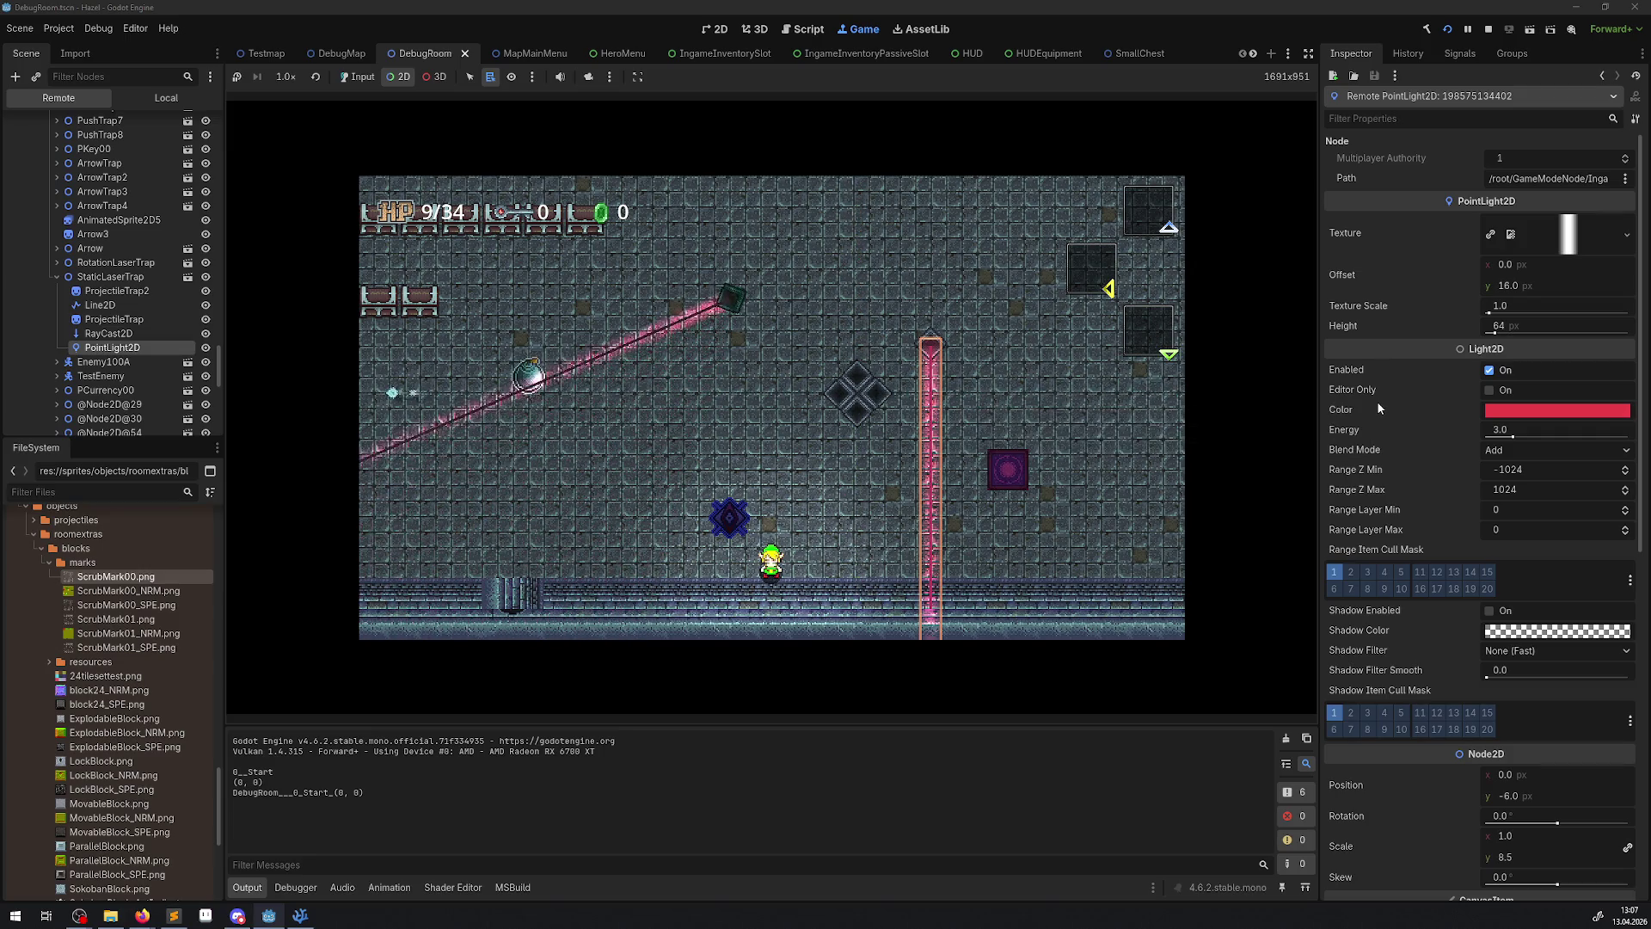
- Set the live PointLight2D scale to 0.886 × 8.0 and show the Debugger's error list
scroll(1376, 400, down, 10)
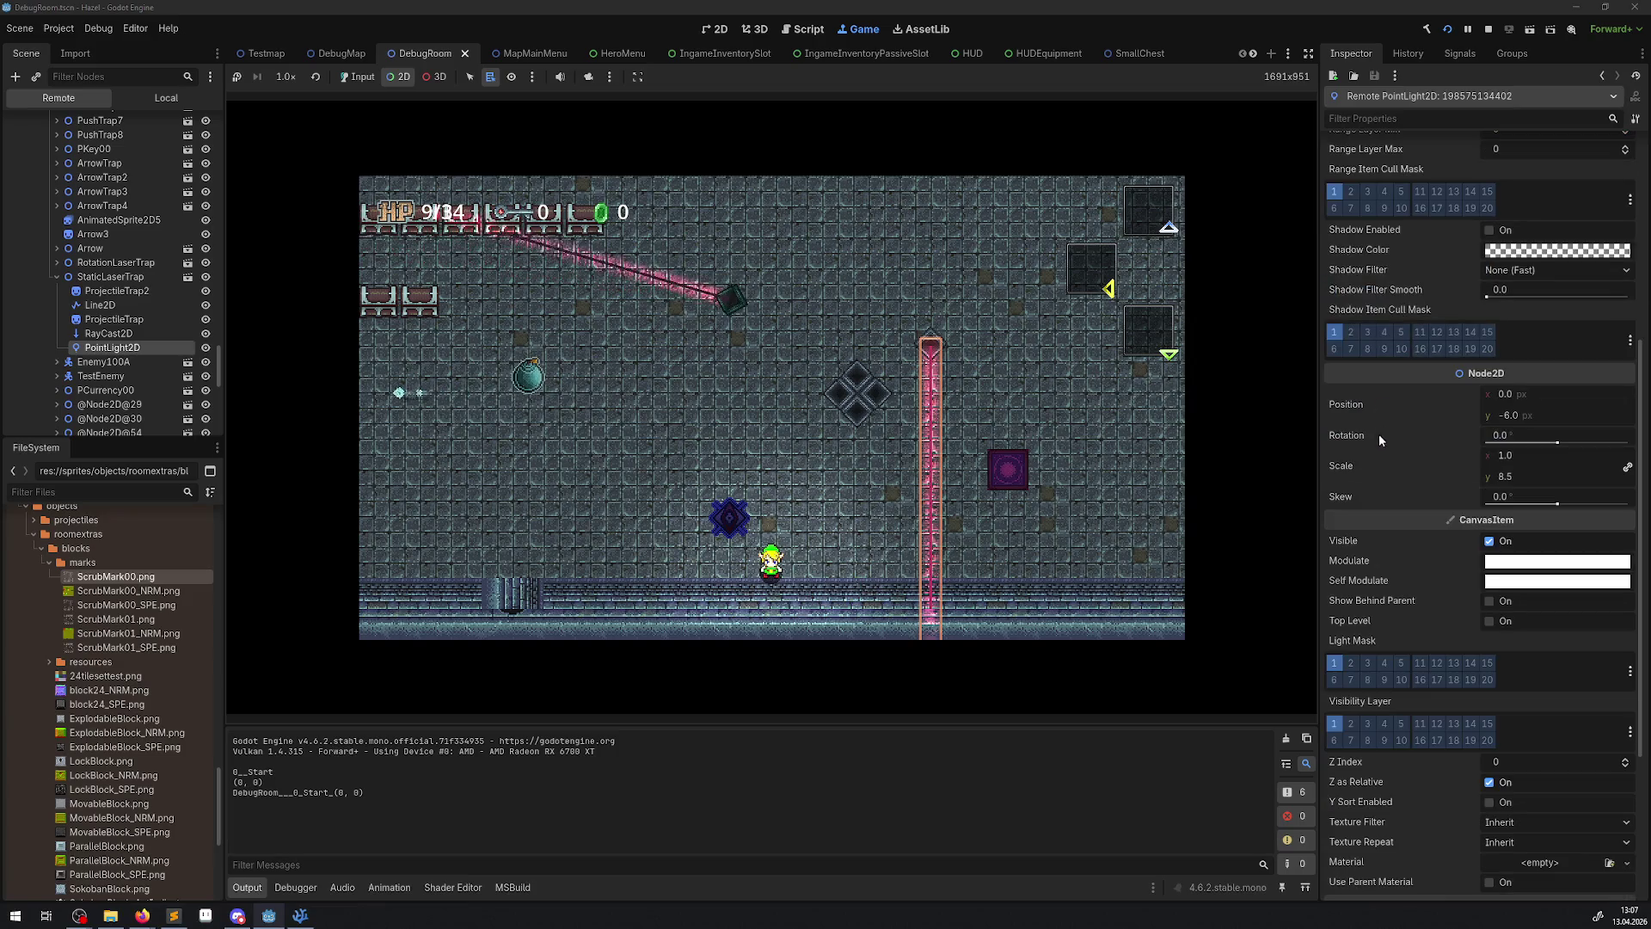
scroll(1427, 525, up, 4)
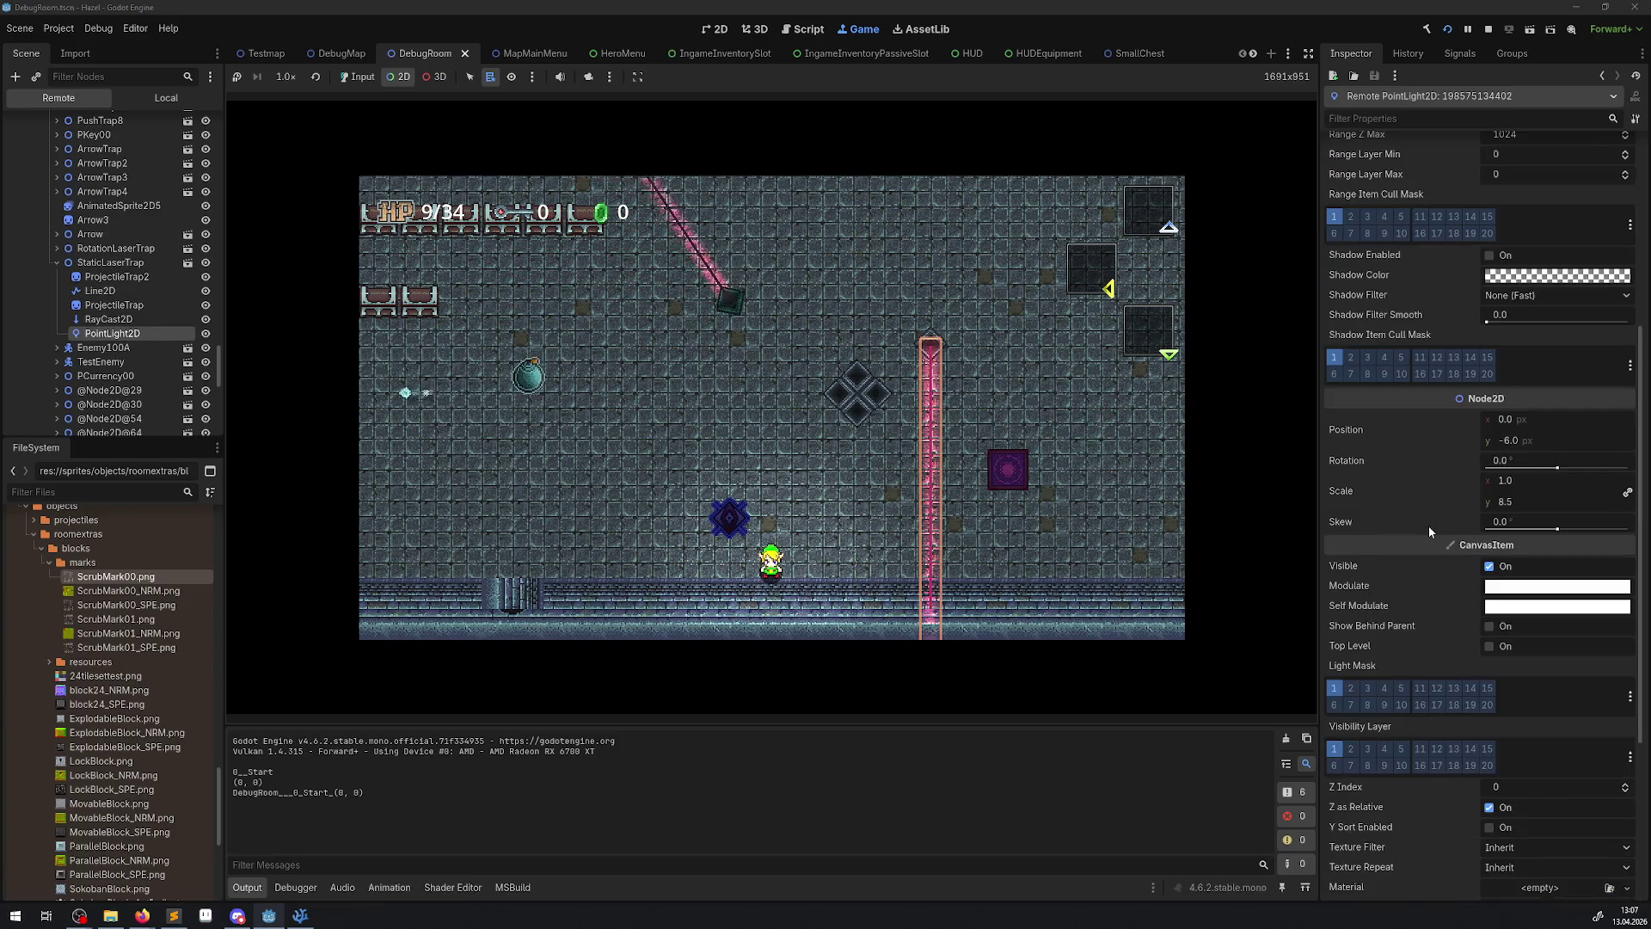
click(1523, 503)
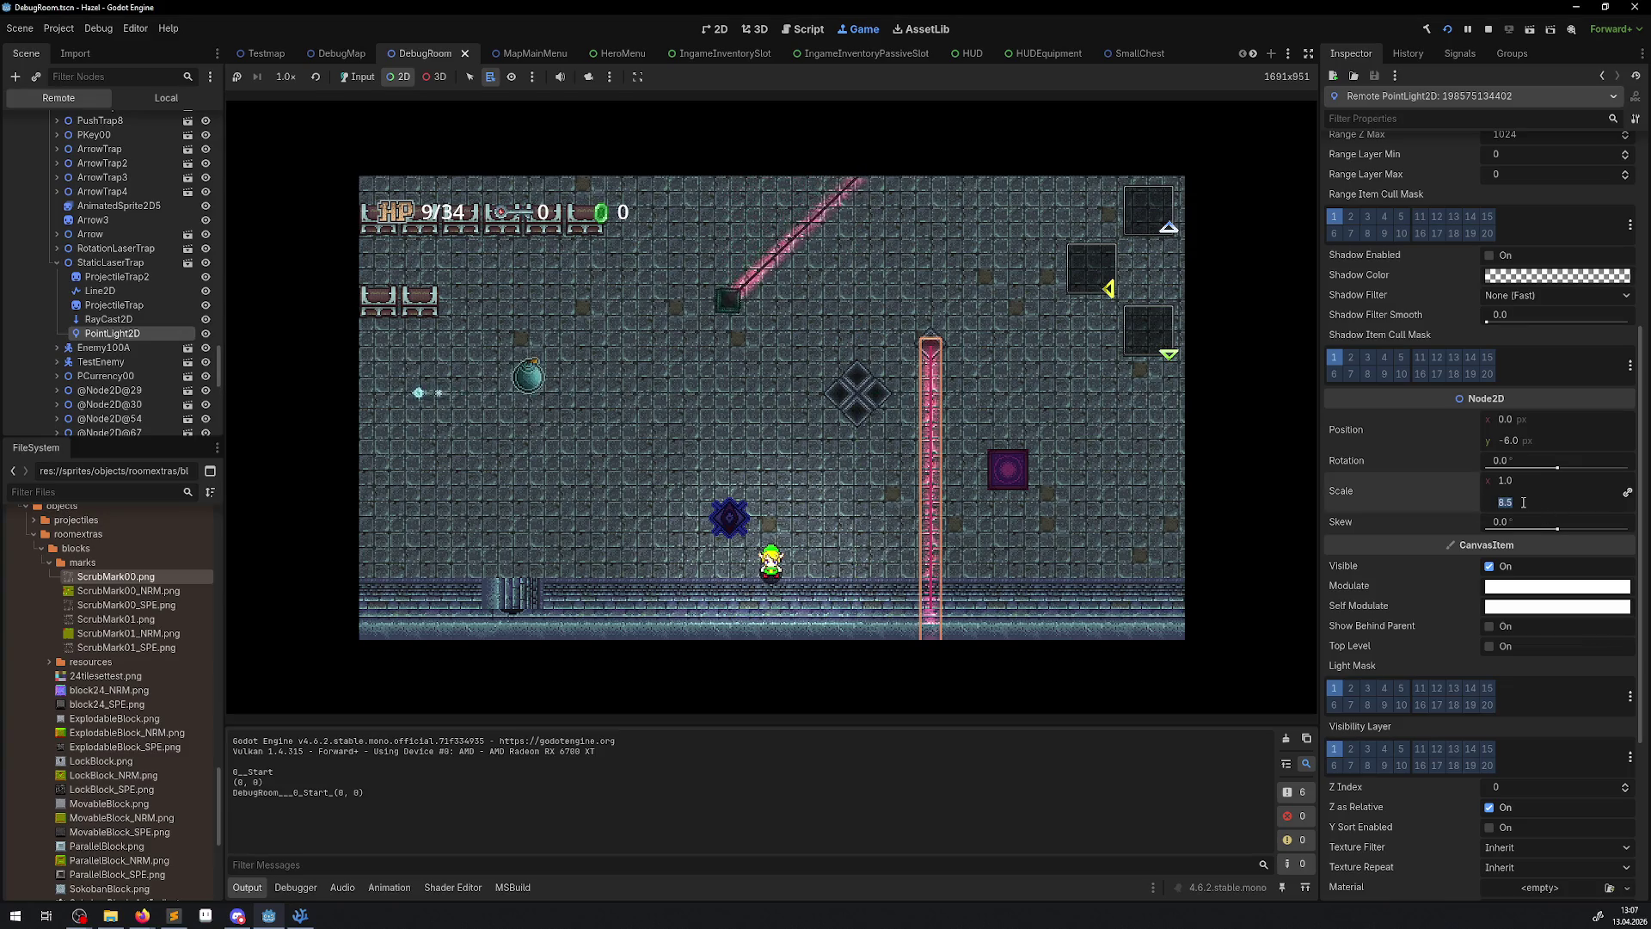
key(Return)
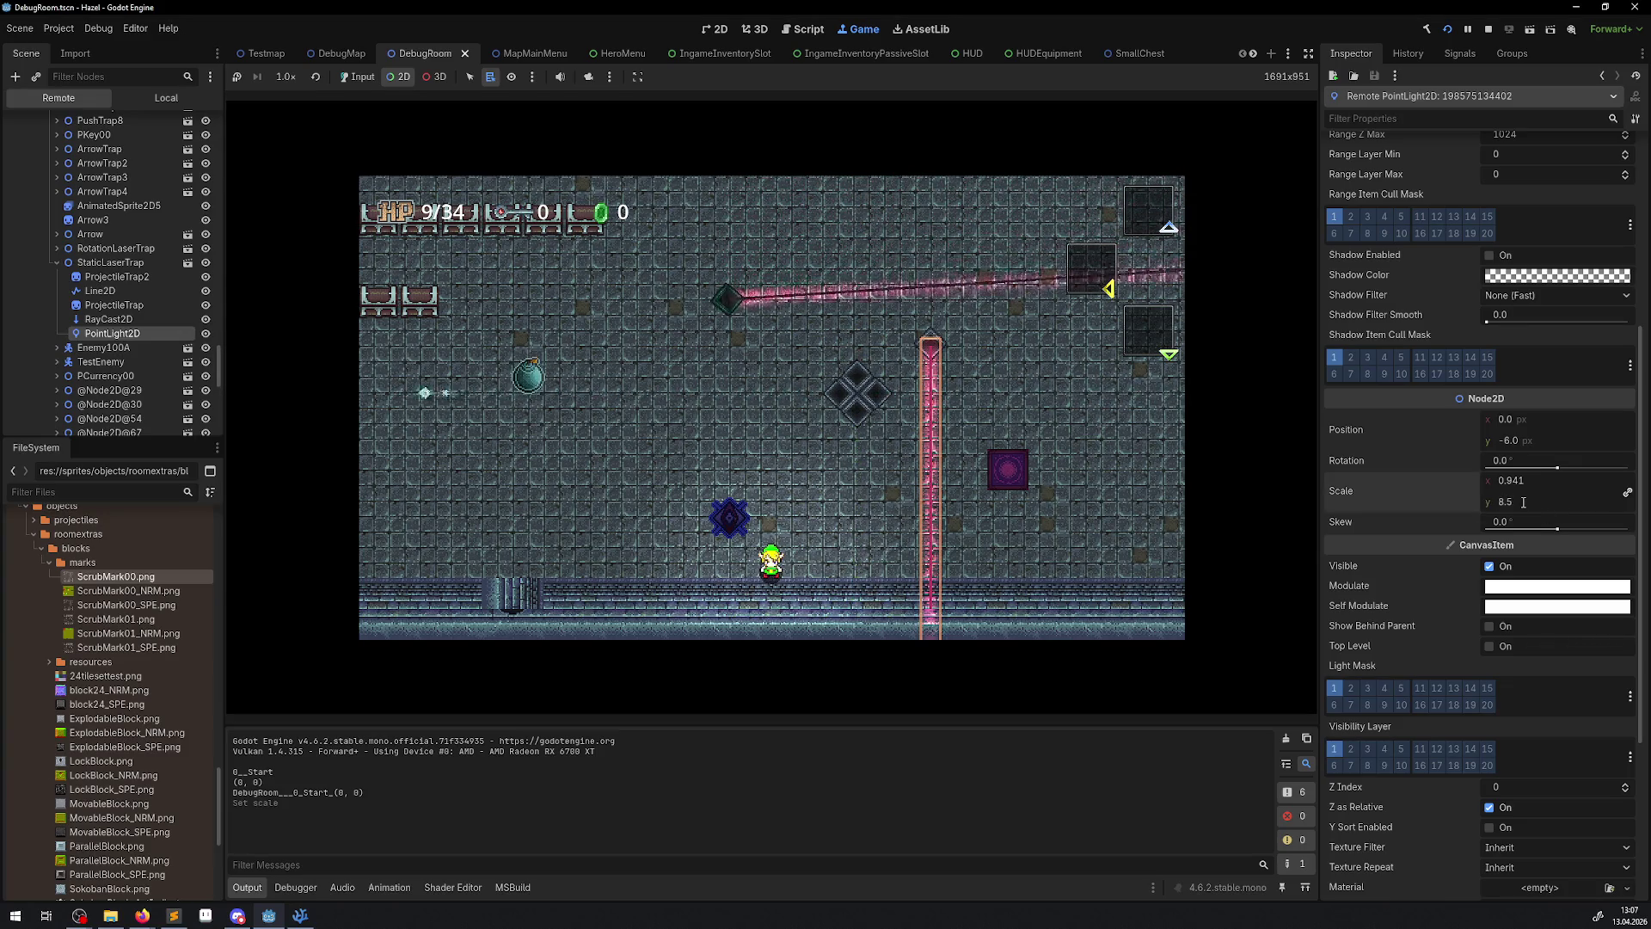
click(1445, 31)
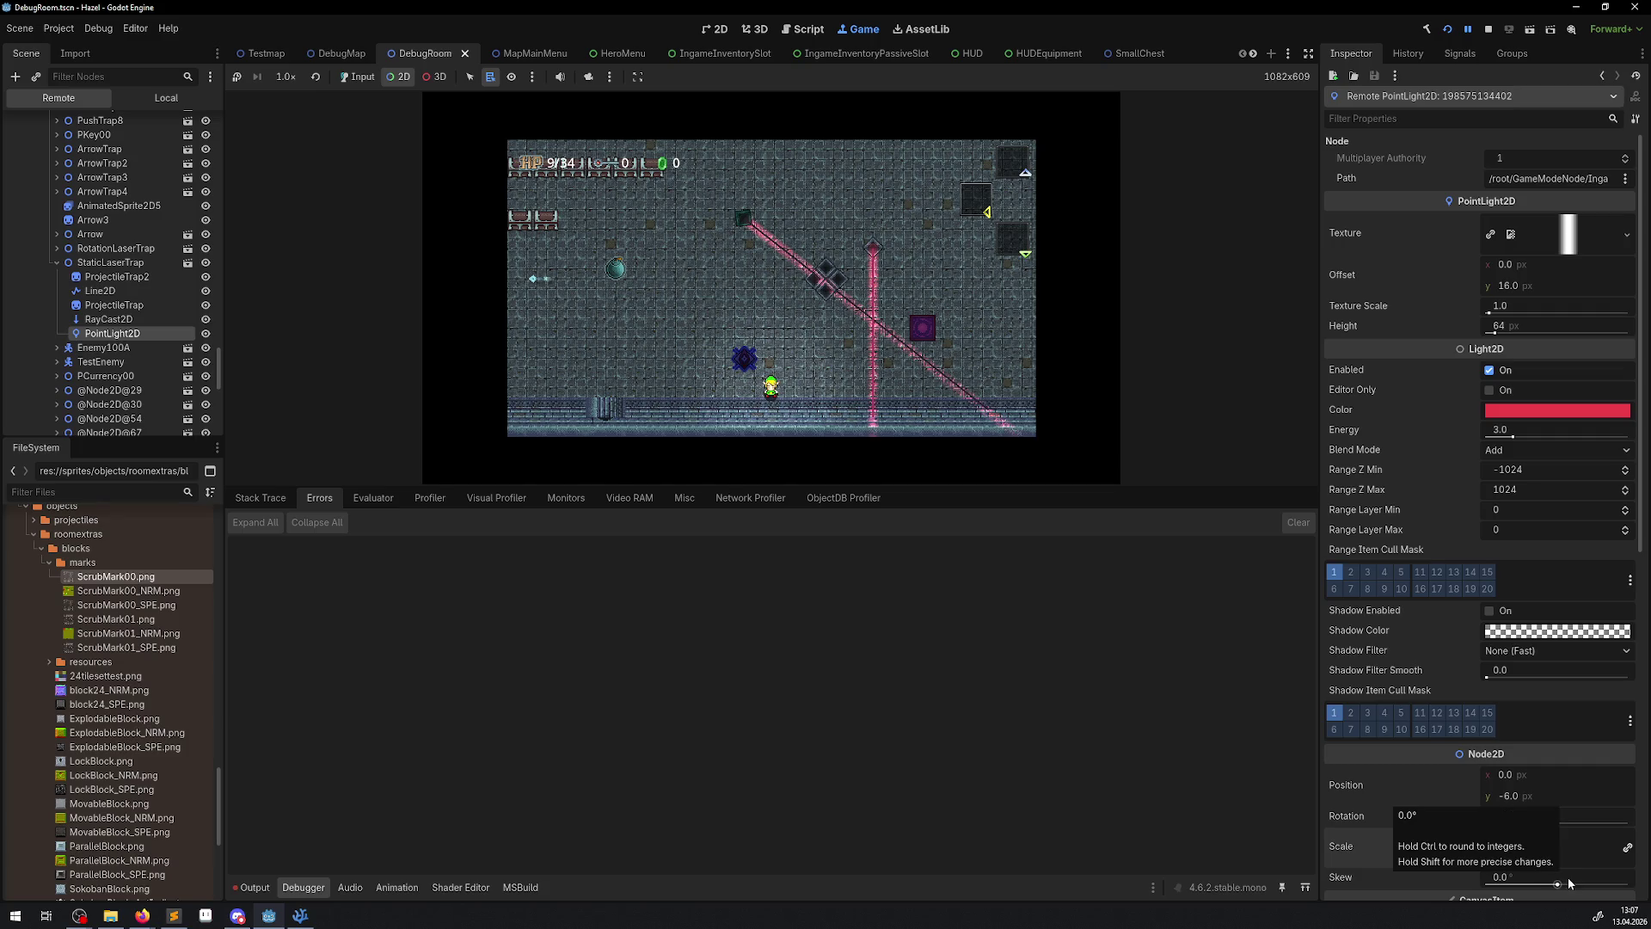
- Enter 3 as the running laser light's vertical Scale
click(1529, 854)
text(3)
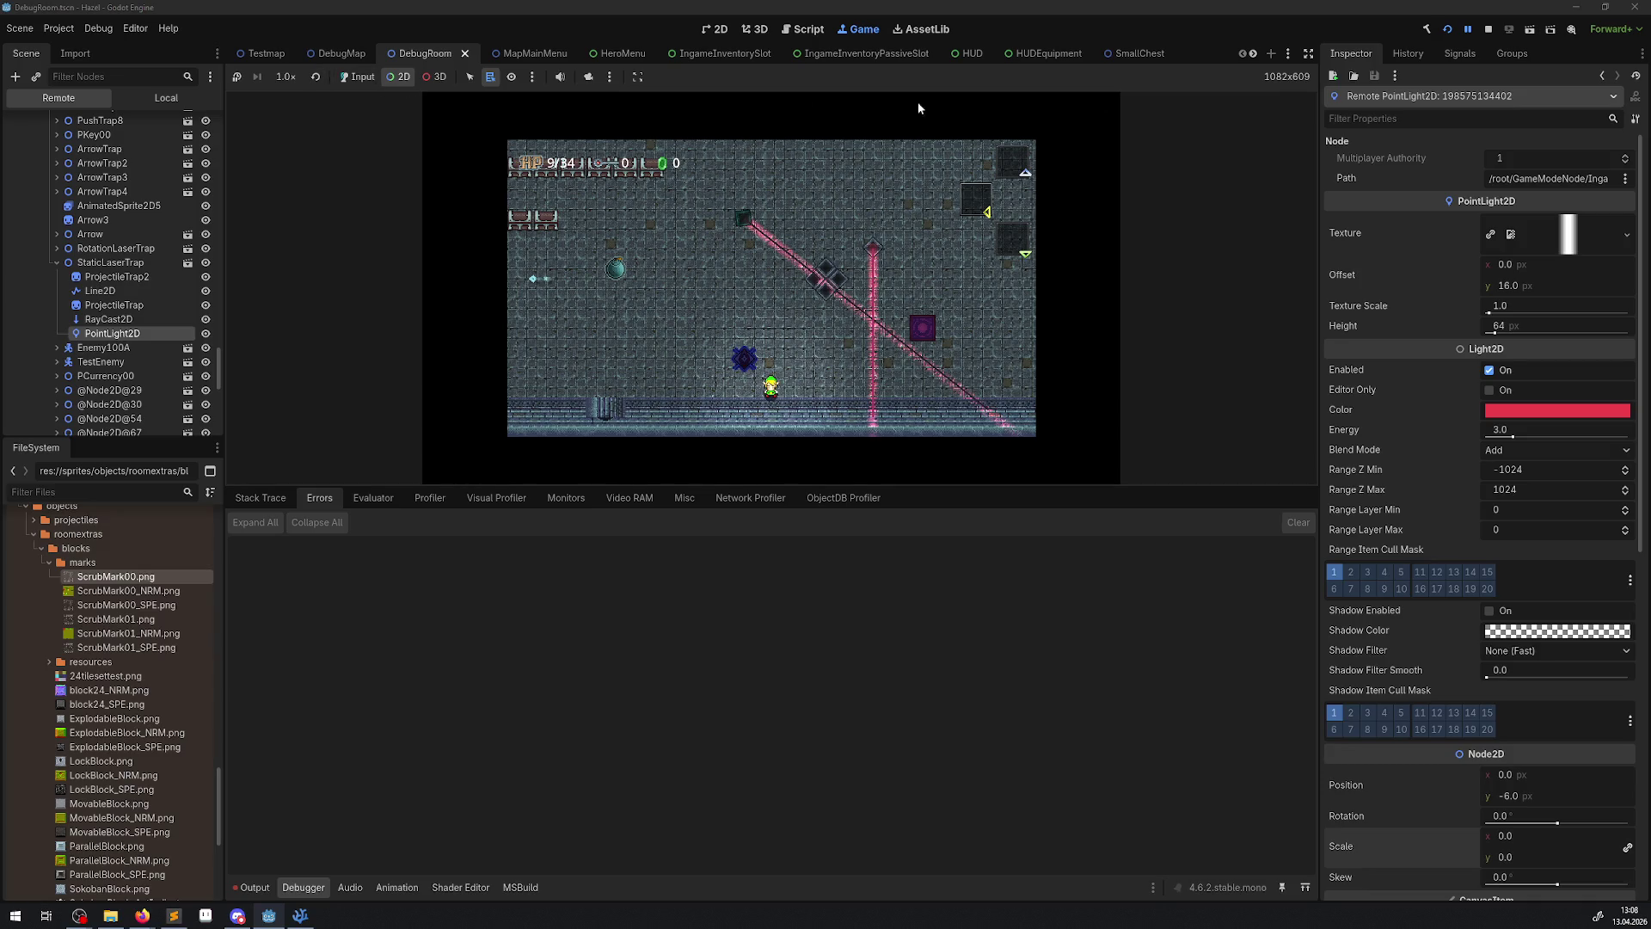
- Stop the game, measure the static laser's ~216 px drop to the floor, and rerun
click(1488, 31)
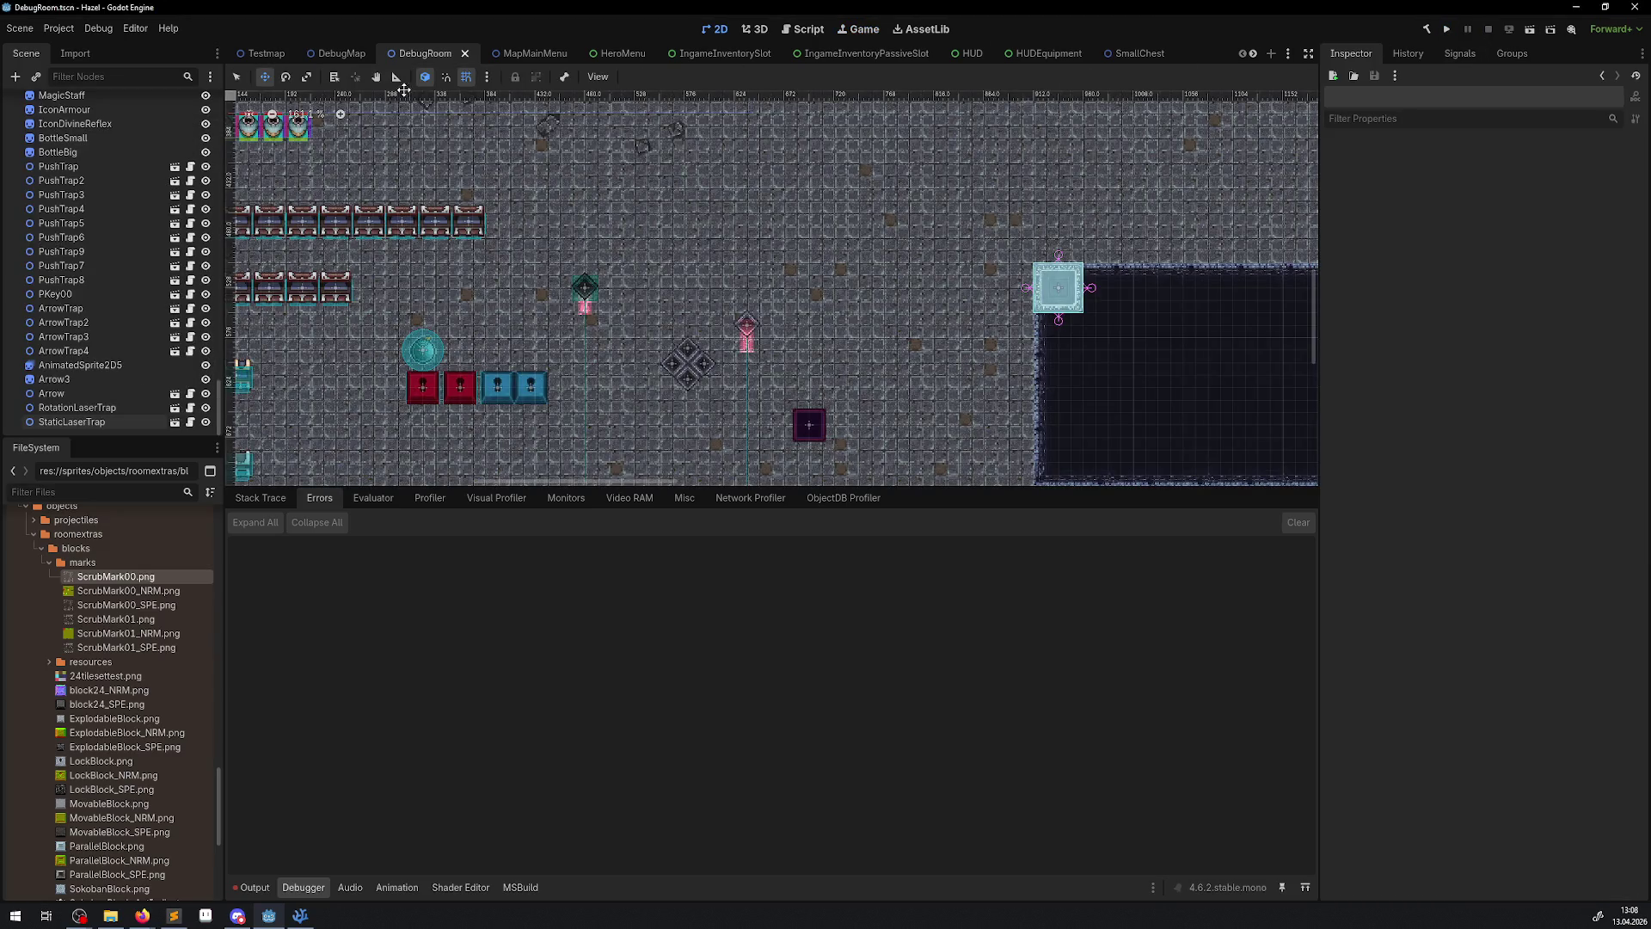
scroll(876, 409, down, 5)
scroll(876, 409, right, 3)
mouse_move(621, 153)
mouse_down()
mouse_move(621, 387)
mouse_move(620, 365)
mouse_up()
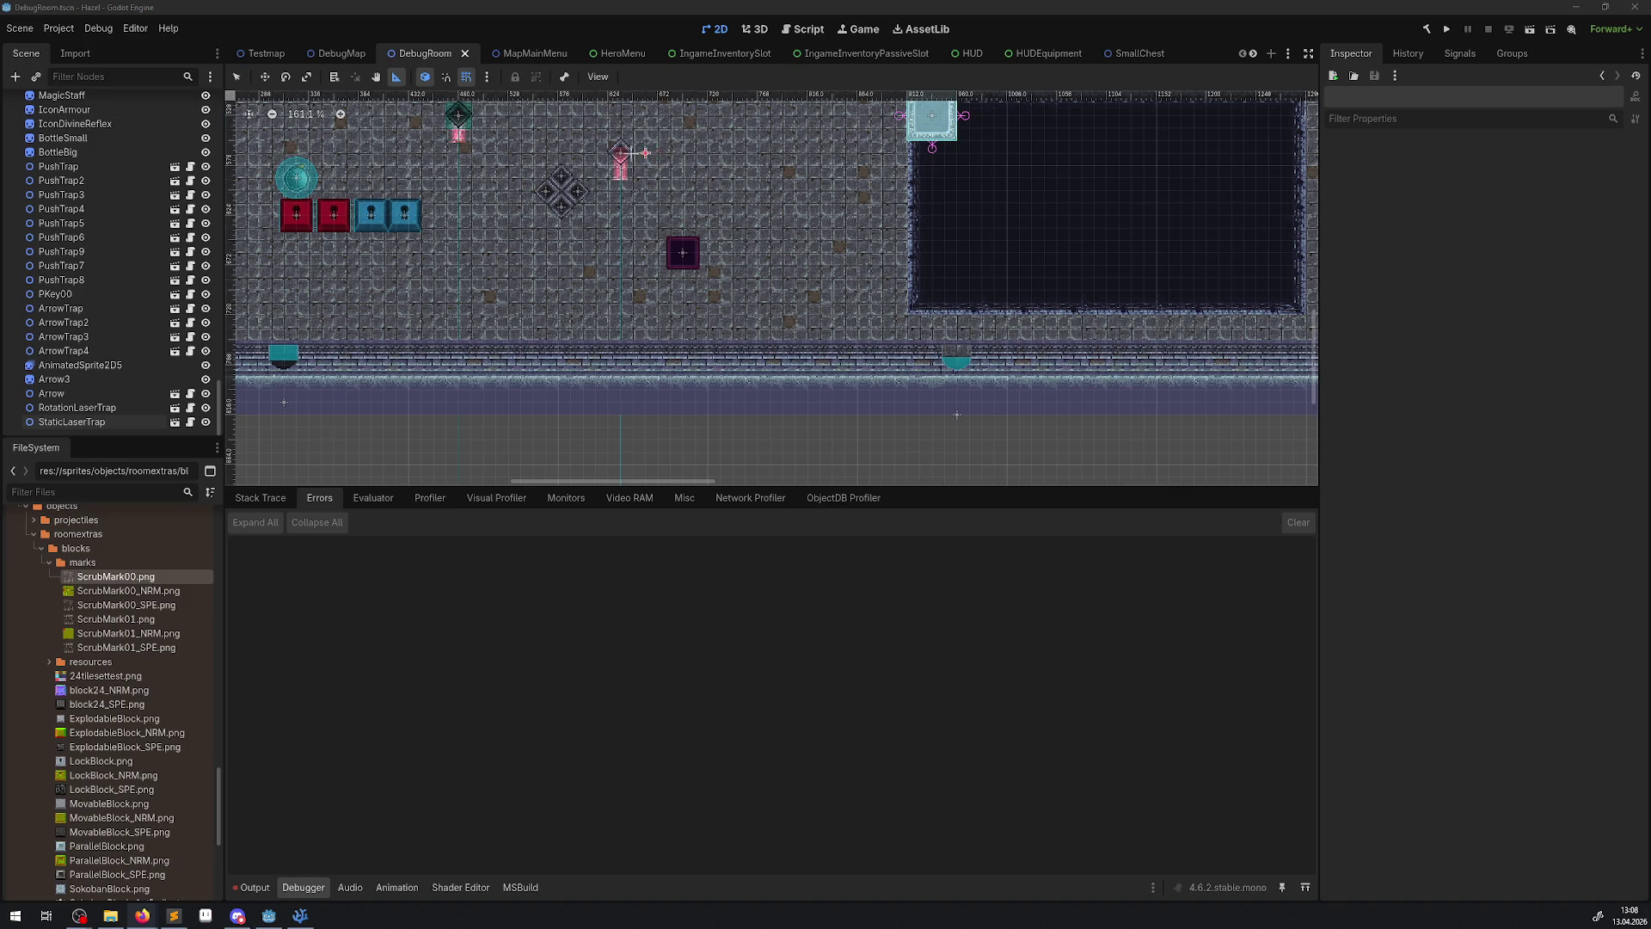
drag(623, 151, 621, 370)
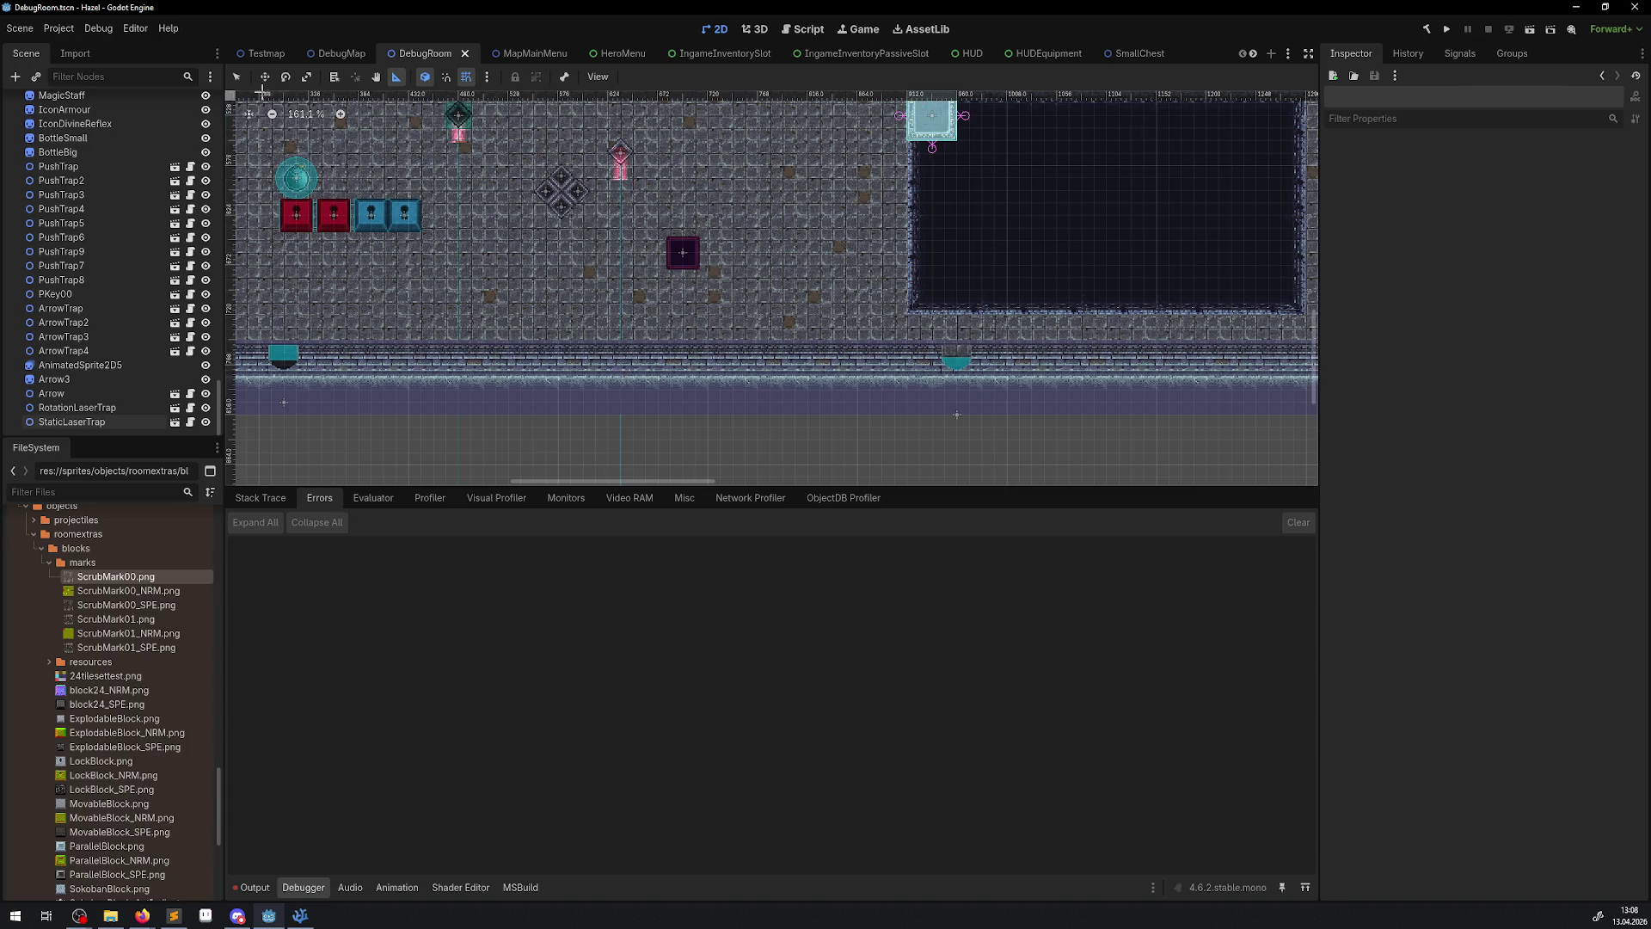
click(629, 154)
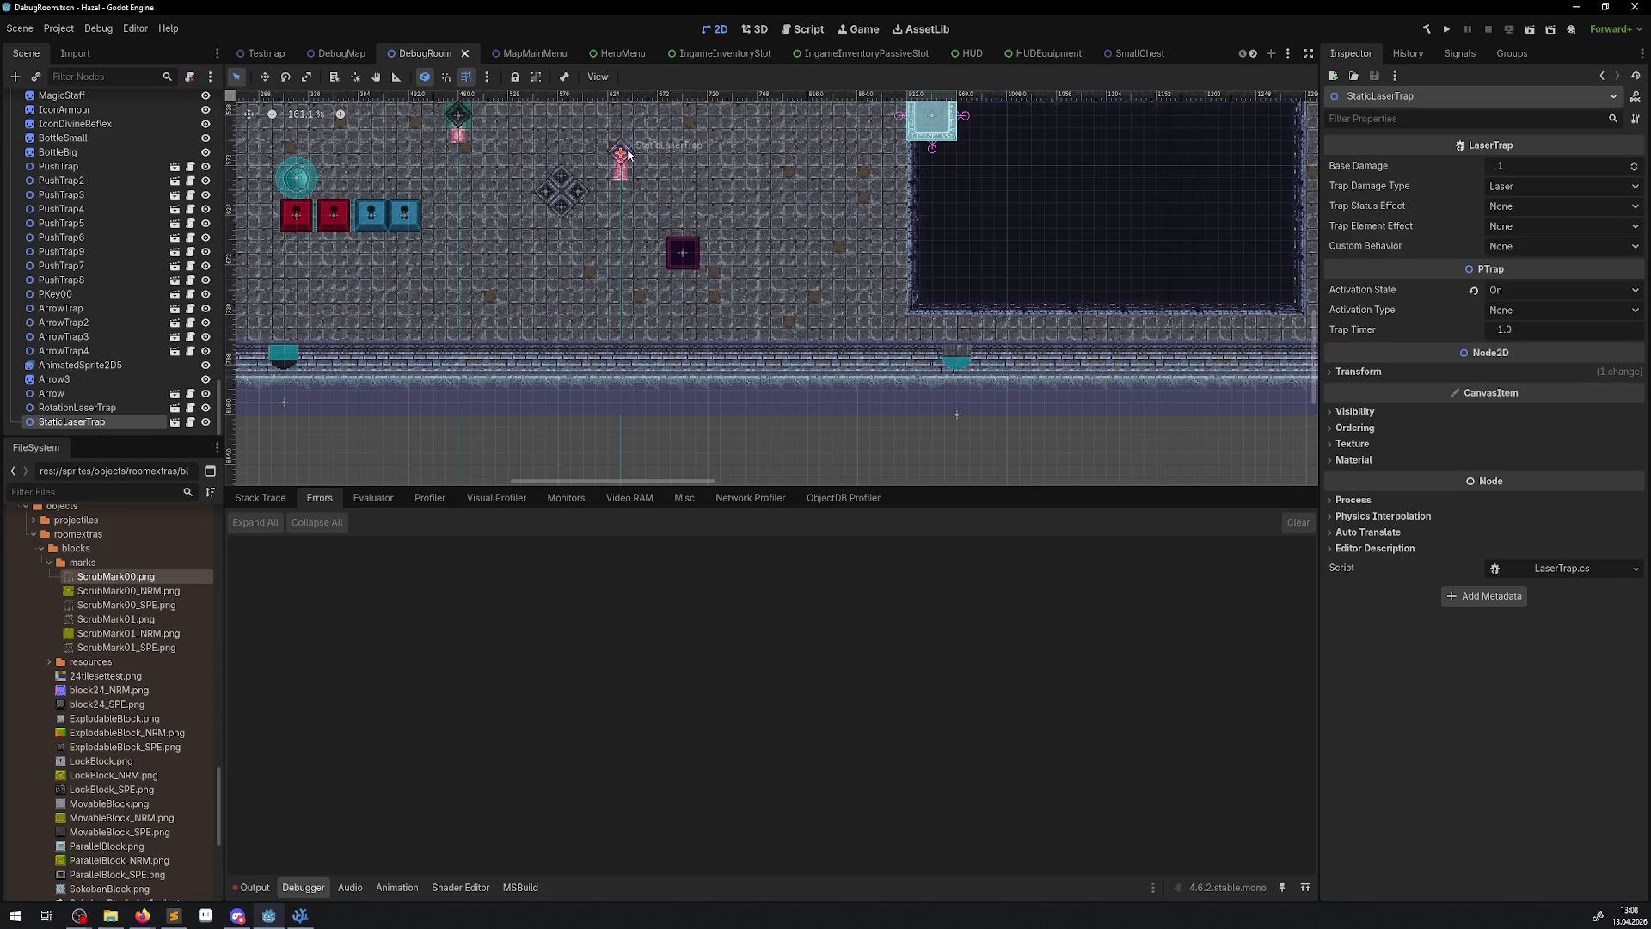
click(1447, 31)
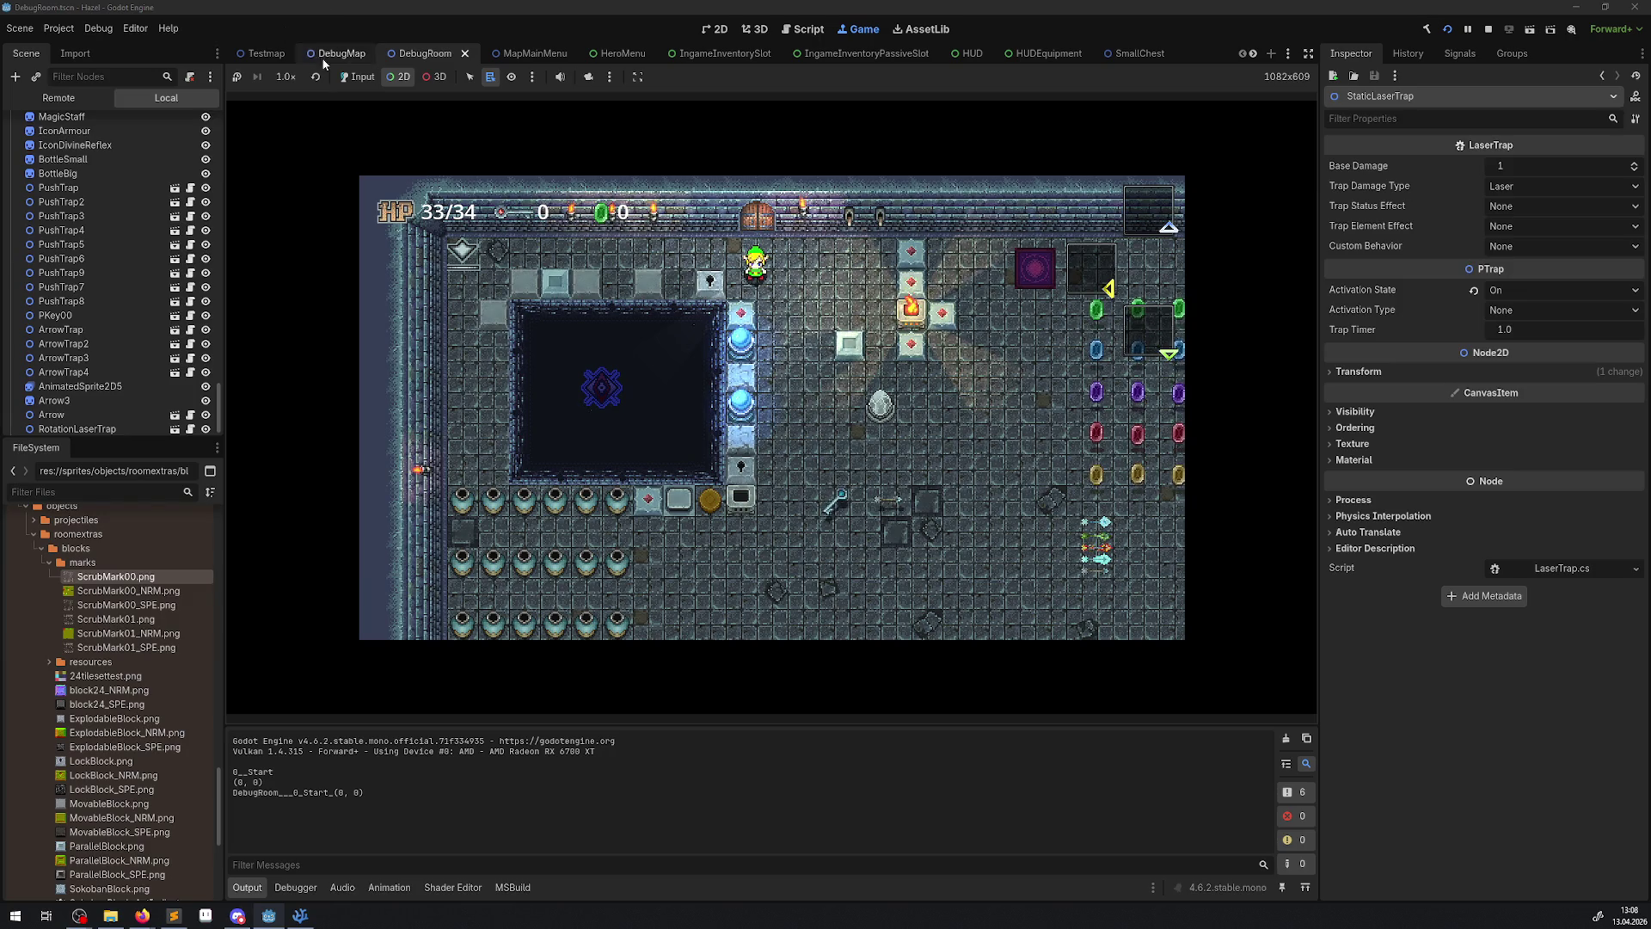
- Walk the hero right and down, stop the test run, and bring up RotationLaserTrap.cs in VS Code
key(Right)
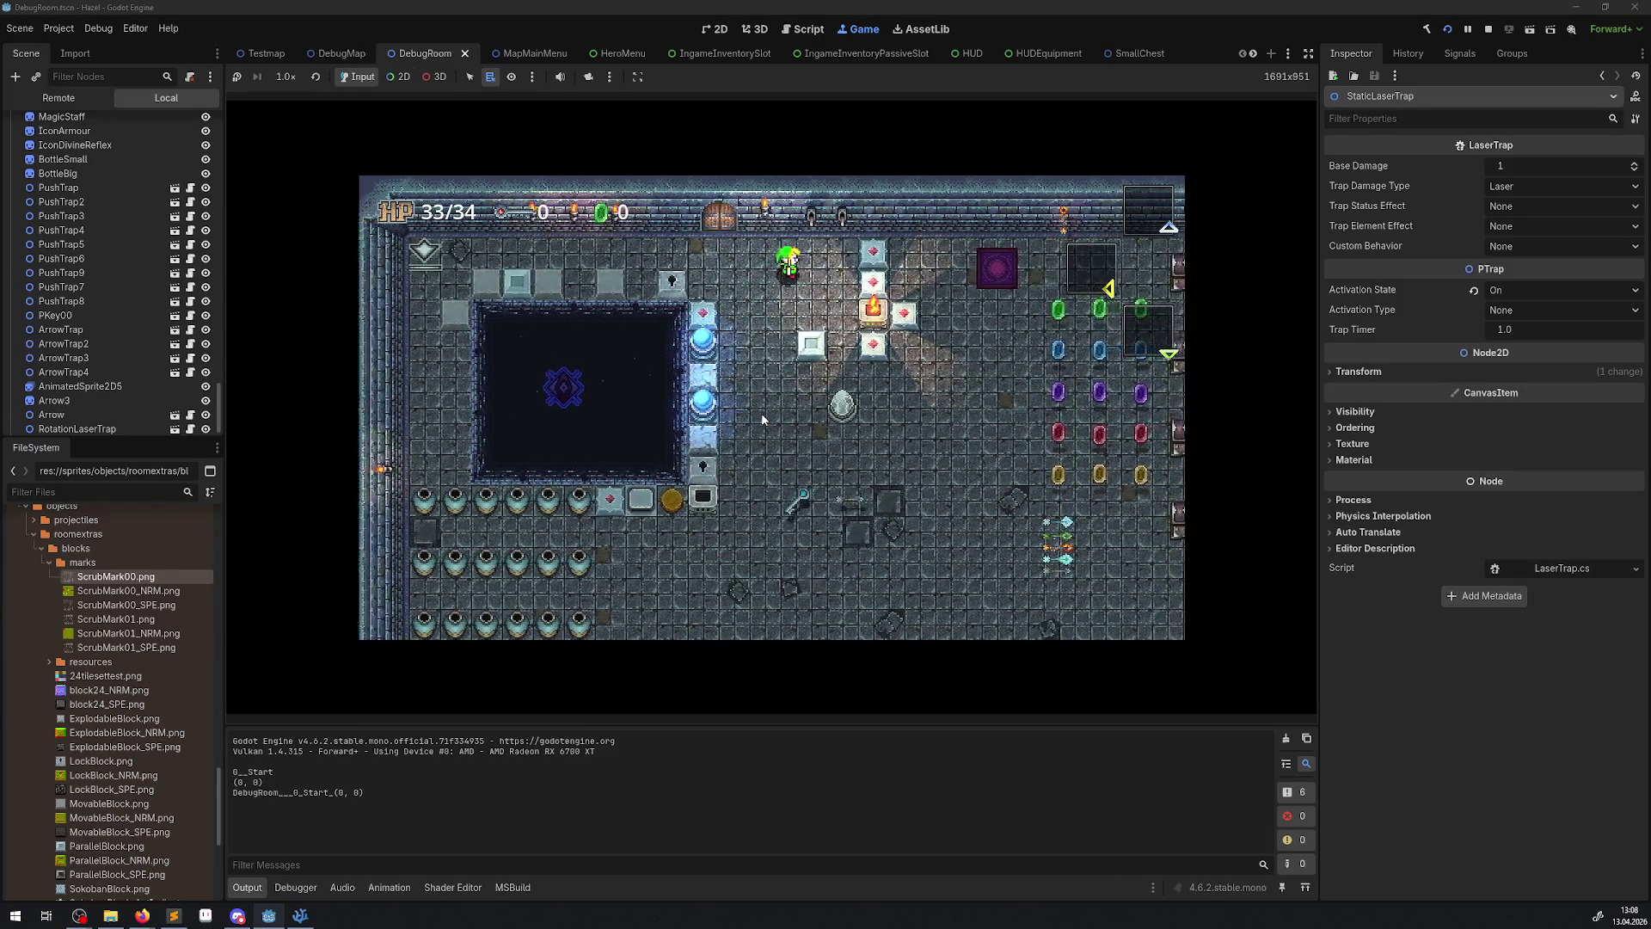
key(Down)
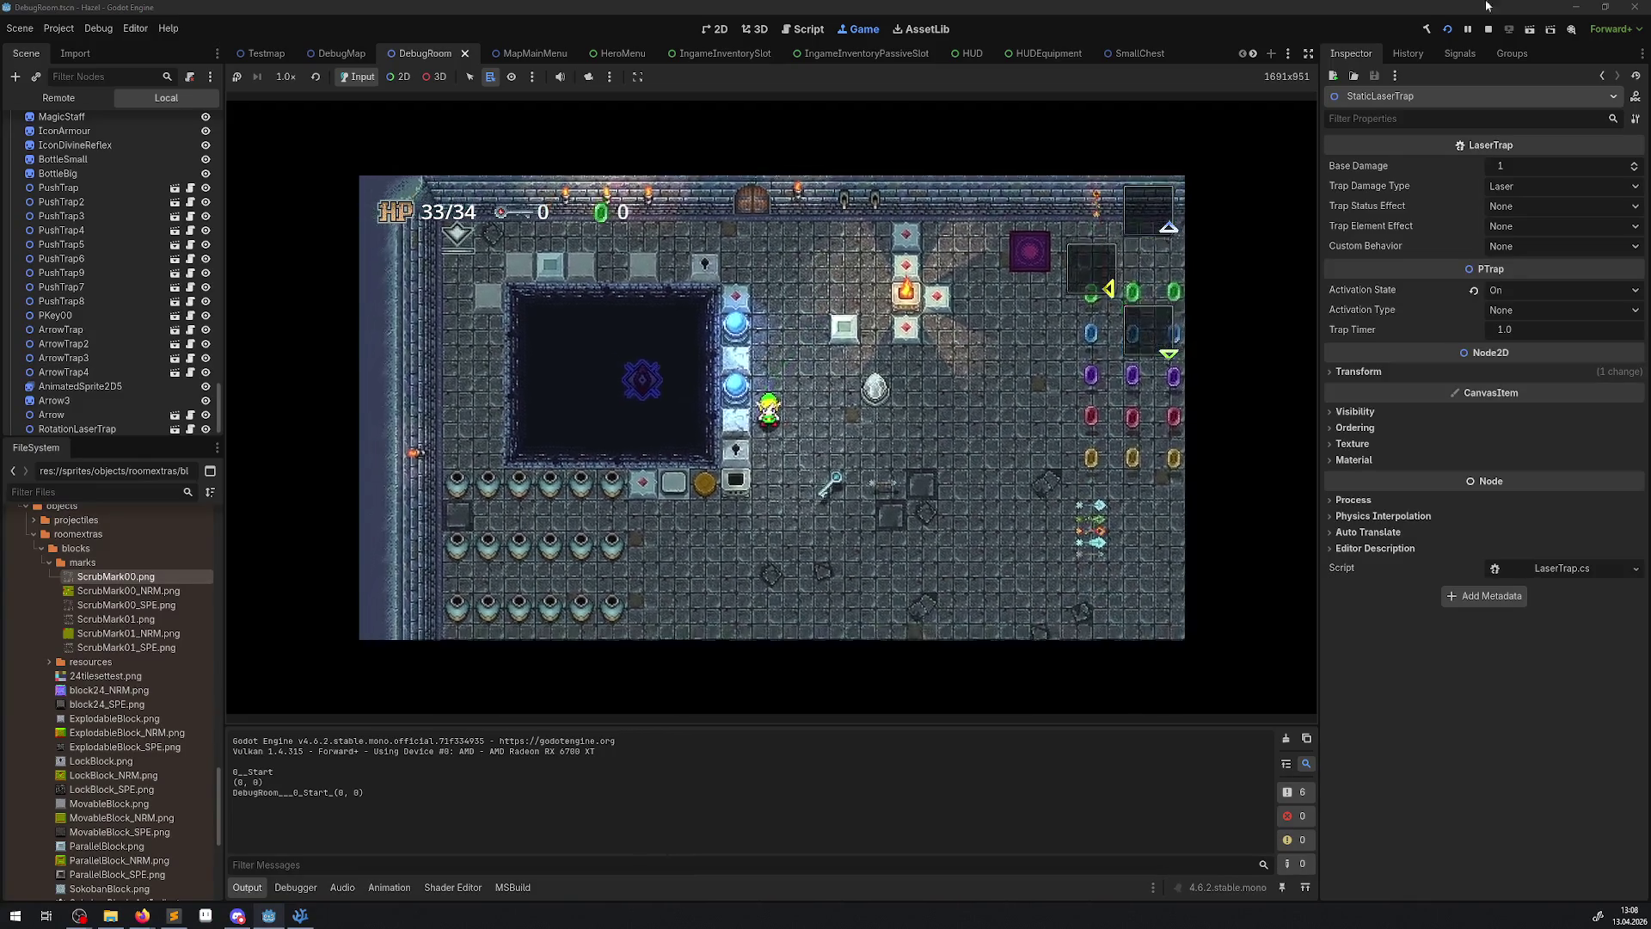
click(1487, 30)
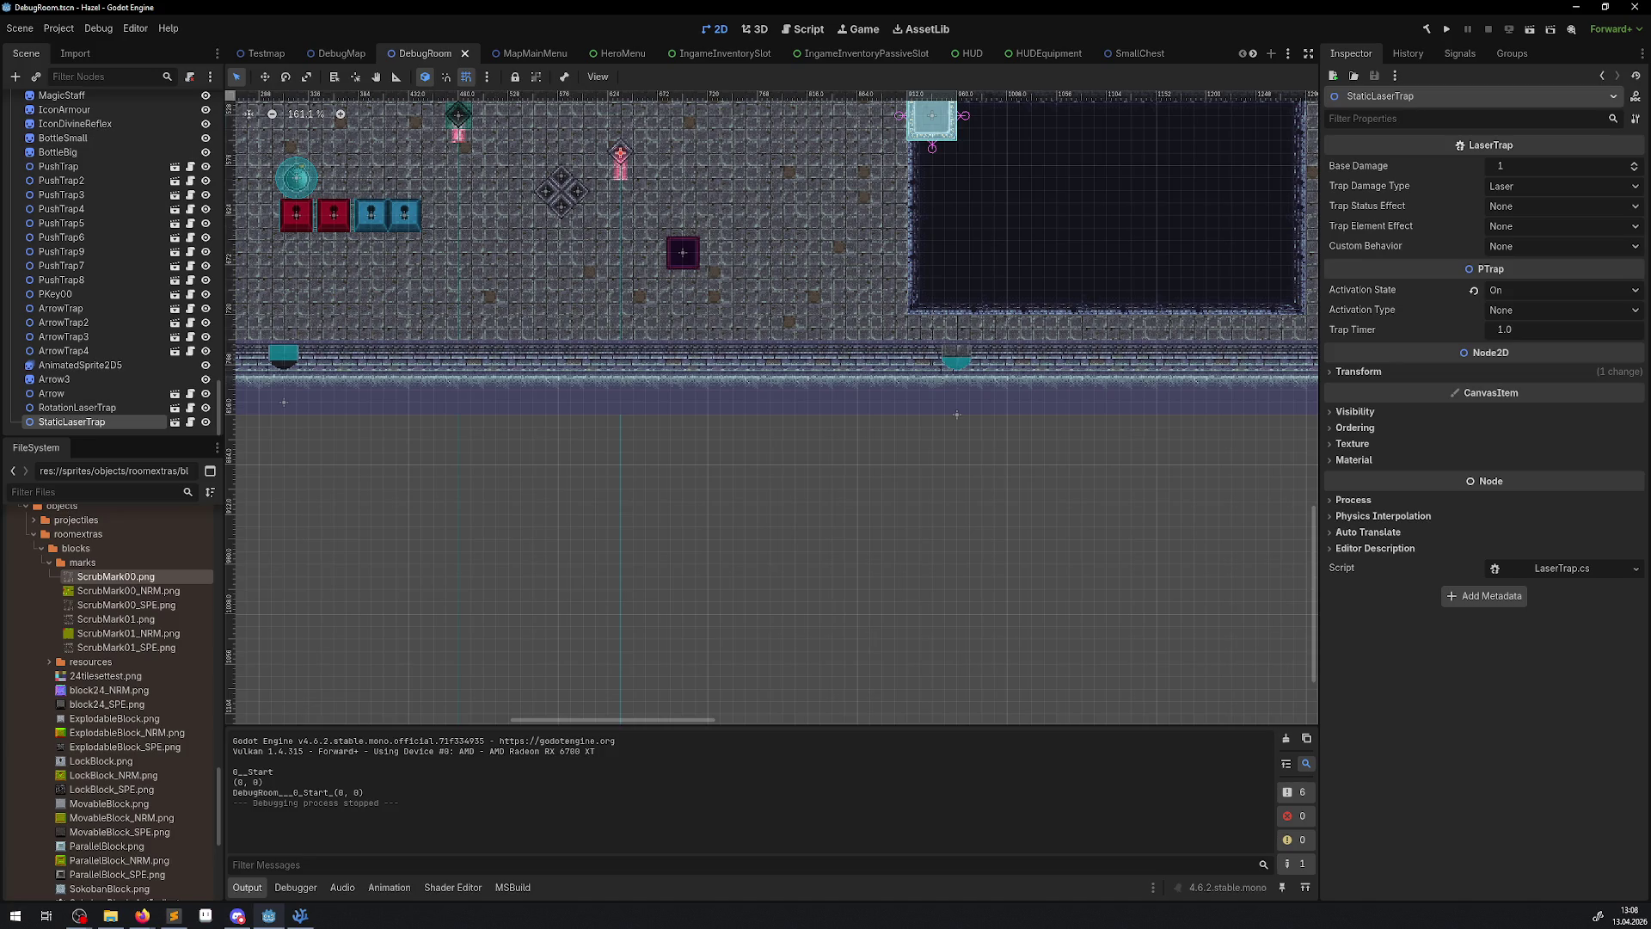
key(alt+Tab)
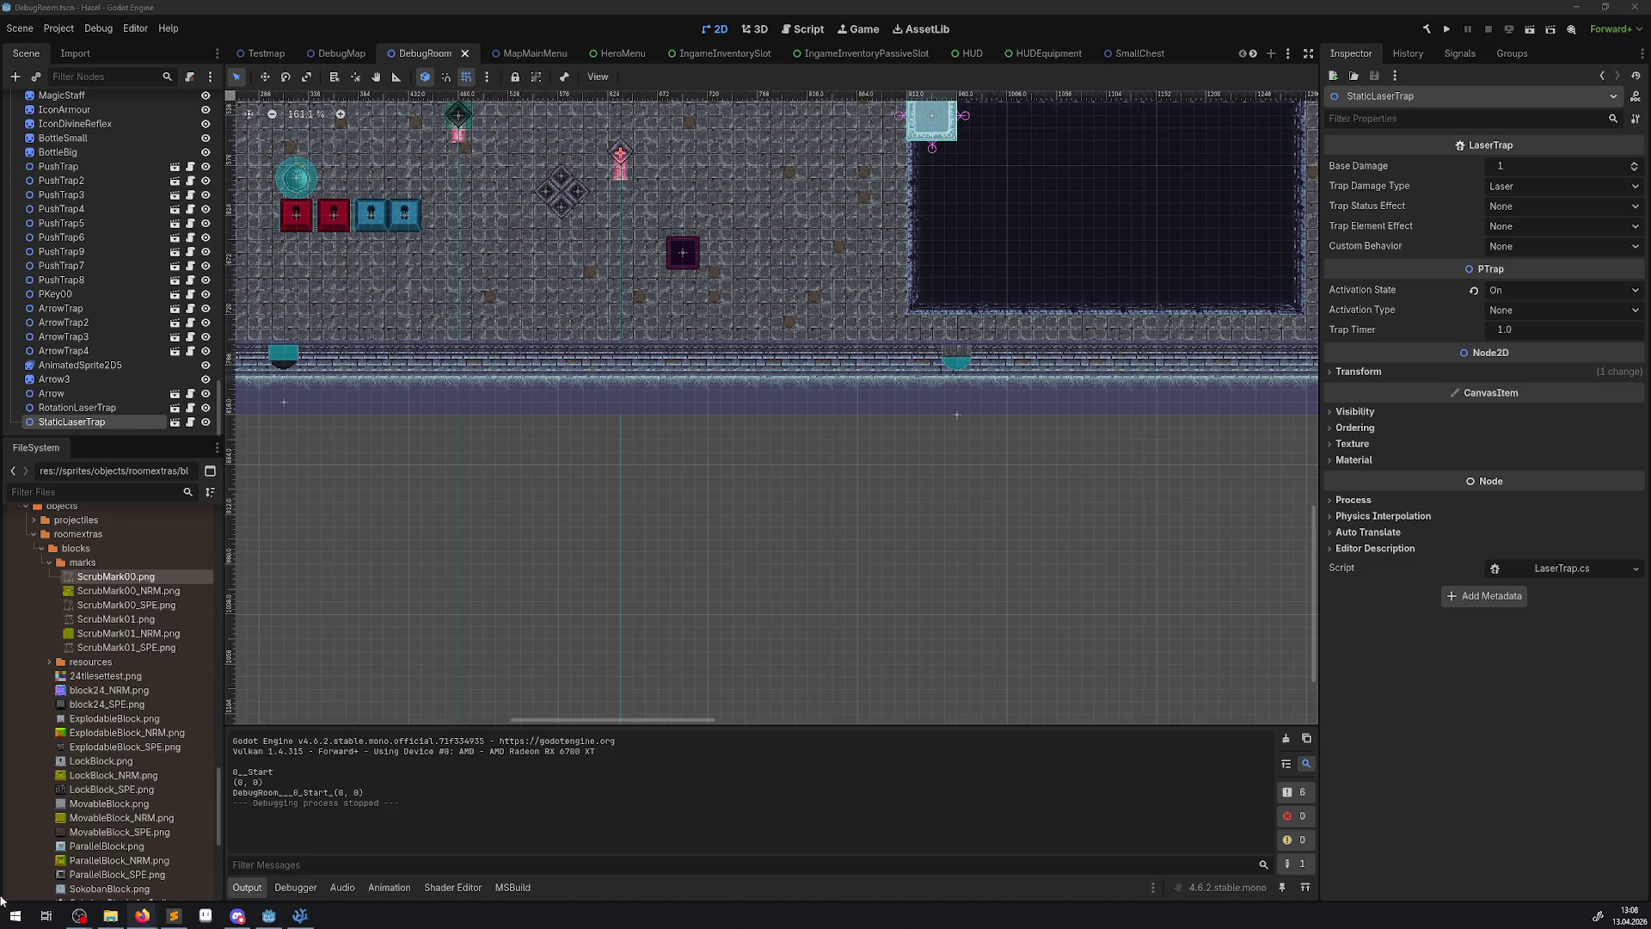
click(300, 915)
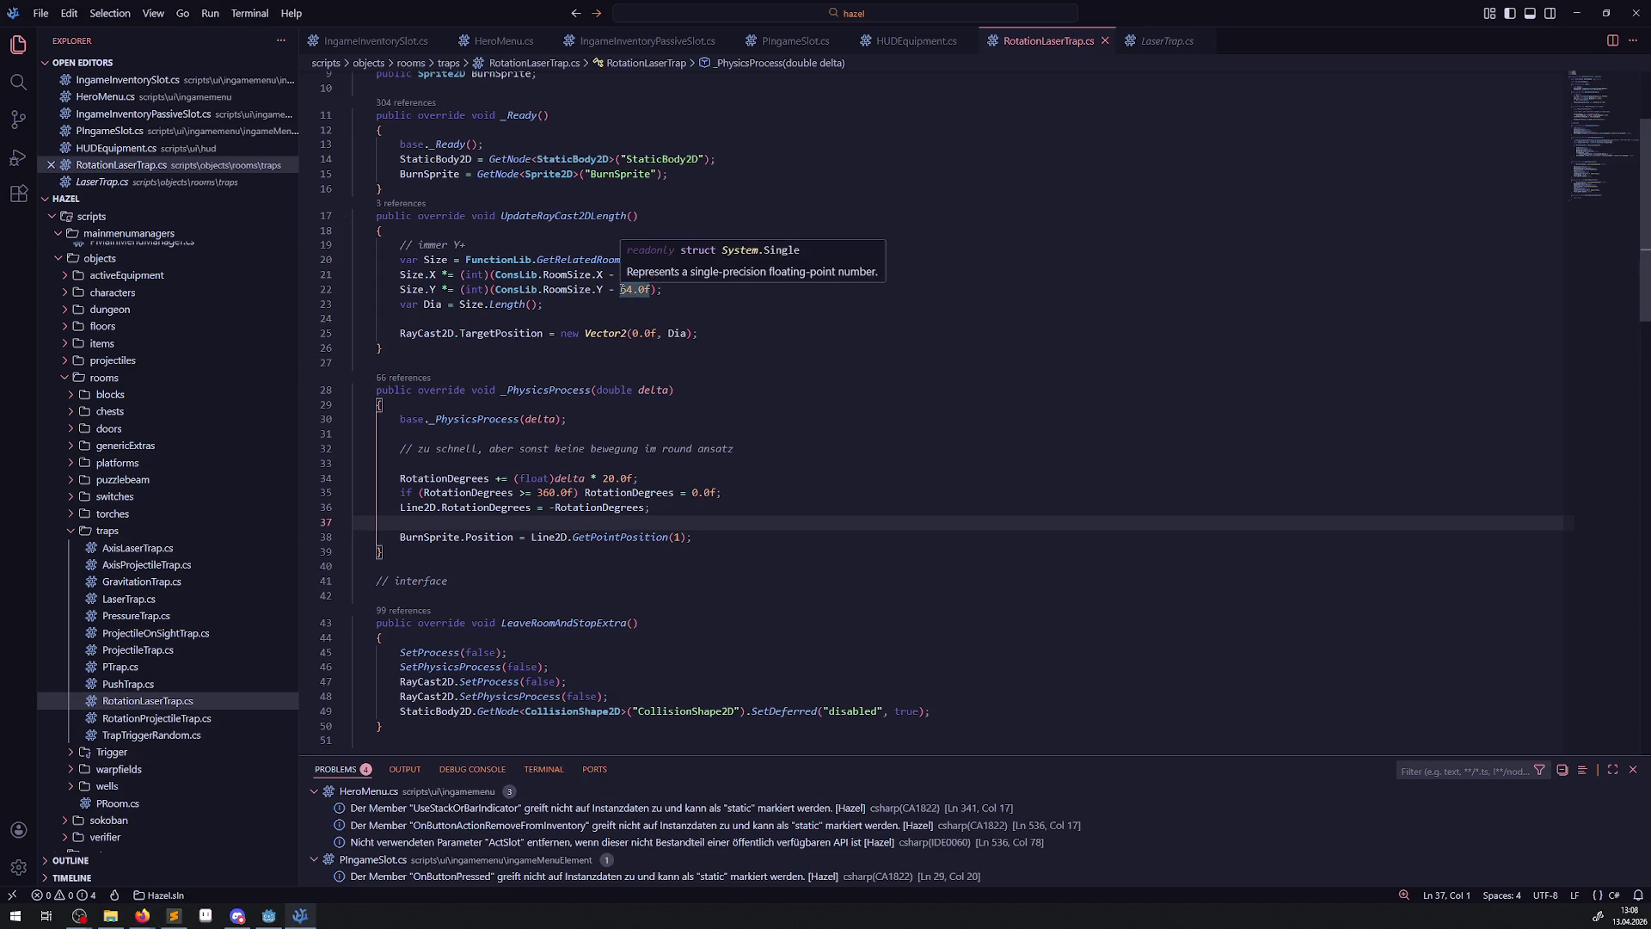
- Change the room-size offsets on lines 21 and 22 from 64.0f to 48.0f and save RotationLaserTrap.cs
scroll(689, 439, up, 1)
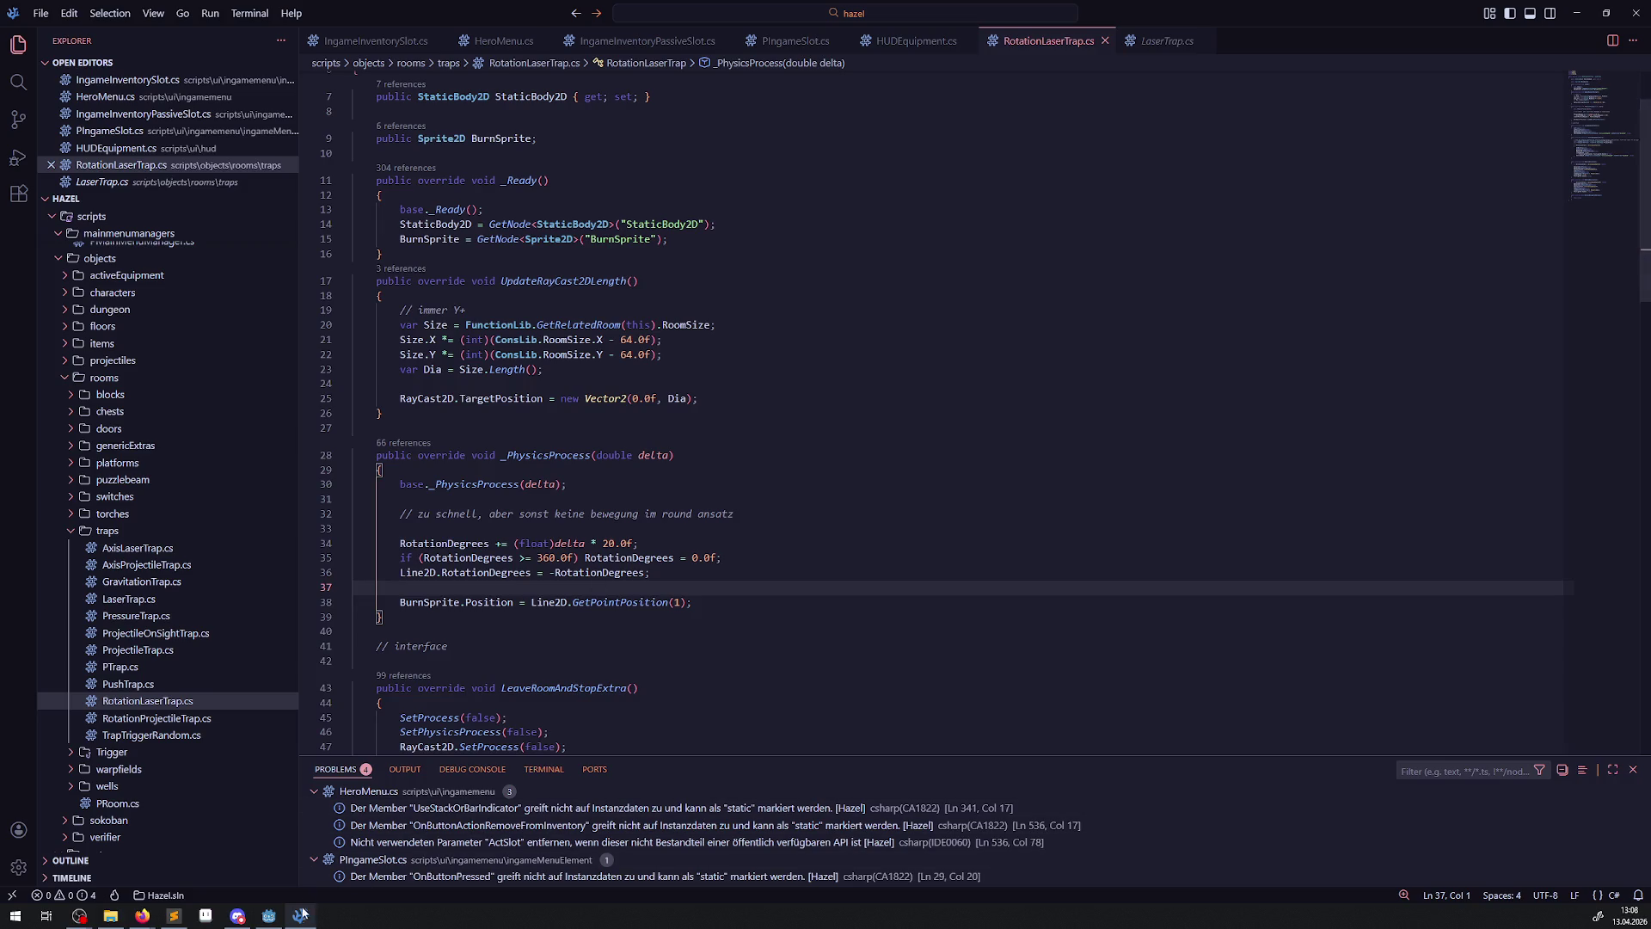
click(268, 915)
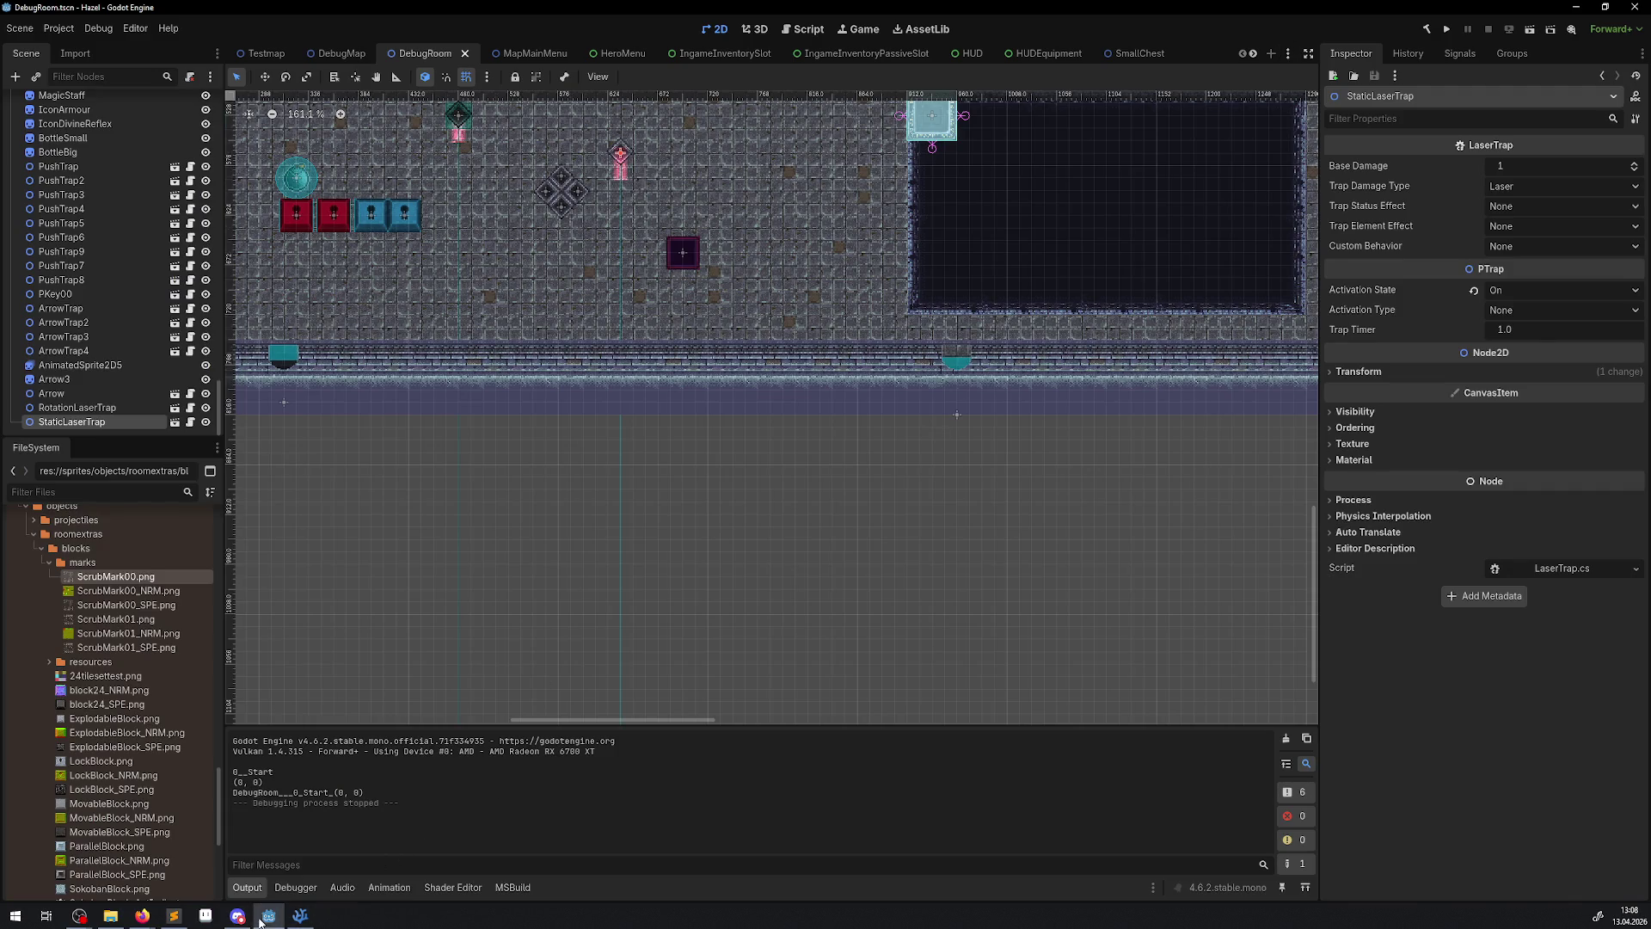
click(301, 915)
drag(620, 354, 634, 355)
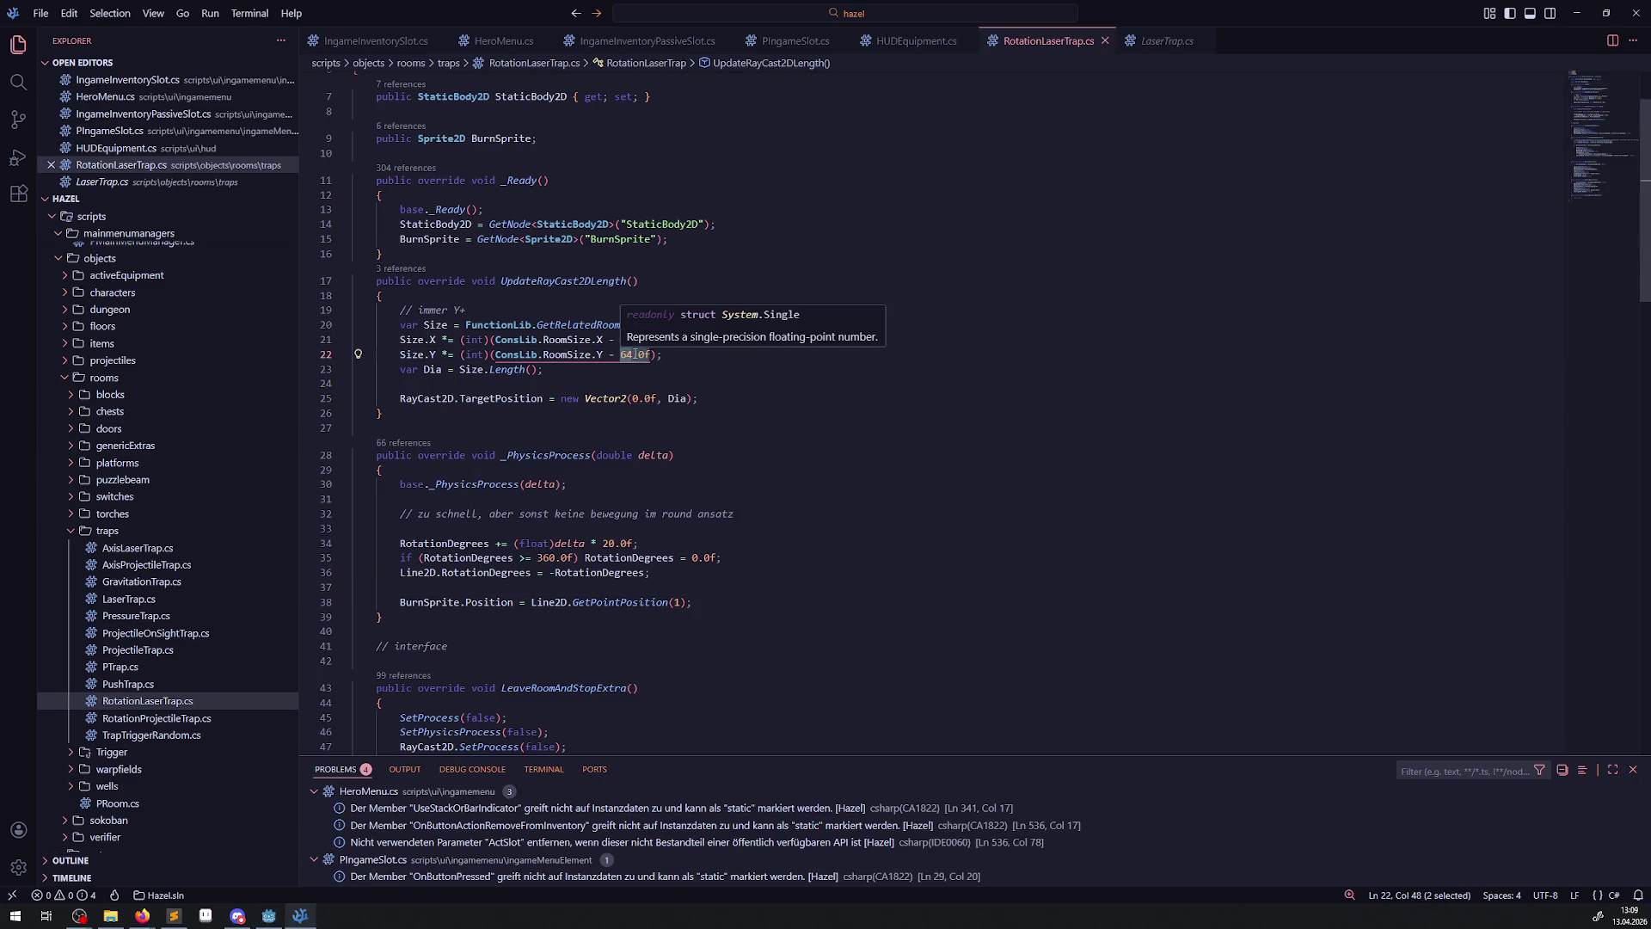
text(48)
double_click(627, 340)
text(48)
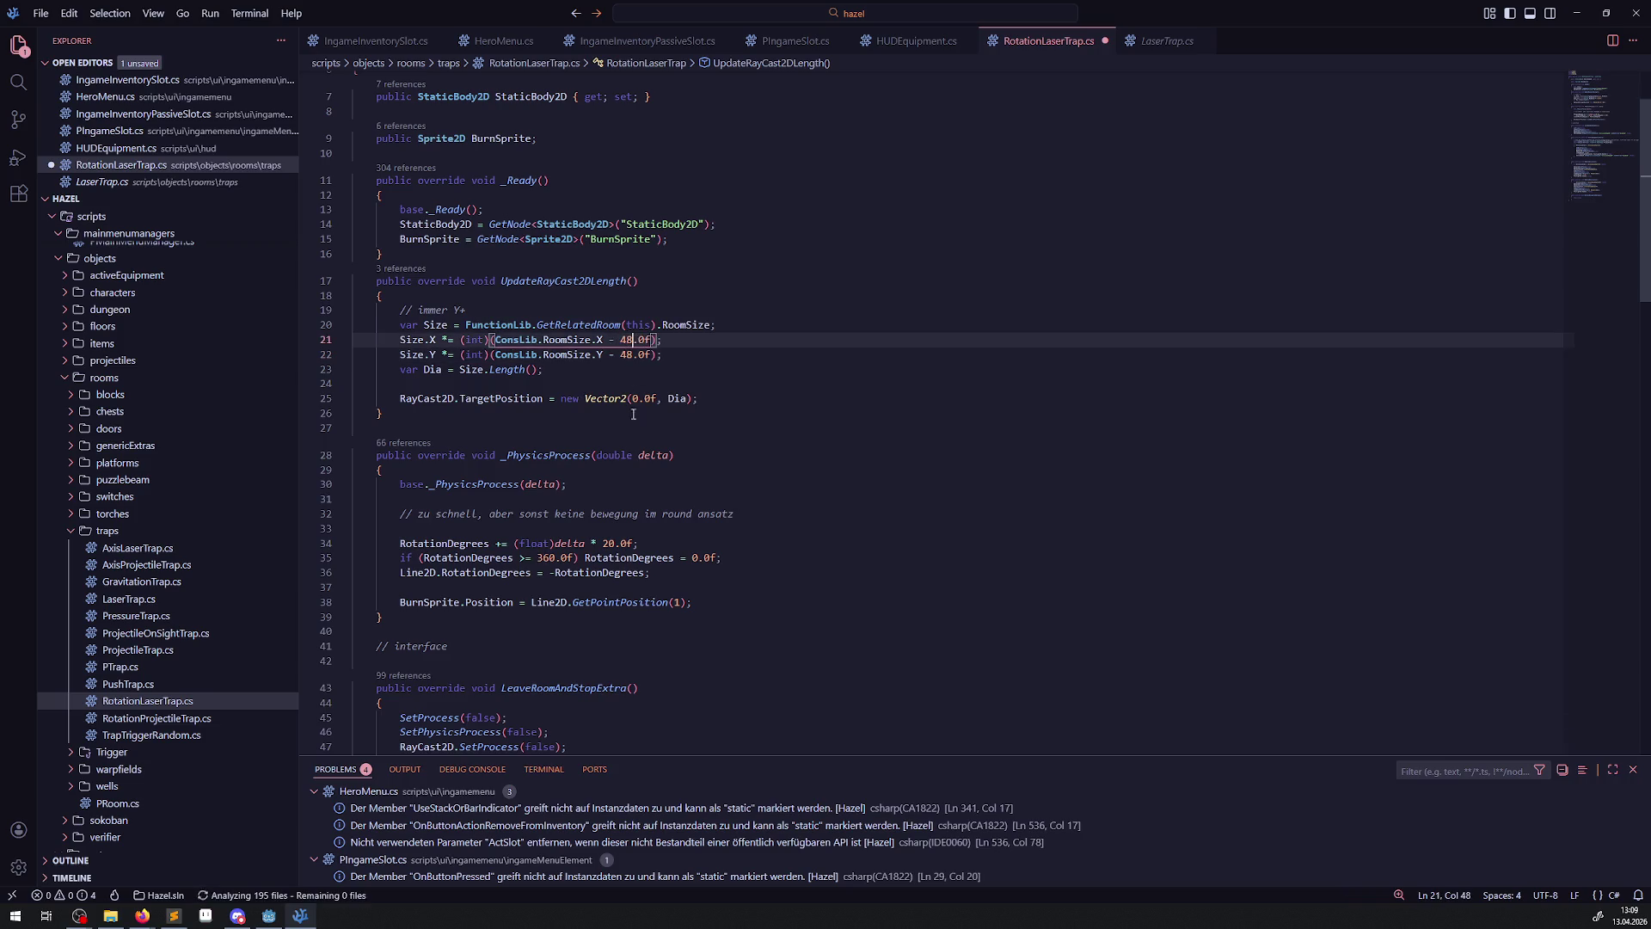
scroll(714, 499, down, 4)
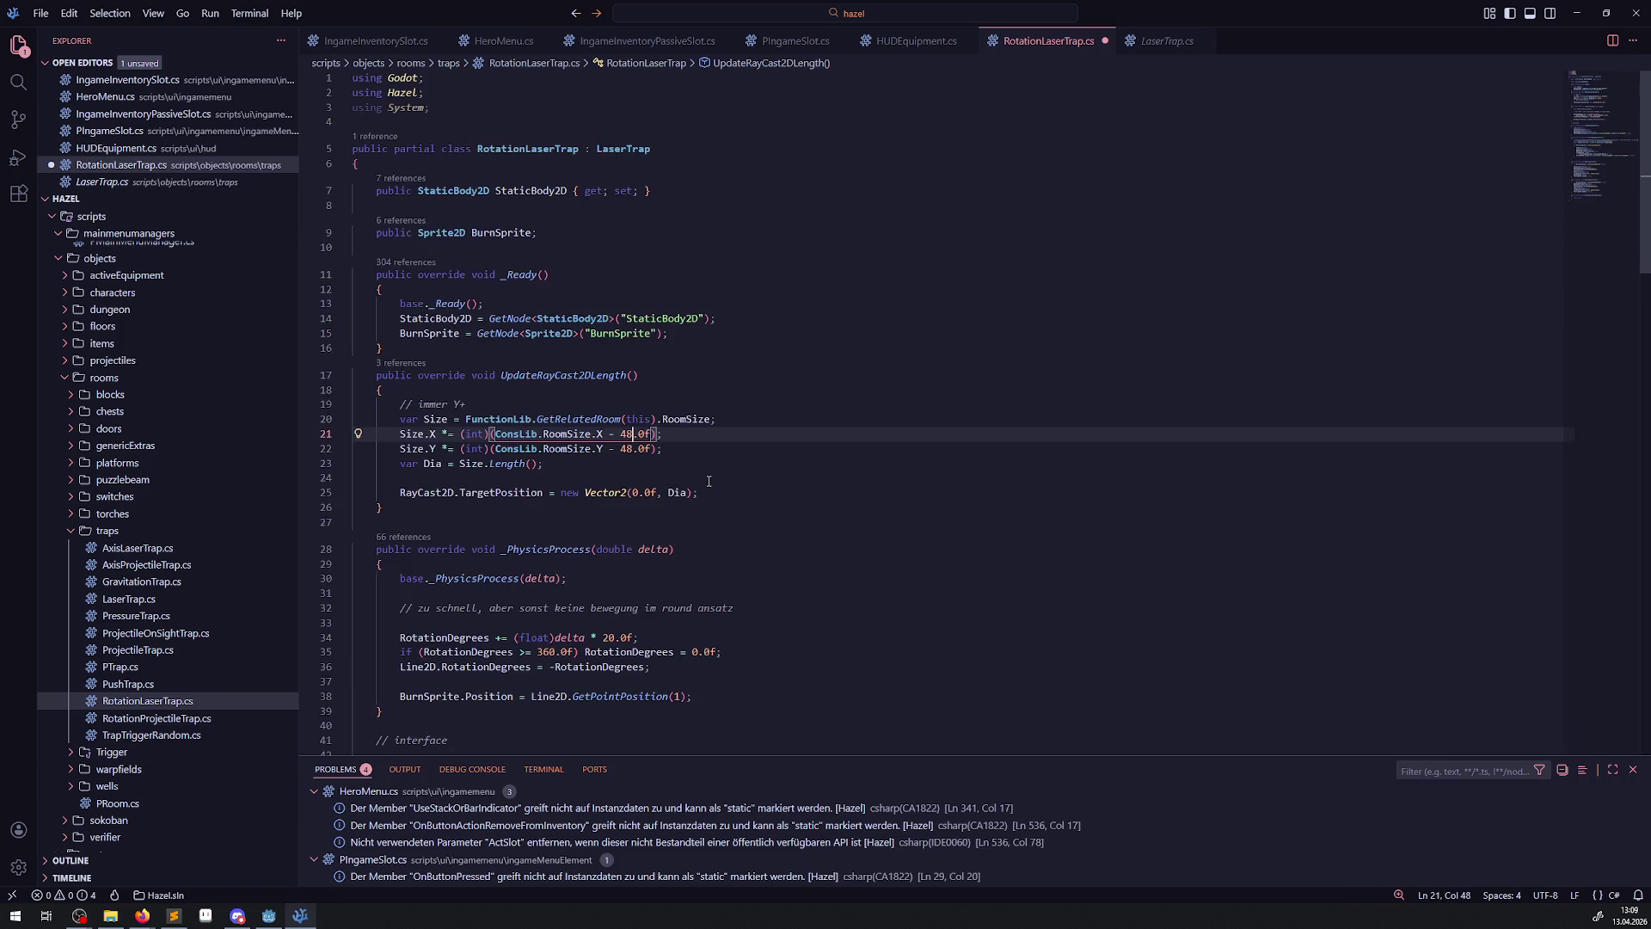
scroll(720, 498, down, 10)
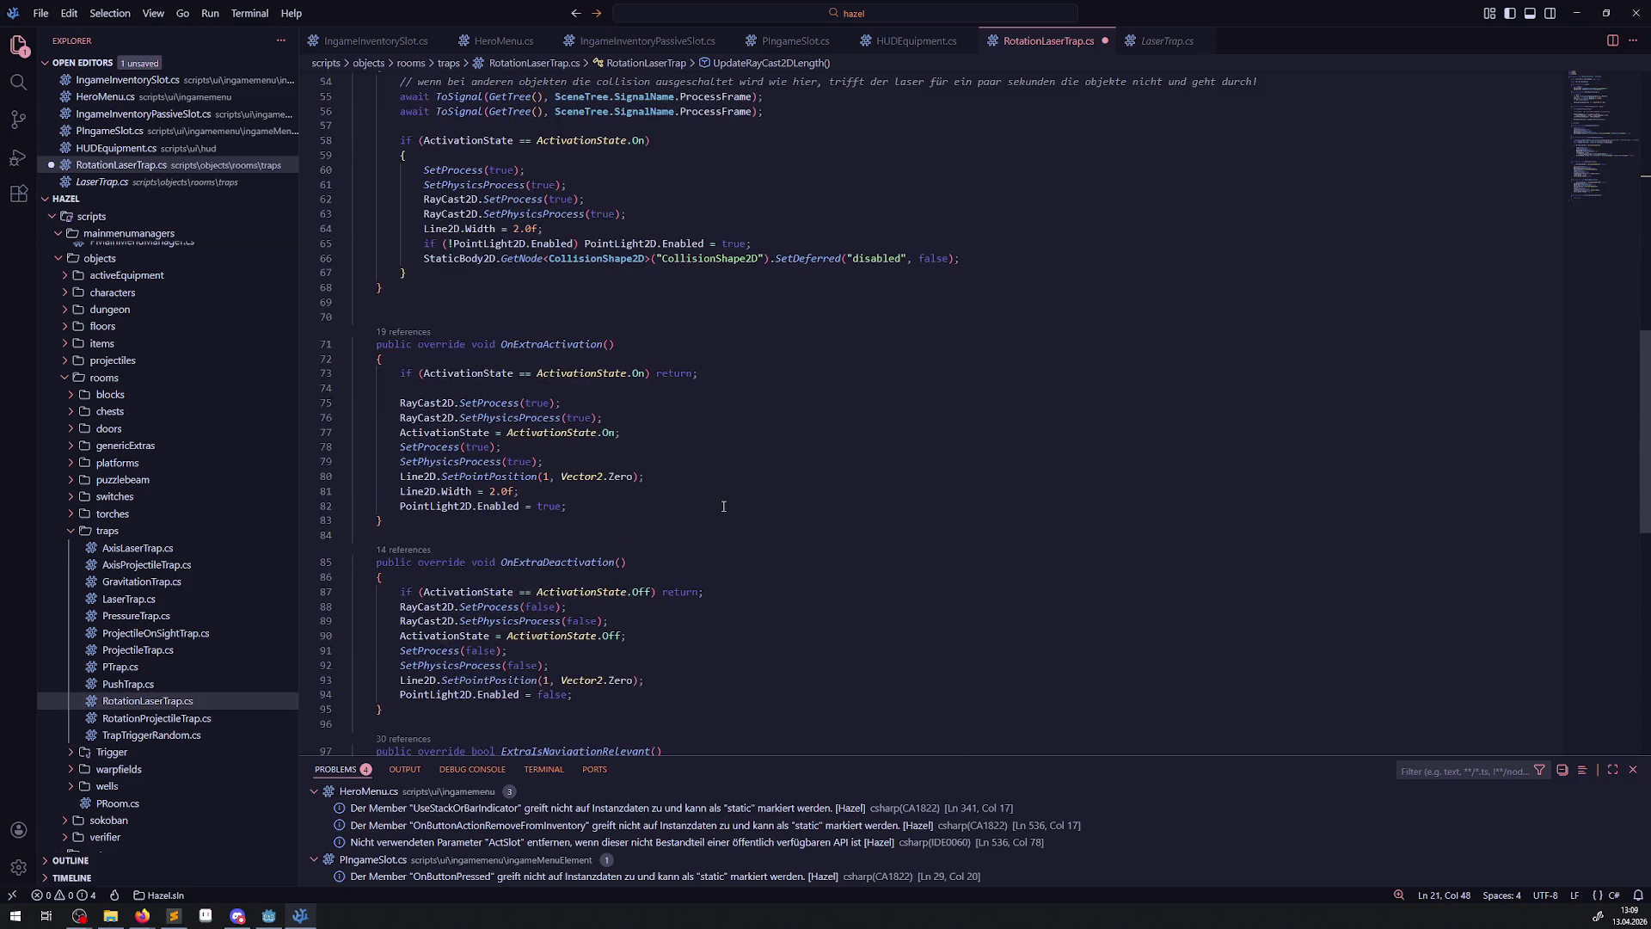
scroll(723, 507, down, 10)
scroll(710, 497, up, 20)
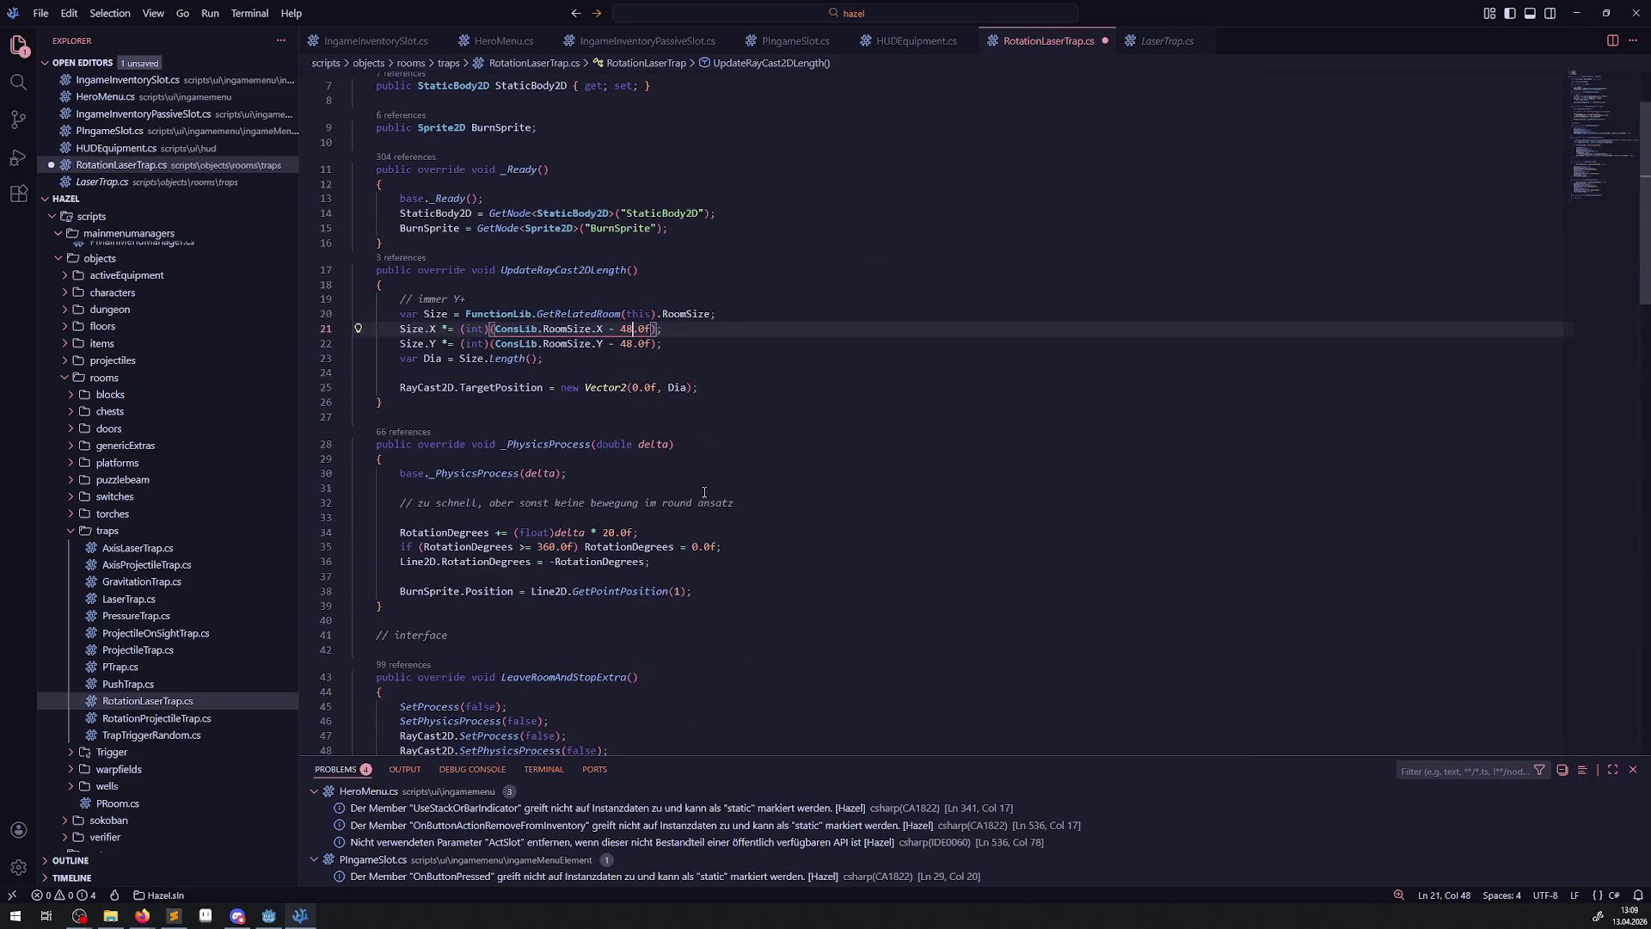
scroll(704, 493, up, 3)
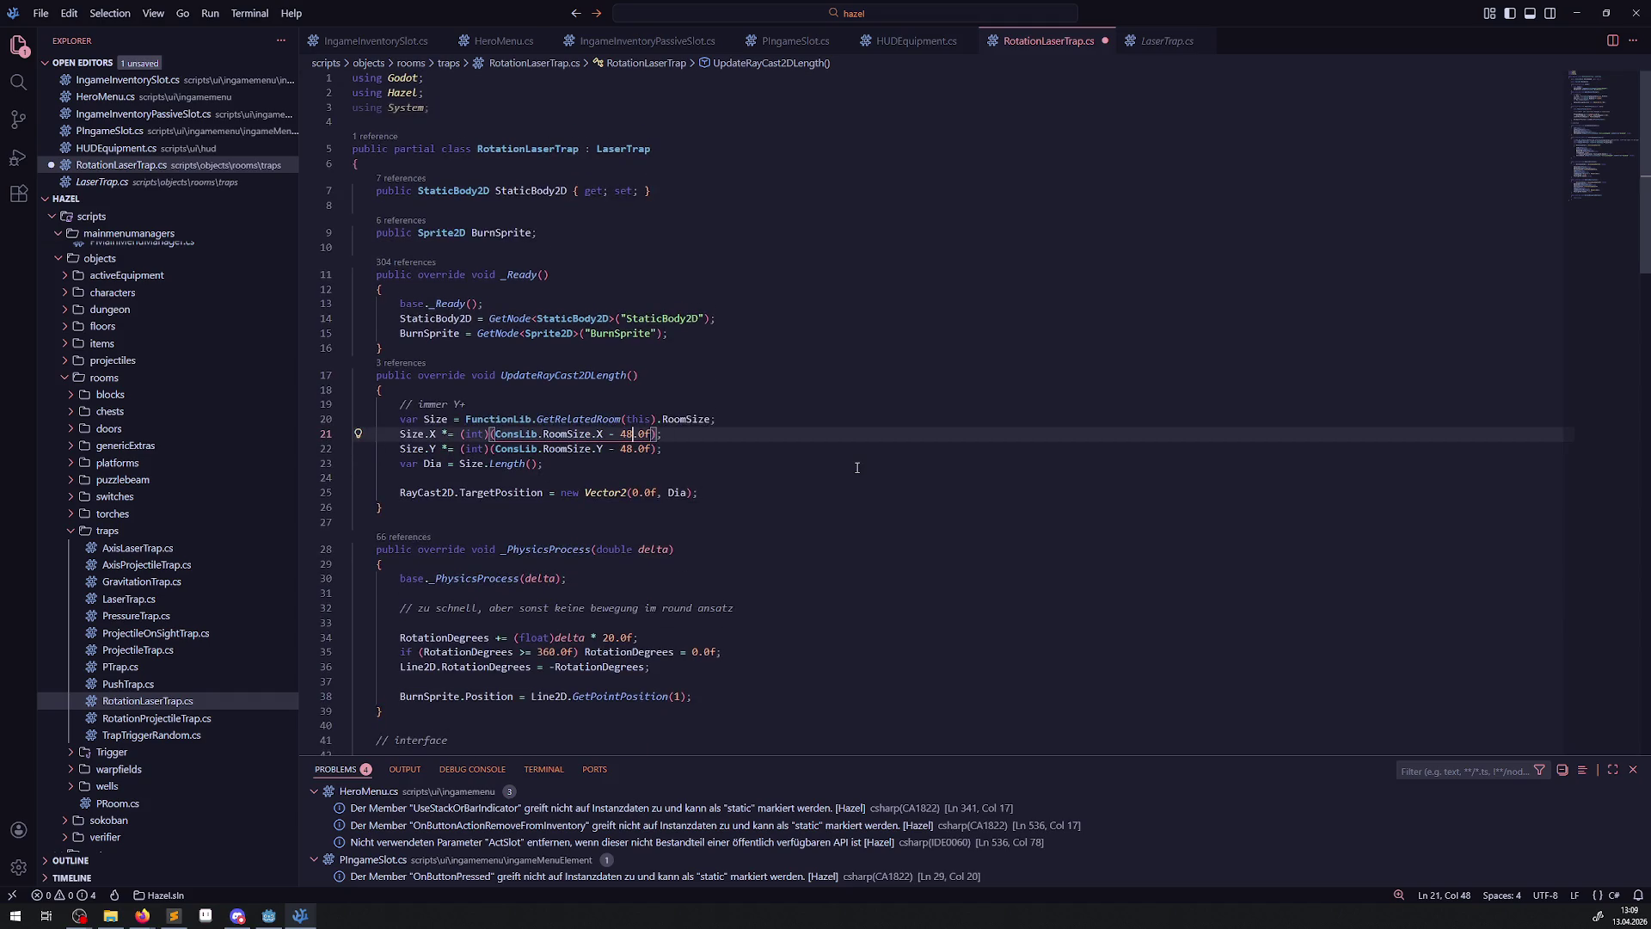
key(ctrl+s)
- In AxisLaserTrap.cs, change both MoveToward speeds from 64.0f to 48.0f
click(159, 553)
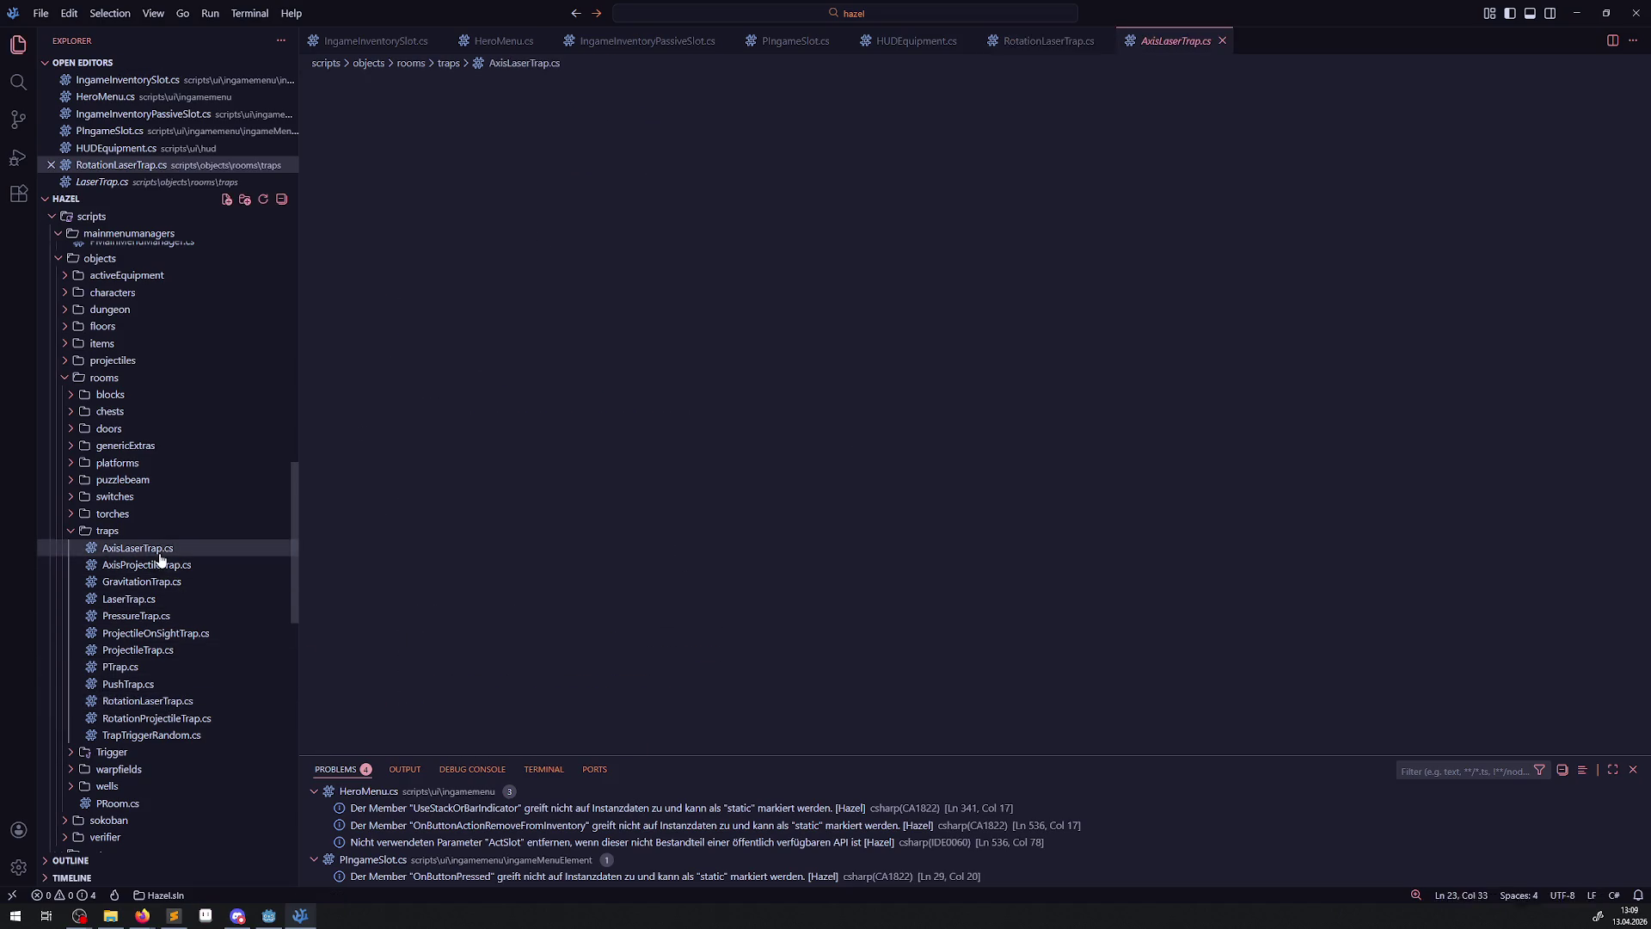
double_click(158, 555)
scroll(688, 533, down, 3)
drag(688, 536, 697, 534)
text(48)
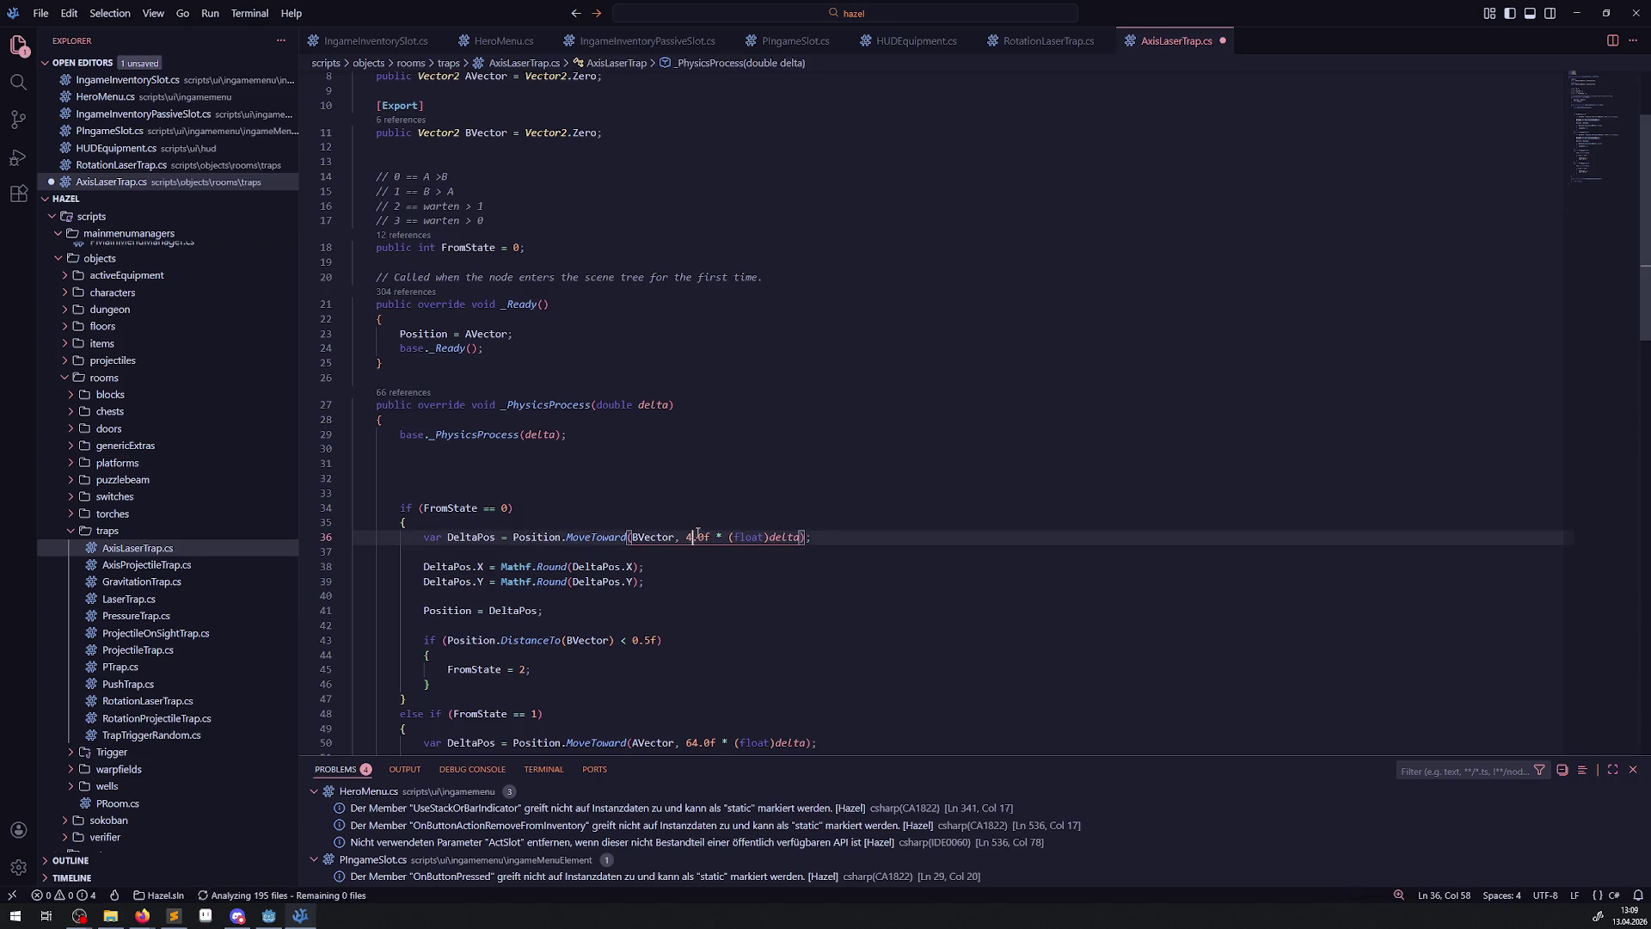
drag(684, 745, 698, 745)
text(48)
scroll(742, 555, down, 5)
scroll(742, 555, down, 3)
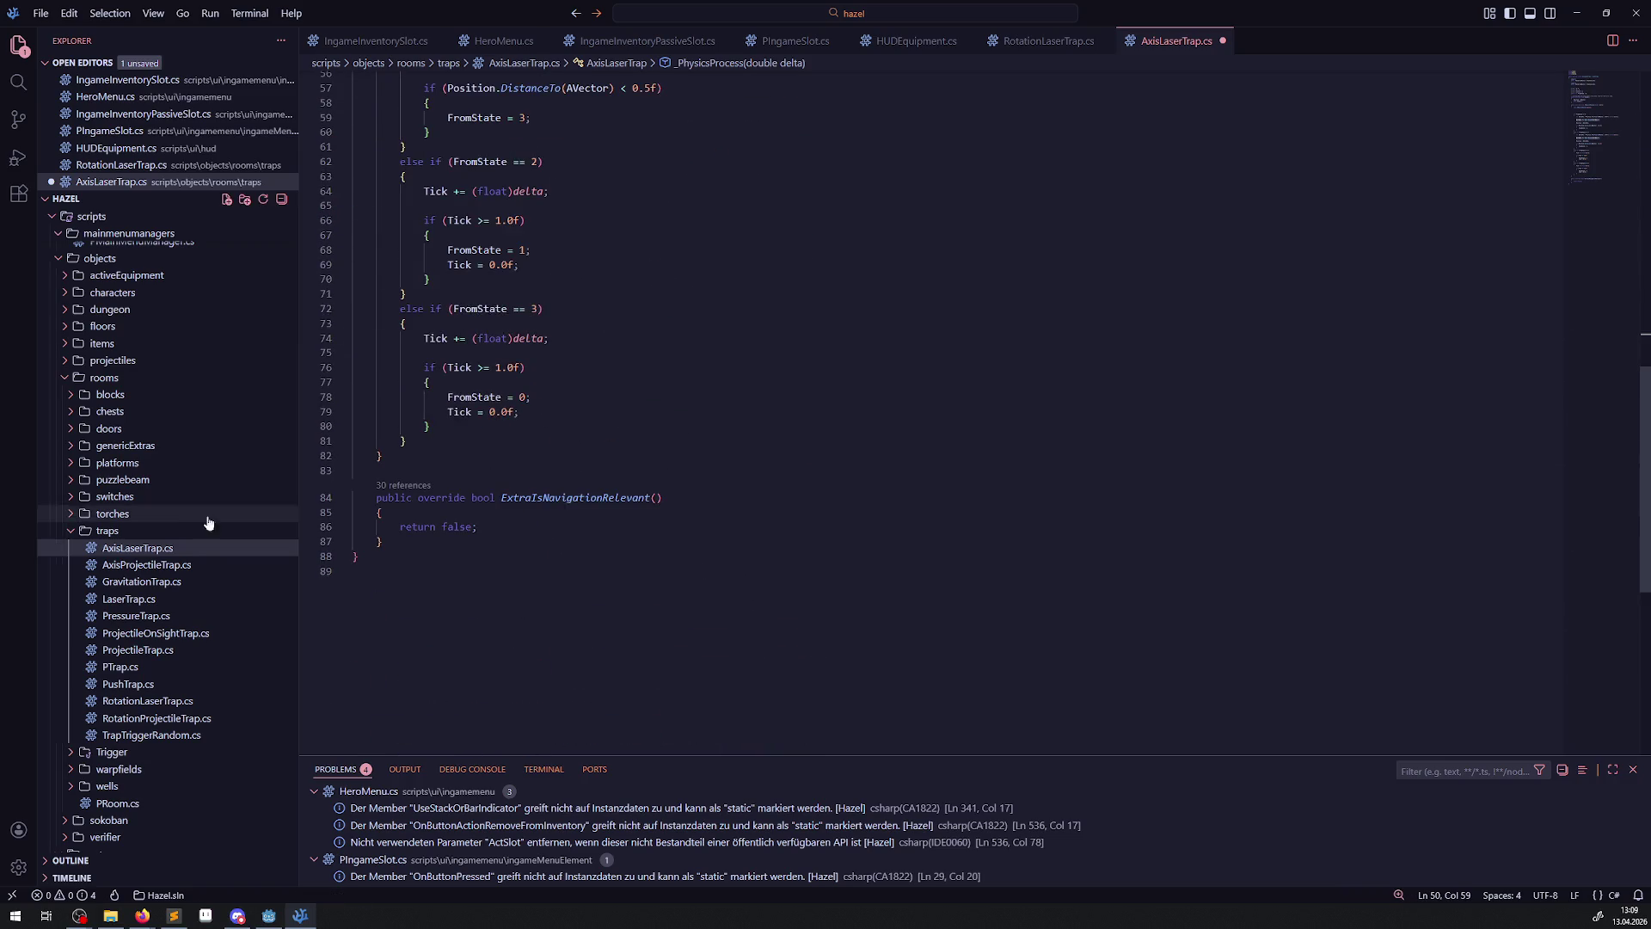
- In AxisProjectileTrap.cs, change both MoveToward speeds to 48.0f, save, and open GravitationTrap.cs
click(155, 565)
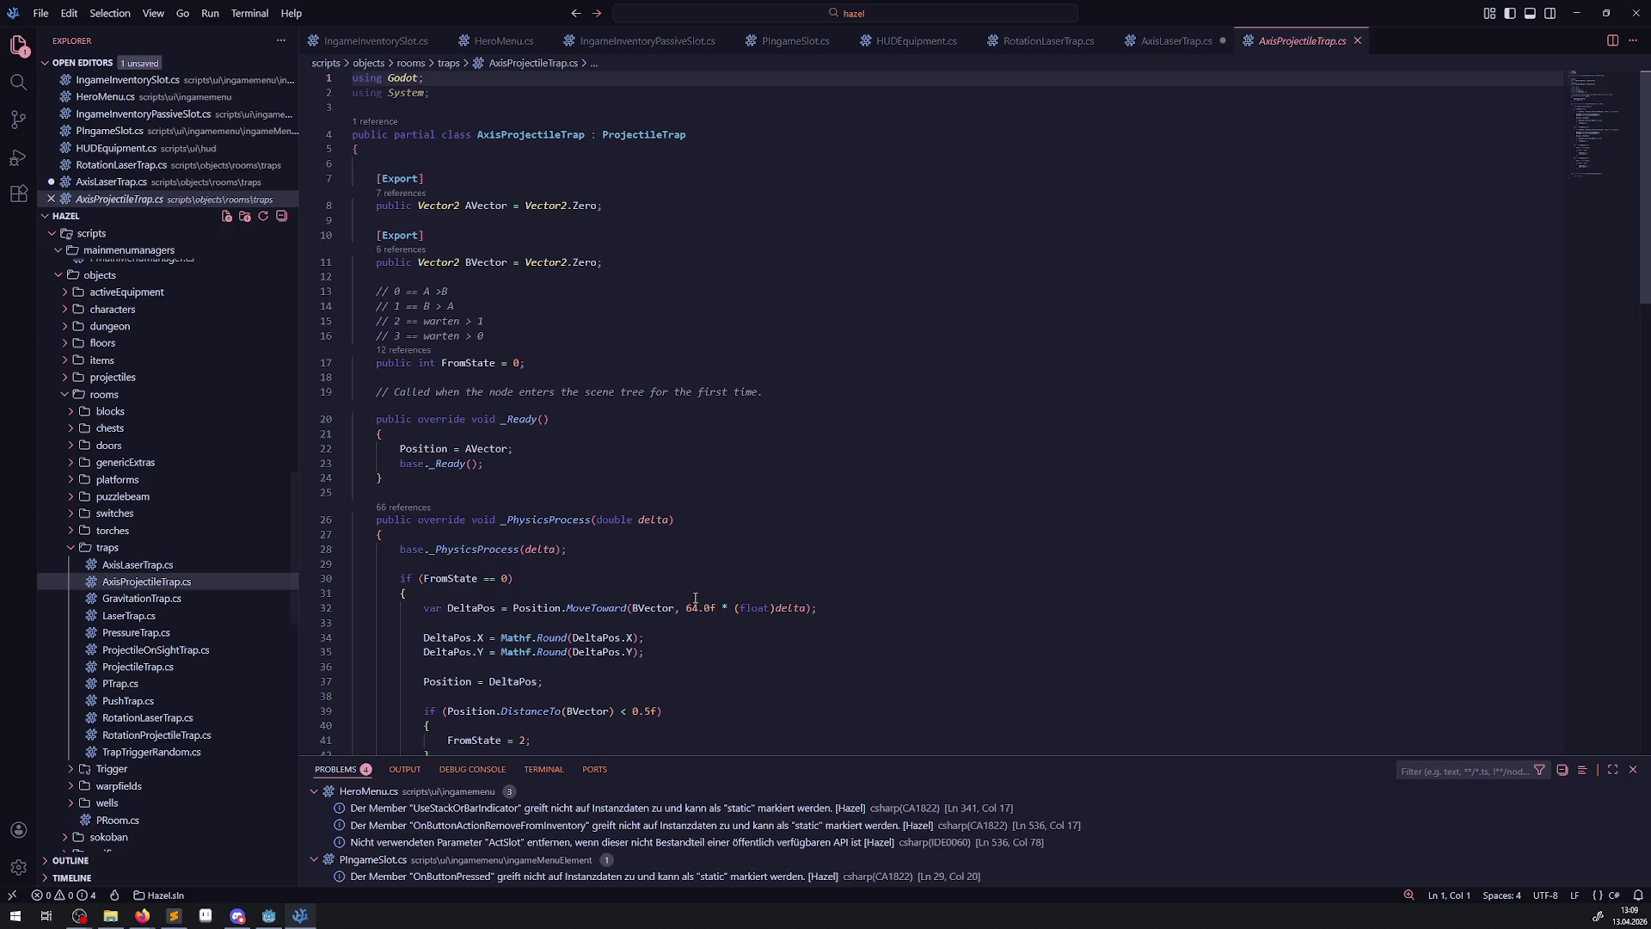
drag(684, 607, 697, 607)
text(48)
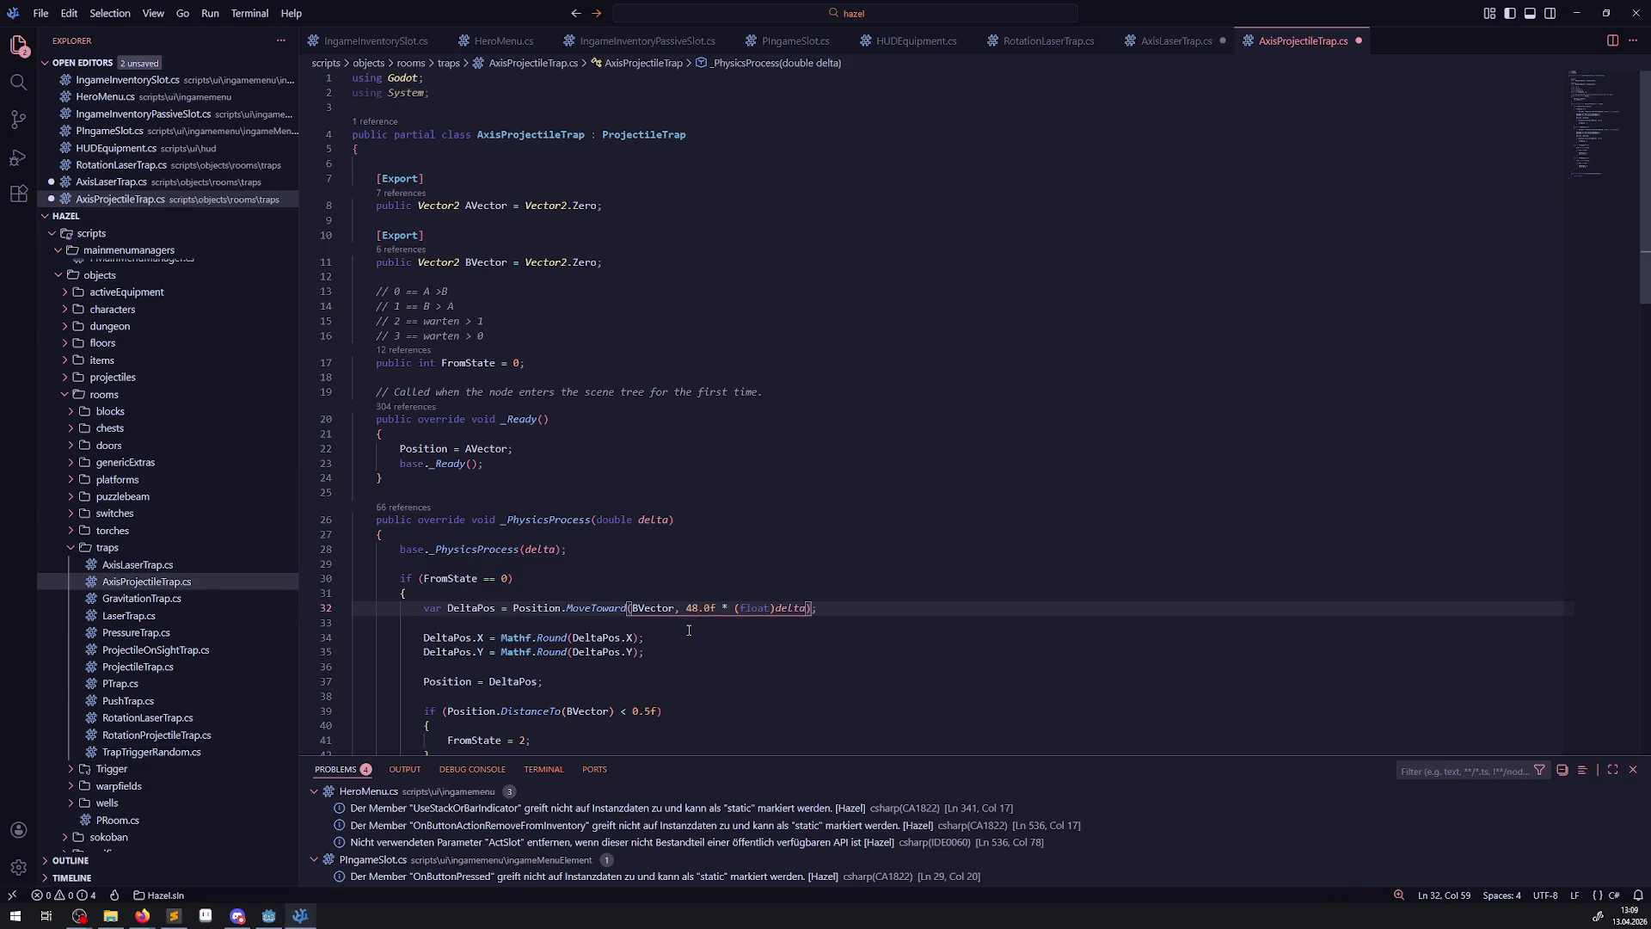
scroll(685, 600, down, 3)
double_click(686, 651)
text(48)
double_click(690, 446)
scroll(689, 449, down, 12)
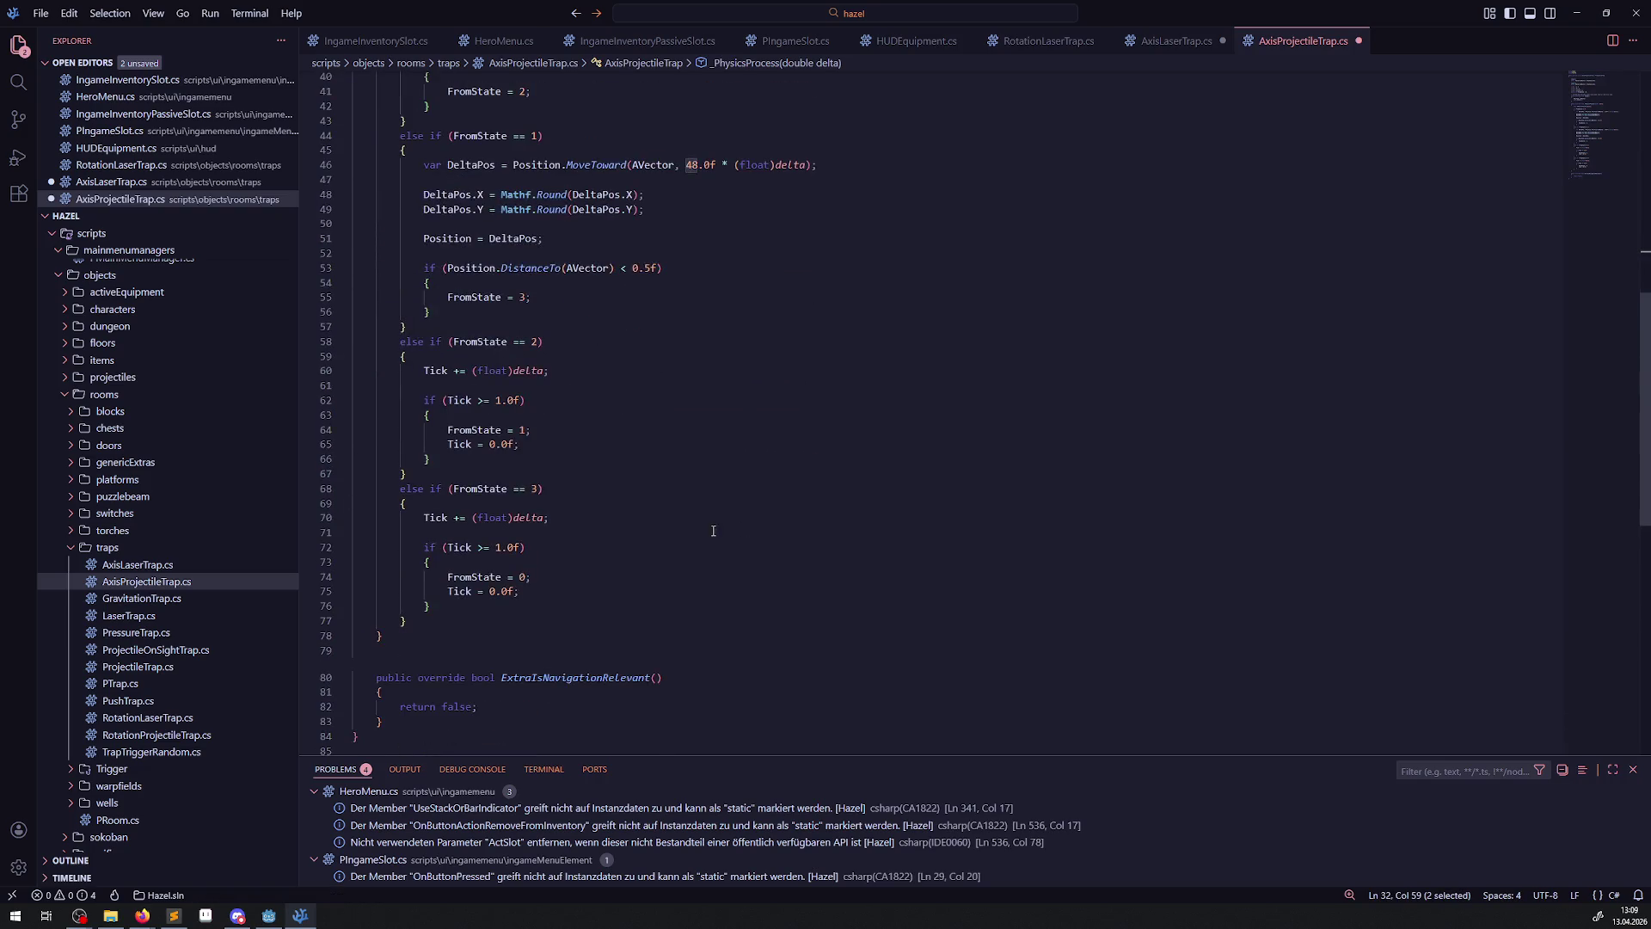
scroll(719, 489, up, 3)
key(ctrl+s)
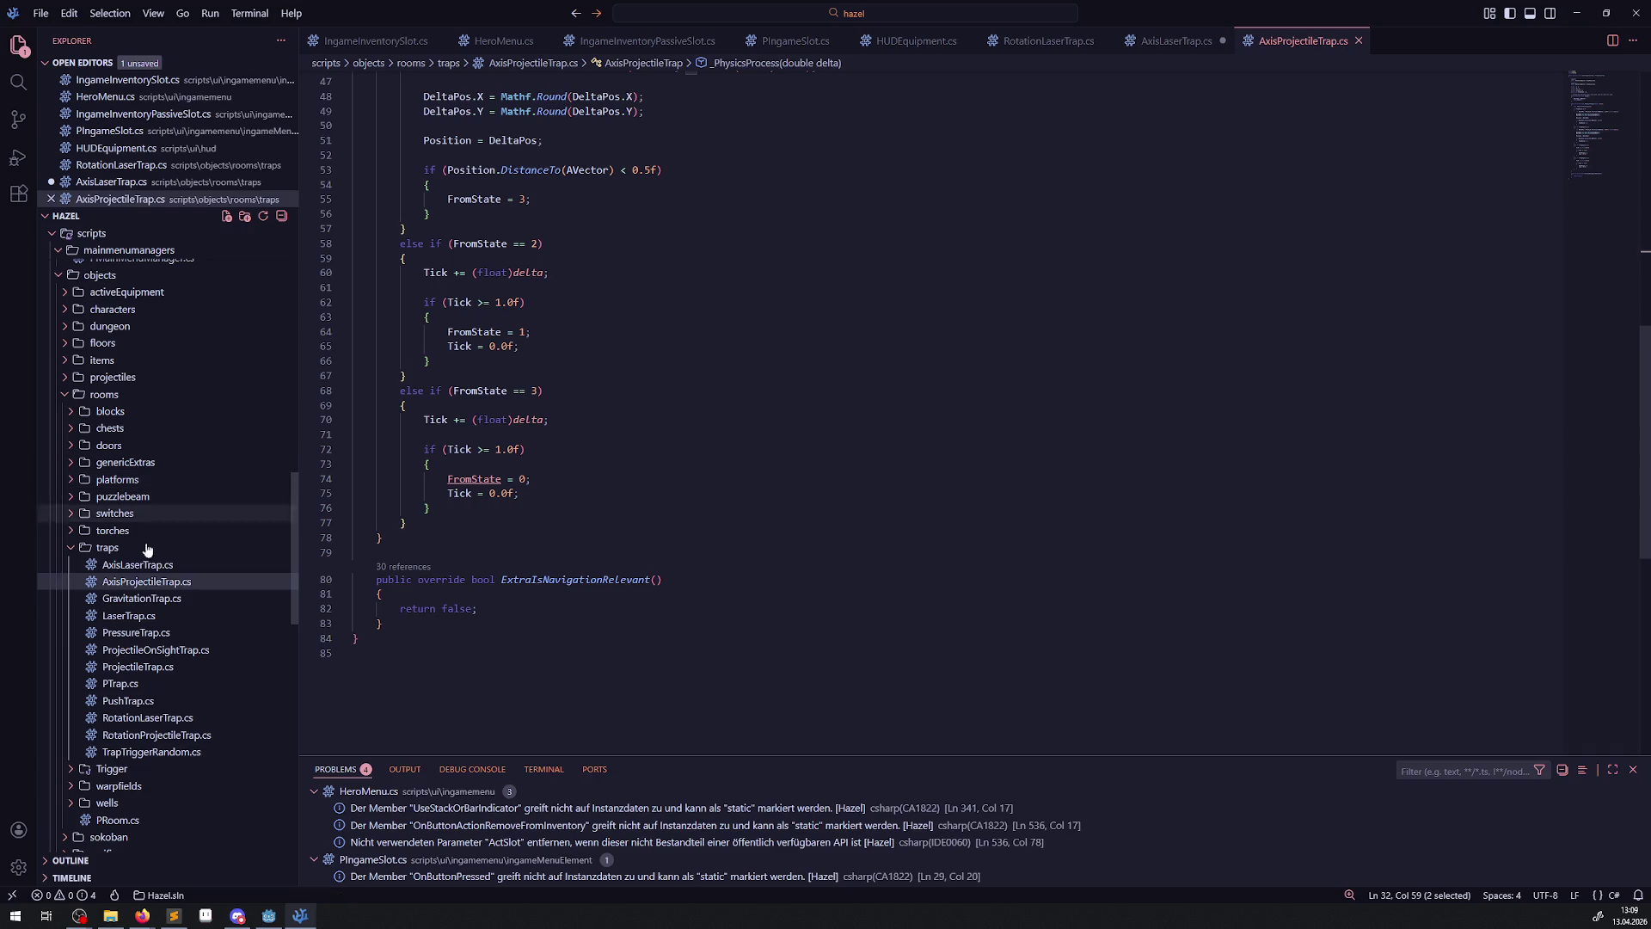
click(170, 597)
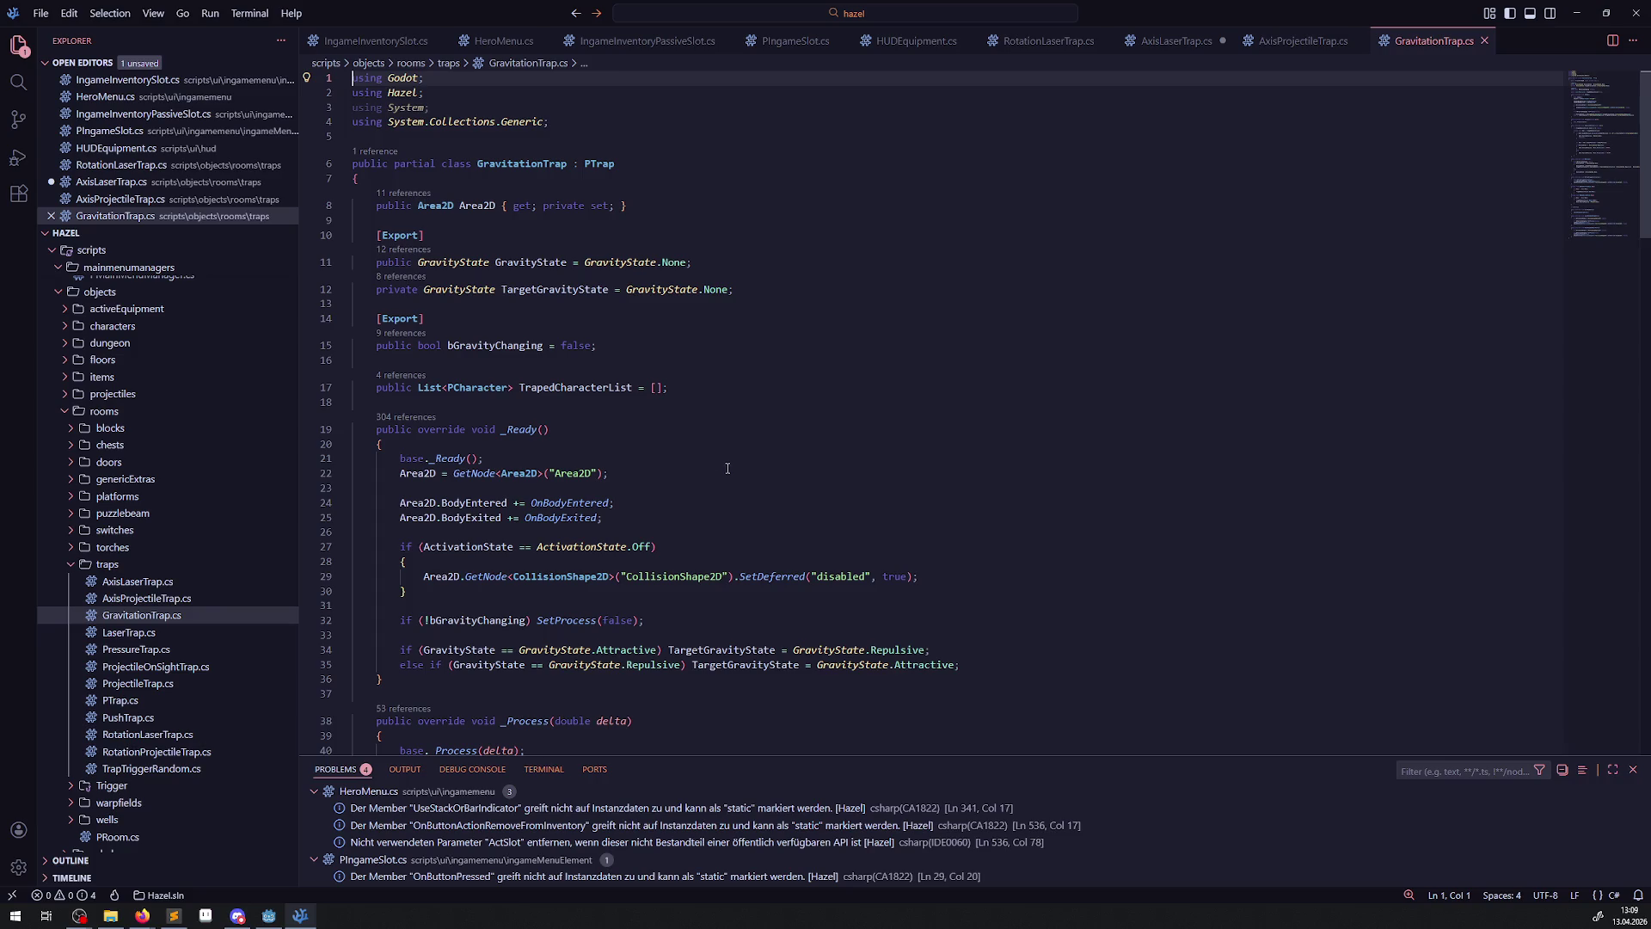
- Scroll through GravitationTrap.cs and then LaserTrap.cs to review their code
scroll(735, 477, down, 10)
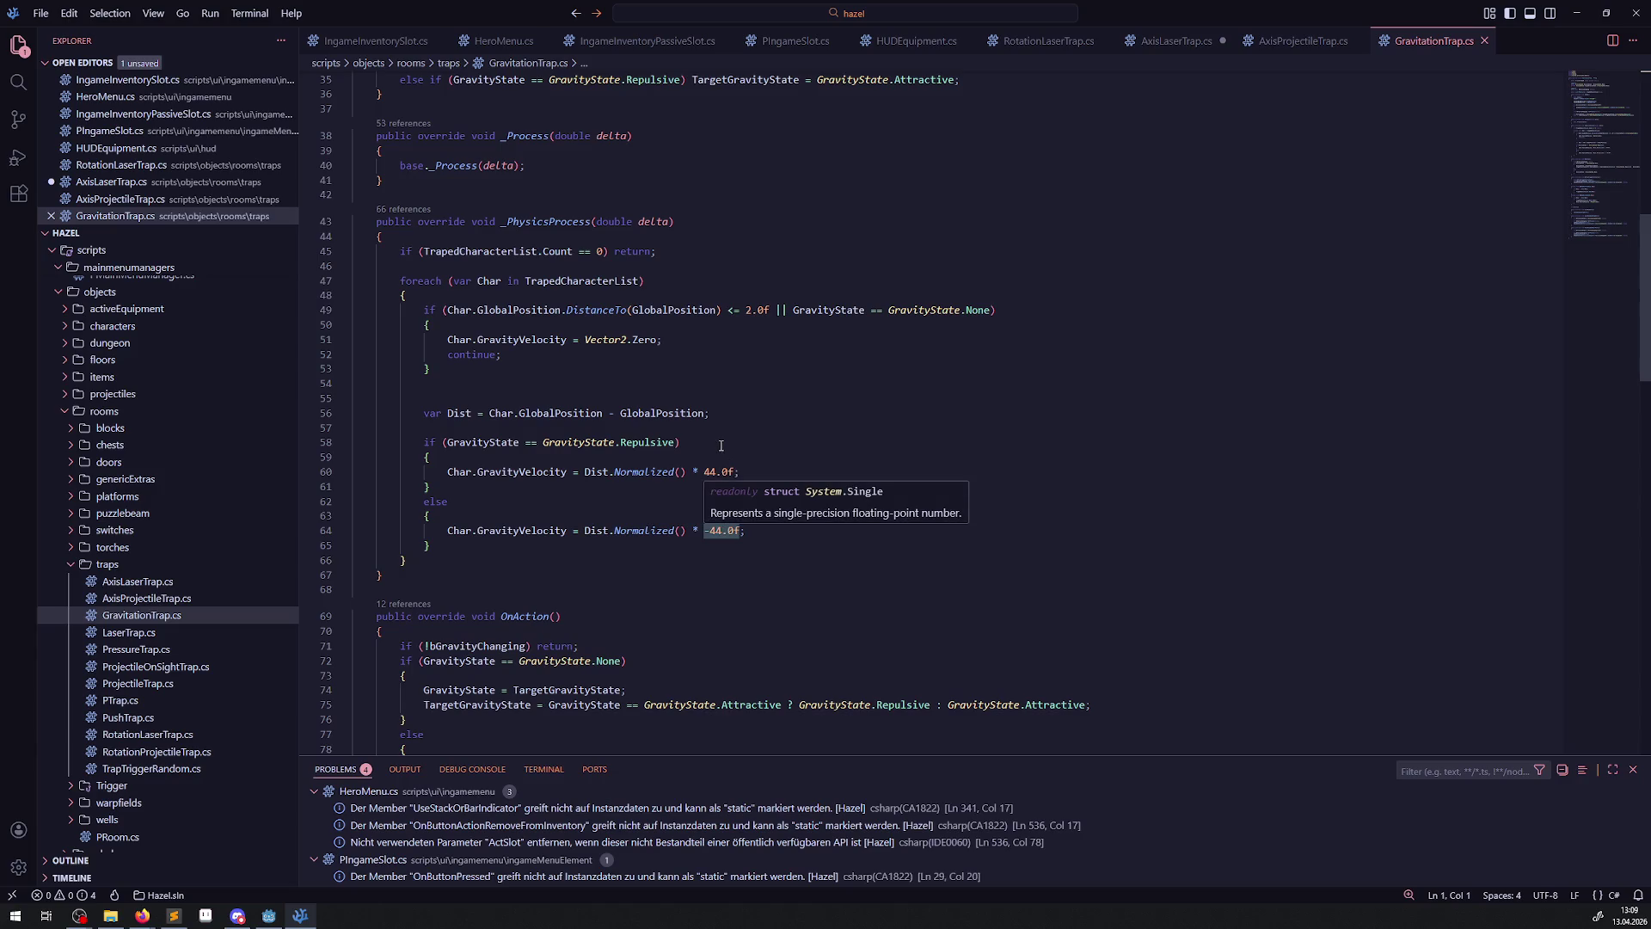
scroll(721, 445, down, 20)
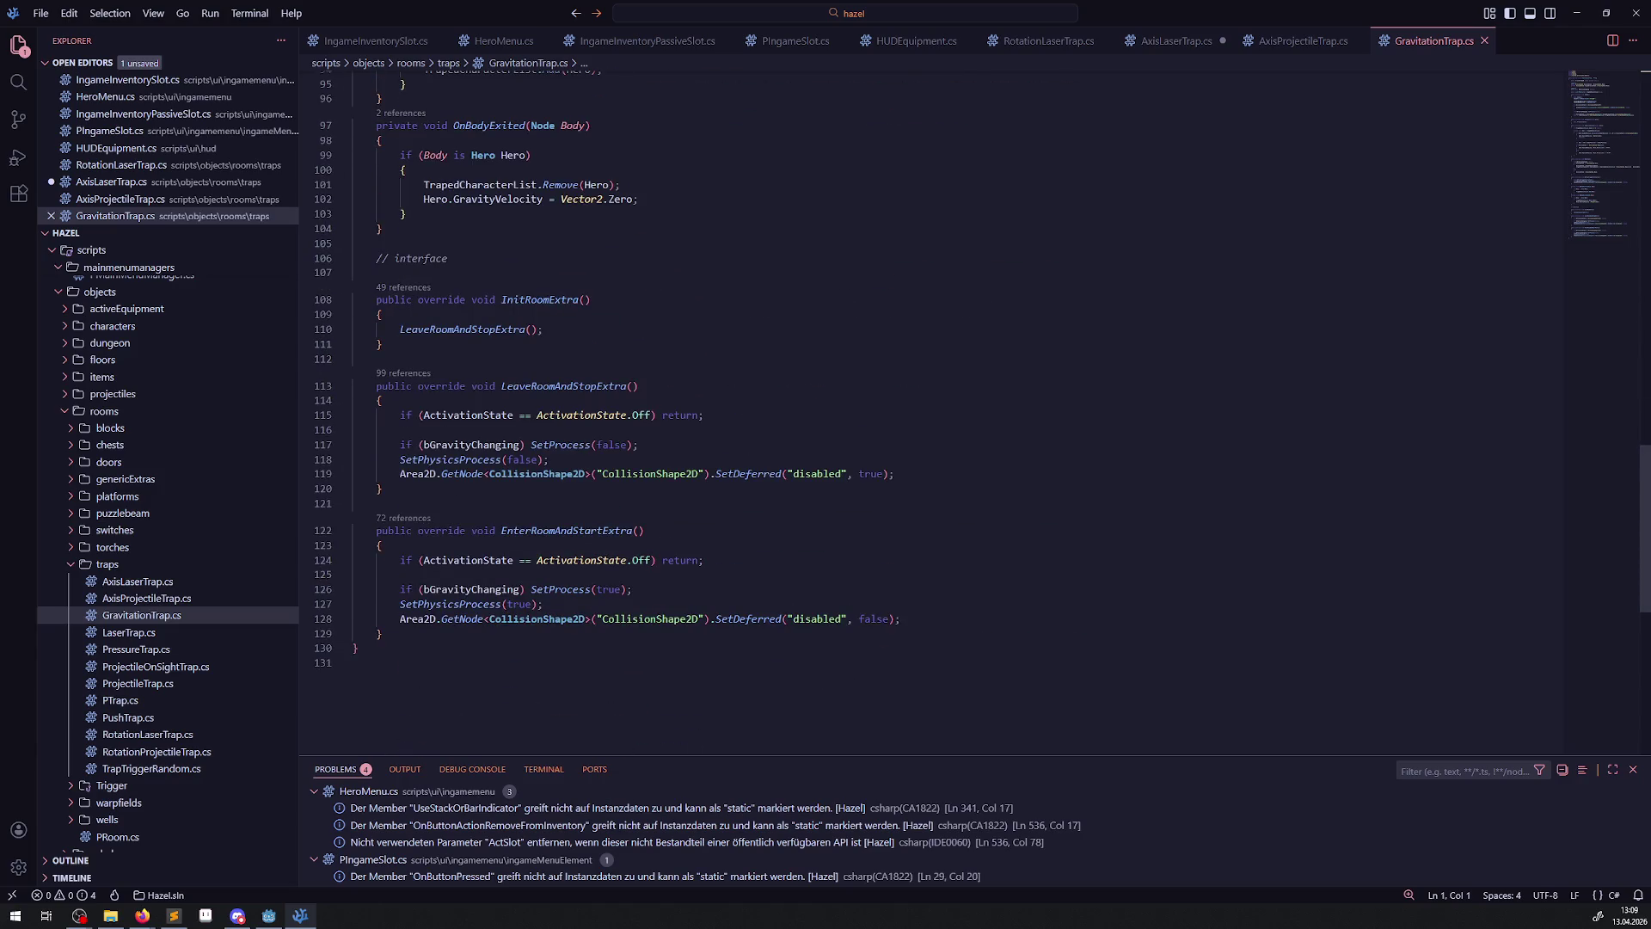
click(158, 633)
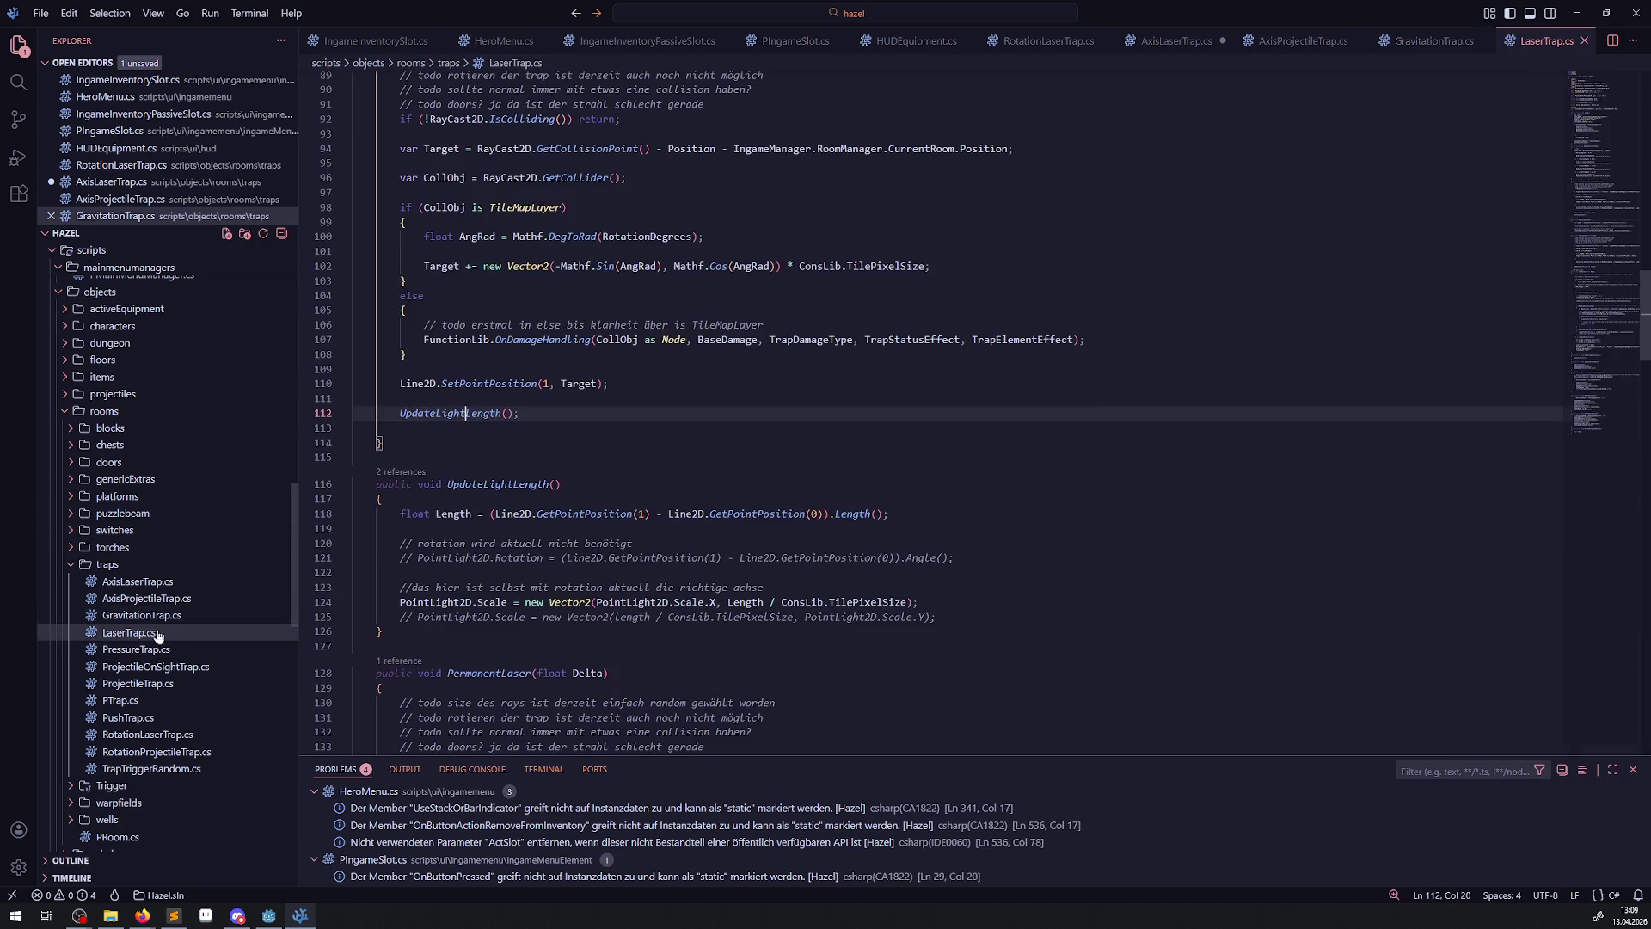
scroll(760, 486, up, 17)
scroll(760, 486, up, 12)
right_click(733, 455)
key(Escape)
scroll(829, 403, down, 13)
scroll(829, 403, down, 20)
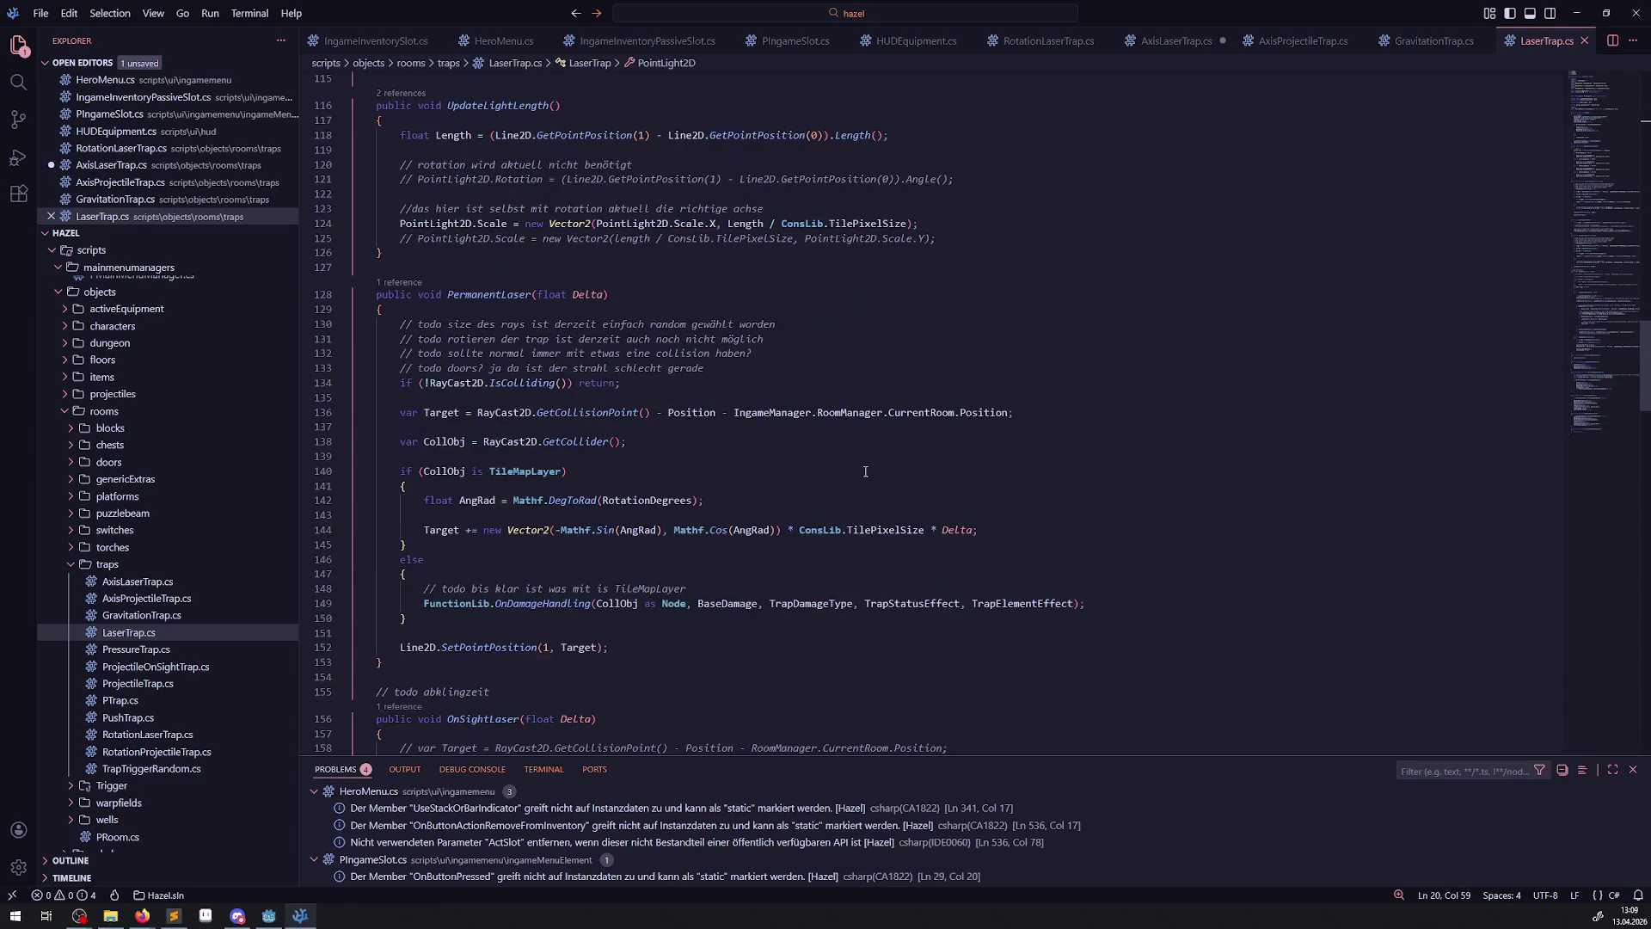
scroll(865, 471, down, 20)
scroll(875, 478, down, 20)
scroll(879, 472, up, 5)
- Review PressureTrap.cs and ProjectileOnSightTrap.cs, ending at the top of ProjectileTrap.cs
click(177, 650)
scroll(792, 537, down, 18)
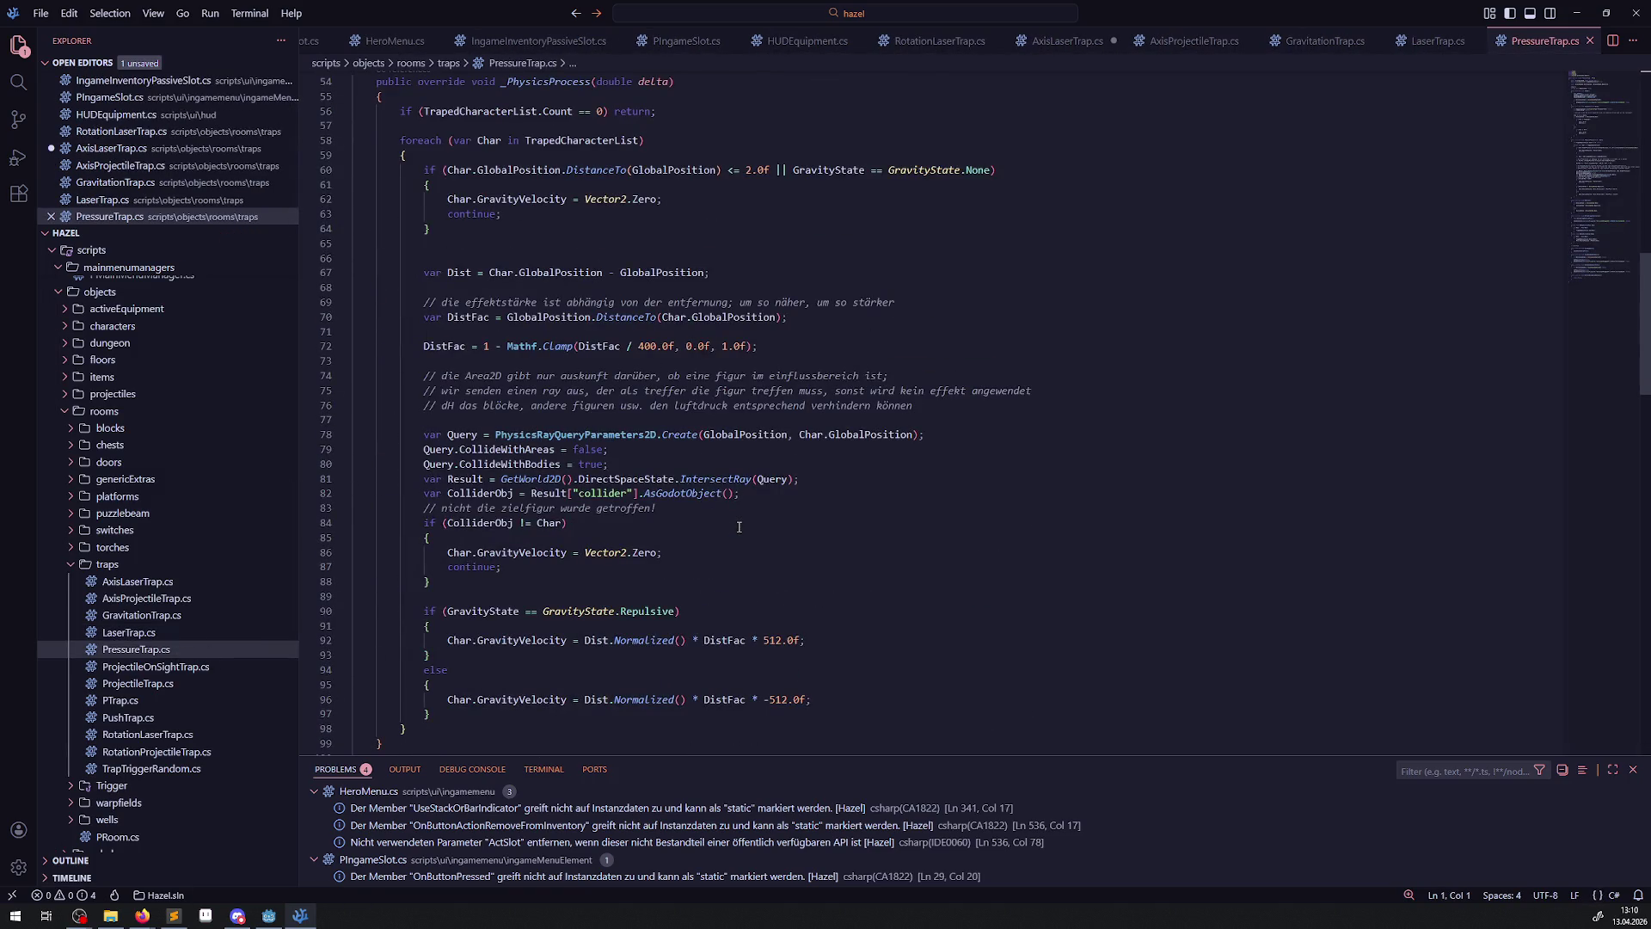
scroll(738, 527, down, 12)
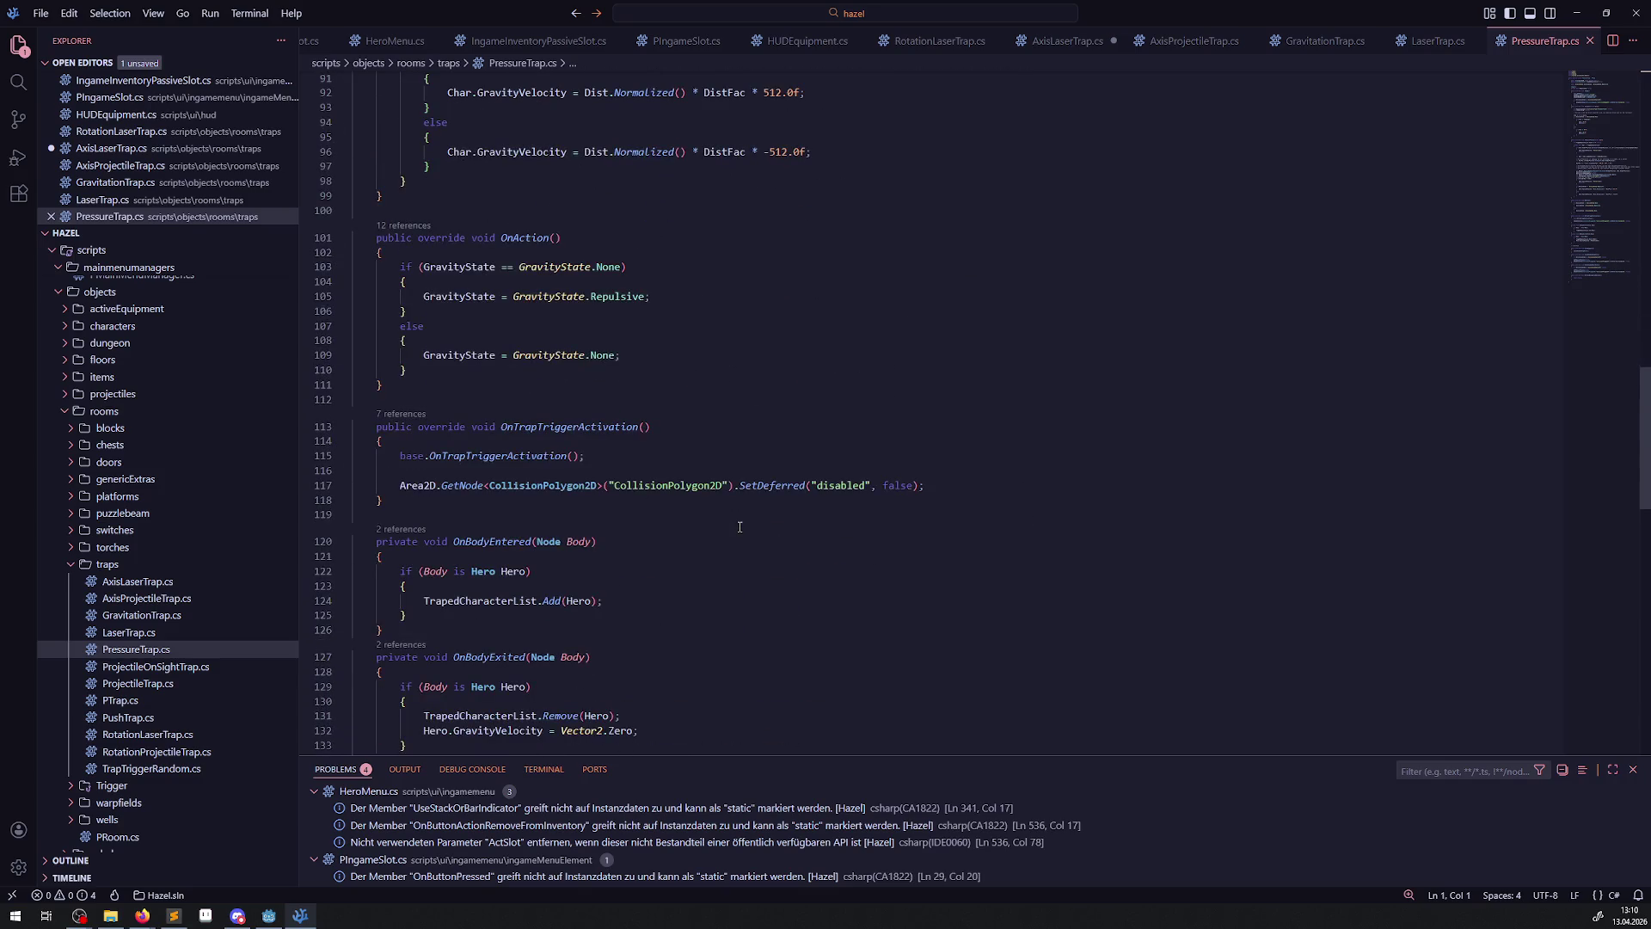
scroll(739, 516, down, 12)
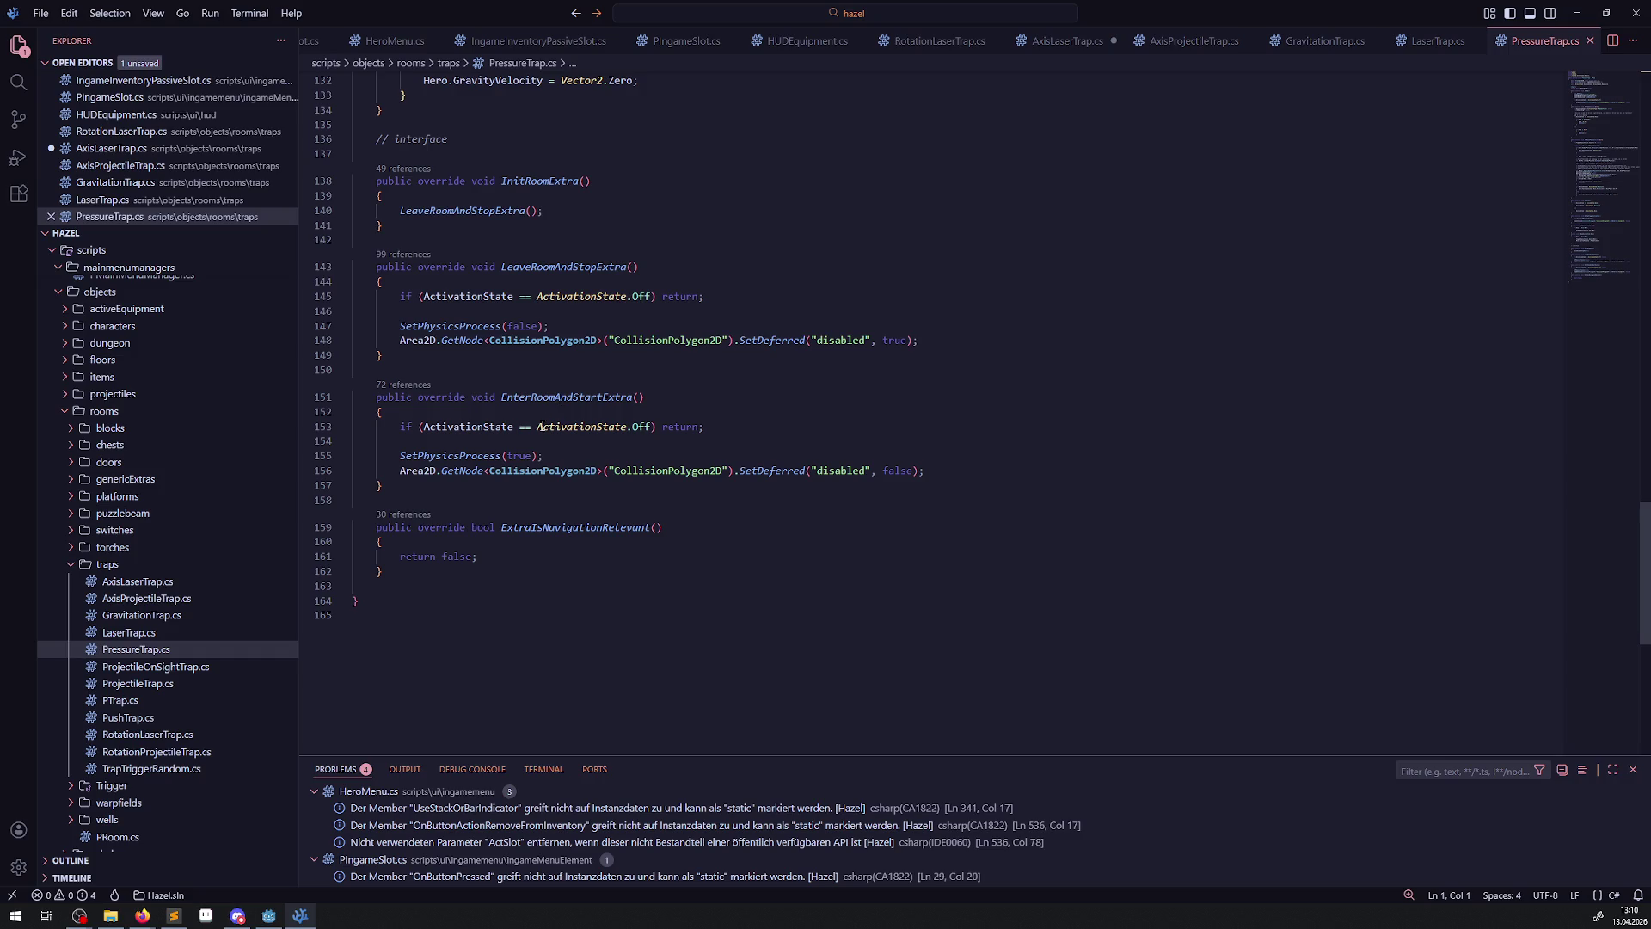
click(193, 667)
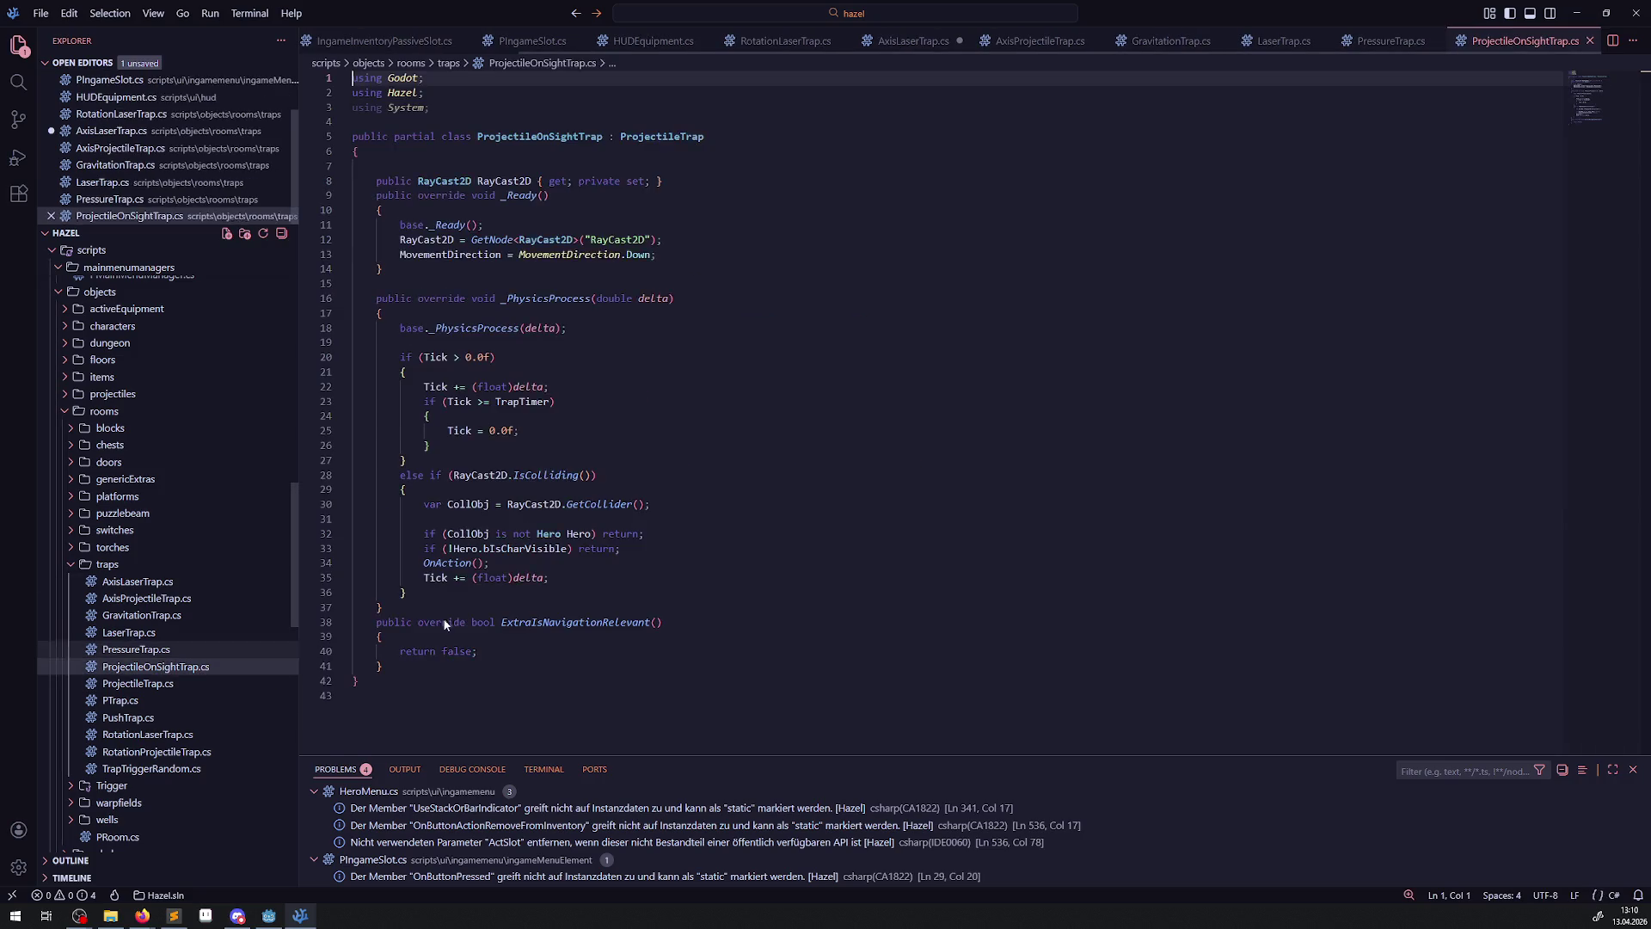
scroll(445, 624, down, 3)
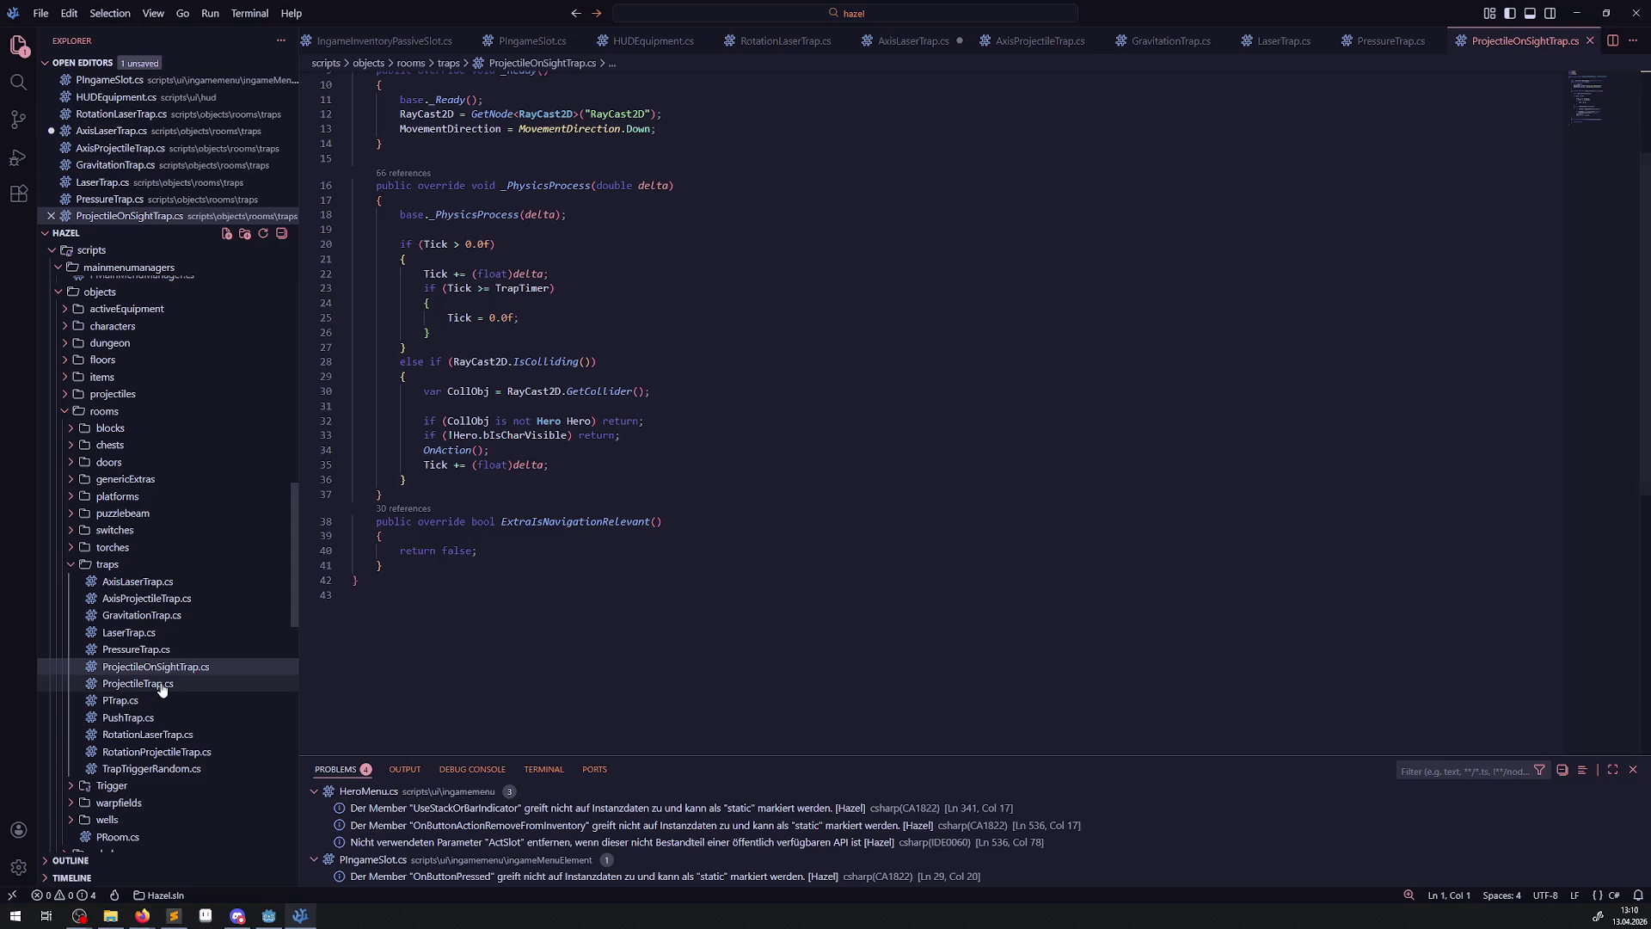
click(138, 684)
scroll(799, 579, up, 3)
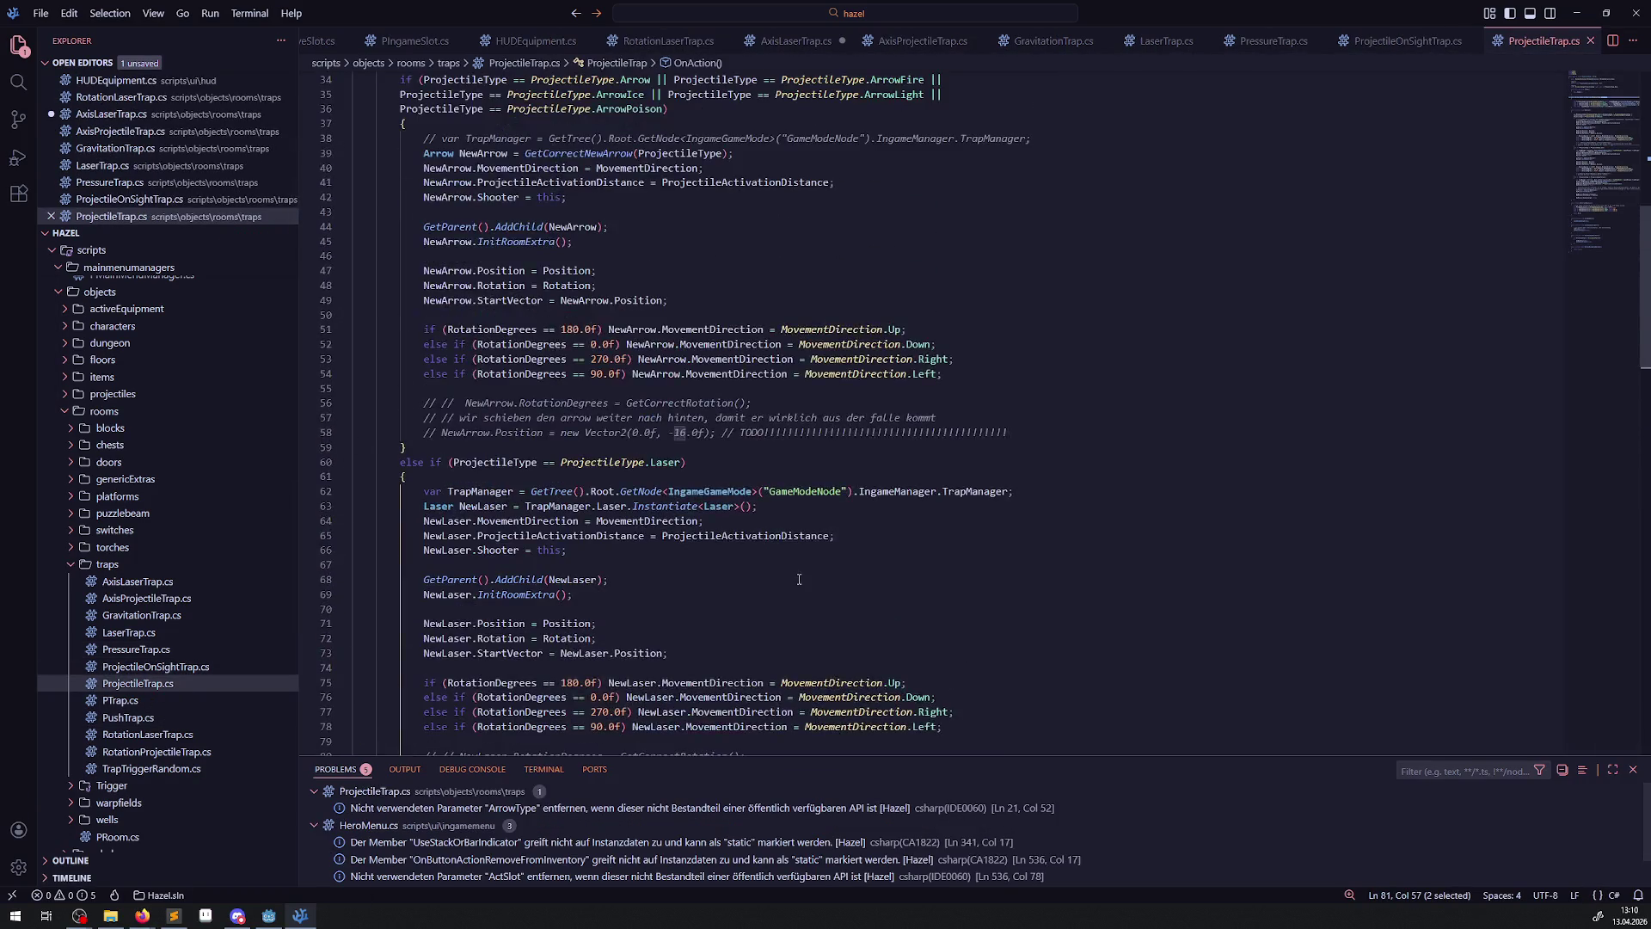
scroll(799, 579, up, 10)
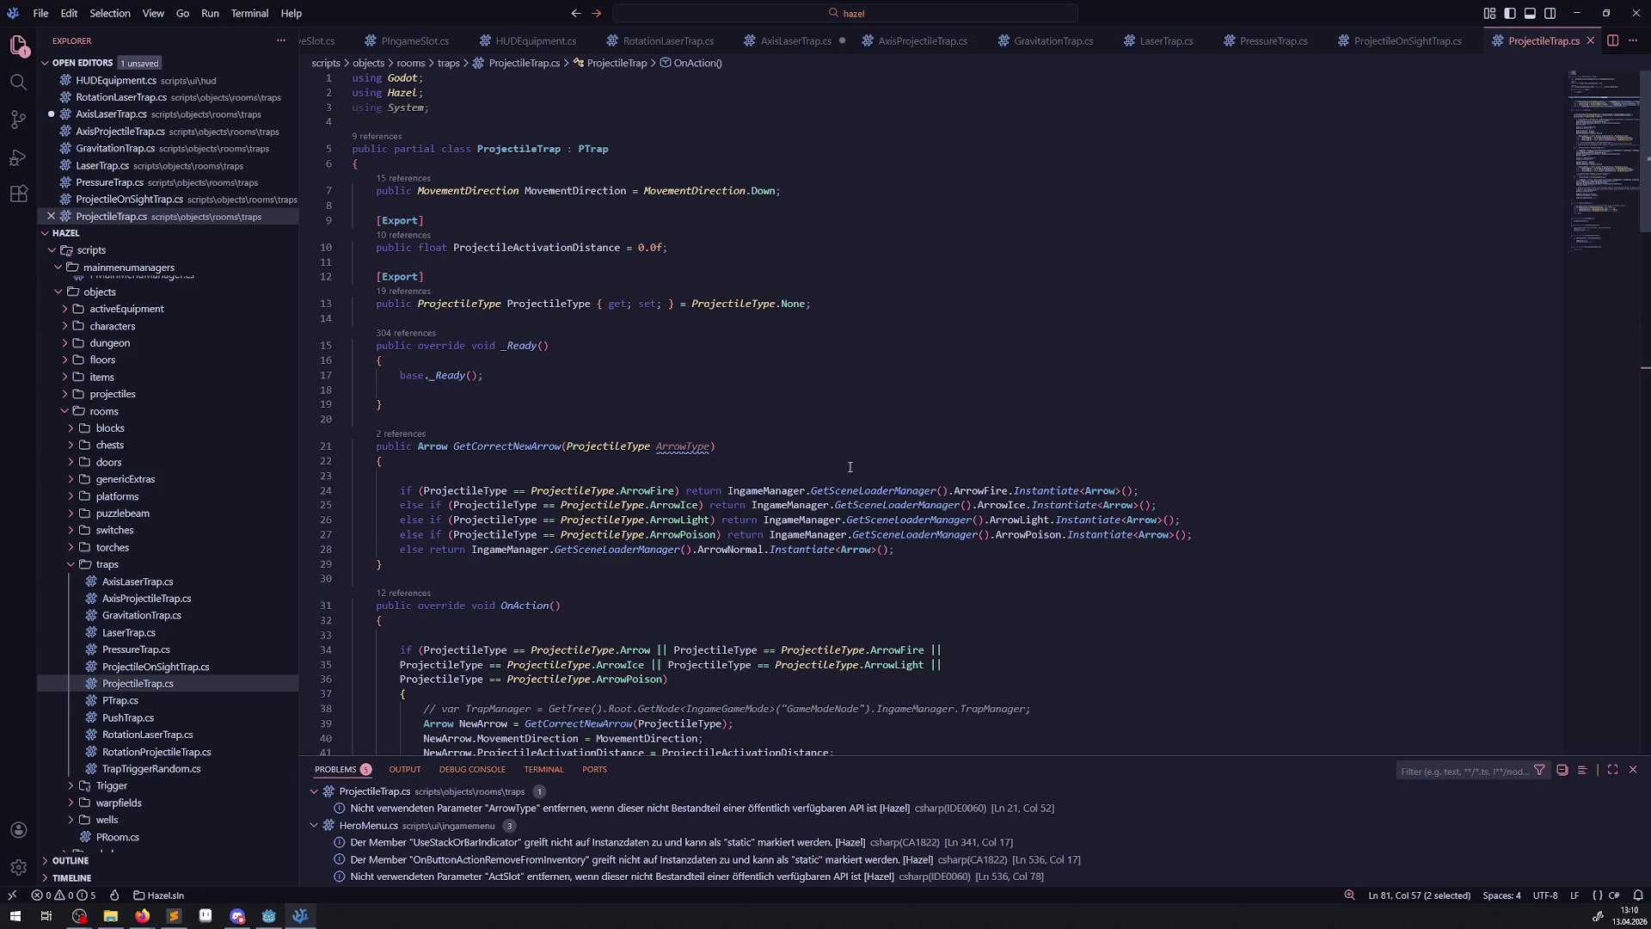